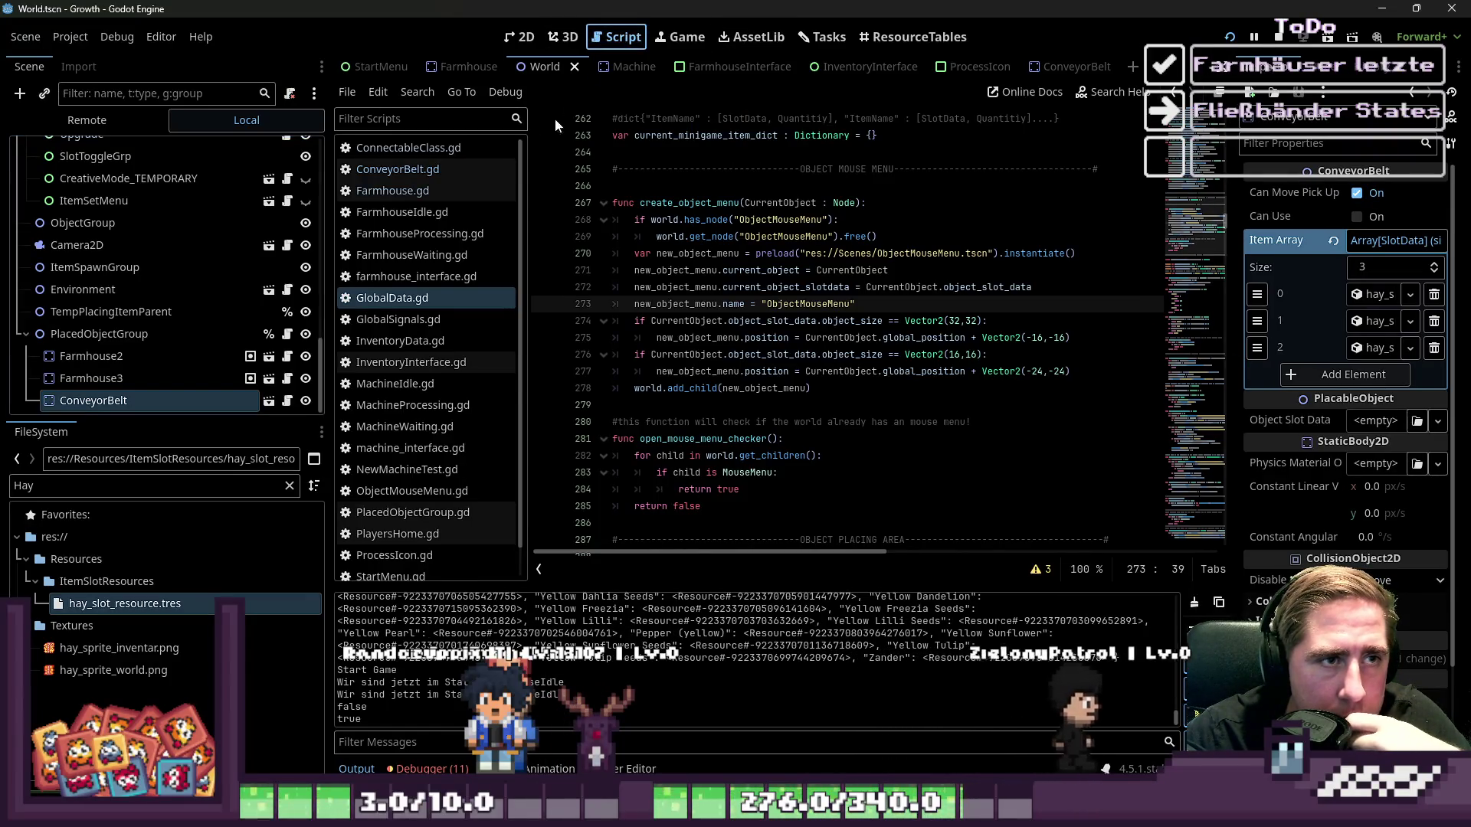
In ConveyorBelt.gd, add print("Ich bin ein Connectable") below send_item's elif Connectable check
left_click(428, 170)
scroll(743, 370, "down", 3)
left_click(742, 370)
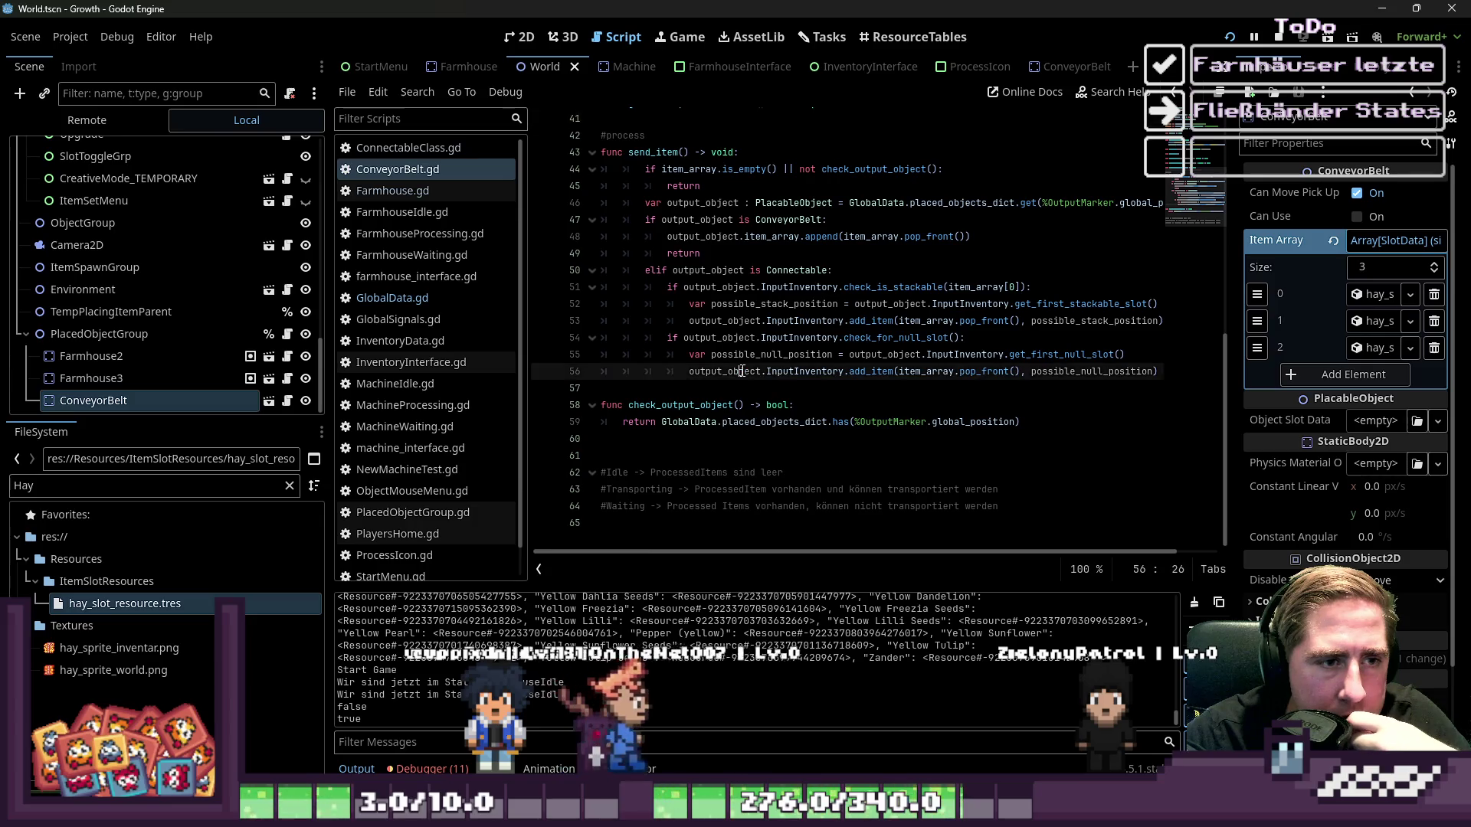
key("Down")
key("Down")
key("Down")
double_click(697, 320)
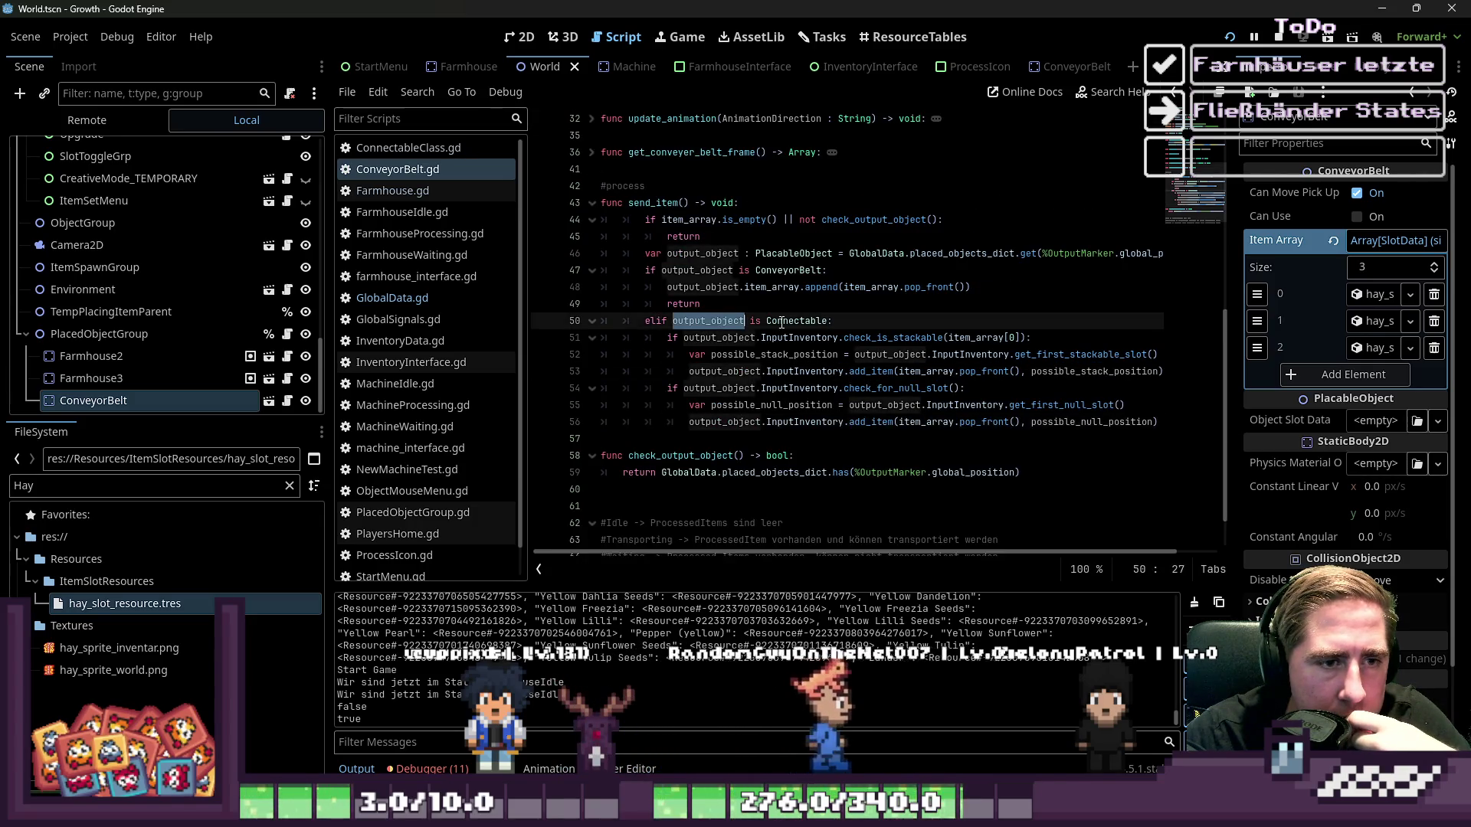
double_click(781, 320)
left_click(846, 323)
key("Return")
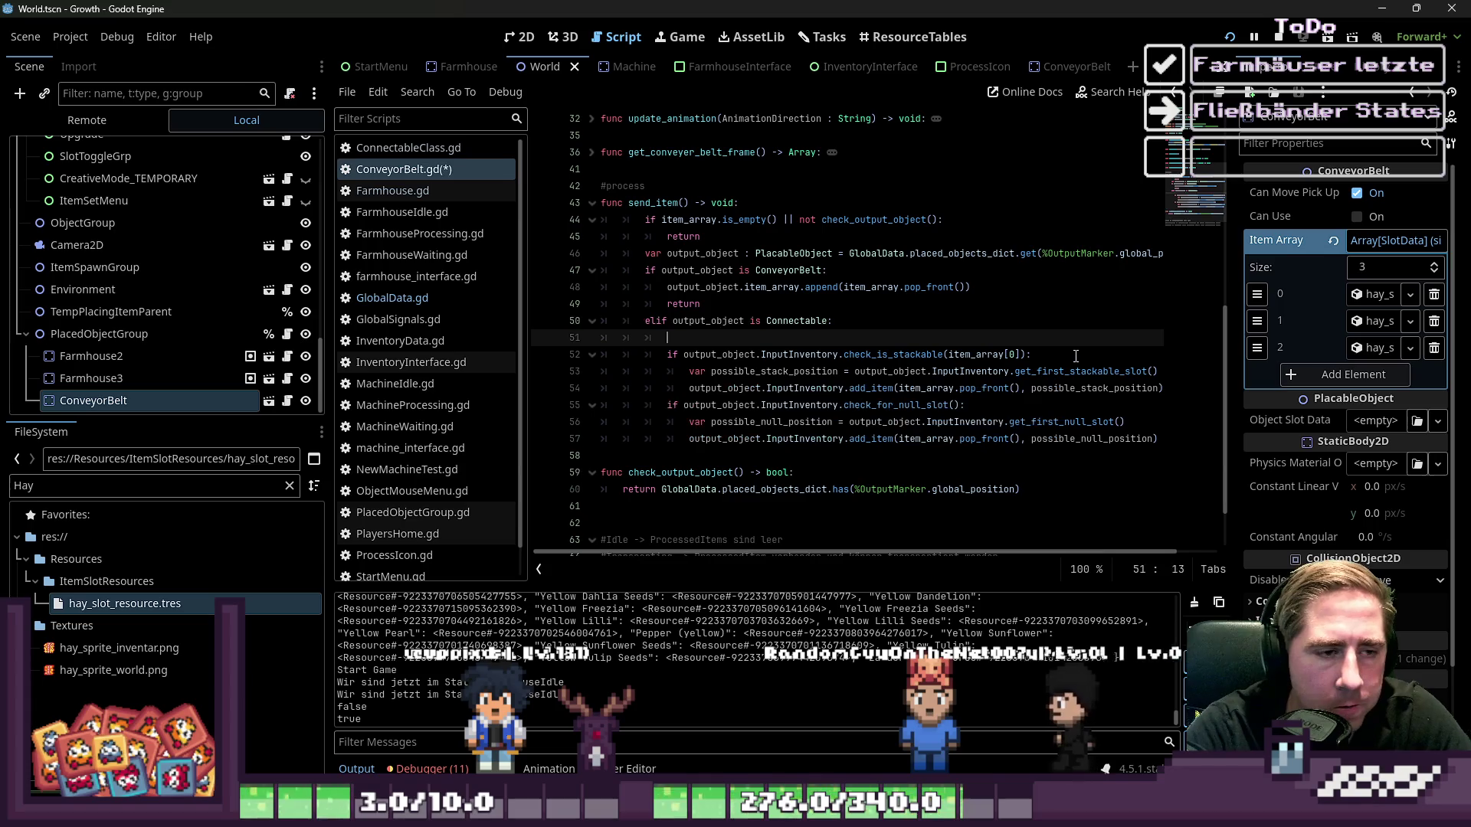
type("print")
type("(Ic")
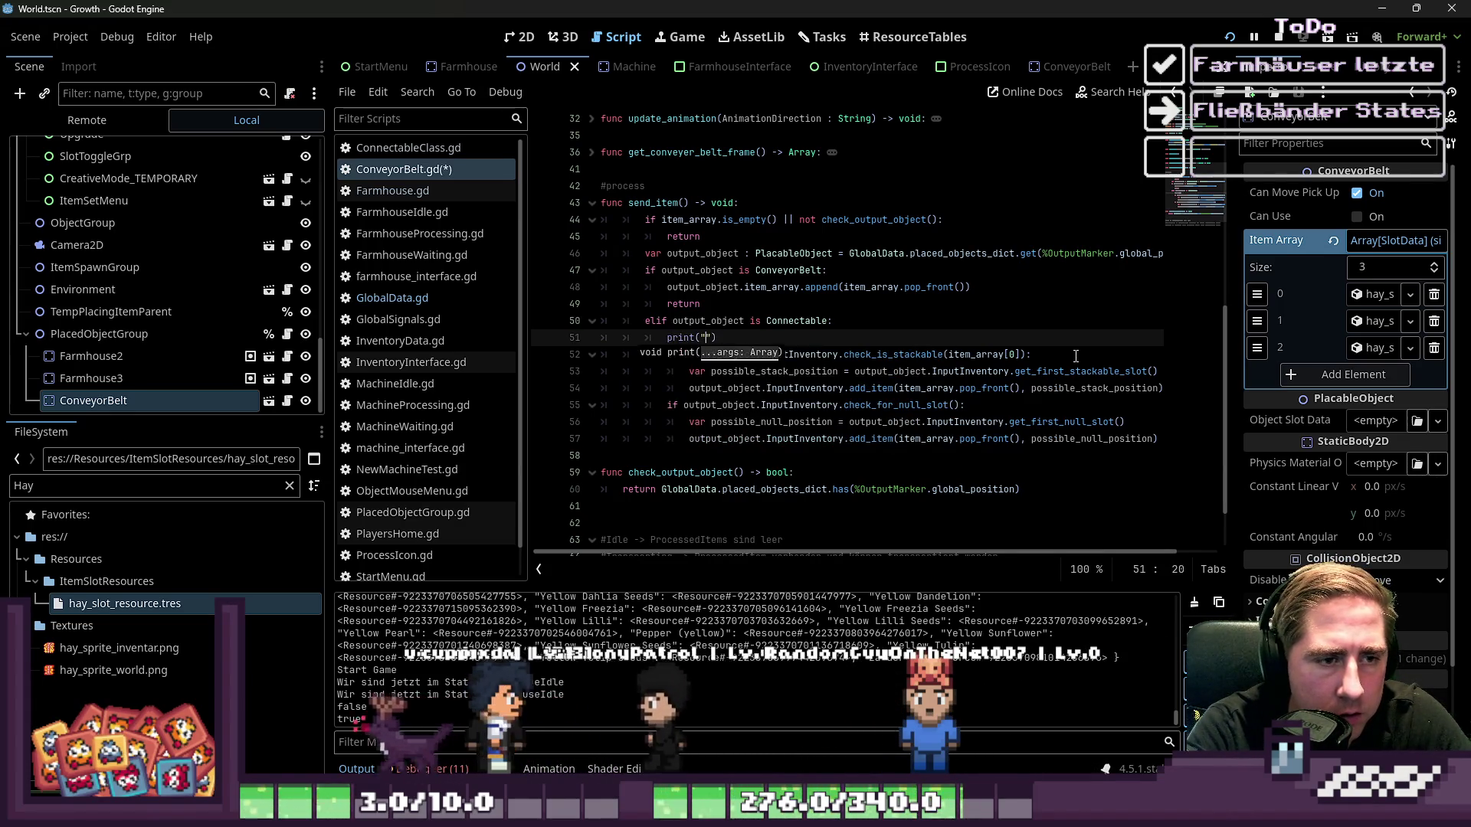
key("BackSpace")
key("BackSpace")
type("\"Ich bin ein Connec")
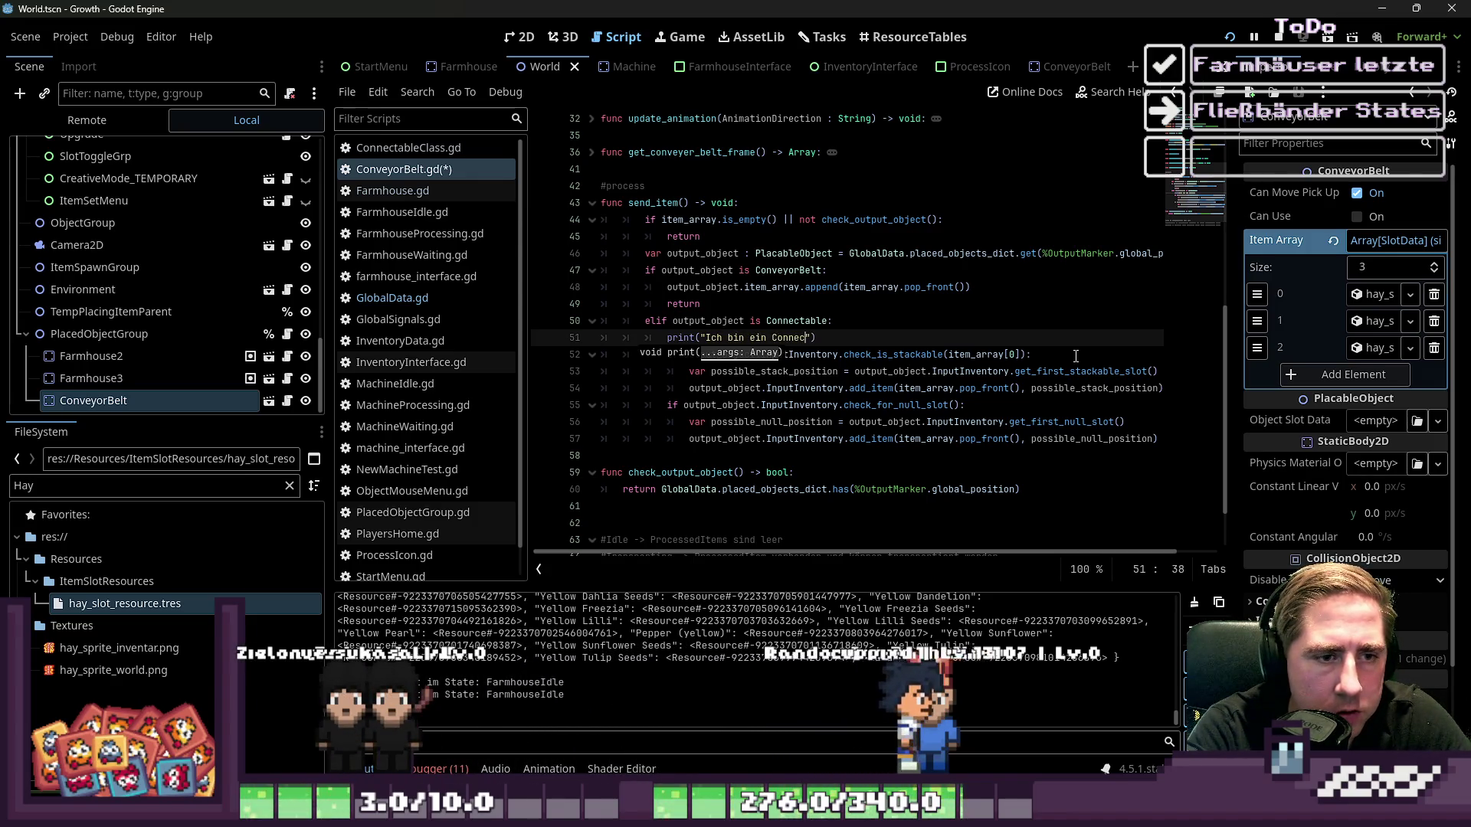
type("table")
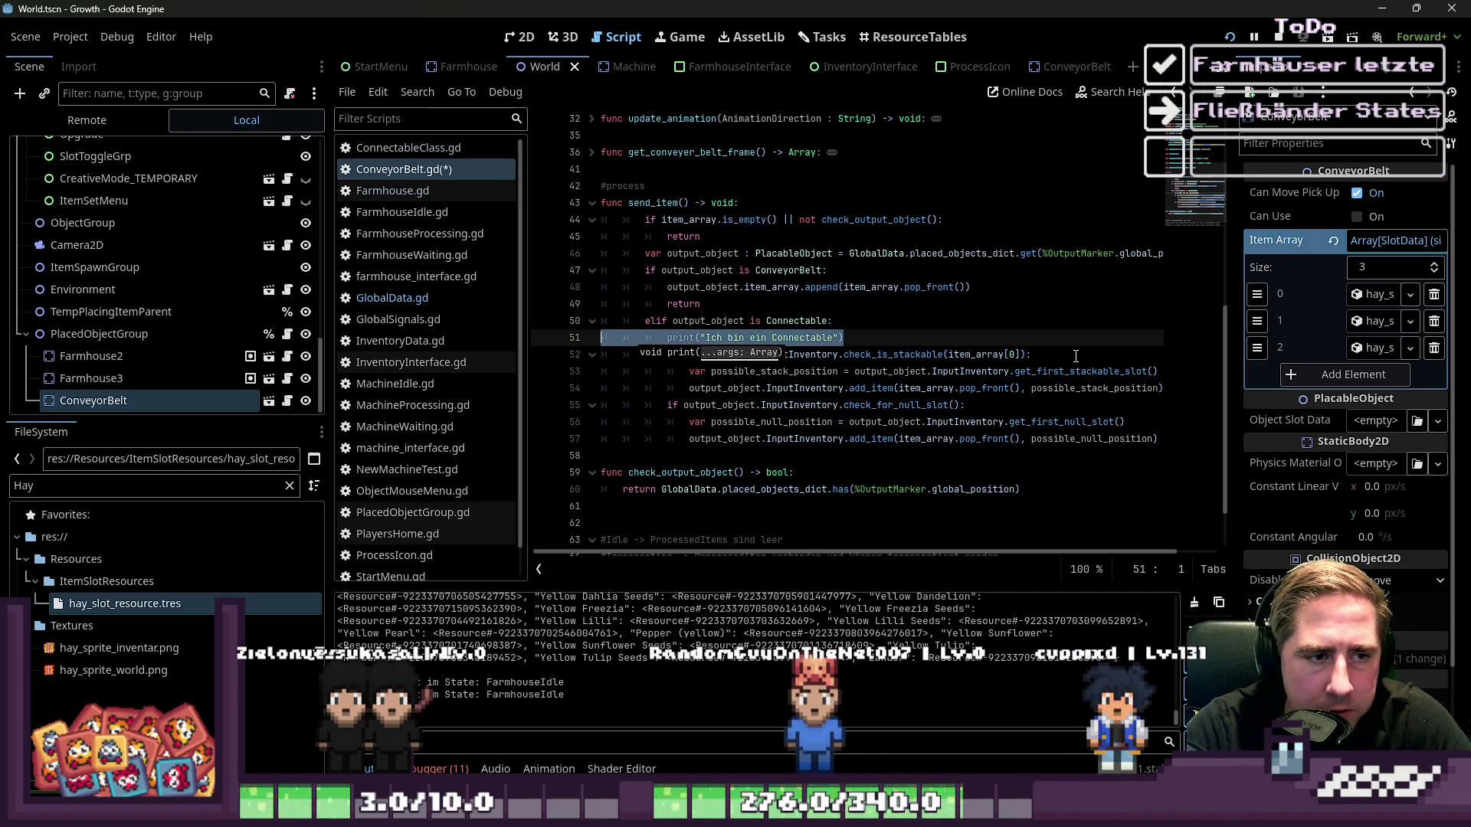
left_click(893, 316)
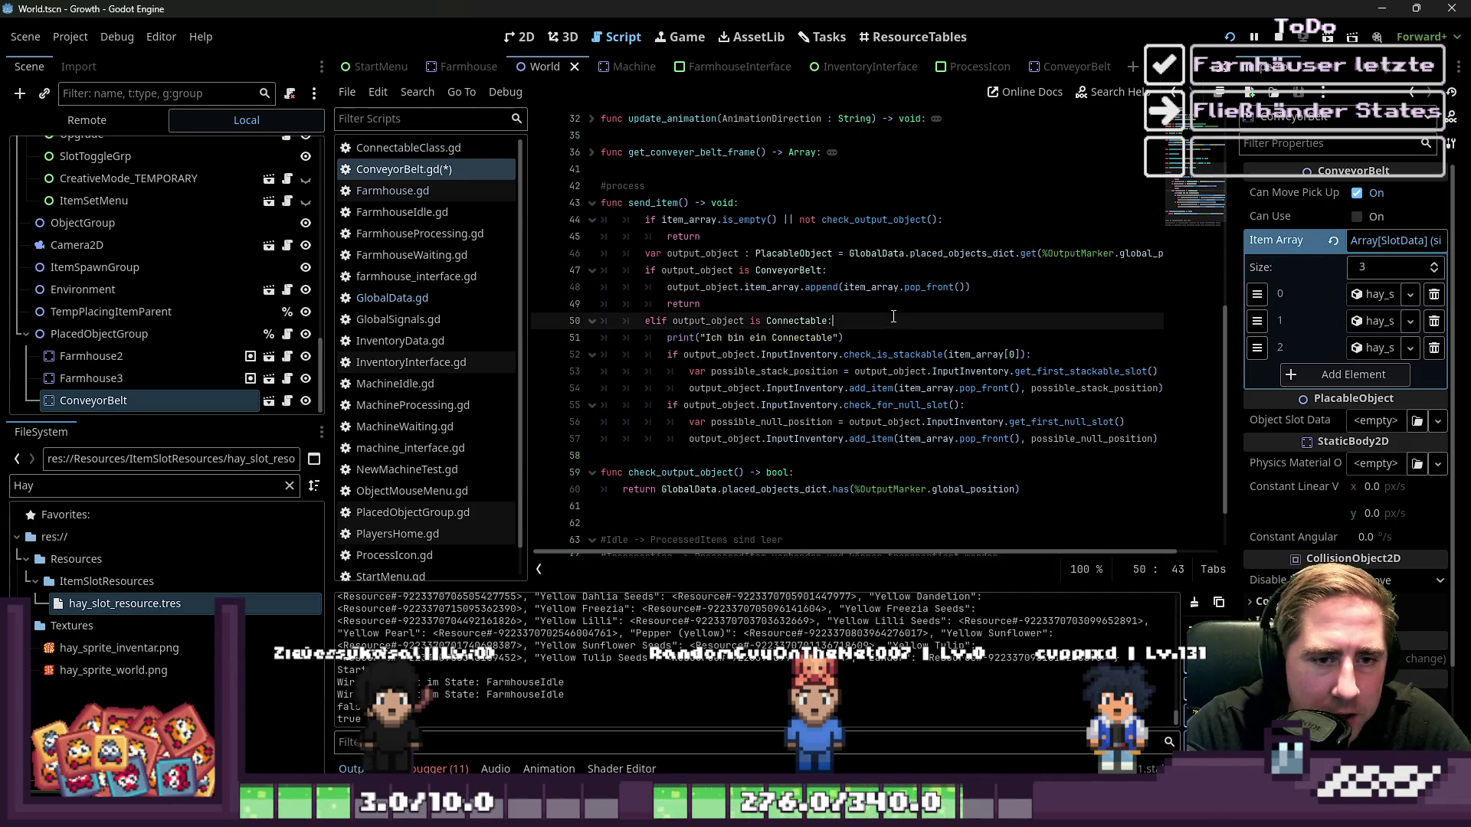
Paste the same debug print on a new line under the stackable check on line 53
left_click(1058, 354)
key("Return")
type("print(\"Ich bin ein Connectable\")")
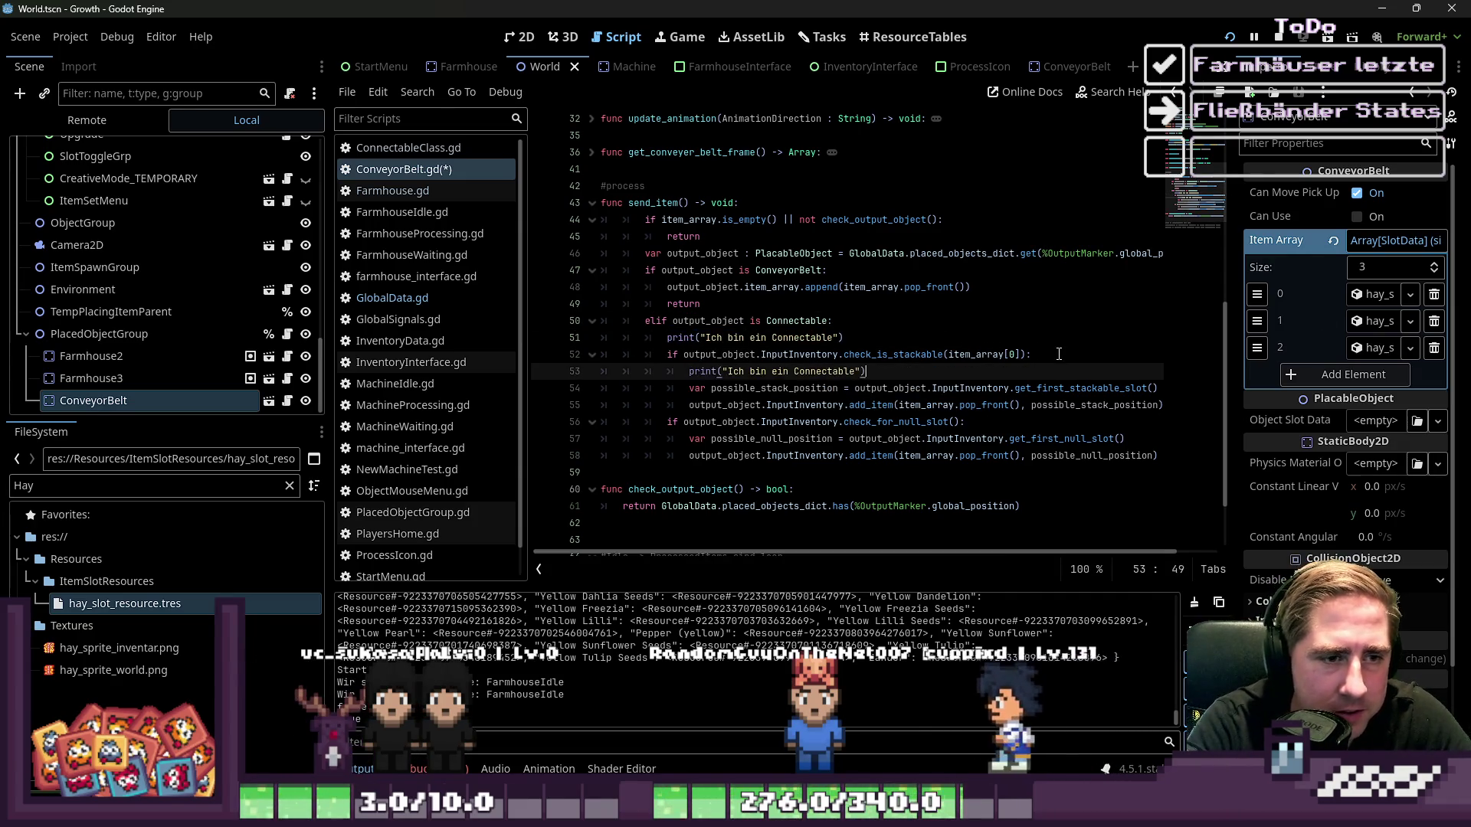
key("ctrl+shift+Left")
key("ctrl+shift+Left")
key("ctrl+shift+Left")
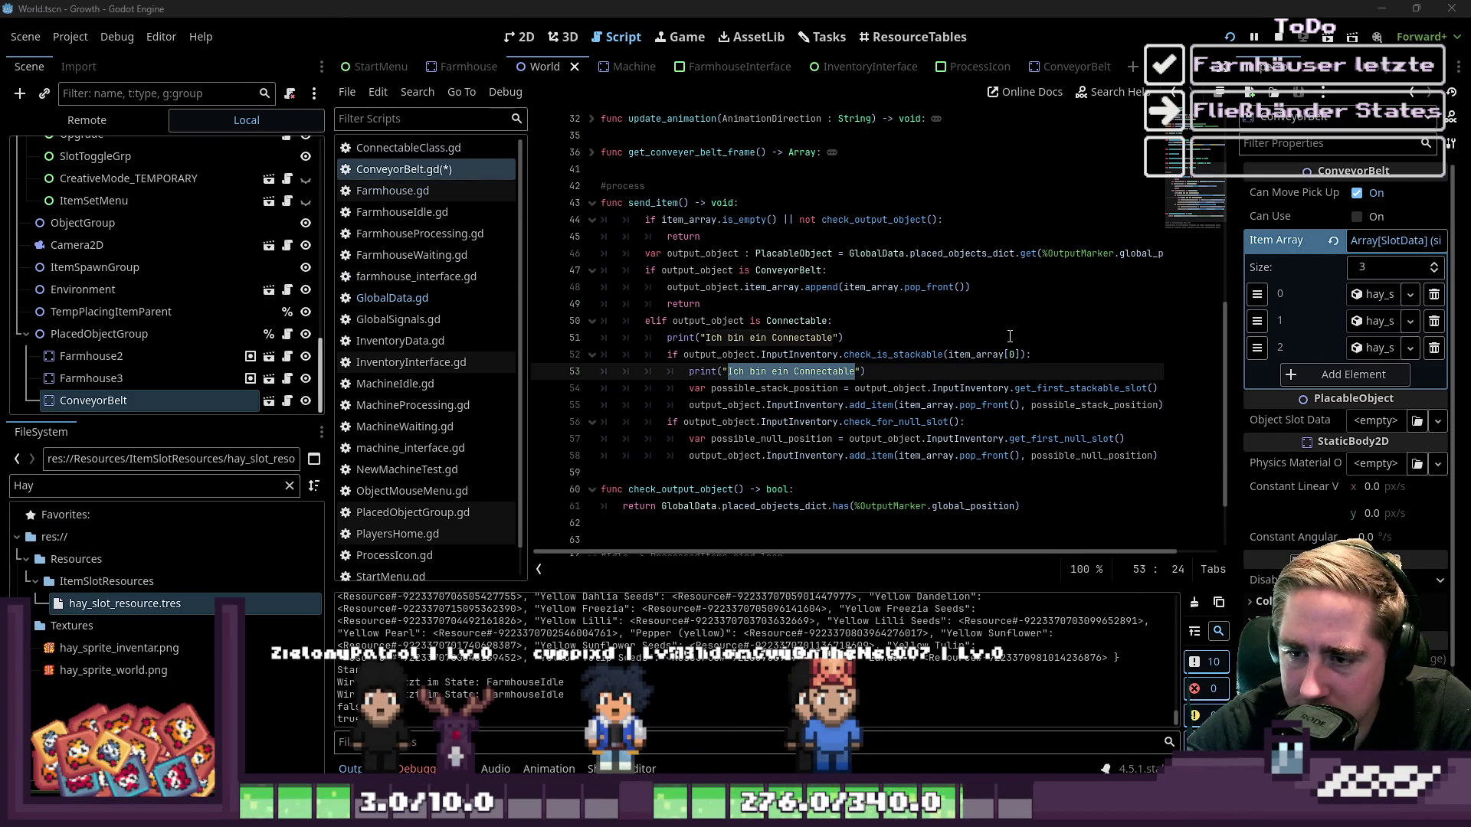
left_click(711, 354)
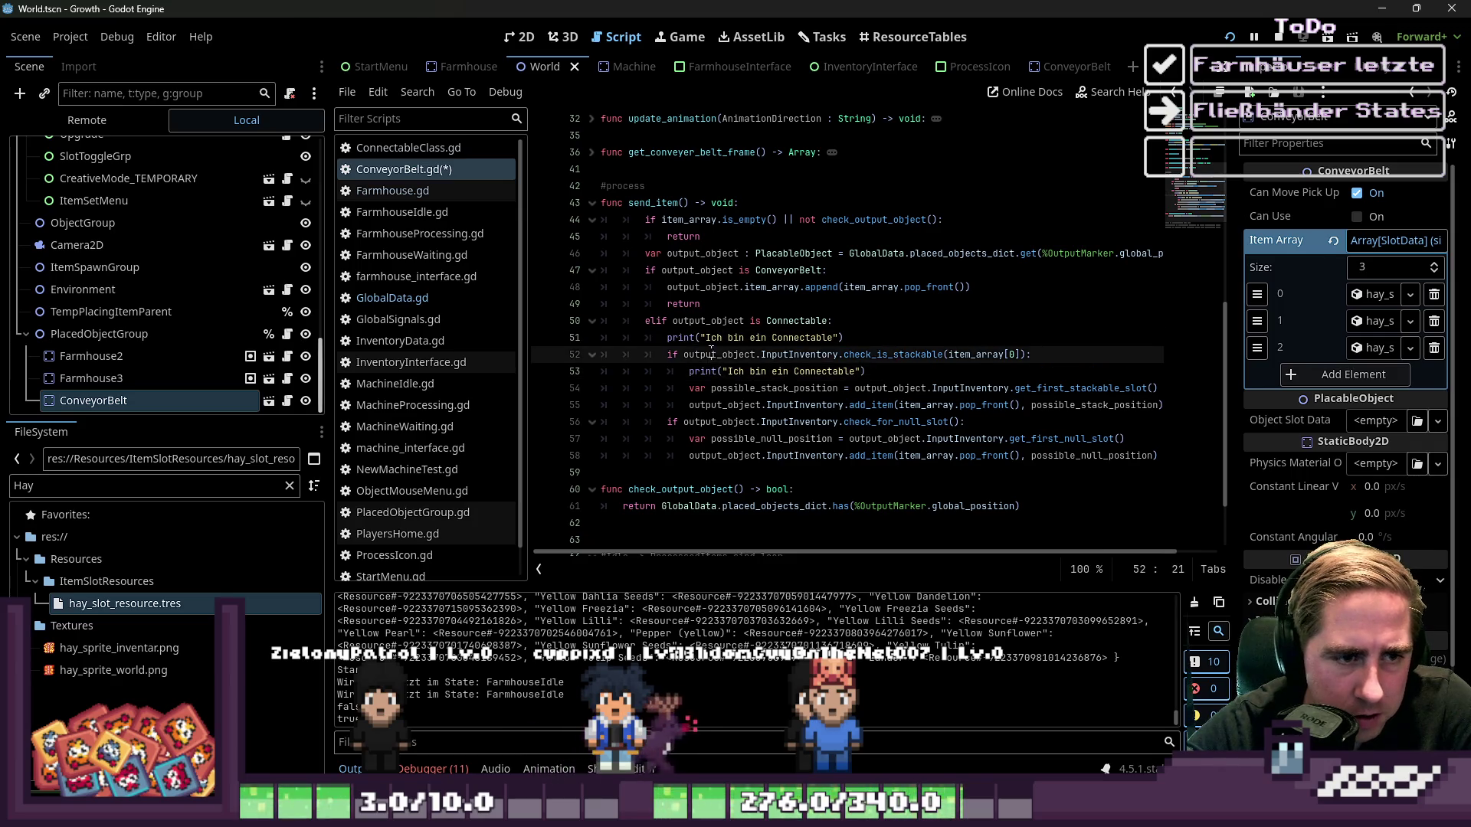
Change the line 53 print message to "Es gibt ein Stack!"
double_click(799, 354)
double_click(857, 354)
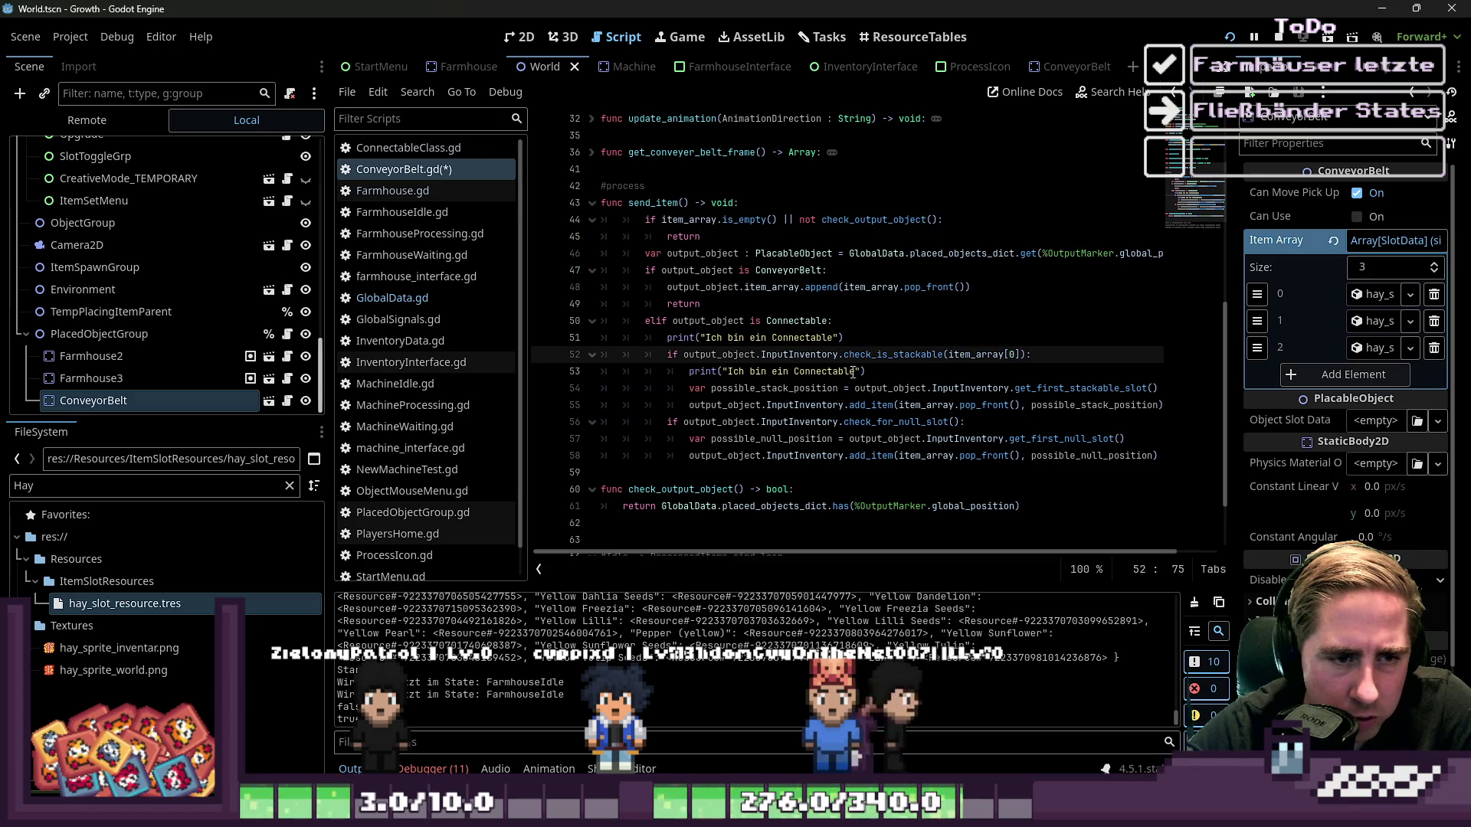
double_click(832, 371)
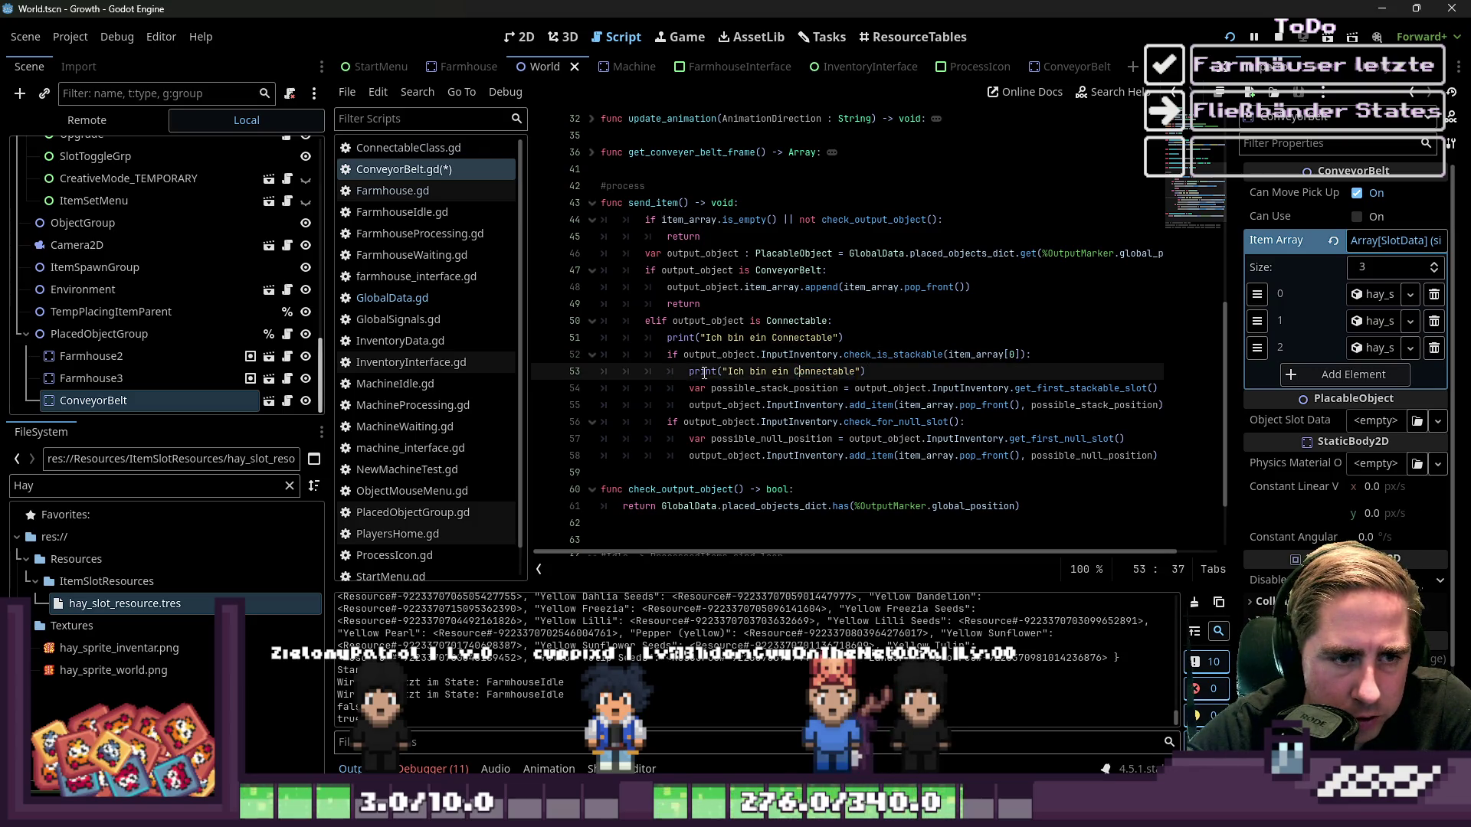
left_click_drag(729, 373, 856, 372)
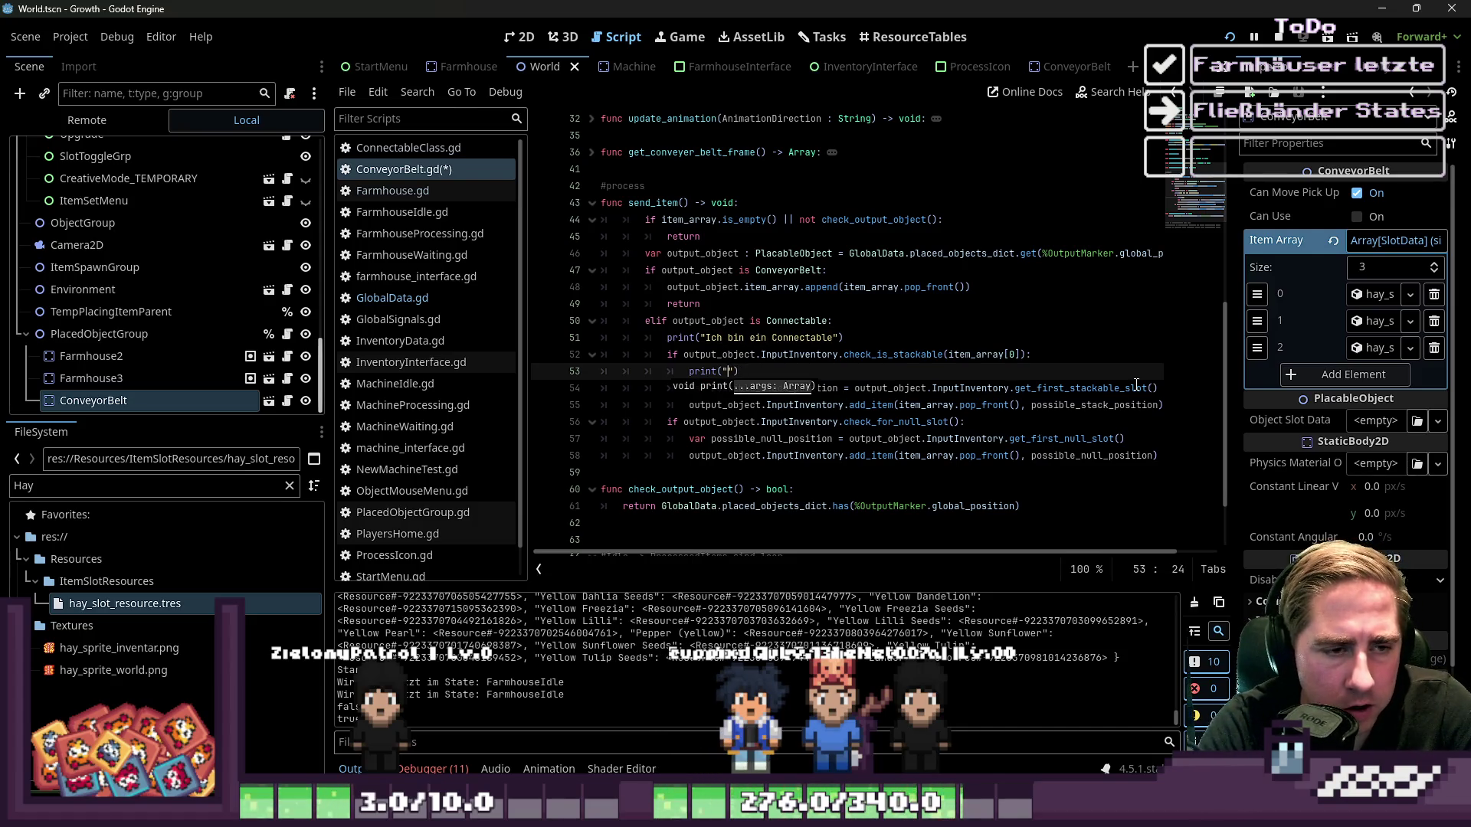
type("Es gibt ein Stack")
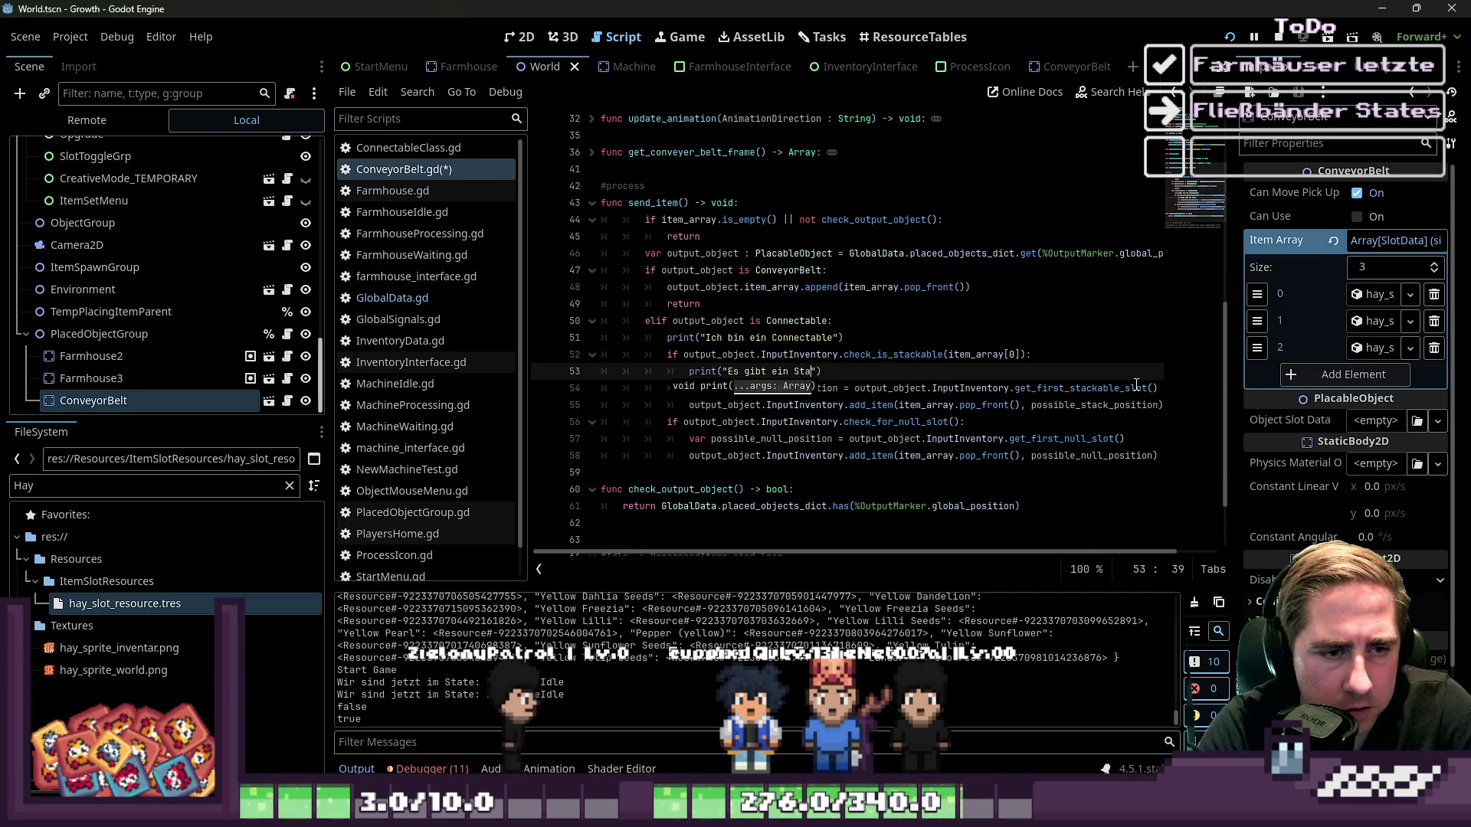
type("!")
key("ctrl+shift+Left")
key("ctrl+shift+Left")
key("ctrl+shift+Left")
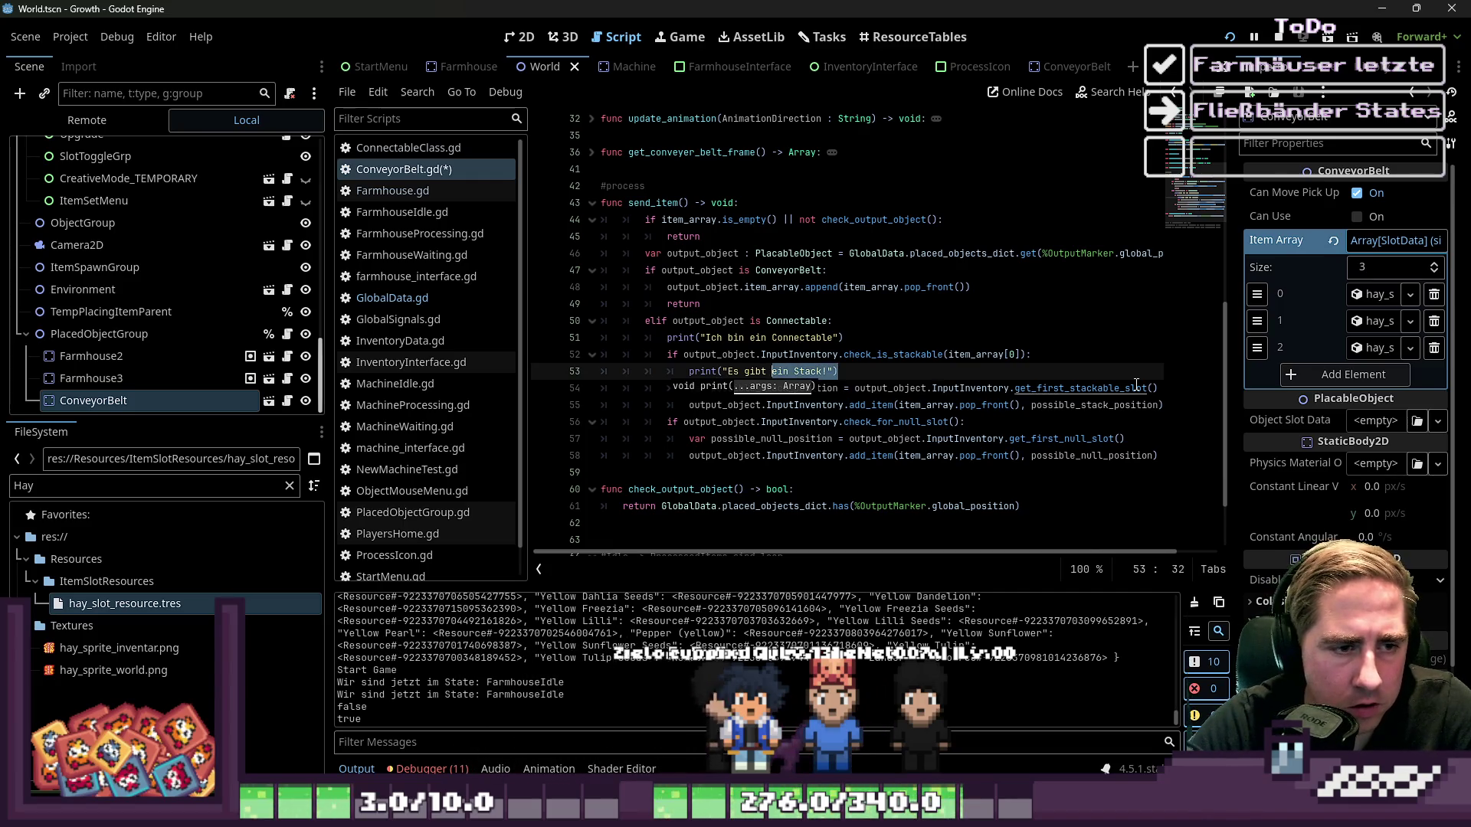
key("shift+Home")
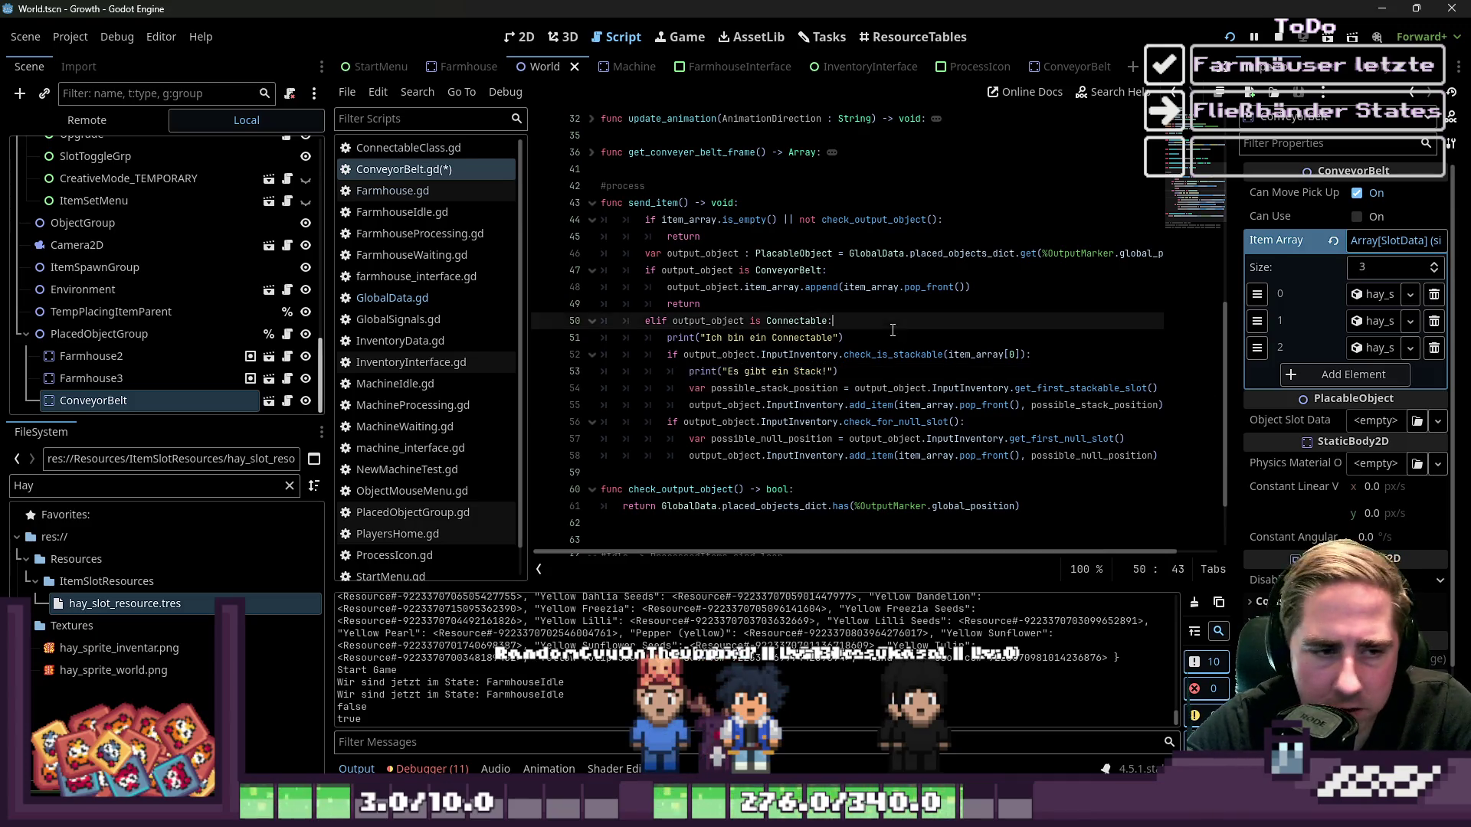
left_click(879, 372)
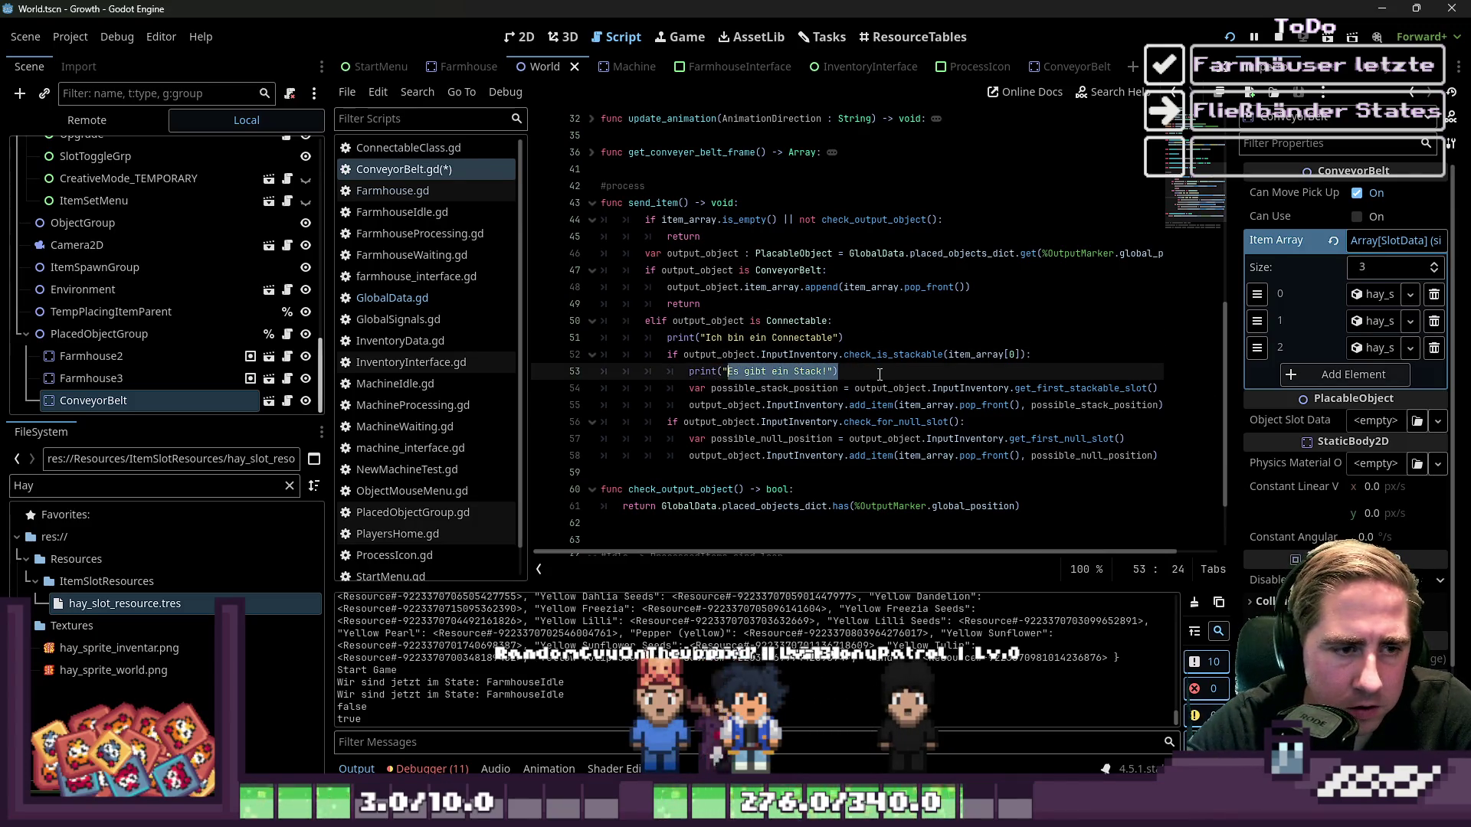
Copy that print into the empty-slot branch as a Leeren Slot message, then save and run with F5
key("ctrl+shift+Left")
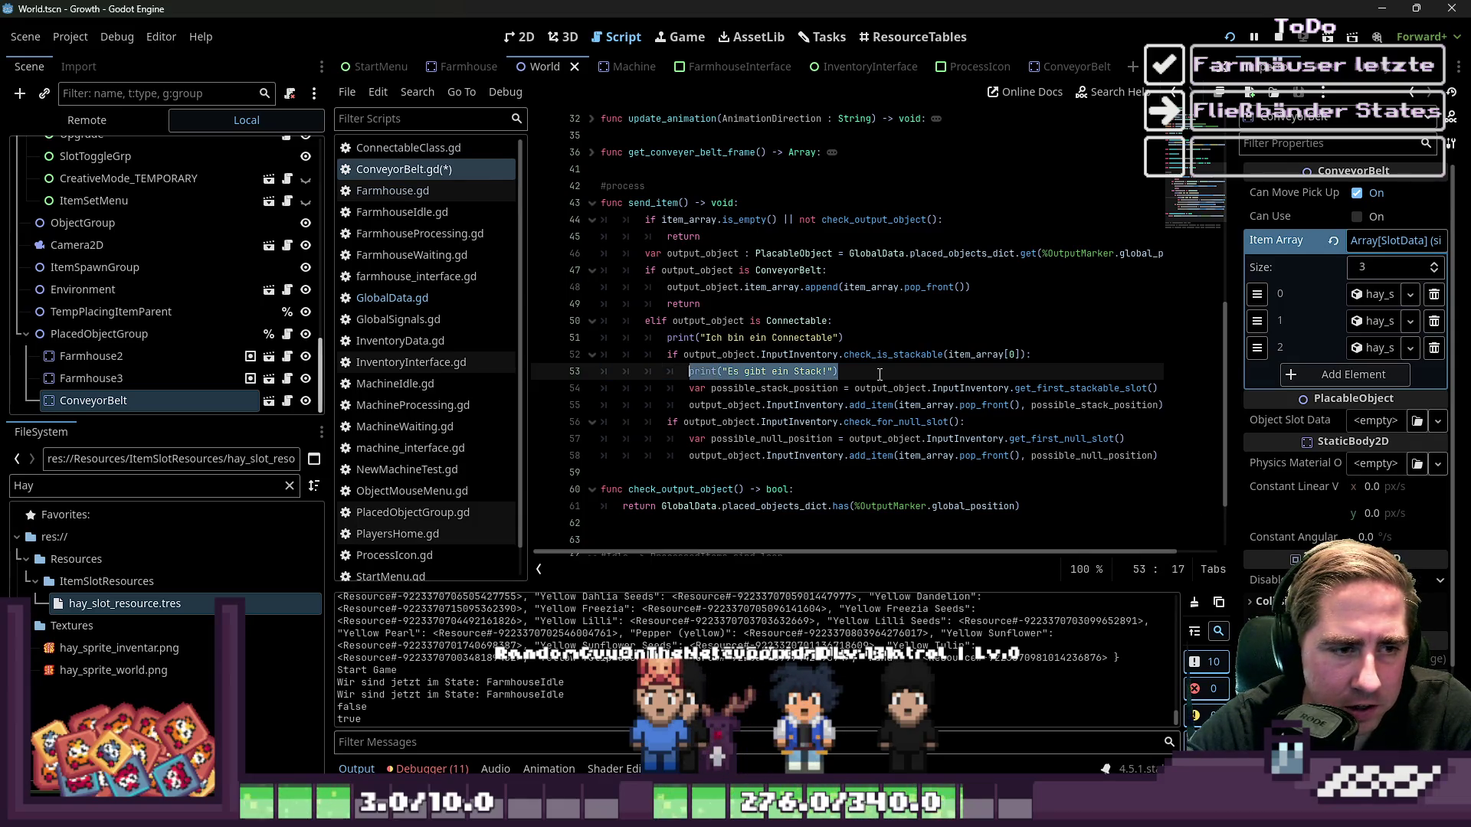
key("Down")
key("Down")
key("Down")
key("Return")
key("Up")
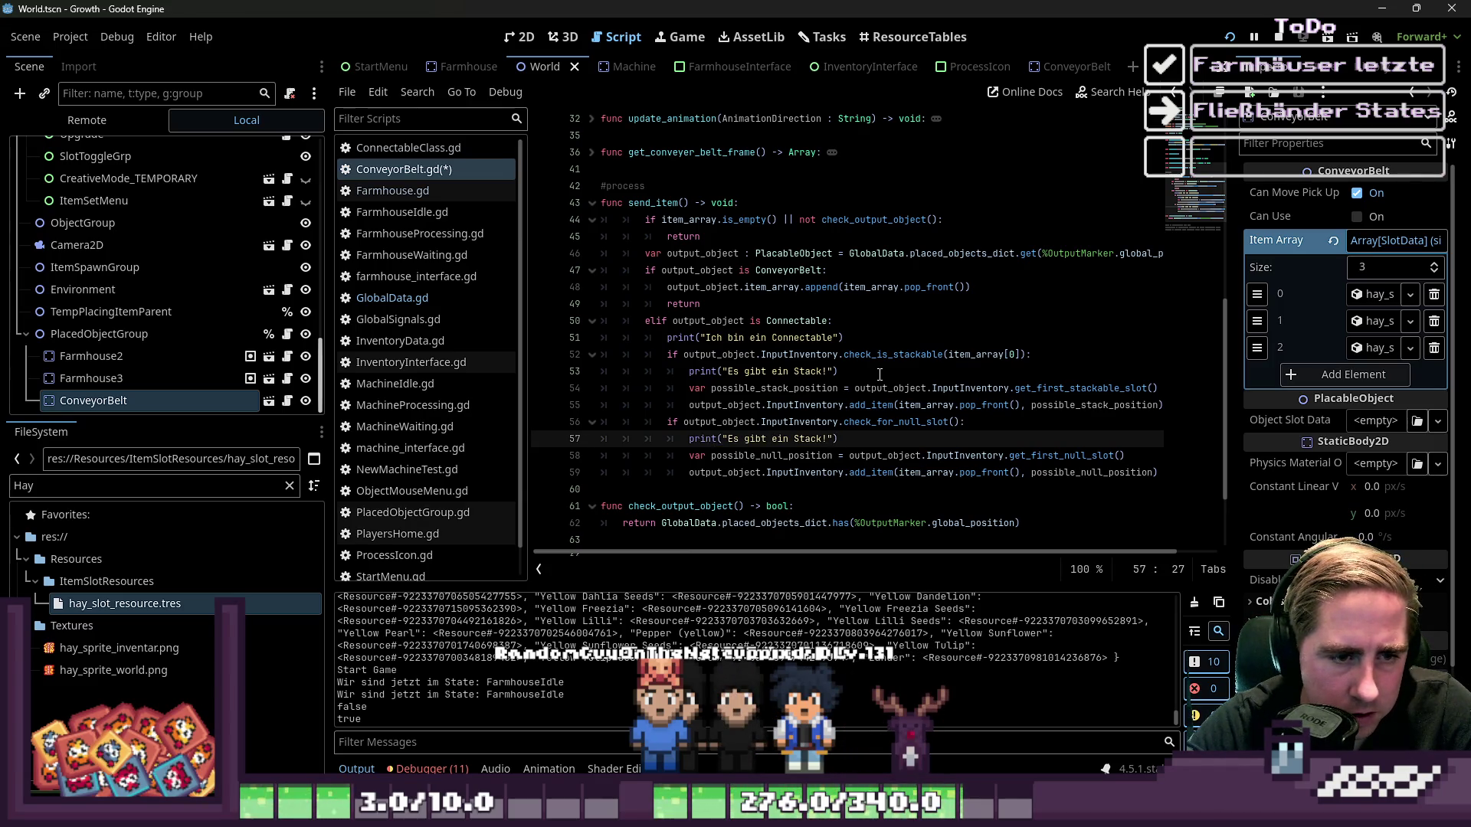
key("shift+Right")
key("shift+Right")
key("shift+Right")
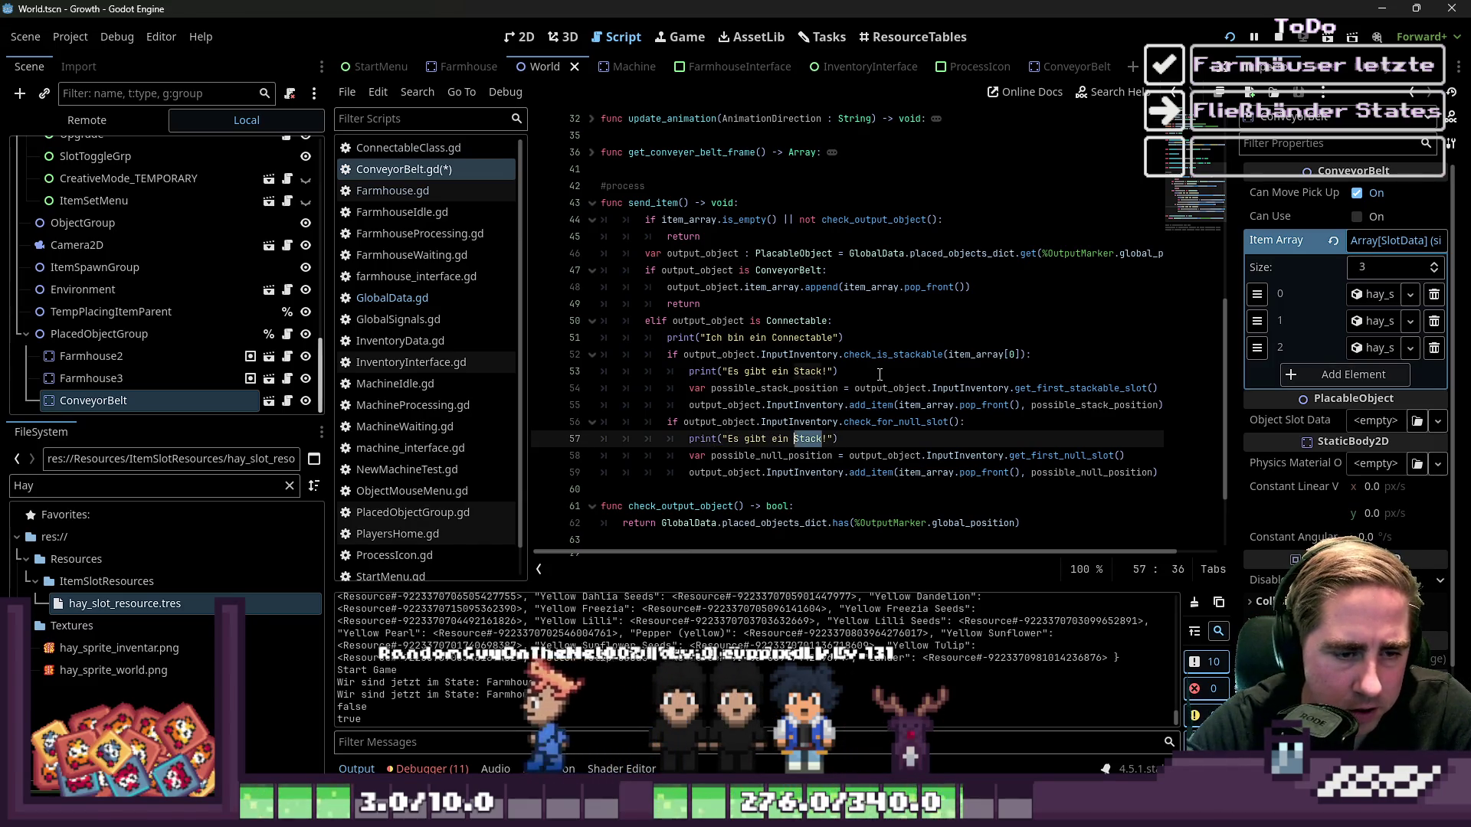
type("Leeren Slo")
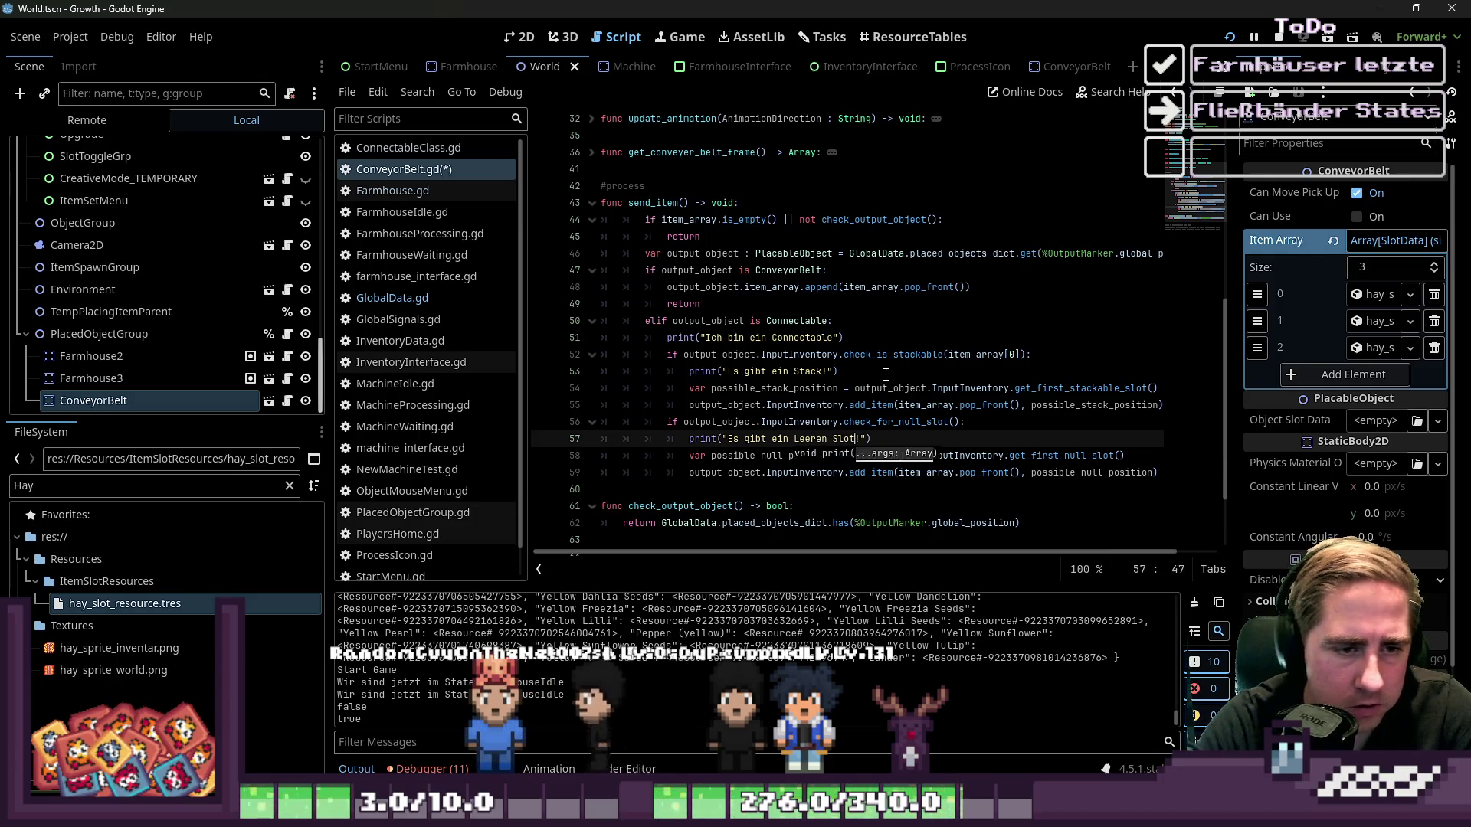
key("F5")
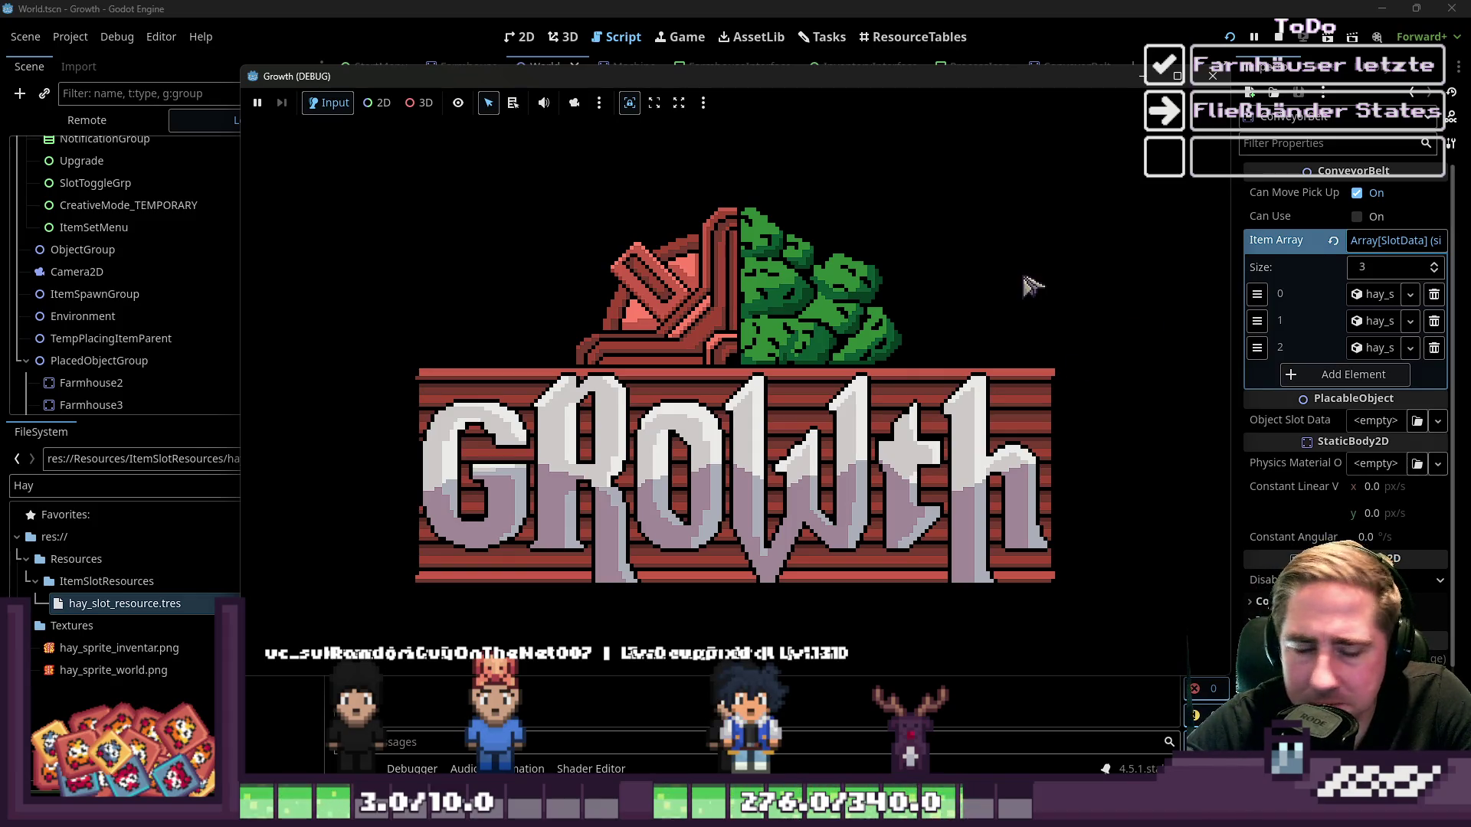
Start a new game, name the character, enter the world, then stop the run with F8
left_click(716, 347)
type("v")
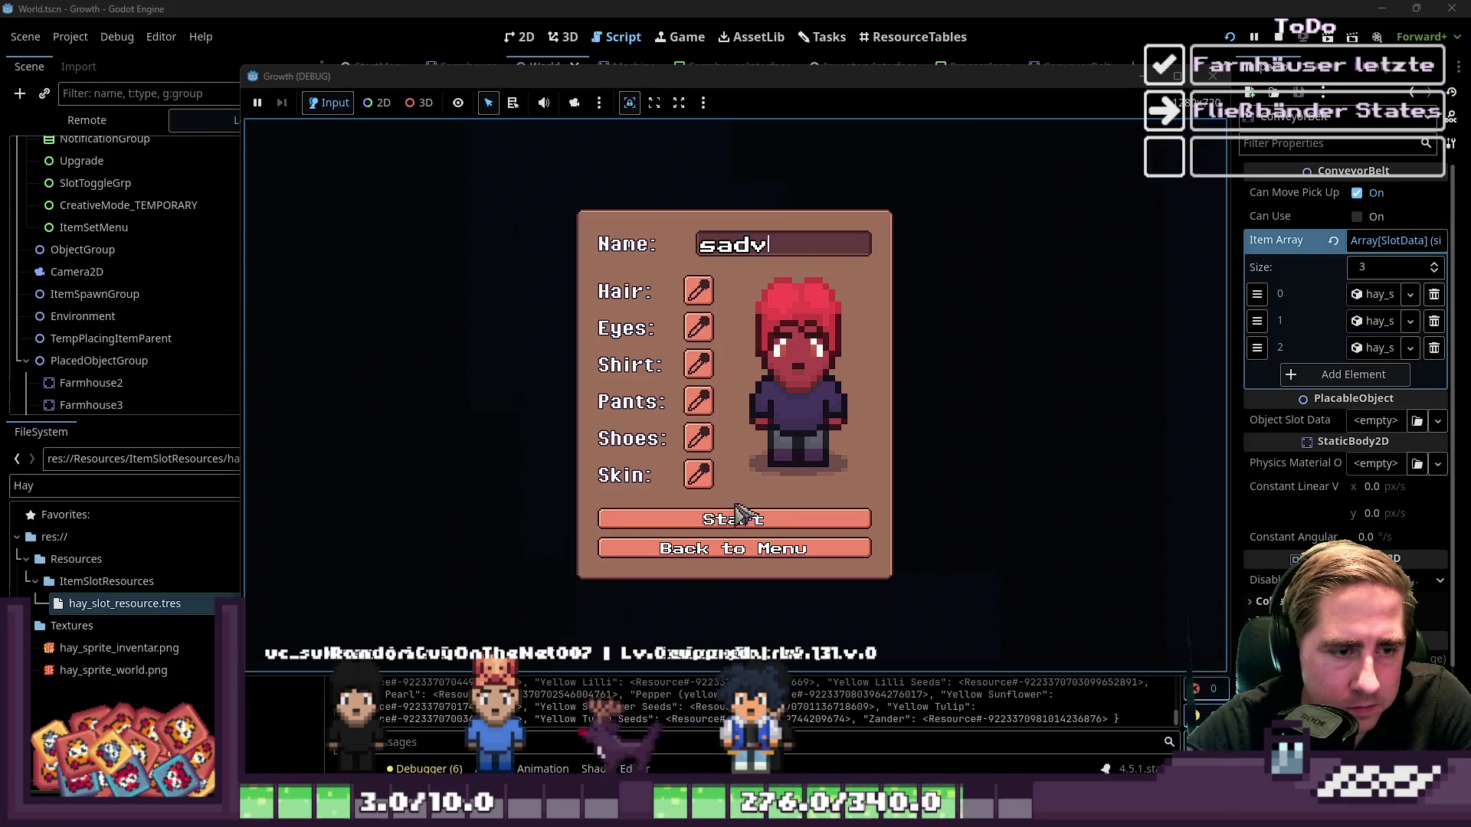
left_click(735, 525)
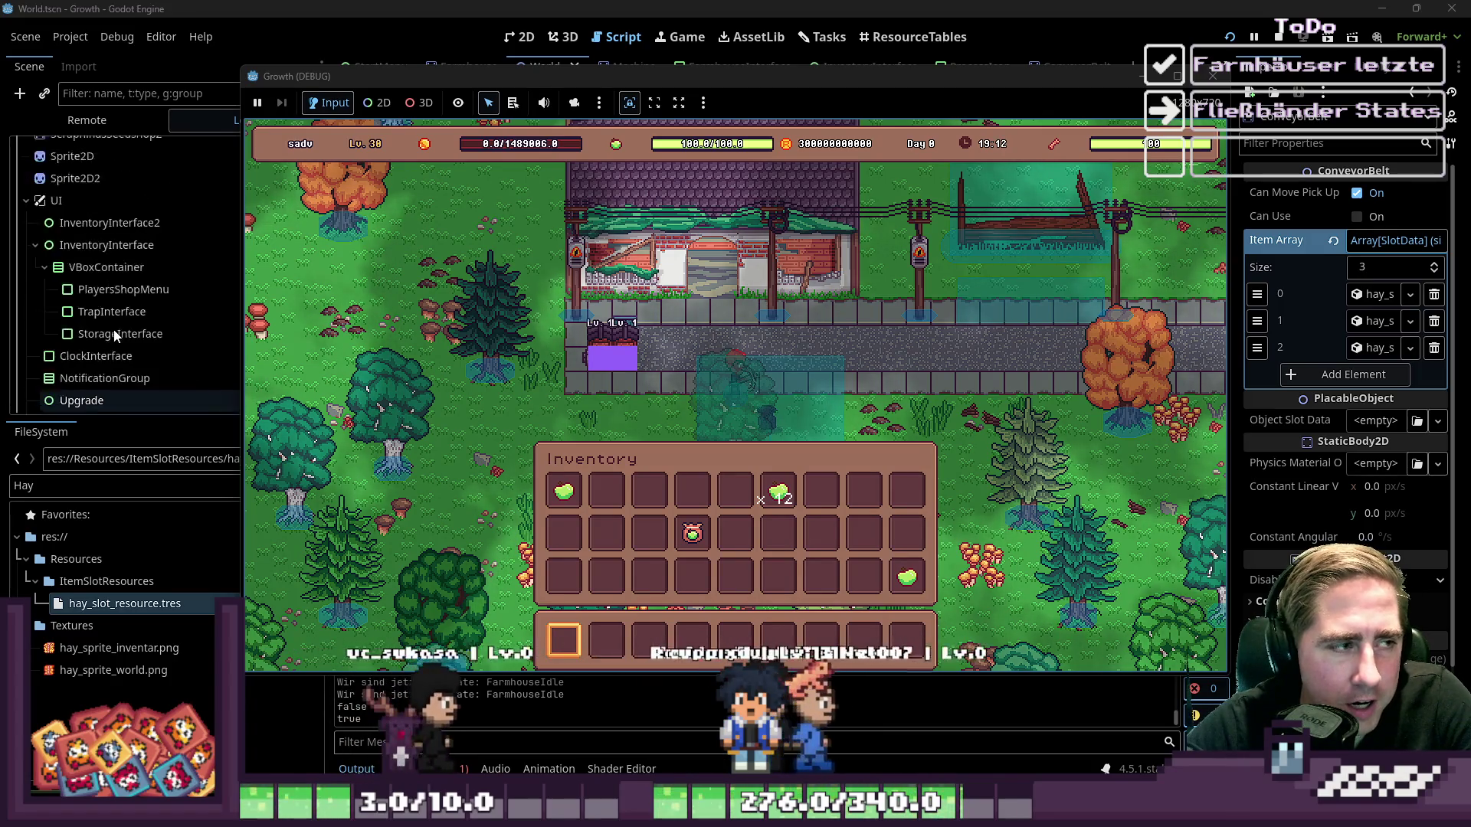
scroll(96, 276, "up", 4)
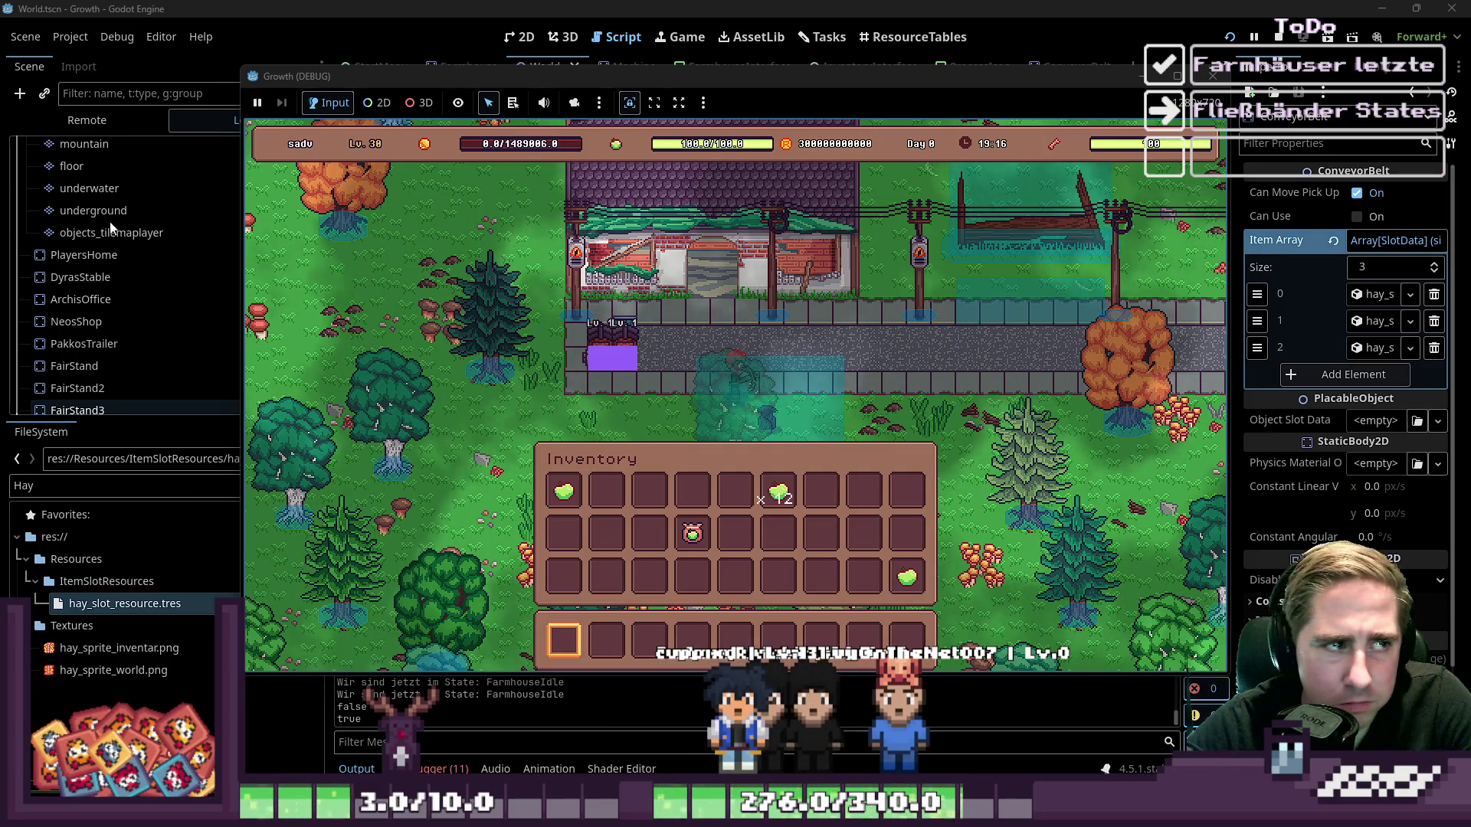
scroll(108, 211, "up", 1)
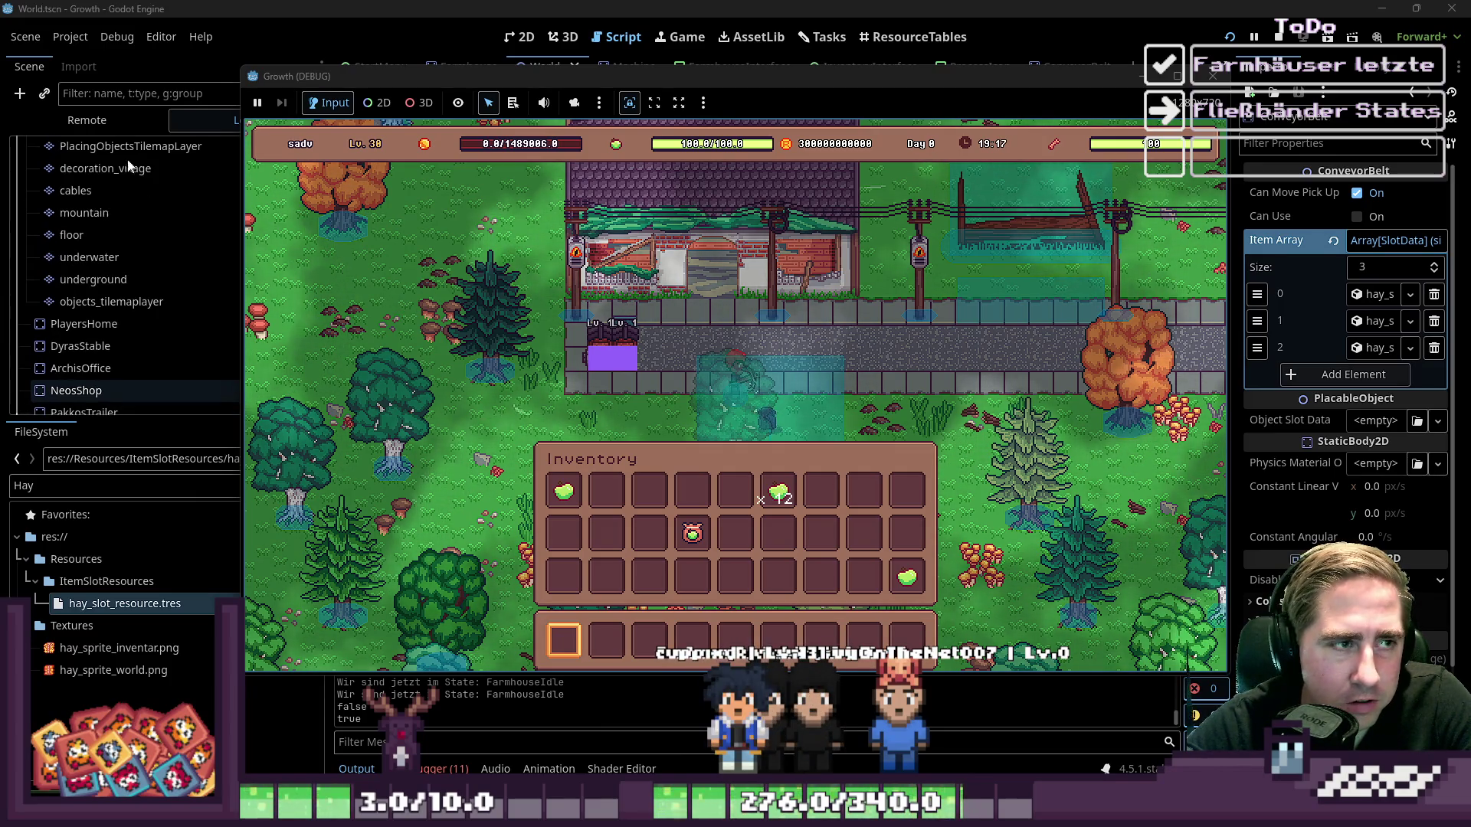
scroll(115, 172, "up", 1)
key("F8")
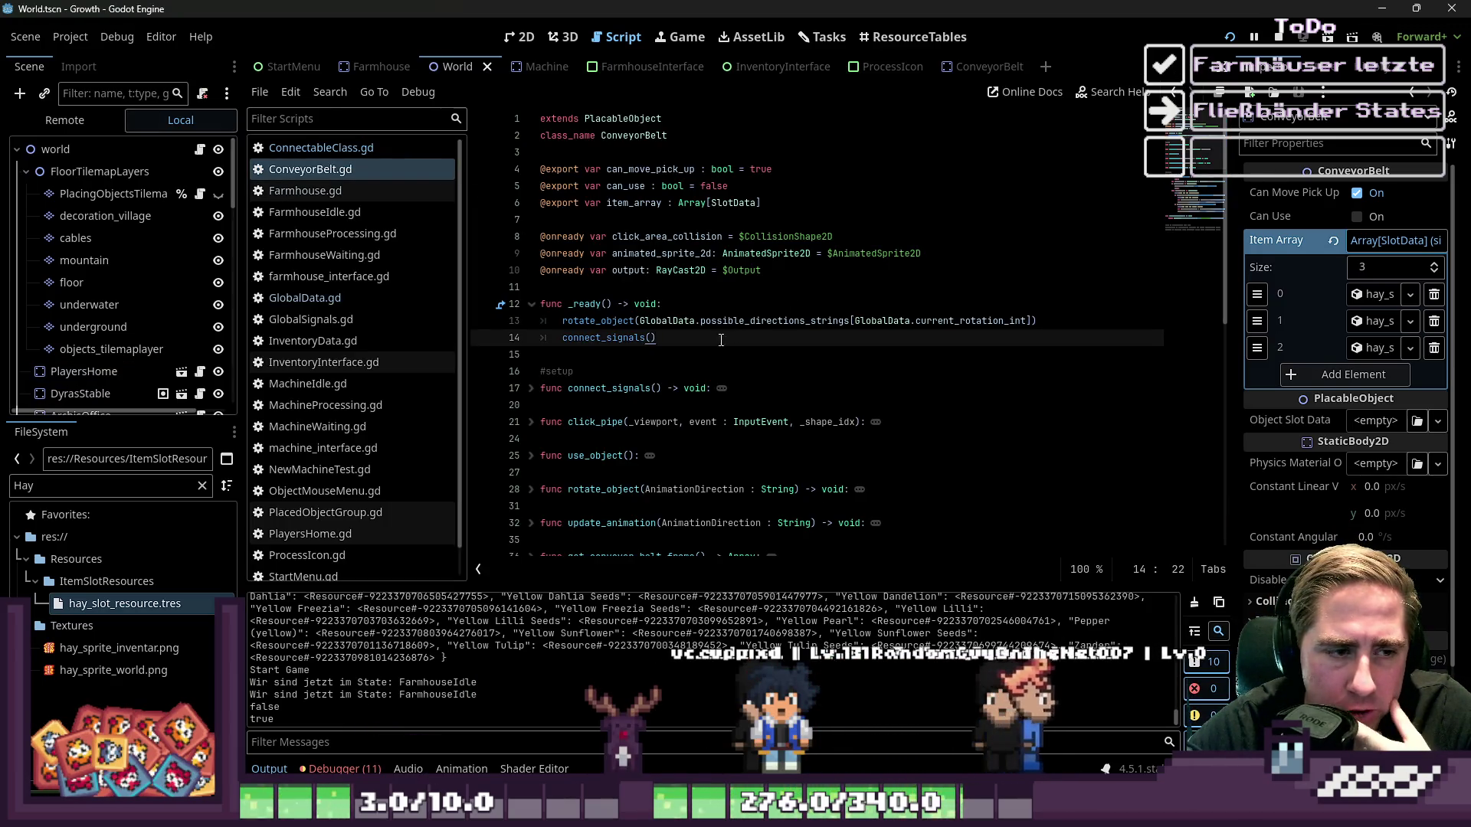
Expand connect_signals and look over the click_pipe input_event and timer connection lines
left_click(532, 389)
left_click(633, 405)
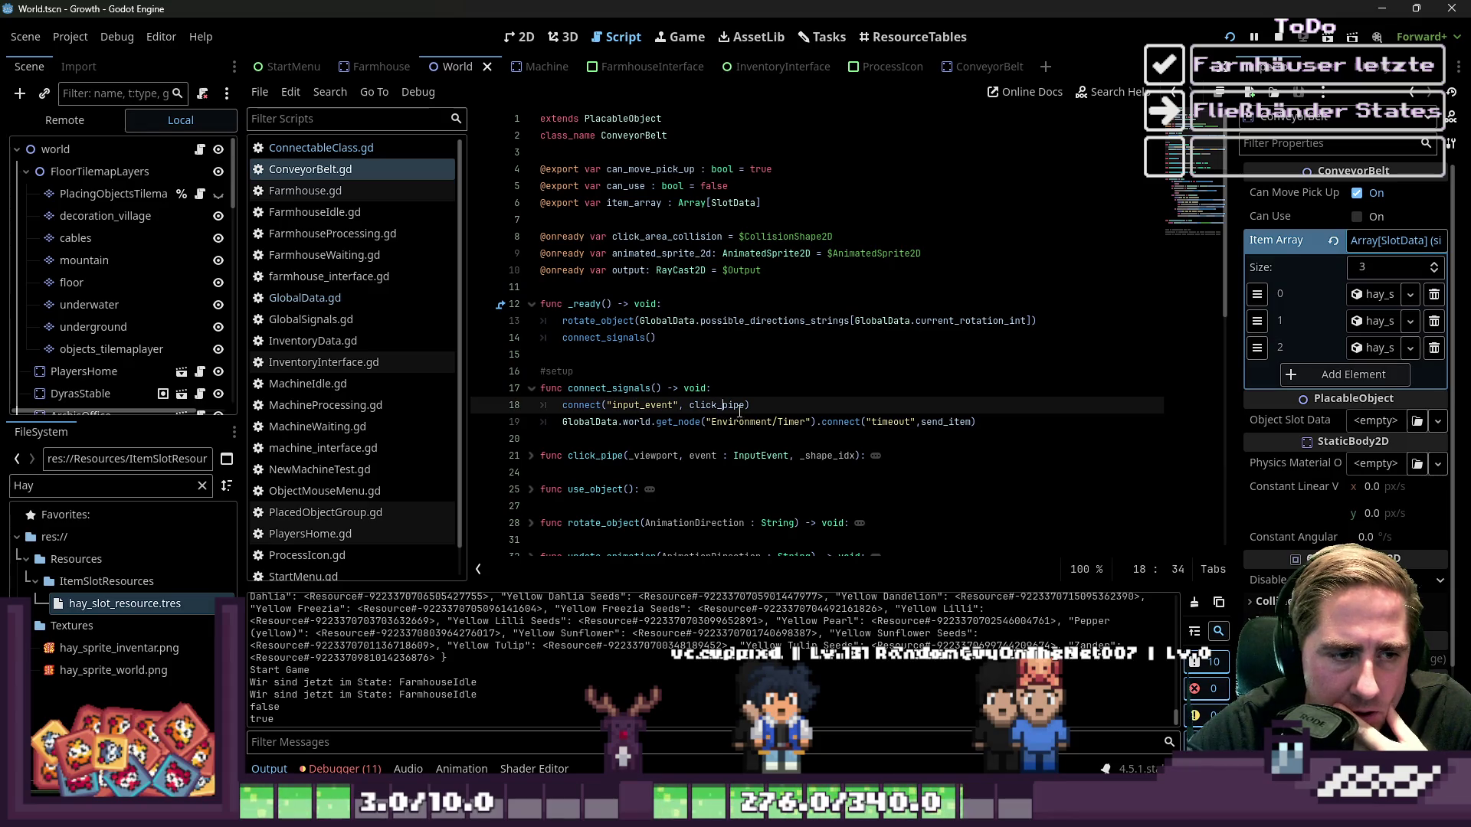
double_click(716, 406)
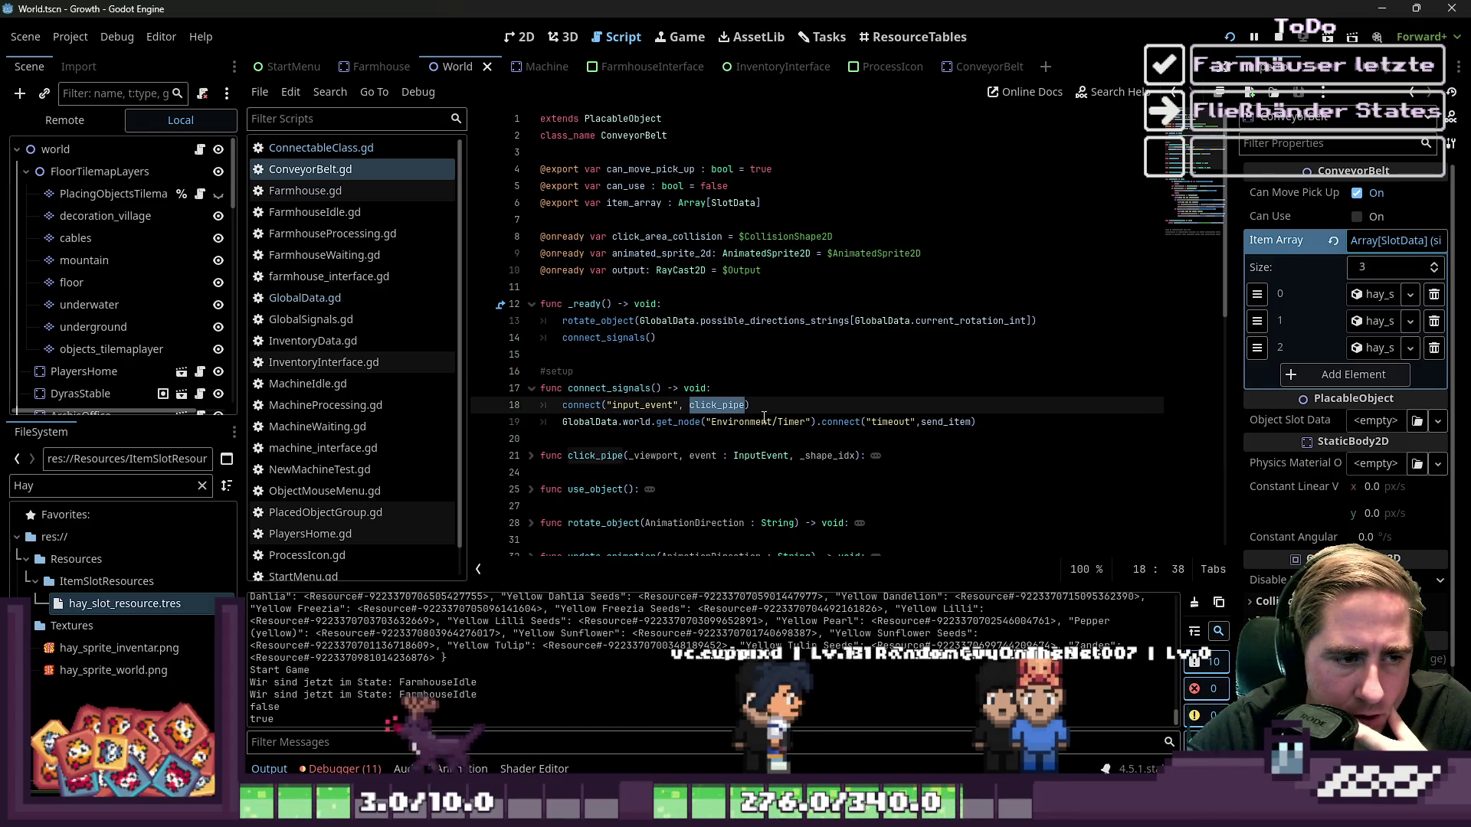
scroll(687, 416, "down", 2)
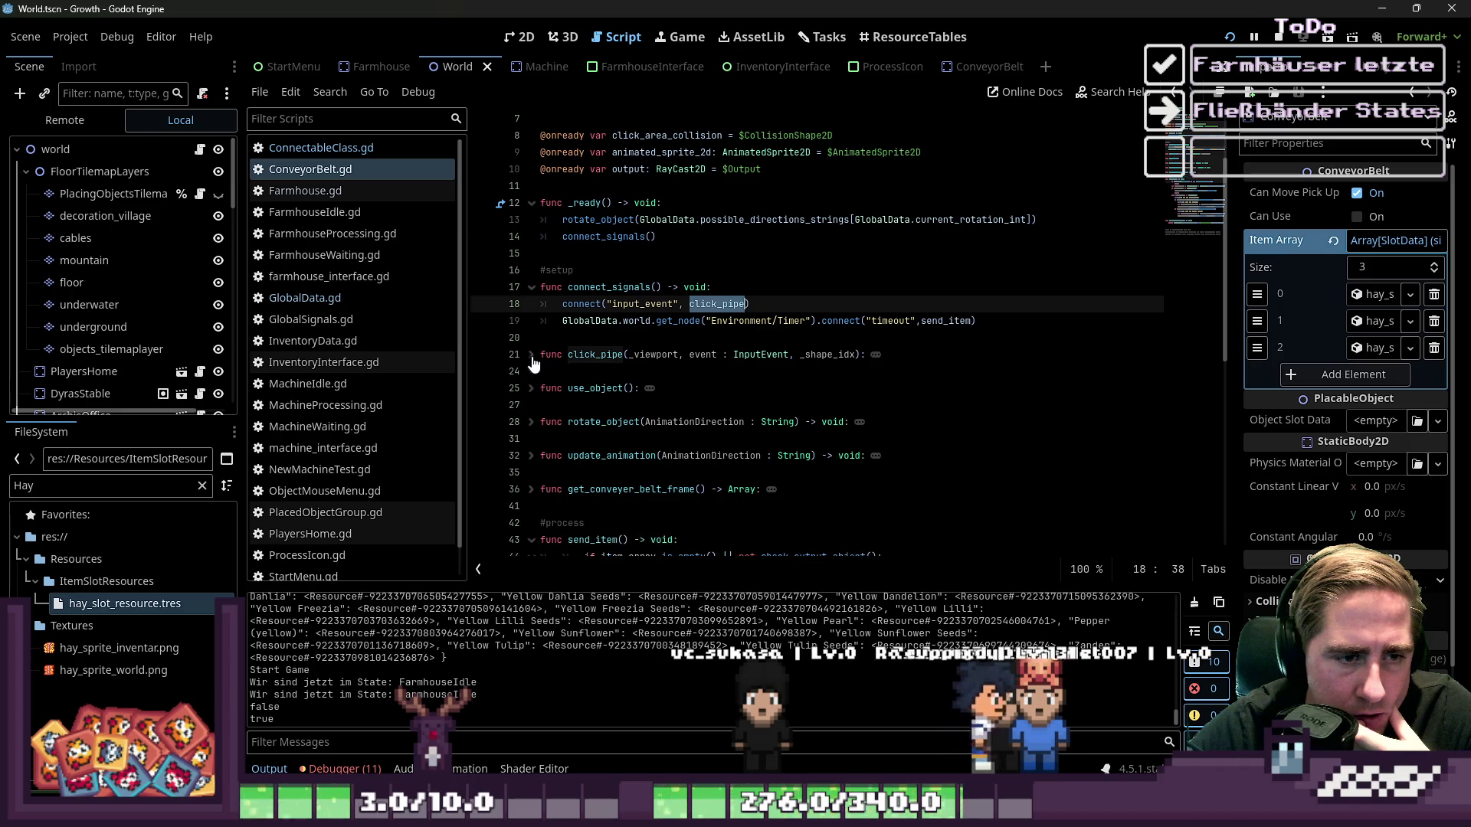
left_click(642, 322)
left_click(619, 322)
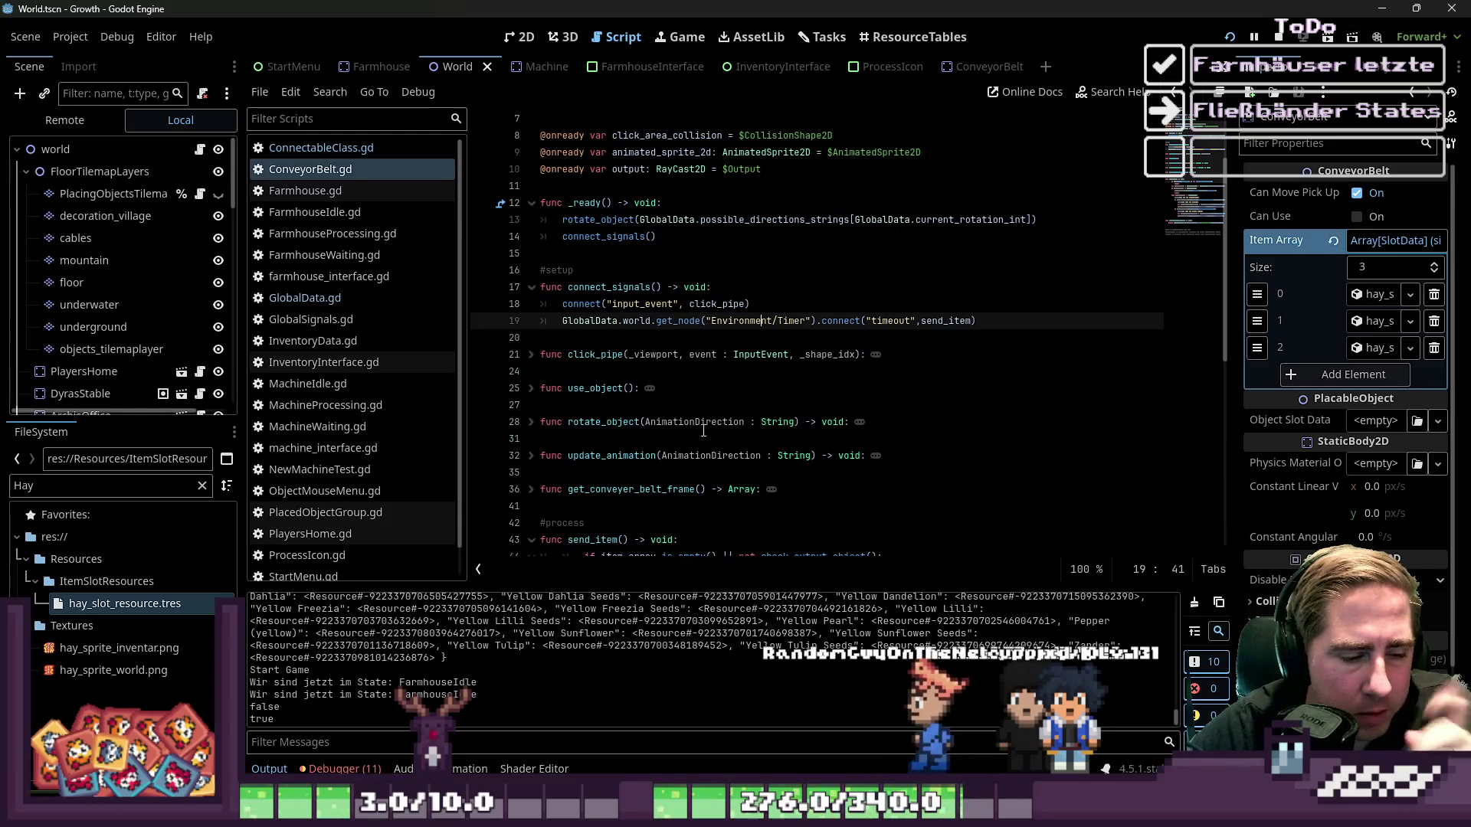
In the Remote tree, expand world and Environment and inspect the Timer's 0.1 wait time
left_click(64, 120)
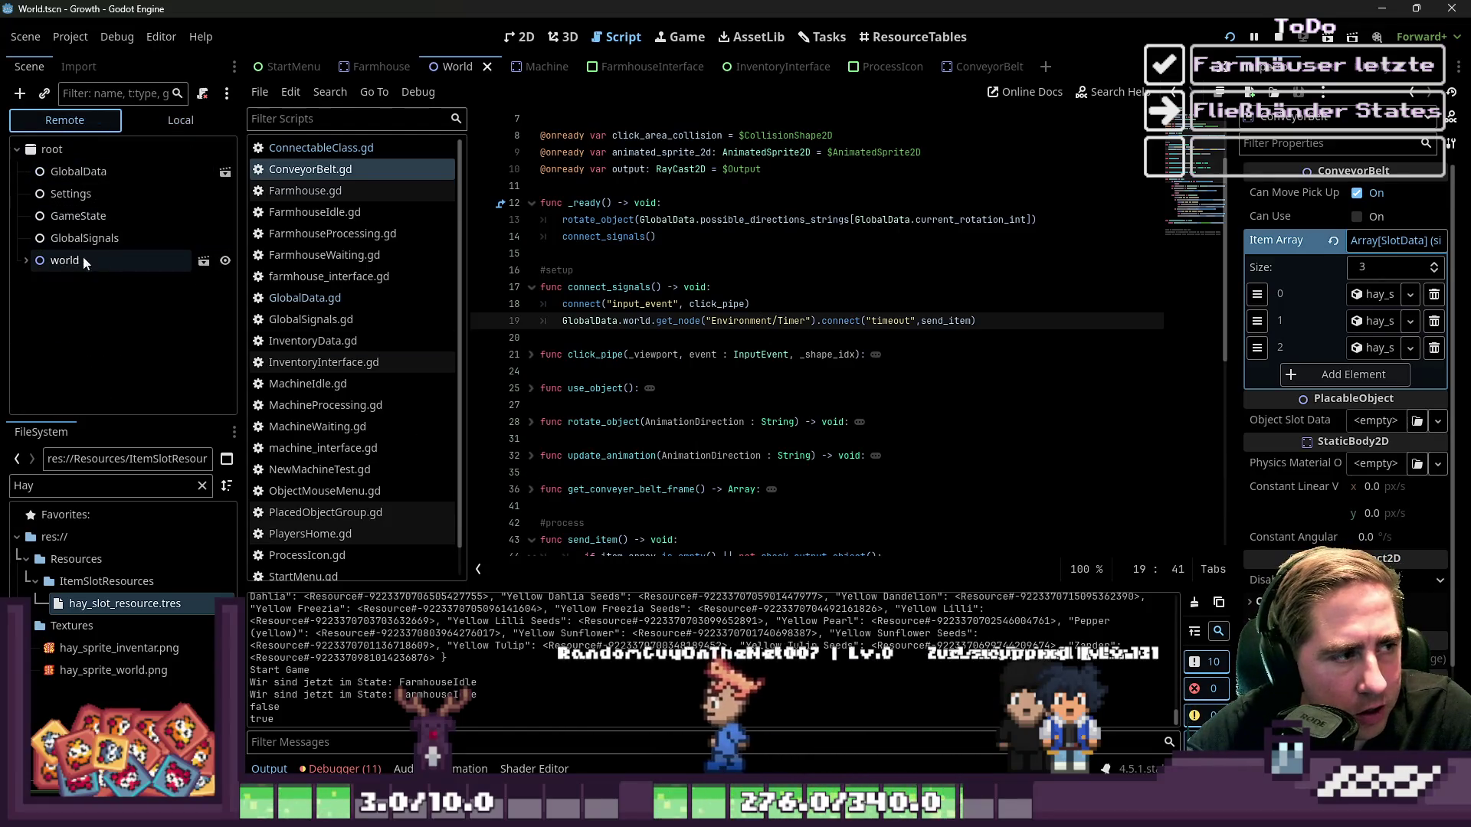
left_click(26, 261)
scroll(144, 310, "down", 5)
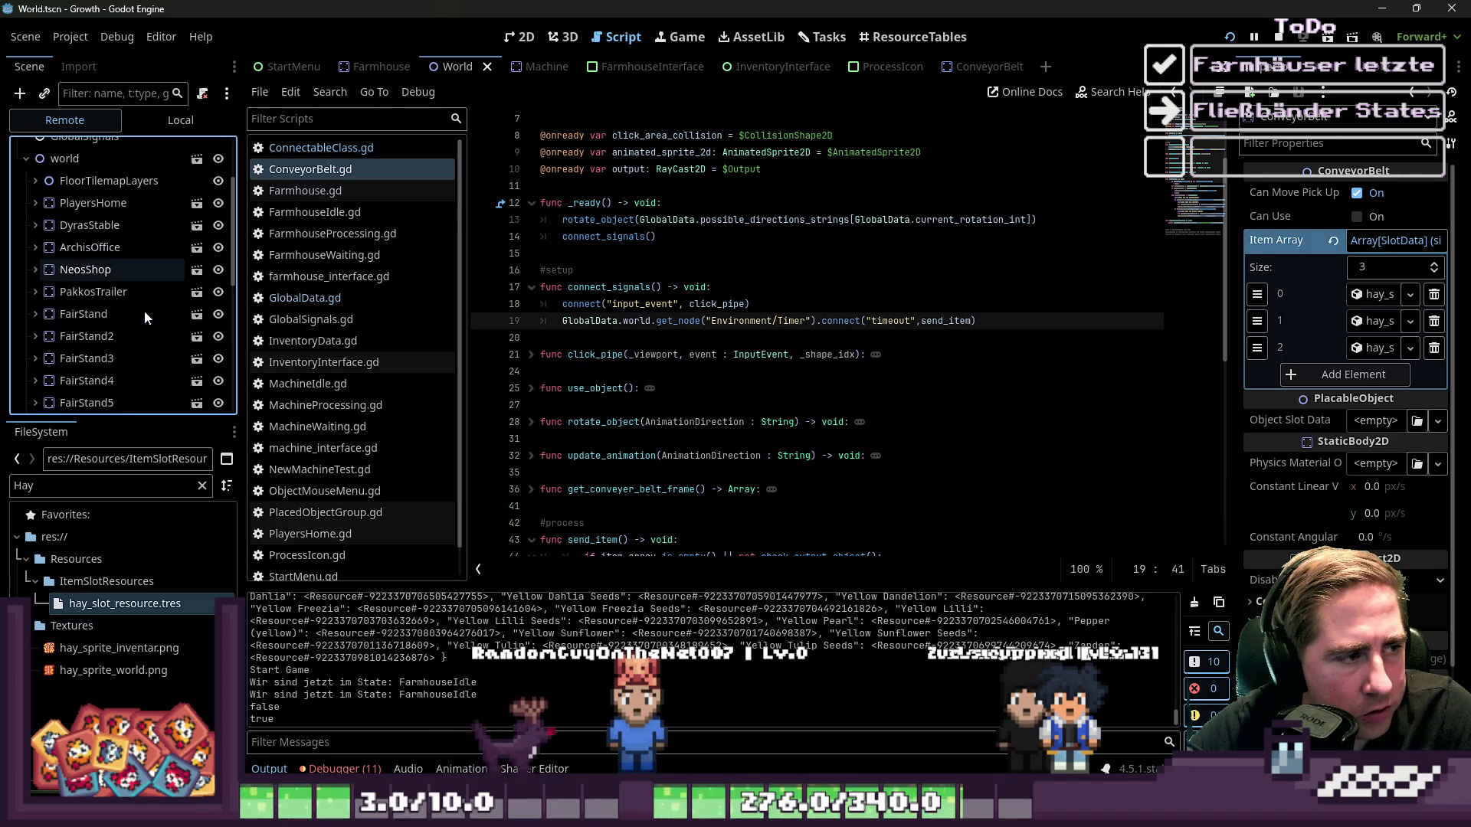
scroll(144, 310, "down", 5)
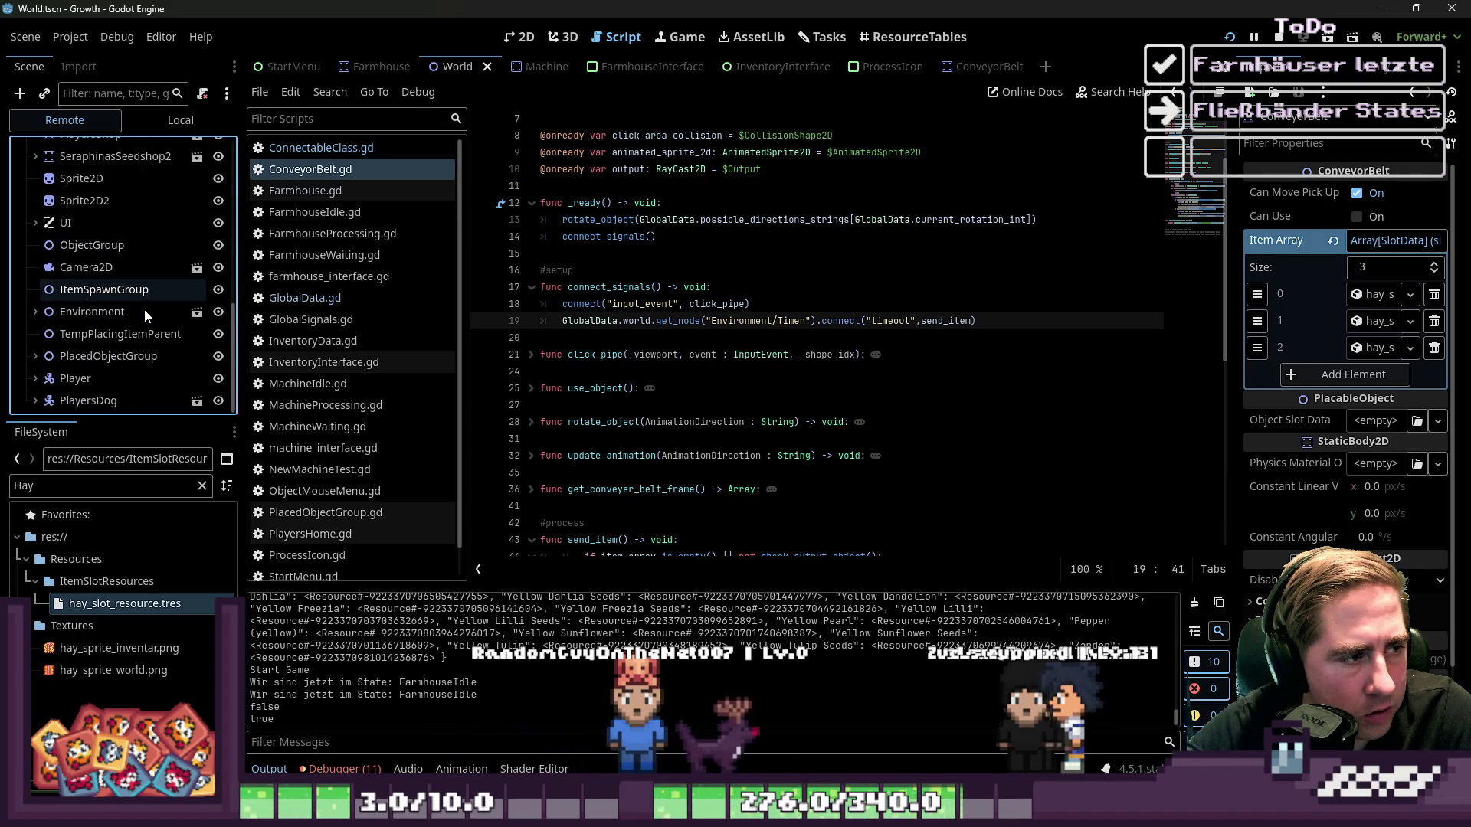
double_click(122, 312)
scroll(107, 315, "down", 1)
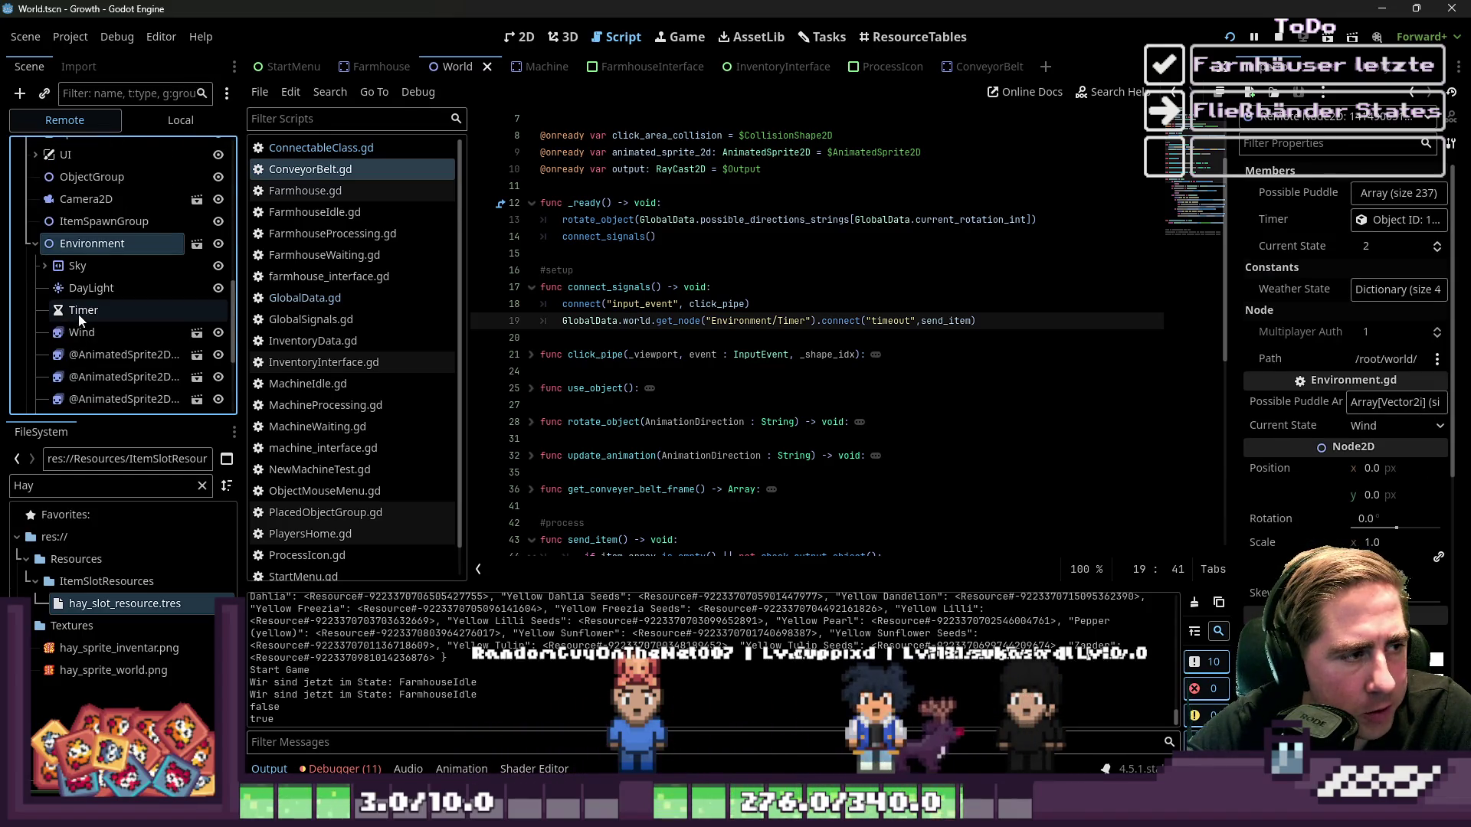
left_click(79, 310)
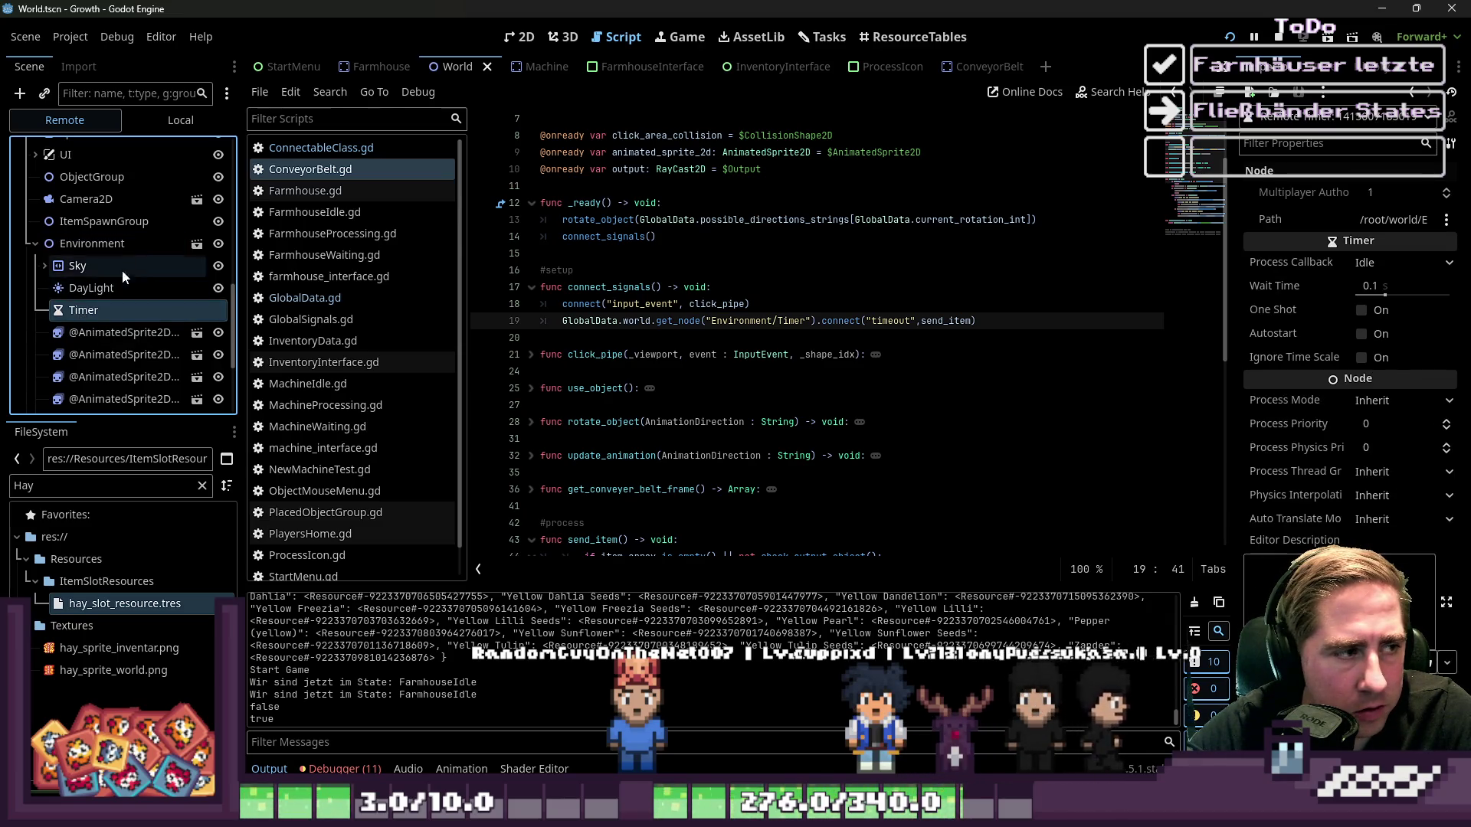
left_click(177, 244)
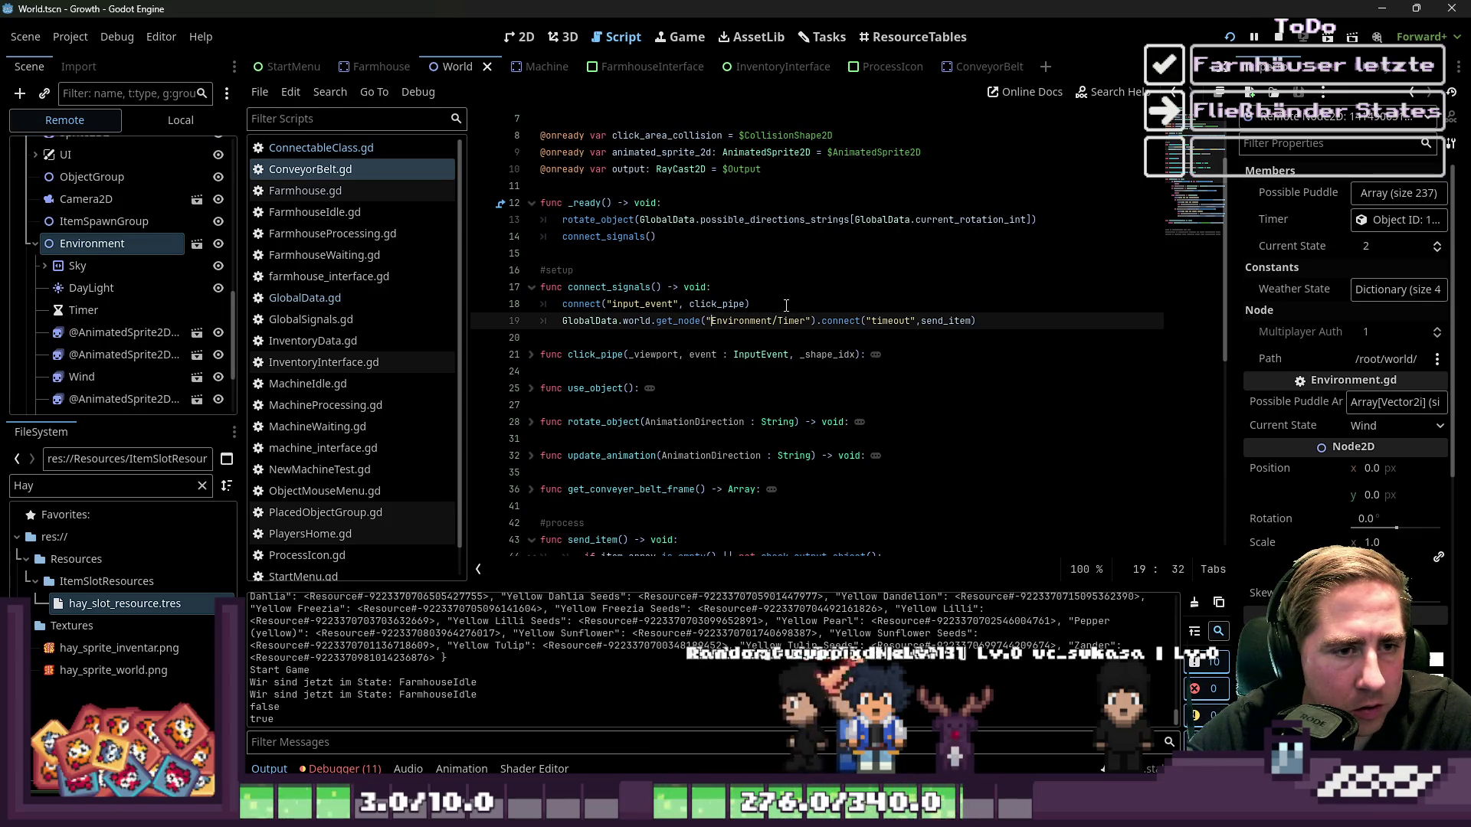
left_click(124, 313)
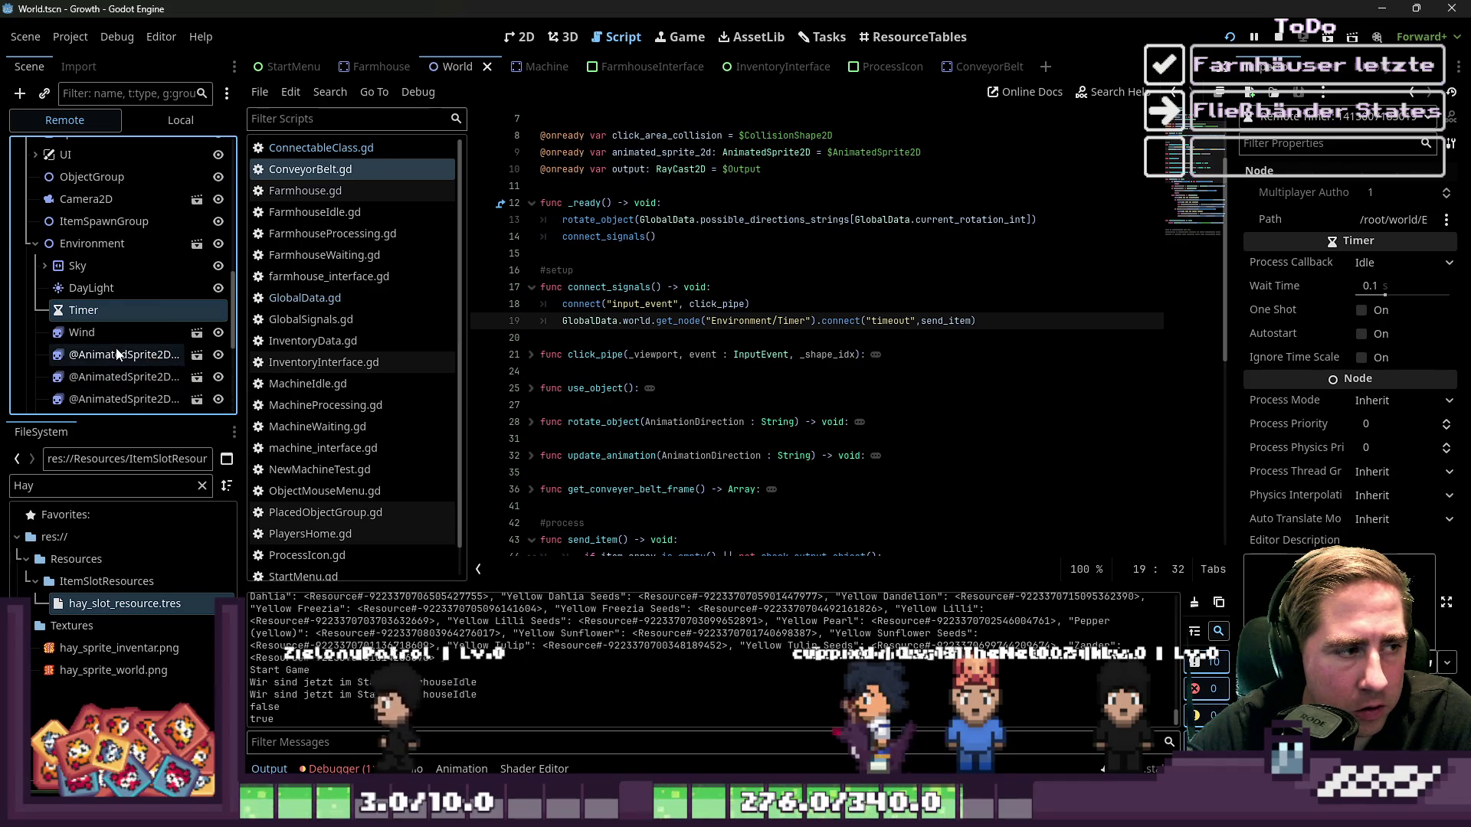
scroll(118, 328, "down", 3)
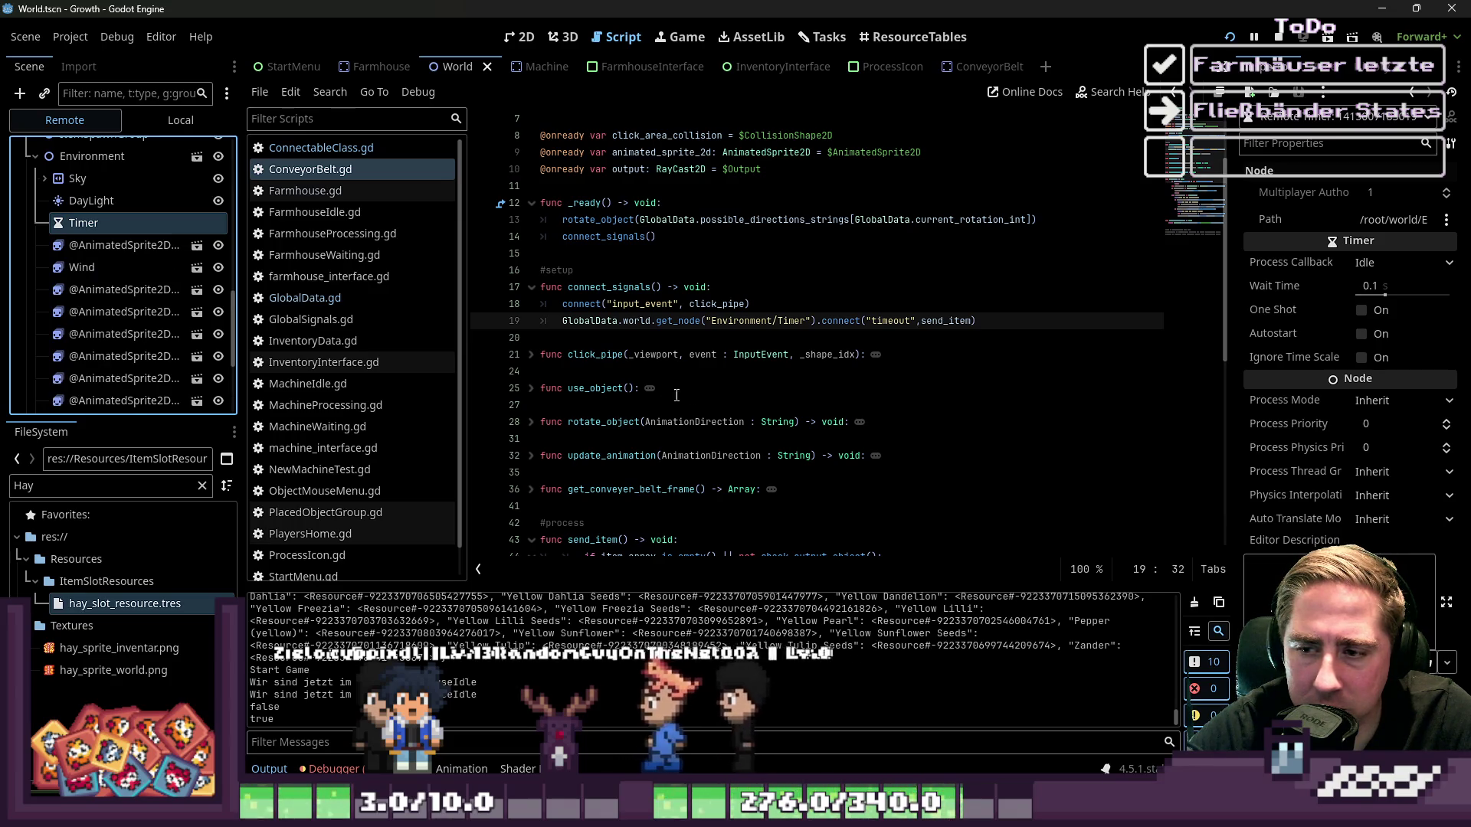
left_click(625, 339)
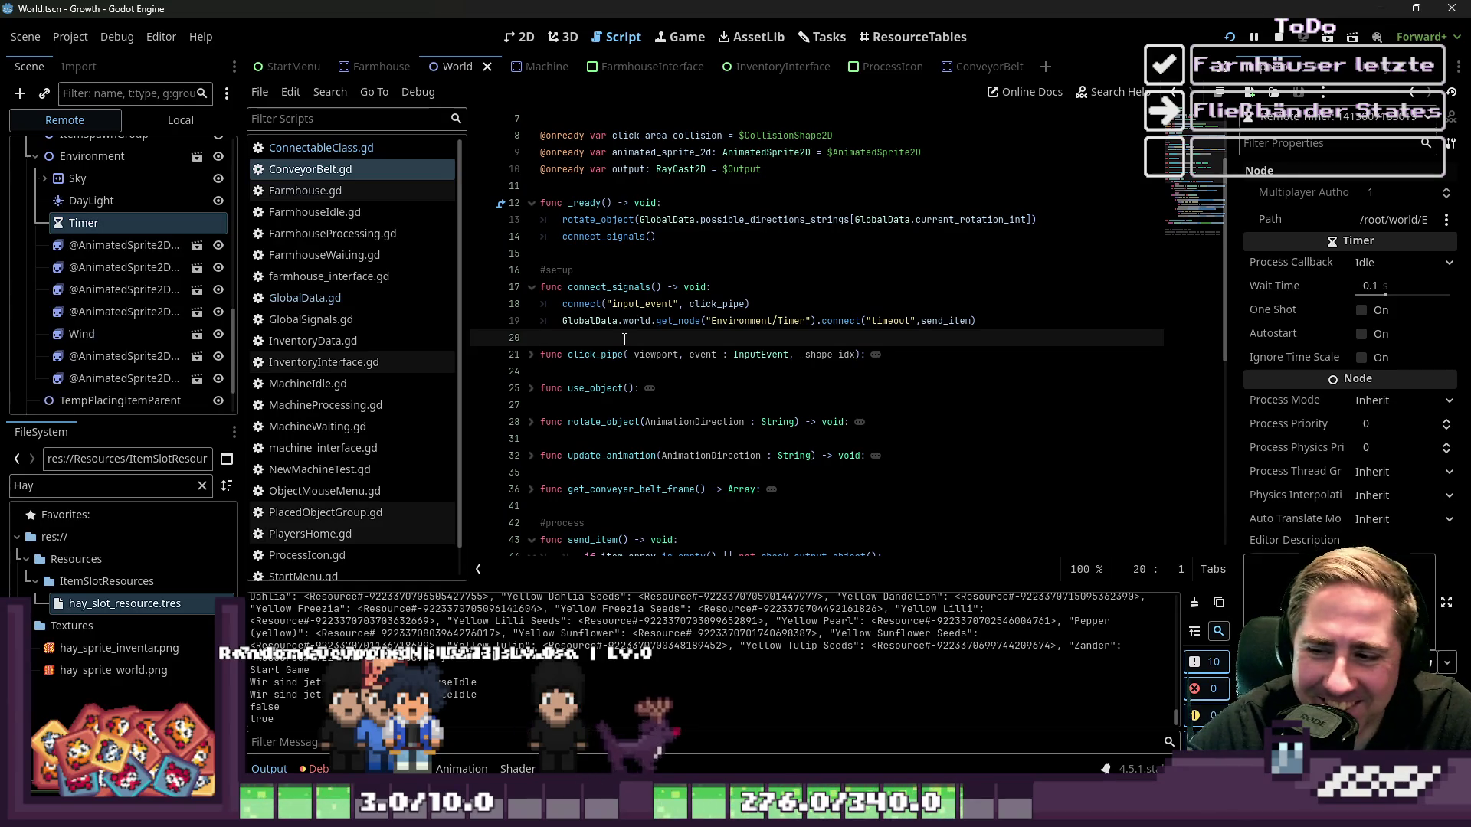
left_click_drag(602, 349, 766, 438)
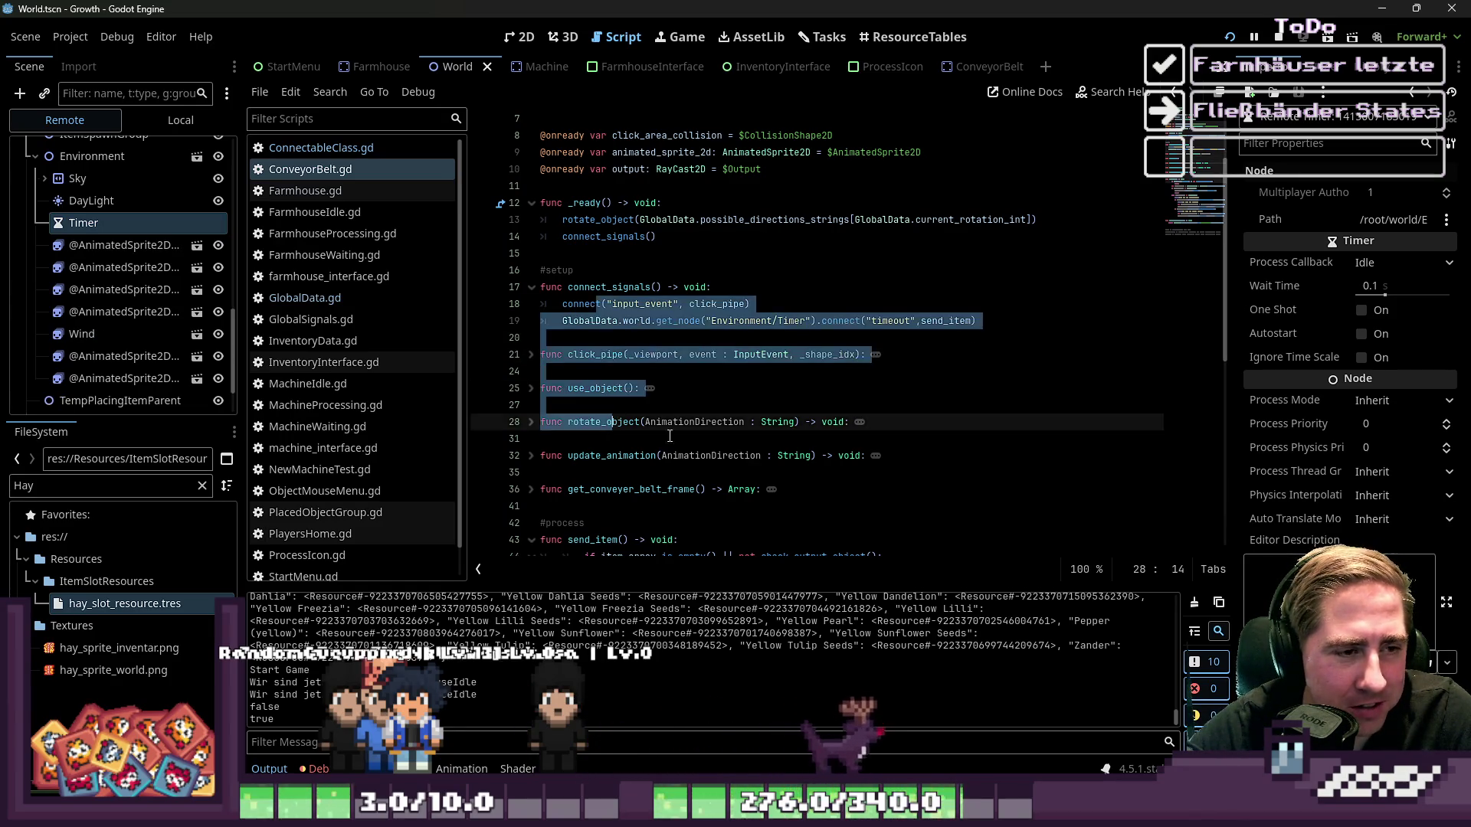
left_click(787, 471)
scroll(788, 367, "down", 3)
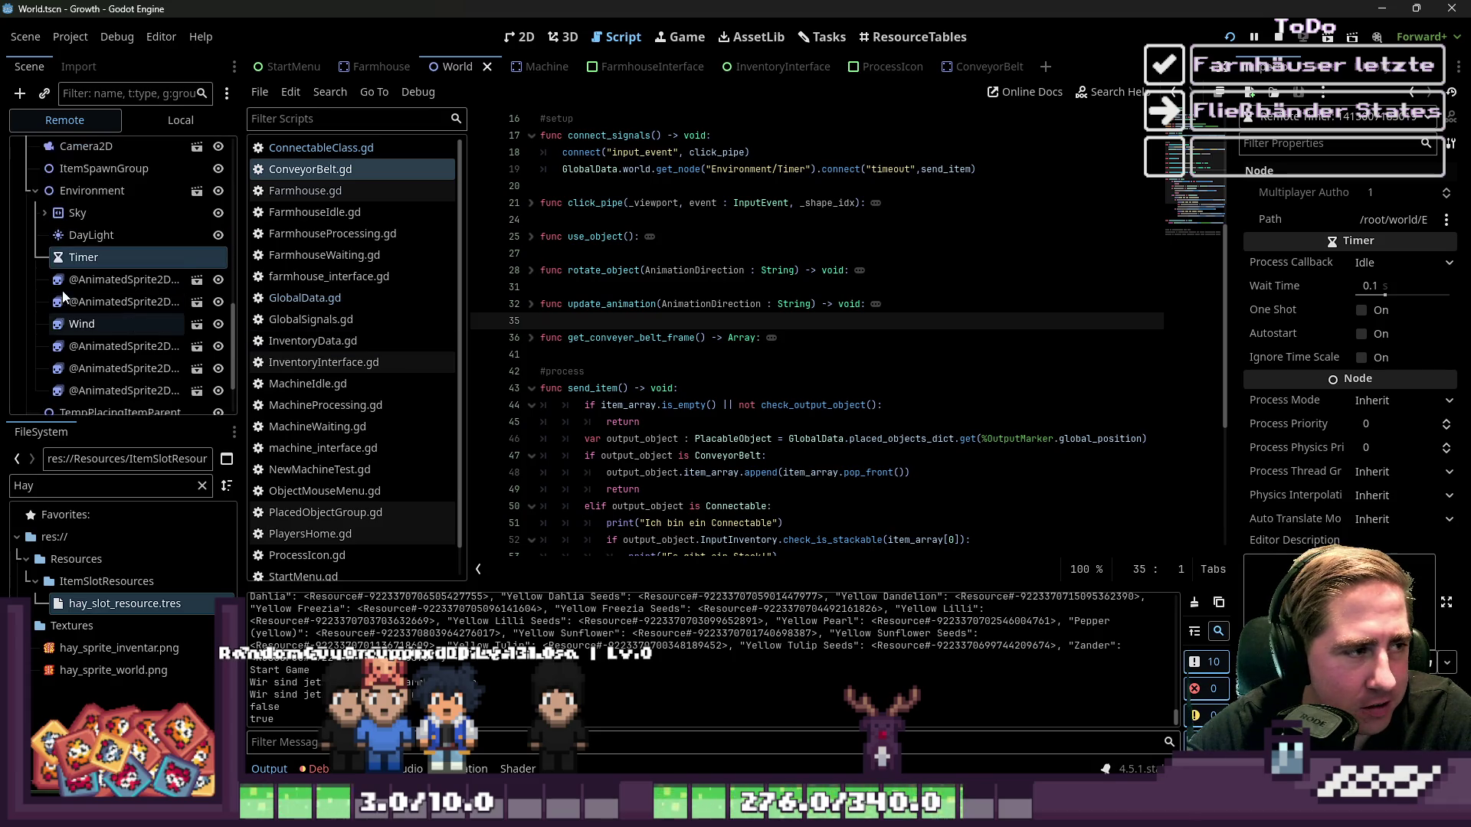
left_click(64, 257)
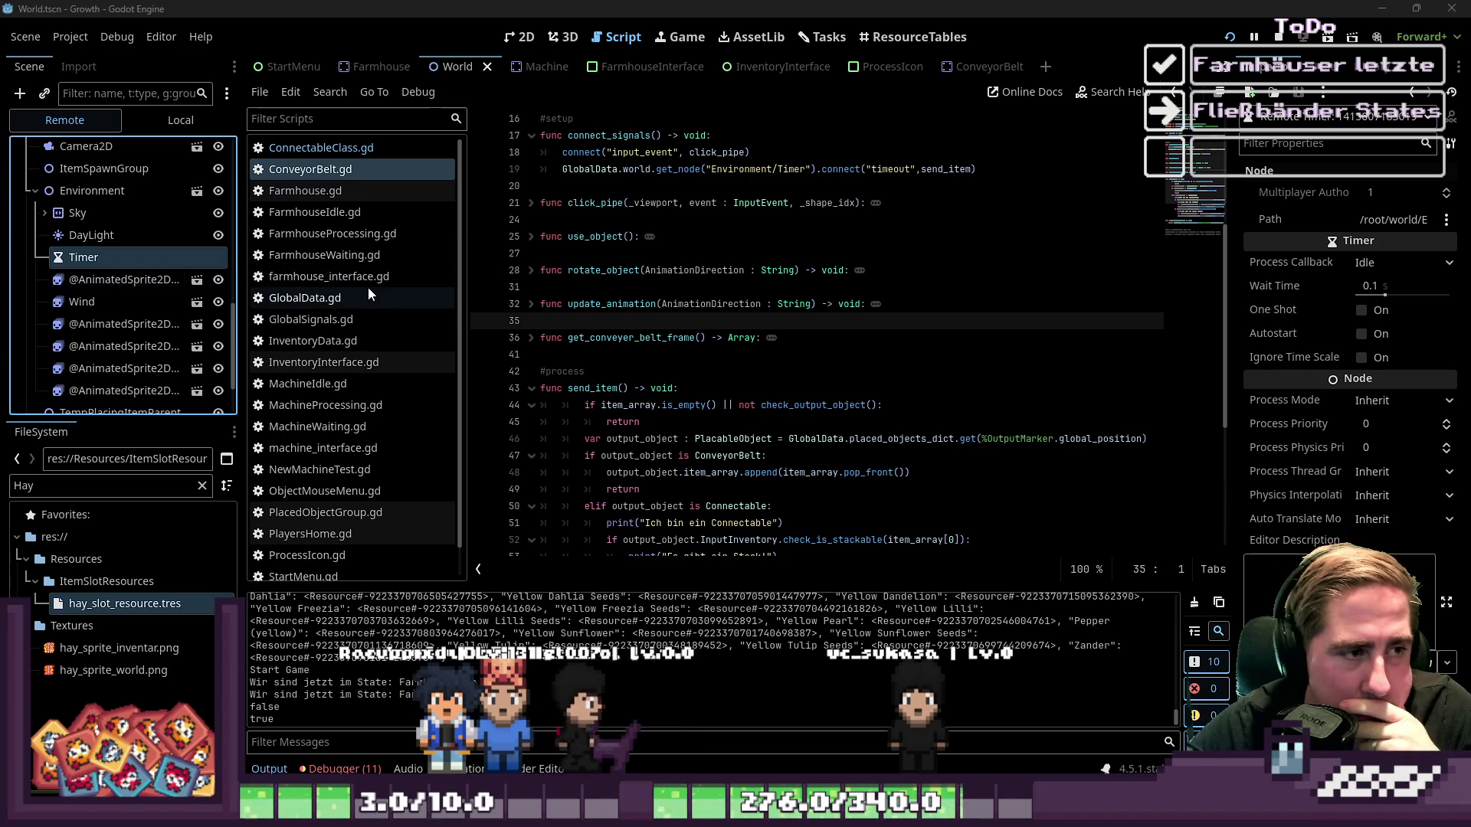
scroll(134, 274, "up", 1)
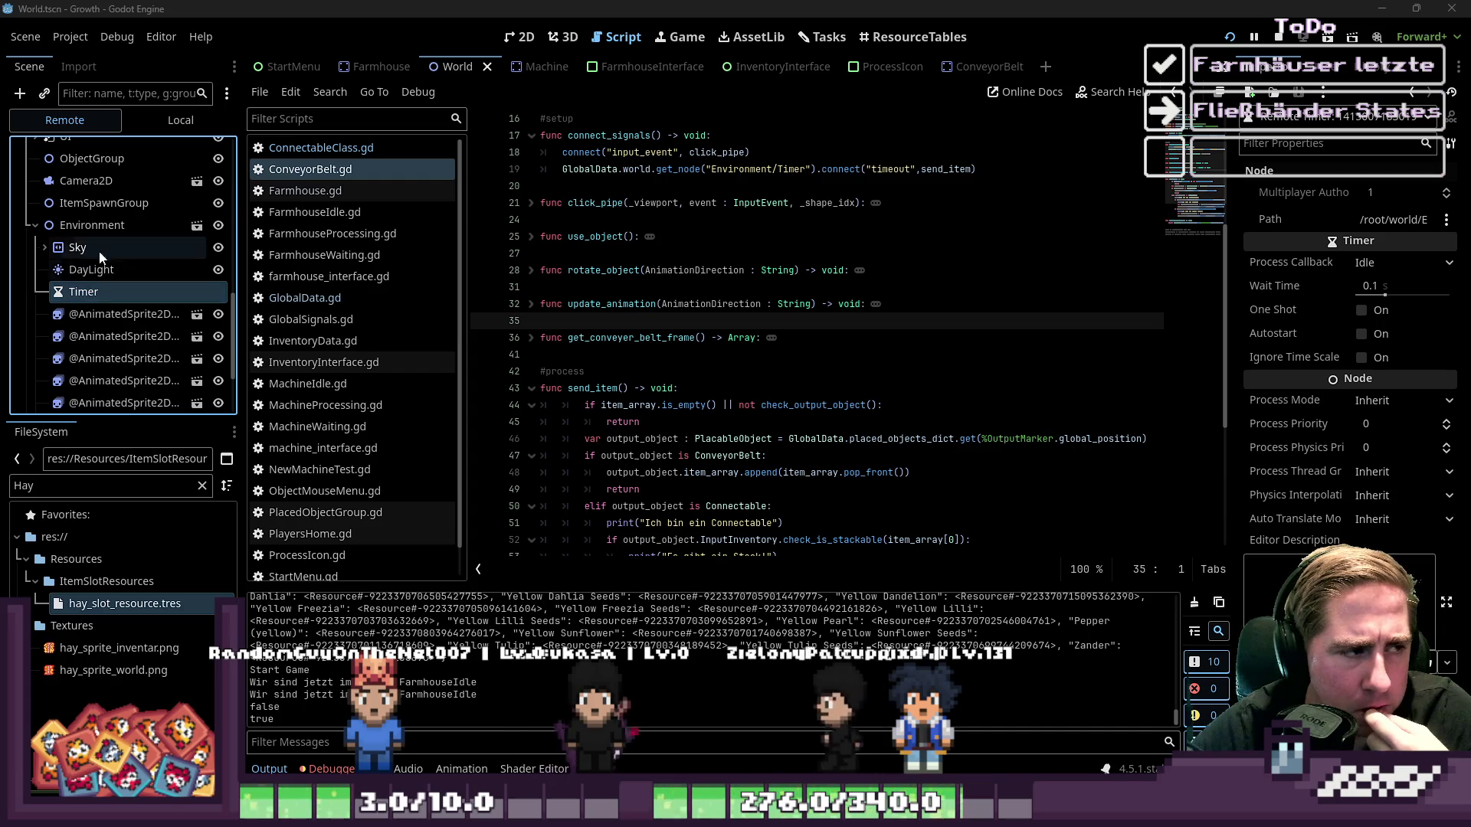
Open the Environment scene's script and examine the timer start calls on lines 18 and 31
left_click(197, 225)
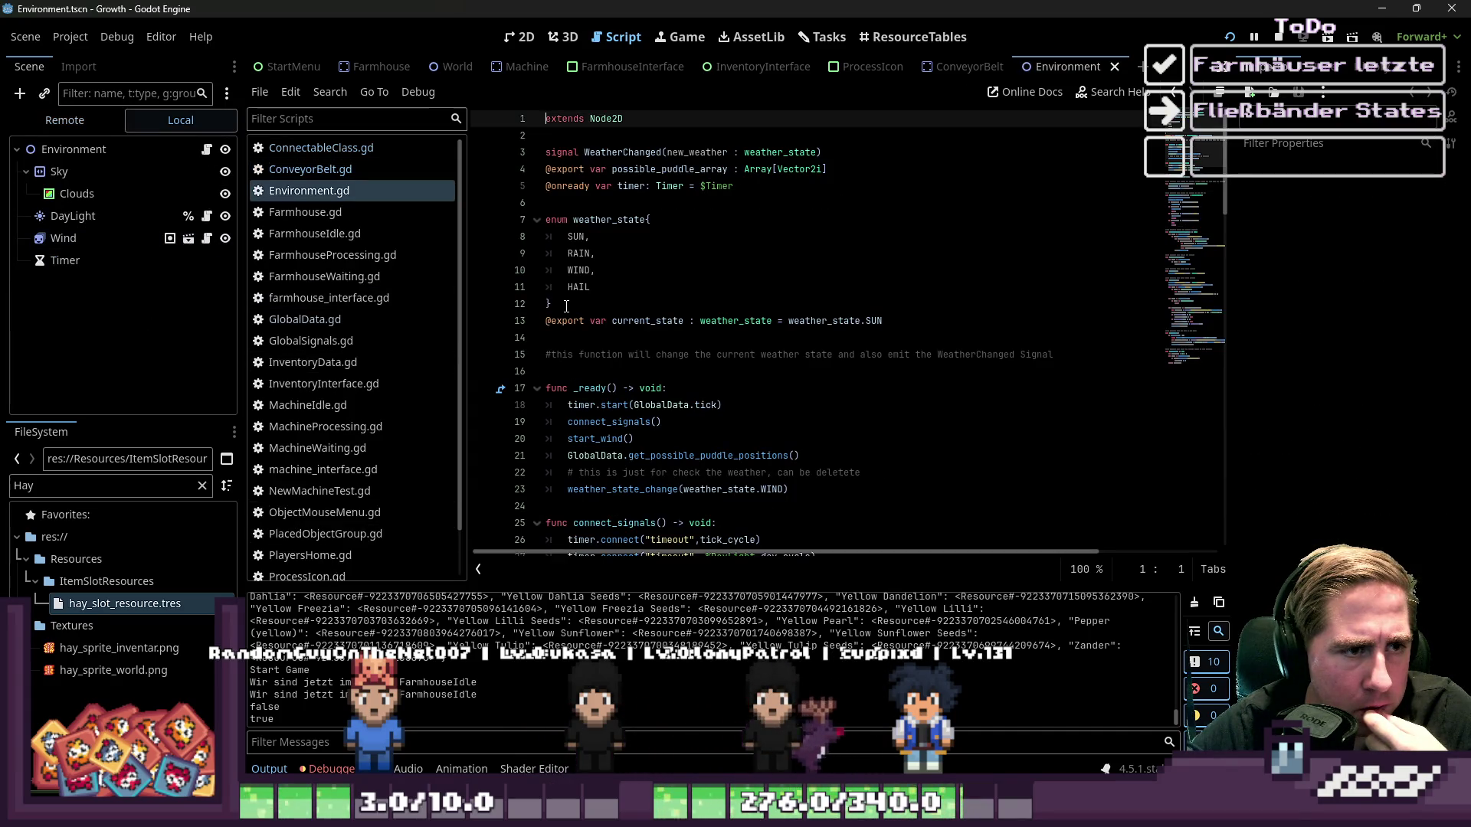
scroll(566, 306, "down", 2)
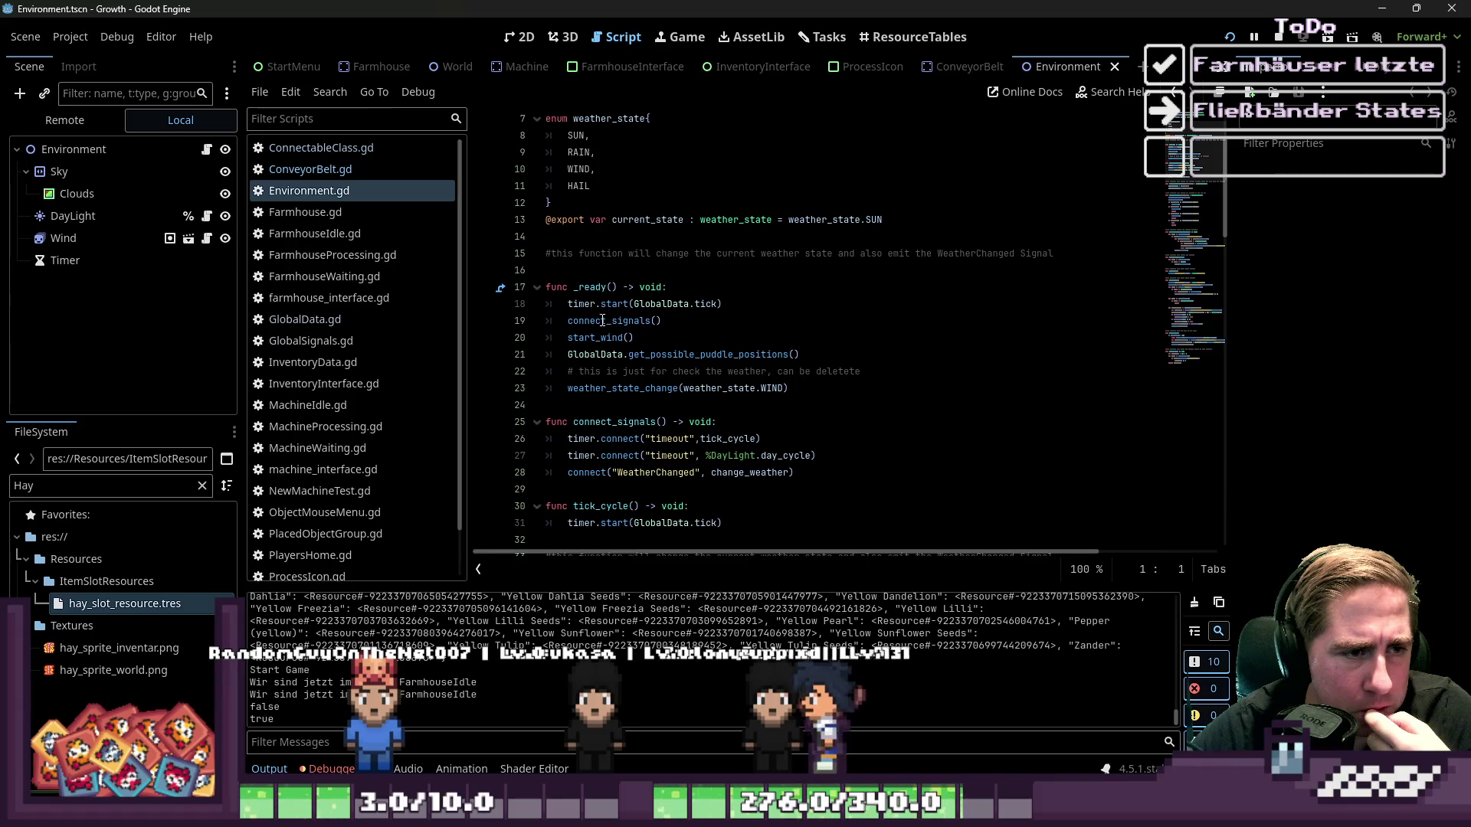
left_click(585, 305)
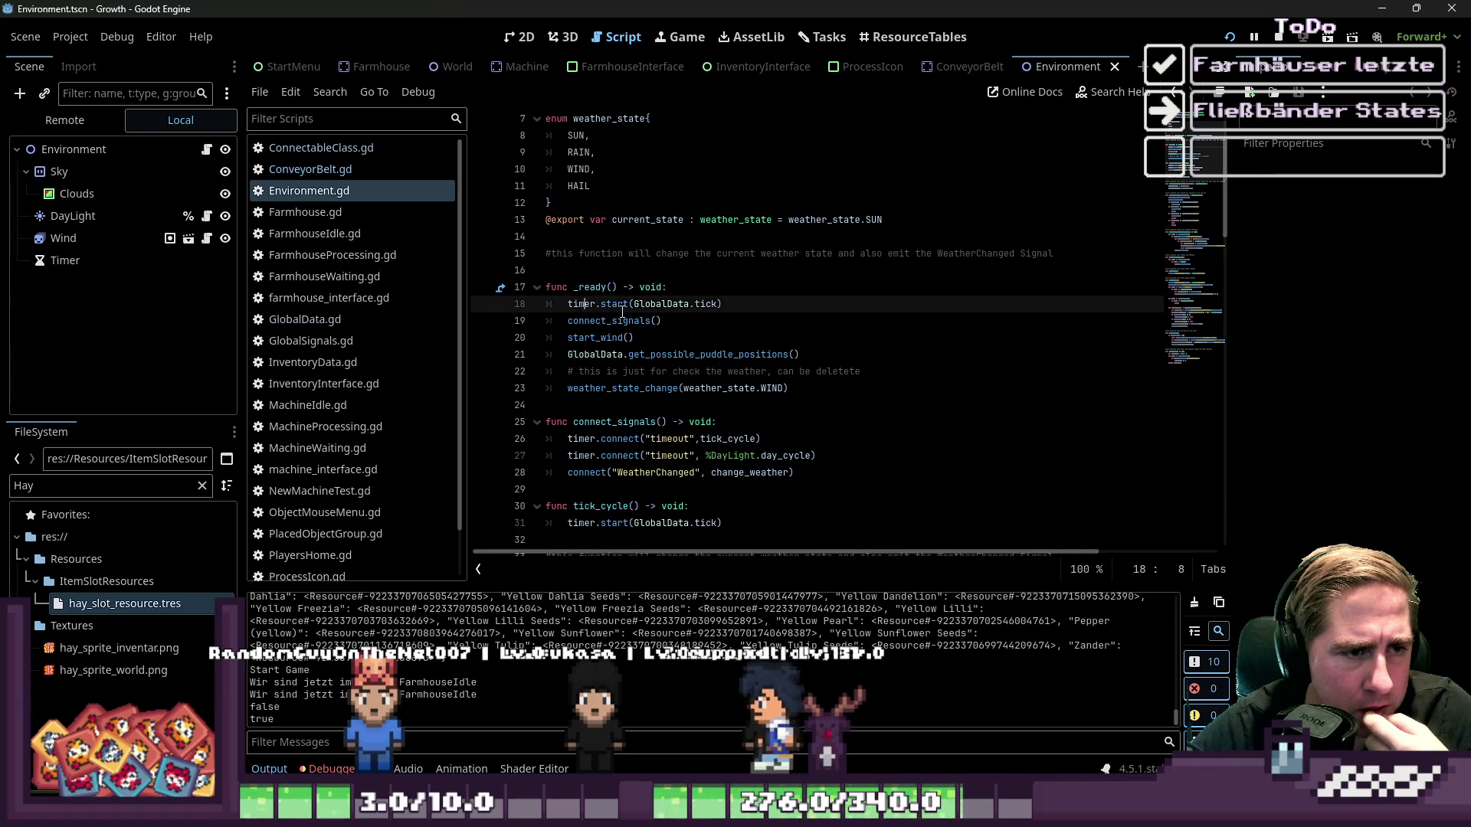
left_click(713, 305)
scroll(716, 314, "down", 2)
scroll(711, 324, "down", 2)
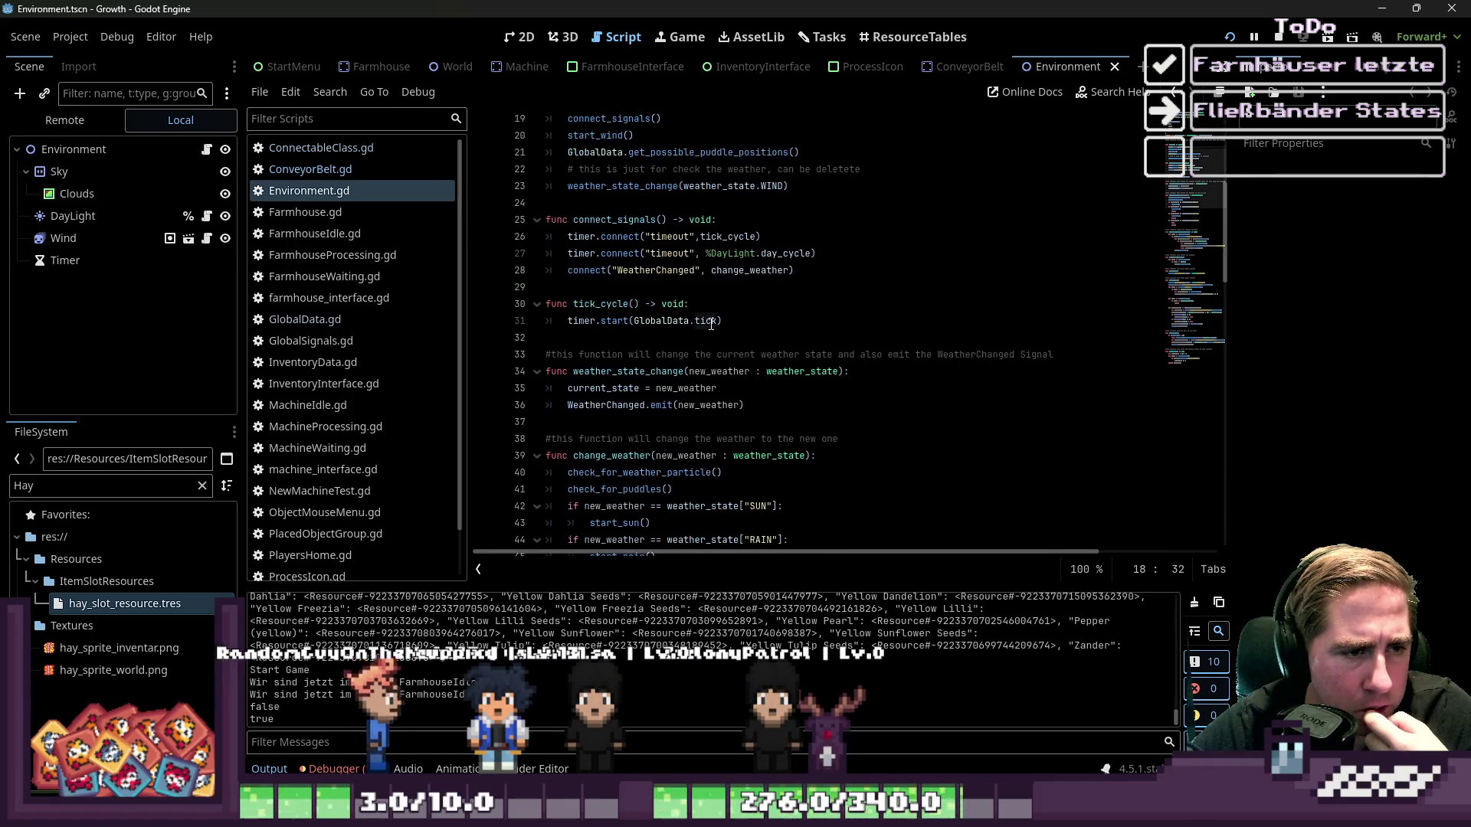
double_click(614, 320)
Scroll through Environment.gd, select tick_cycle and find its timeout connection on line 26
scroll(735, 337, "down", 1)
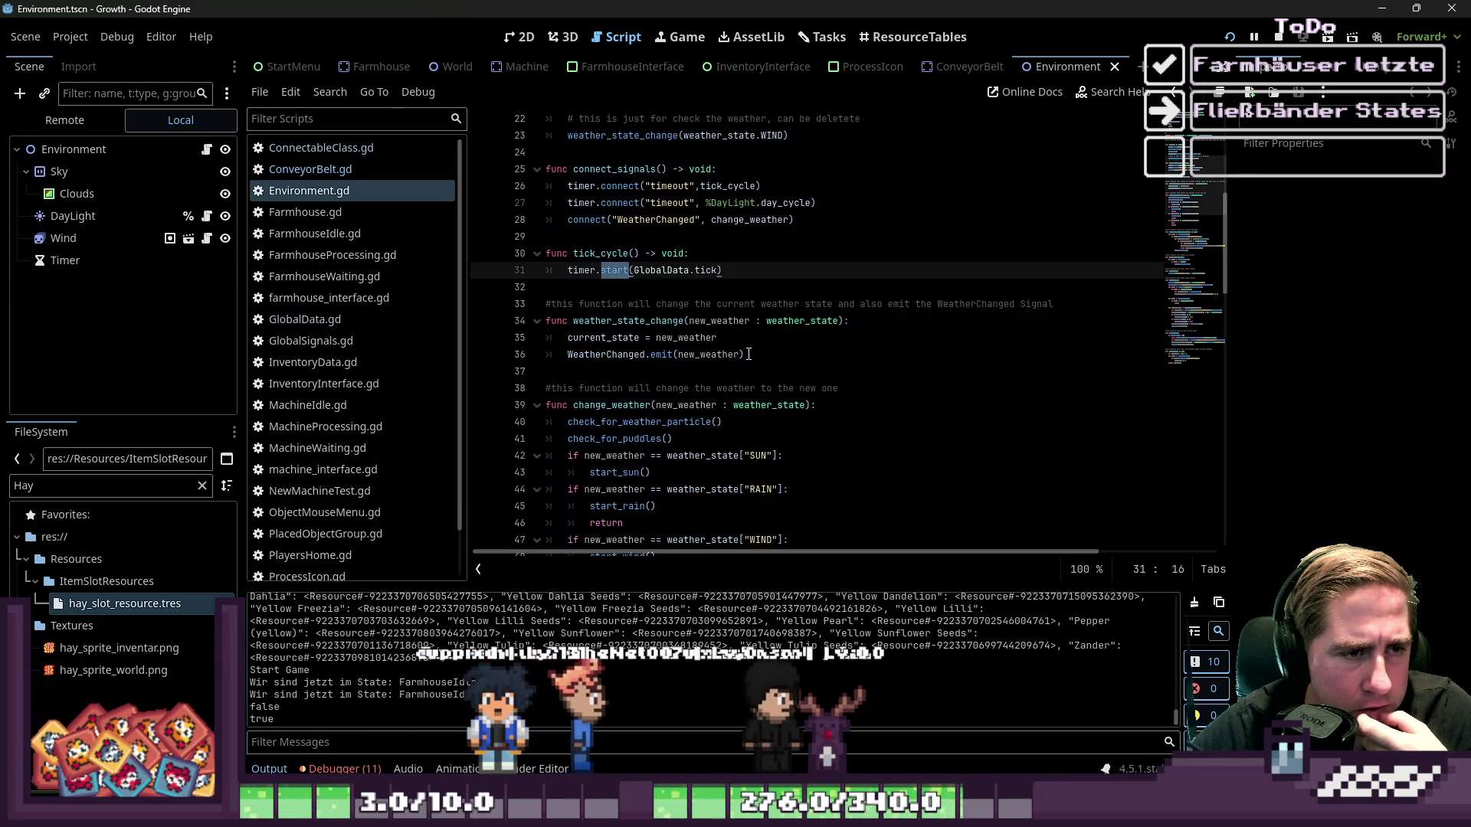
scroll(749, 354, "down", 1)
scroll(748, 354, "down", 2)
scroll(748, 354, "down", 2)
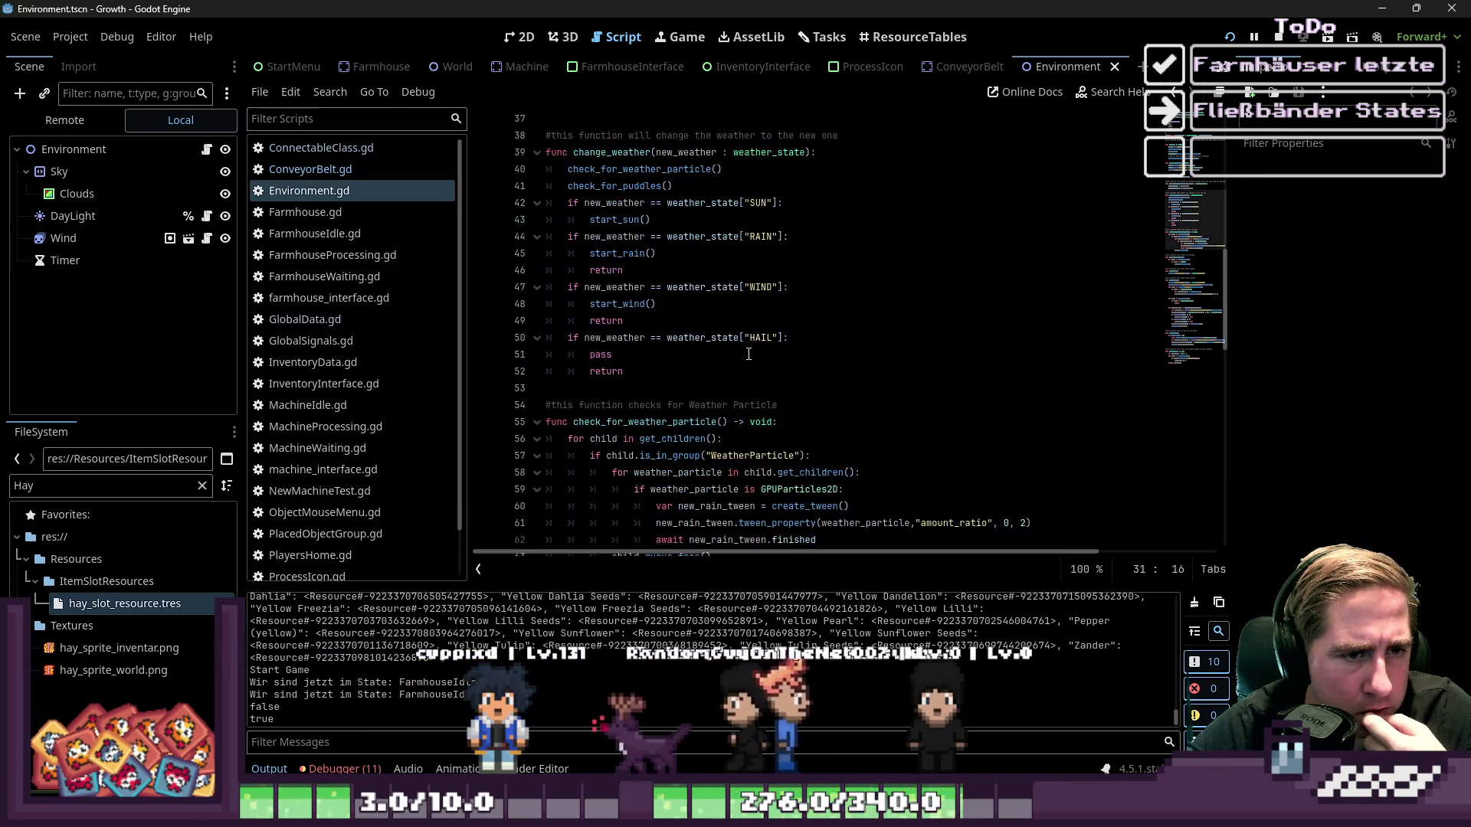
scroll(748, 354, "down", 6)
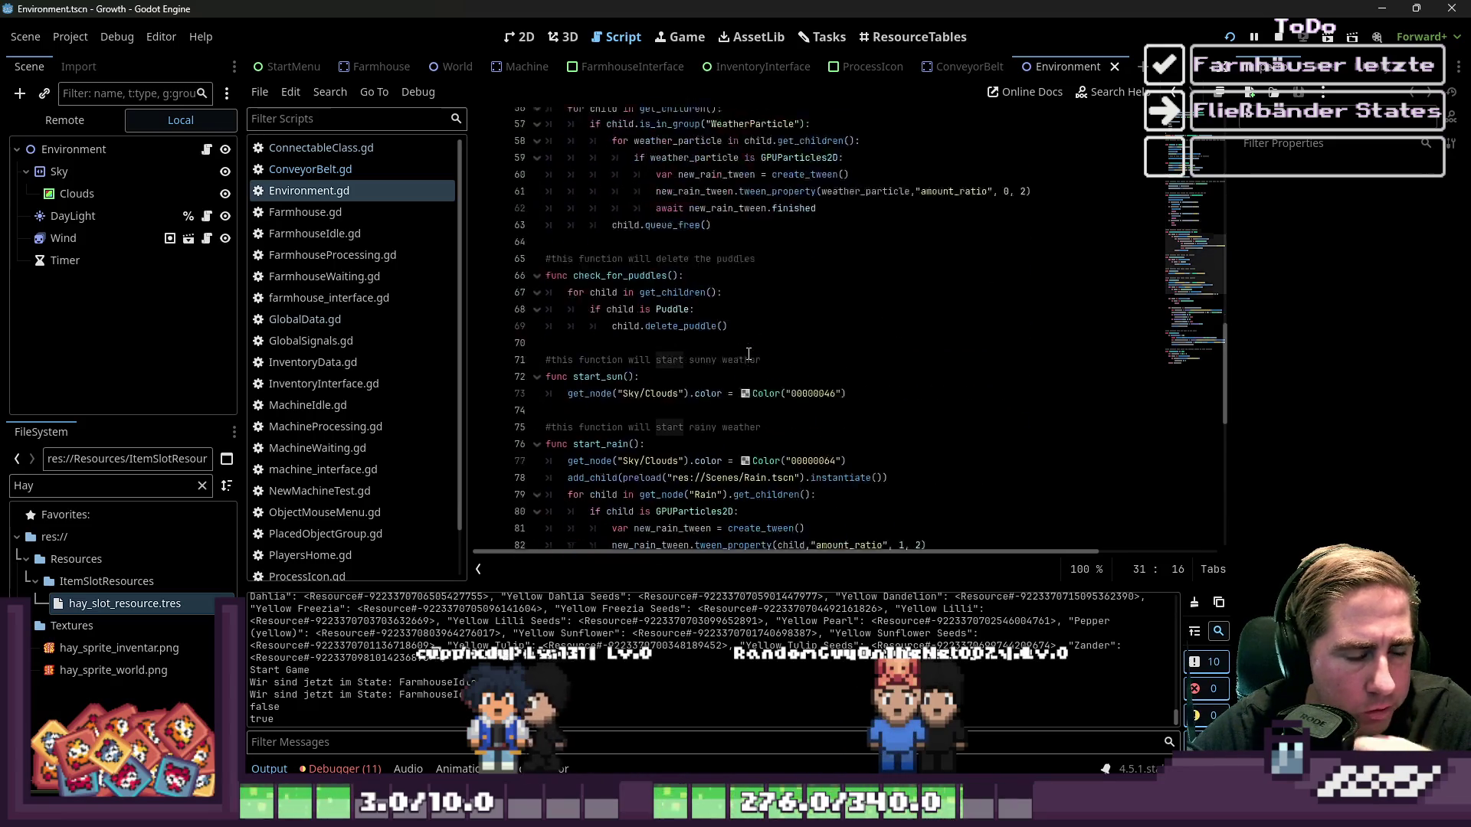
scroll(748, 354, "down", 7)
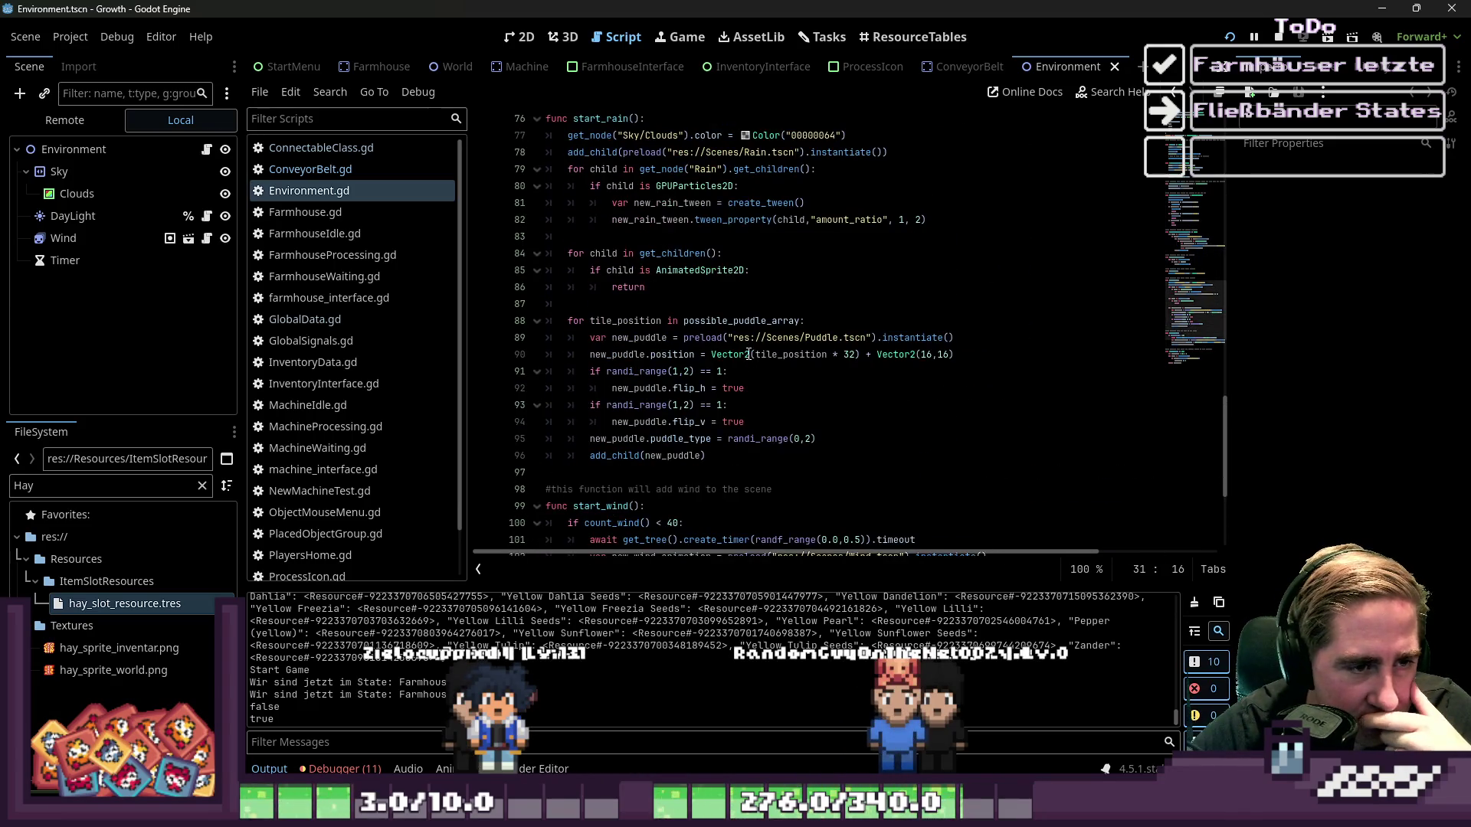
scroll(749, 354, "up", 16)
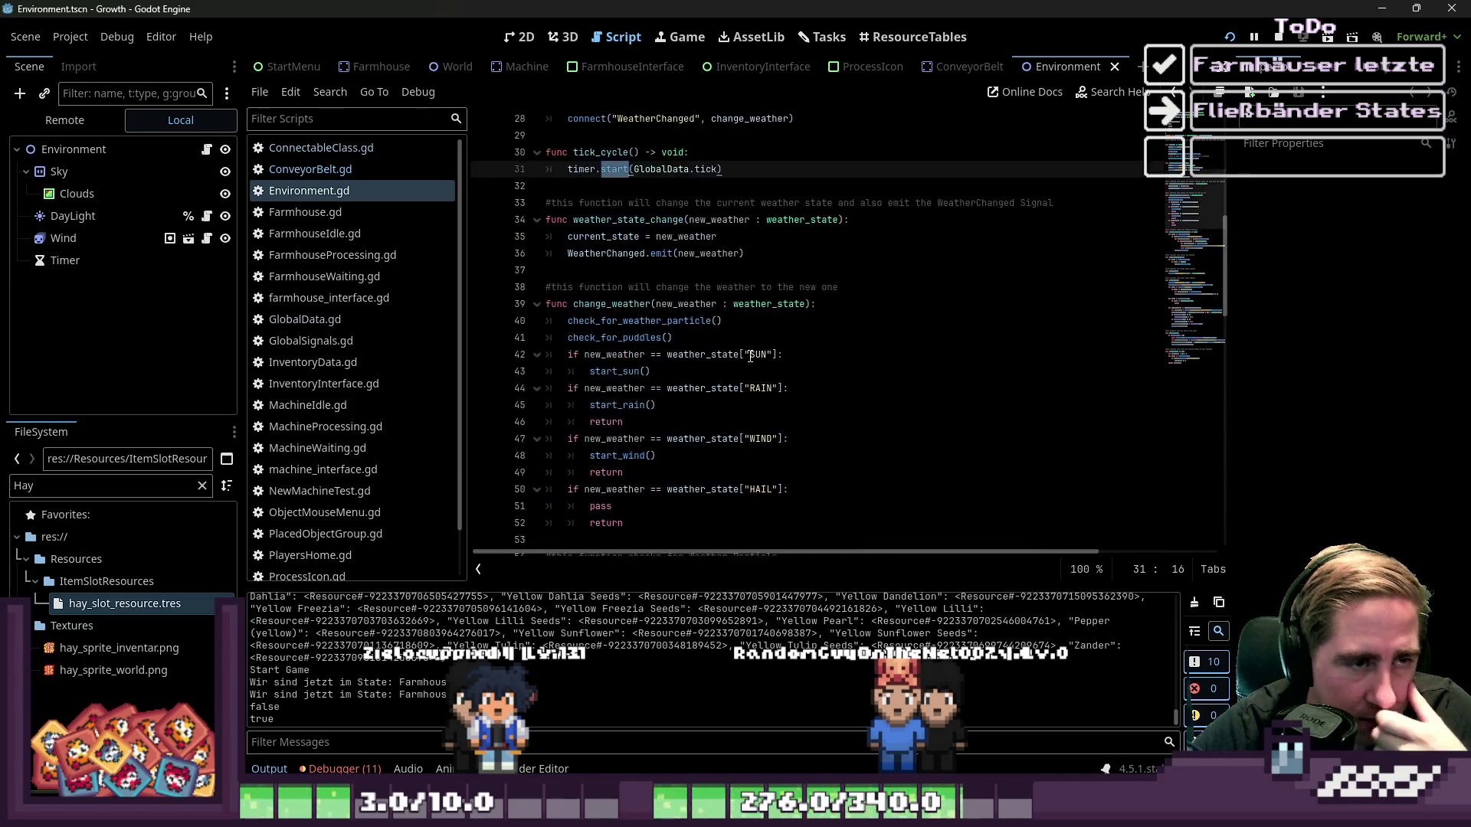
scroll(750, 356, "up", 2)
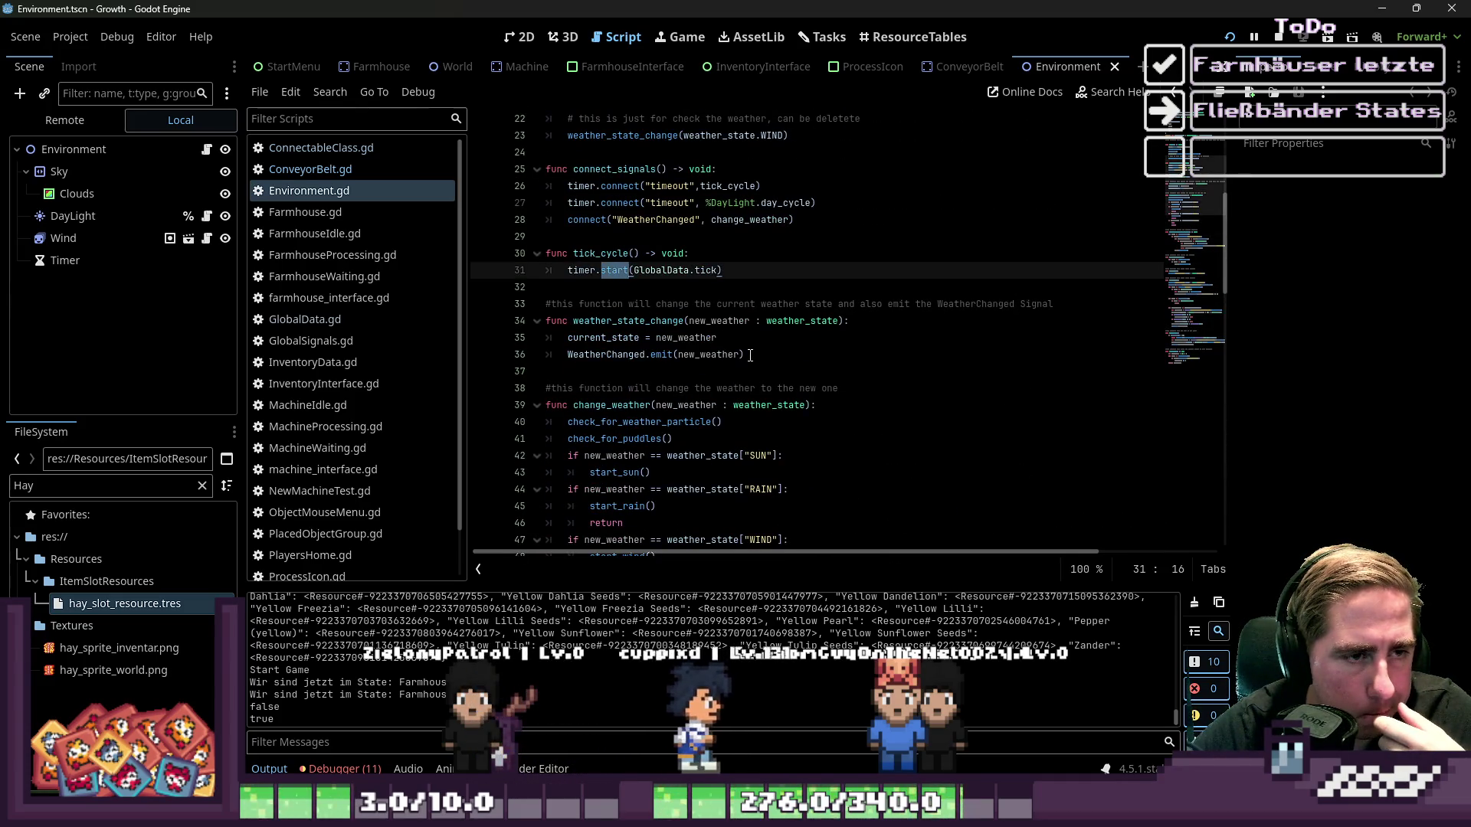
scroll(750, 354, "up", 1)
left_click(664, 304)
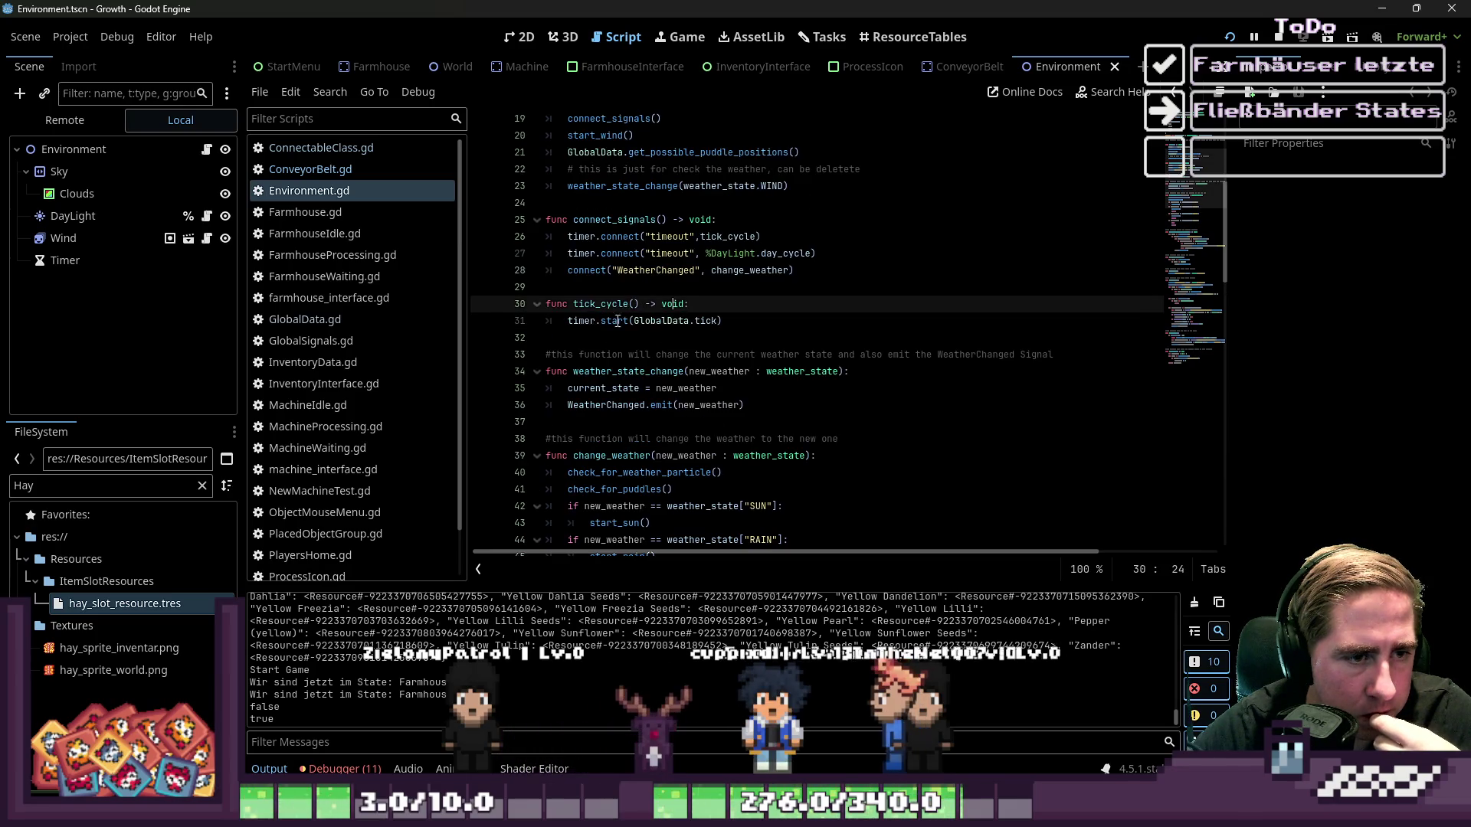
double_click(592, 304)
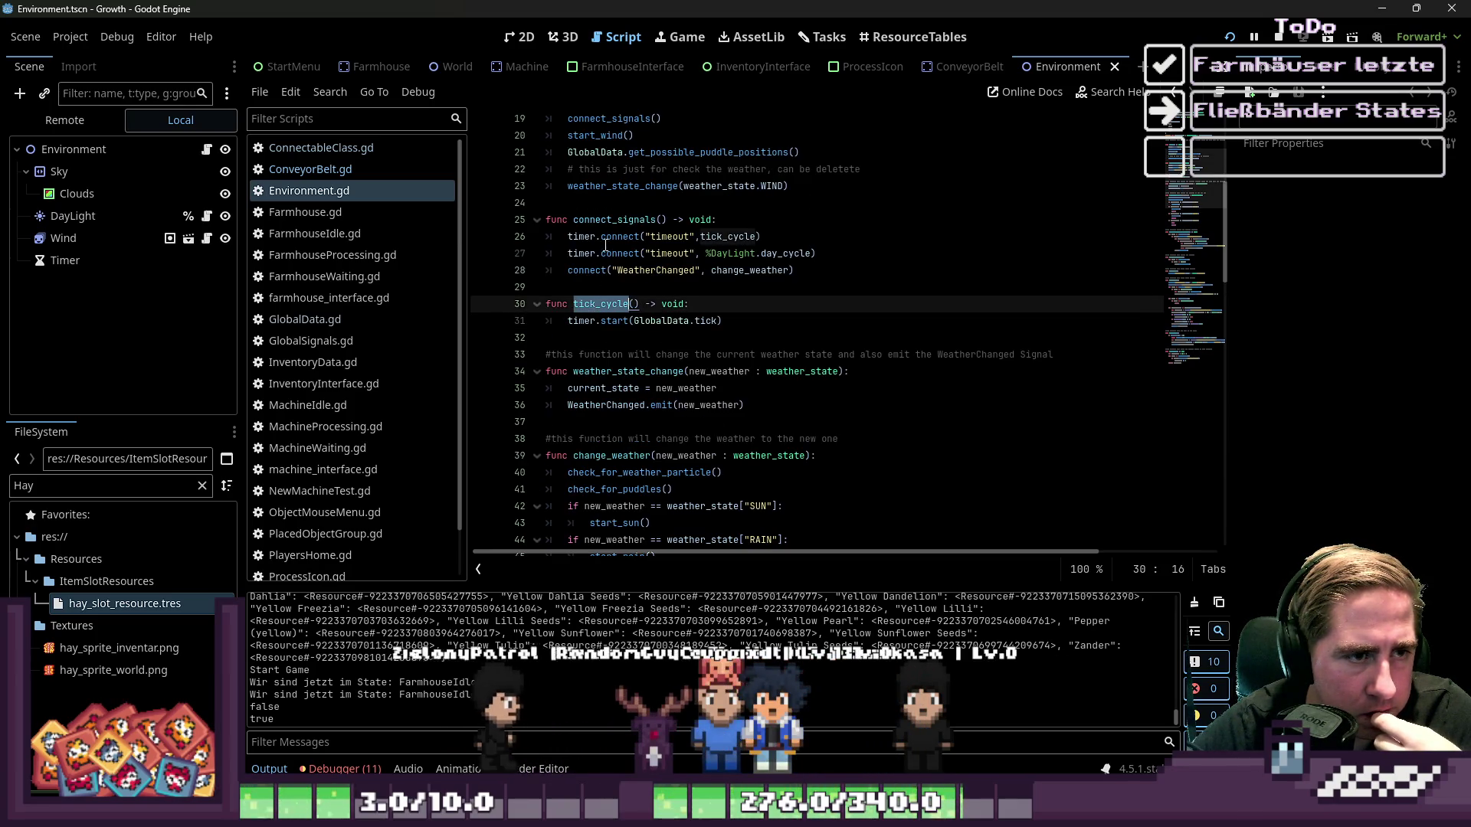
left_click(667, 239)
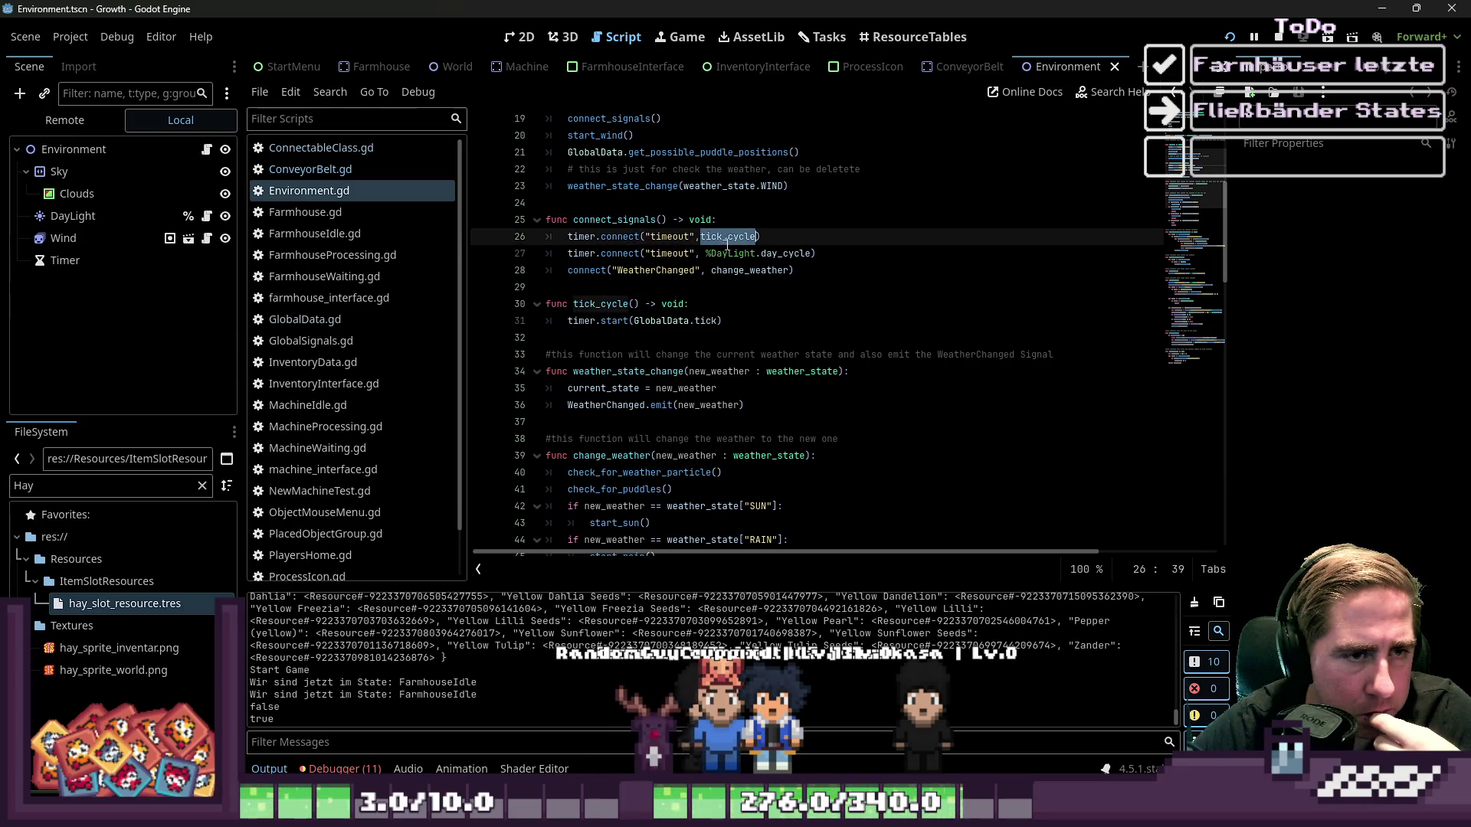
mouse_move(742, 271)
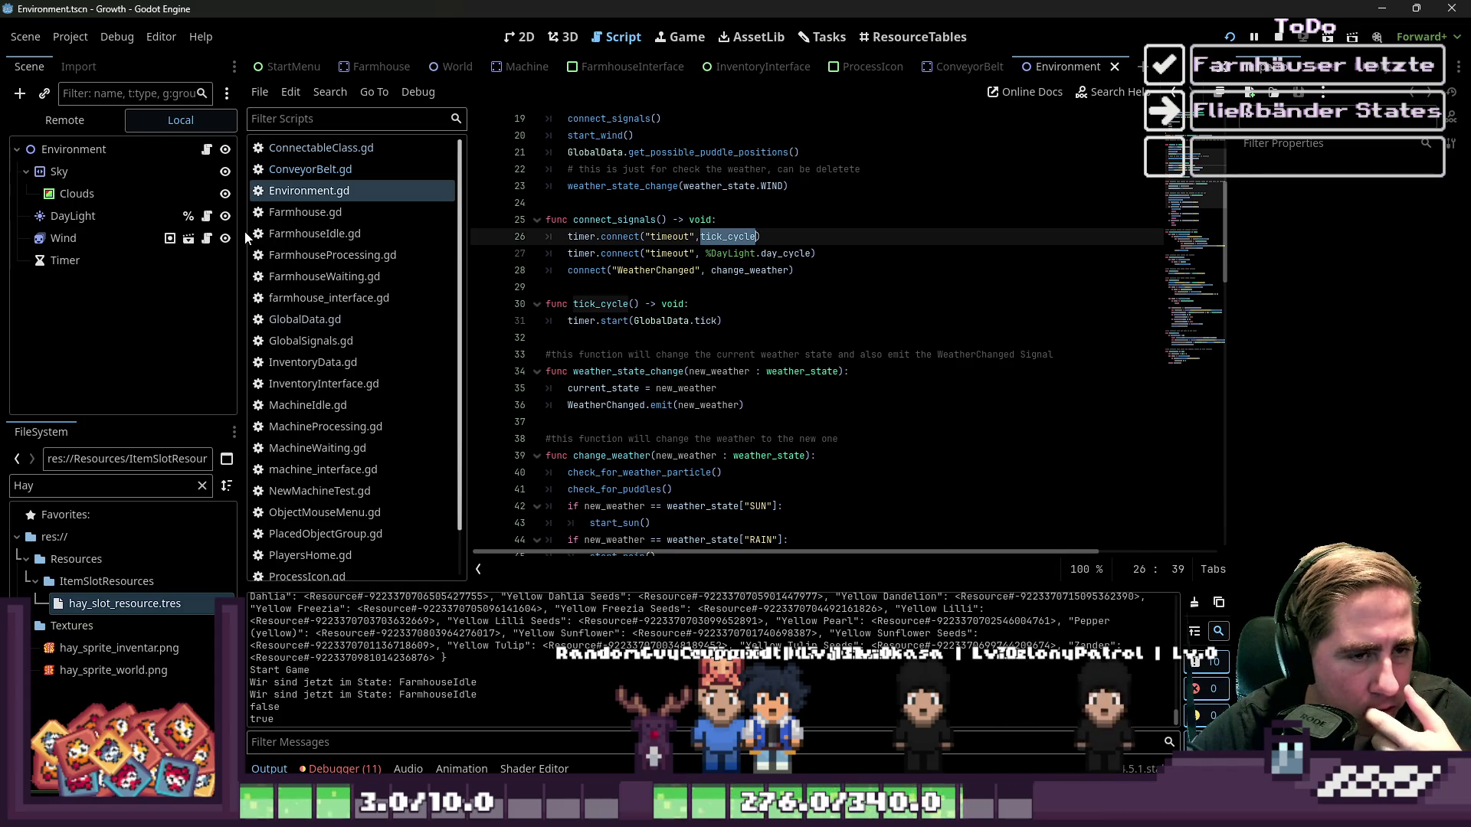
Add print("tick") after timer.start in tick_cycle, then run the game
left_click(65, 262)
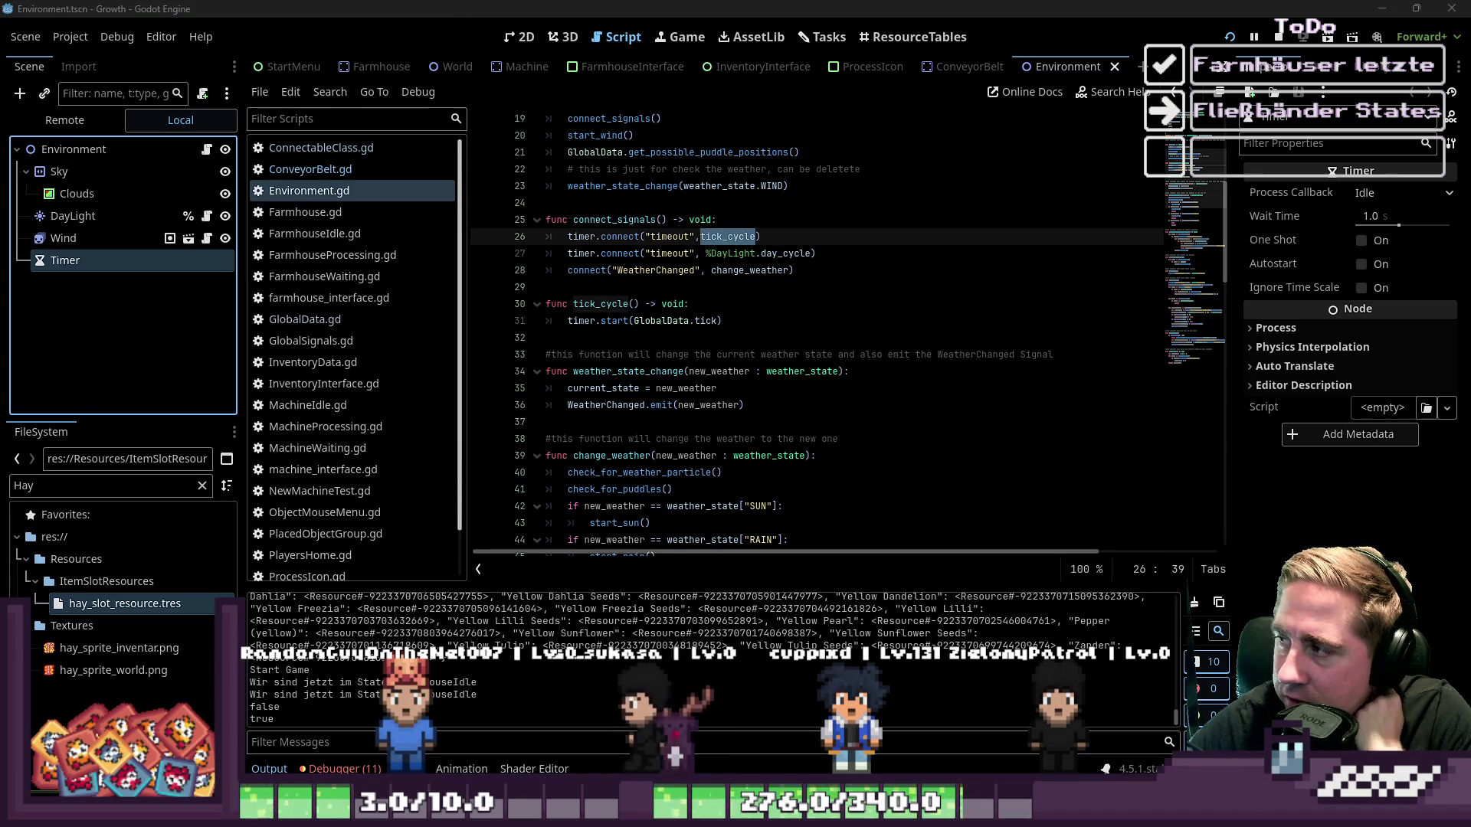
double_click(591, 305)
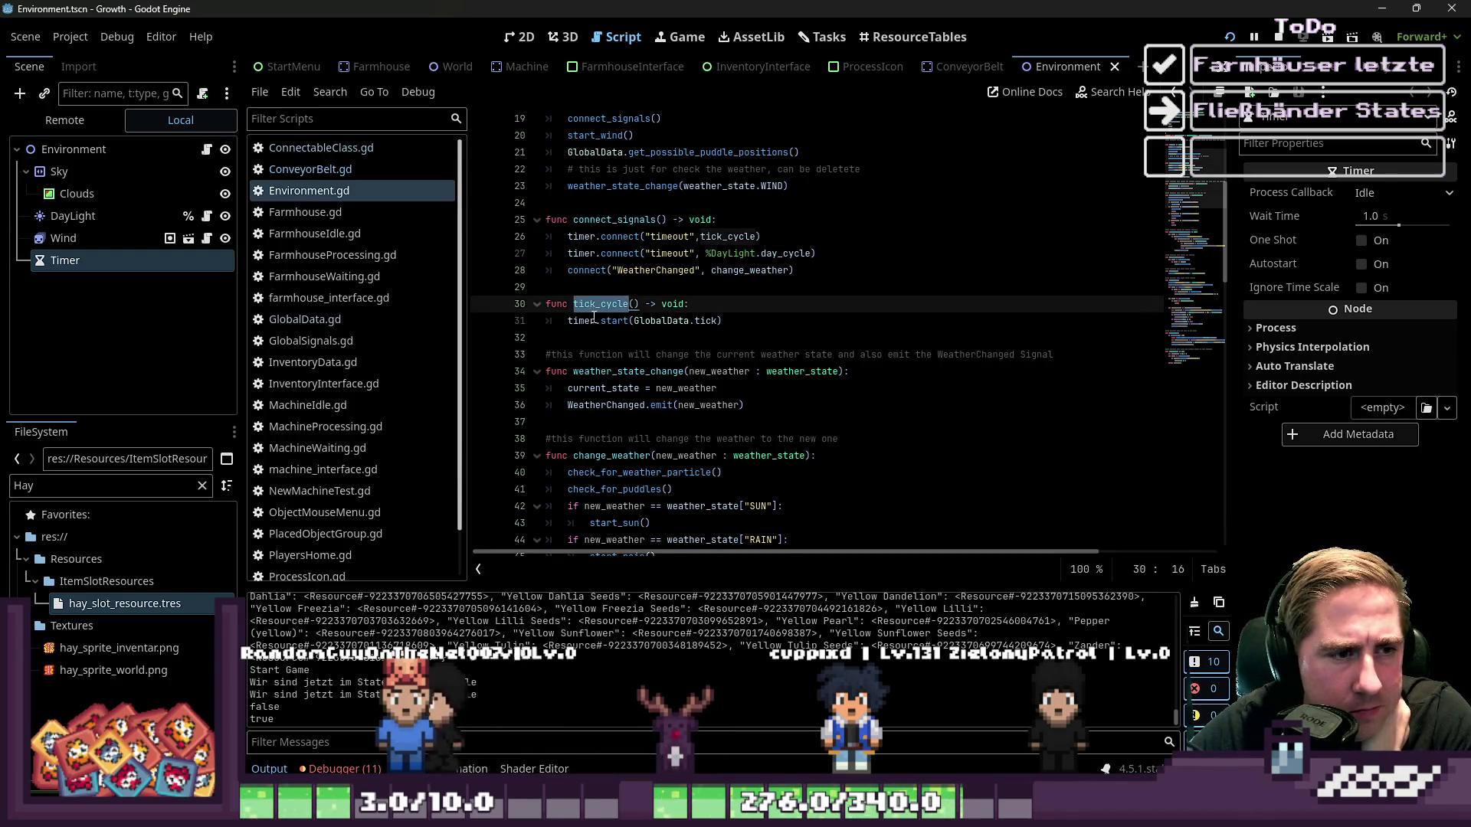
left_click(761, 324)
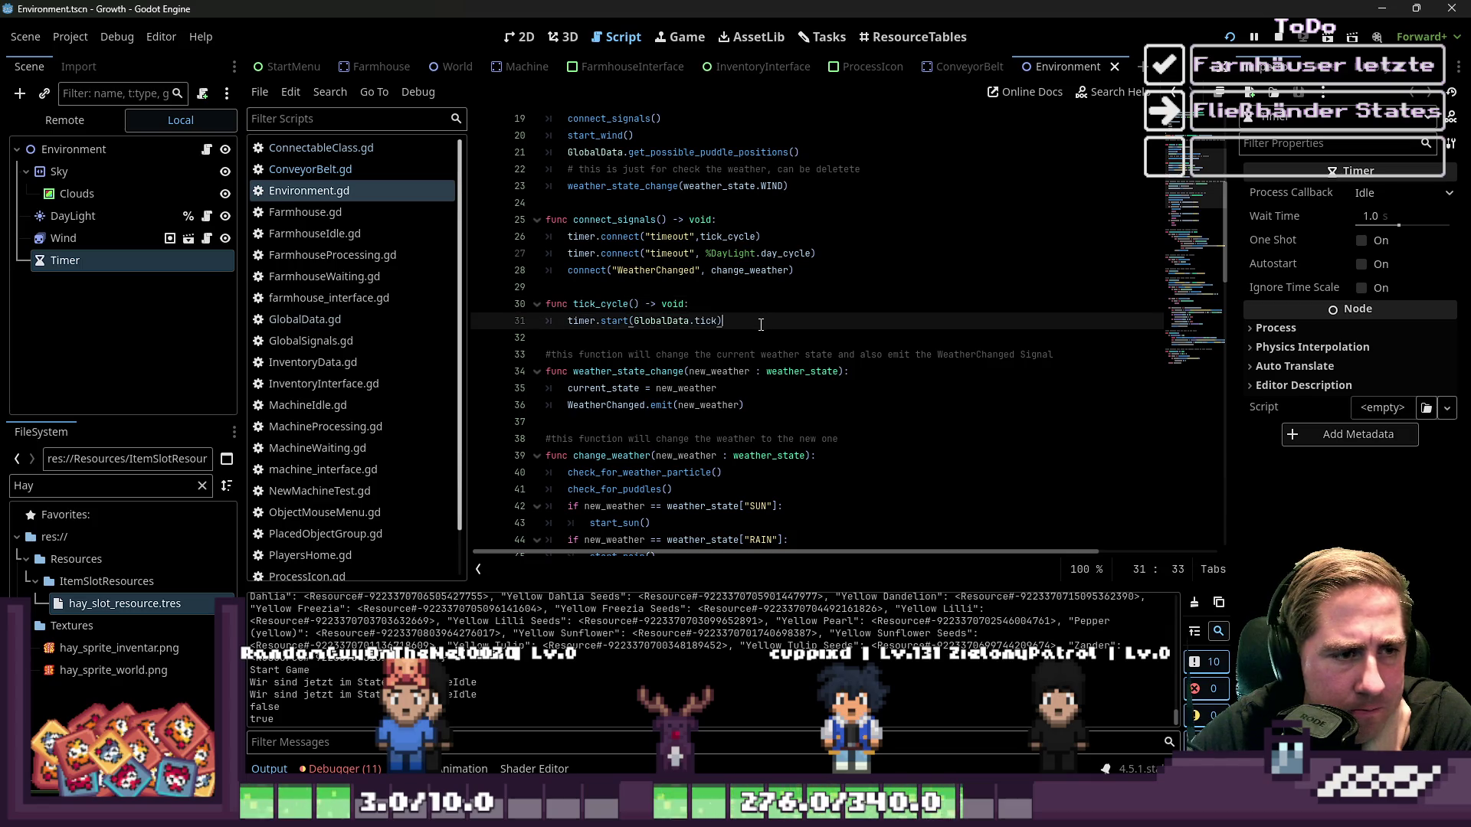
key("Return")
type("print")
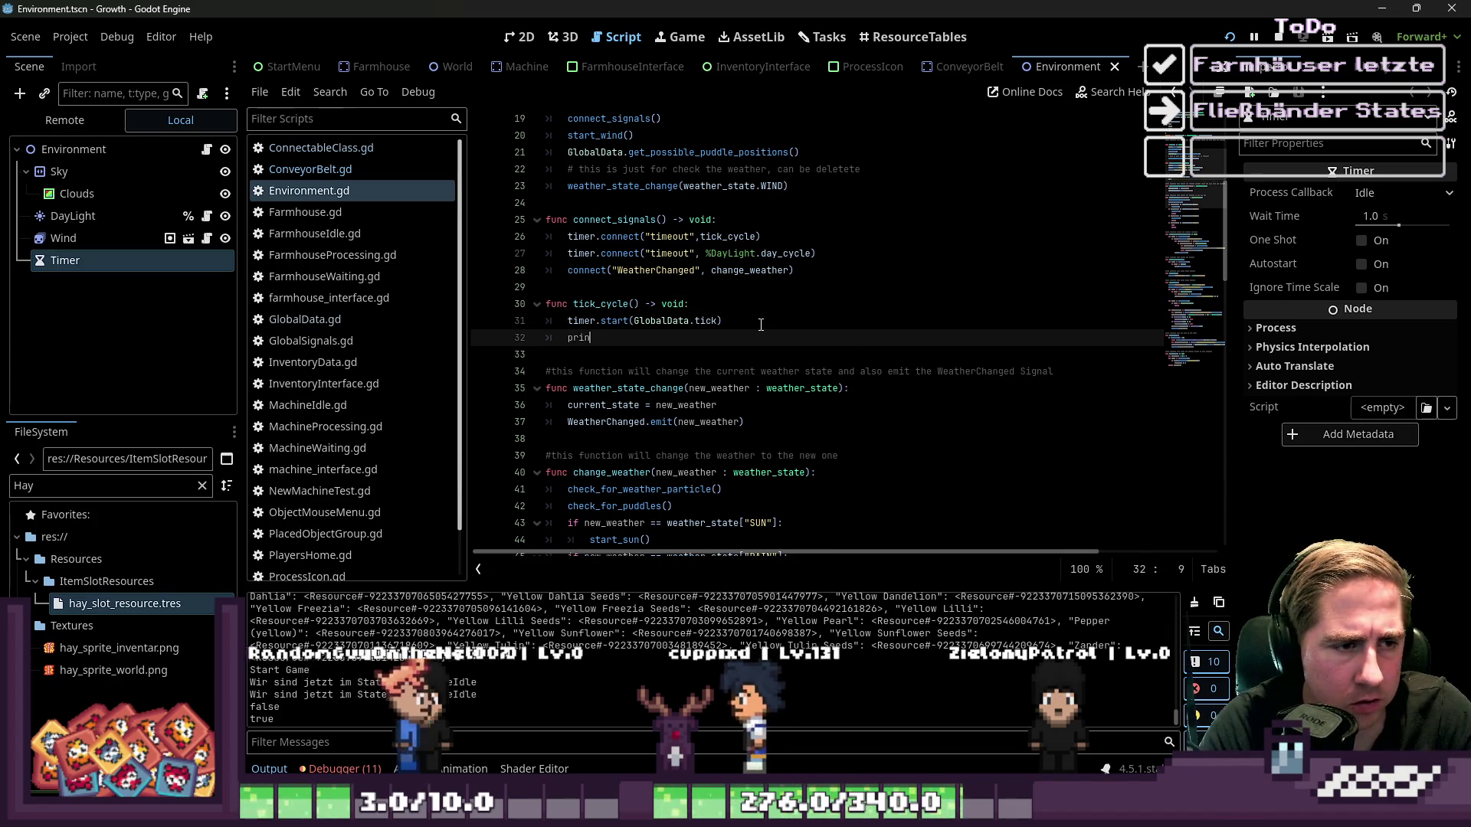
key("Return")
type("\"tick")
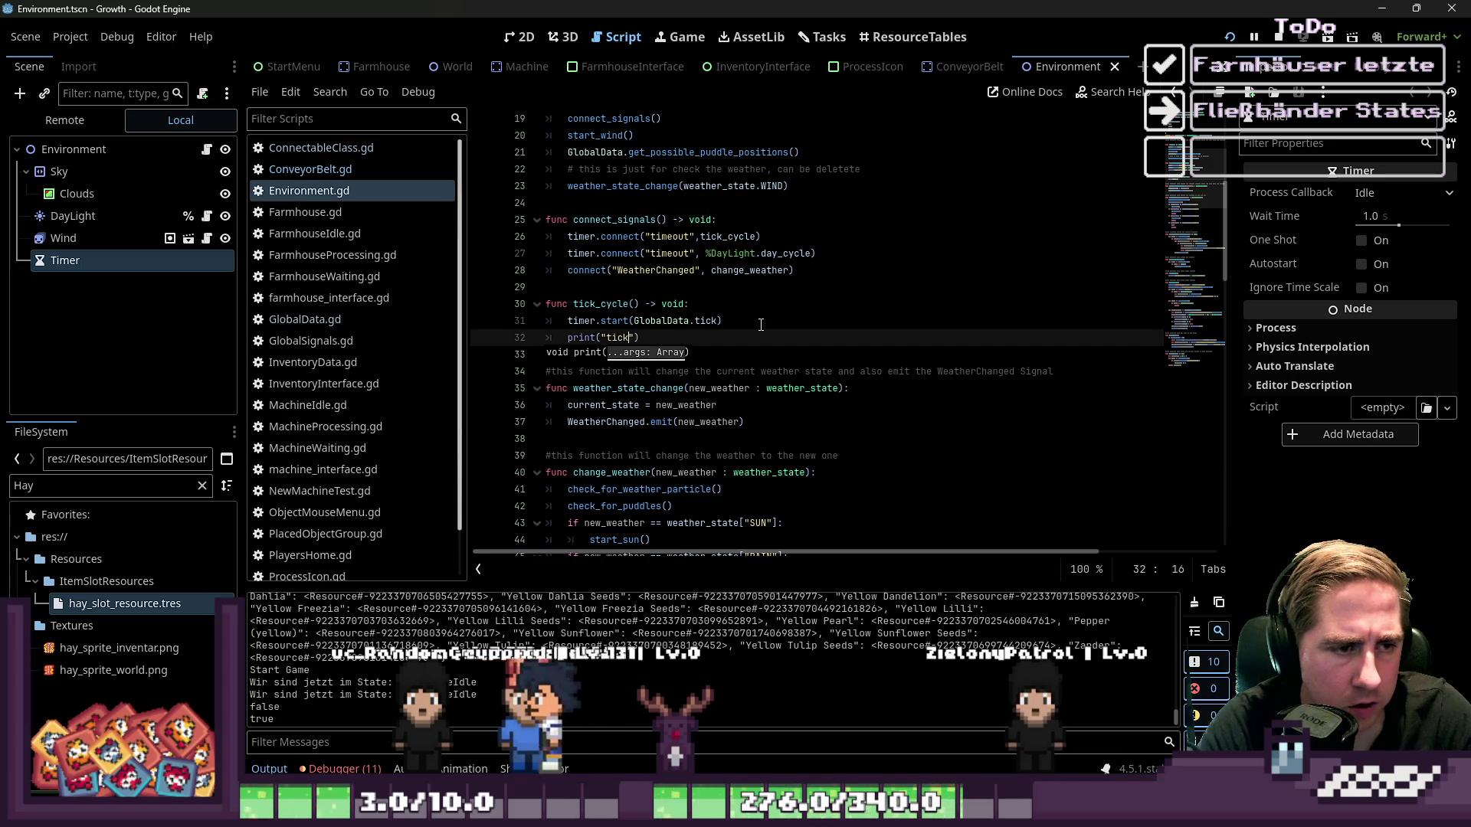
left_click(1272, 26)
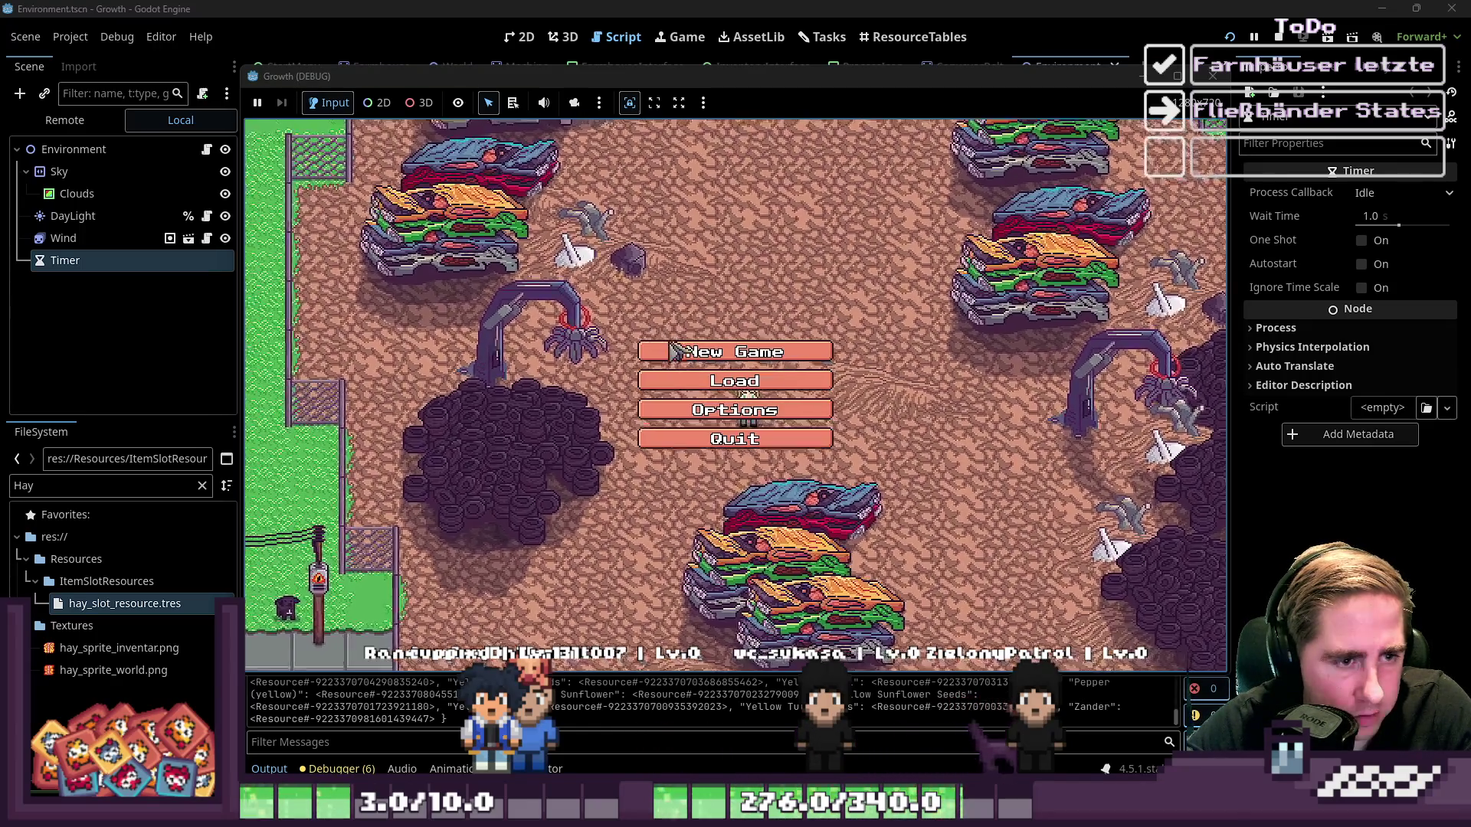
Start a named new game, confirm repeated tick lines in Output, then close the game window
left_click(738, 349)
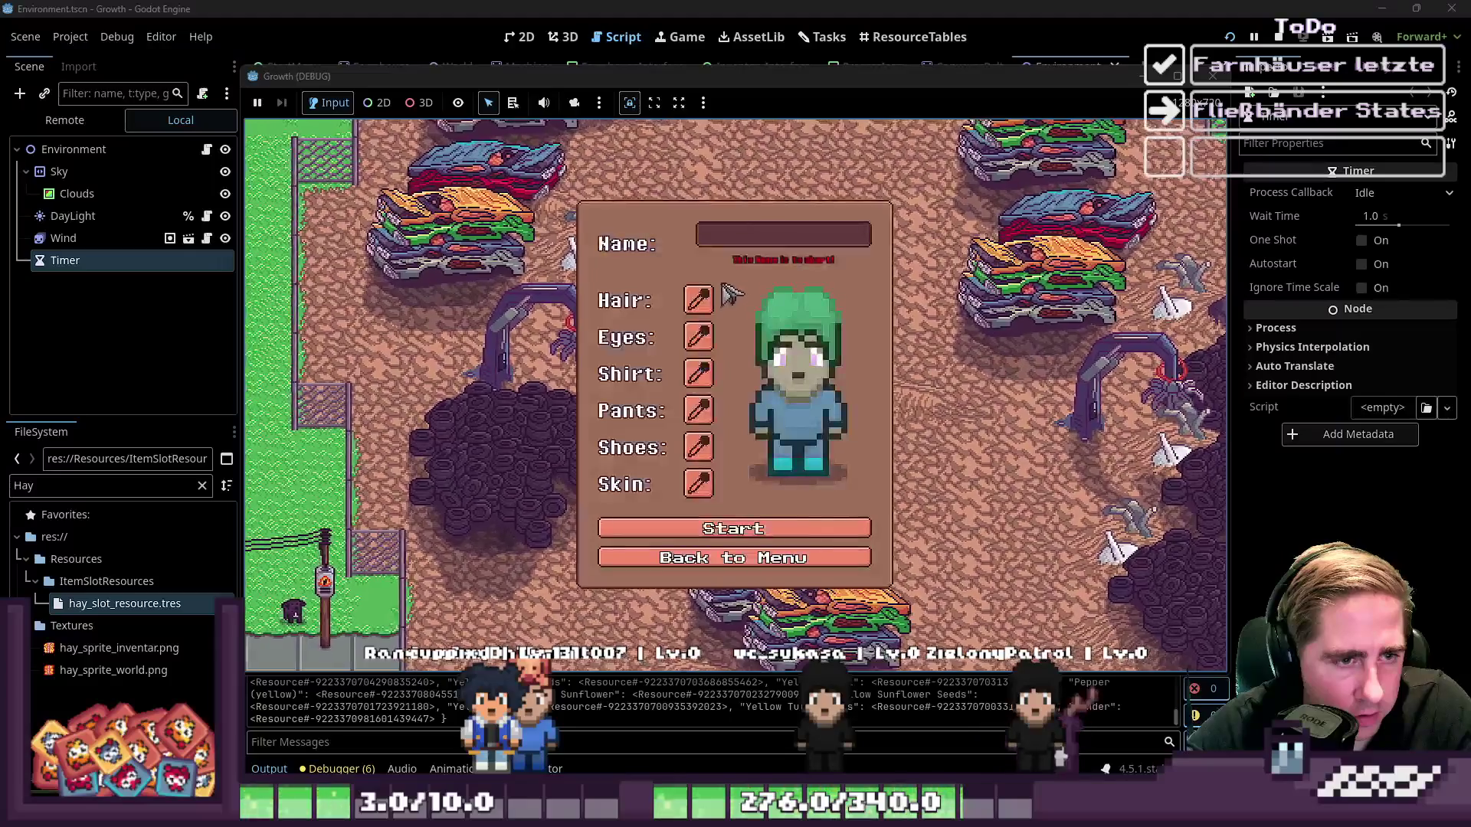
type("dsv")
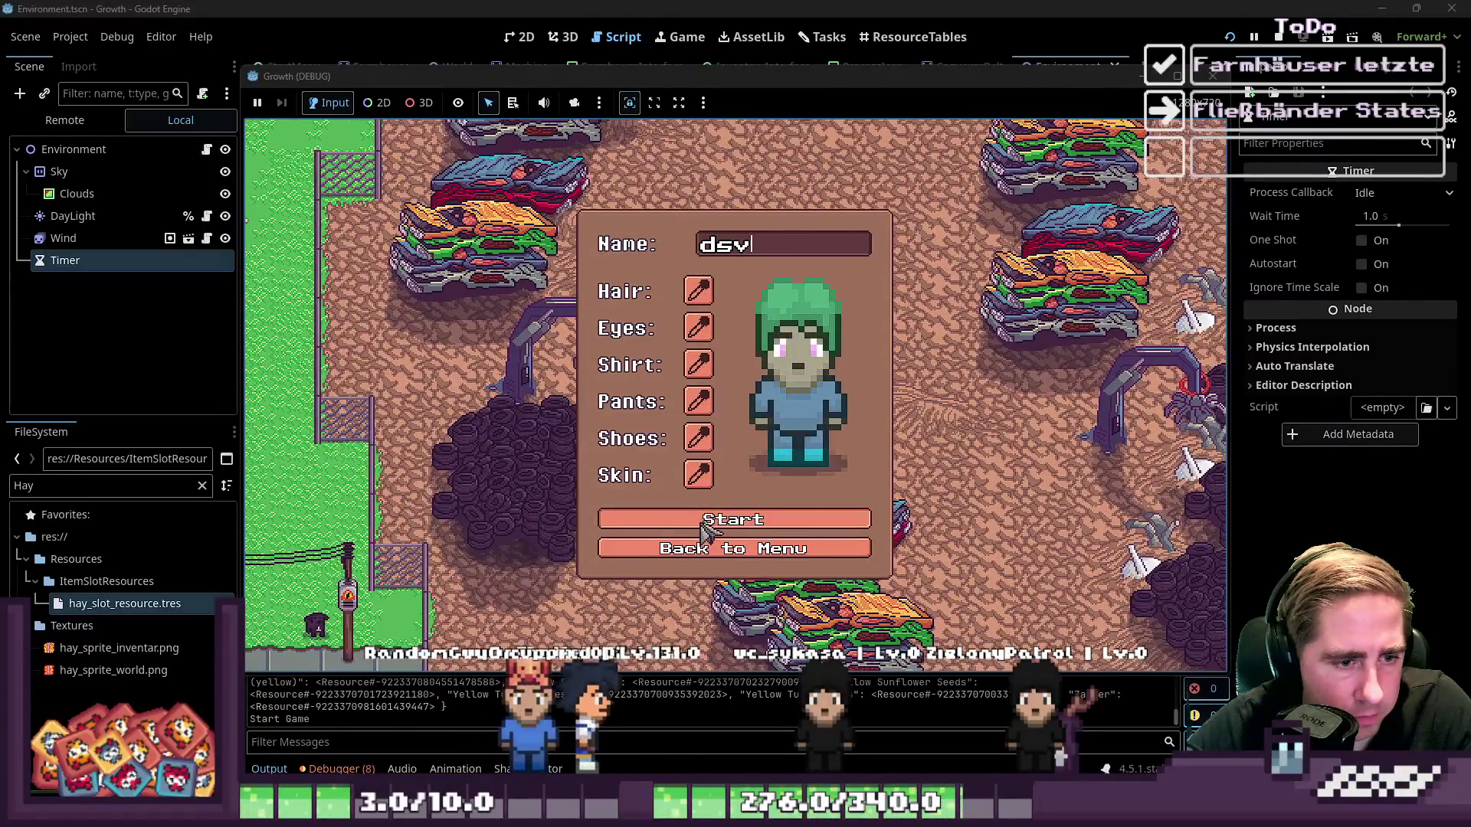
left_click(706, 530)
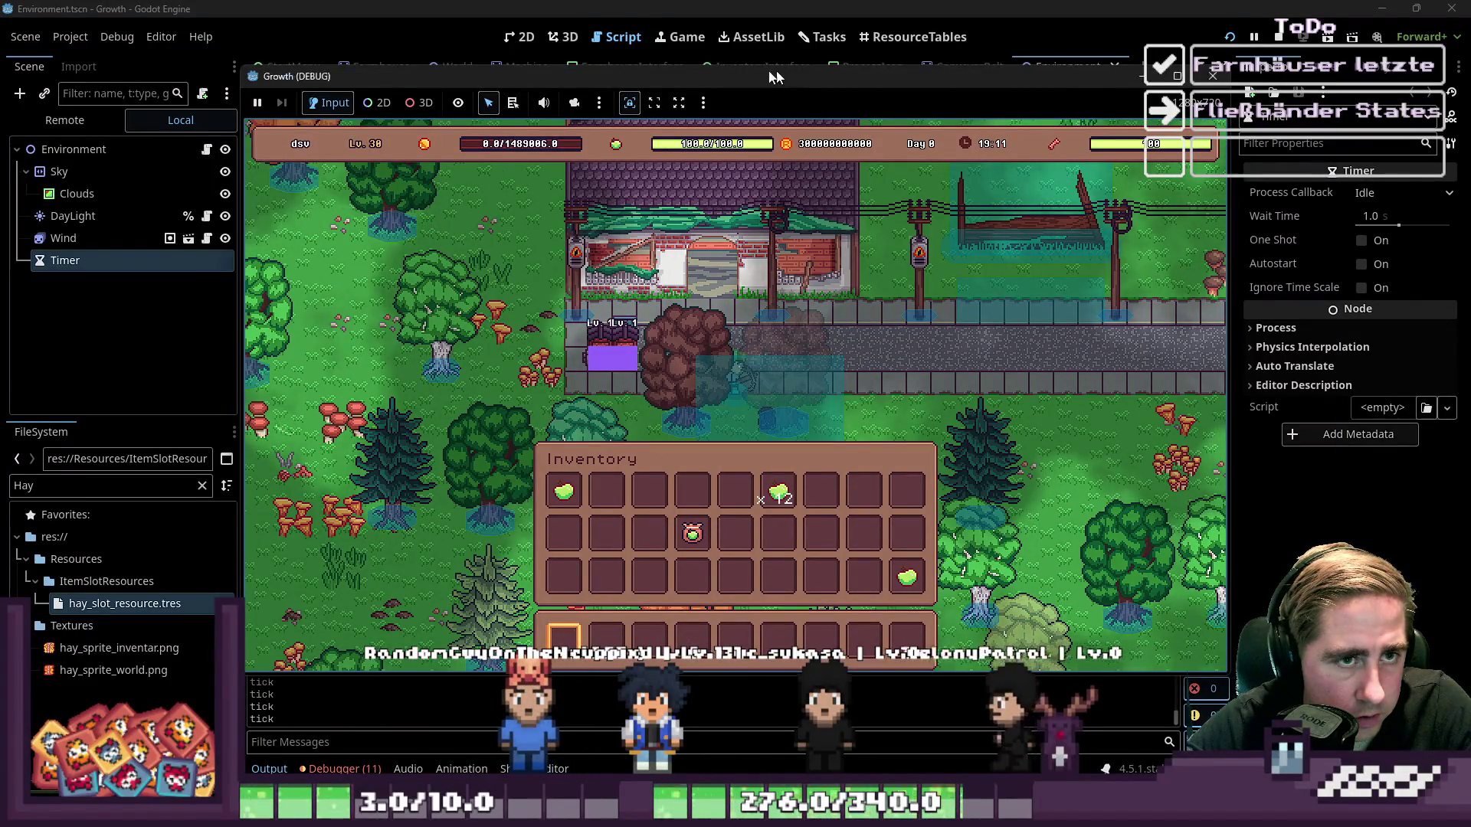
mouse_move(786, 75)
left_mouse_down()
mouse_move(558, 20)
mouse_move(623, 29)
left_mouse_up()
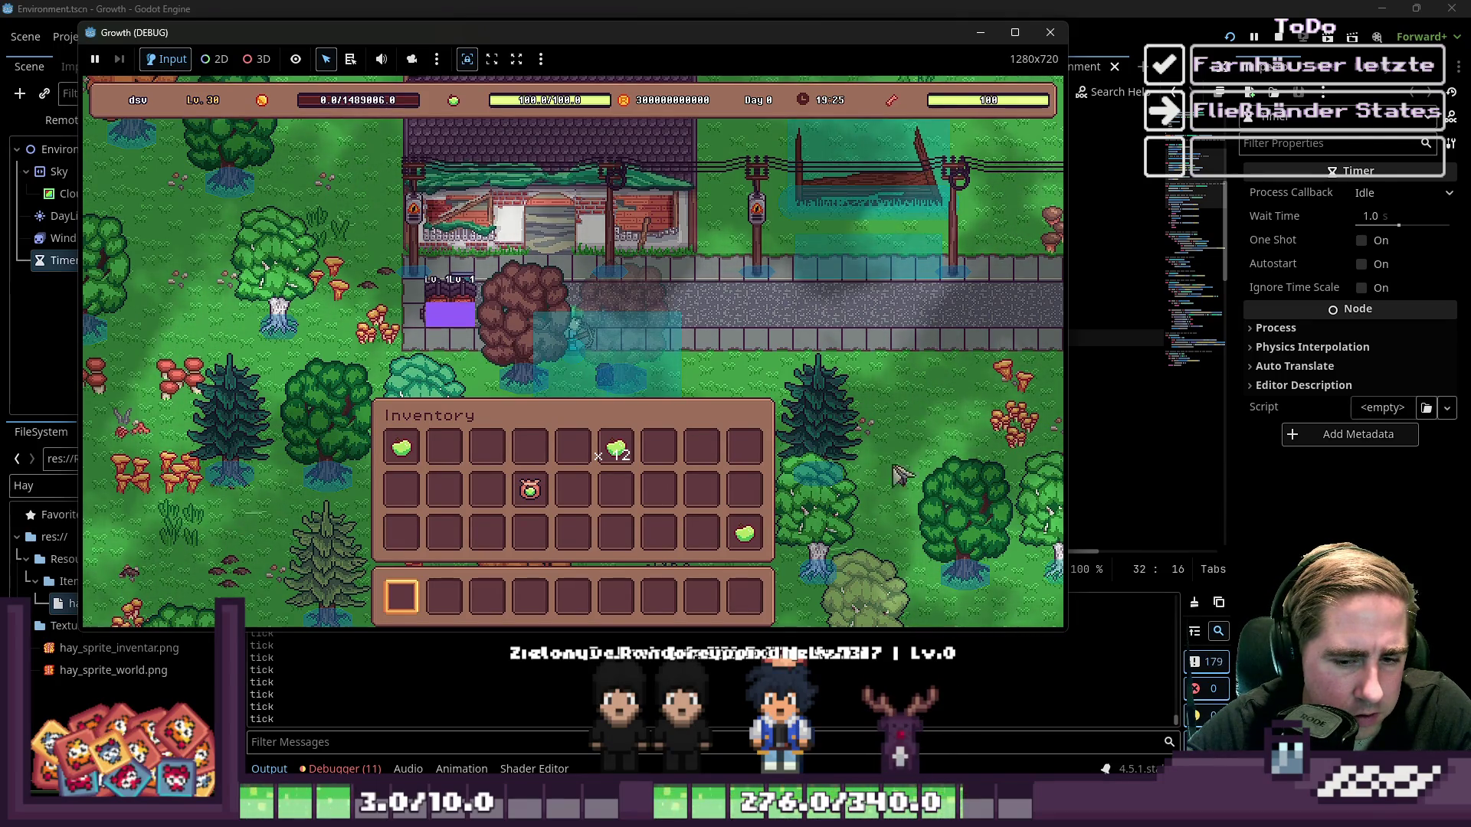
left_click(1219, 675)
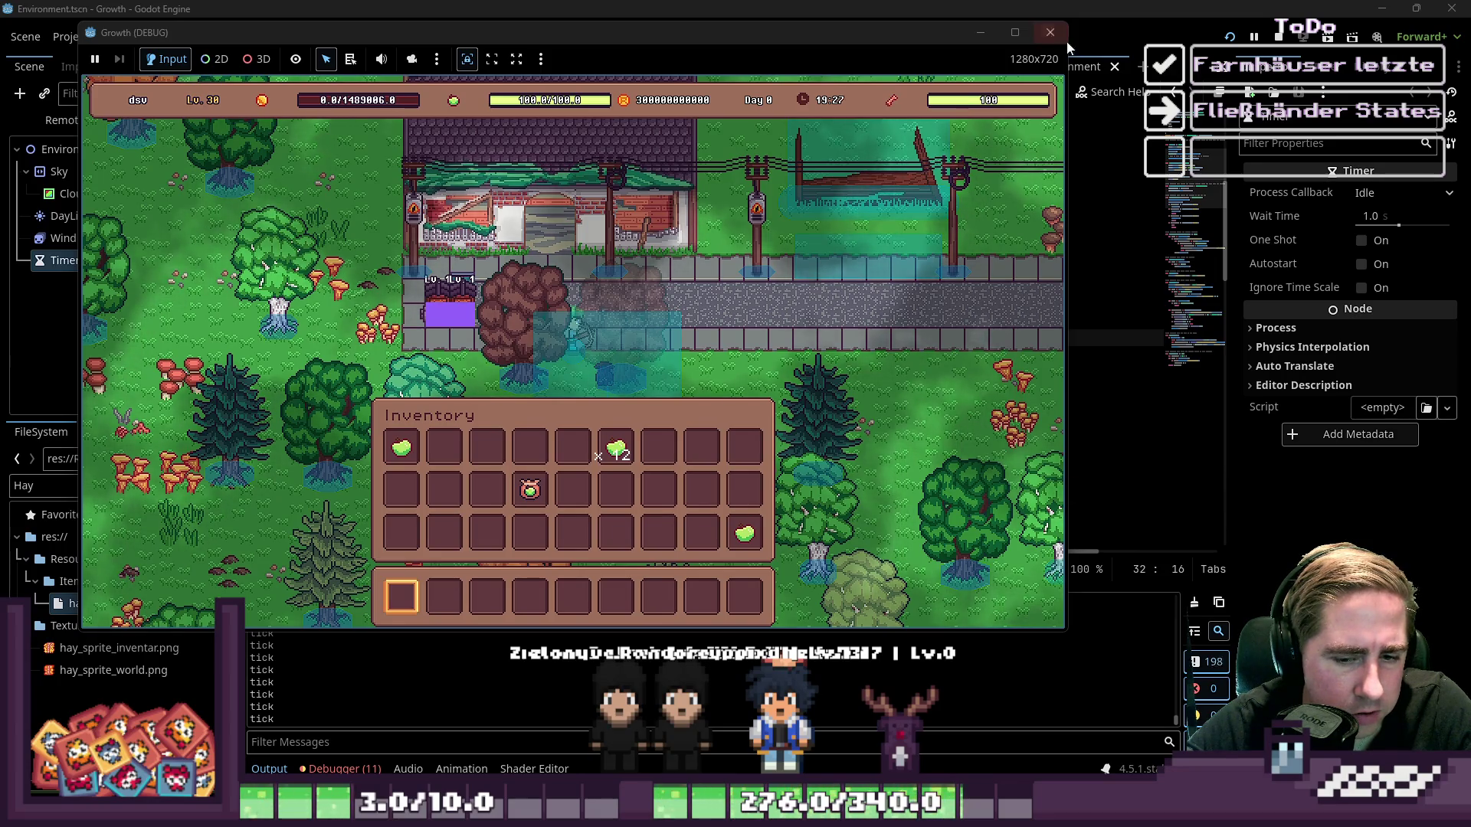
left_click(1034, 32)
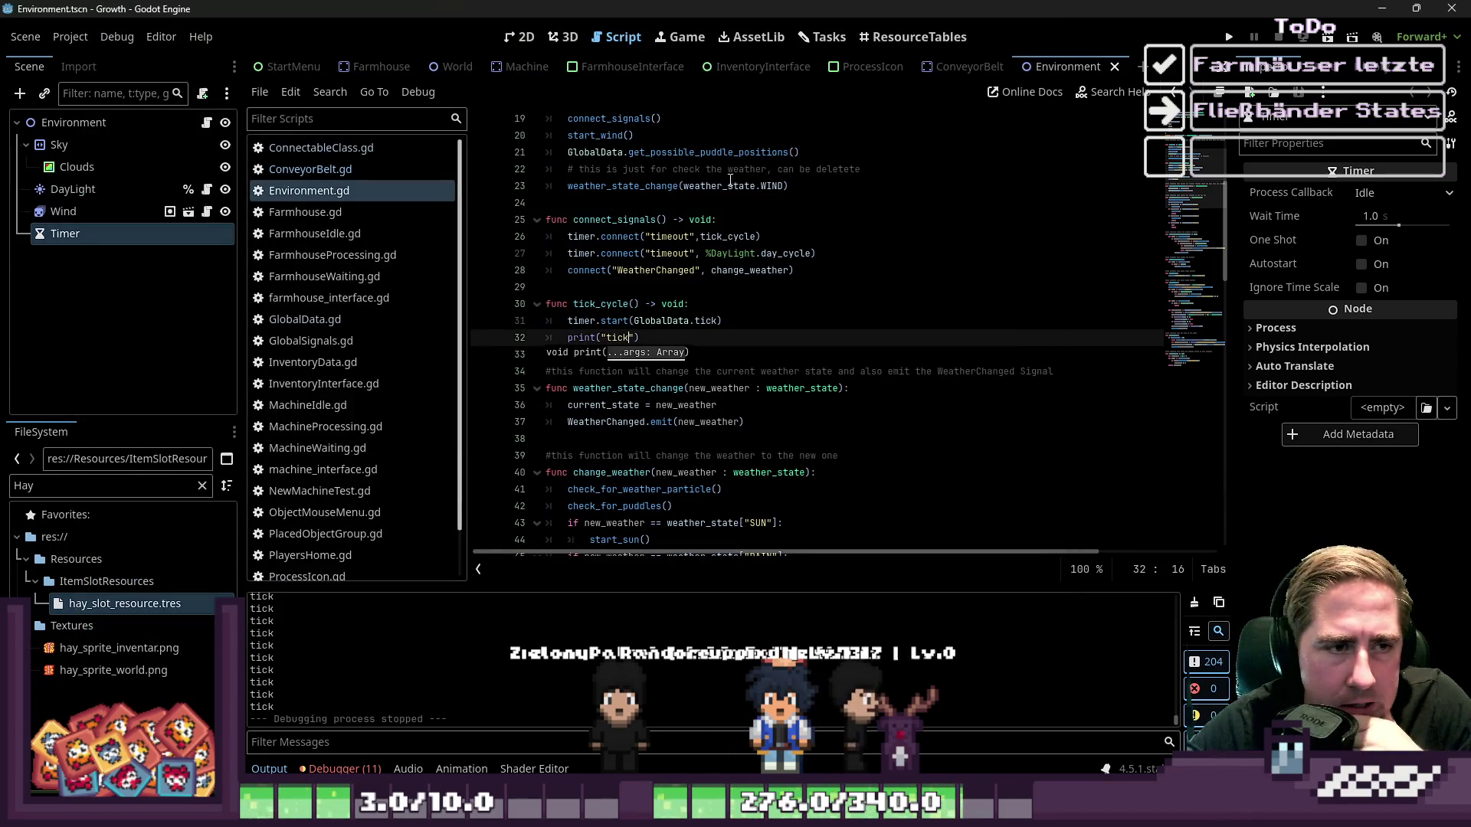
Delete the print("tick") debug line from tick_cycle
left_click(712, 305)
left_click(696, 333)
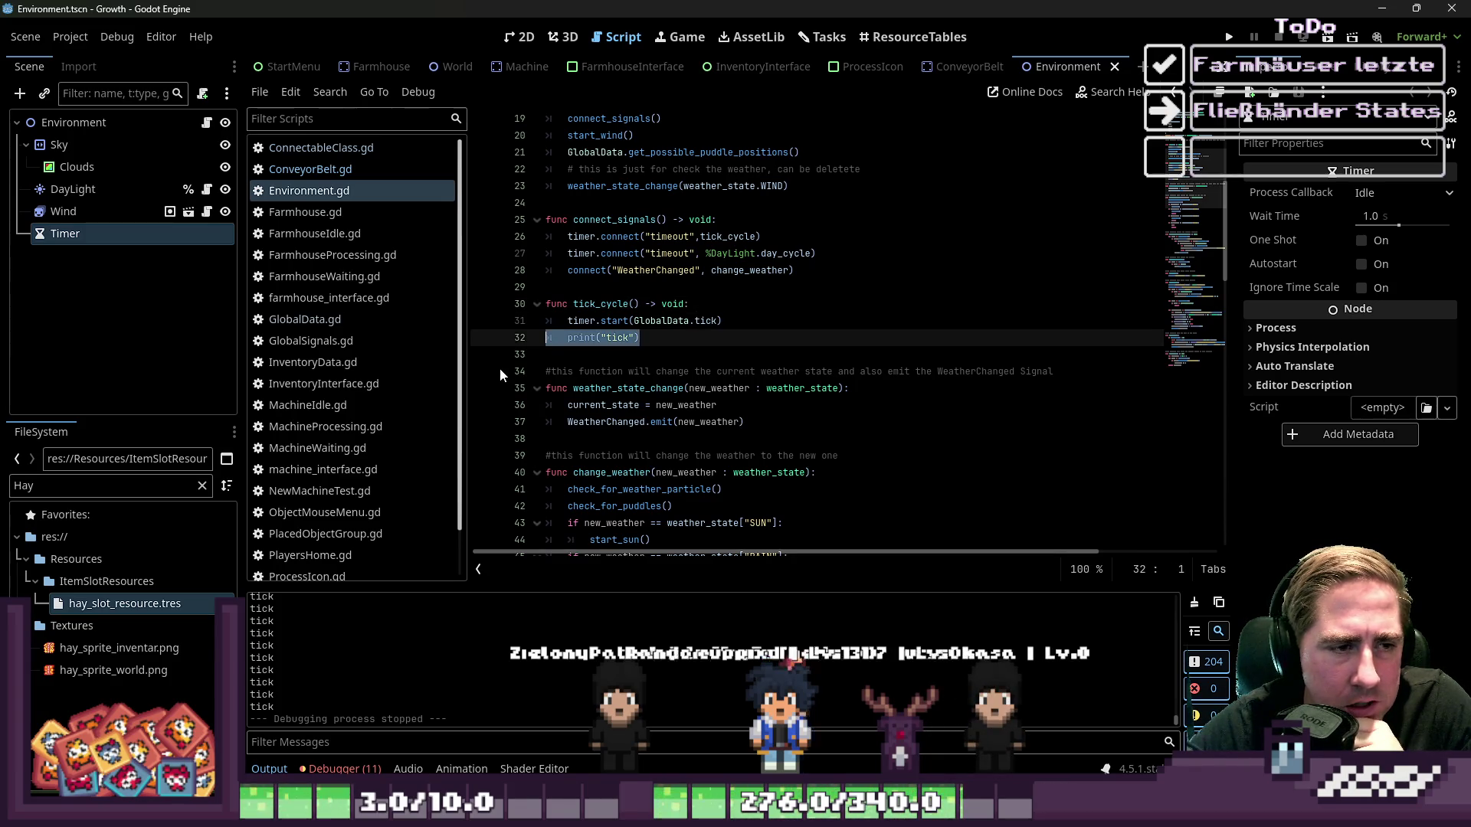
key("BackSpace")
key("BackSpace")
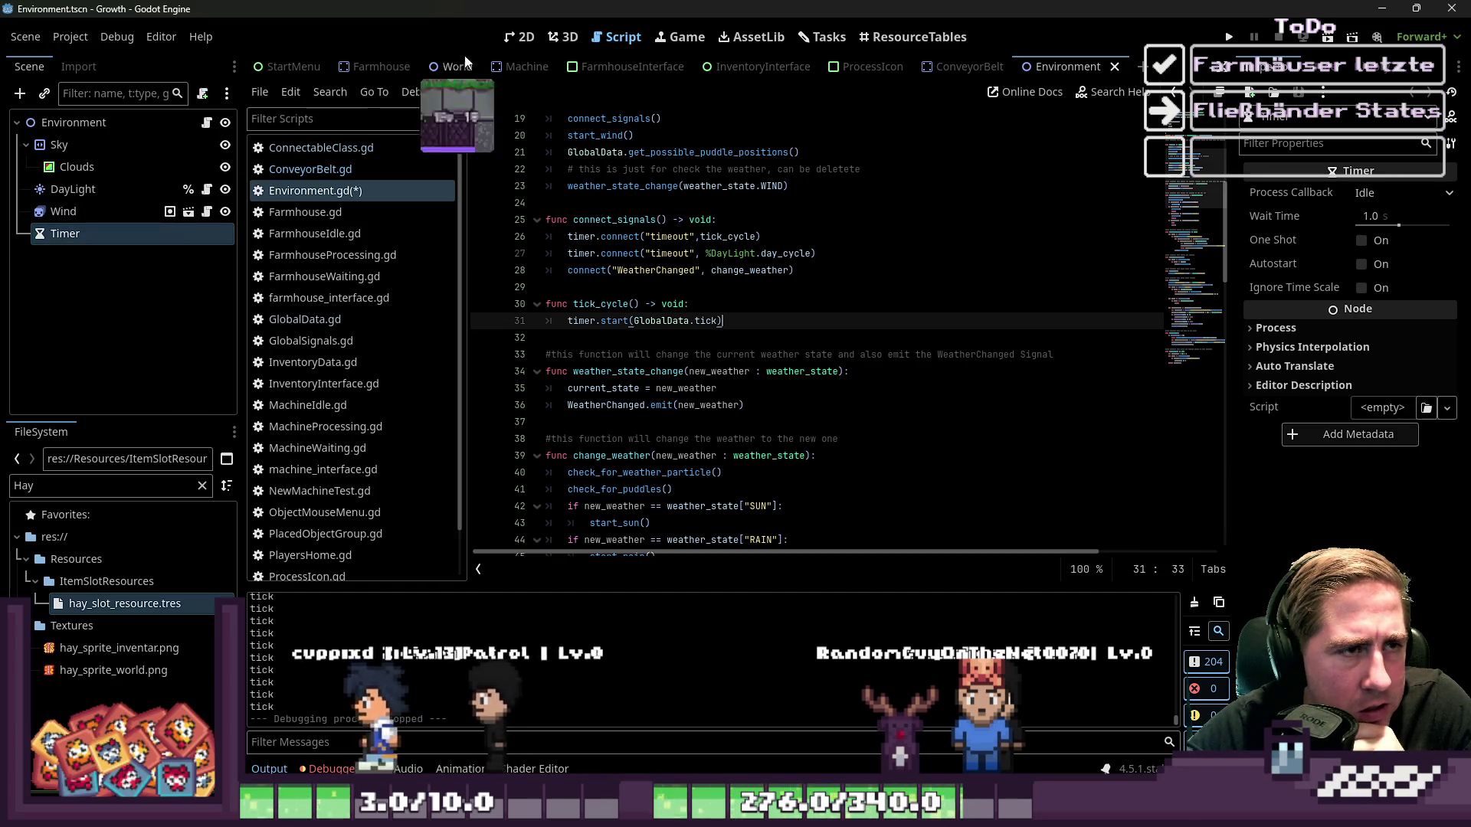
left_click(515, 37)
left_click(587, 47)
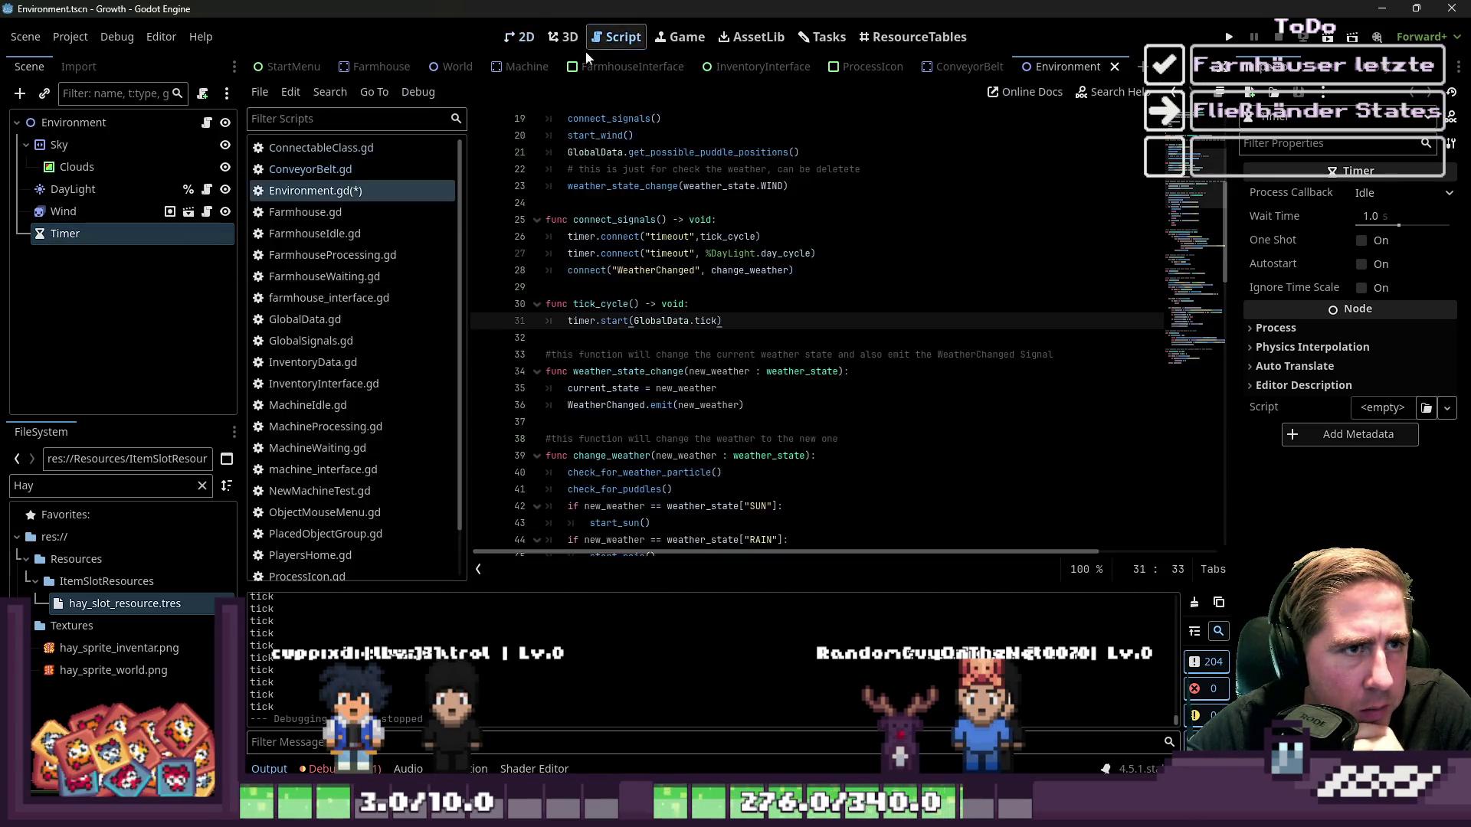
In the World scene, select the Environment node, open its scene, then view Farmhouse.gd
left_click(453, 66)
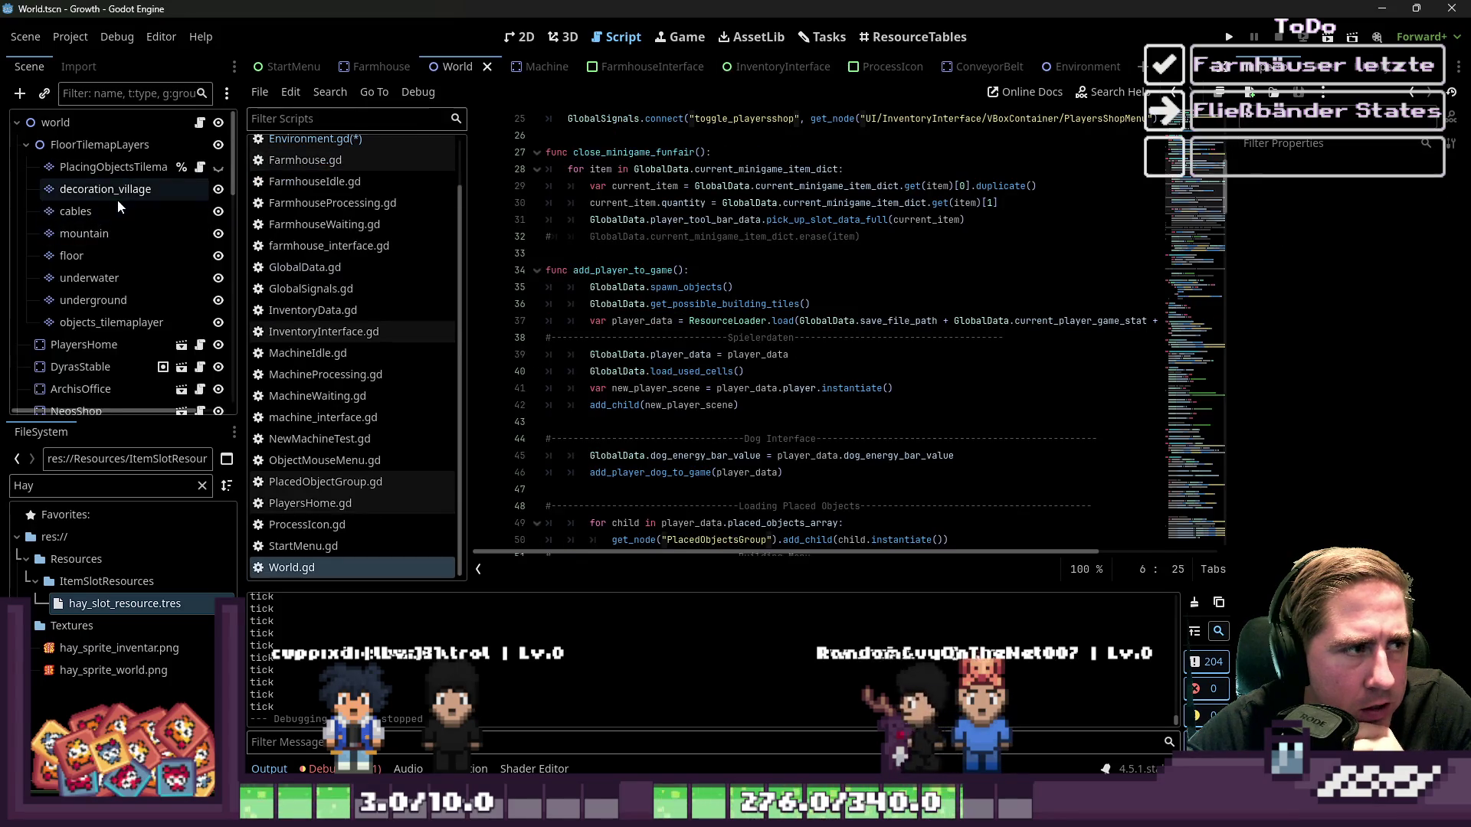
left_click(27, 145)
left_click(54, 122)
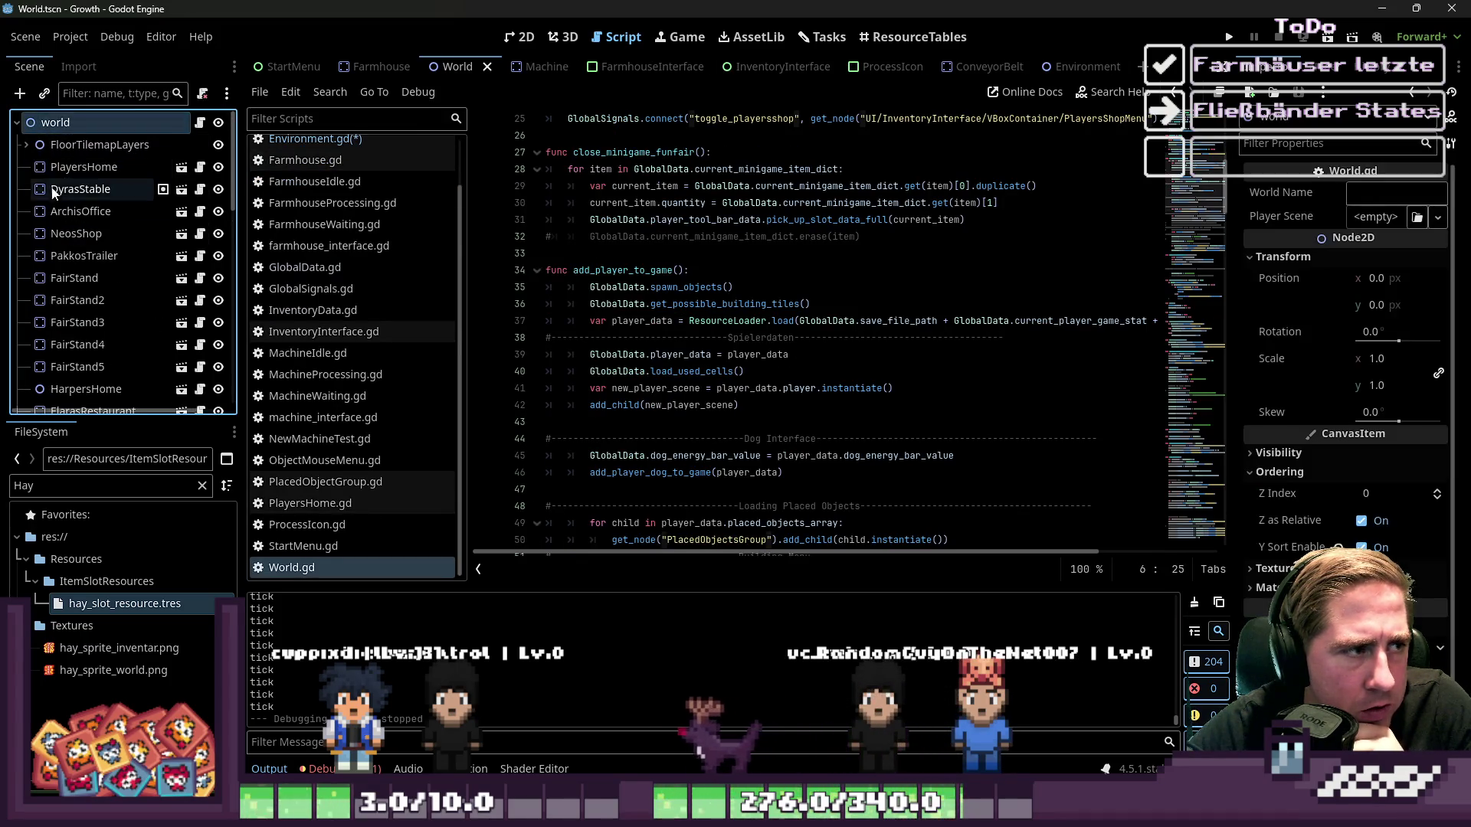
scroll(60, 245, "down", 3)
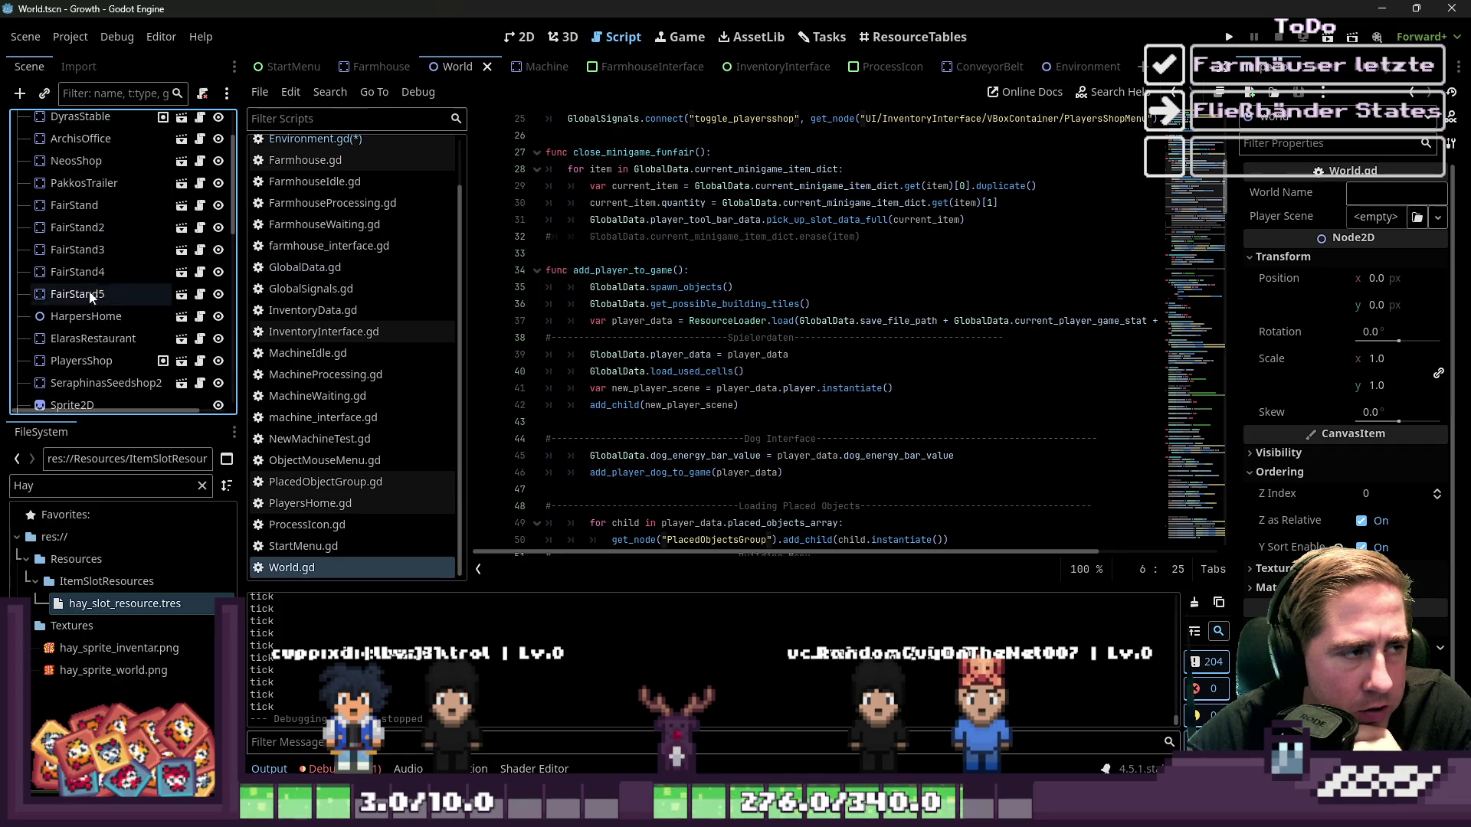
scroll(86, 306, "down", 5)
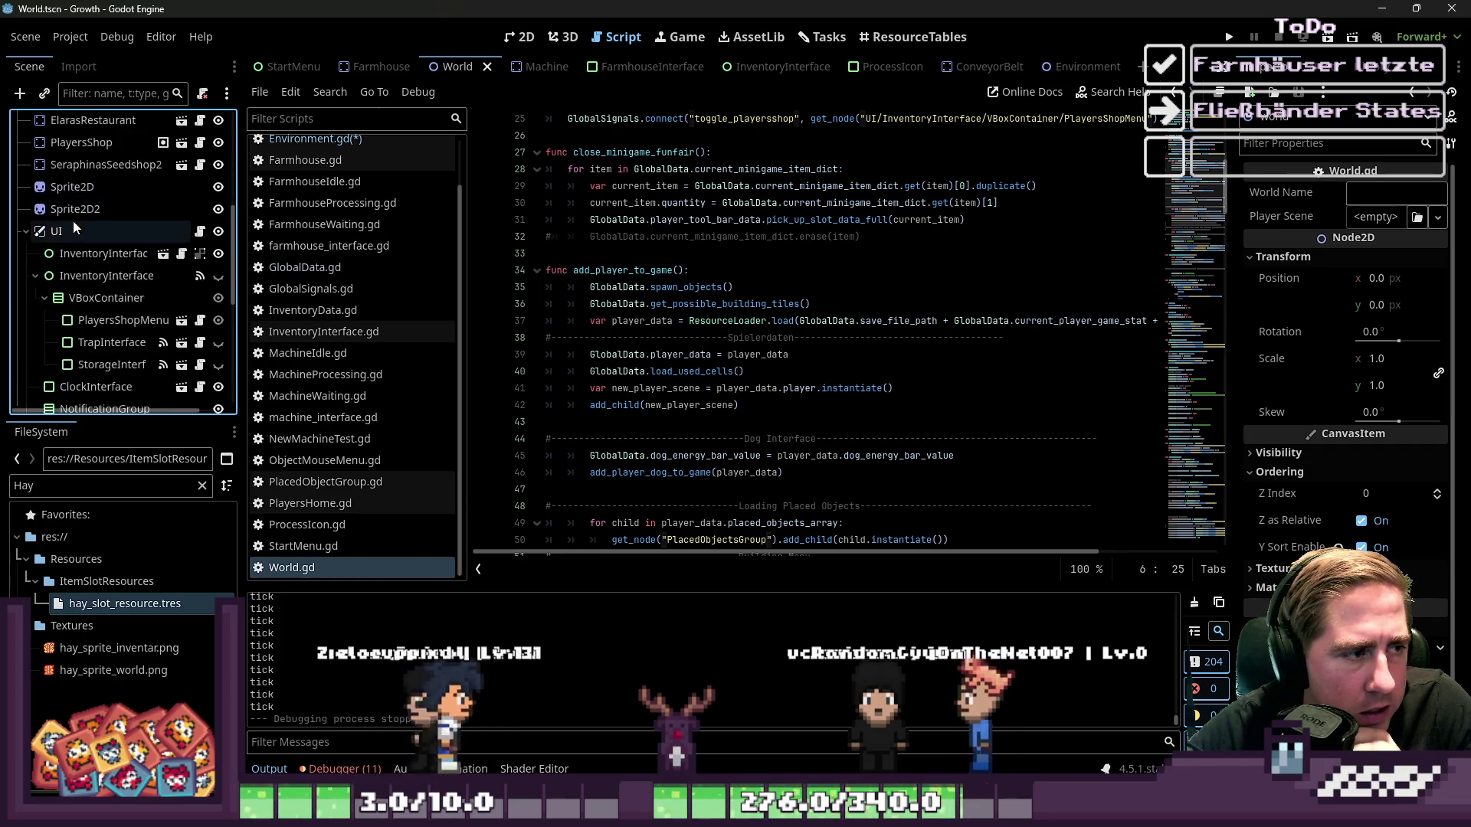
left_click(27, 230)
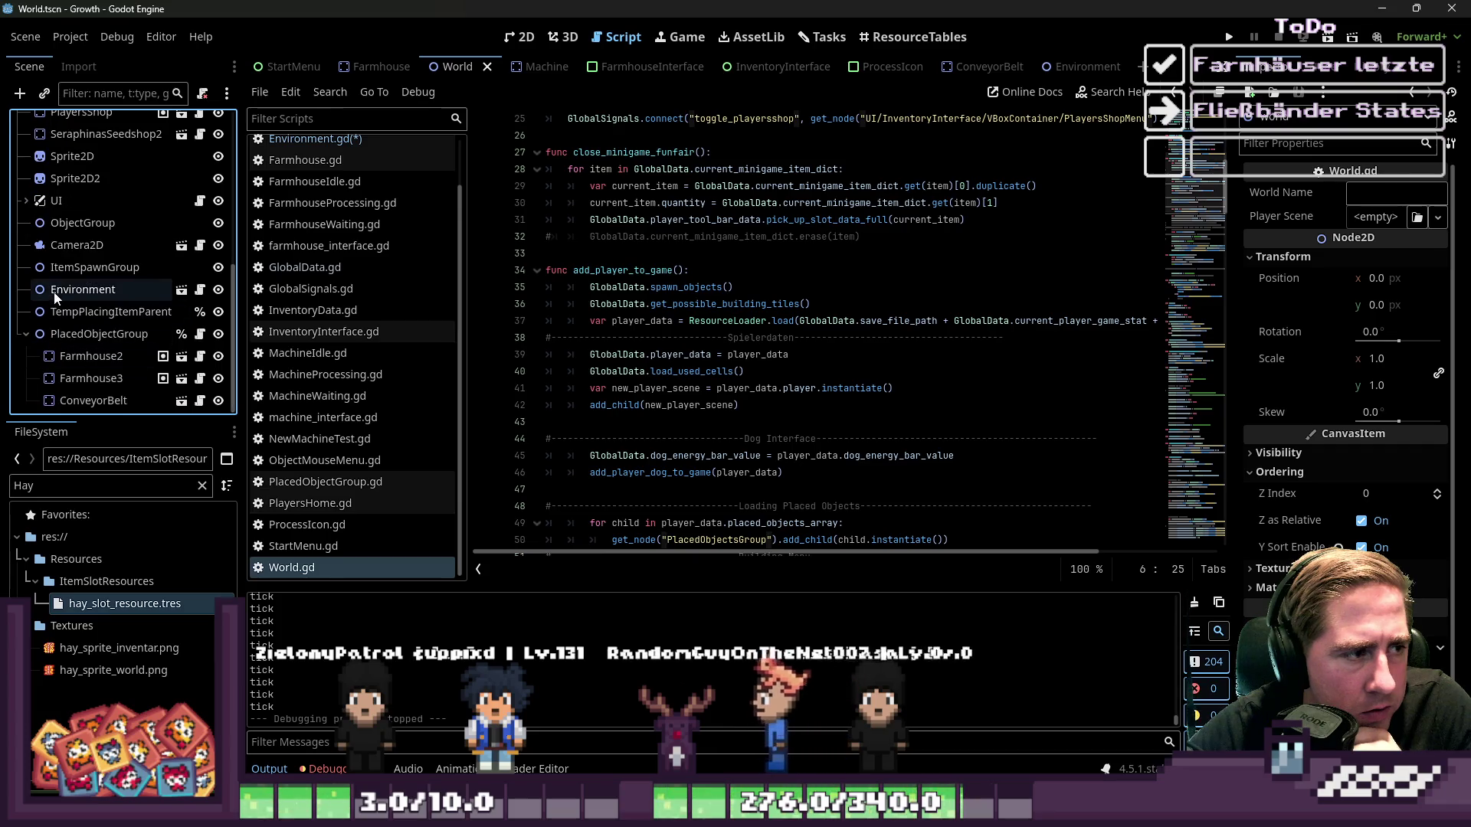
left_click(55, 296)
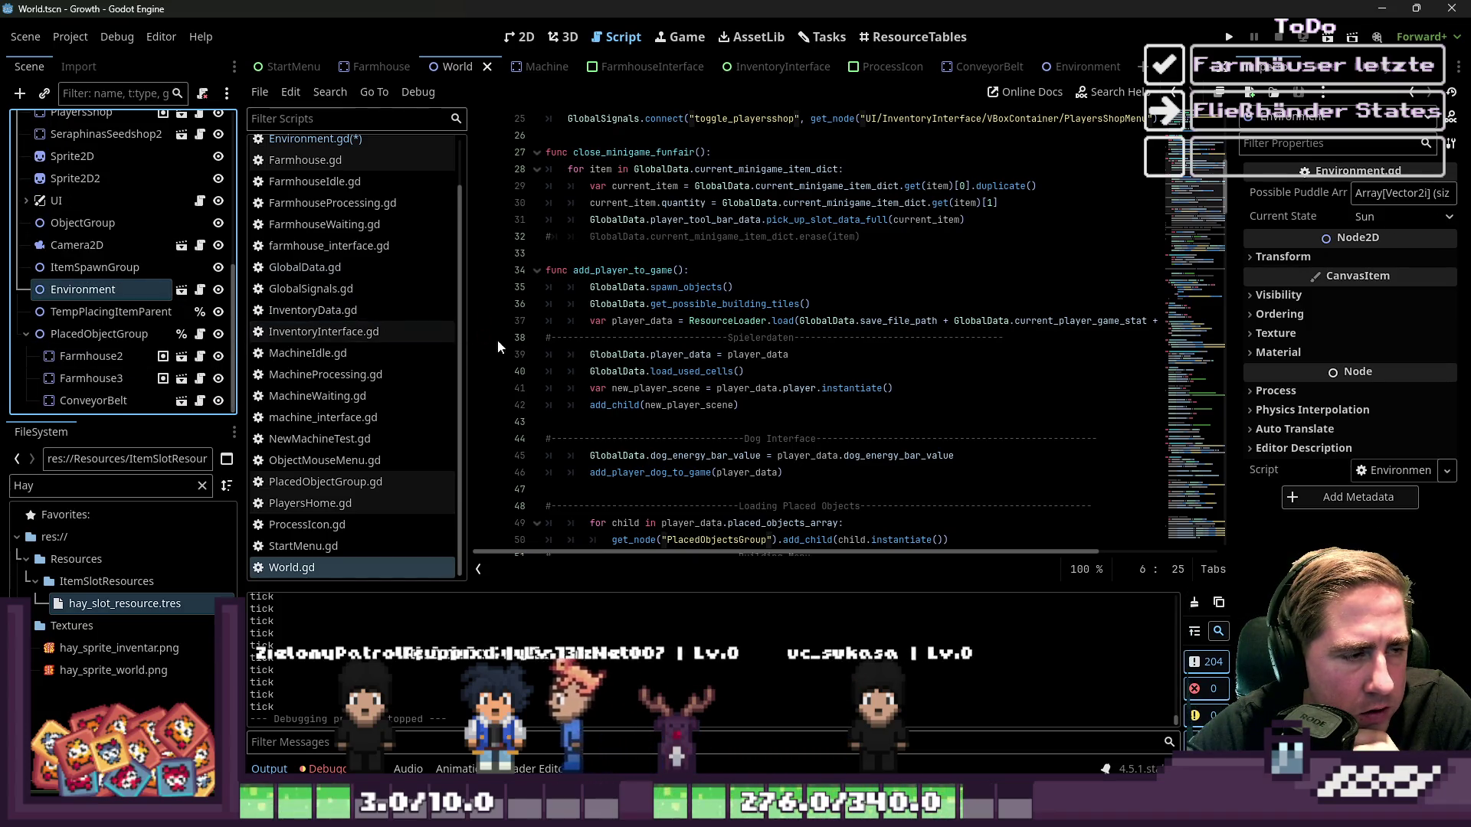
left_click(199, 290)
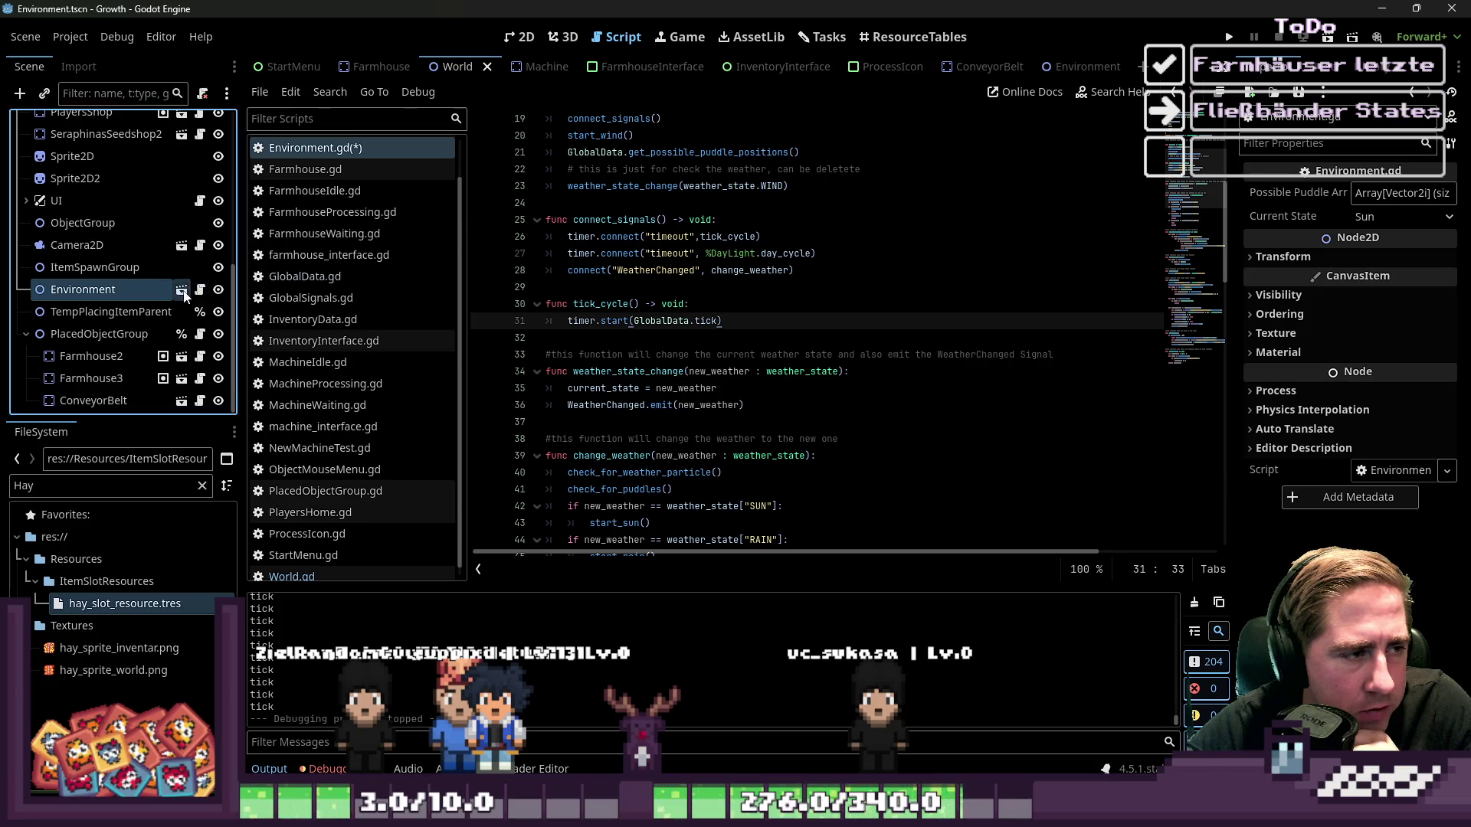
left_click(182, 292)
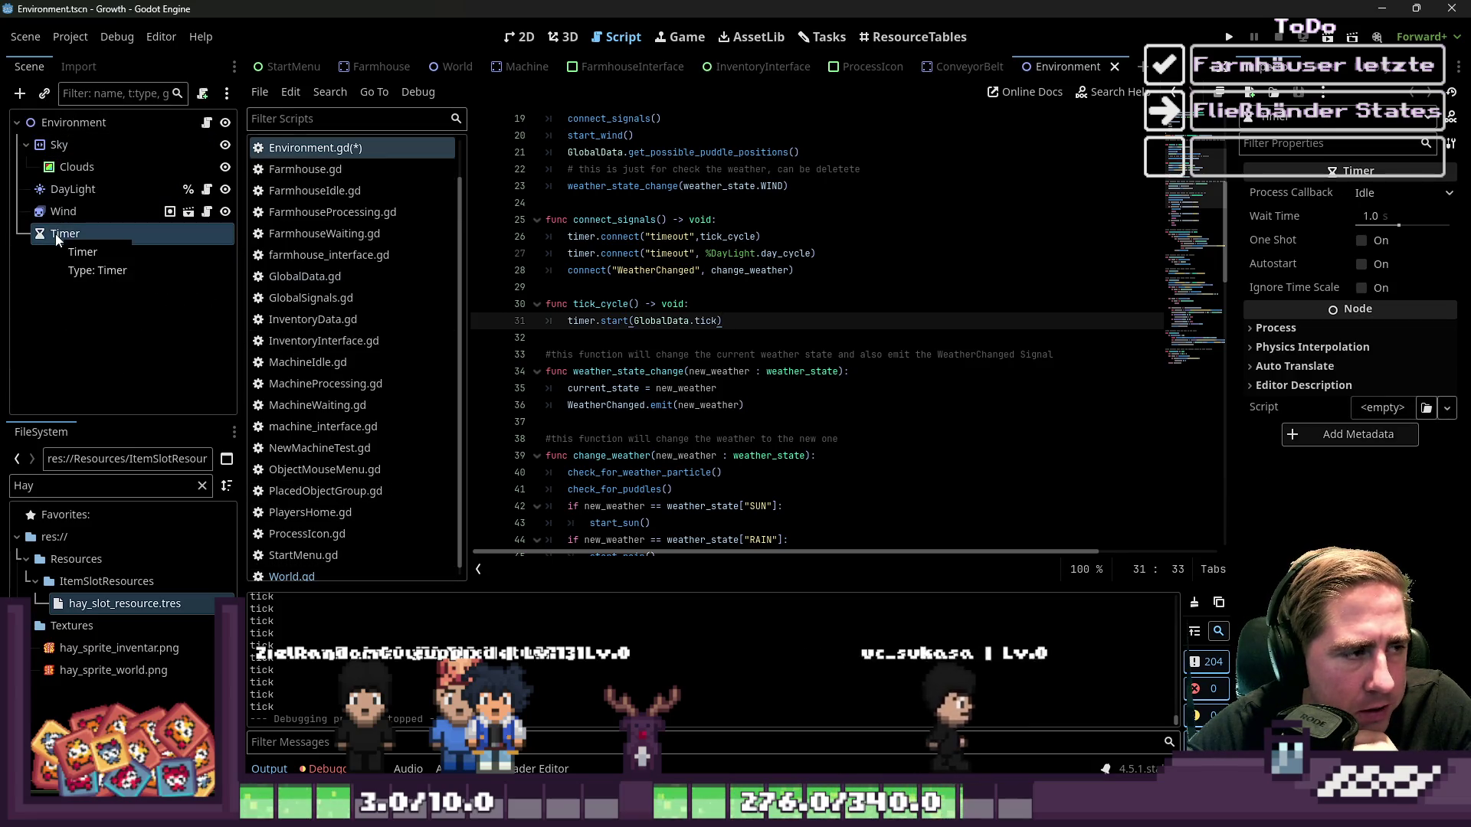
left_click(298, 167)
scroll(302, 173, "up", 1)
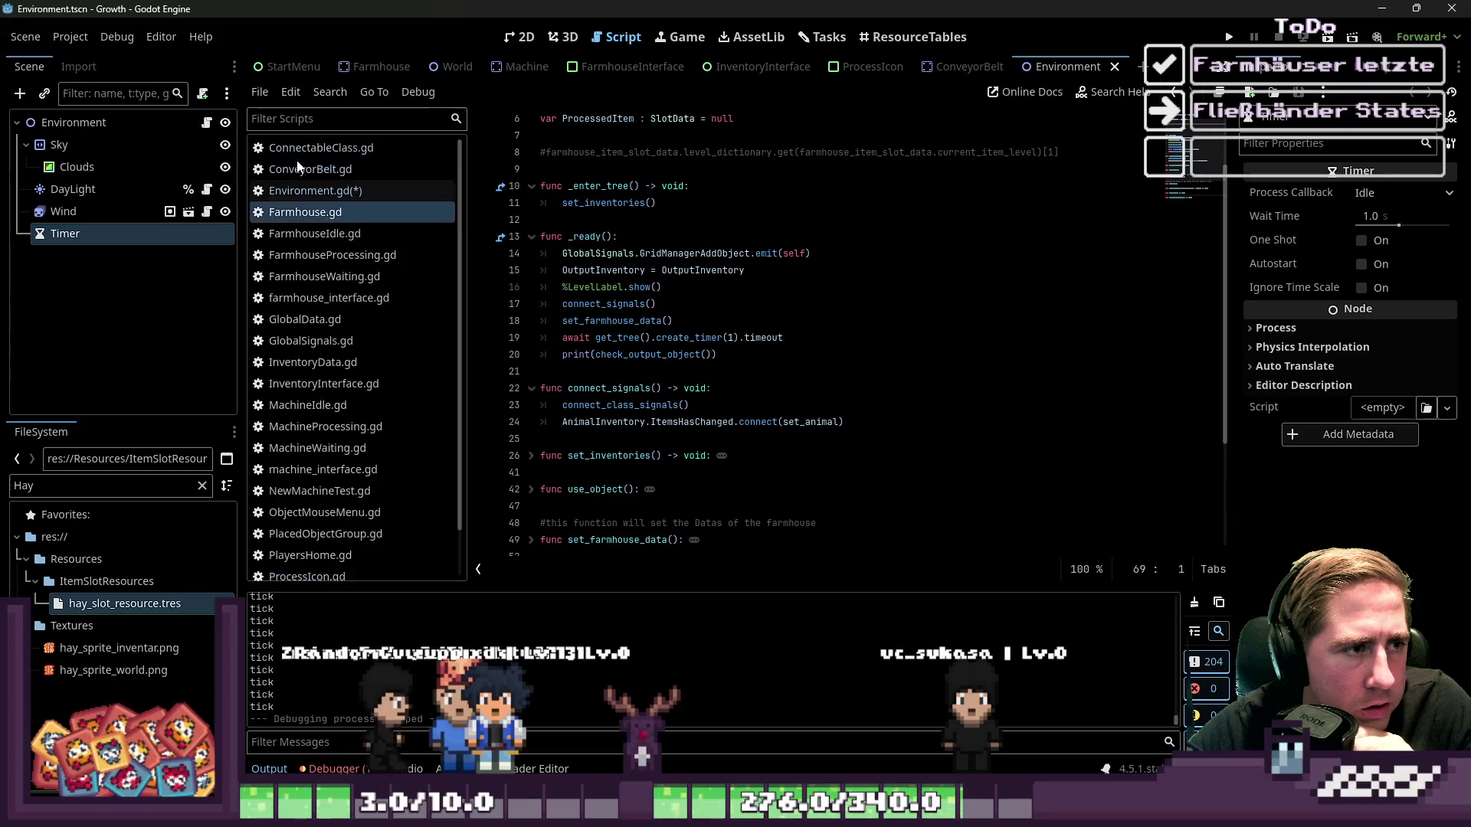
left_click(311, 169)
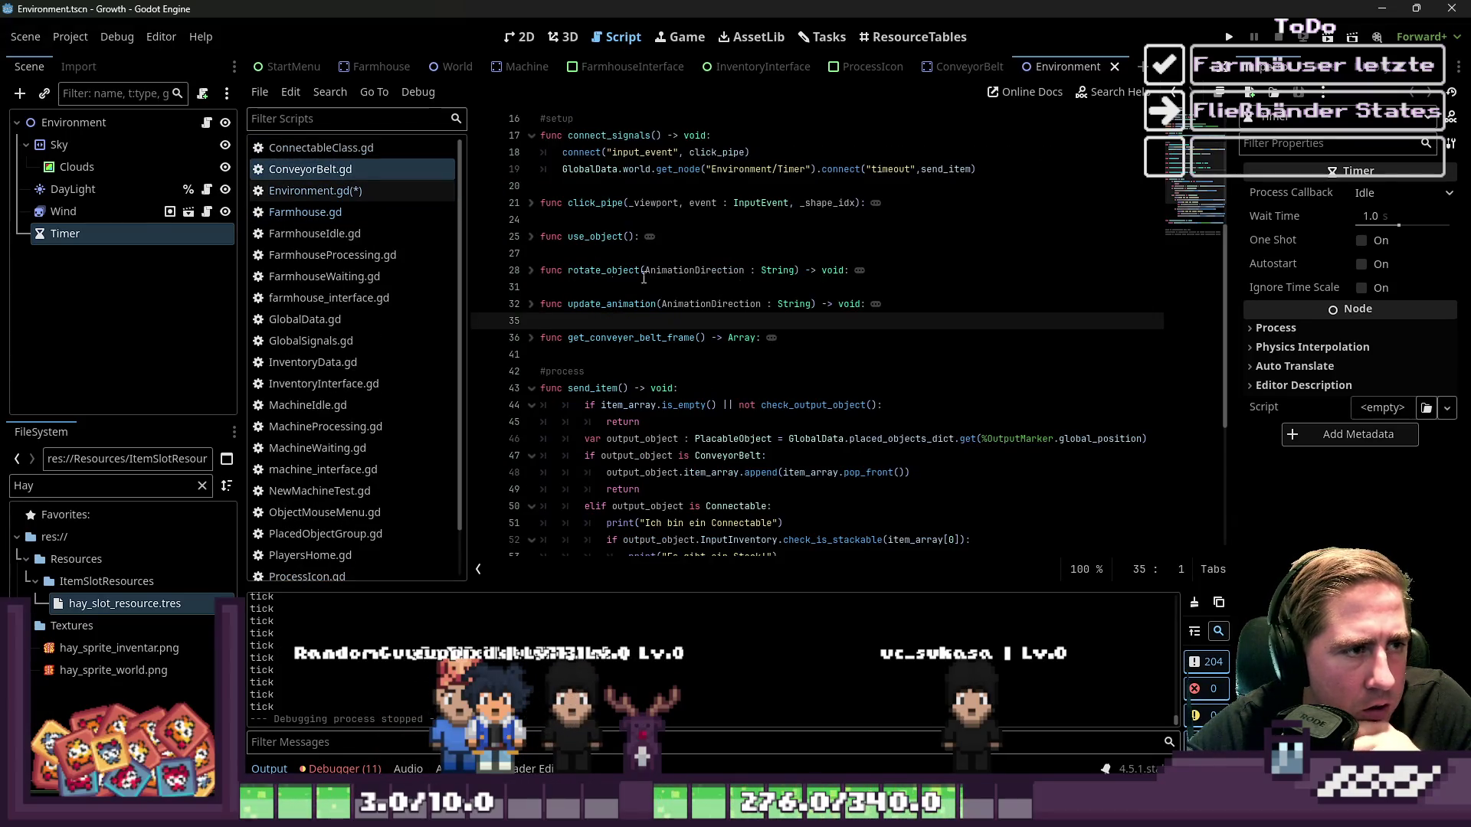
scroll(626, 306, "up", 1)
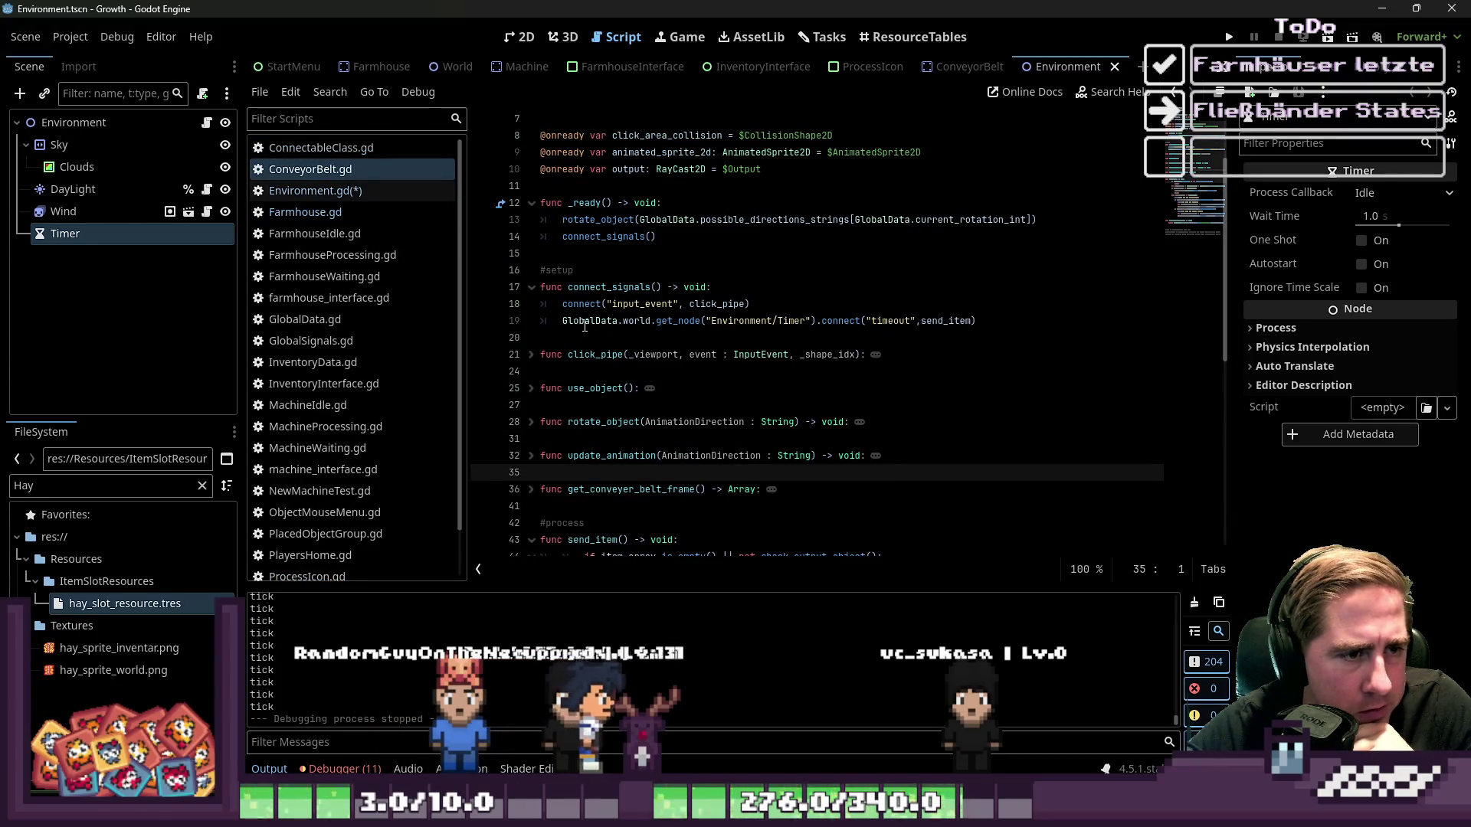
double_click(594, 321)
double_click(634, 320)
double_click(678, 321)
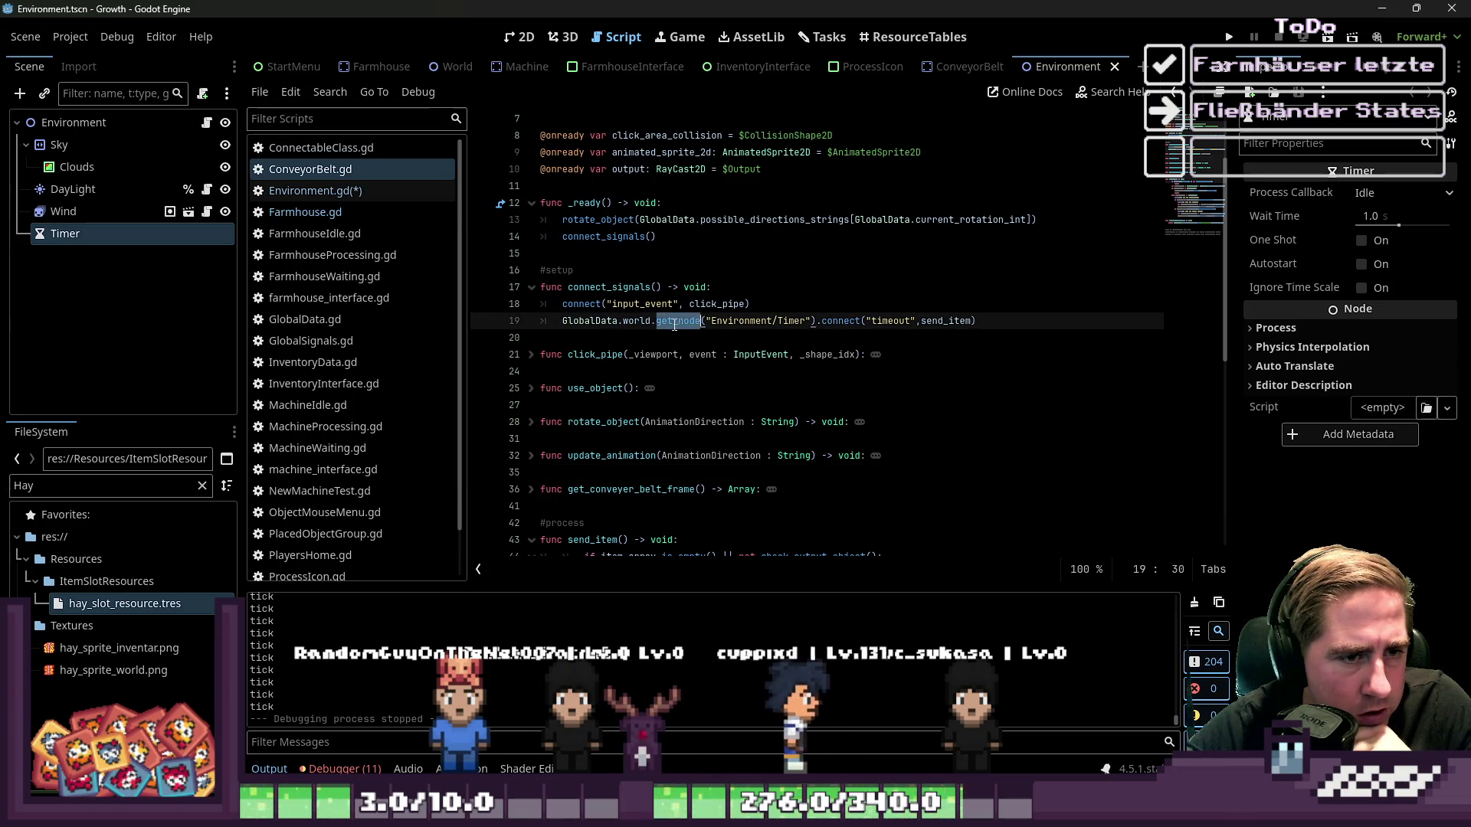
double_click(741, 320)
double_click(791, 320)
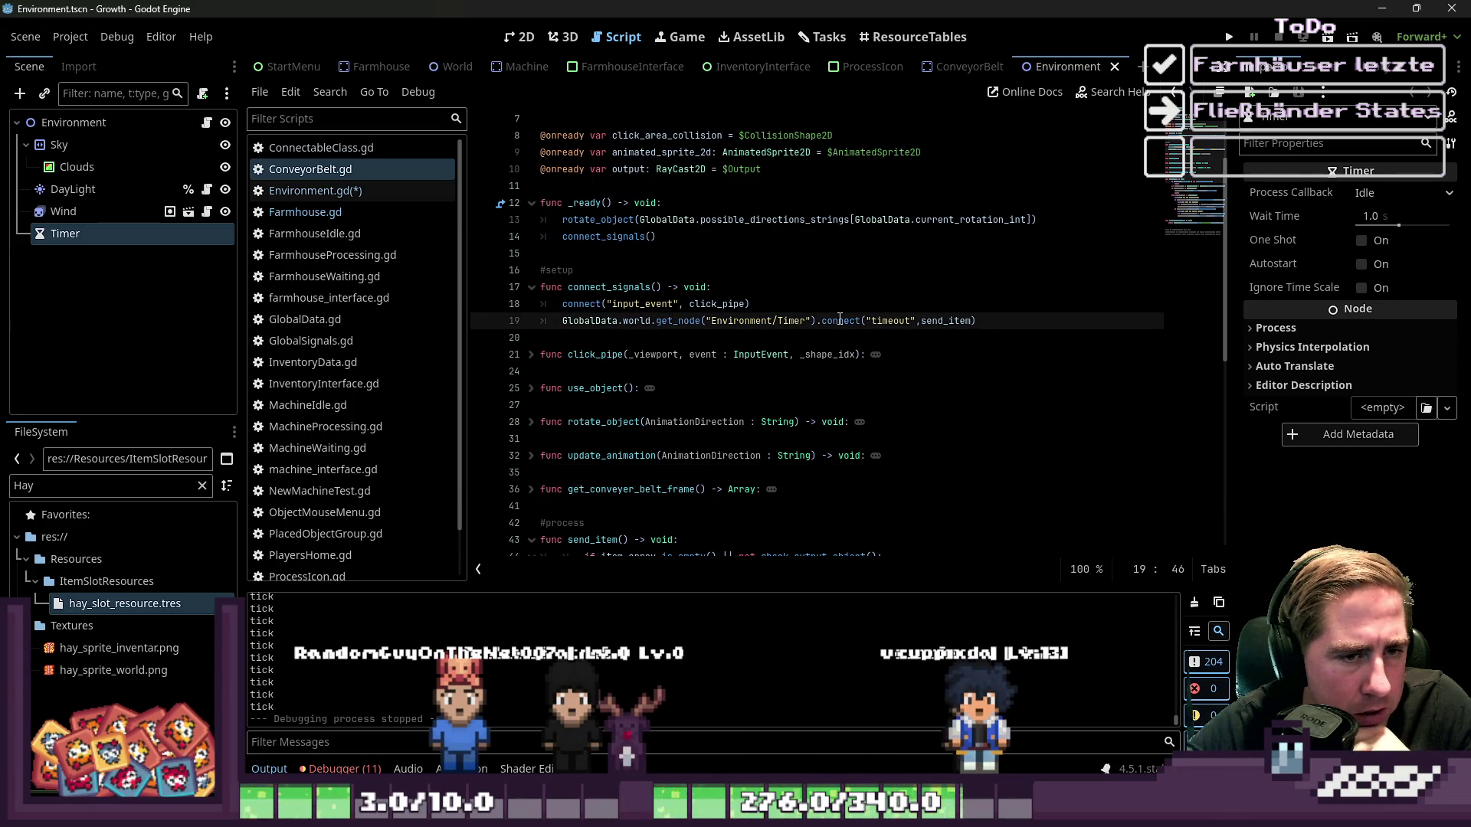
double_click(959, 321)
scroll(893, 369, "down", 4)
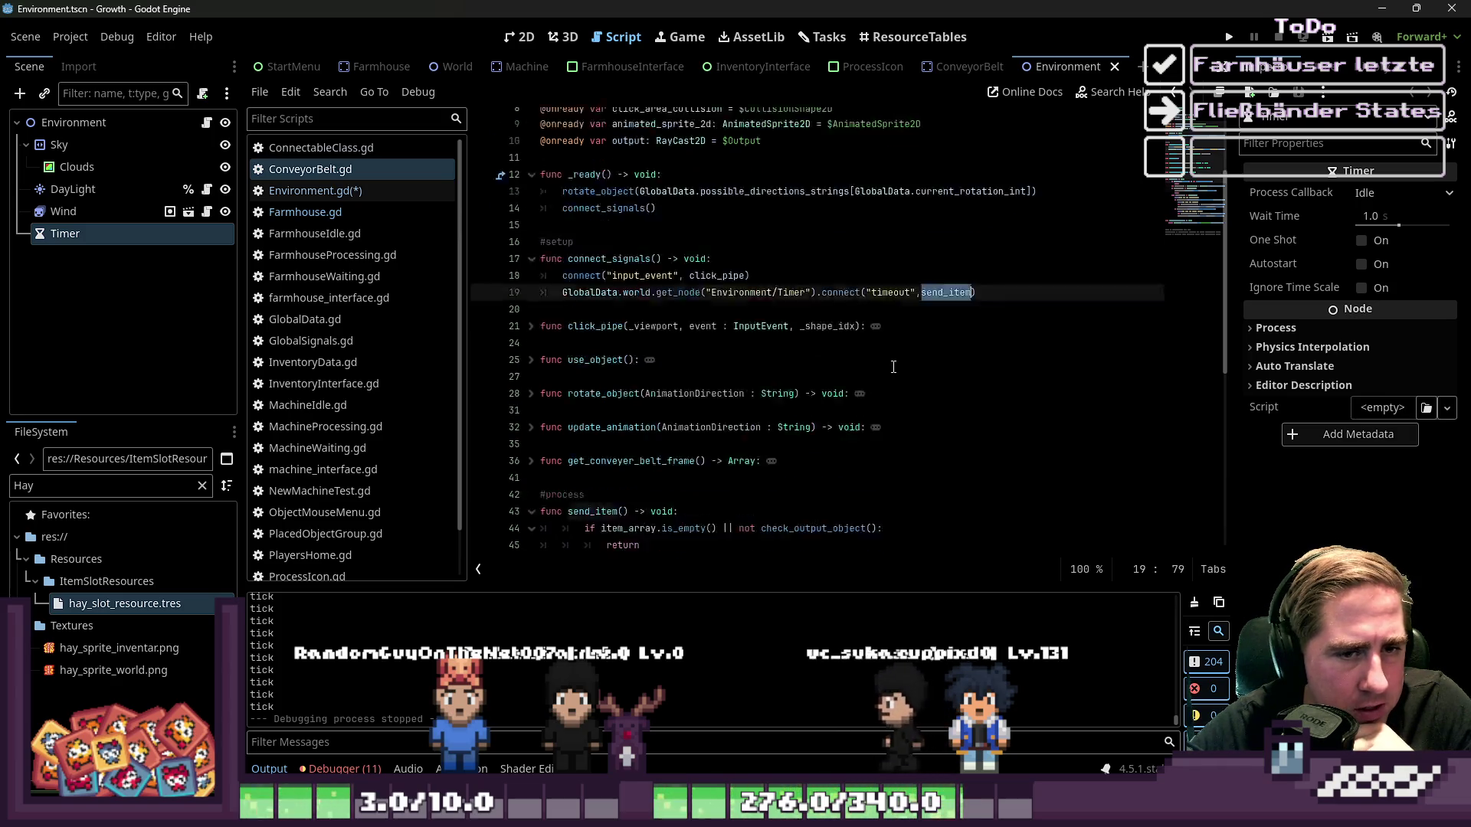
left_click(717, 337)
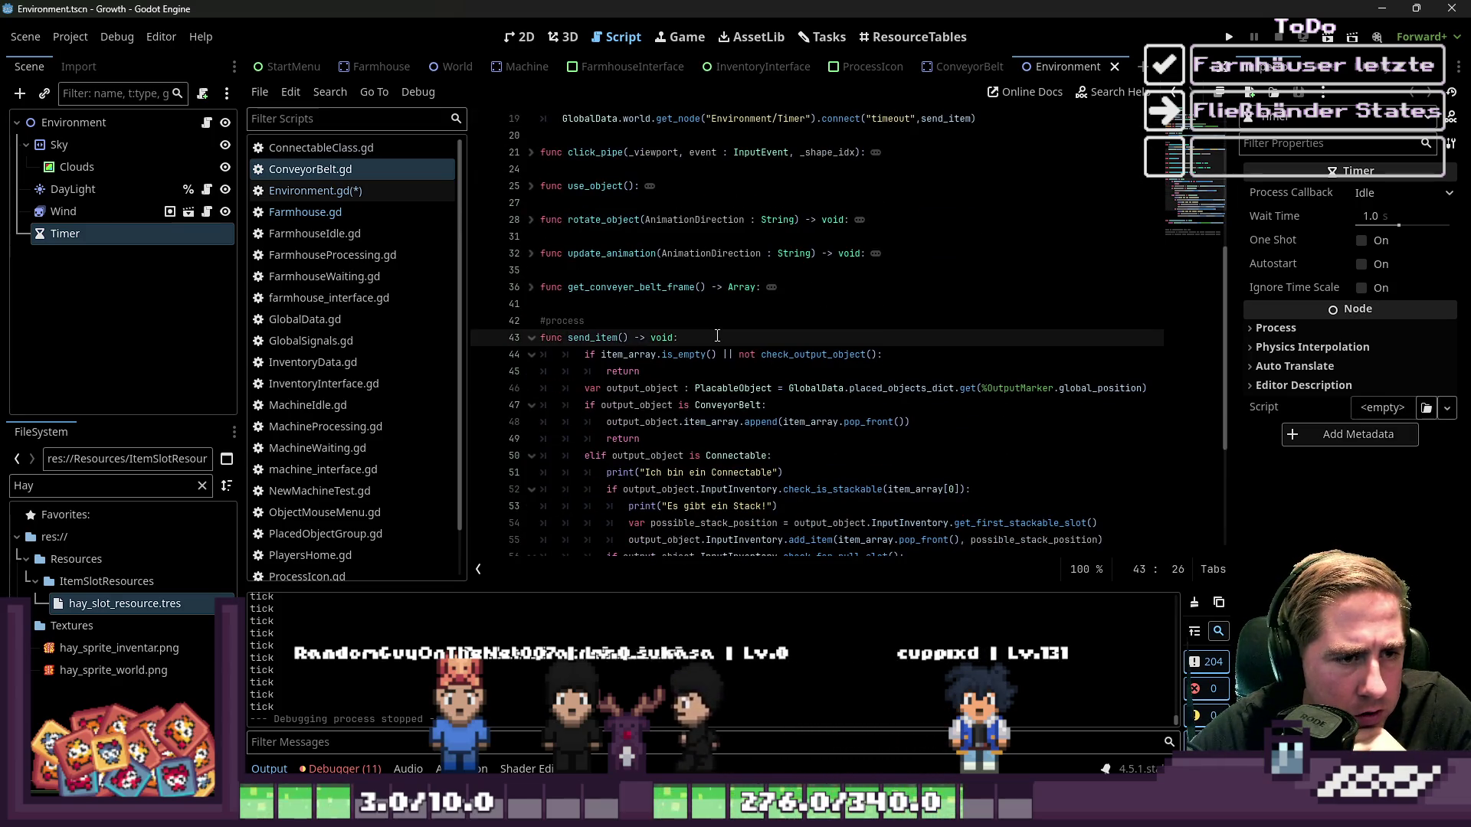
scroll(782, 366, "down", 1)
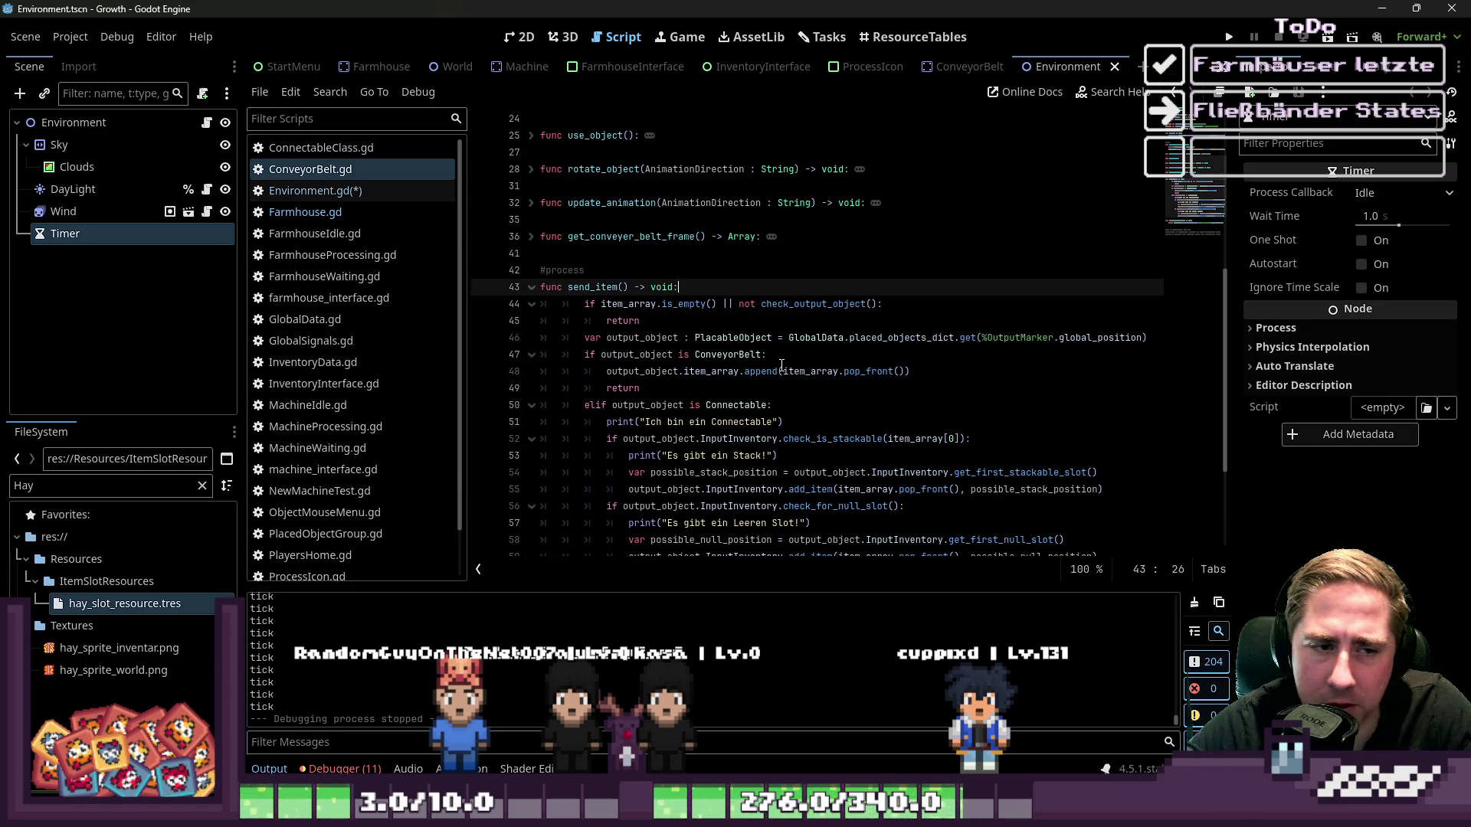
double_click(789, 304)
scroll(789, 309, "down", 6)
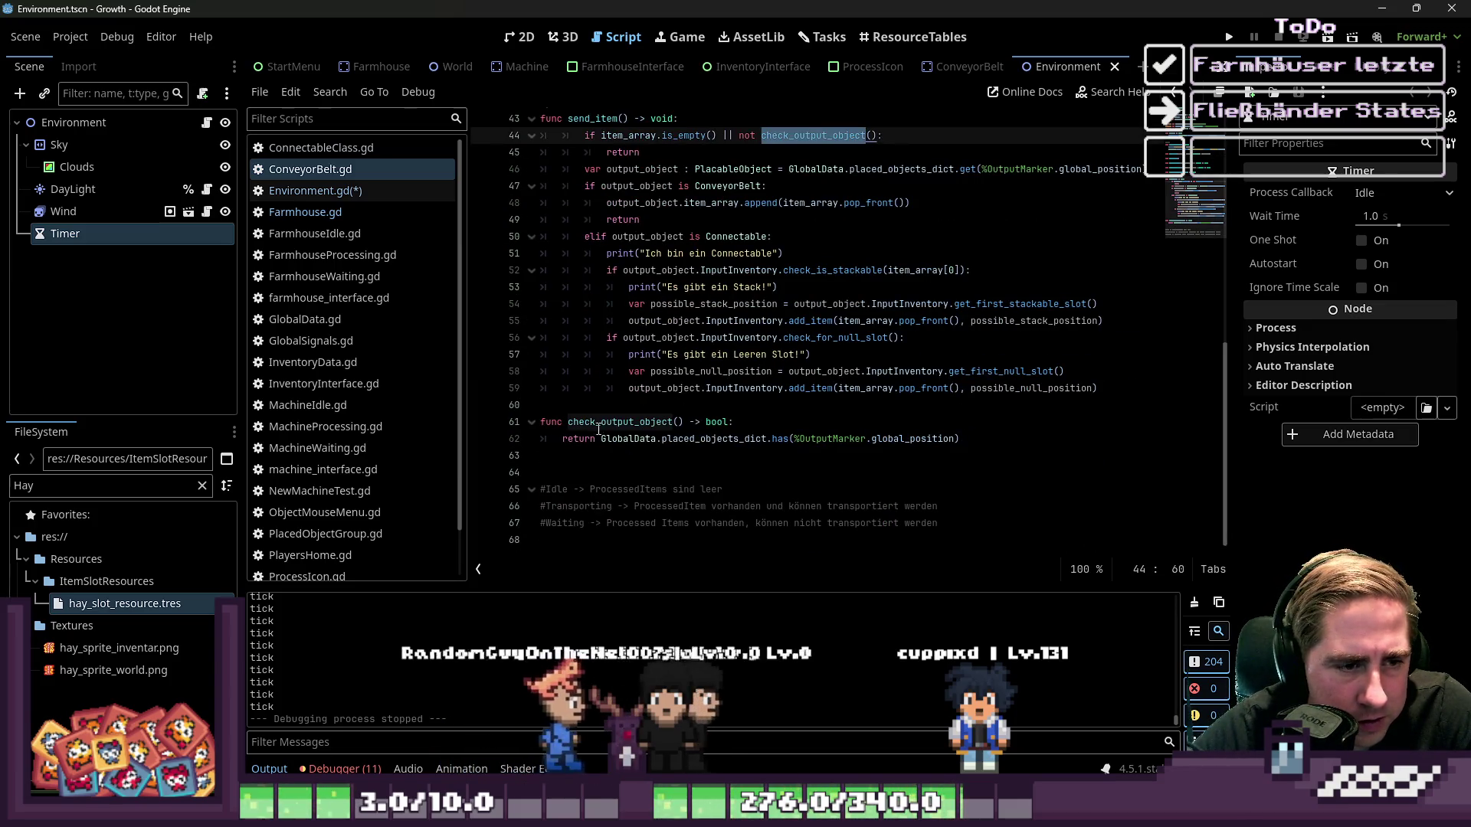
left_click(774, 439)
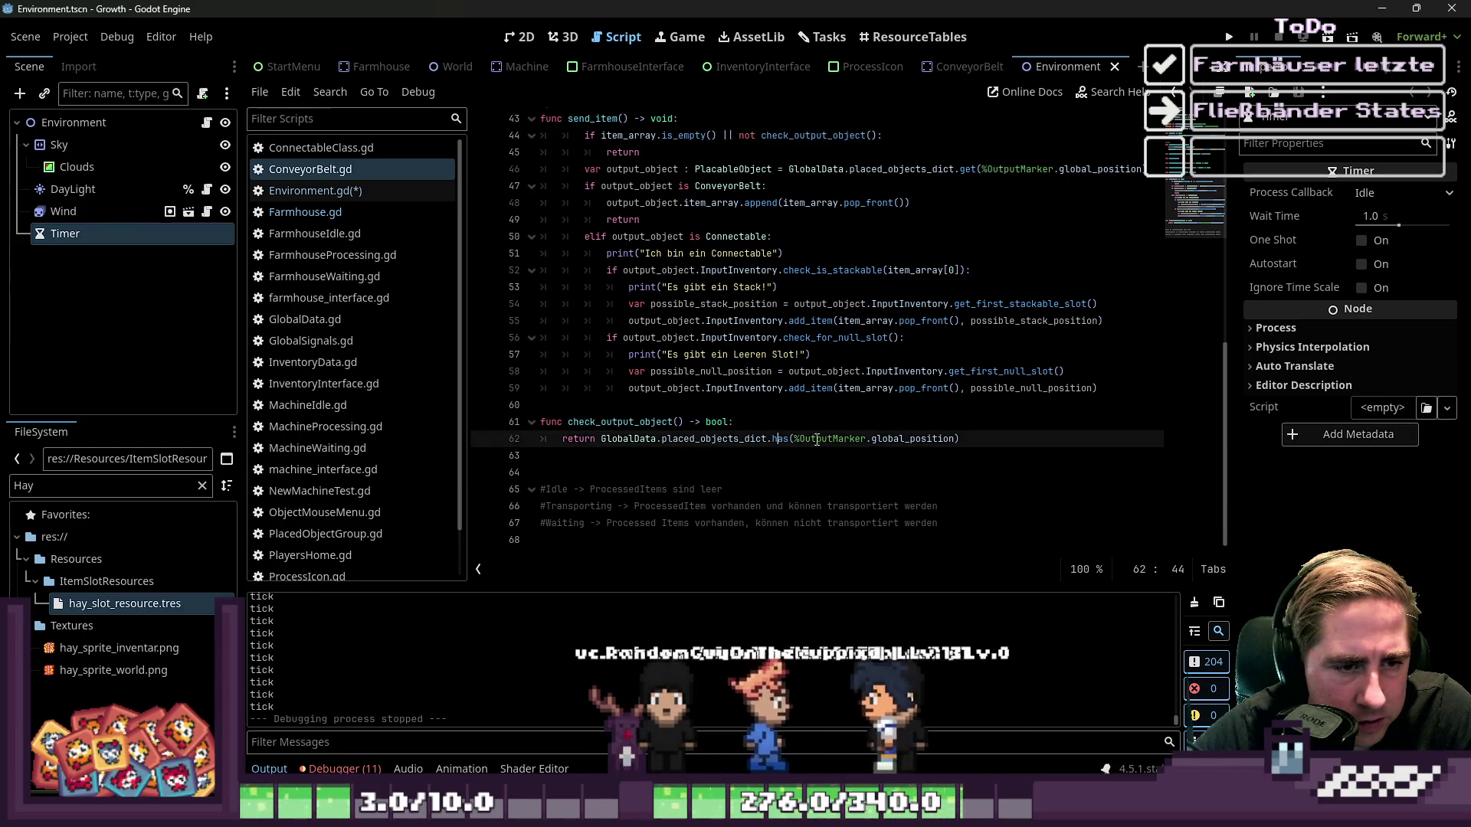
scroll(817, 440, "up", 1)
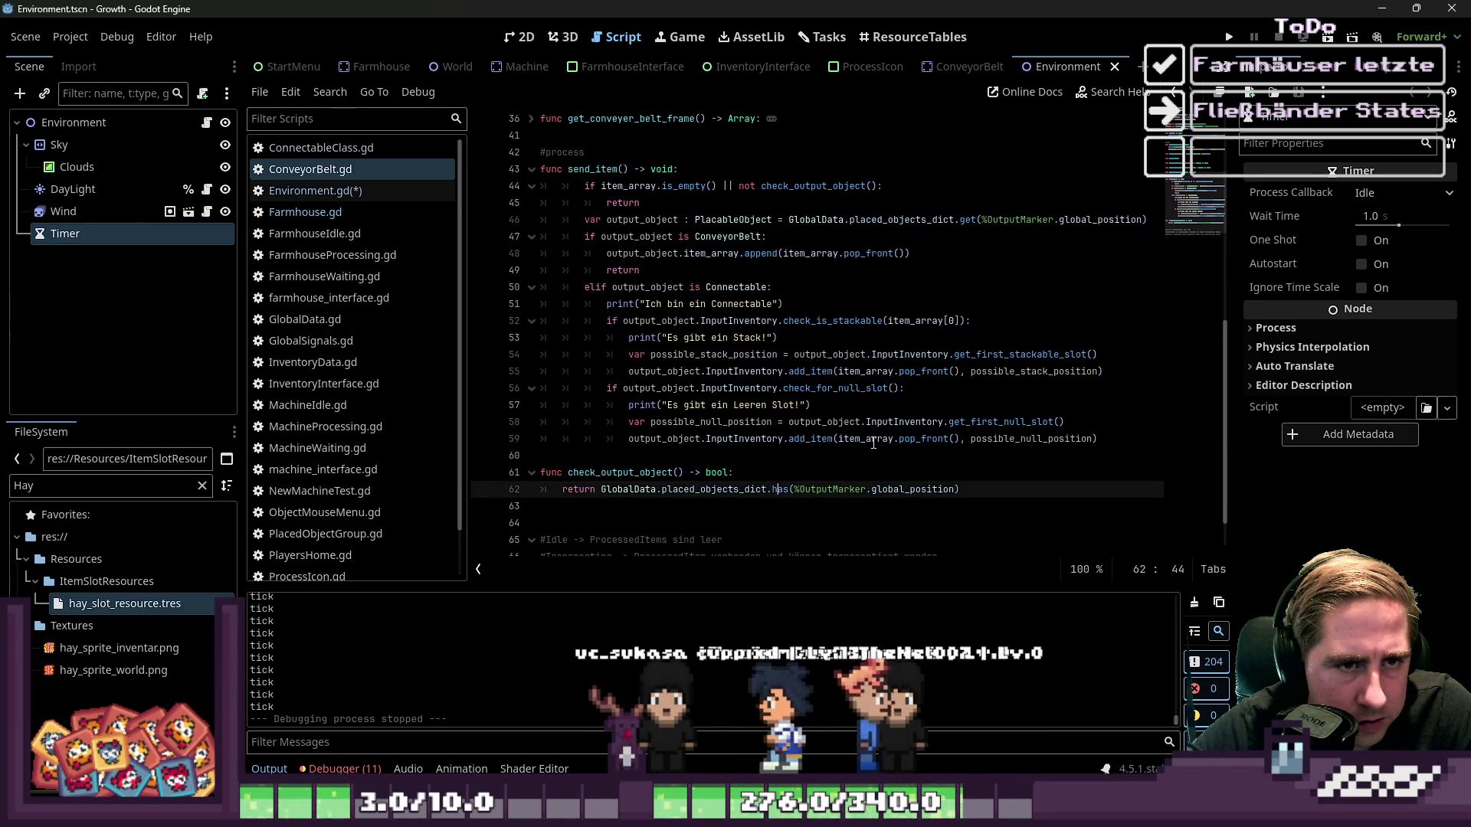
left_click(753, 192)
key("Down")
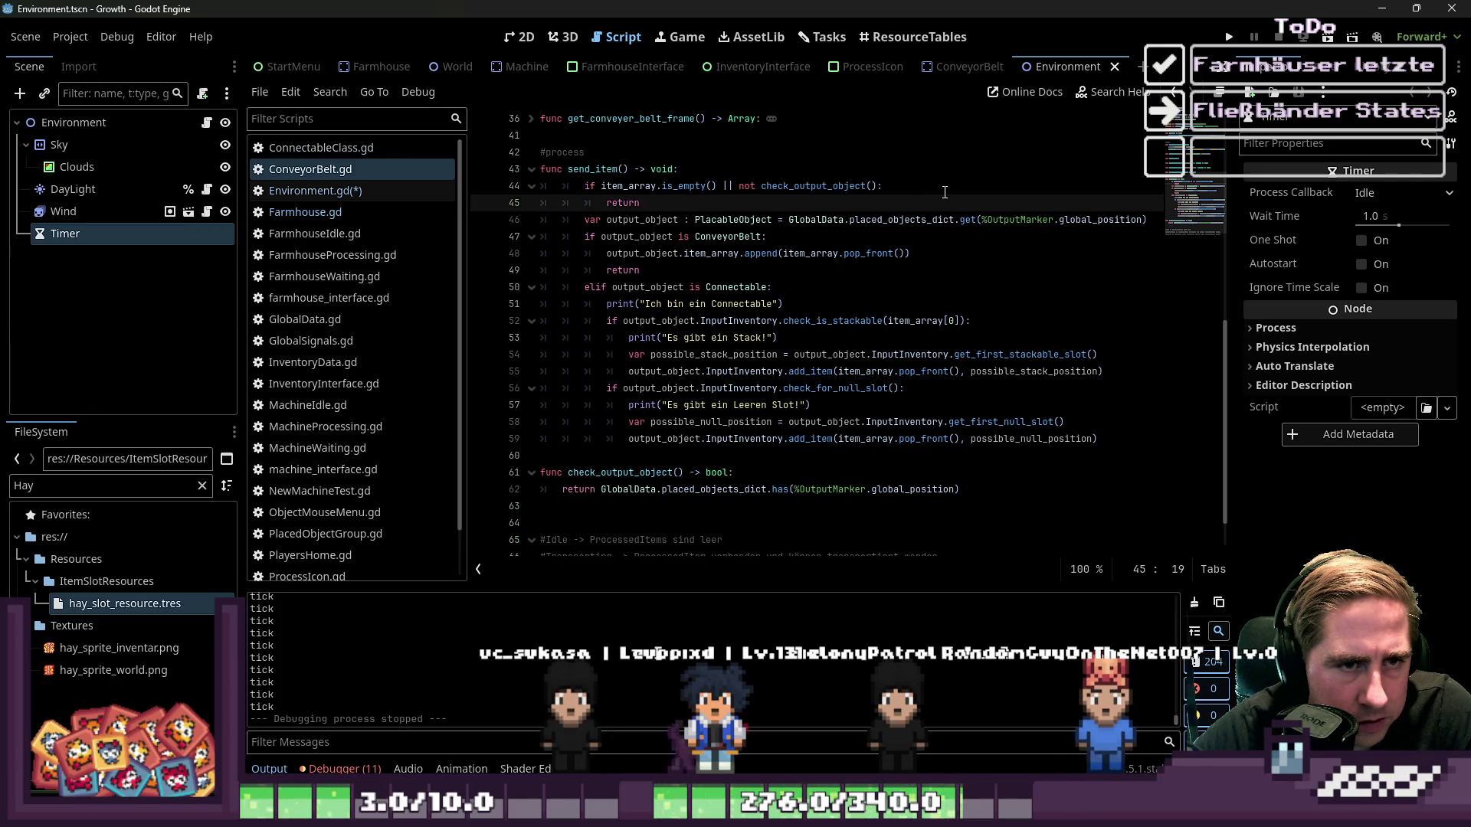
Add print("Vielleicht lande ich hier! ... kein Output vorhanden") before send_item's early return
left_click(945, 191)
key("Return")
type("print(\"Vielleich")
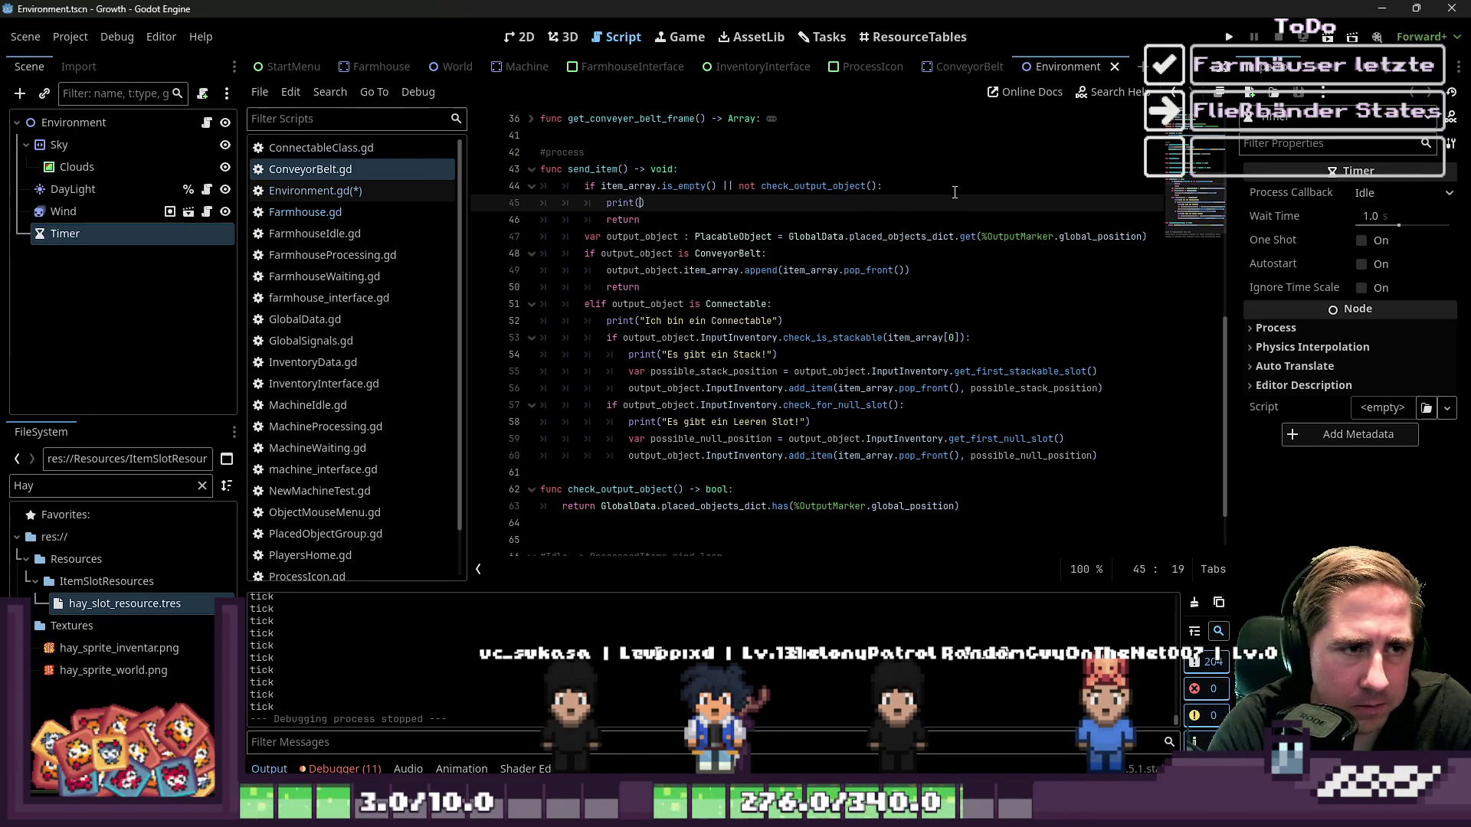
type("t lande ich hie")
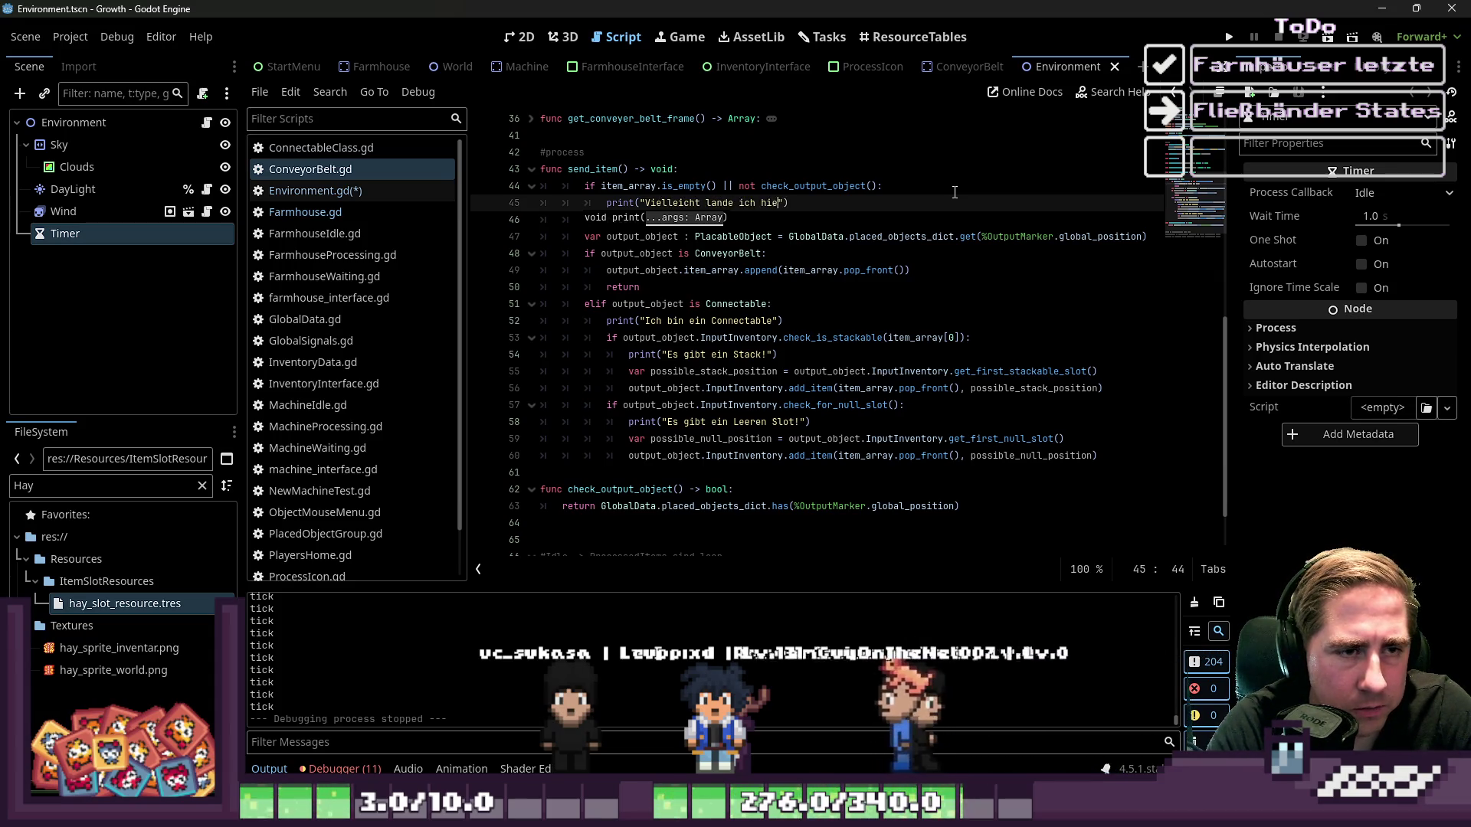
type("r!\"")
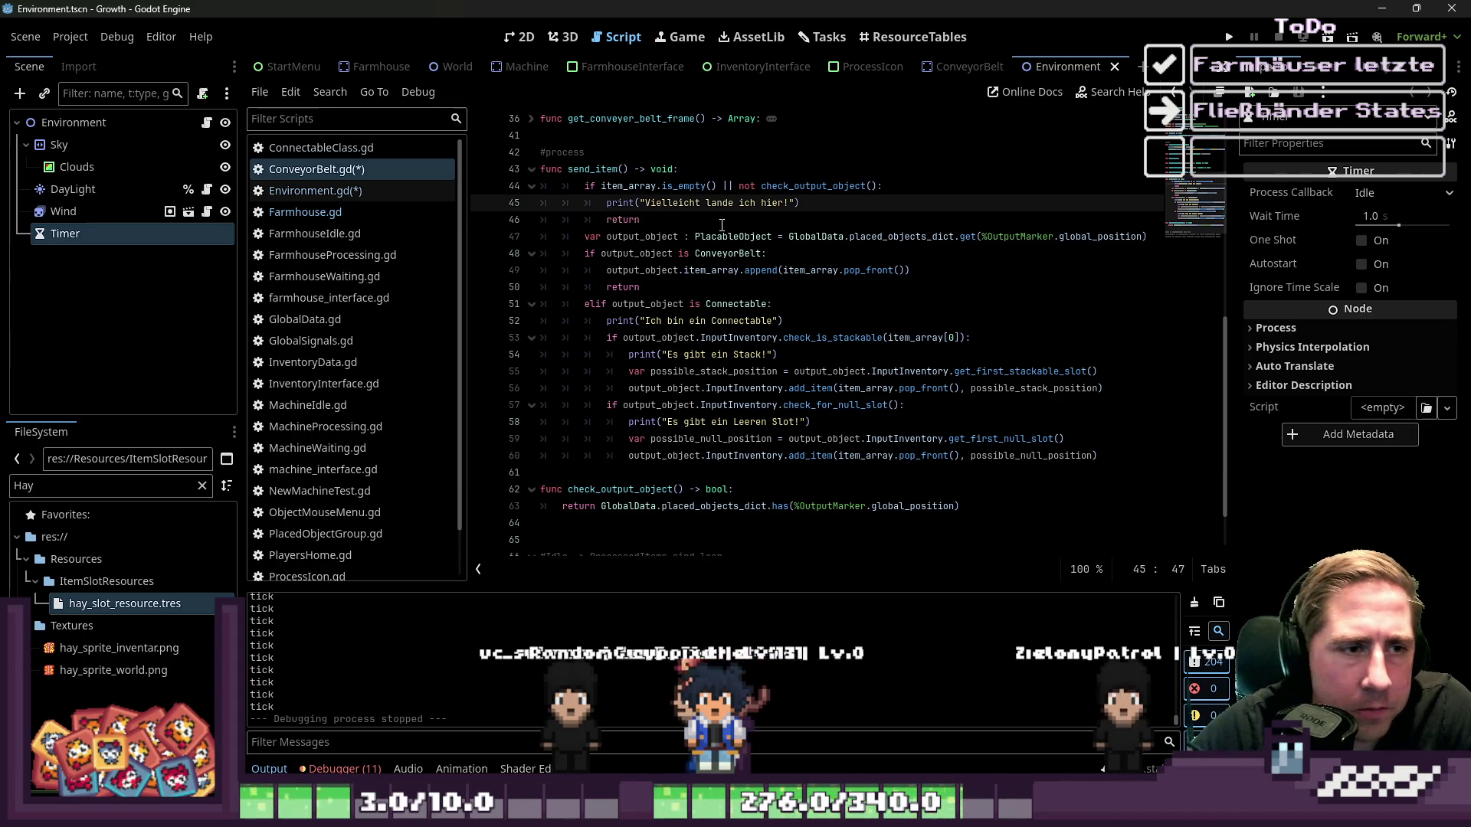
key("Left")
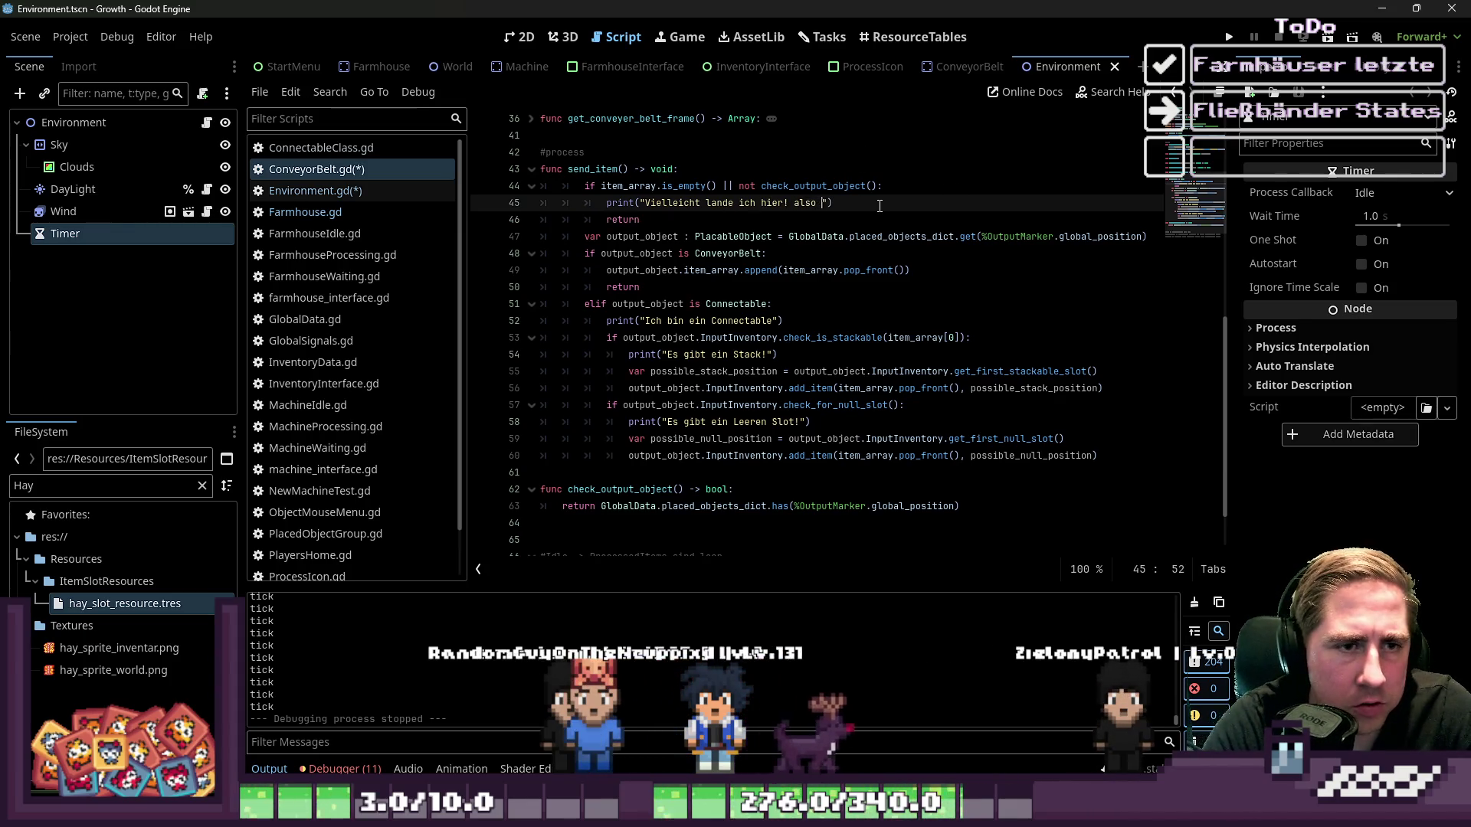
type("in ")
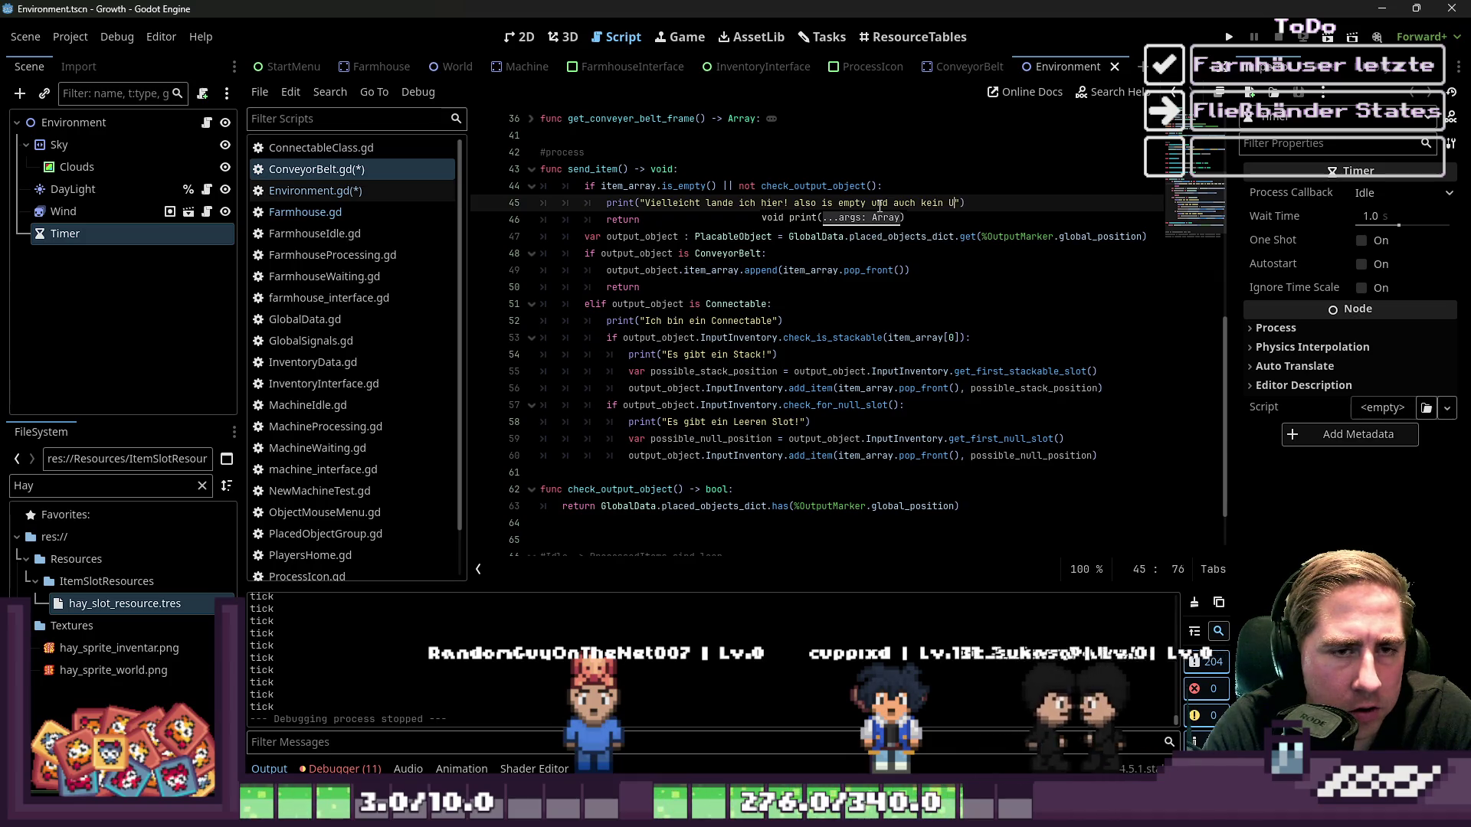
type("Outf")
key("BackSpace")
type("put f")
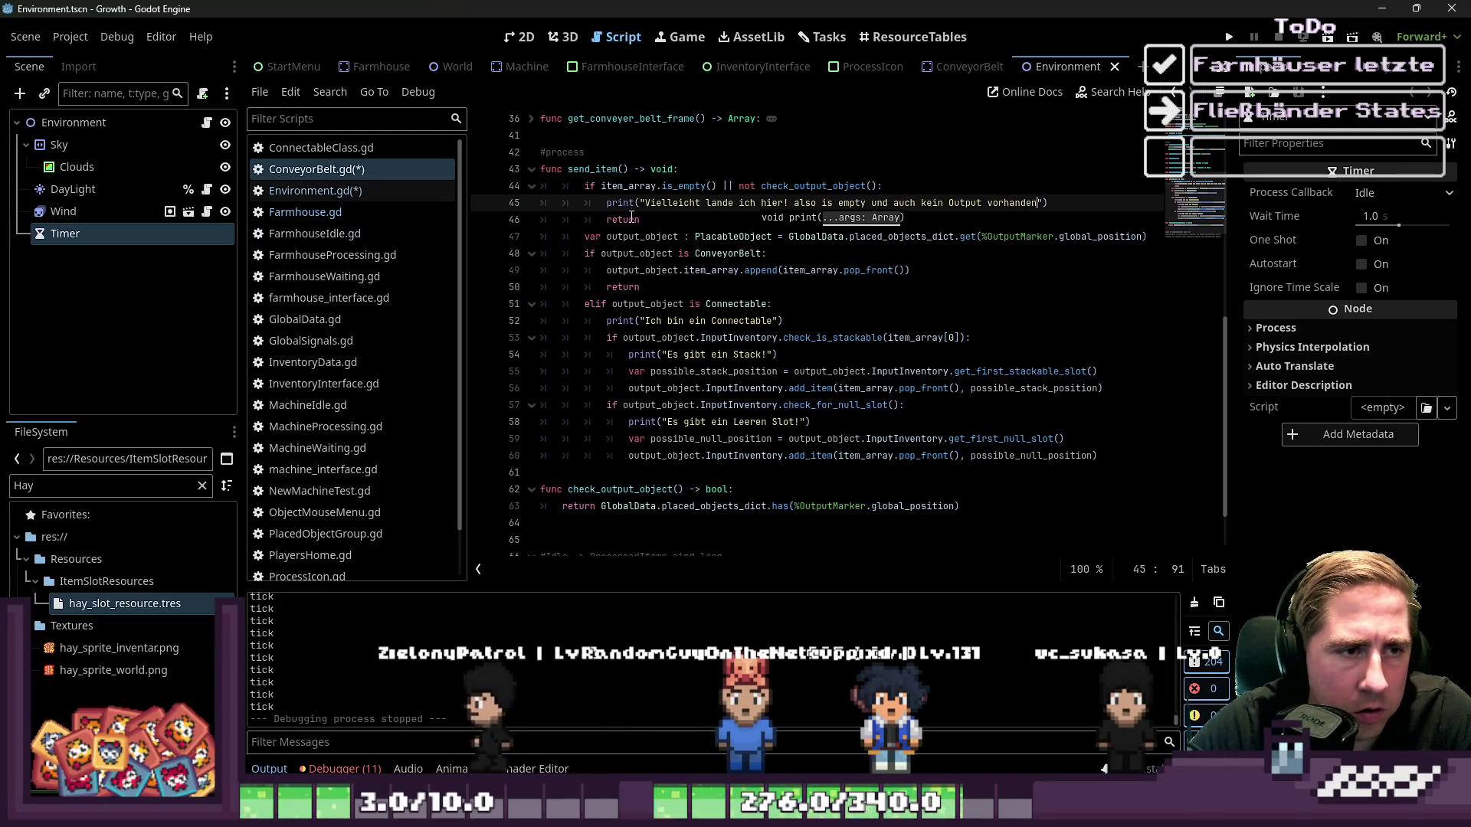
left_click(671, 203)
Review the output_object ConveyorBelt check and append lines 47–50, then launch the game
scroll(730, 301, "down", 2)
scroll(730, 301, "up", 1)
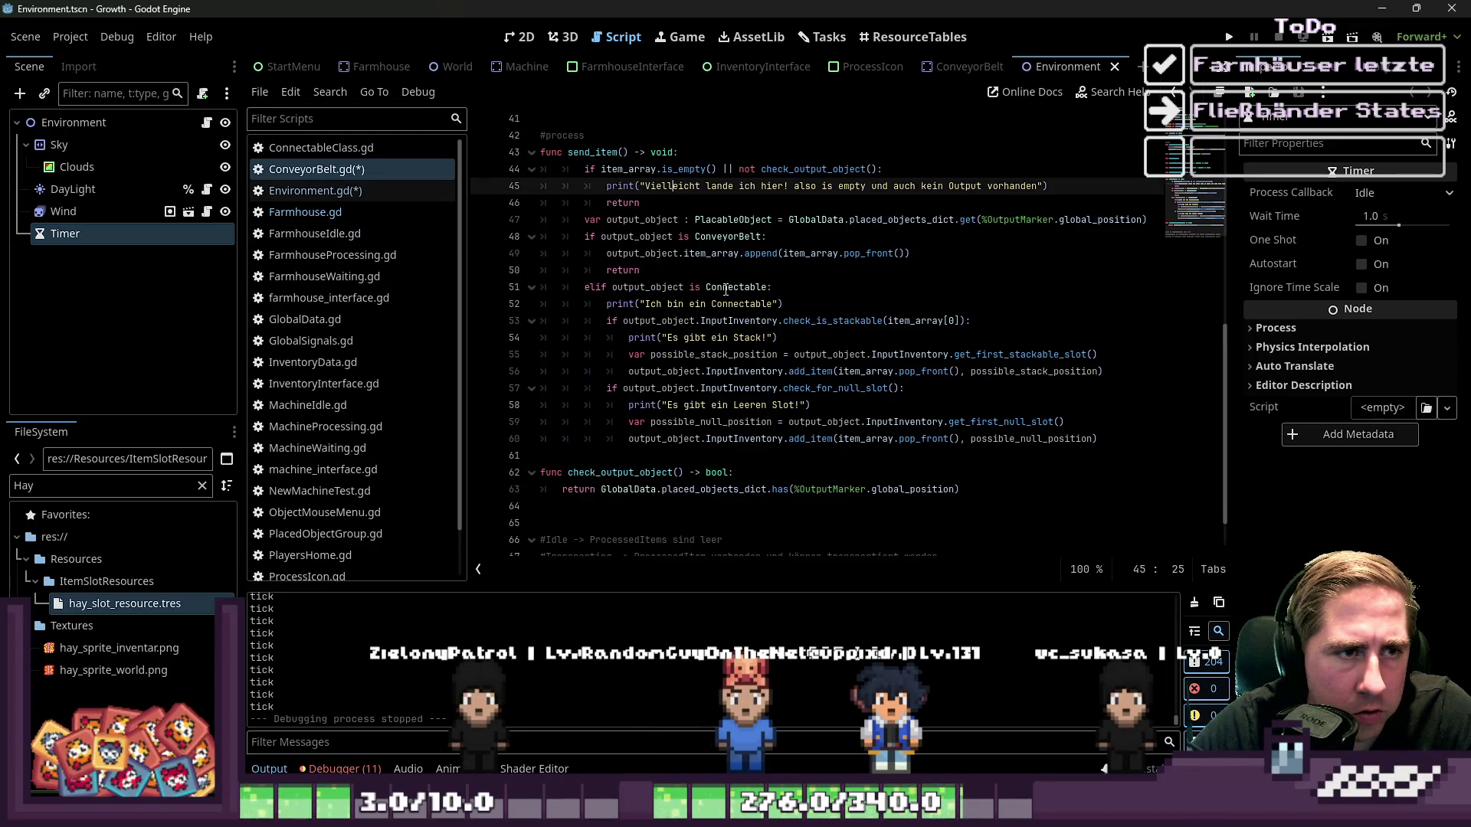
double_click(637, 220)
left_click(757, 236)
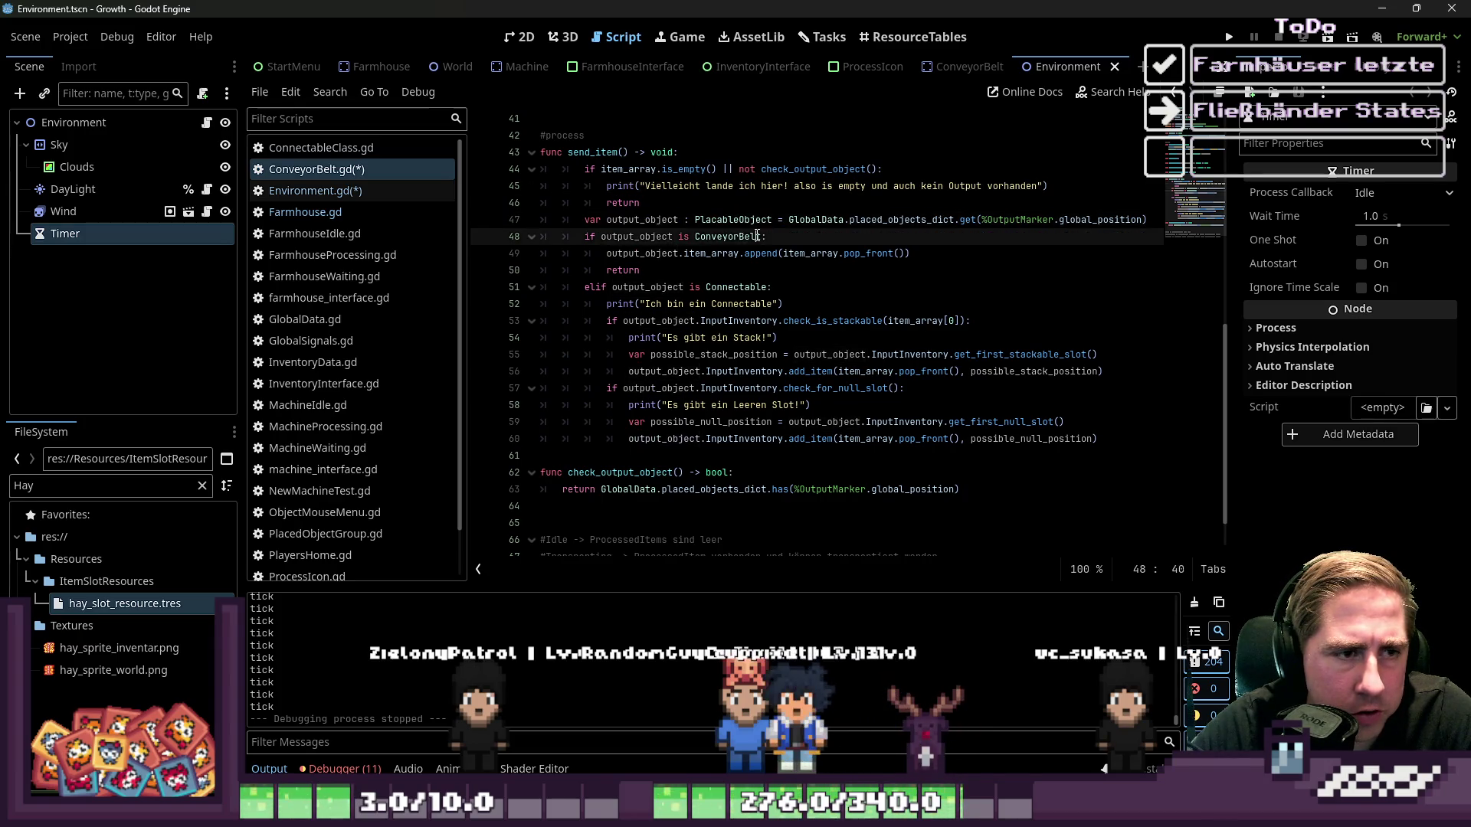
left_click(779, 253)
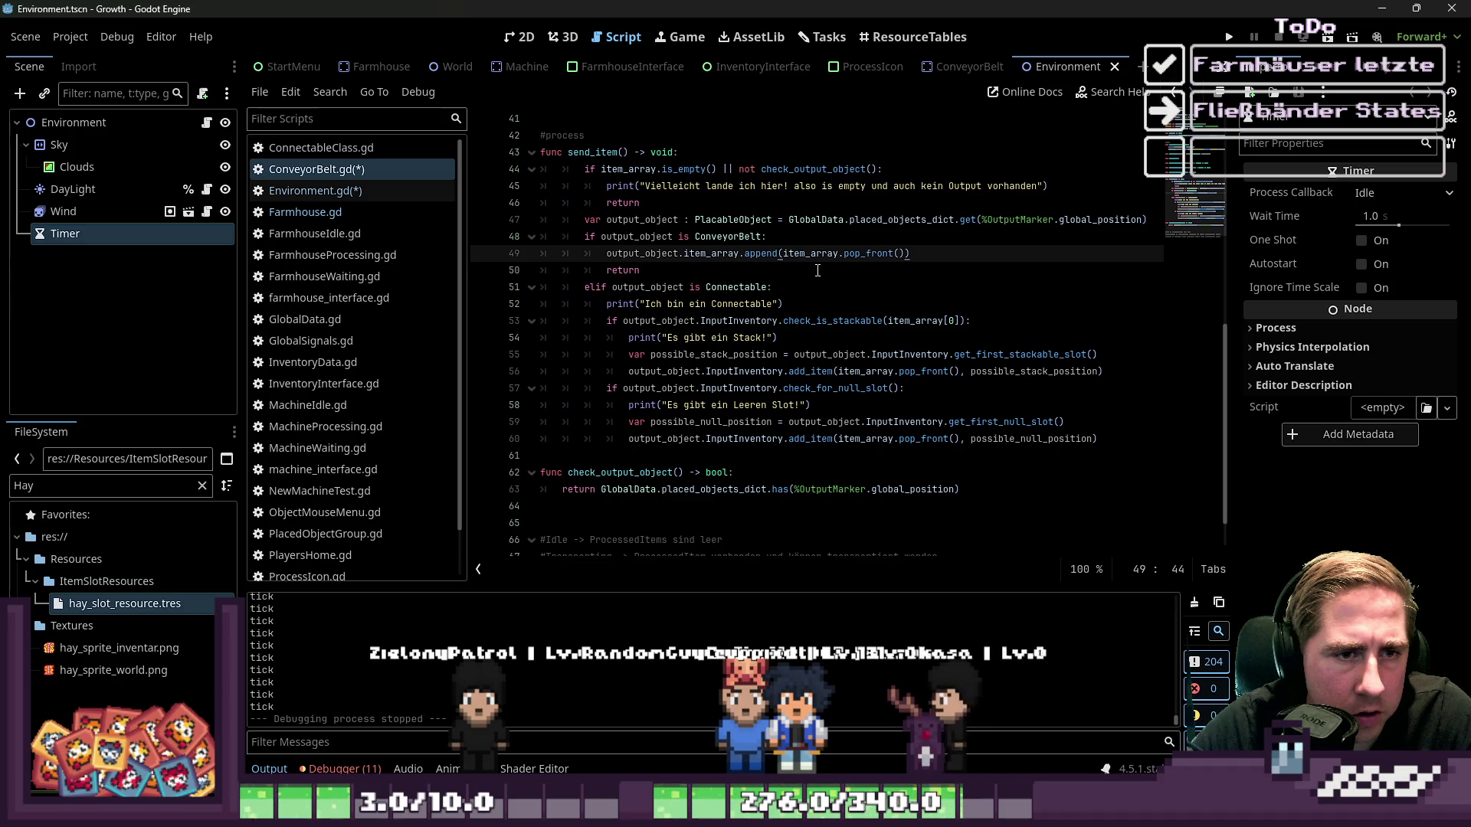
left_click(747, 268)
double_click(635, 237)
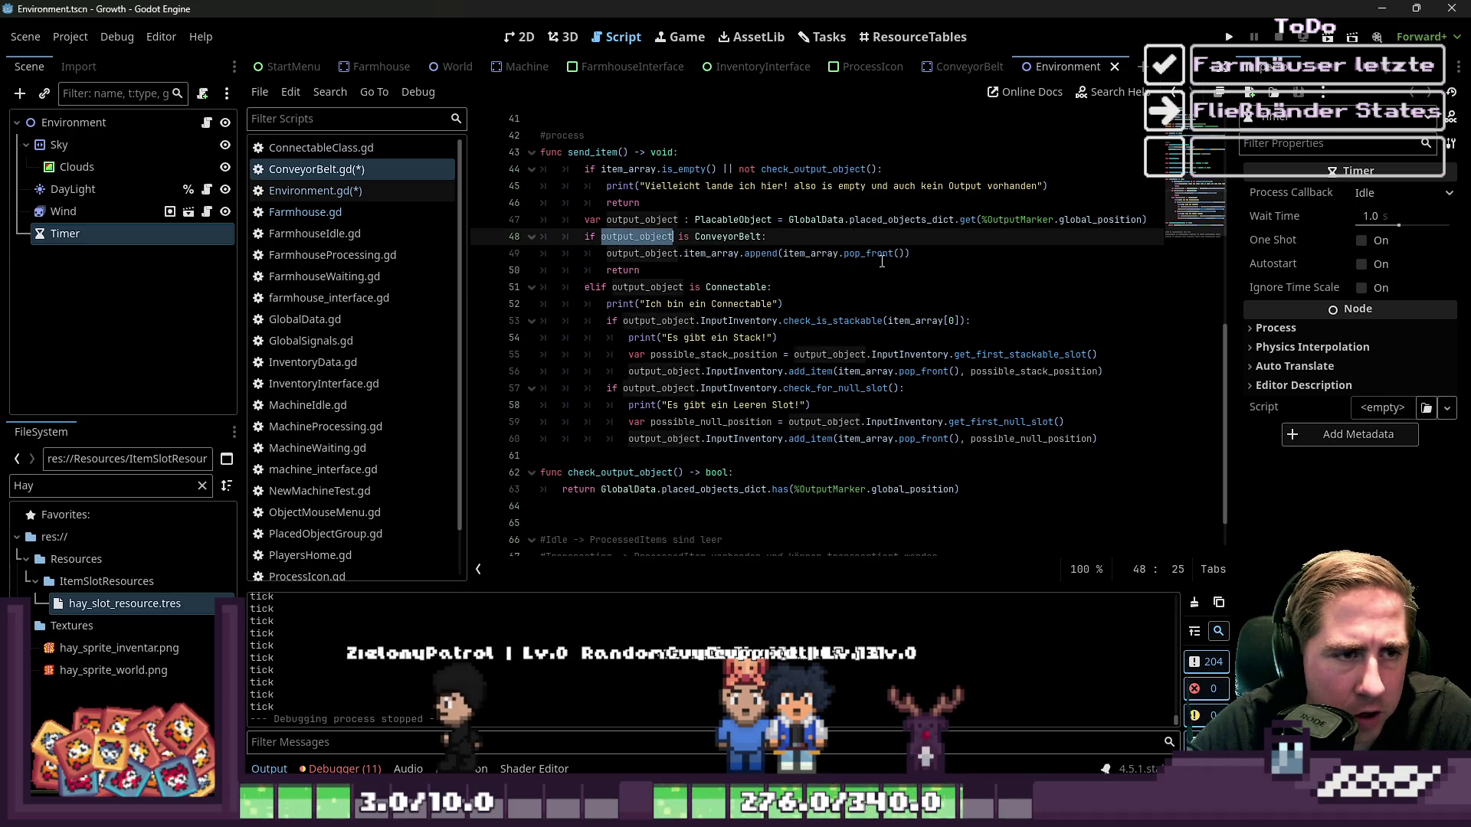
left_click(687, 274)
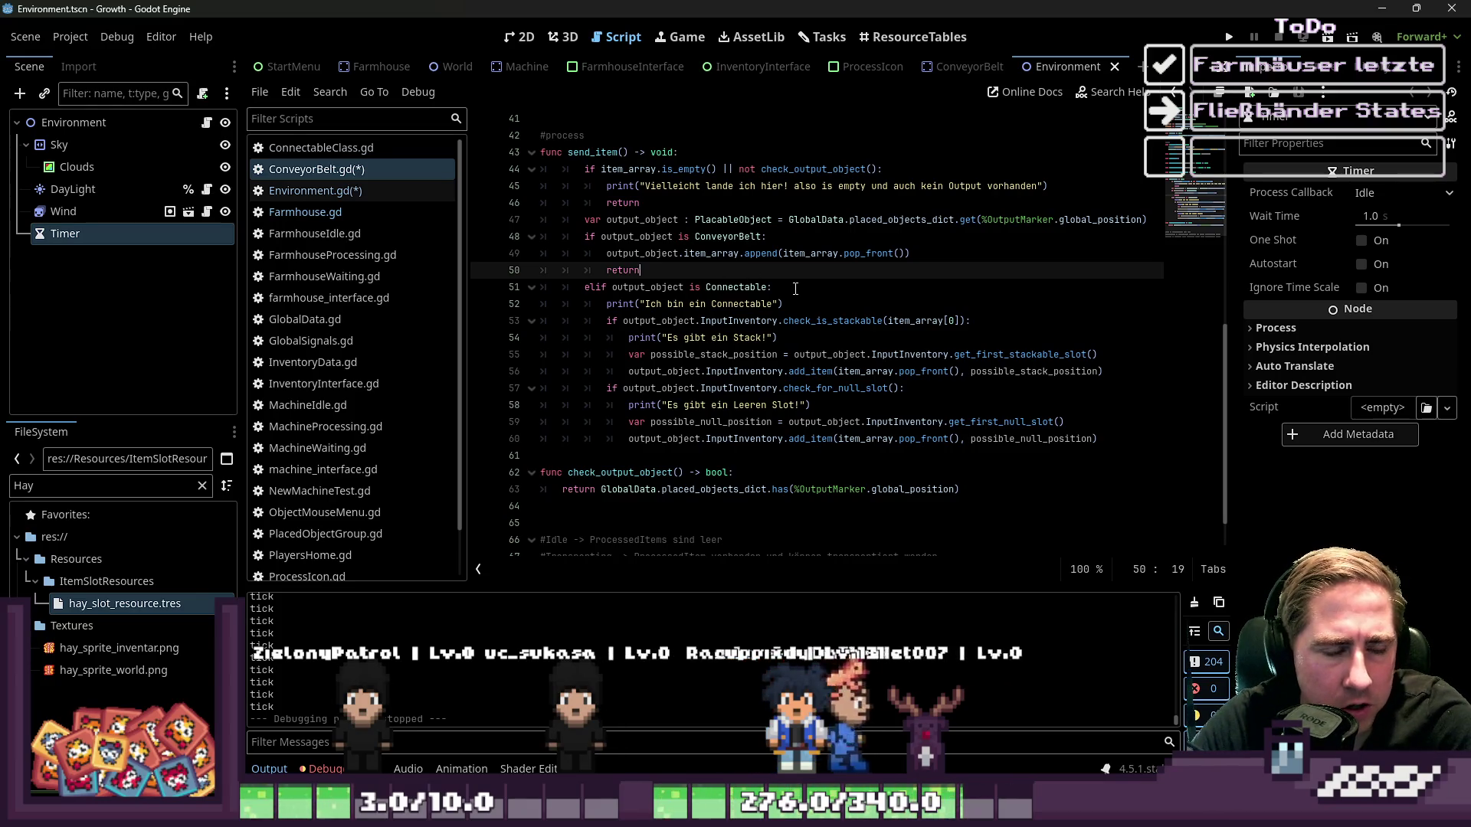
left_click(1230, 38)
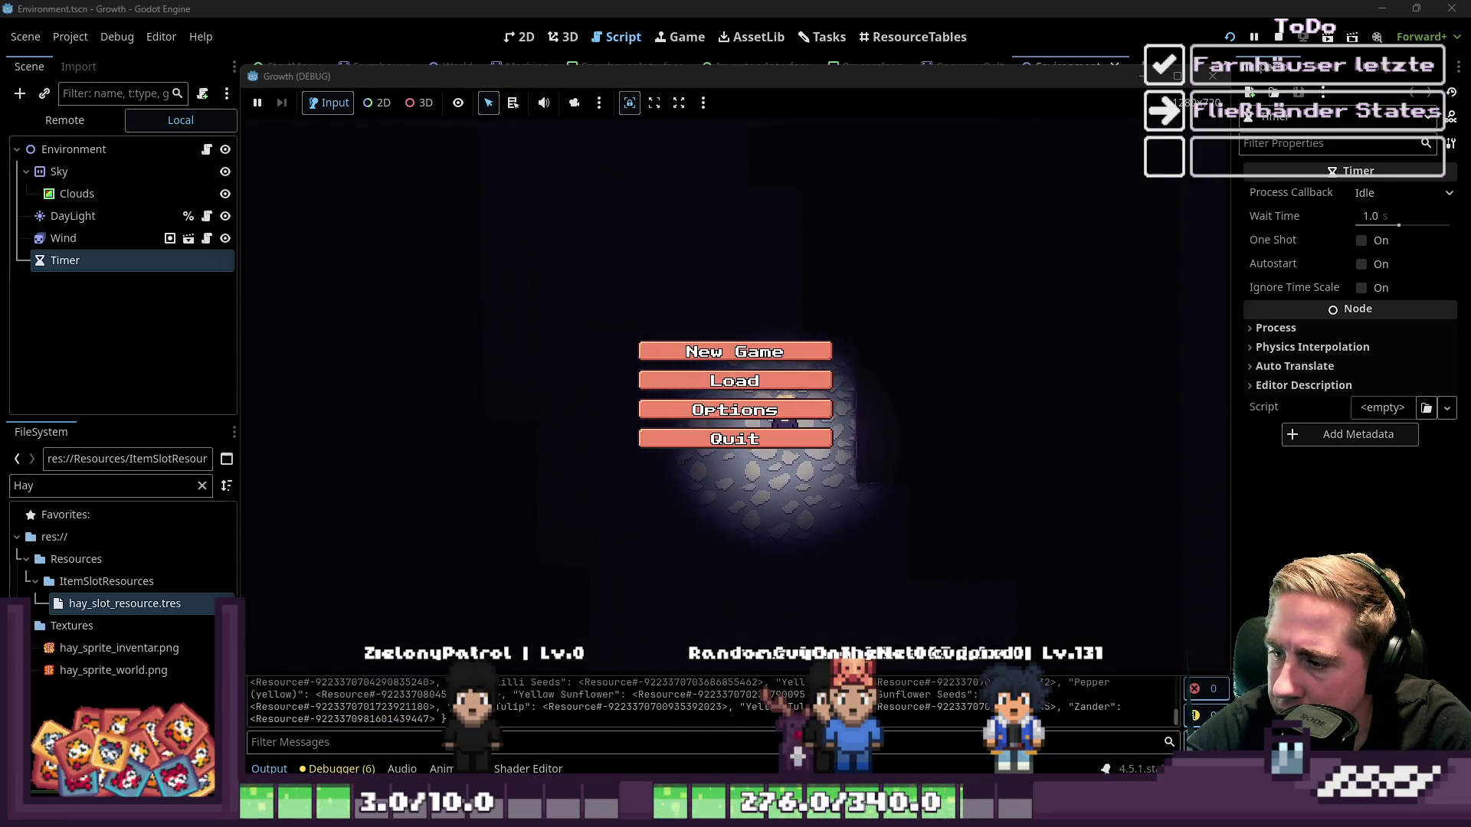
Start a new game with a one-letter character name, enter the world, then stop with F8
left_click(812, 353)
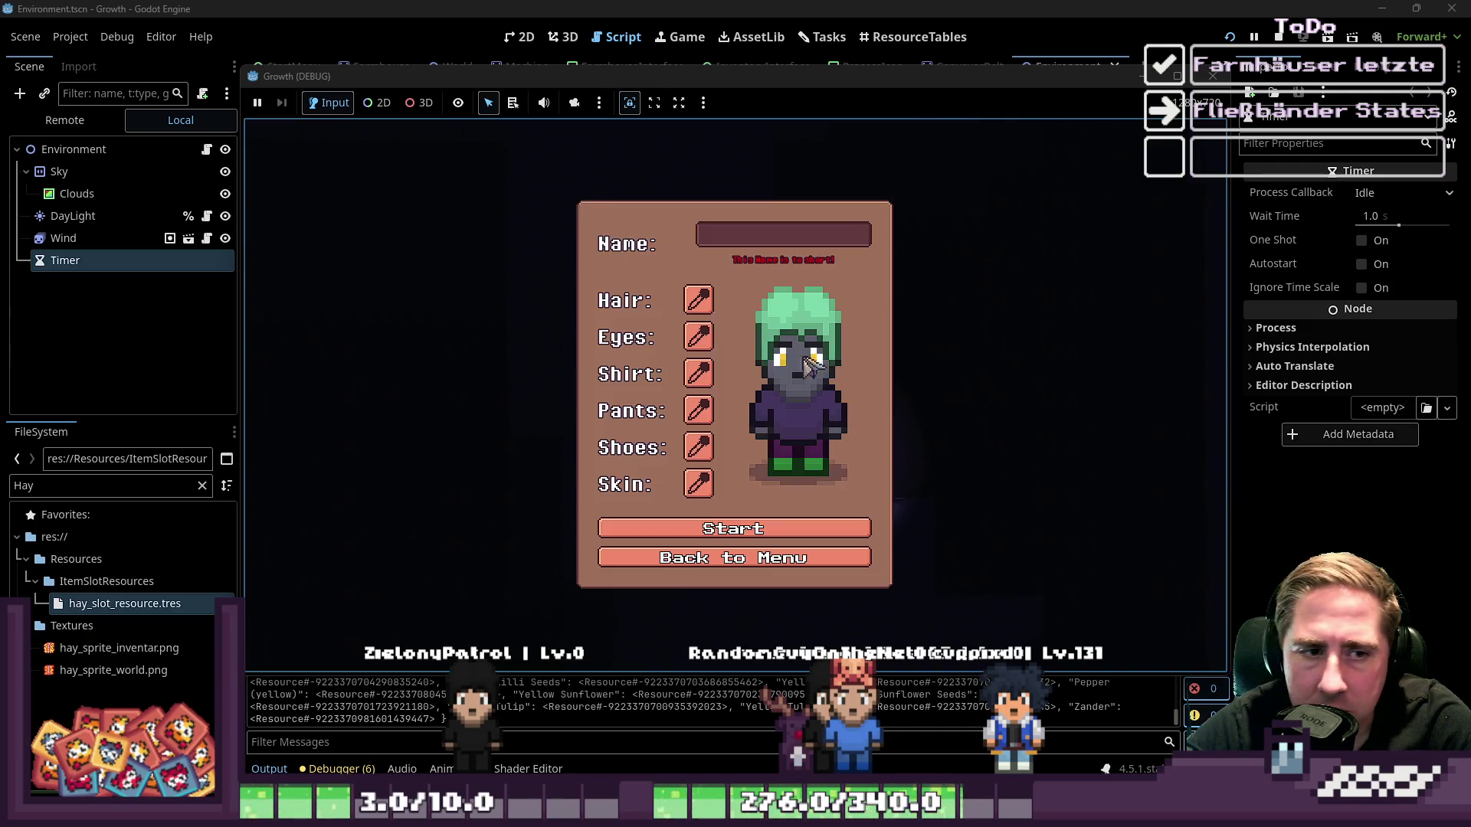
type("dscx")
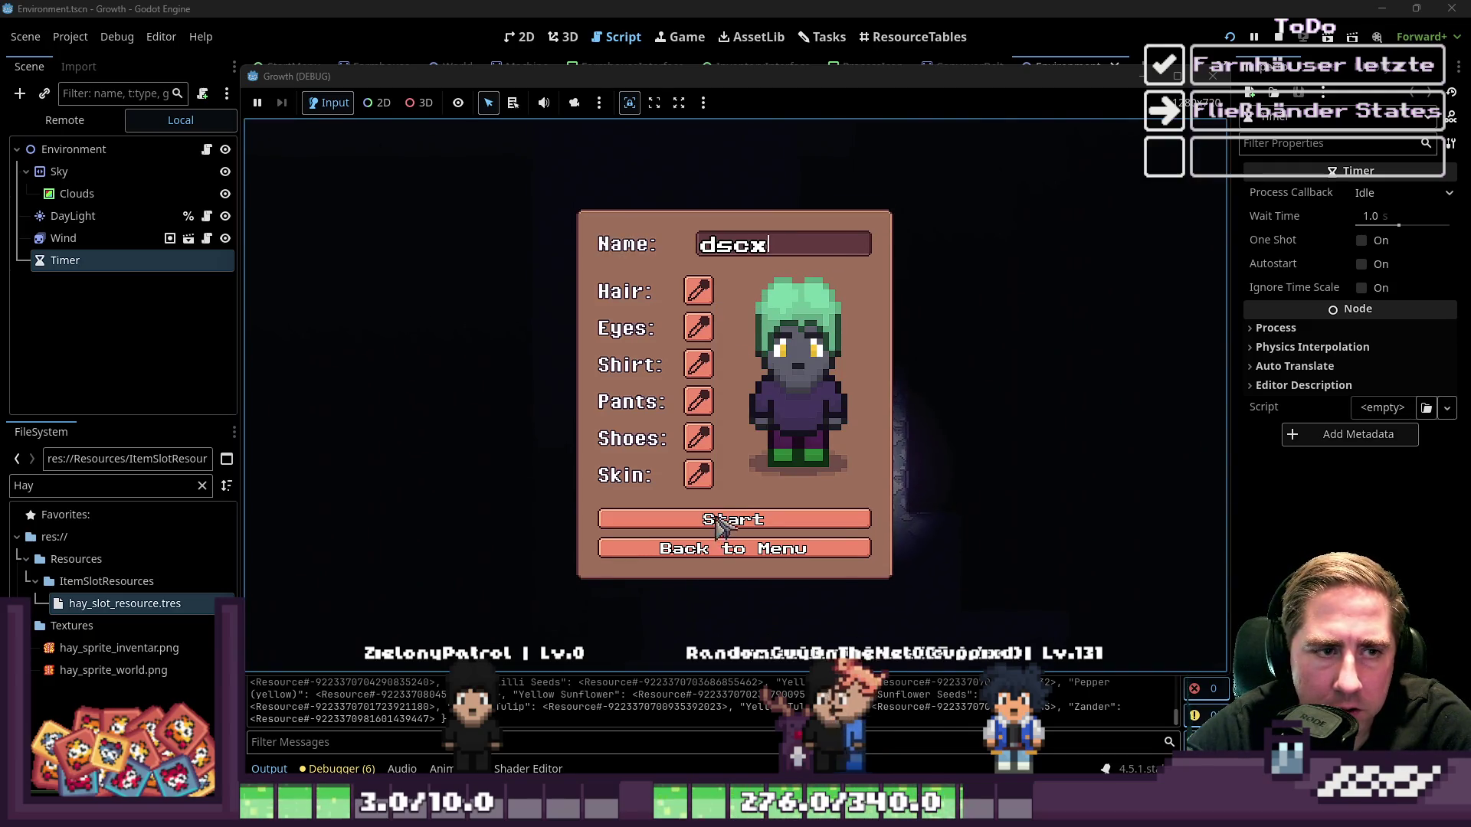
left_click(716, 527)
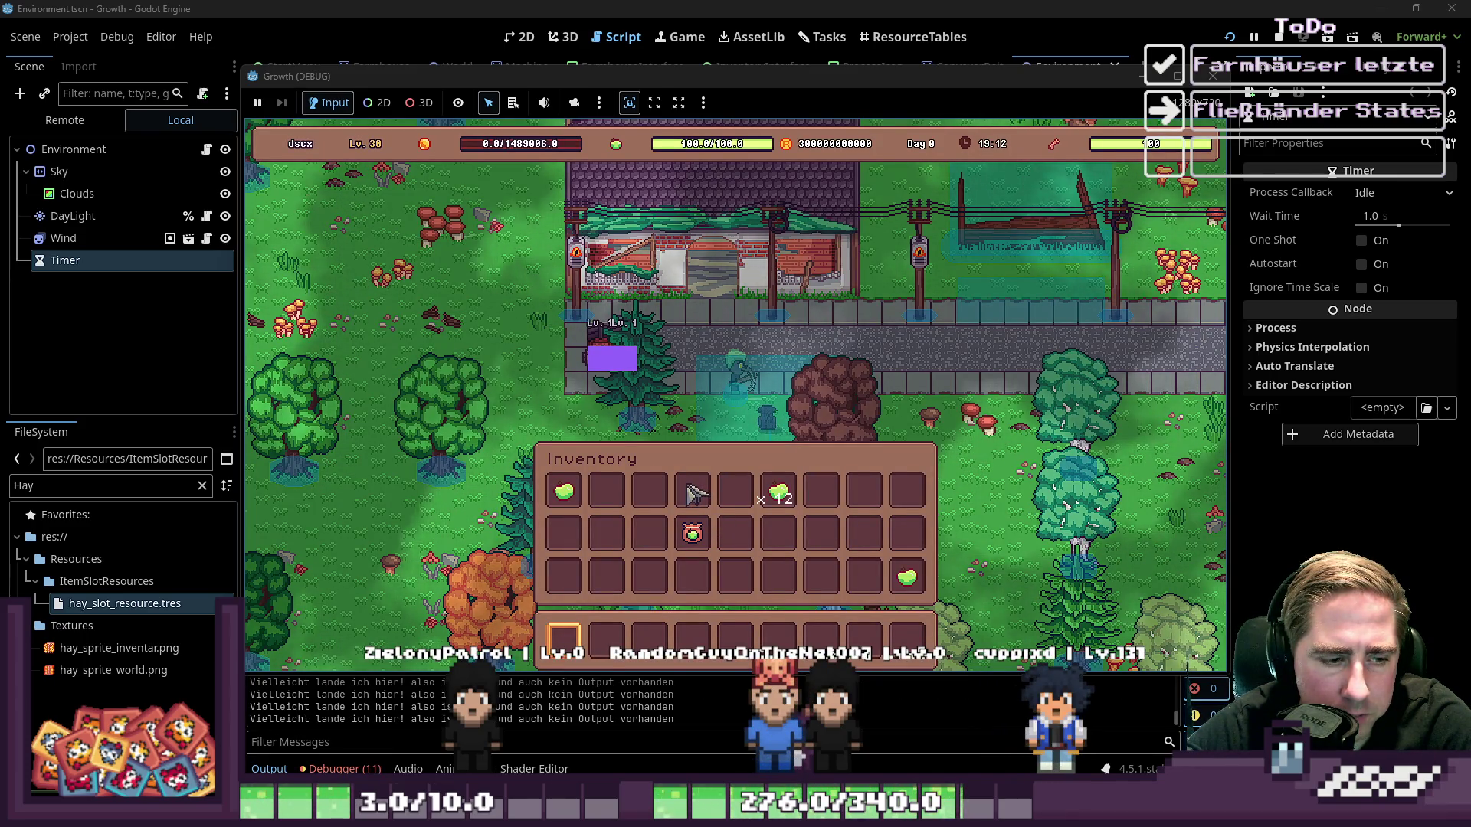
key("F8")
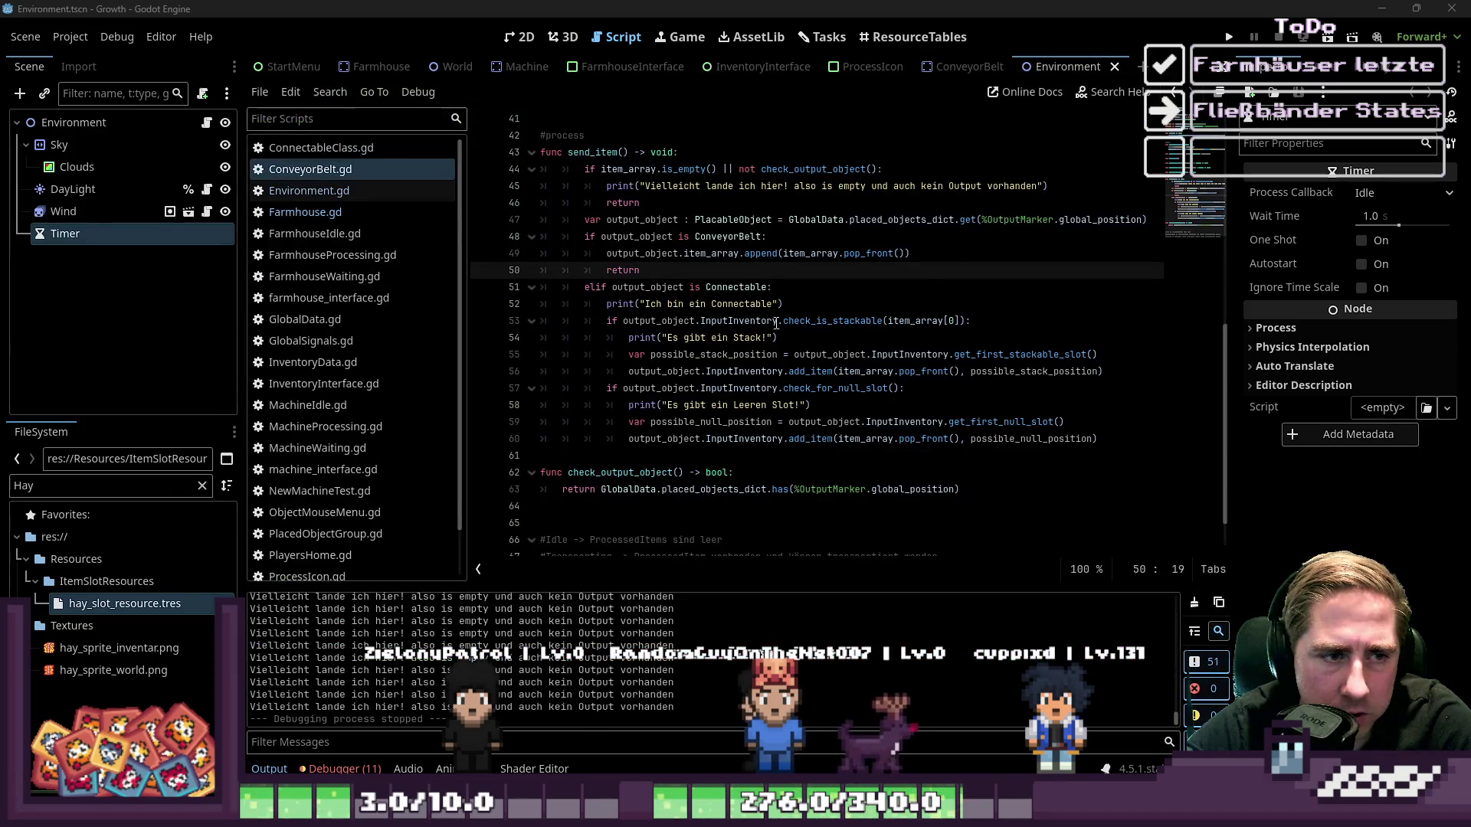
Inspect the OutputMarker lookup in check_output_object, glancing briefly at the 2D scene
double_click(812, 169)
scroll(812, 169, "down", 1)
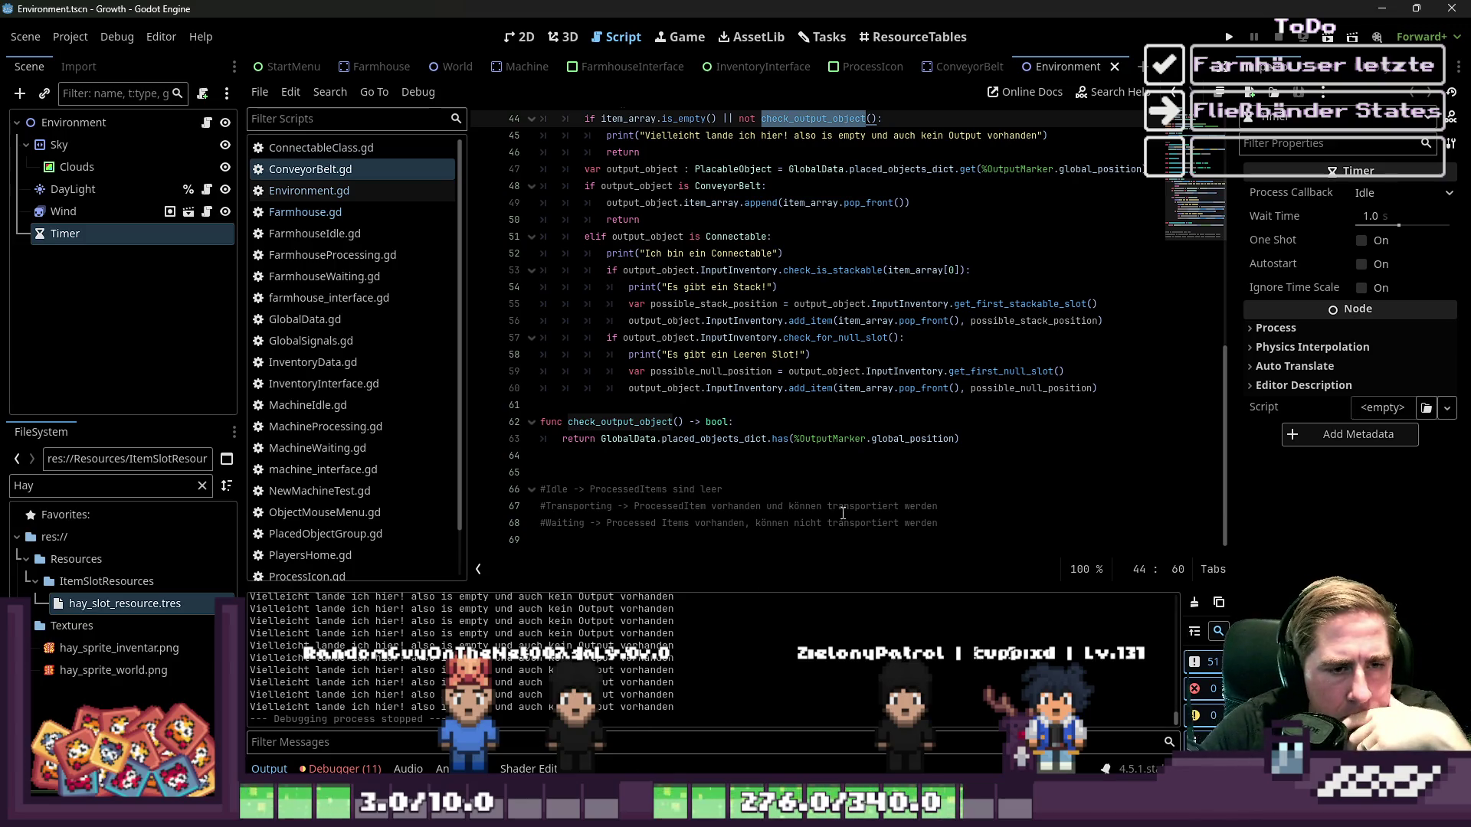
left_click(858, 442)
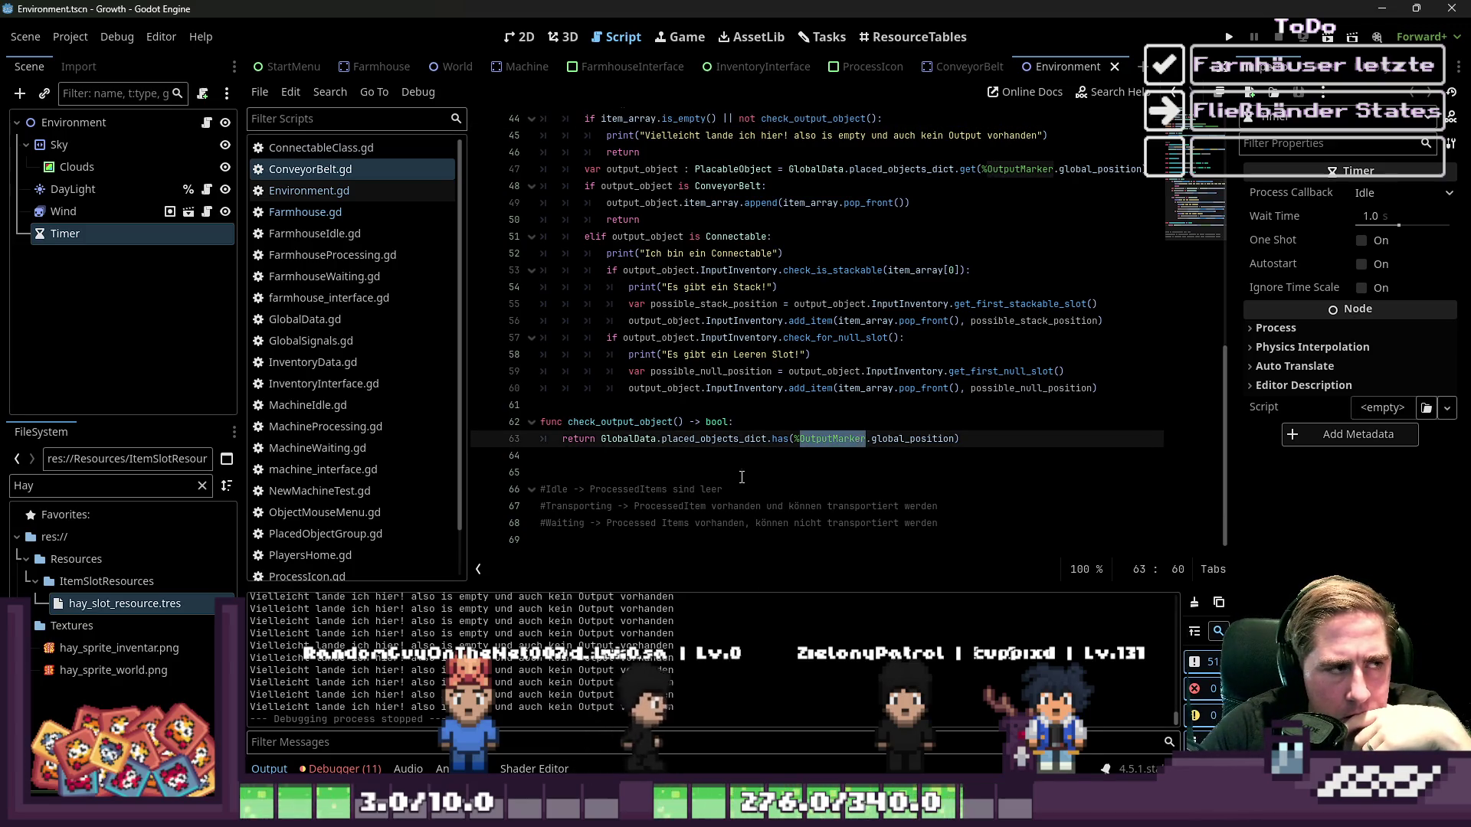
left_click(507, 40)
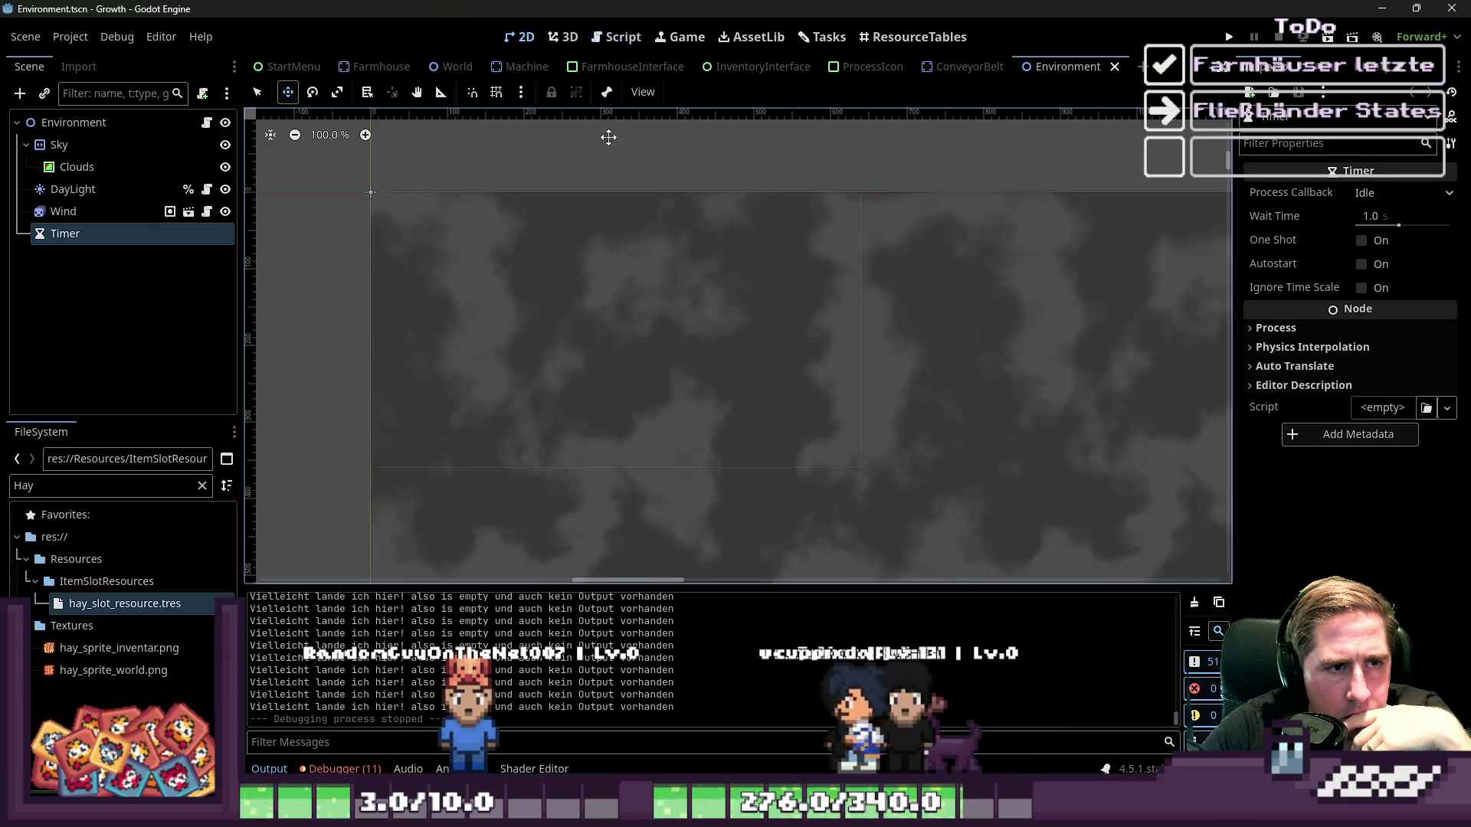
left_click(619, 37)
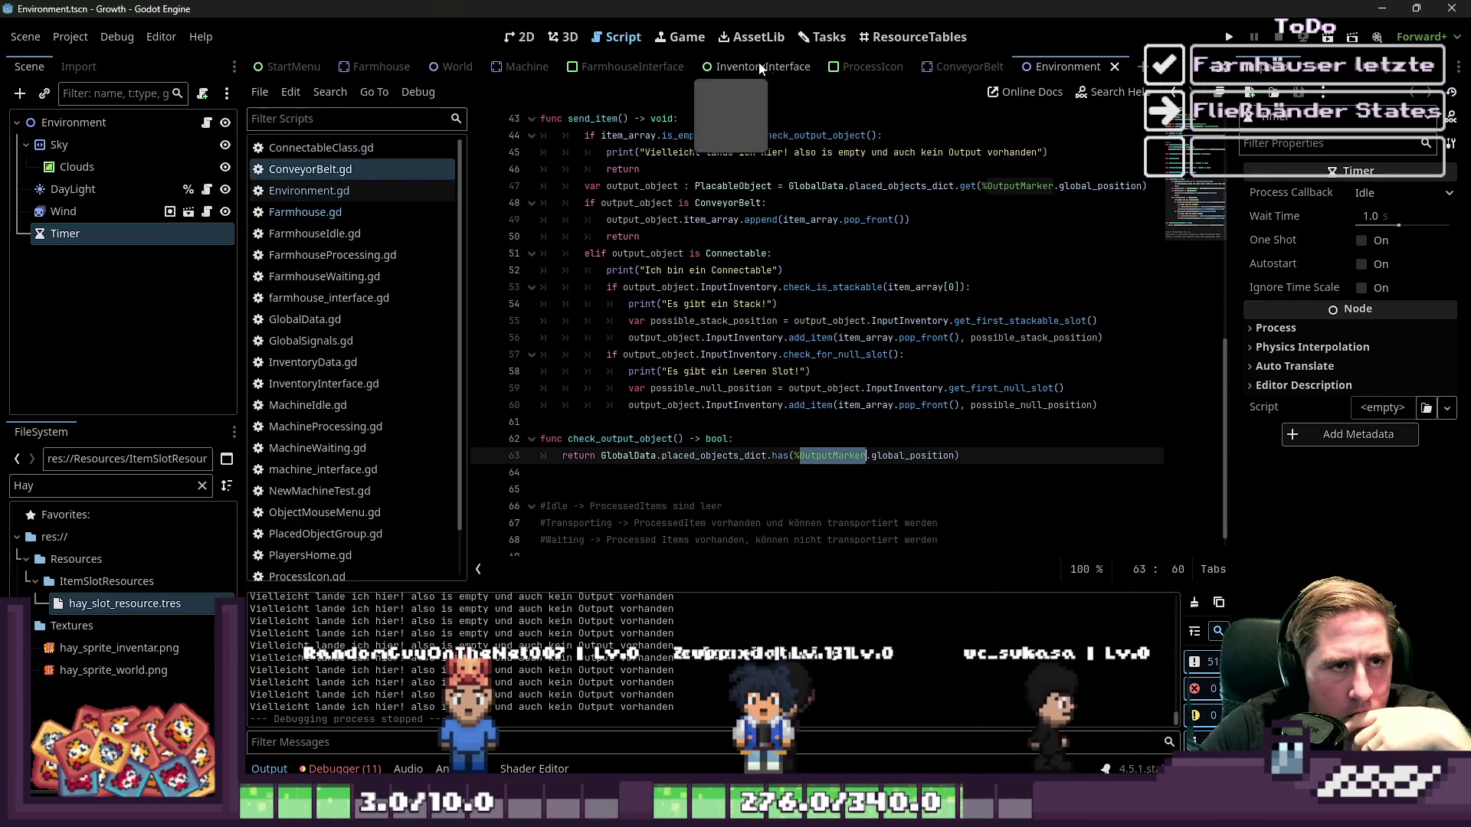
Check the OutputMarker position line in rotate_object, then return to the Environment scene's 2D view
scroll(766, 202, "up", 3)
scroll(664, 222, "up", 3)
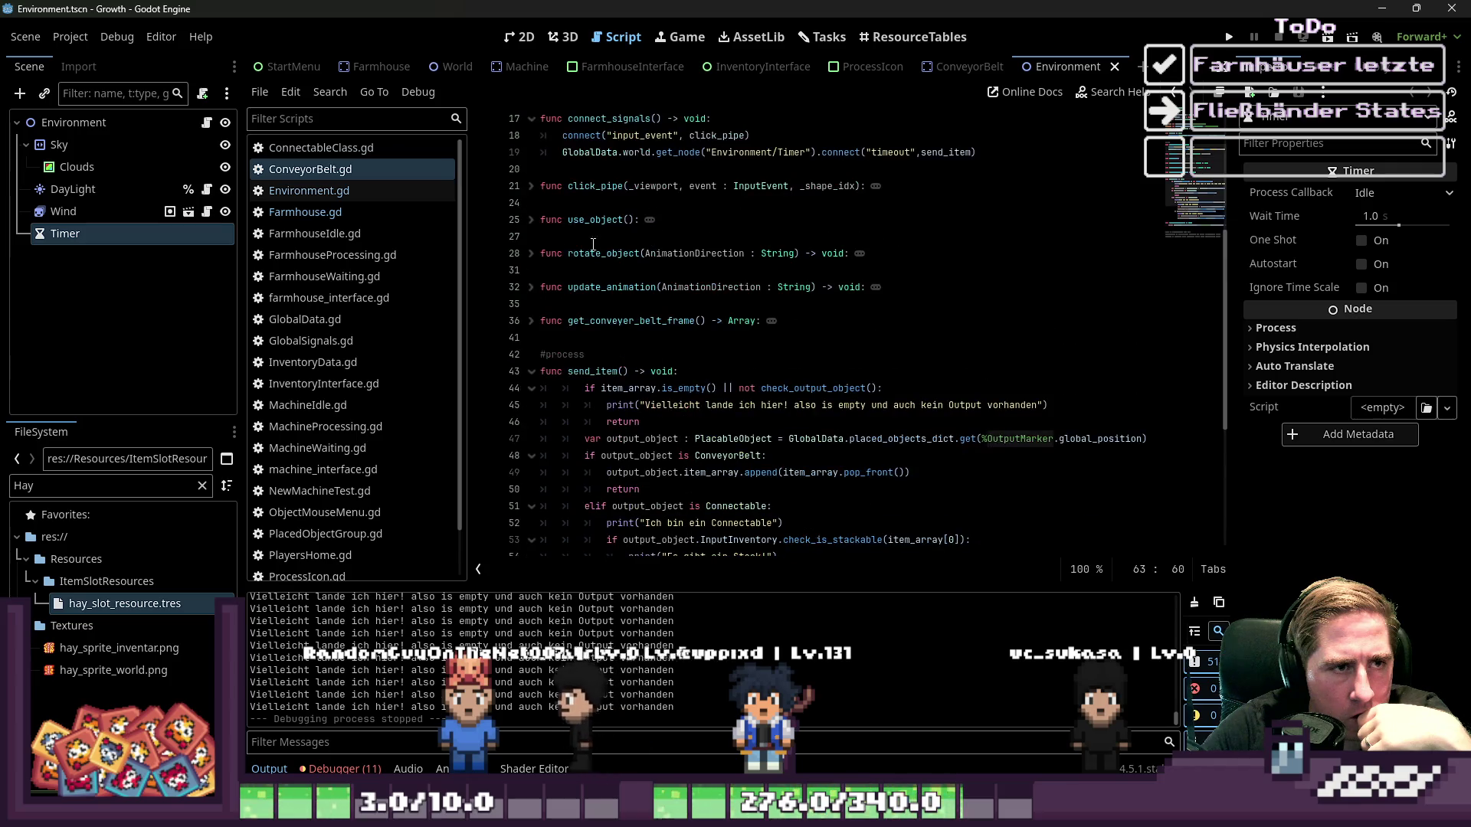
left_click(534, 256, "shift")
left_click(607, 288)
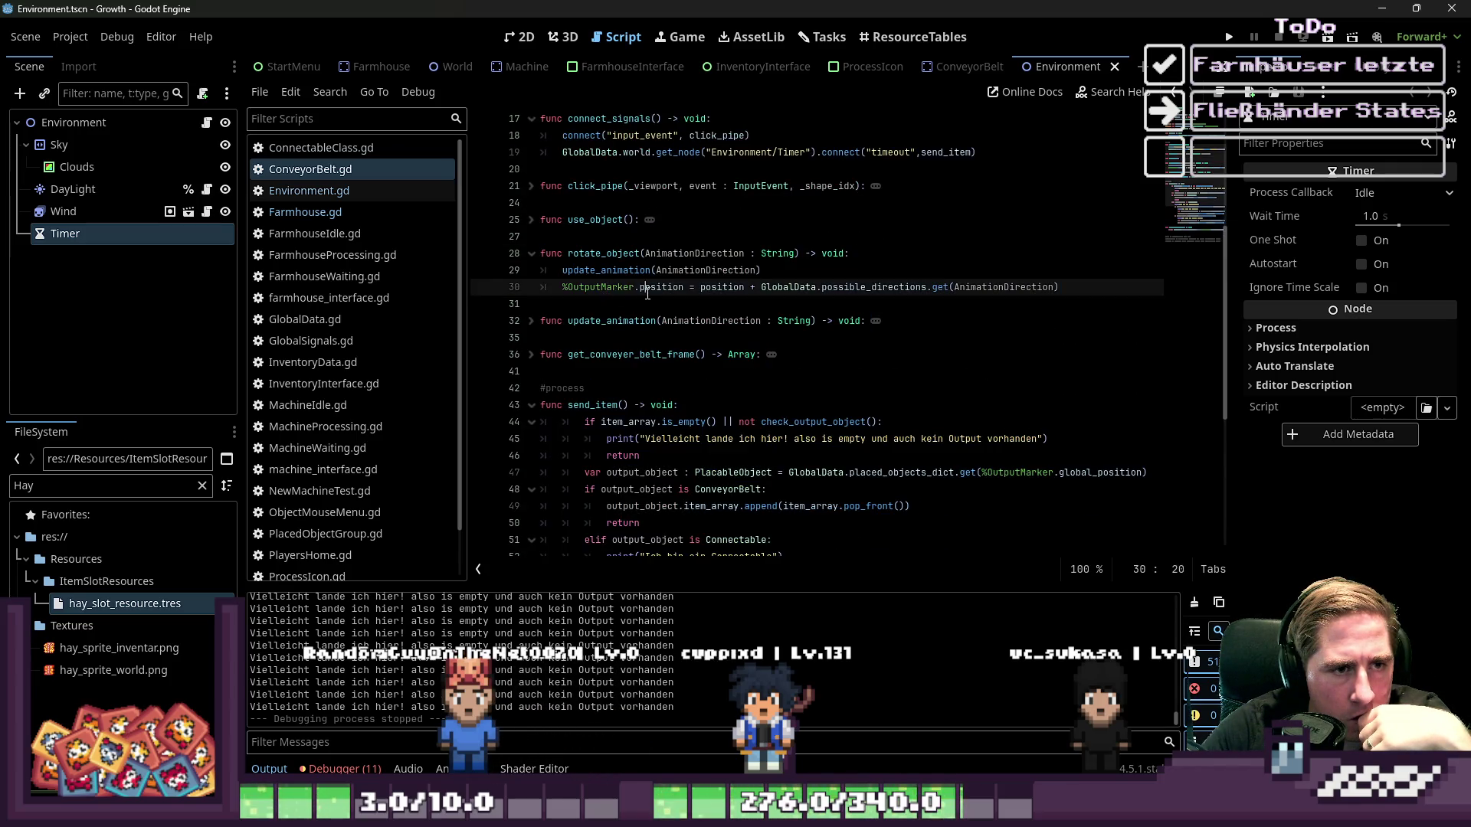
left_click(529, 34)
left_click(619, 38)
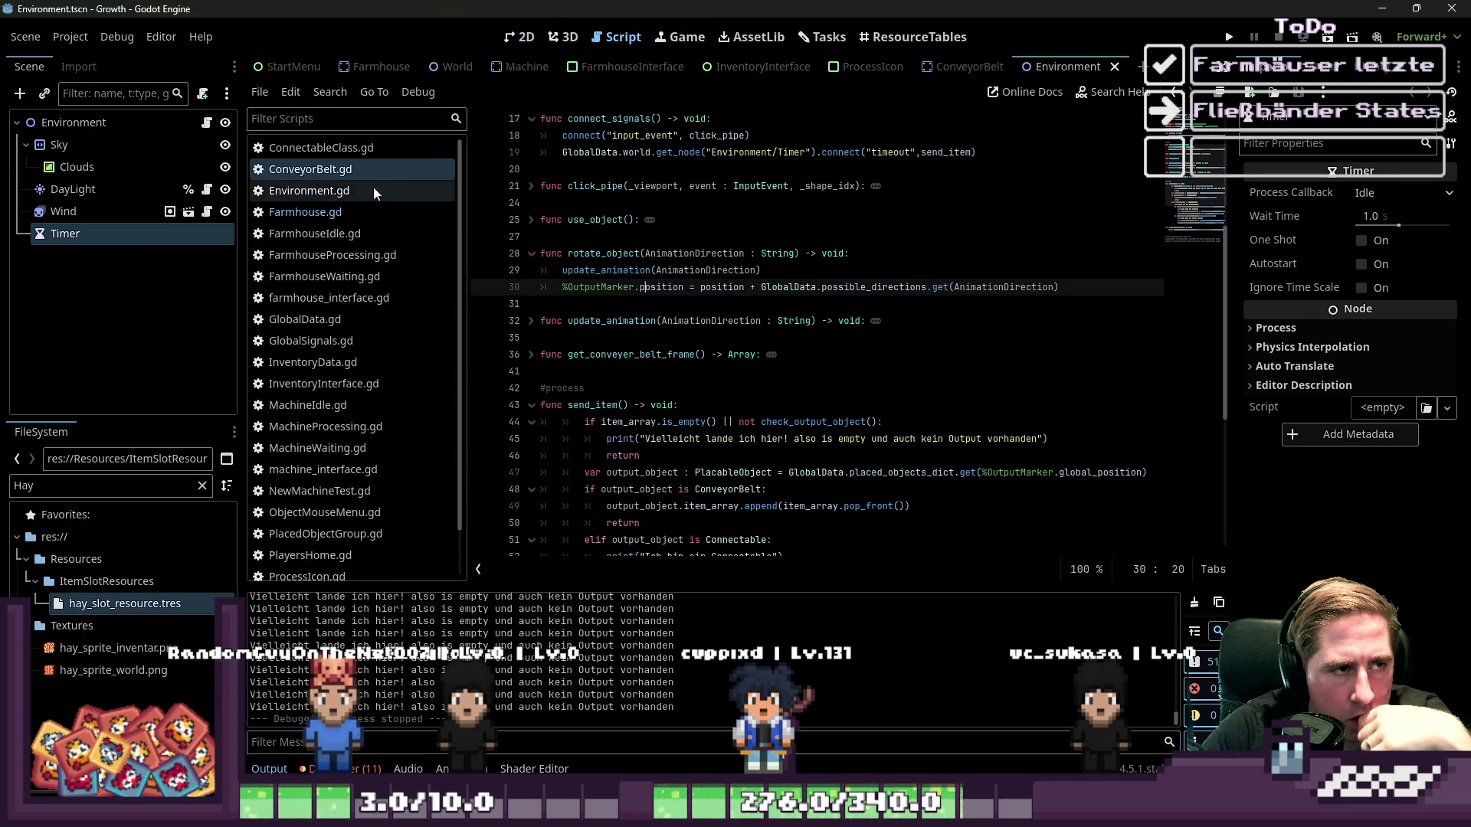
left_click(520, 40)
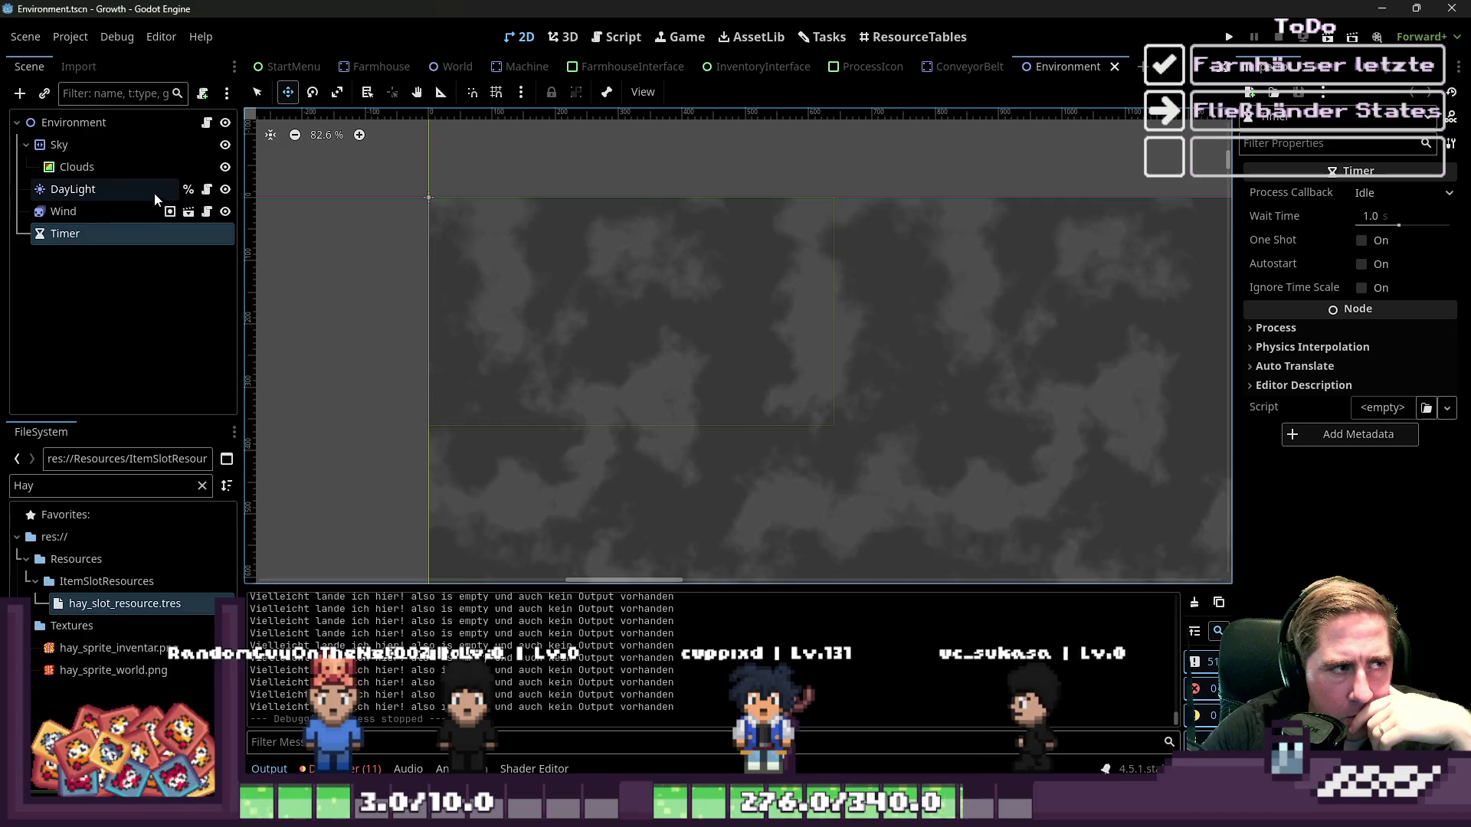
In the World scene, select the placed ConveyorBelt and drag it slightly beside the farmhouse block
left_click(452, 67)
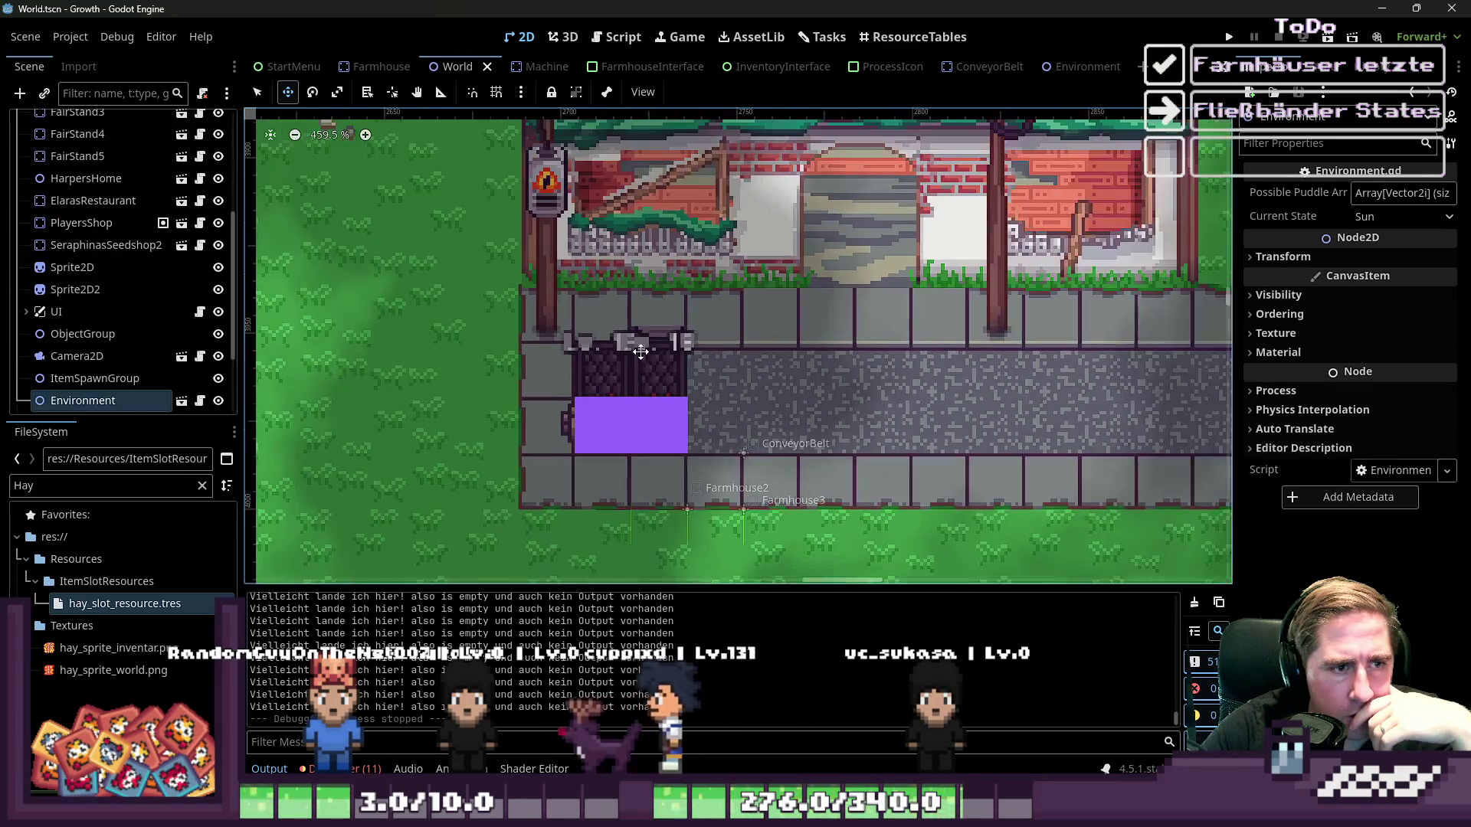
scroll(135, 351, "down", 3)
scroll(490, 332, "down", 1)
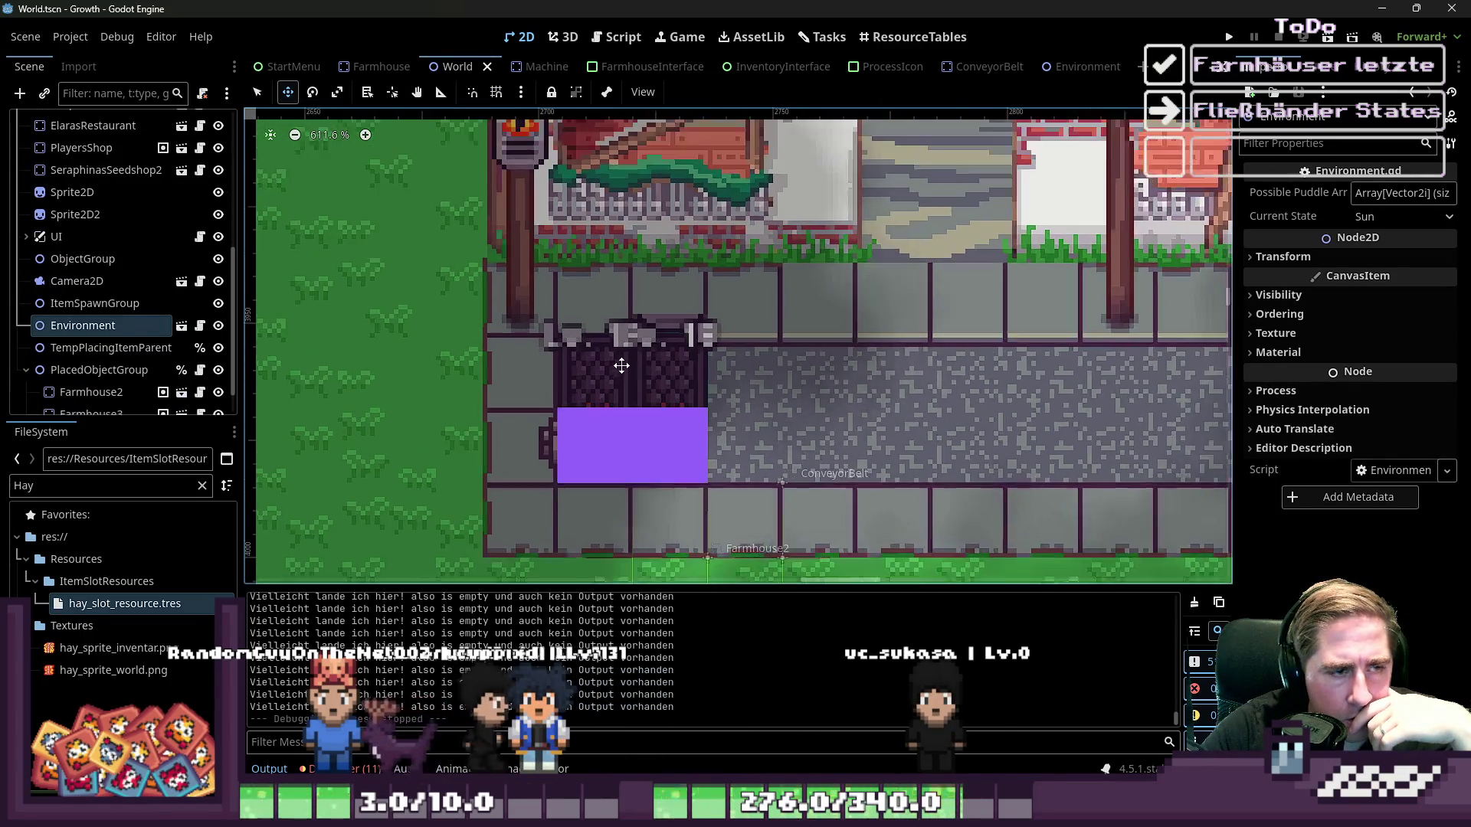
scroll(115, 345, "down", 2)
left_click(77, 405)
mouse_move(689, 383)
left_mouse_down()
mouse_move(773, 345)
mouse_move(819, 291)
mouse_move(780, 242)
mouse_move(666, 295)
mouse_move(608, 359)
mouse_move(597, 352)
mouse_move(682, 353)
left_mouse_up()
Compare against the Farmhouse3 node's properties, then reselect the ConveyorBelt node
scroll(780, 242, "down", 1)
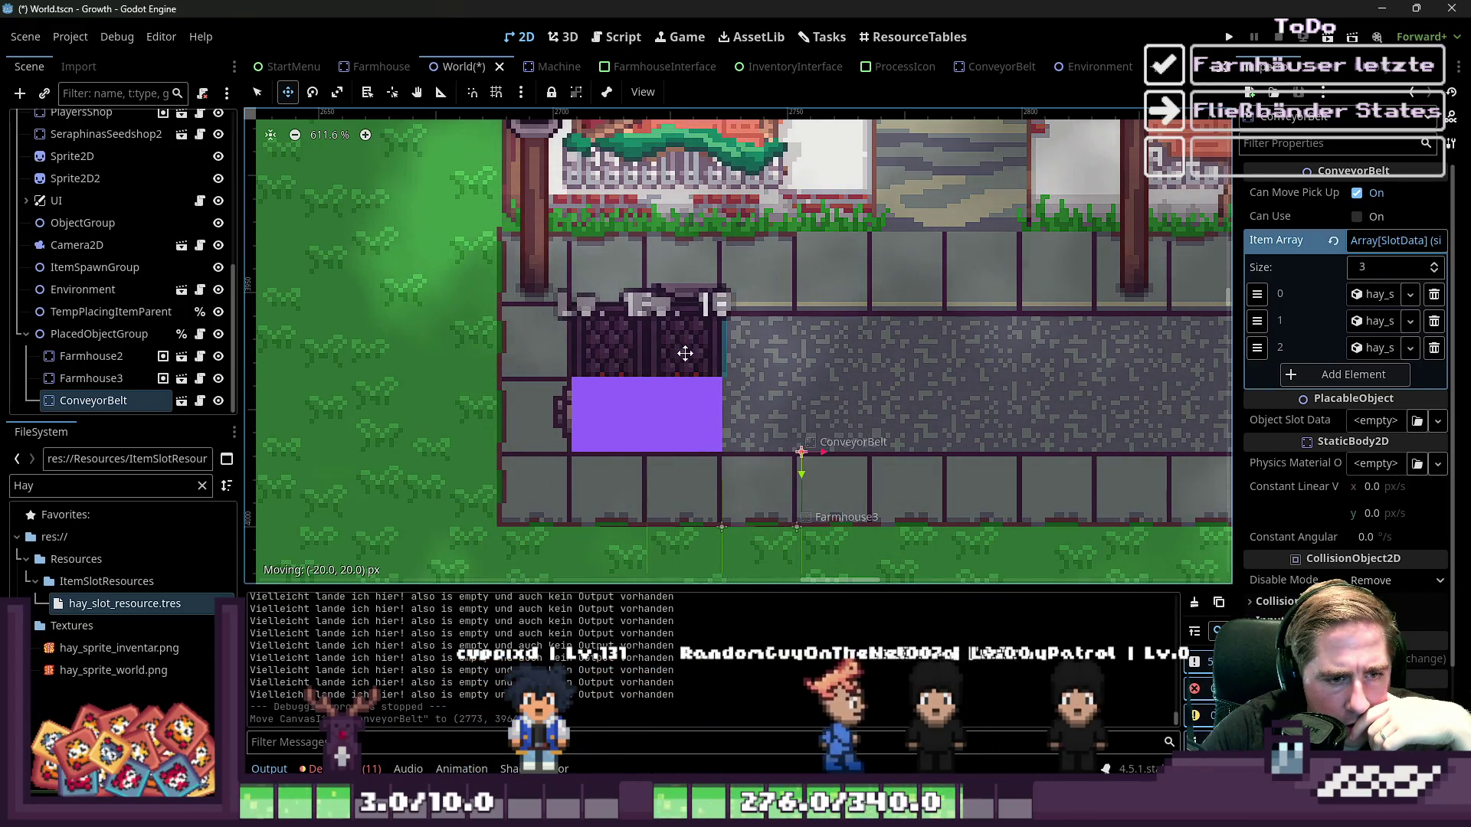
scroll(684, 352, "up", 2)
scroll(694, 437, "down", 2)
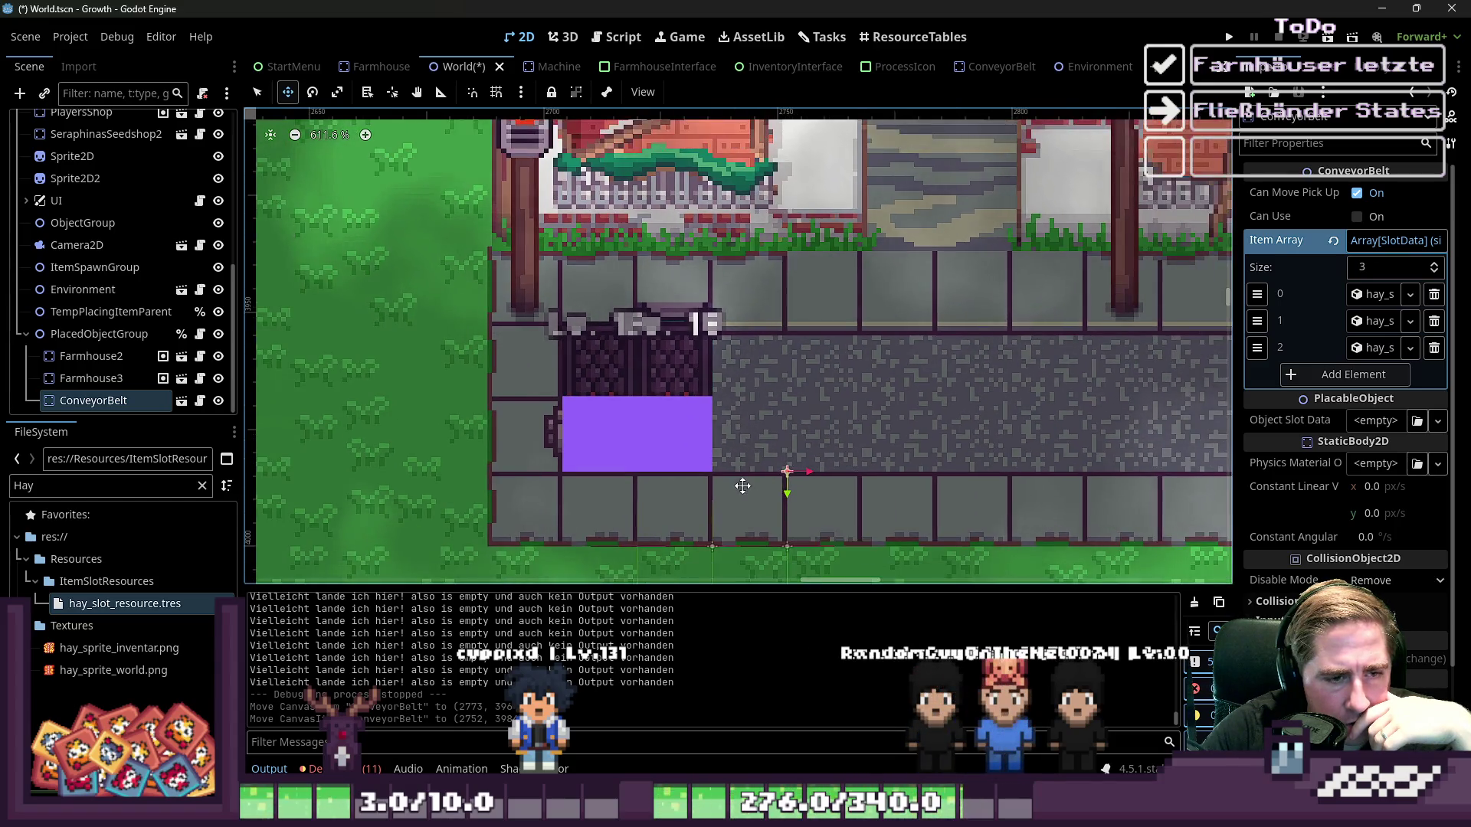
left_click(127, 384)
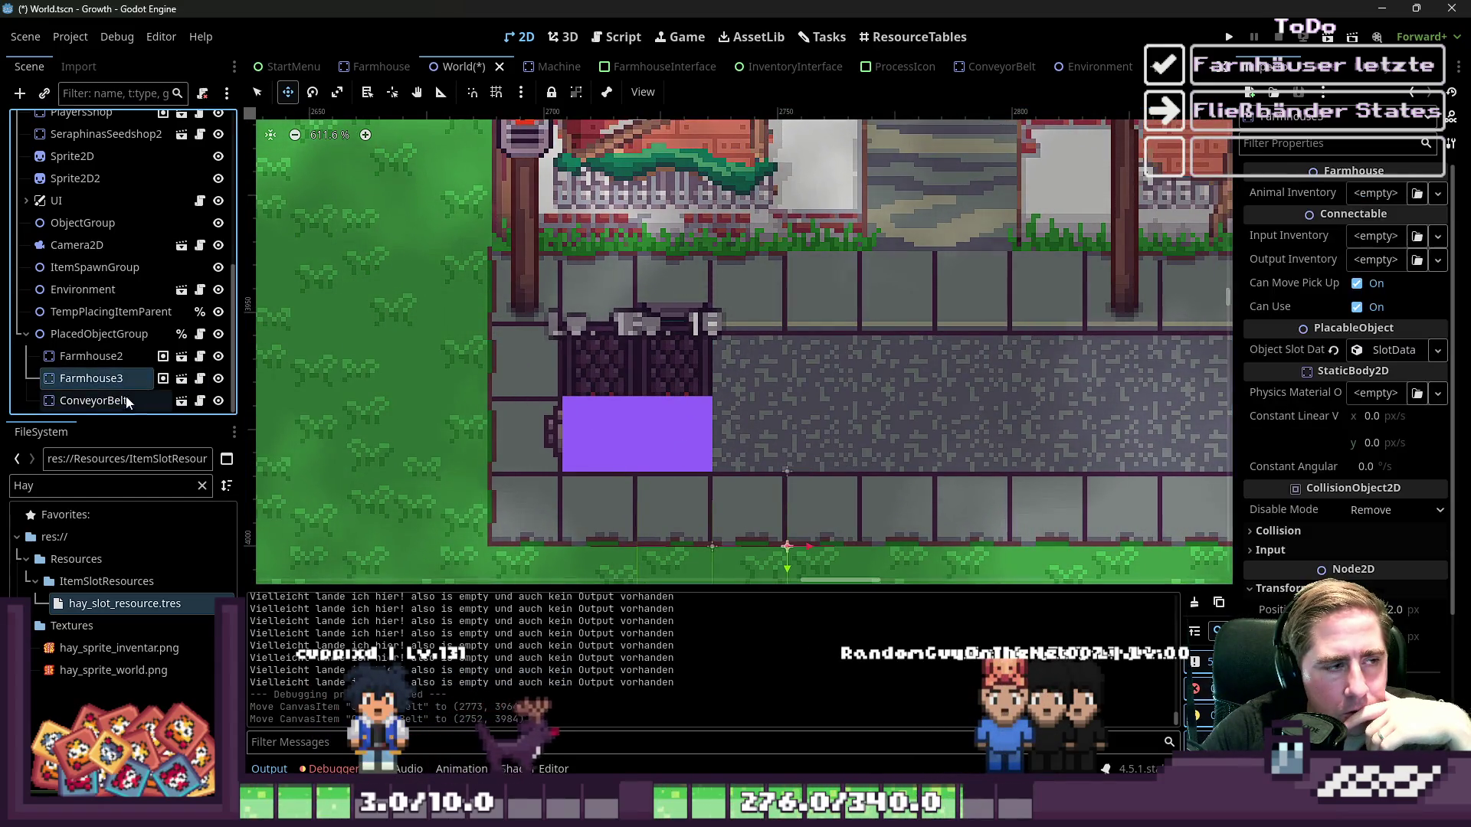
left_click(126, 398)
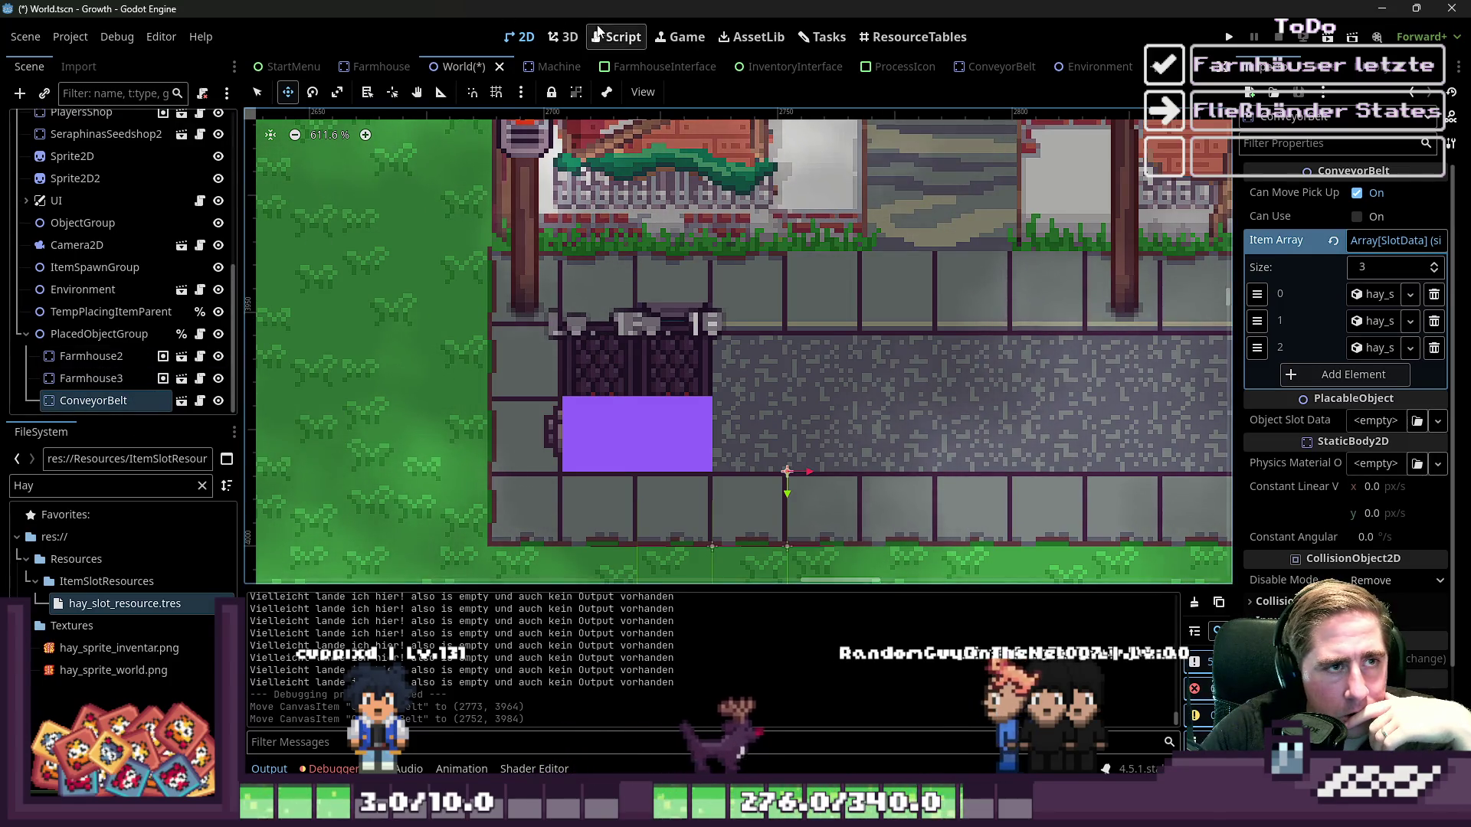
Open ConveyorBelt.gd in the script editor and look over rotate_object and send_item's item_array
left_click(618, 37)
scroll(696, 262, "up", 1)
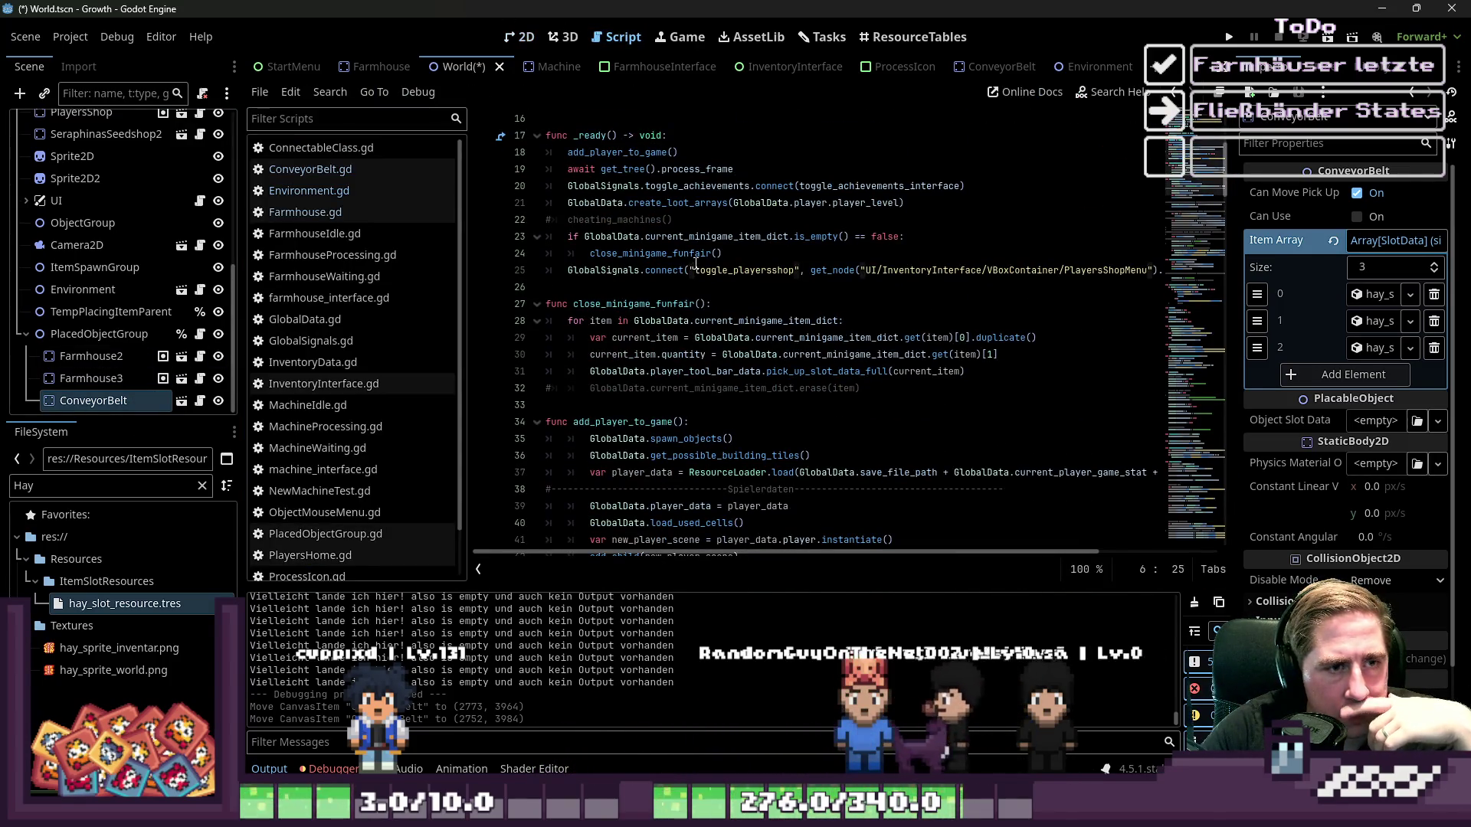
scroll(695, 263, "down", 11)
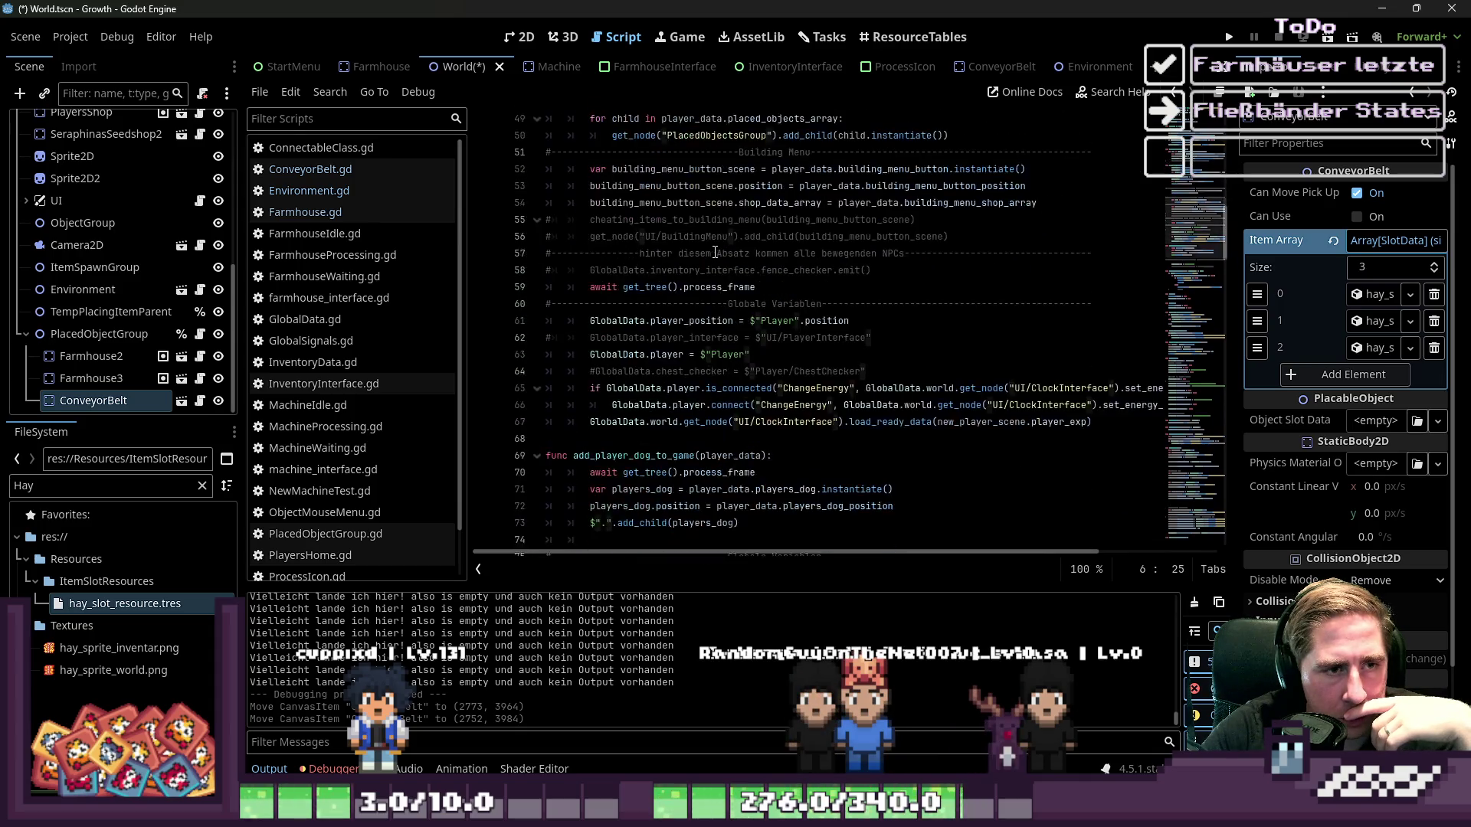
scroll(715, 252, "down", 4)
left_click(311, 170)
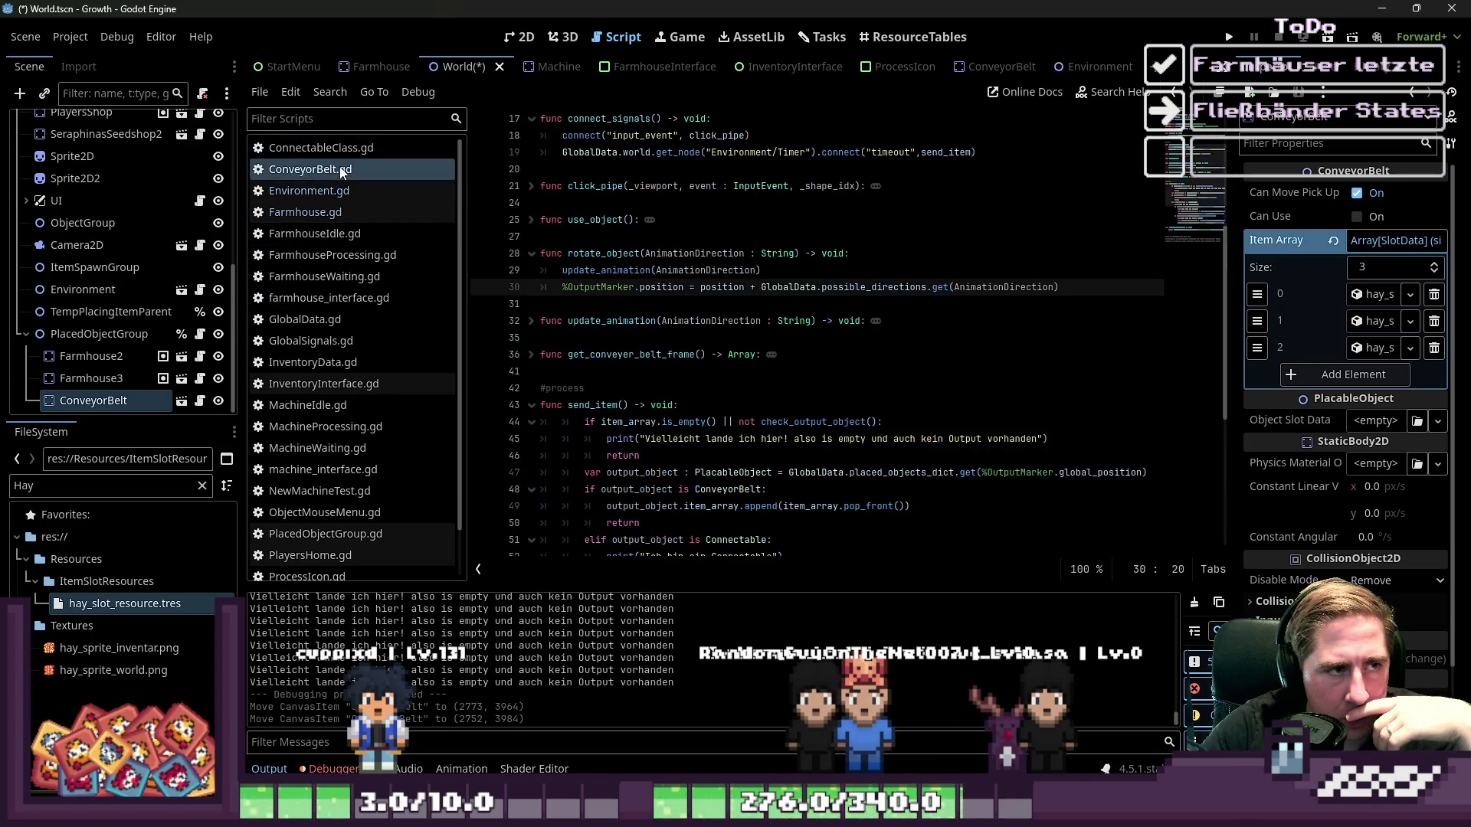
left_click(610, 256)
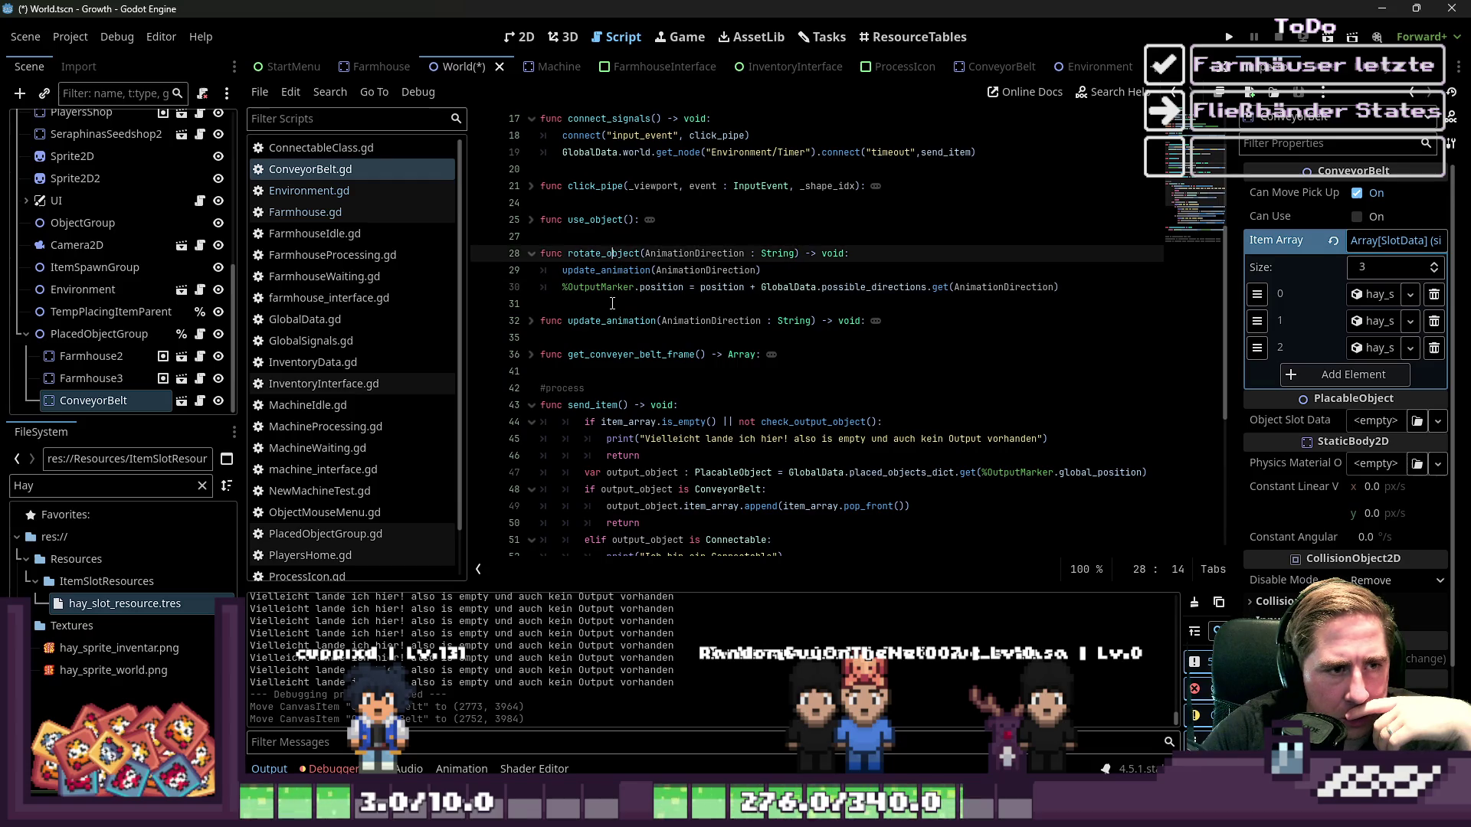
double_click(627, 421)
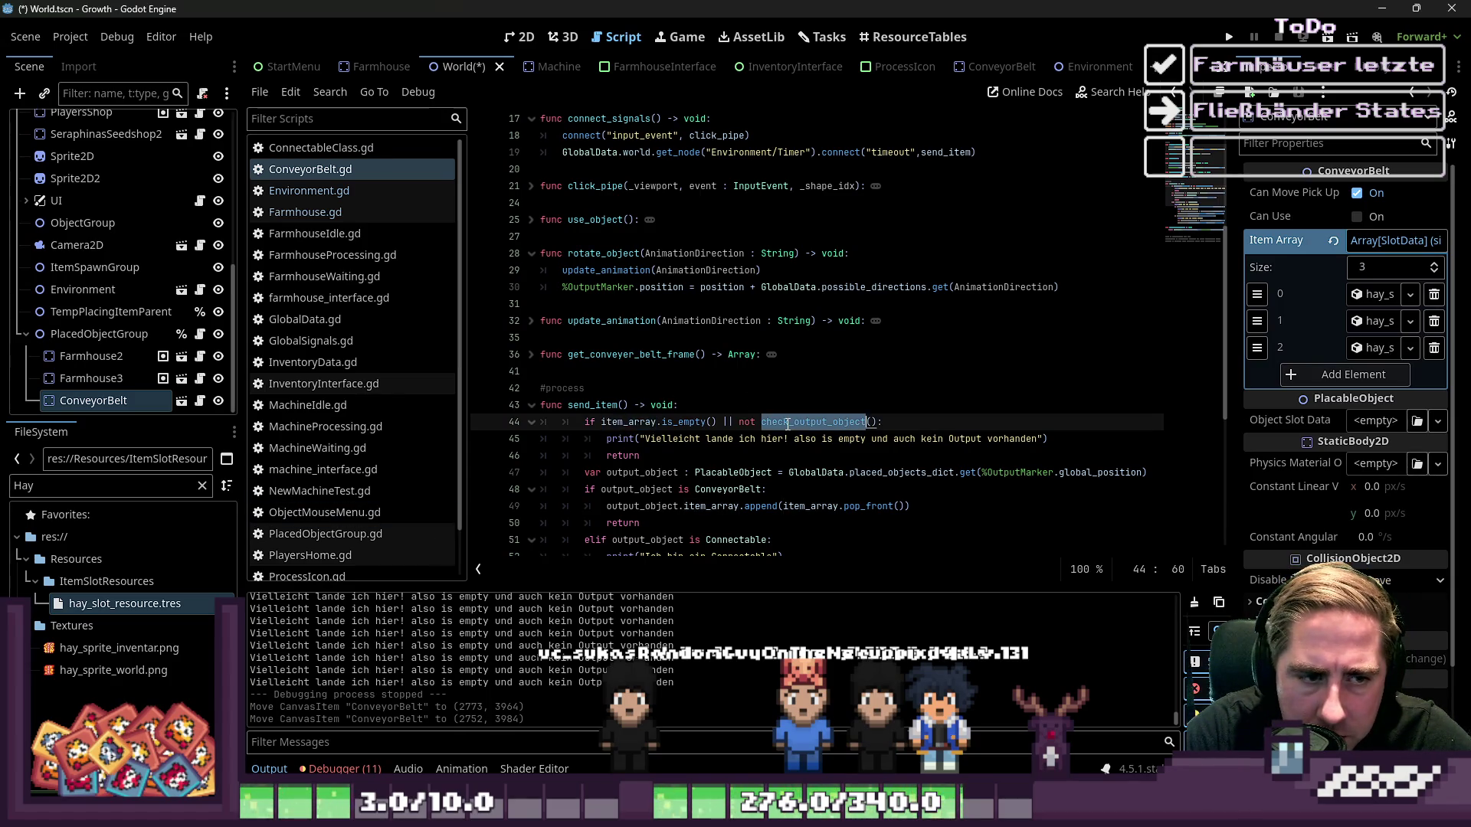
Insert a line above check_output_object's return and begin a debug print labelled "Object"
scroll(781, 423, "down", 9)
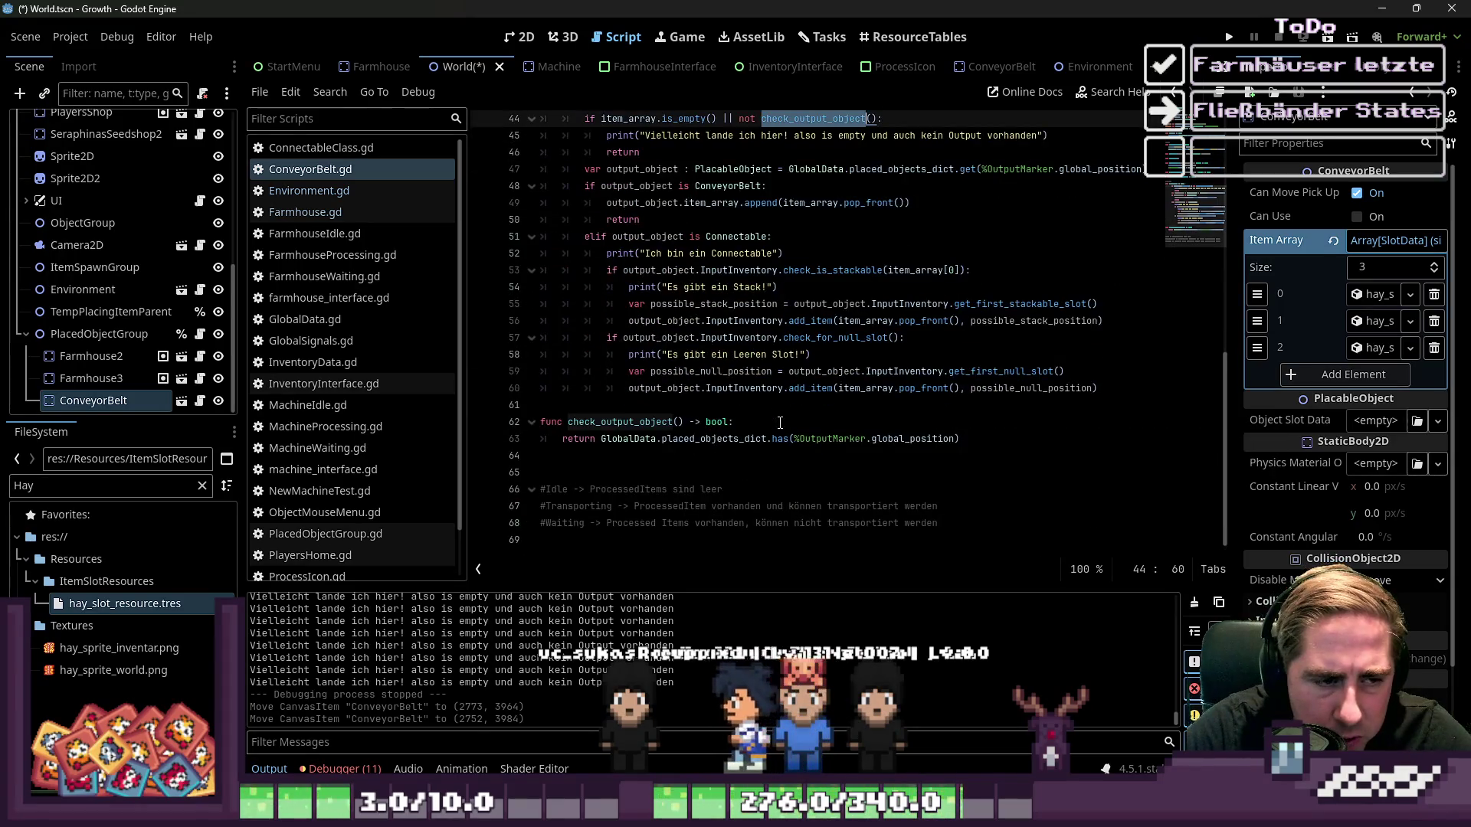
left_click(803, 435)
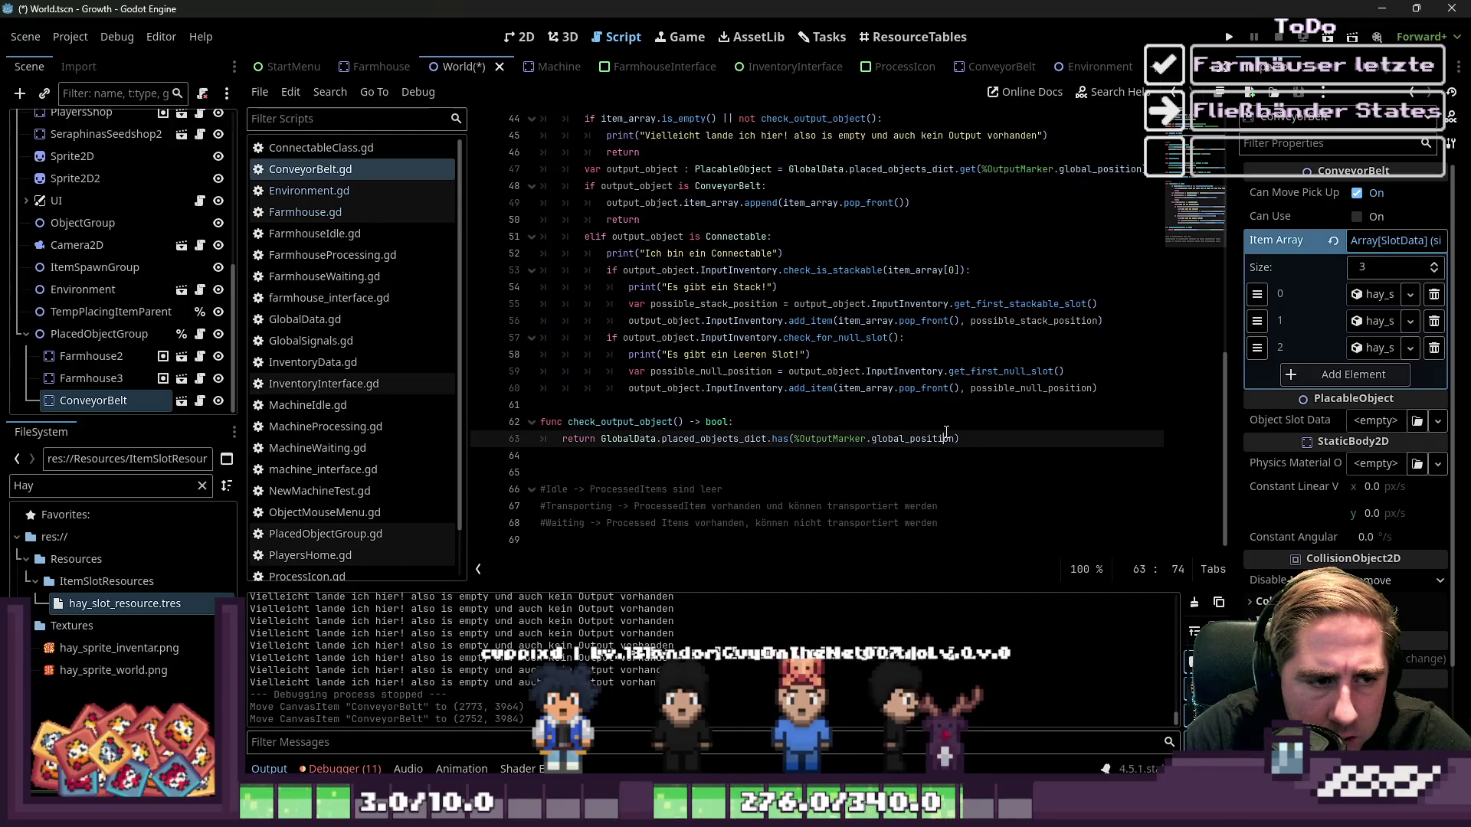
left_click_drag(957, 438, 602, 443)
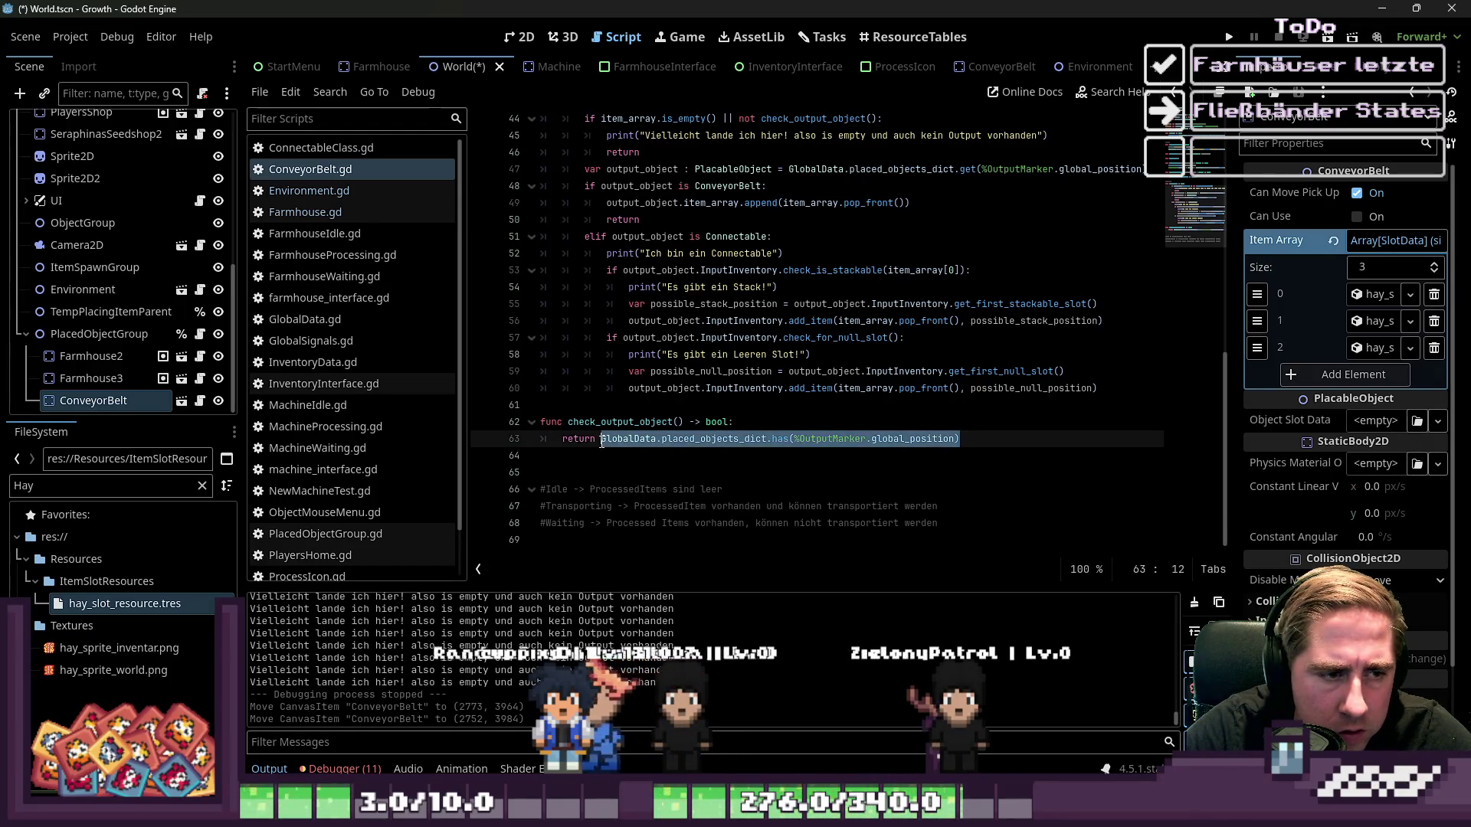
key("ctrl+shift+Return")
type("pü")
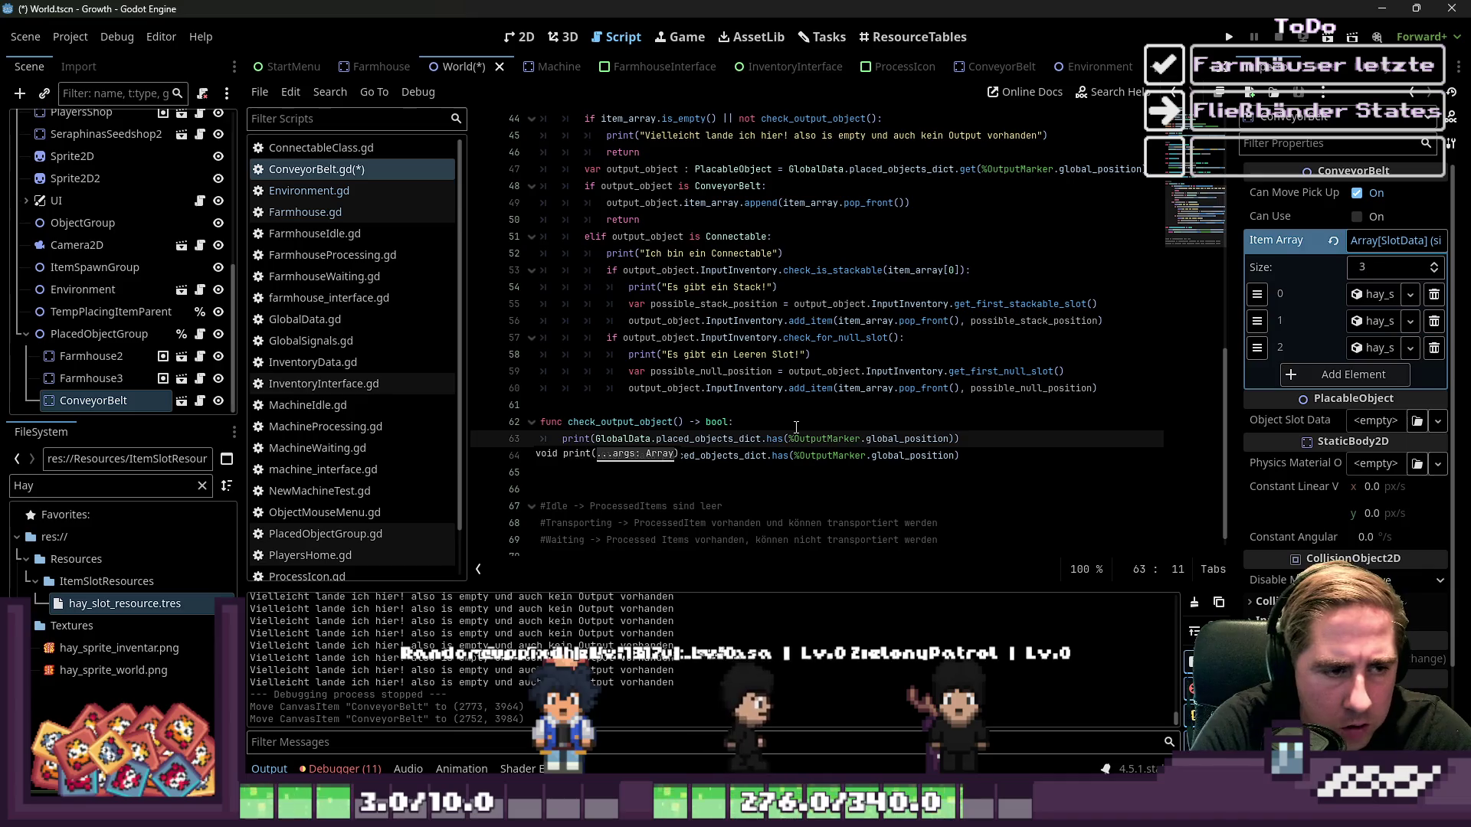
type("\"\",")
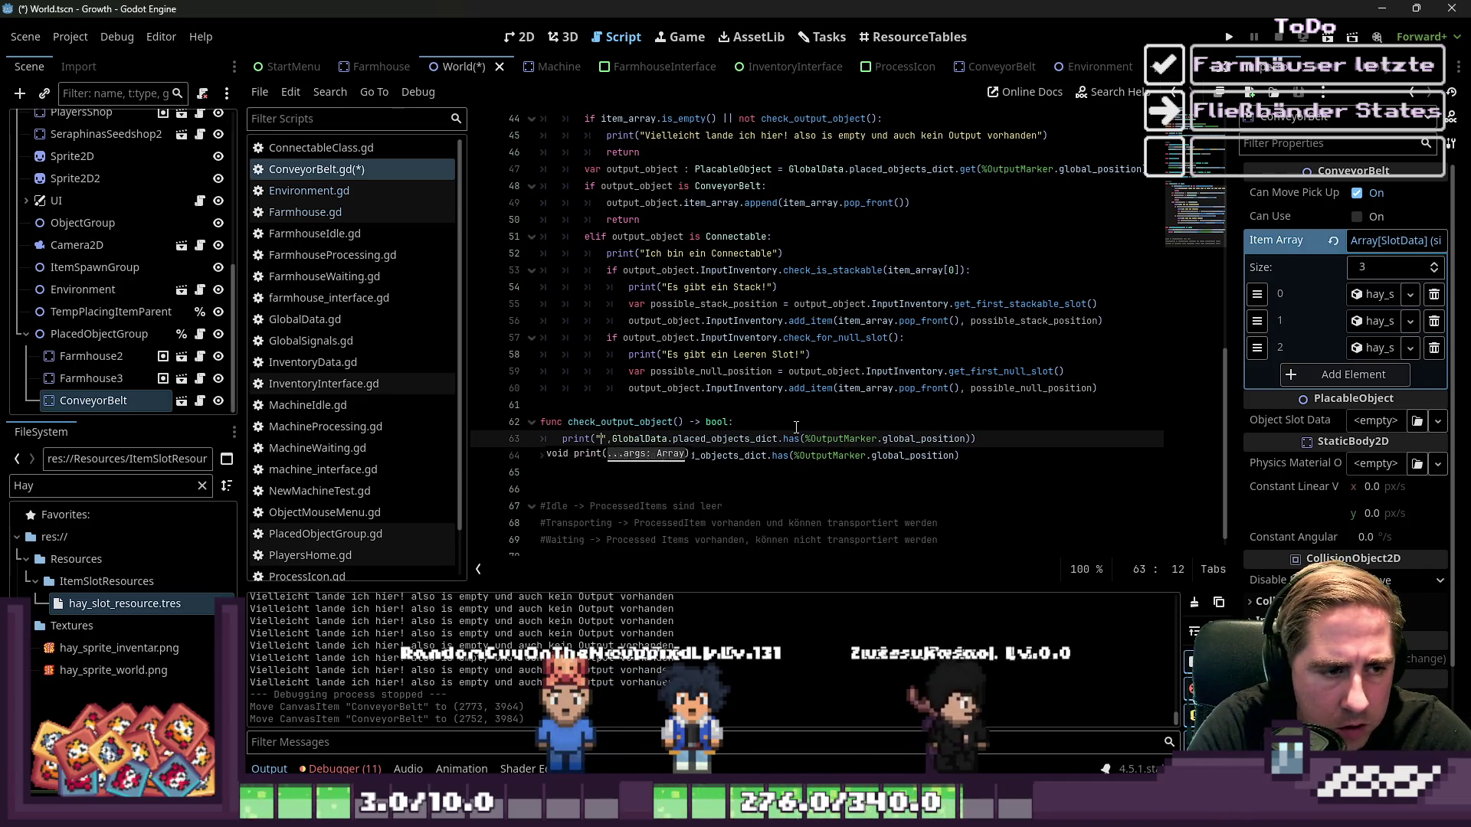
type("Object")
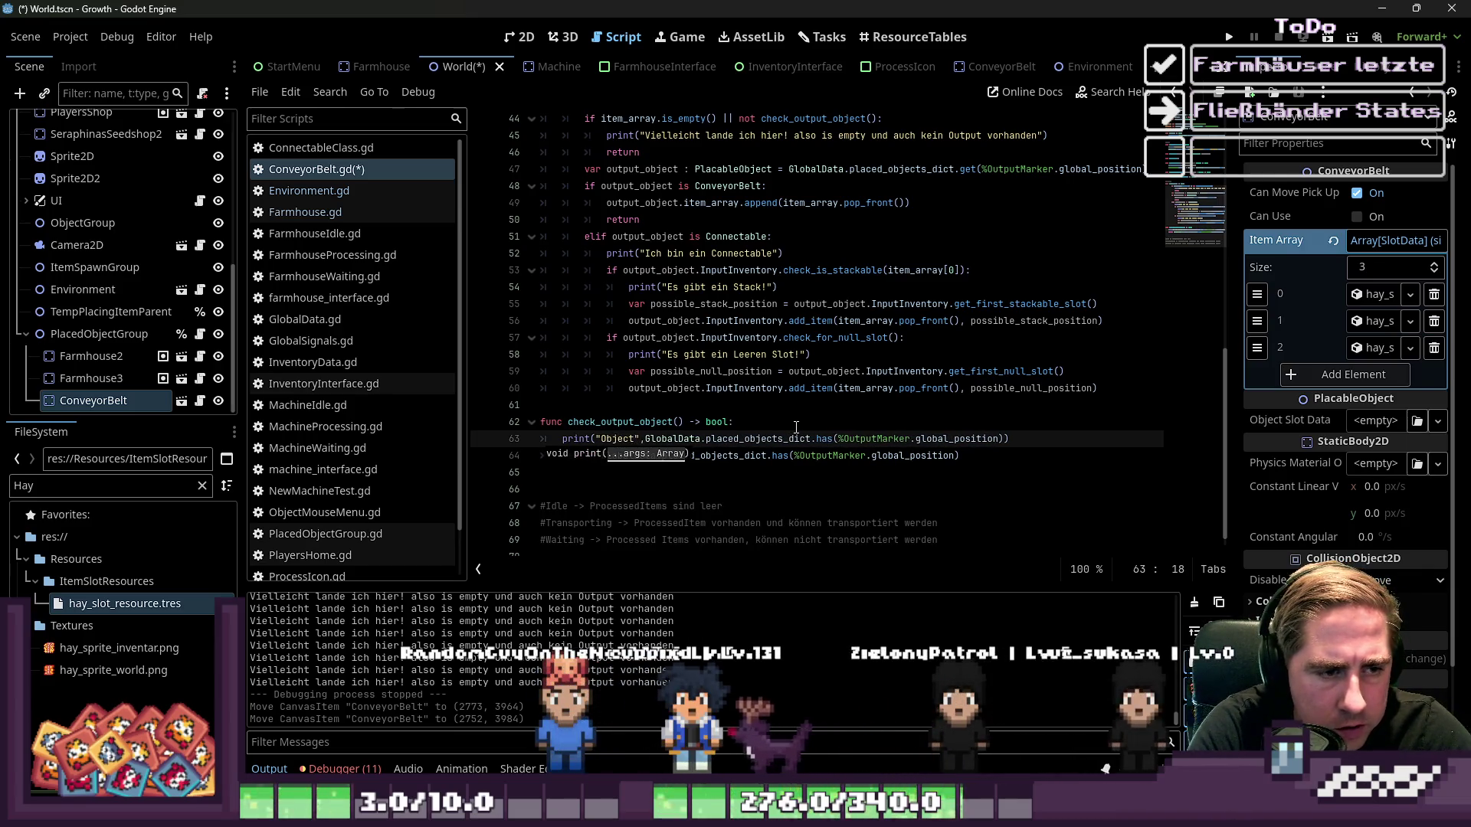
Add the comma after global_position and correct the mistyped last letter in the debug print
key("ctrl+Right")
key("ctrl+Right")
key("ctrl+Right")
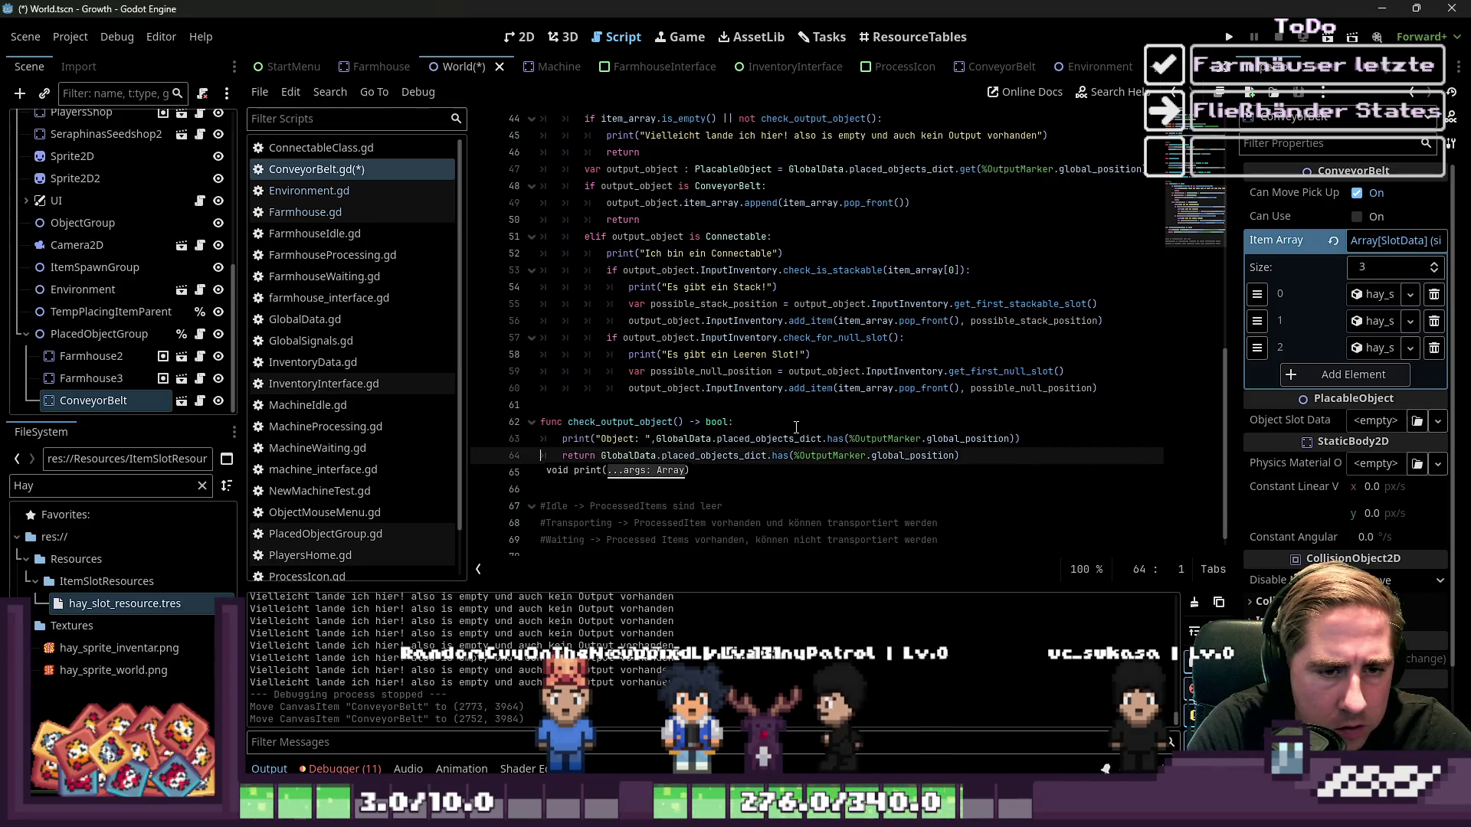
type(", \"existie")
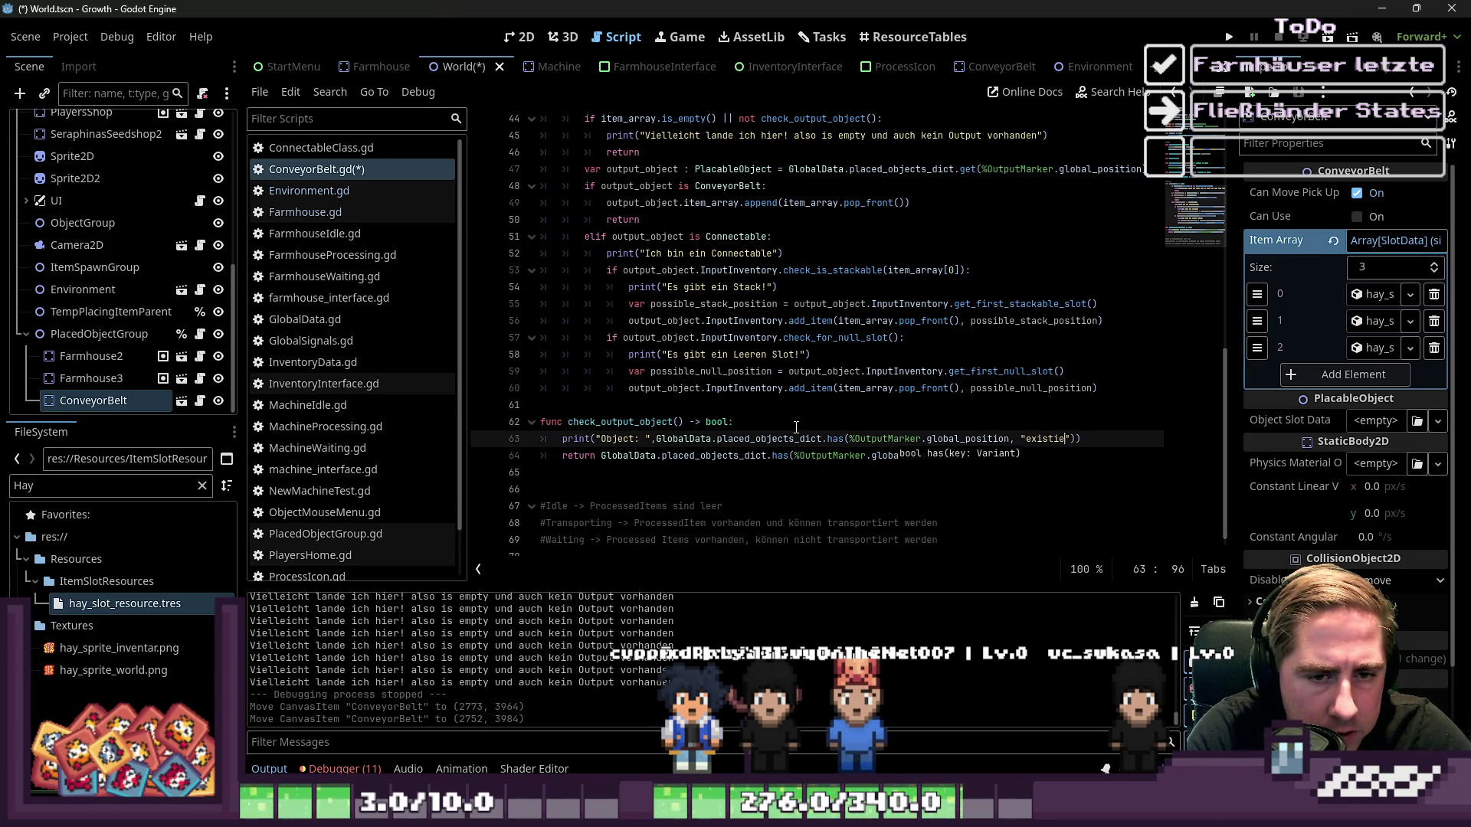
key("BackSpace")
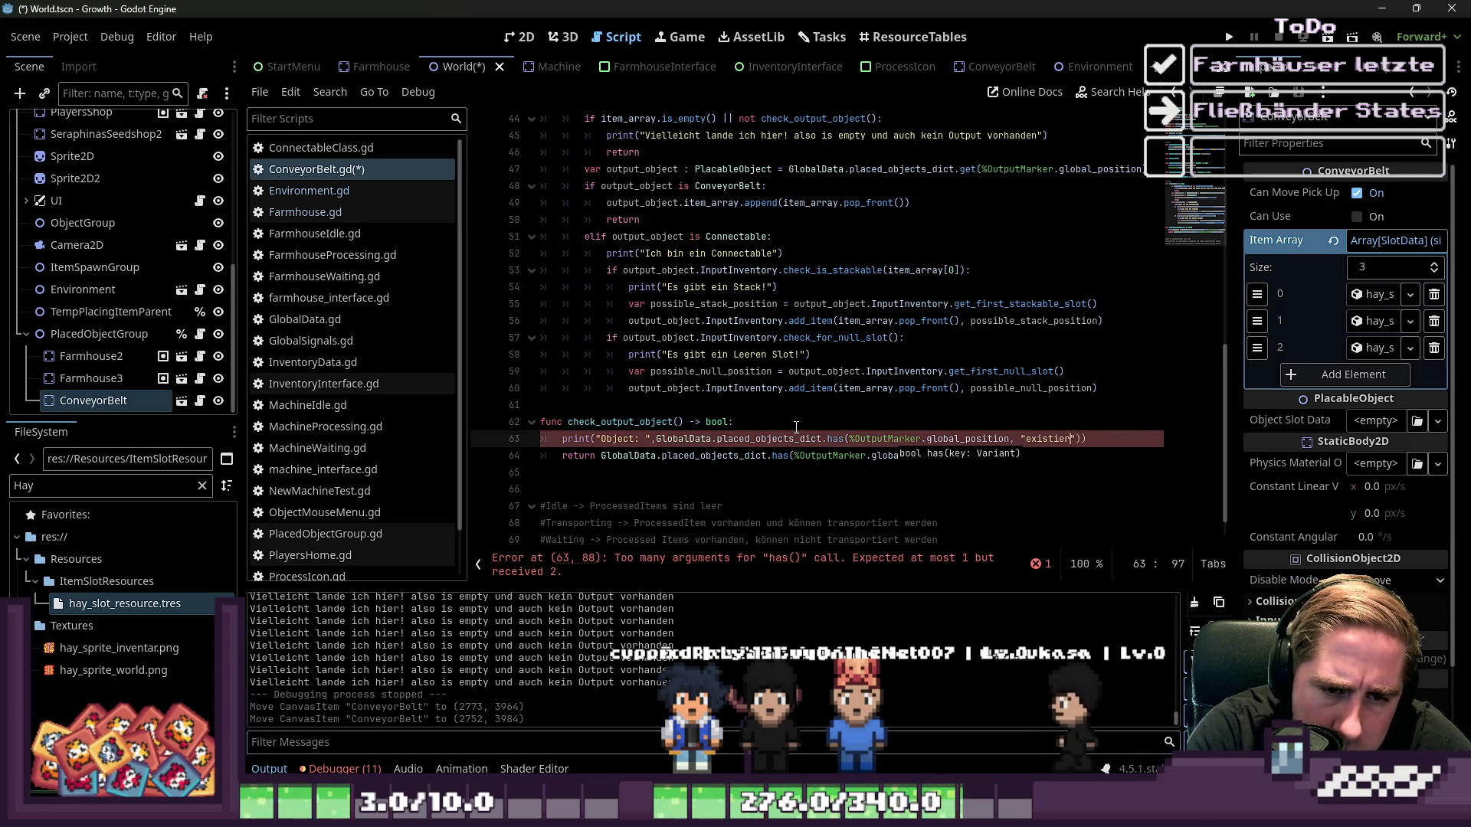
type("t nicht!")
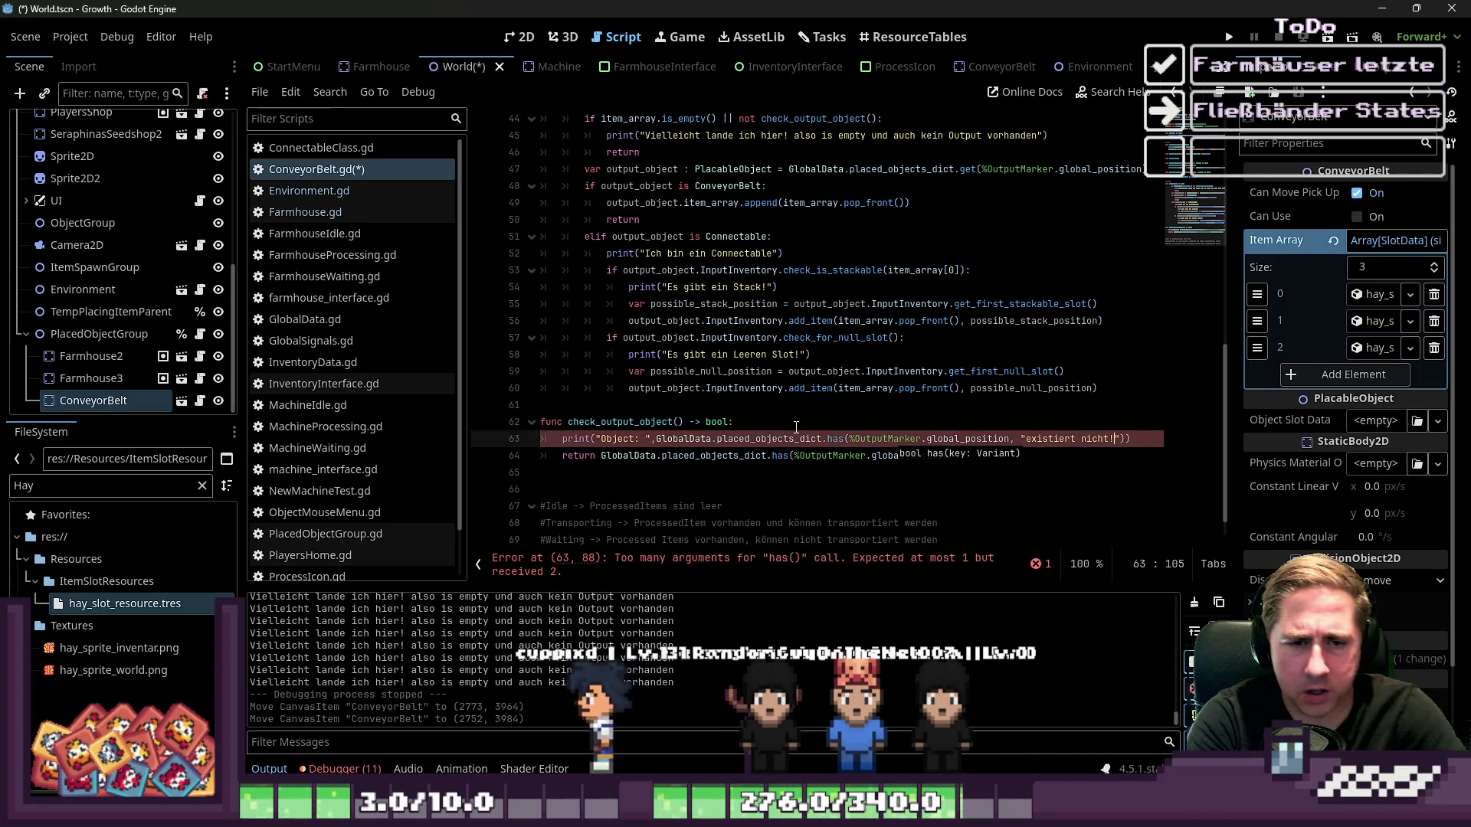
left_click(1059, 439)
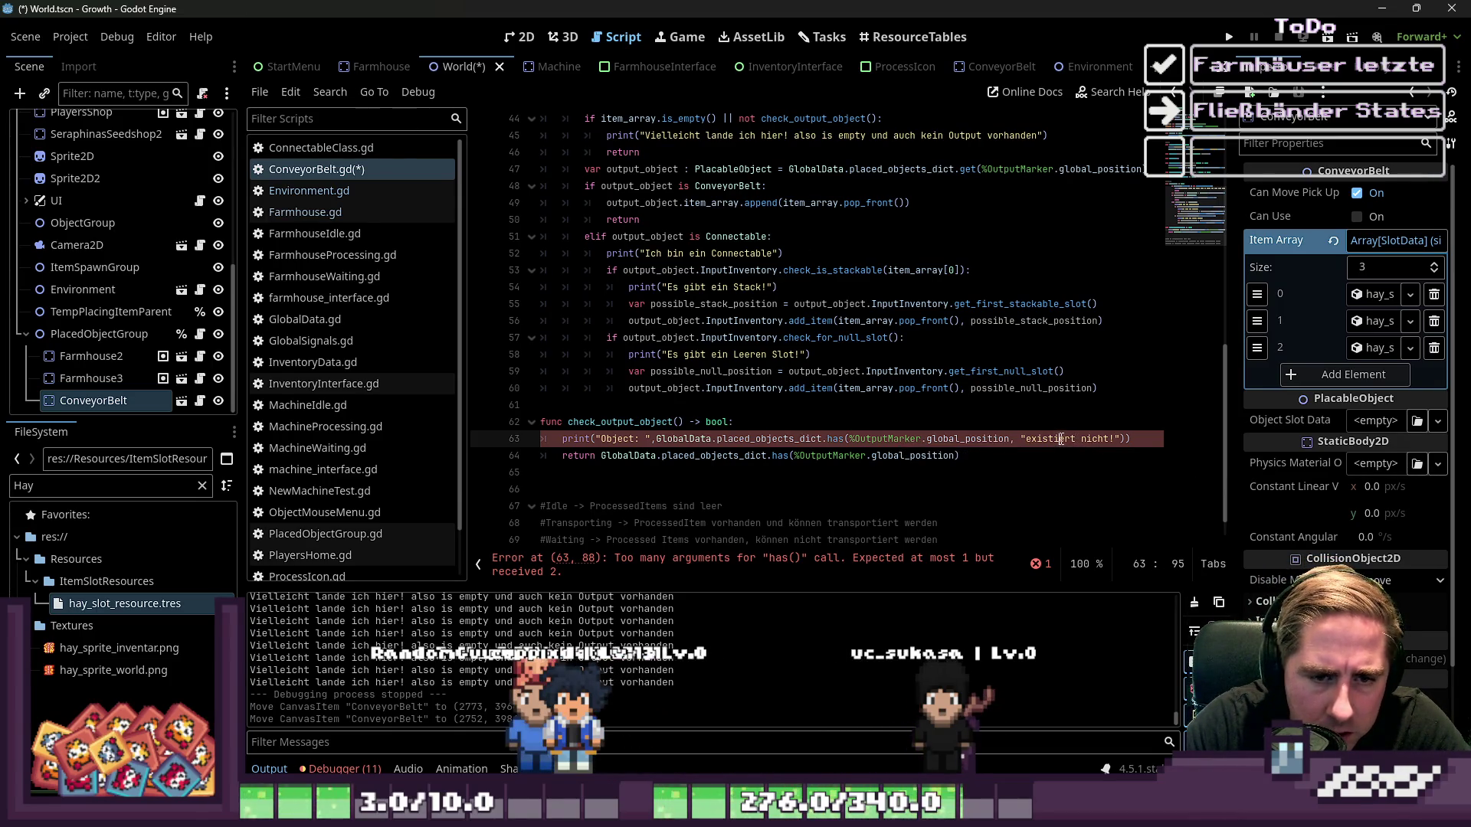
left_click(1107, 467)
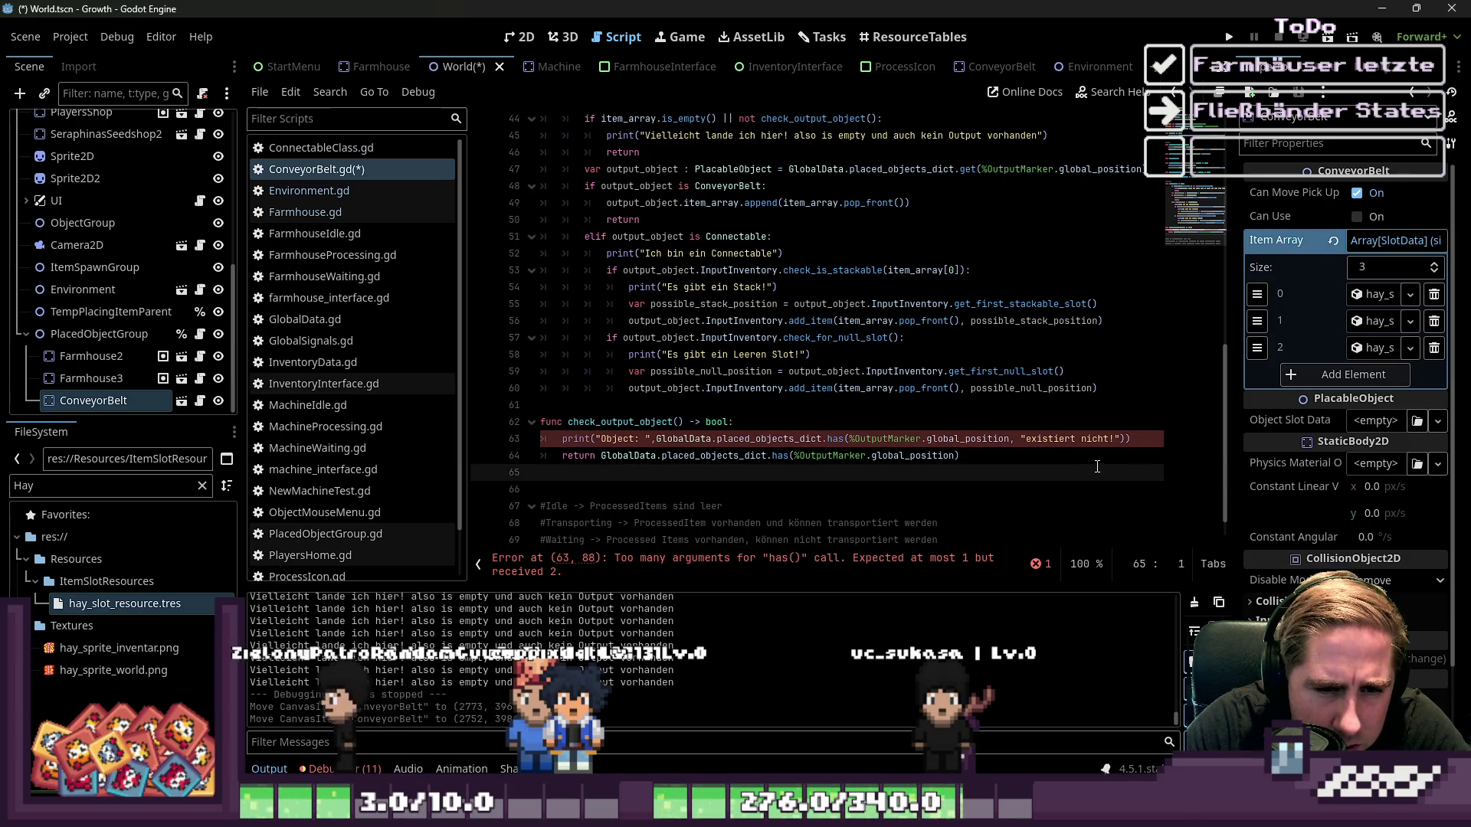
left_click(658, 441)
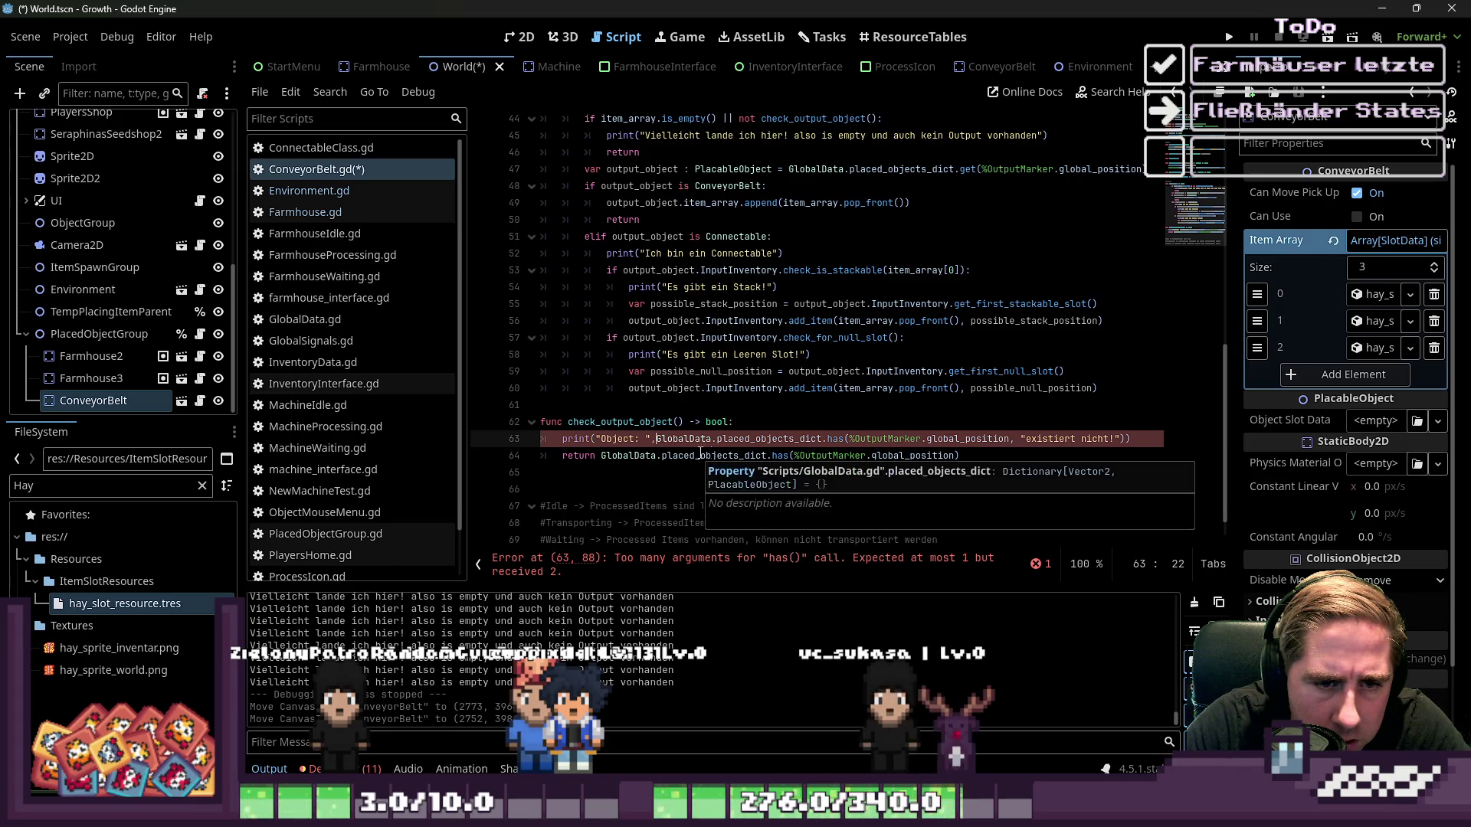
left_click(1008, 439)
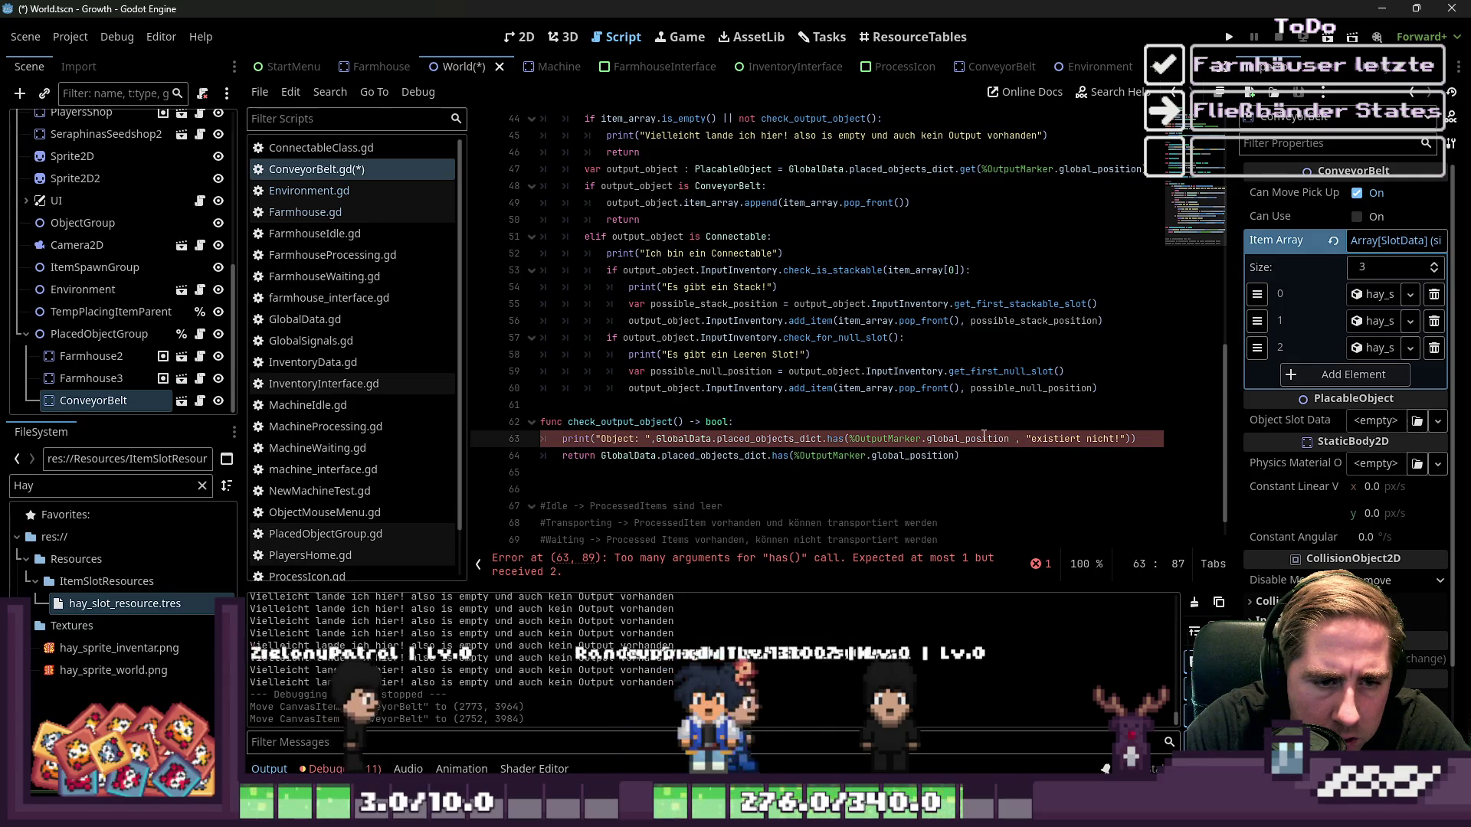
Fix the spacing and has() parentheses on line 63, then save and run the game with F5
key("ctrl+Left")
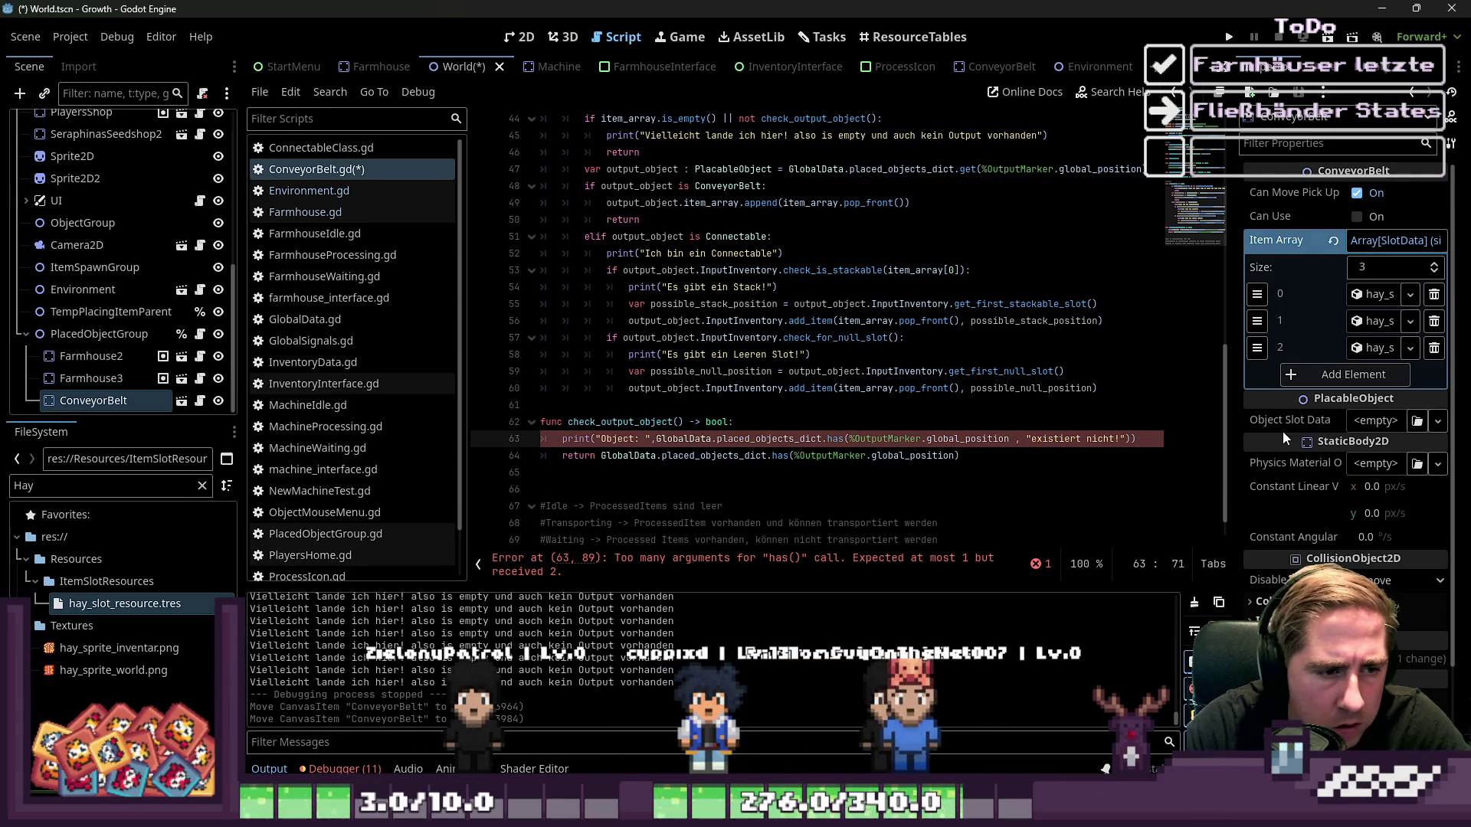
key("ctrl+Left")
key("ctrl+Left")
key("ctrl+Left")
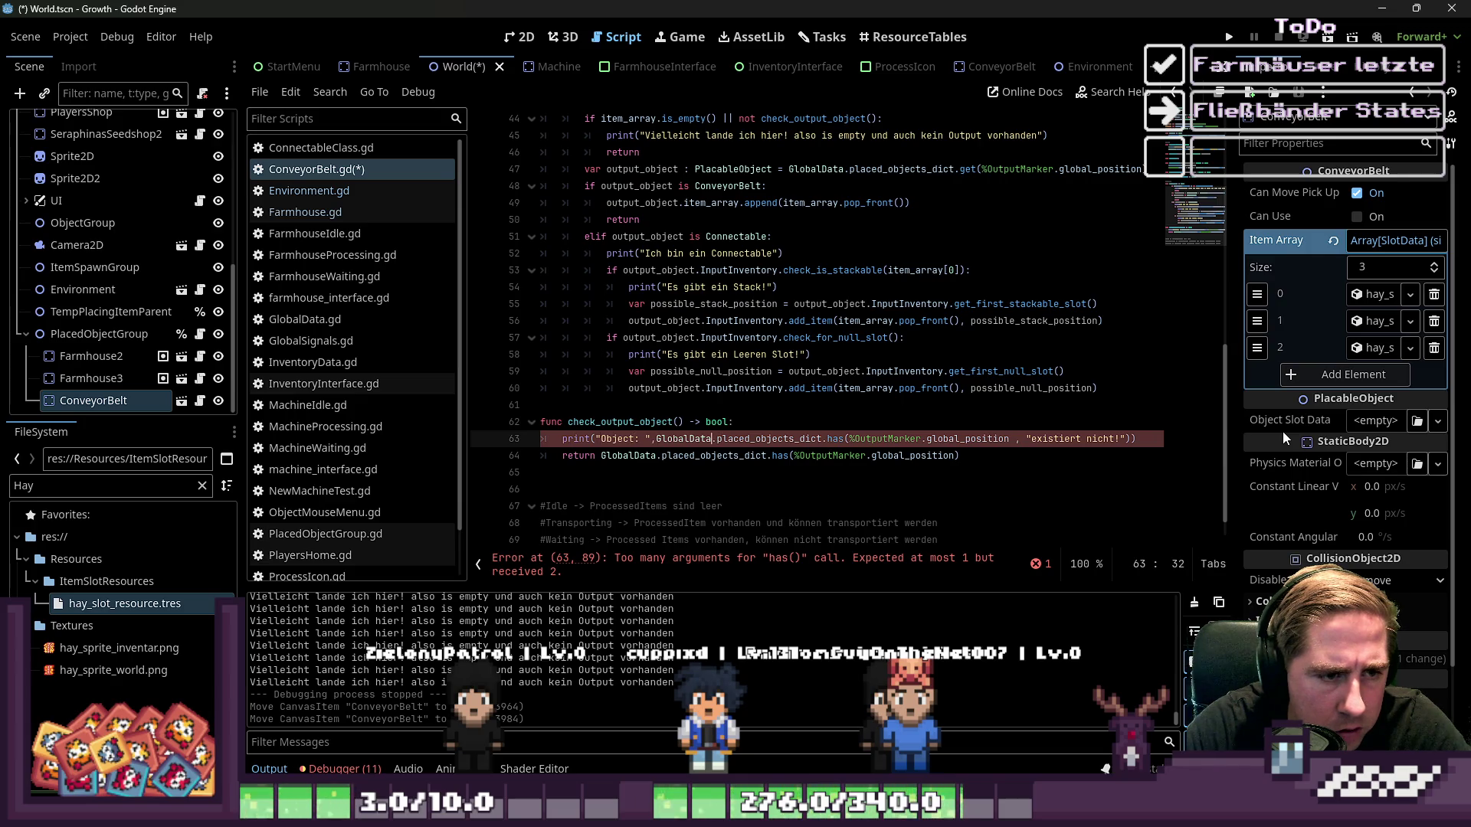
key("ctrl+Left")
key("ctrl+Right")
key("ctrl+Right")
key("ctrl+Right")
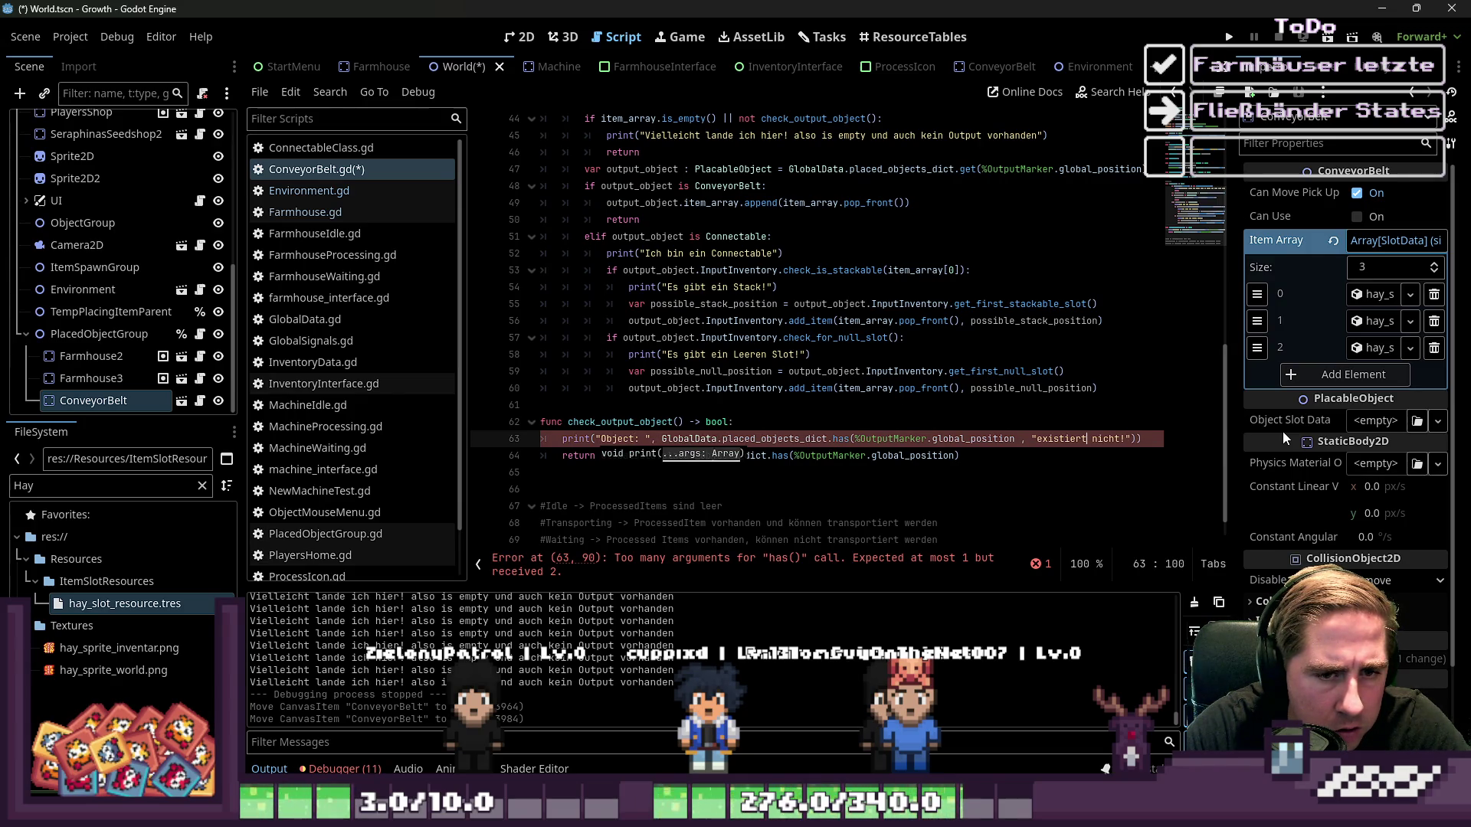
key("Left")
key("Left")
key("BackSpace")
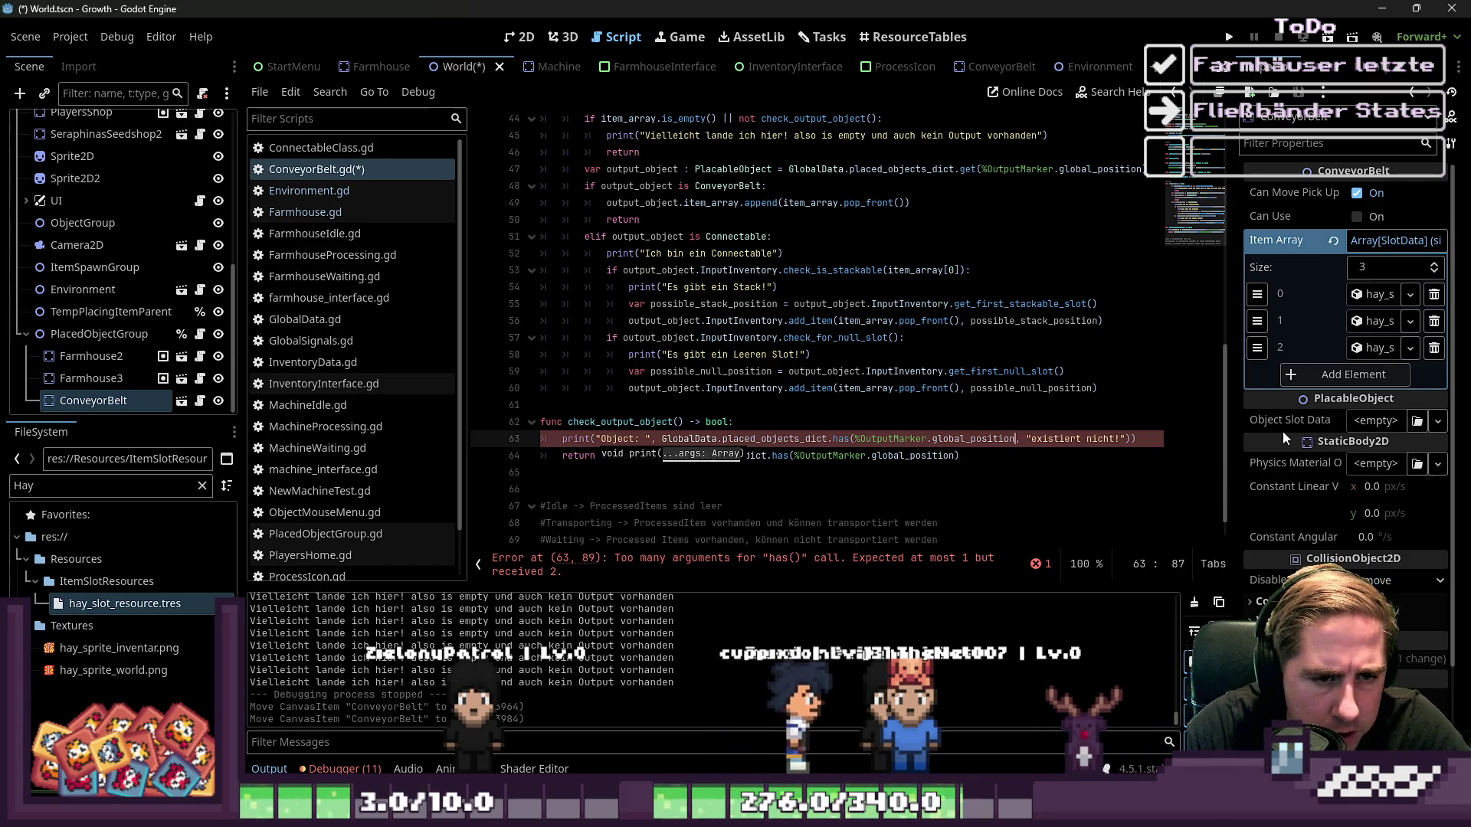
type(")")
key("ctrl+Right")
key("ctrl+Right")
key("ctrl+Right")
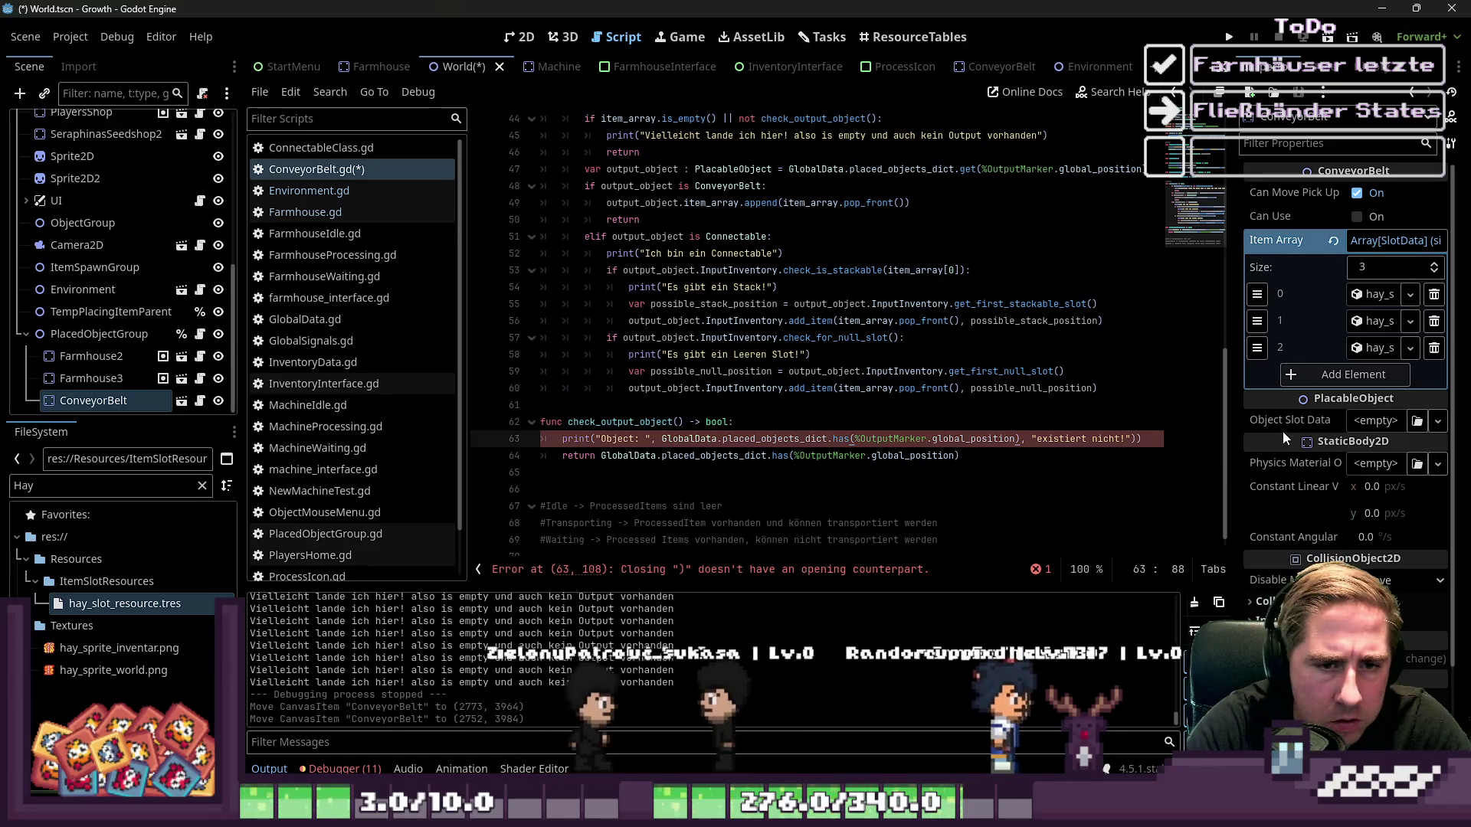
key("End")
key("BackSpace")
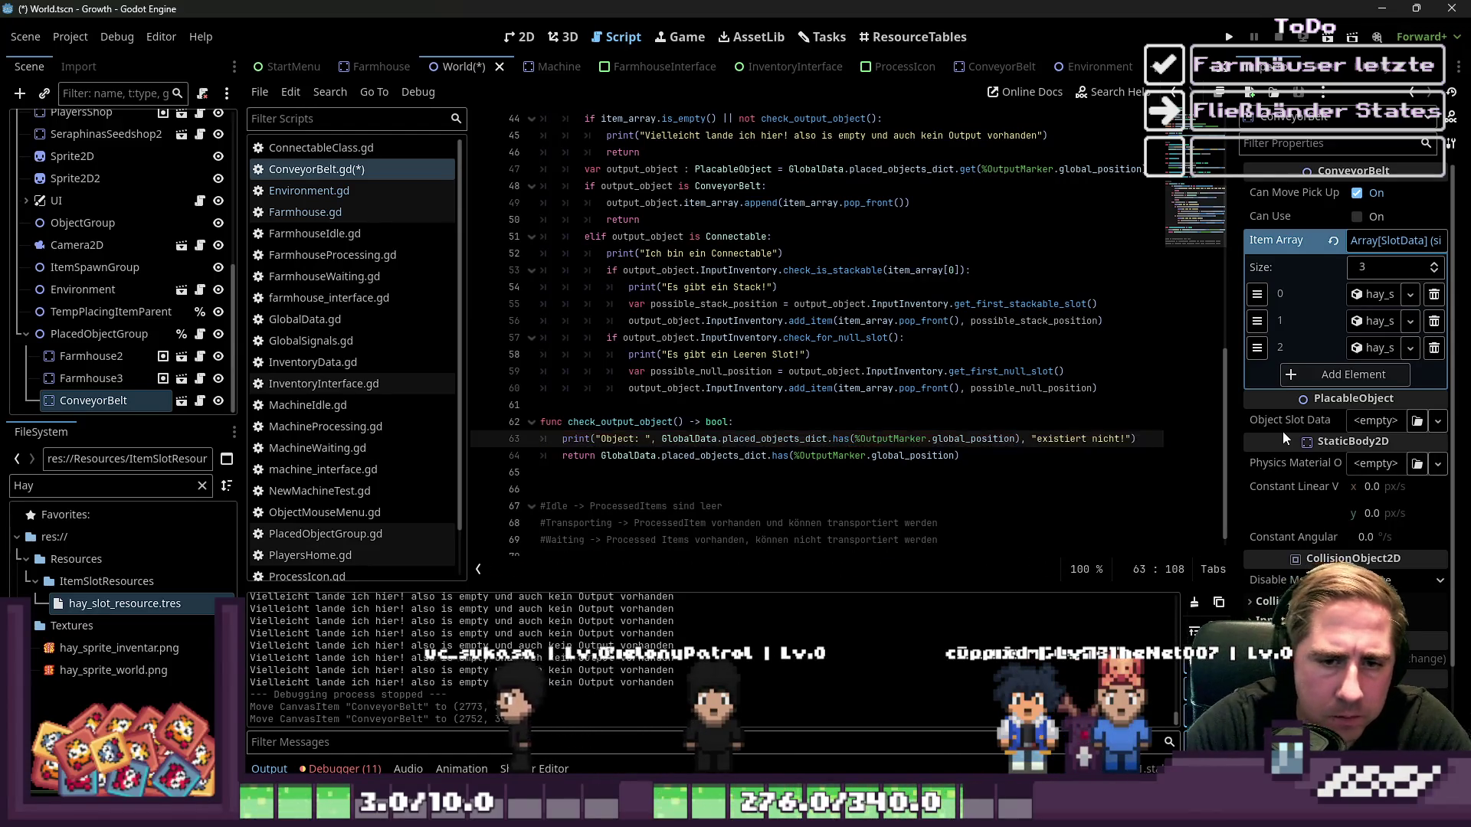
key("Up")
key("F5")
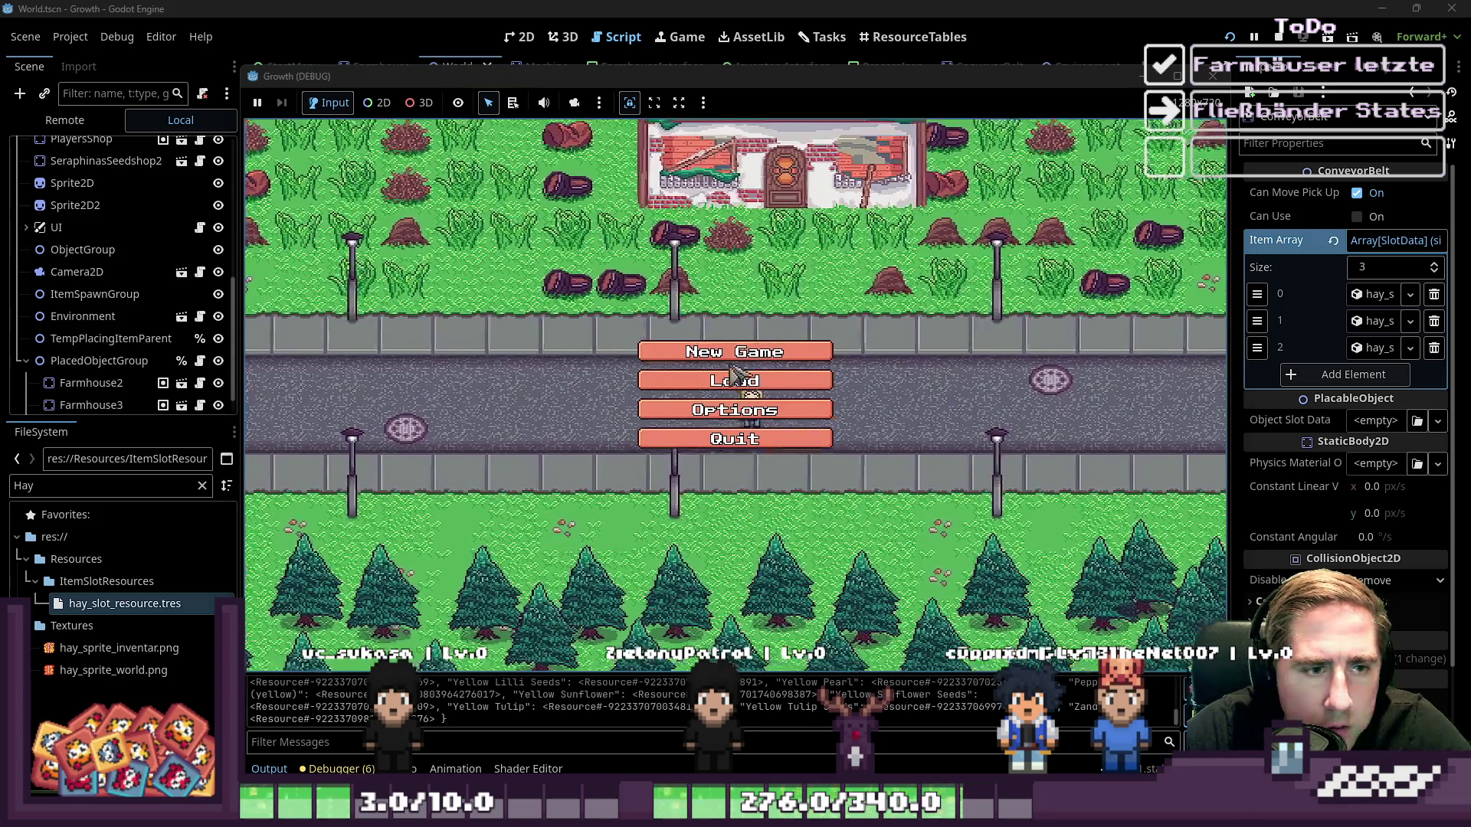
Start a New Game with a short test character name, then stop the run with F8
left_click(731, 373)
type("cx")
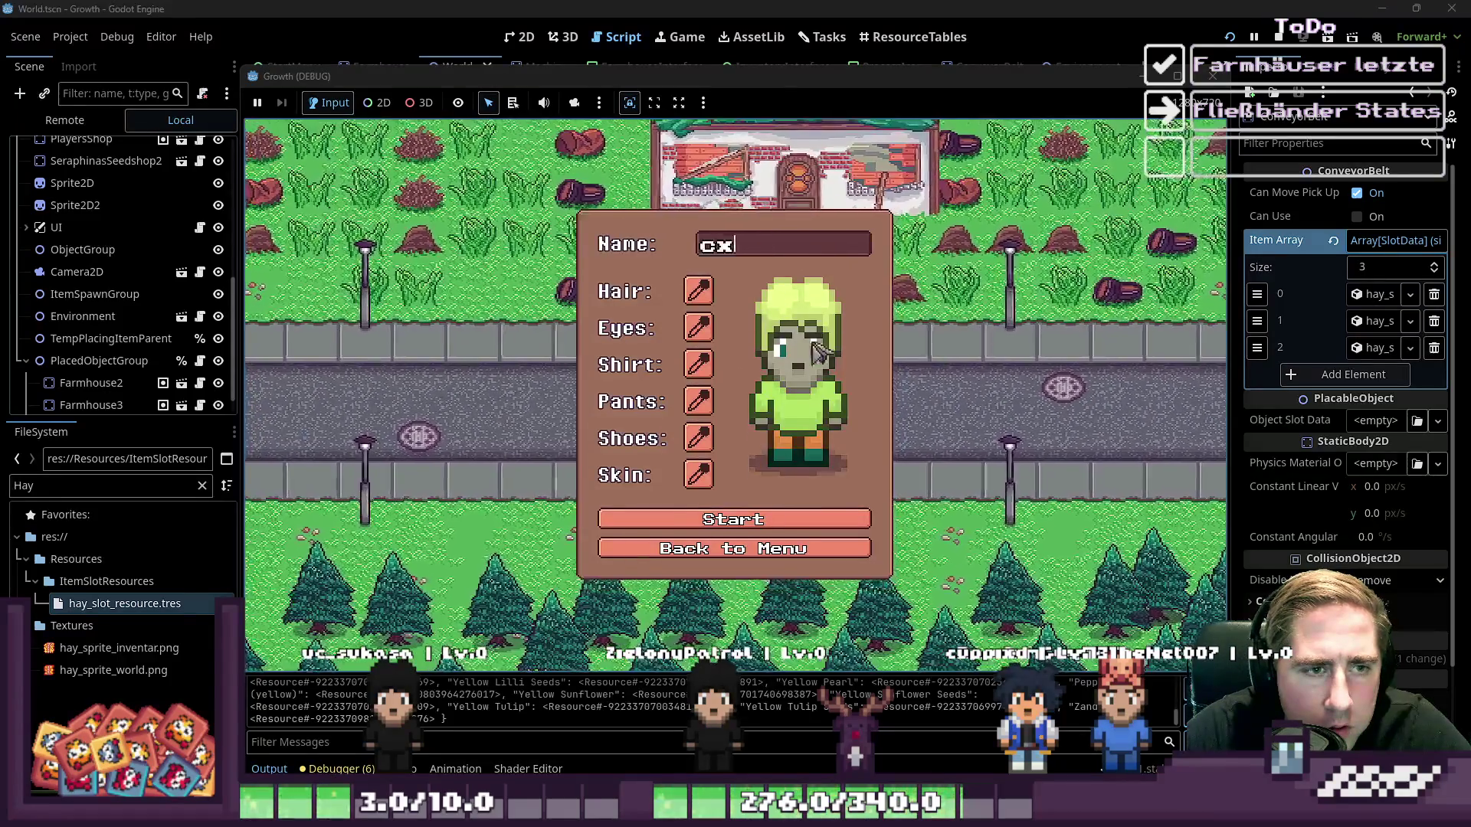
left_click(755, 520)
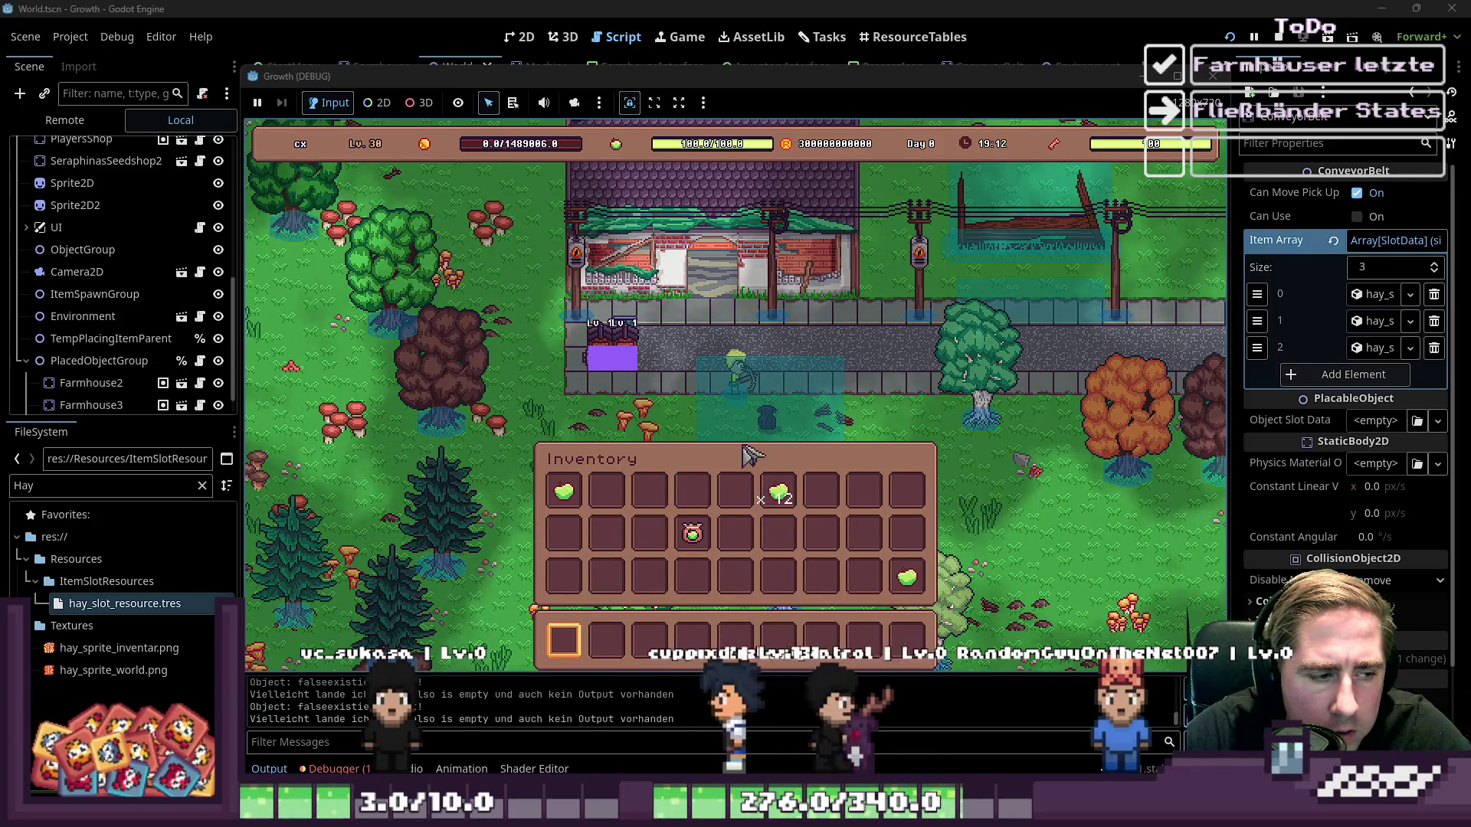
key("F8")
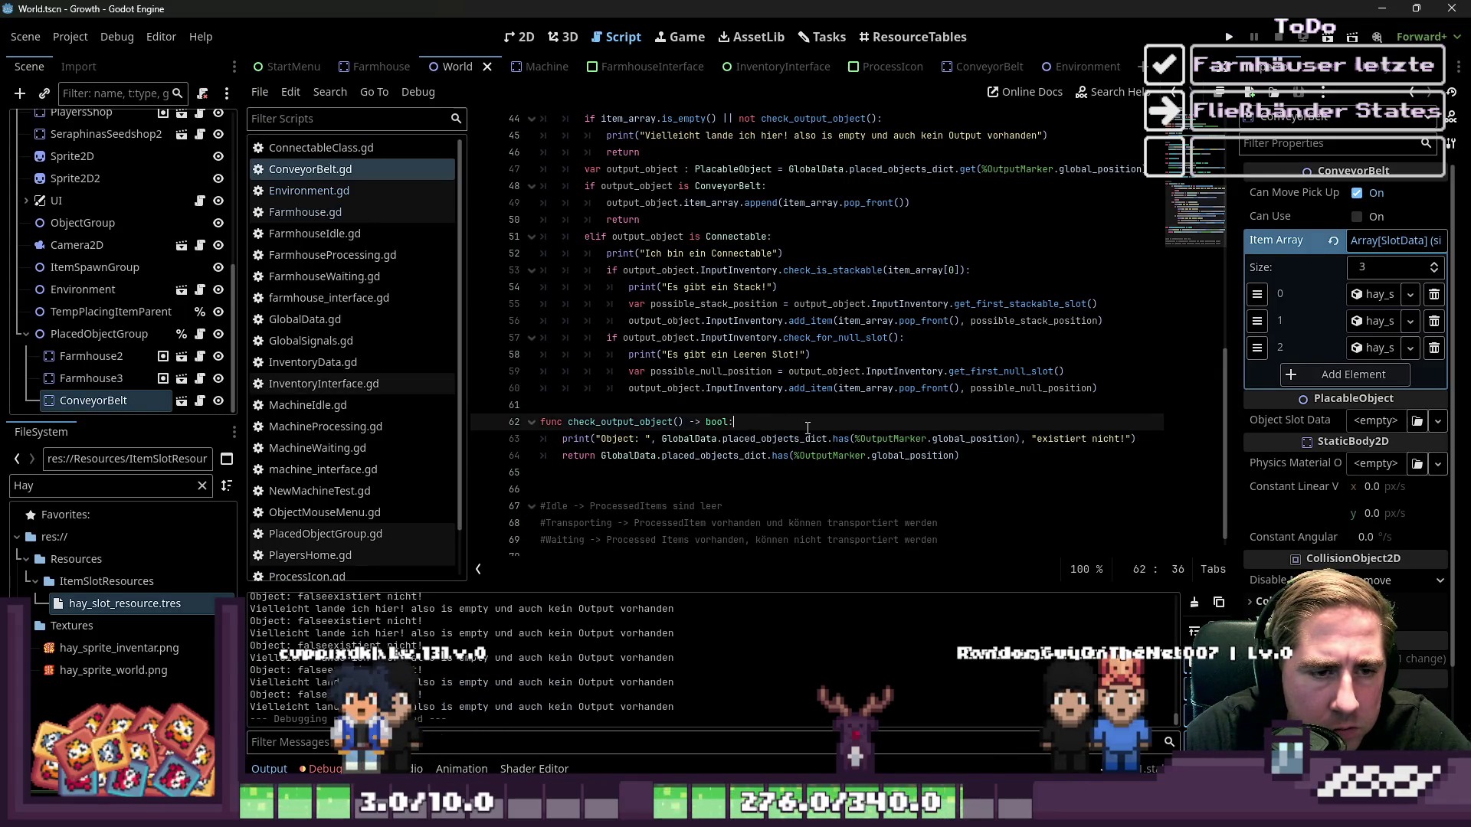
Add print(%OutputMarker.global_position) at the start of check_output_object and run the game
key("Return")
type("print(%OutputMar")
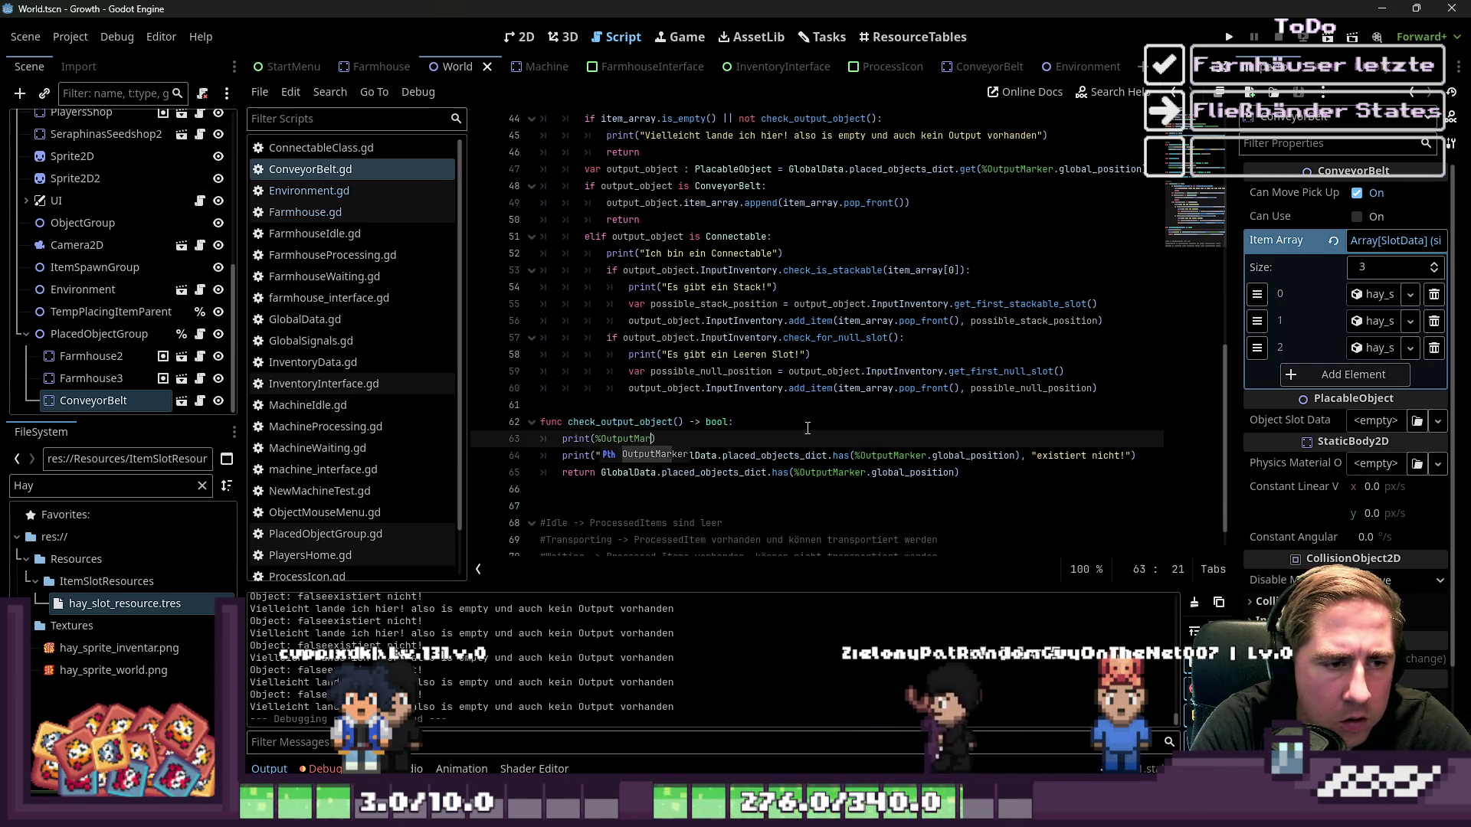
type(".global_po")
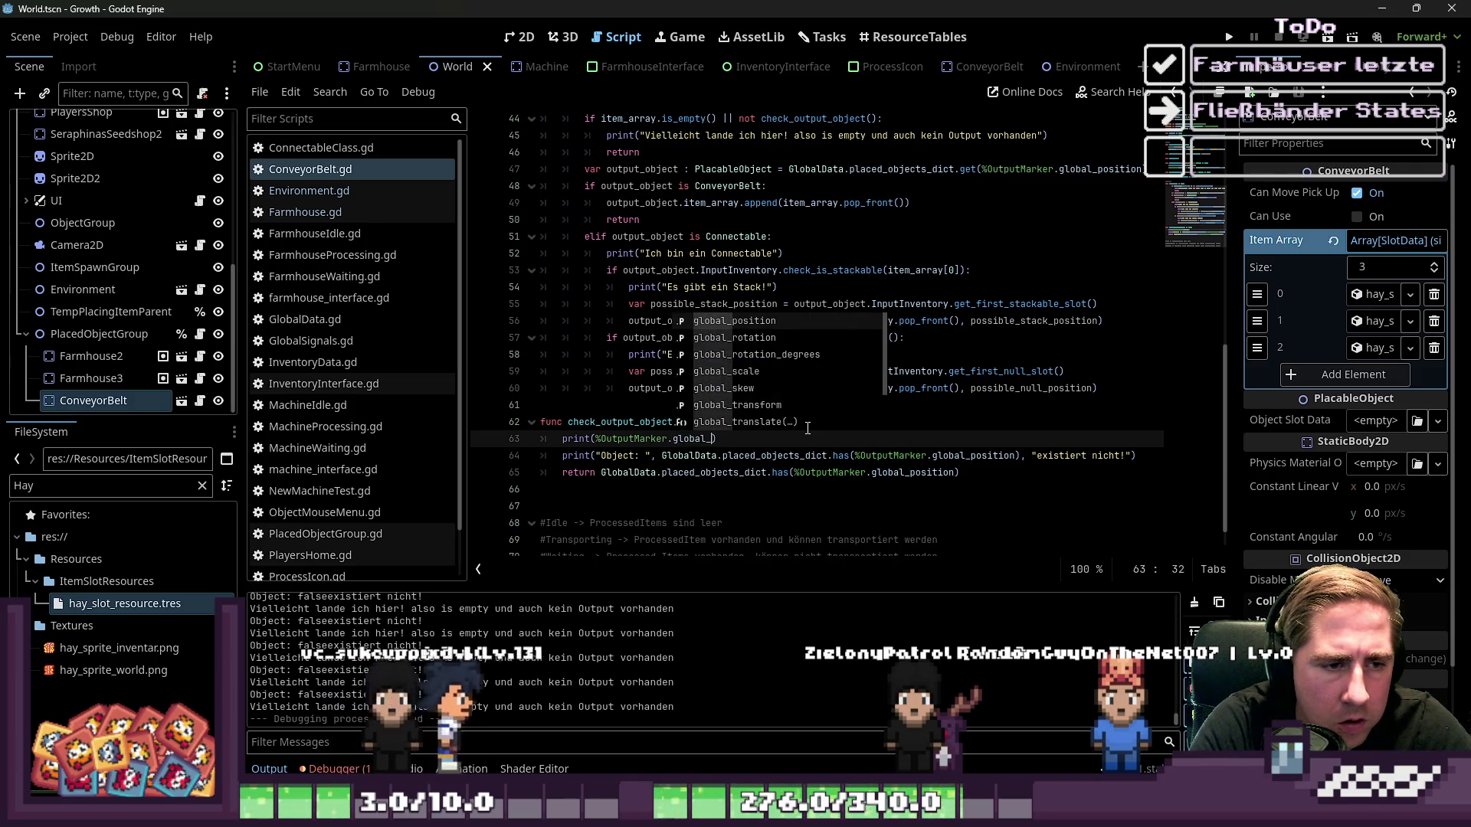
type("sition")
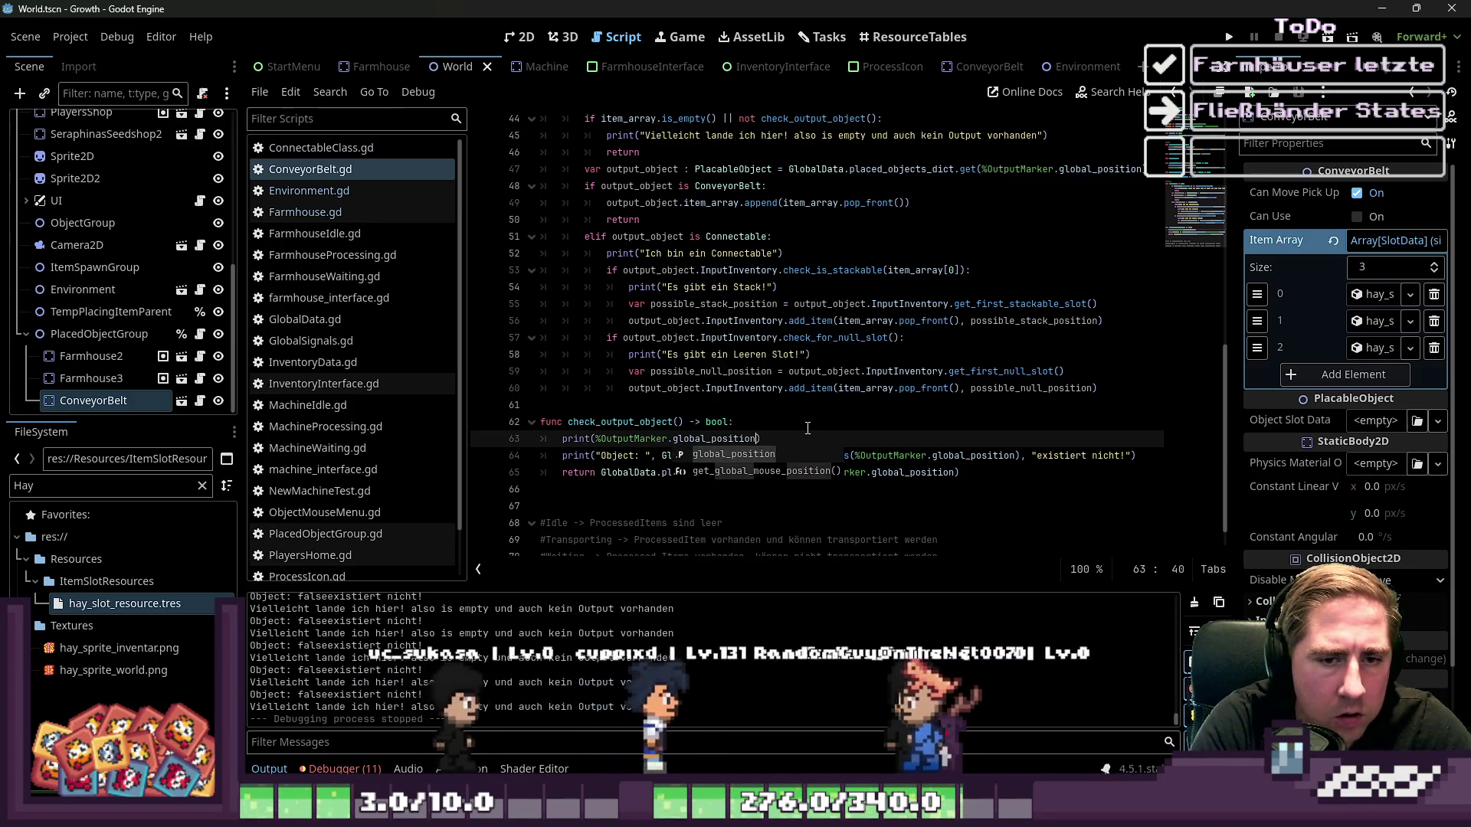
key("Escape")
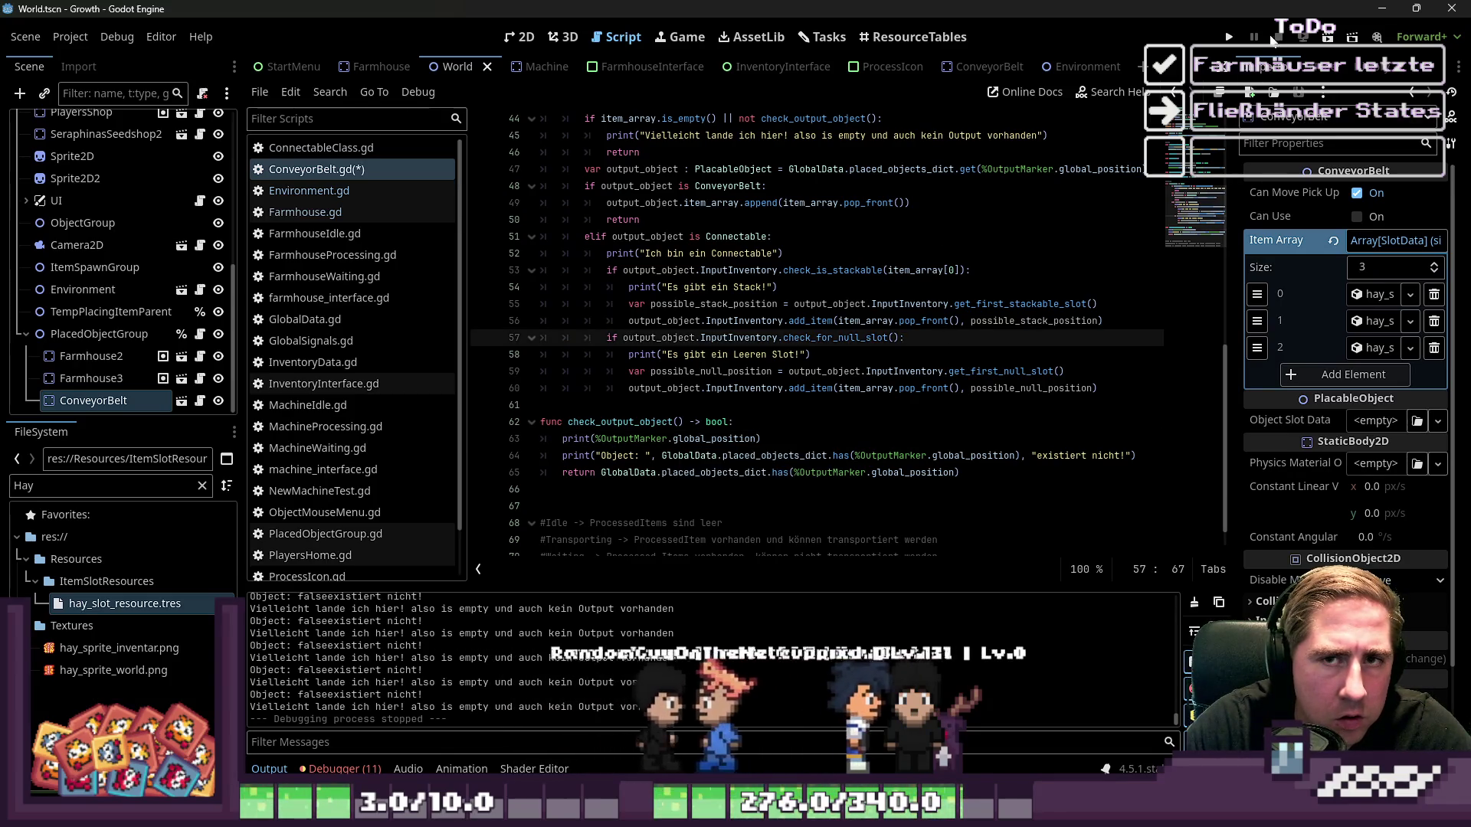
key("F5")
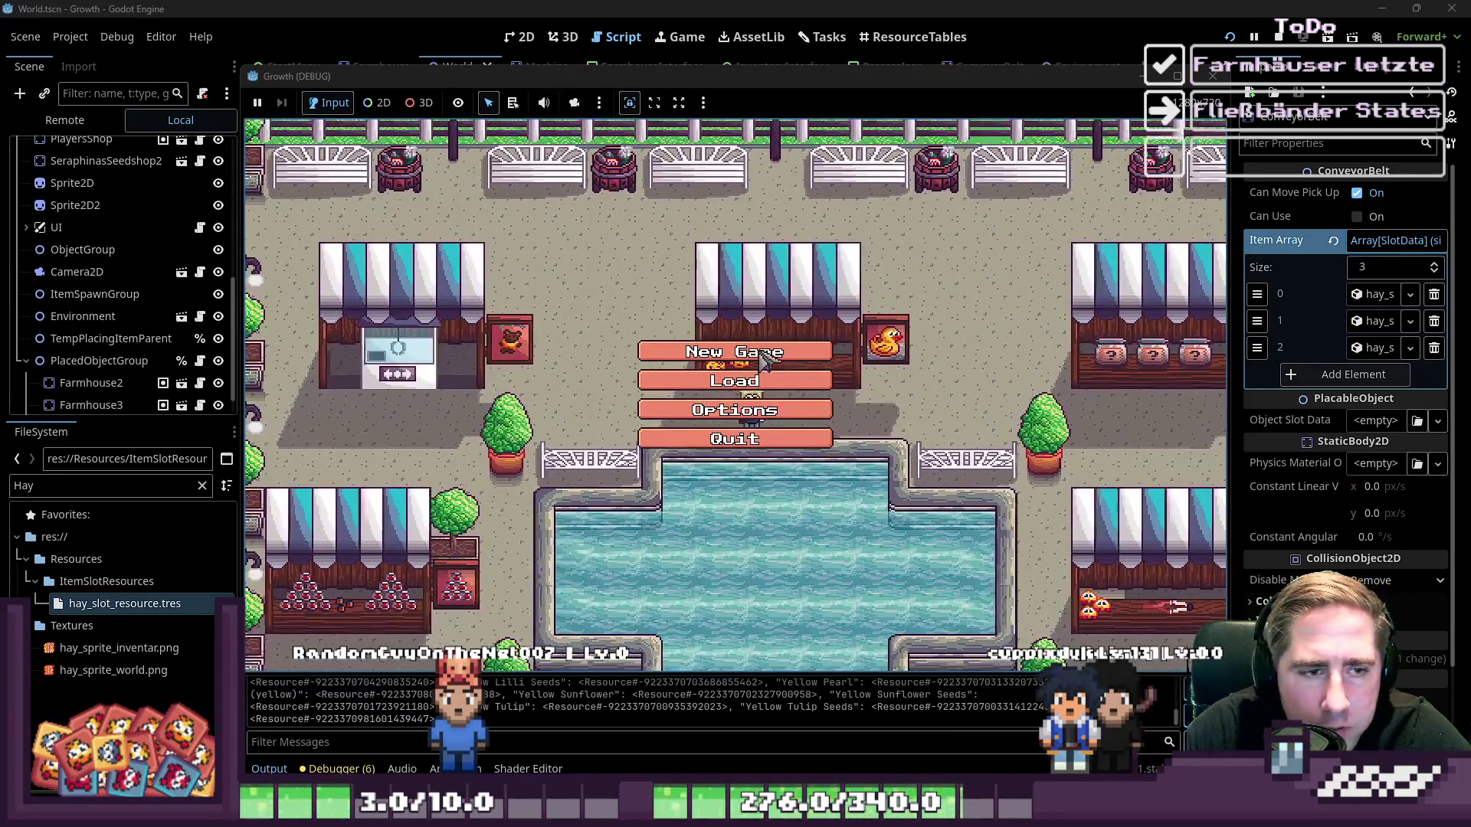
Start a test game with a new character and stop it with F8
type("asdcv")
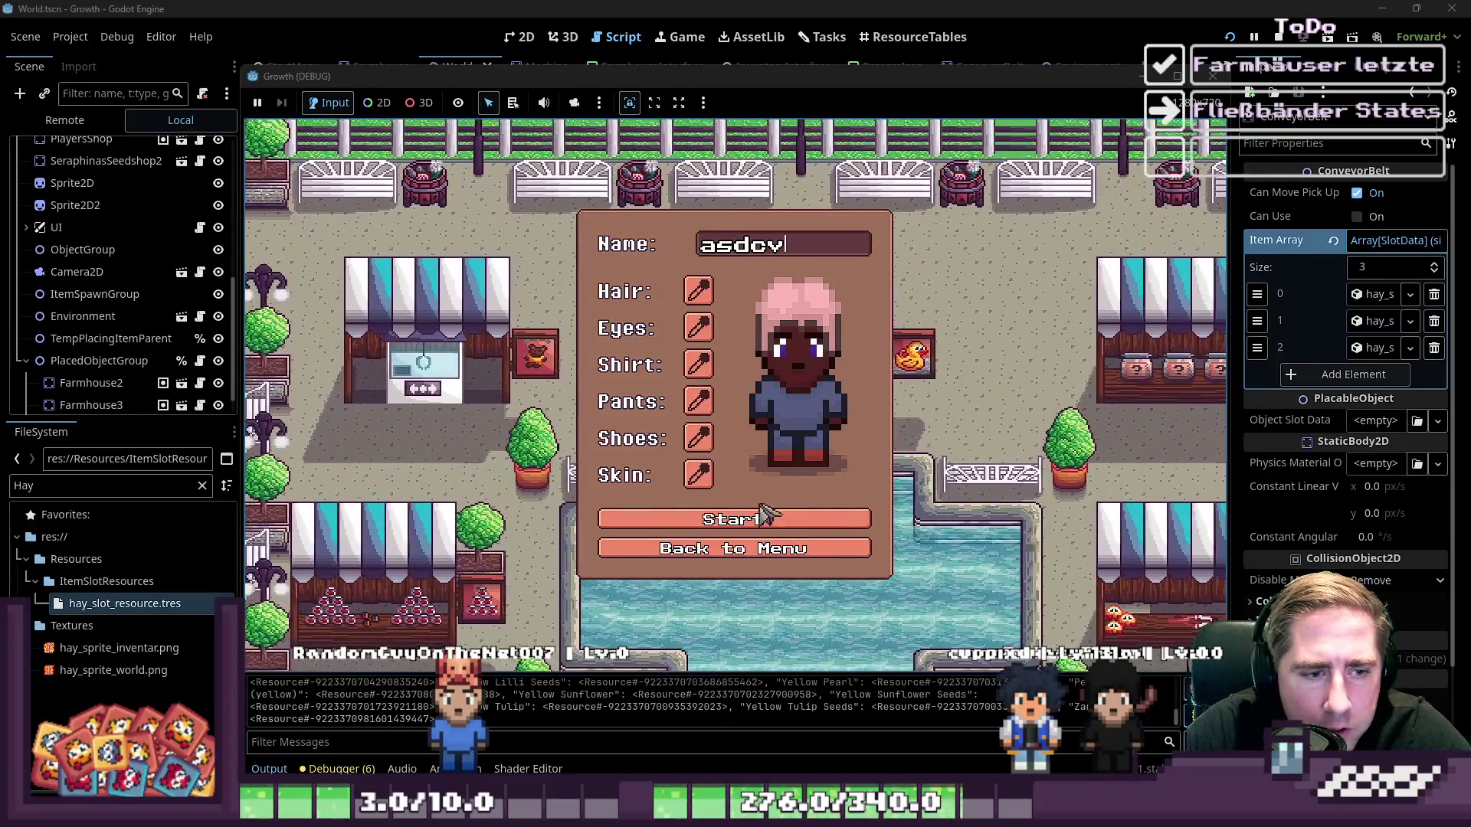
key("Return")
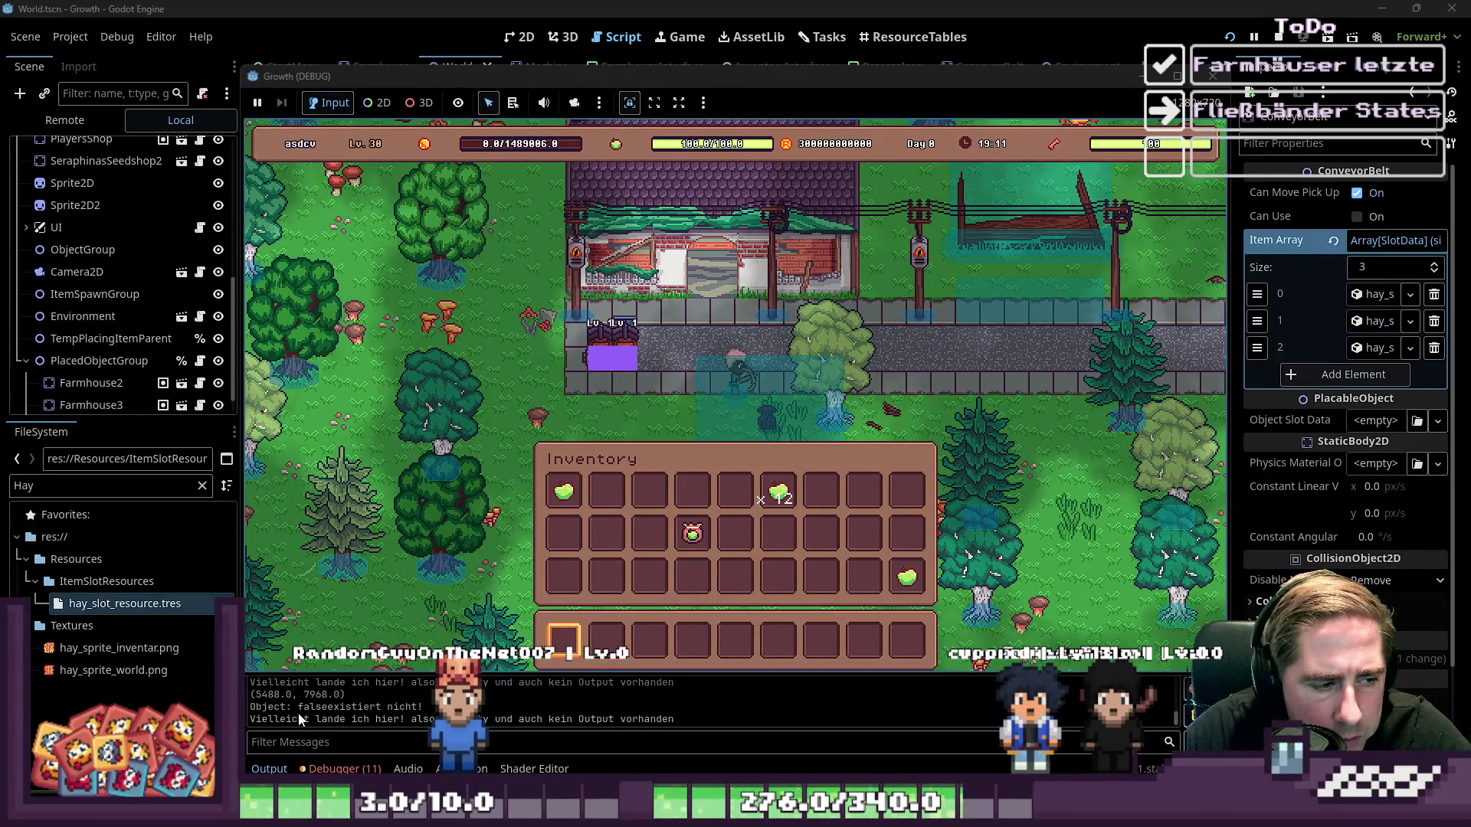
key("F8")
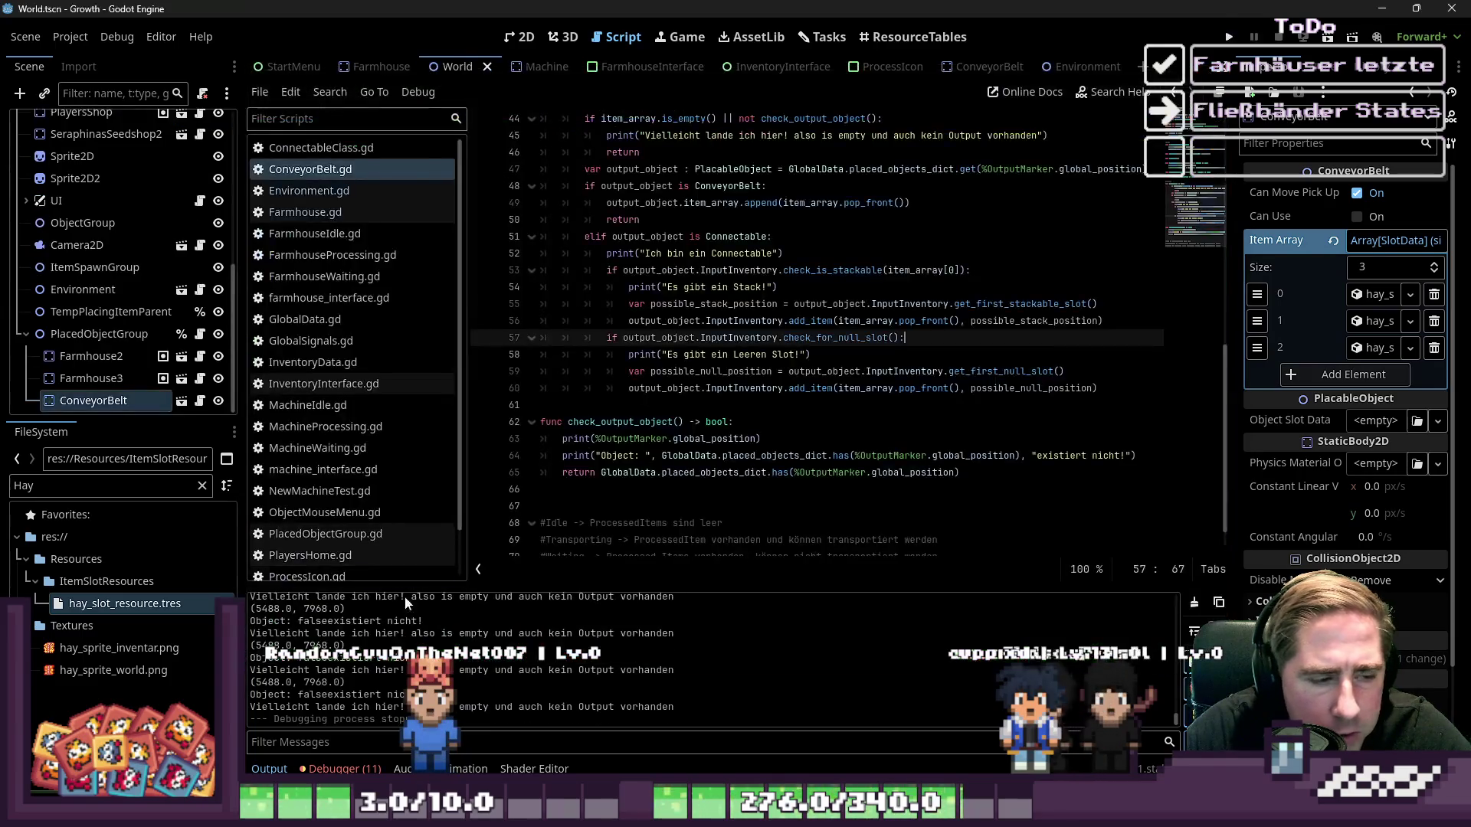
scroll(133, 156, "up", 3)
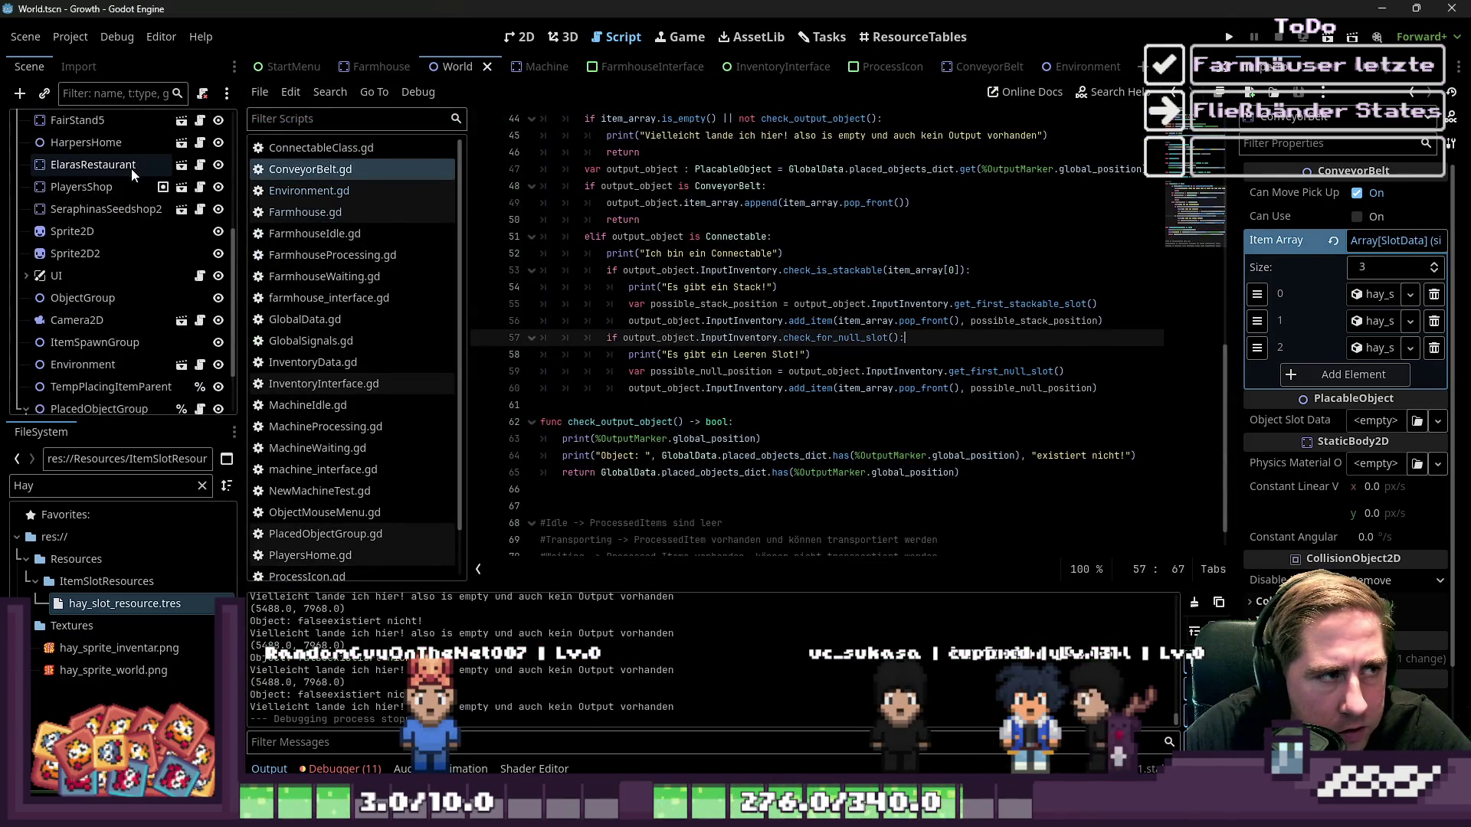
Run the game again with another new character, stop it, and bring up the live node tree
left_click(1232, 43)
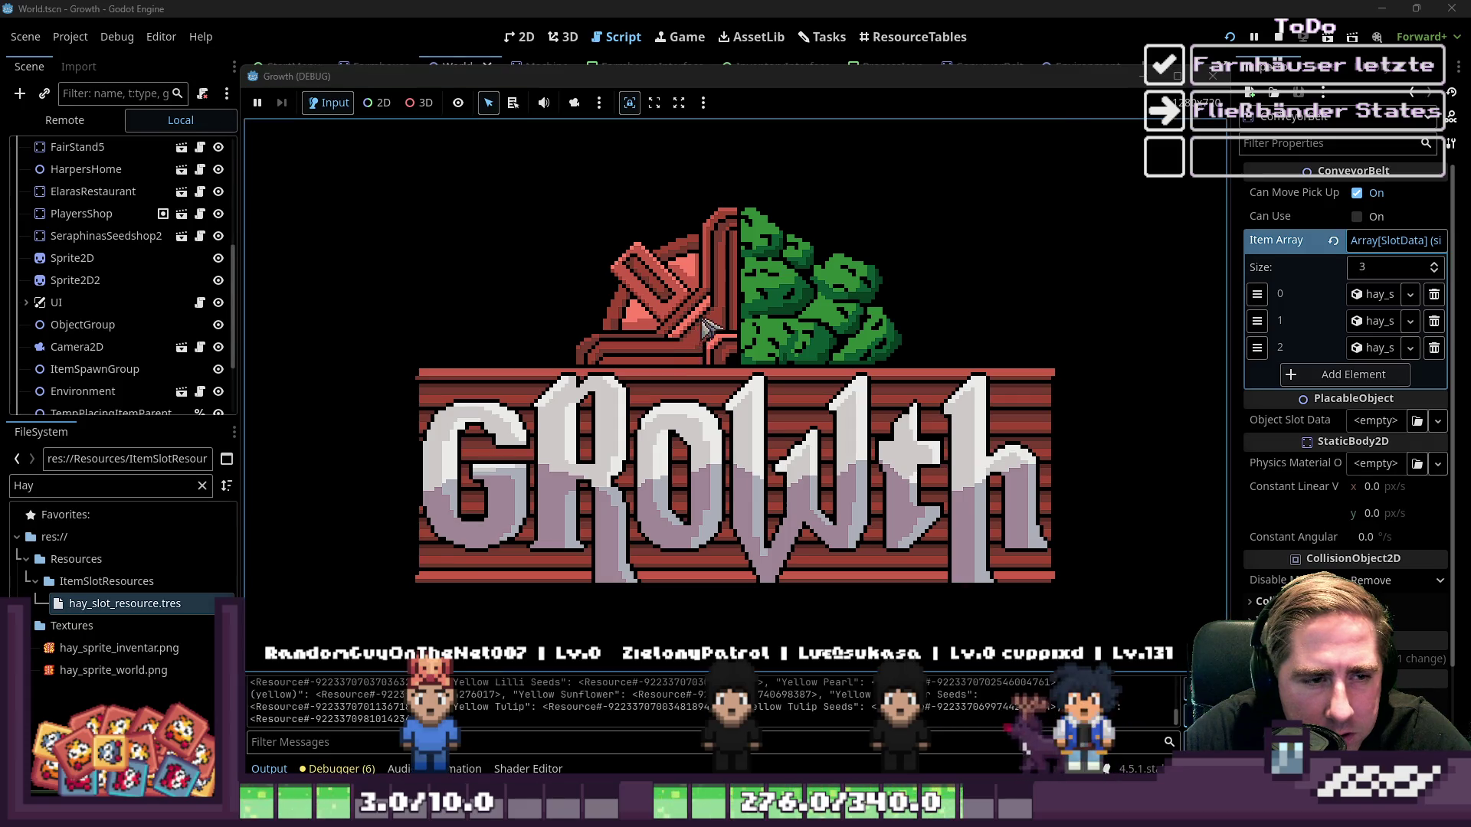
type("asdvh")
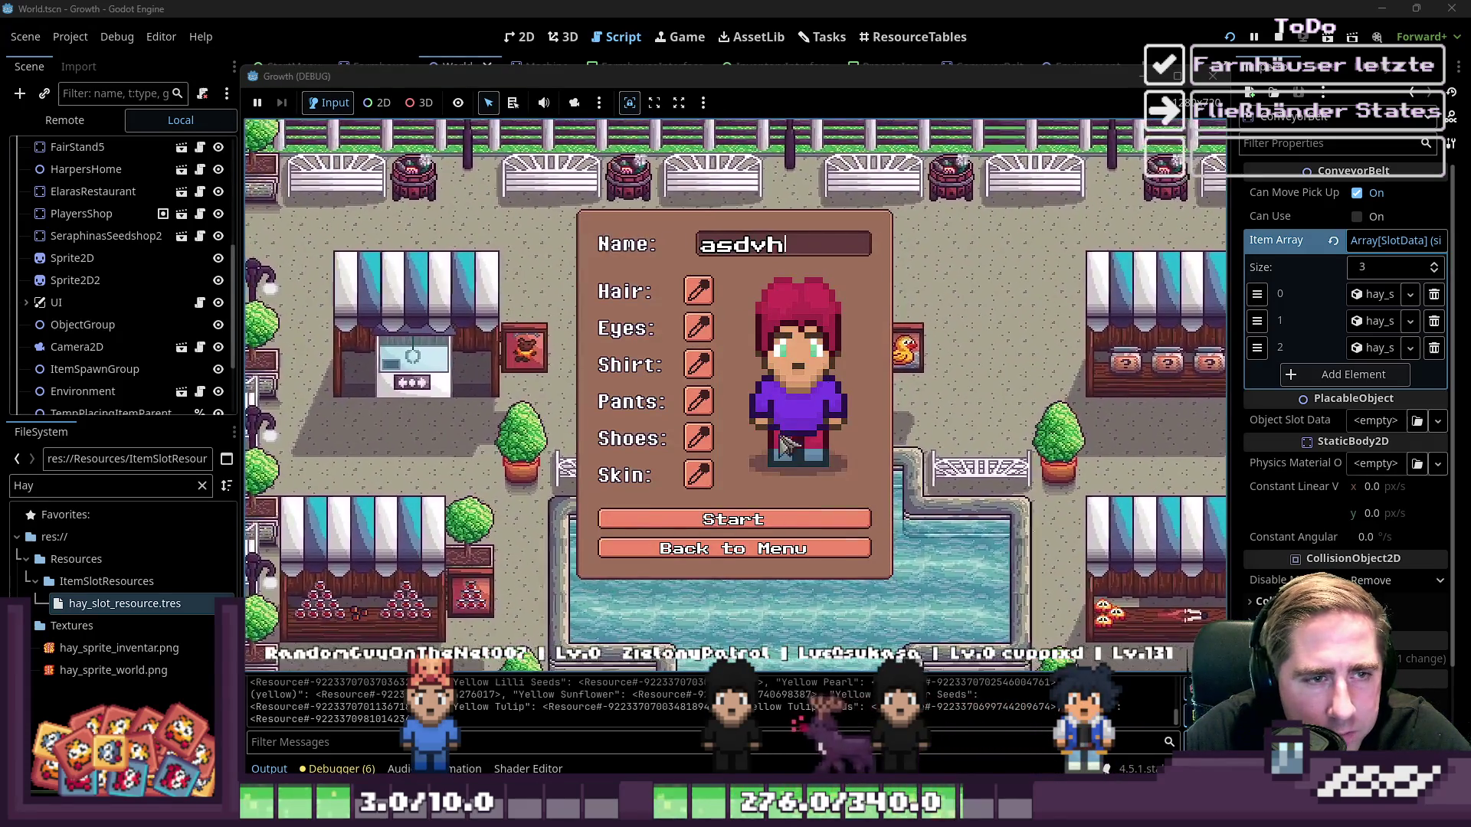
left_click(703, 521)
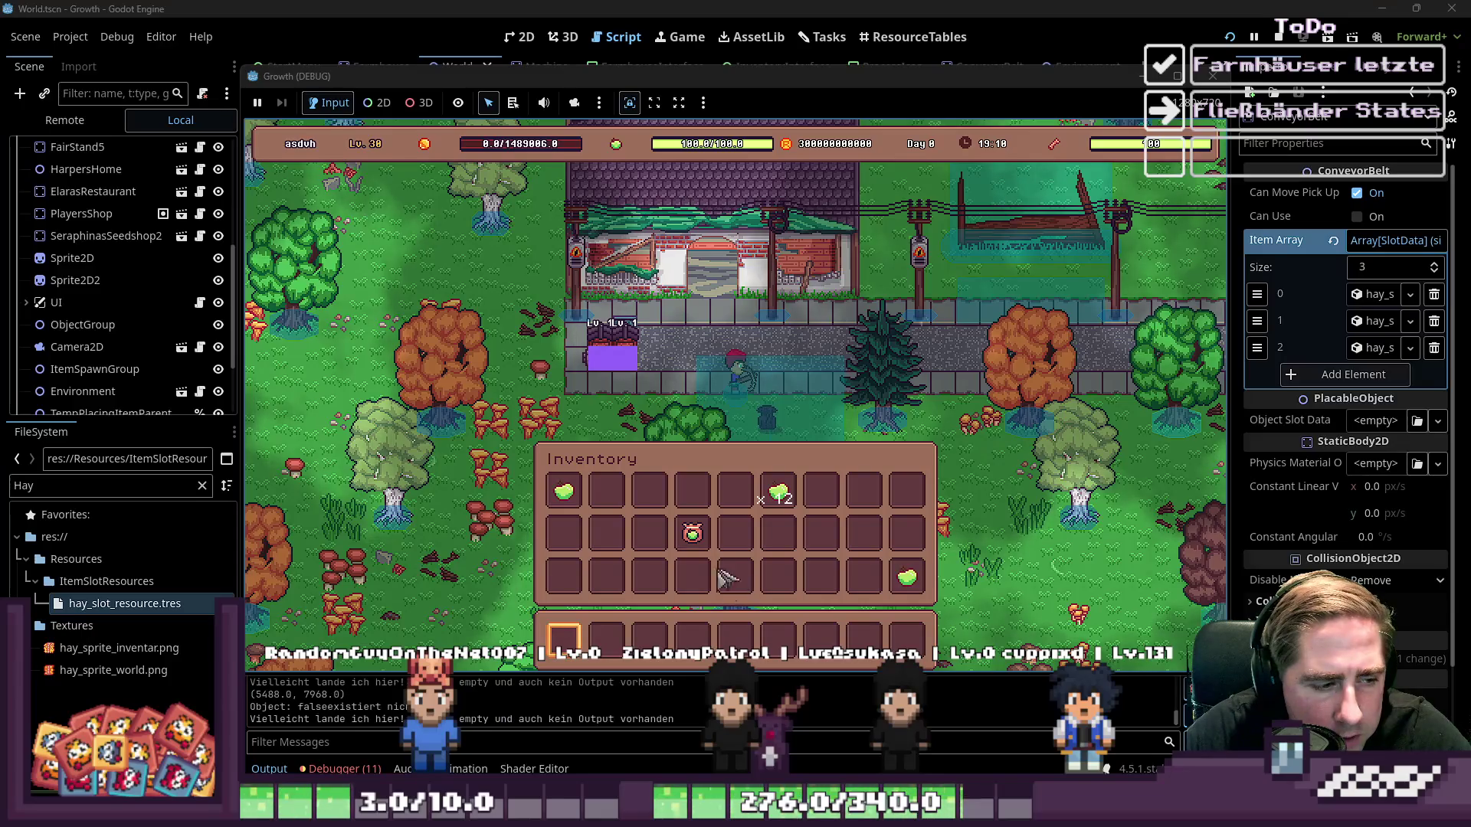
key("F8")
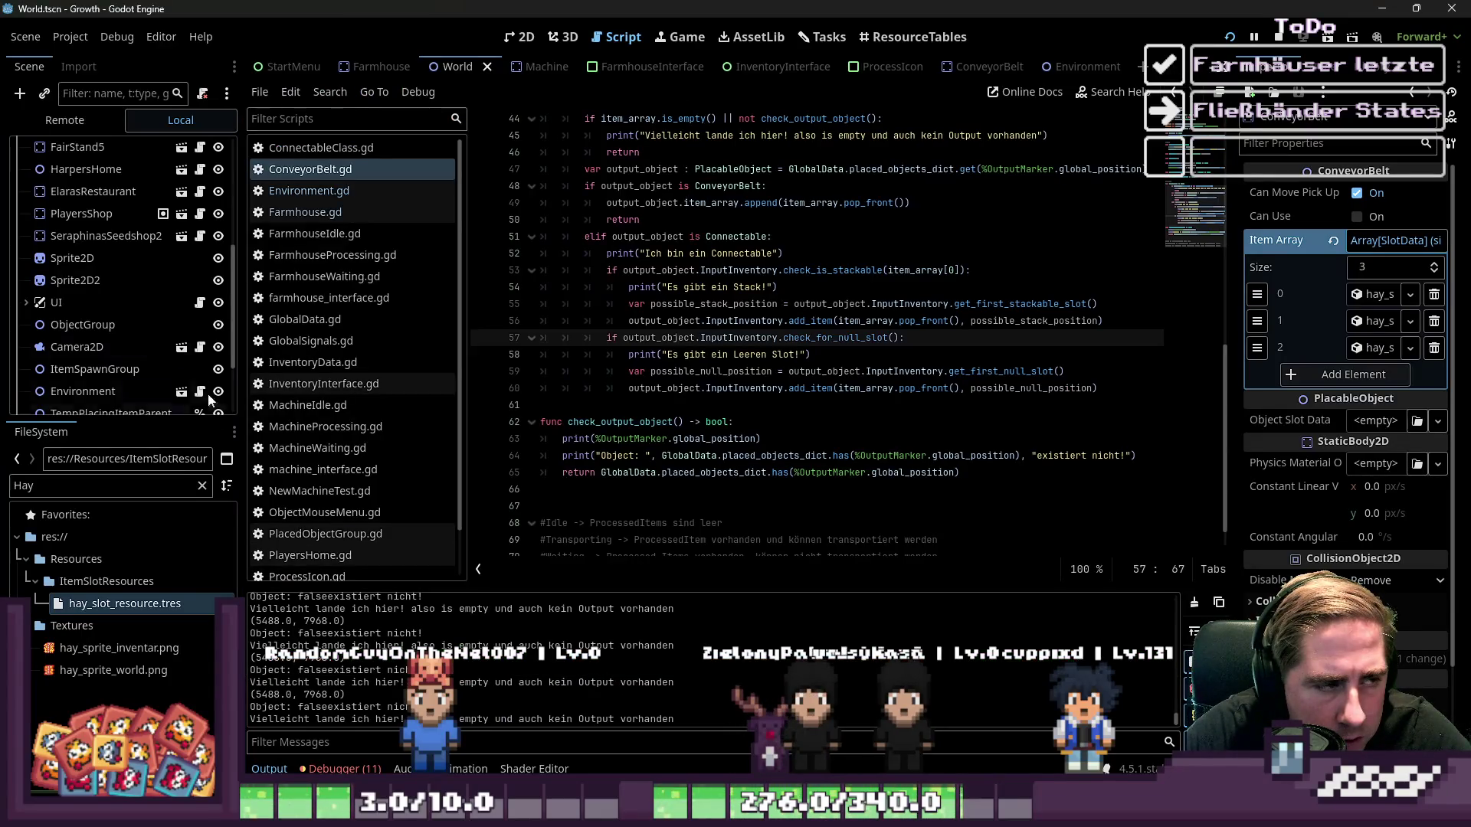
left_click(98, 126)
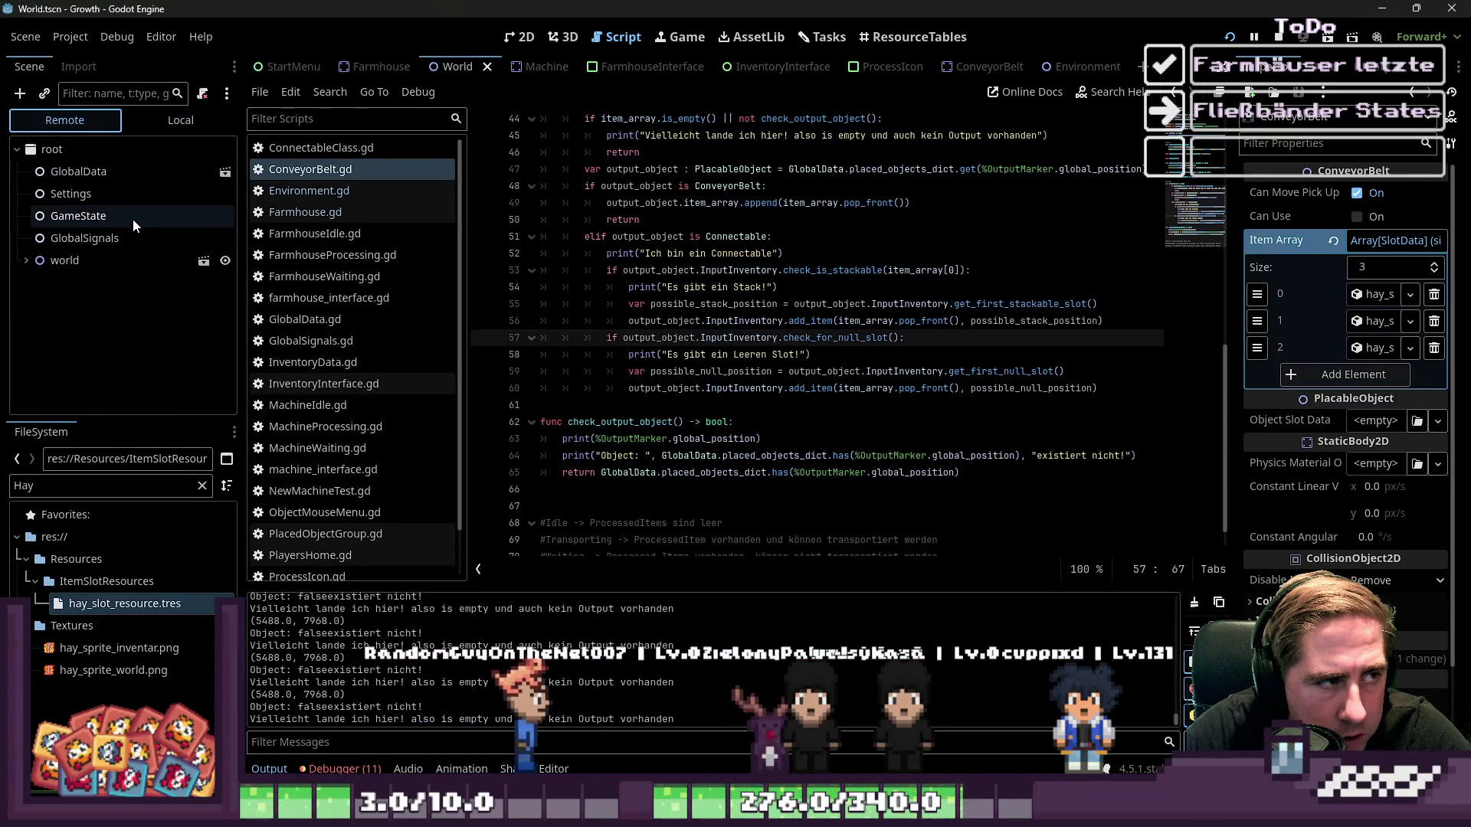
In the Remote tree, inspect GlobalData's Placed Objects Dict keys, then stop the game and show the 2D view
left_click(99, 243)
left_click(98, 172)
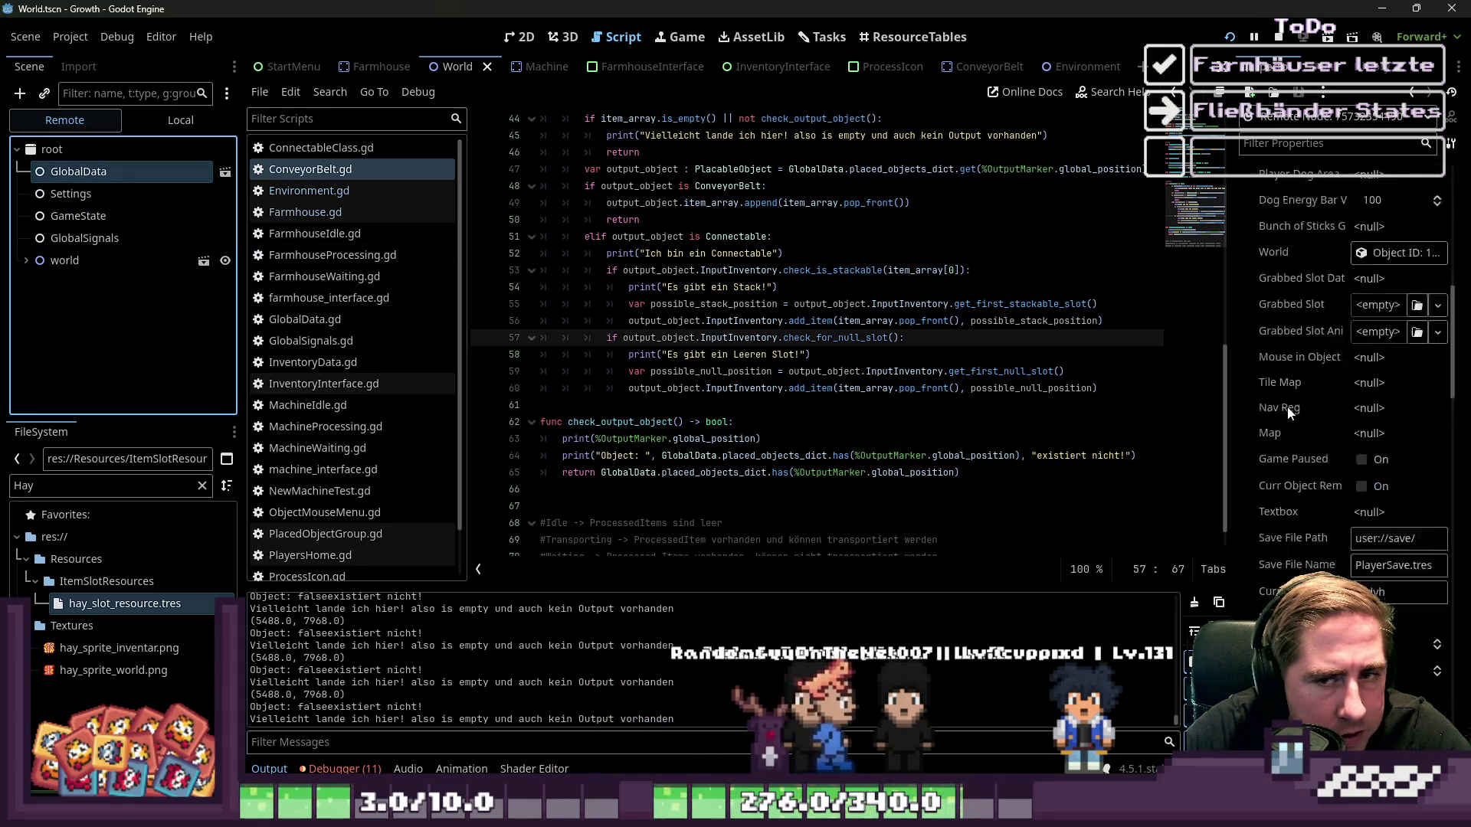
scroll(1317, 432, "down", 5)
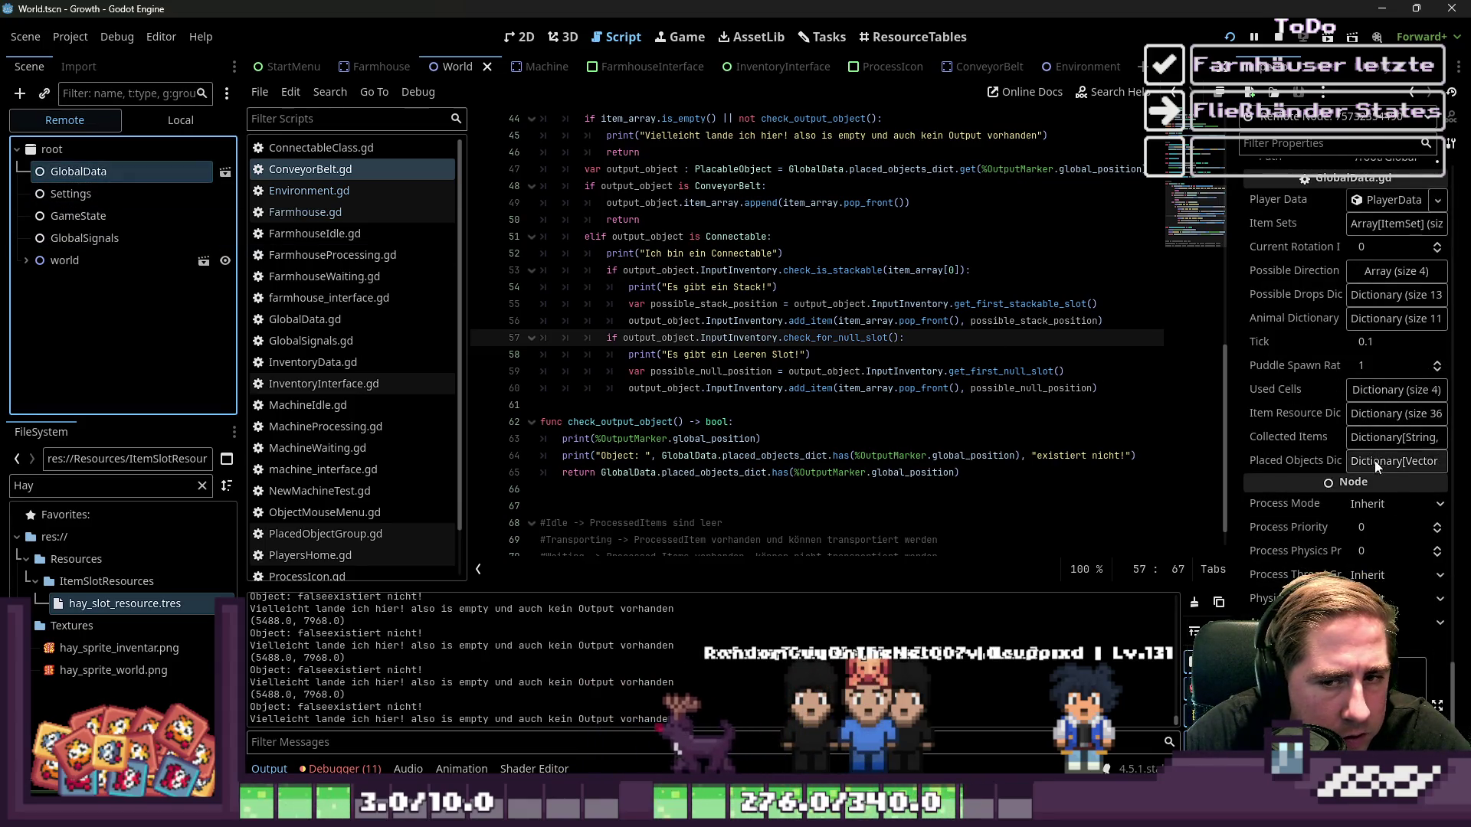
left_click(1375, 464)
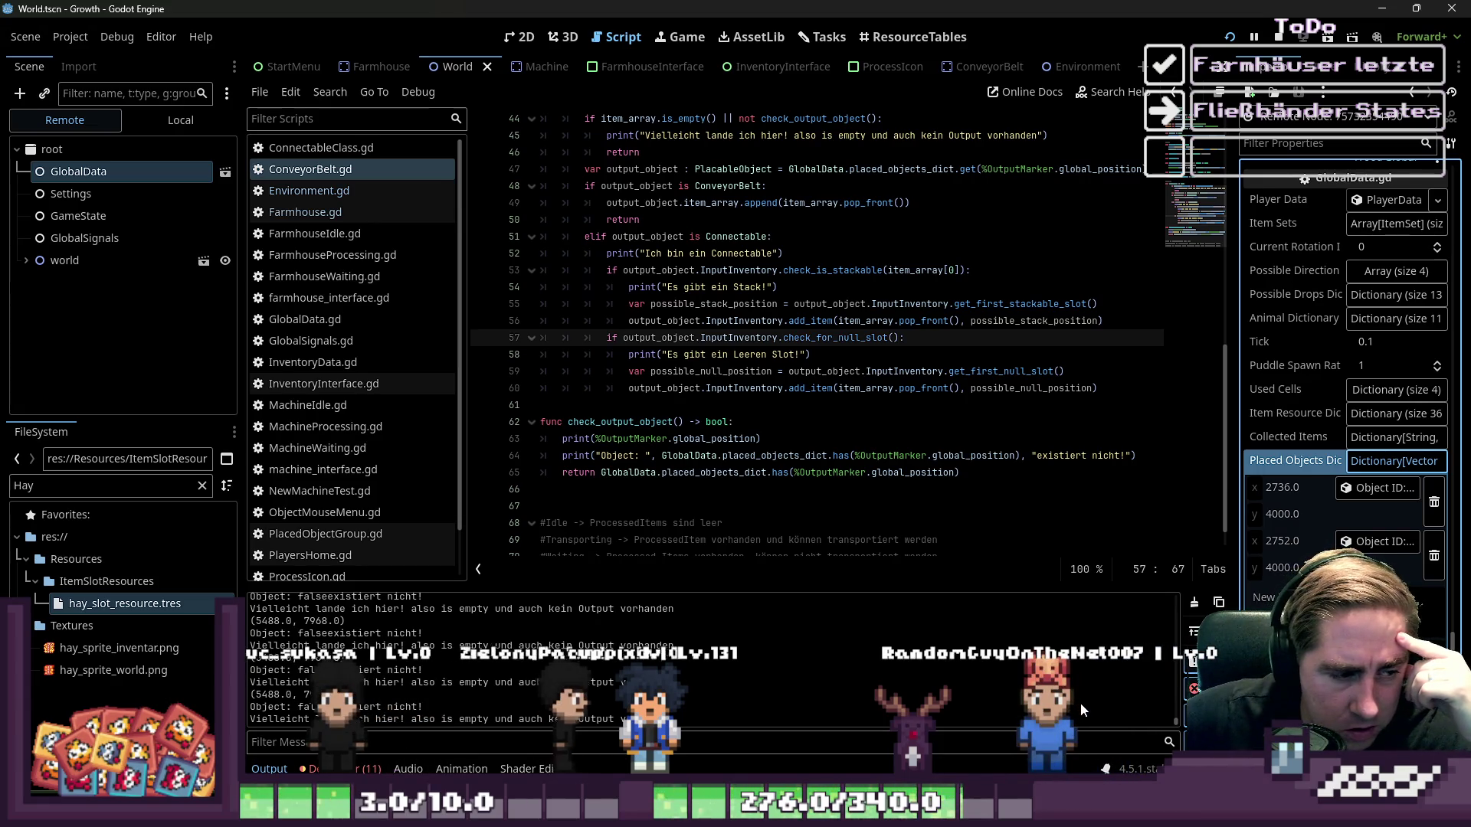
left_click(1278, 37)
left_click(517, 39)
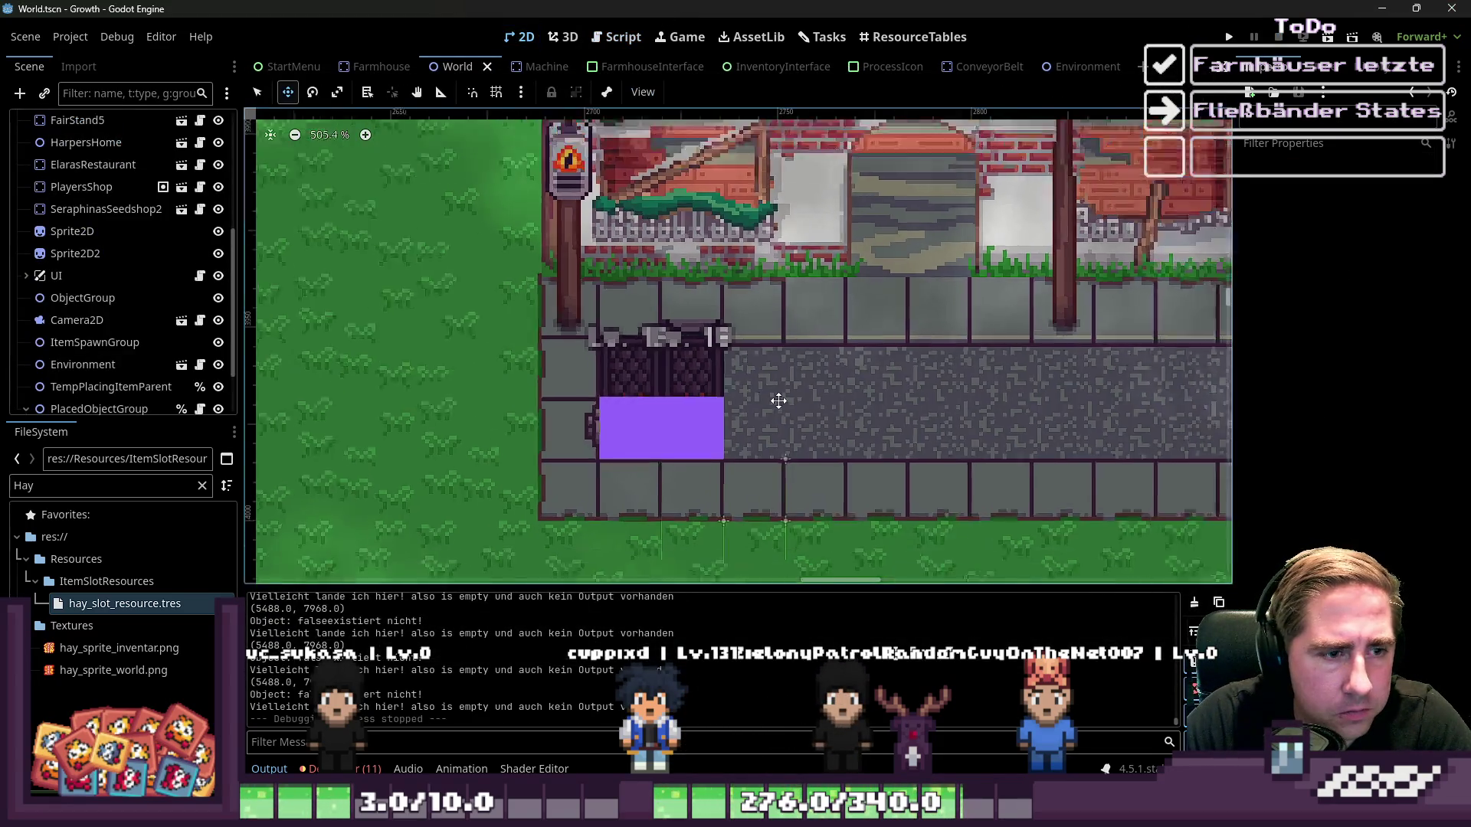
Compare the Farmhouse2, Farmhouse3 and ConveyorBelt nodes in the World scene, then switch to the ConveyorBelt scene
scroll(91, 322, "down", 2)
left_click(92, 379)
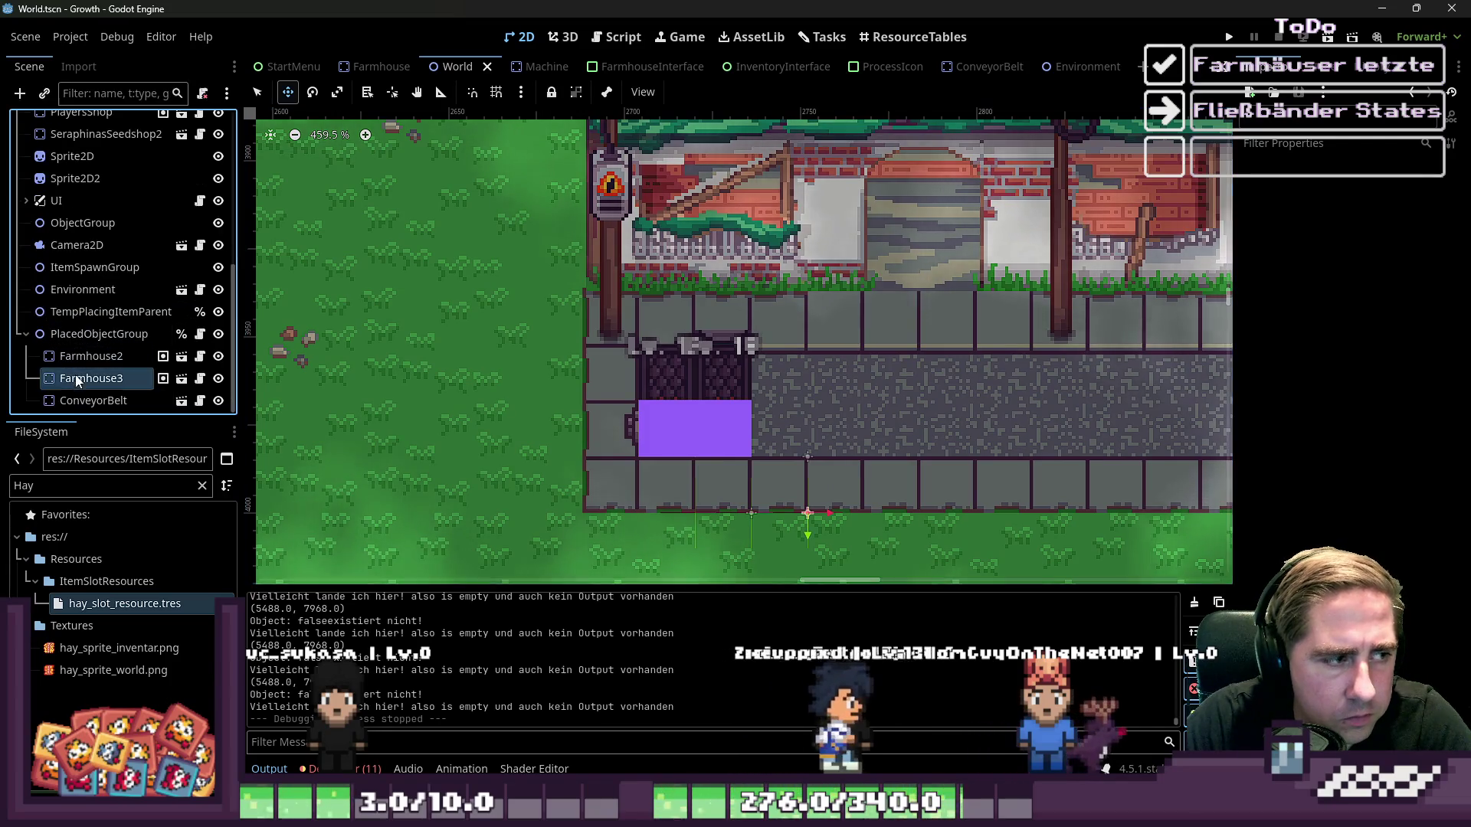
left_click(90, 360)
left_click(83, 403)
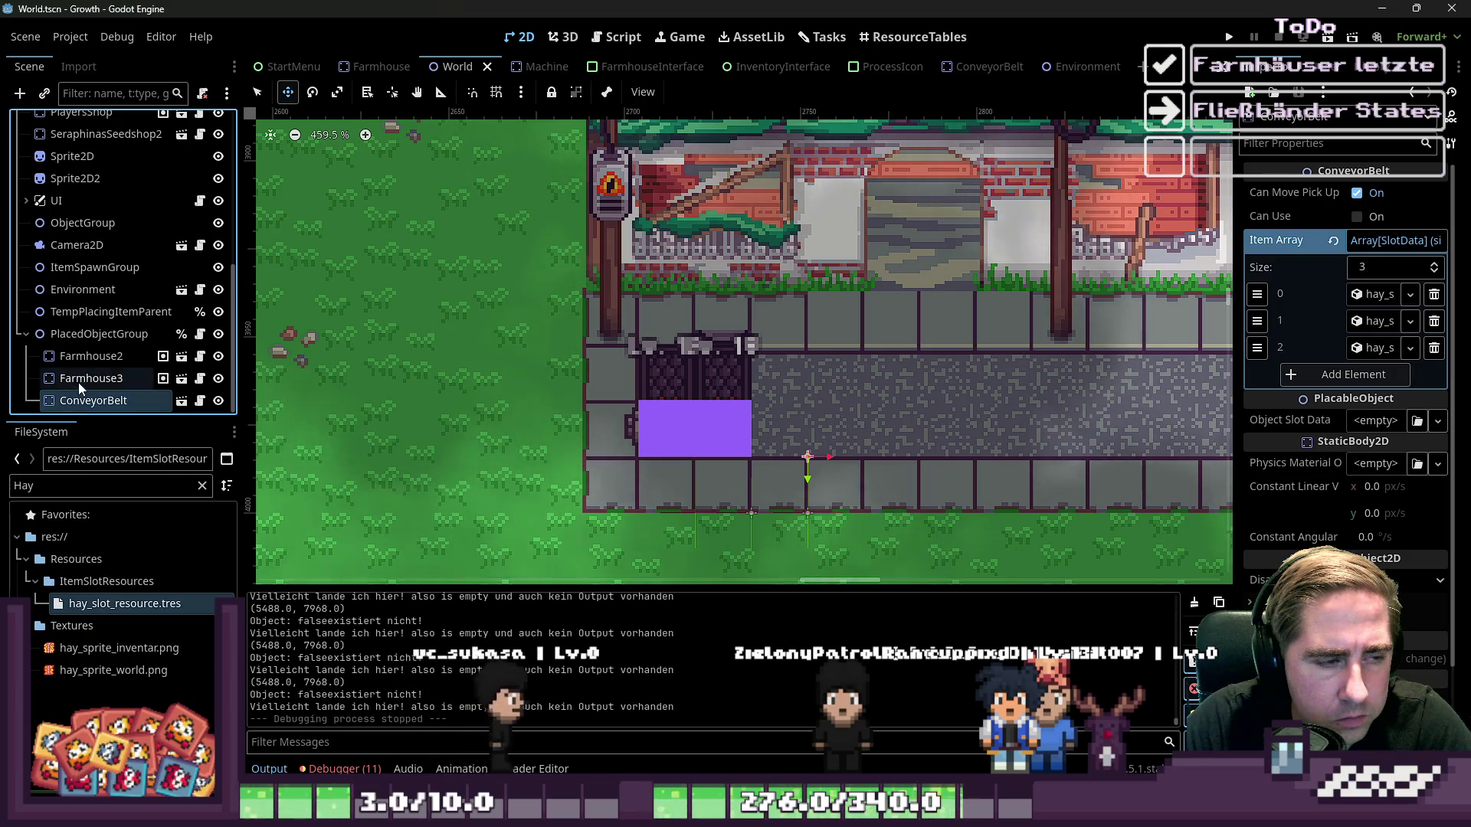
left_click(80, 381)
left_click(84, 401)
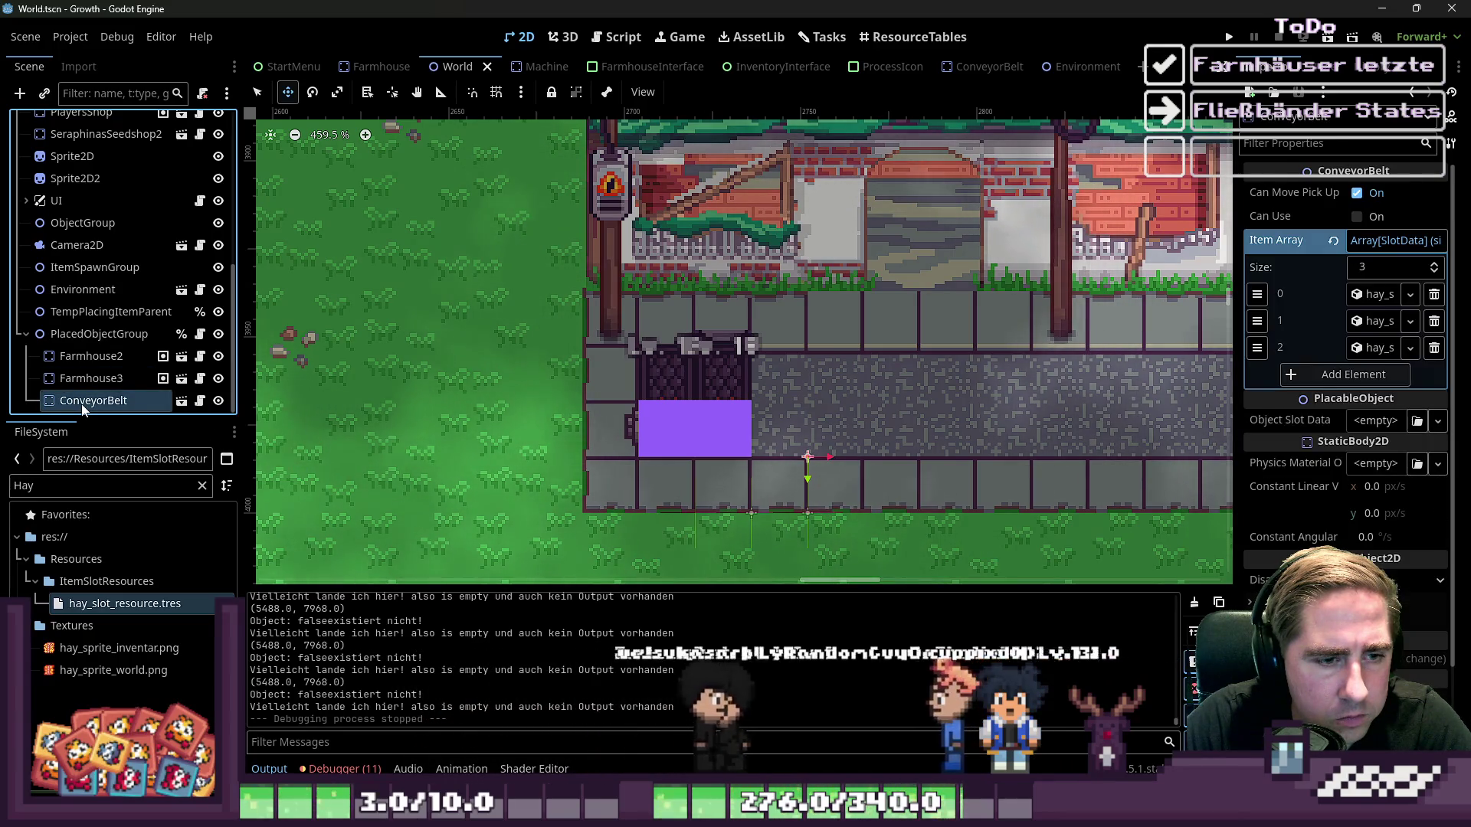
left_click(81, 380)
left_click(90, 356)
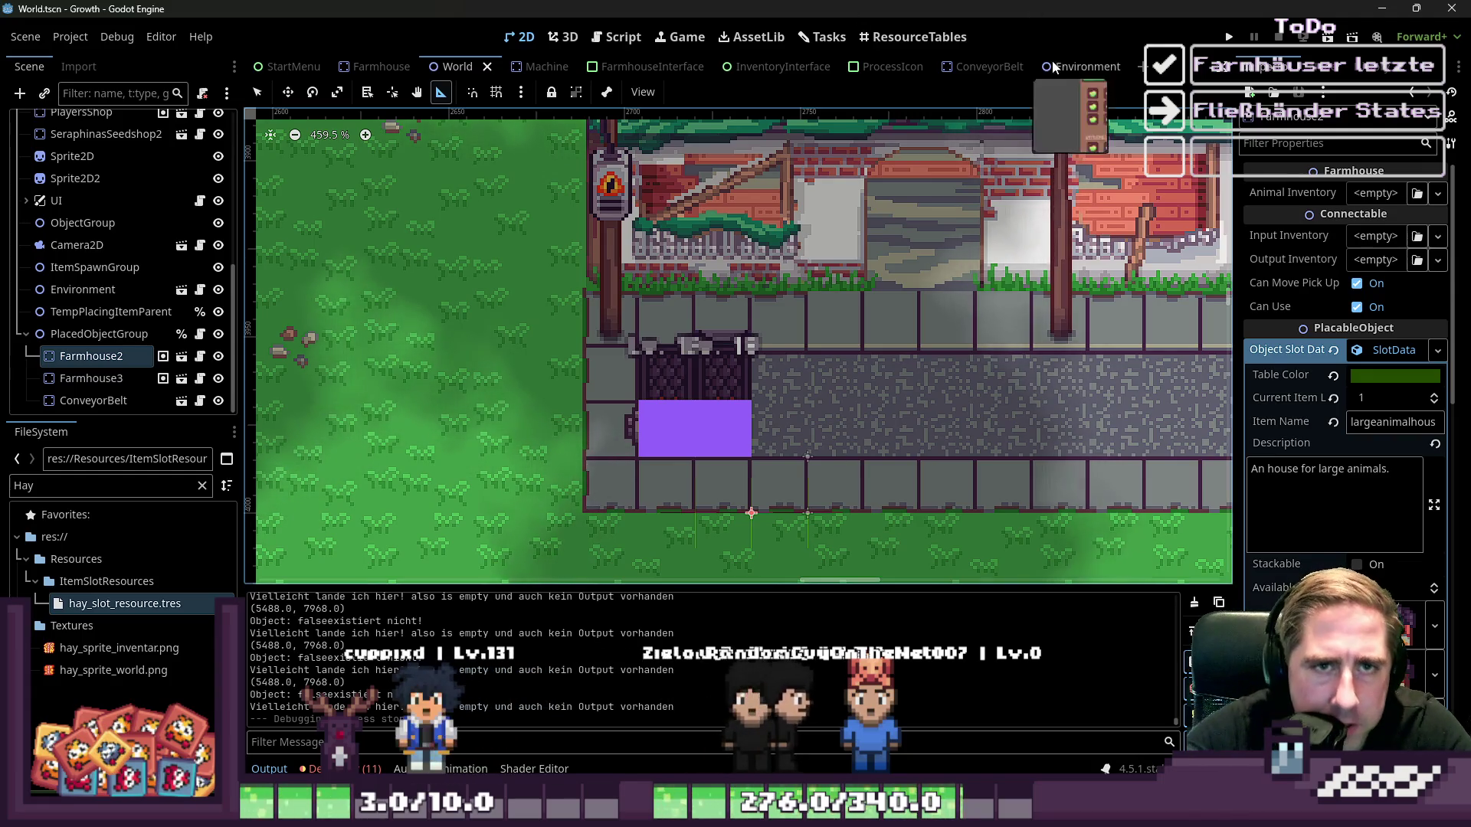
left_click(984, 67)
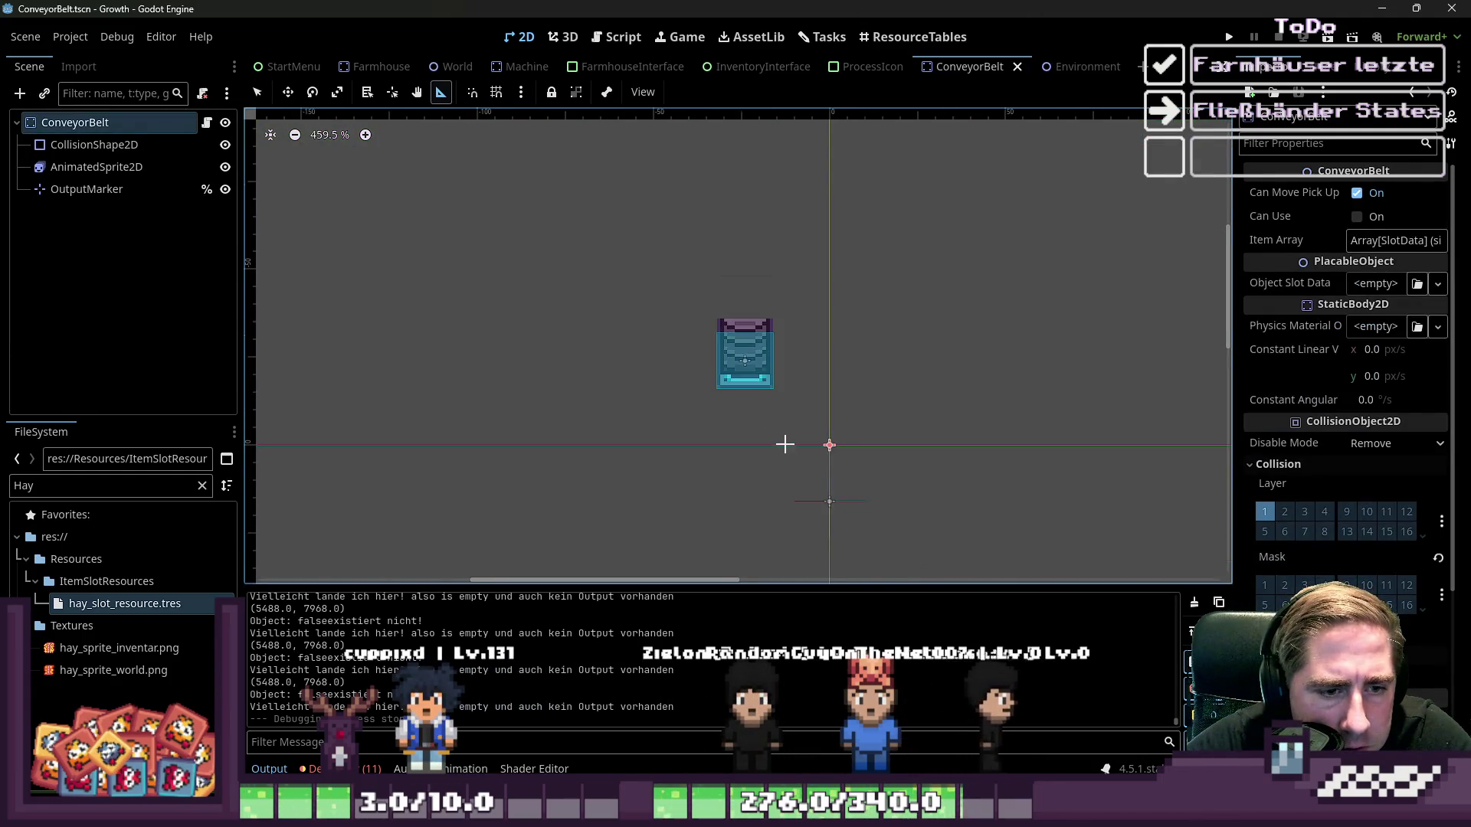
scroll(784, 444, "up", 2)
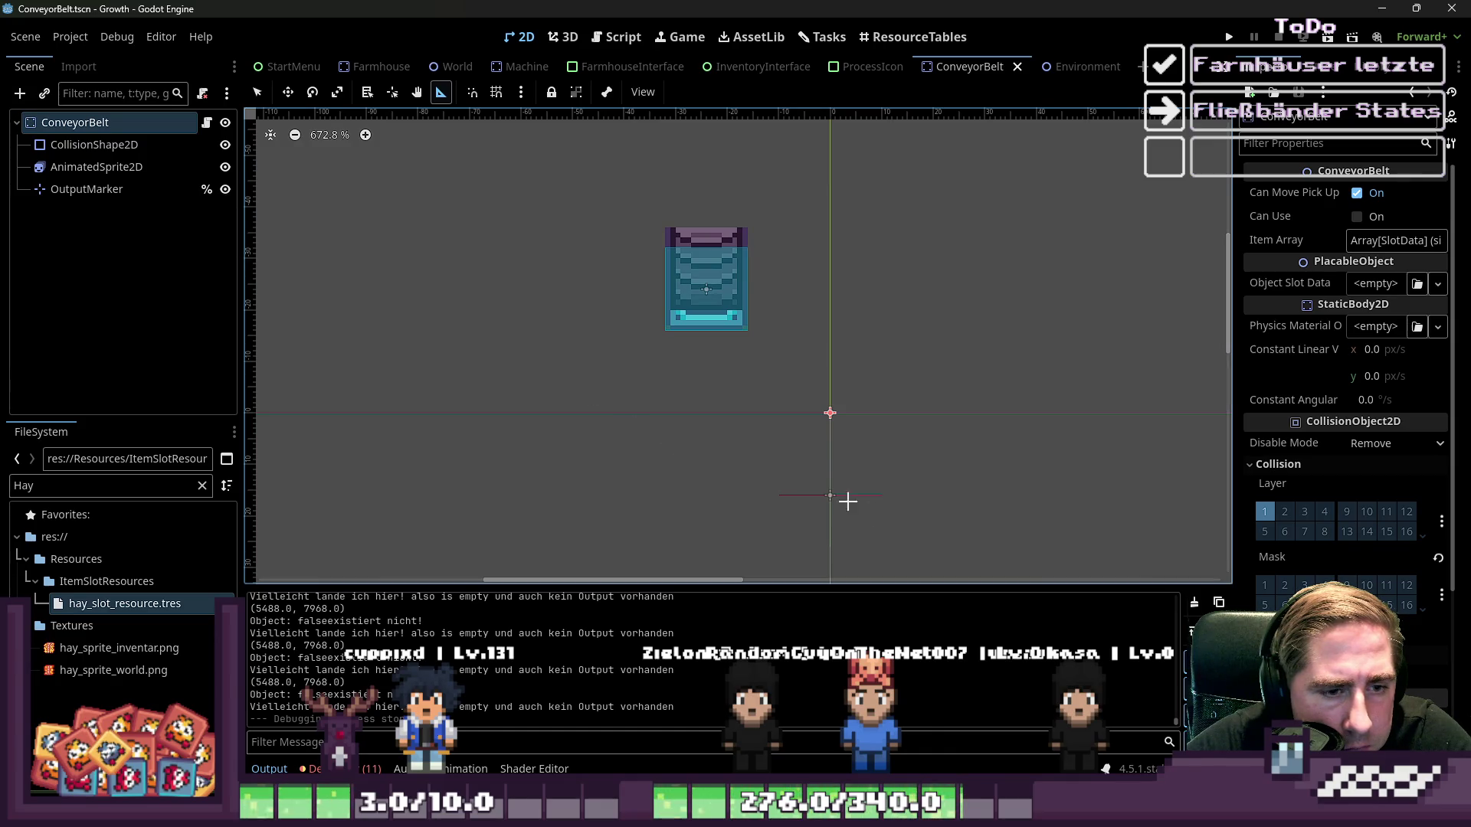
left_click(69, 189)
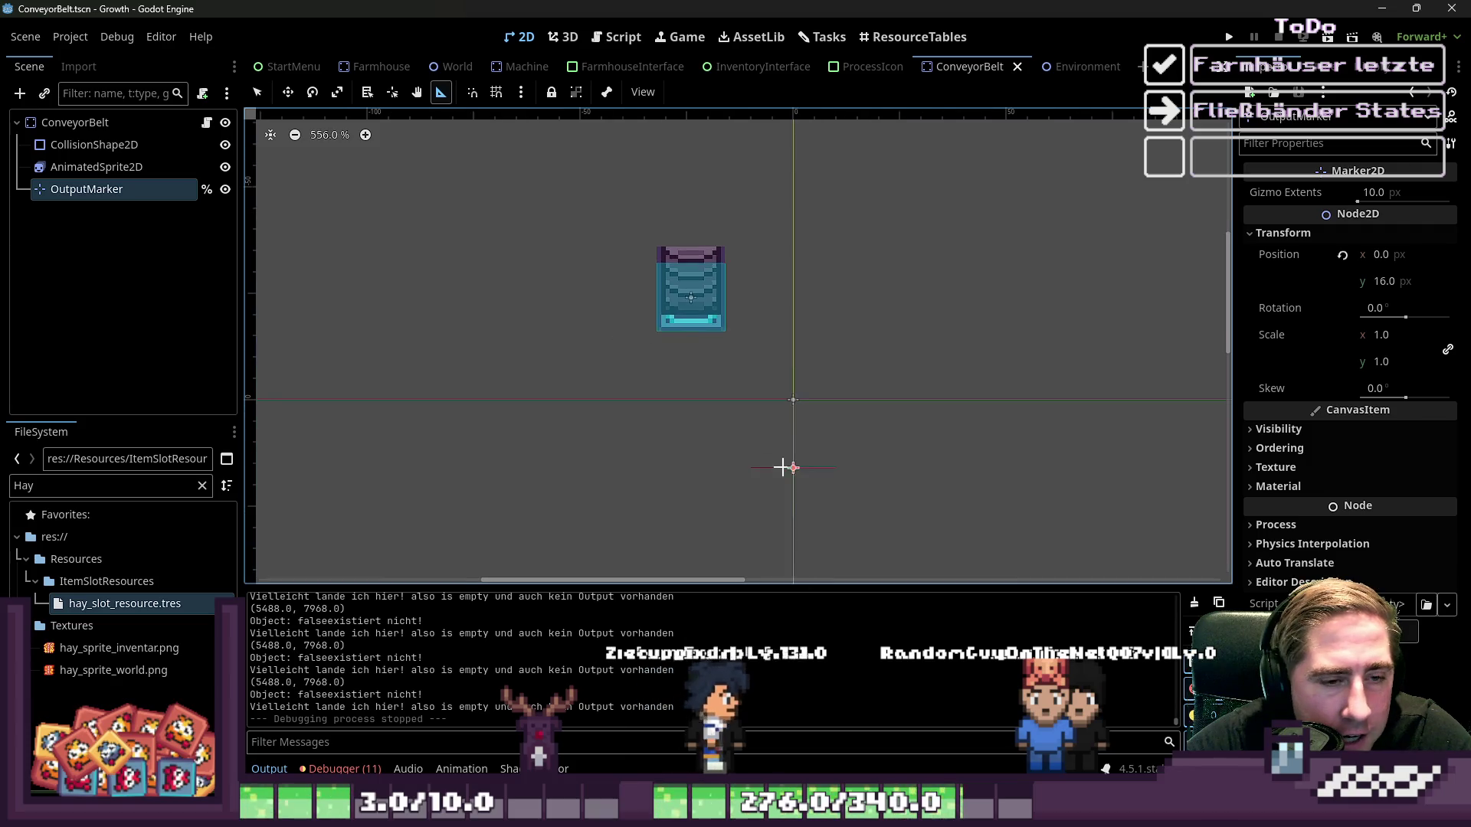
scroll(796, 461, "up", 3)
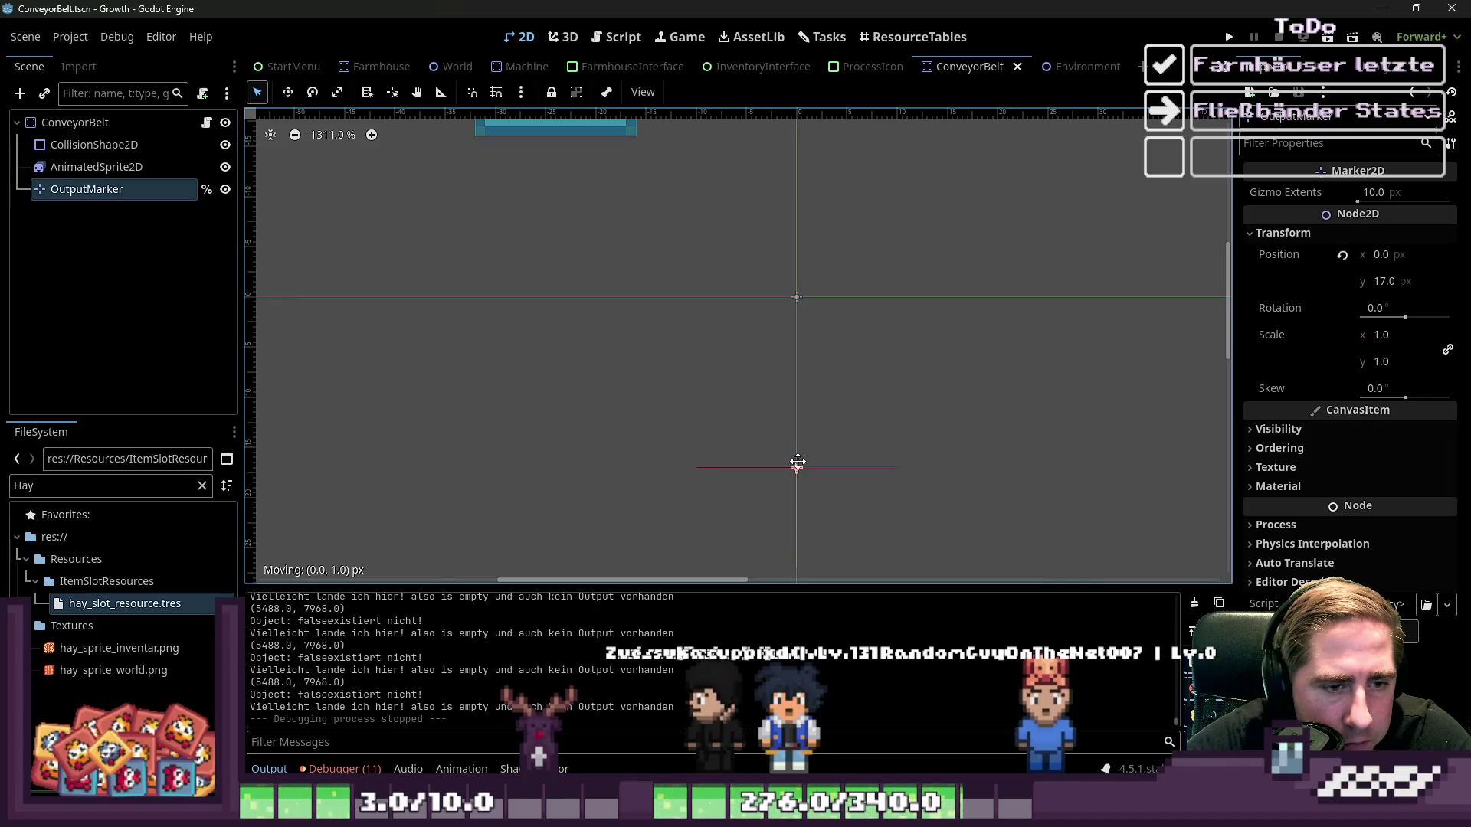
key("ctrl+z")
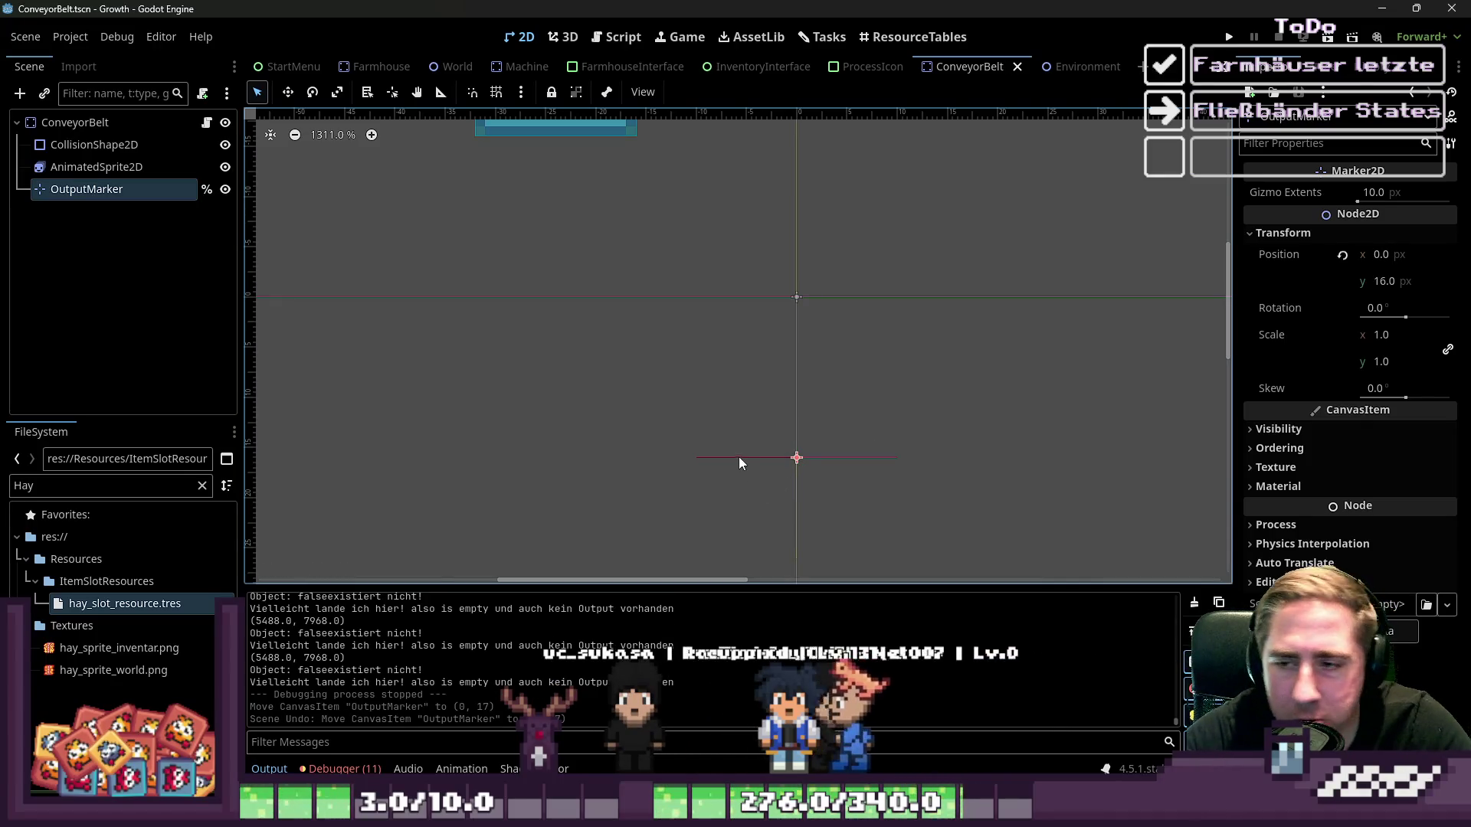
mouse_move(722, 406)
left_mouse_down()
mouse_move(839, 495)
mouse_move(711, 421)
mouse_move(762, 409)
mouse_move(859, 510)
mouse_move(828, 493)
left_mouse_up()
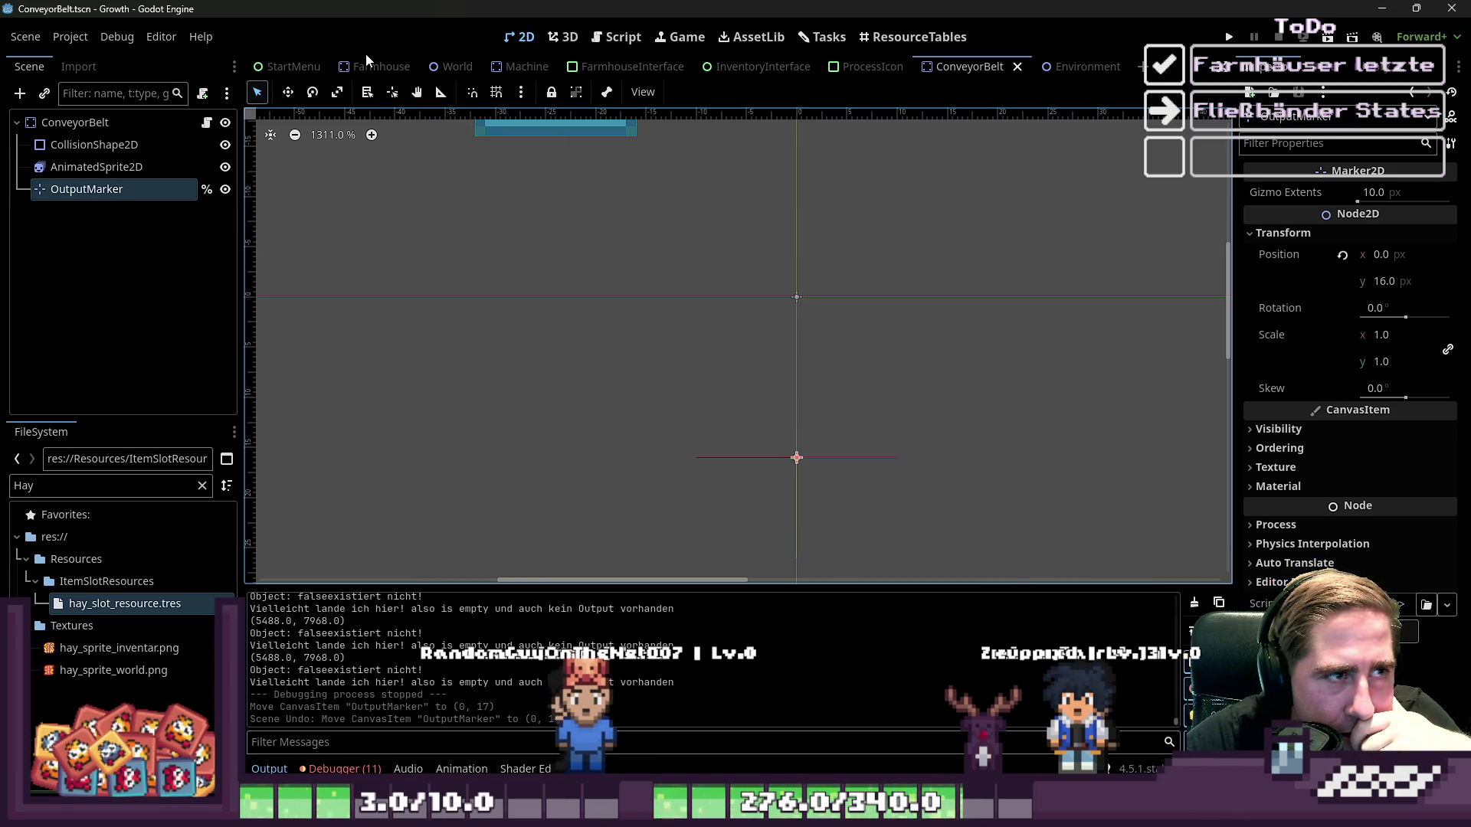
left_click(368, 66)
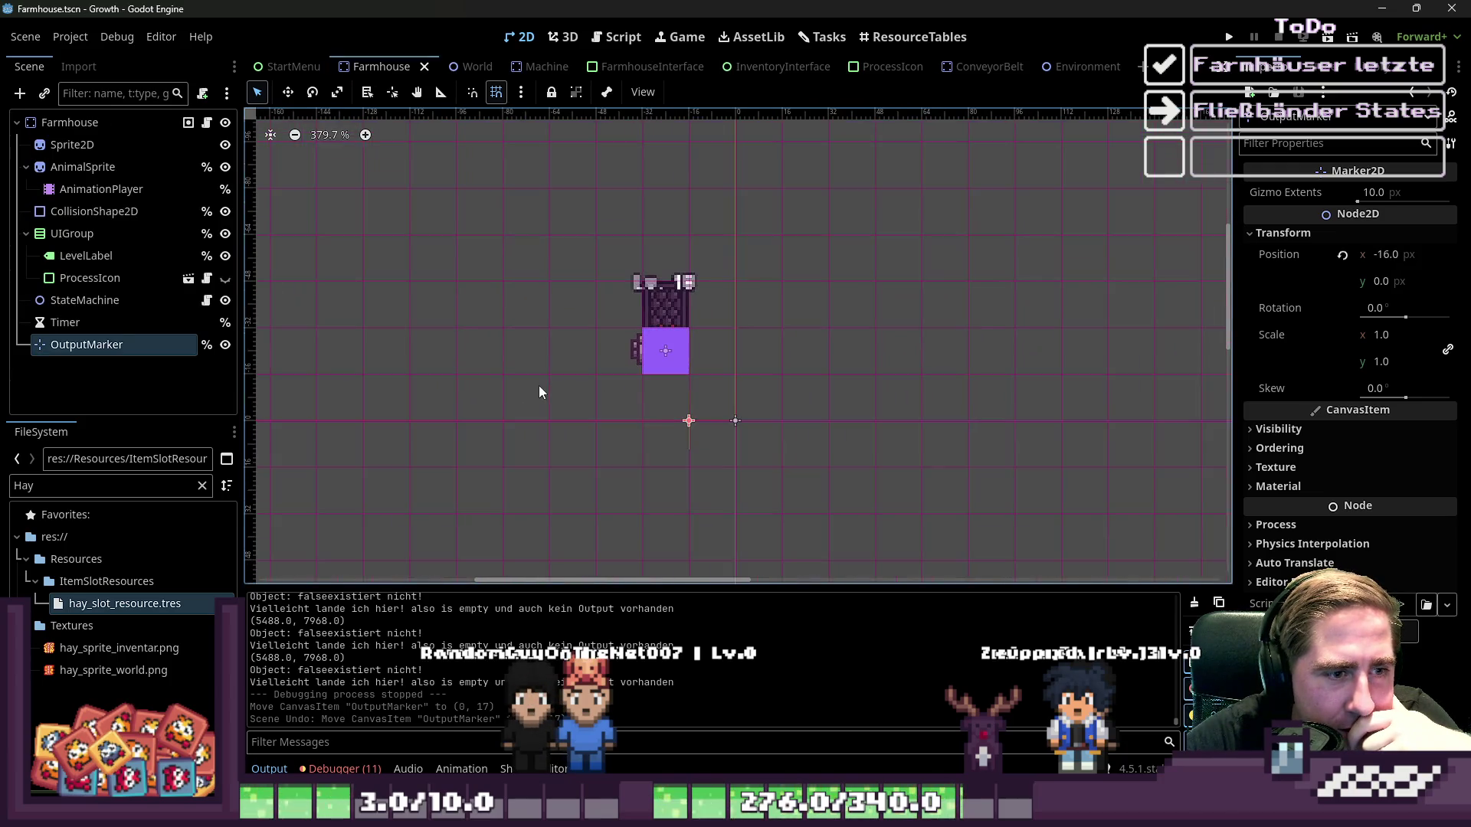
scroll(539, 384, "up", 5)
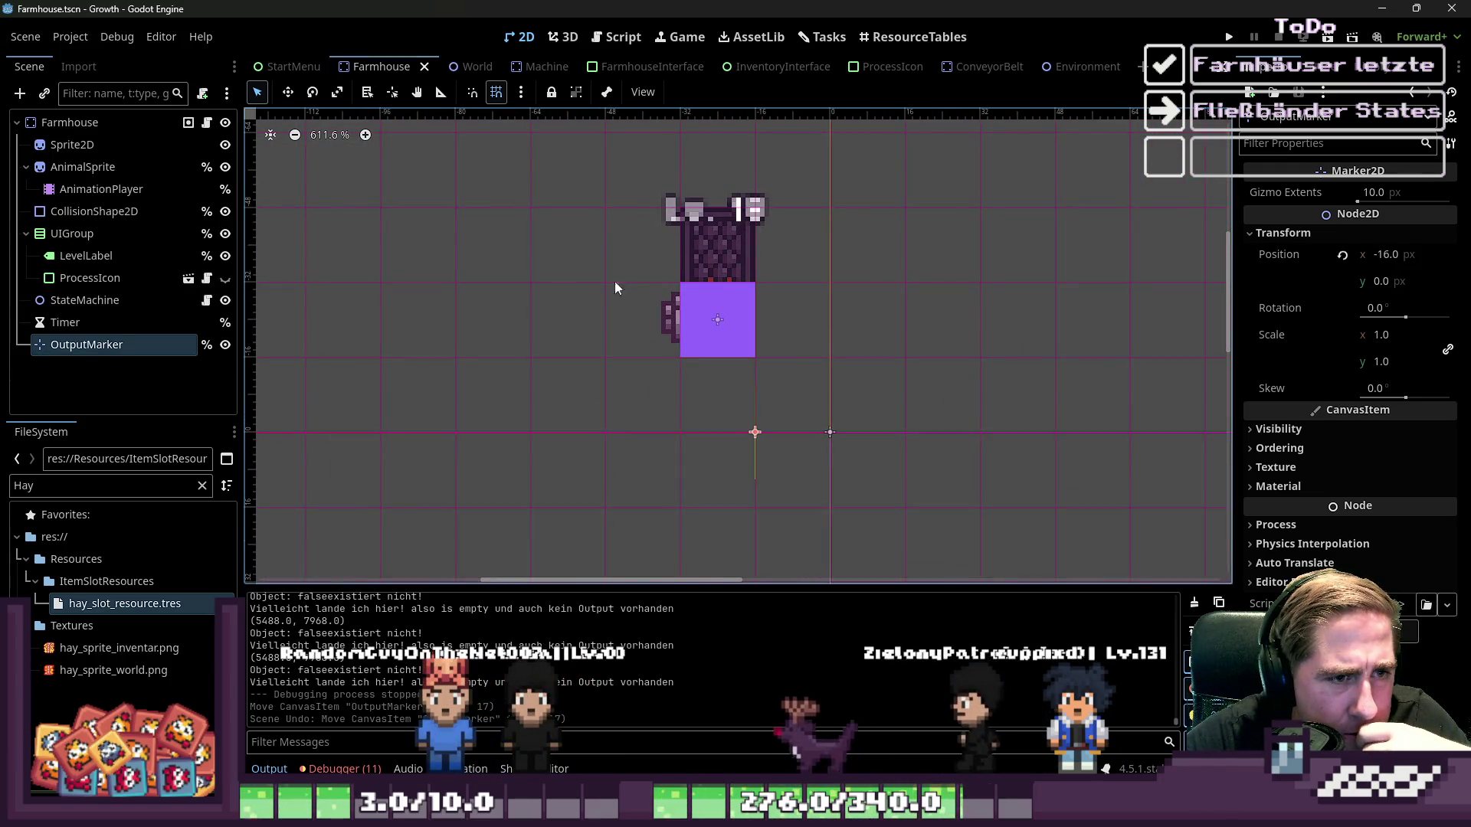
left_click(540, 66)
left_click(400, 72)
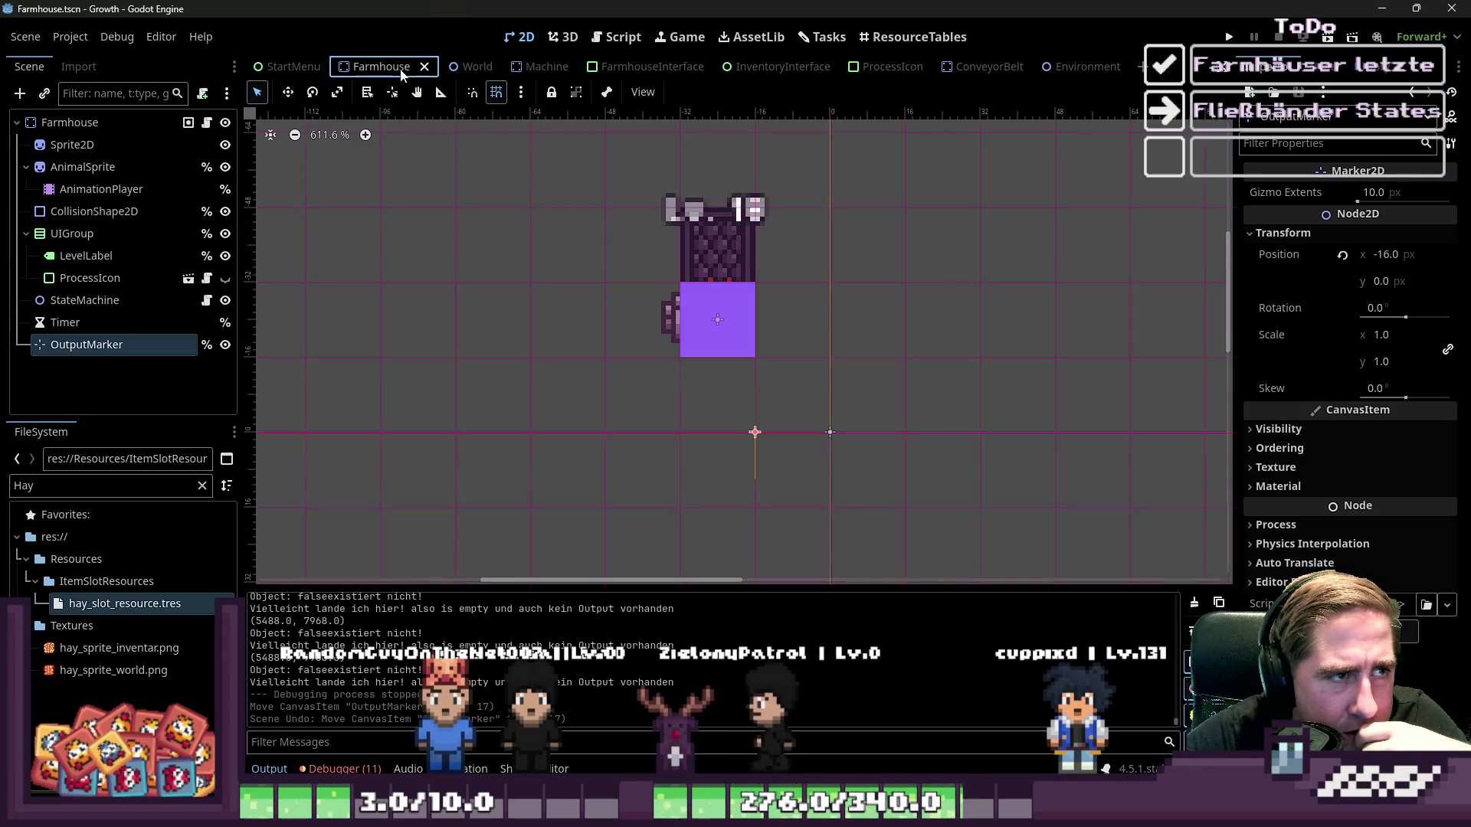
left_click(122, 328)
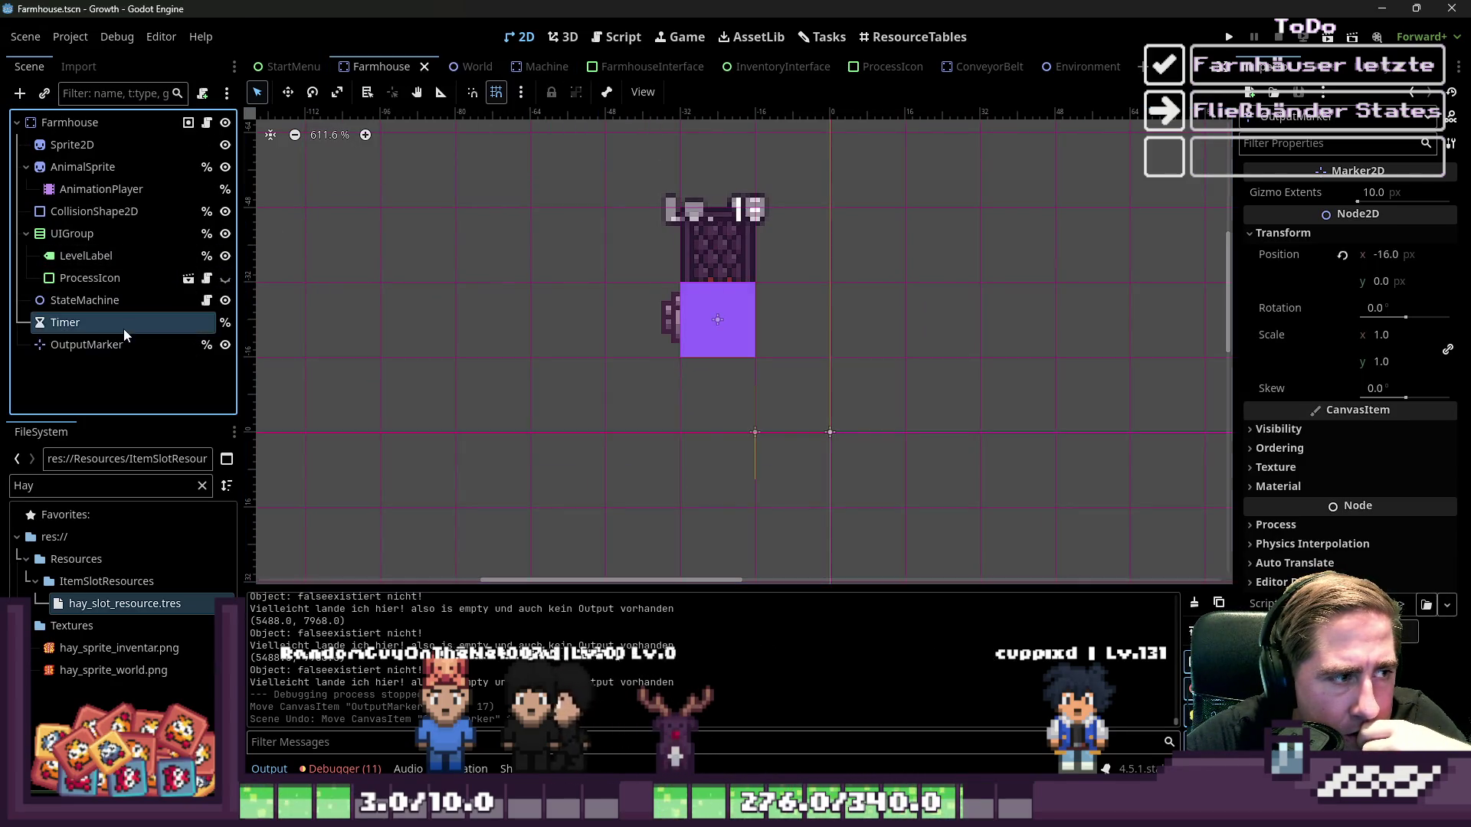
left_click(108, 344)
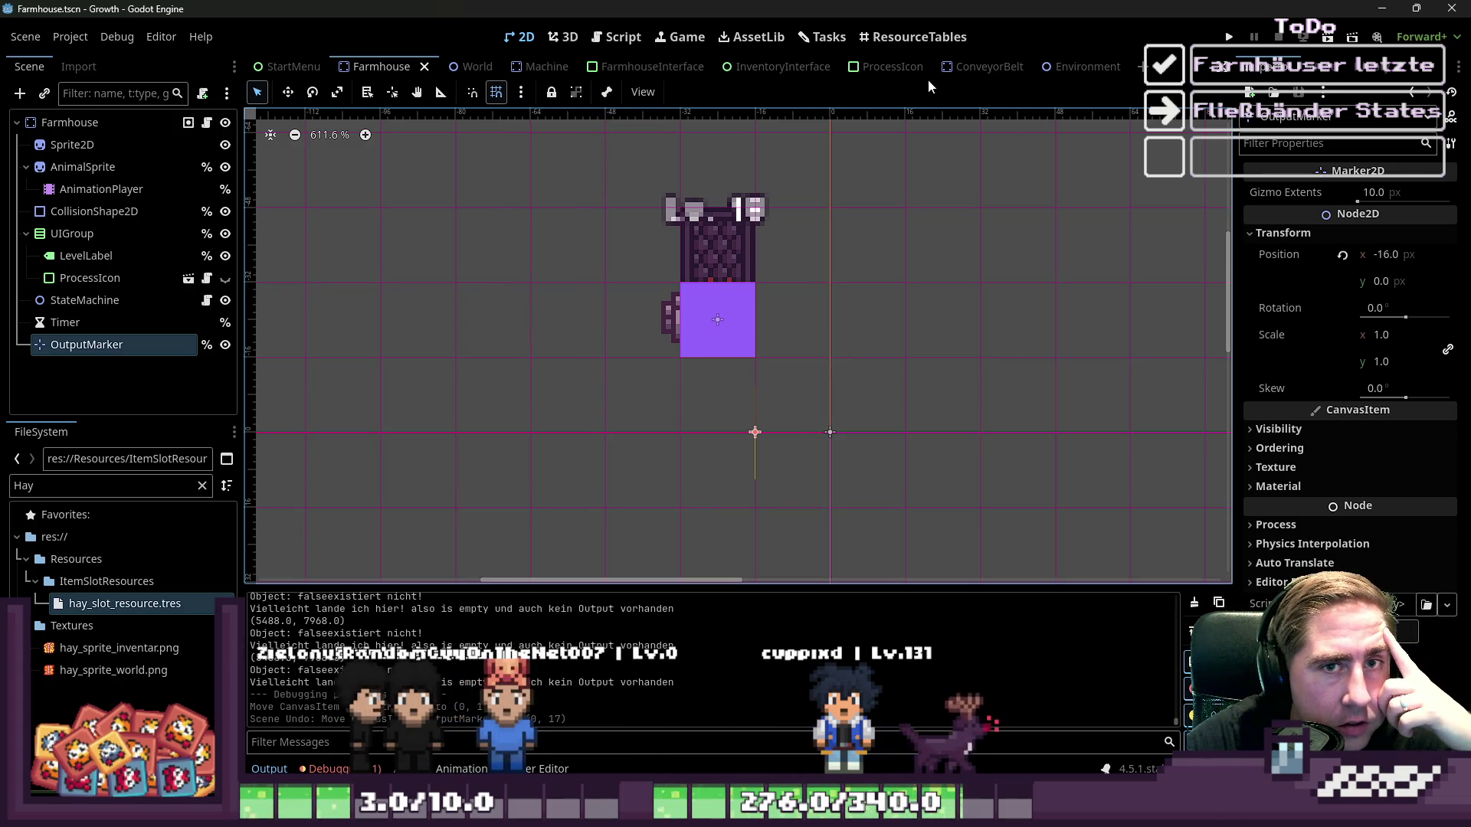
left_click(966, 68)
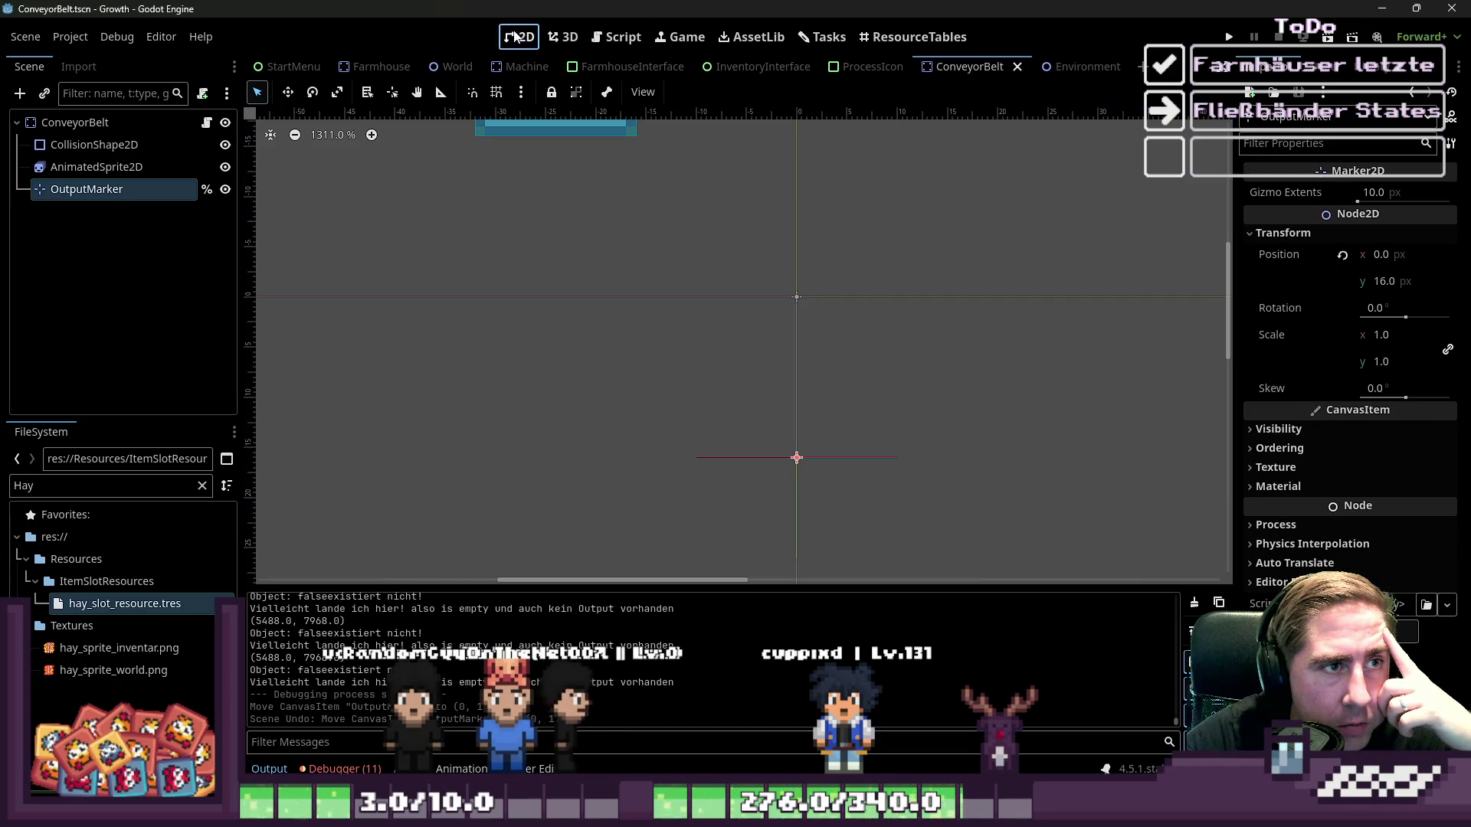
Open ConveyorBelt.gd and examine the marker position expression on line 30
left_click(617, 37)
scroll(697, 358, "up", 3)
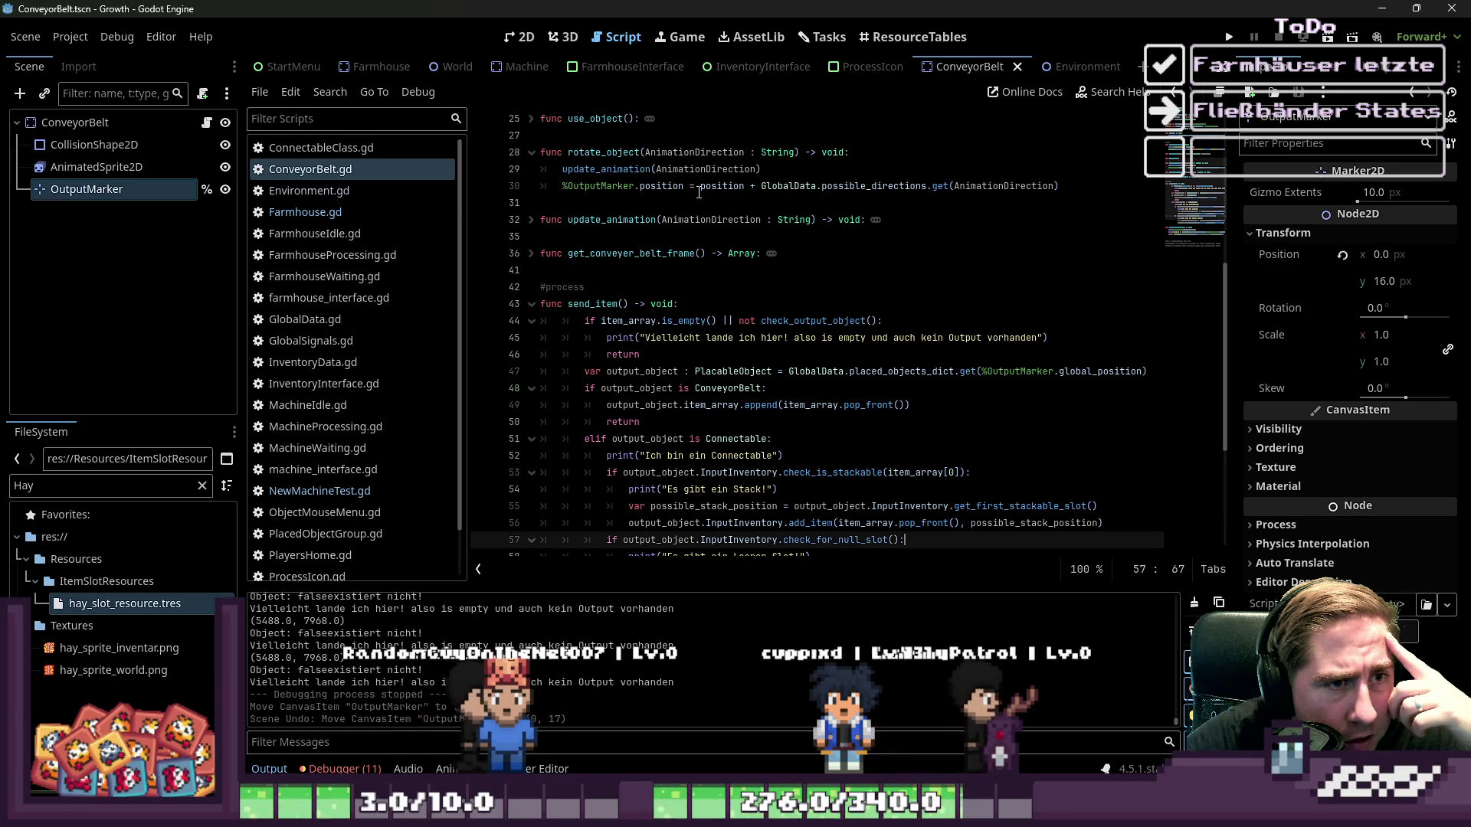
left_click_drag(712, 186, 766, 186)
left_click(780, 189)
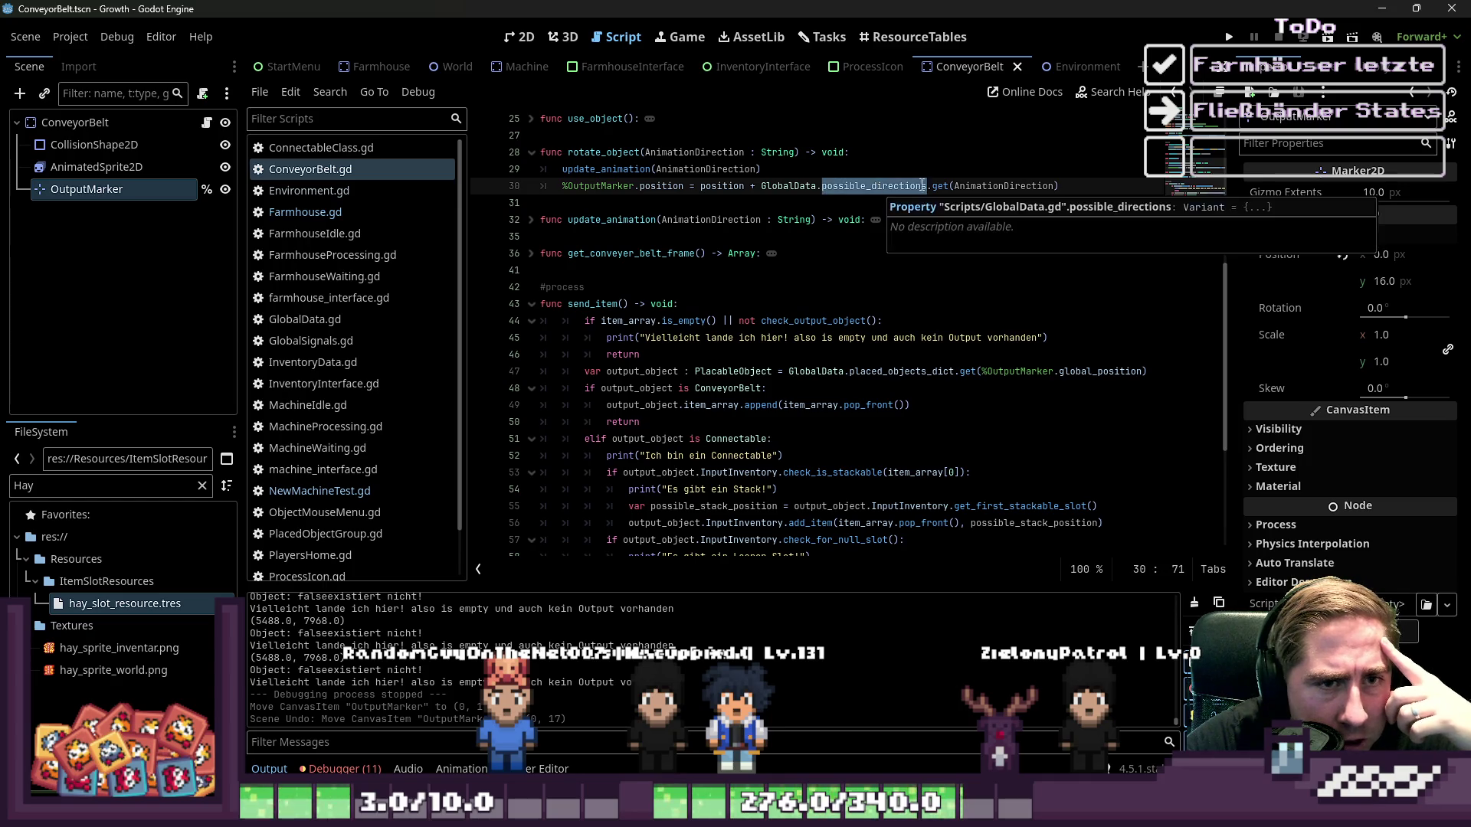
left_click(975, 192)
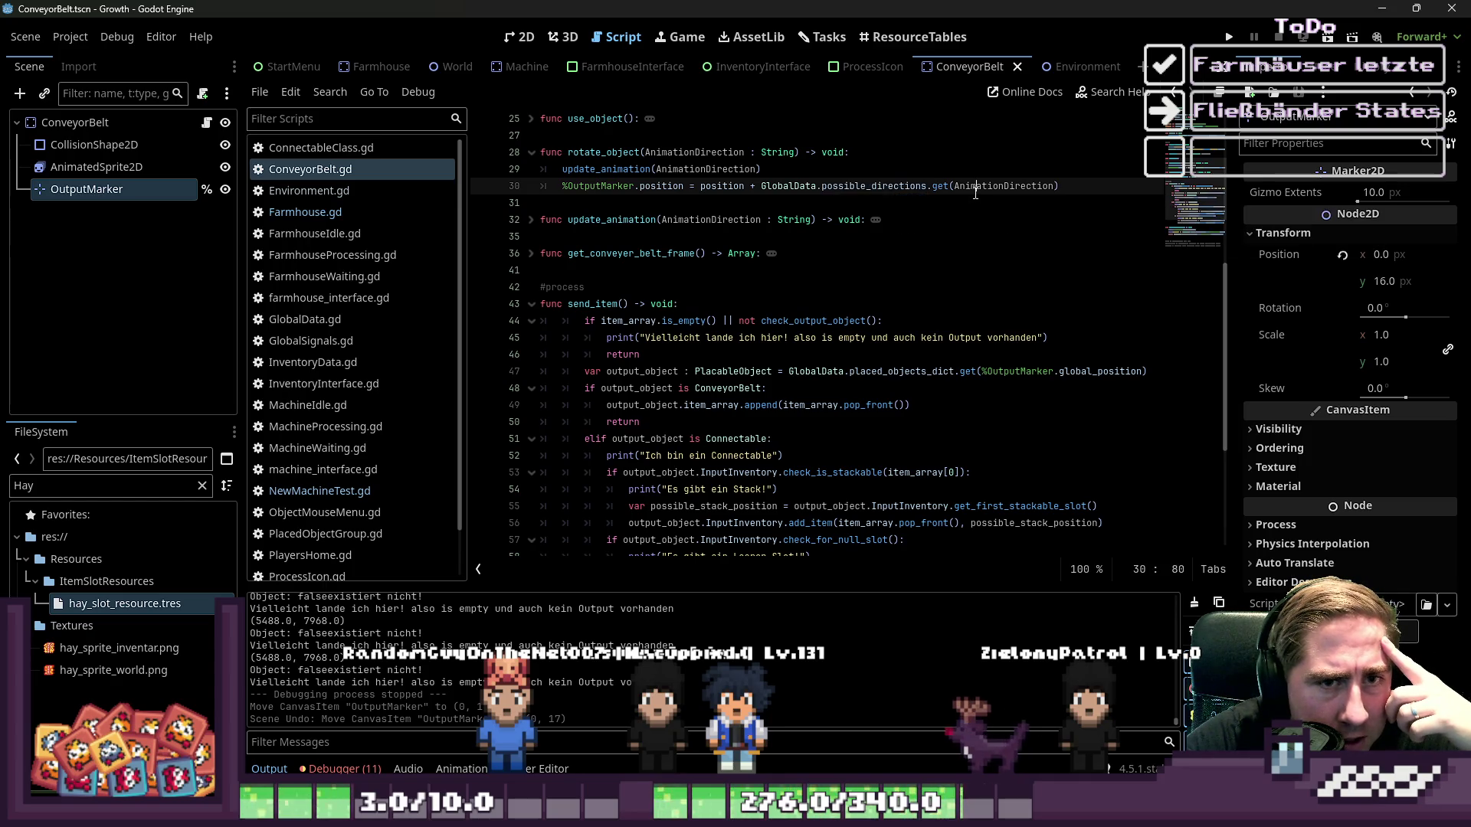
double_click(721, 188)
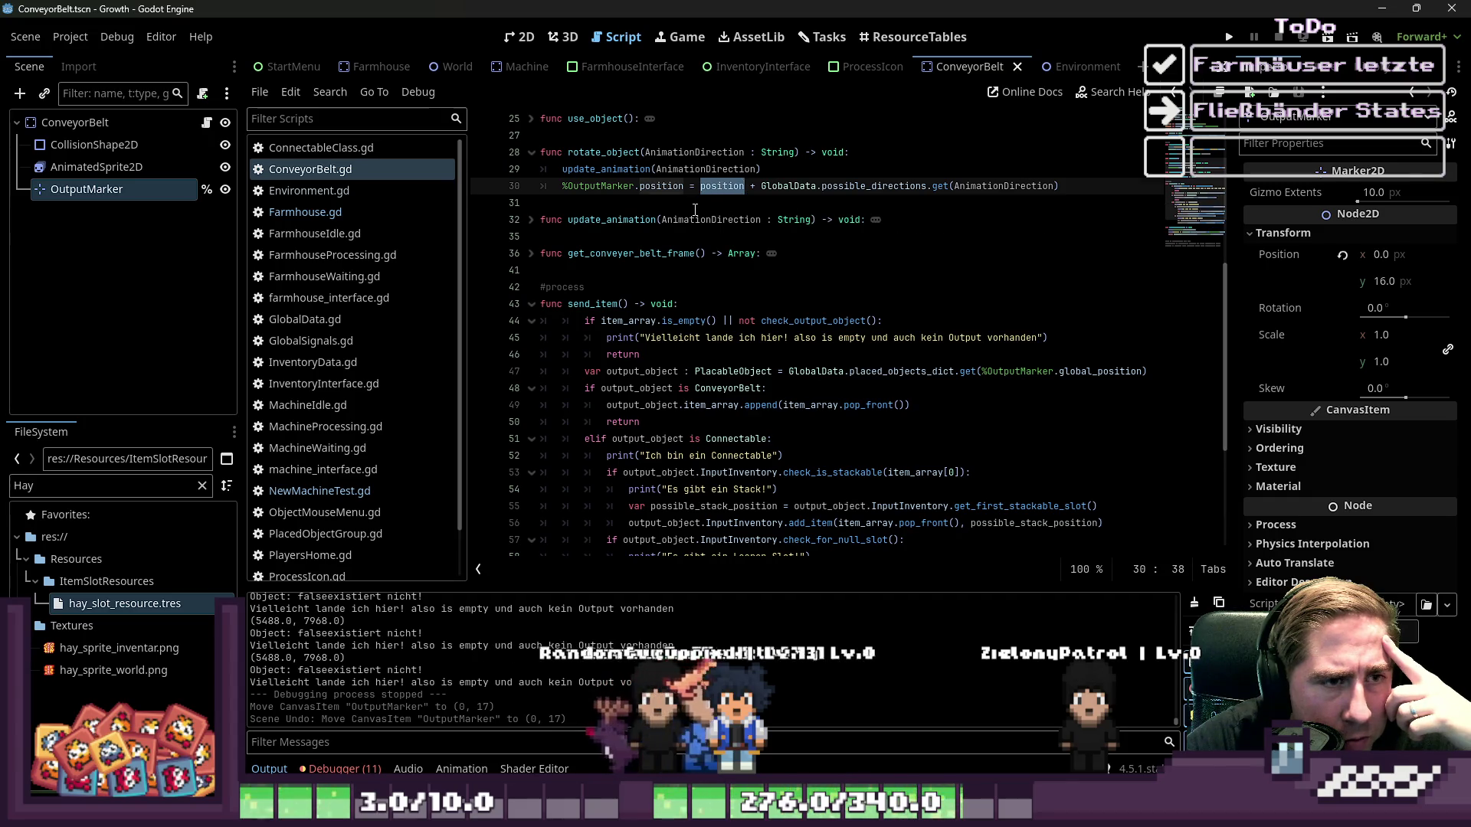
double_click(663, 188)
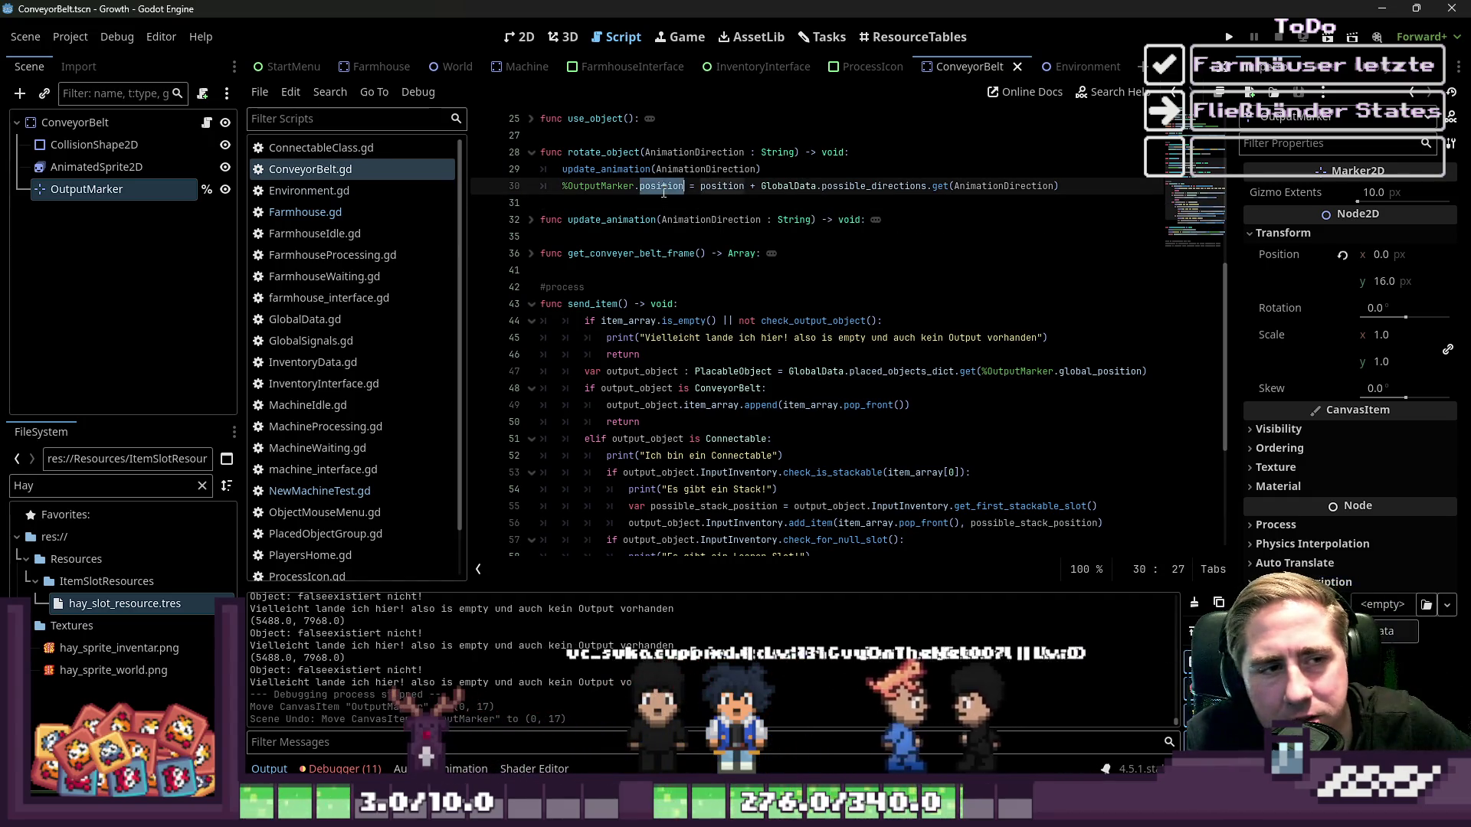
left_click(655, 202)
scroll(652, 205, "down", 5)
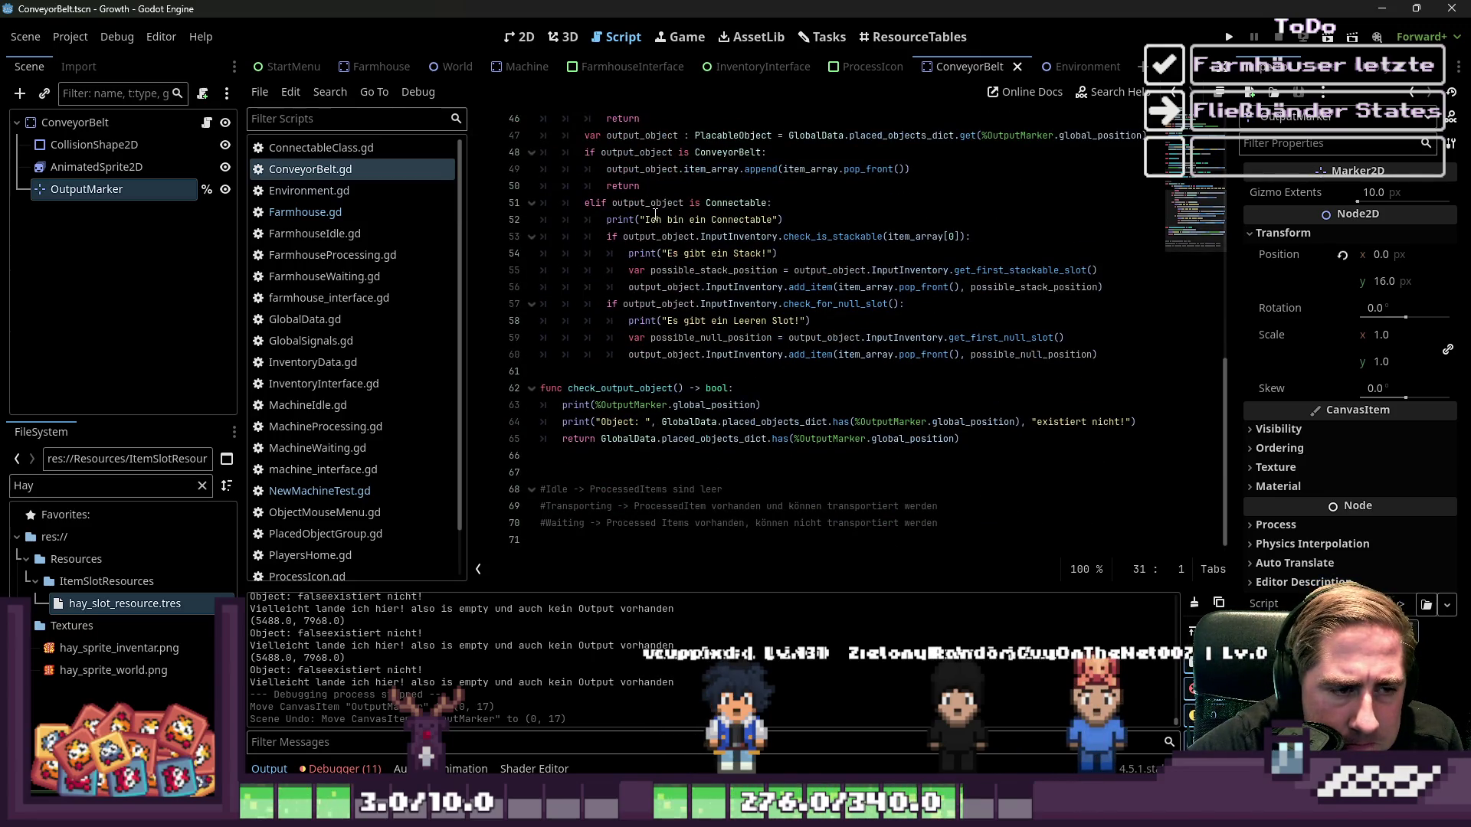
scroll(655, 215, "up", 6)
scroll(655, 214, "down", 6)
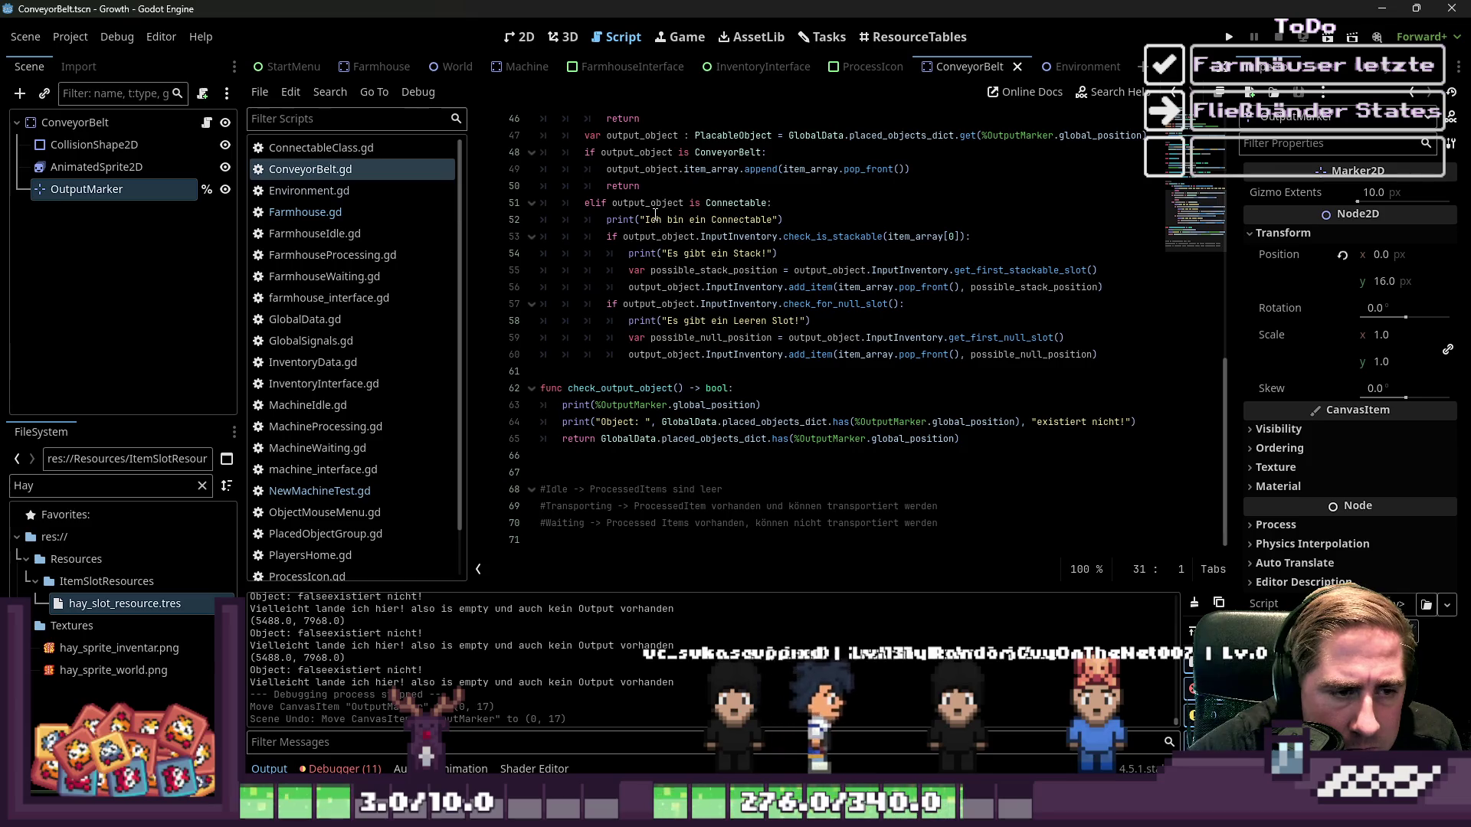
scroll(655, 214, "up", 7)
Examine the GlobalData.possible_directions and AnimationDirection lookup on line 30
left_click(801, 304)
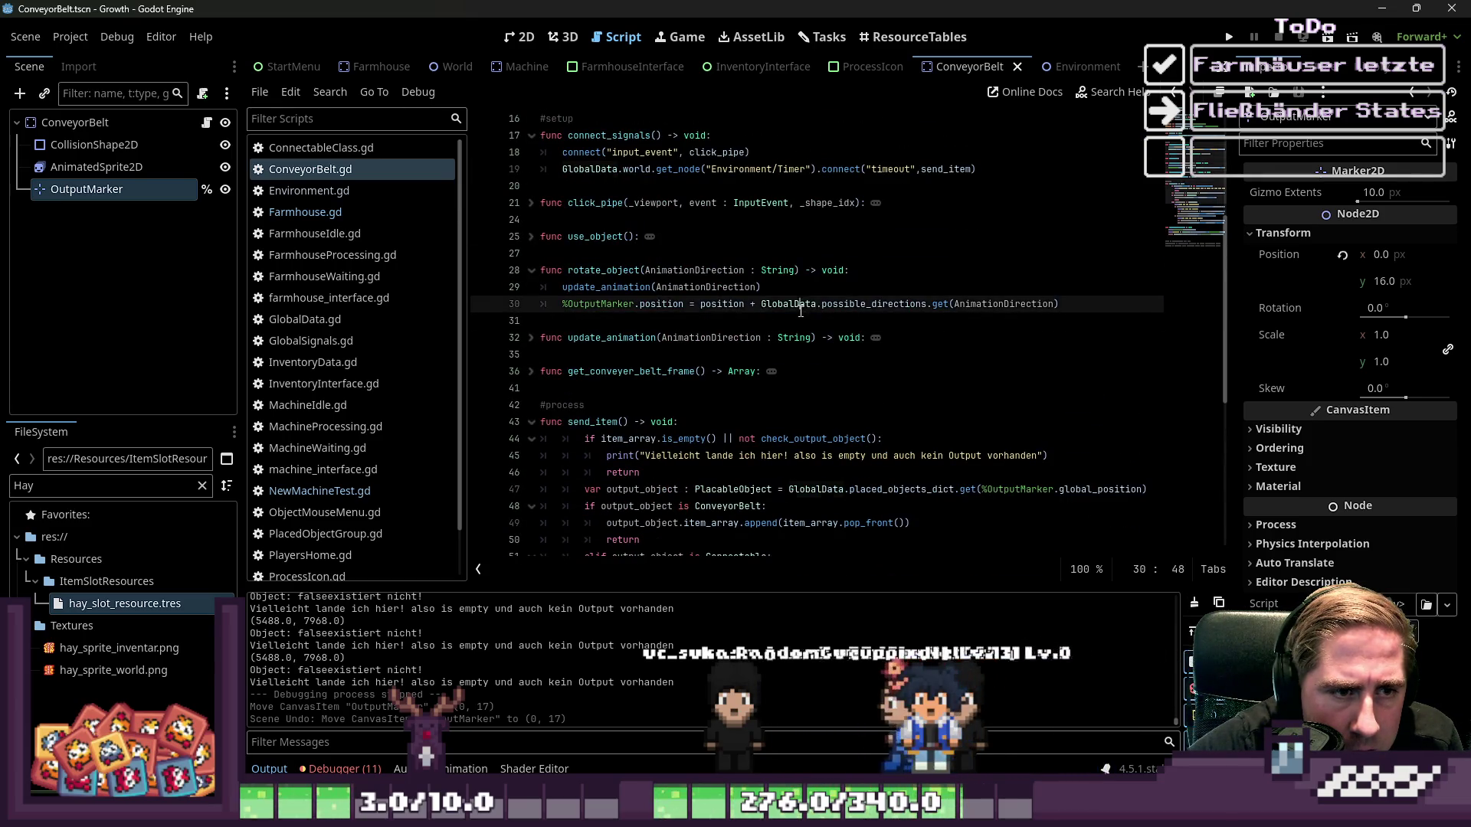
double_click(801, 304)
left_click(790, 304)
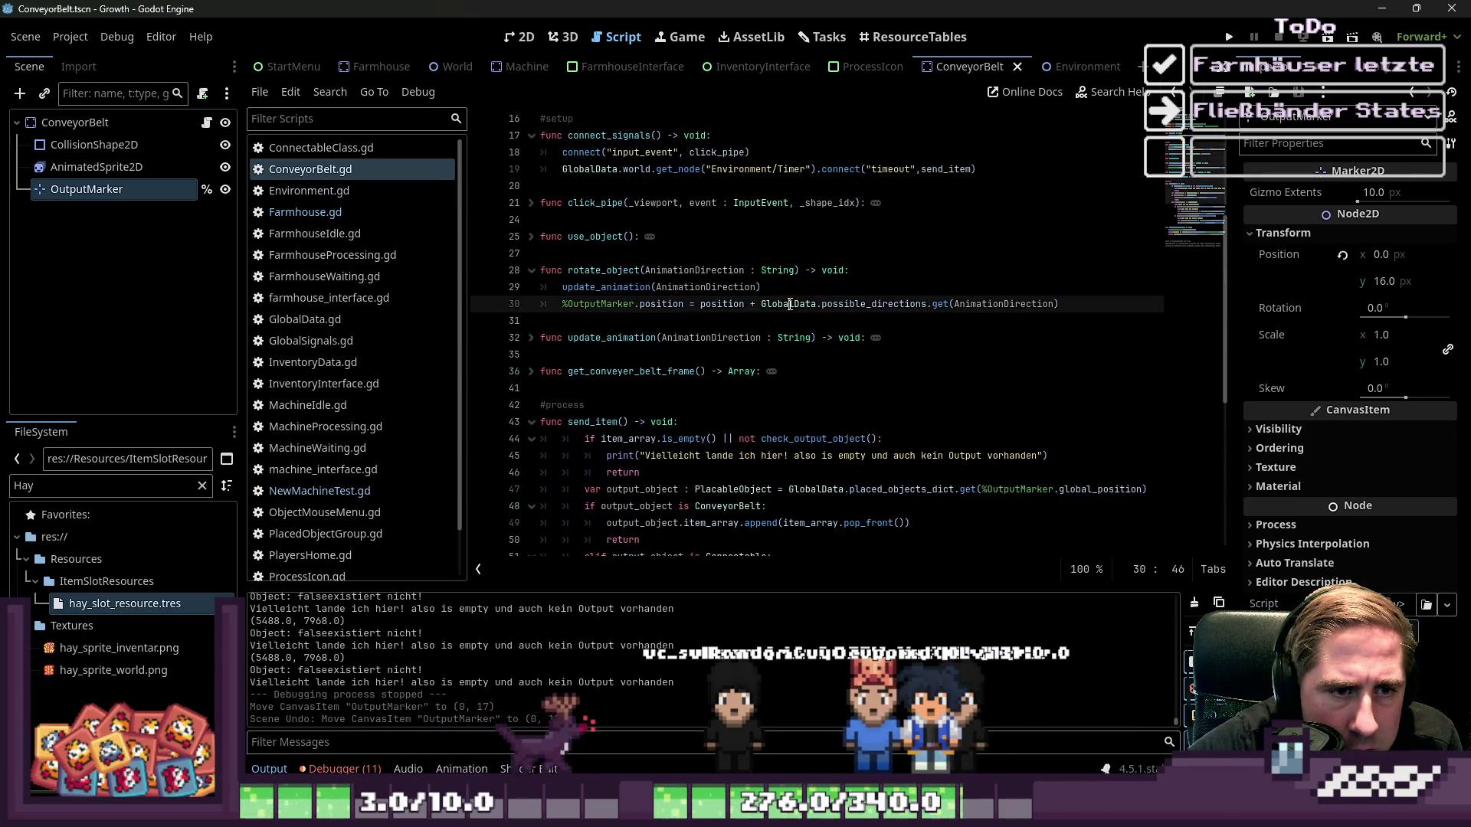
double_click(848, 304)
double_click(972, 304)
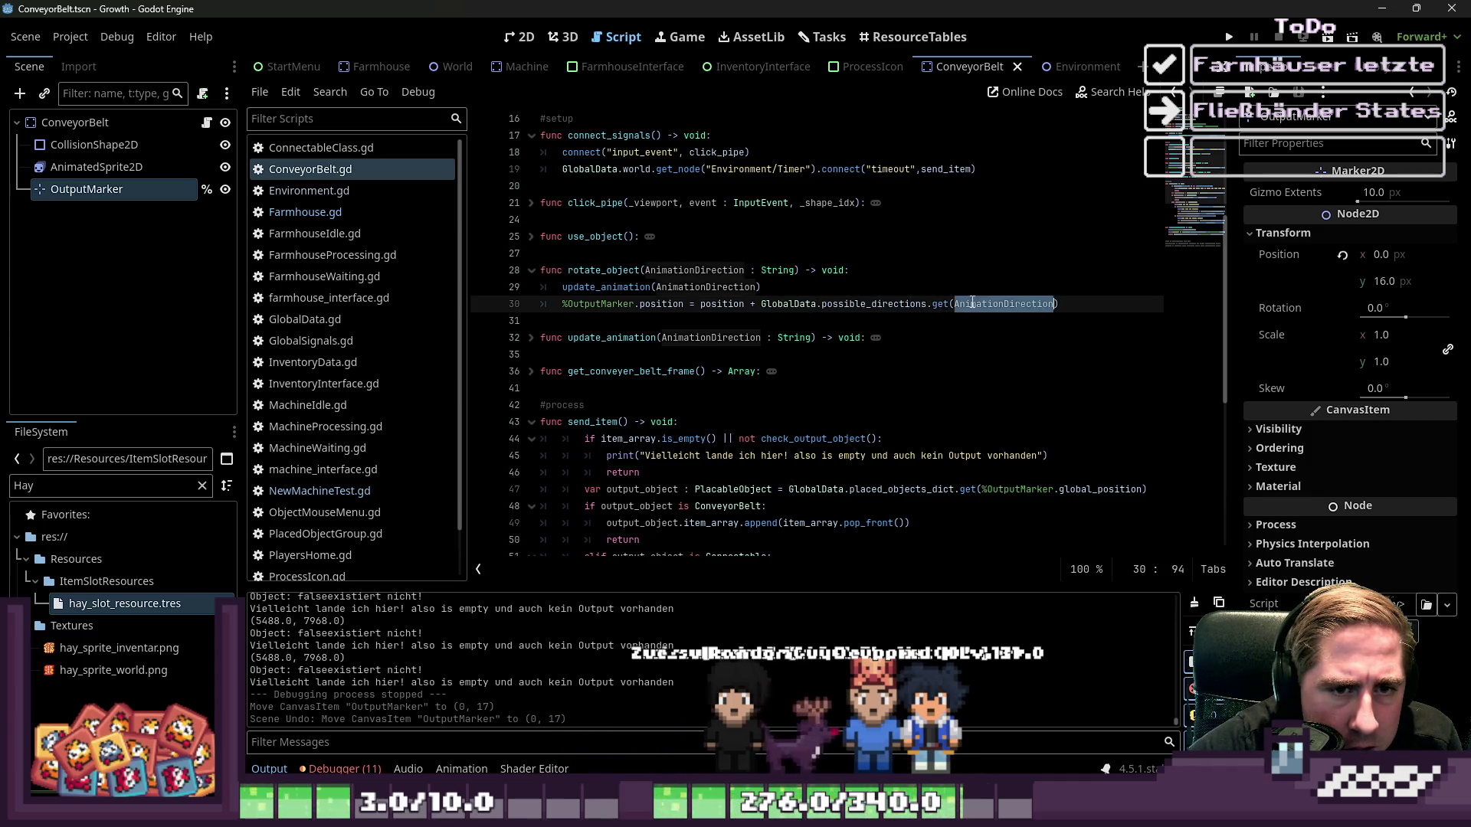
left_click(954, 337)
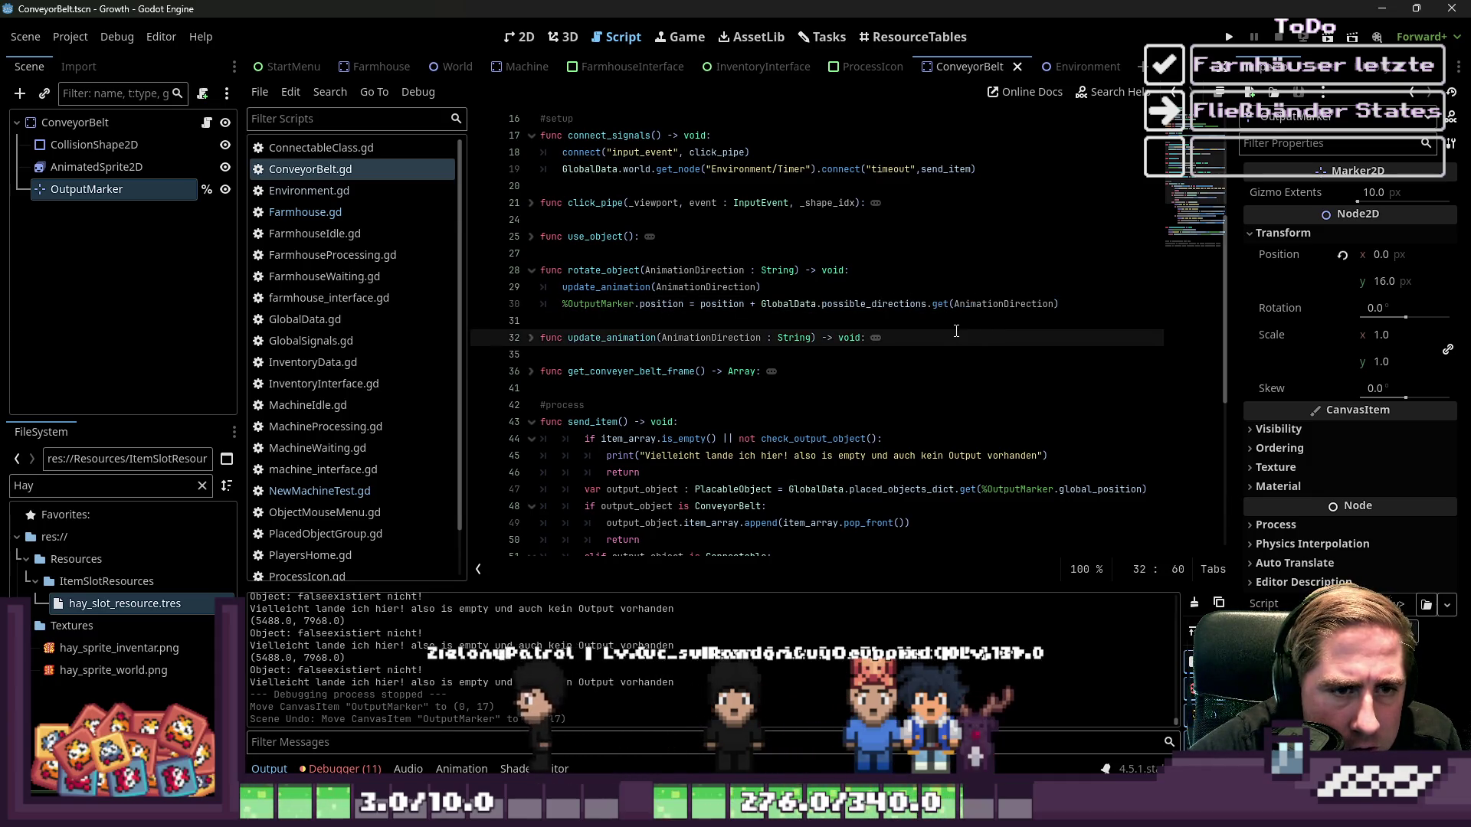
left_click(954, 330)
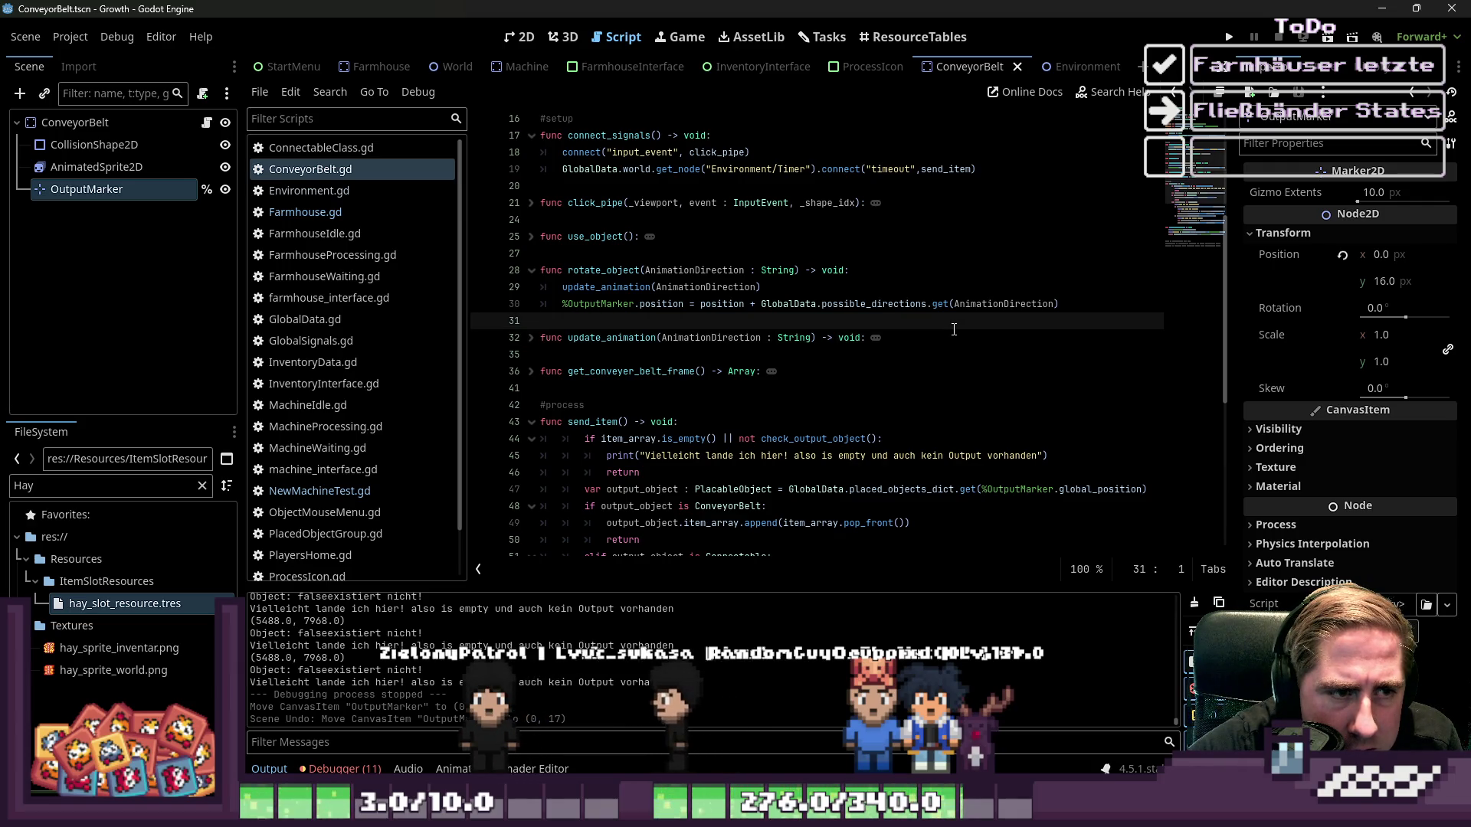
Change the line-63 debug print from global_position to position and run the game
scroll(919, 326, "down", 10)
scroll(840, 314, "up", 7)
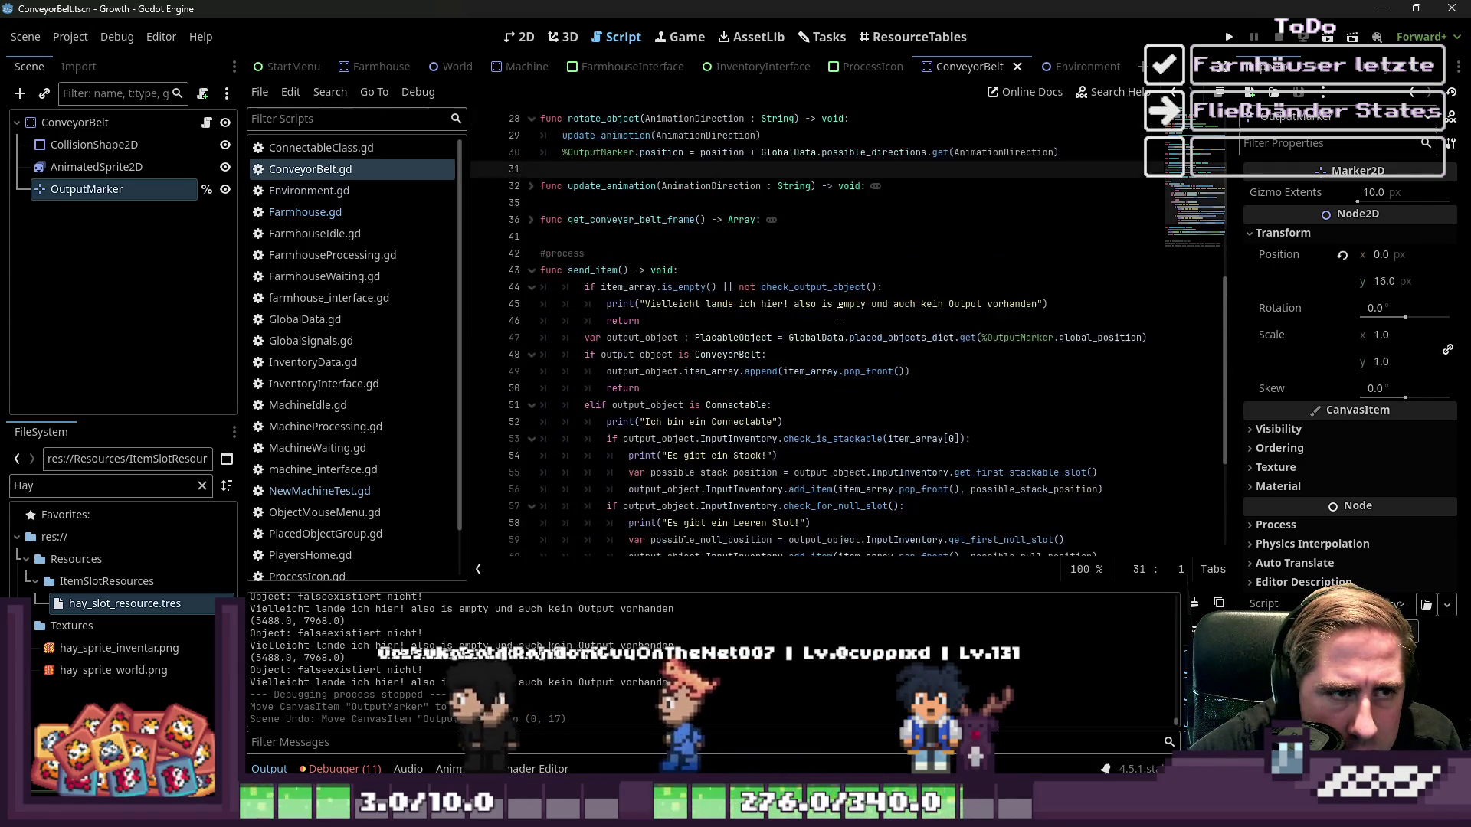
scroll(804, 306, "down", 6)
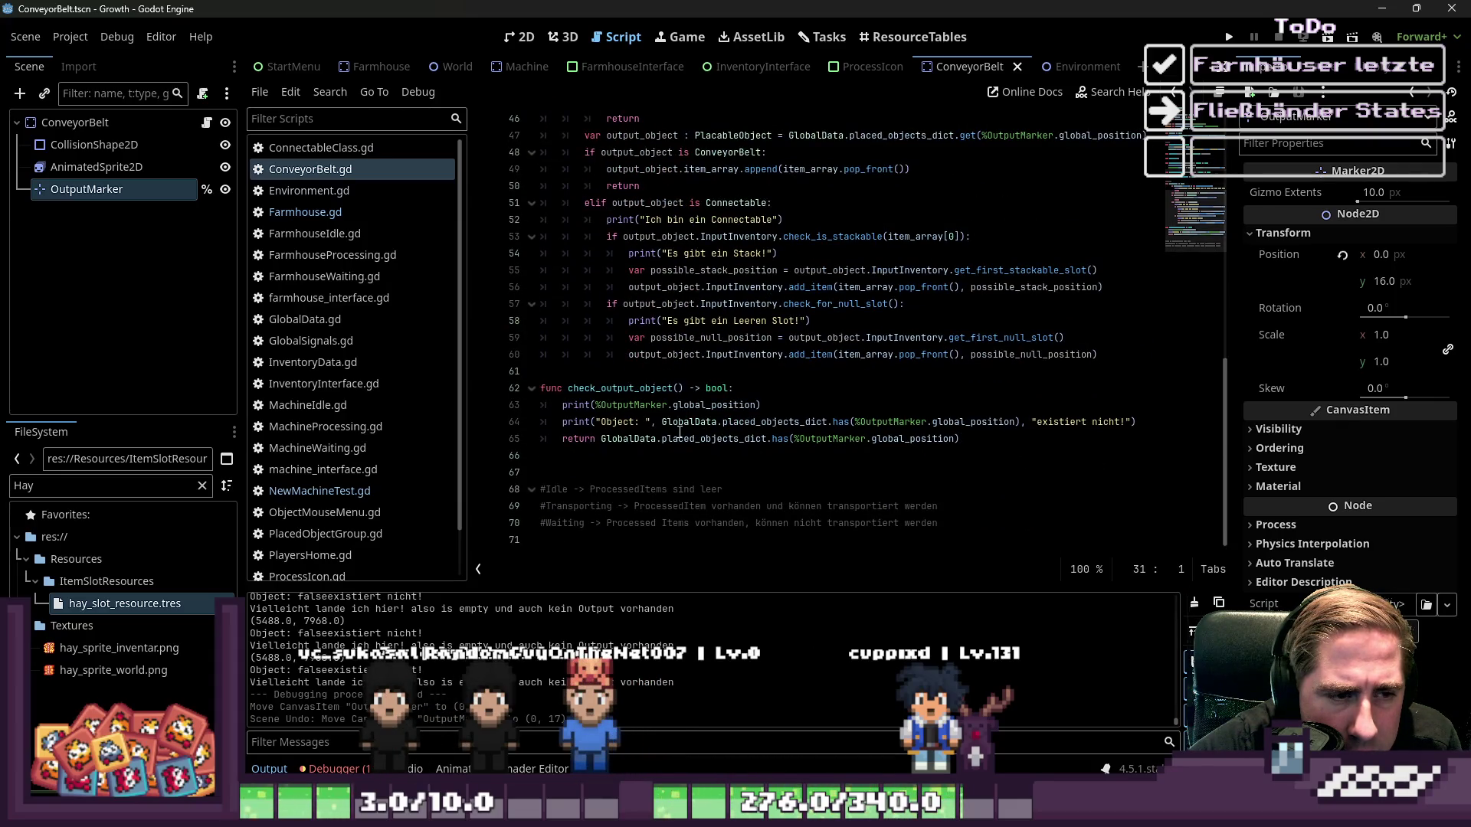
double_click(709, 407)
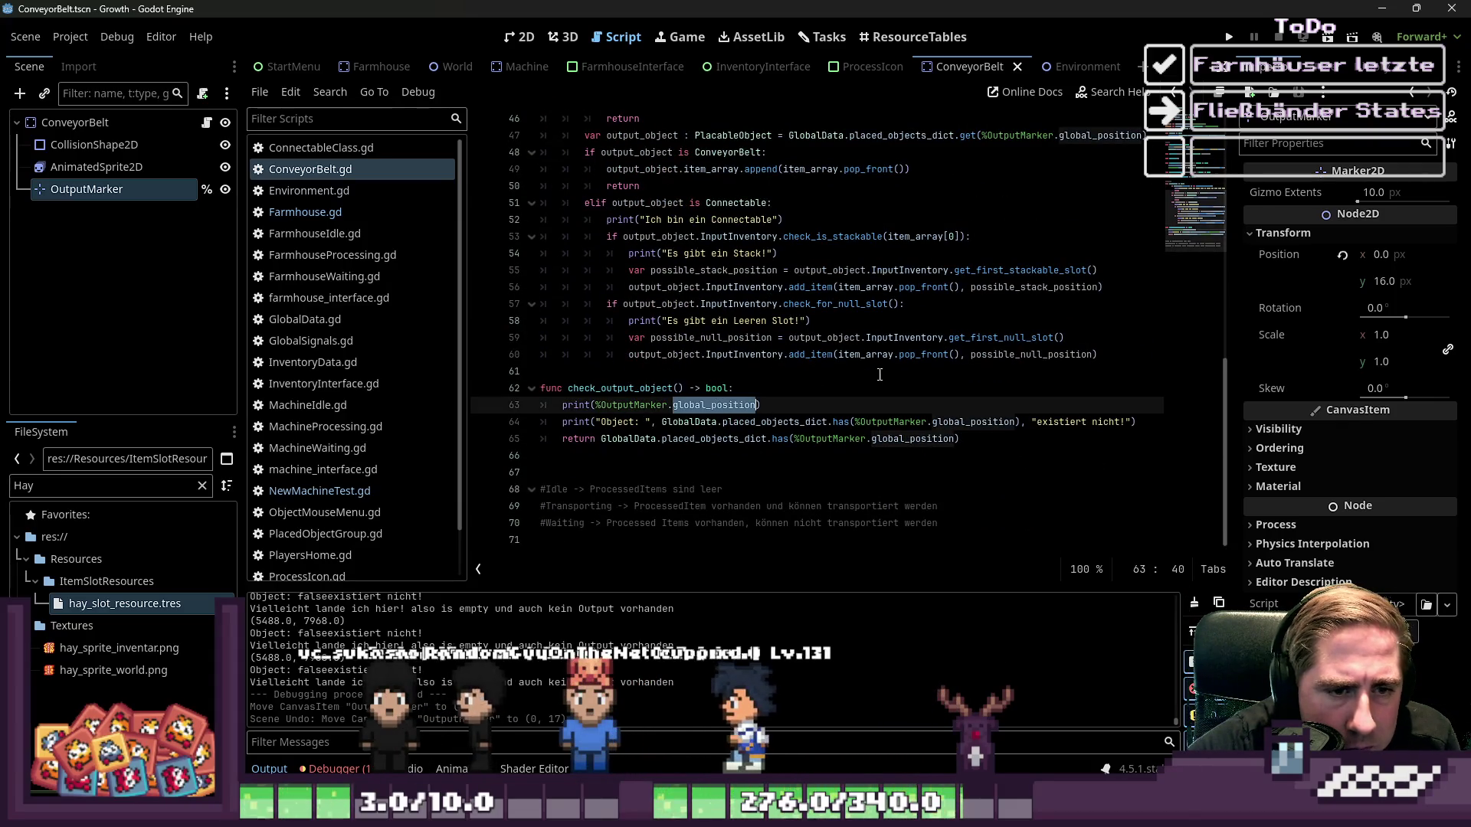
type("position")
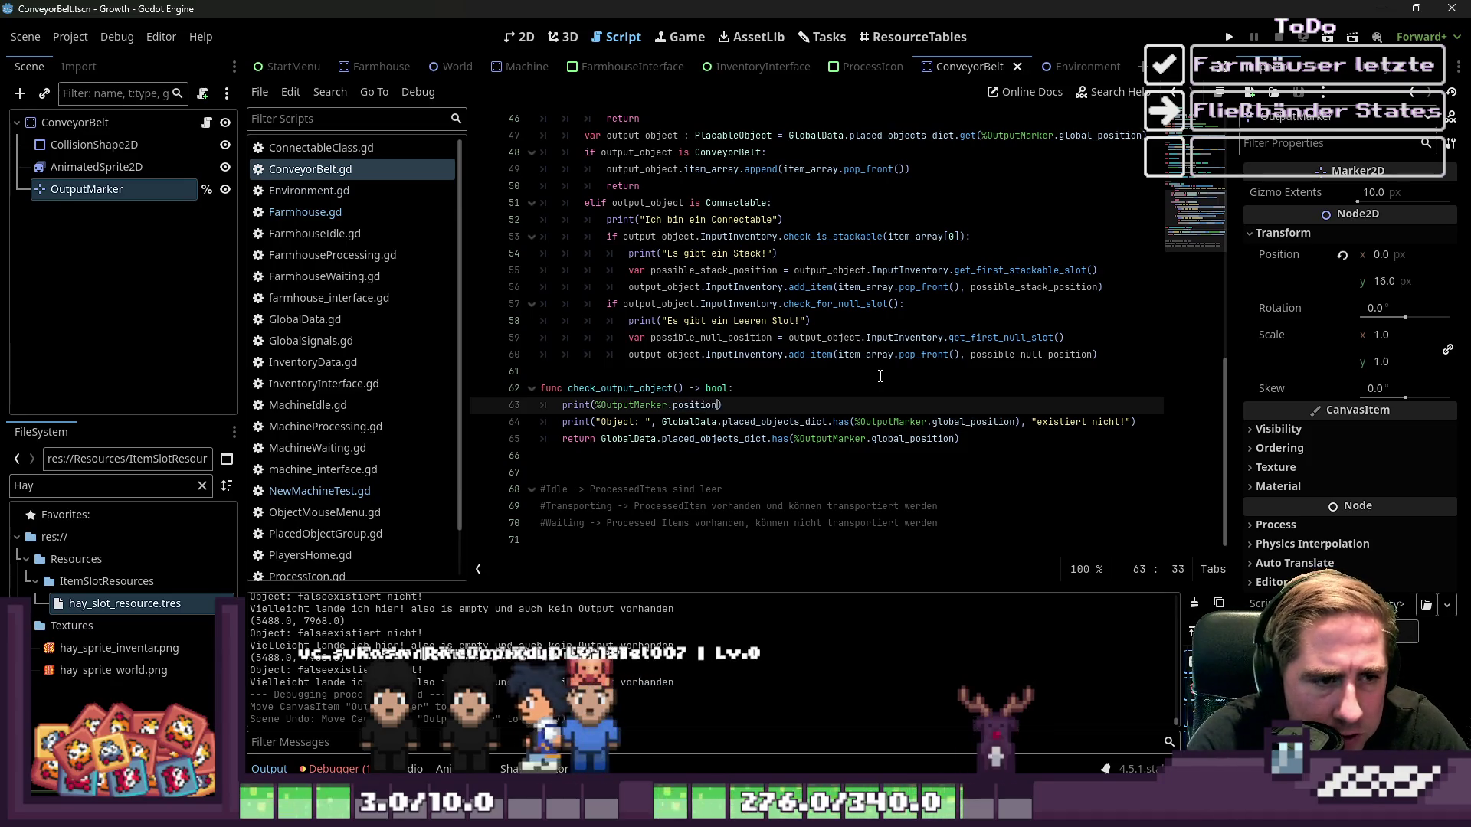
left_click(1227, 38)
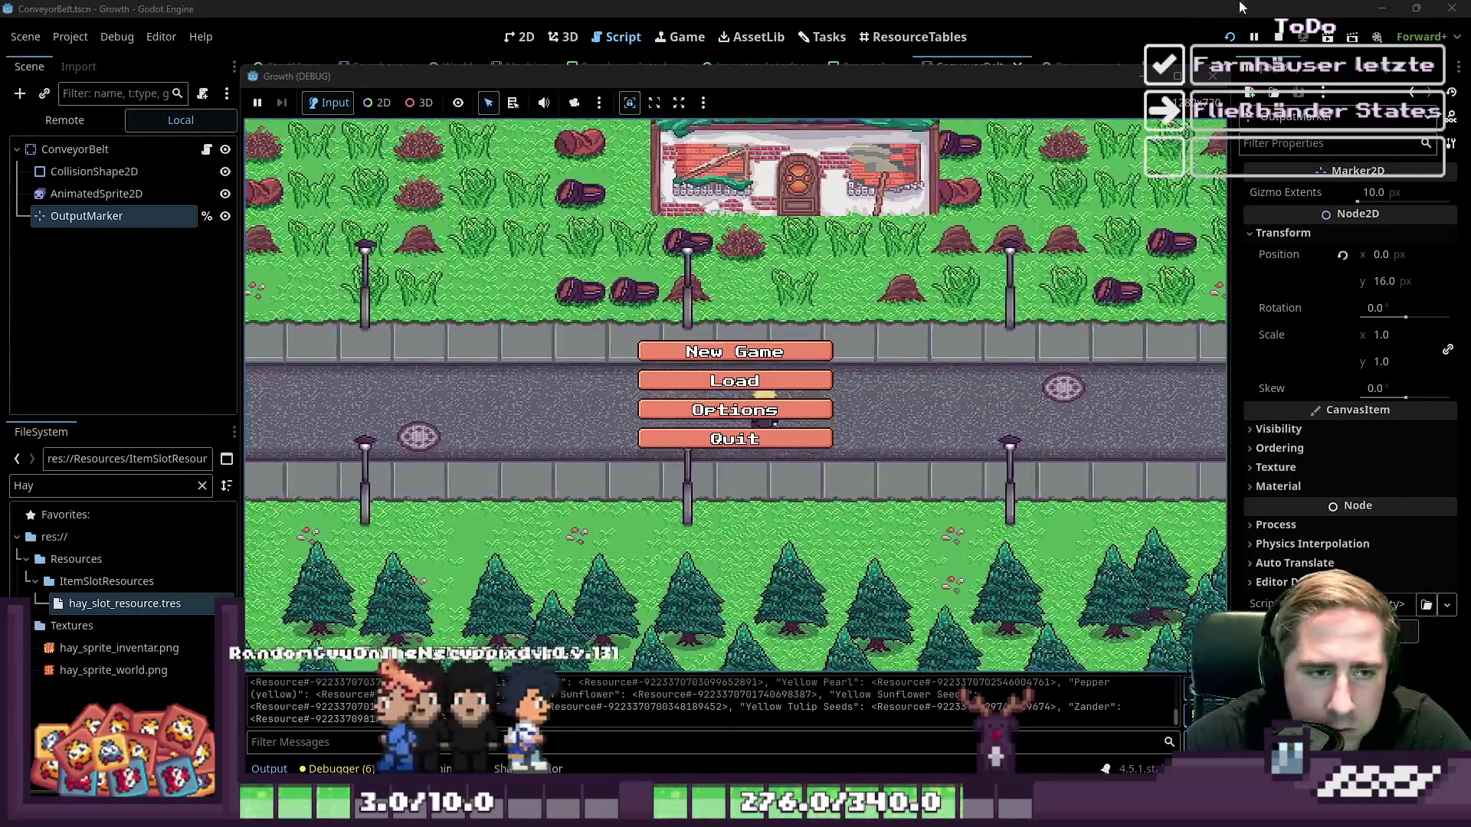
Start a new game as character 'dsac', reach the farm world, then stop the run
left_click(734, 351)
type("dsac")
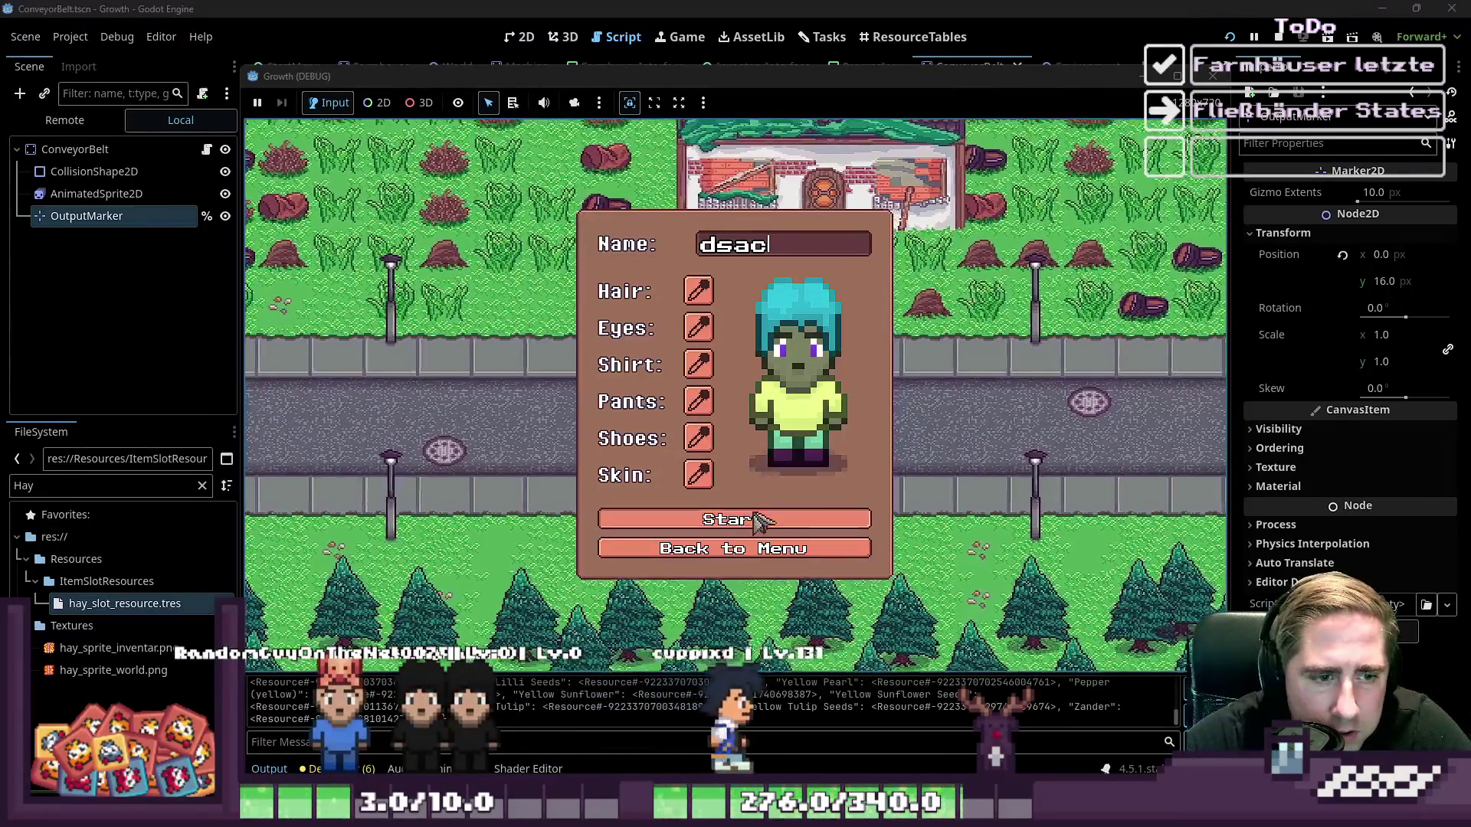
left_click(733, 520)
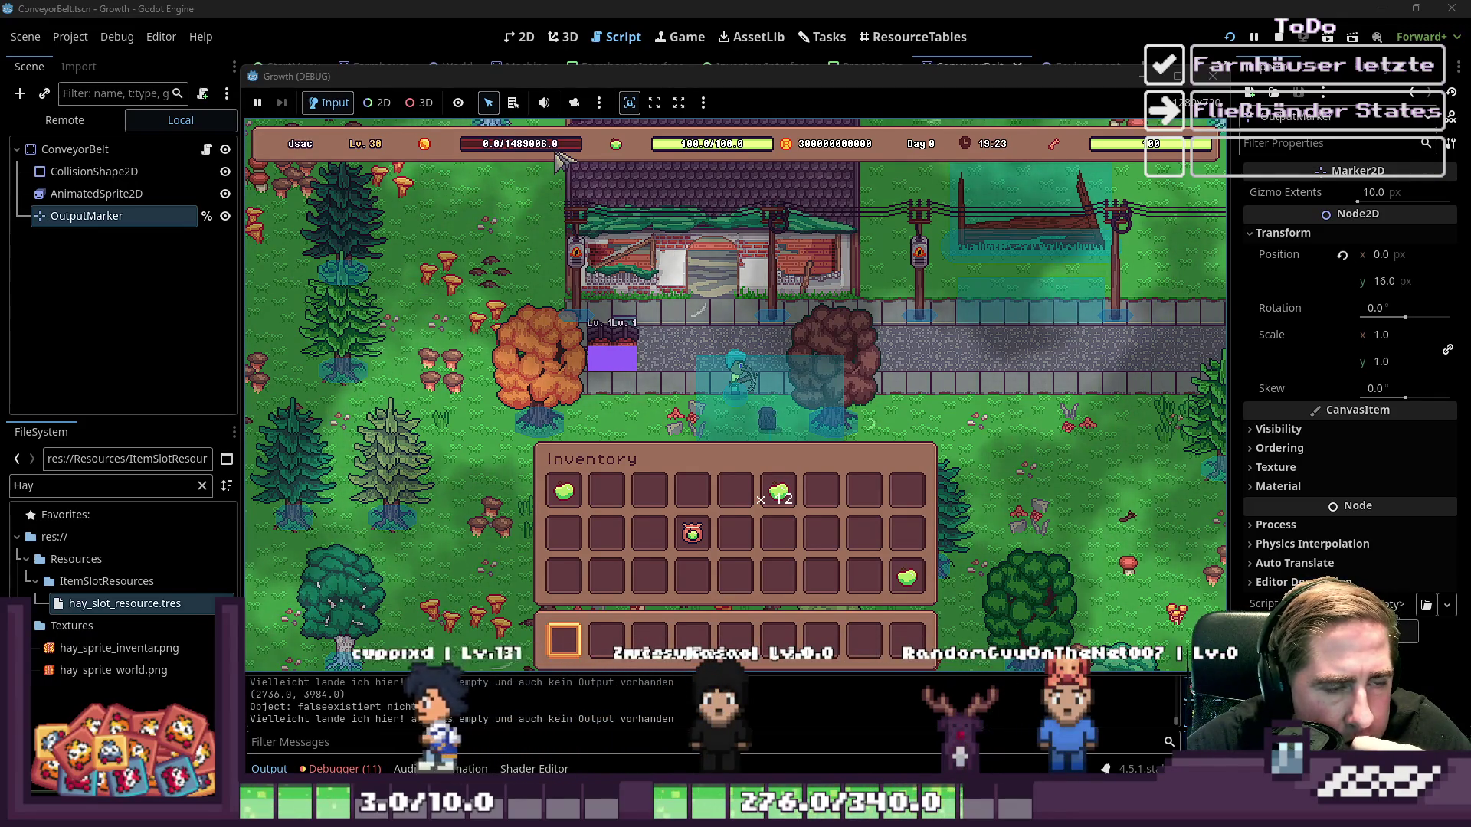
left_click(1212, 77)
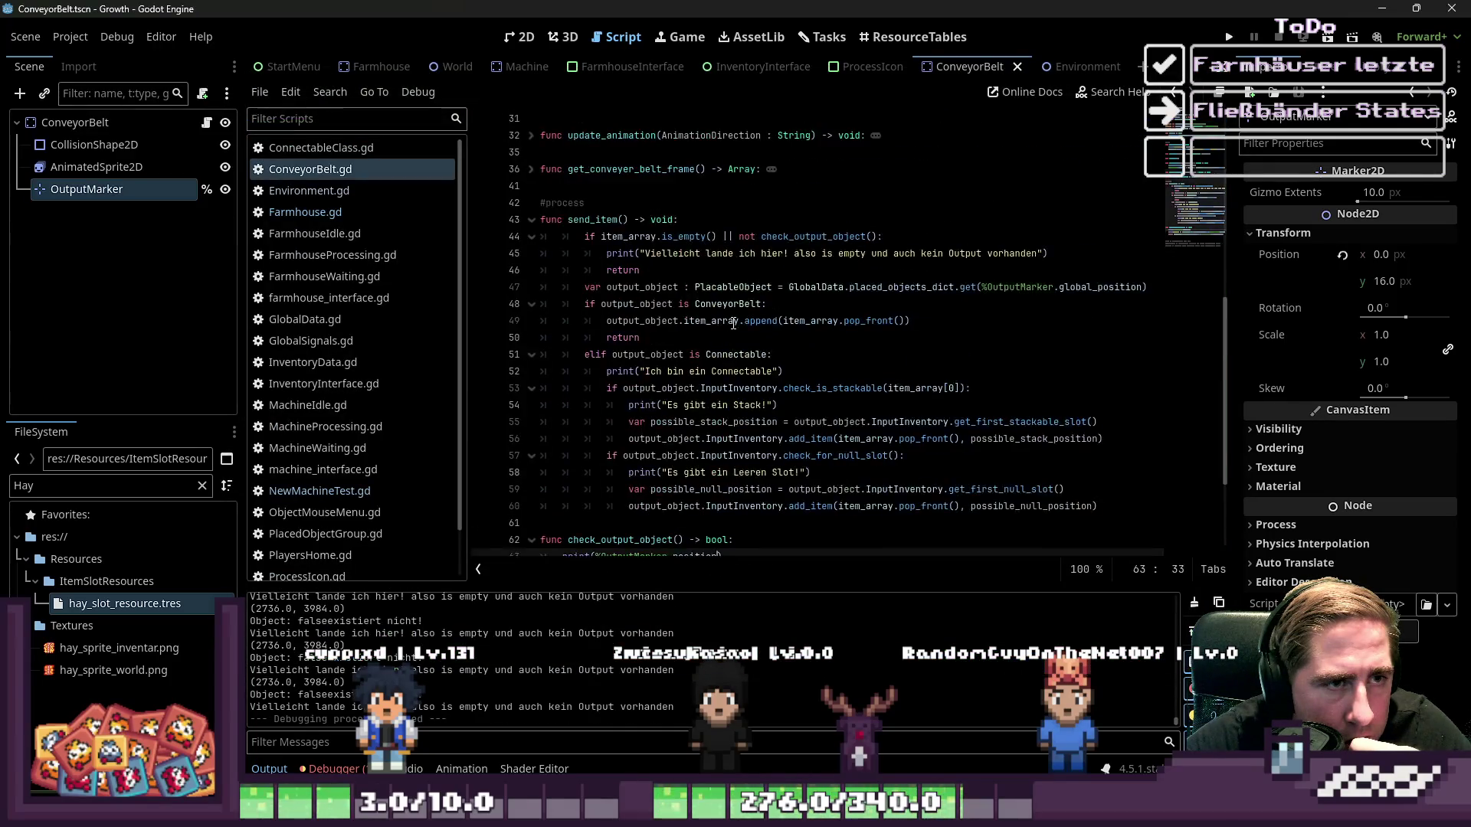
Find the OutputMarker position line in rotate_object and try a global_ prefix, then undo it
scroll(733, 323, "up", 2)
scroll(733, 323, "down", 1)
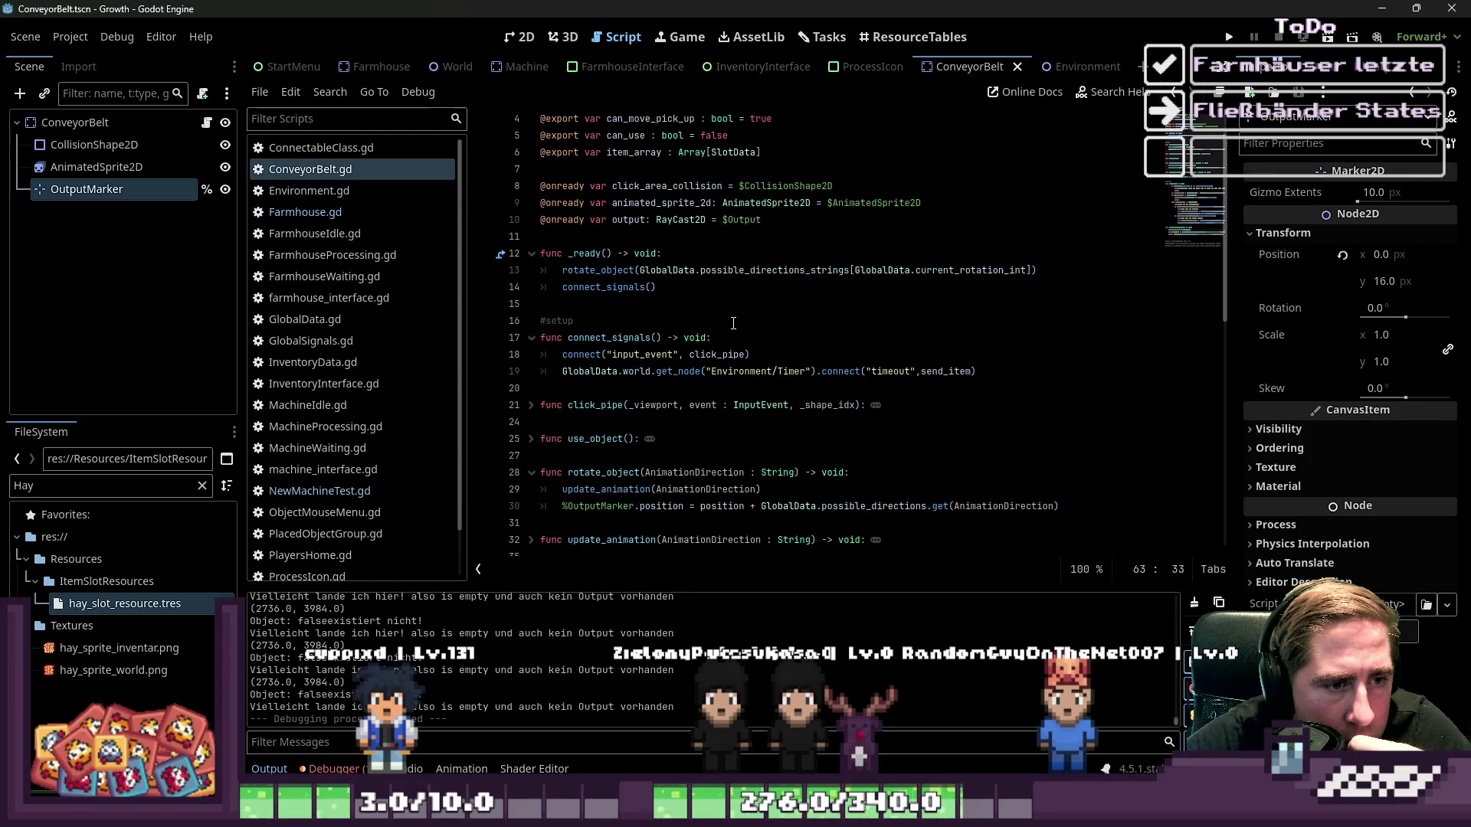
scroll(733, 323, "down", 1)
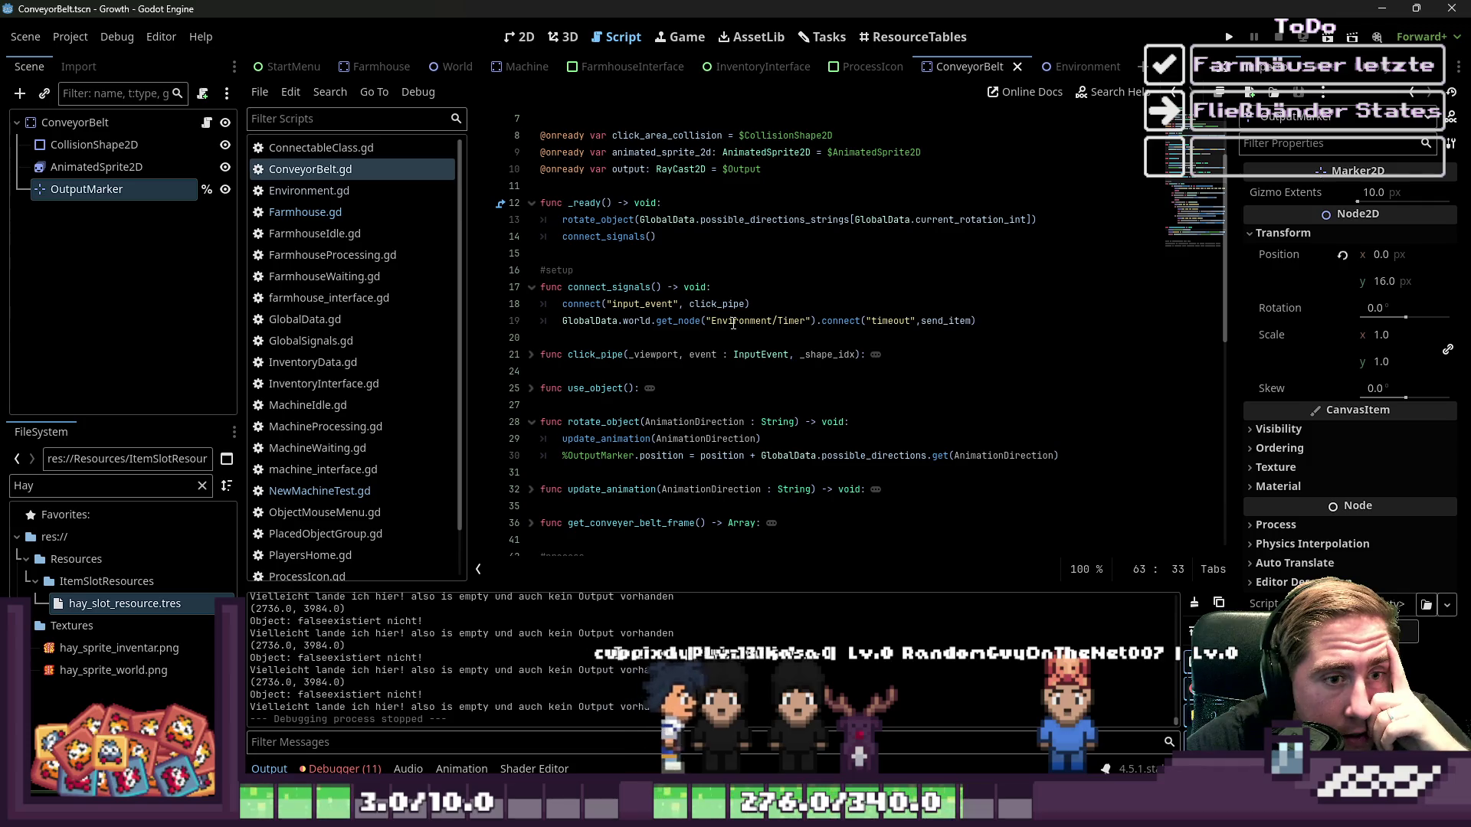
scroll(733, 324, "down", 2)
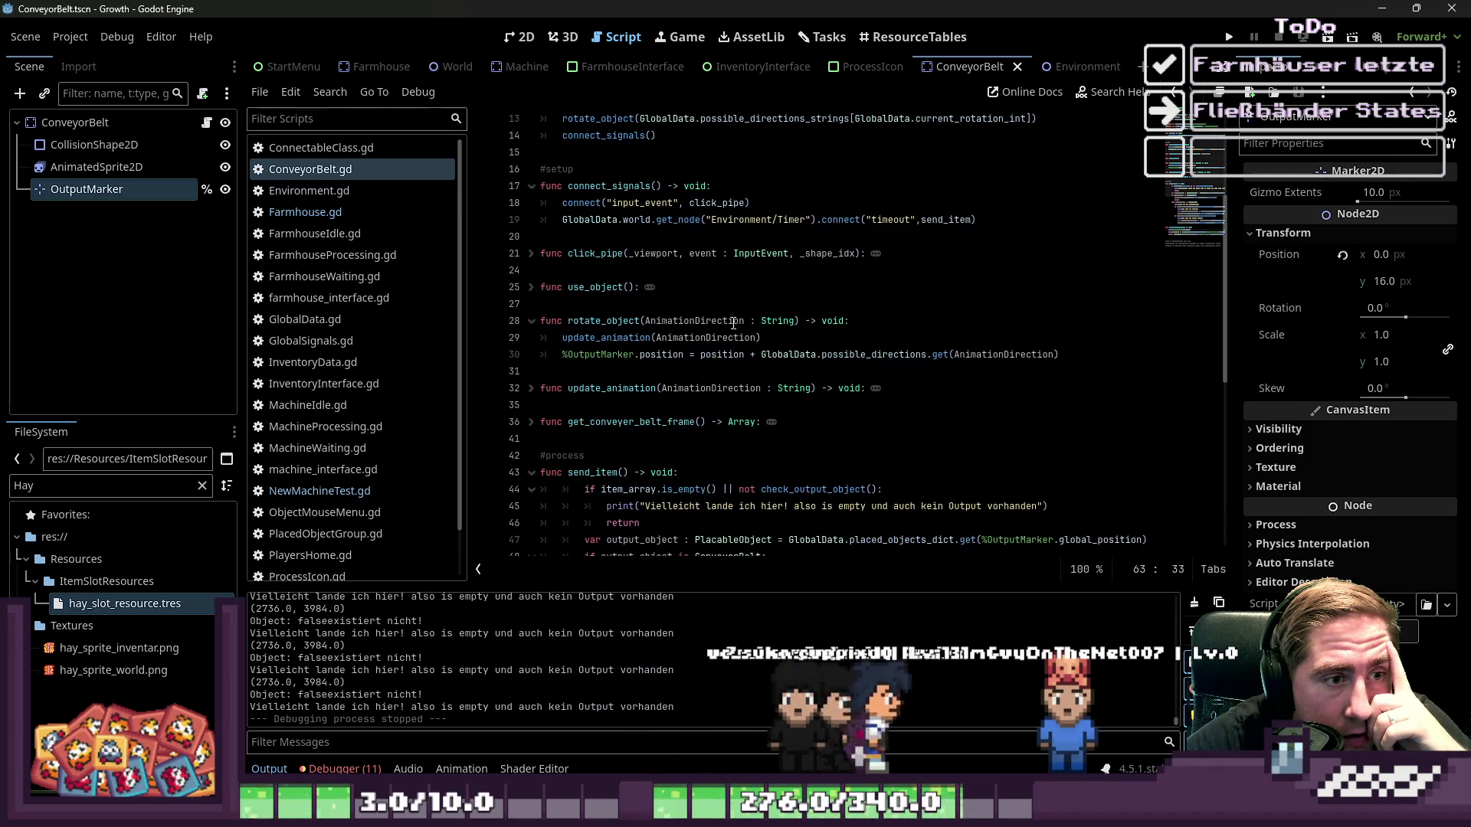
left_click(703, 357)
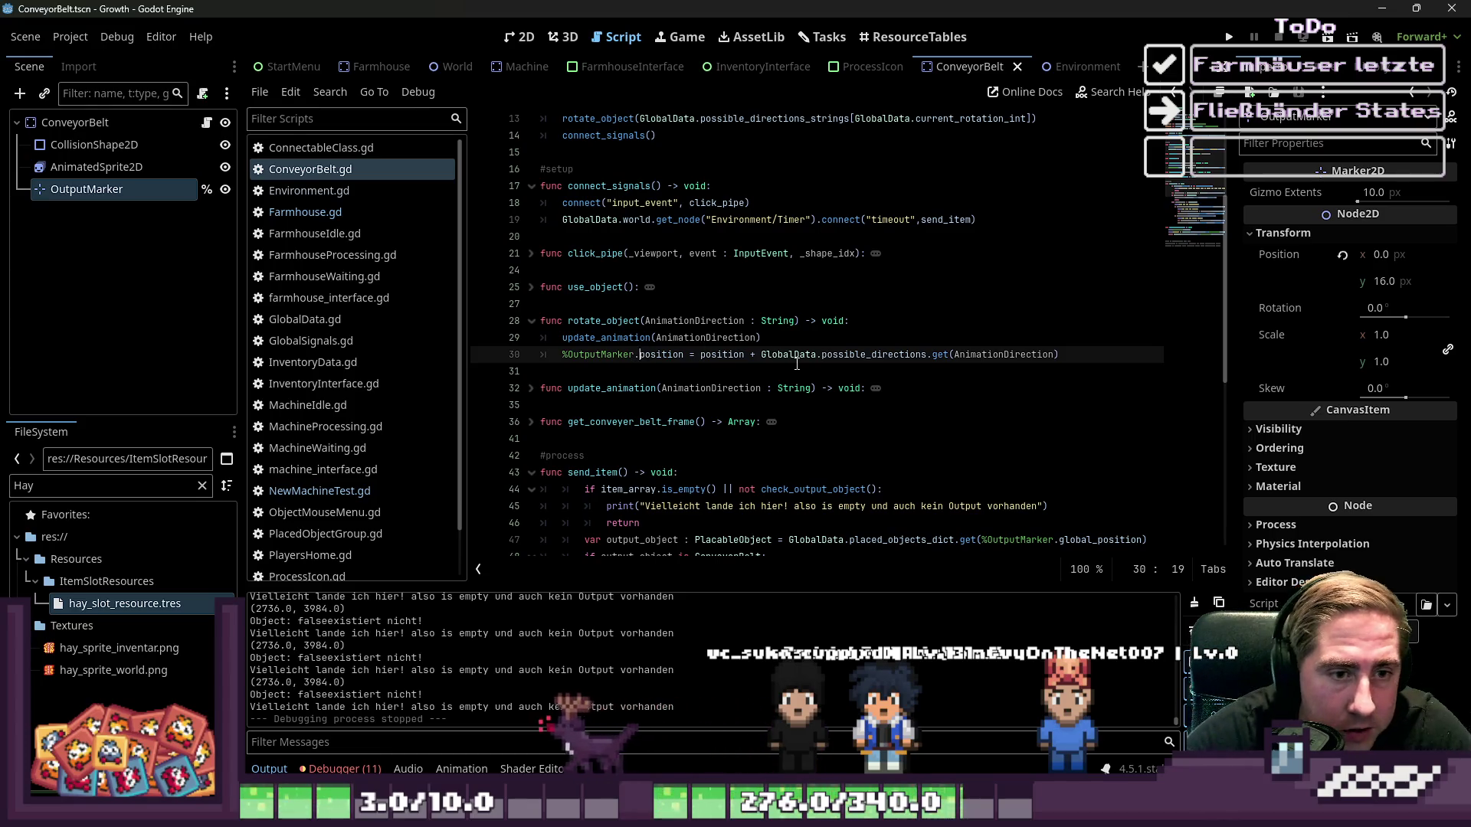
type("global")
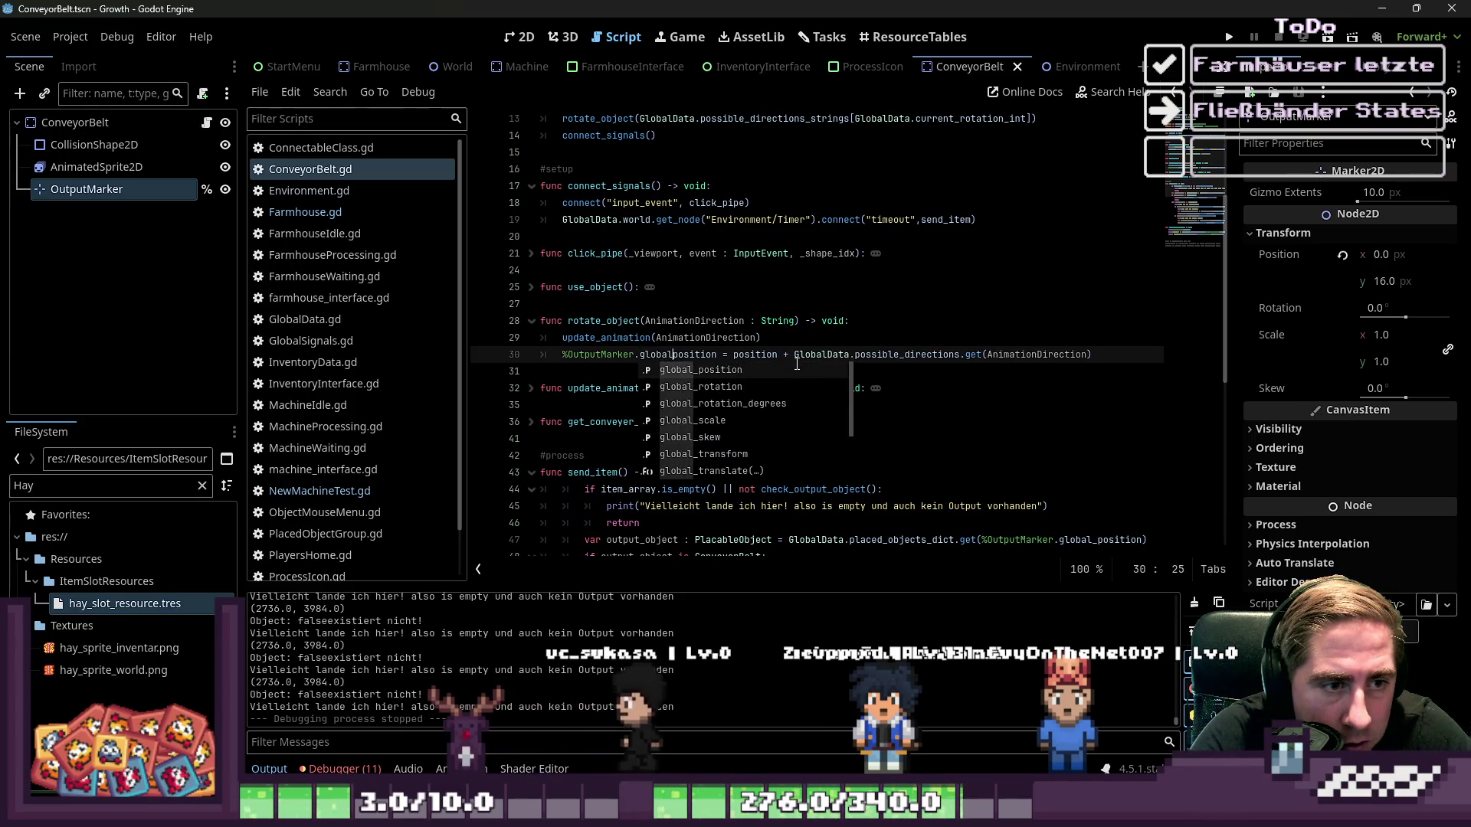
type("_")
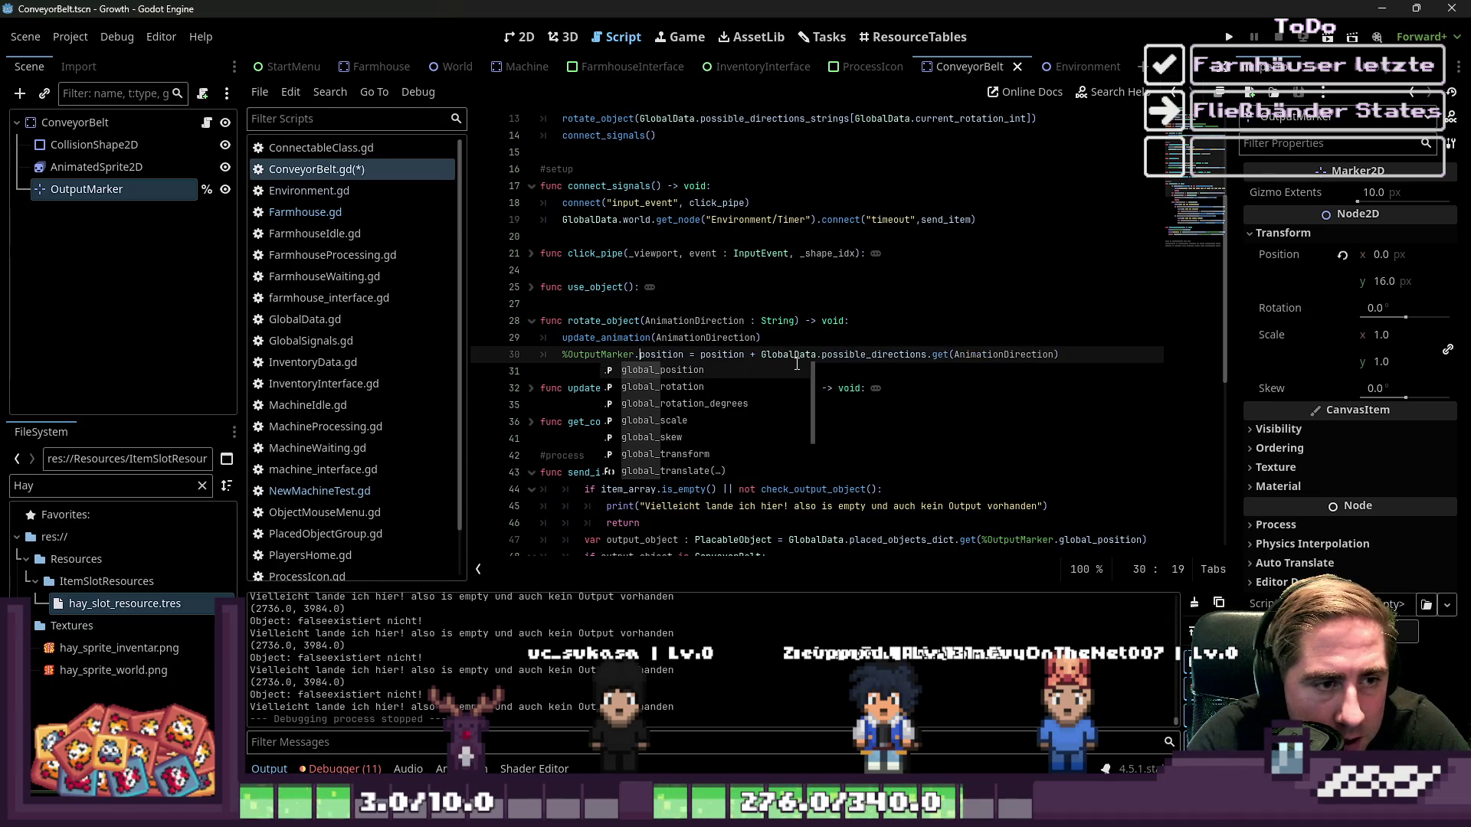
key("ctrl+z")
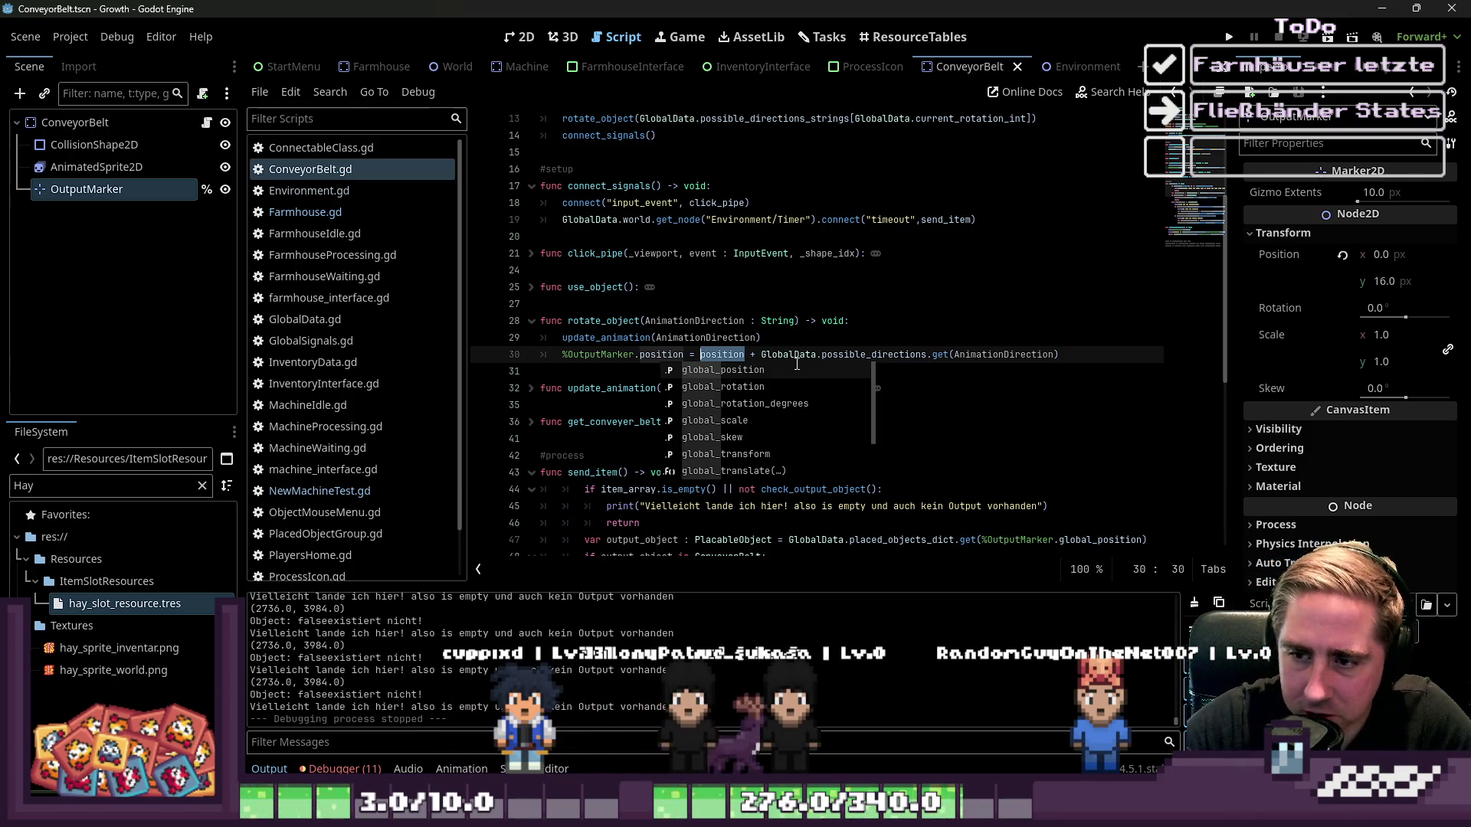
left_click(770, 337)
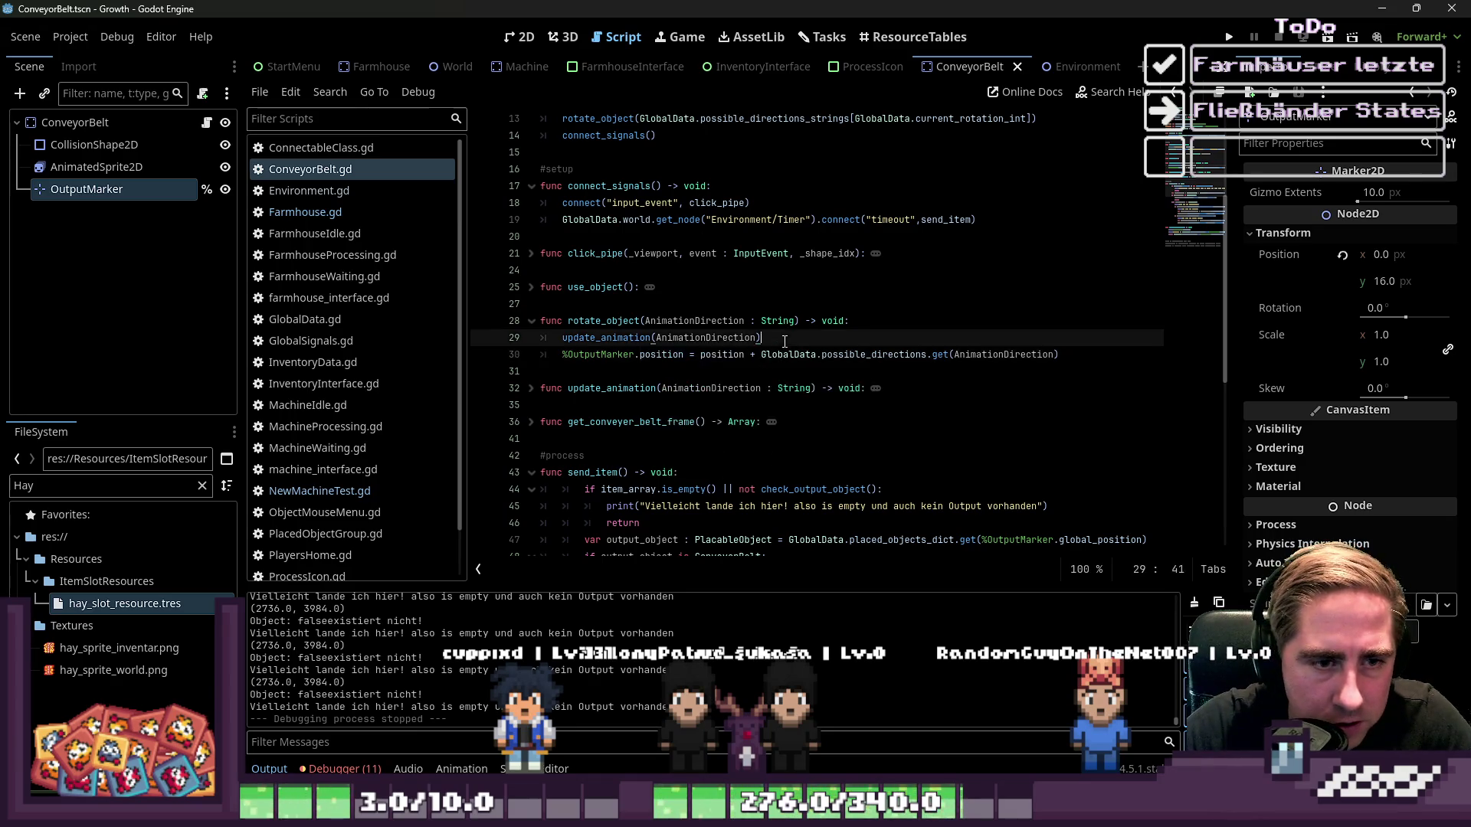
Delete the extra 'position + ' term from line 30 and save ConveyorBelt.gd
scroll(769, 365, "up", 3, "ctrl")
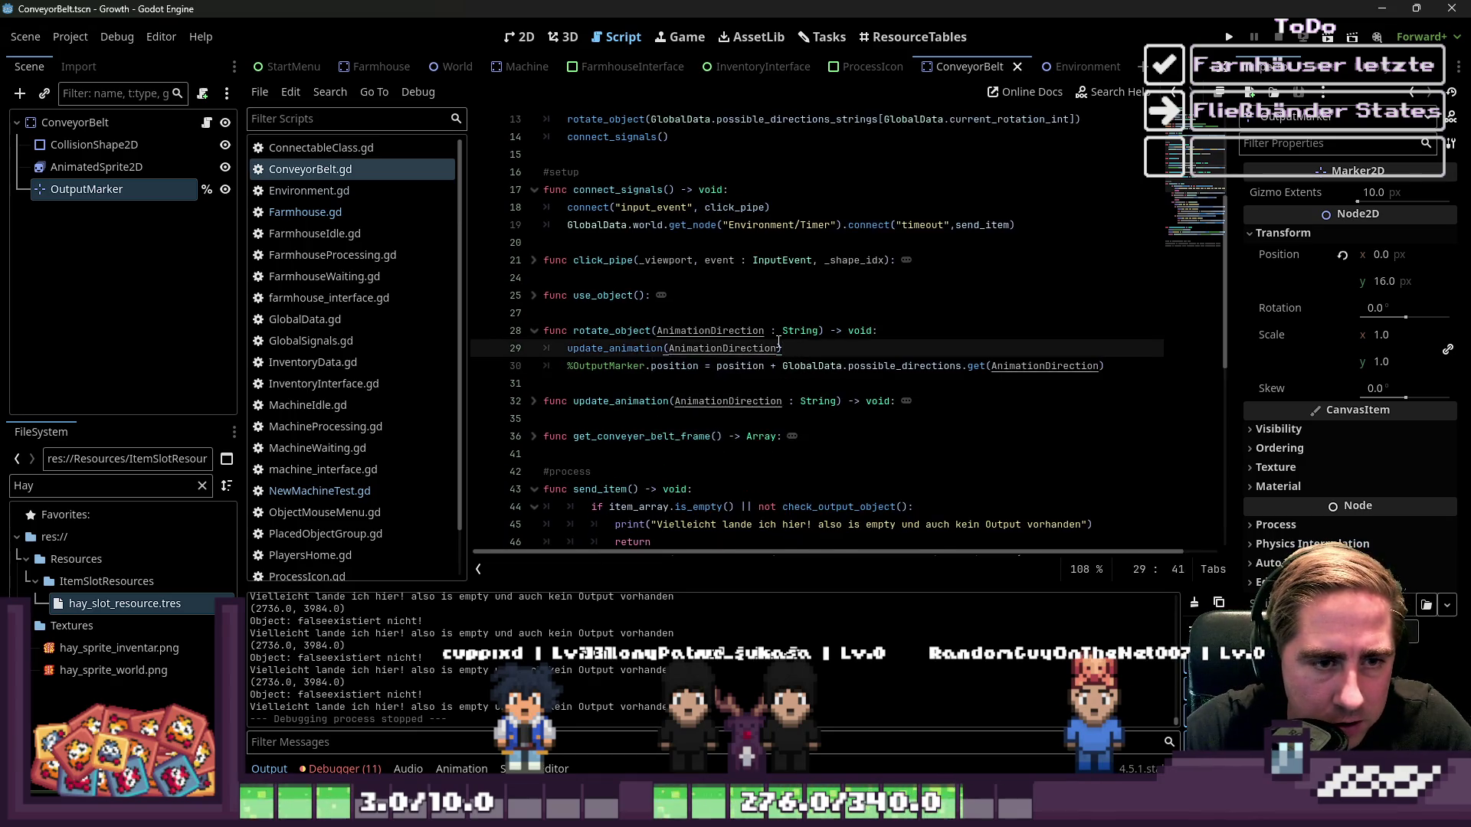
double_click(677, 387)
type("global")
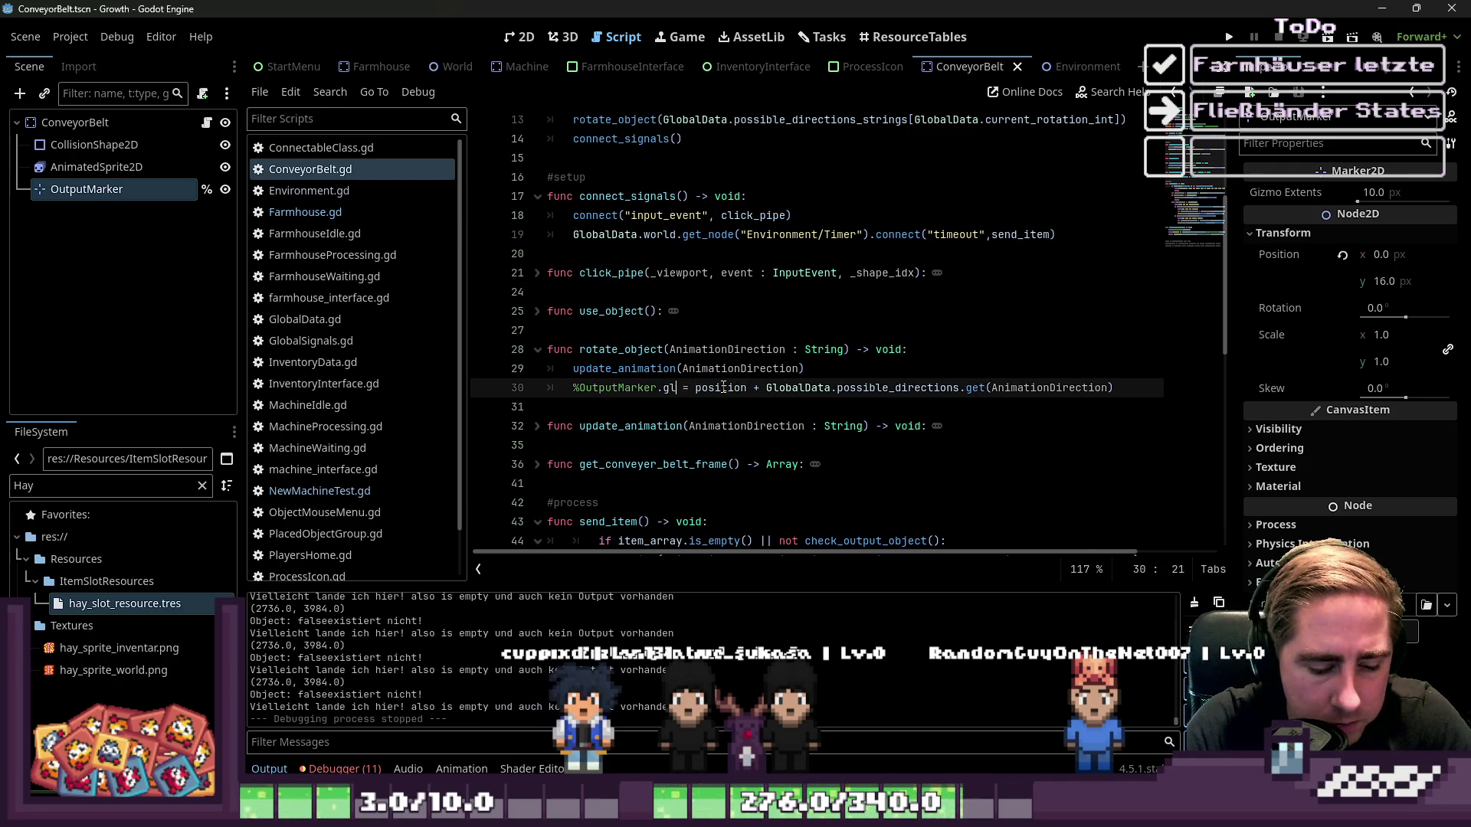
type("_p")
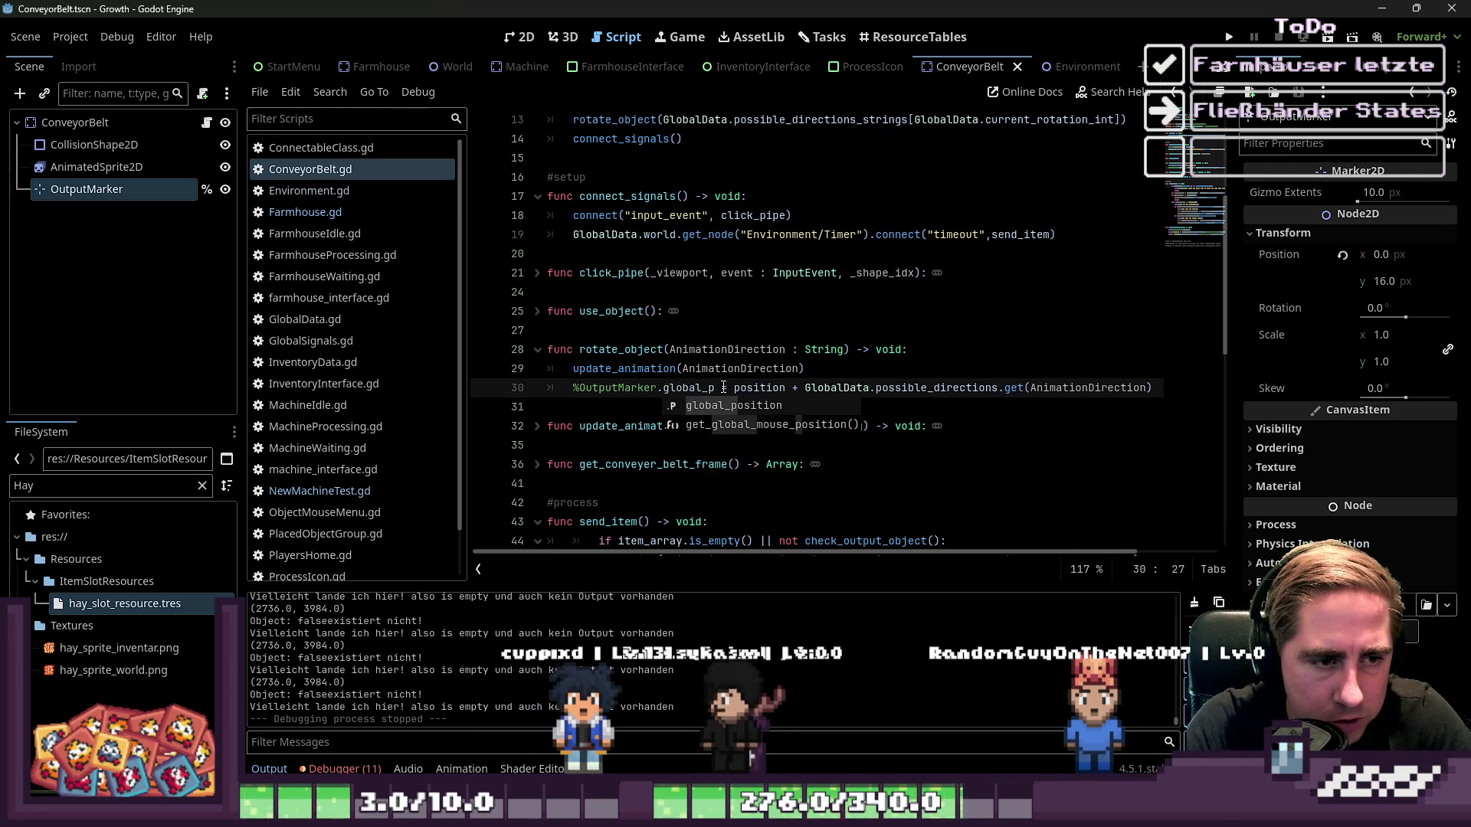
type("o")
key("ctrl+z")
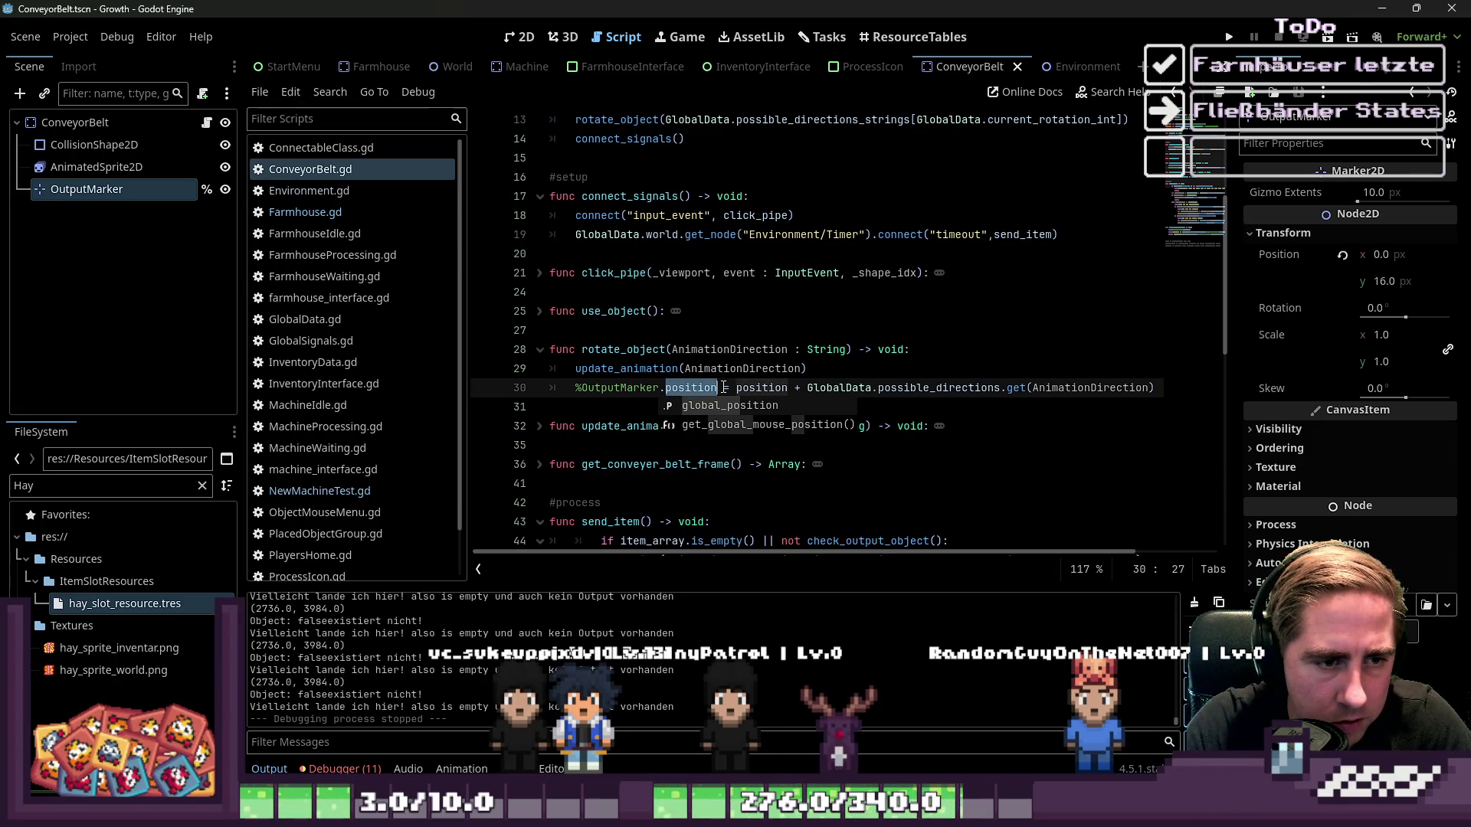
key("Left")
key("Left")
key("Left")
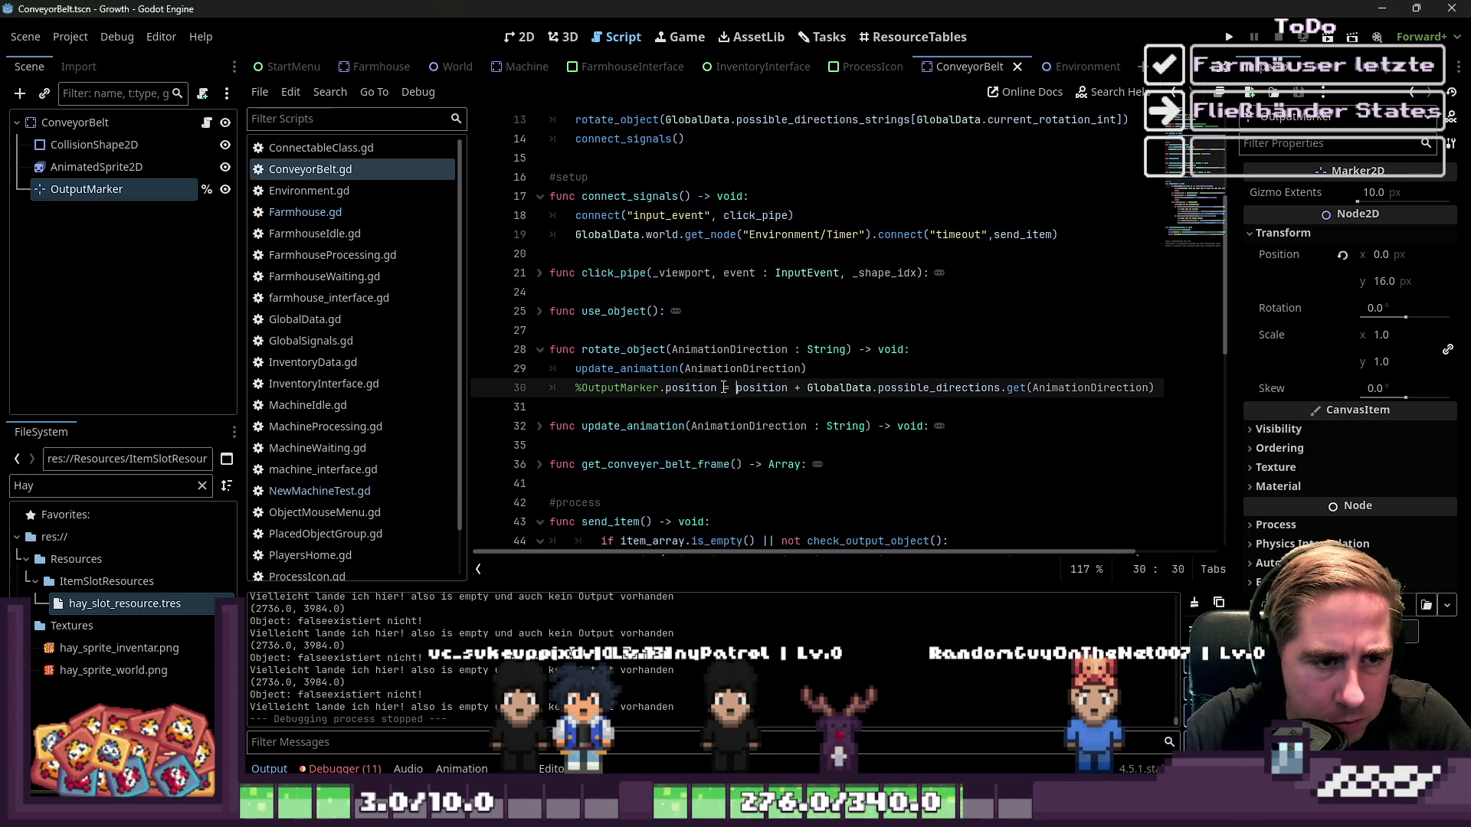
key("BackSpace")
key("ctrl+s")
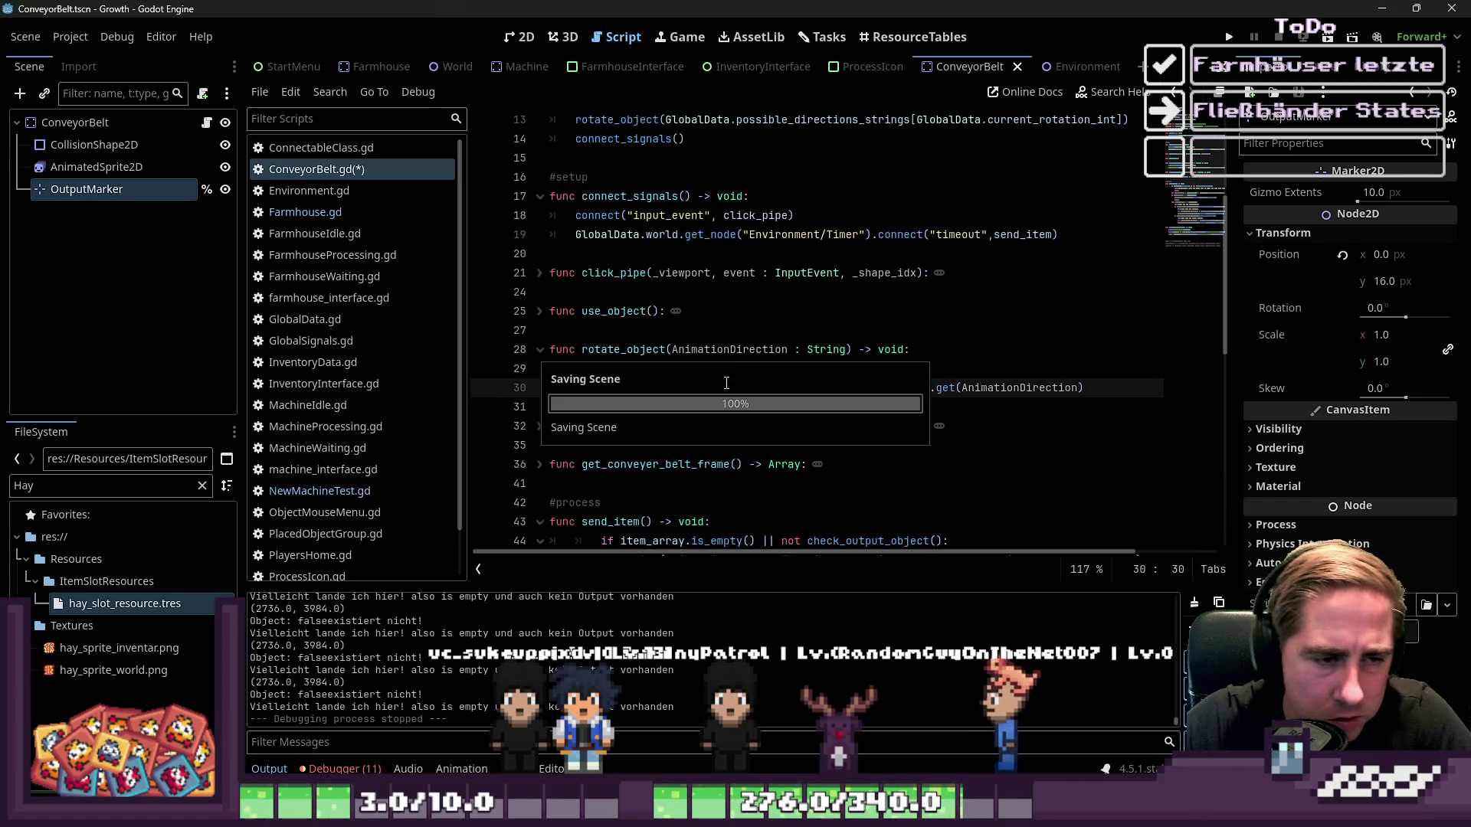
Run the game, start a new character 'asdvg', then stop it with F8
left_click(919, 311)
left_click(1229, 37)
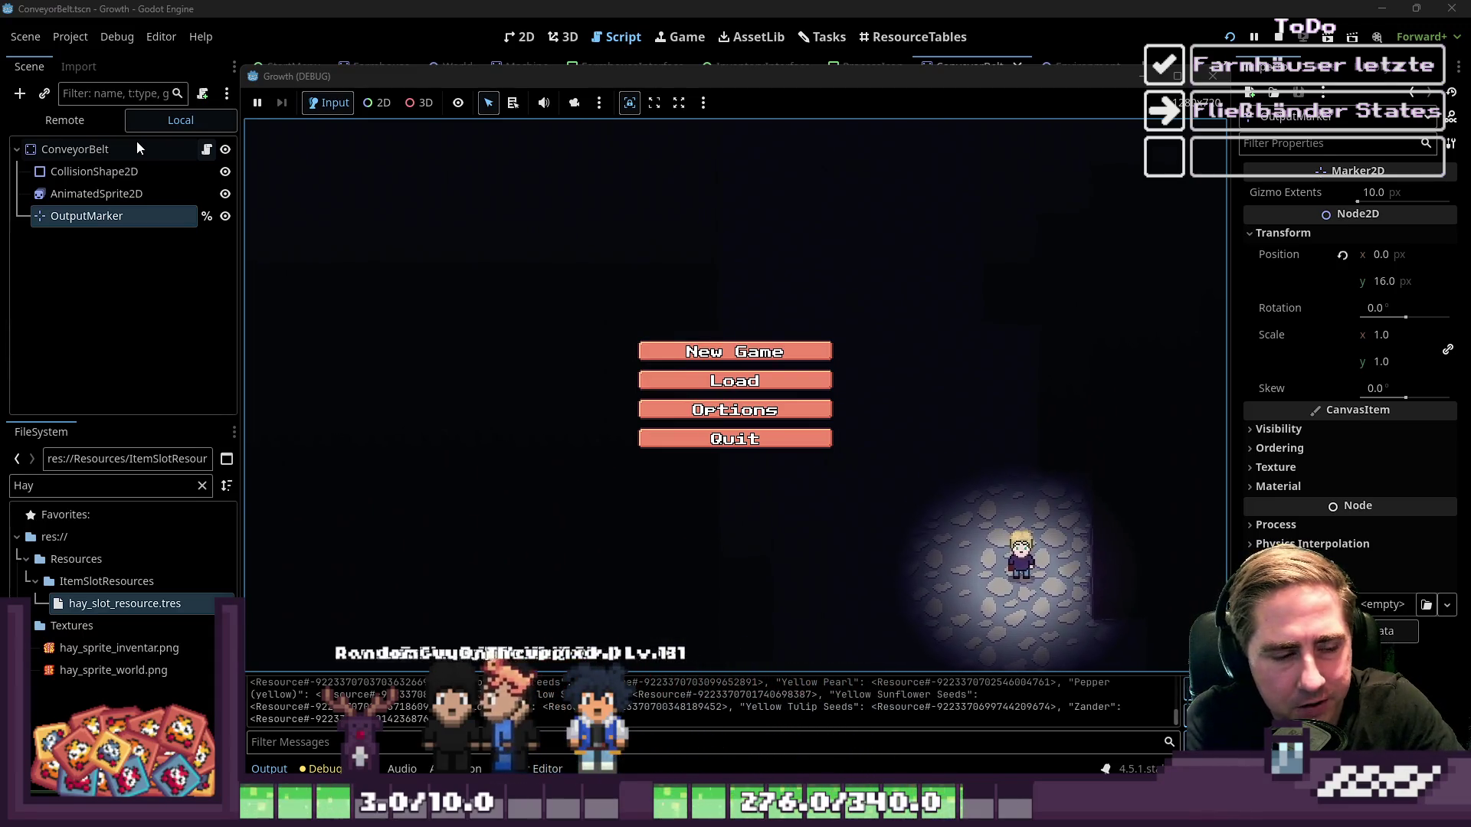
left_click(735, 351)
type("asdvg")
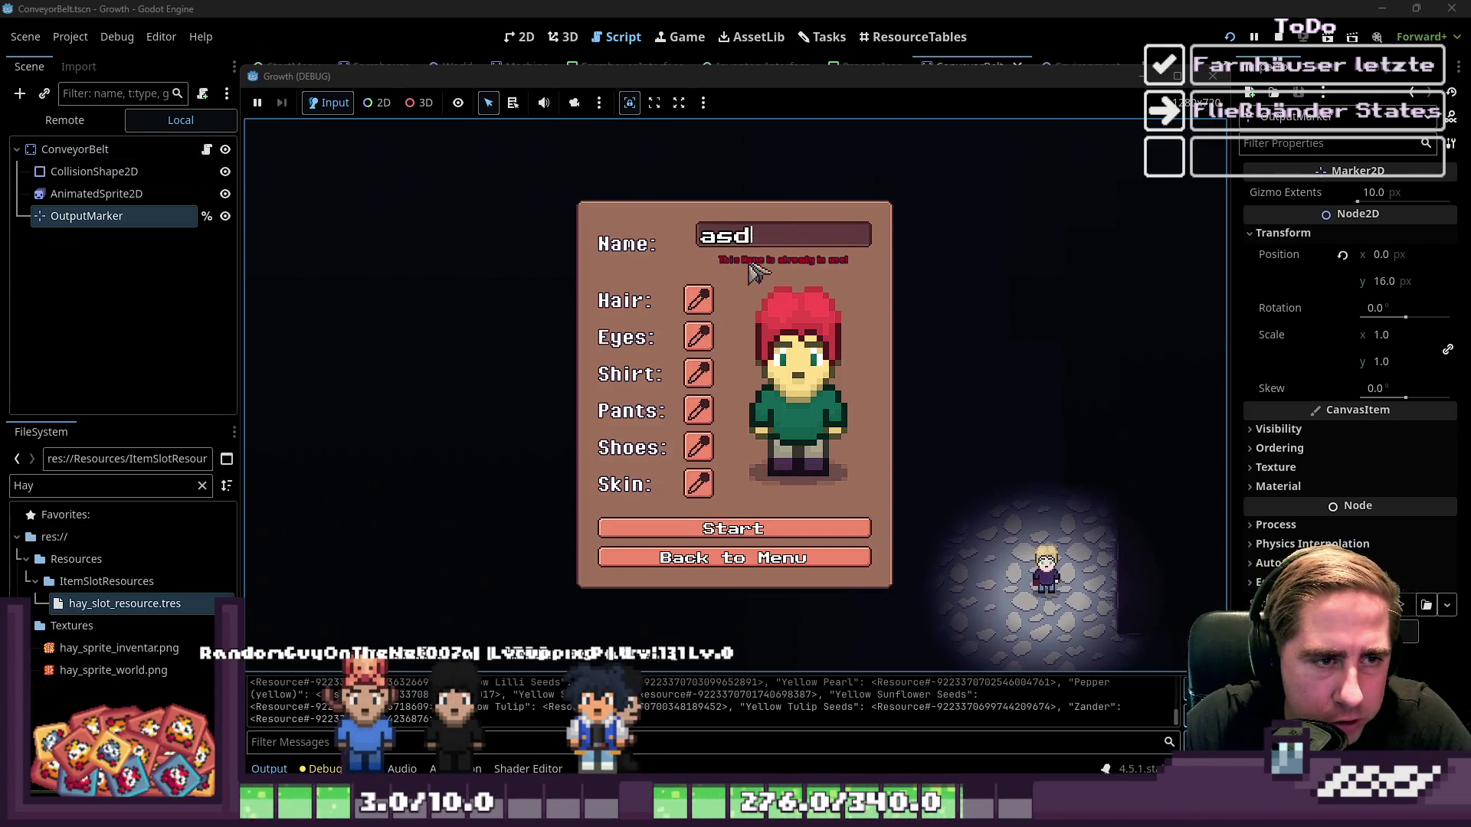
key("Return")
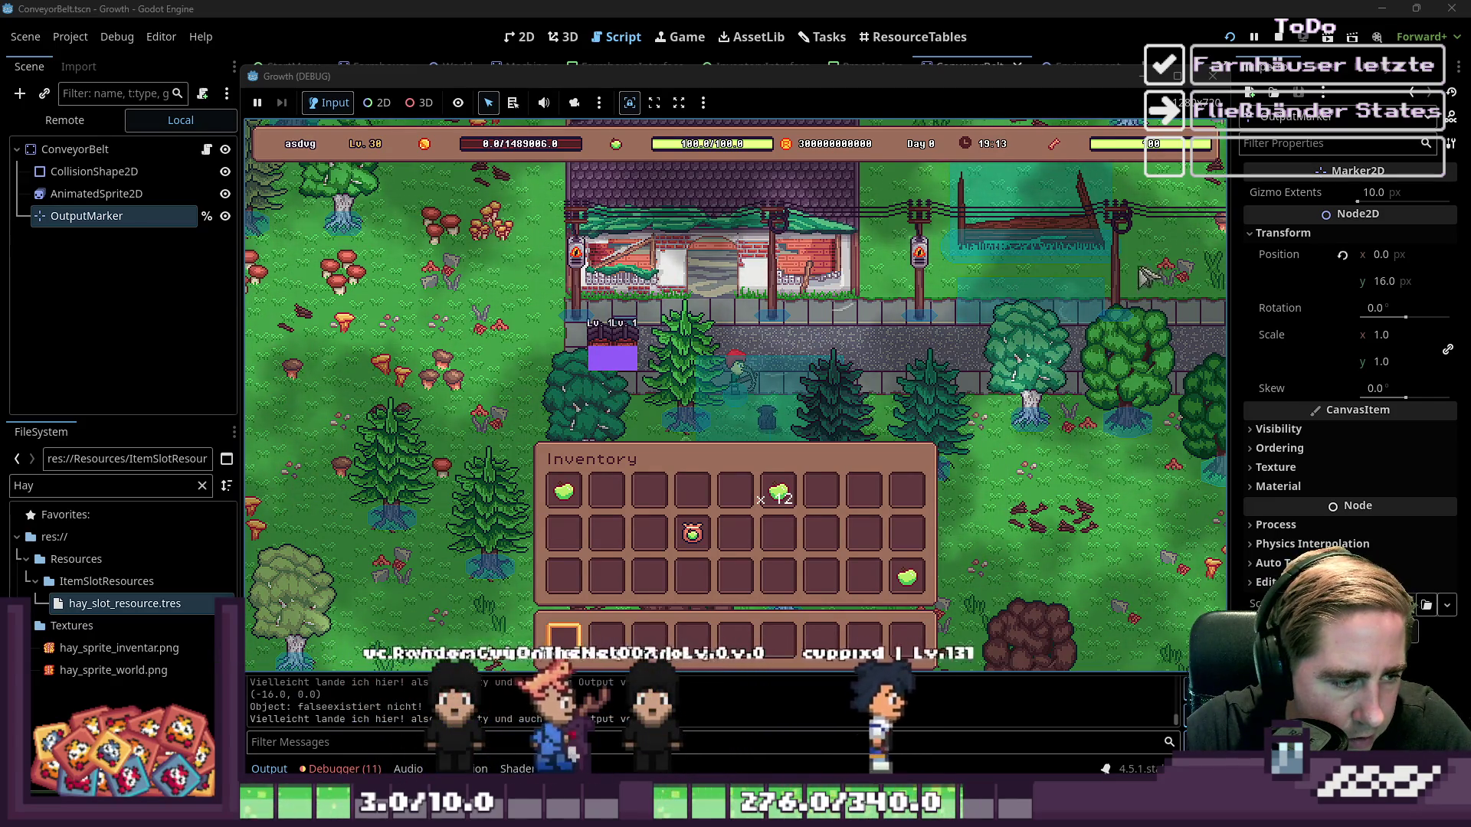
key("F8")
scroll(842, 375, "down", 12)
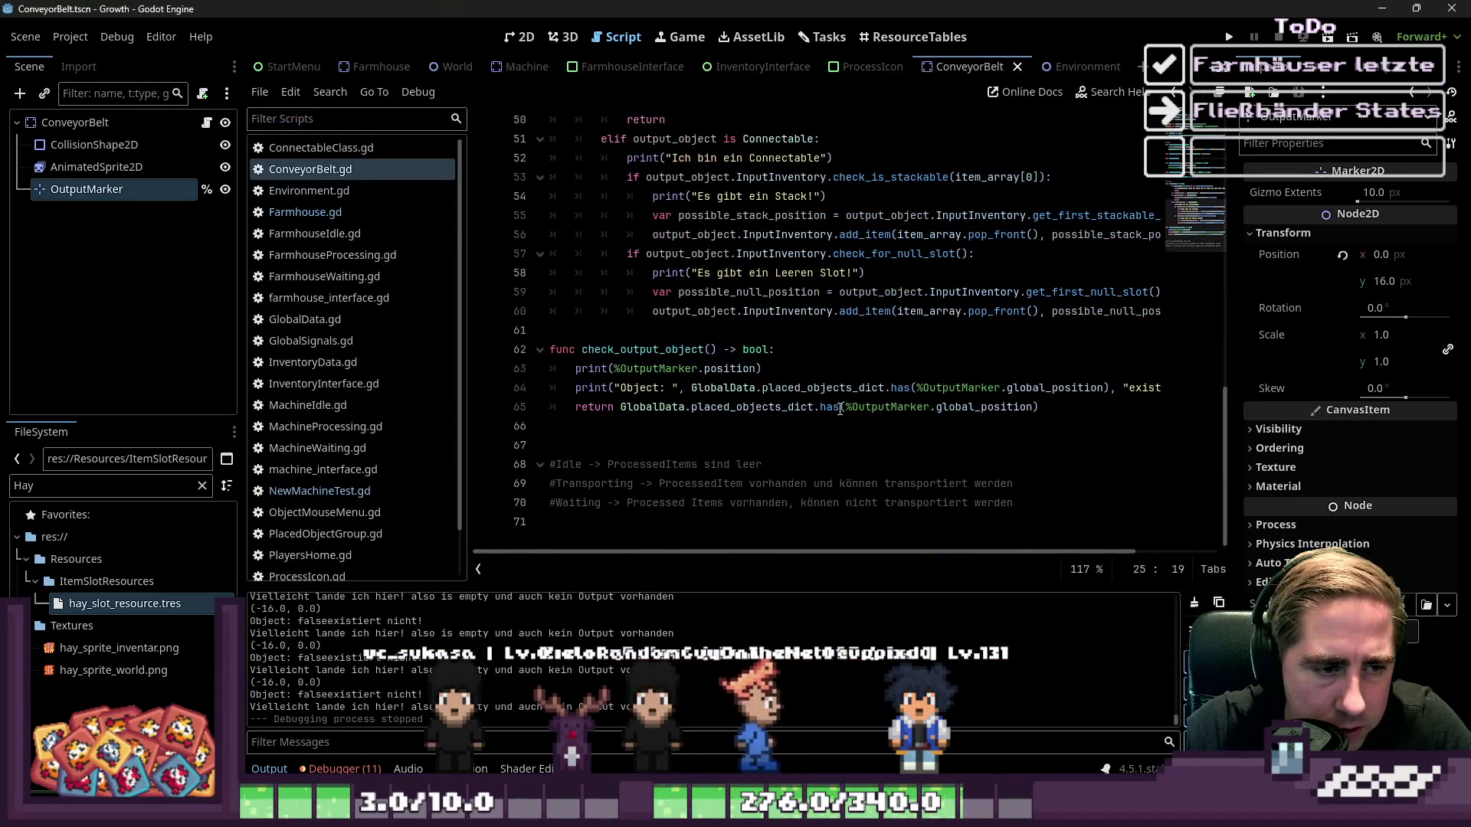
Change line 63's debug print to %OutputMarker.global_position and run the game with F5
left_click(667, 445)
left_click(700, 369)
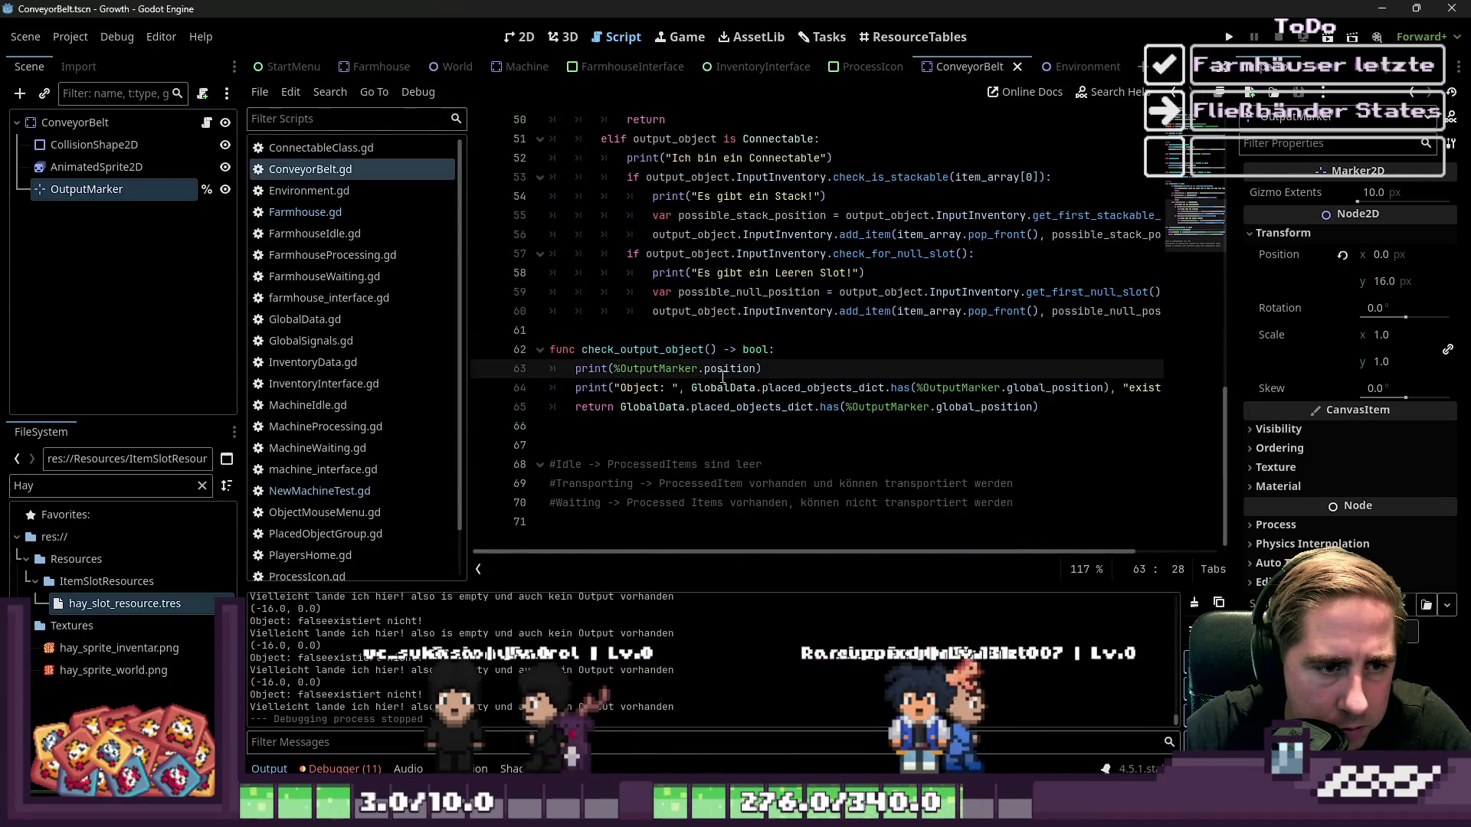
scroll(622, 653, "up", 3)
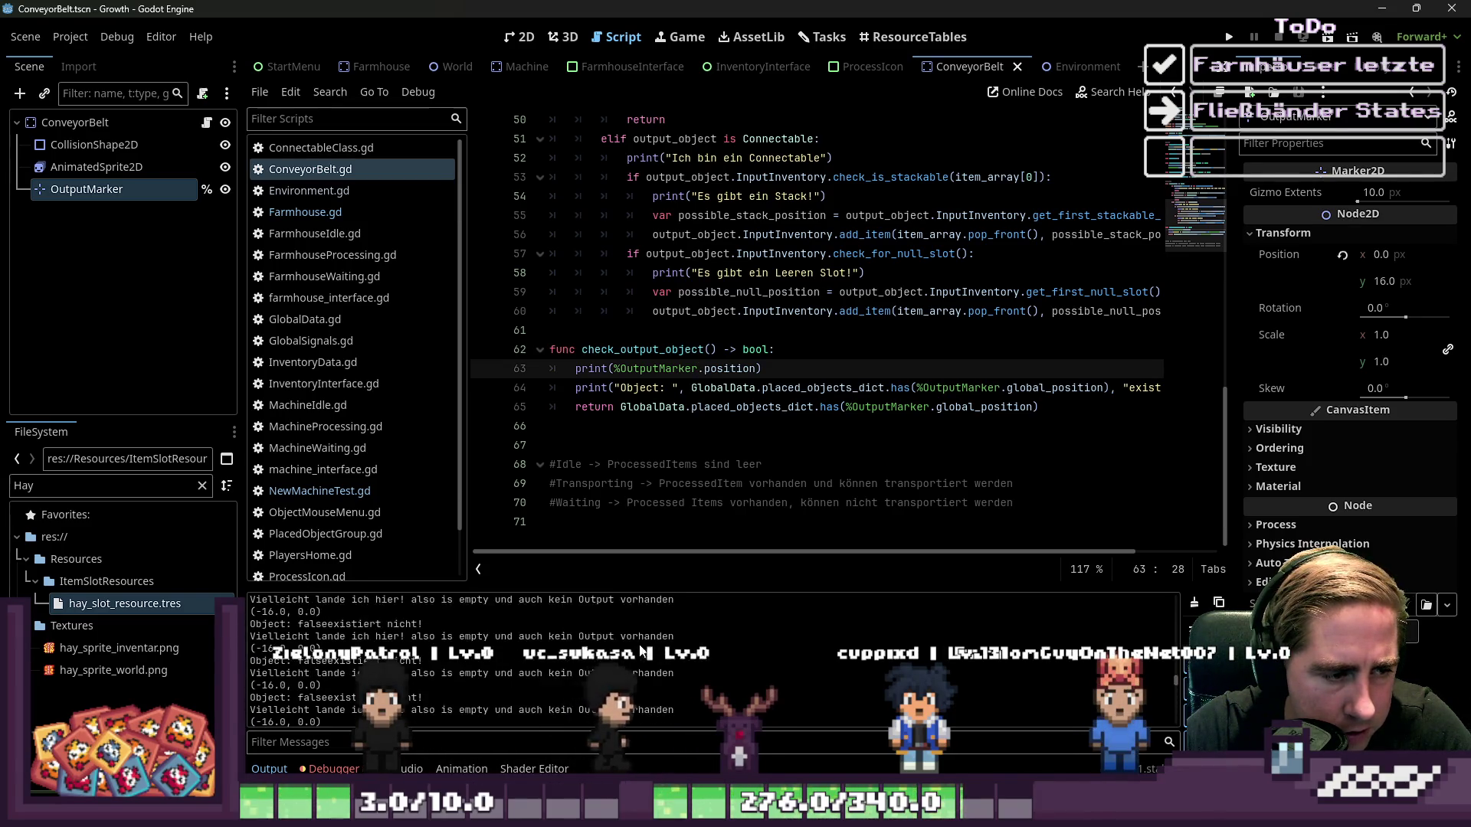
scroll(638, 648, "up", 10)
scroll(639, 647, "down", 10)
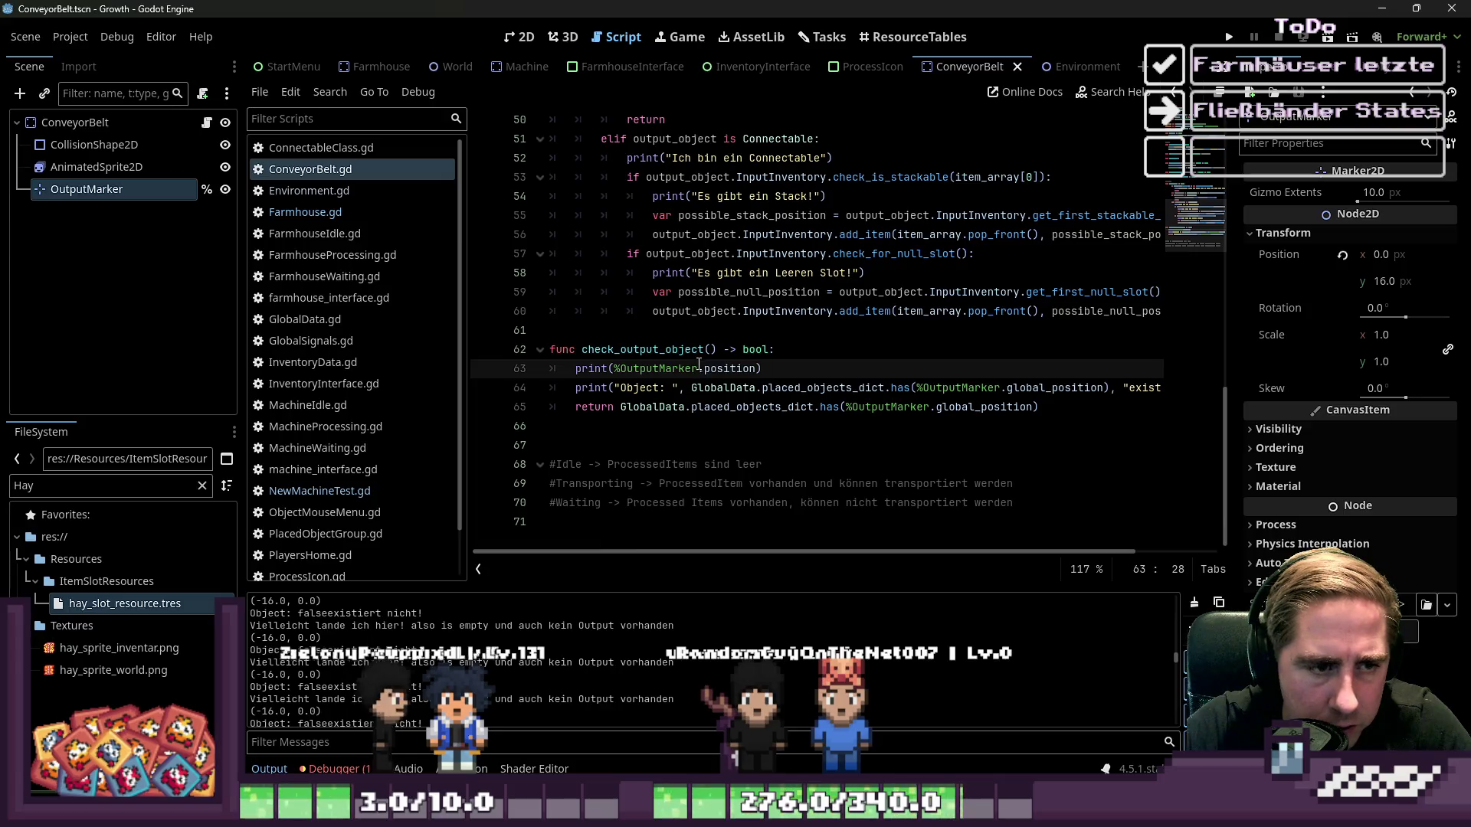
key("Left")
key("Left")
key("Left")
type("global_")
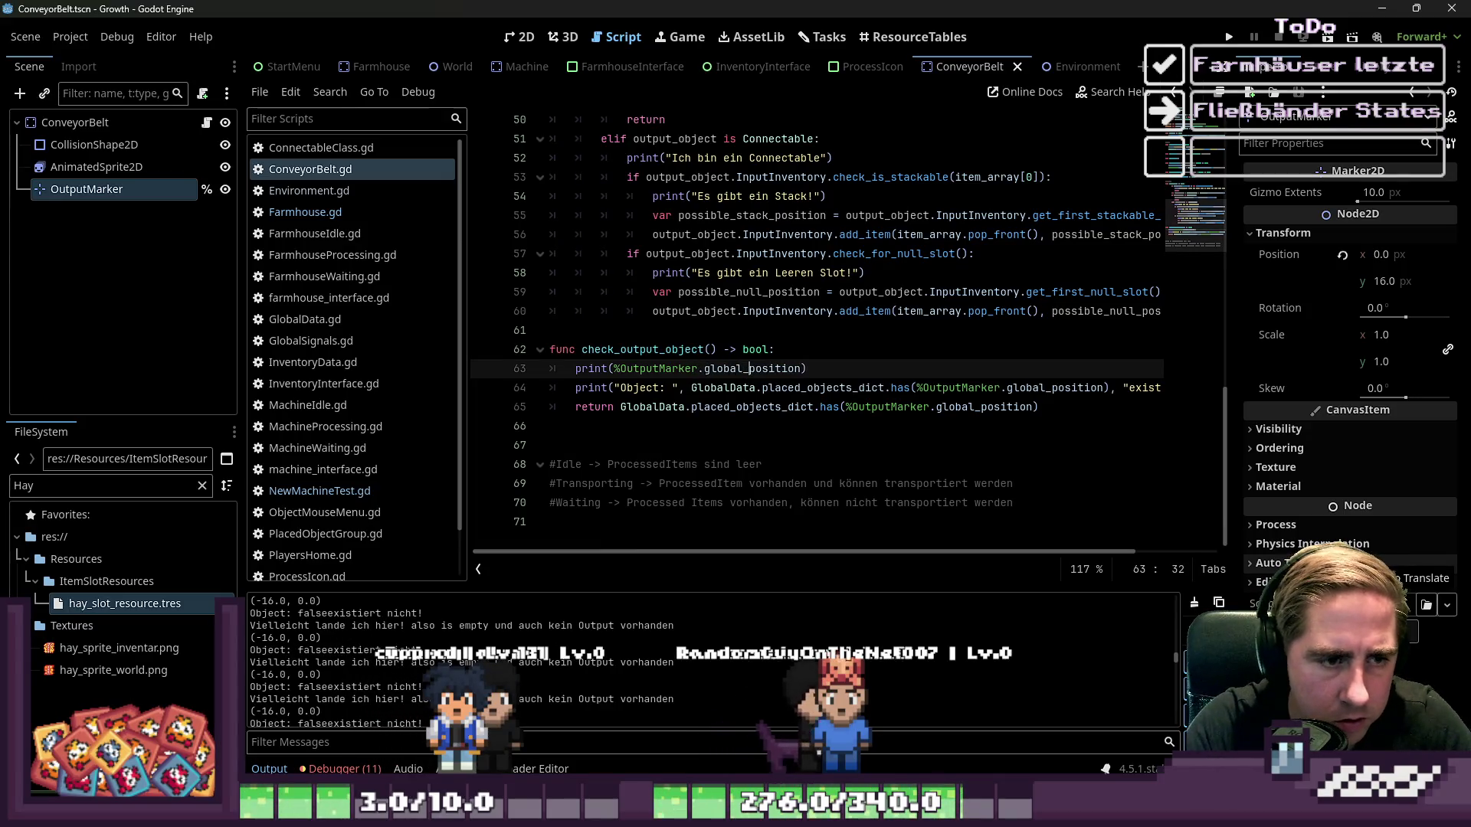
key("Escape")
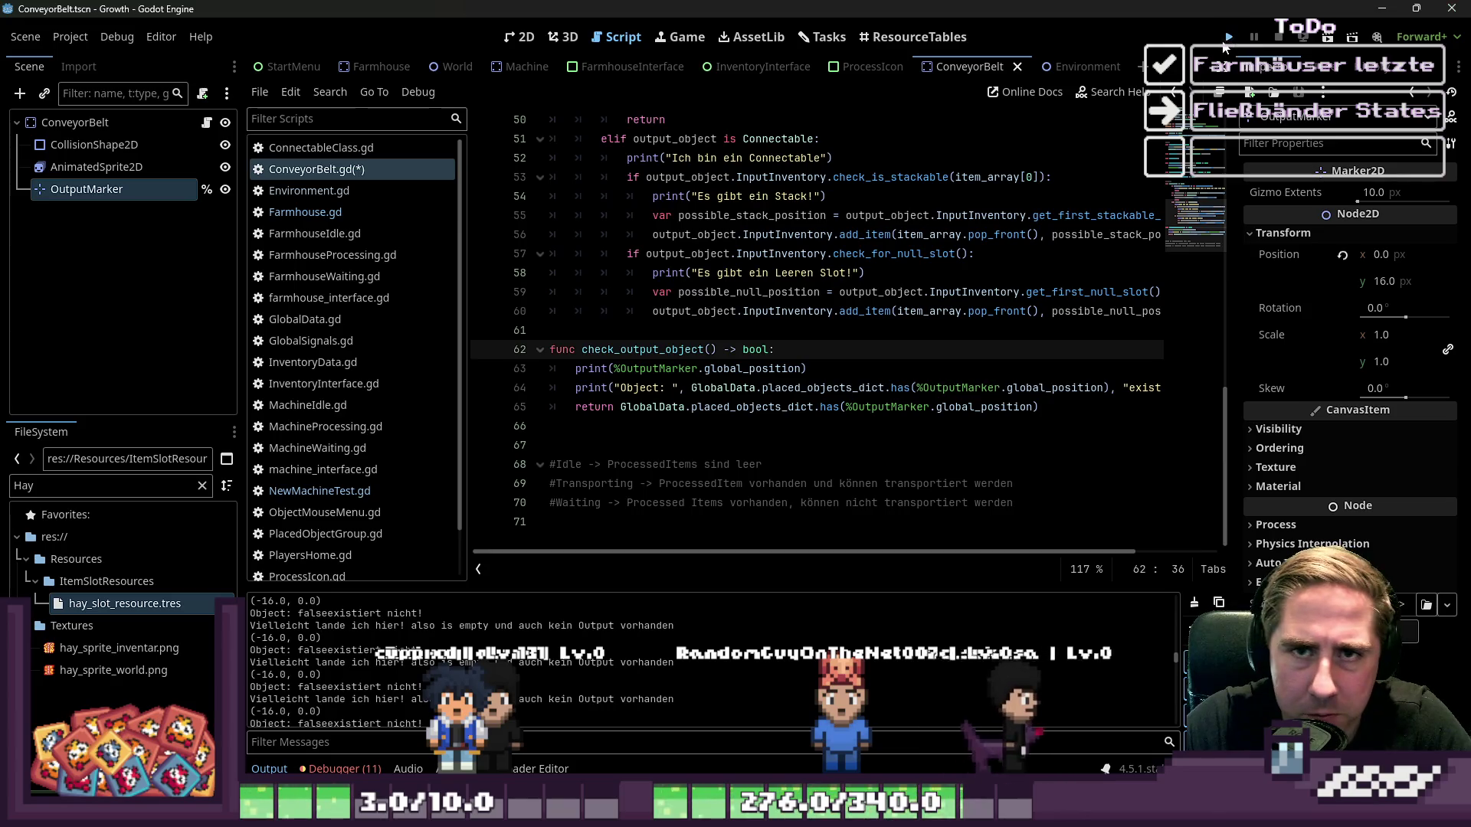
key("F5")
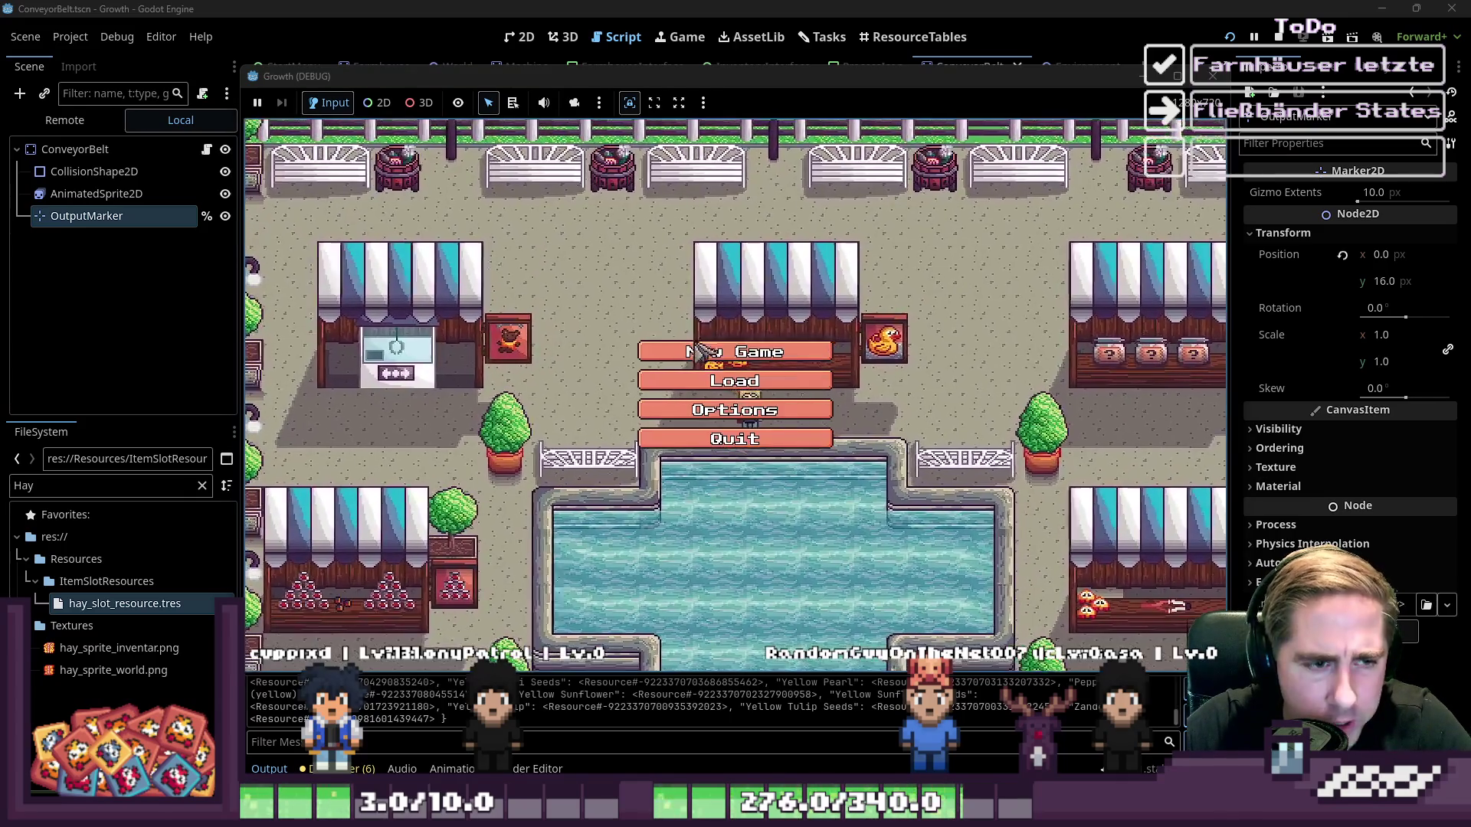
Start a new game as character 'yxc', enter the world, then stop it with F8
left_click(747, 352)
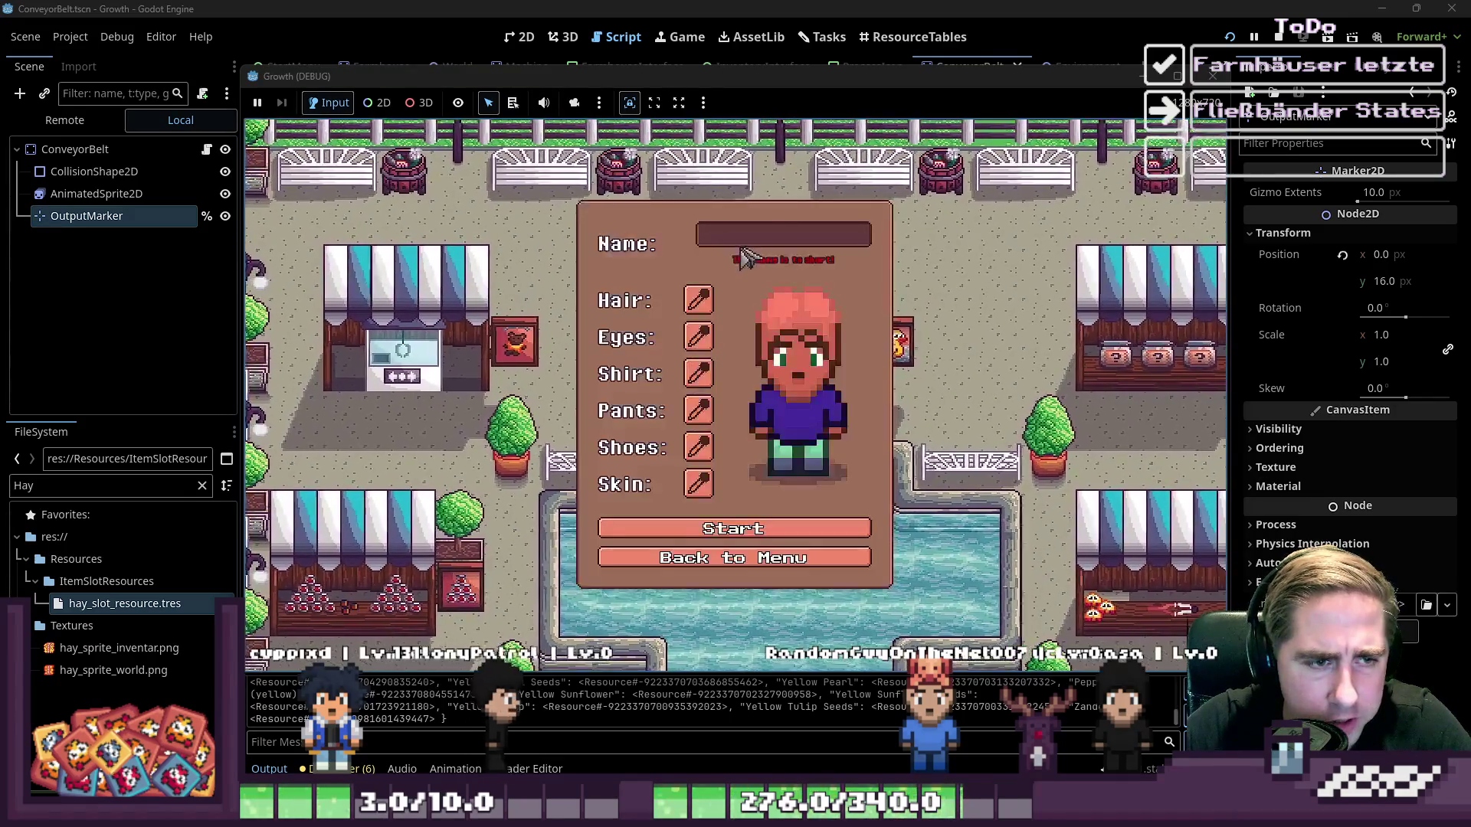
type("yxc")
left_click(733, 519)
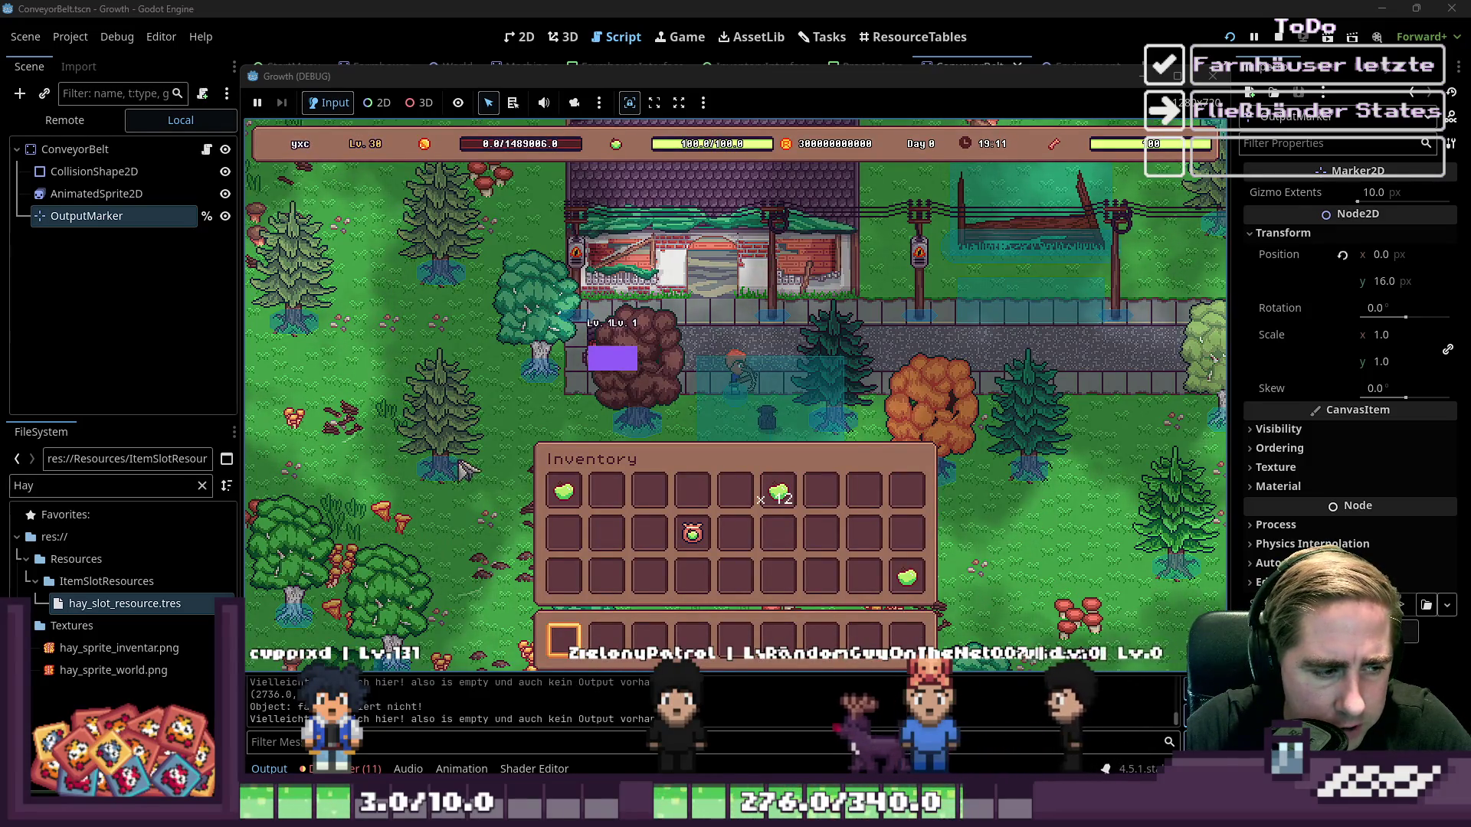
key("F8")
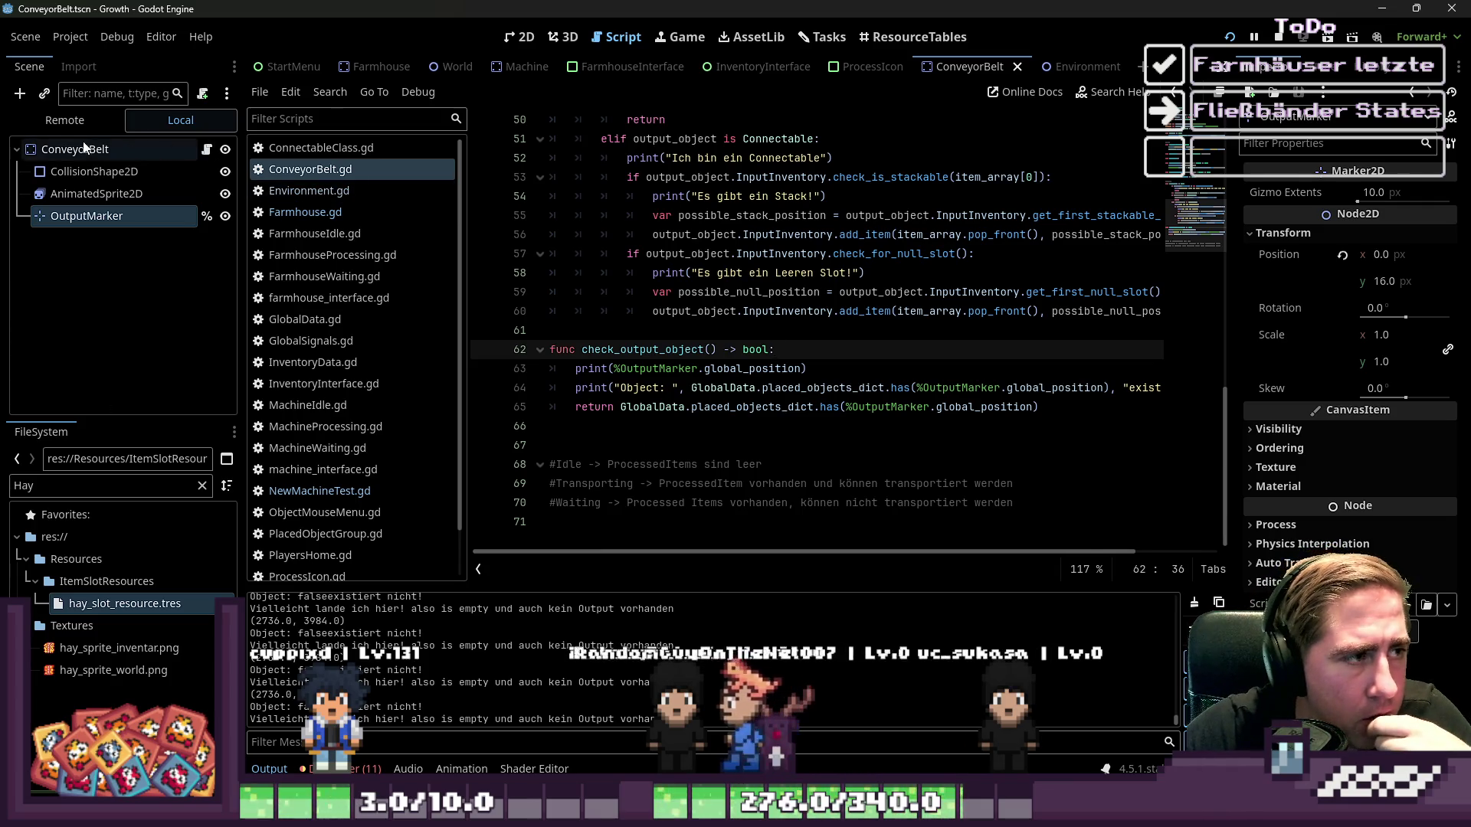
In the Remote scene tree, select GlobalData and expand its placed objects dictionary
left_click(64, 120)
left_click(26, 239)
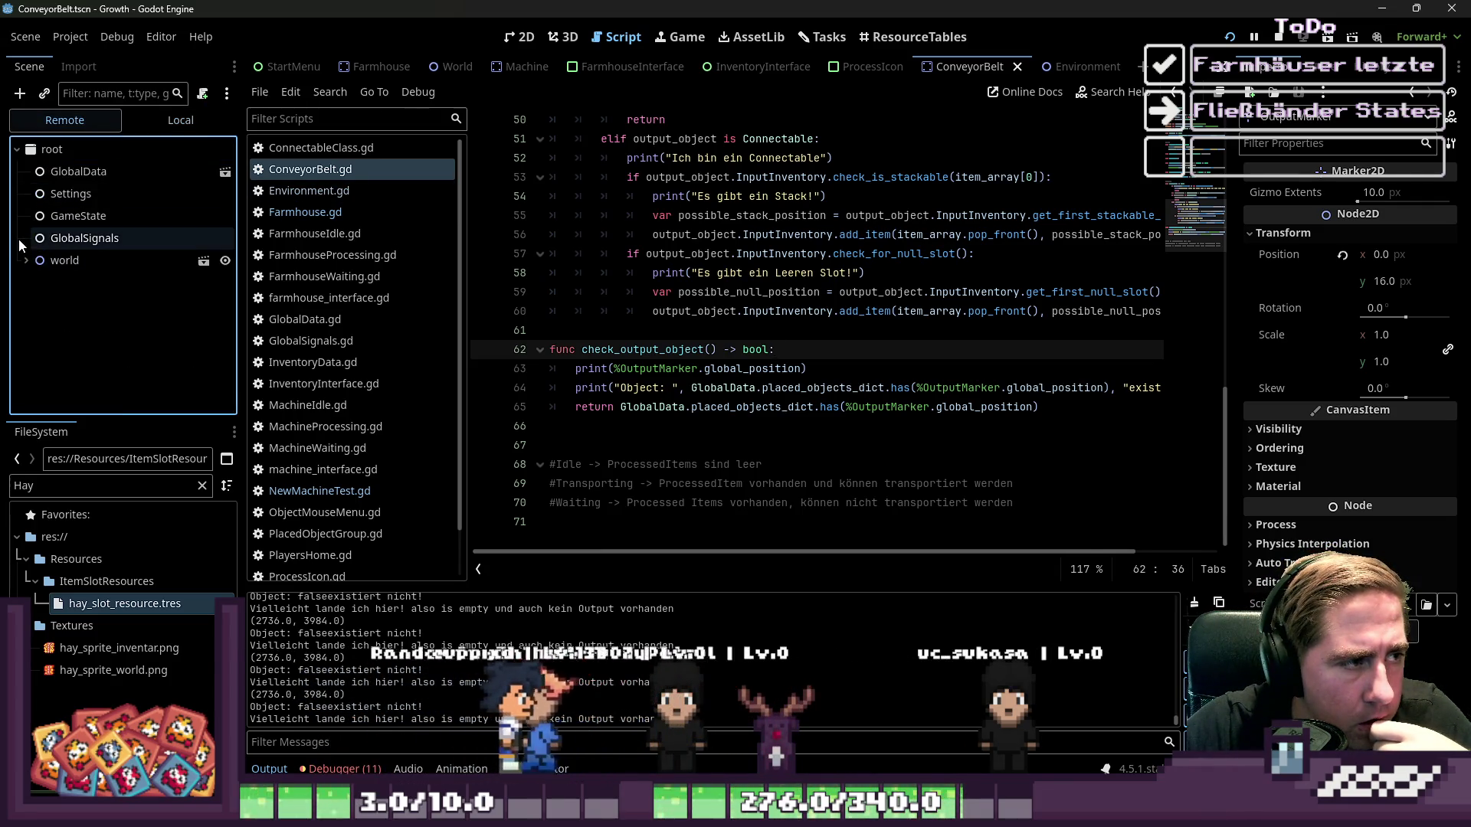
left_click(78, 170)
scroll(1363, 461, "up", 10)
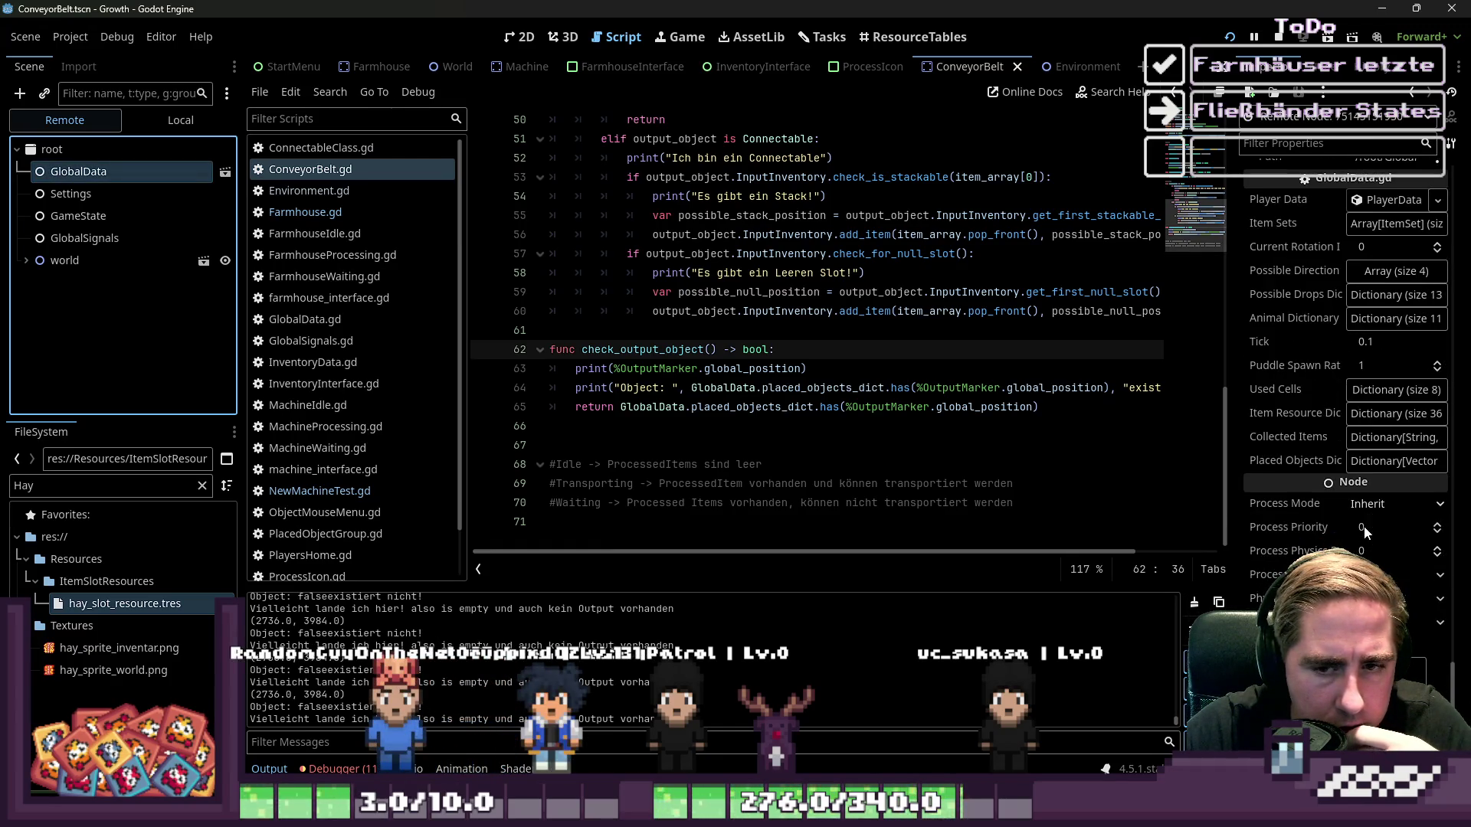
left_click(1393, 461)
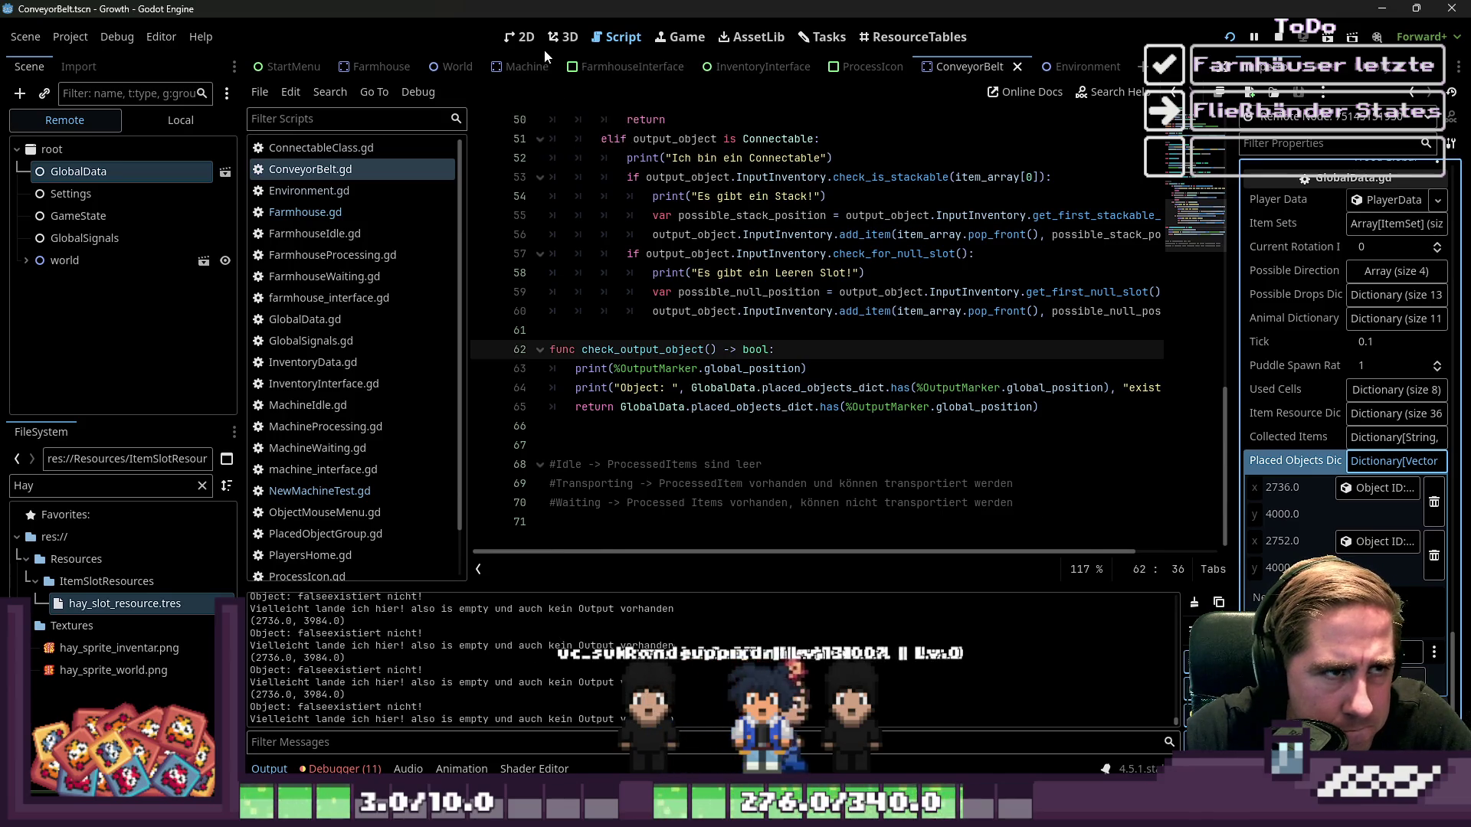
scroll(651, 299, "up", 4)
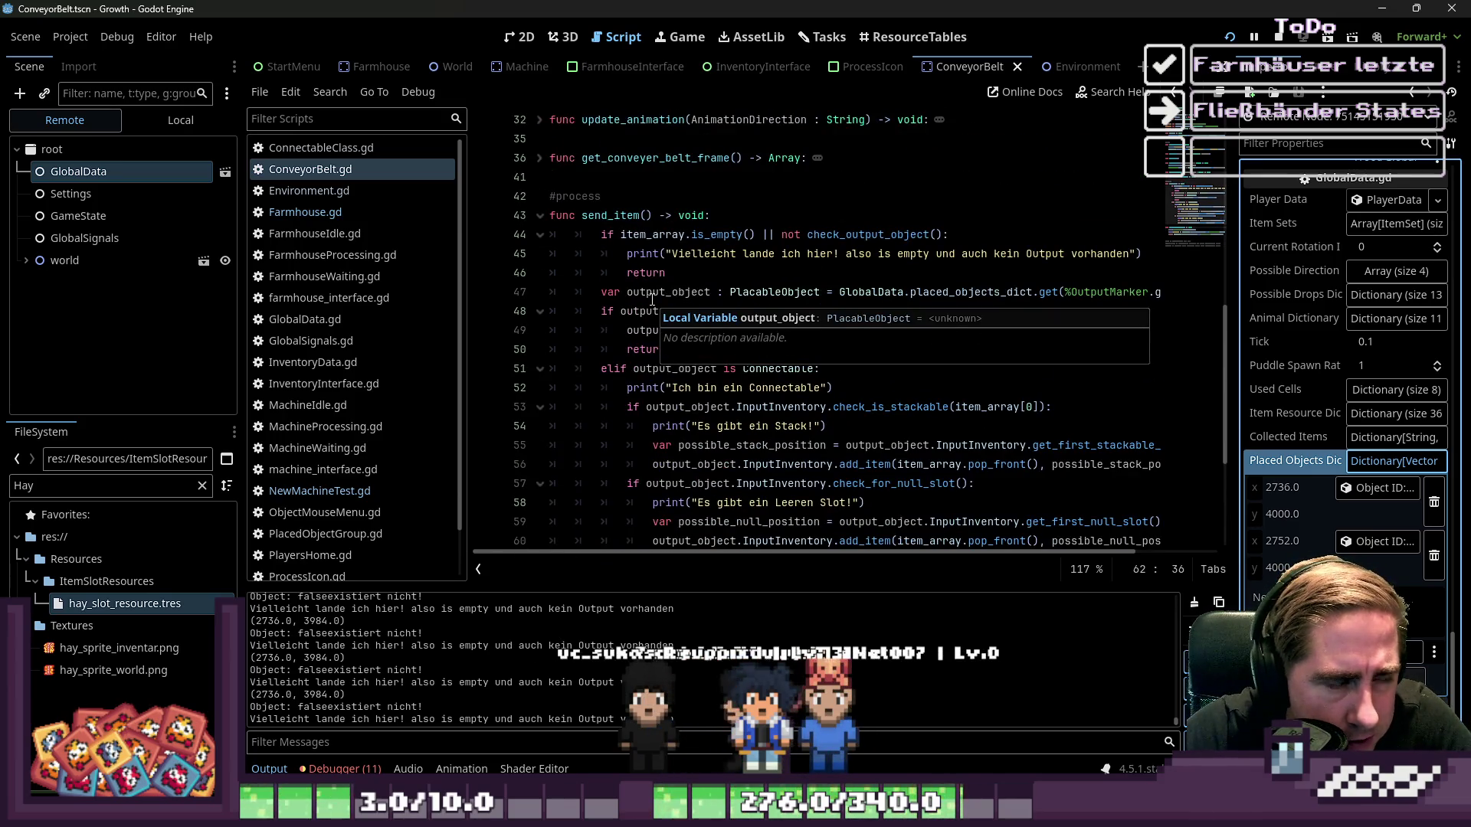
Comment out line 30's OutputMarker repositioning with Ctrl+K and stop the running game
scroll(652, 299, "up", 2)
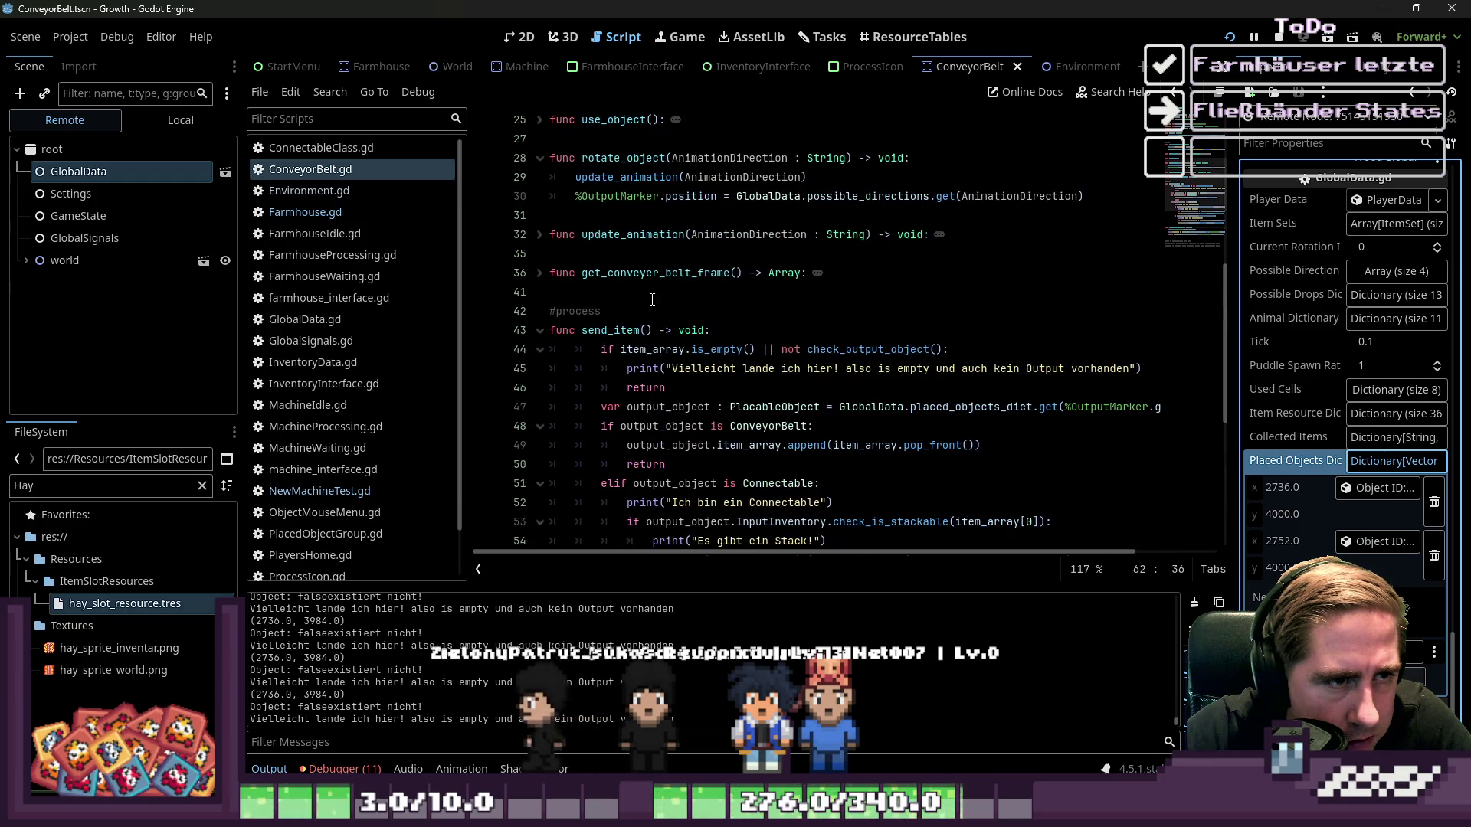
scroll(652, 300, "up", 1)
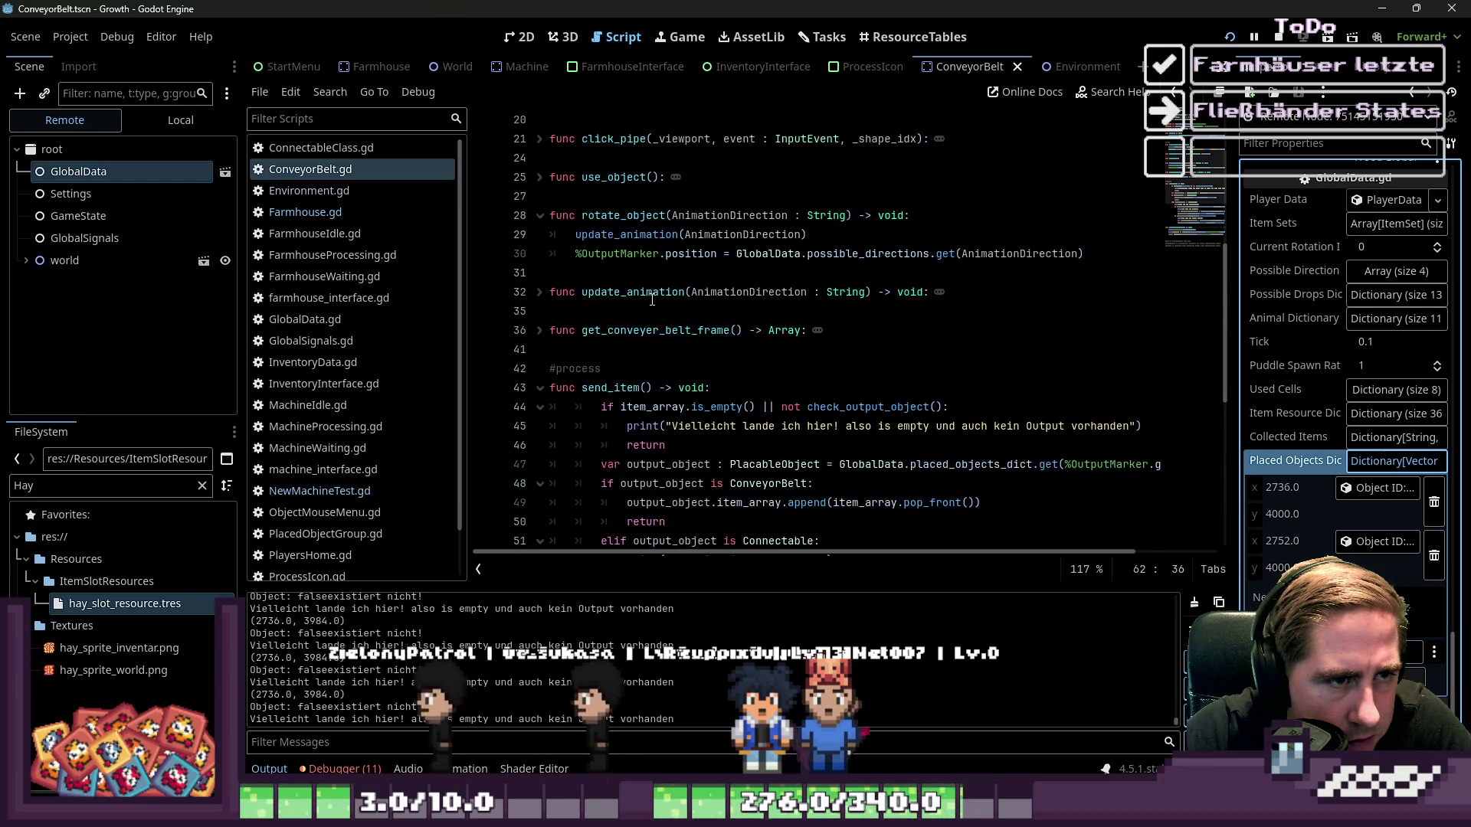
left_click(558, 256)
key("ctrl+k")
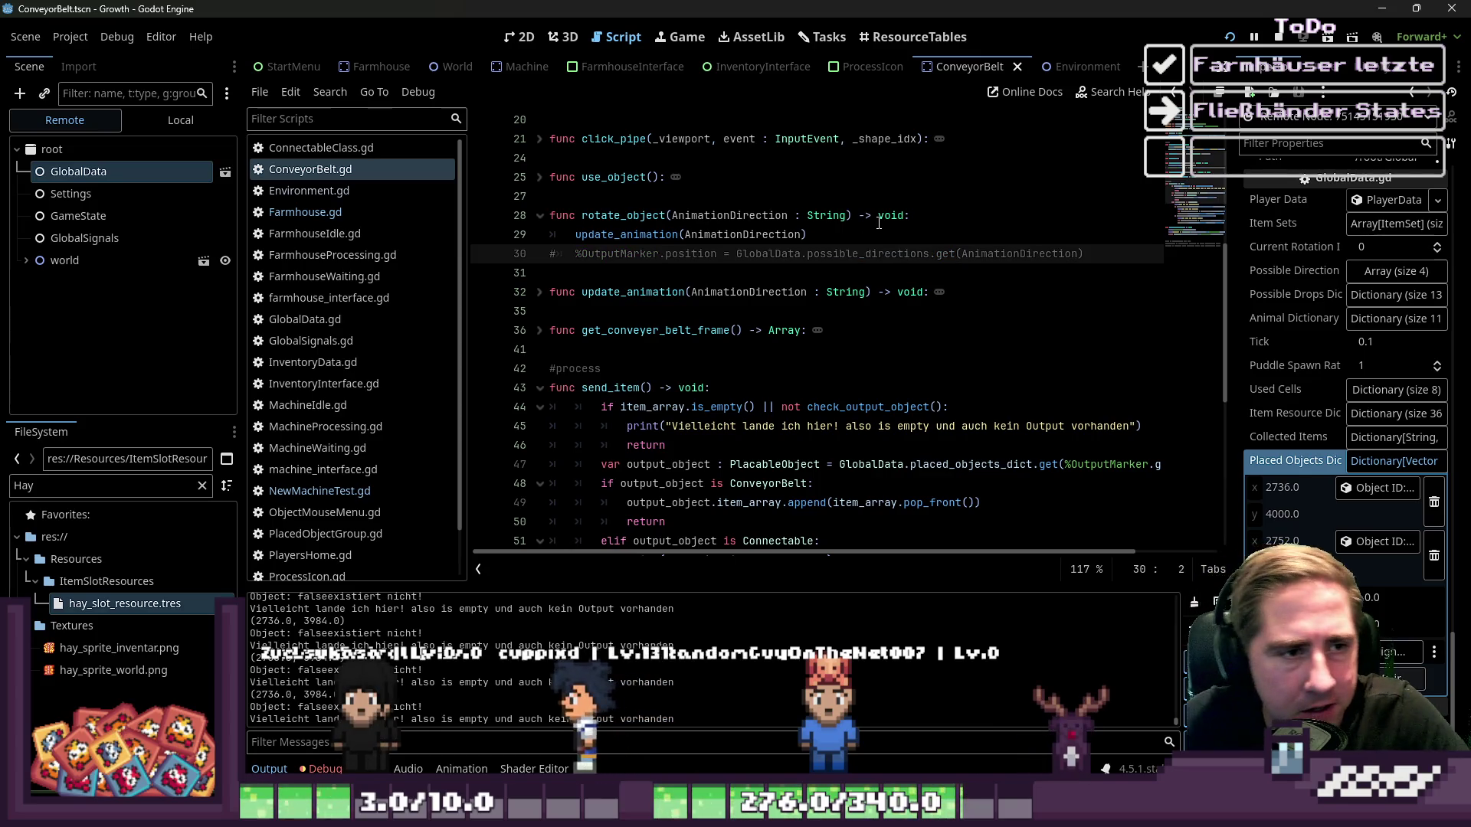
left_click(878, 223)
left_click(1273, 39)
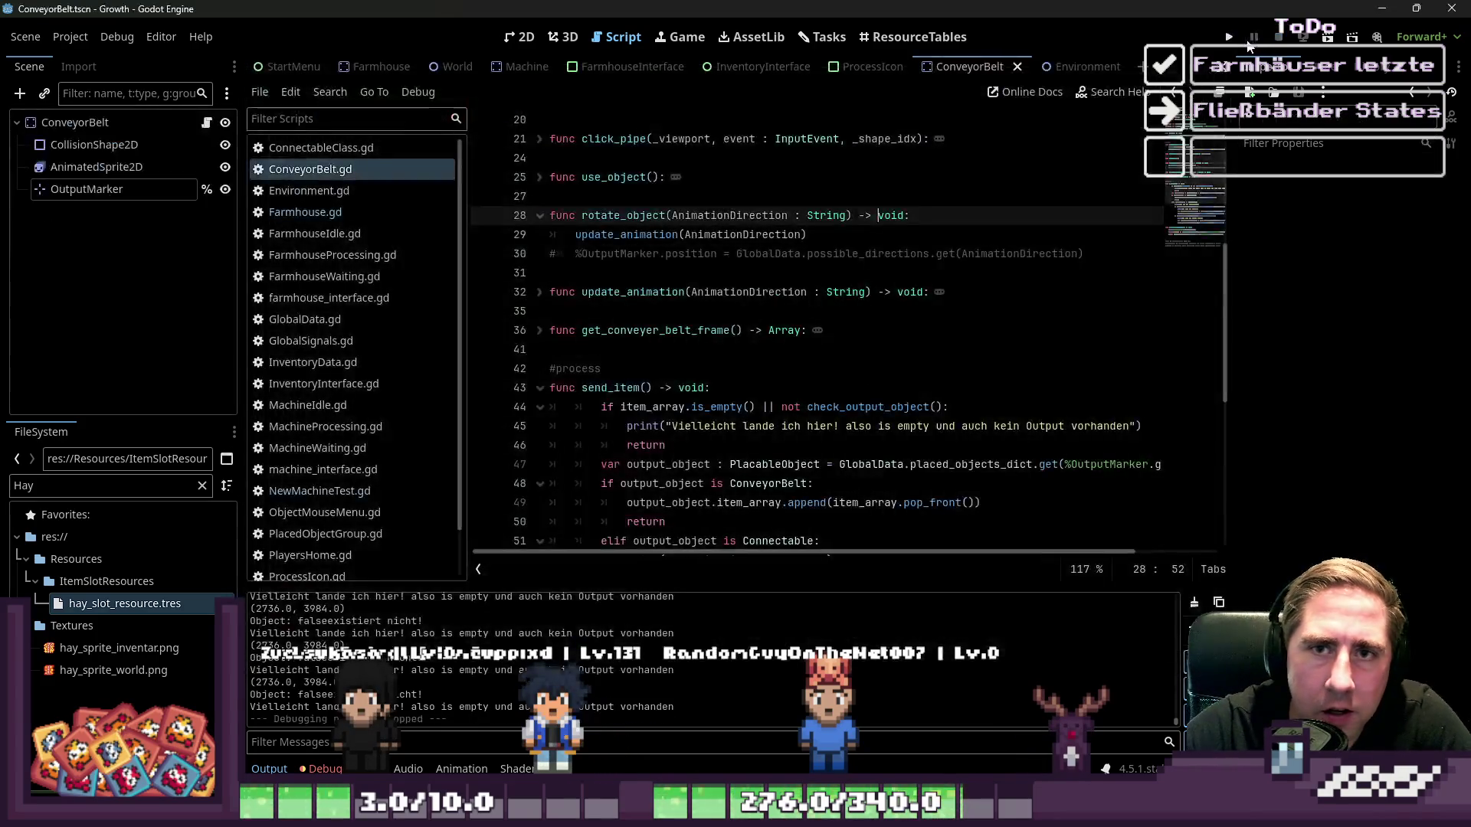
scroll(536, 191, "up", 3)
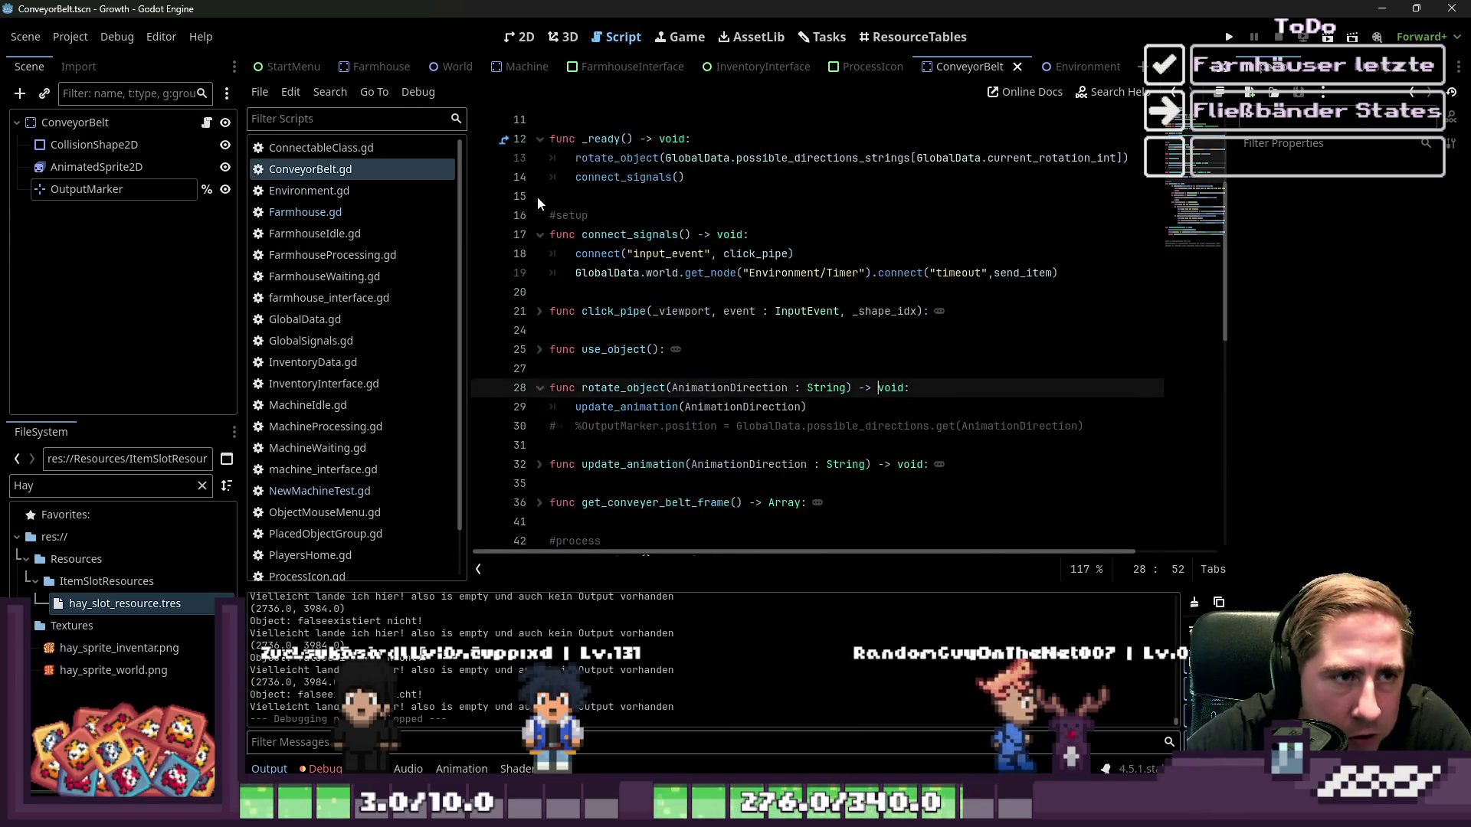
left_click(615, 158)
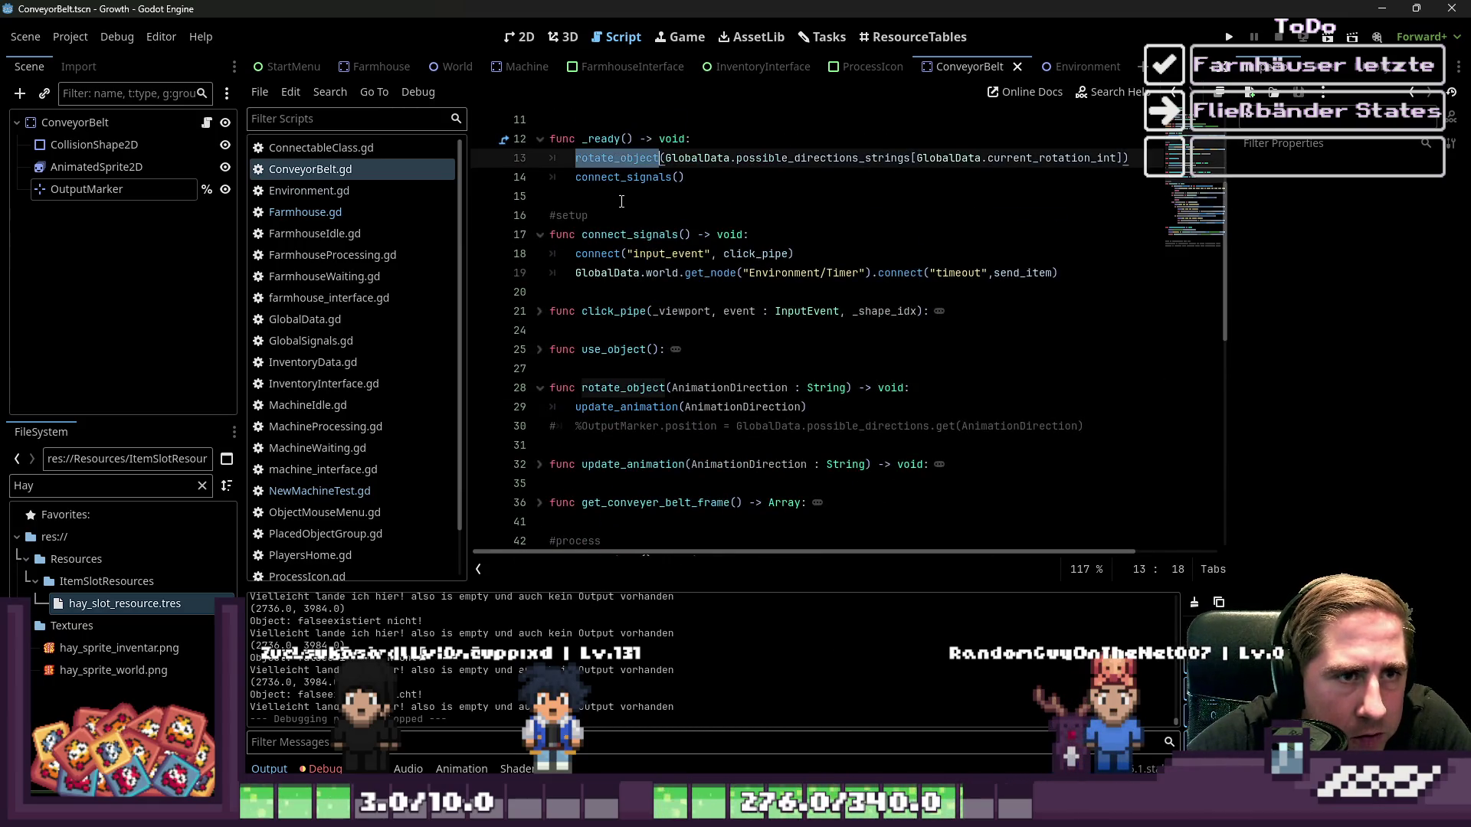
left_click(660, 253)
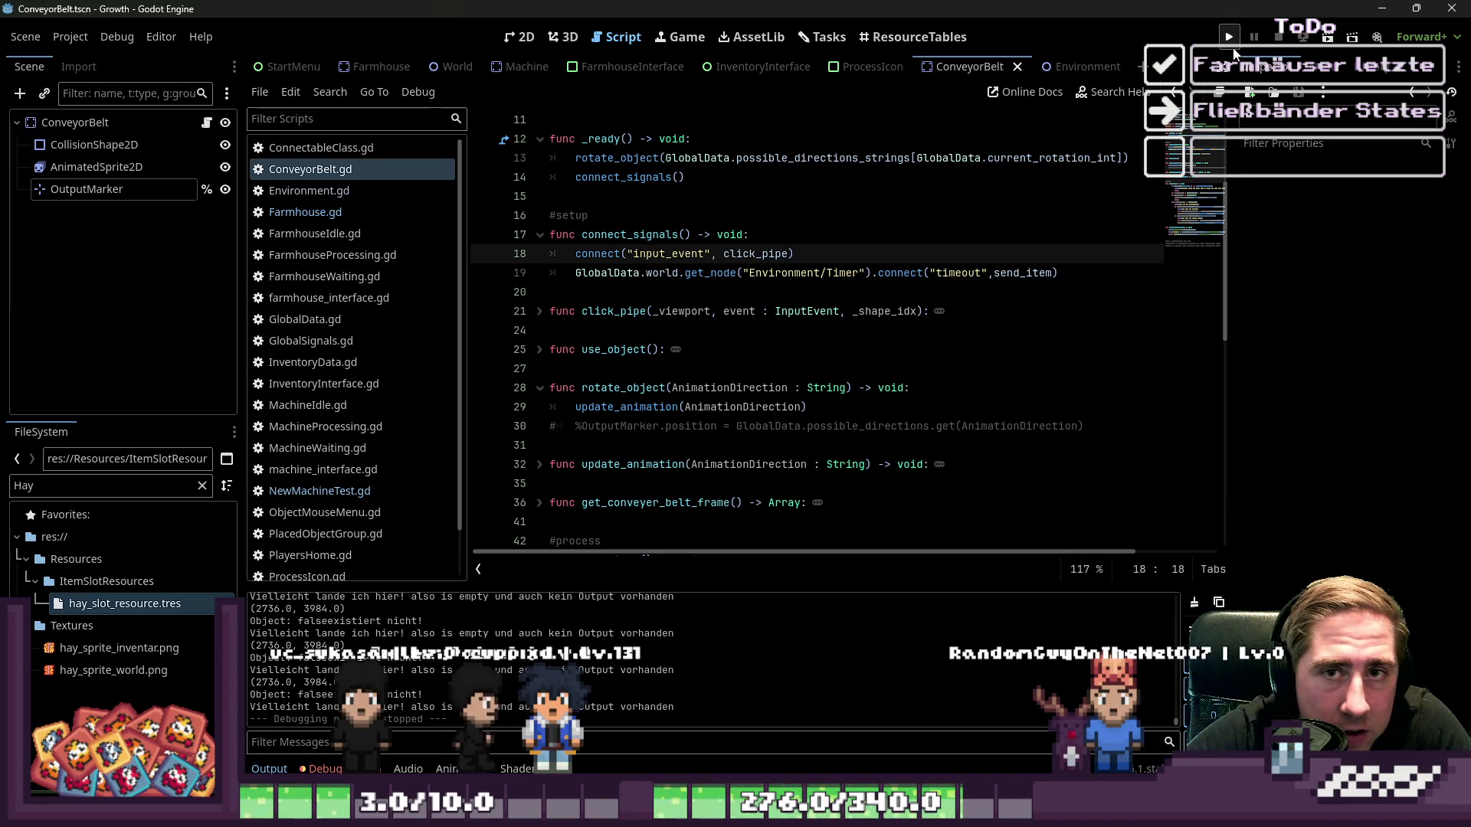
Relaunch the game and start a new character 'sadvo', triggering the line 55 error
left_click(1229, 38)
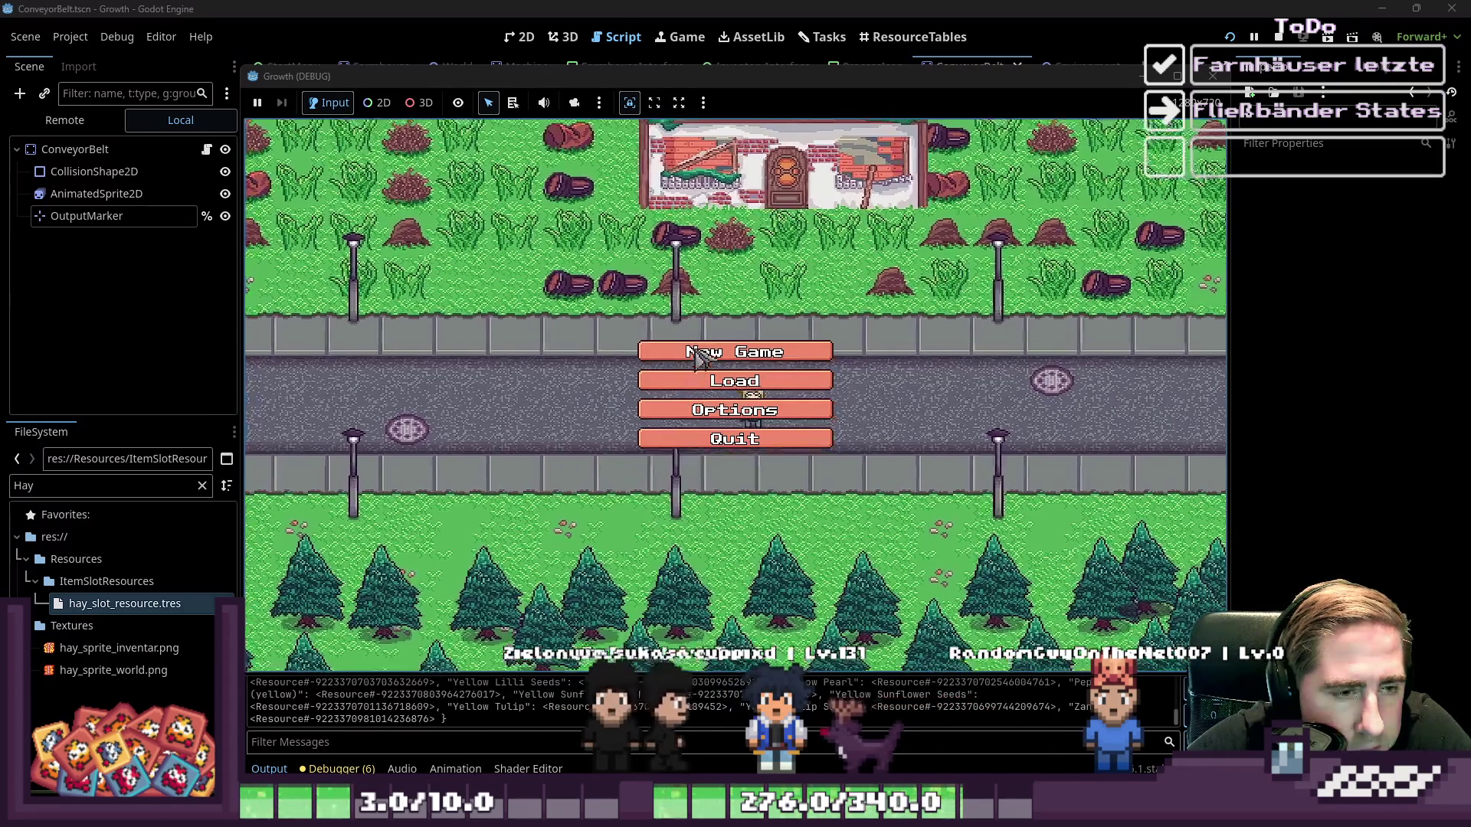
left_click(692, 351)
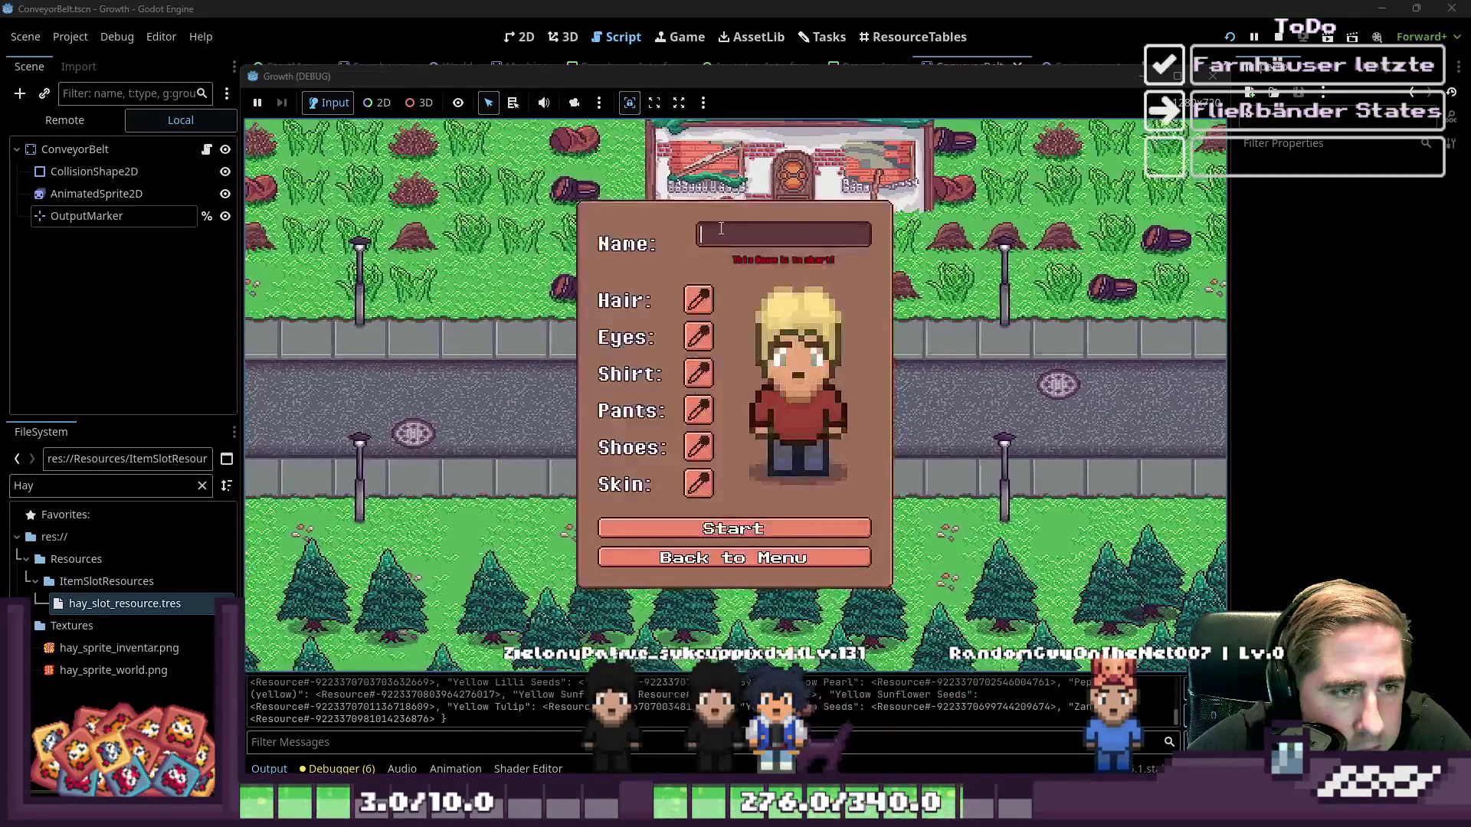
type("sadvo")
left_click(758, 529)
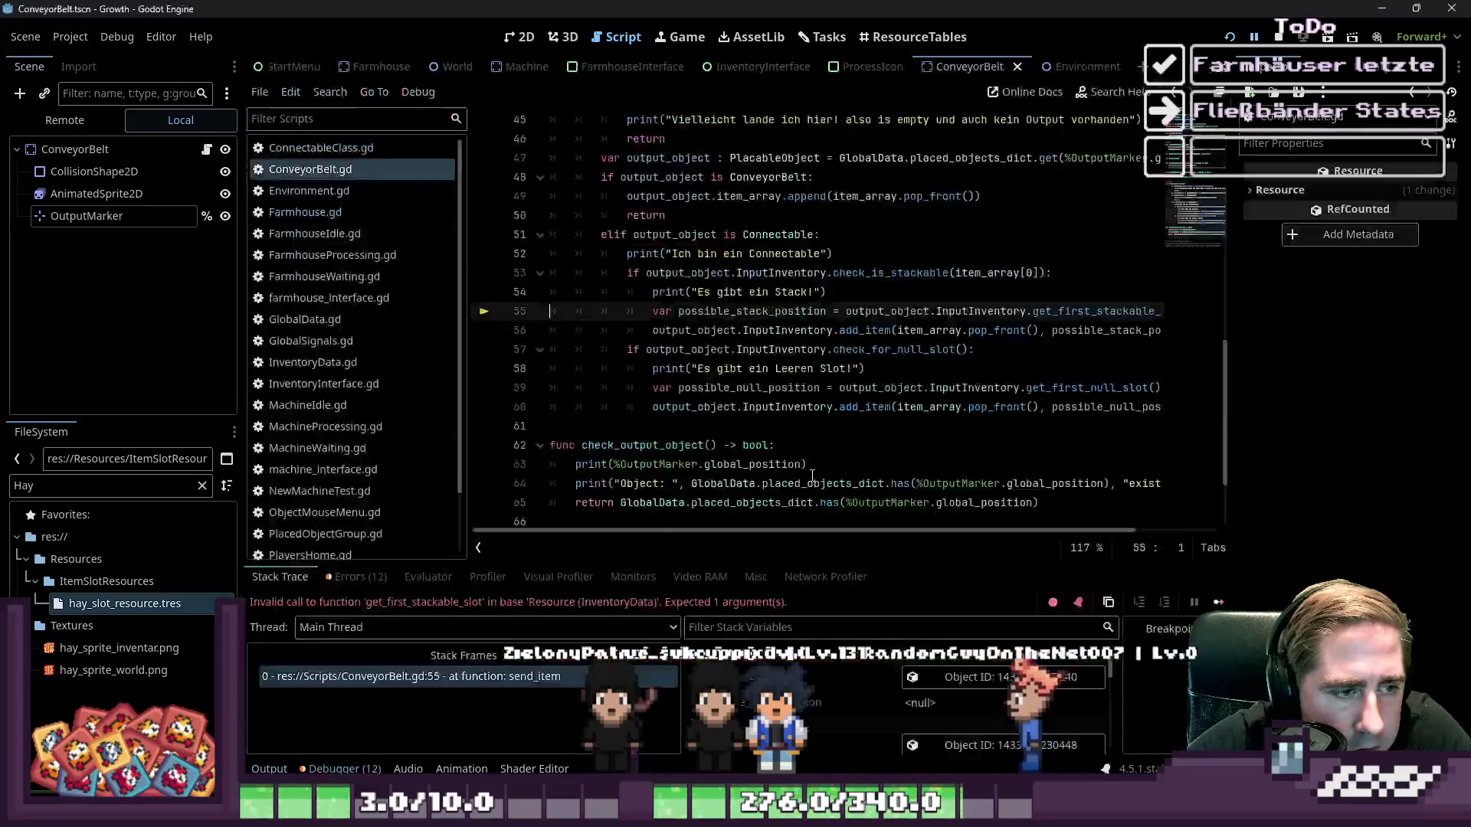
Widen the code view, pass item_array[0] to get_first_stackable_slot on line 55, and relaunch
left_click(802, 424)
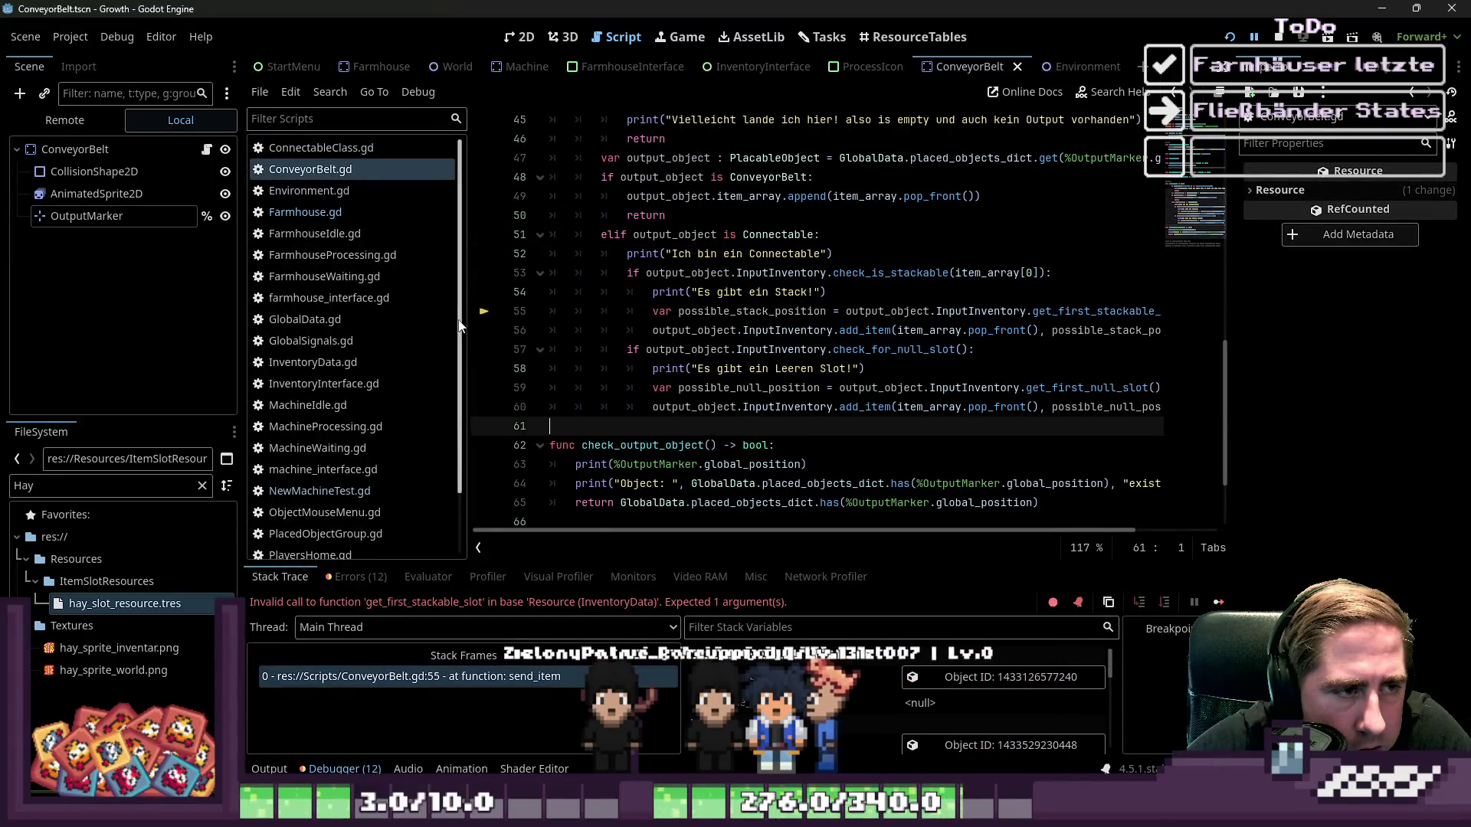
left_click_drag(468, 324, 364, 334)
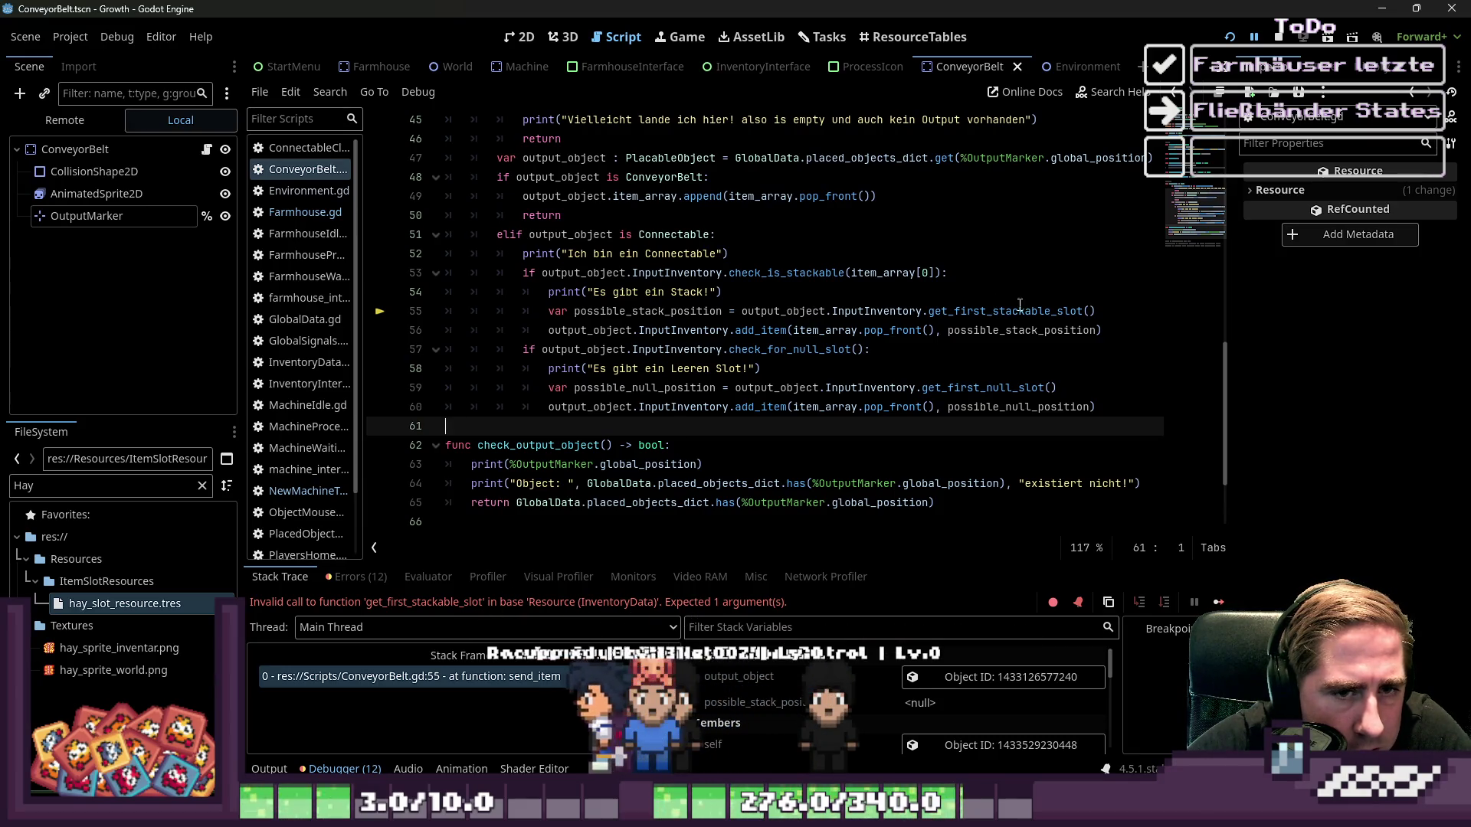
left_click(1089, 311)
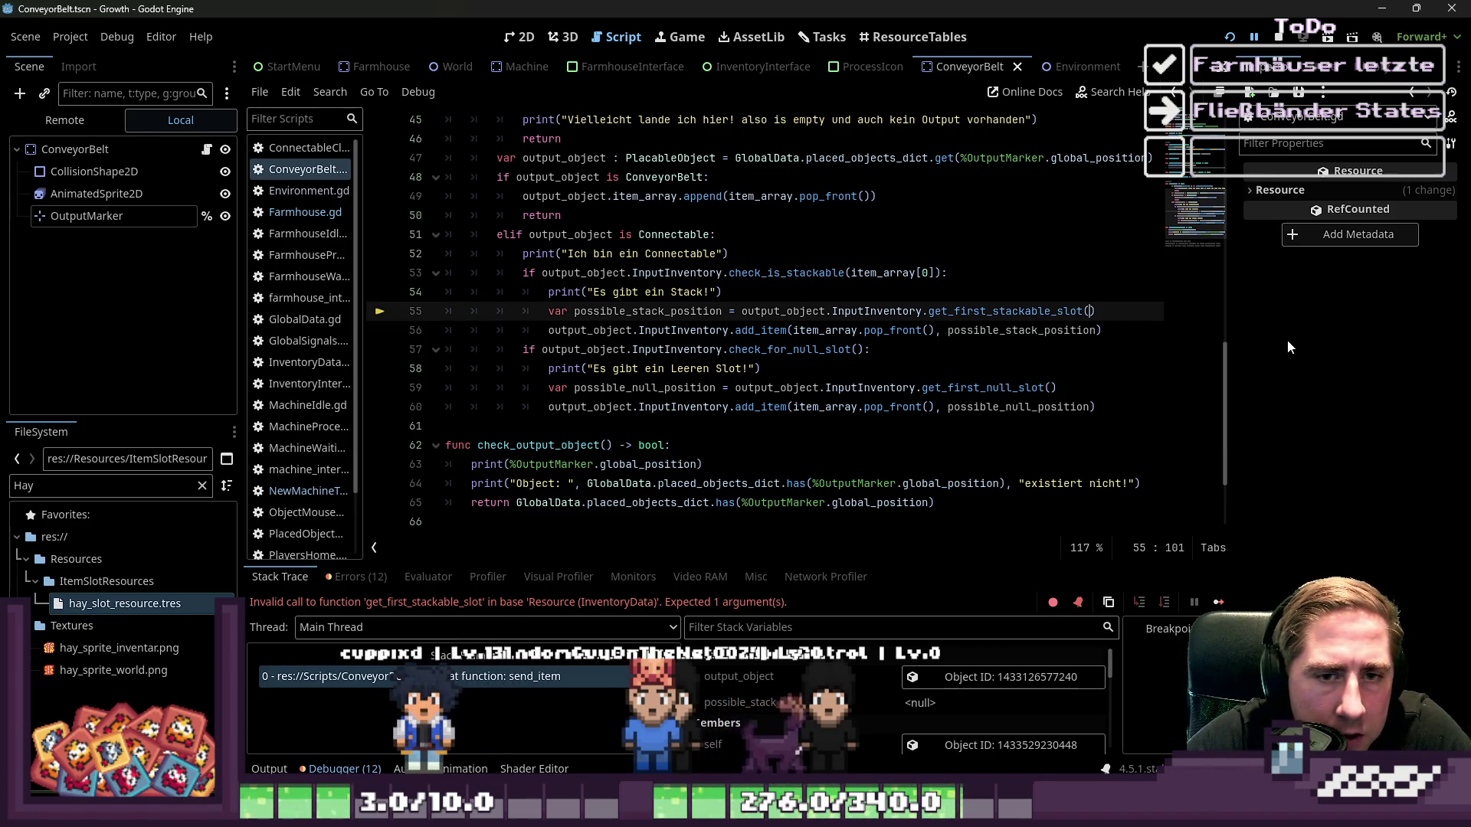
type("i")
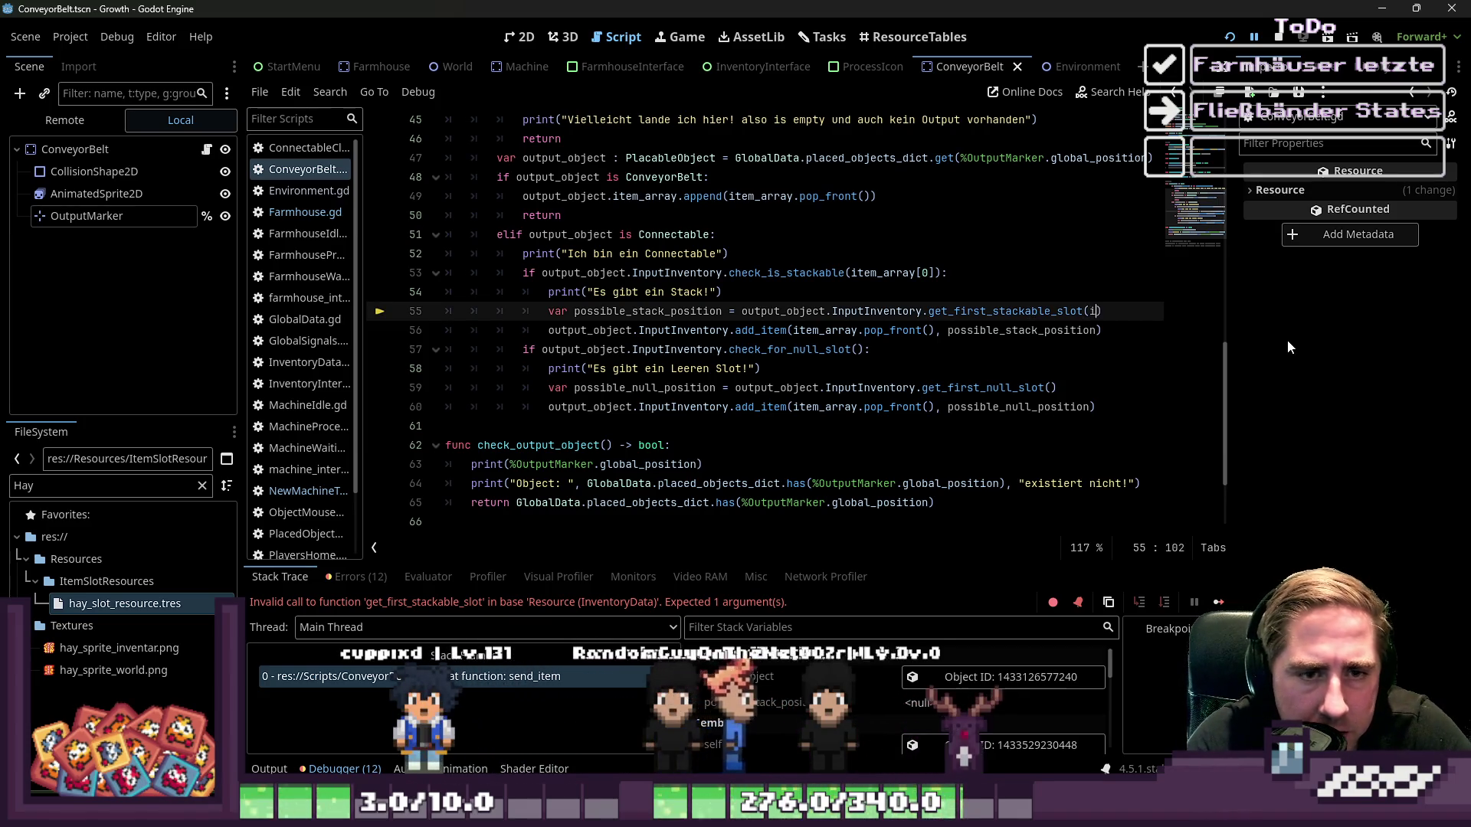
type("tem_arra")
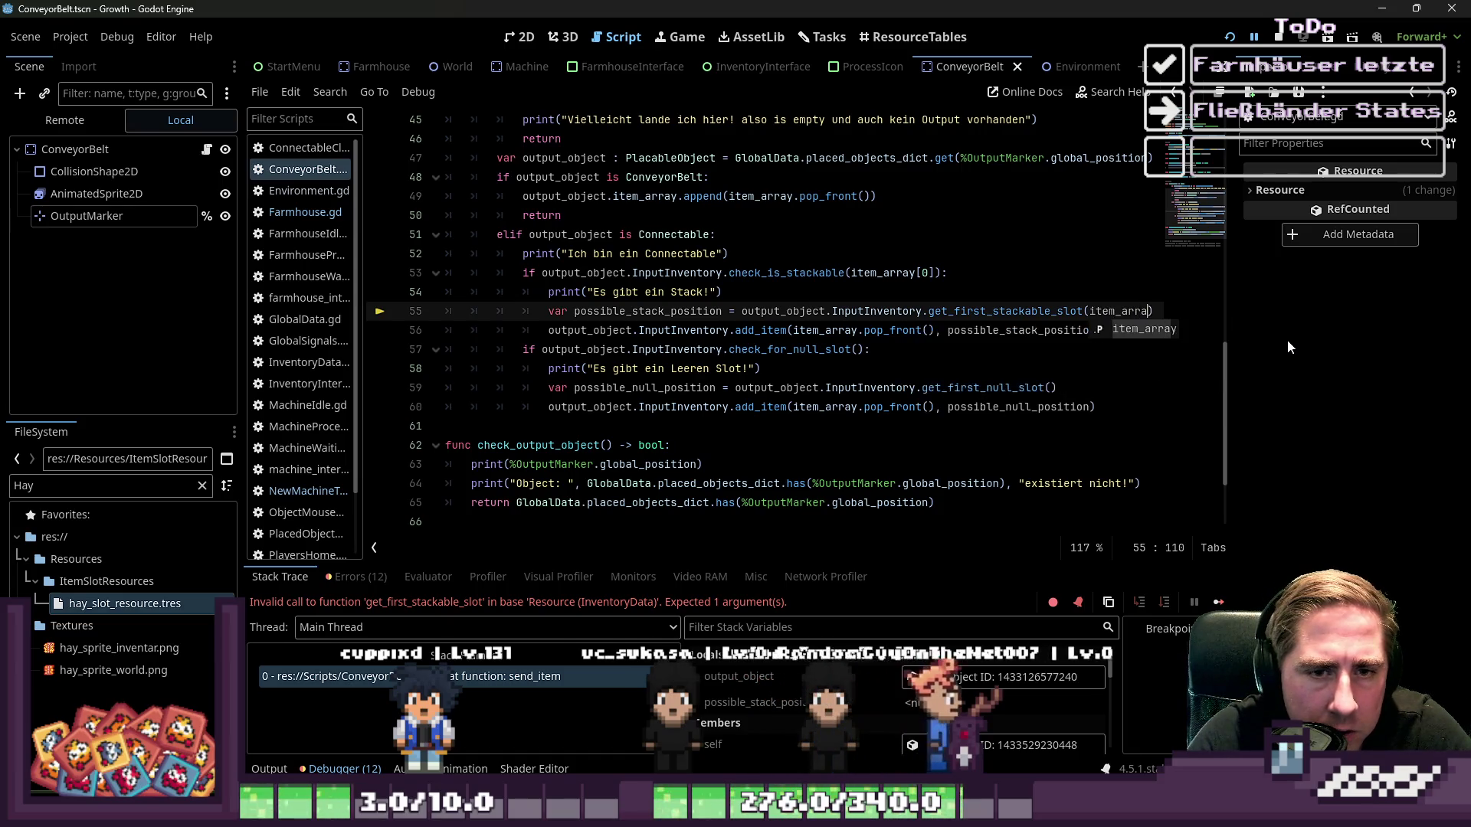
type("y[")
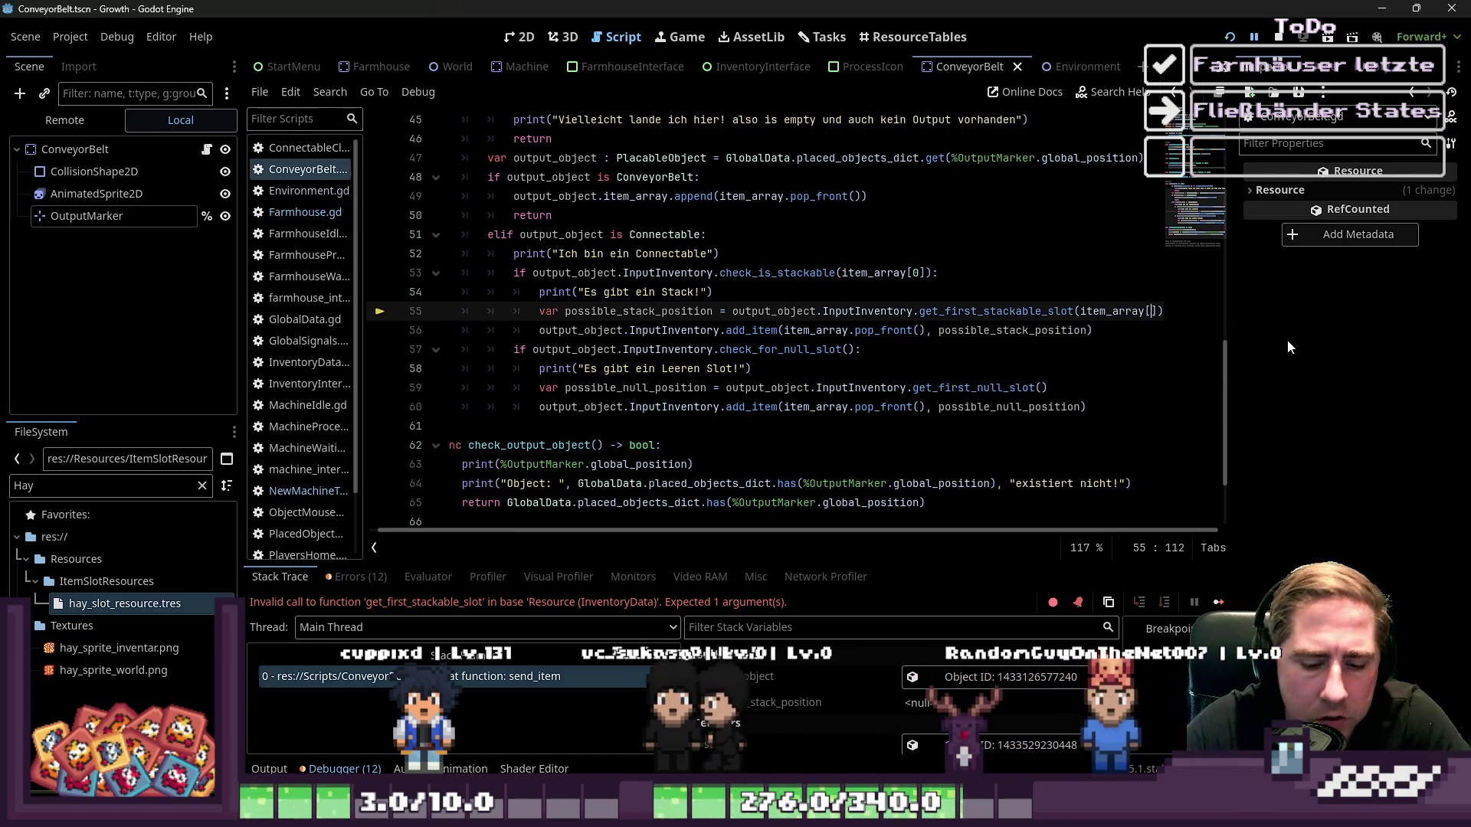
type("0")
left_click(1229, 37)
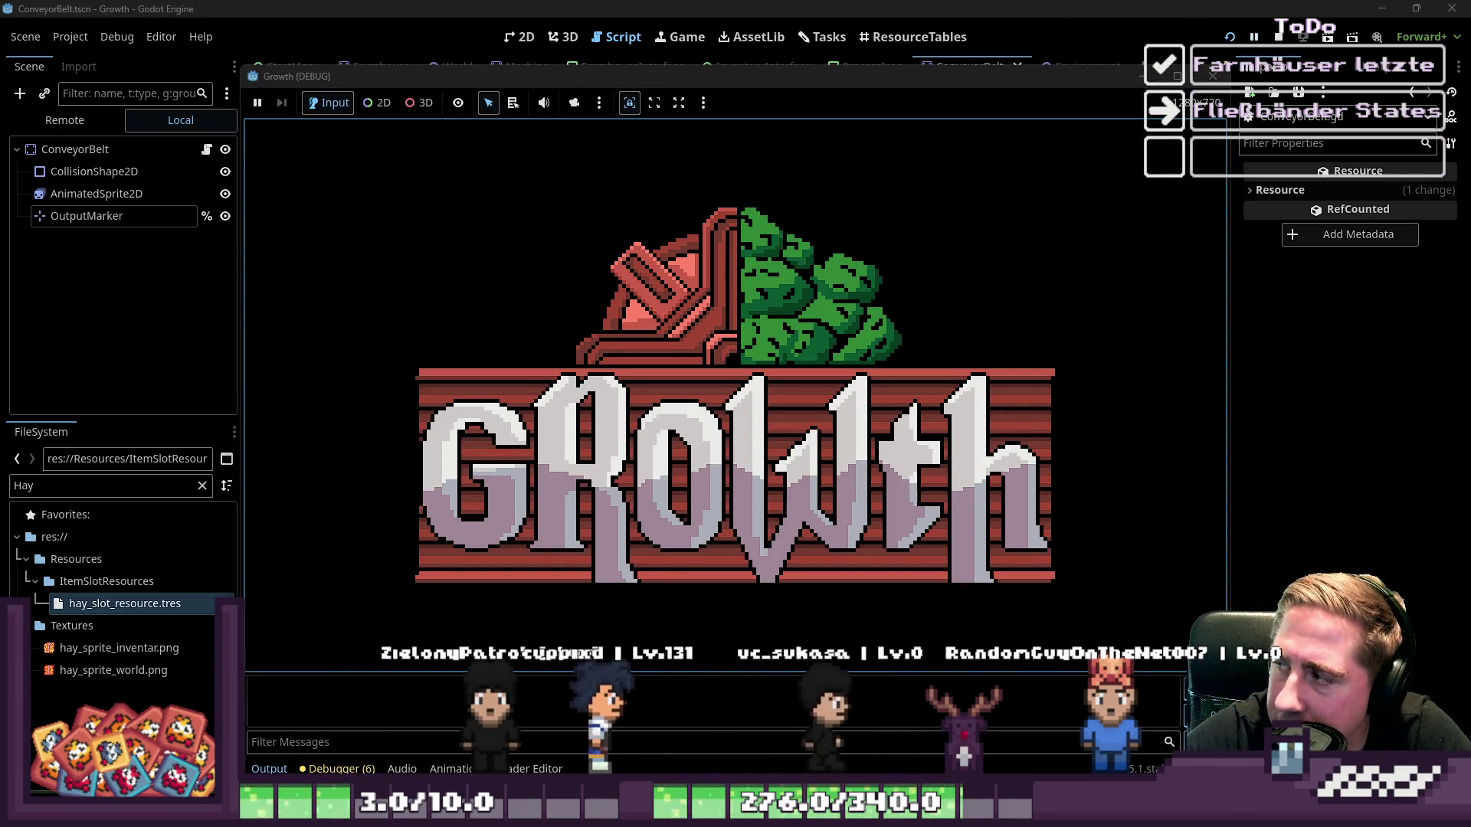
From the title screen, create character 'sadvd' and start the game
left_click(735, 349)
left_click(741, 234)
type("sadvd")
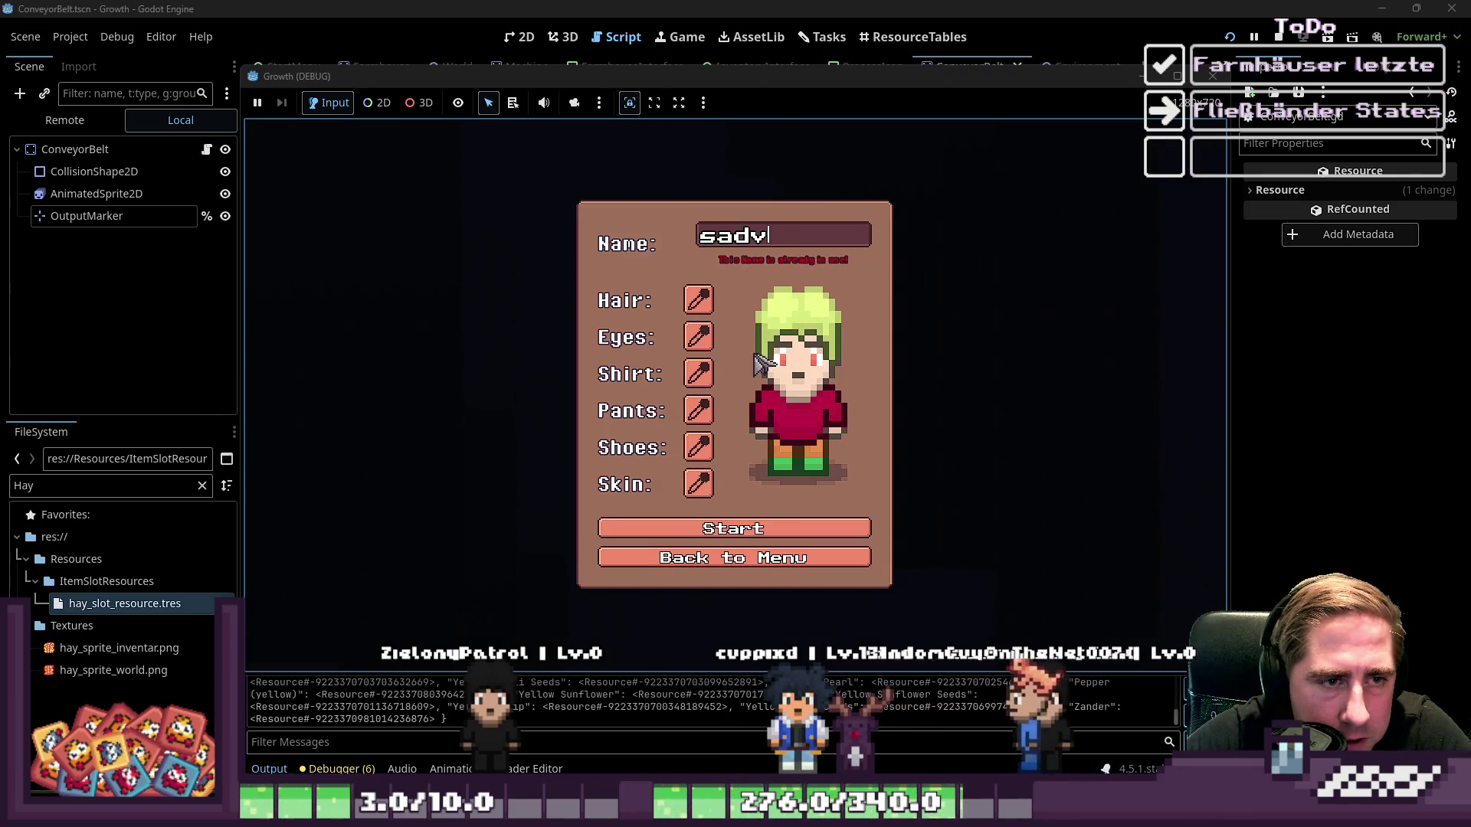
left_click(709, 527)
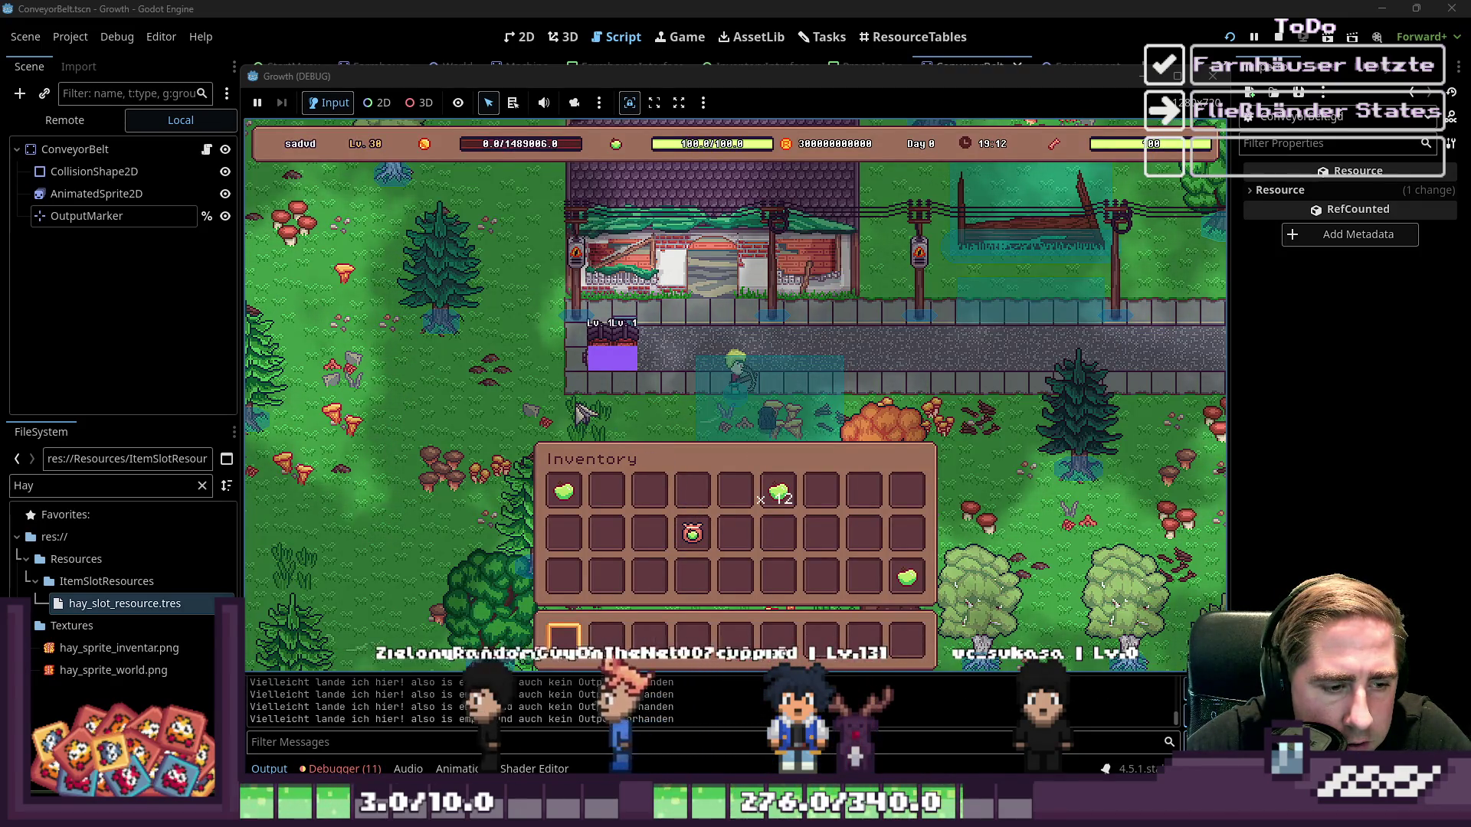
Walk to the large animal house and open its largeanimalhouse panel with E
key("a")
key("d")
key("s")
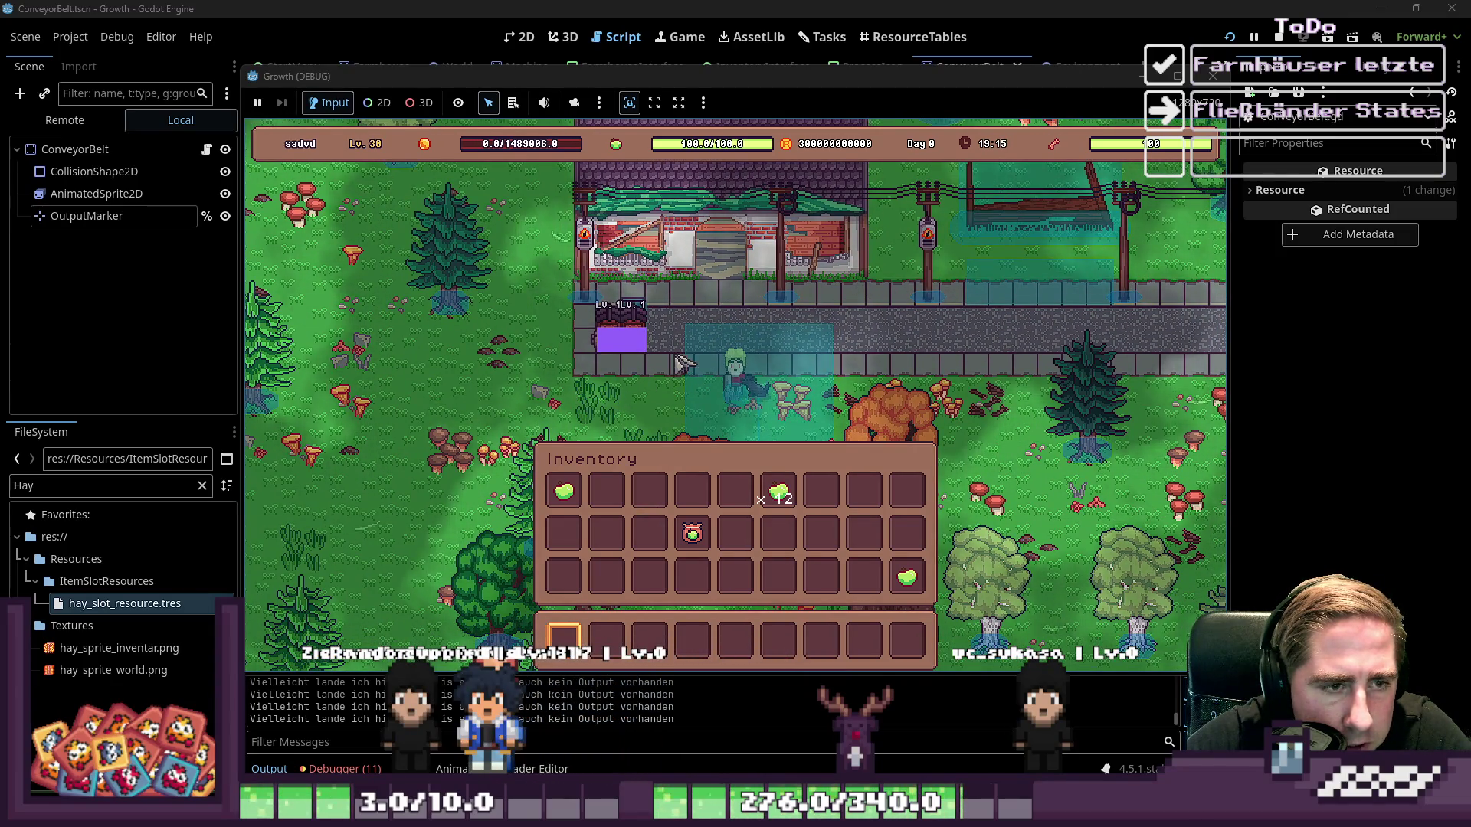
key("w")
key("e")
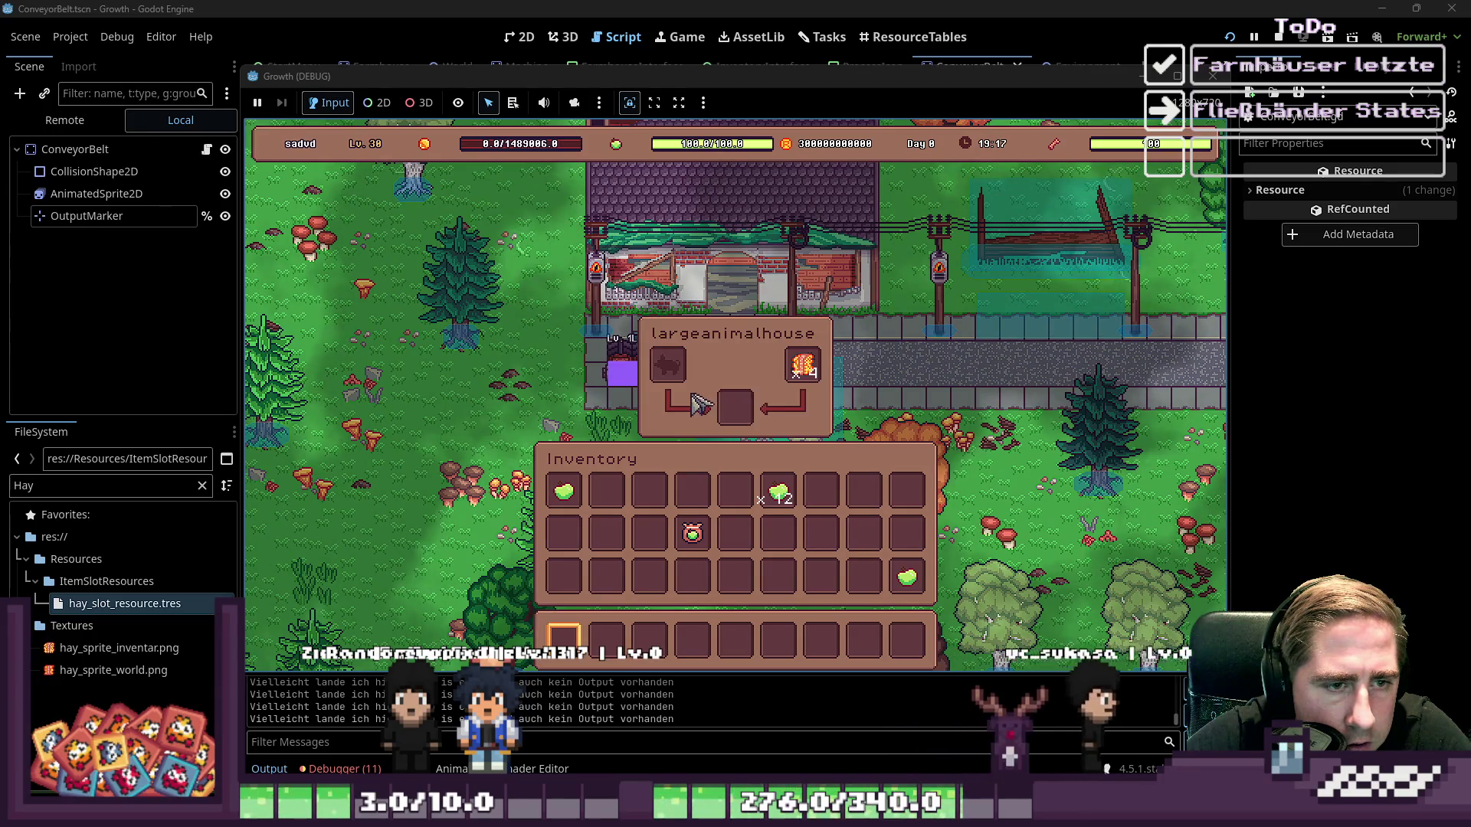
mouse_move(808, 375)
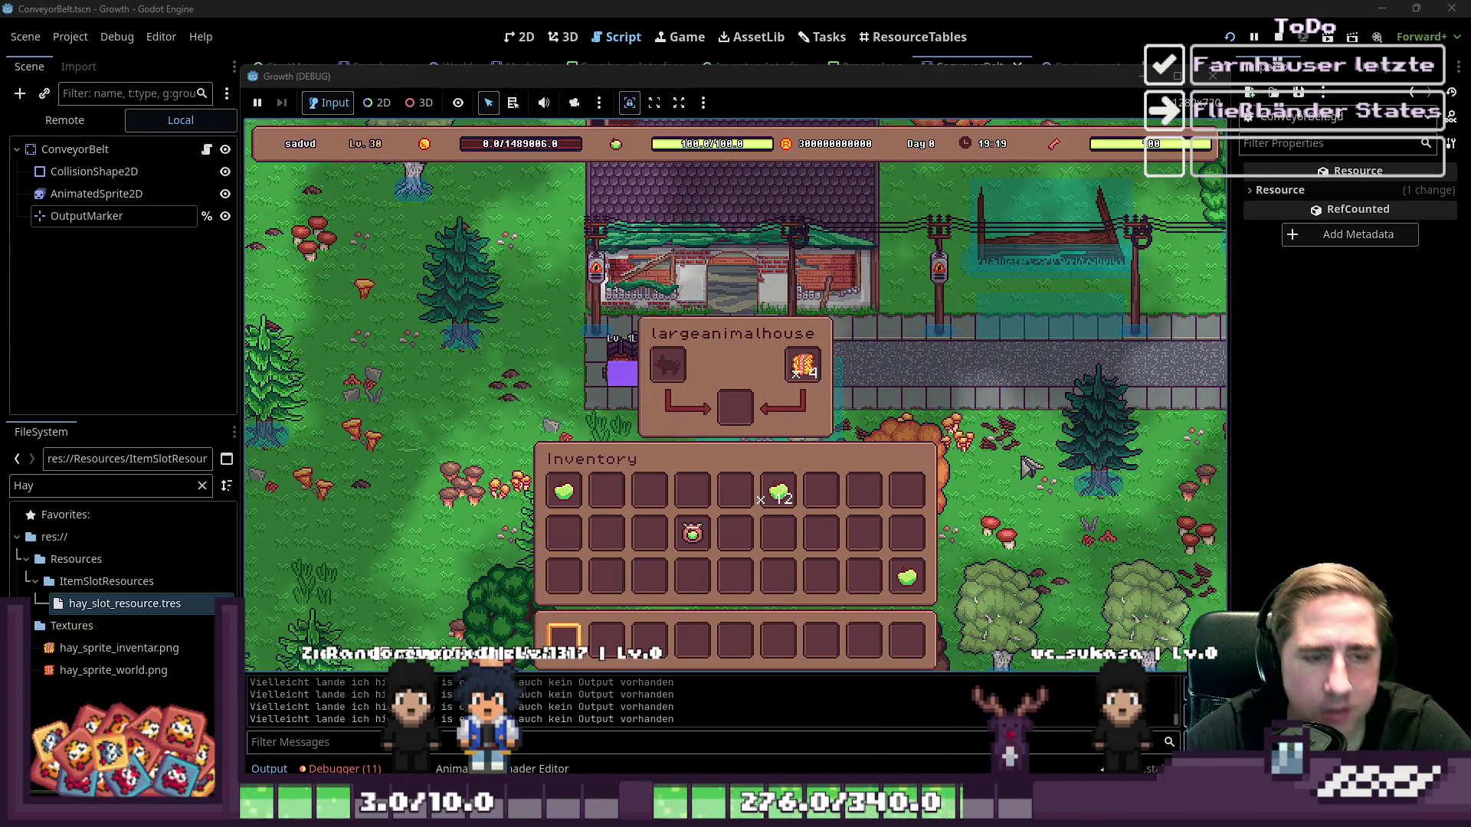
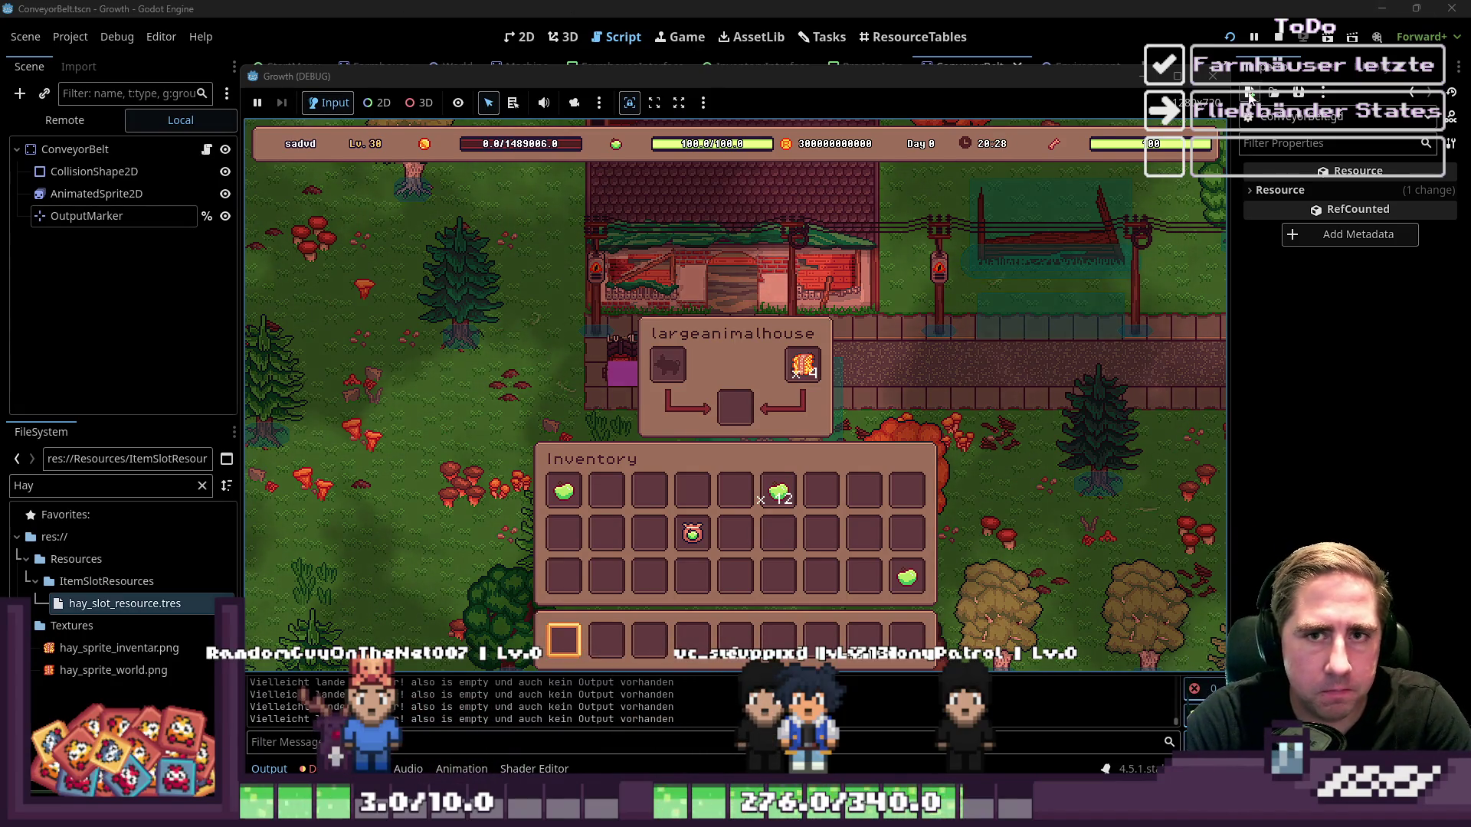
Stop the running game, widen the script list, and open Farmhouse.gd to review its _ready registration
left_click(1212, 76)
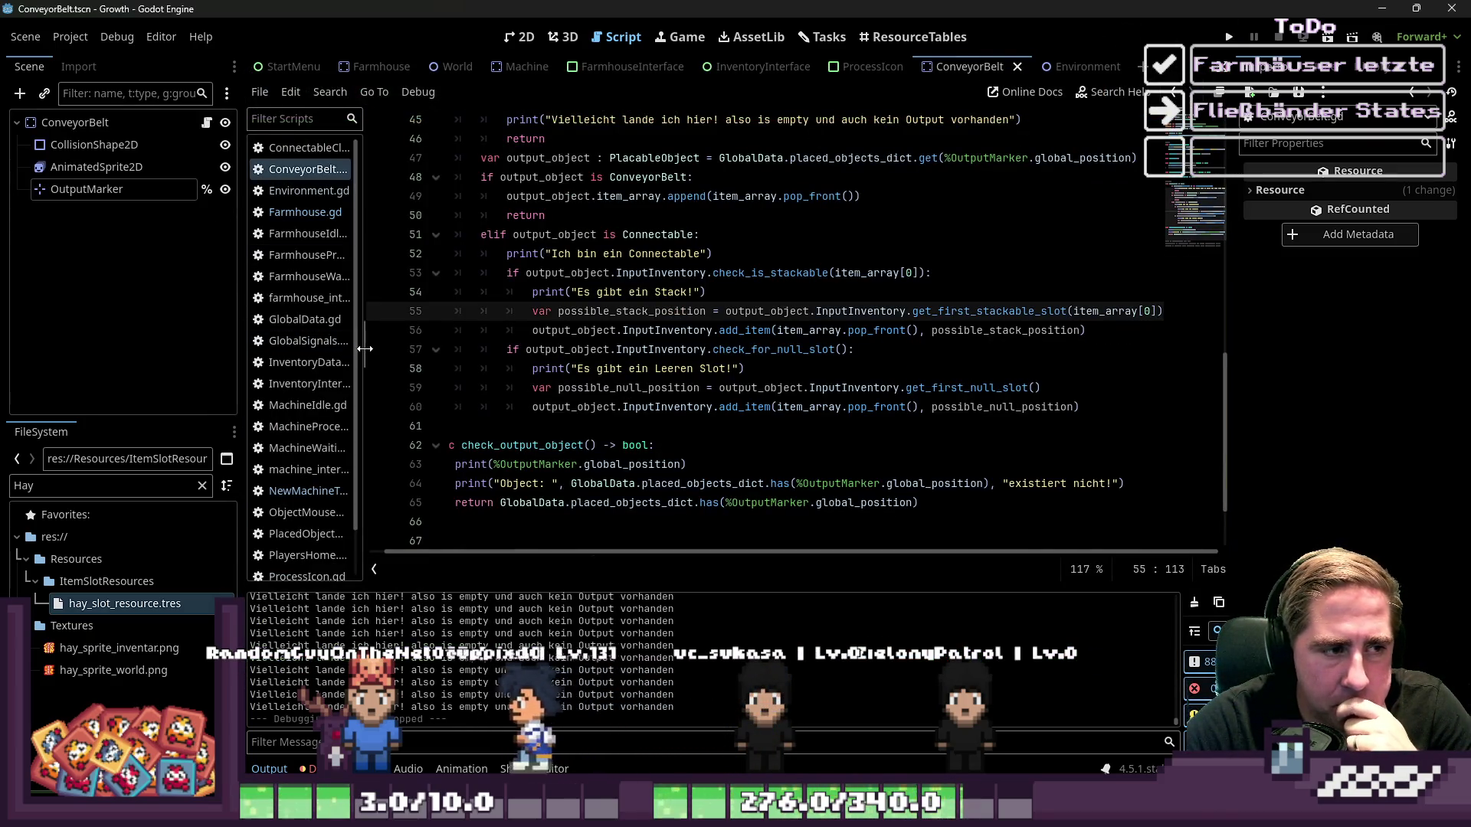
left_click_drag(359, 347, 462, 349)
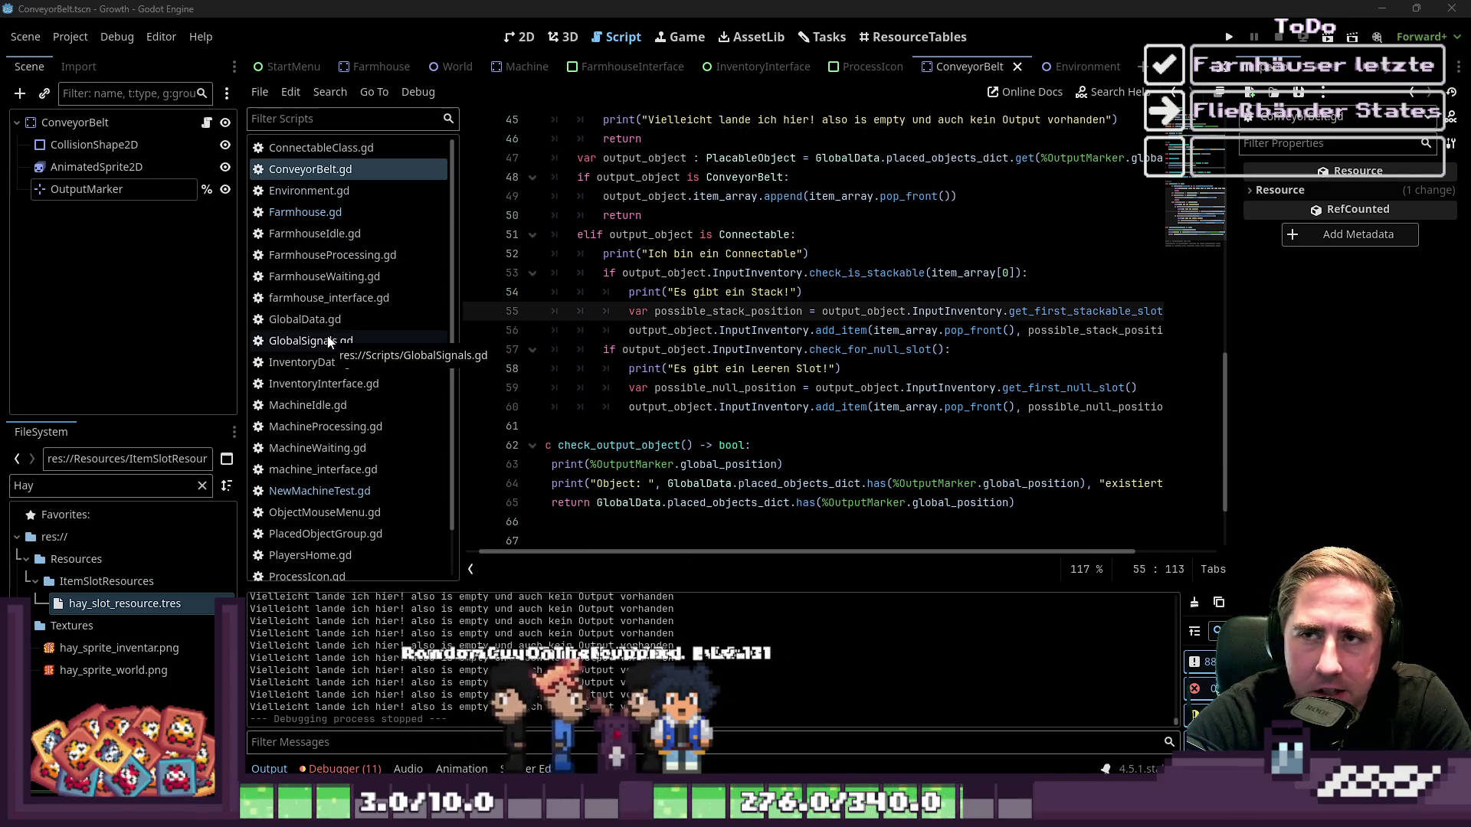
left_click(306, 213)
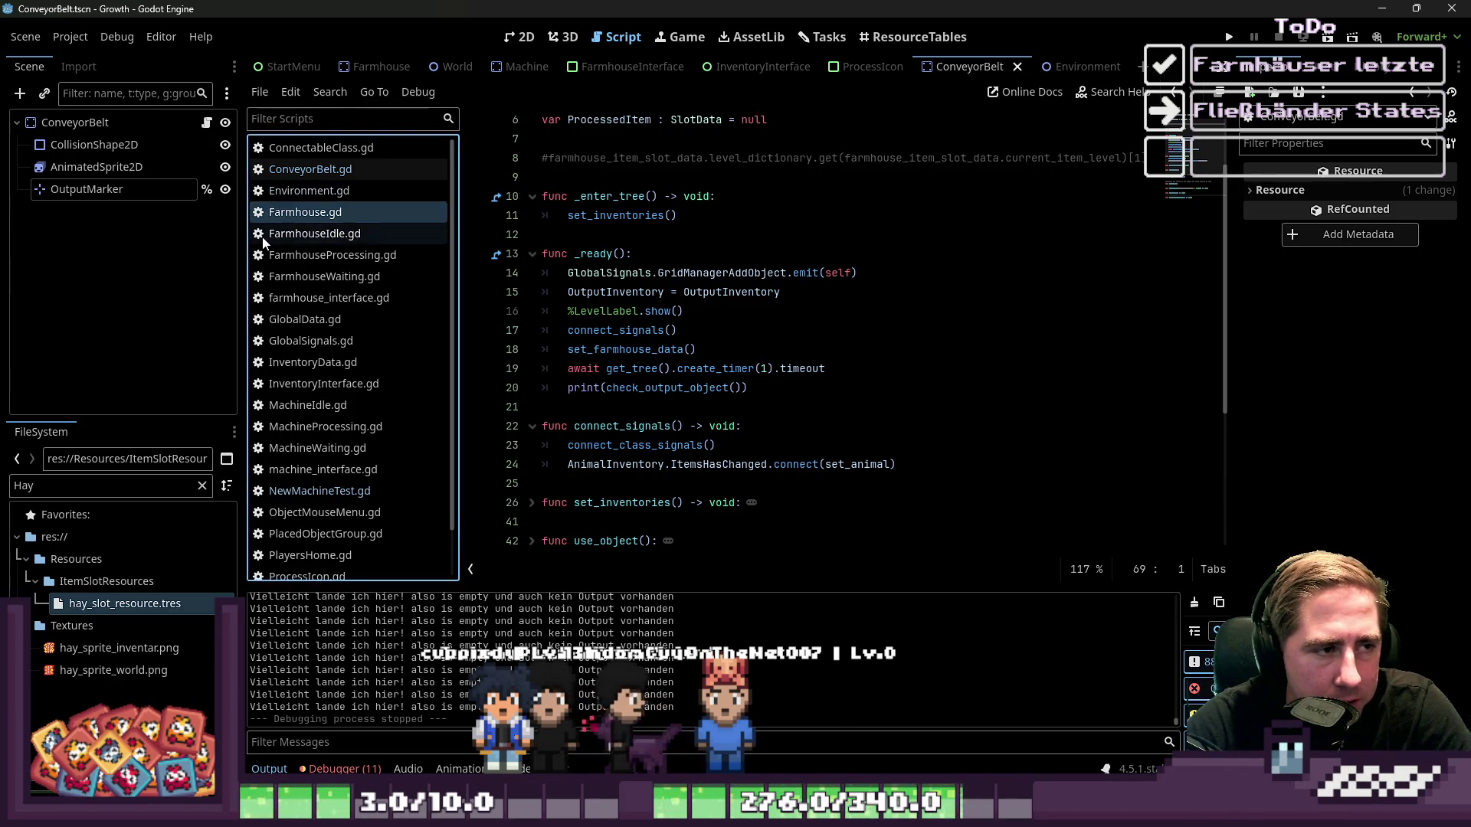
Delete the empty-output, Connectable and empty-slot debug prints from ConveyorBelt.gd's send_item, then open FarmhouseProcessing.gd
scroll(664, 316, "down", 4)
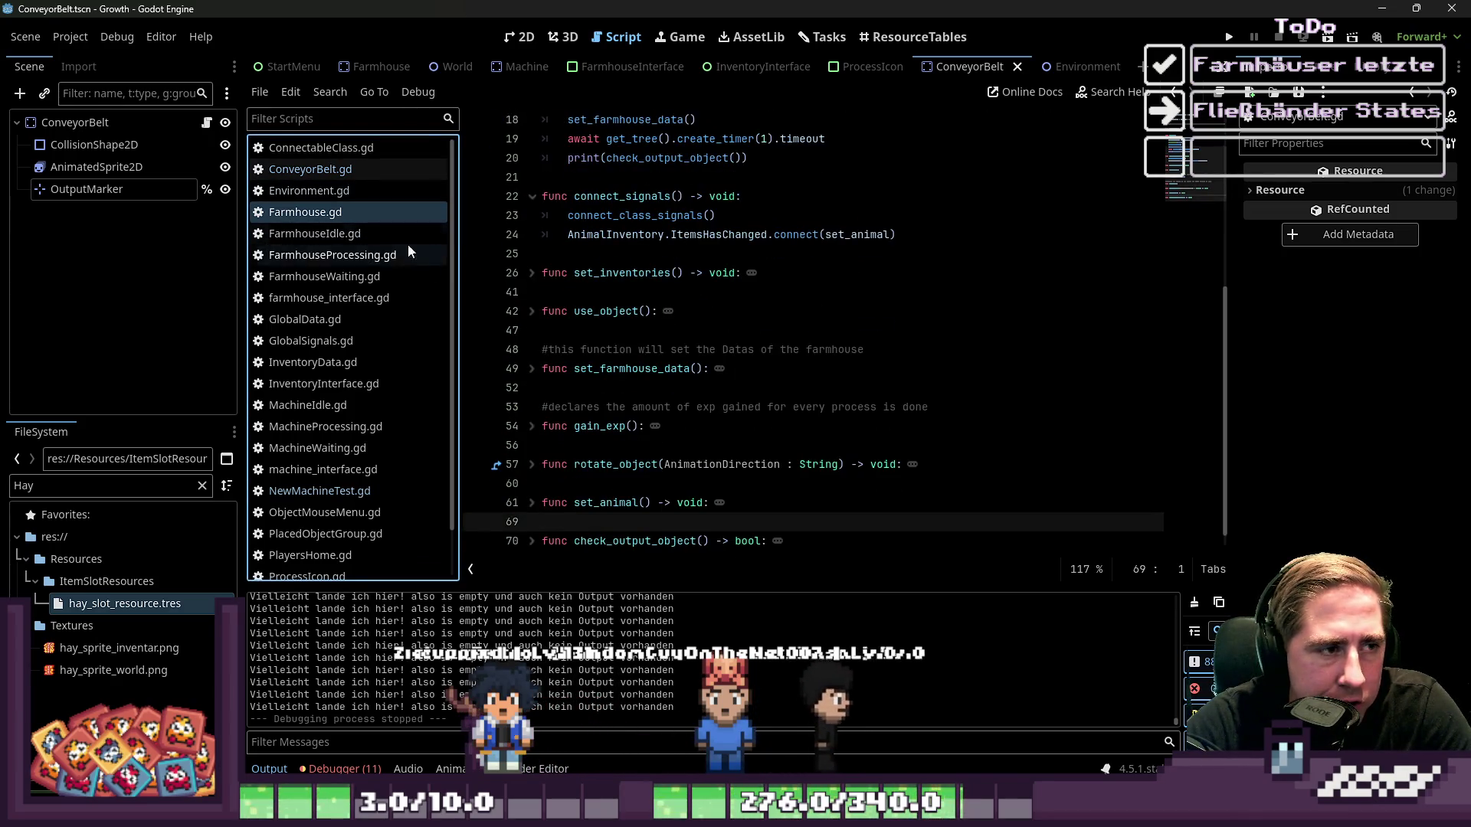
left_click(345, 169)
scroll(618, 350, "up", 1)
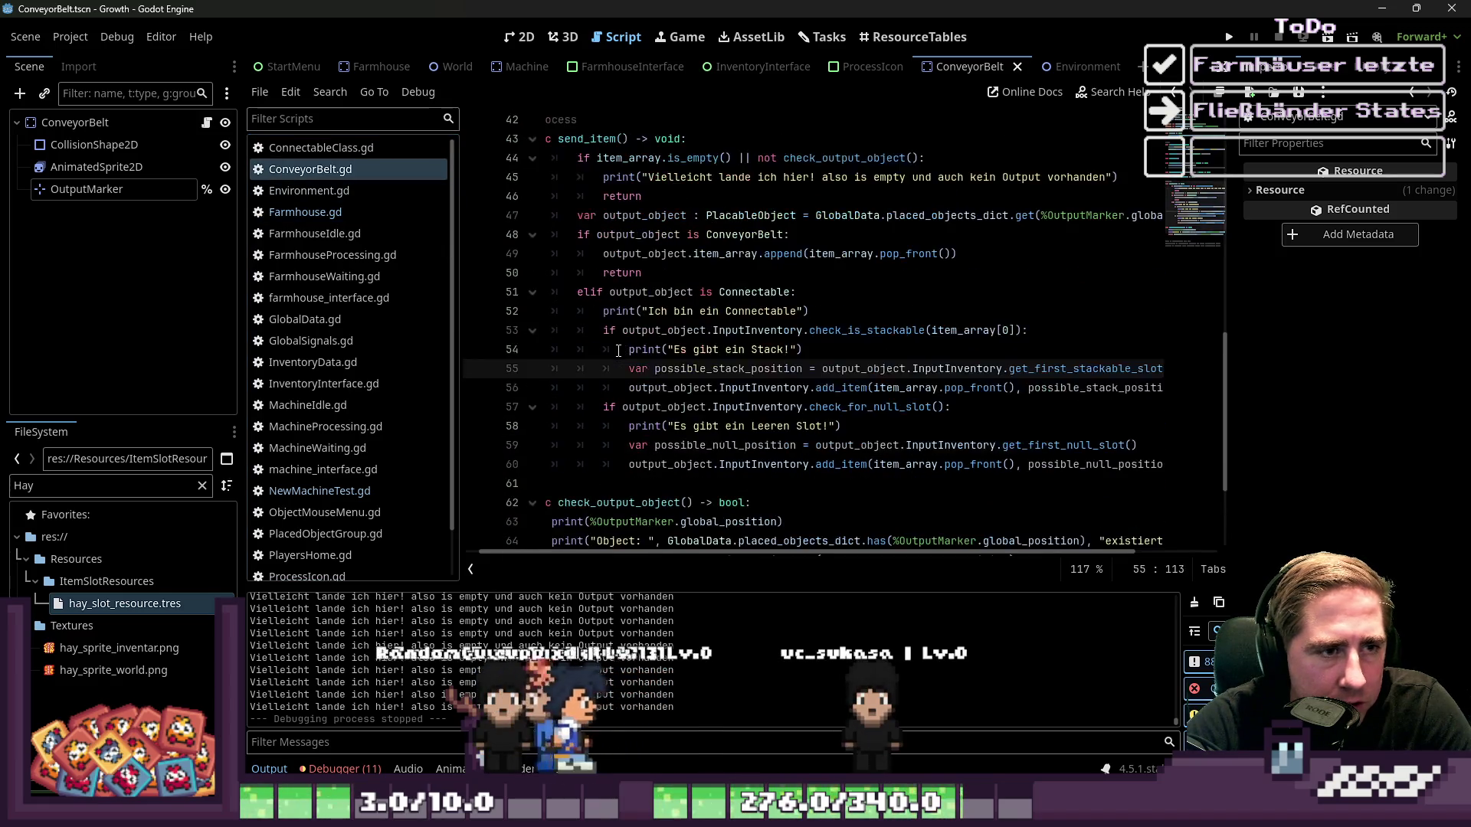
scroll(619, 351, "up", 1)
left_click_drag(551, 234, 551, 246)
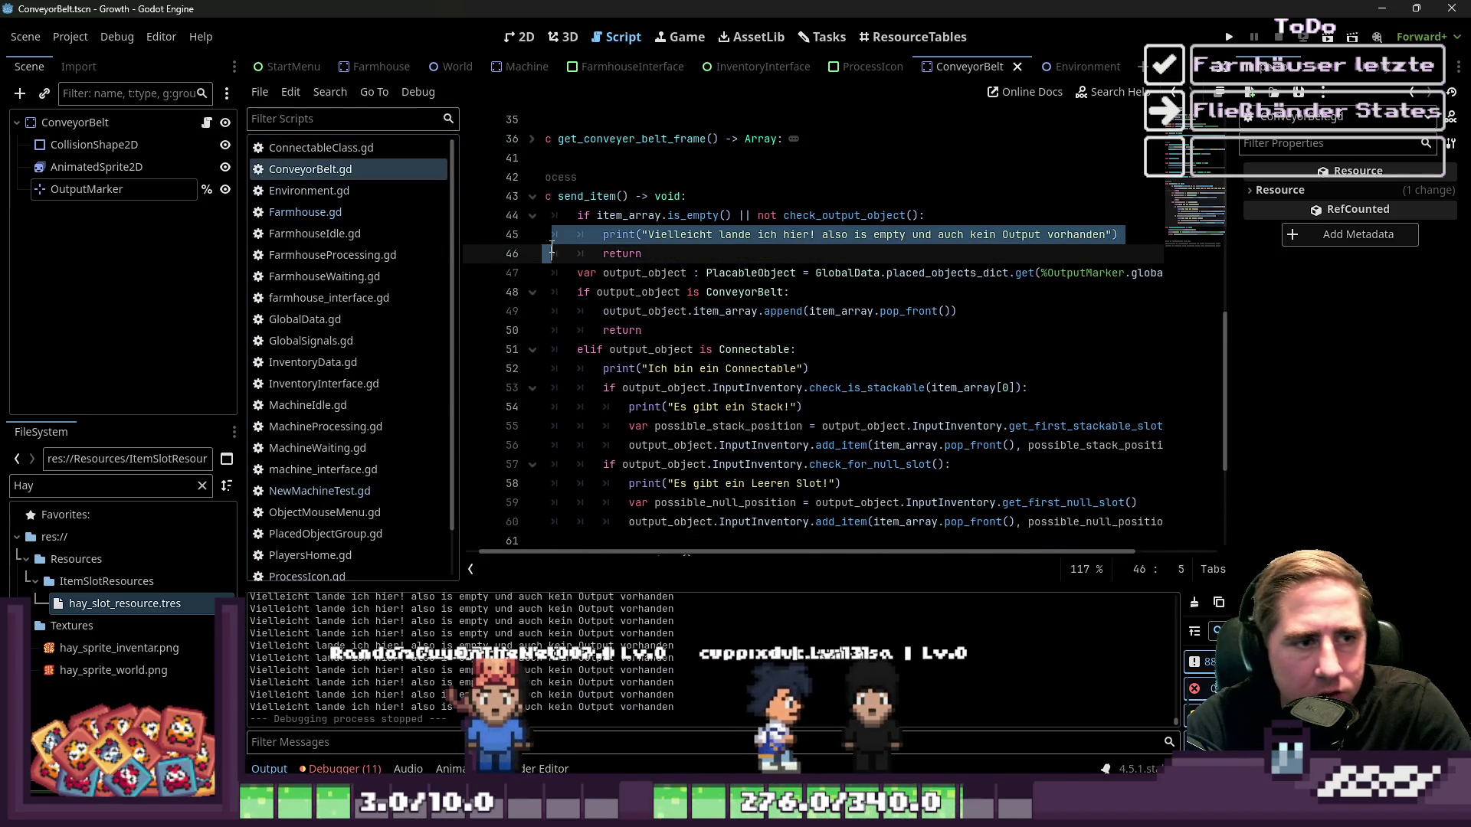
key("BackSpace")
scroll(534, 322, "down", 1)
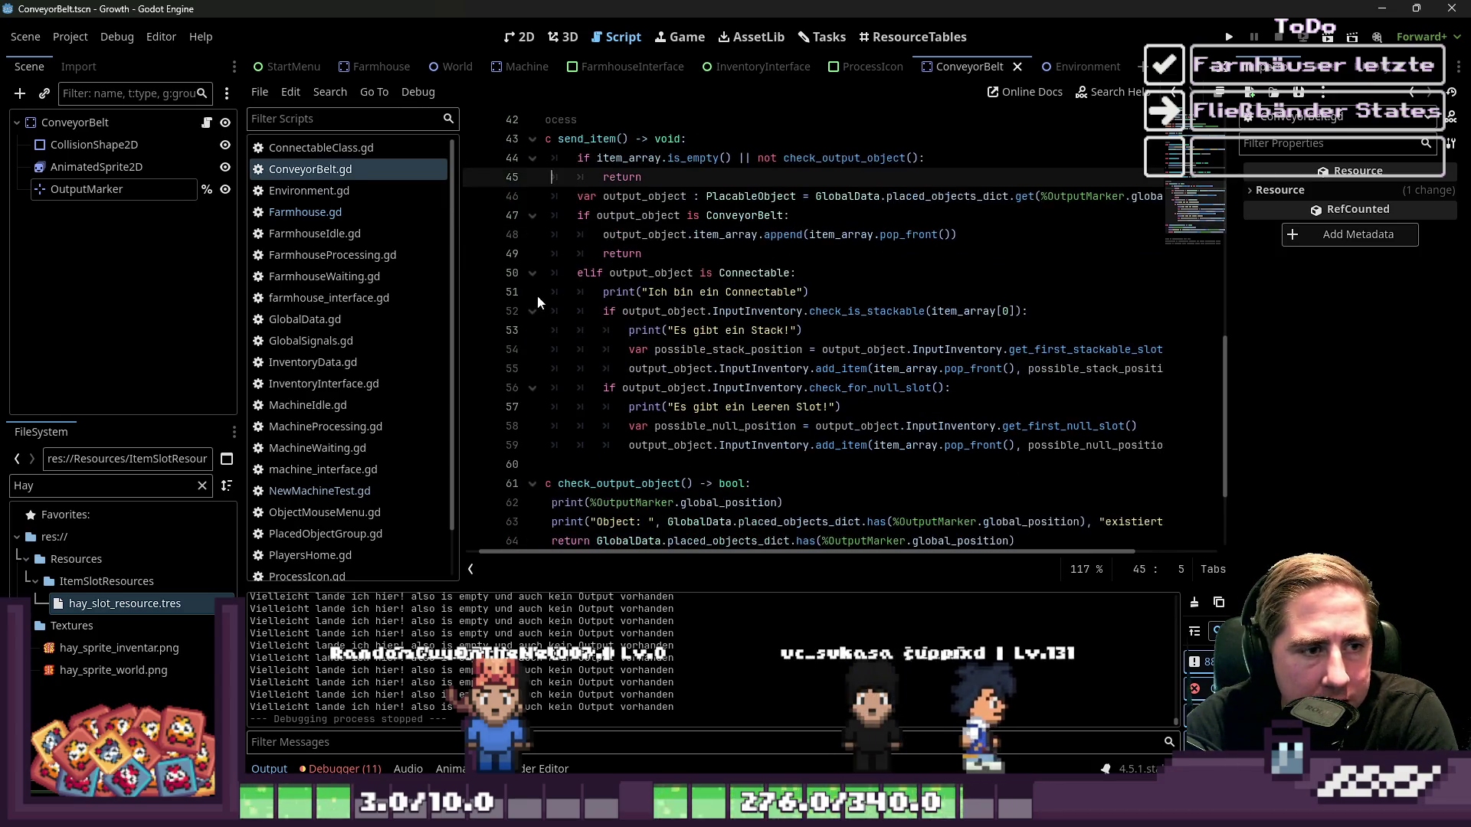
left_click_drag(552, 296, 553, 388)
key("BackSpace")
key("BackSpace")
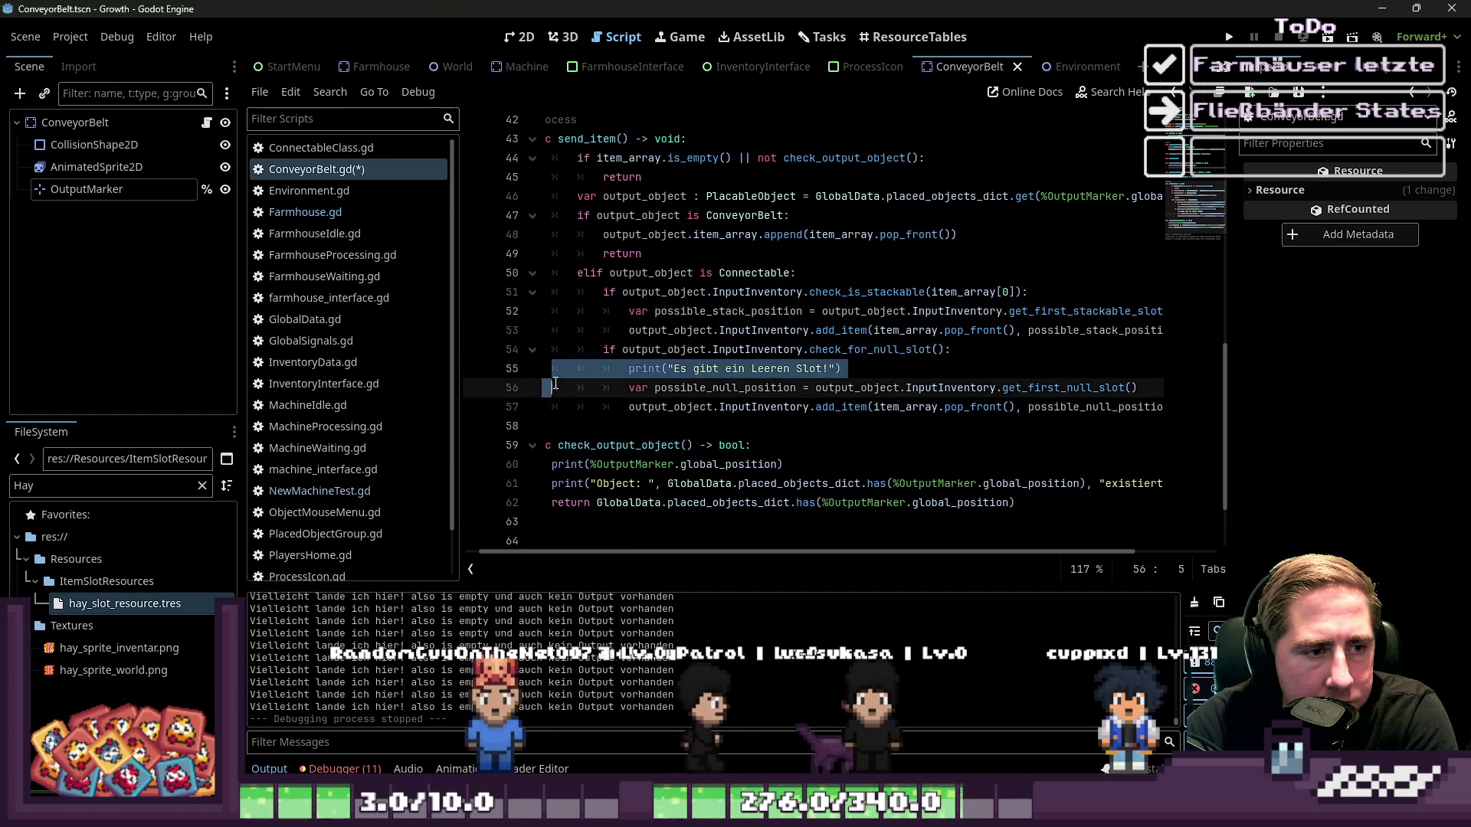
key("BackSpace")
key("Down")
key("Down")
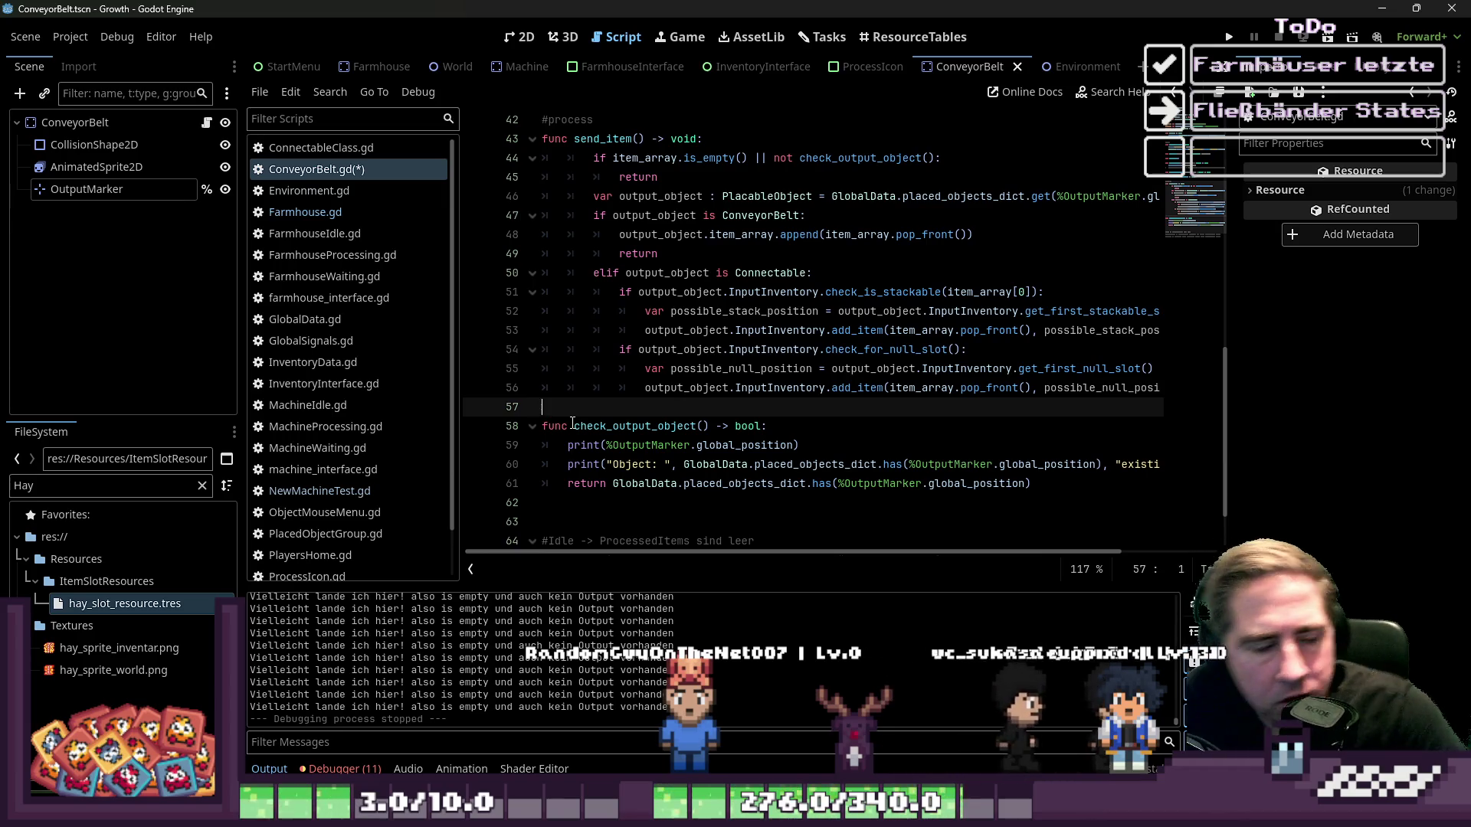
left_click(398, 259)
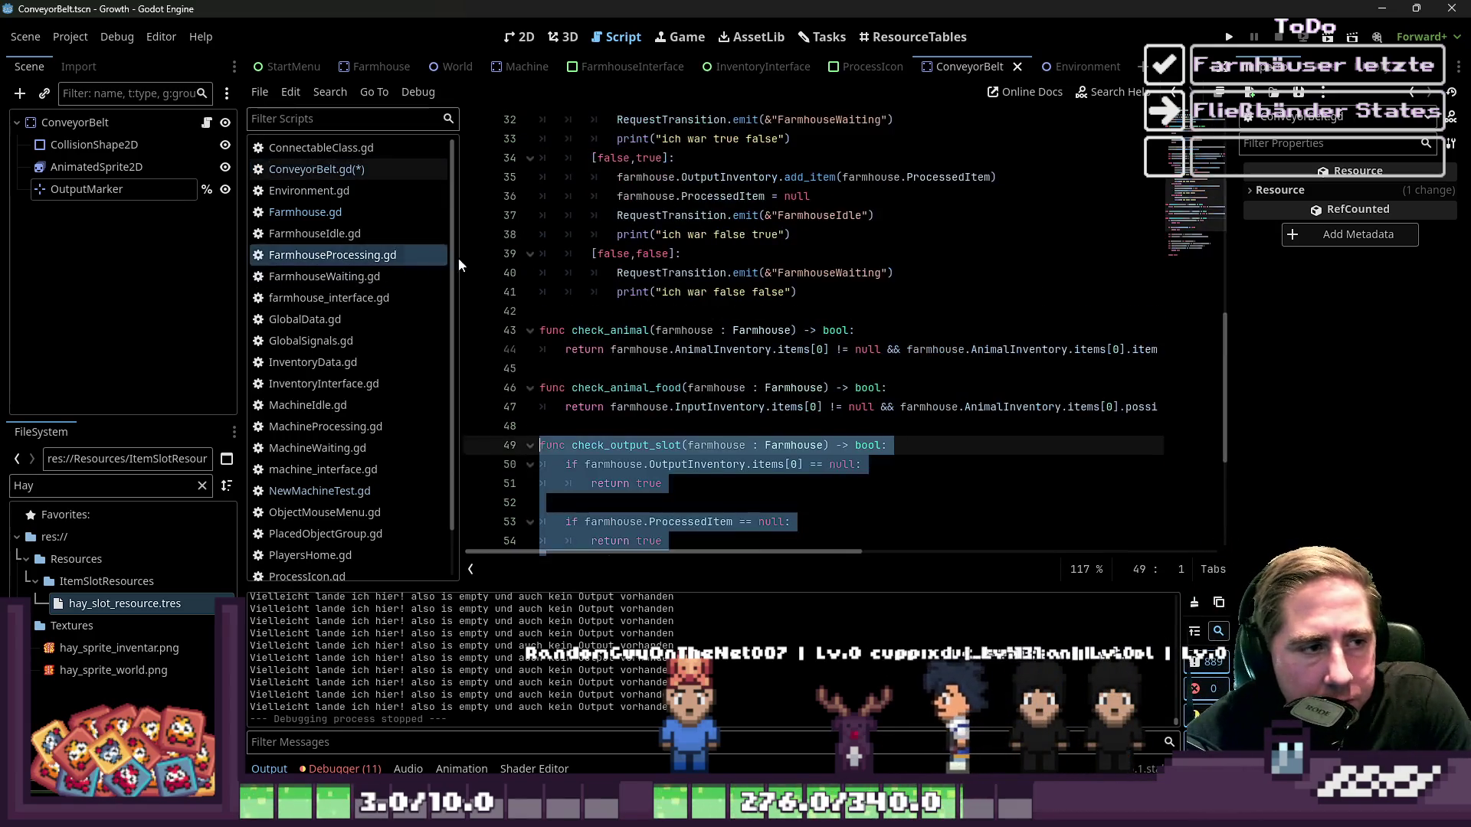
left_click(629, 259)
scroll(730, 395, "up", 4)
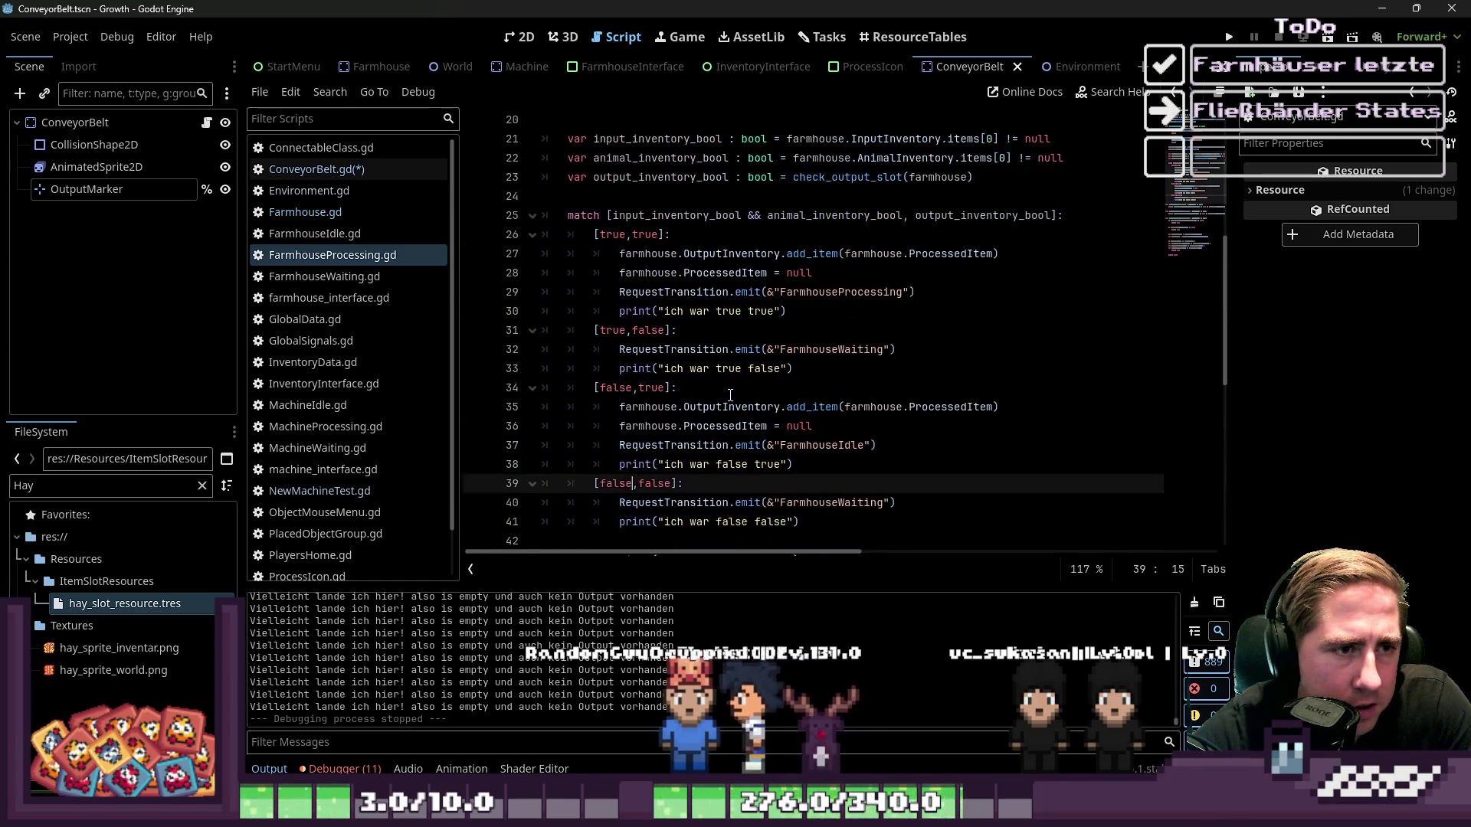
scroll(730, 395, "down", 1)
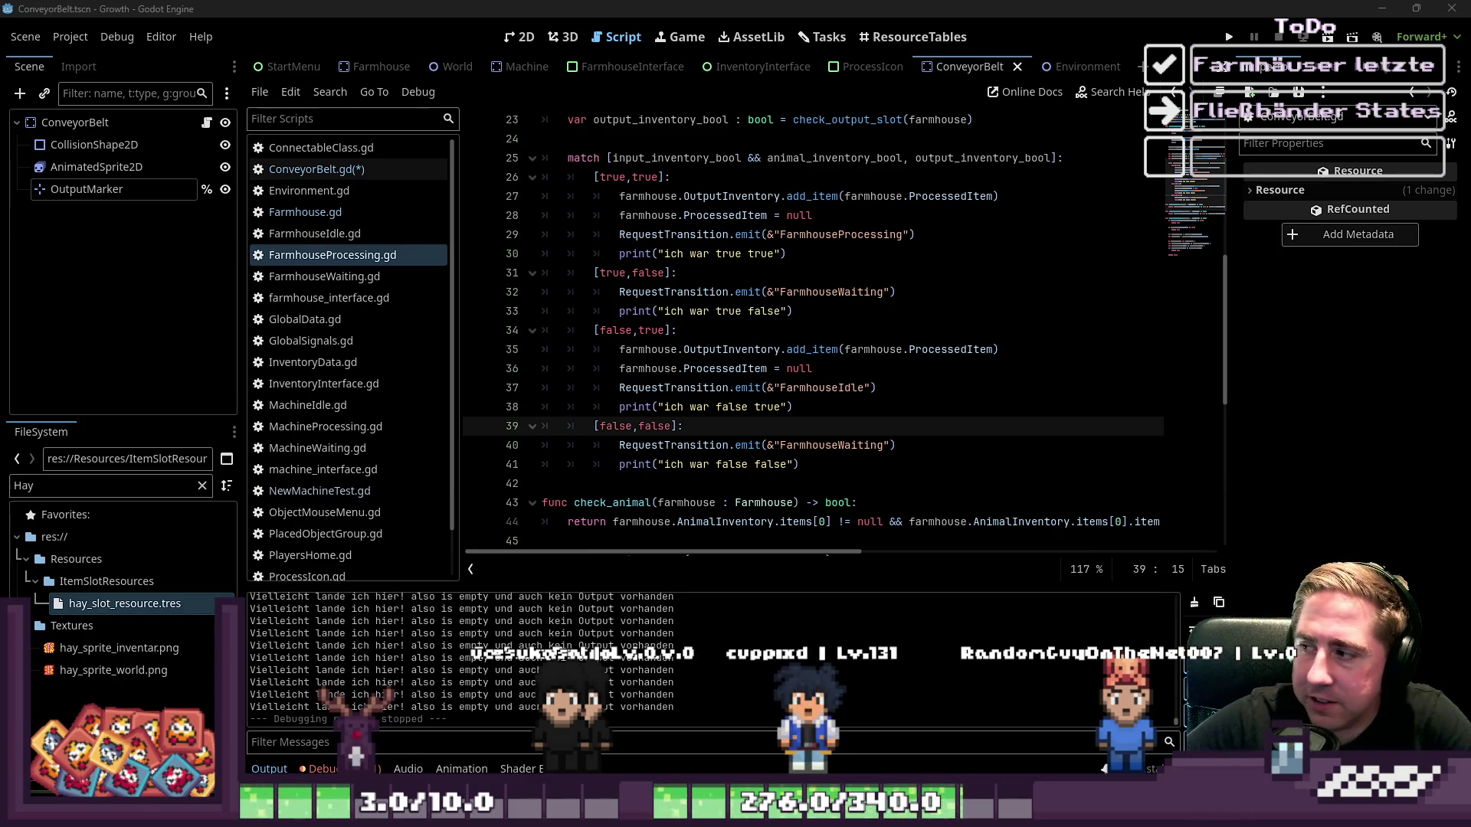
Return to ConveyorBelt.gd, save the cleaned-up send_item with Ctrl+S, and look over the function
left_click(776, 369)
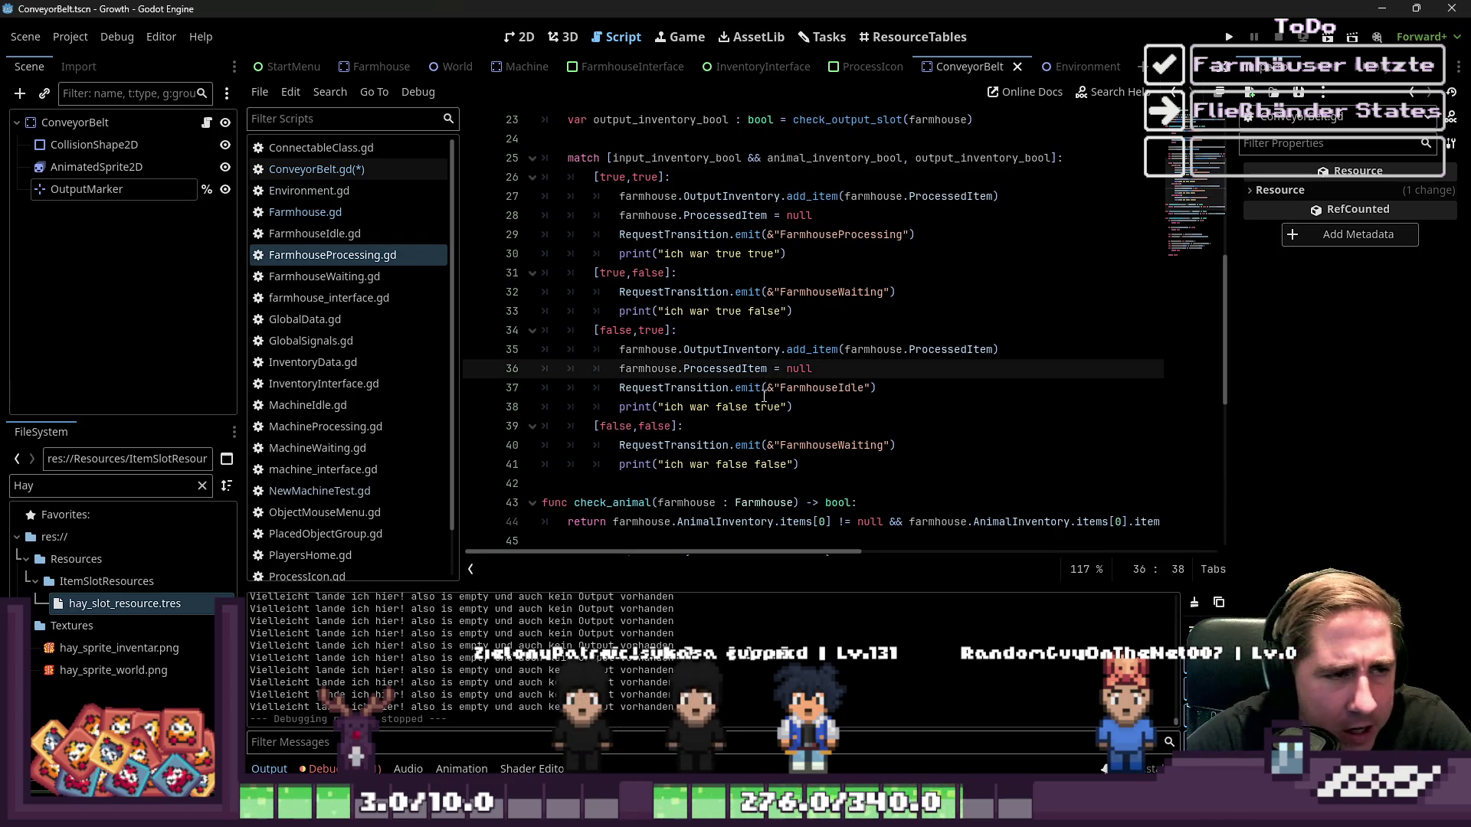
left_click(322, 169)
key("ctrl+s")
left_click(734, 273)
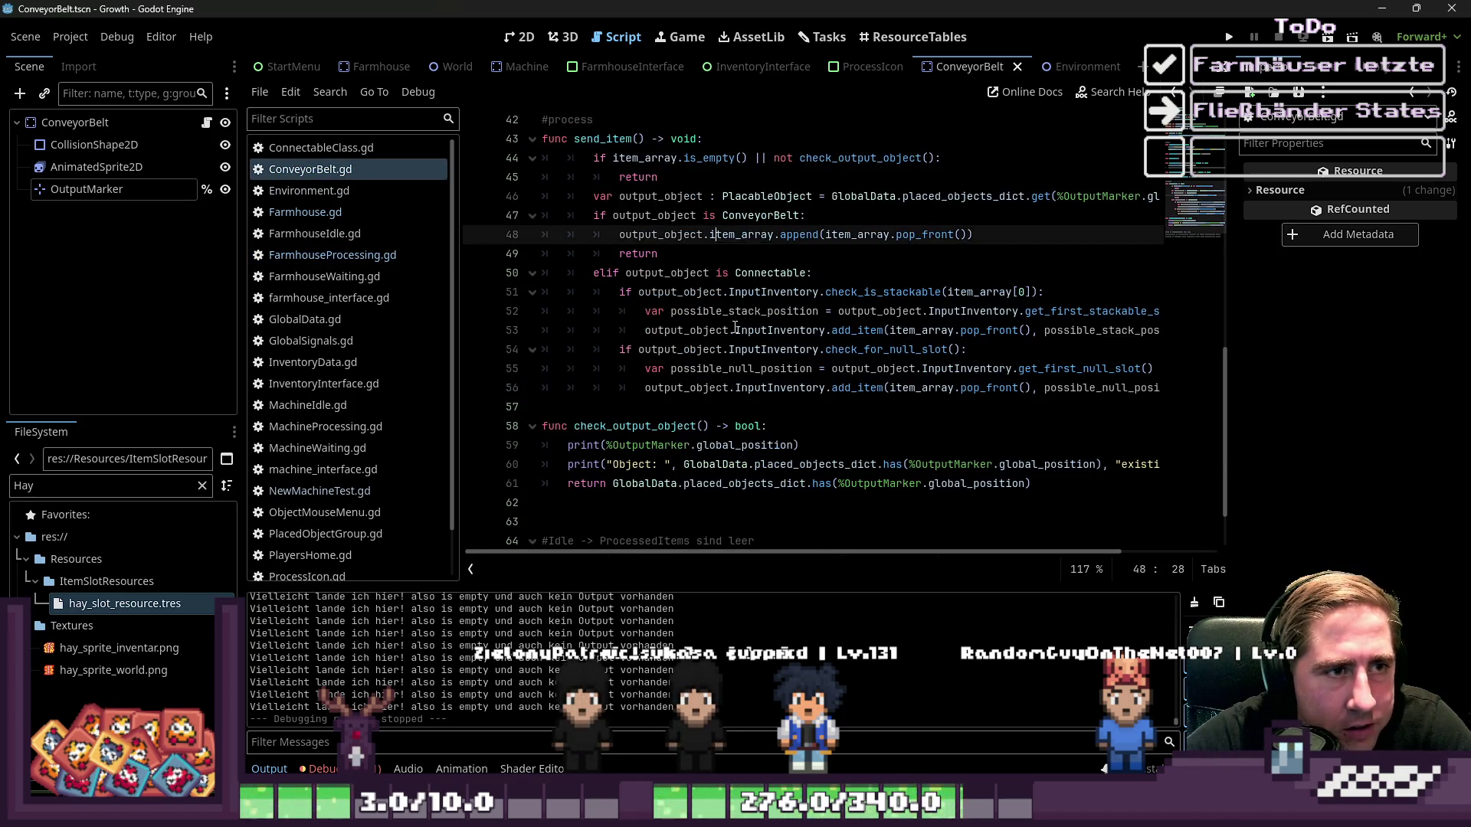
key("shift+Up")
key("shift+Up")
key("shift+Up")
left_click(721, 281)
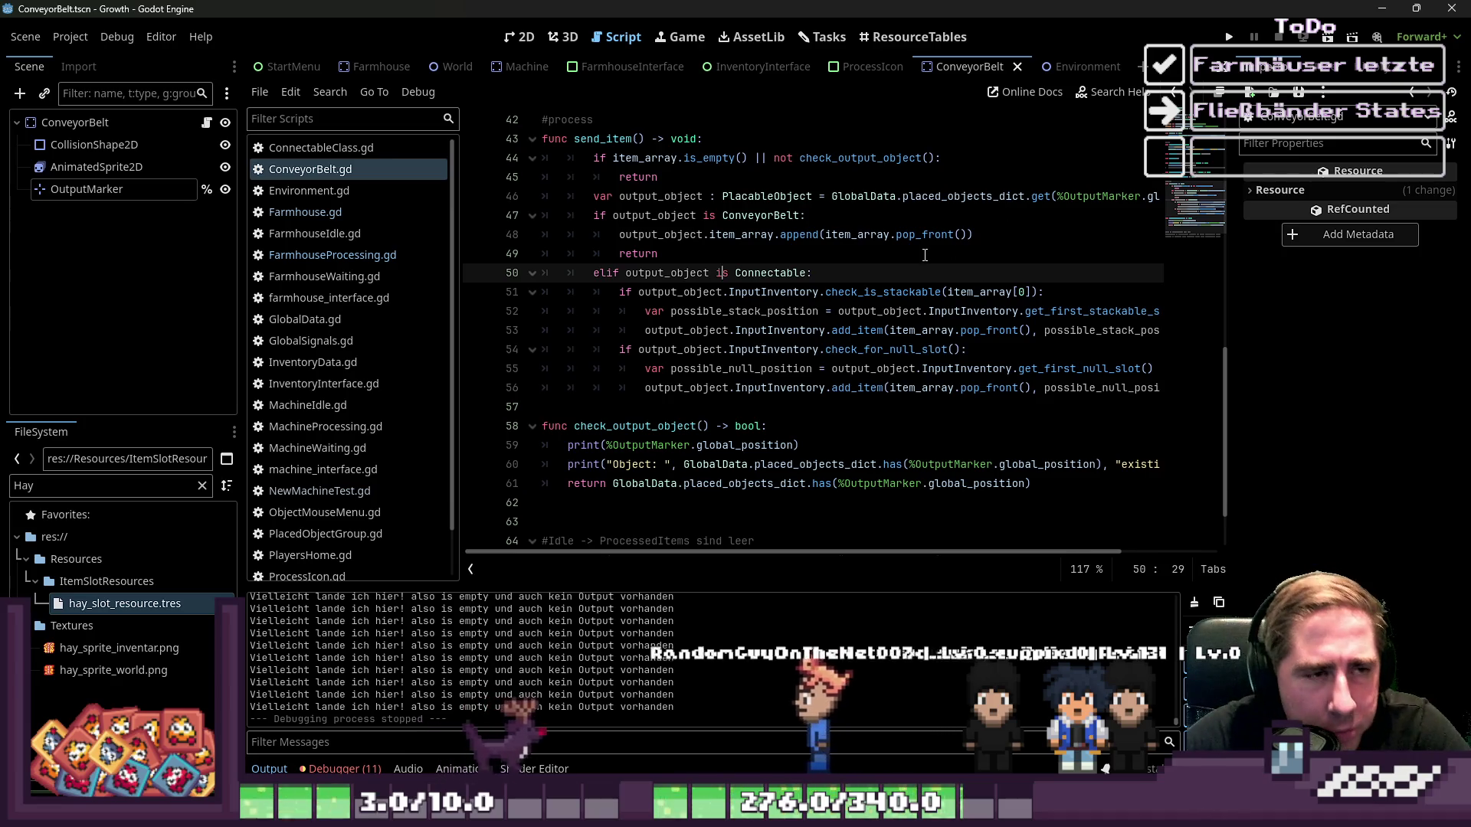
key("Up")
scroll(882, 318, "up", 1)
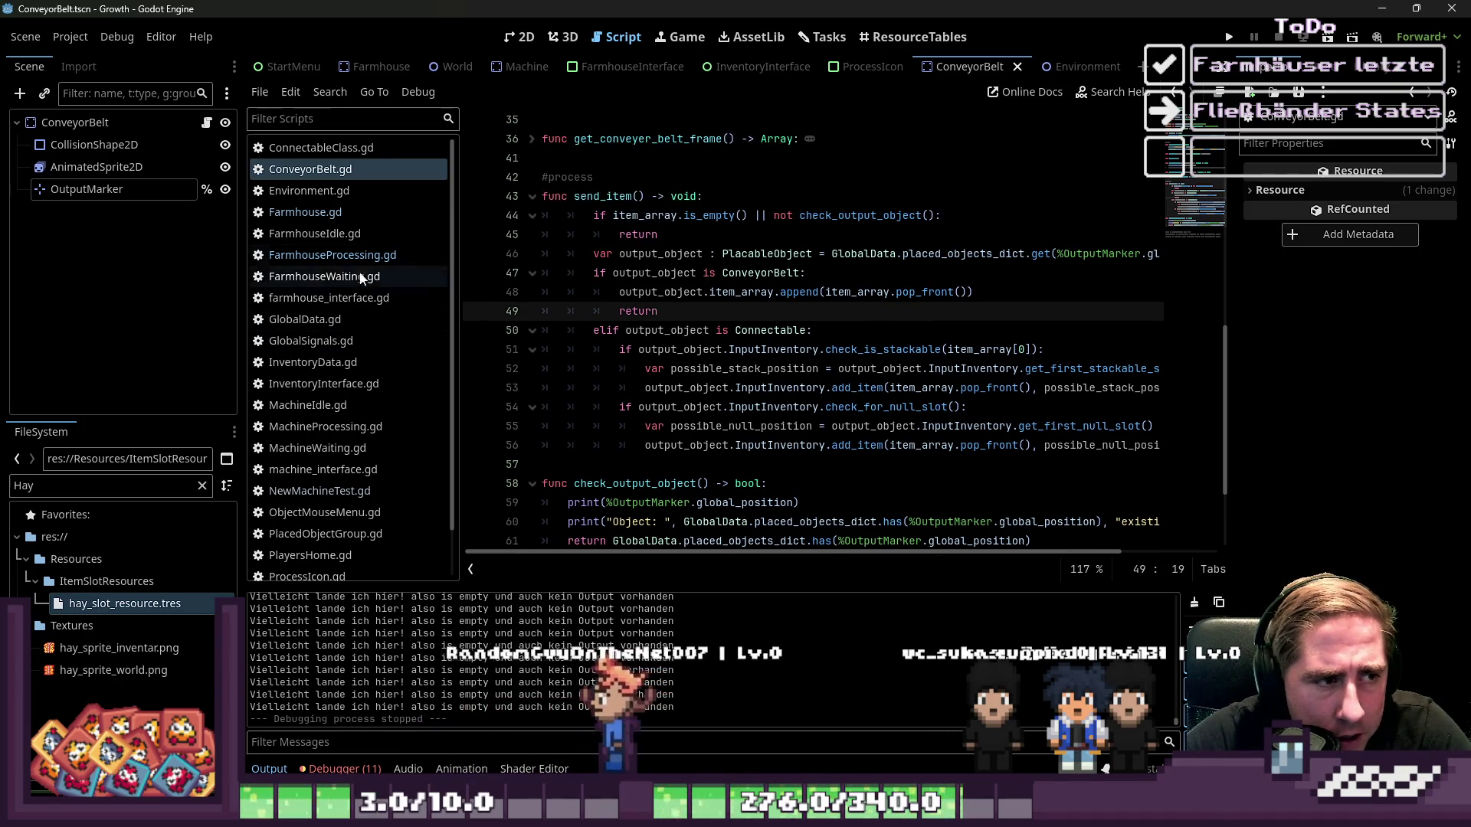
Compare ConnectableClass.gd with ConveyorBelt.gd and select the conveyor belt's whole send_item function
left_click(345, 154)
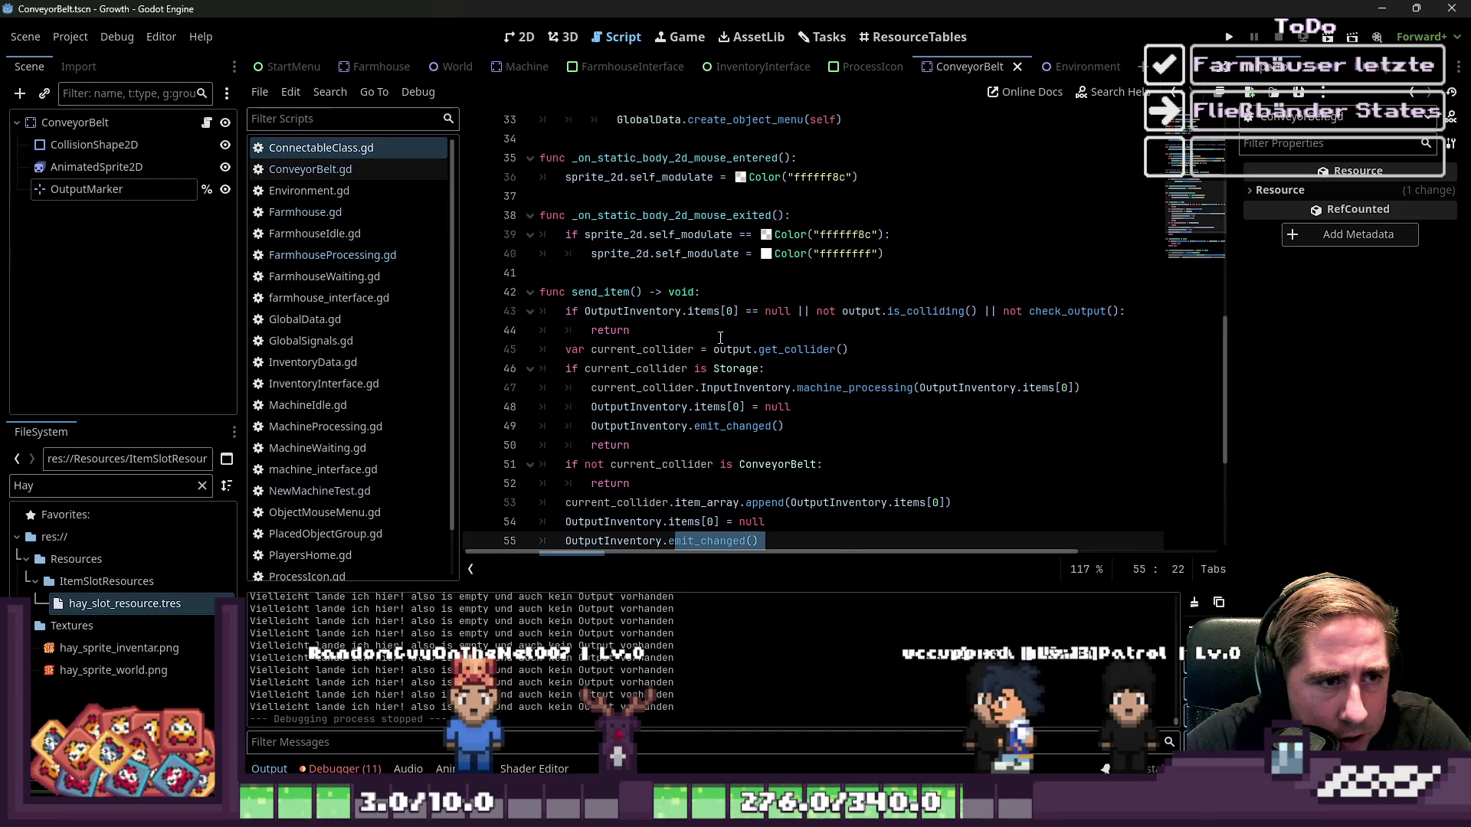
left_click(603, 253)
left_click(373, 168)
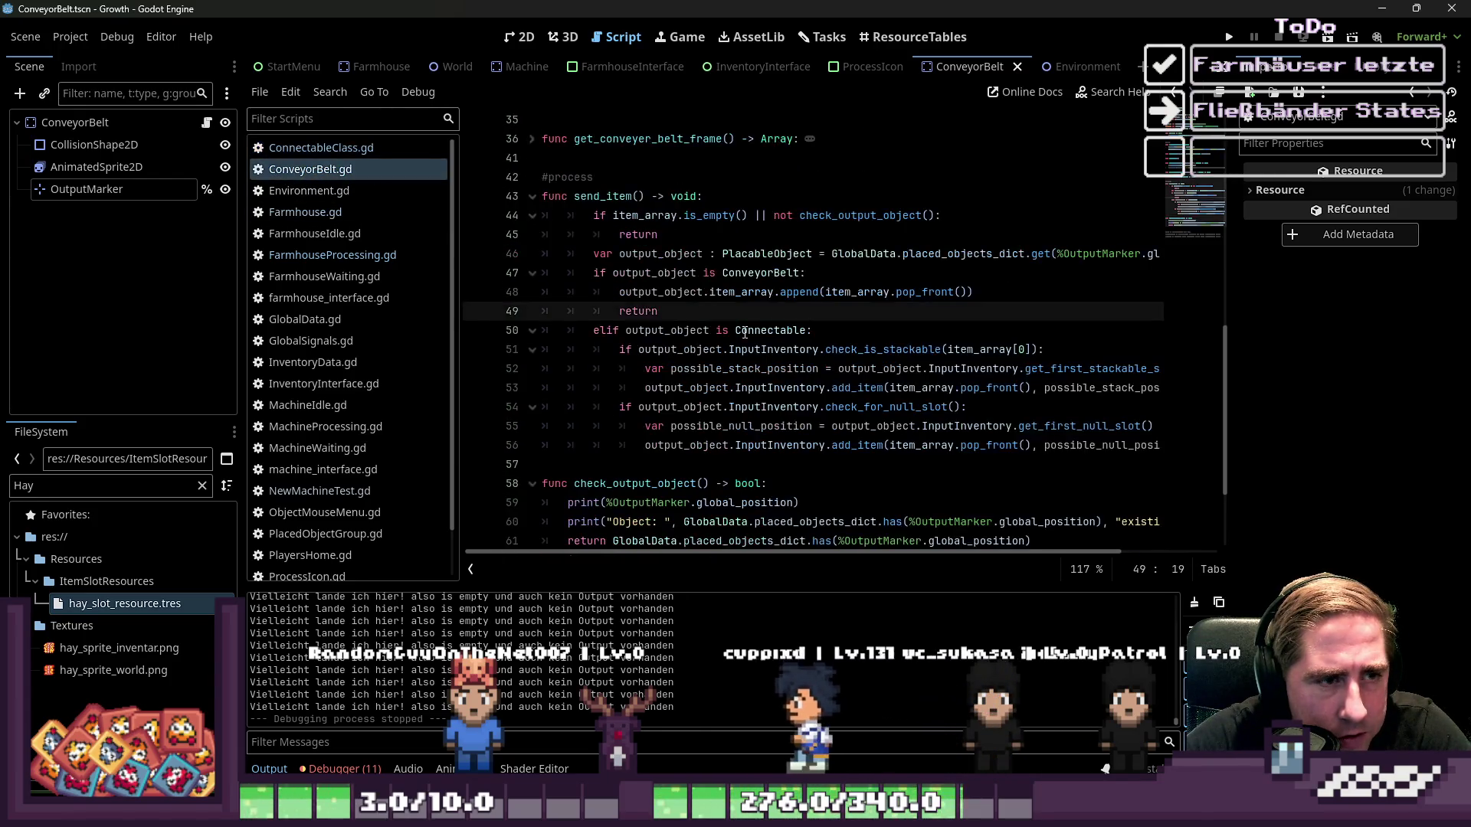
left_click_drag(694, 467, 540, 196)
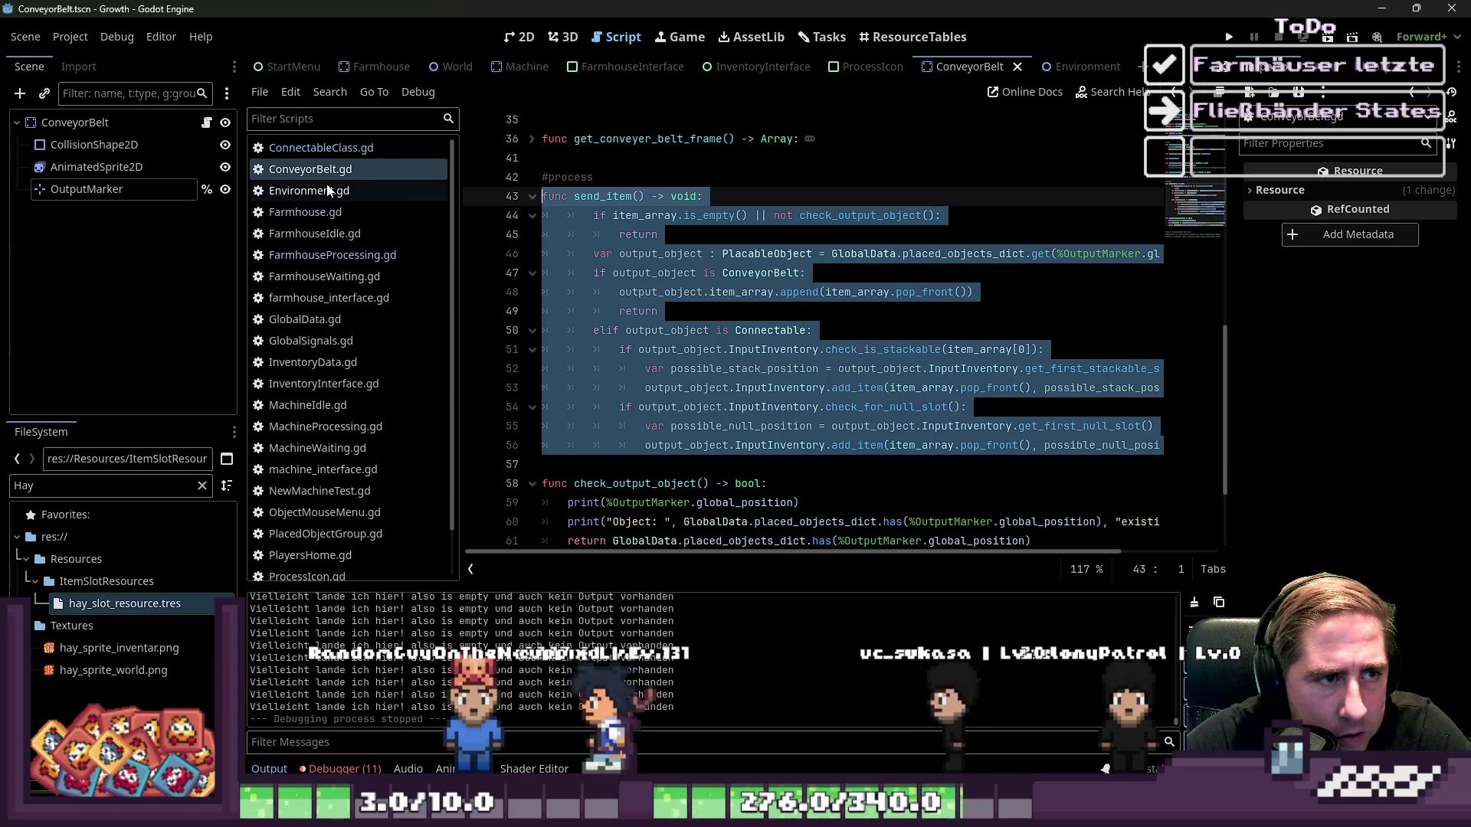
Paste the conveyor belt's send_item over ConnectableClass's old OutputInventory-based send_item
left_click(346, 149)
left_click(648, 370)
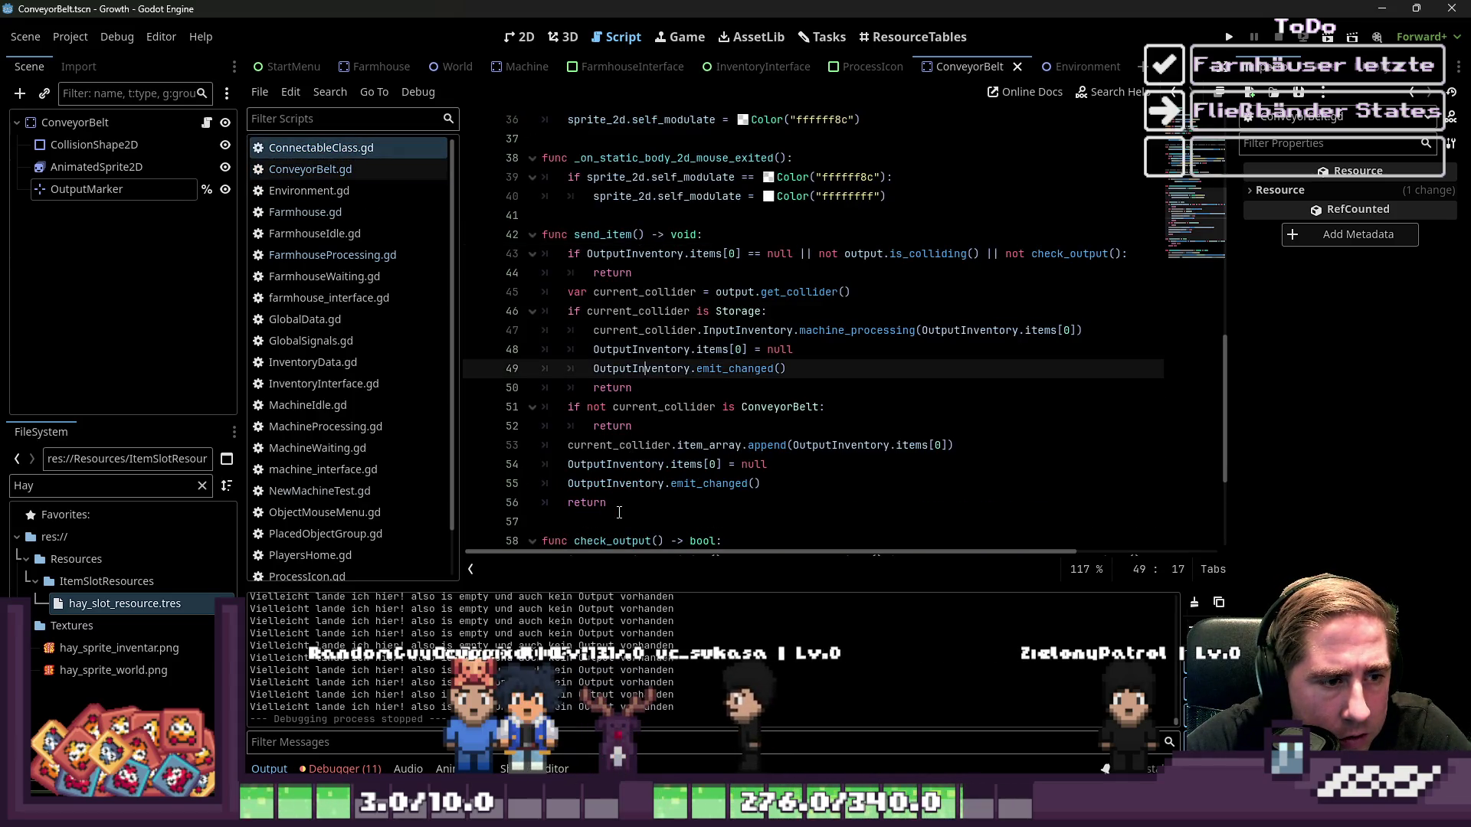
left_click_drag(619, 509, 538, 233)
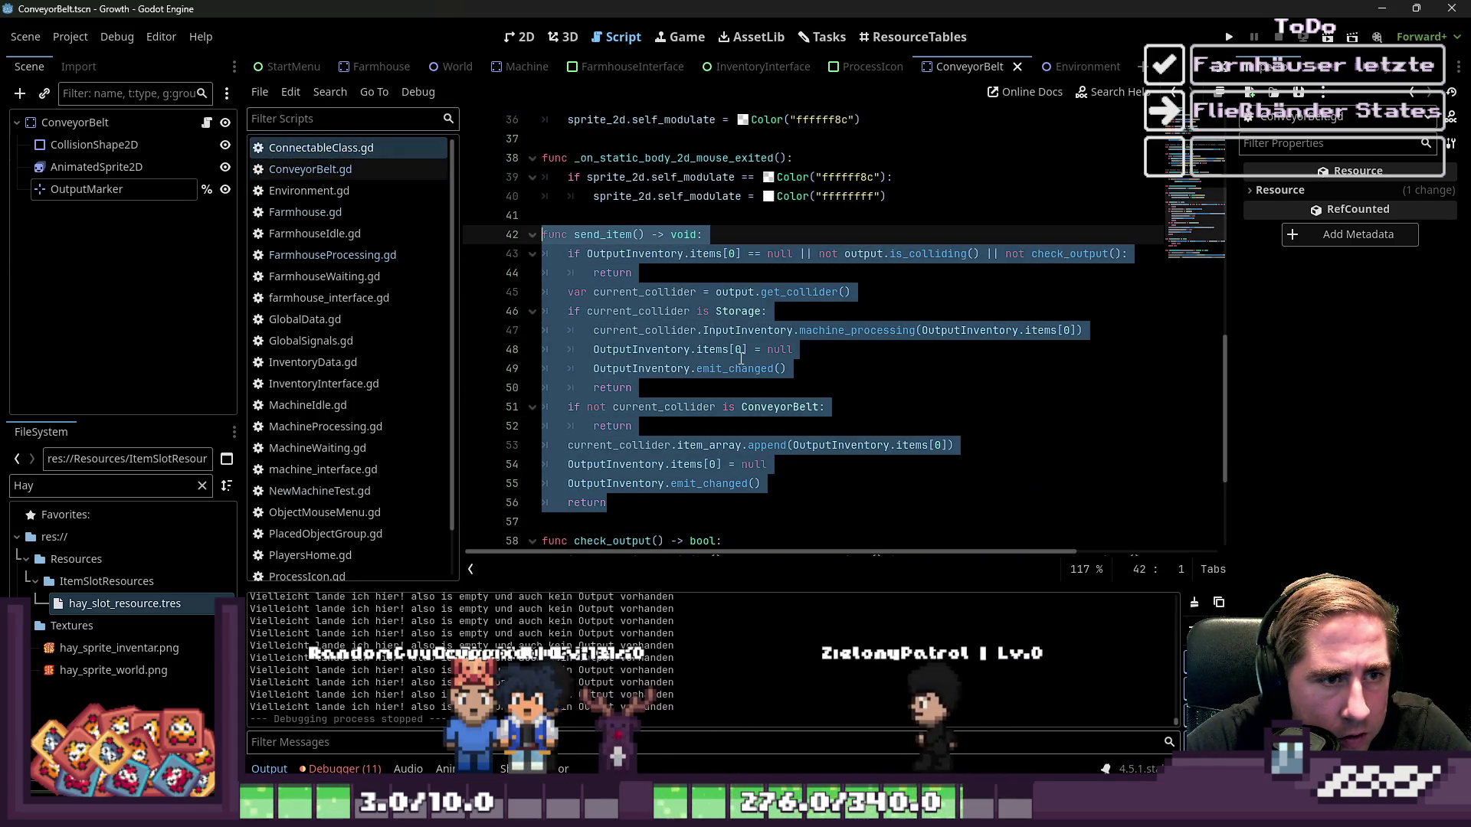
left_click(1049, 346)
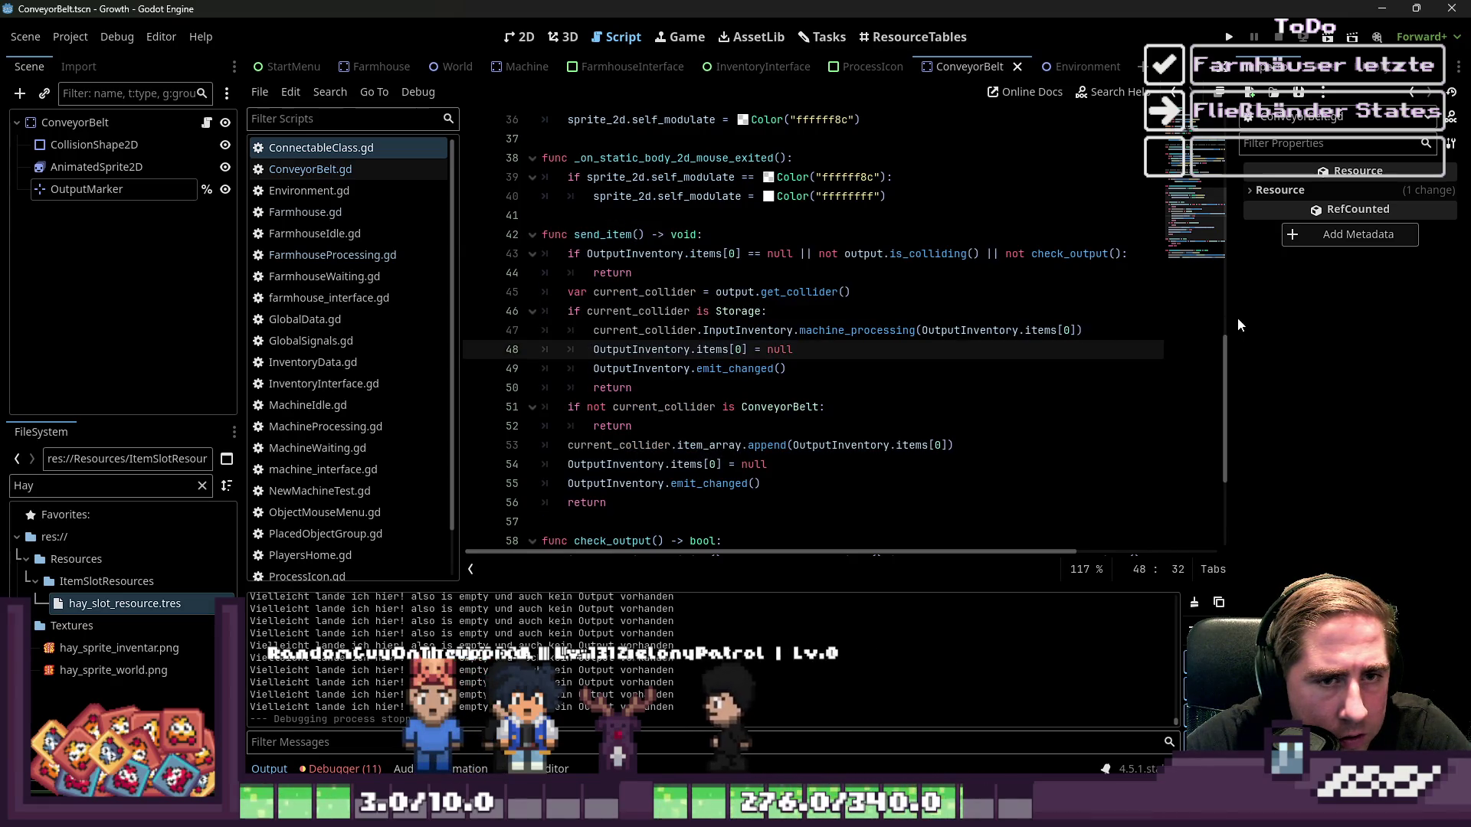
left_click_drag(1230, 311, 1336, 316)
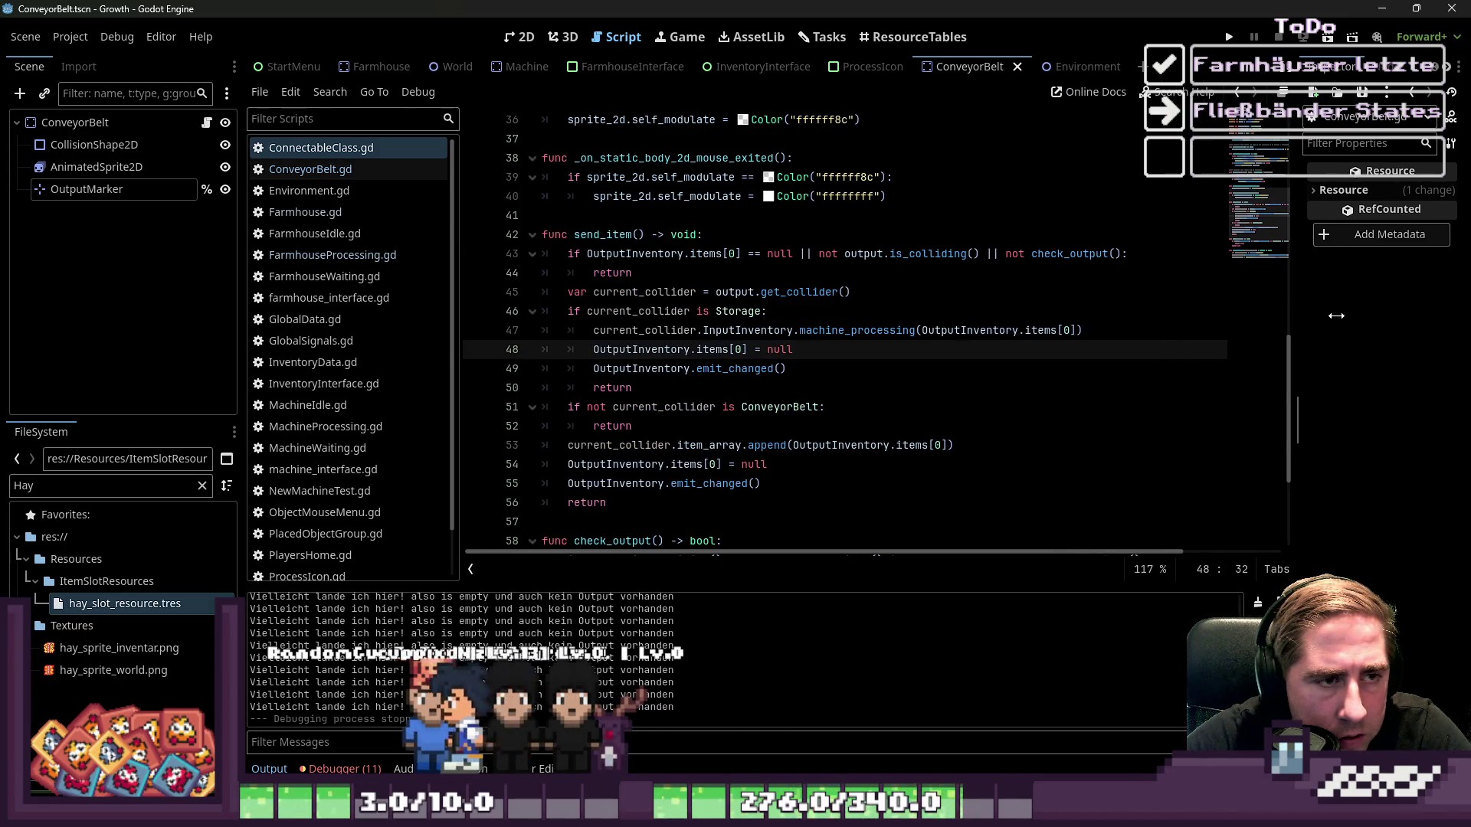
left_click(683, 253)
scroll(665, 420, "down", 2)
scroll(665, 420, "up", 1)
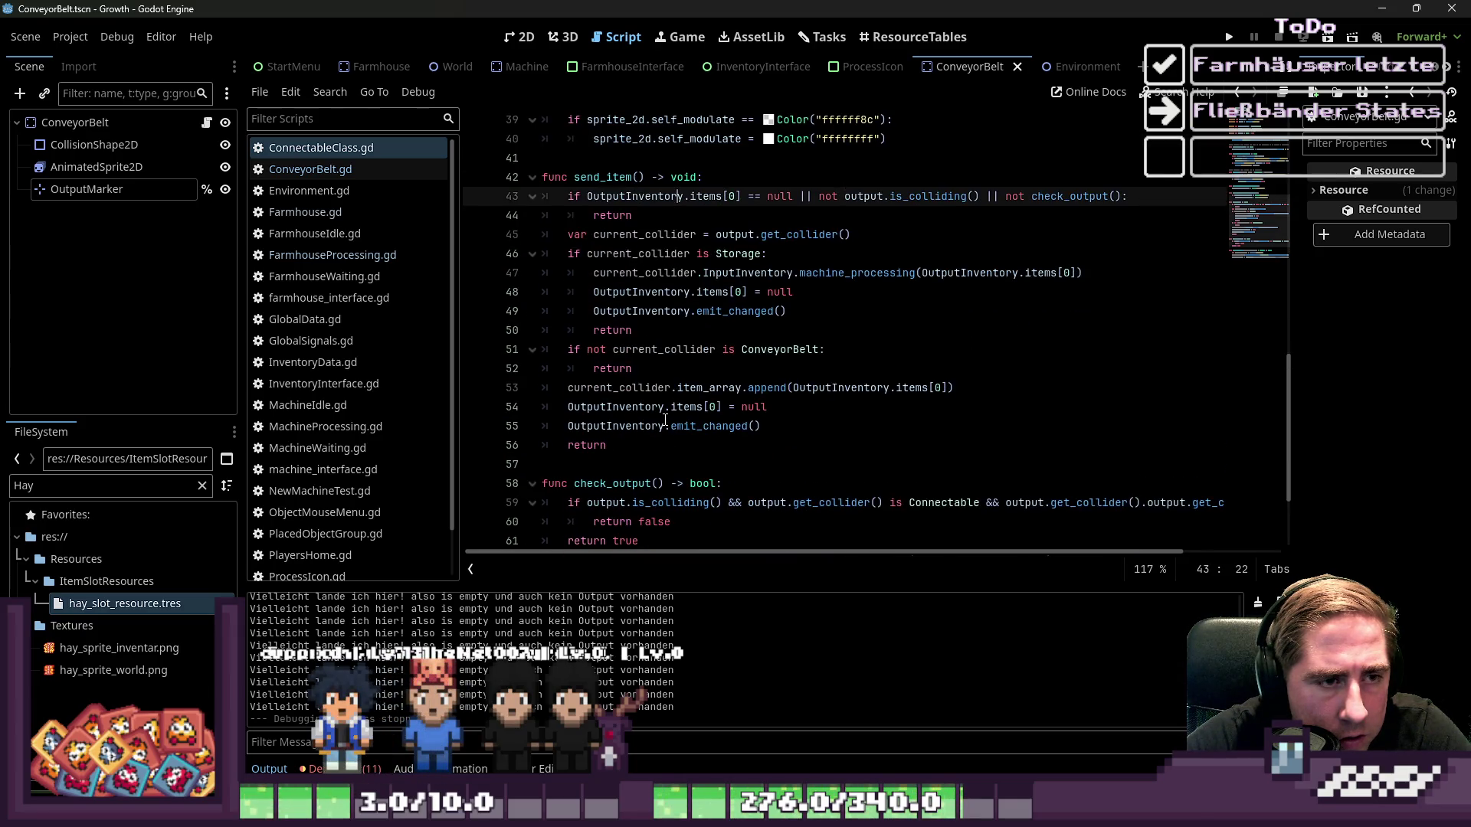
mouse_move(653, 441)
left_mouse_down()
mouse_move(537, 197)
mouse_move(484, 179)
left_mouse_up()
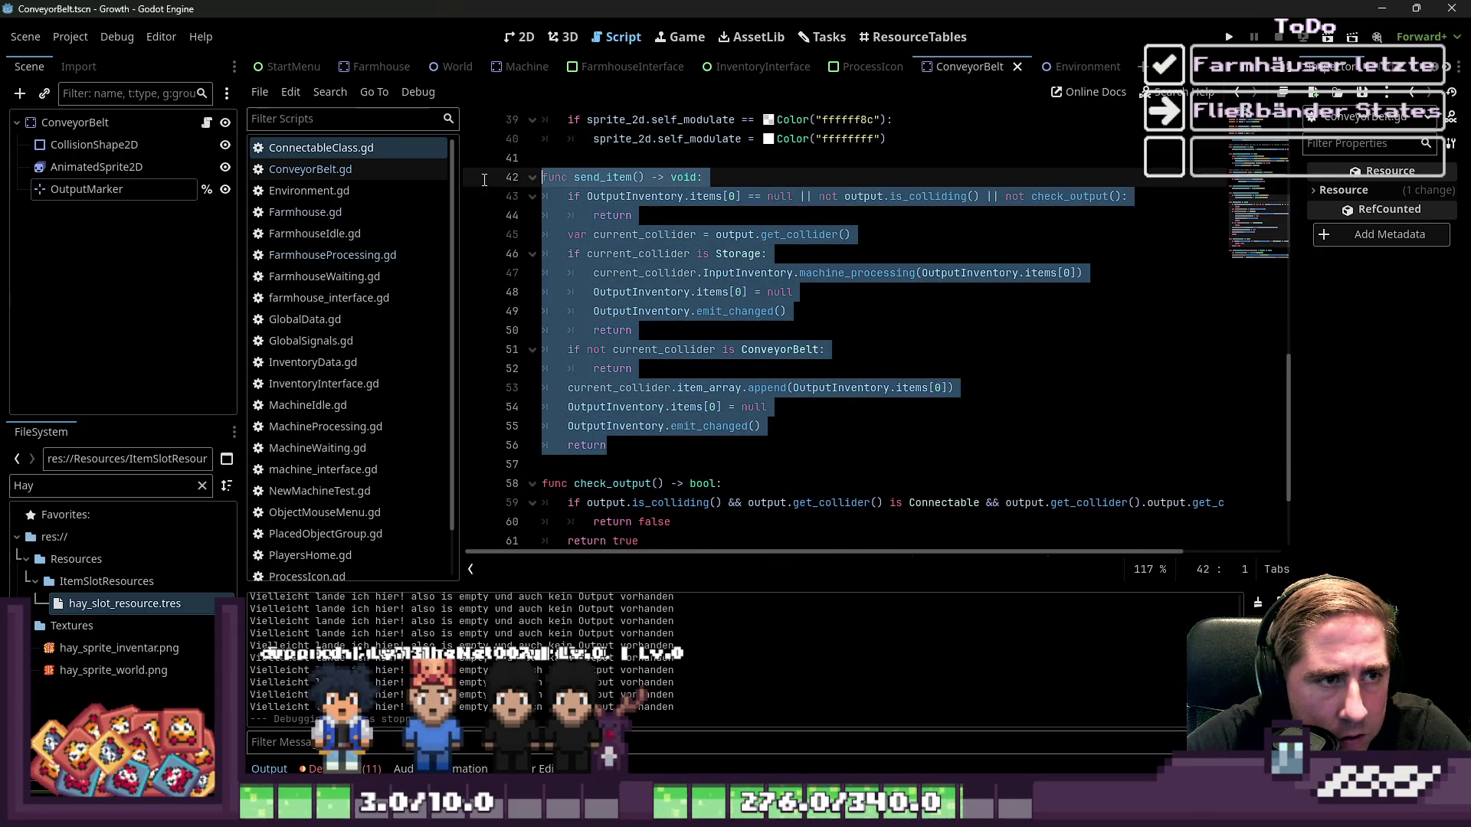
key("ctrl+v")
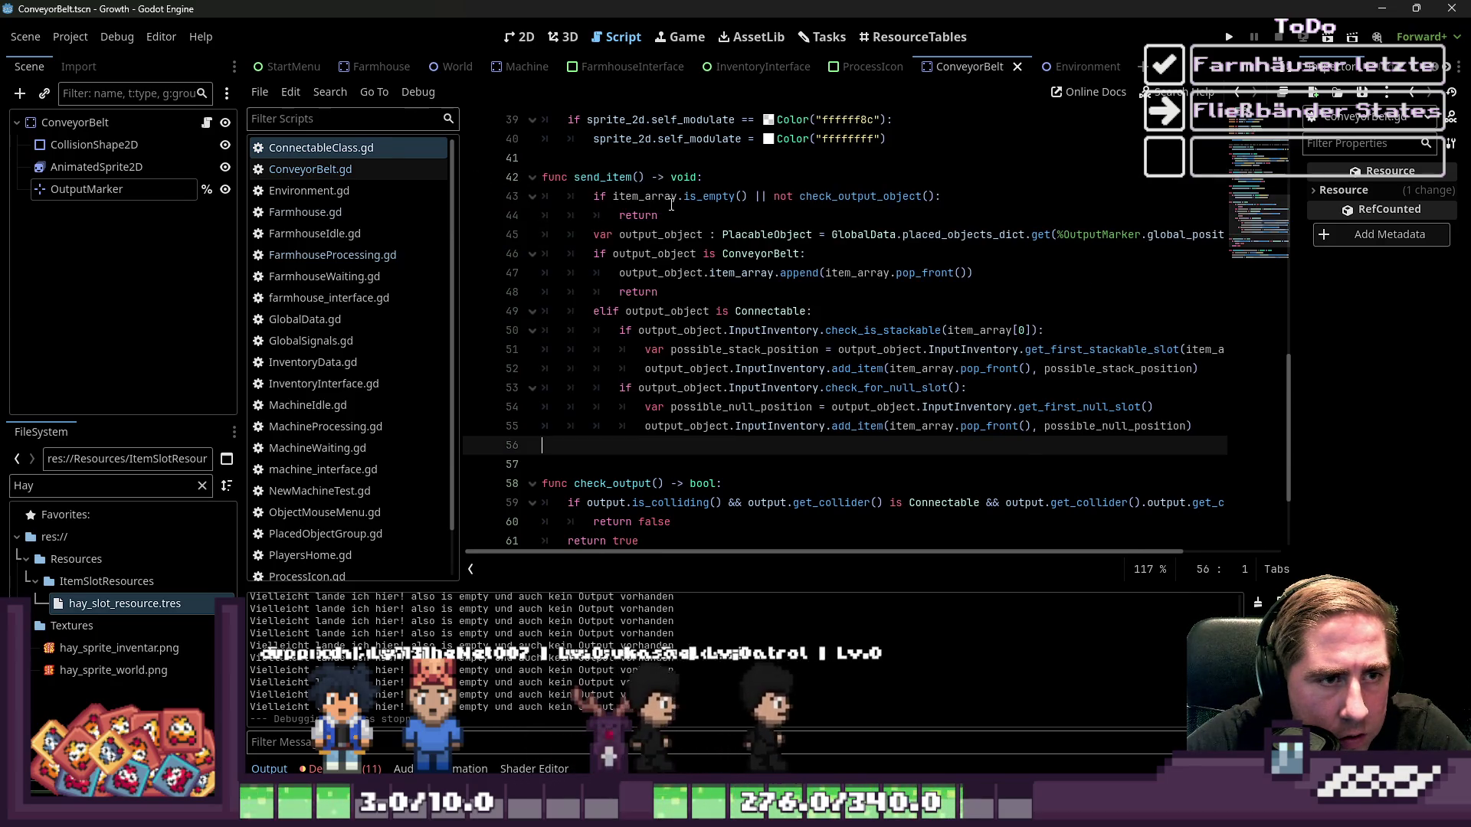
Change line 43's item_array.is_empty() check to test OutputInventory[0] instead
left_click(686, 197)
double_click(651, 196)
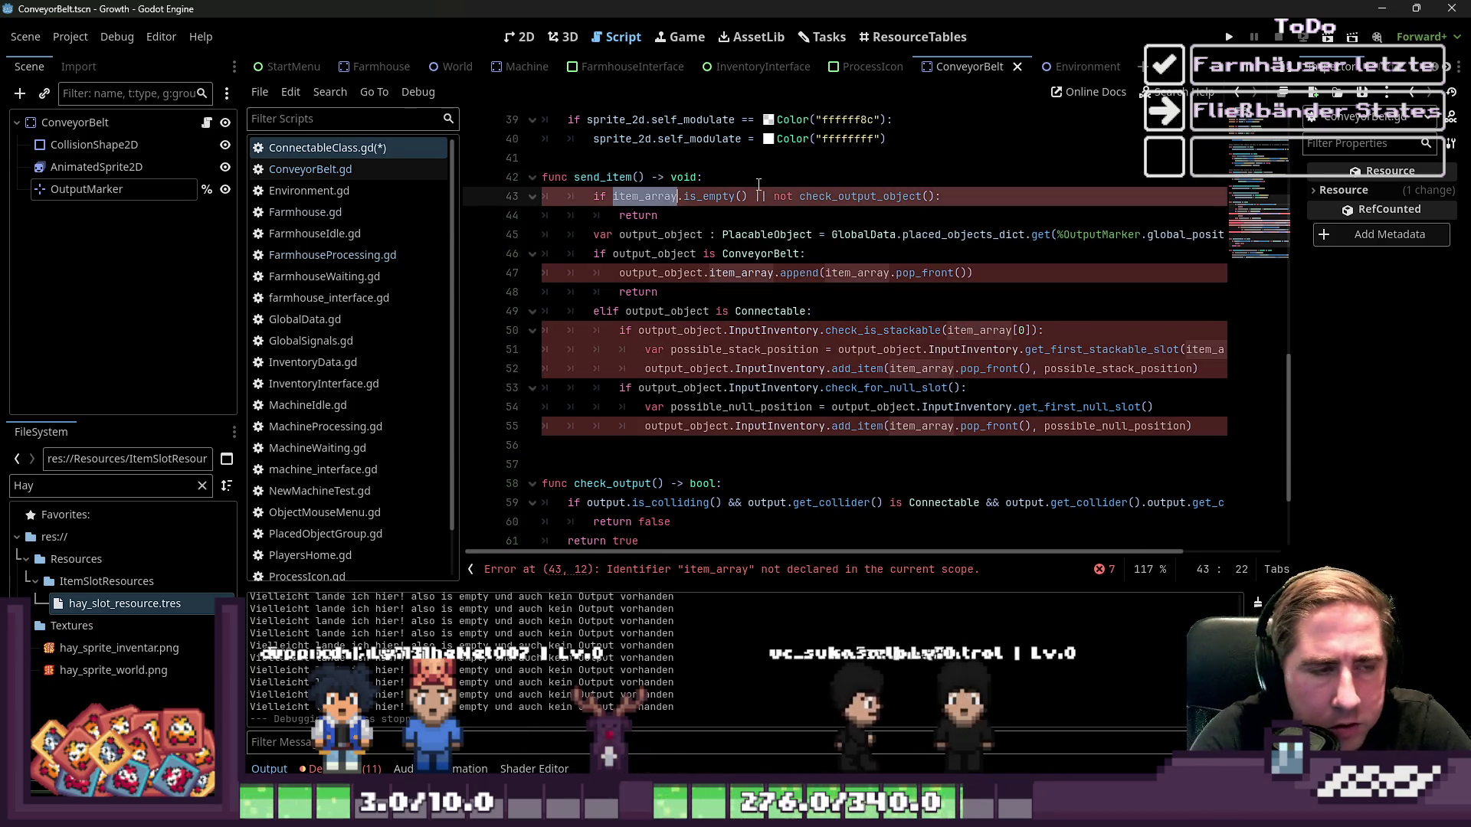
type("Out")
key("Return")
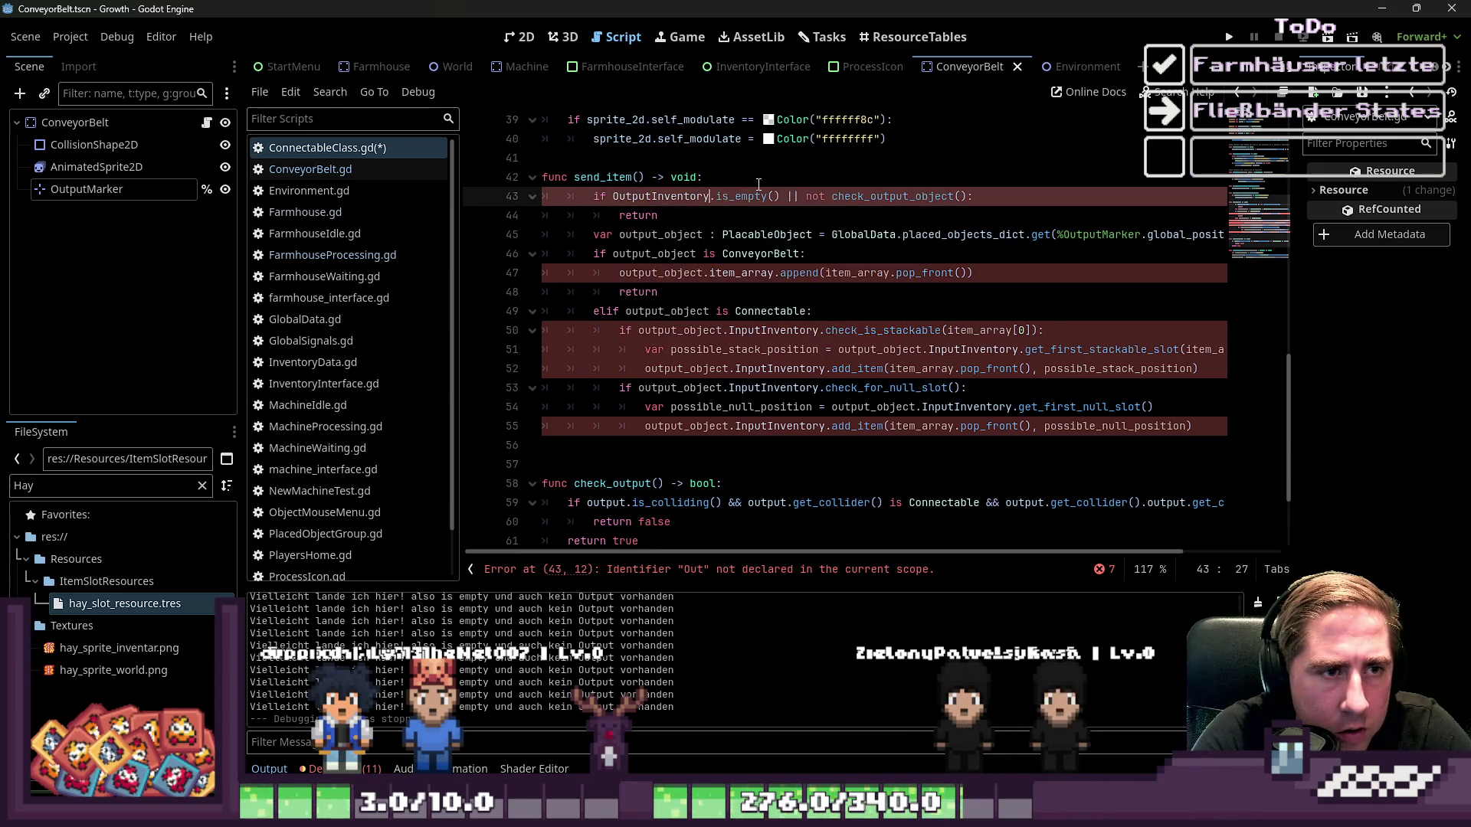
double_click(758, 186)
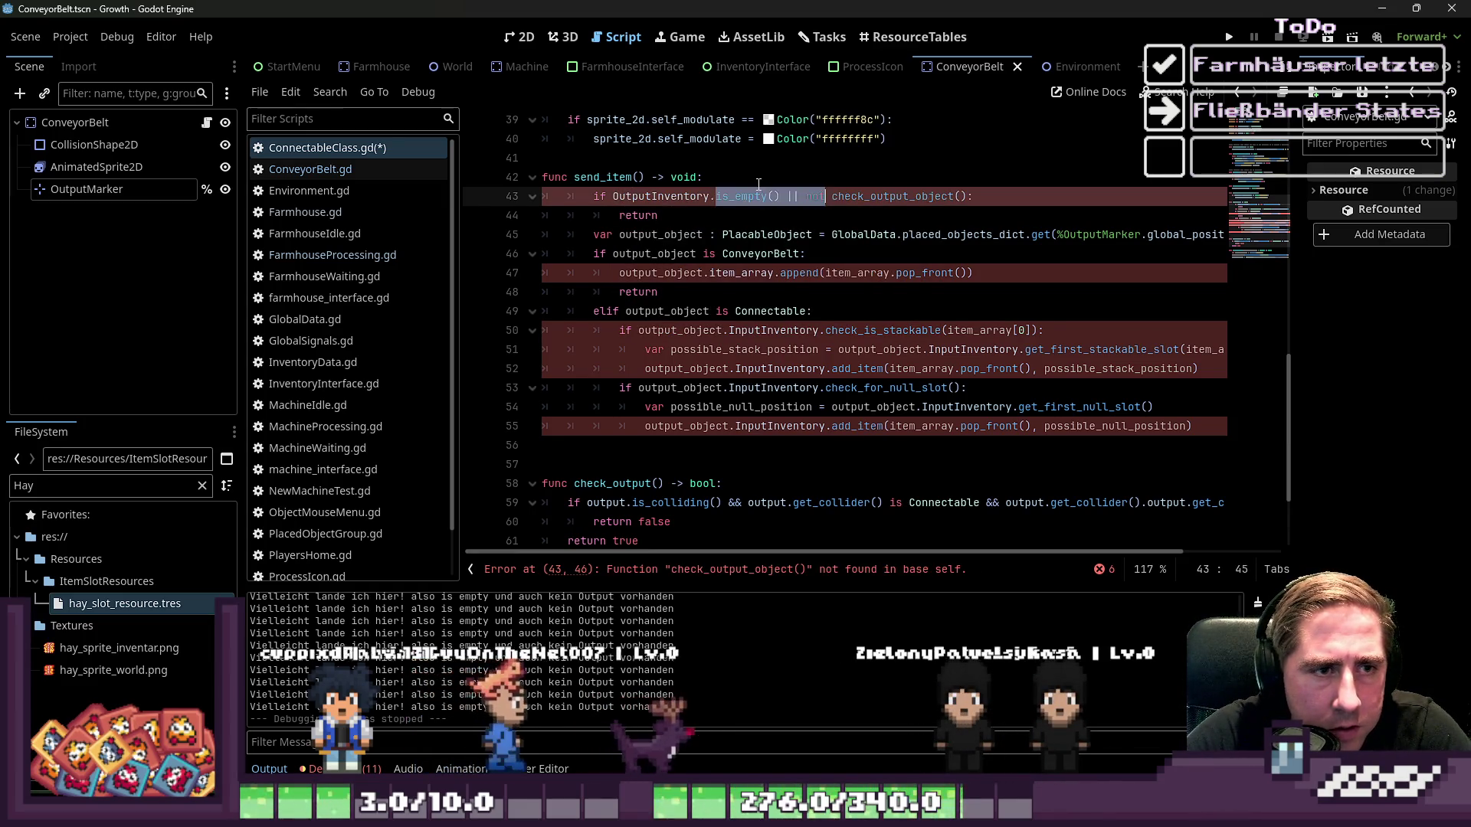
key("BackSpace")
key("BackSpace")
key("Delete")
key("Delete")
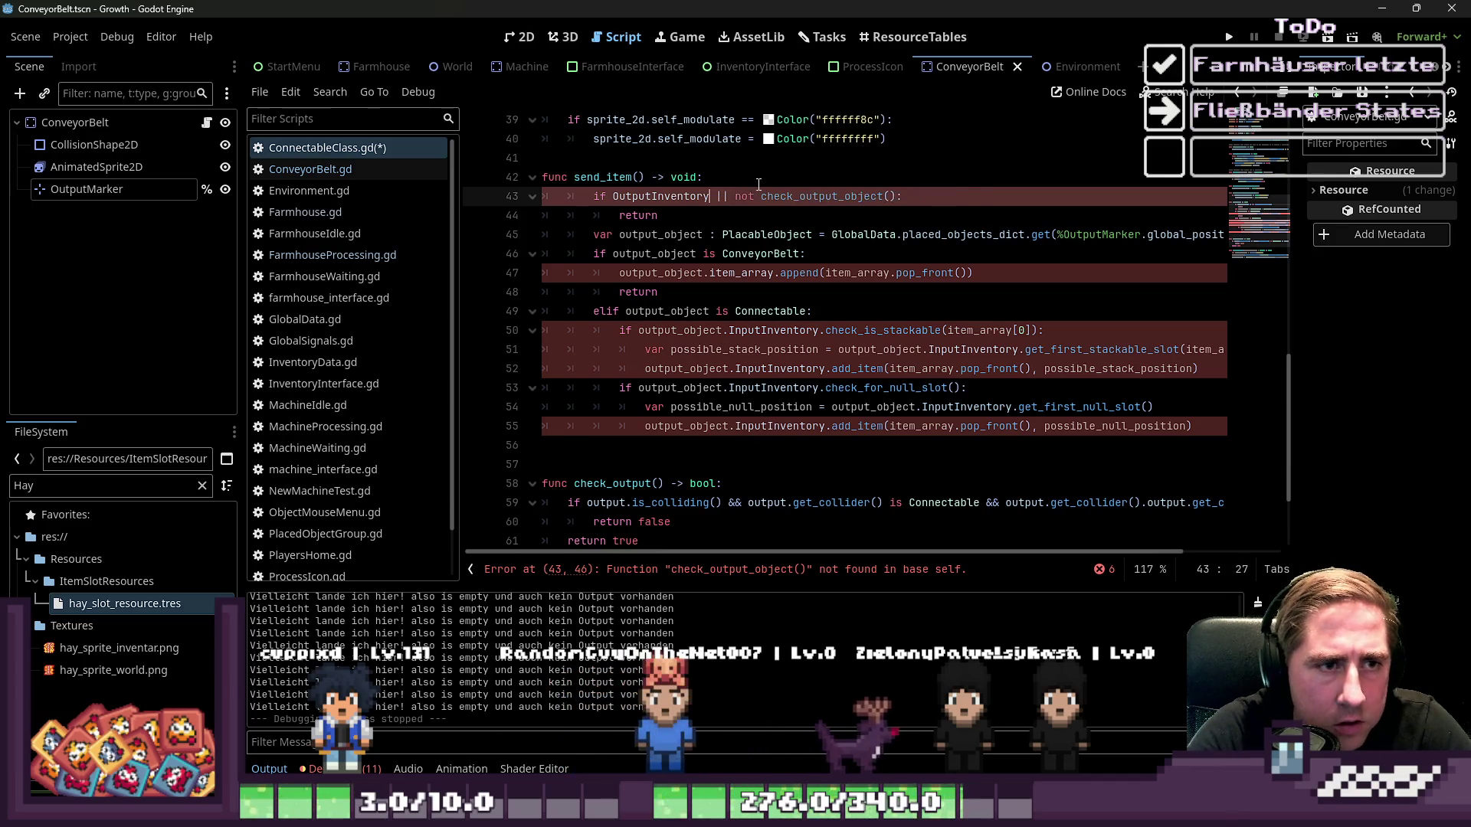
type("[0]")
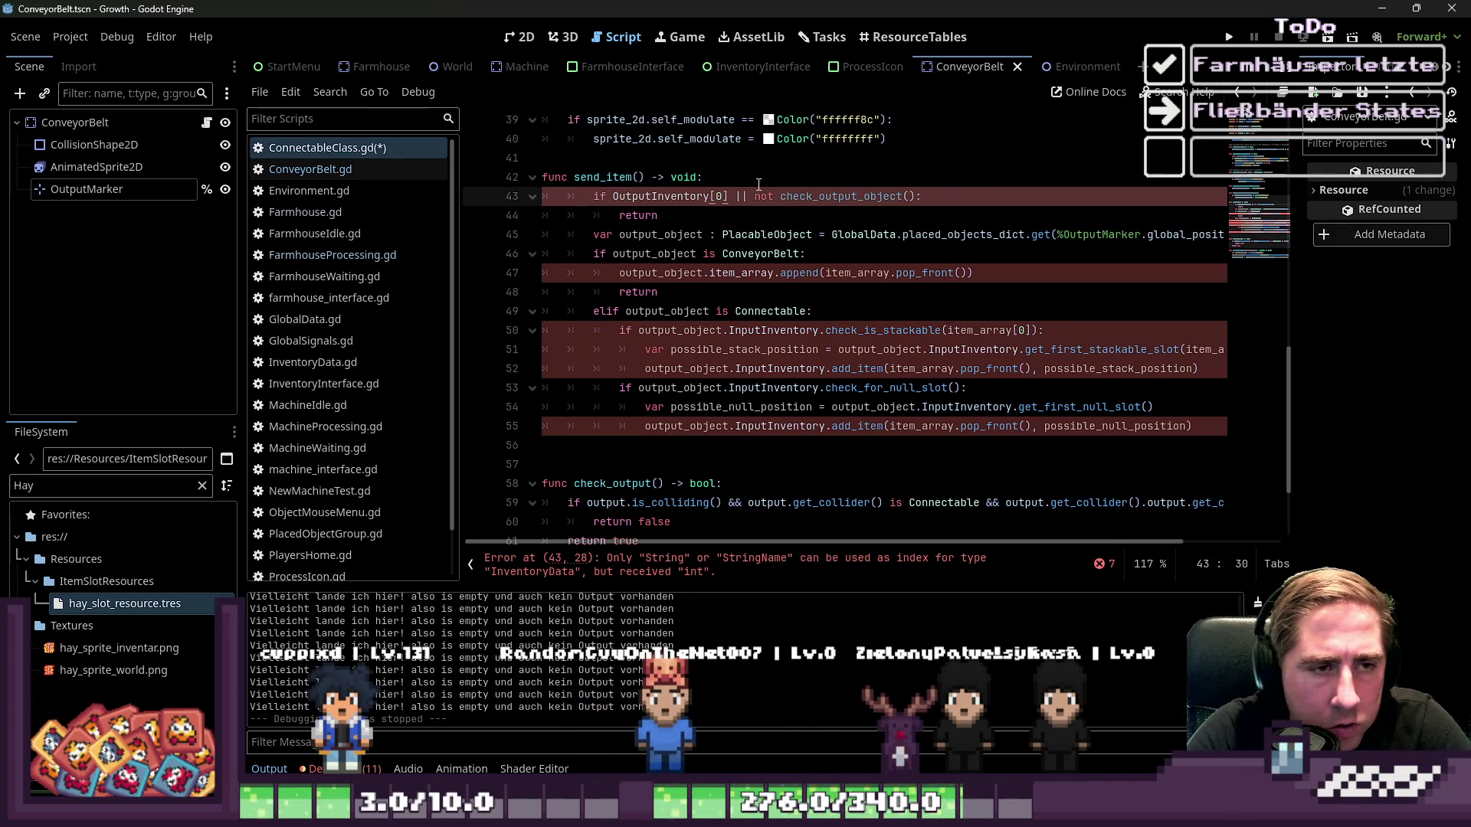
Finish the guard as 'OutputInventory[0] == null || not check_output_object()'
key("ctrl+z")
key("ctrl+z")
key("ctrl+z")
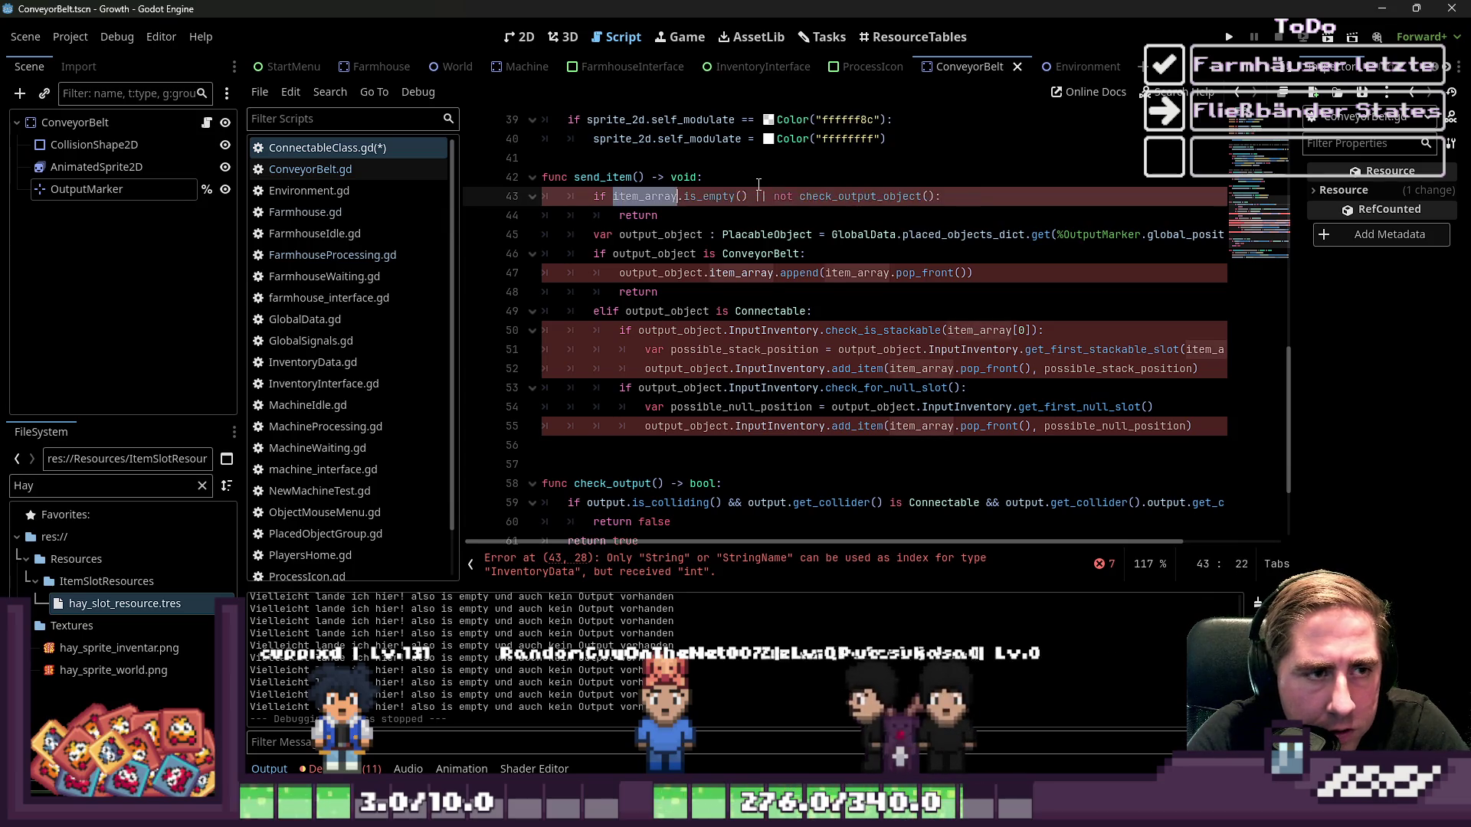
key("ctrl+y")
key("ctrl+y")
key("ctrl+y")
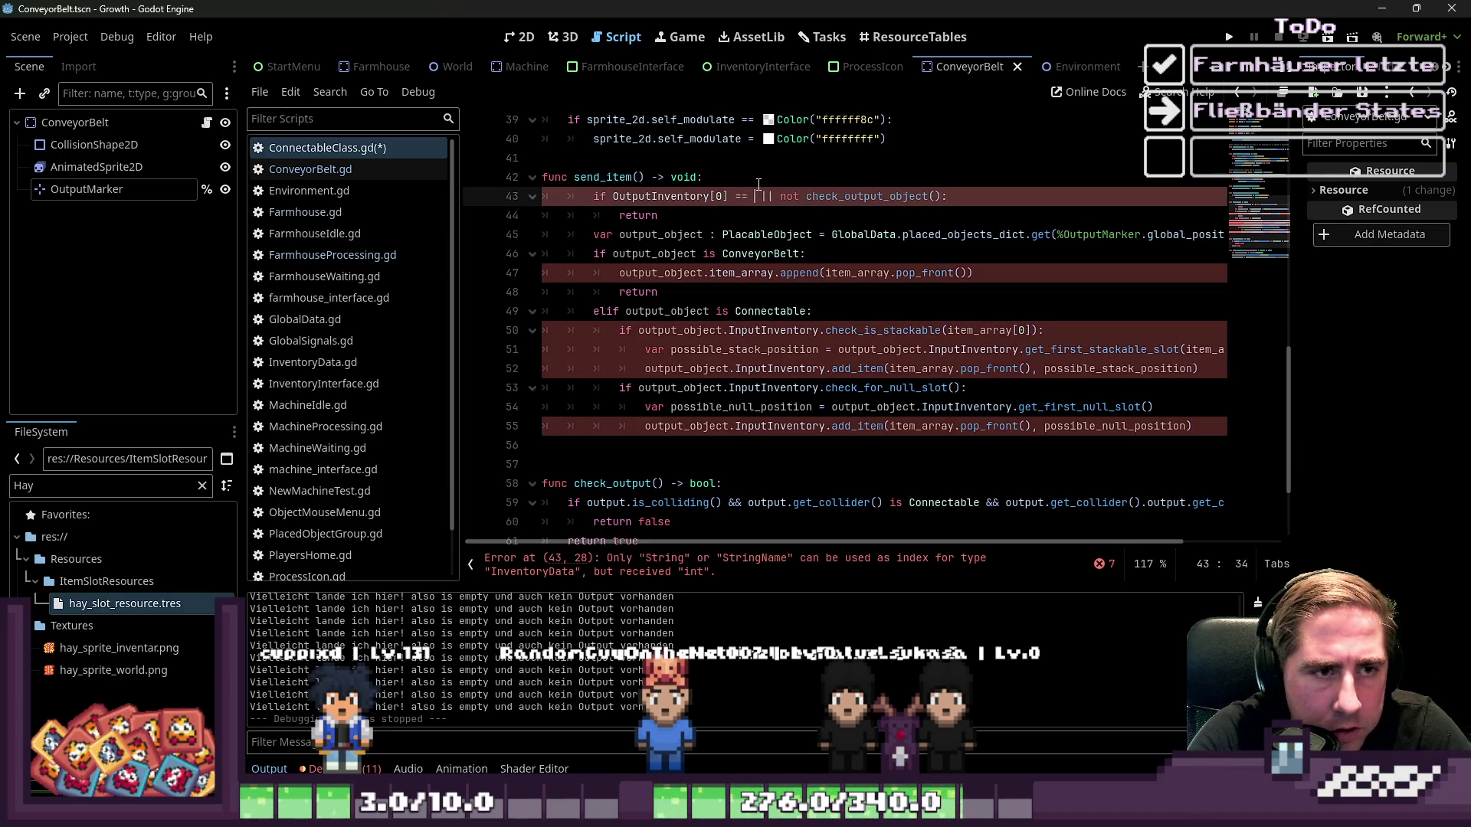
type("null")
left_click(832, 197)
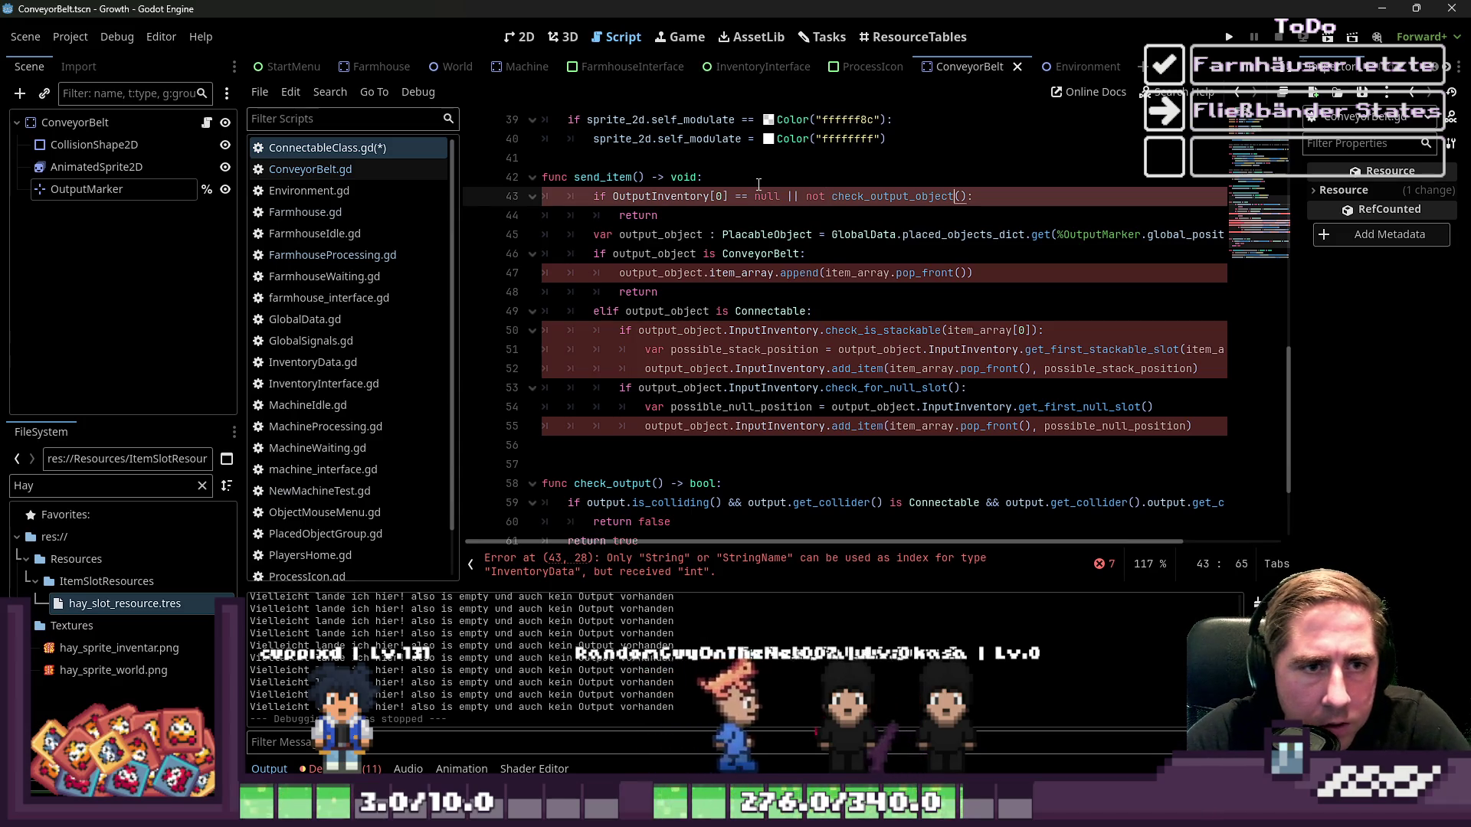
left_click(321, 170)
scroll(751, 345, "down", 3)
Delete the two debug print lines from check_output_object in ConveyorBelt.gd
left_click(751, 434)
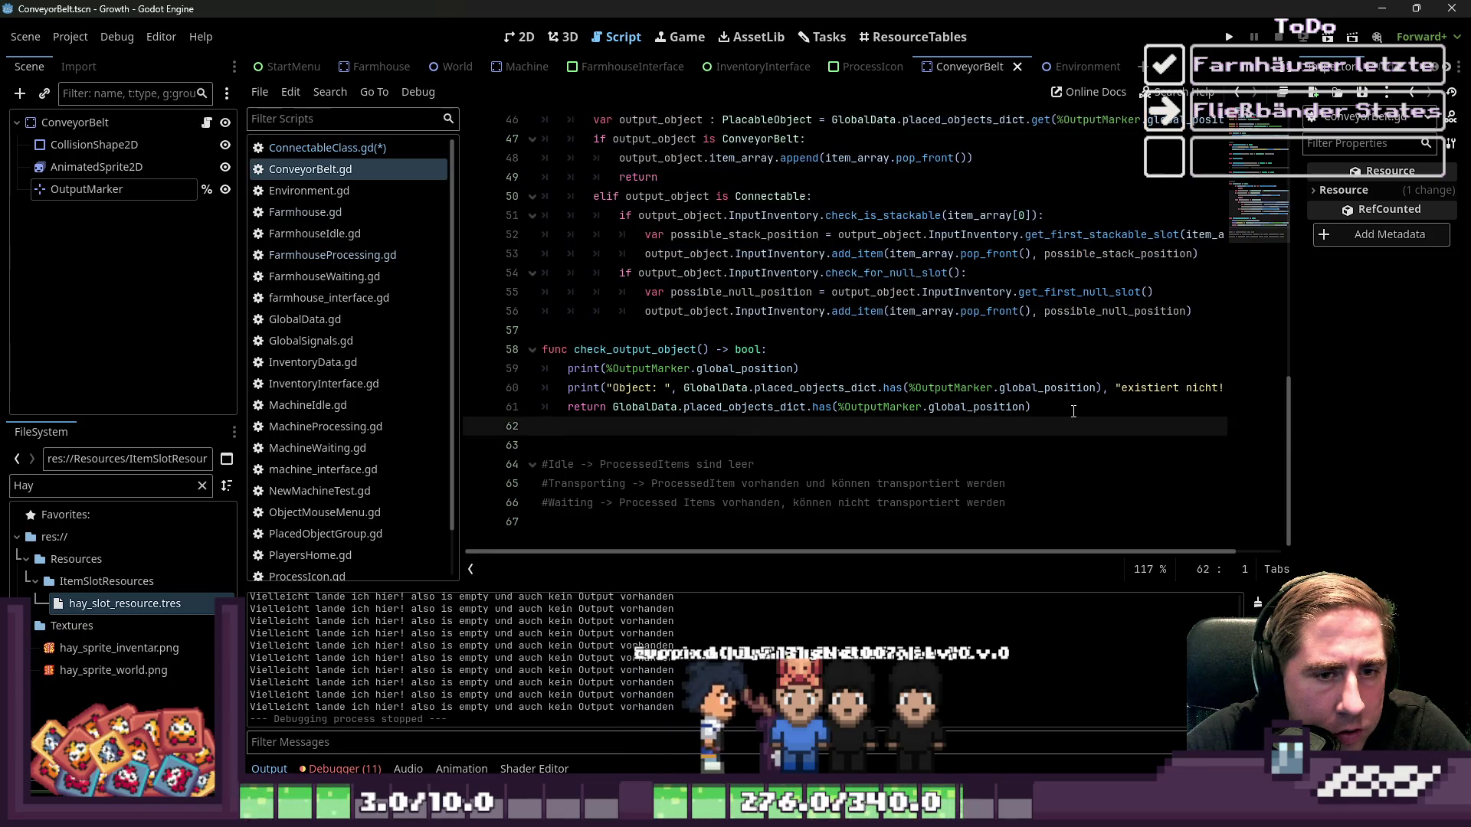
left_click_drag(1073, 412, 514, 345)
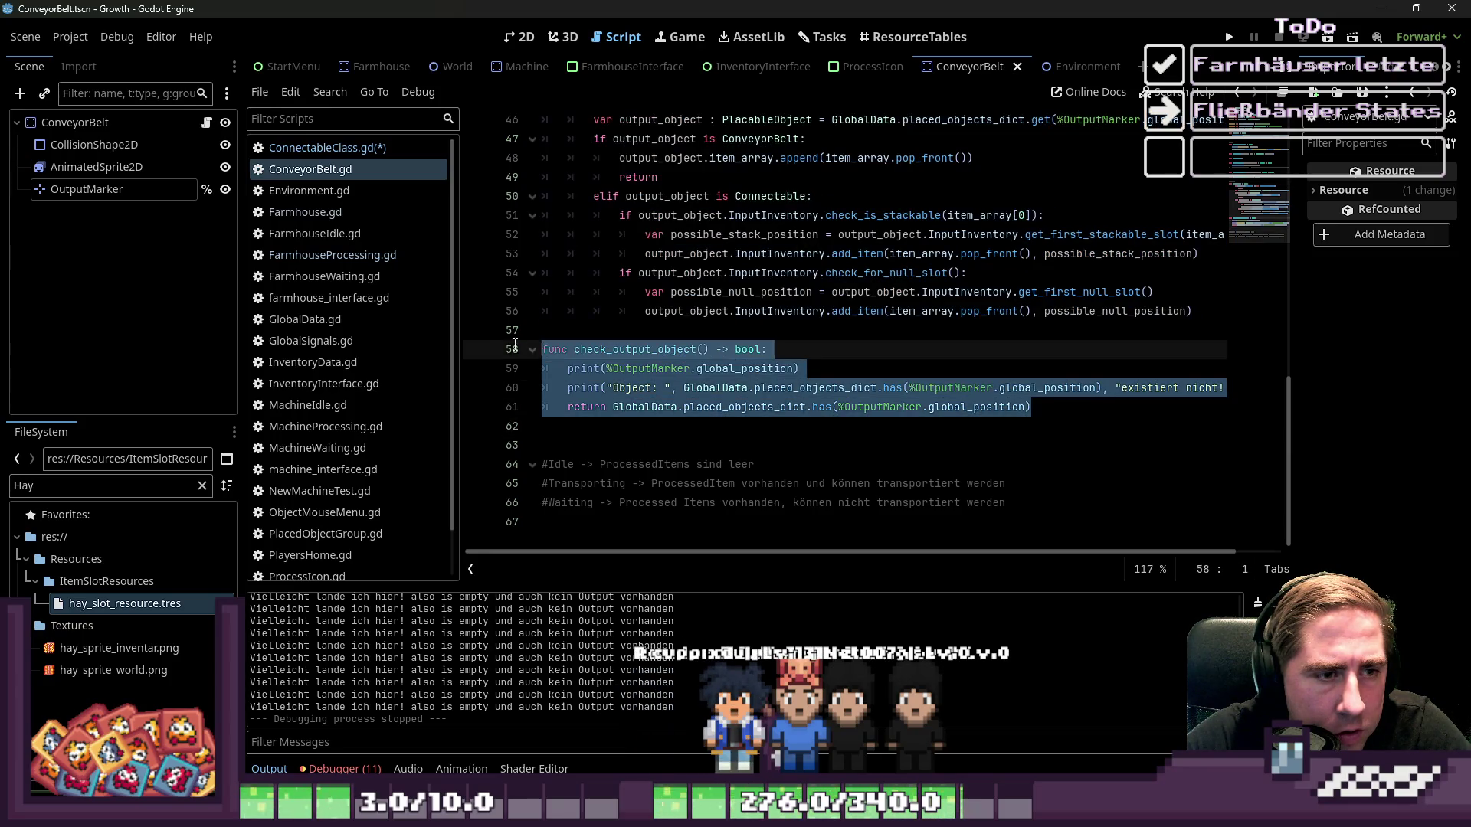
left_click(688, 390)
left_click_drag(546, 409, 541, 368)
key("BackSpace")
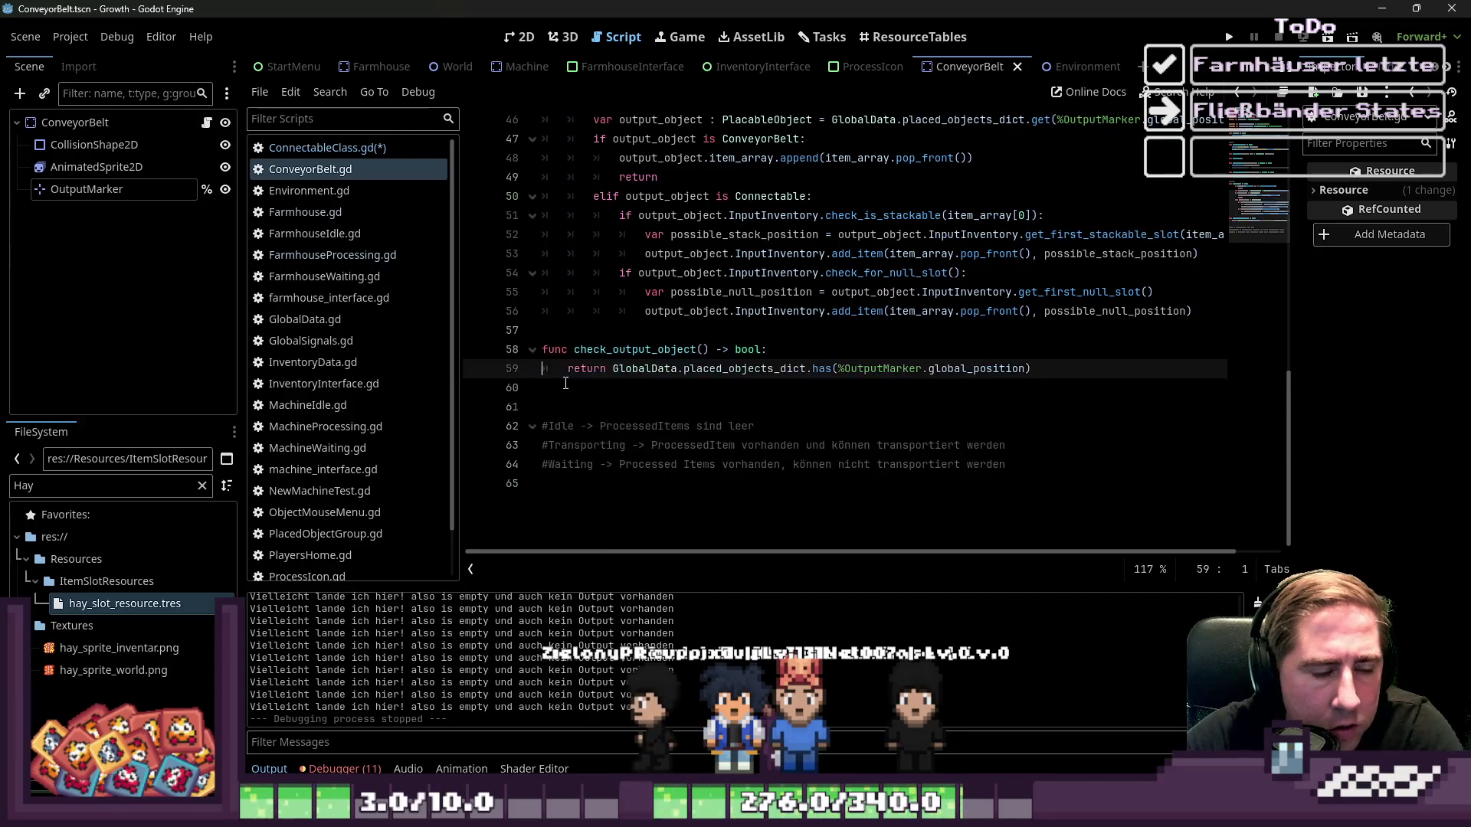
key("BackSpace")
key("ctrl+z")
key("ctrl+z")
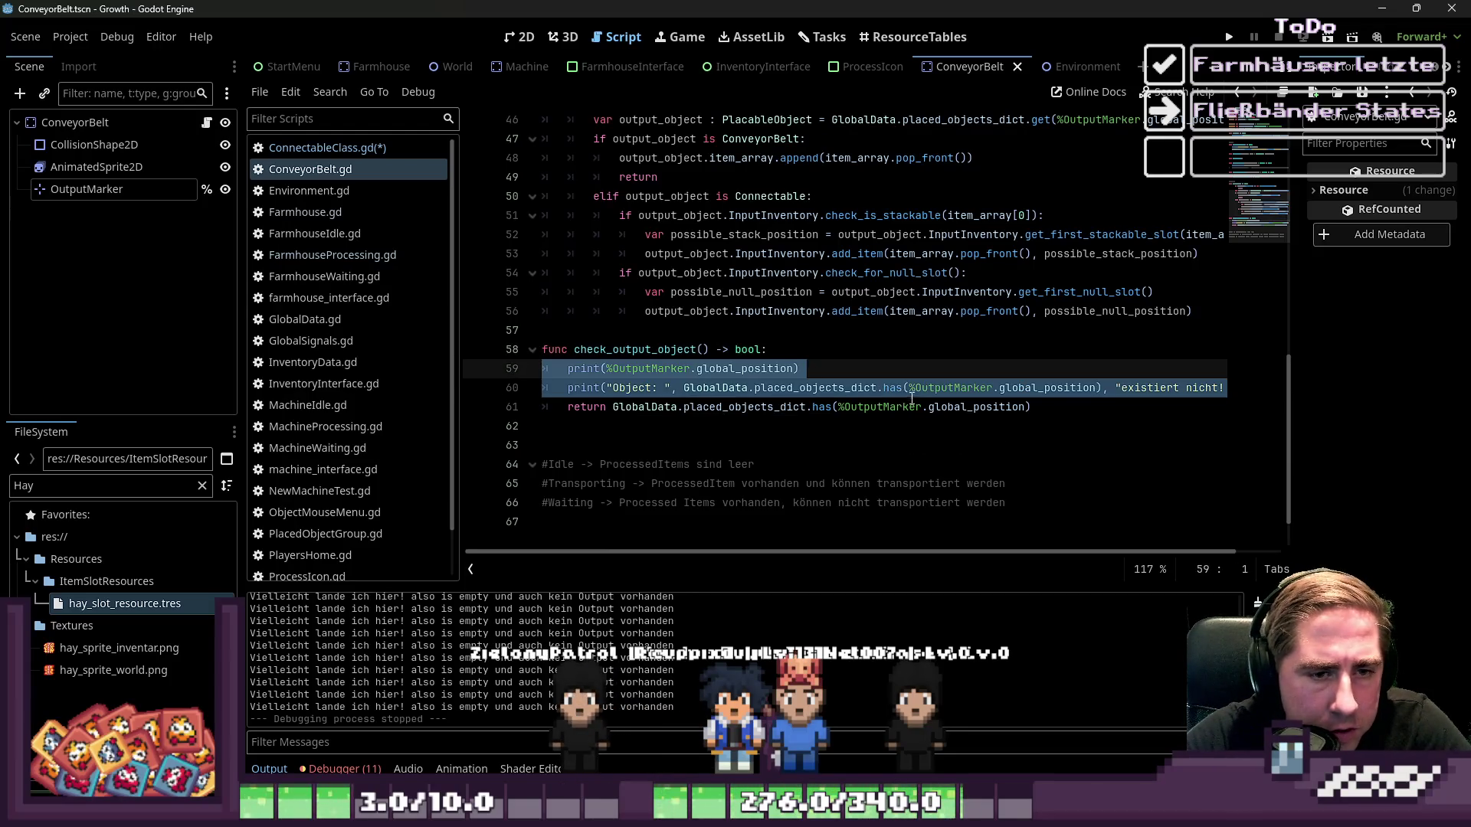
key("BackSpace")
Cut check_output_object and paste it over the old check_output function in ConnectableClass.gd
left_click_drag(903, 359, 526, 350)
key("ctrl+c")
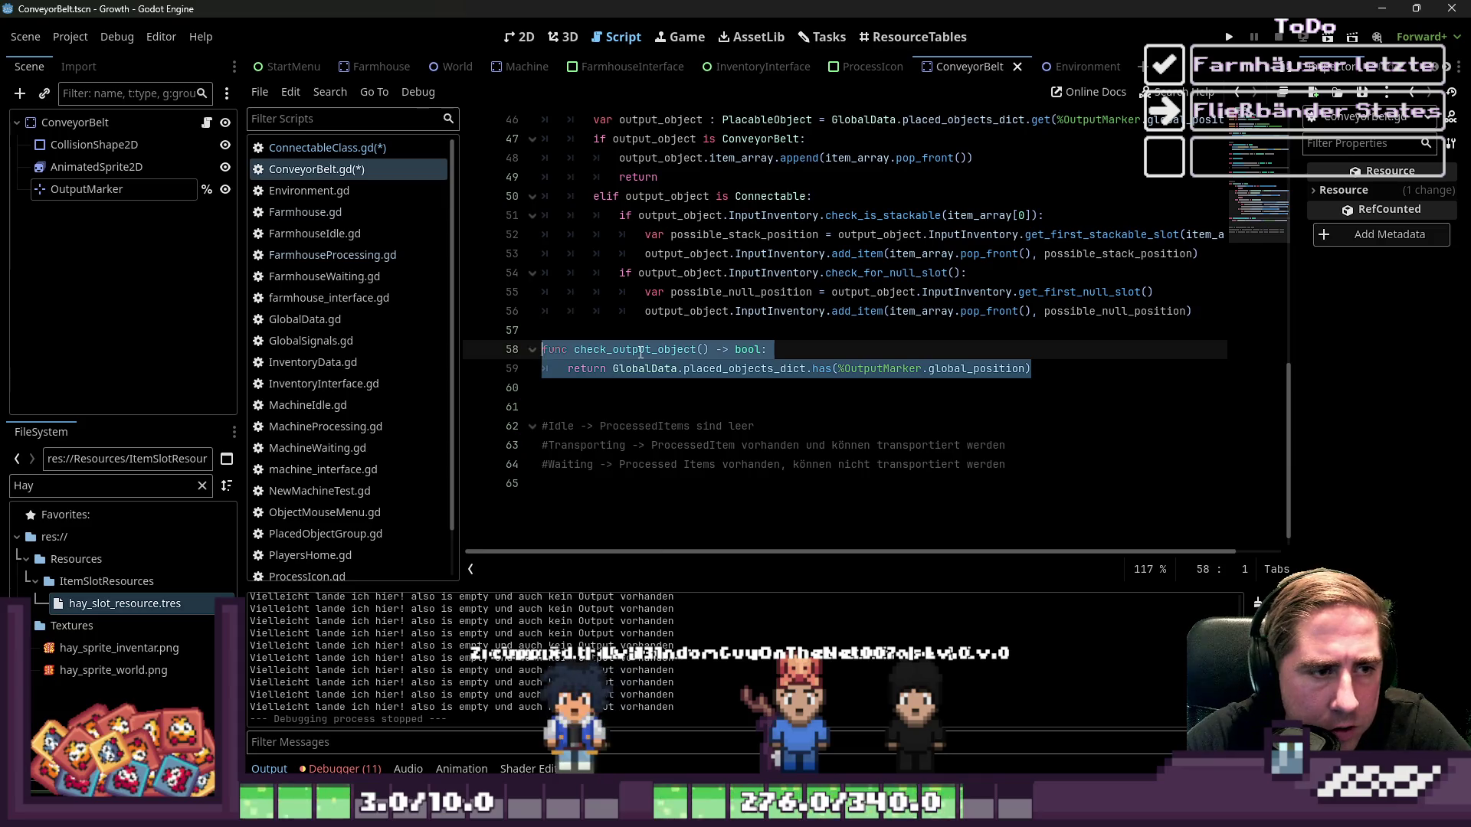
key("BackSpace")
key("BackSpace")
scroll(628, 346, "up", 3)
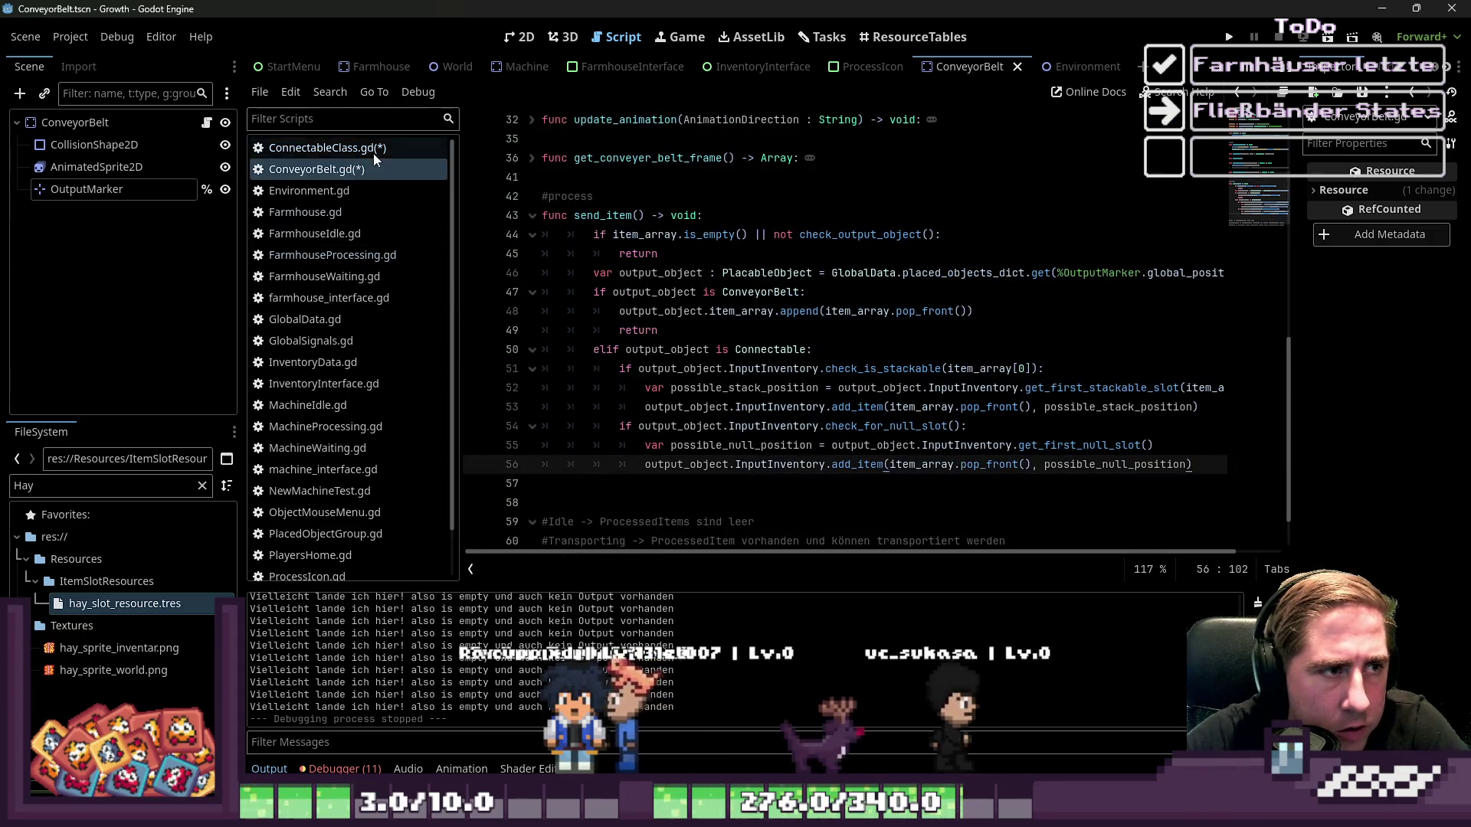
left_click(374, 153)
left_click(615, 317)
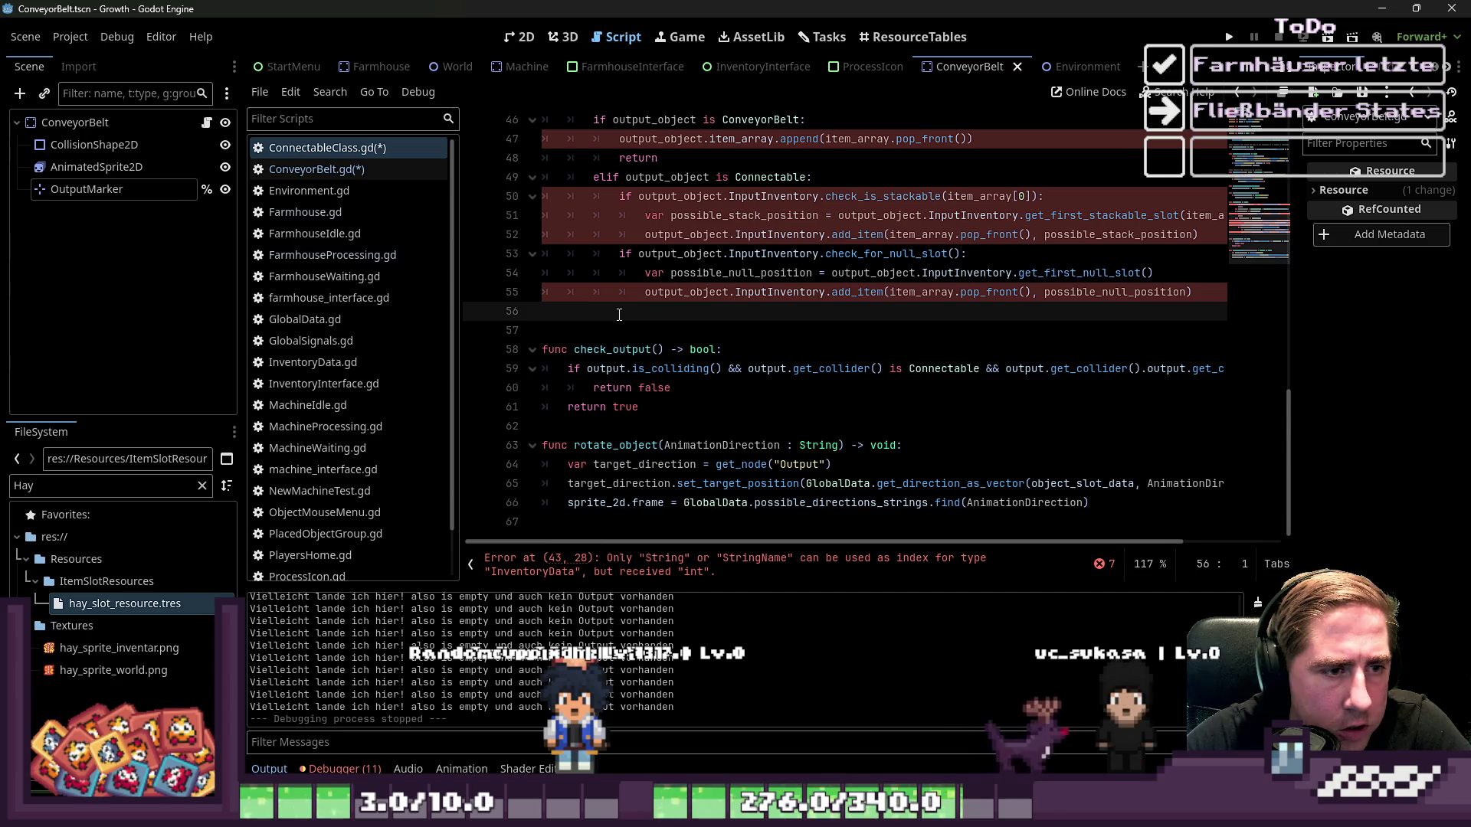
left_click_drag(655, 413, 541, 349)
key("ctrl+v")
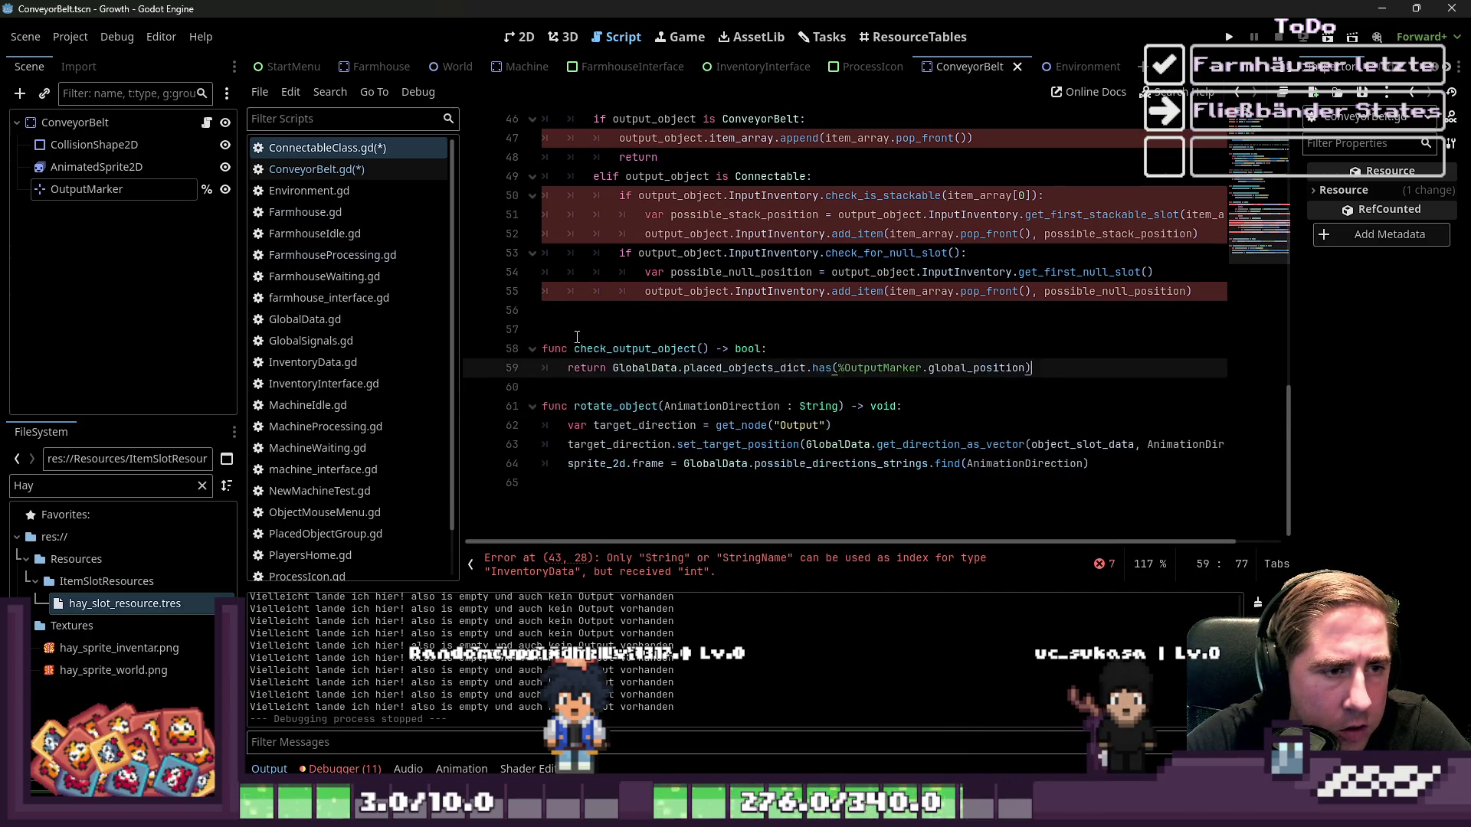
left_click(585, 326)
scroll(602, 359, "up", 2)
double_click(623, 444)
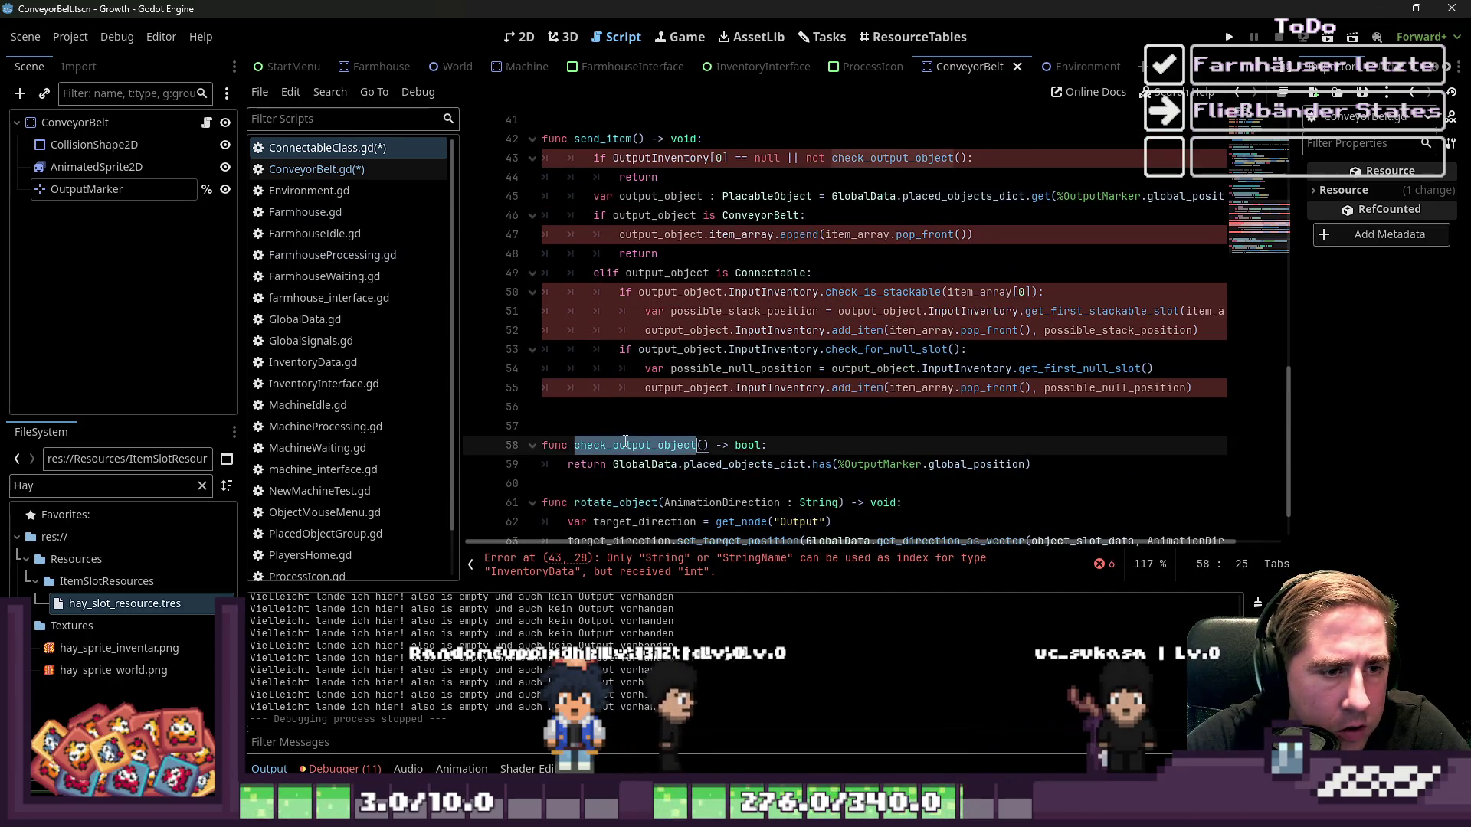
Save the edited scripts with Ctrl+S
scroll(655, 416, "up", 1)
left_click(883, 216)
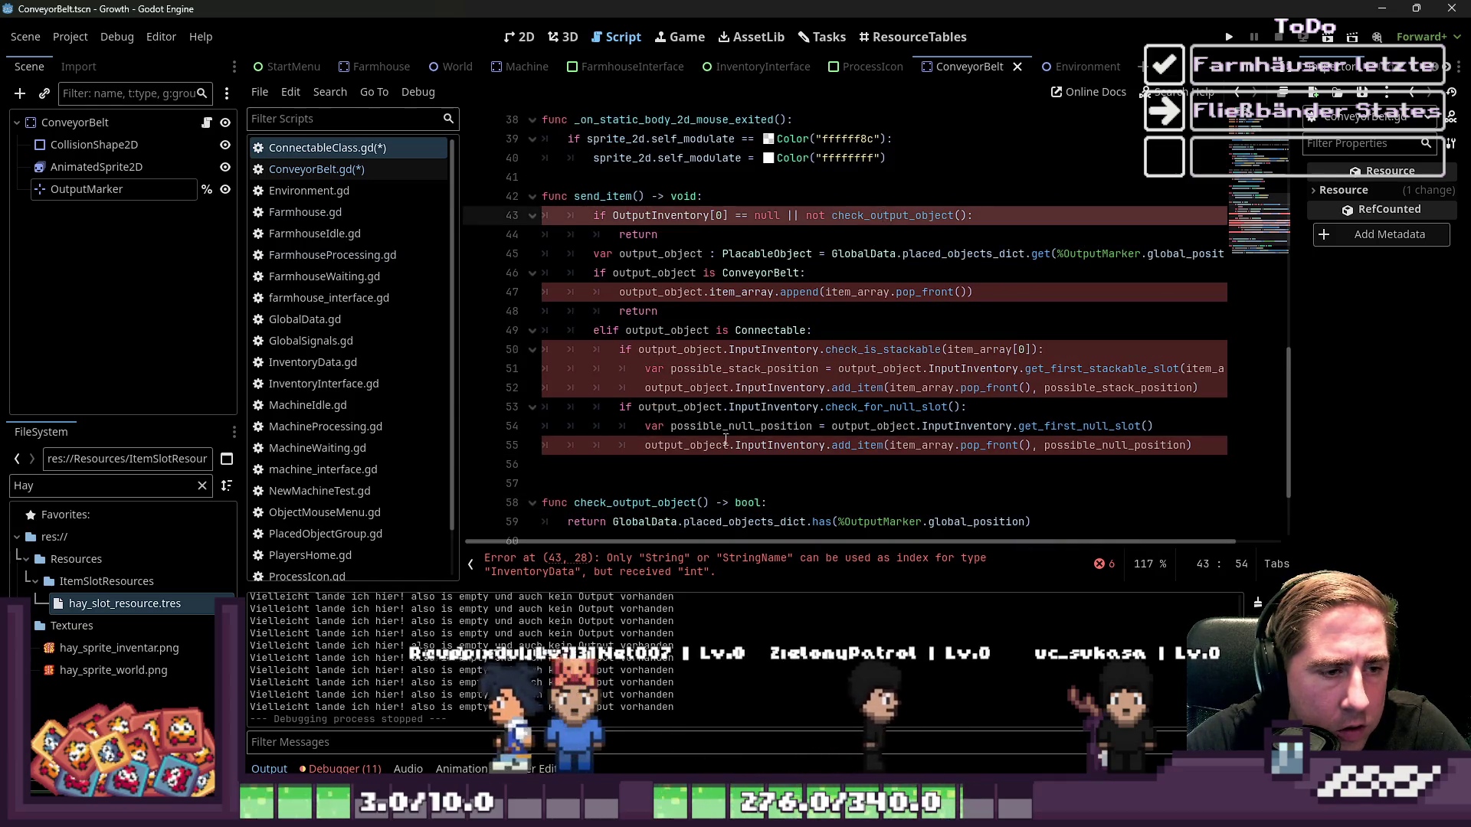
key("ctrl+s")
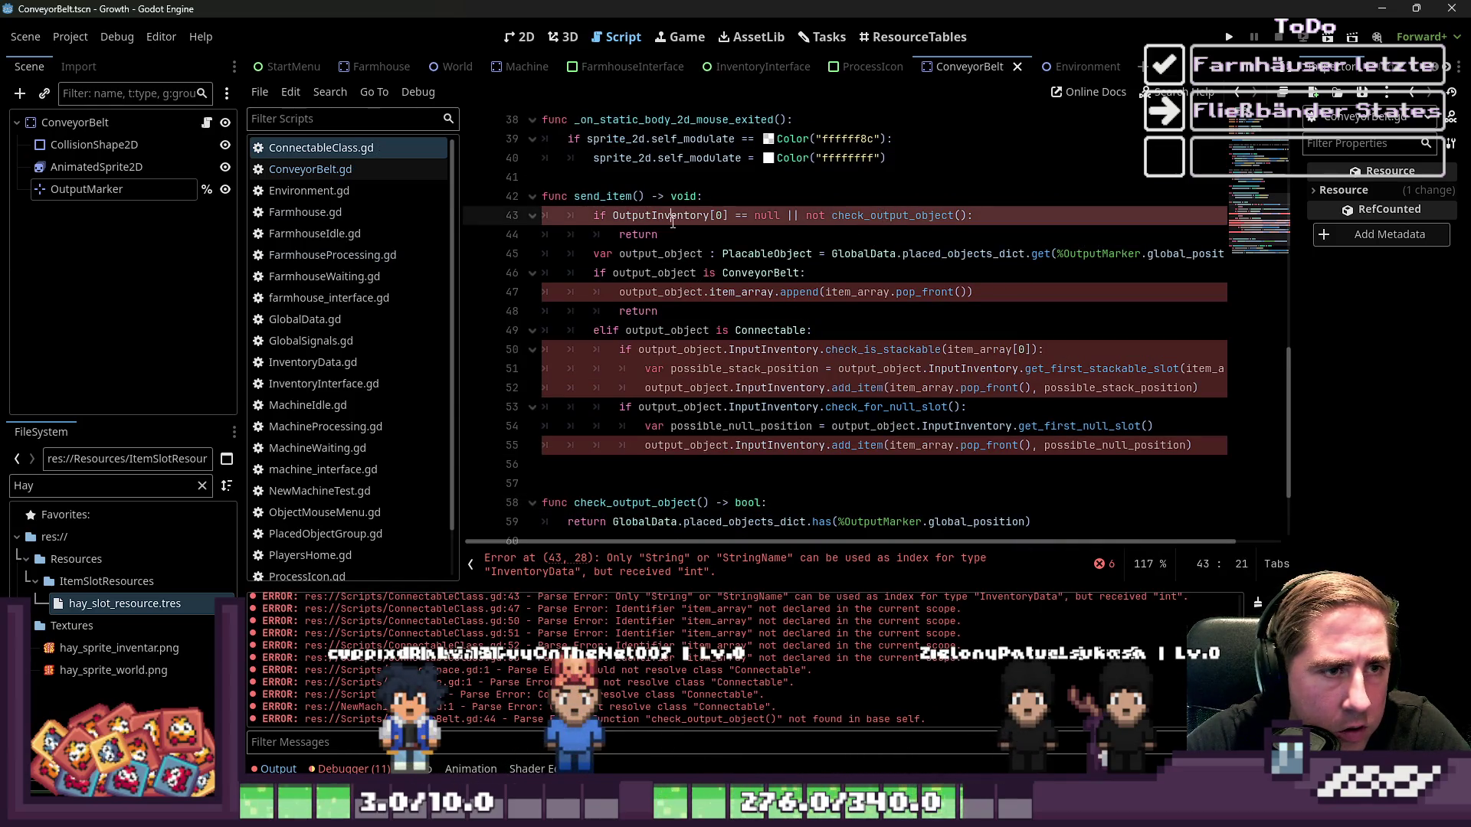
Change line 43's null check to OutputInventory.items[0], then inspect lines 45–47
left_click(612, 216)
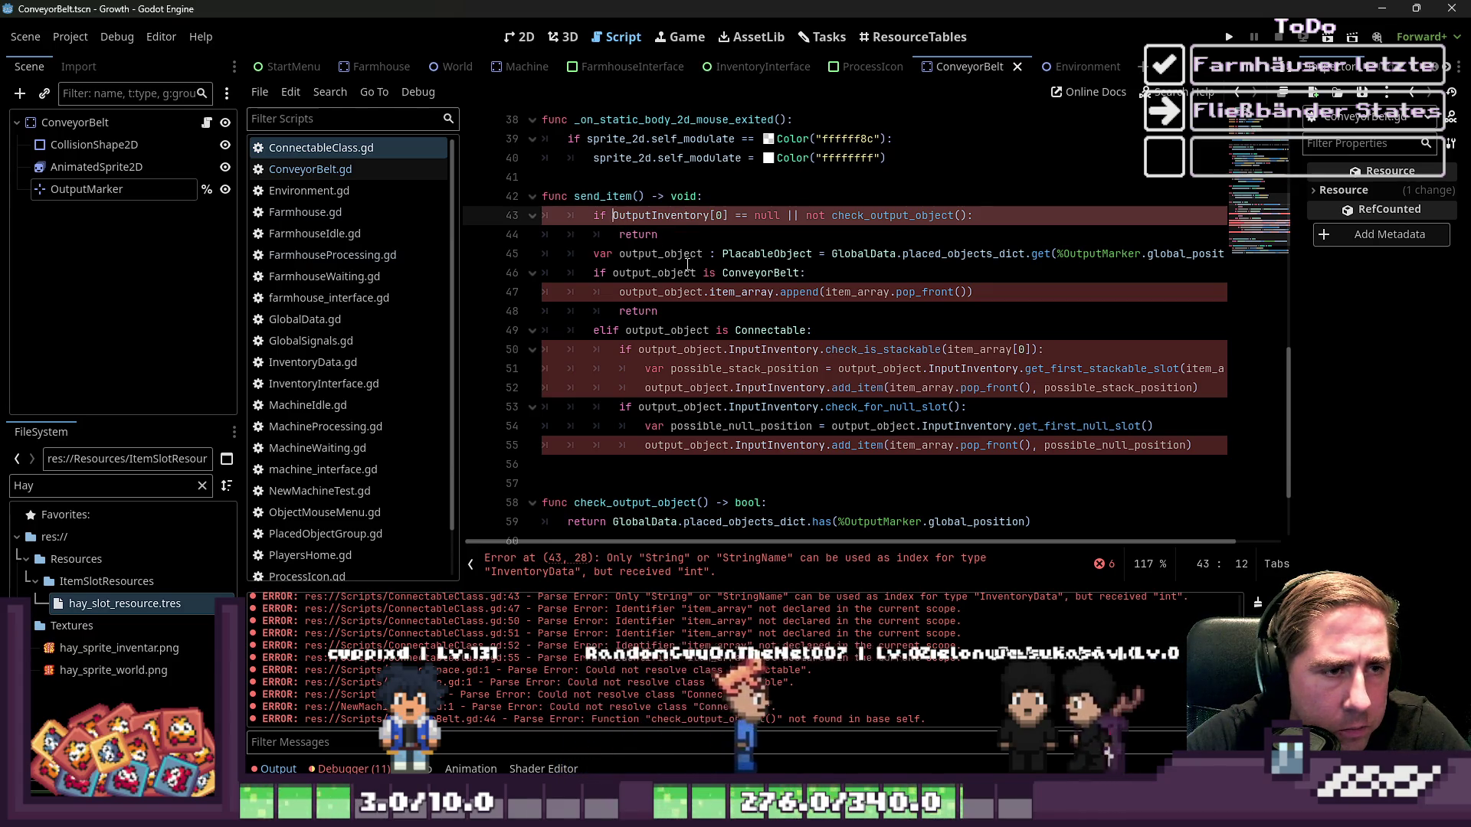
key("ctrl+shift+Right")
type("OutputInventory")
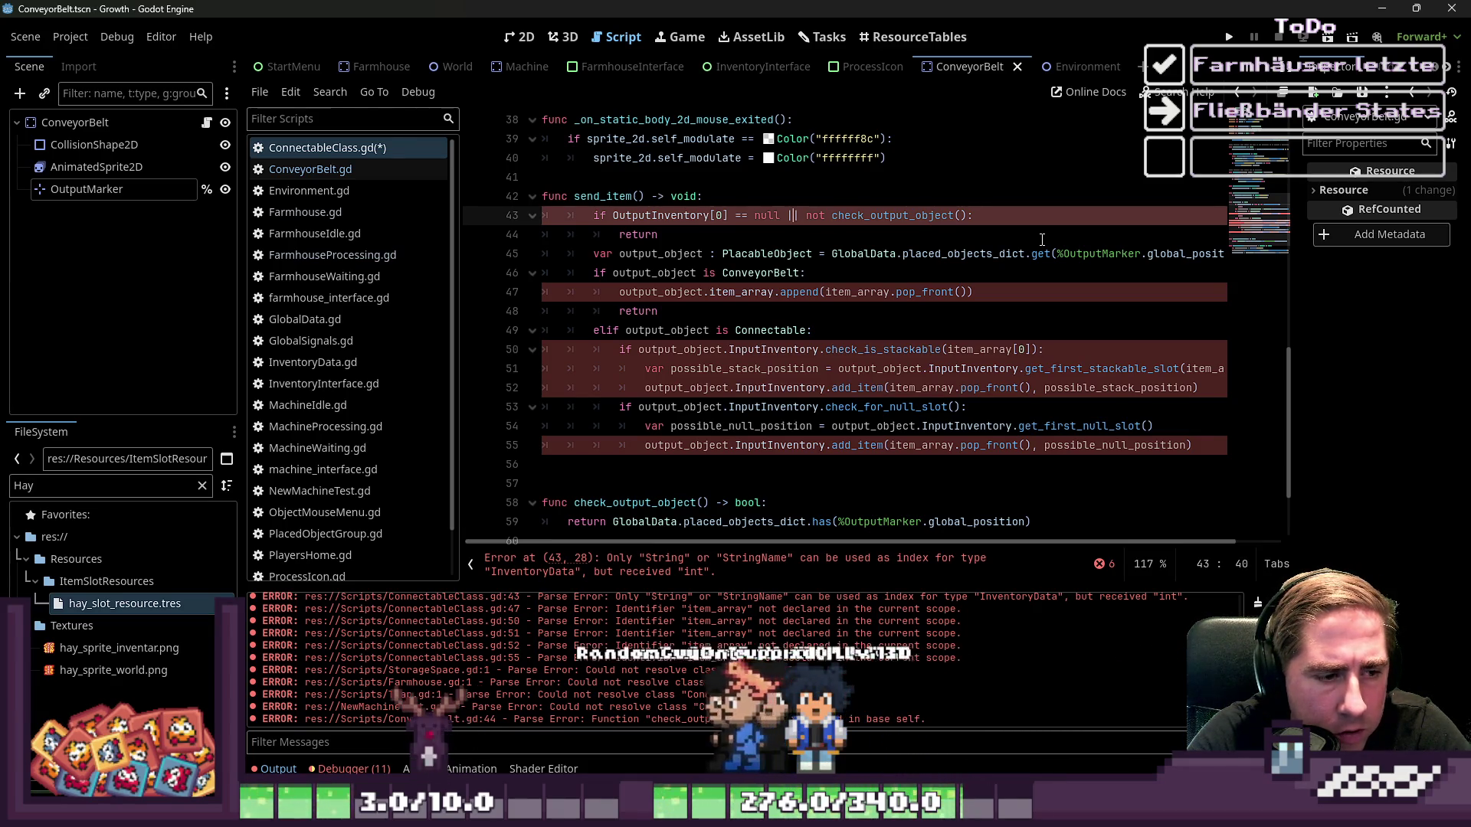
type(".s")
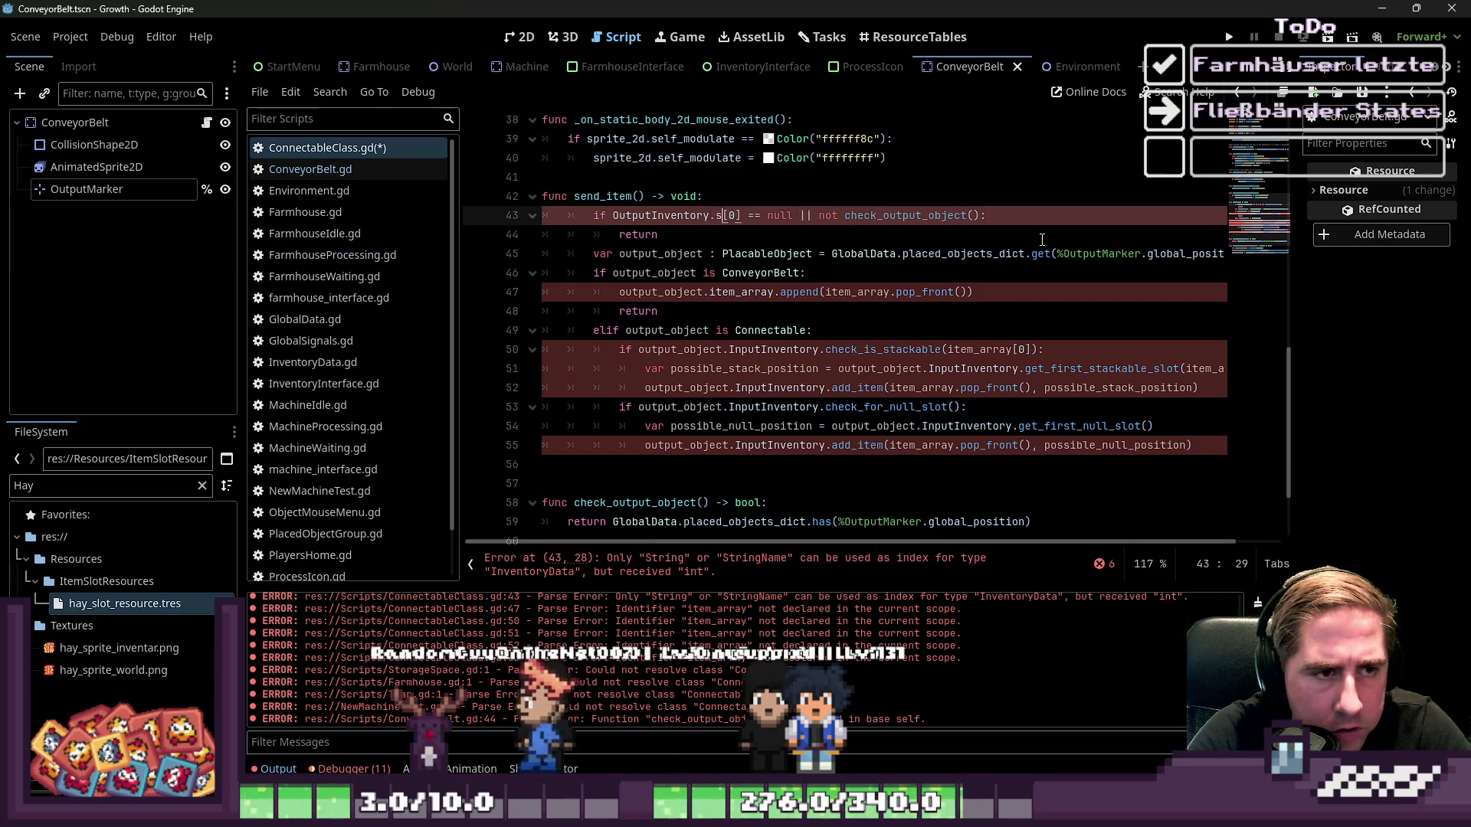
key("BackSpace")
type("items")
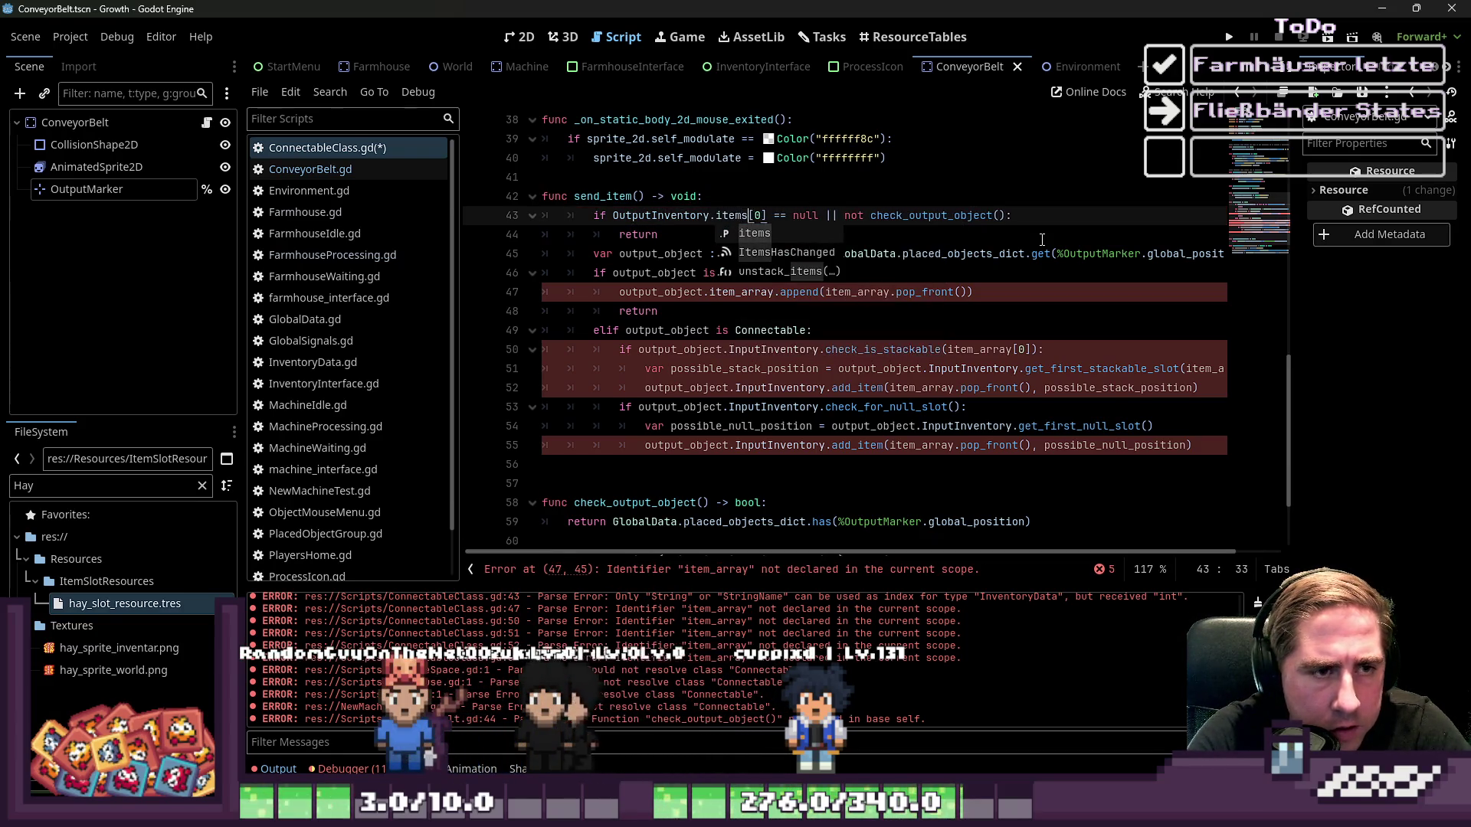
key("Down")
key("Down")
key("Home")
key("Home")
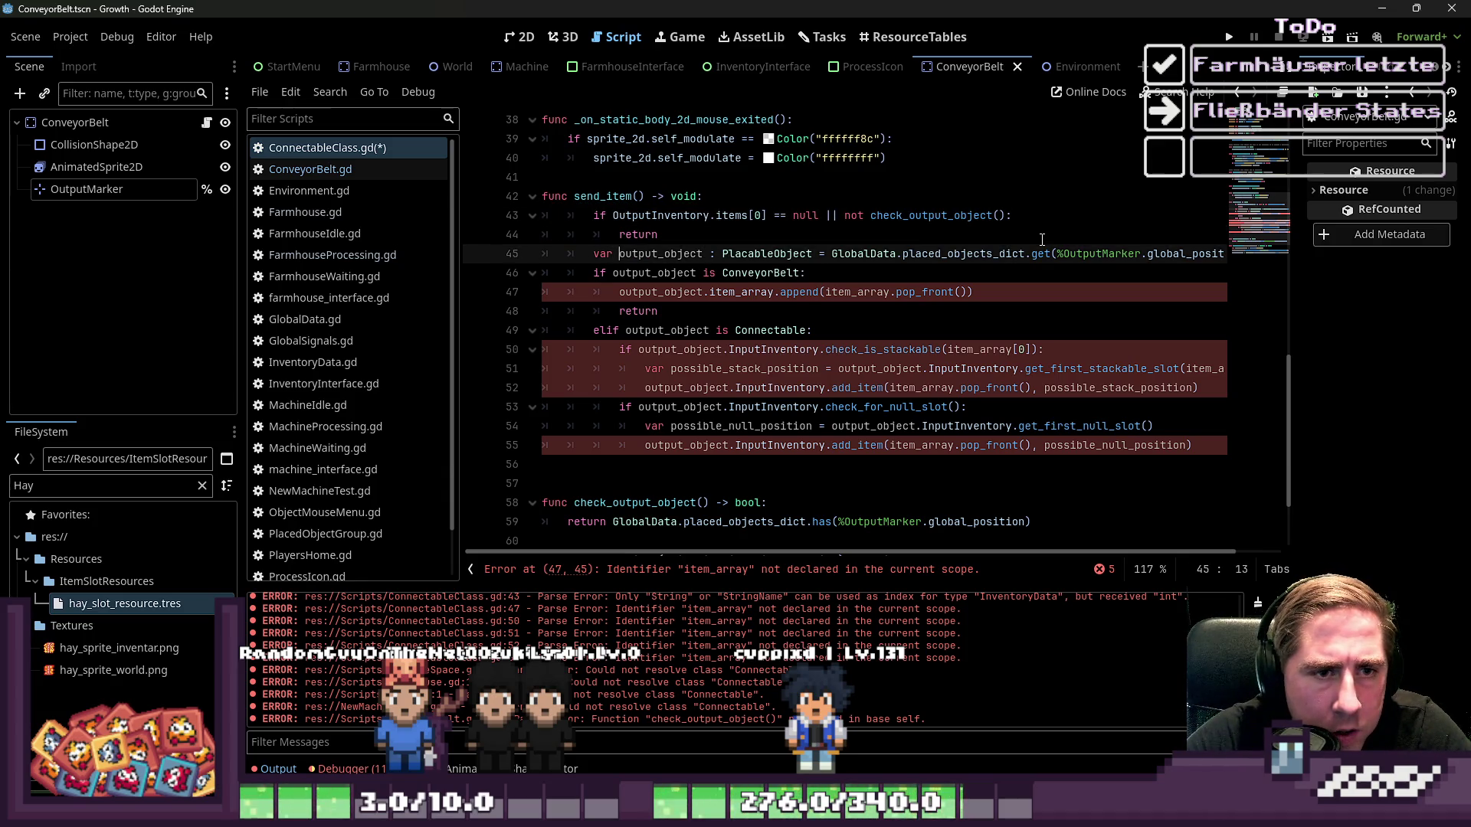
key("End")
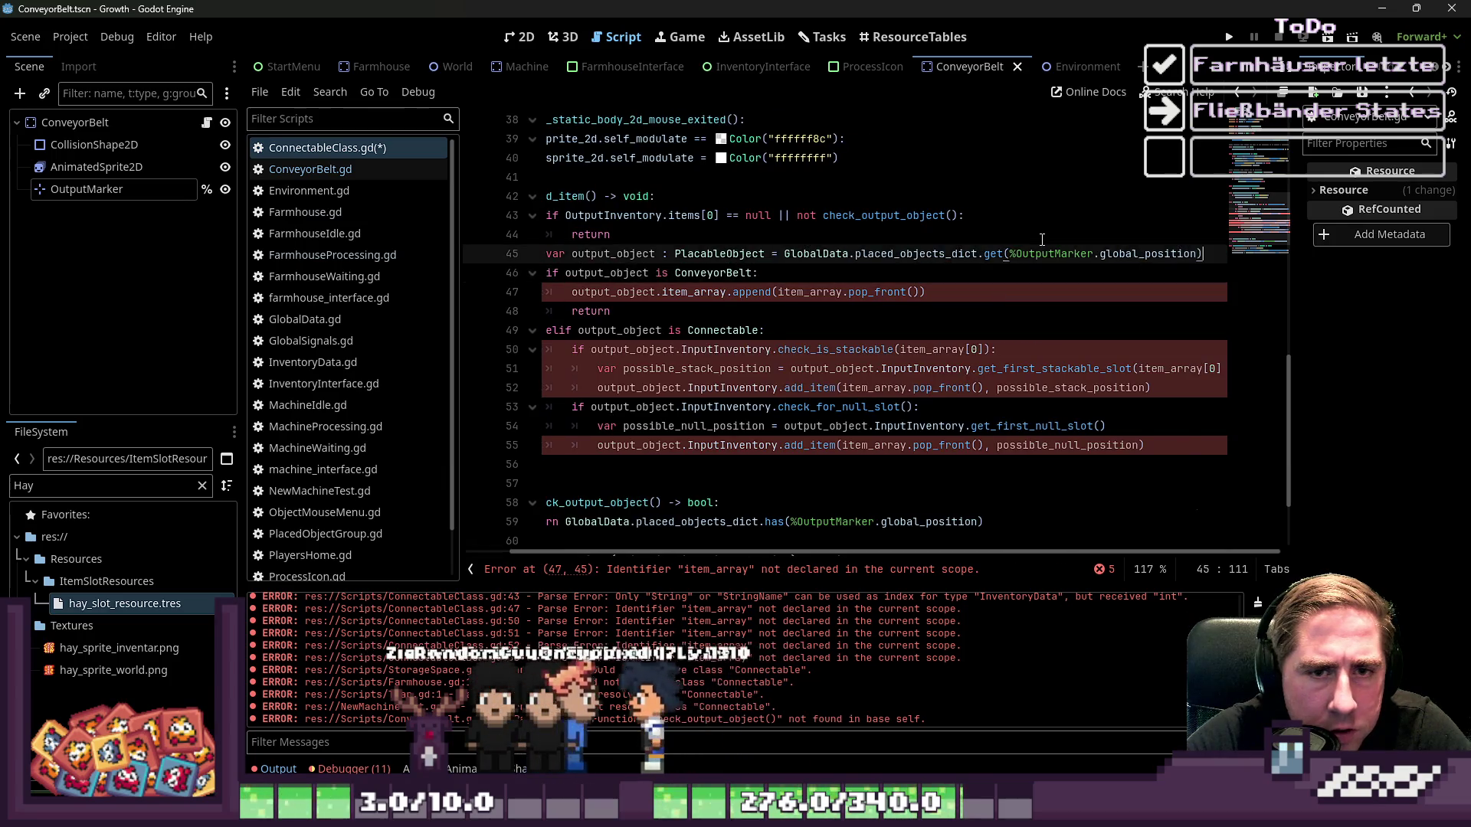
key("Down")
key("Down")
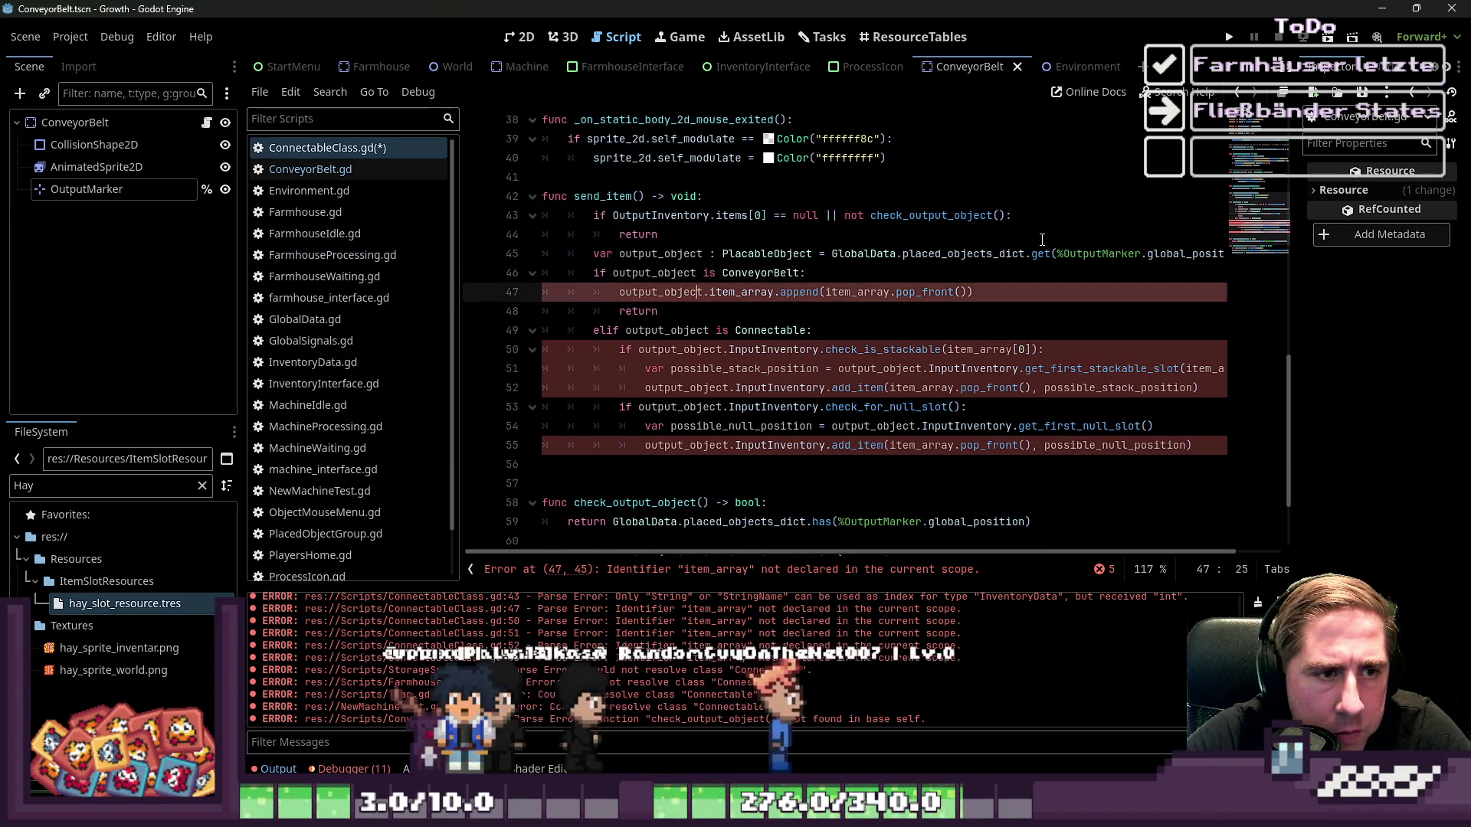
key("ctrl+shift+Left")
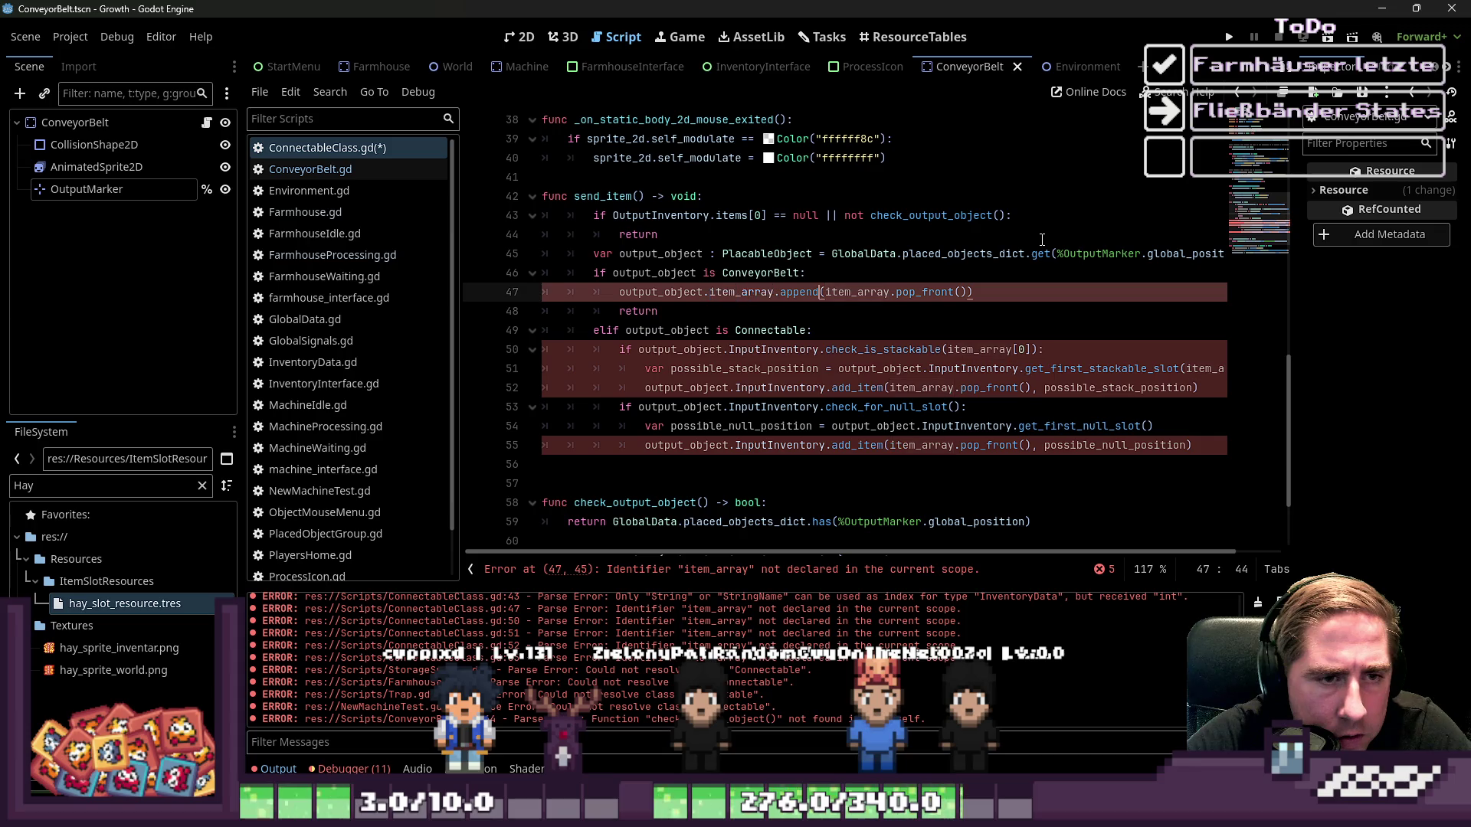
Replace item_array.pop_front() in line 47's append call with OutputInventory.items[0]
key("Right")
key("ctrl+shift+Right")
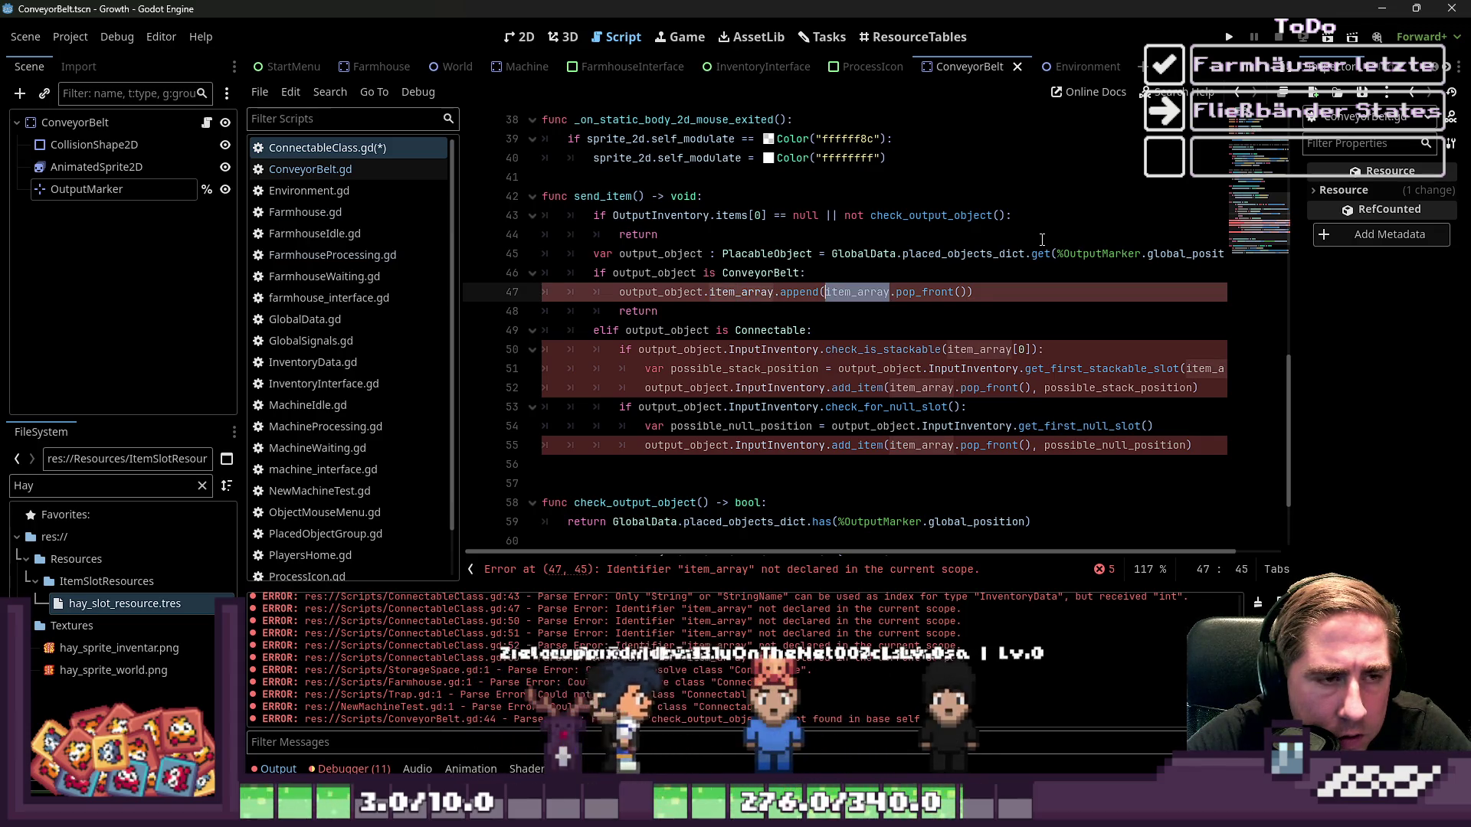
key("Up")
key("Up")
key("Up")
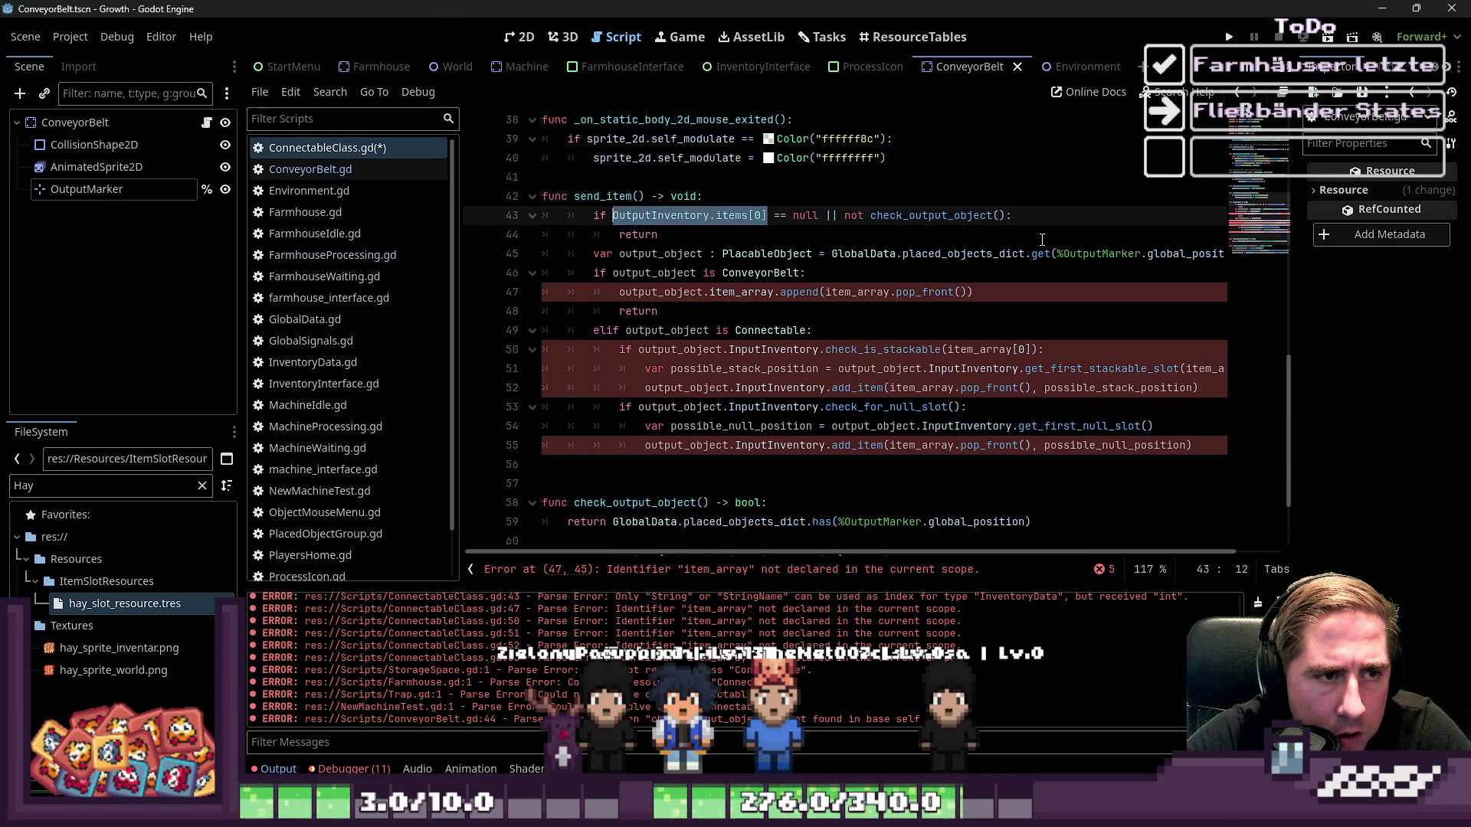
scroll(1042, 240, "down", 1)
key("Down")
key("Down")
key("Down")
key("ctrl+Right")
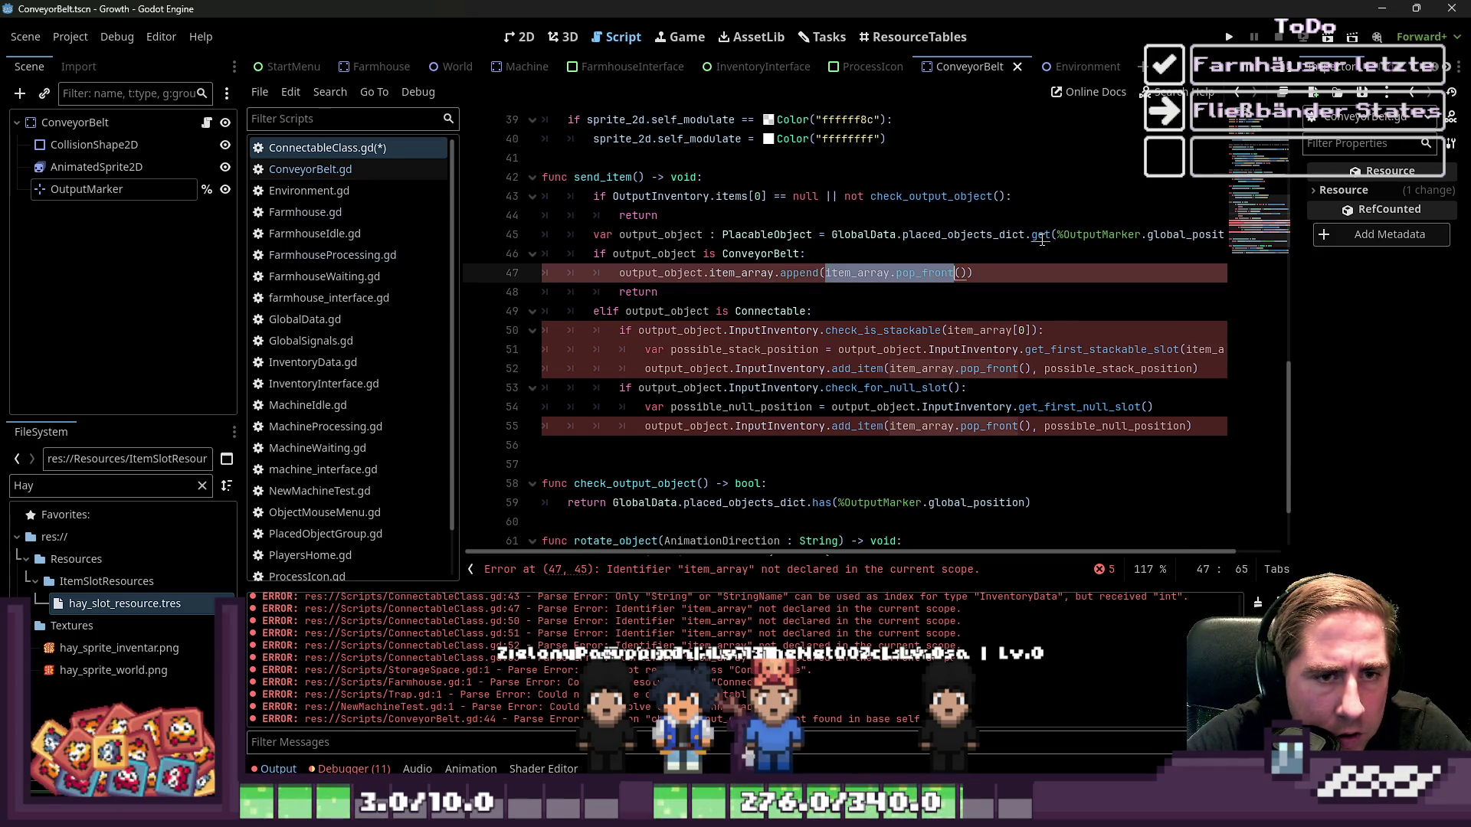
type("OutputInventory.items[0]")
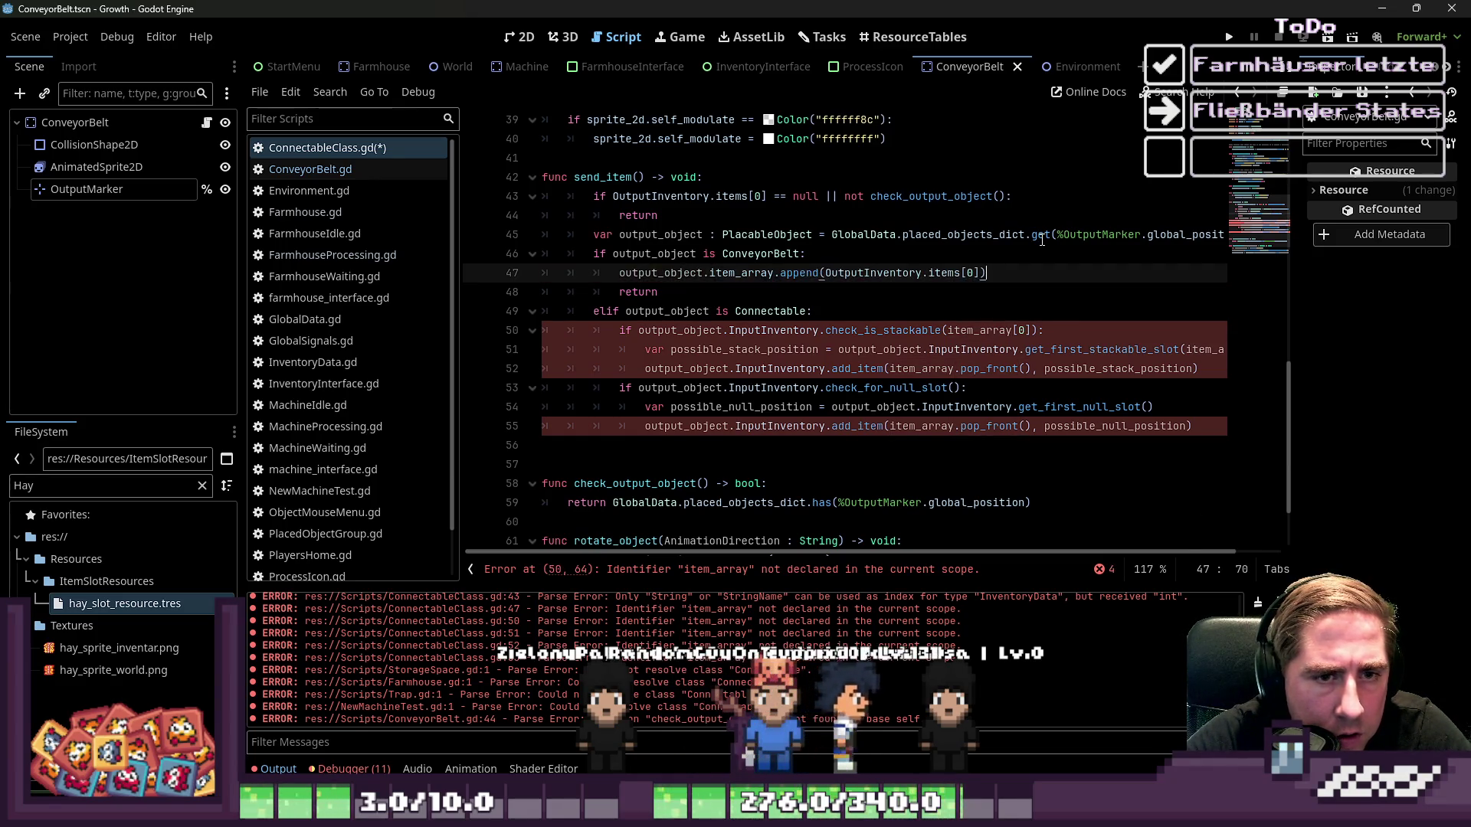
Add OutputInventory.clear_item() on line 48 below the append, keeping return after it
key("End")
key("Return")
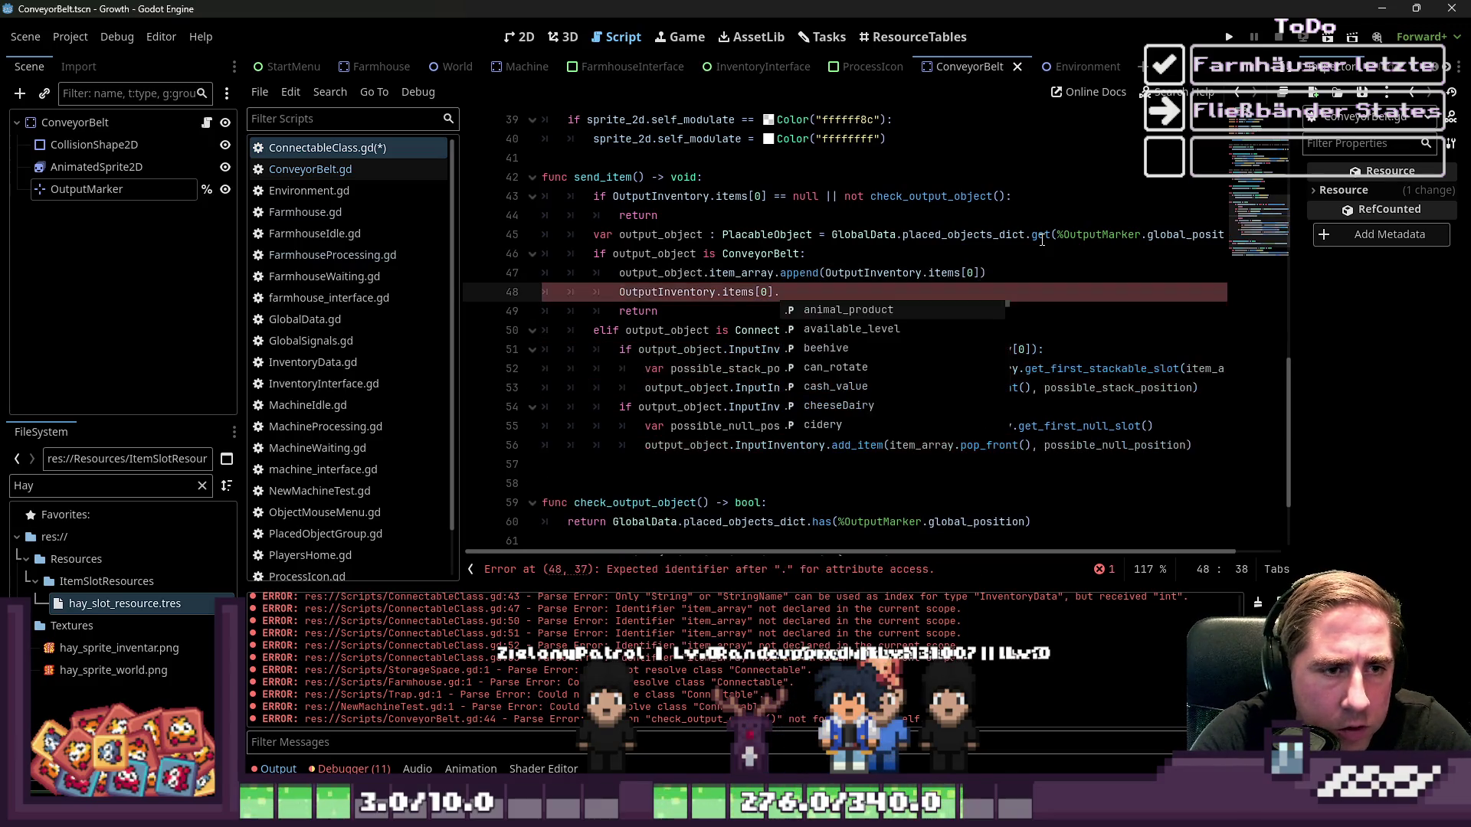
key("BackSpace")
key("BackSpace")
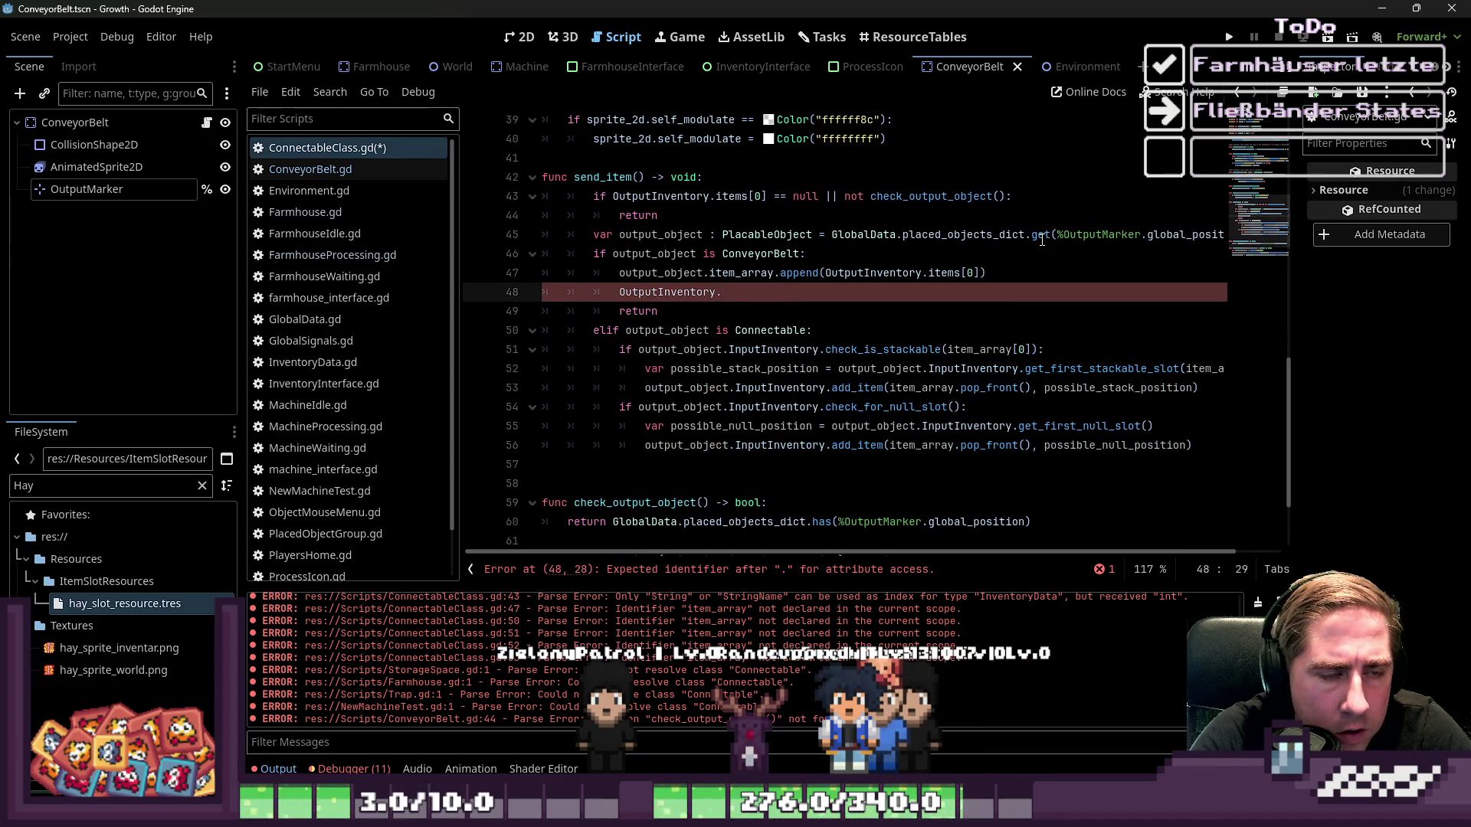
type("dele")
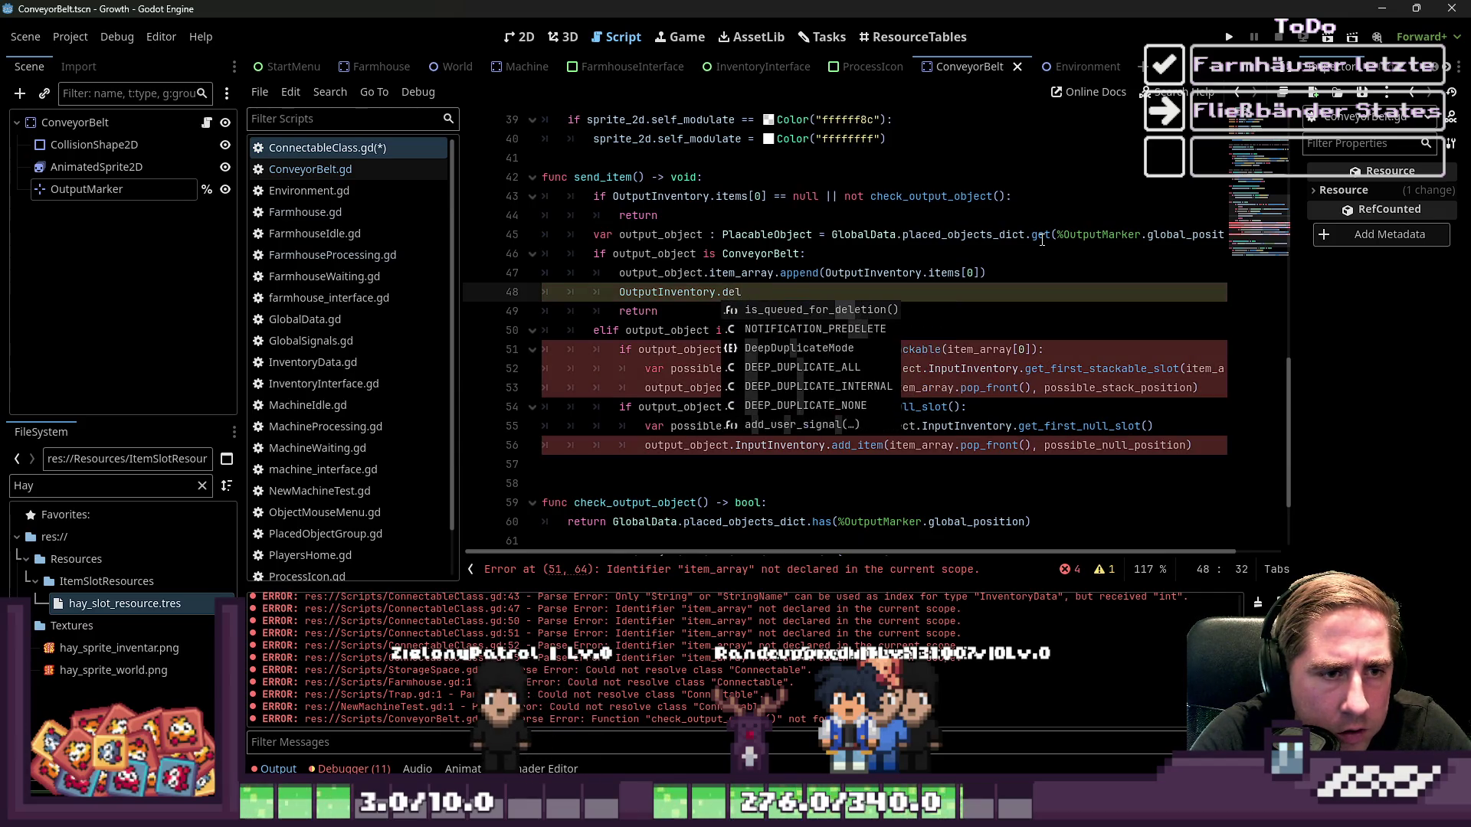
key("BackSpace")
type("c")
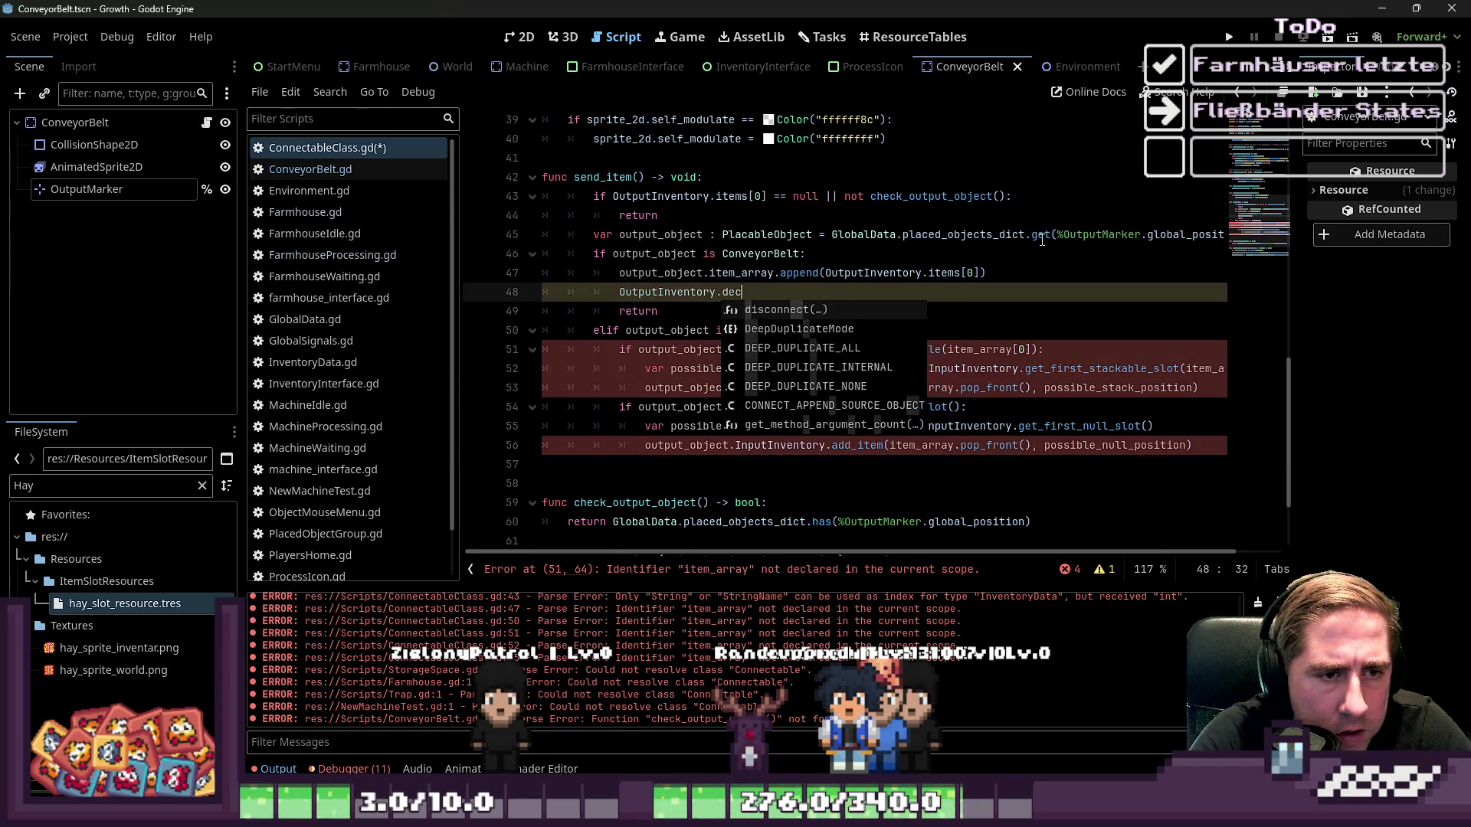
type("re")
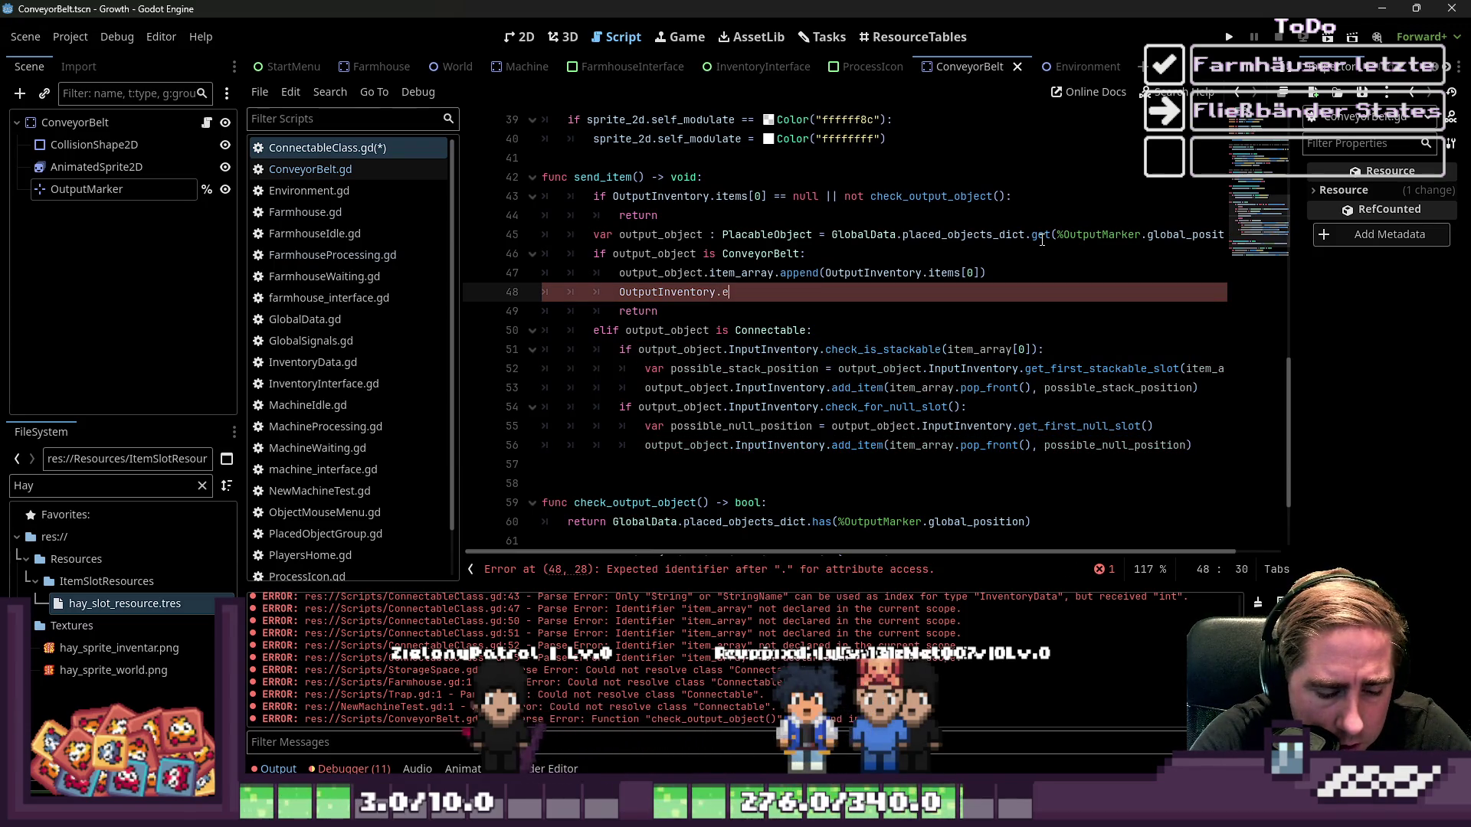
type("er")
key("BackSpace")
key("BackSpace")
type("item")
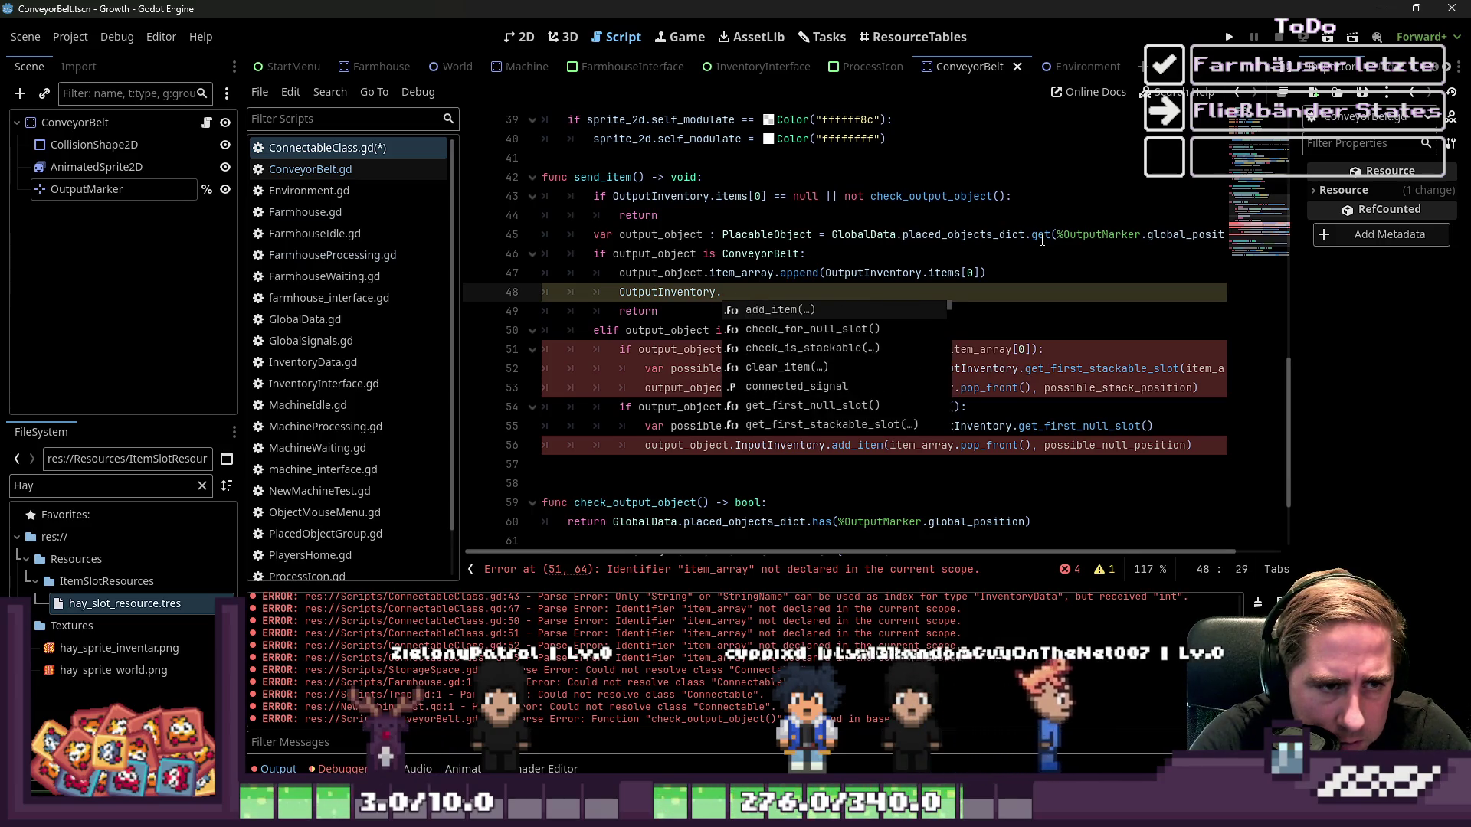
key("Down")
key("Down")
key("Down")
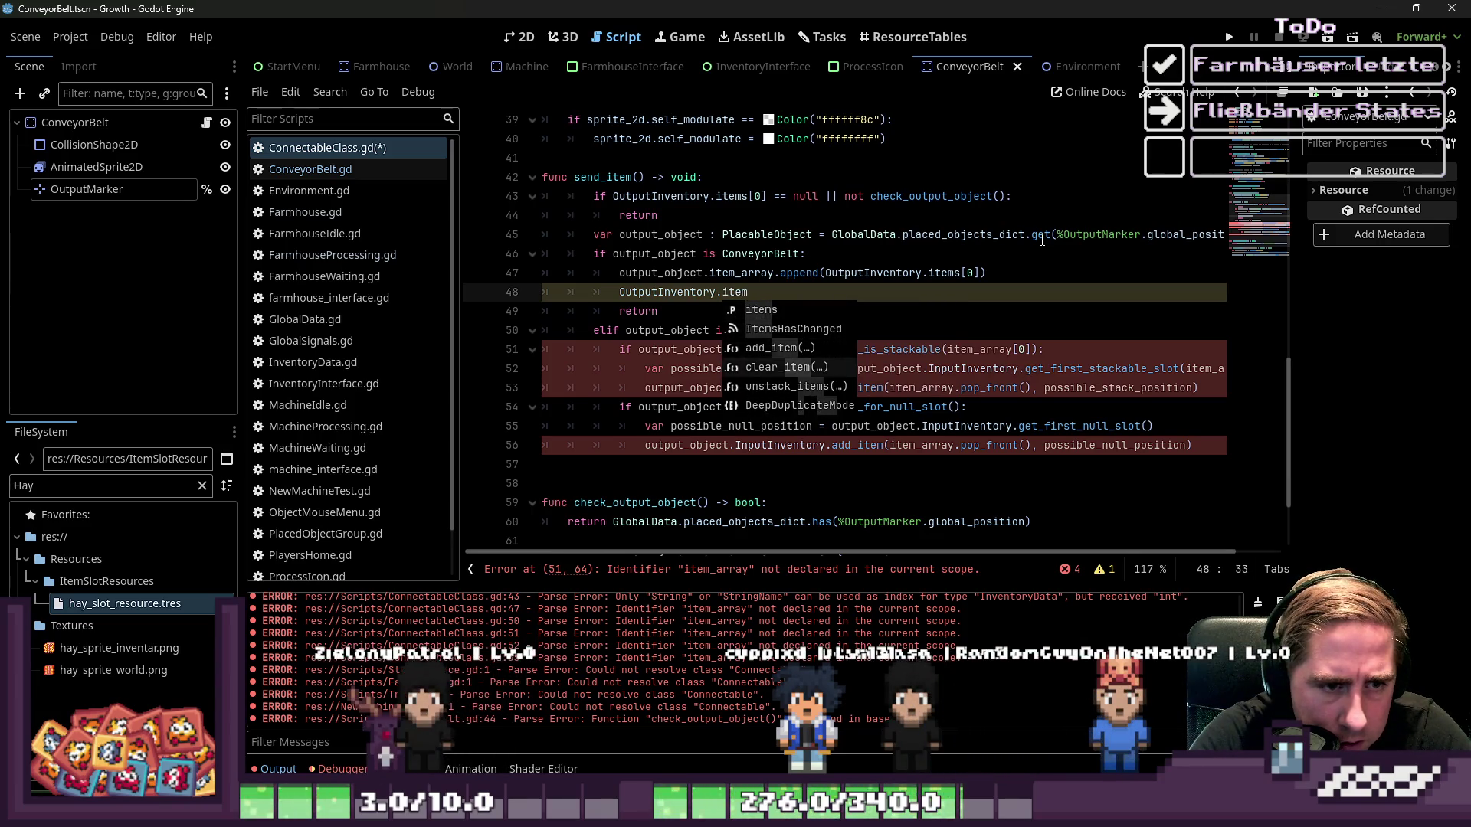
key("Return")
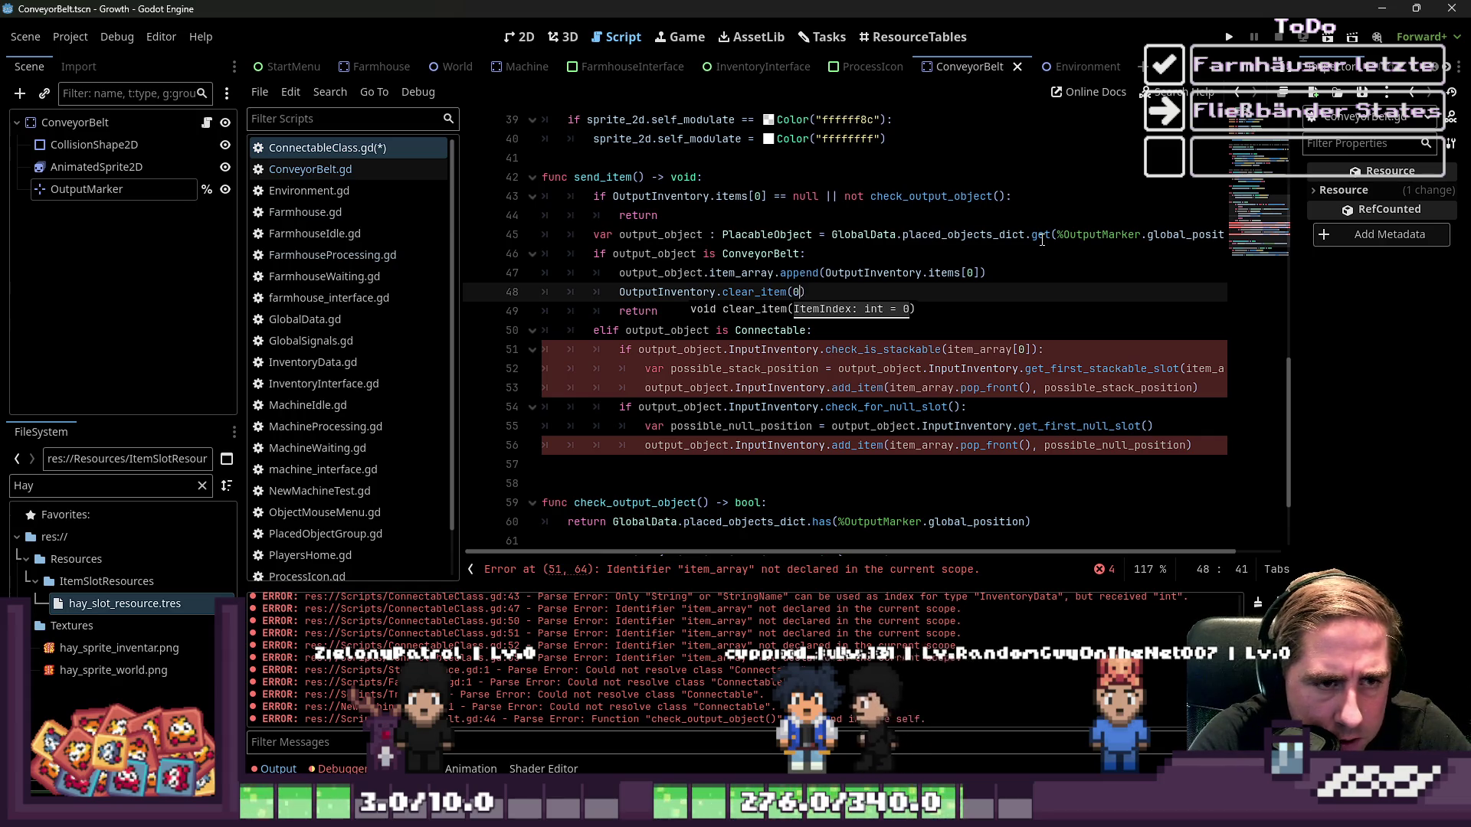
key("Down")
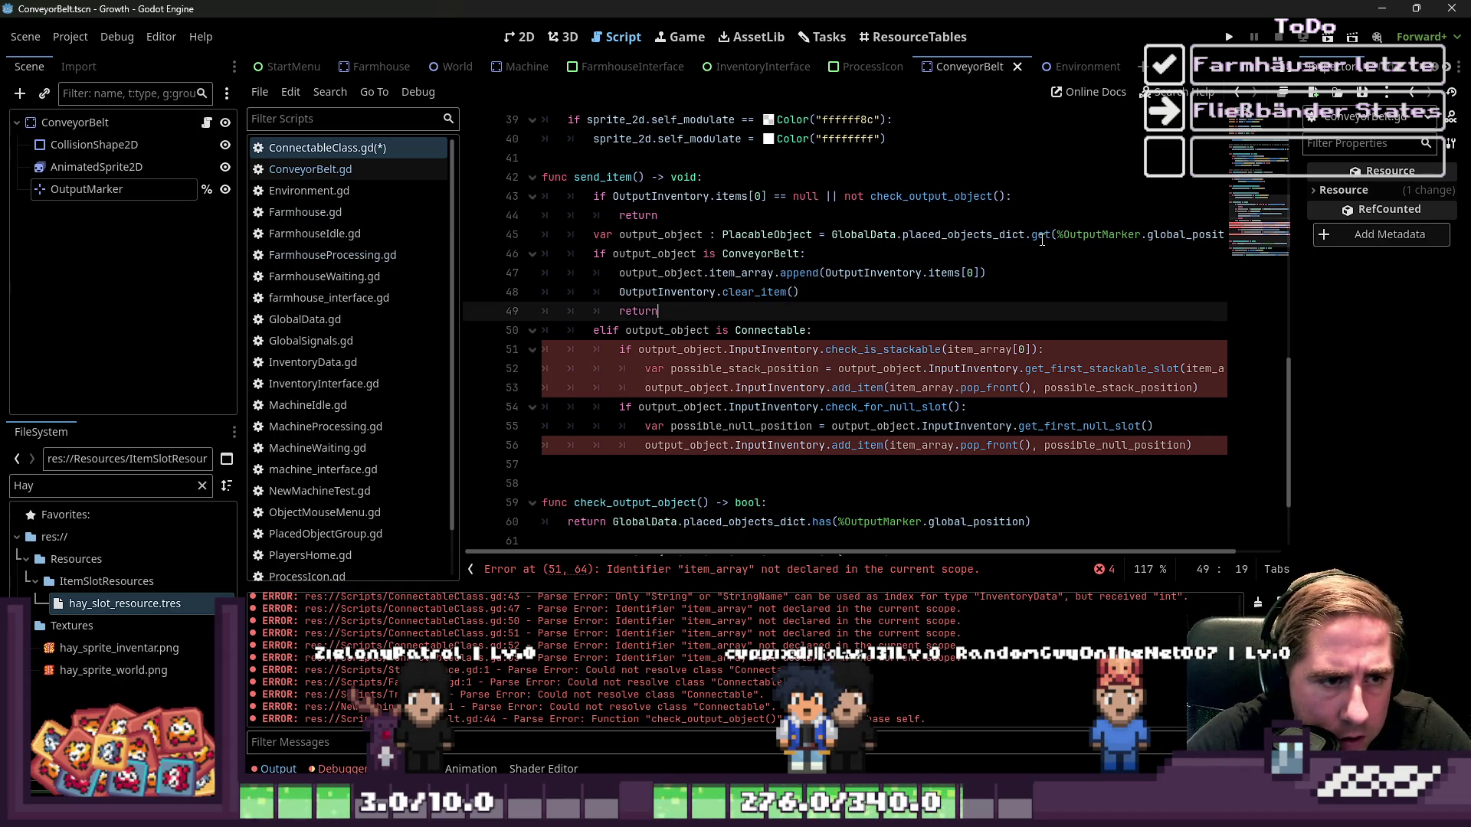
key("Right")
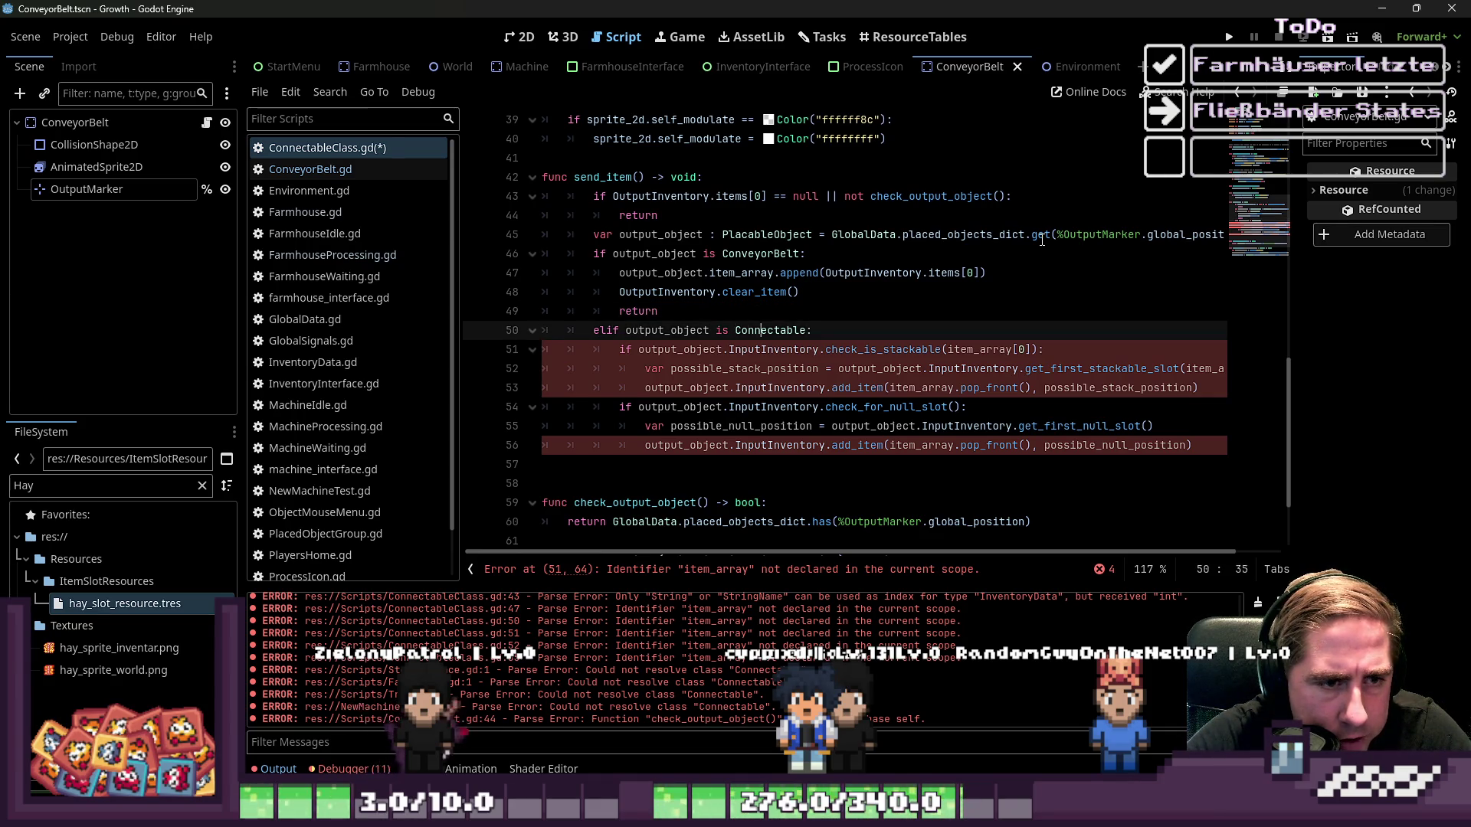
Replace item_array[0] in line 51's check_is_stackable call with OutputInventory.items[0]
key("Down")
key("ctrl+Right")
key("ctrl+Right")
key("ctrl+Right")
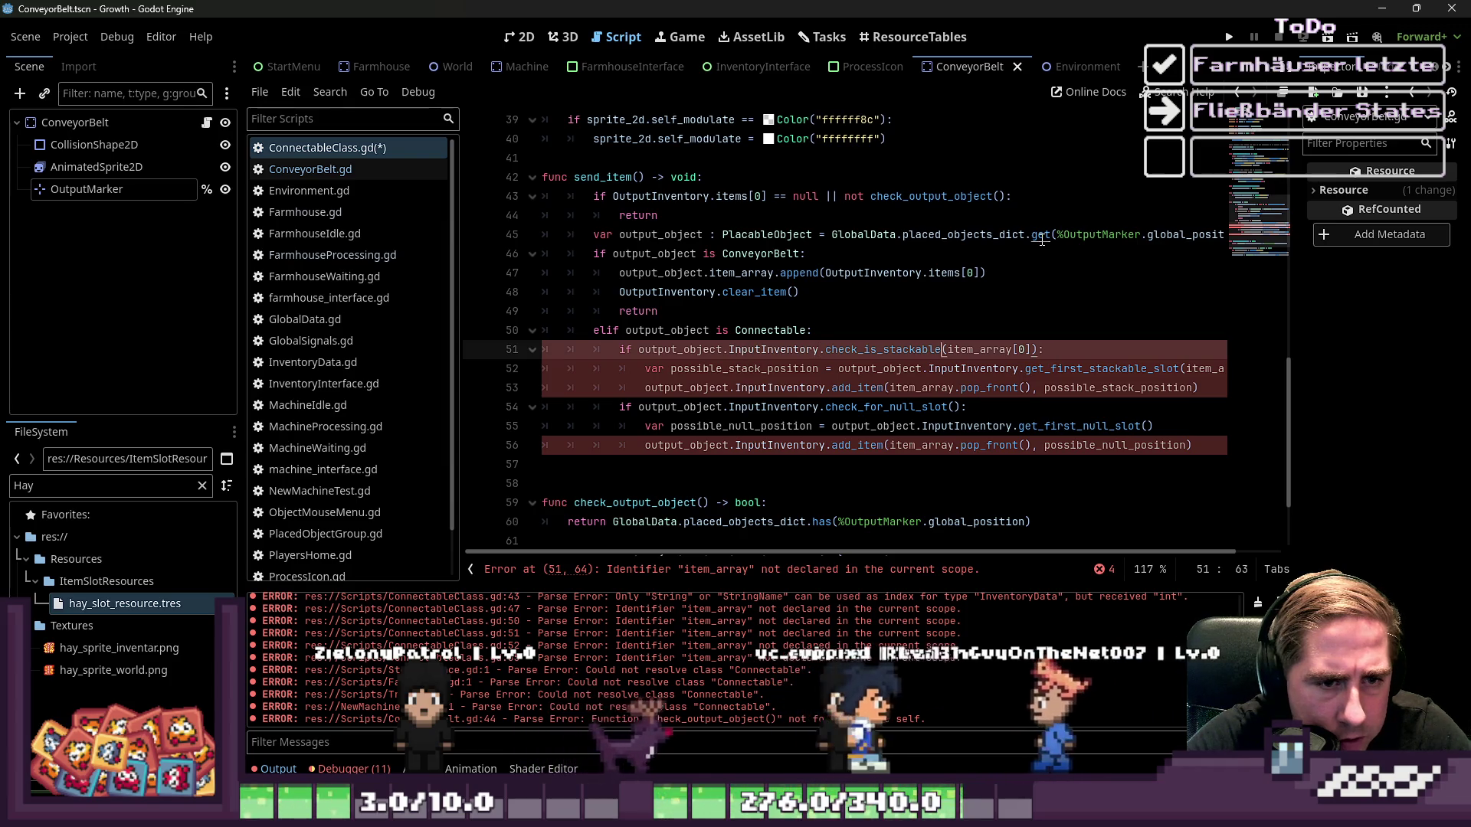
key("ctrl+Right")
key("ctrl+Right")
key("ctrl+Right")
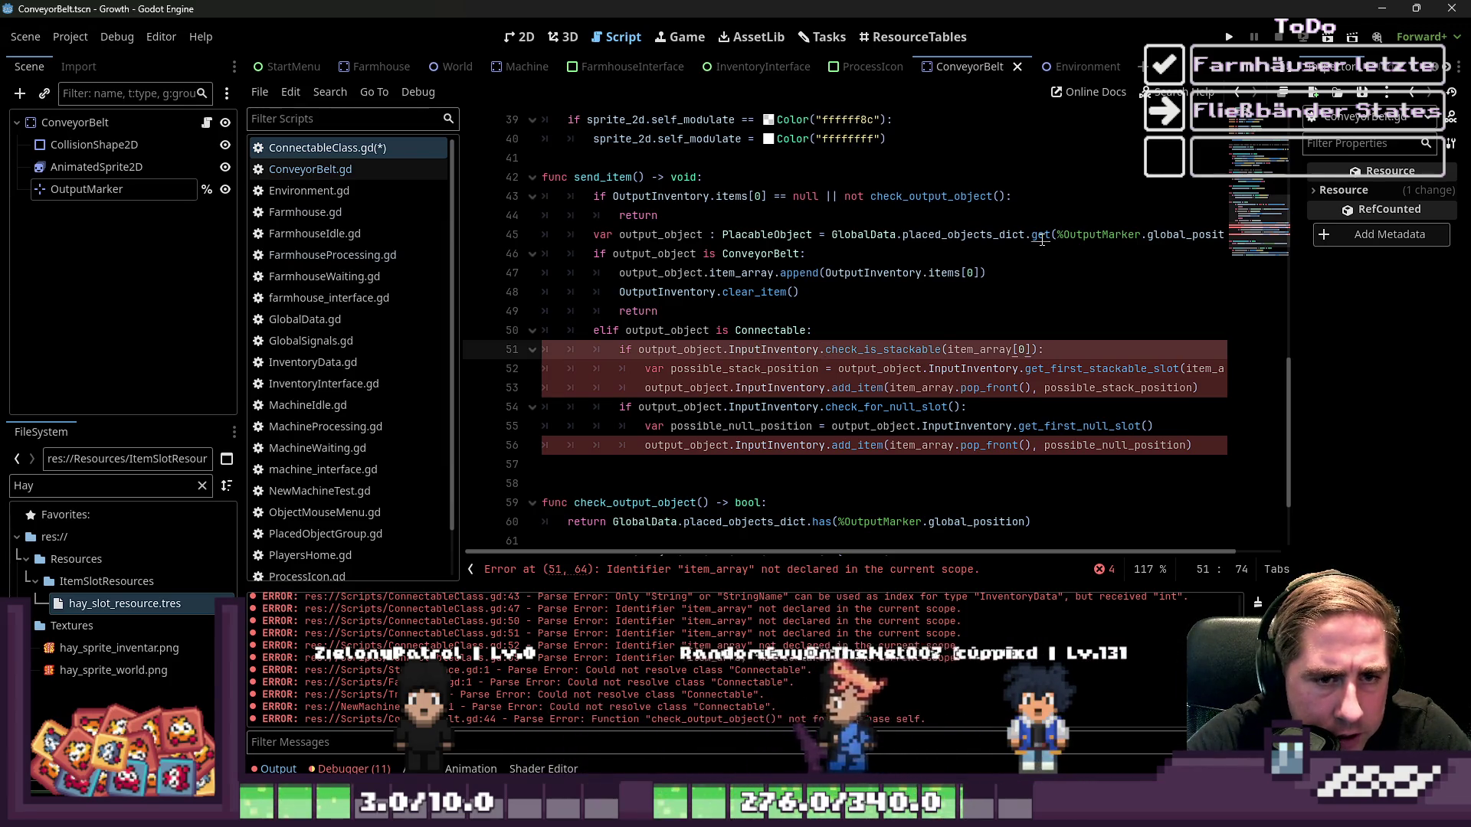
key("ctrl+shift+Left")
key("ctrl+shift+Left")
key("ctrl+shift+Left")
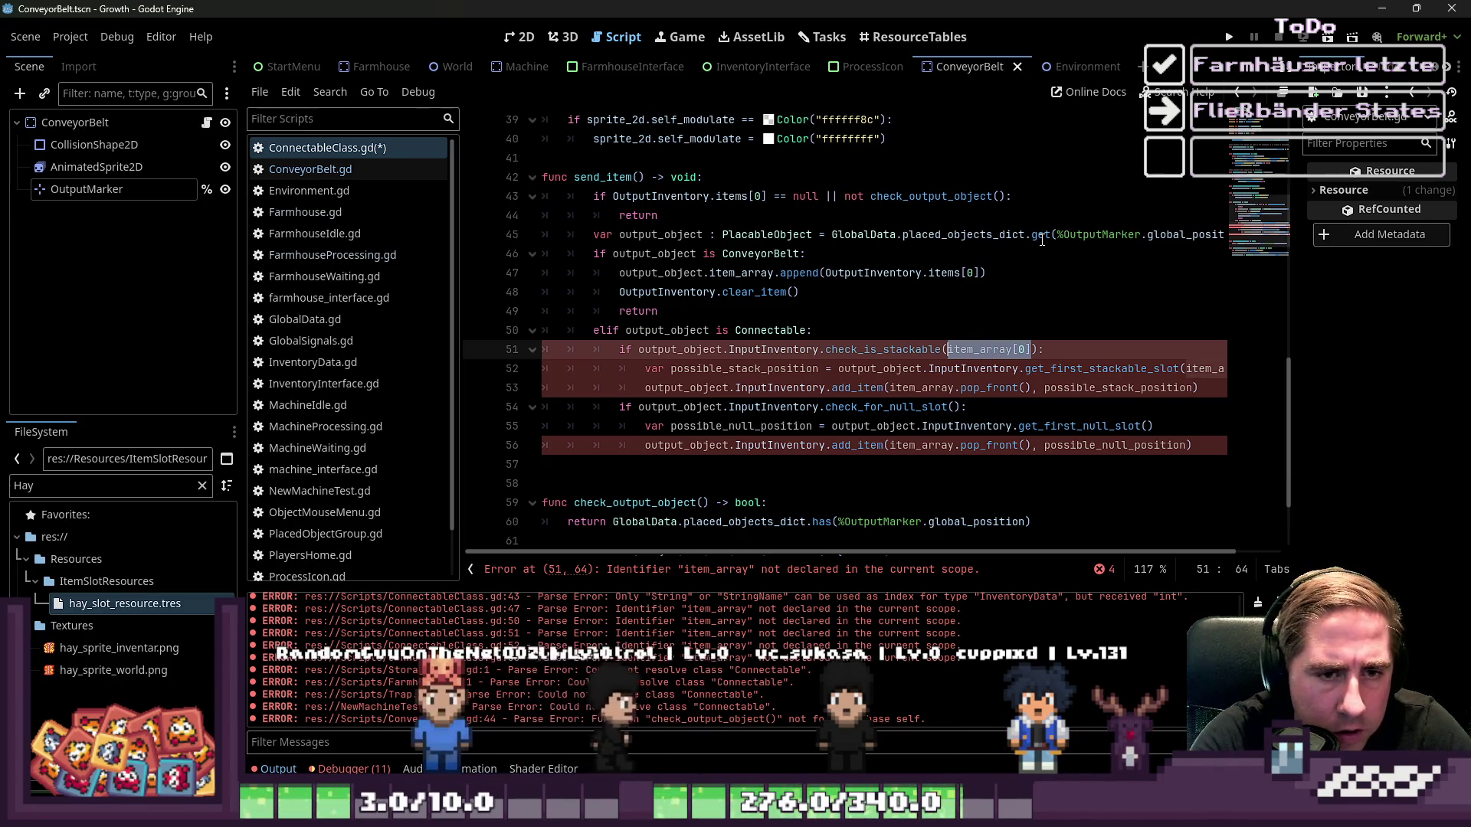
key("Left")
type("Outpu")
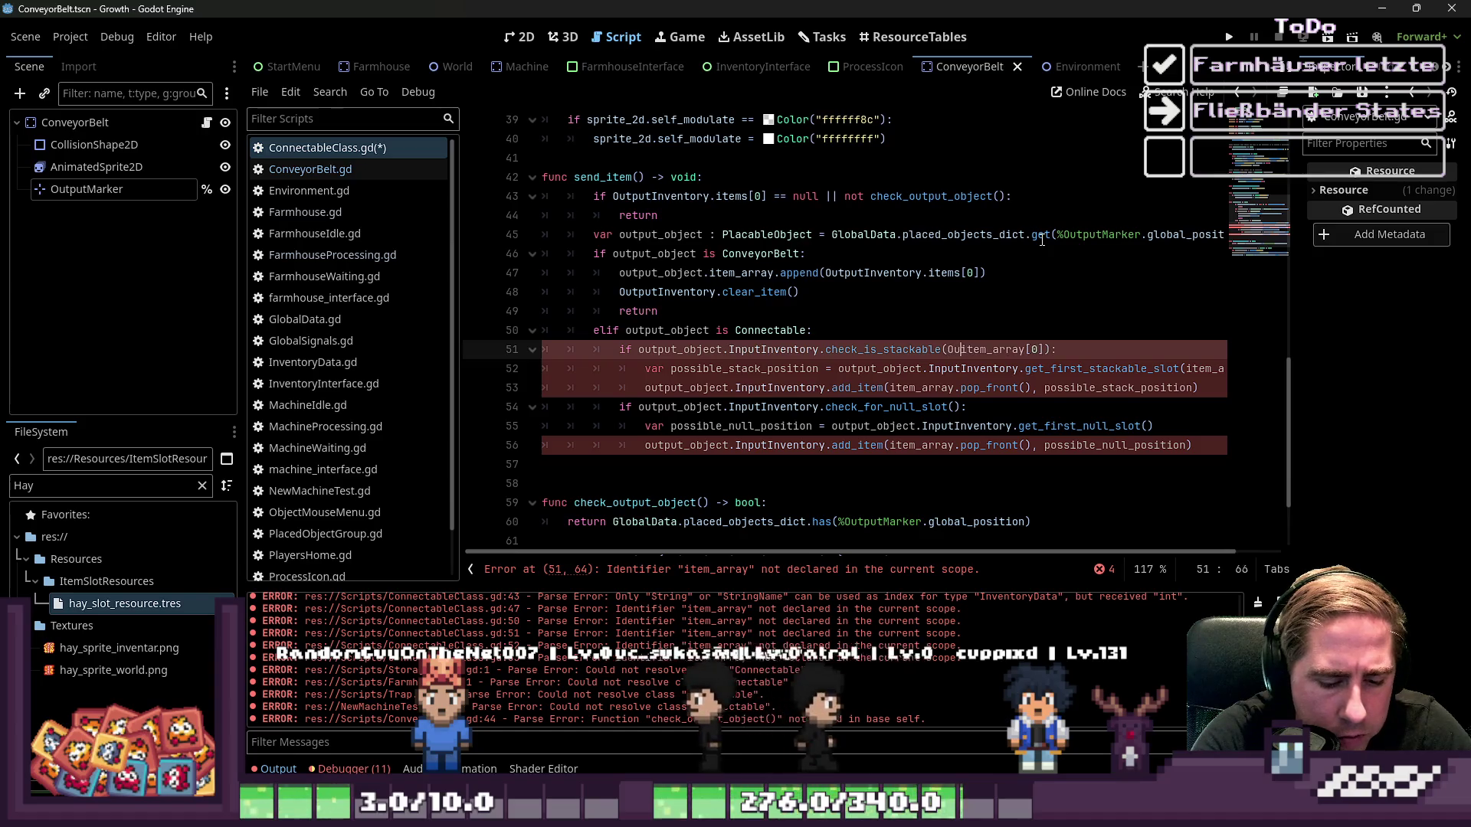
key("Tab")
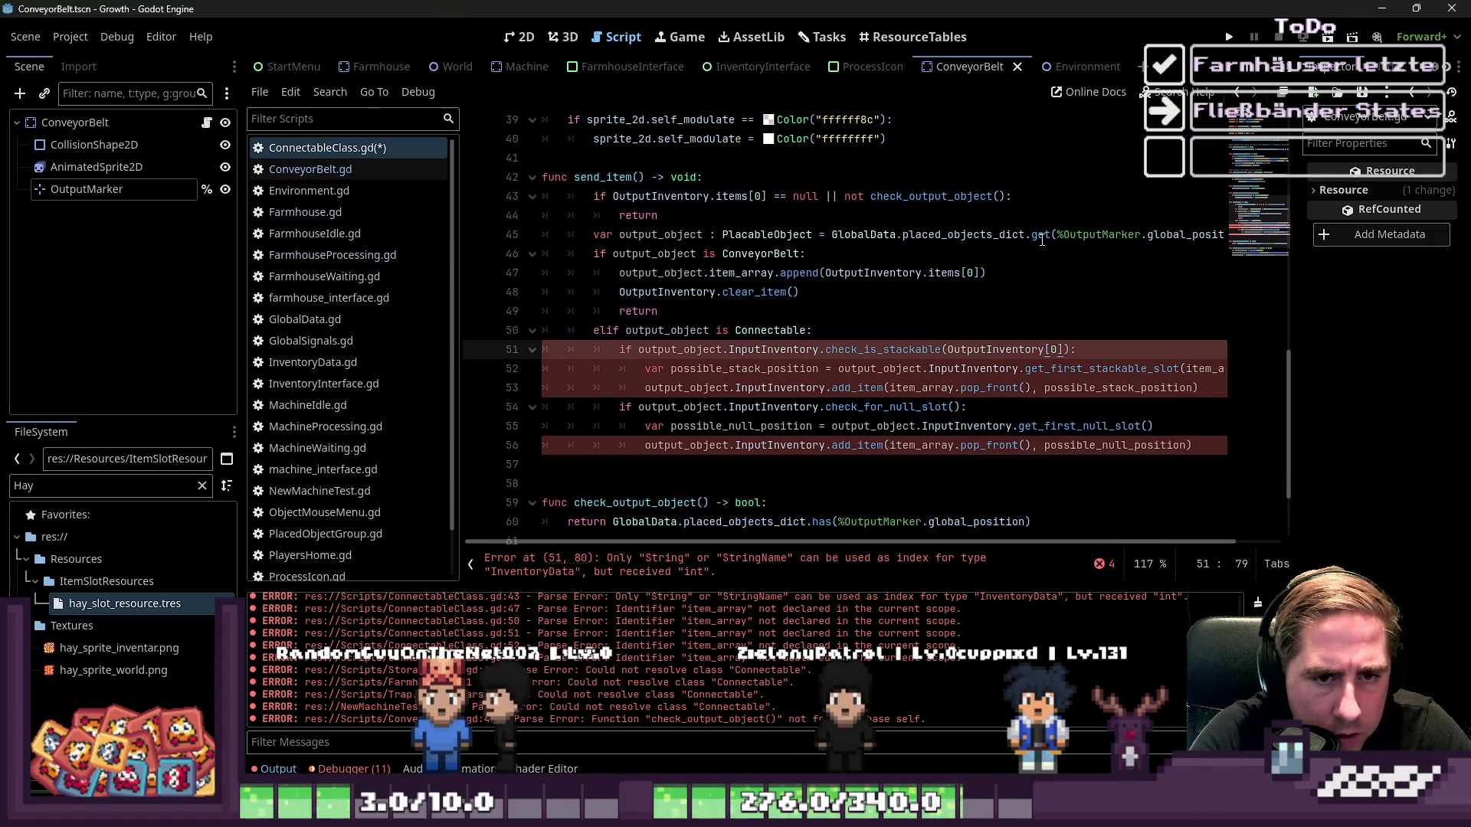
type(".items")
key("Escape")
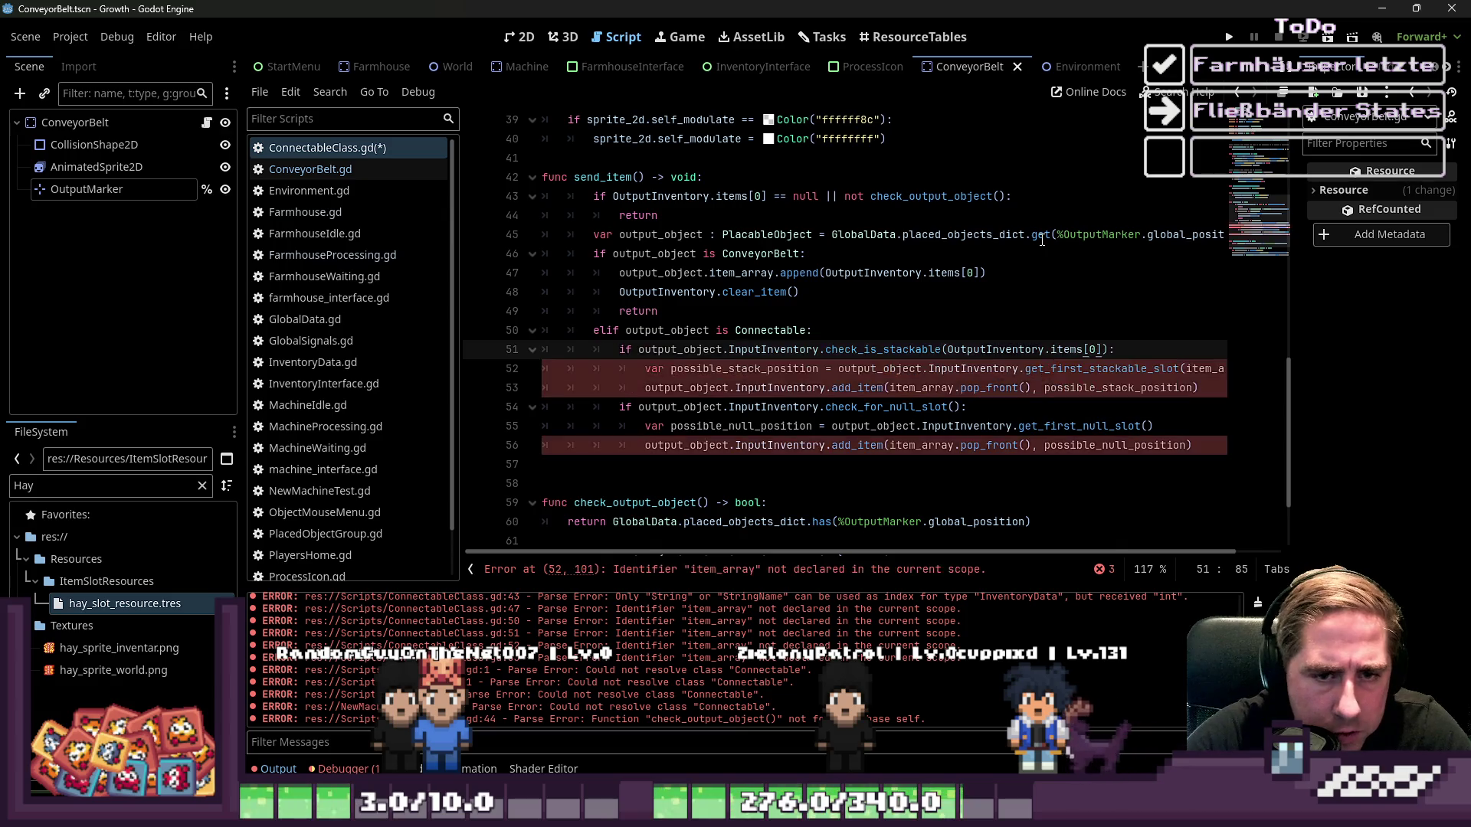
key("Right")
key("Right")
key("Right")
key("ctrl+shift+Left")
key("ctrl+shift+Left")
key("ctrl+shift+Left")
key("ctrl+c")
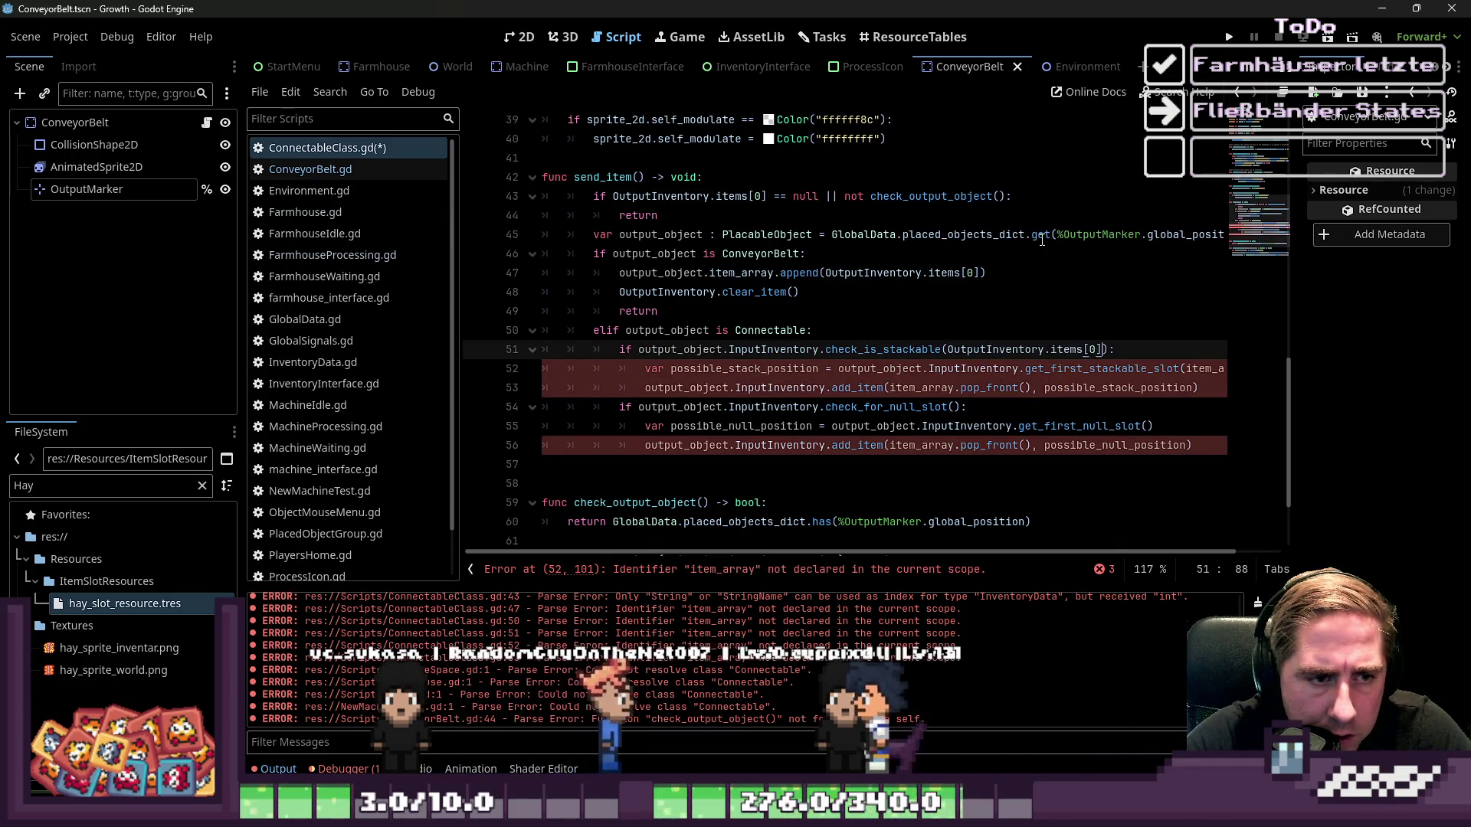
Pass OutputInventory.items[0] to get_first_stackable_slot on line 52 instead of item_array[0]
key("Down")
key("Down")
key("Up")
key("Up")
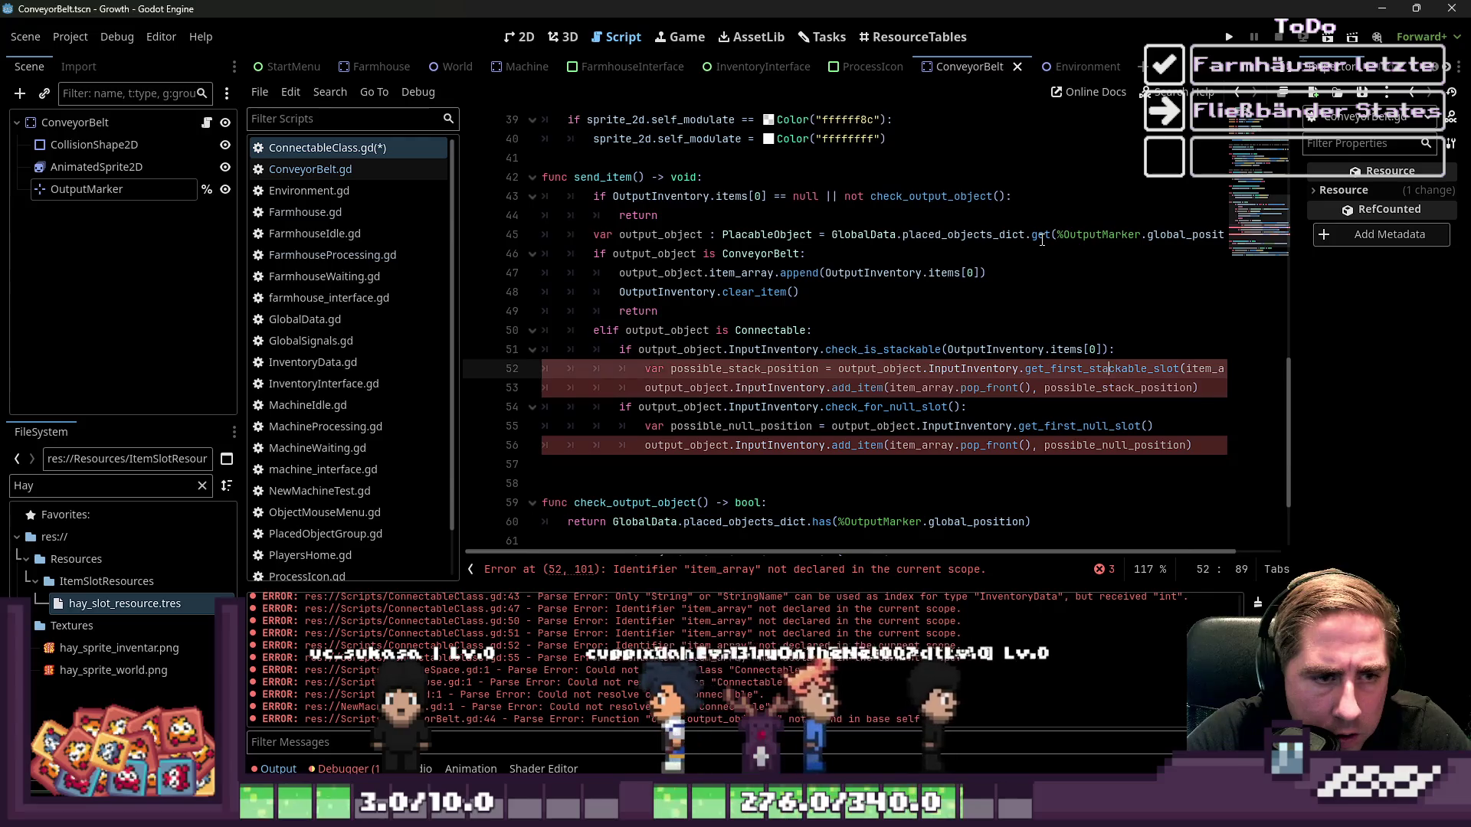
key("Down")
key("ctrl+Right")
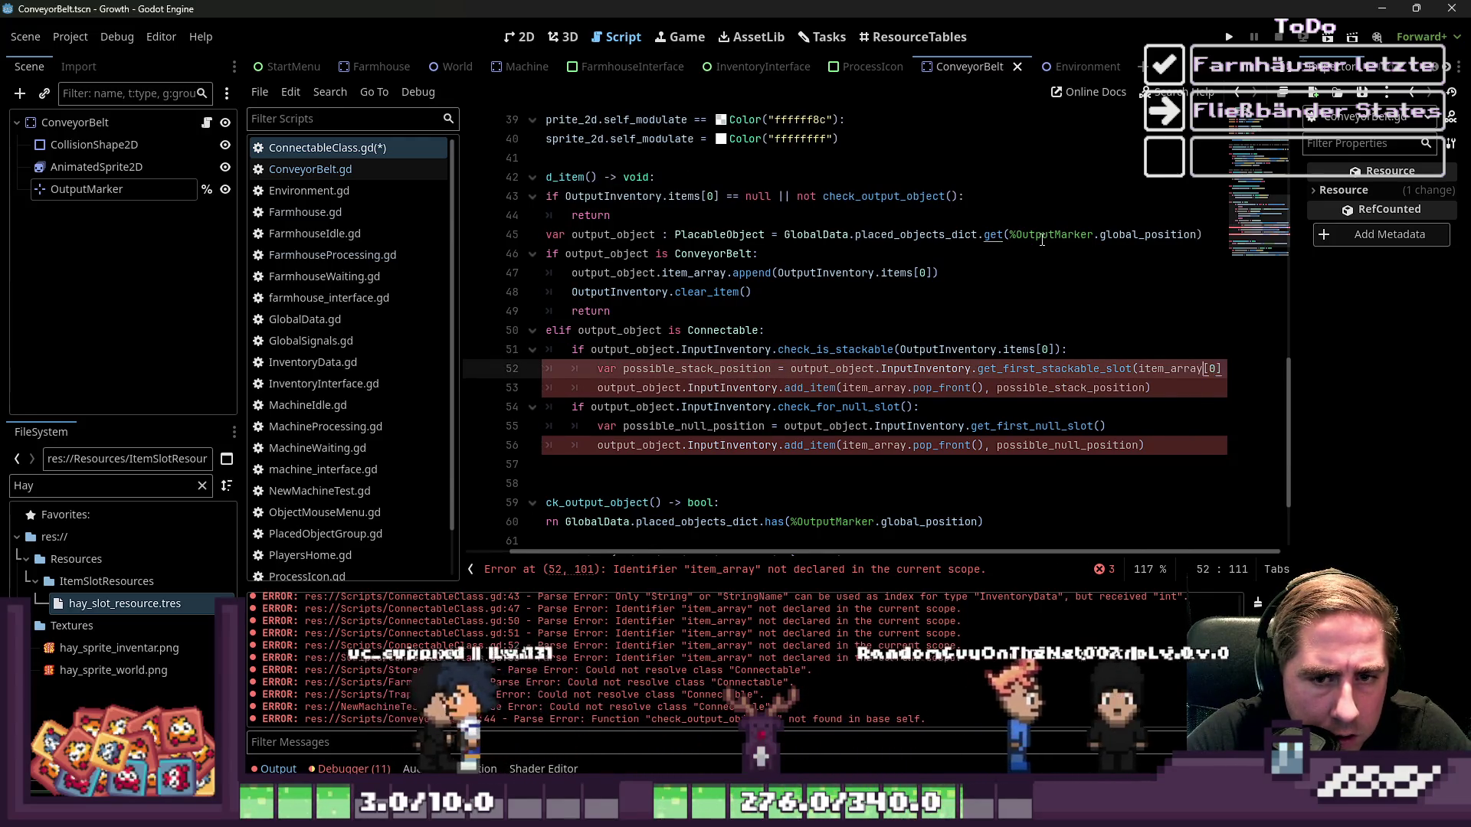
key("End")
key("Left")
key("ctrl+shift+Left")
key("ctrl+shift+Left")
key("ctrl+shift+Left")
key("ctrl+v")
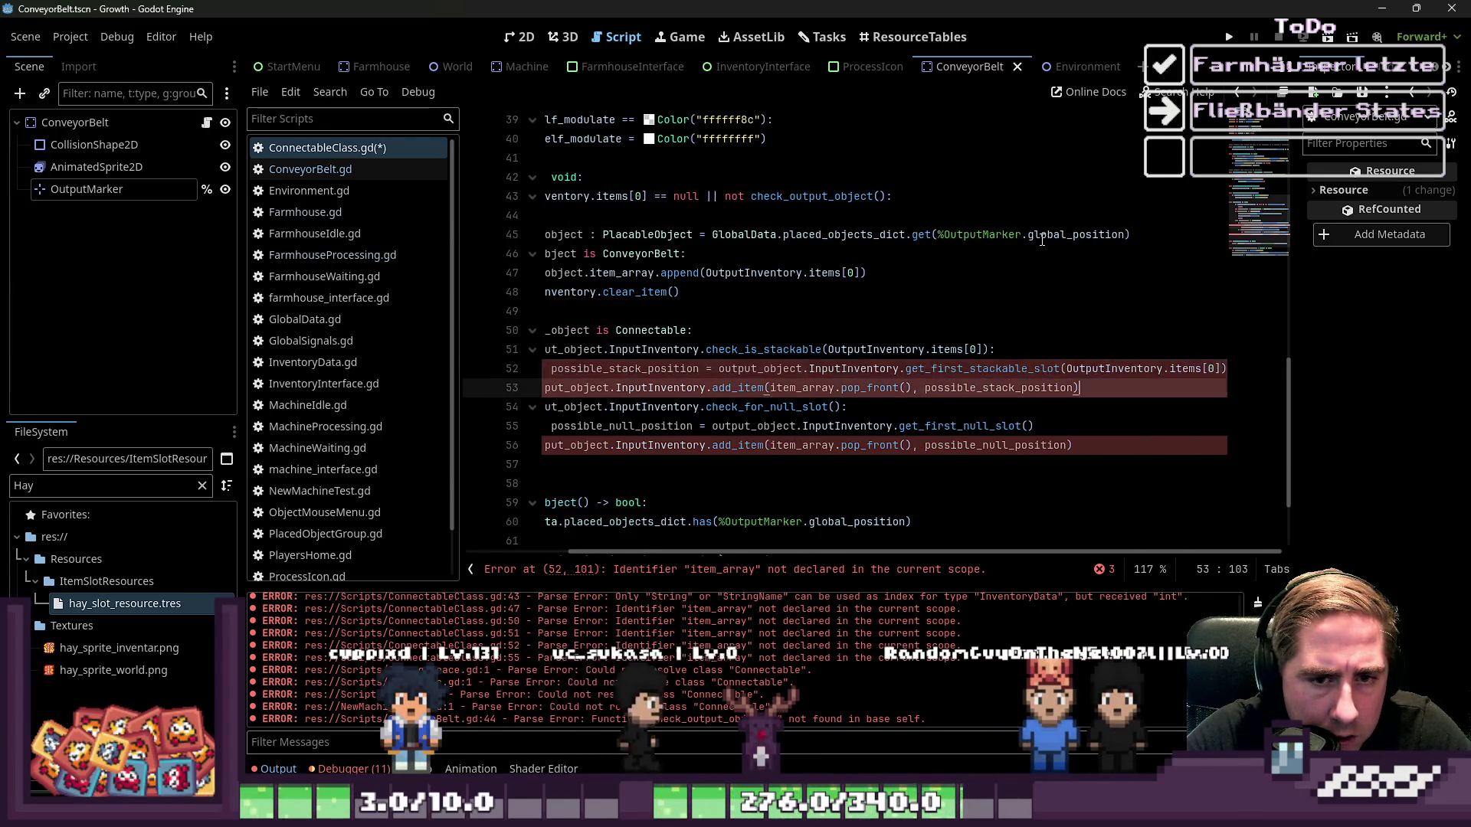
Replace item_array.pop_front() with OutputInventory.items[0] in the add_item calls on lines 53 and 56
key("Down")
key("Left")
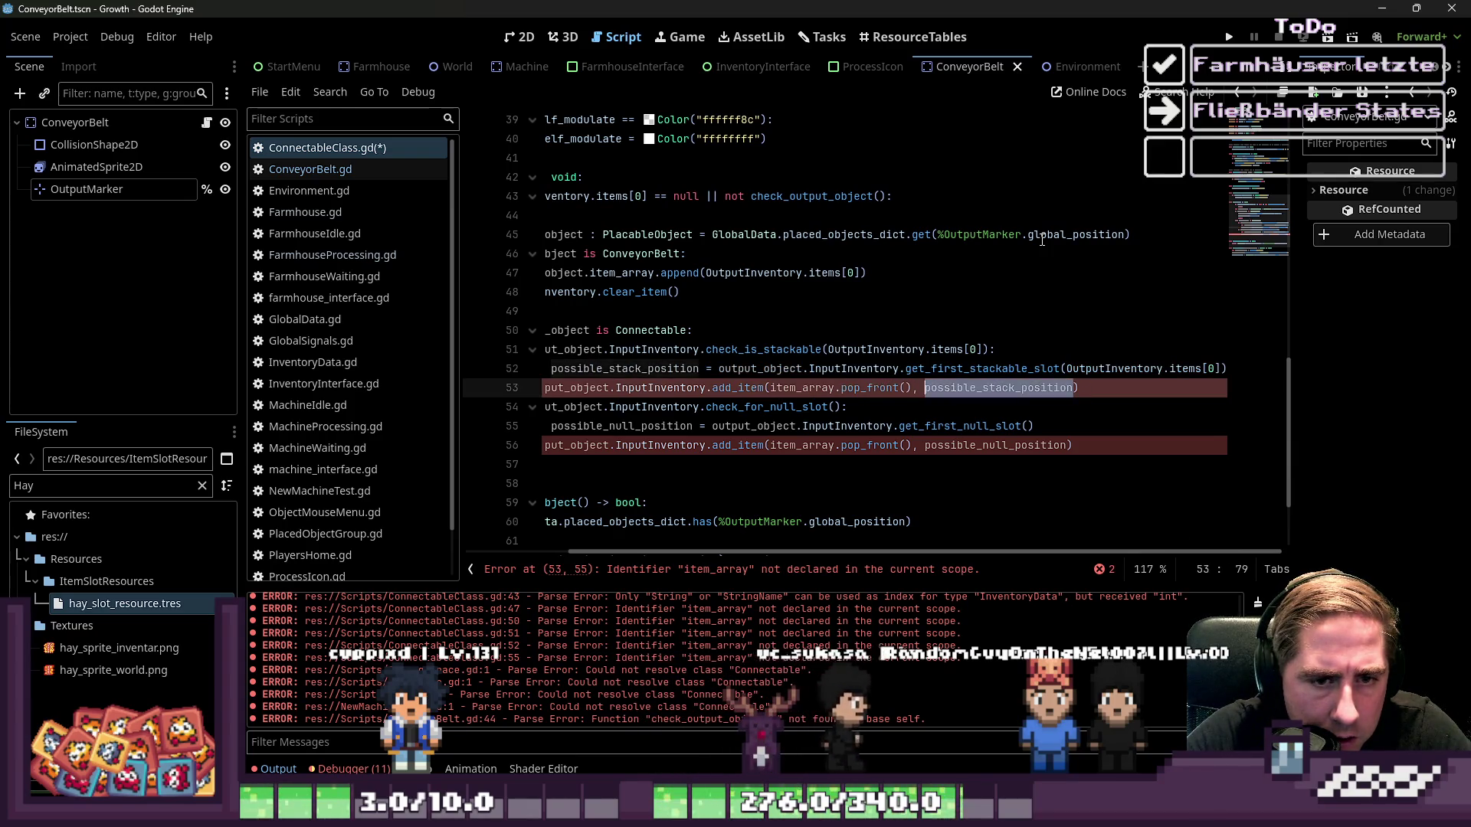
key("ctrl+shift+Left")
key("ctrl+Left")
key("ctrl+Left")
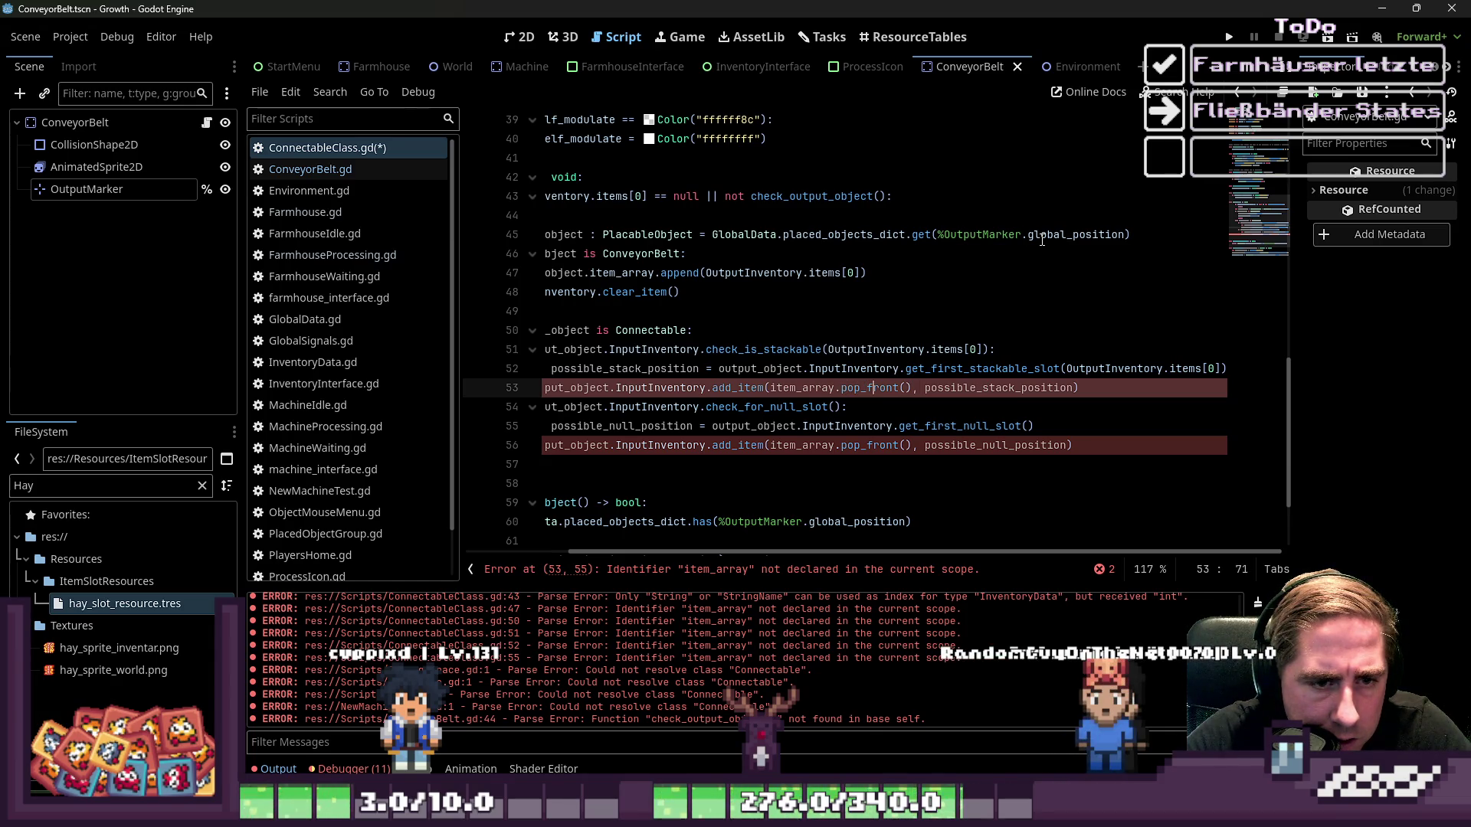
key("ctrl+shift+Left")
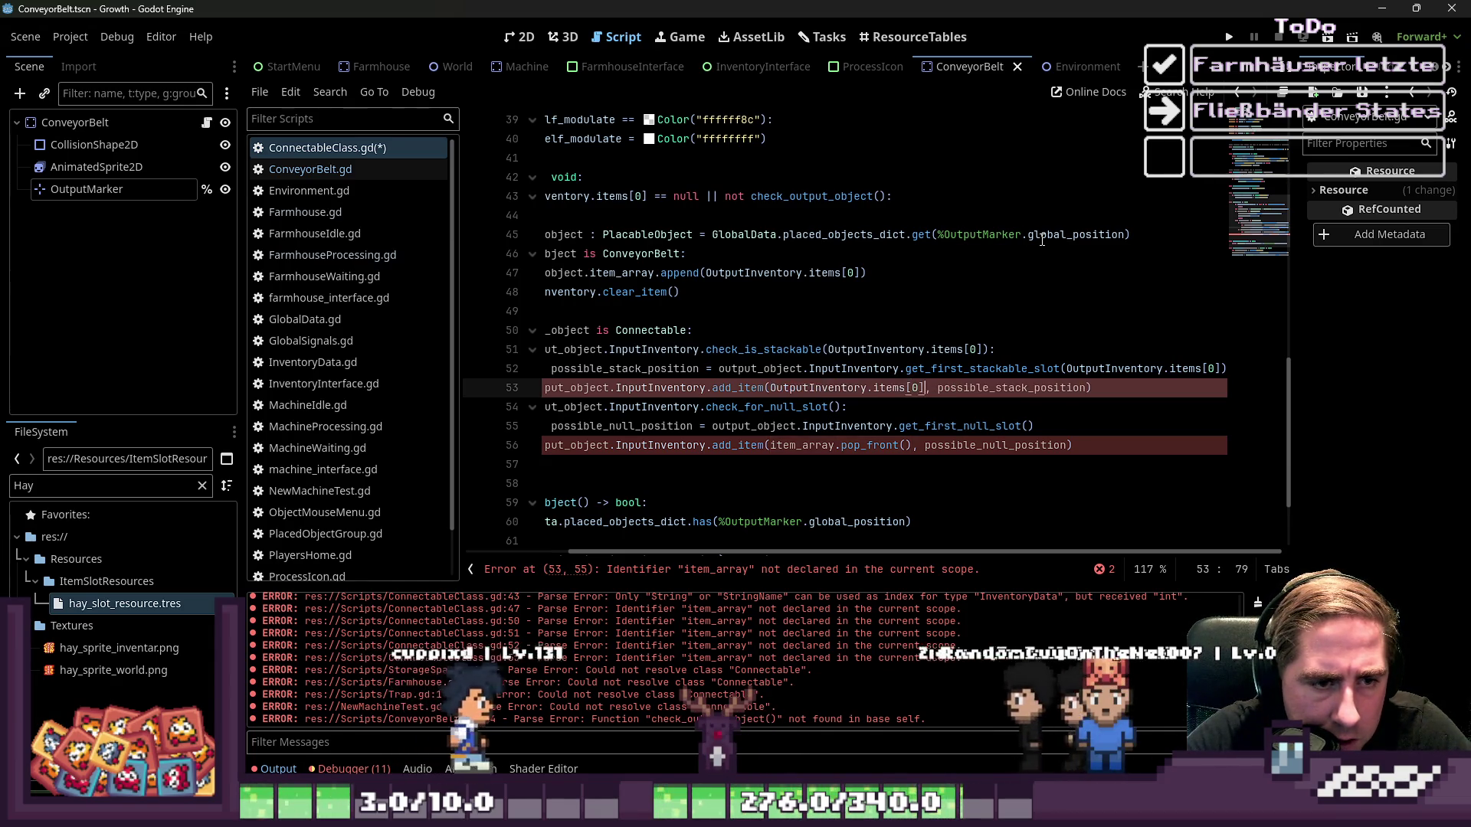
key("ctrl+v")
key("Down")
key("Down")
key("Down")
key("Left")
key("ctrl+shift+Left")
key("ctrl+shift+Left")
key("ctrl+shift+Left")
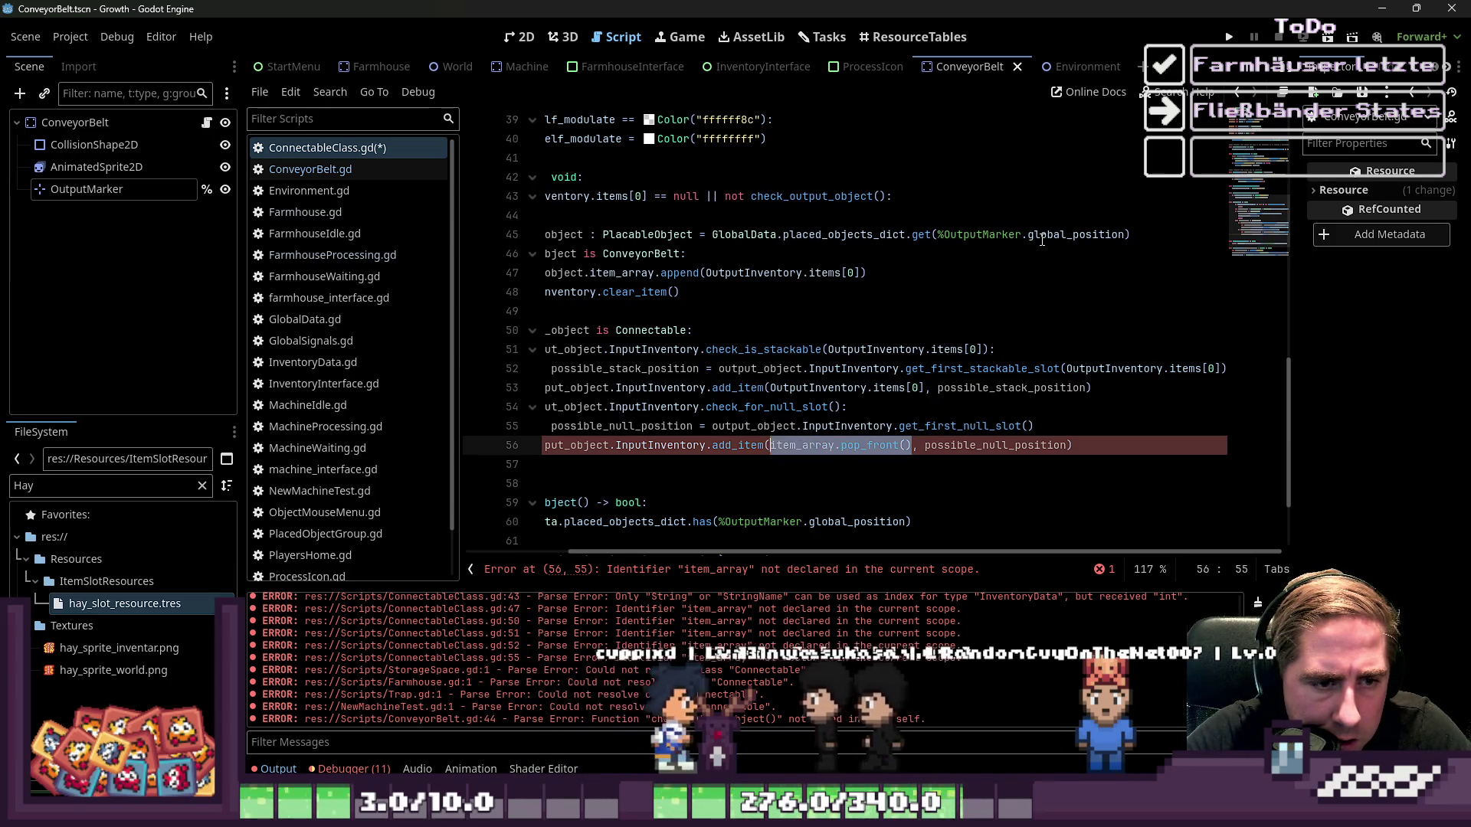
key("ctrl+v")
Add OutputInventory.clear_item() on a new line 57 after the add_item call
key("End")
key("Return")
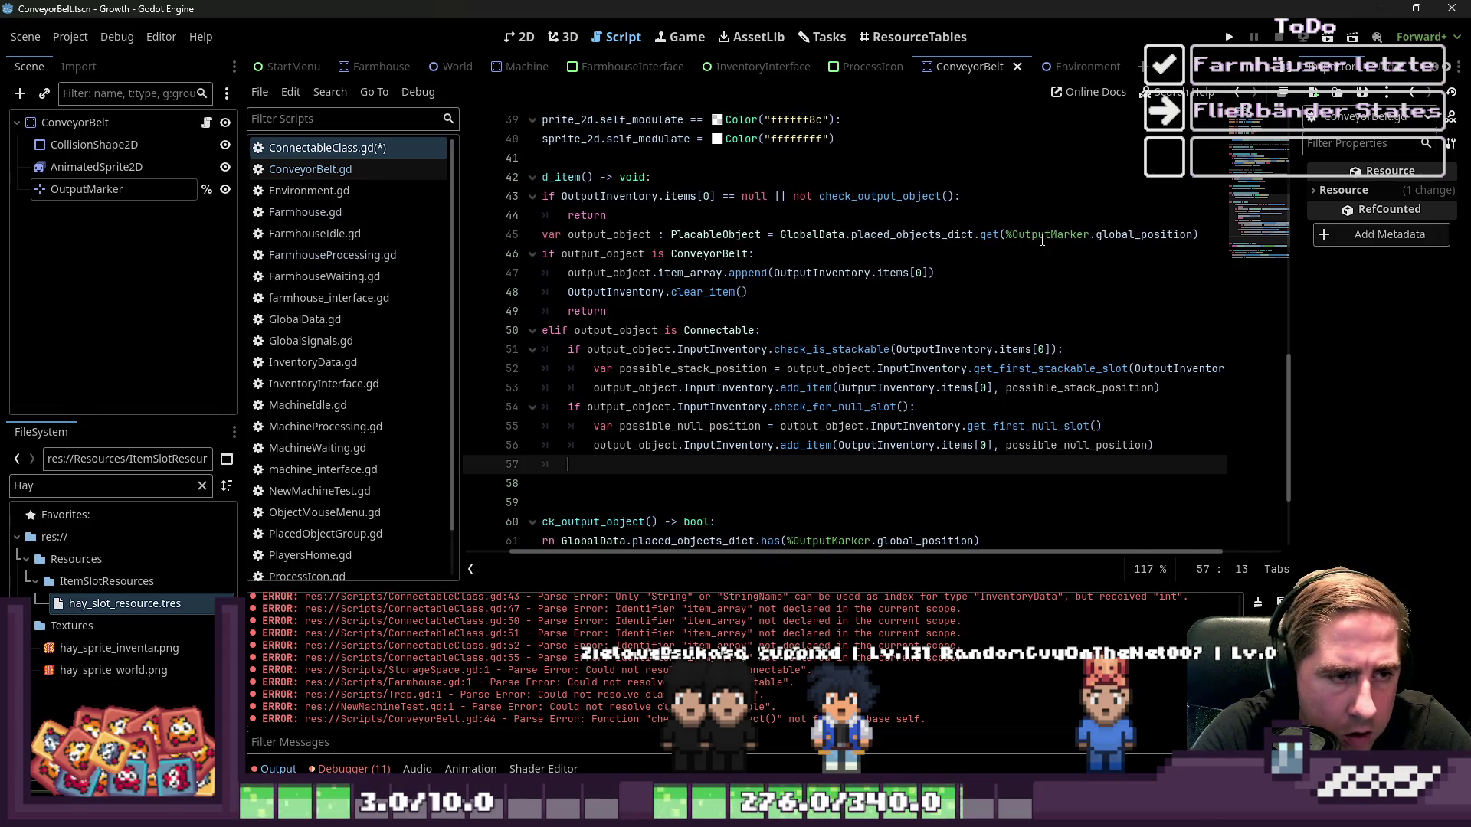
key("ctrl+v")
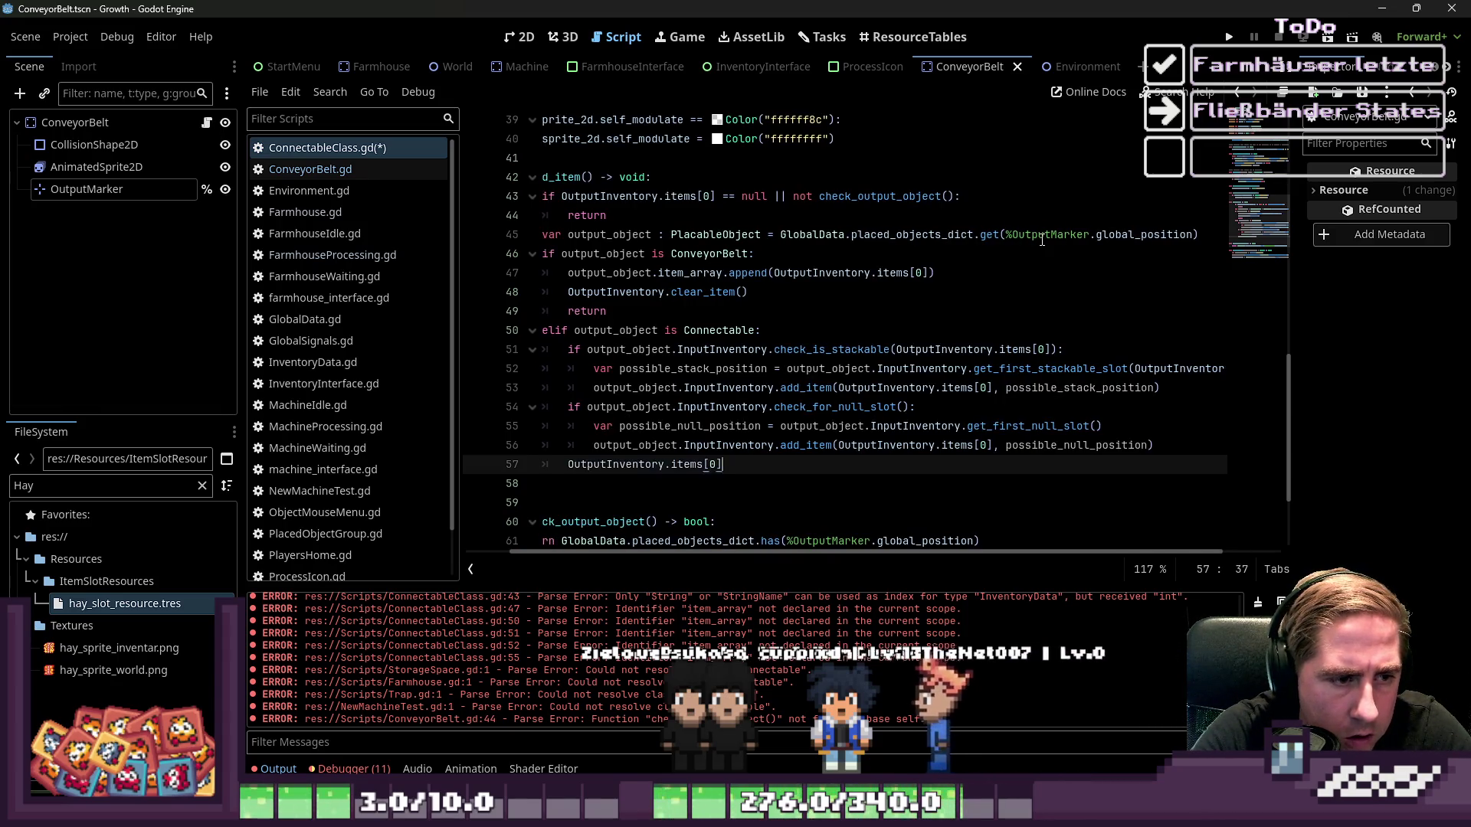
key("BackSpace")
key("BackSpace")
key("BackSpace")
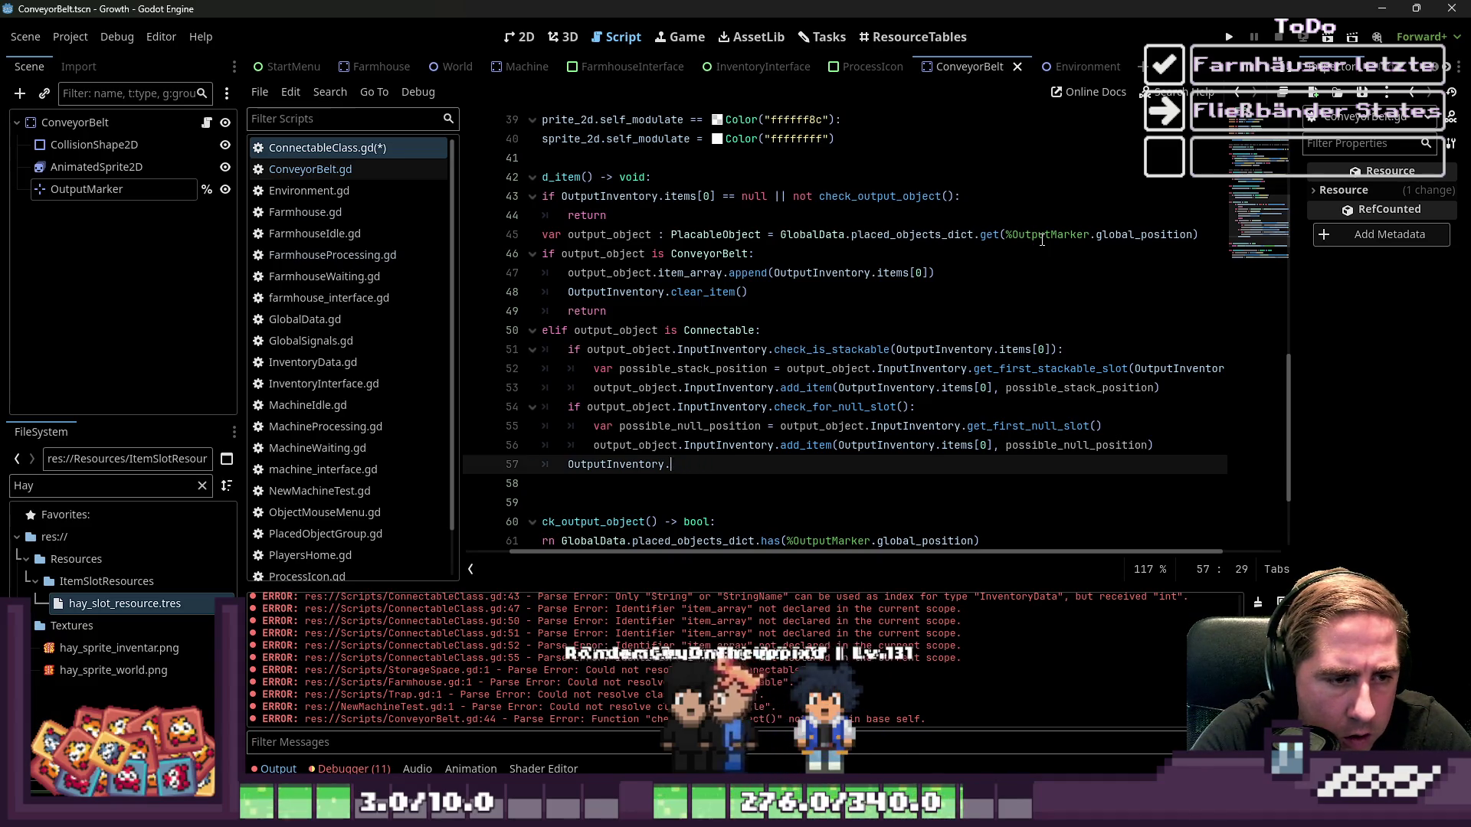
type("cle")
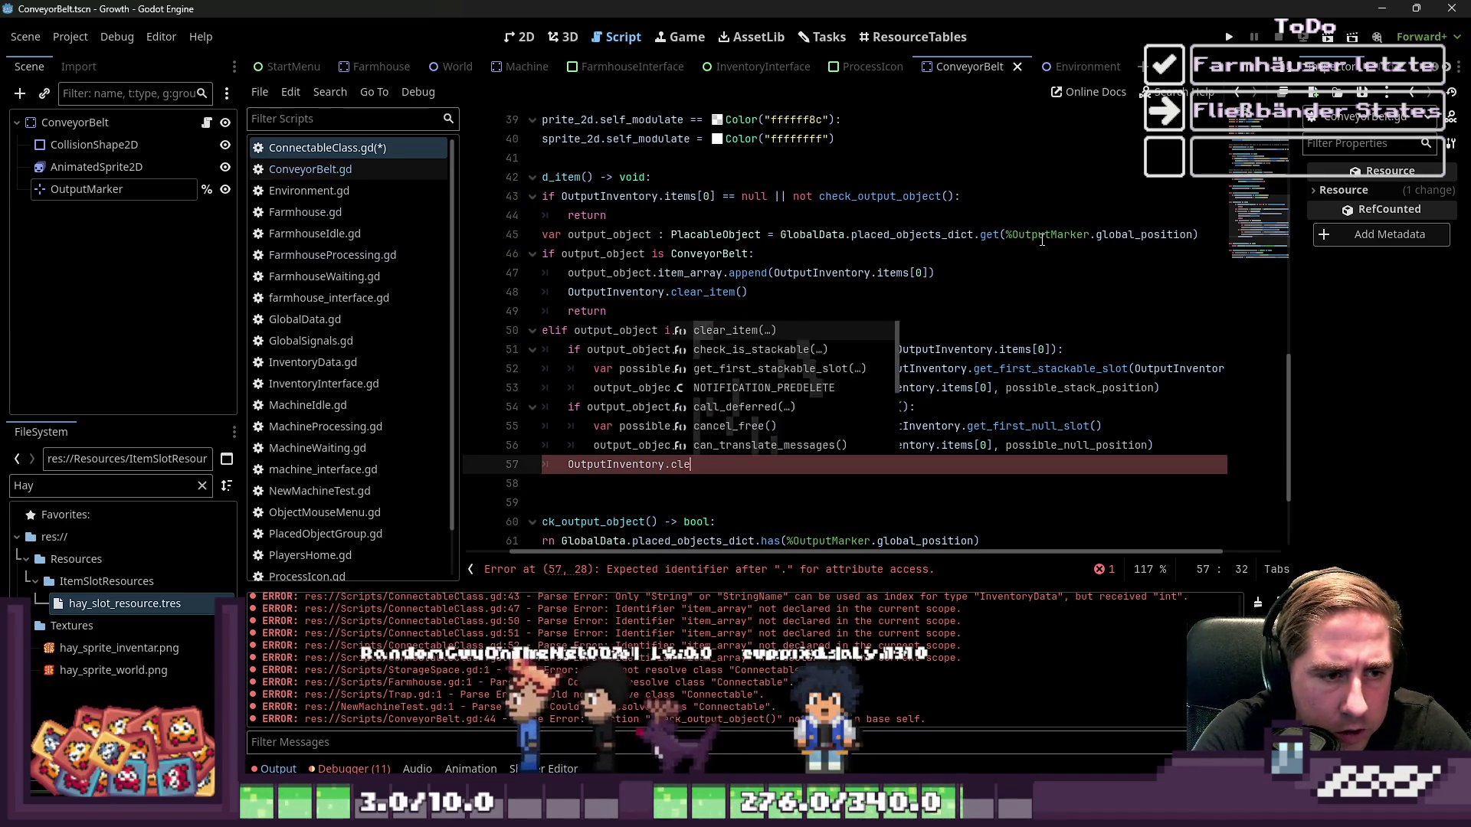
key("Return")
key("Down")
key("Down")
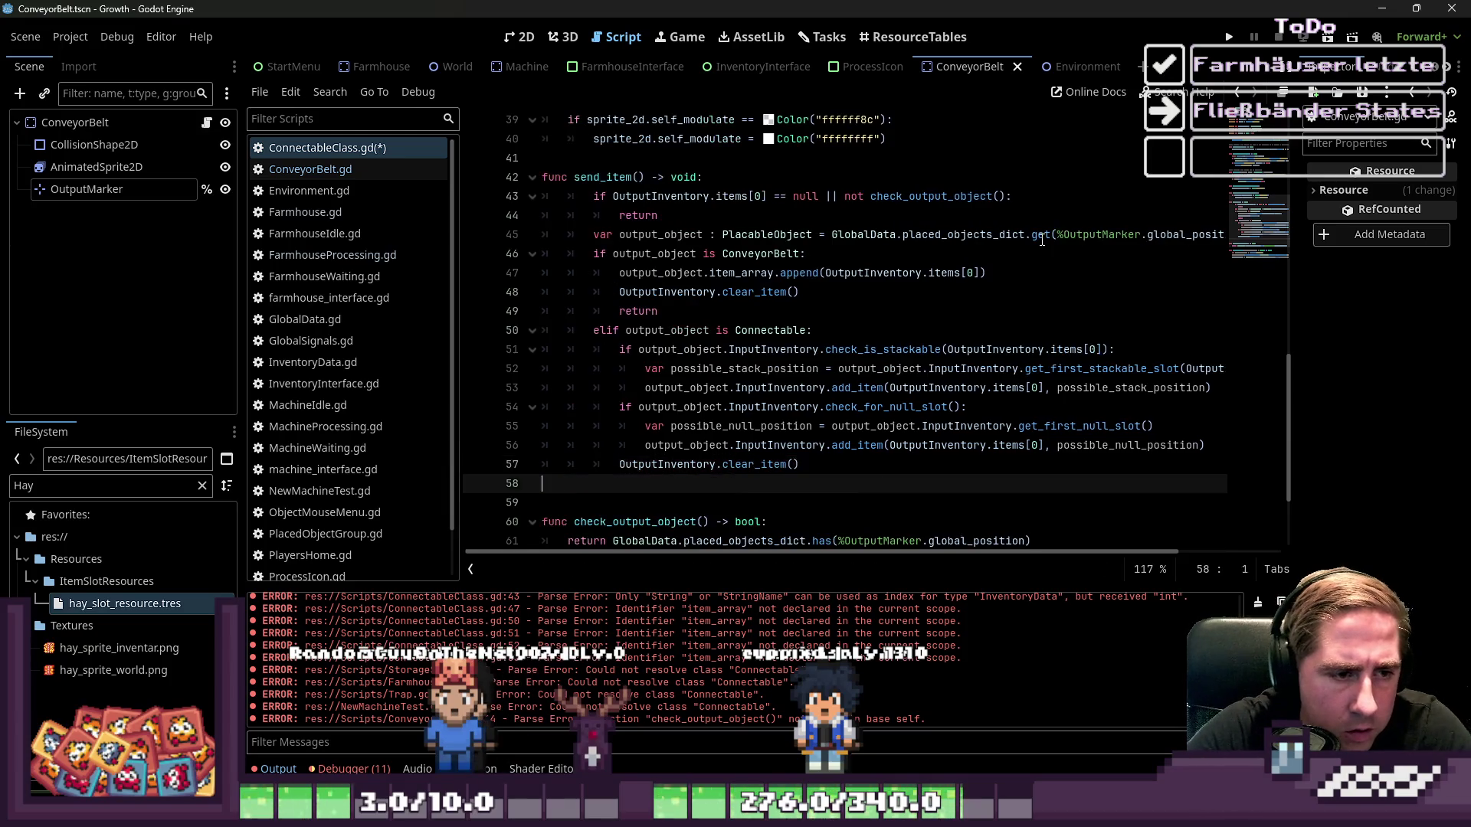
Remove the extra blank line, save, and delete the two target_direction lines from rotate_object
key("BackSpace")
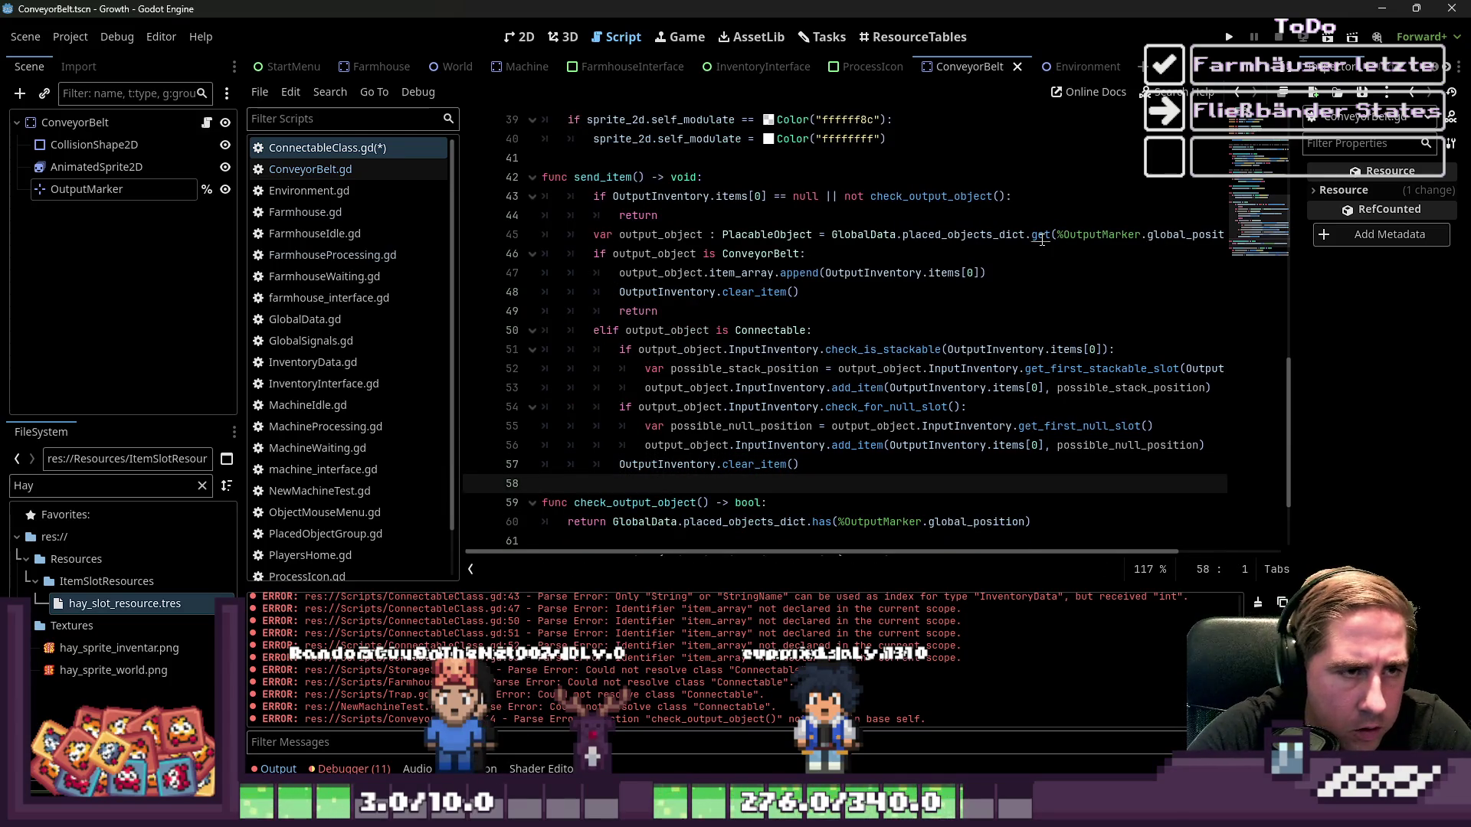
key("ctrl+s")
scroll(646, 308, "up", 6)
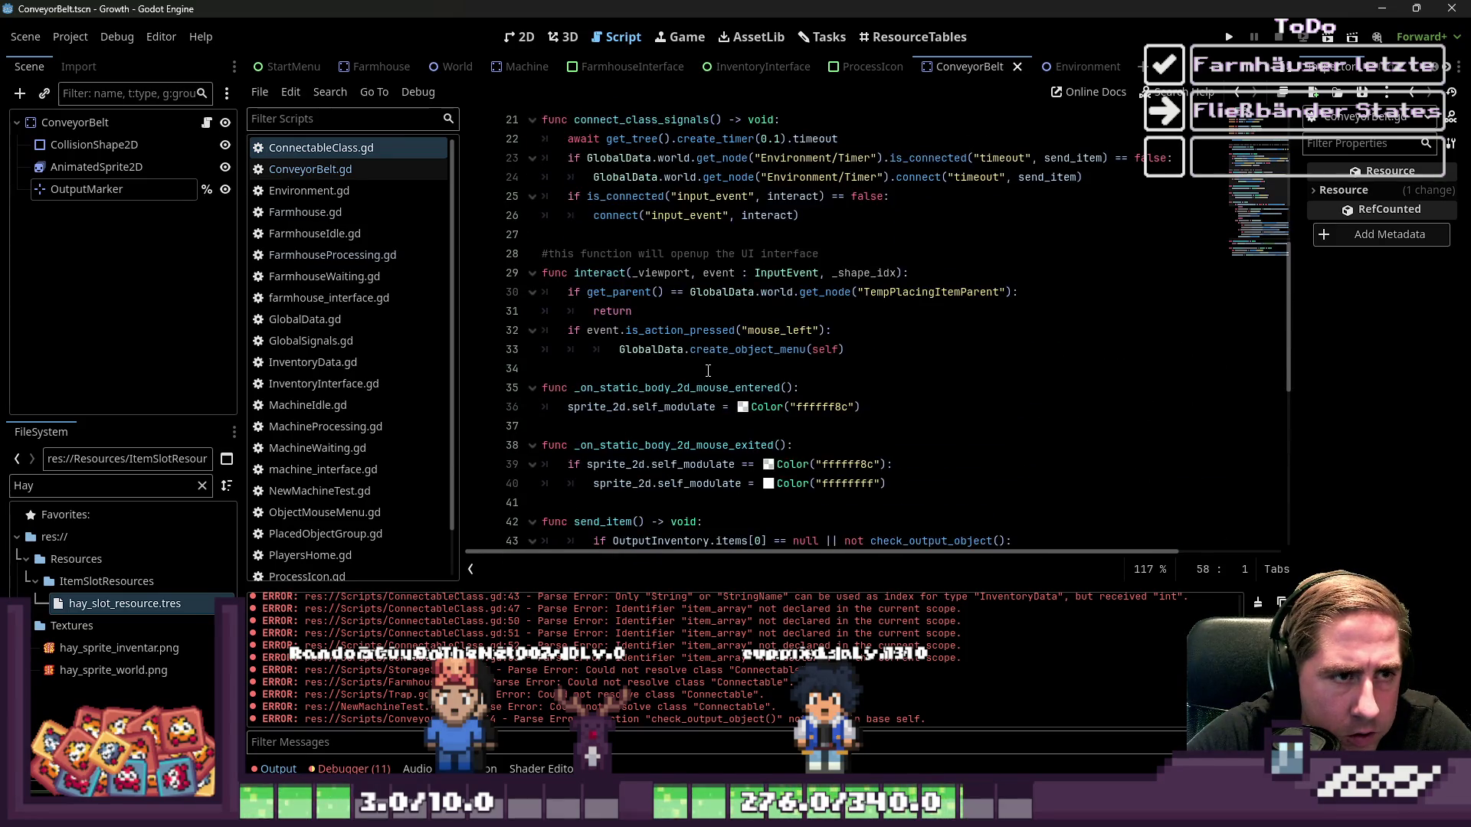
scroll(720, 339, "down", 5)
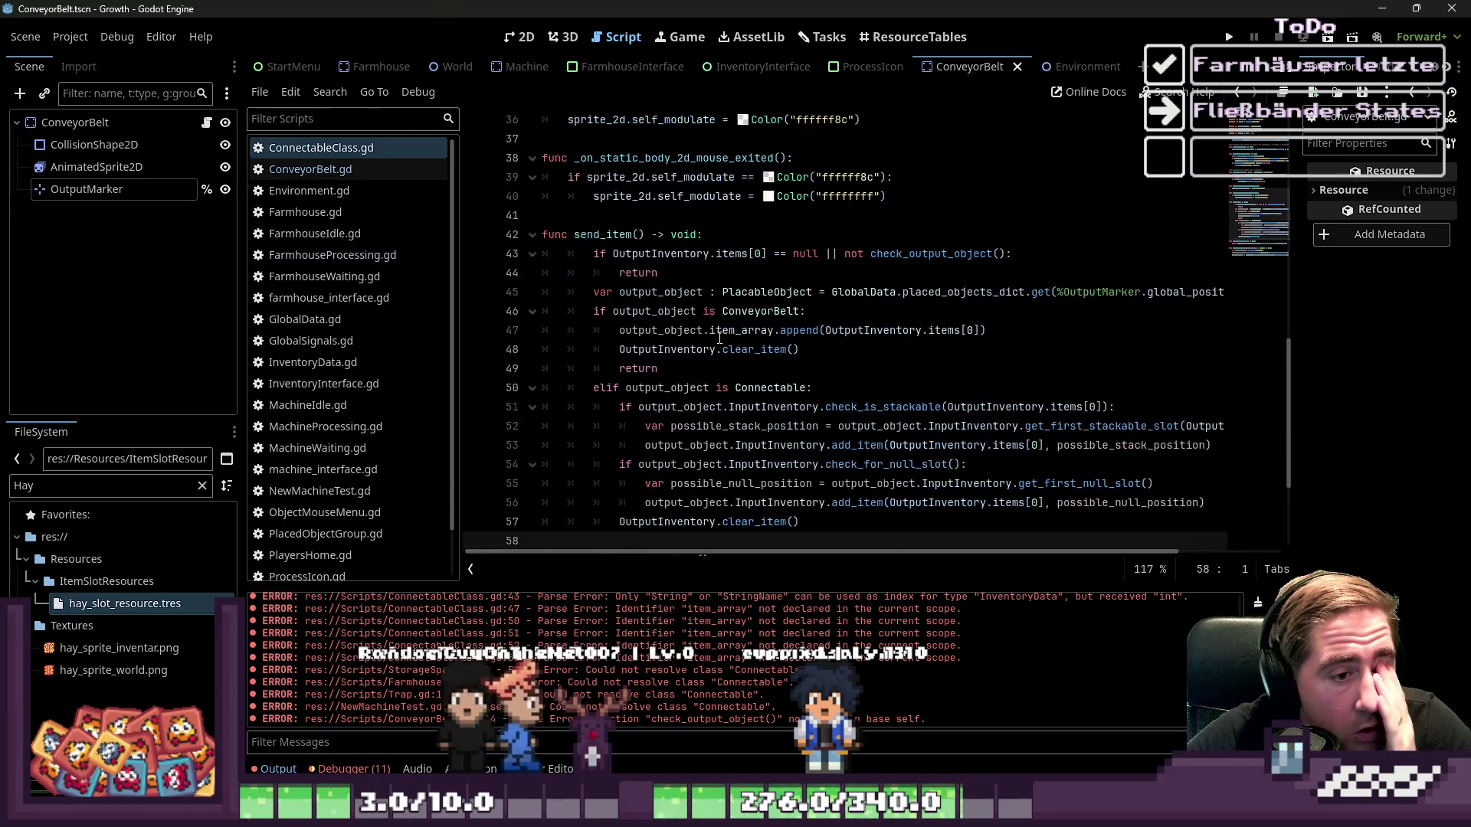
scroll(719, 340, "down", 3)
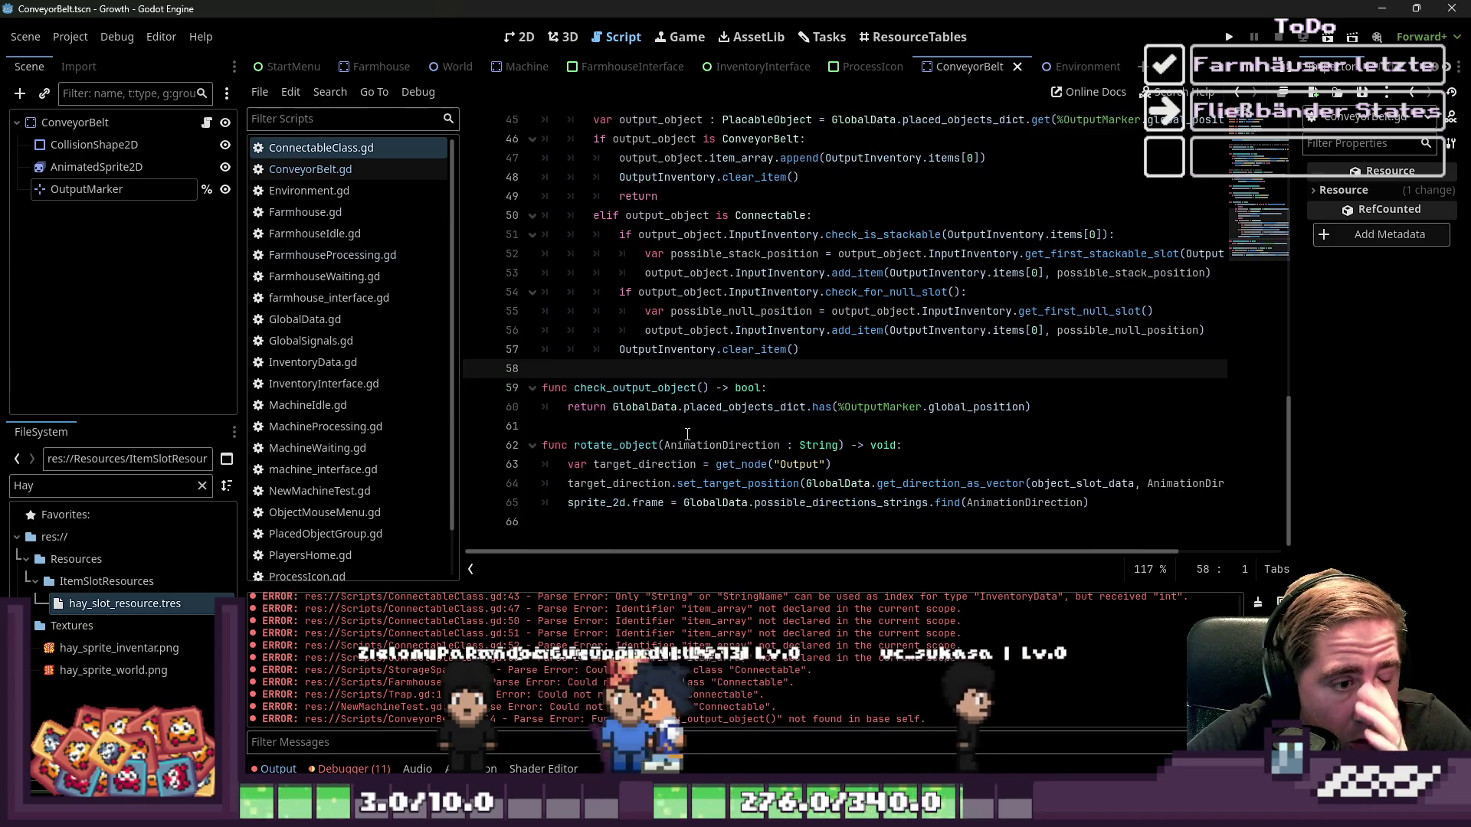
left_click(661, 464)
left_click(724, 483)
left_click(755, 503)
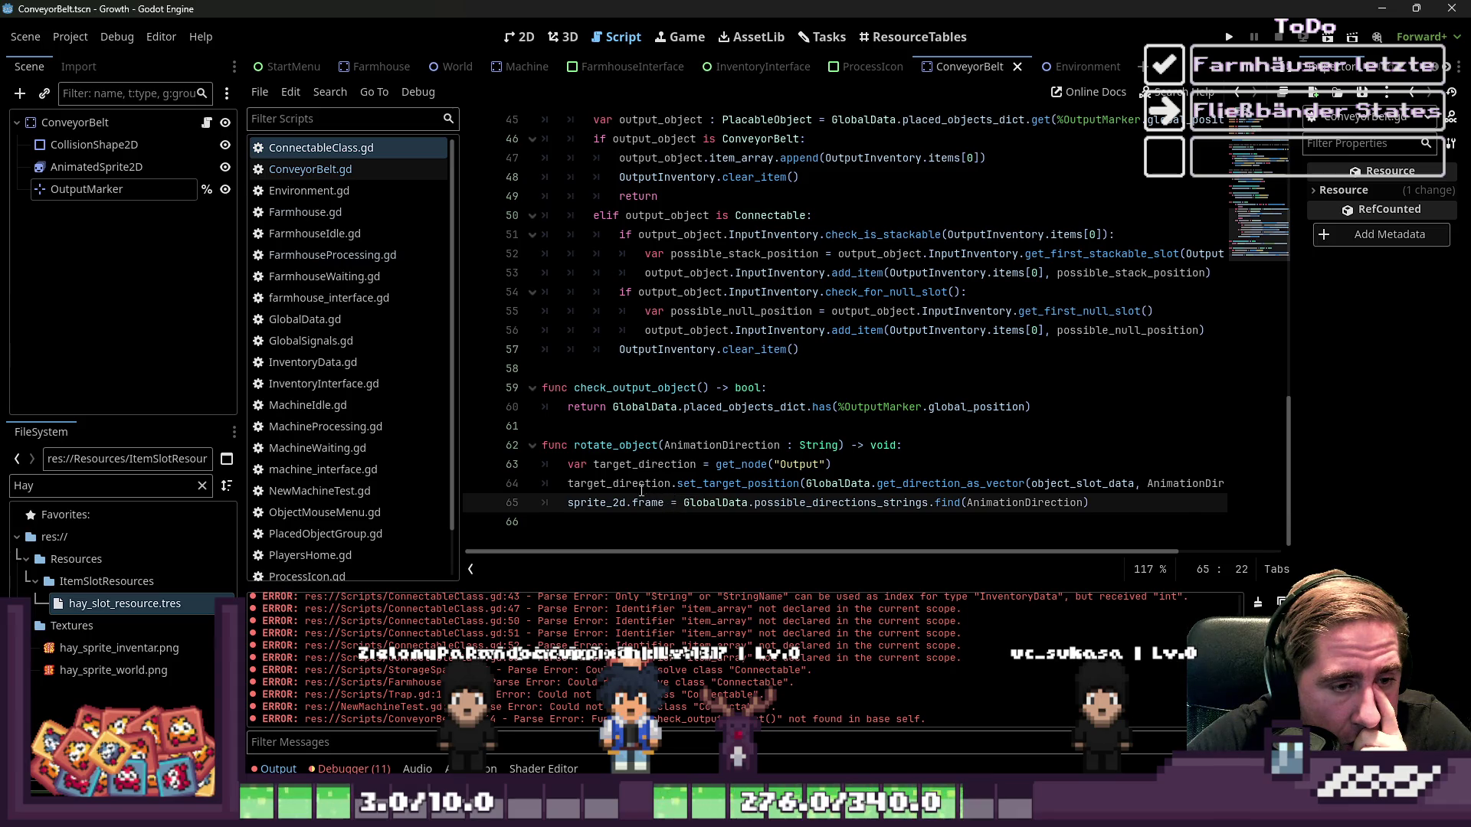
left_click(545, 490)
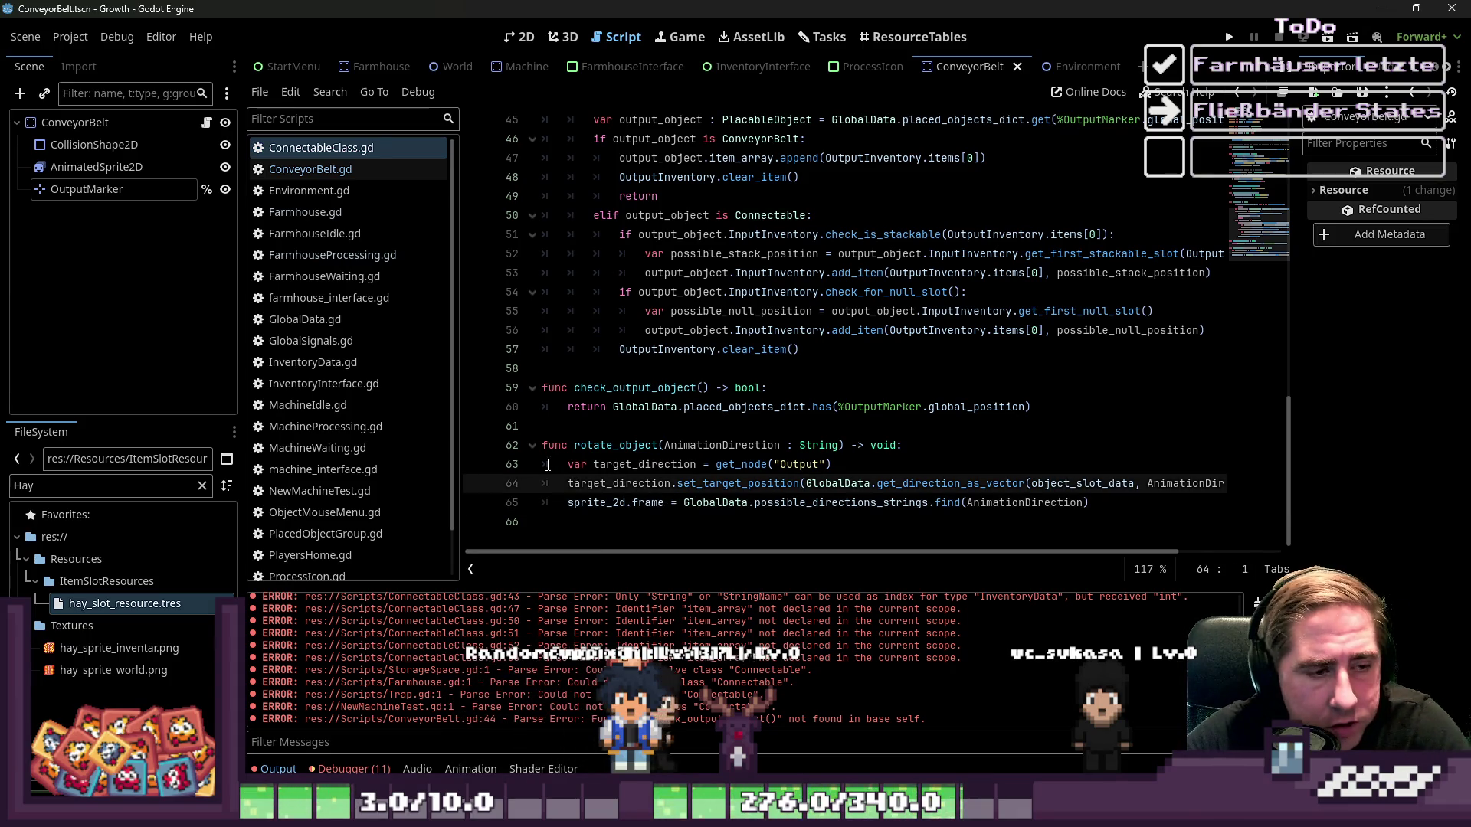
left_click_drag(549, 466, 541, 505)
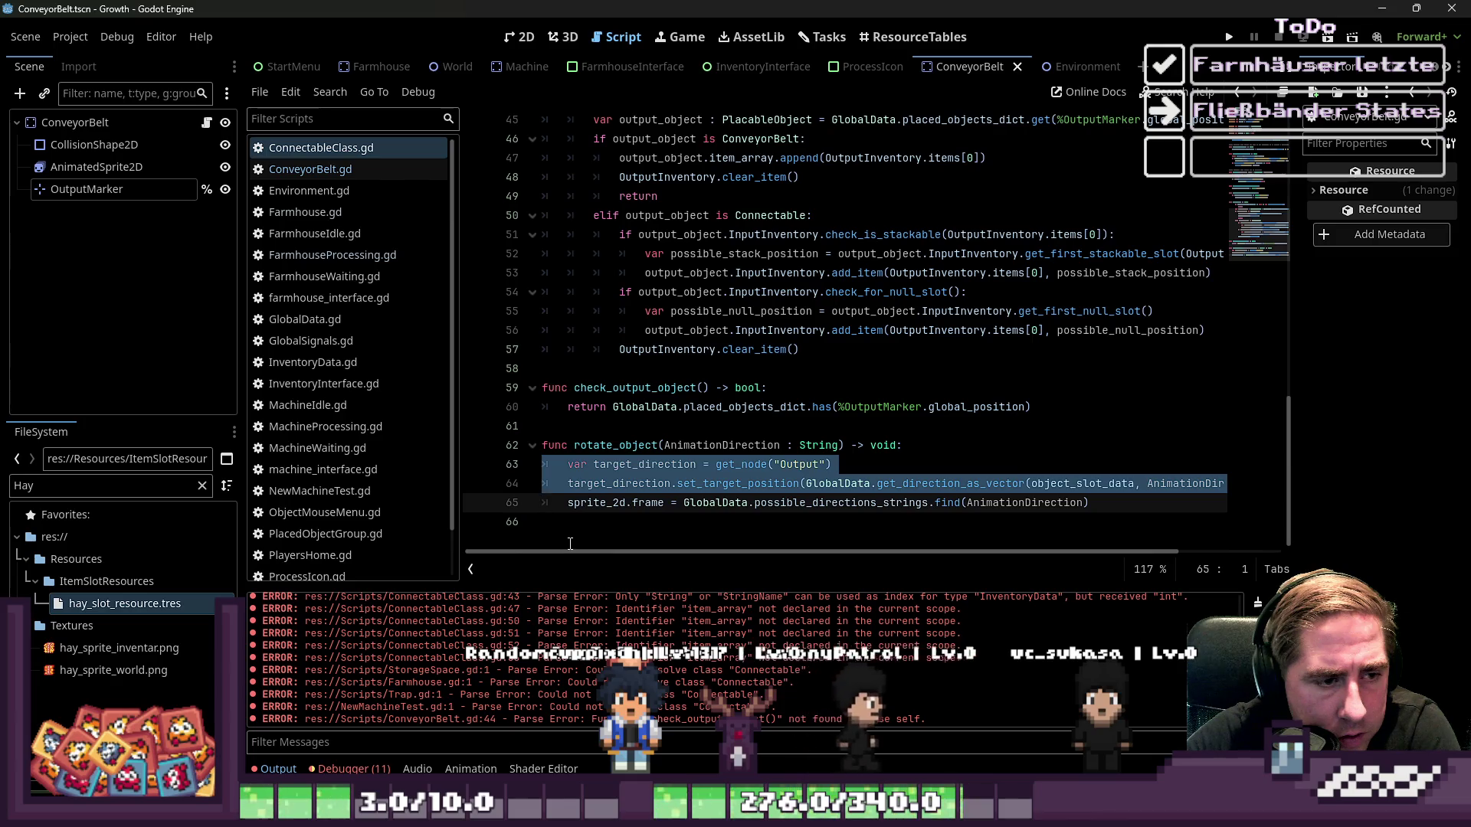
key("Delete")
Go to empty line 37 of ConnectableClass.gd and run the project with F5
left_click(599, 515)
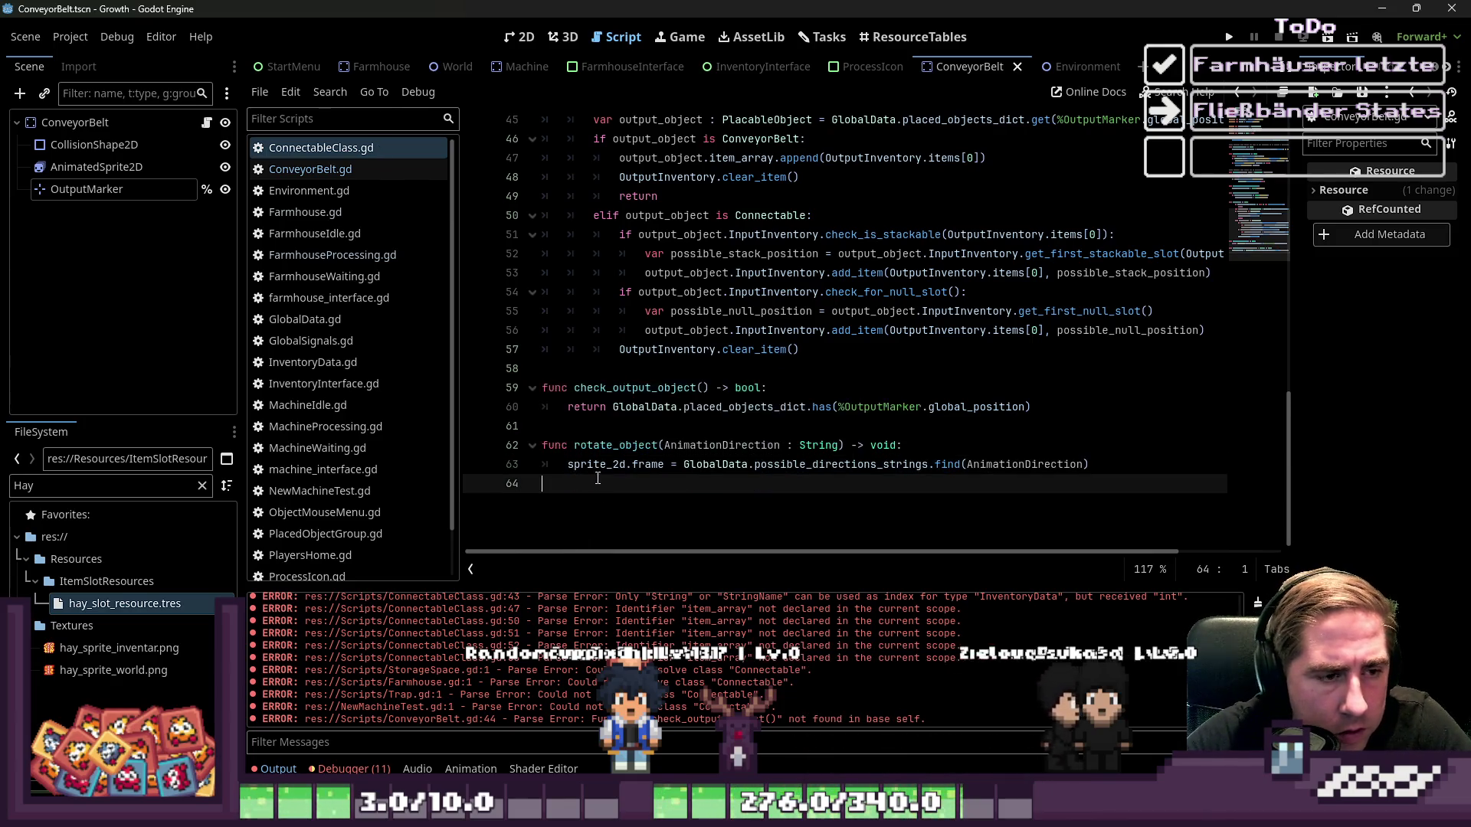
double_click(617, 445)
scroll(618, 444, "up", 6)
scroll(619, 444, "up", 1)
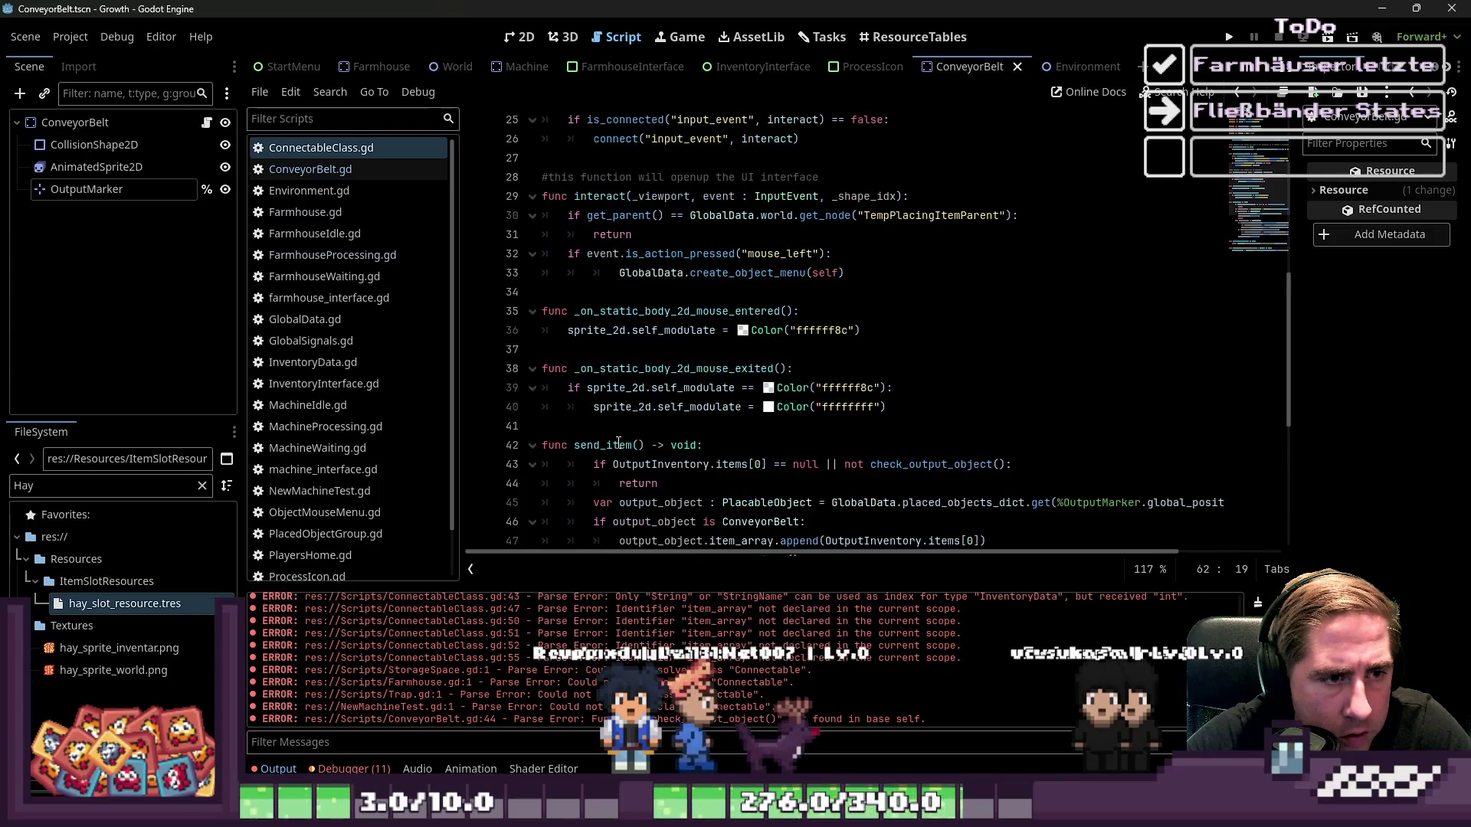
left_click(904, 363)
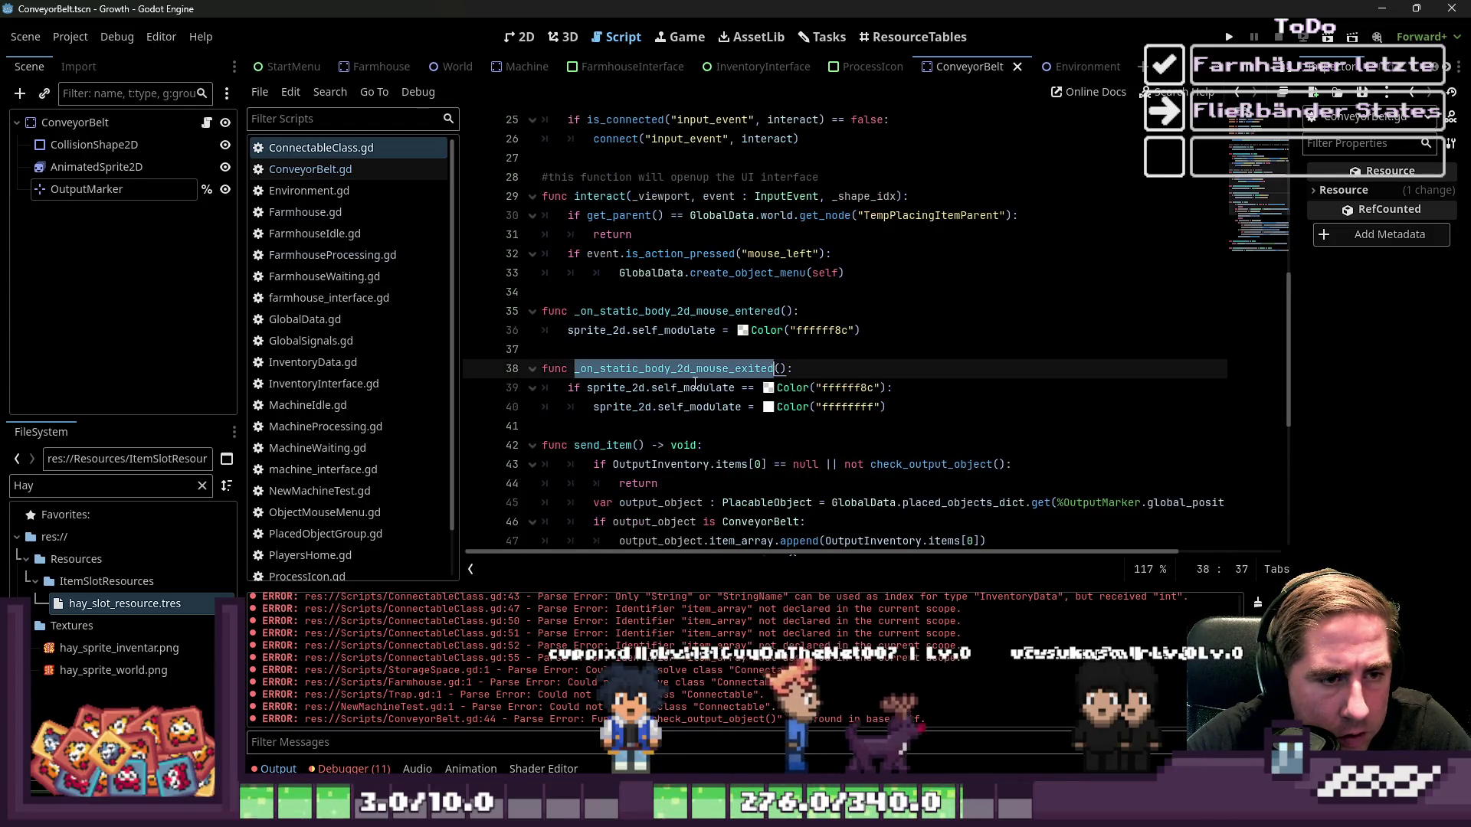
left_click(902, 351)
scroll(902, 351, "up", 1)
key("F5")
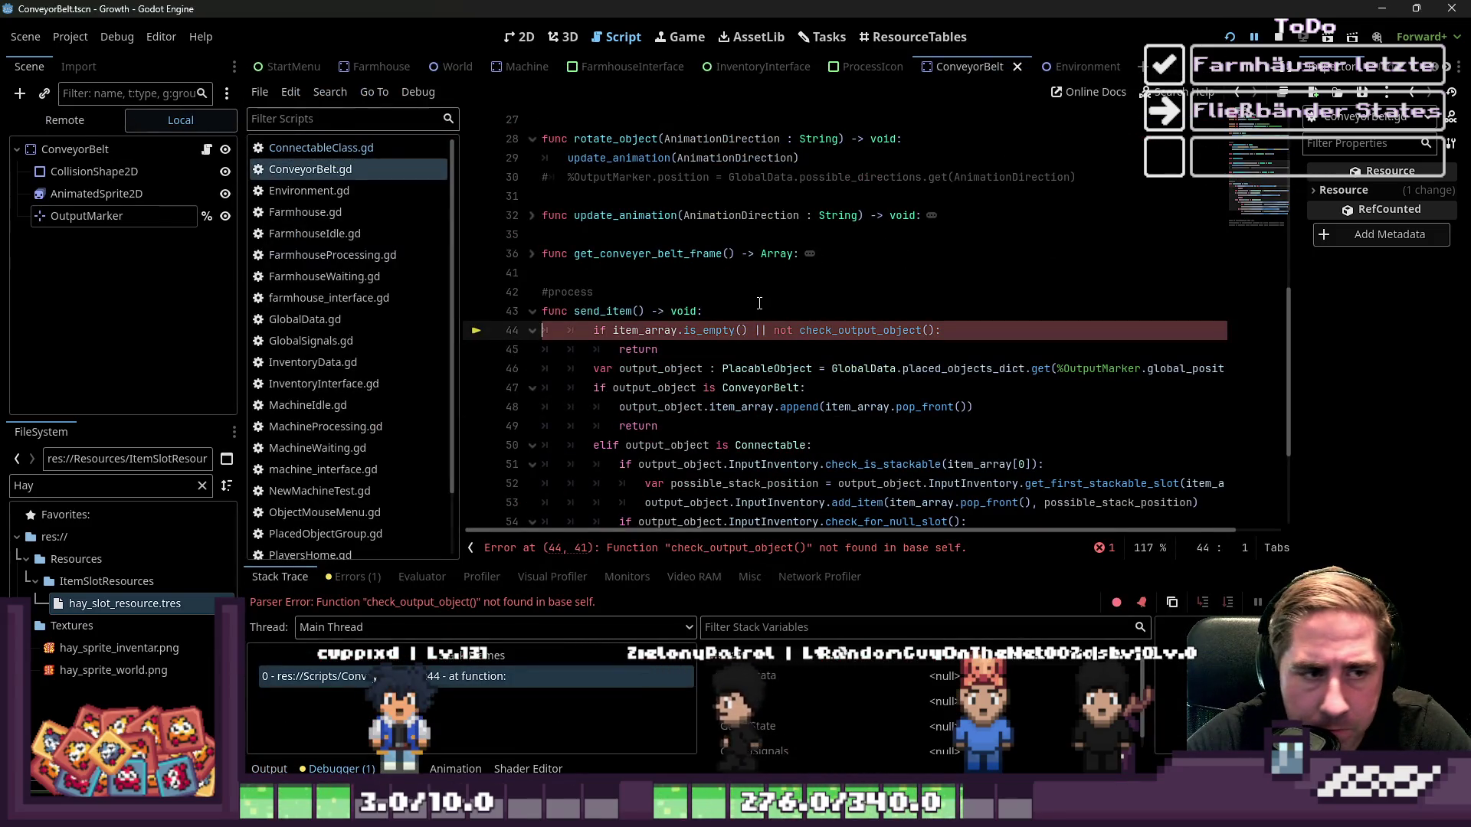
Inspect the failing check_output_object call on line 44 of ConveyorBelt.gd
left_click(711, 330)
scroll(672, 323, "down", 2)
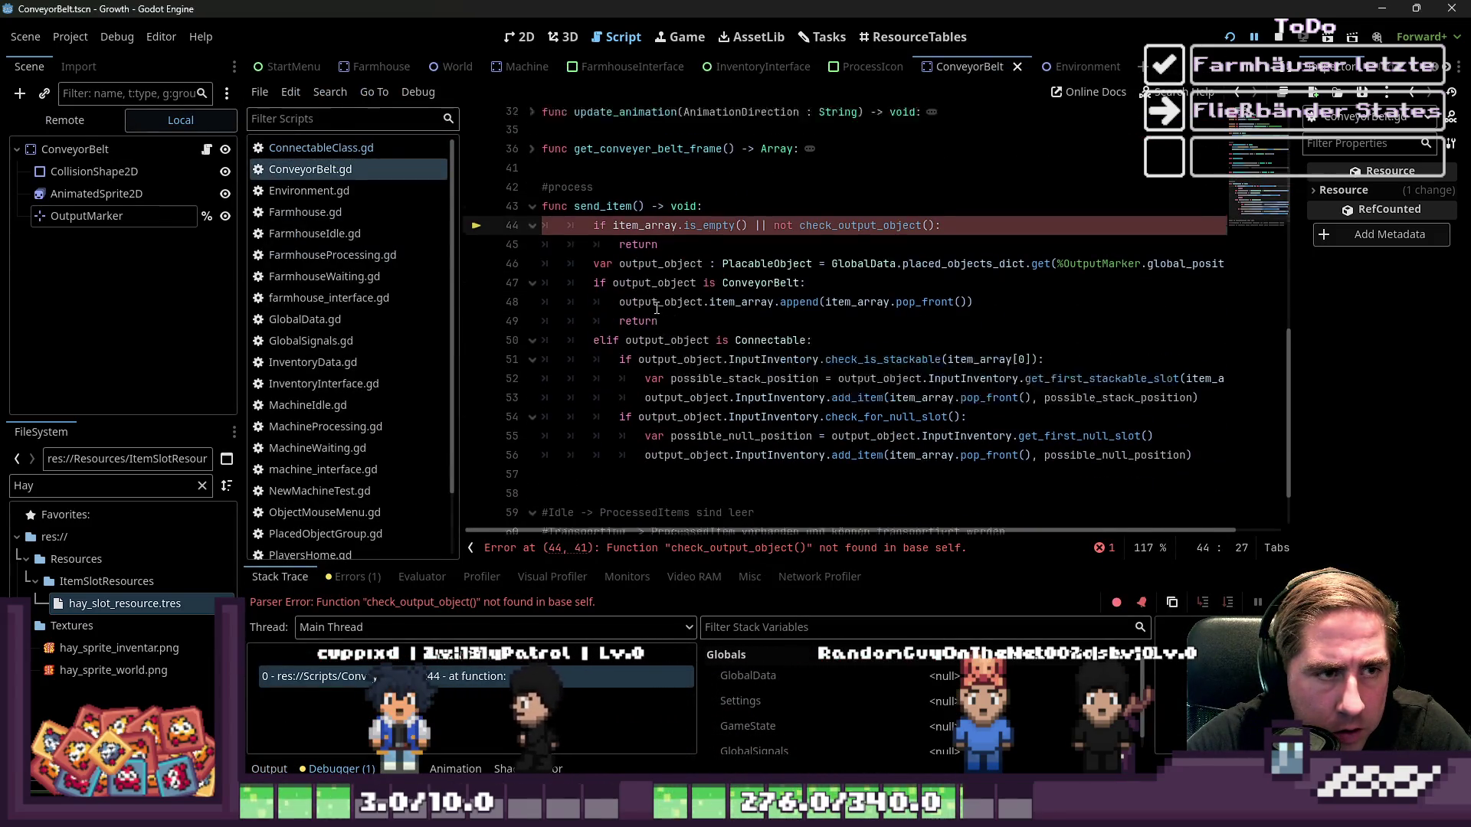
left_click(332, 197)
left_click(336, 178)
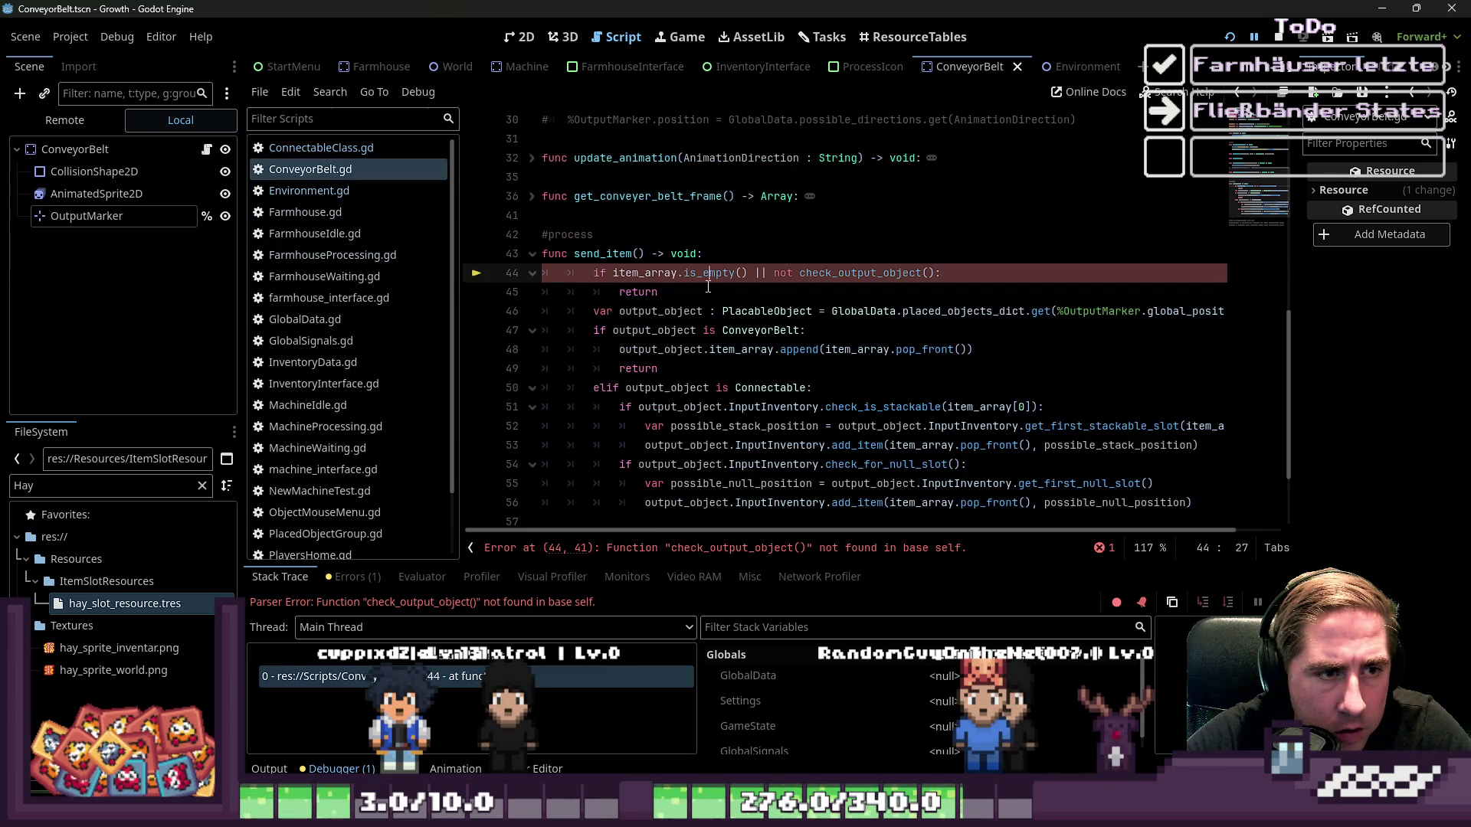
double_click(843, 272)
scroll(819, 296, "up", 8)
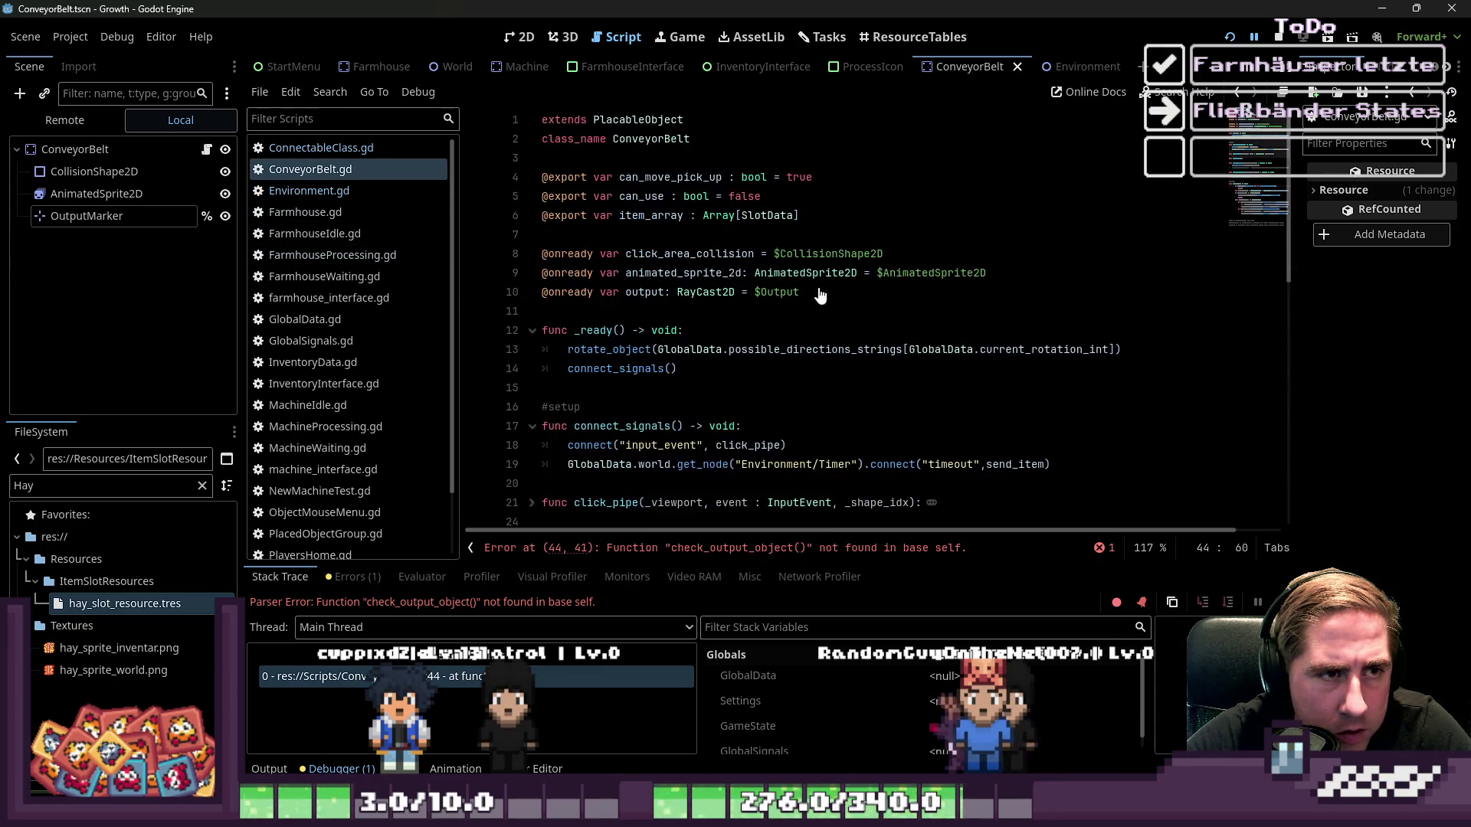
scroll(820, 295, "down", 7)
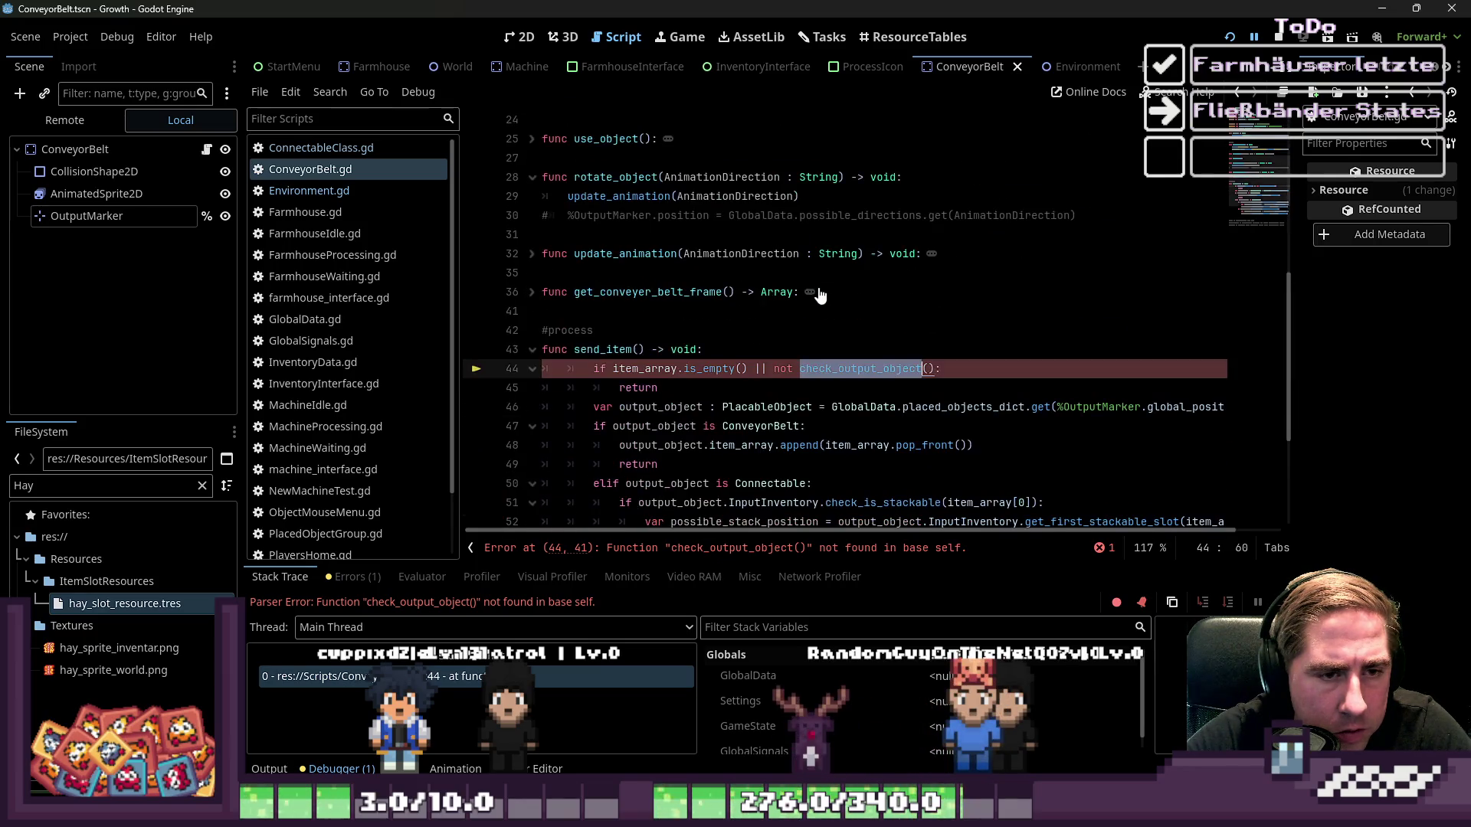
Copy check_output_object from ConnectableClass.gd to line 58 of ConveyorBelt.gd, save, and stop the game
left_click(349, 147)
scroll(657, 301, "down", 7)
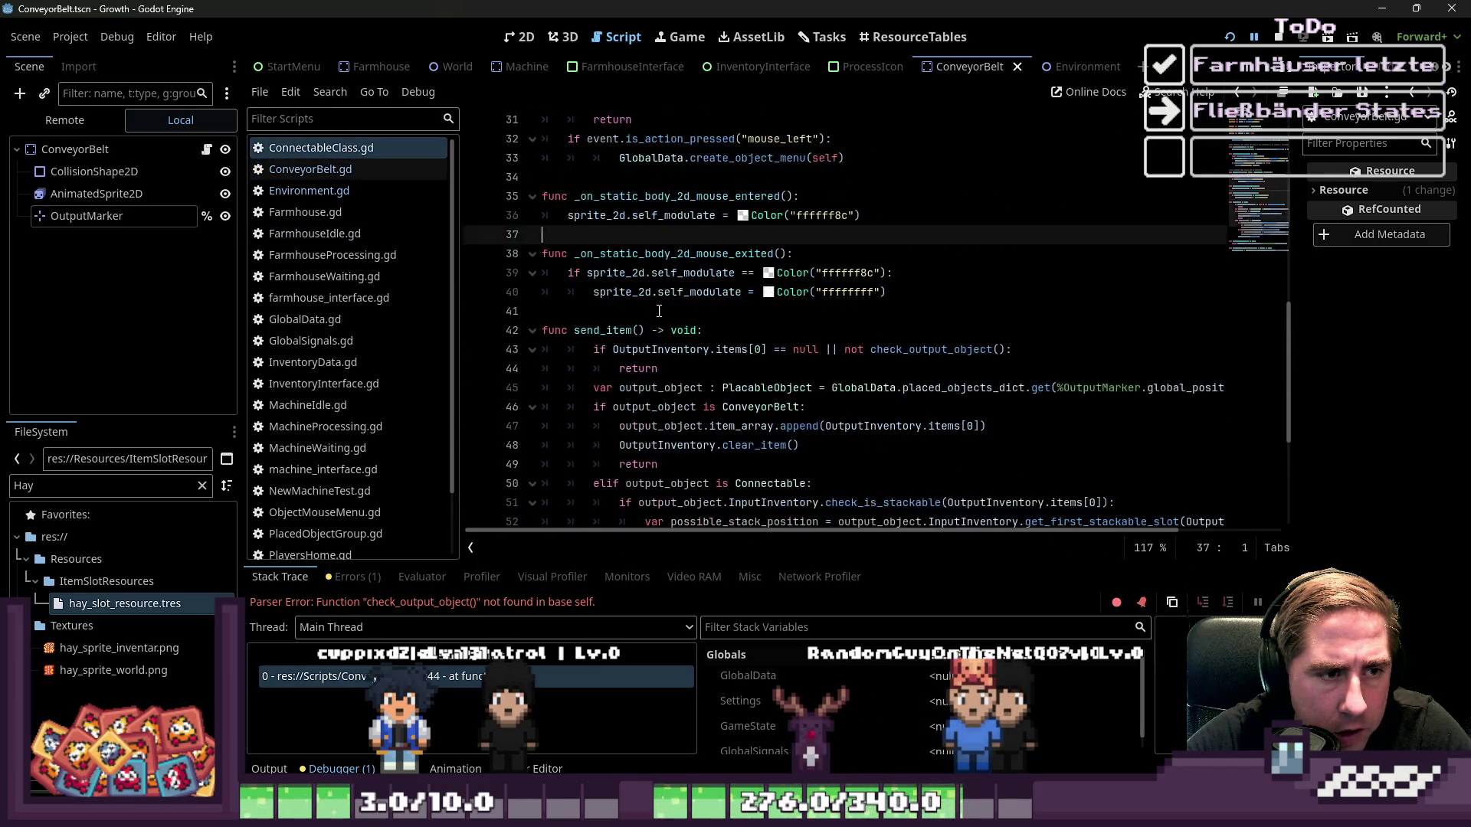
left_click(1046, 426)
mouse_move(1046, 426)
left_mouse_down()
mouse_move(469, 389)
mouse_move(465, 411)
left_mouse_up()
key("ctrl+c")
left_click(329, 169)
scroll(602, 345, "down", 4)
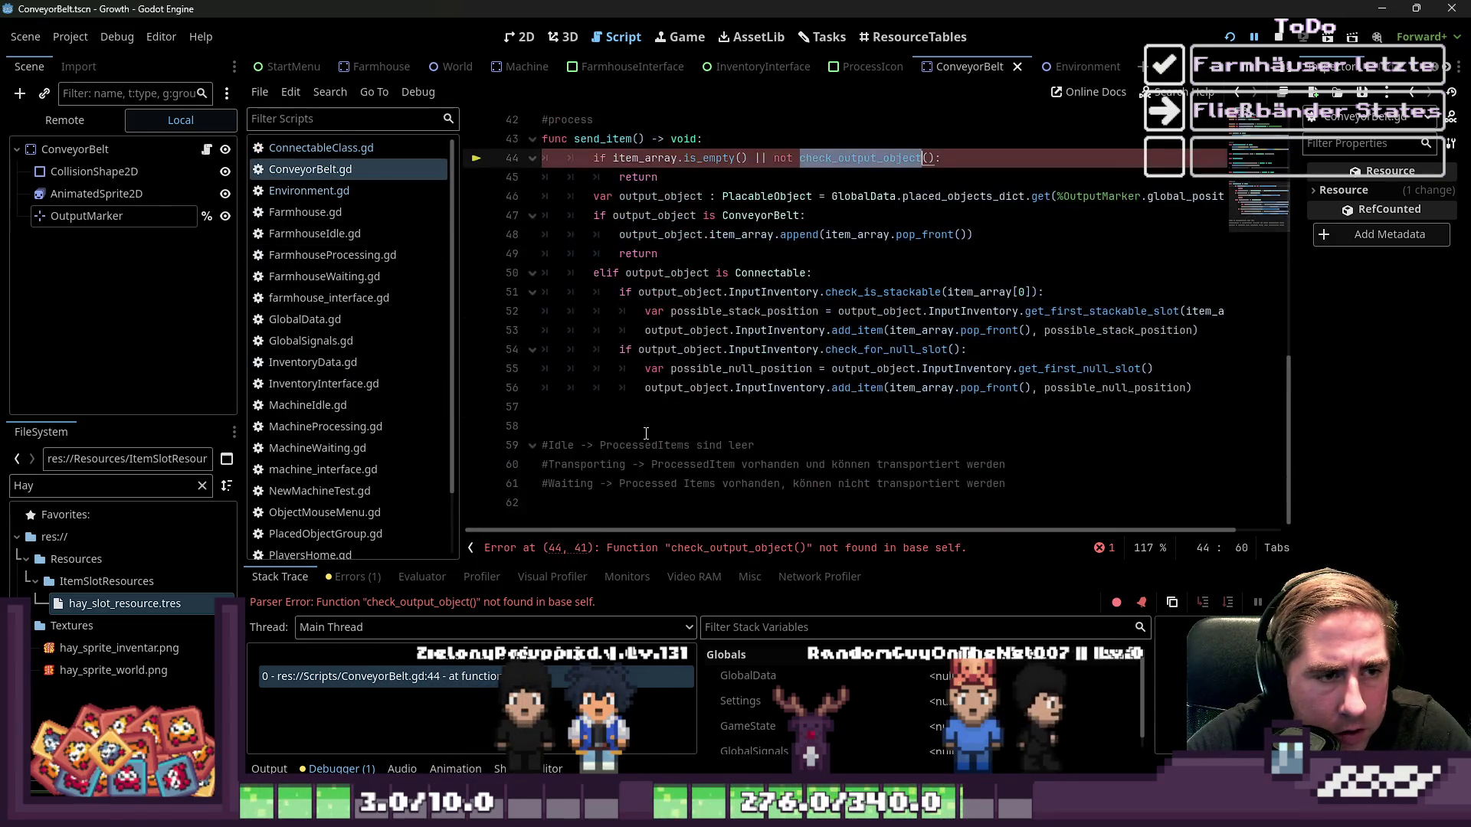
left_click(602, 425)
key("ctrl+v")
key("Return")
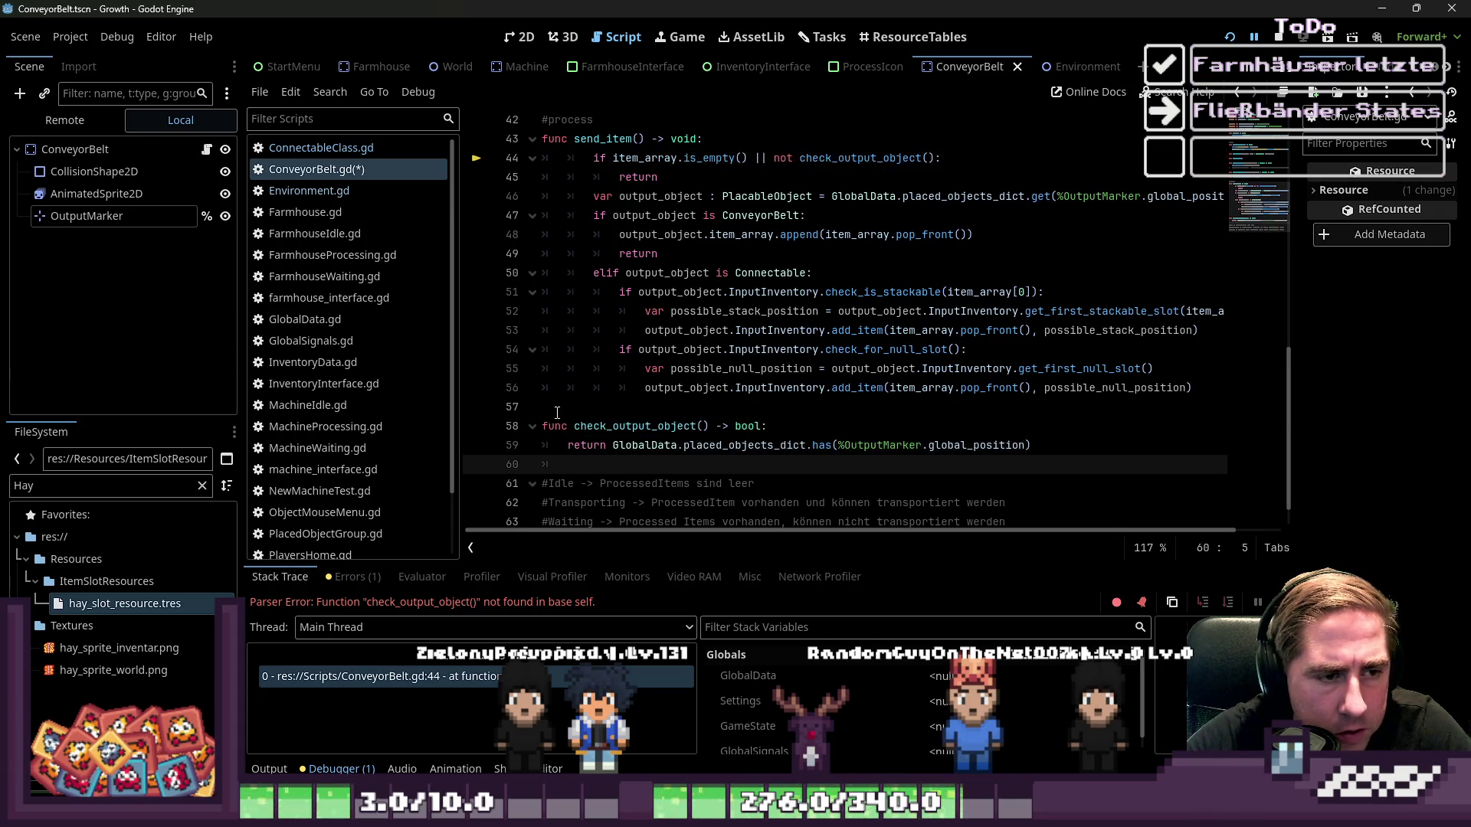
key("ctrl+s")
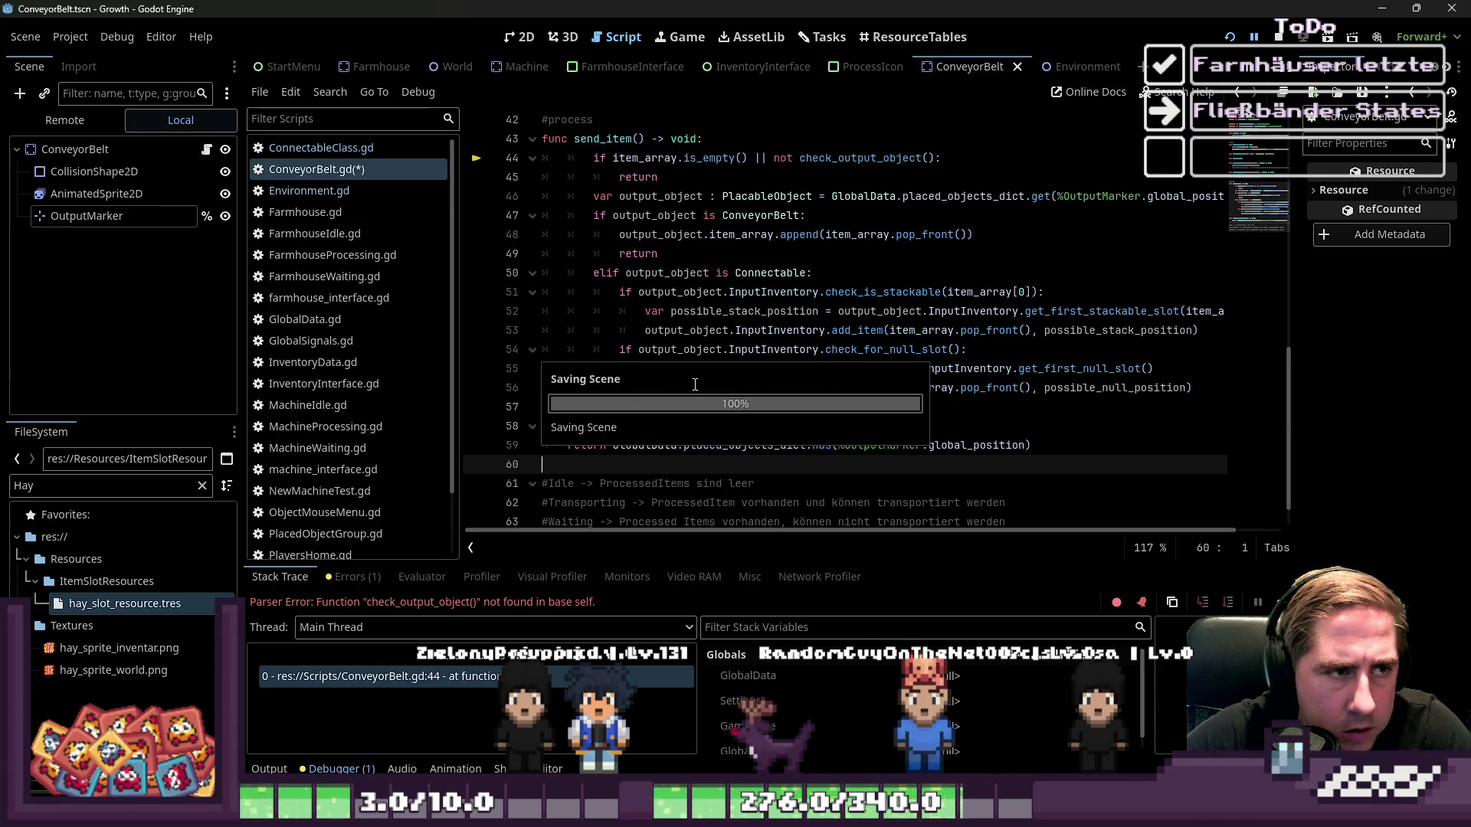
left_click(1278, 37)
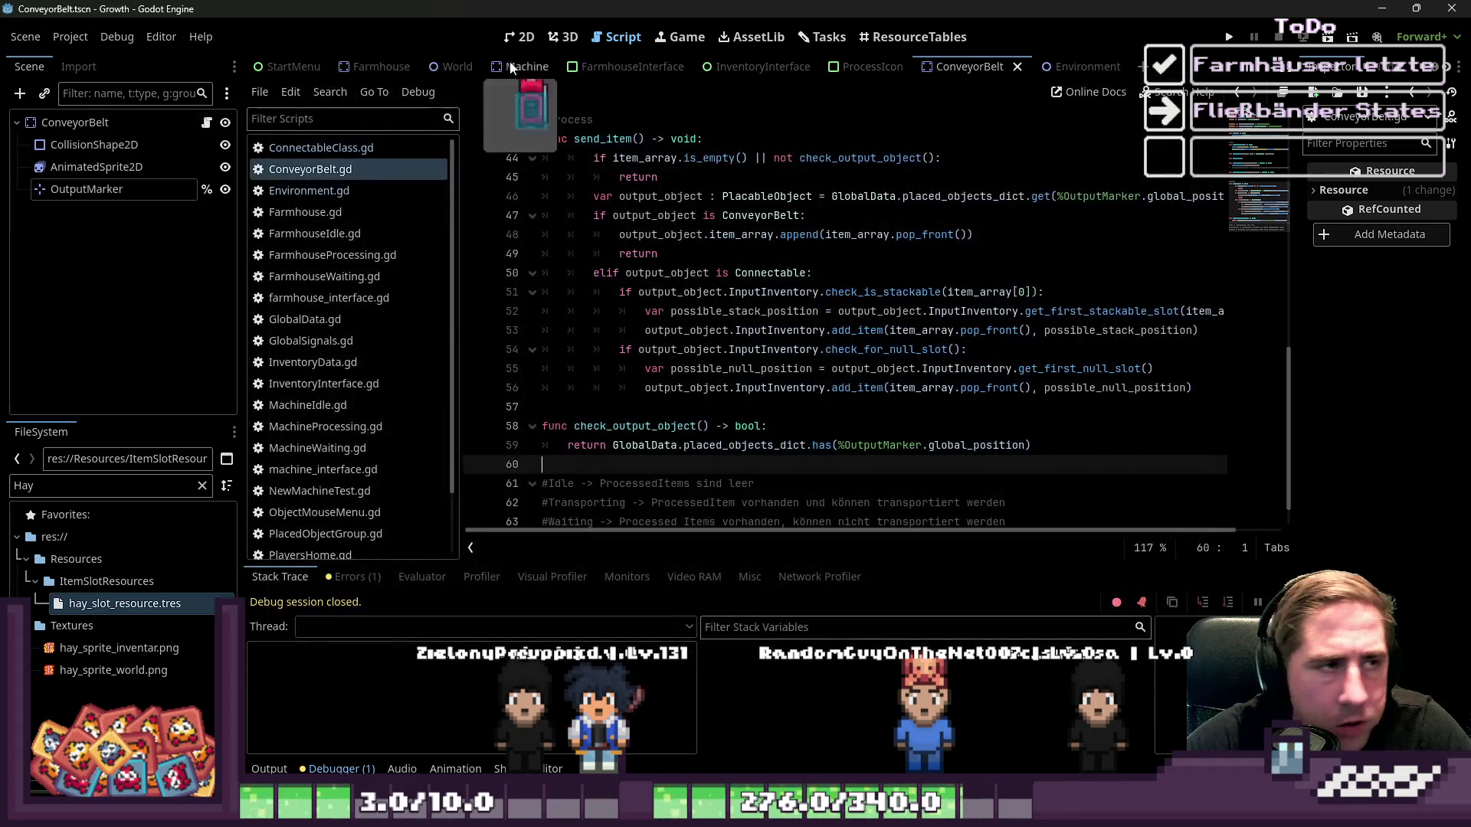
Open the World scene, duplicate the ConveyorBelt node and select the new ConveyorBelt2
left_click(521, 36)
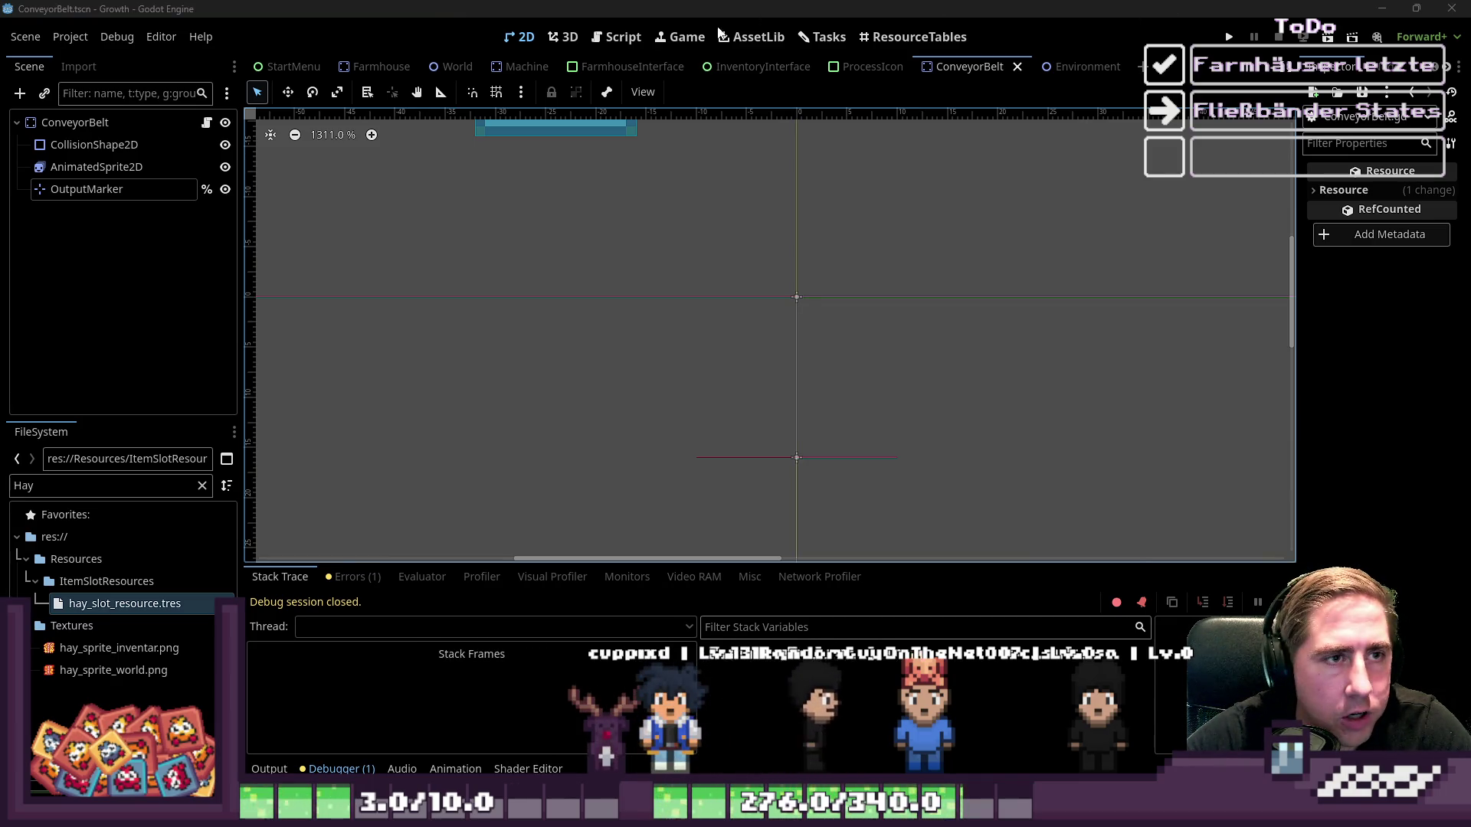
left_click(605, 39)
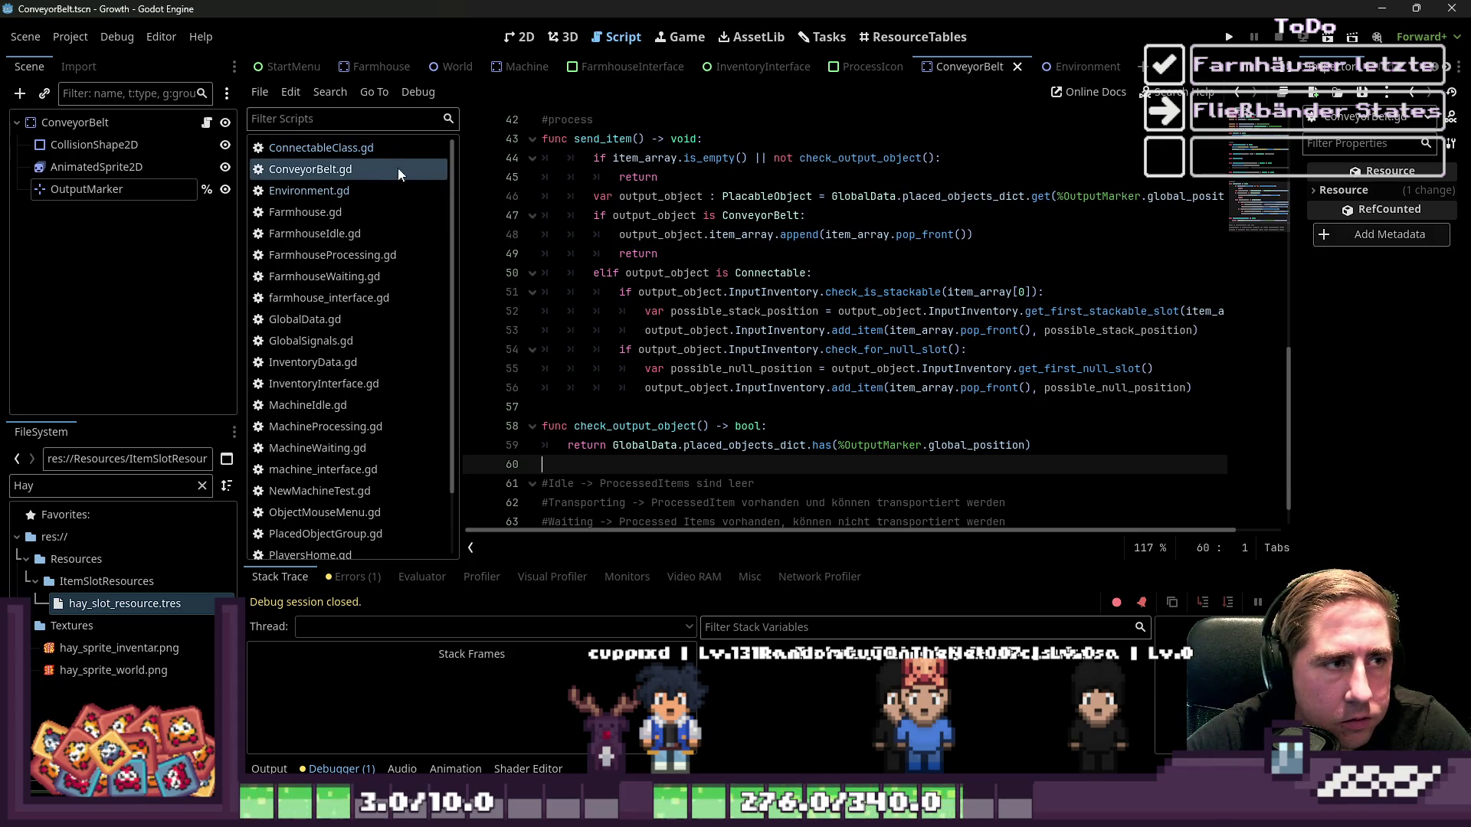
scroll(383, 278, "down", 3)
scroll(367, 282, "up", 3)
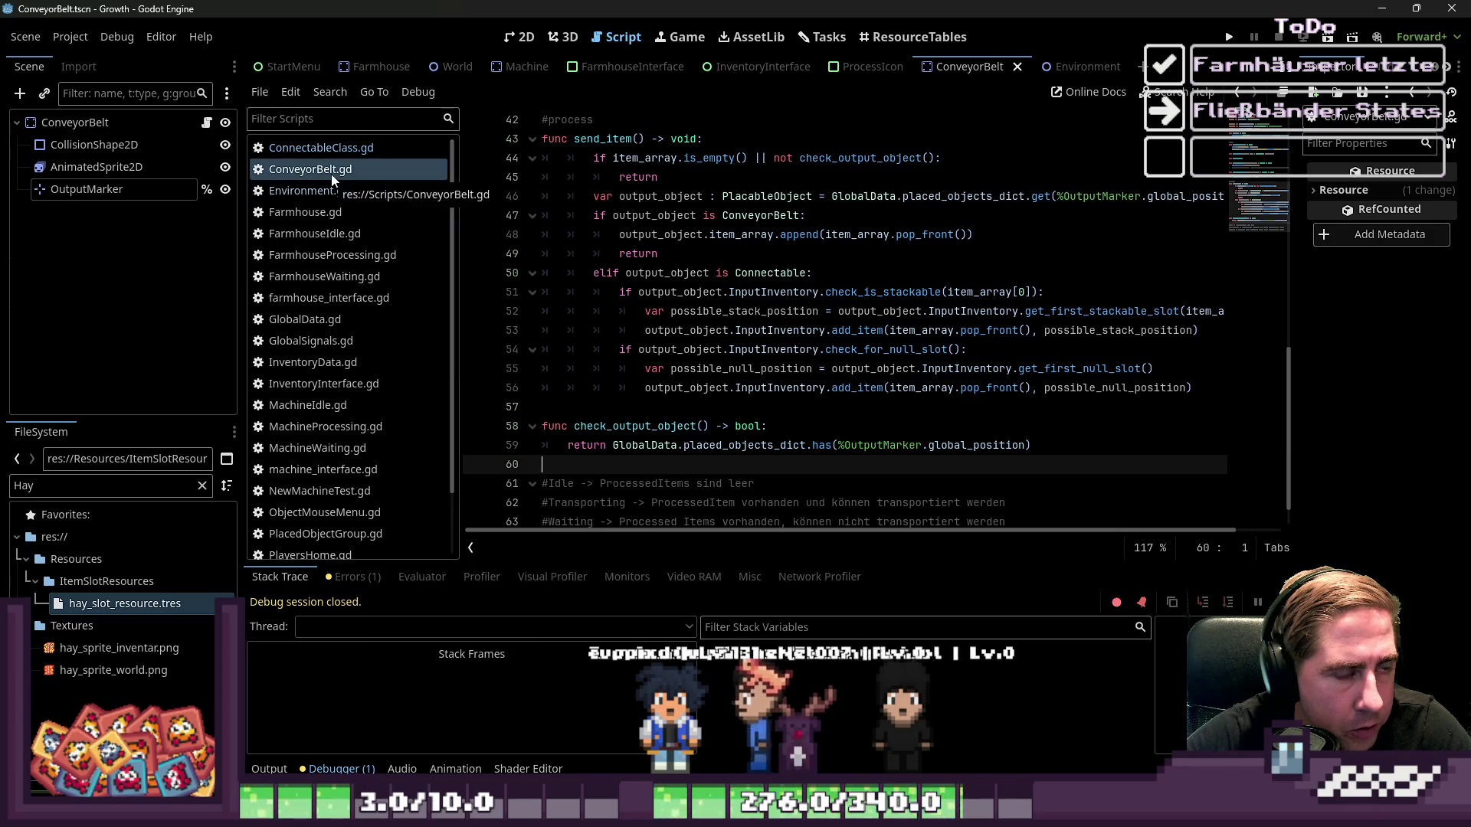
left_click(459, 72)
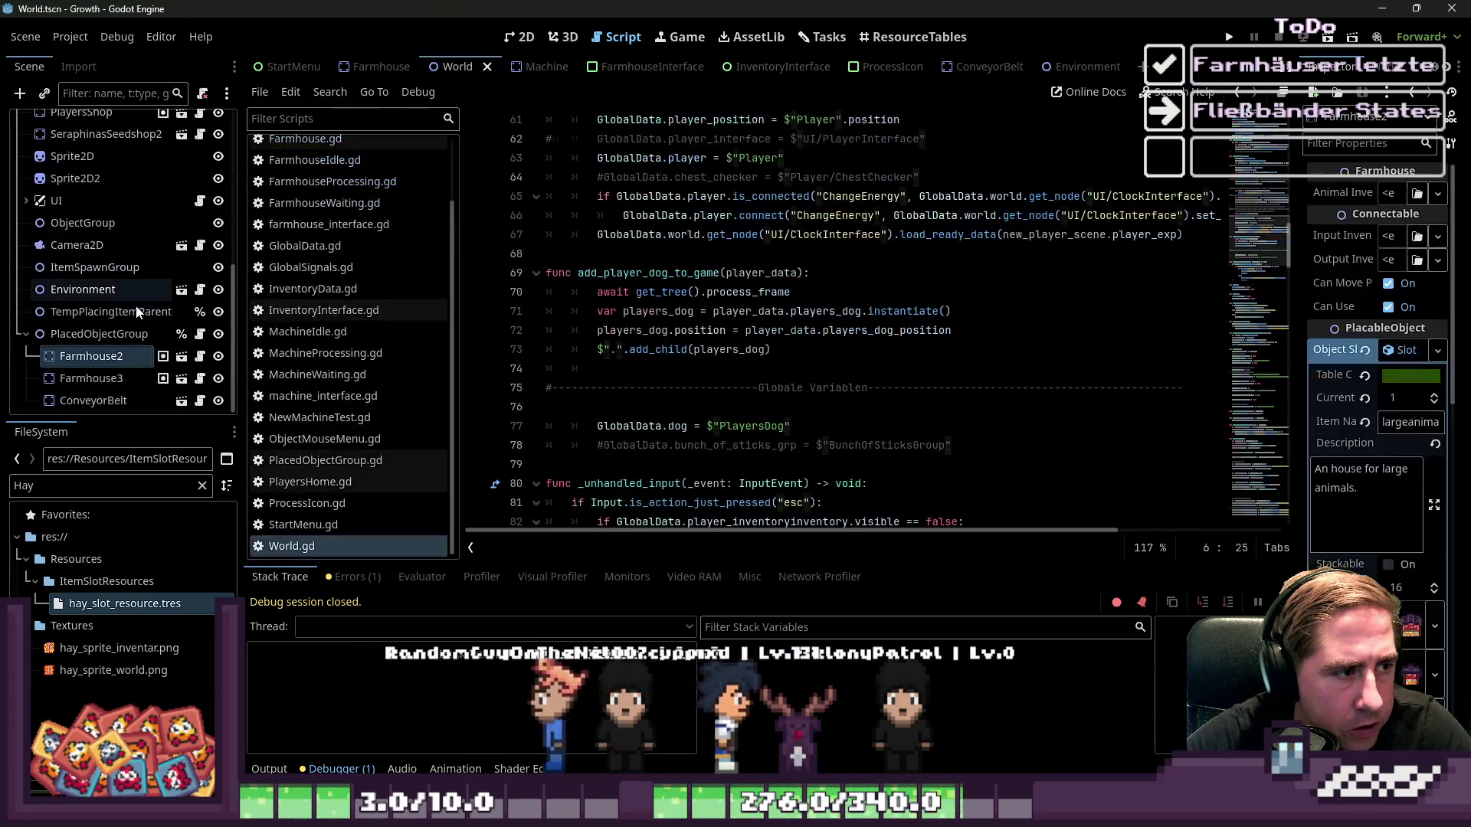
left_click(107, 408)
key("ctrl+d")
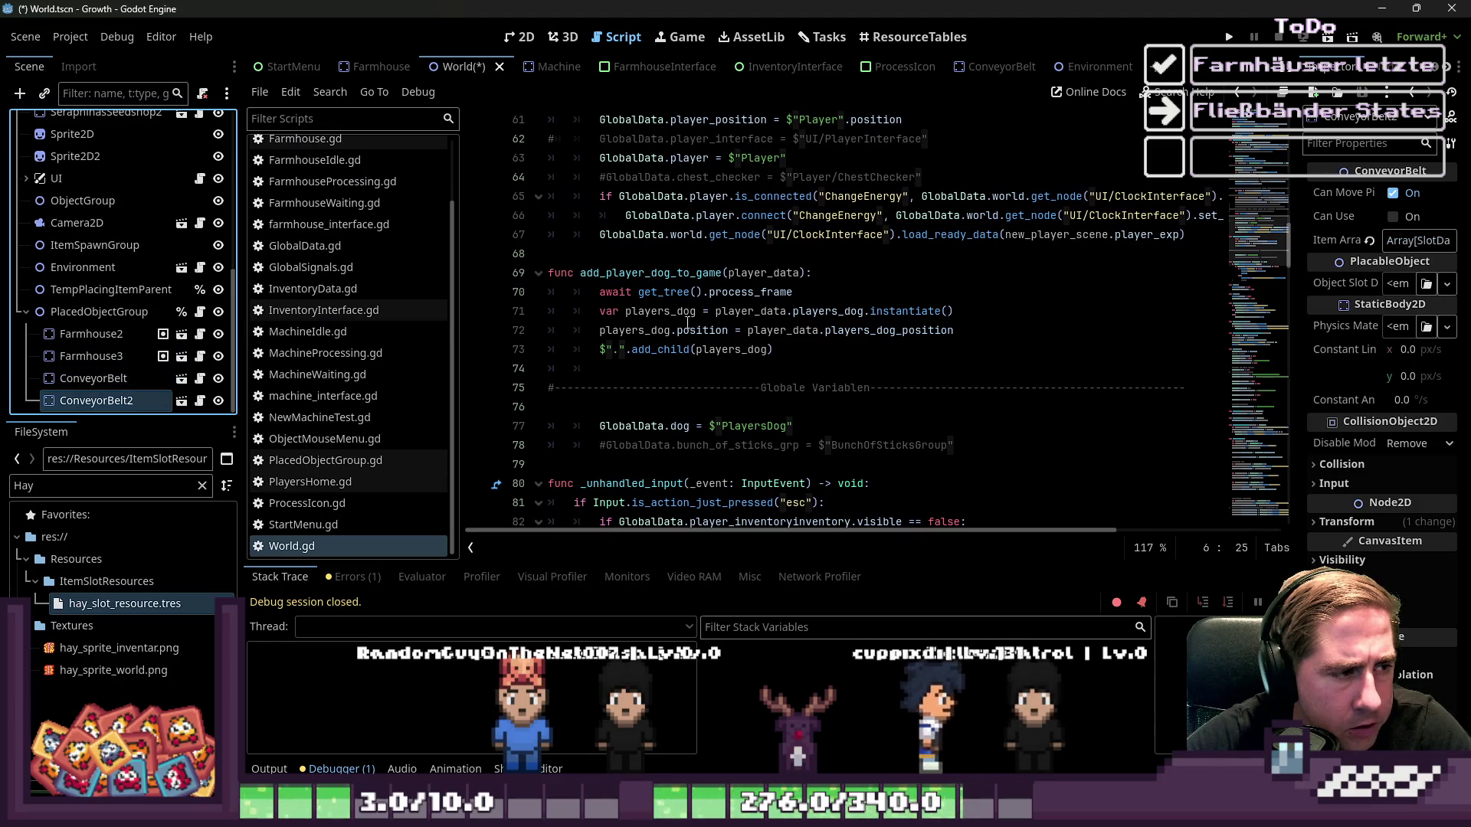
scroll(674, 388, "down", 4)
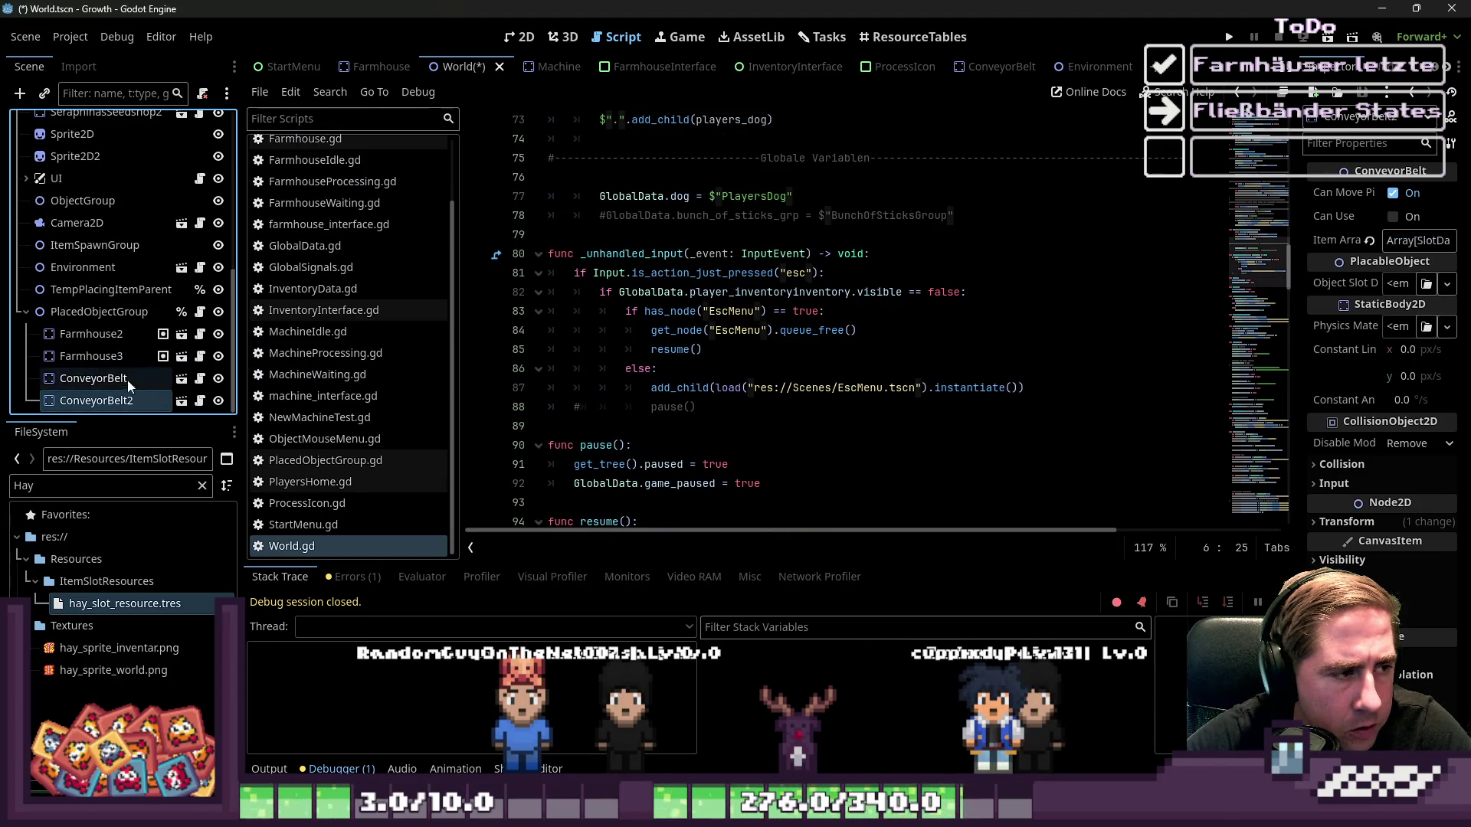
left_click(509, 40)
scroll(720, 352, "down", 2)
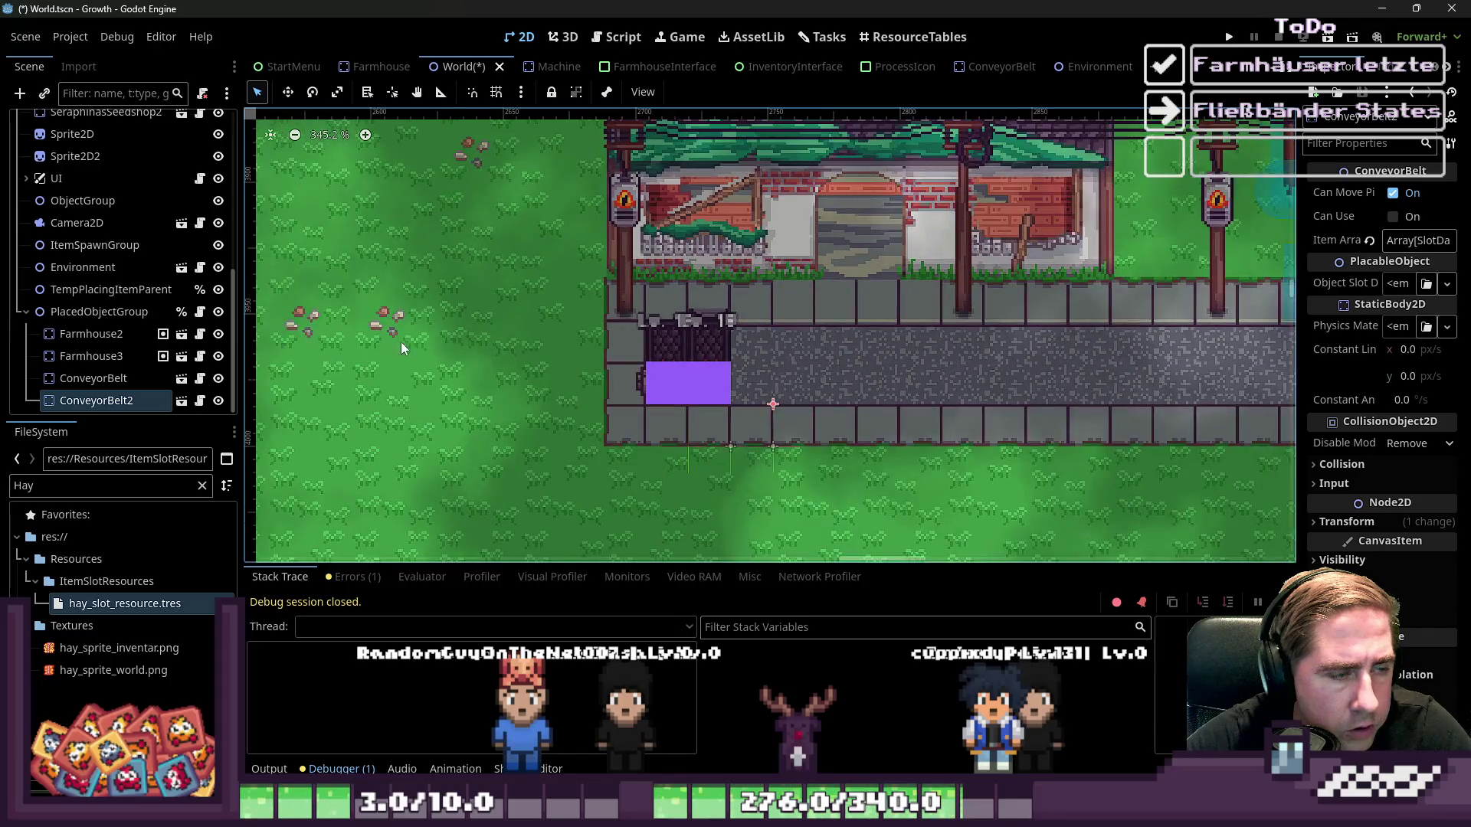
double_click(95, 378)
left_click(99, 401)
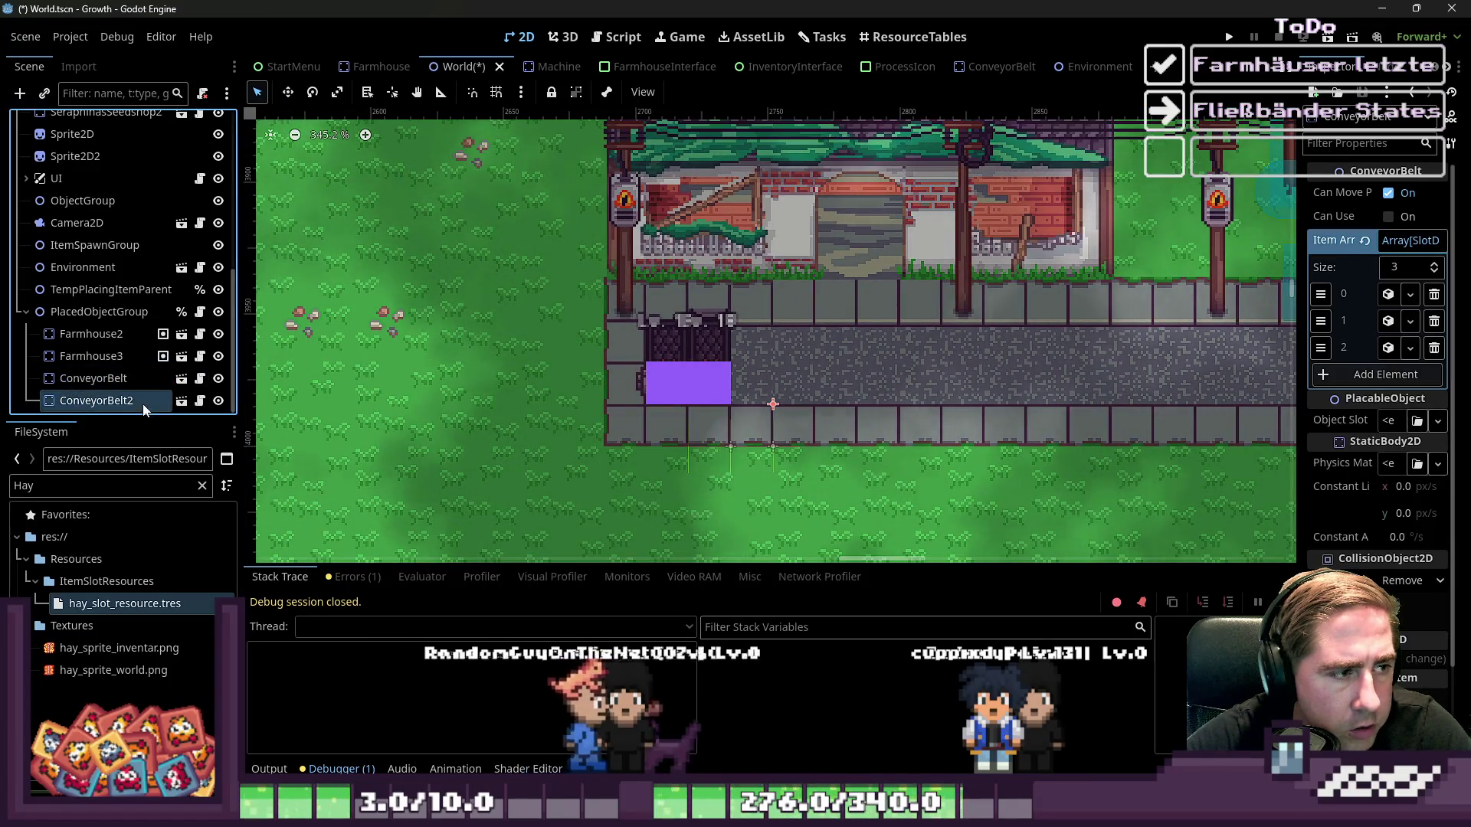
Move ConveyorBelt2 onto the path tile beside the farmhouse's purple block and run the game
left_click(288, 92)
mouse_move(717, 380)
left_mouse_down()
mouse_move(717, 474)
mouse_move(609, 463)
left_mouse_up()
scroll(608, 452, "up", 5)
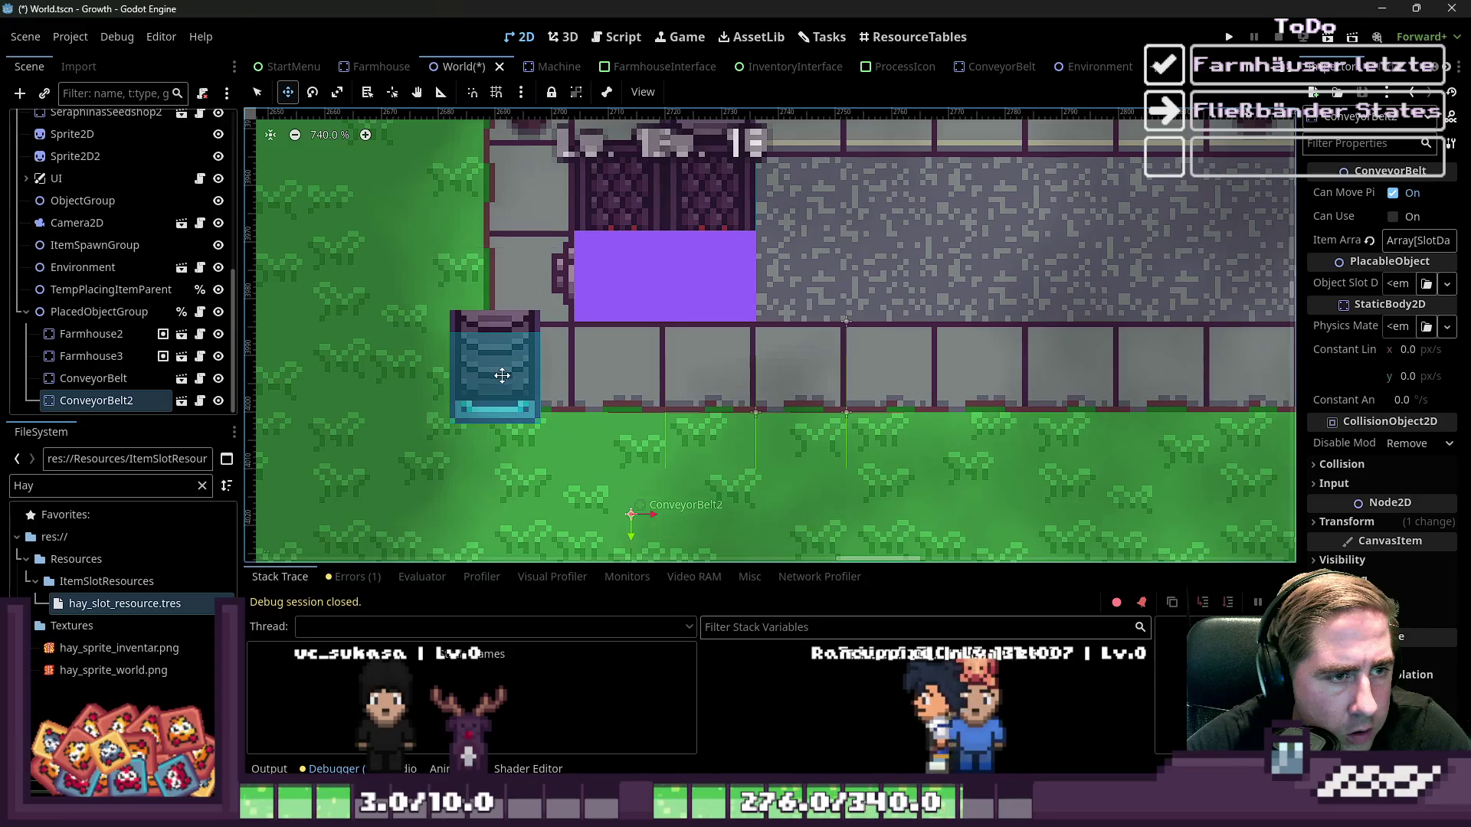
mouse_move(501, 376)
left_mouse_down()
mouse_move(717, 382)
mouse_move(641, 349)
mouse_move(542, 342)
mouse_move(716, 364)
left_mouse_up()
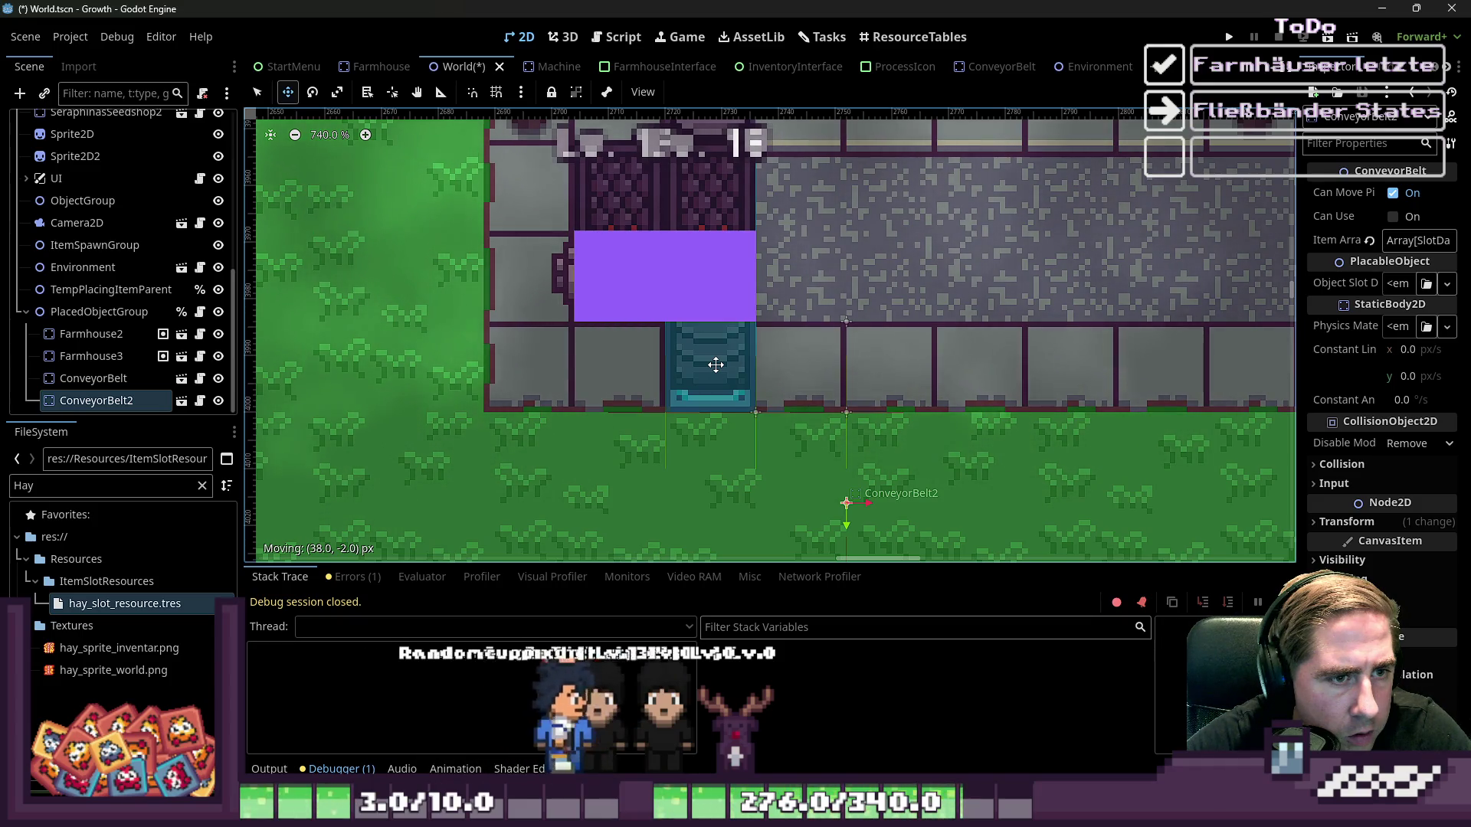
mouse_move(715, 365)
left_mouse_down()
mouse_move(516, 318)
mouse_move(506, 305)
mouse_move(527, 277)
left_mouse_up()
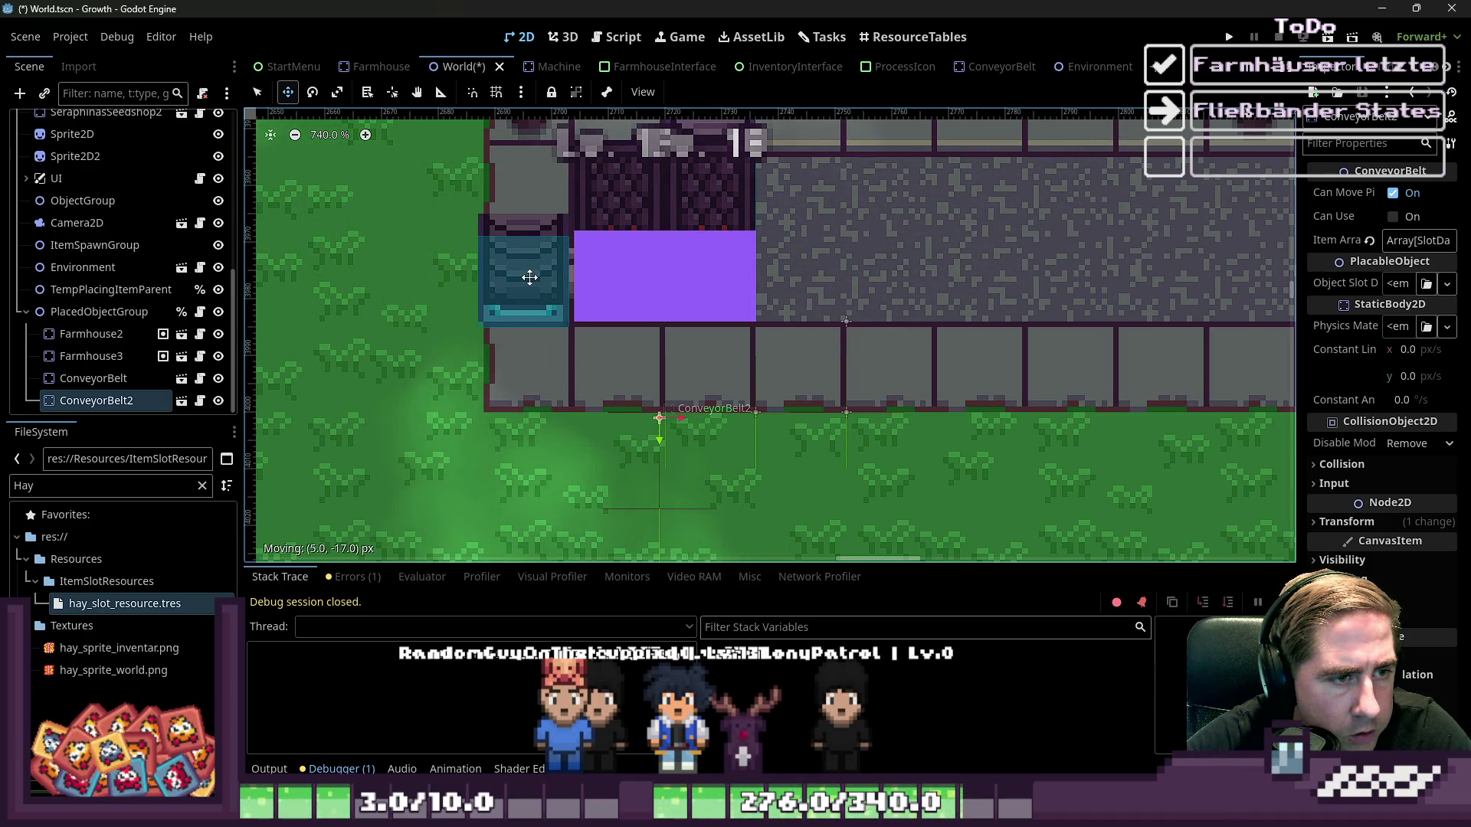
mouse_move(529, 279)
left_mouse_down()
mouse_move(611, 427)
mouse_move(646, 430)
mouse_move(522, 410)
mouse_move(600, 394)
left_mouse_up()
scroll(610, 427, "up", 5)
scroll(600, 394, "down", 7)
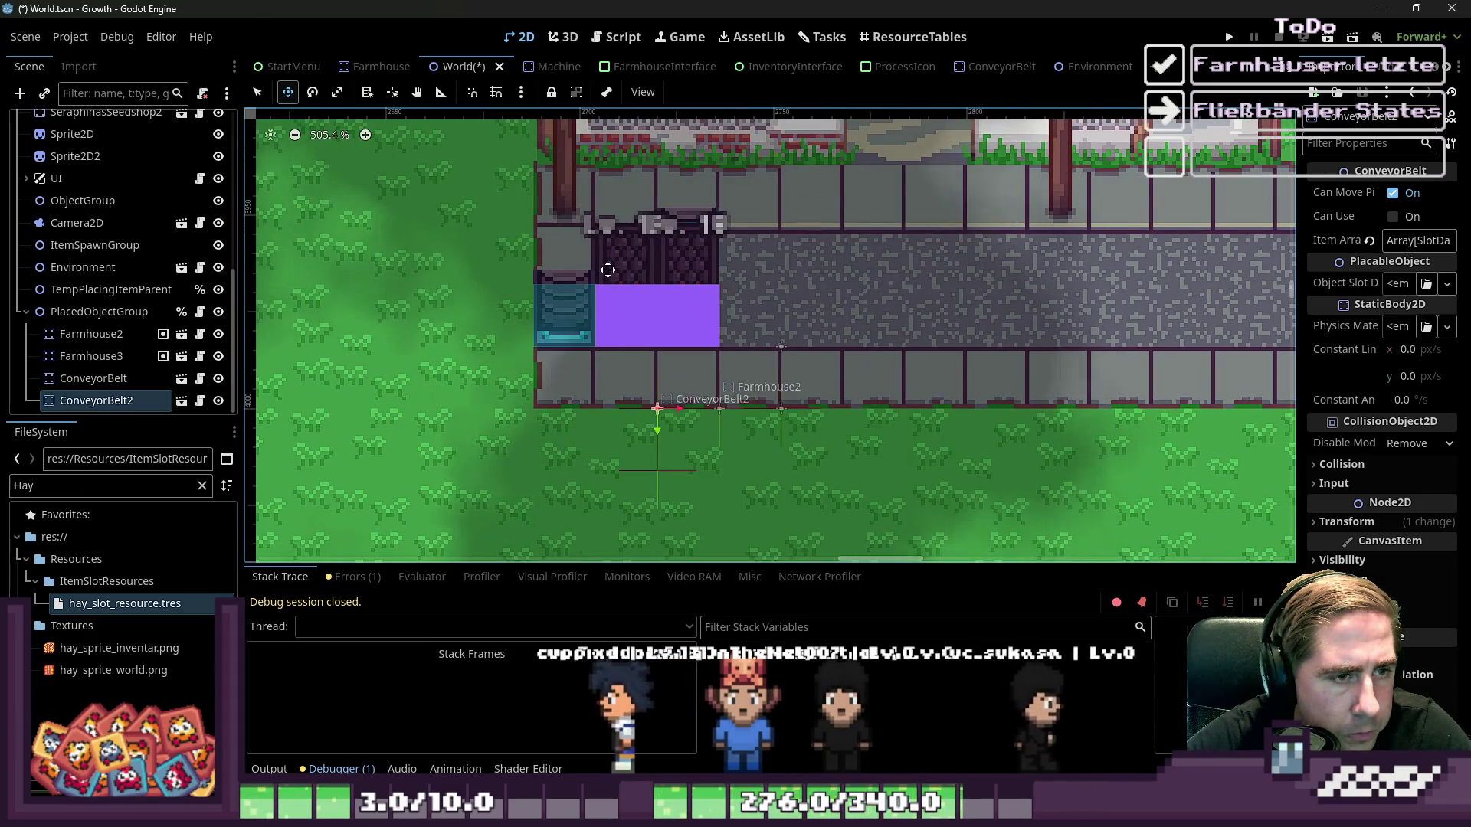
key("F5")
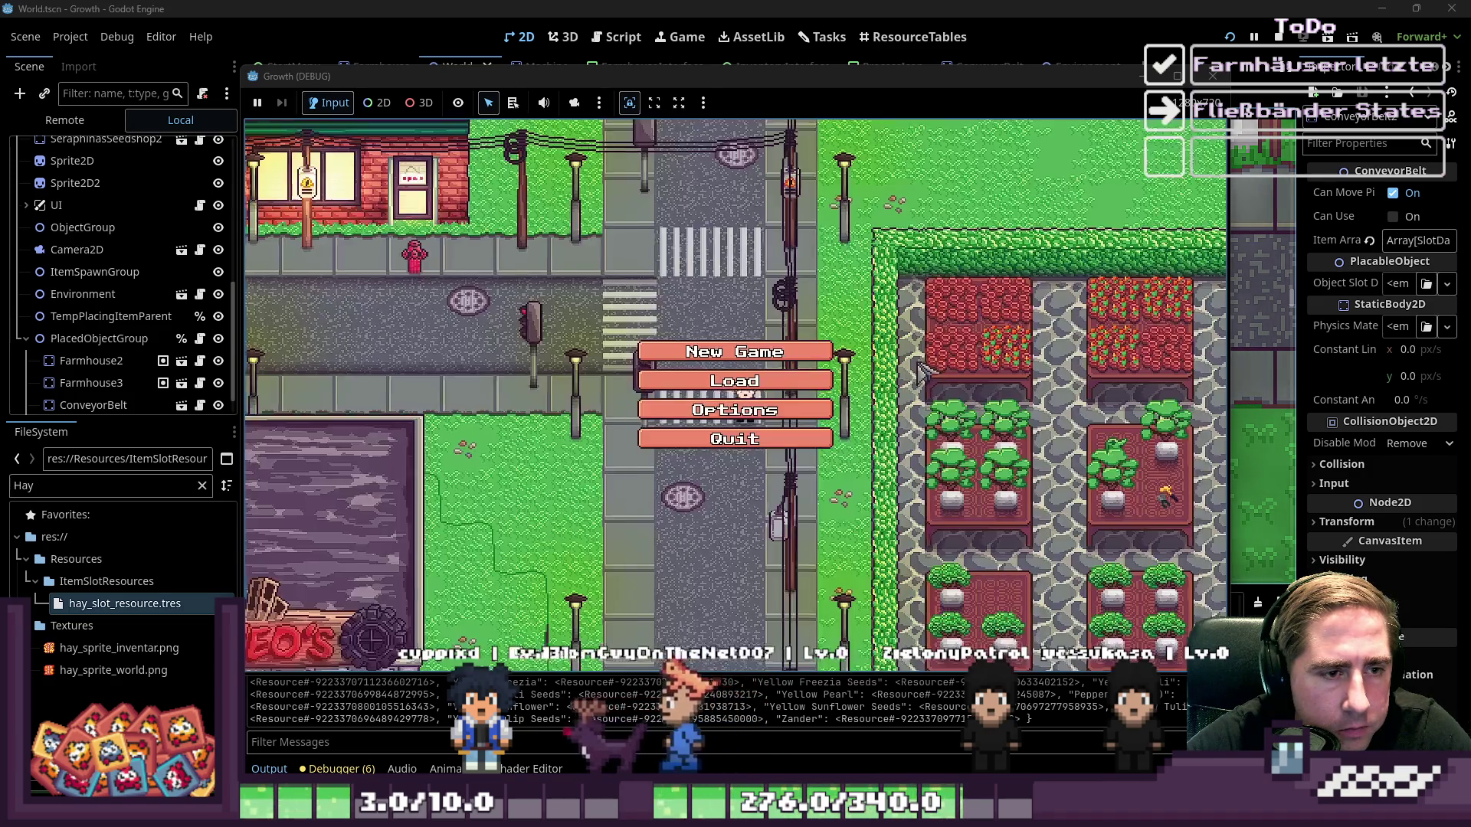
Start a new game with a fresh character and open the large animal house's panel
left_click(763, 233)
type("sdag")
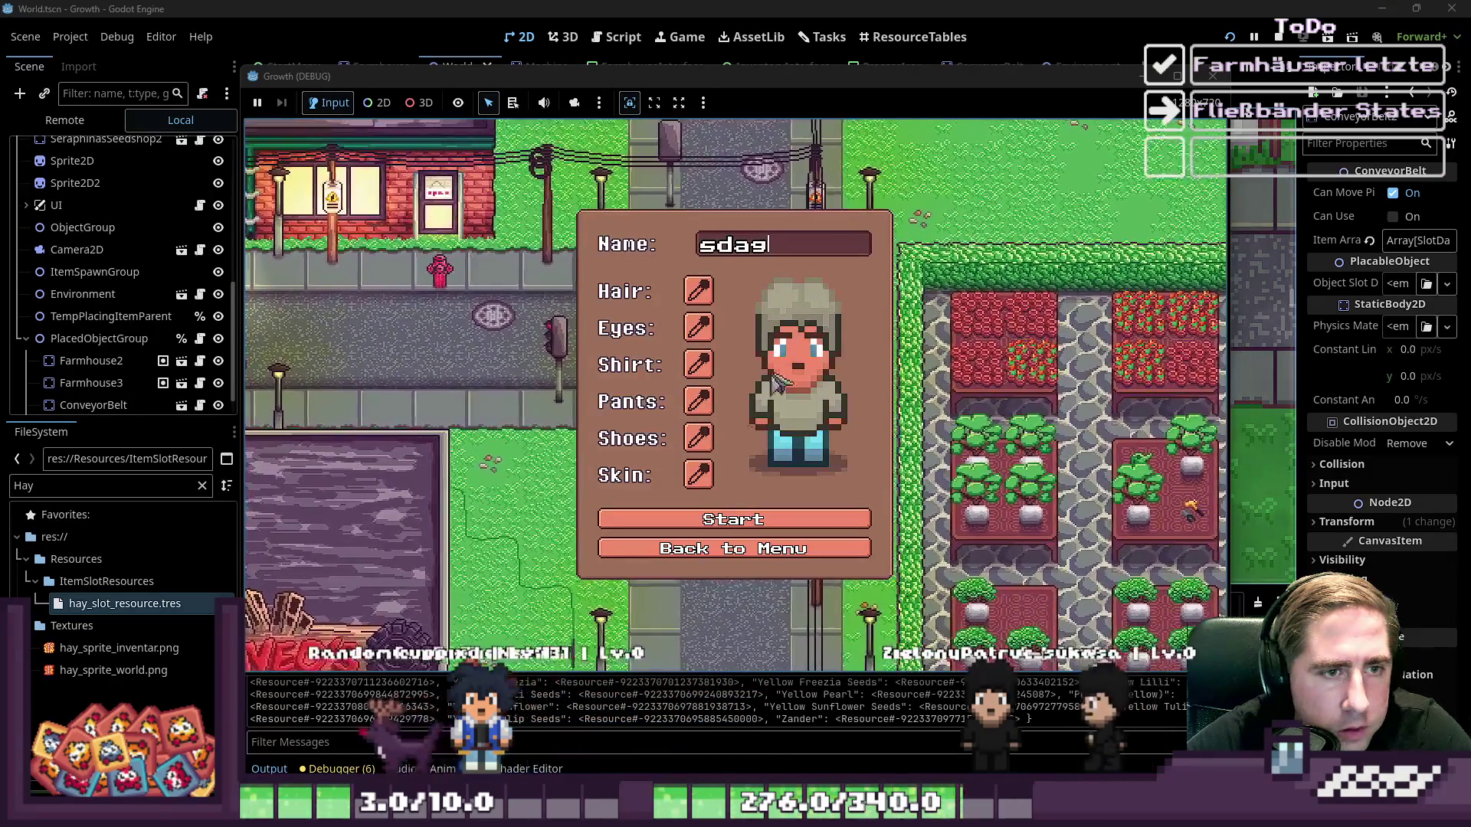
left_click(733, 528)
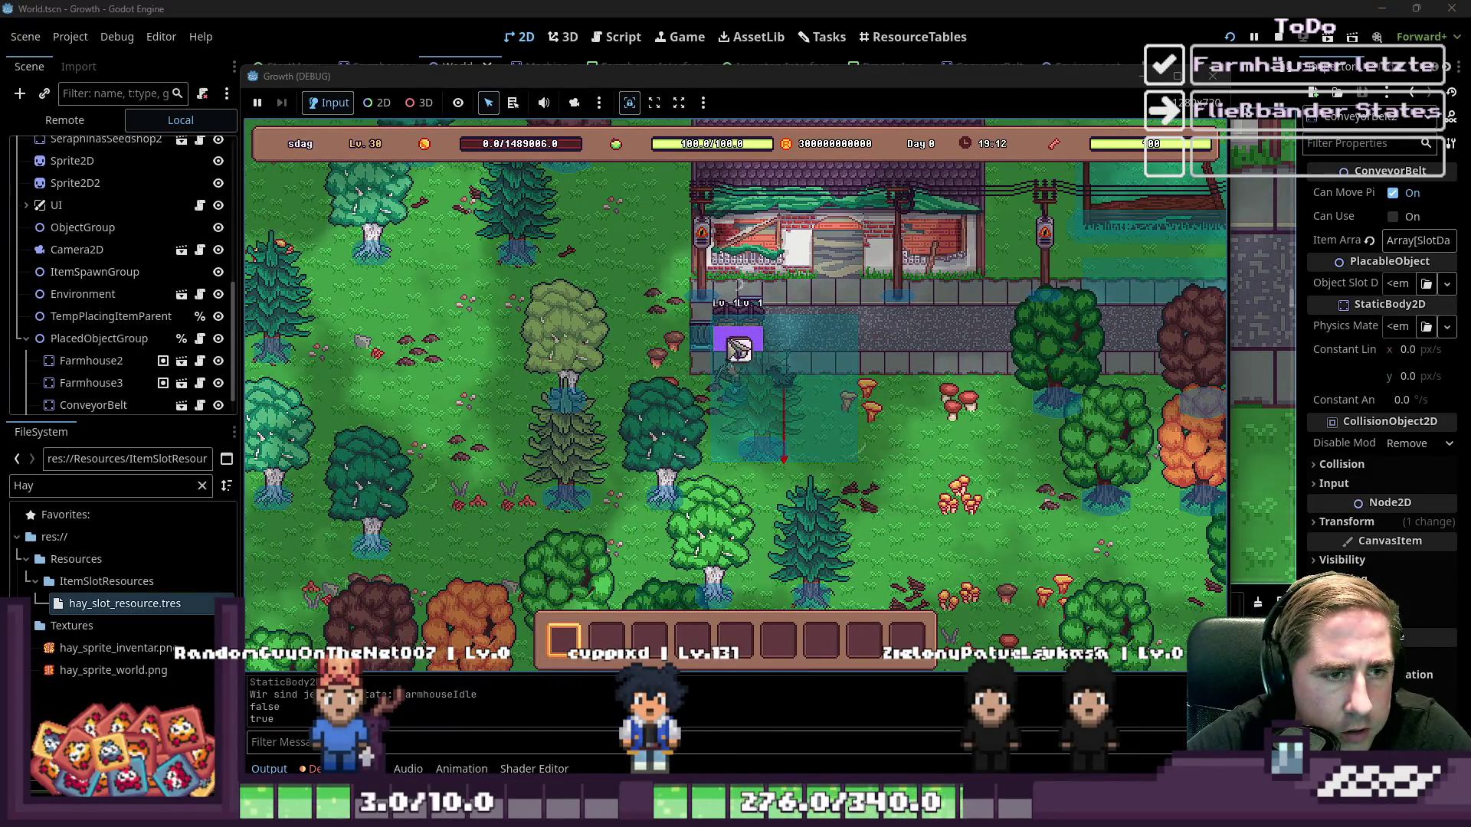
left_click(776, 360)
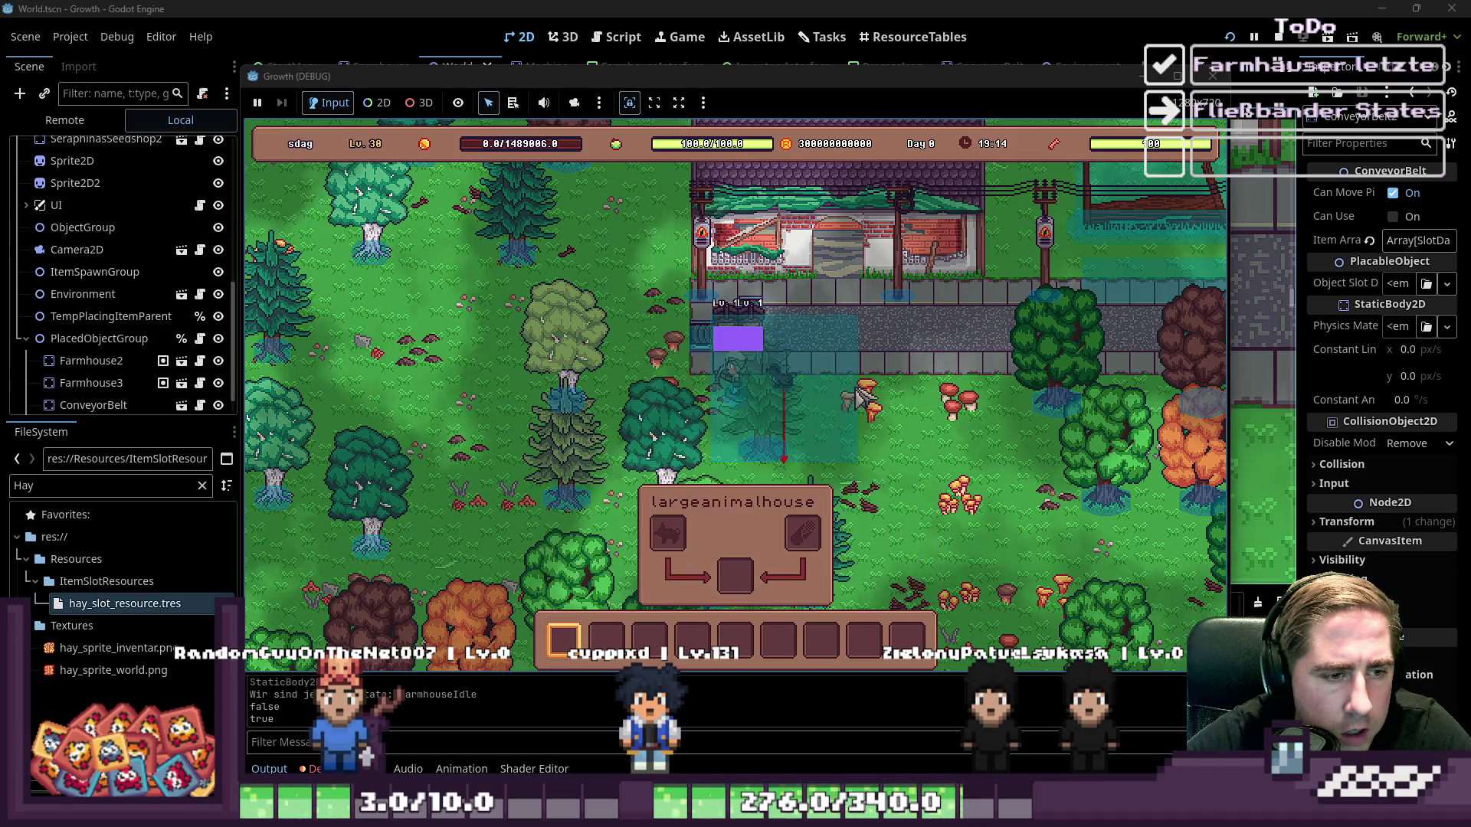
Put apples into the animal house's input slot, take them back, then stop the game with F8
key("e")
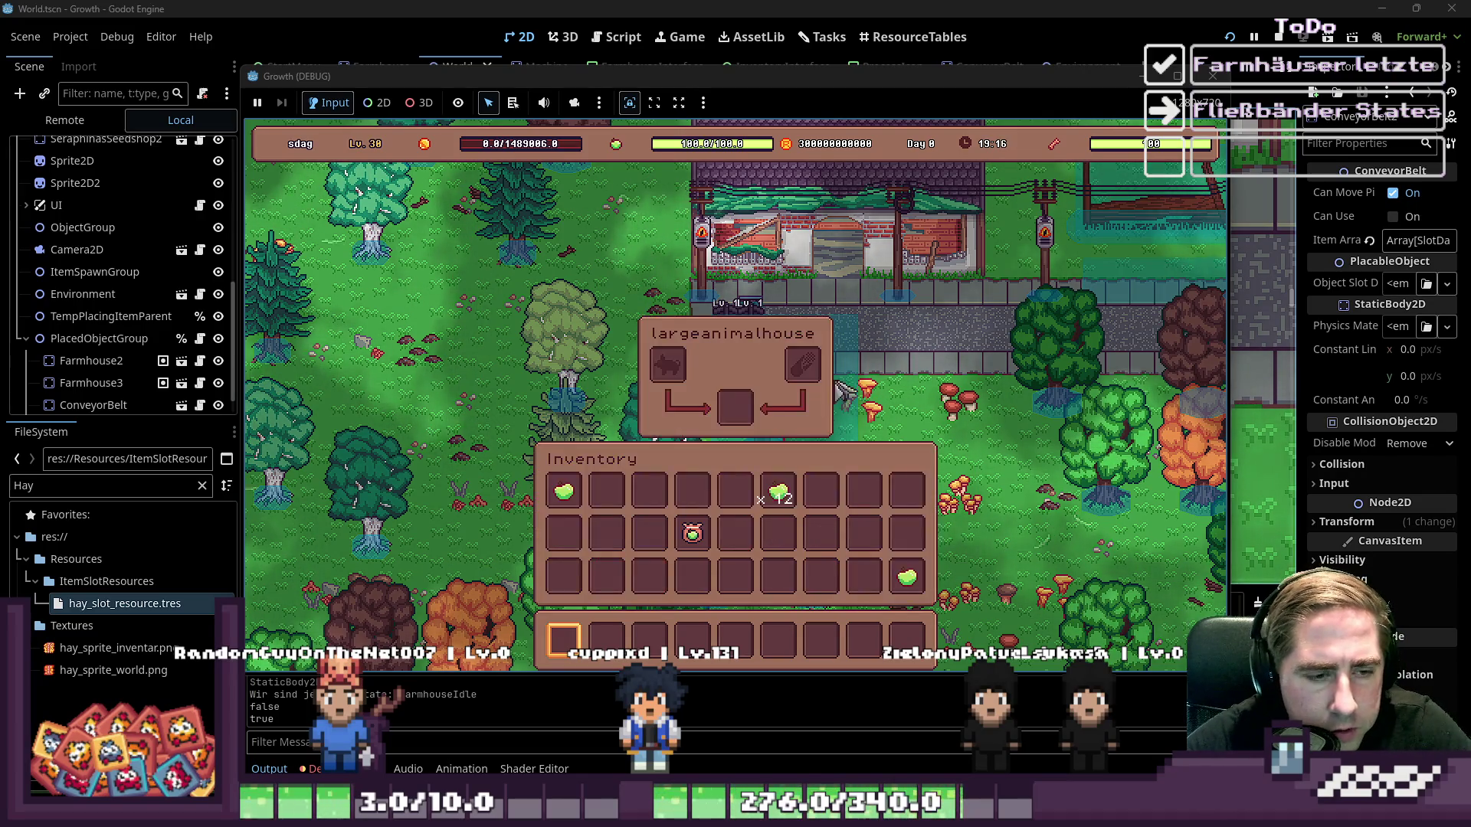
mouse_move(779, 494)
left_mouse_down()
mouse_move(797, 516)
mouse_move(737, 413)
left_mouse_up()
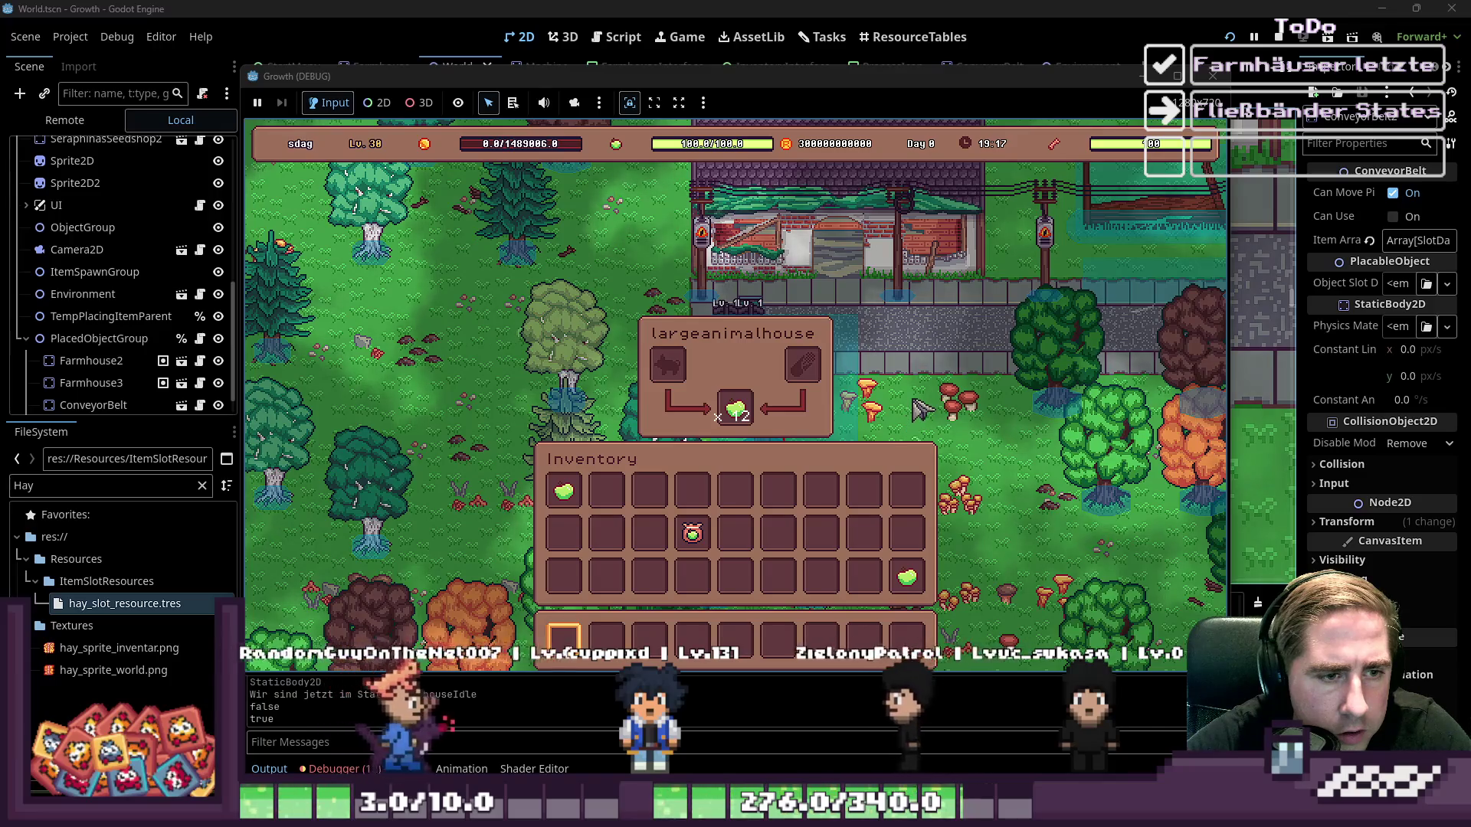
key("e")
key("e")
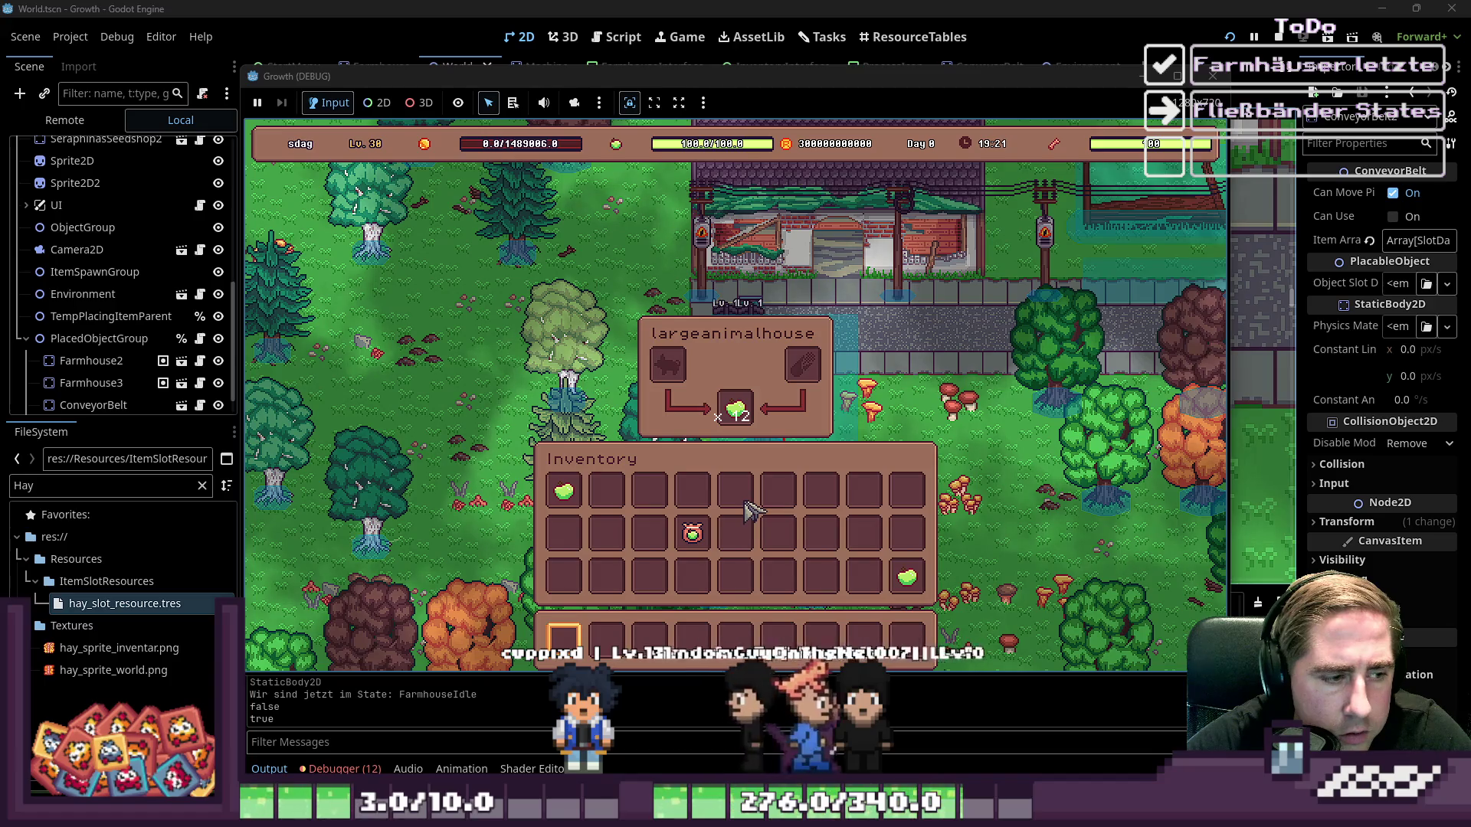
left_click_drag(735, 410, 737, 492)
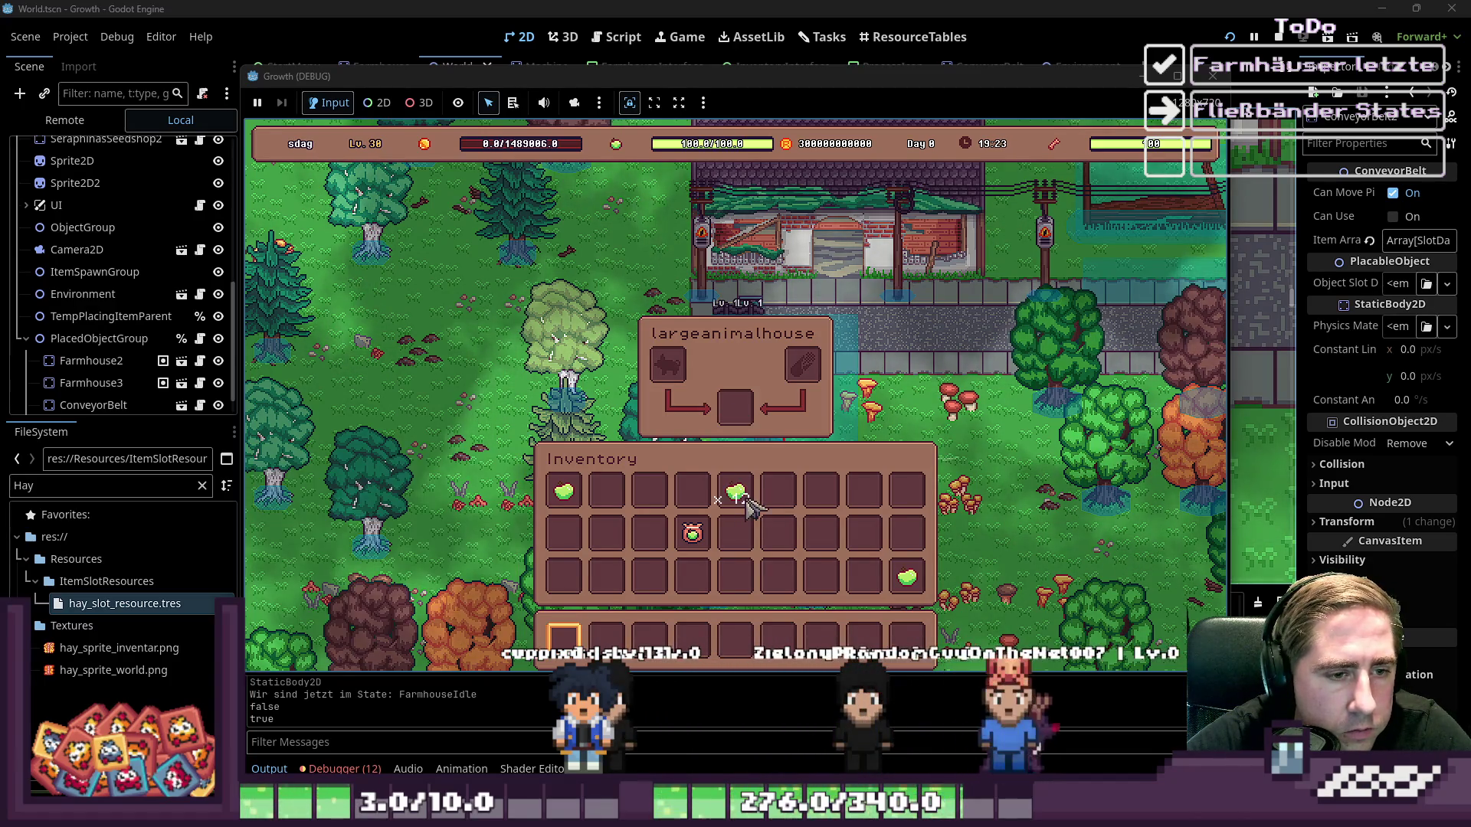
key("e")
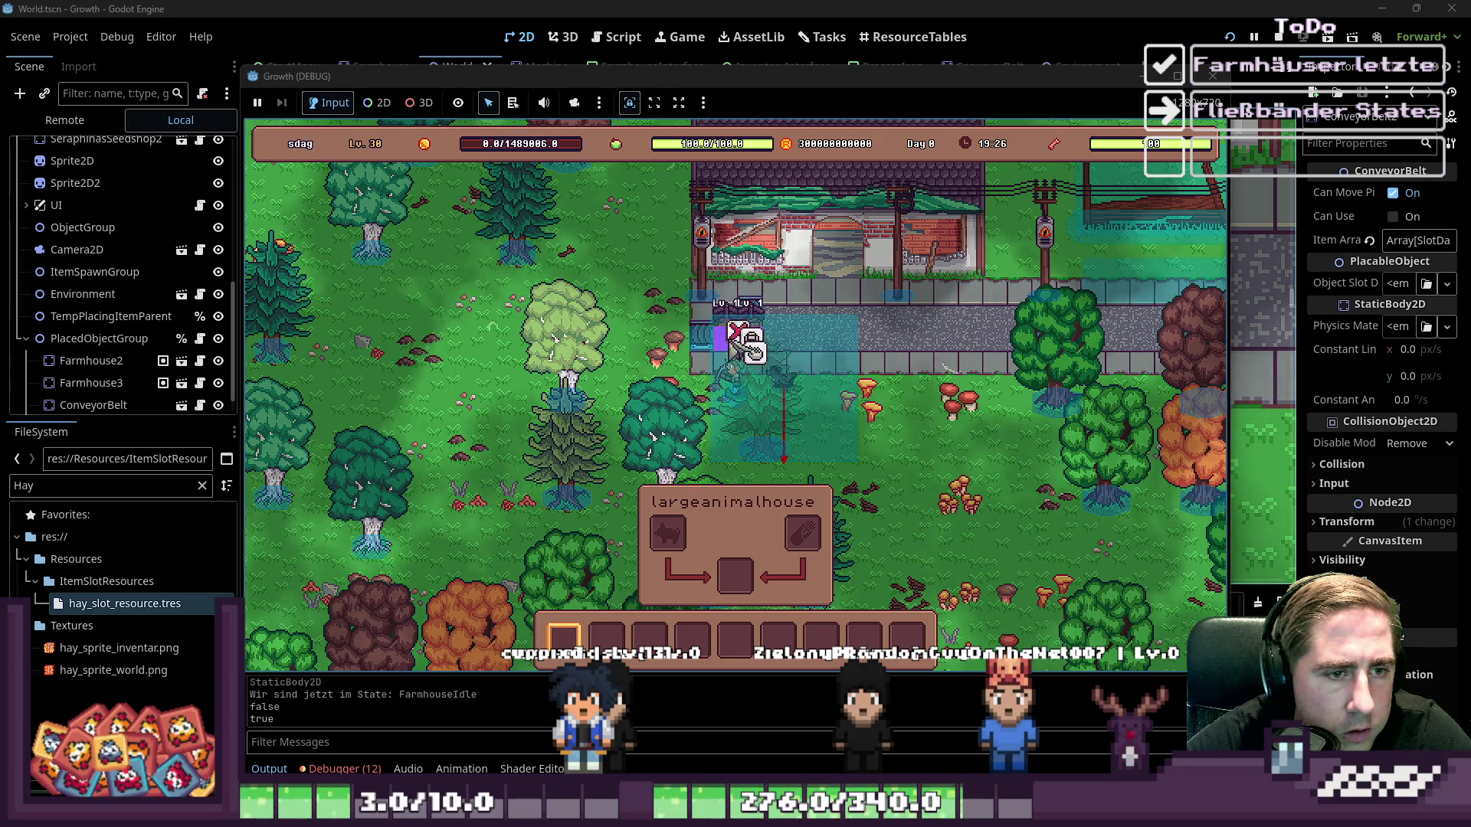
key("e")
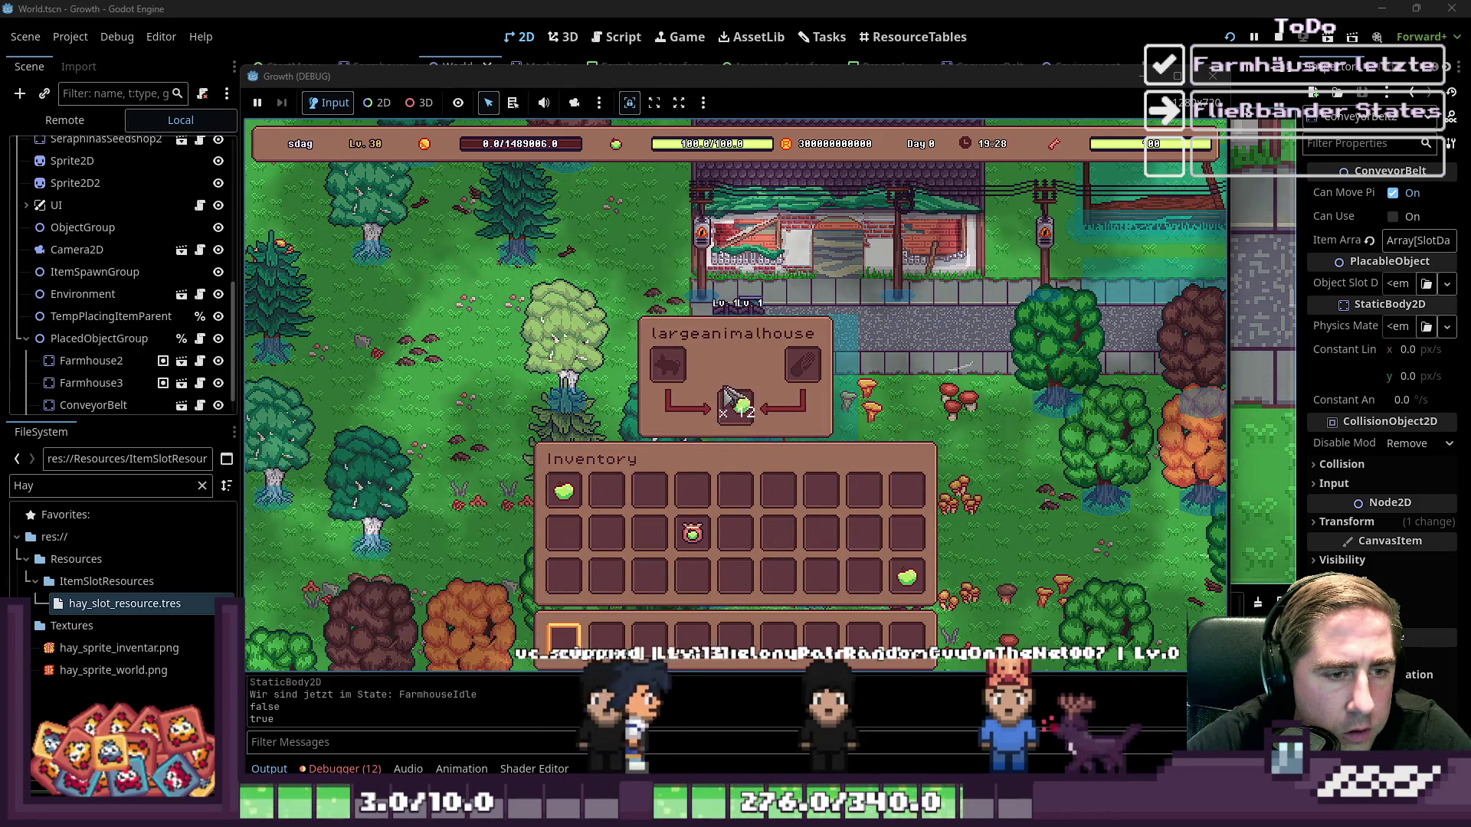
key("F8")
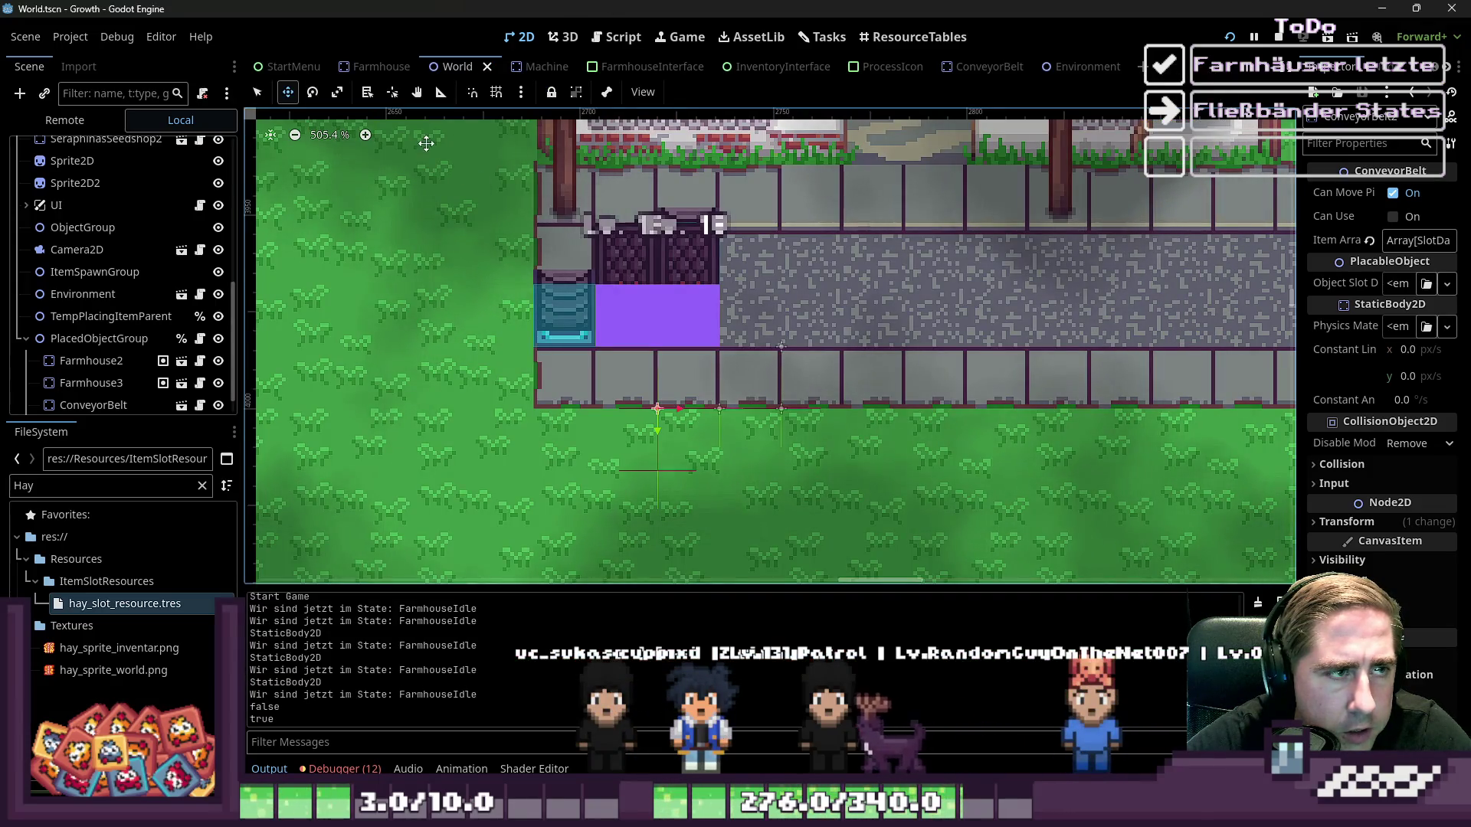
Browse the Farmhouse, Environment, ConveyorBelt and ConnectableClass scripts in the script editor
key("ctrl+F3")
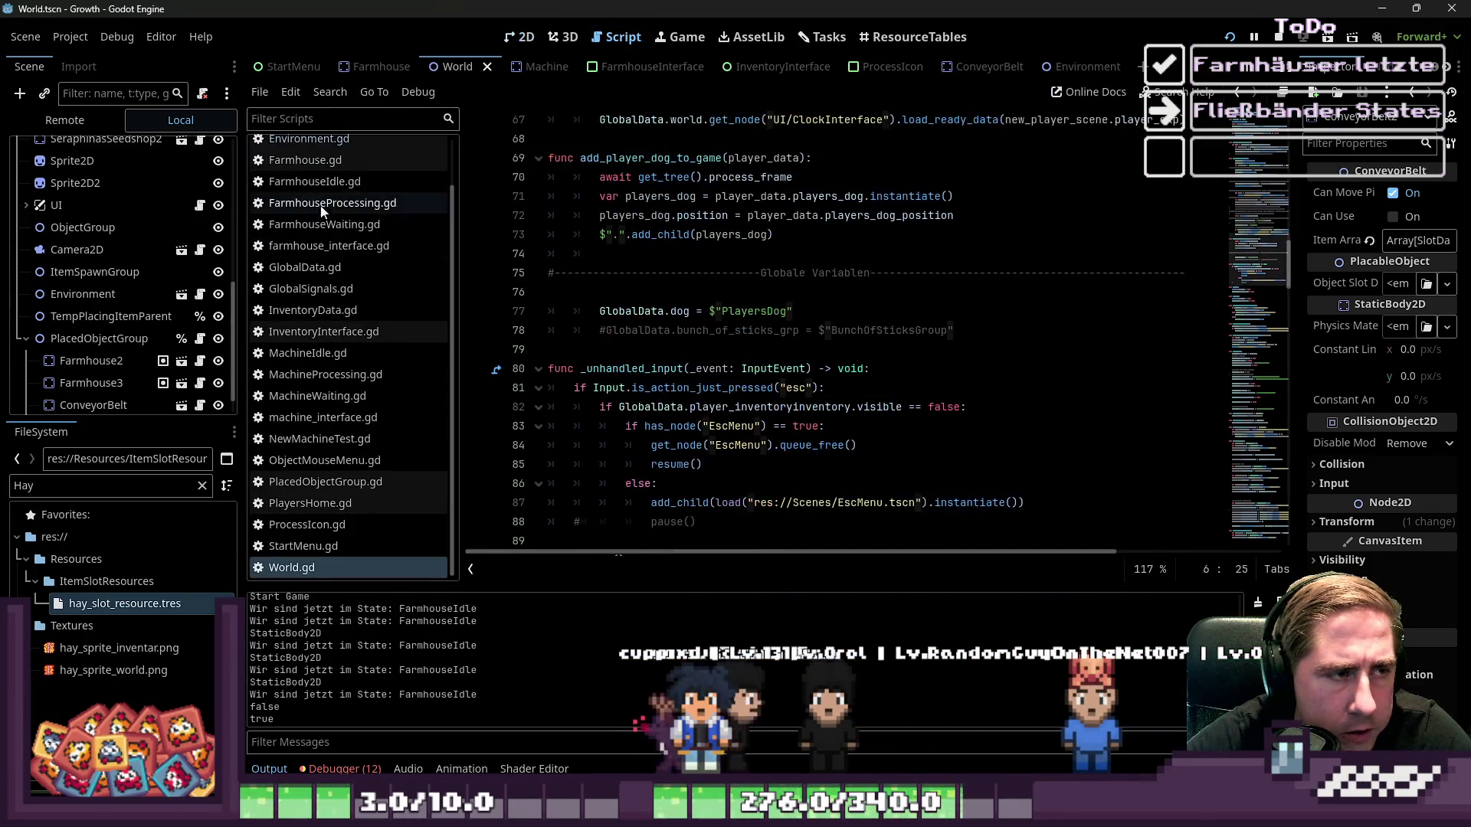
left_click(322, 159)
scroll(341, 184, "up", 2)
left_click(342, 190)
left_click(350, 170)
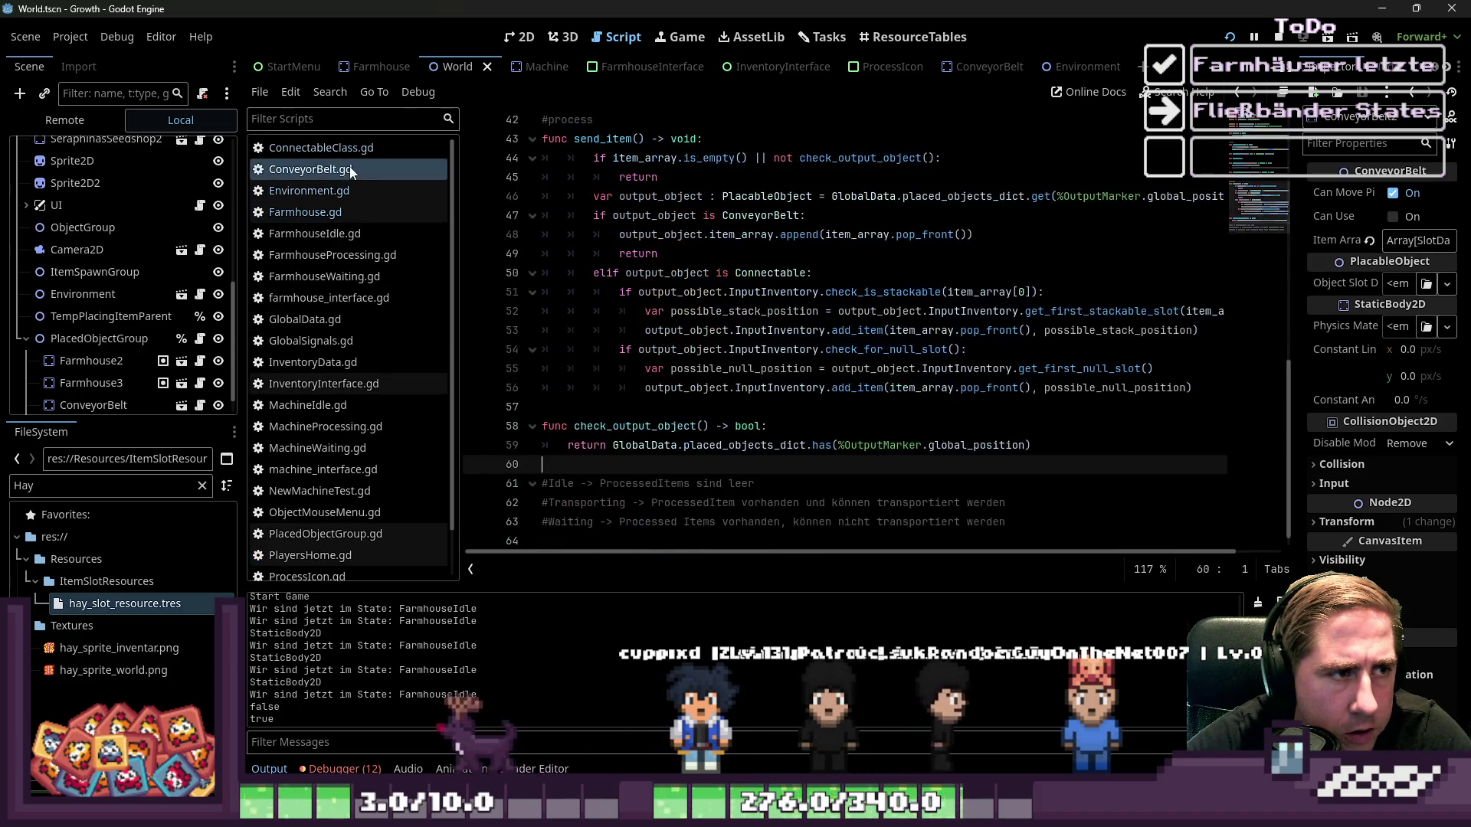
left_click(321, 147)
scroll(738, 350, "up", 10)
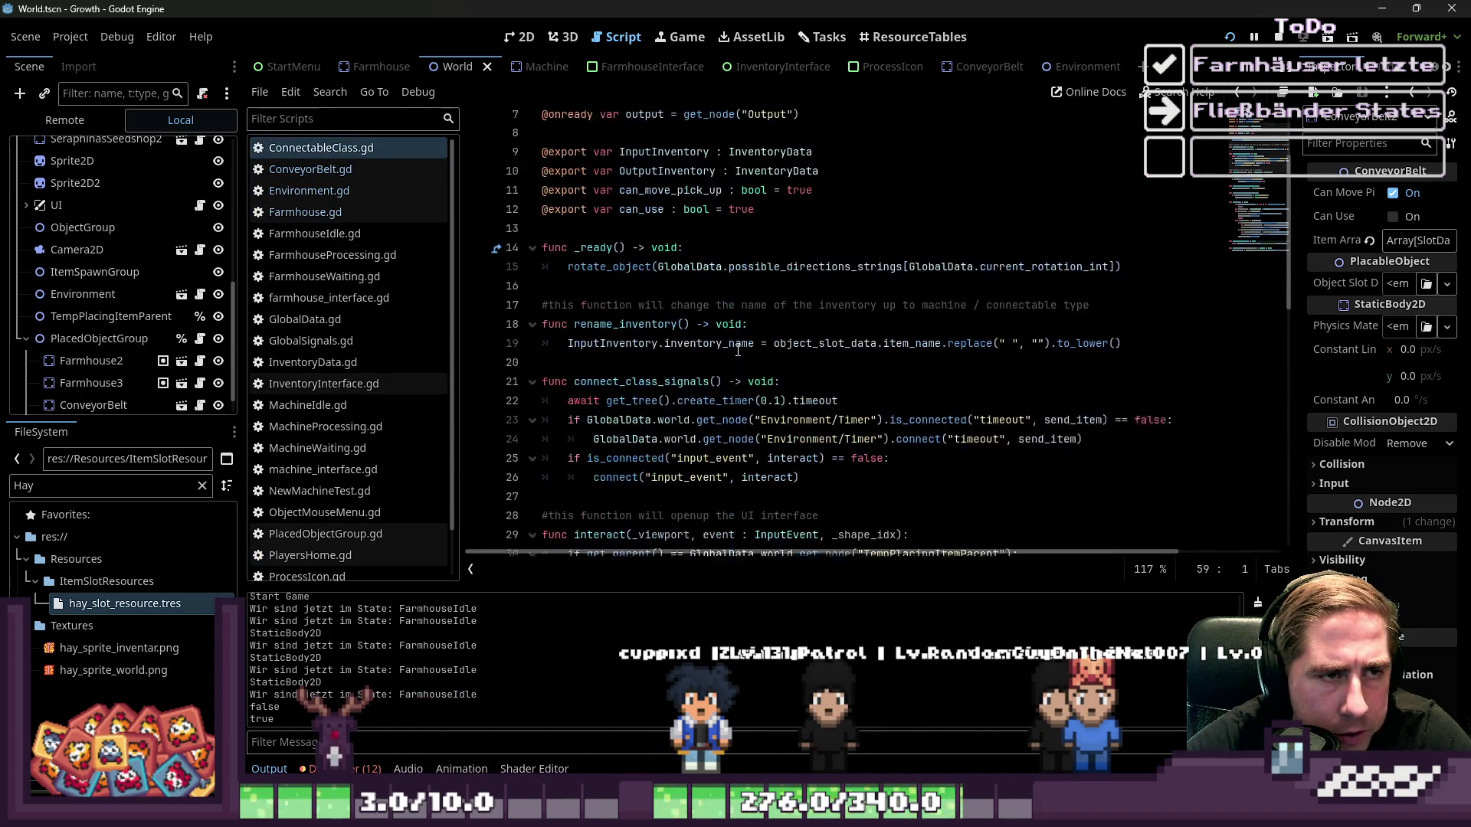
Review ConnectableClass.gd's rename_inventory and connect_class_signals functions and the Timer reference
left_click(582, 270)
left_click(615, 332)
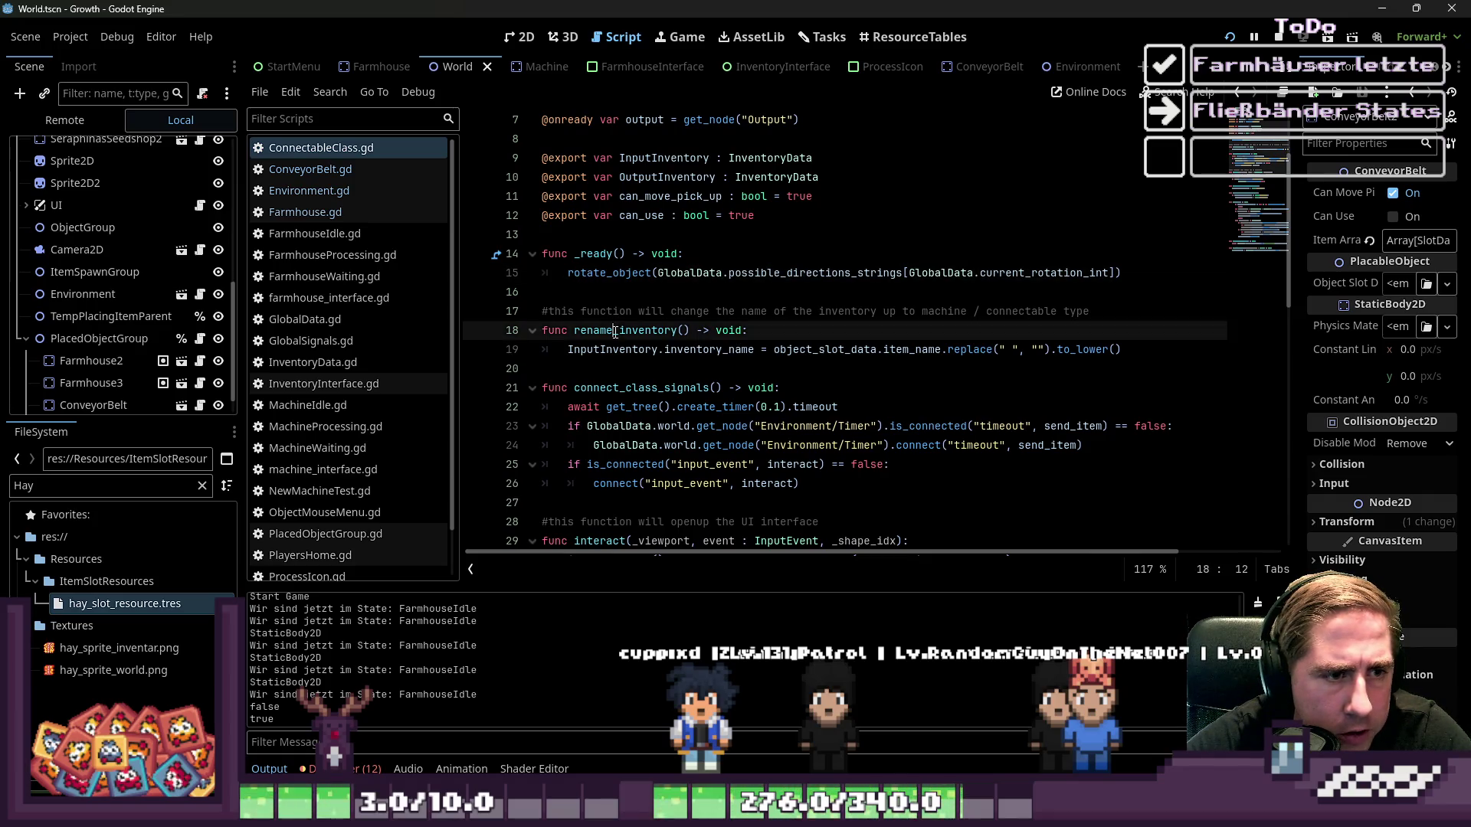
left_click(628, 387)
scroll(632, 391, "down", 2)
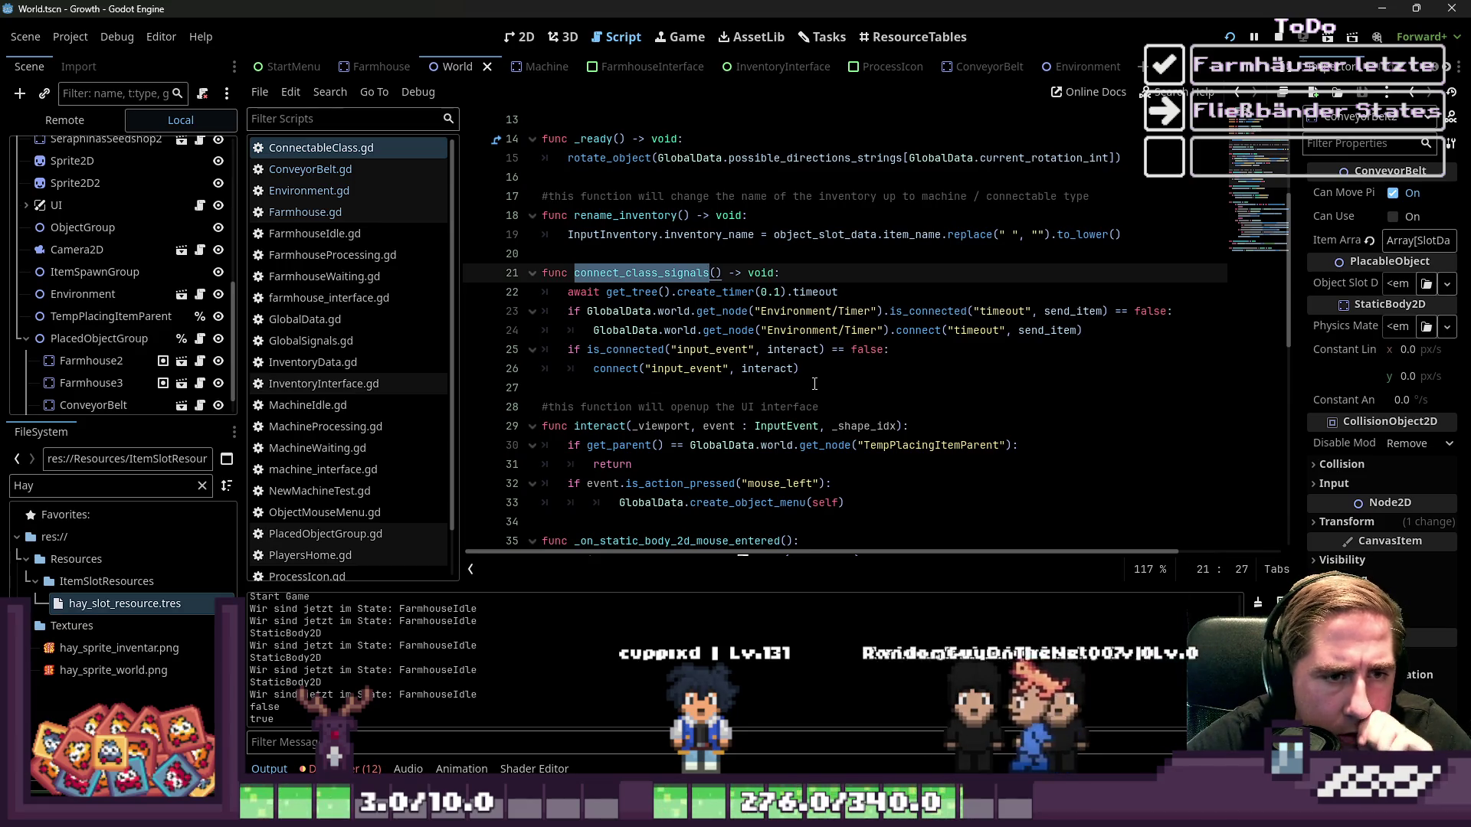
double_click(866, 311)
key("Down")
key("Down")
key("End")
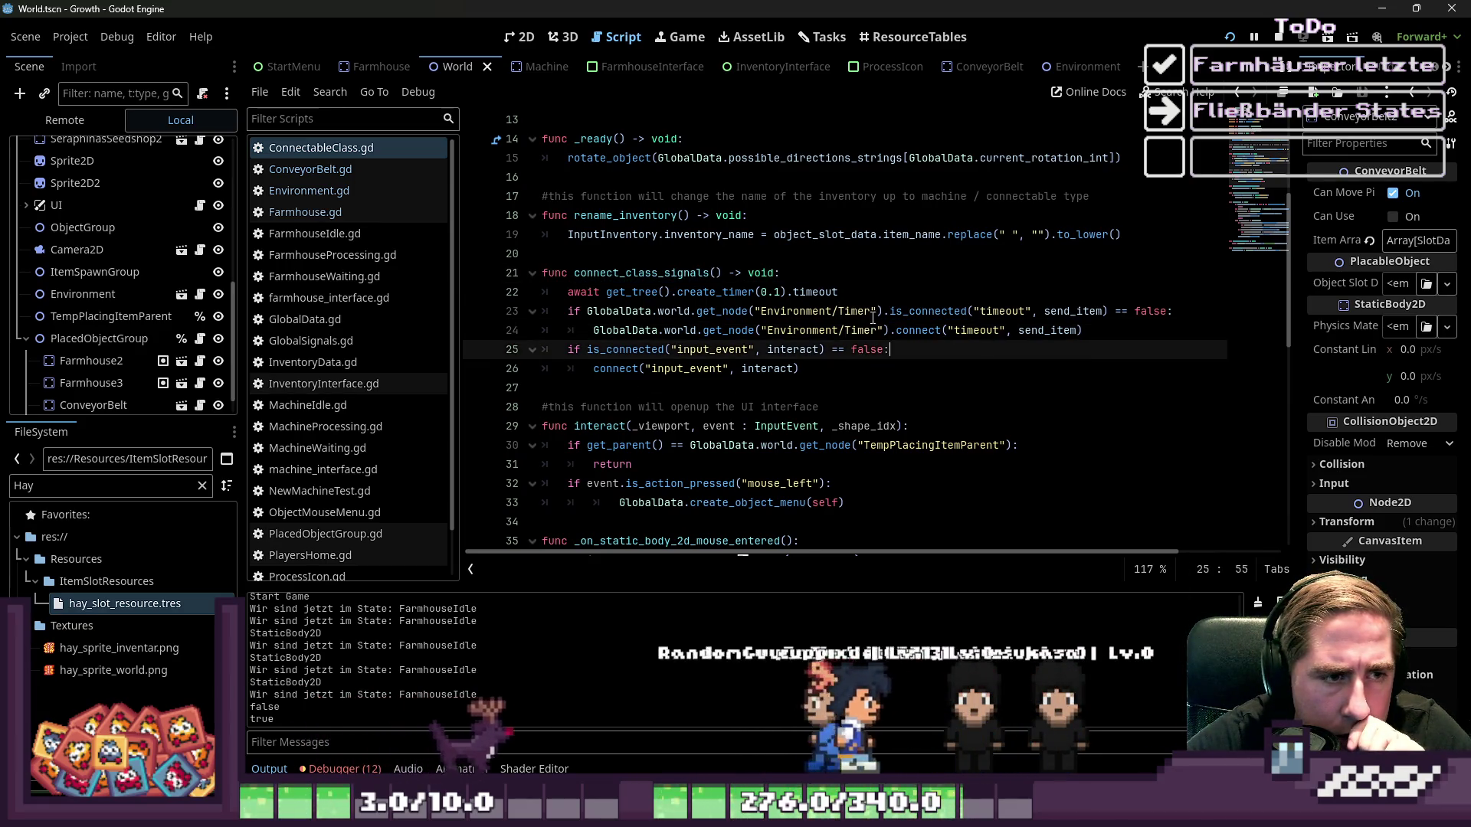
double_click(674, 273)
scroll(686, 318, "up", 1)
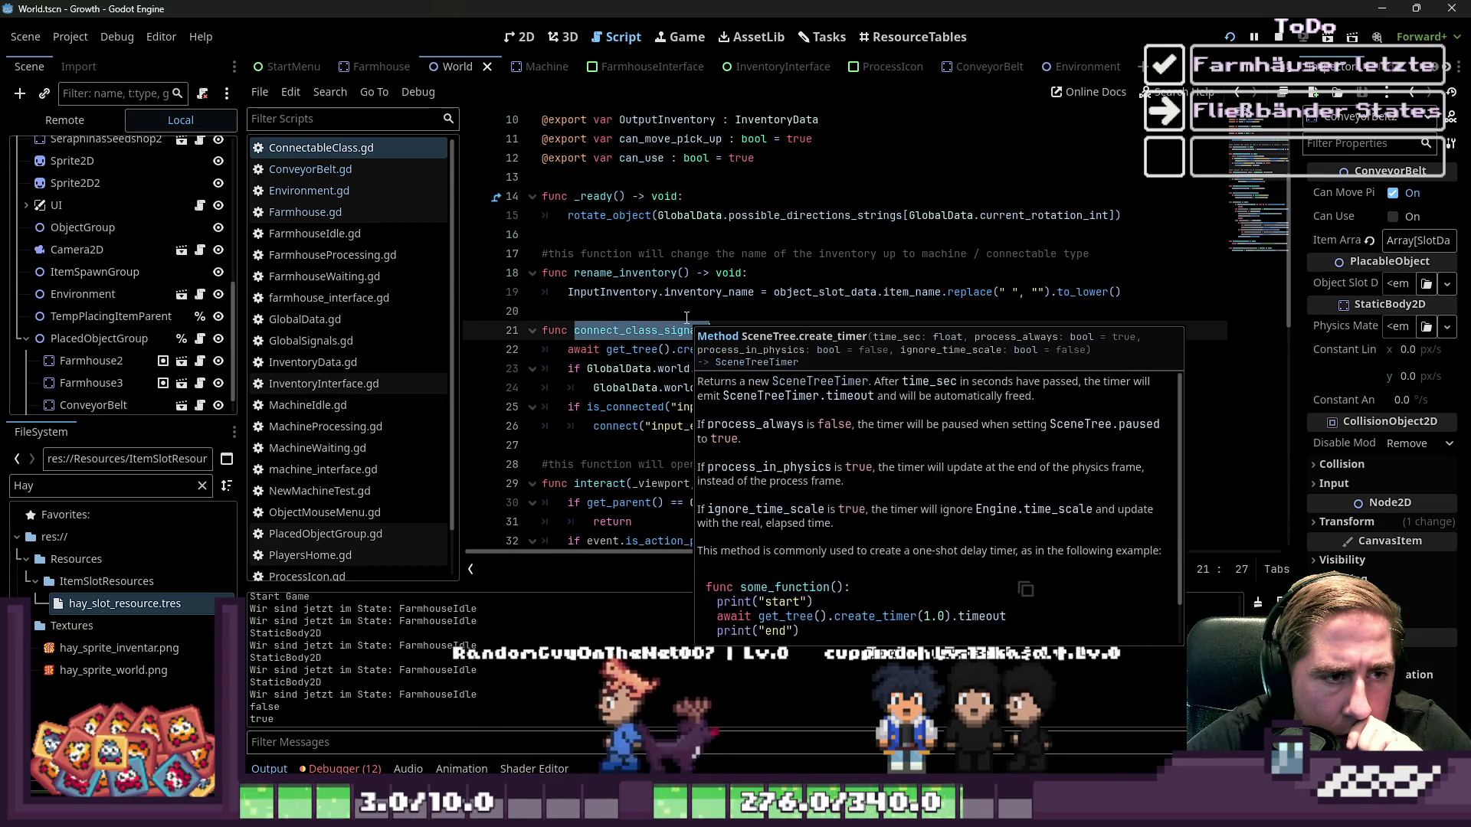
Find where connect_class_signals is called in Farmhouse.gd, comparing it against the other scripts
left_click(334, 217)
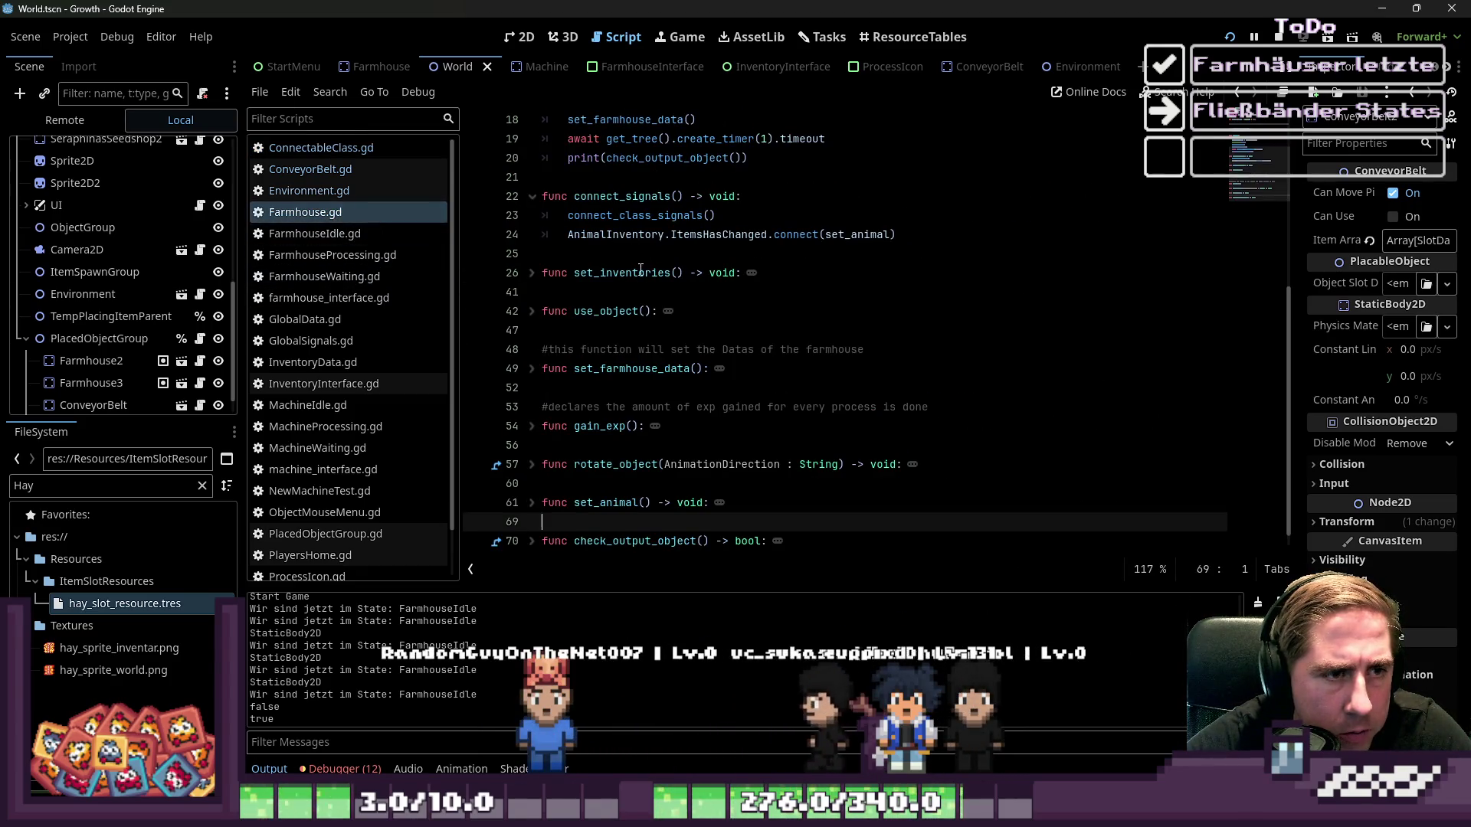
key("F3")
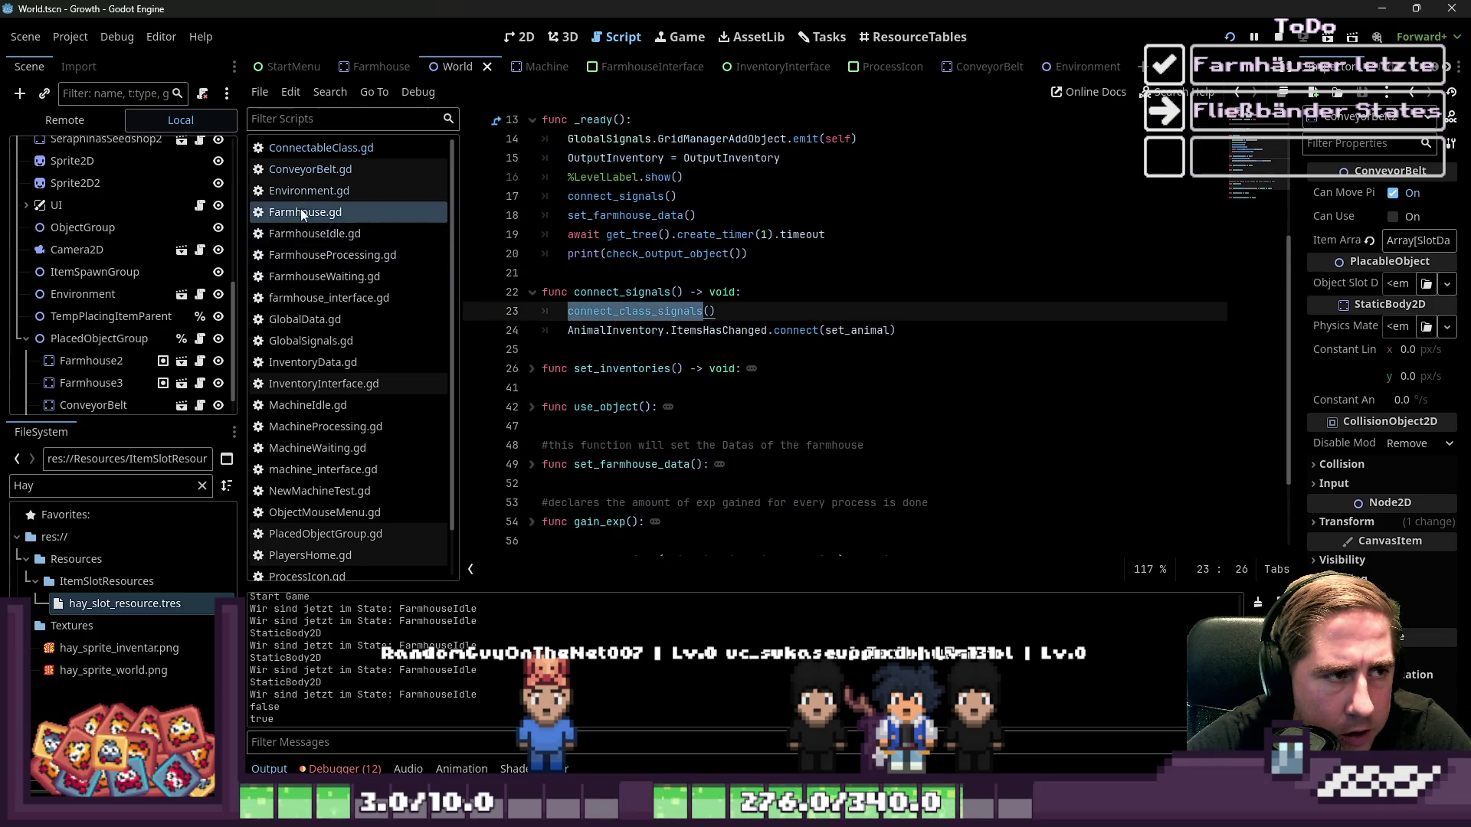
left_click(303, 190)
left_click(312, 170)
left_click(323, 152)
left_click(324, 214)
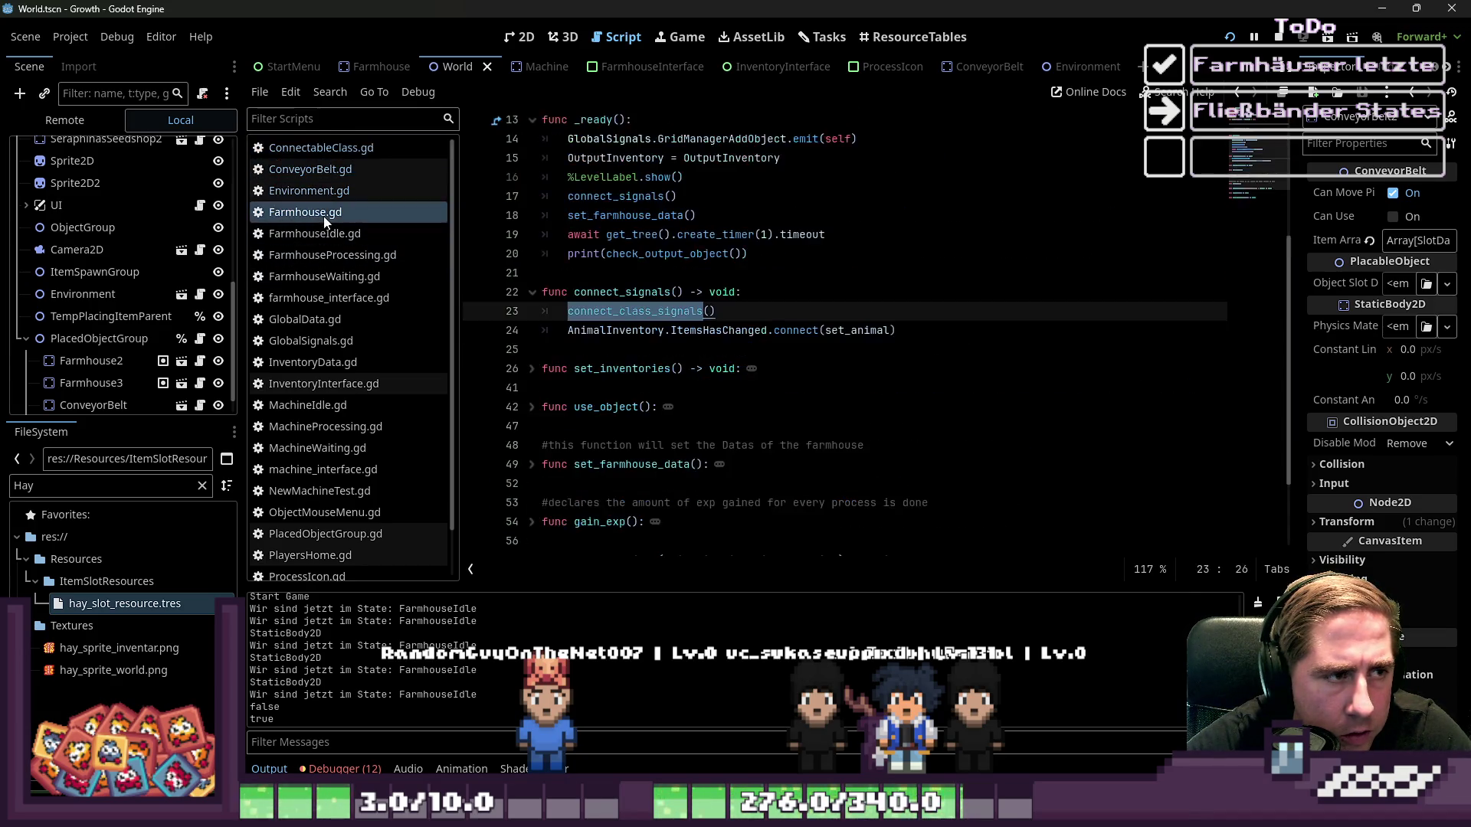
scroll(634, 334, "down", 2)
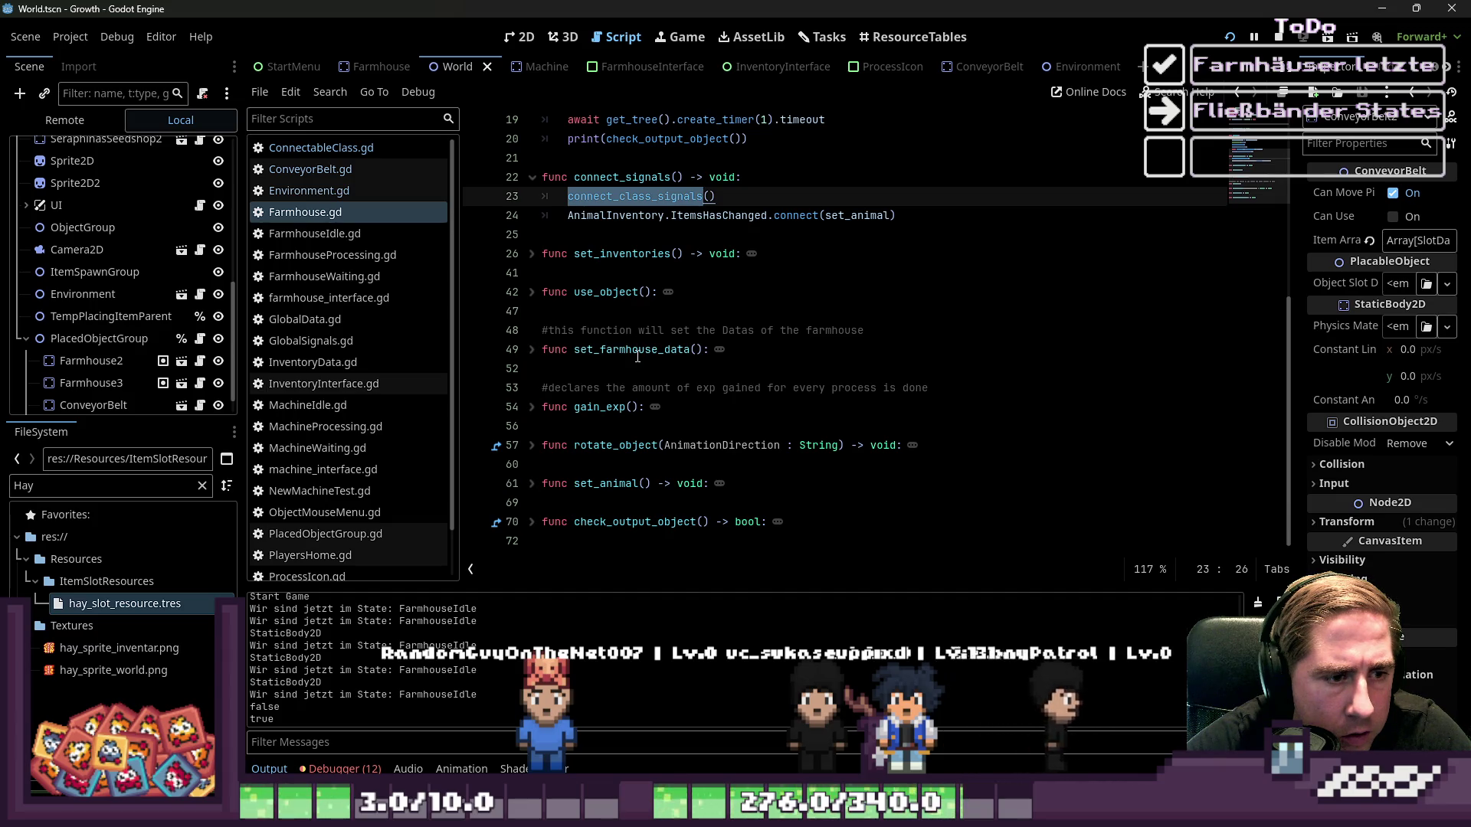
left_click(343, 146)
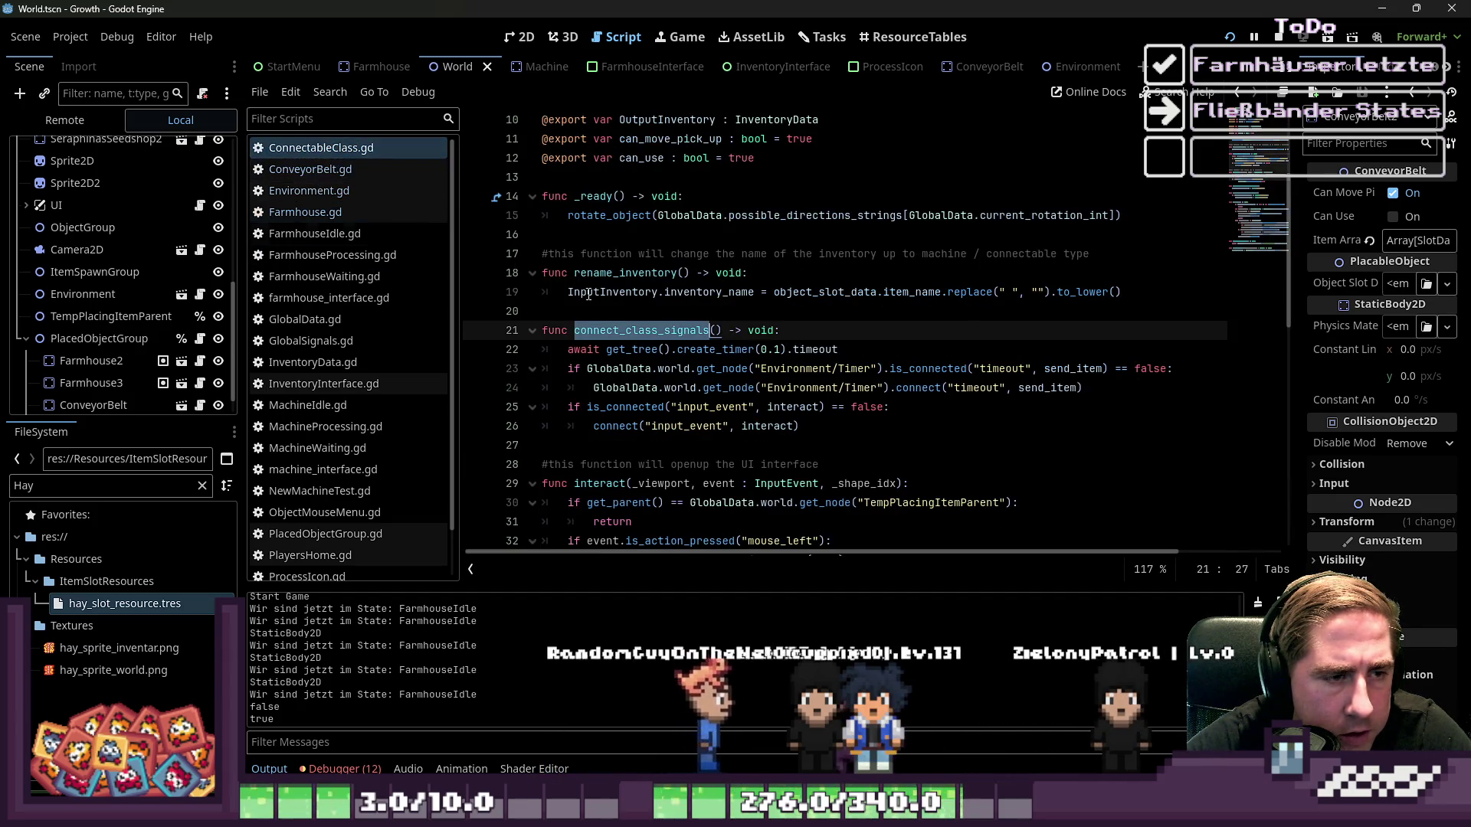
Insert a blank line at the start of send_item in ConnectableClass.gd
left_click(797, 368)
scroll(783, 380, "down", 2)
scroll(783, 380, "down", 8)
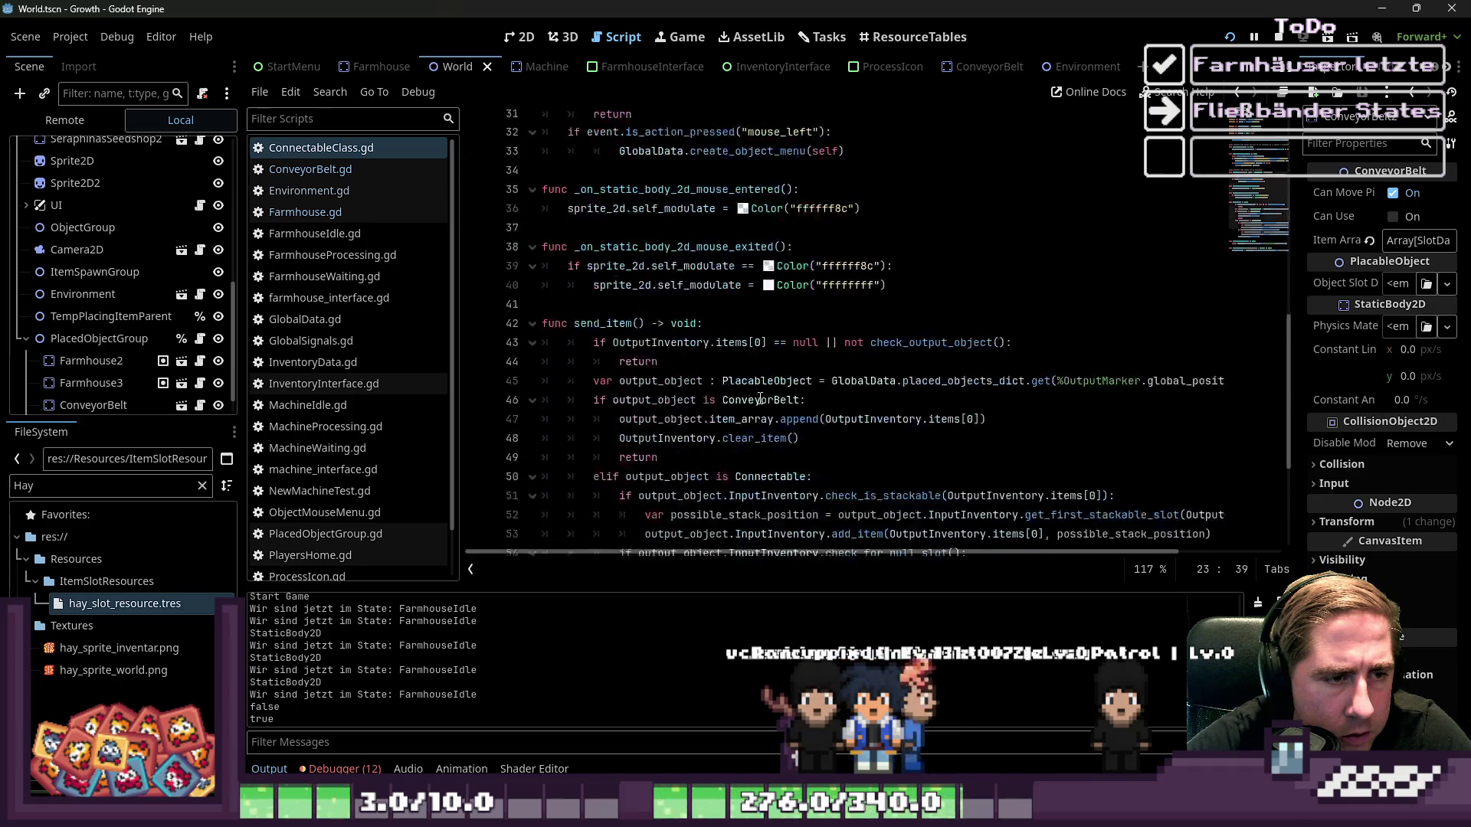
scroll(734, 213, "up", 1)
left_click(734, 213)
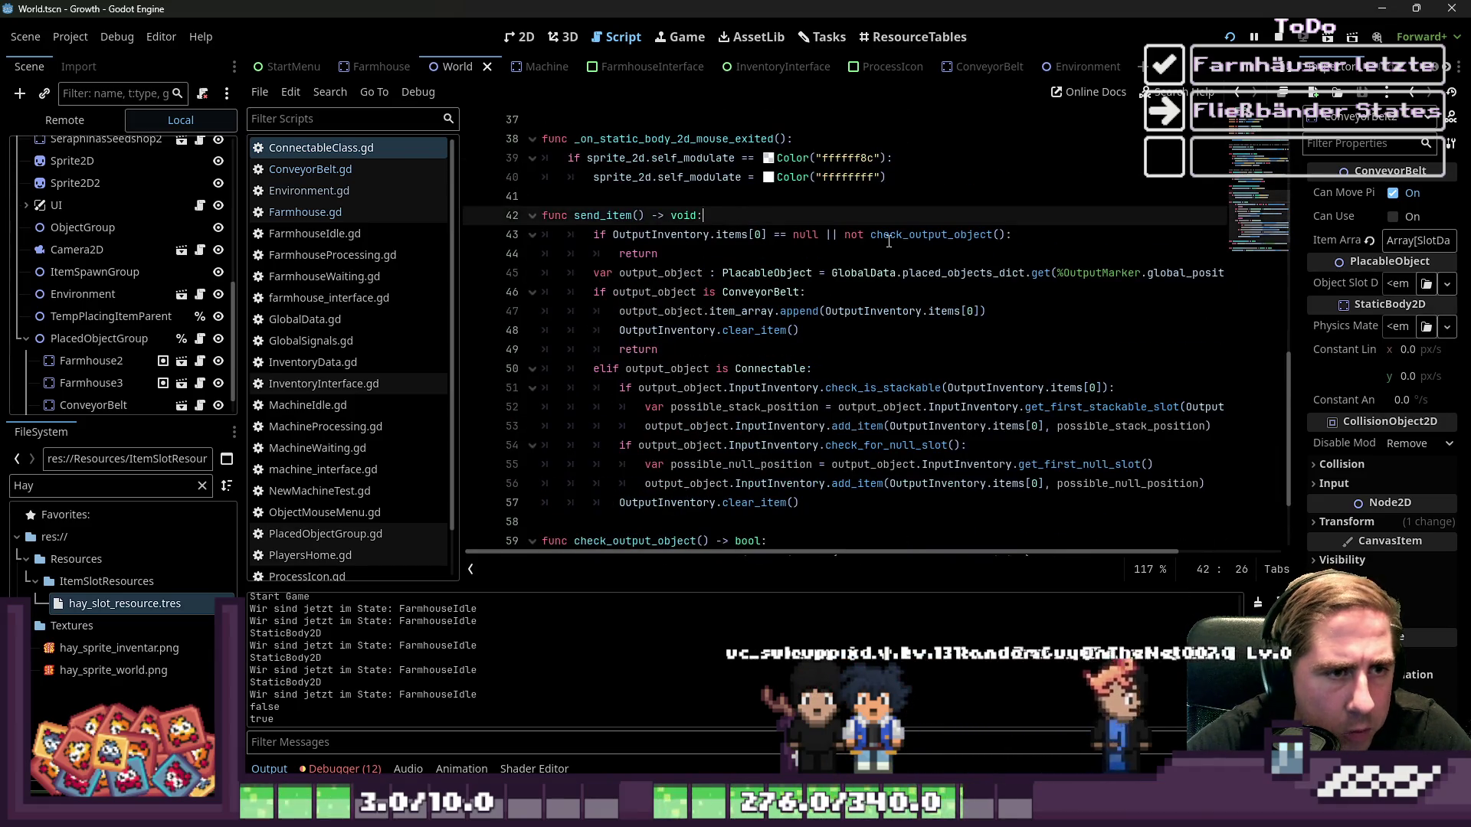
key("Return")
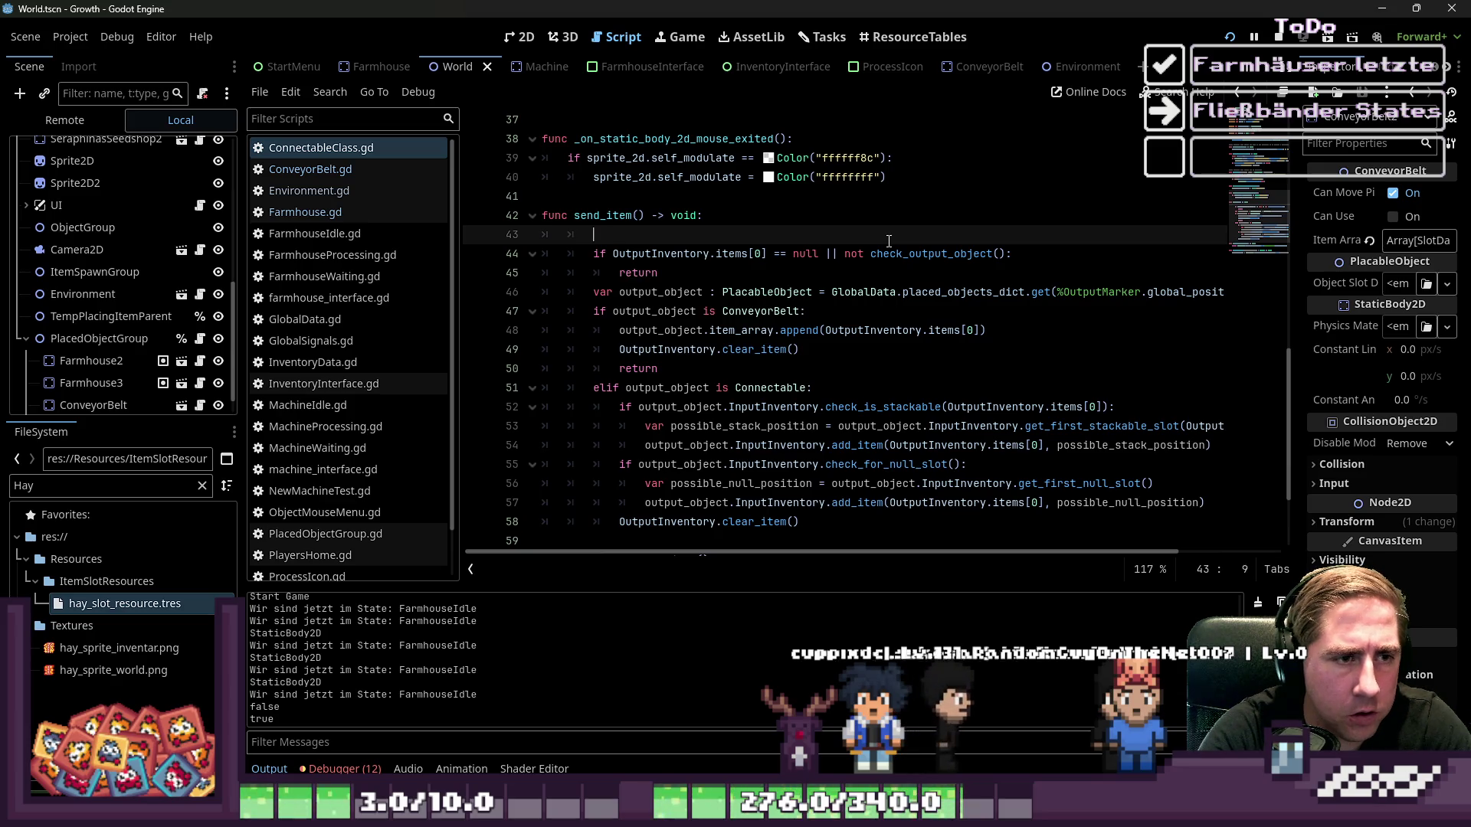
Add a debug print() to send_item and run the game with a new character
type("print(\"Ich werde aufgerufen!")
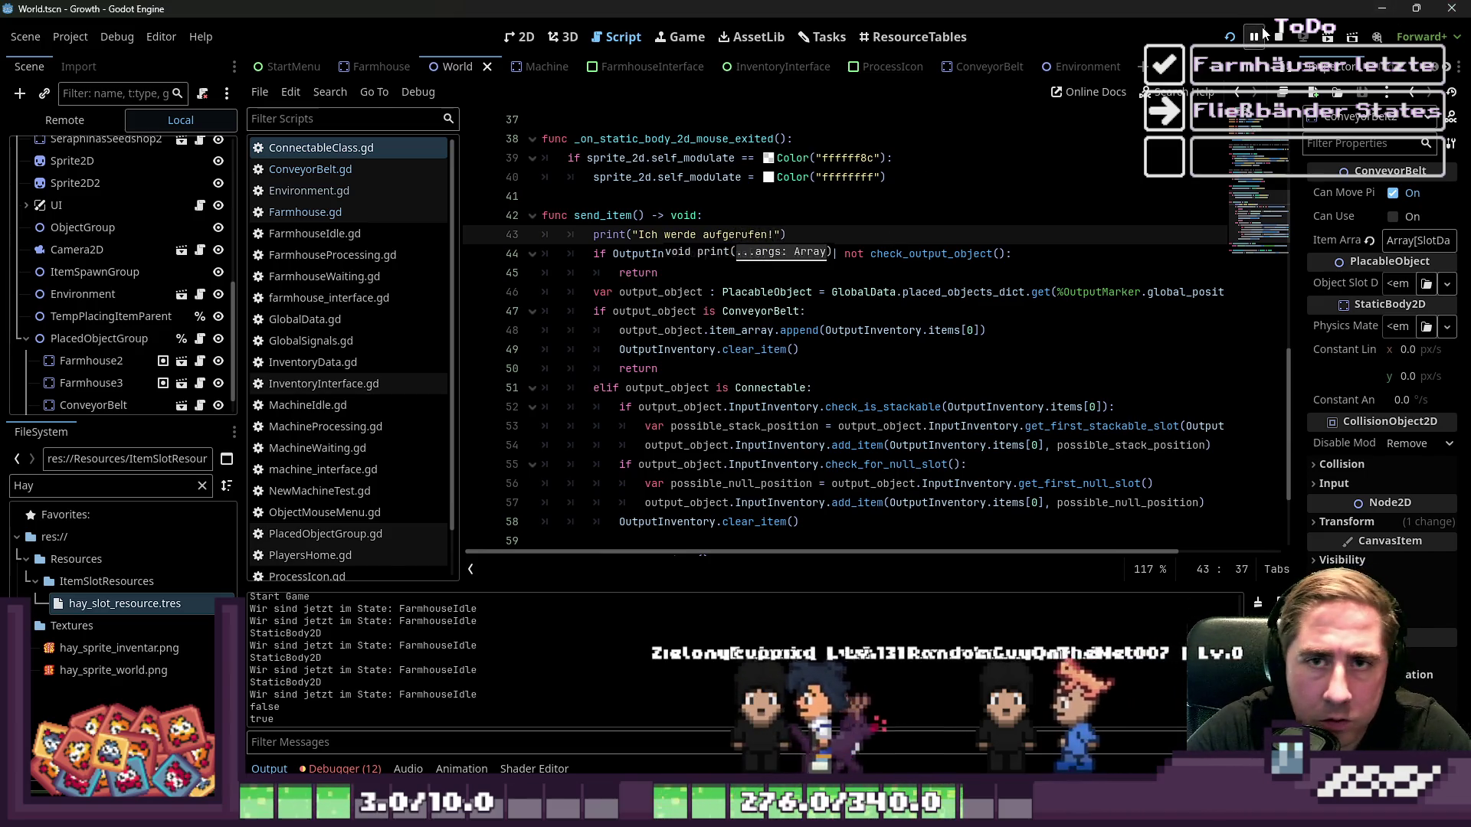
left_click(1230, 36)
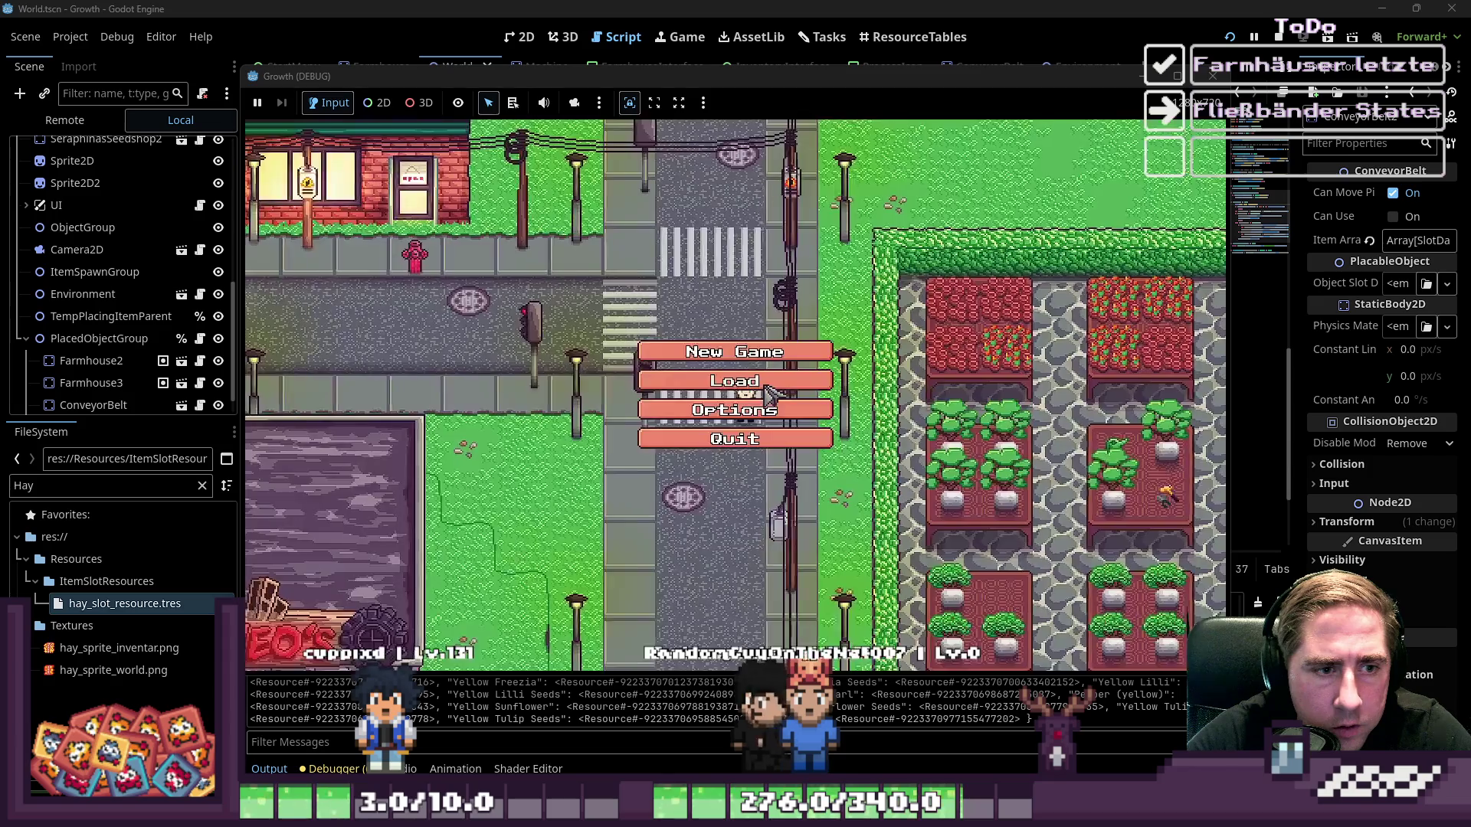
left_click(792, 383)
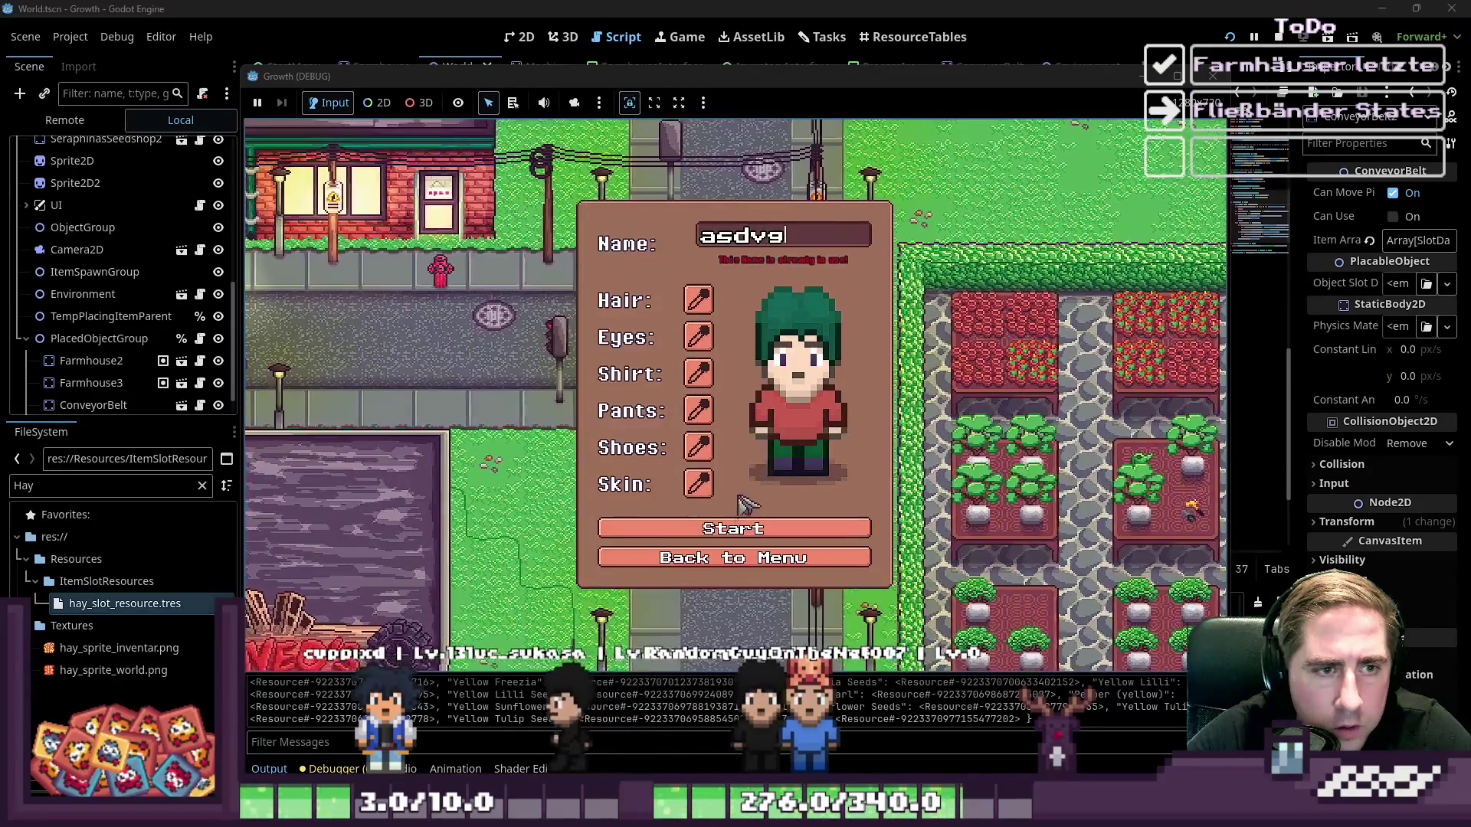
type("ge")
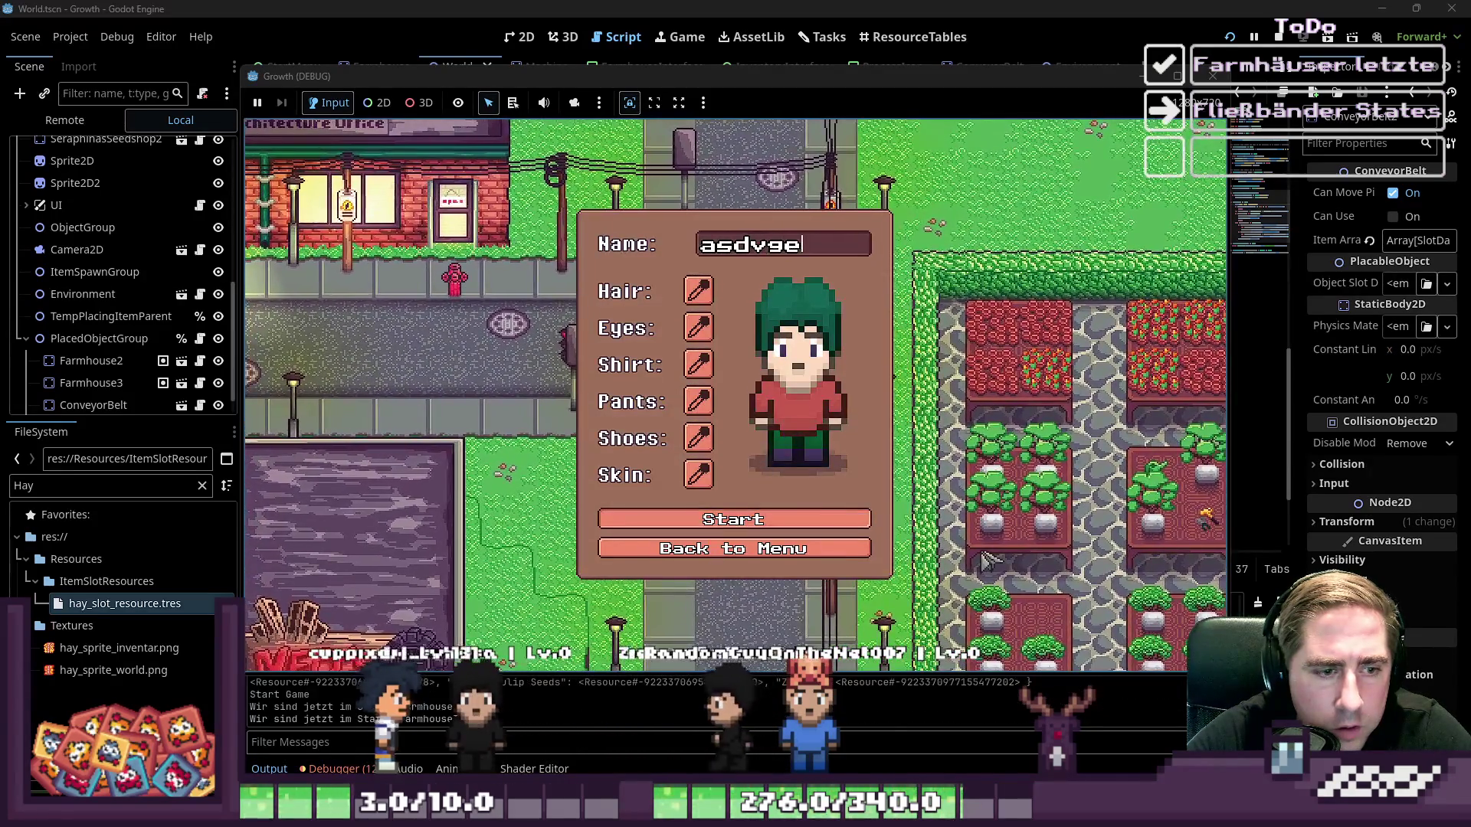
key("Return")
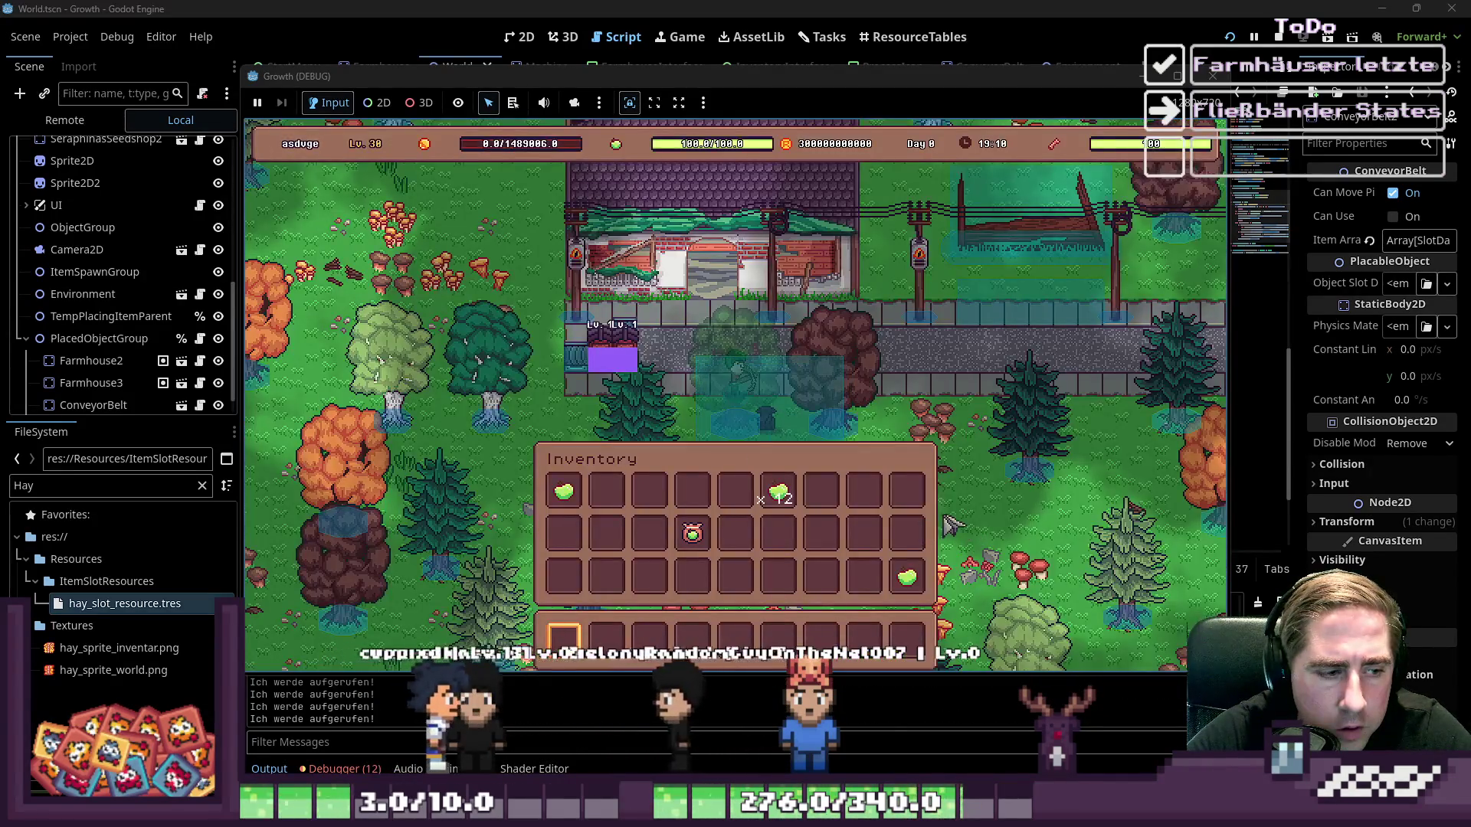
Stop the game and delete the temporary print line 43 from send_item
left_click(1214, 77)
left_click(684, 388)
left_click_drag(785, 235, 498, 242)
key("BackSpace")
key("BackSpace")
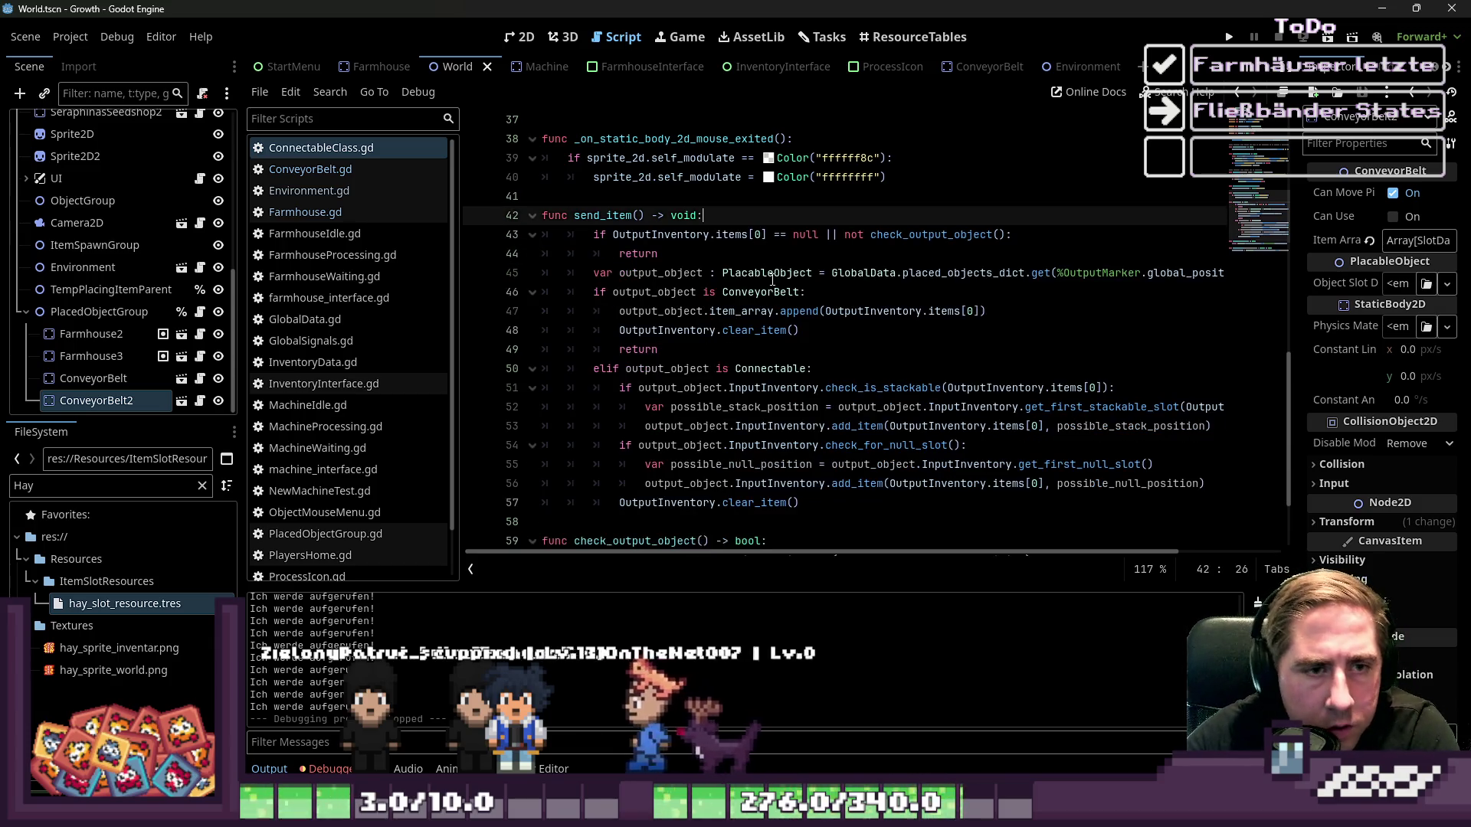
Review the send_item code around the check_output_object call and the stackable-slot lines
left_click(901, 234)
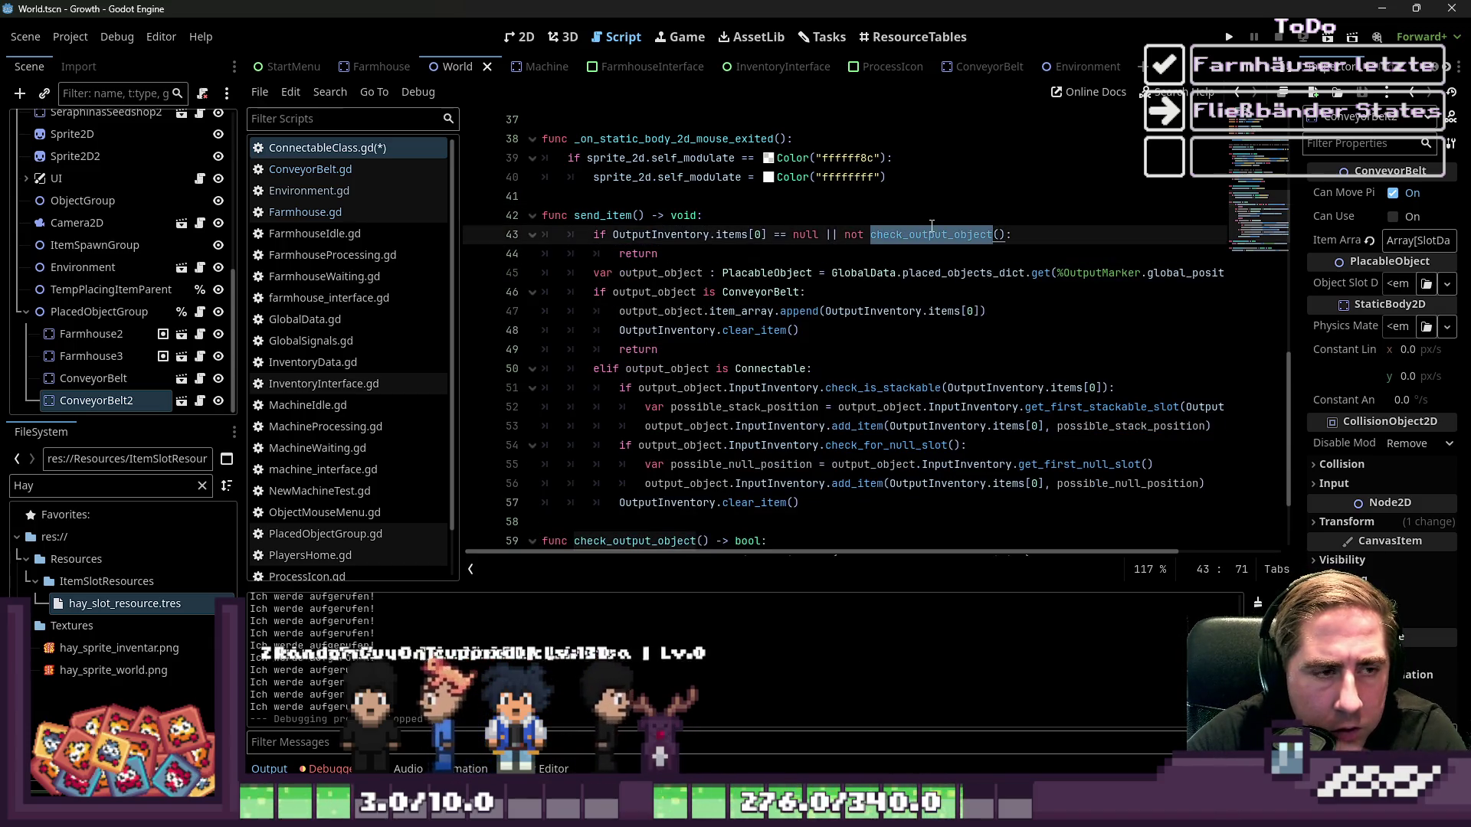
double_click(660, 273)
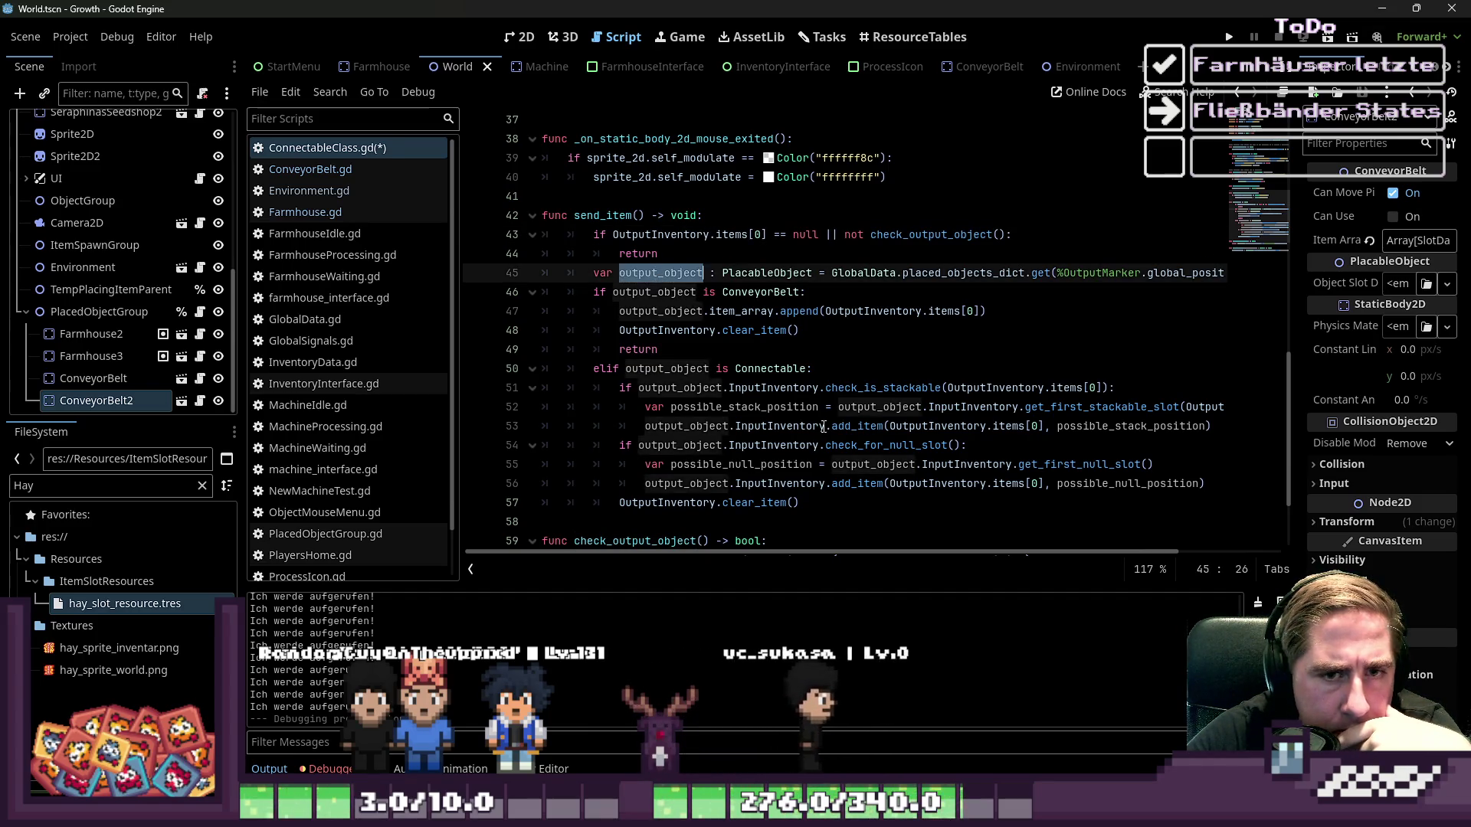
scroll(824, 429, "down", 1)
left_click(885, 349)
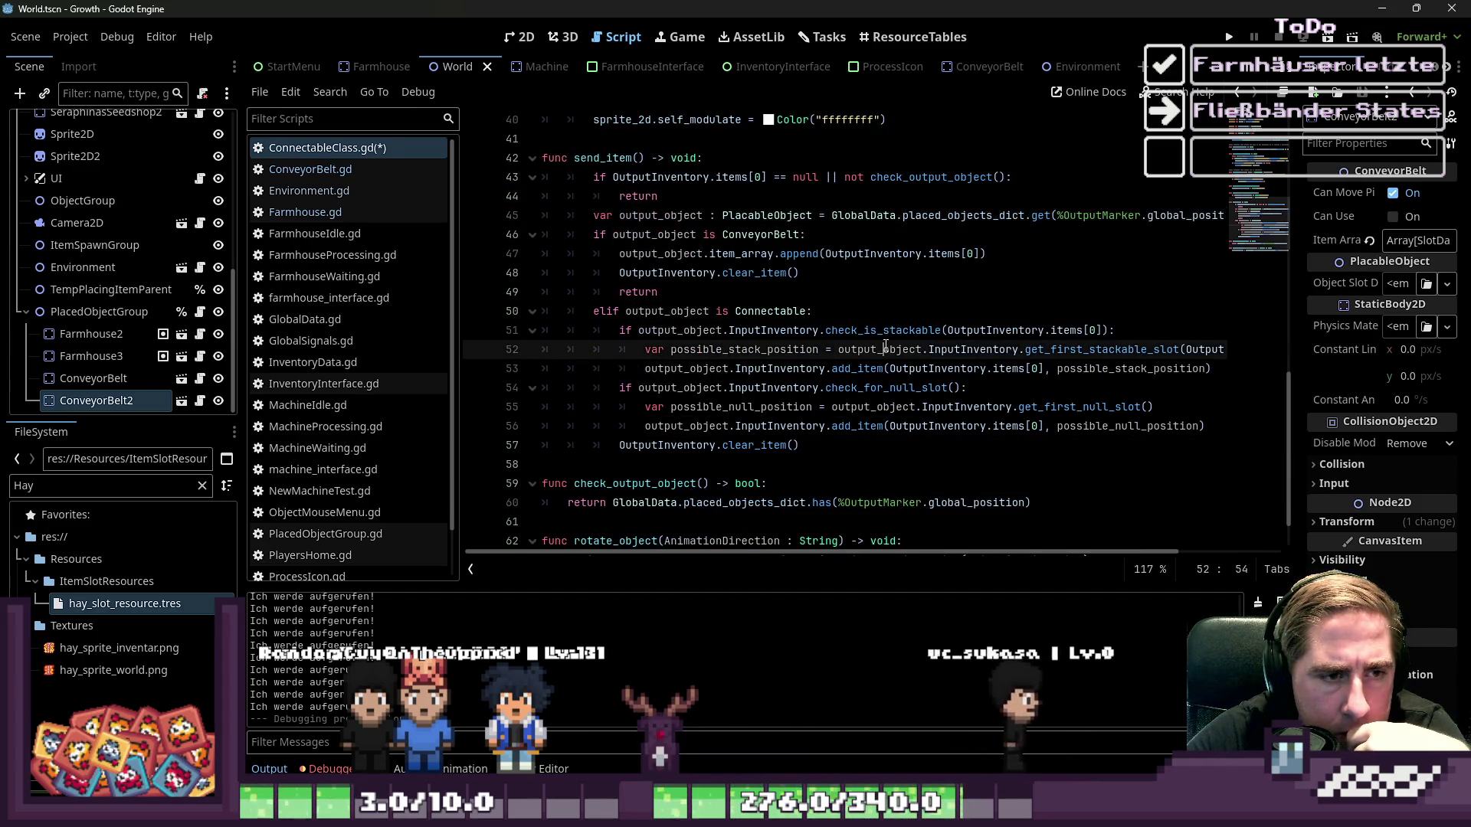
left_click(1222, 368)
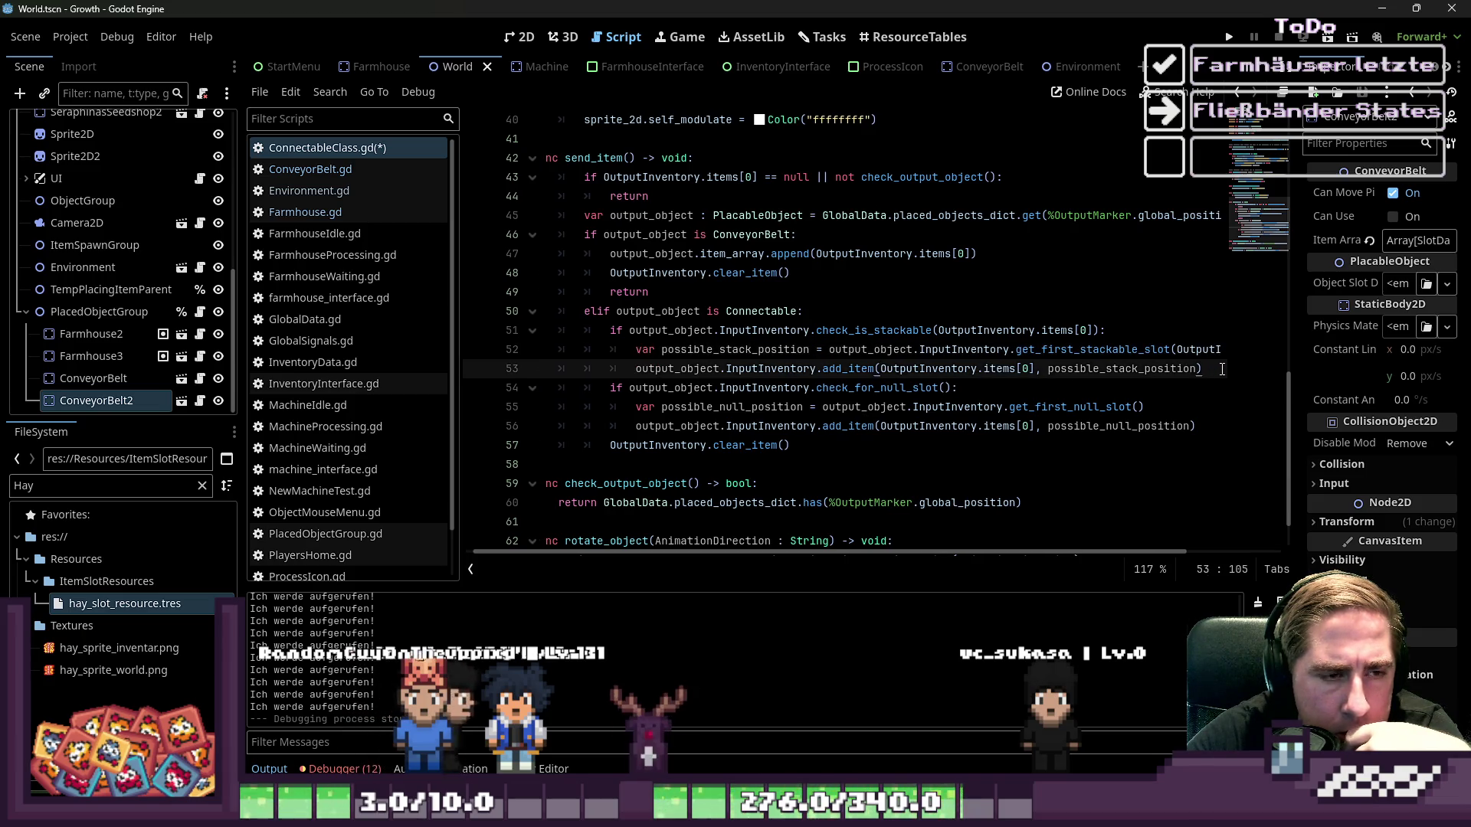
scroll(176, 263, "up", 3)
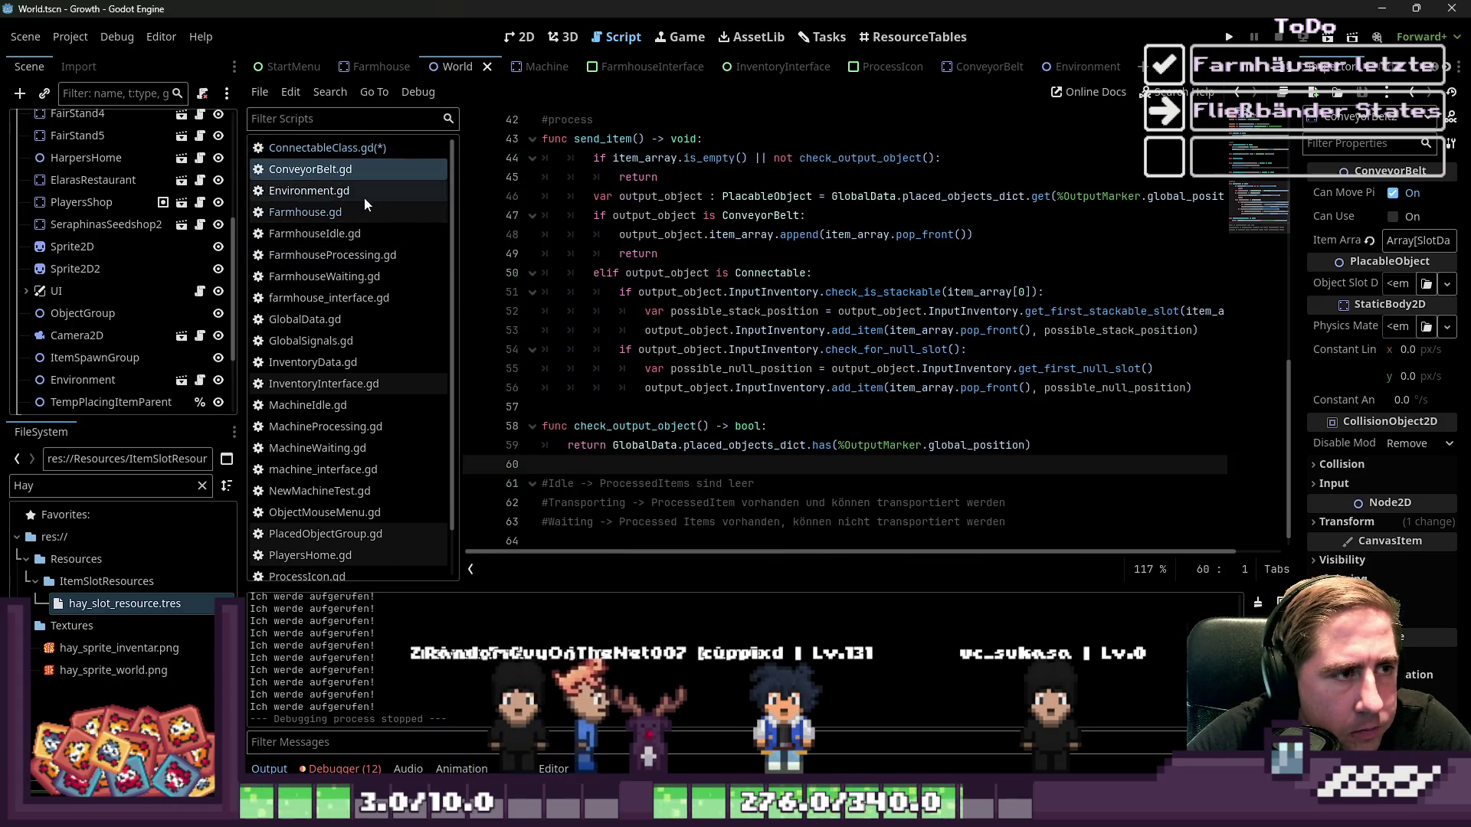
Copy the await timer and print lines 19–20 from Farmhouse.gd's _ready
left_click(329, 211)
scroll(663, 297, "up", 5)
left_click(576, 292)
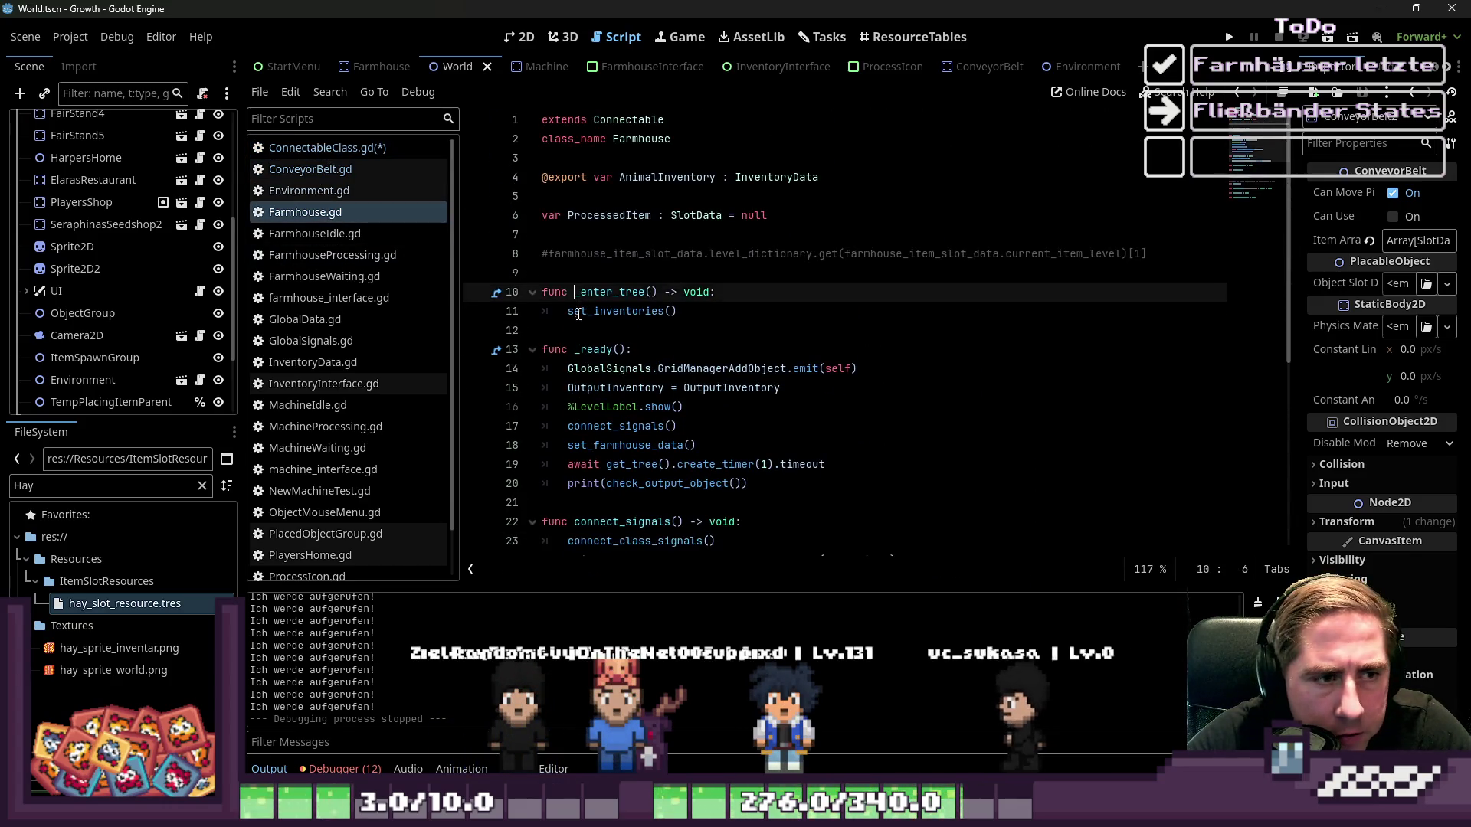
left_click(816, 464)
left_click_drag(816, 484, 542, 471)
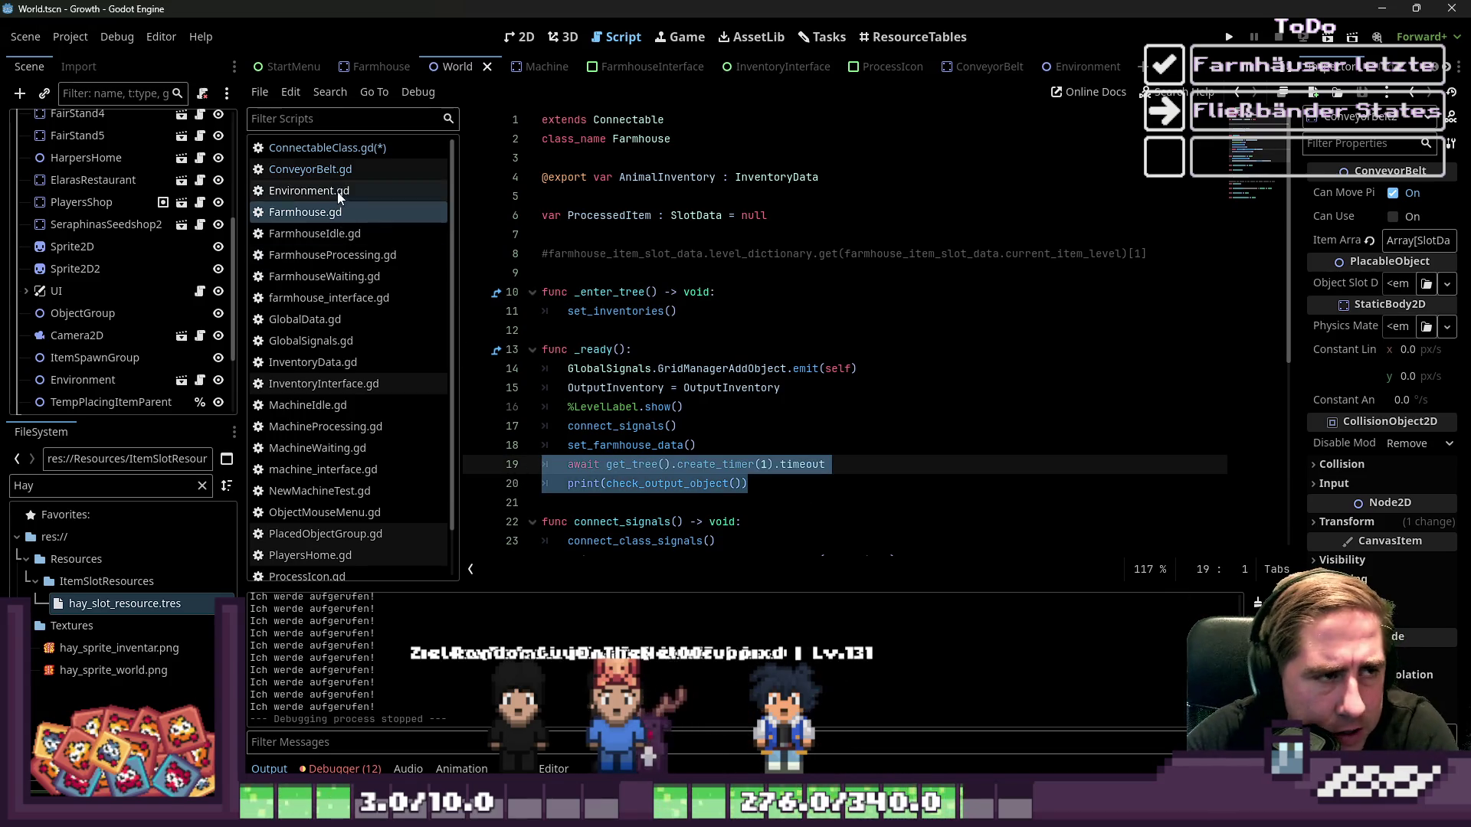
Paste them after connect_signals in ConveyorBelt.gd's _ready, save, and run the game
left_click(322, 169)
scroll(573, 392, "up", 10)
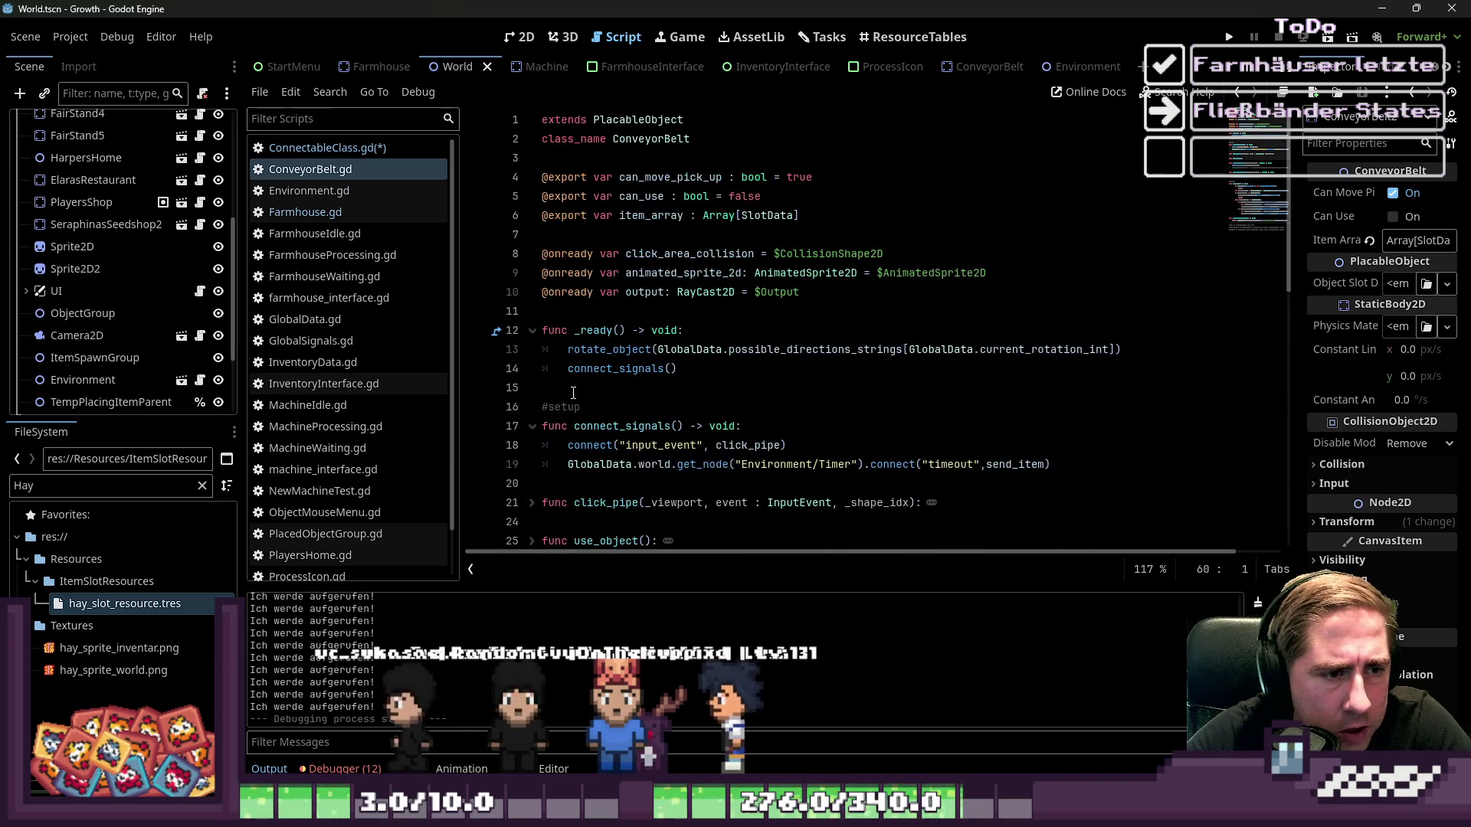
left_click(569, 370)
key("Return")
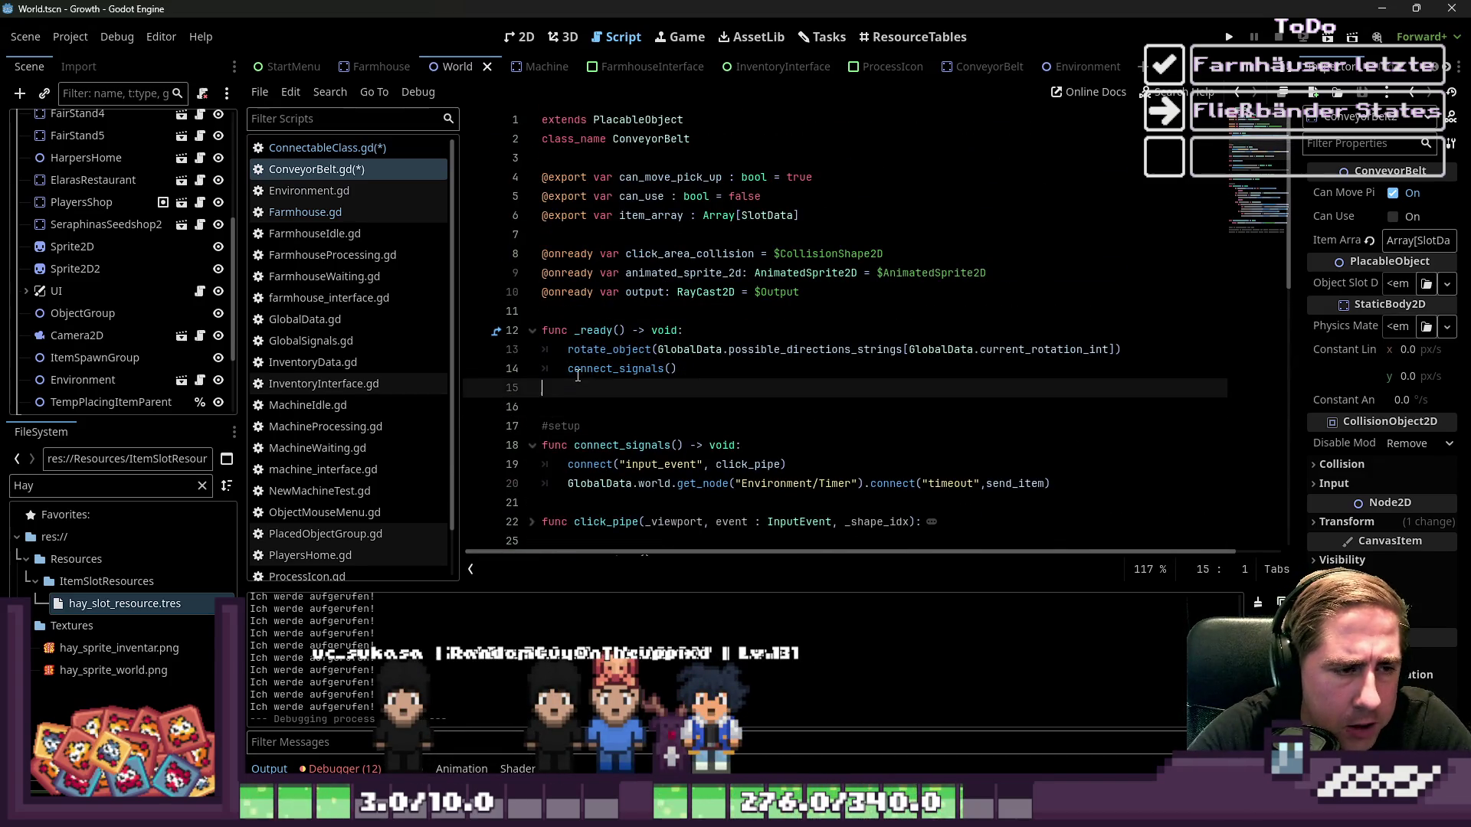
type("await get_tree().create_timer(1).timeout \tprint(check_output_object())")
key("ctrl+s")
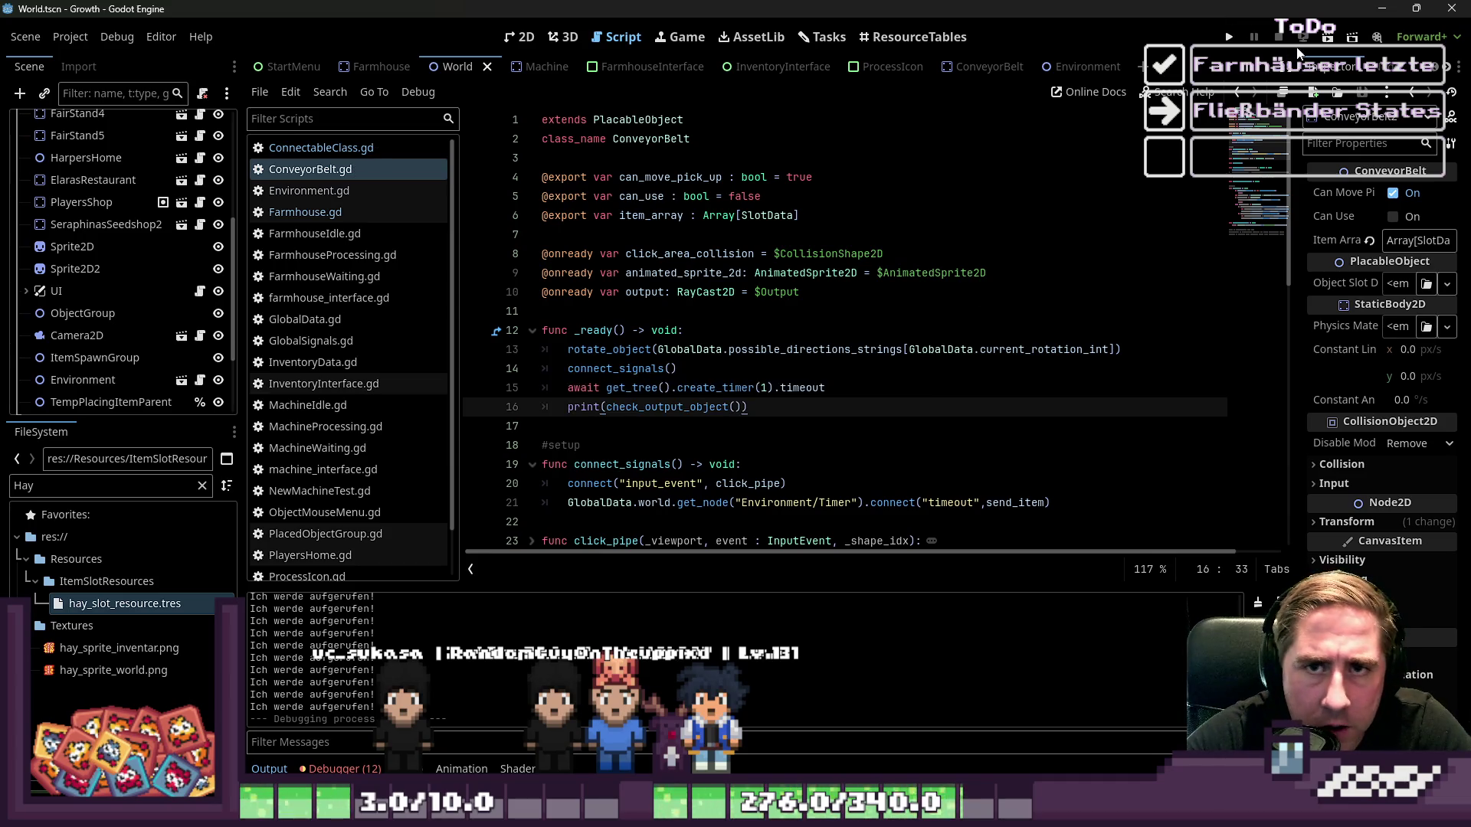
left_click(1228, 38)
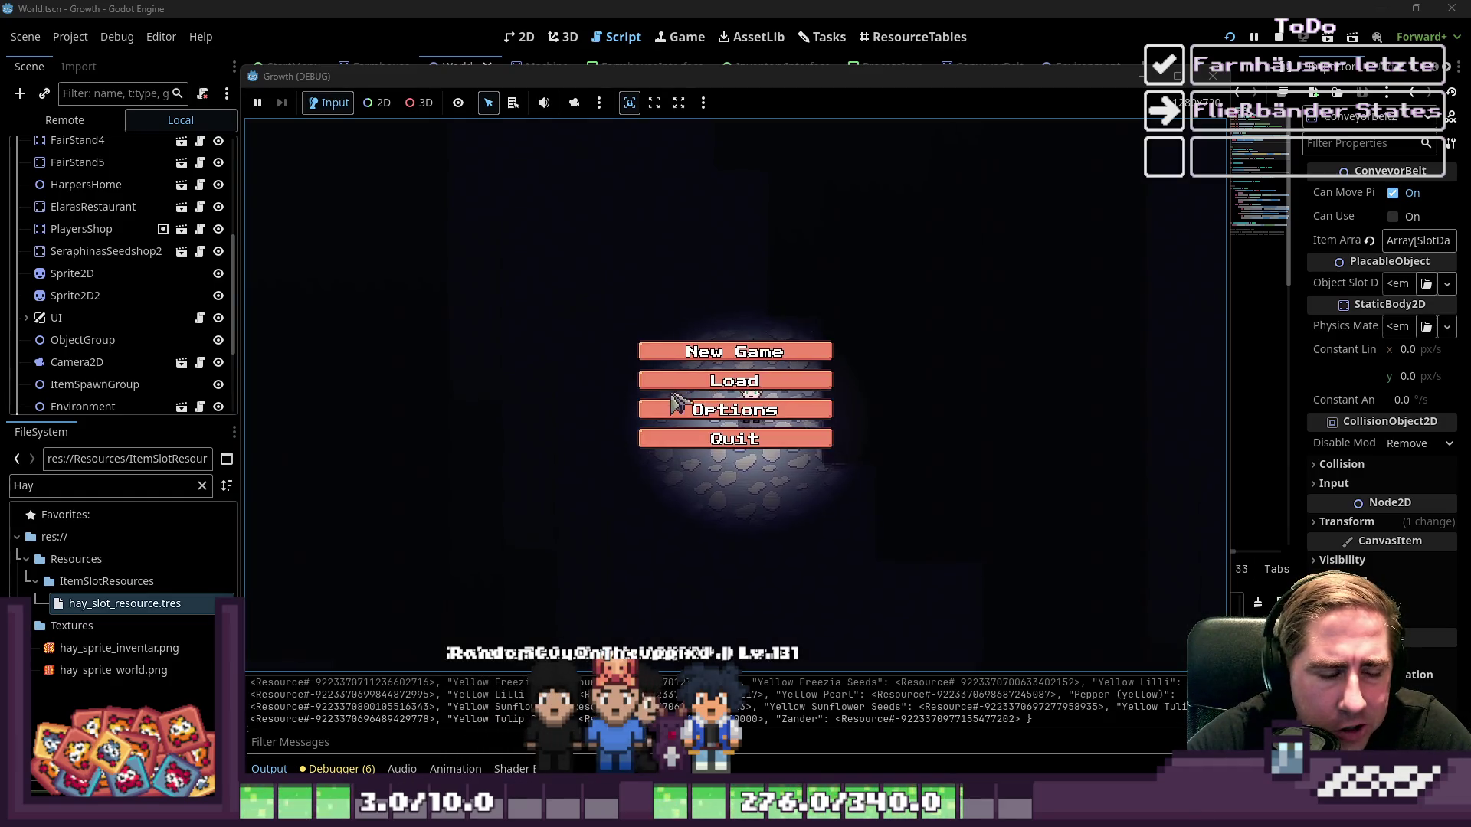
Start a new game with a fresh character, click the placed path tile, then relaunch after the crash
left_click(797, 341)
type("sadg")
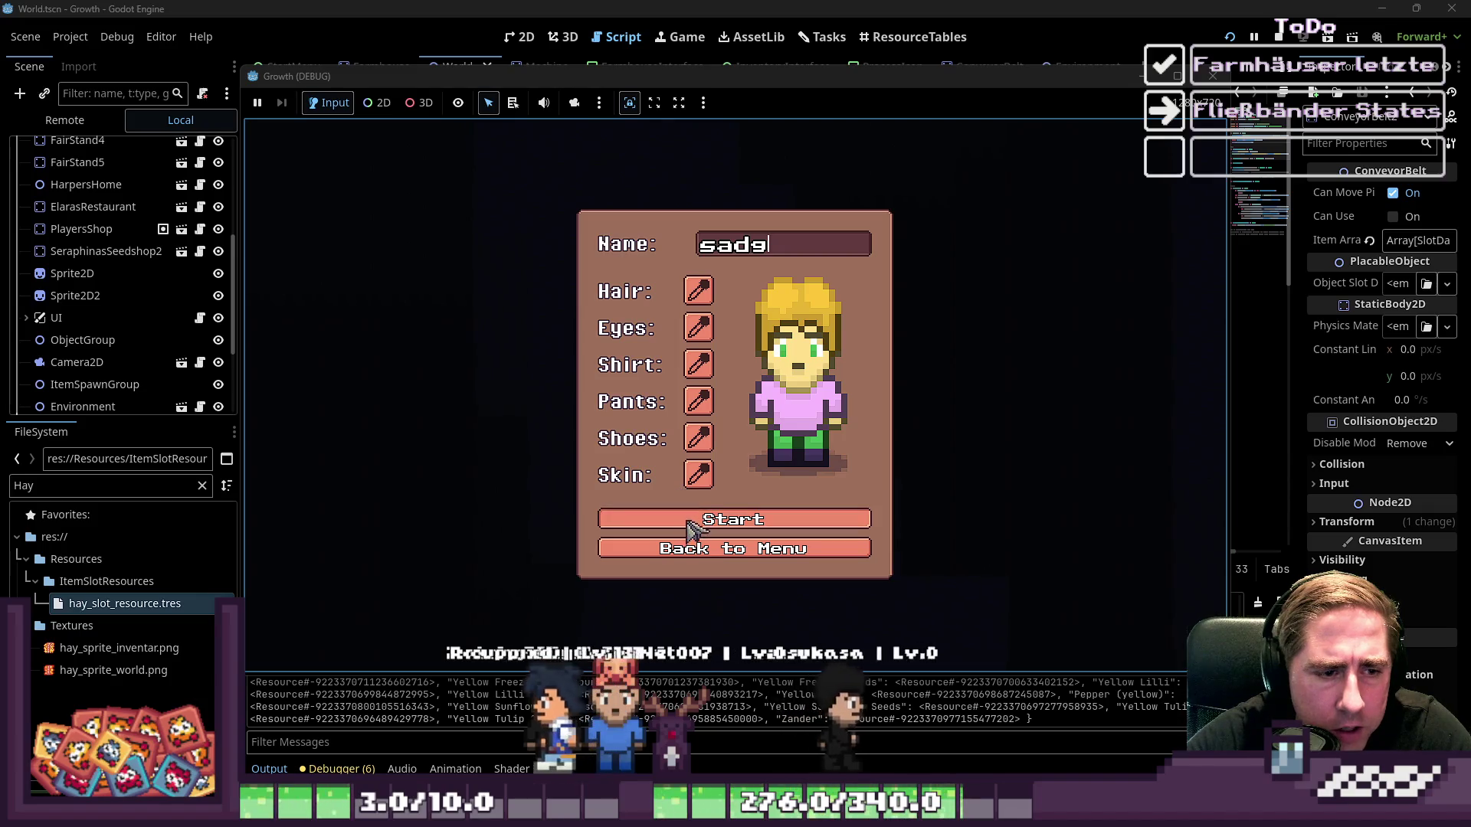
left_click(693, 519)
key("i")
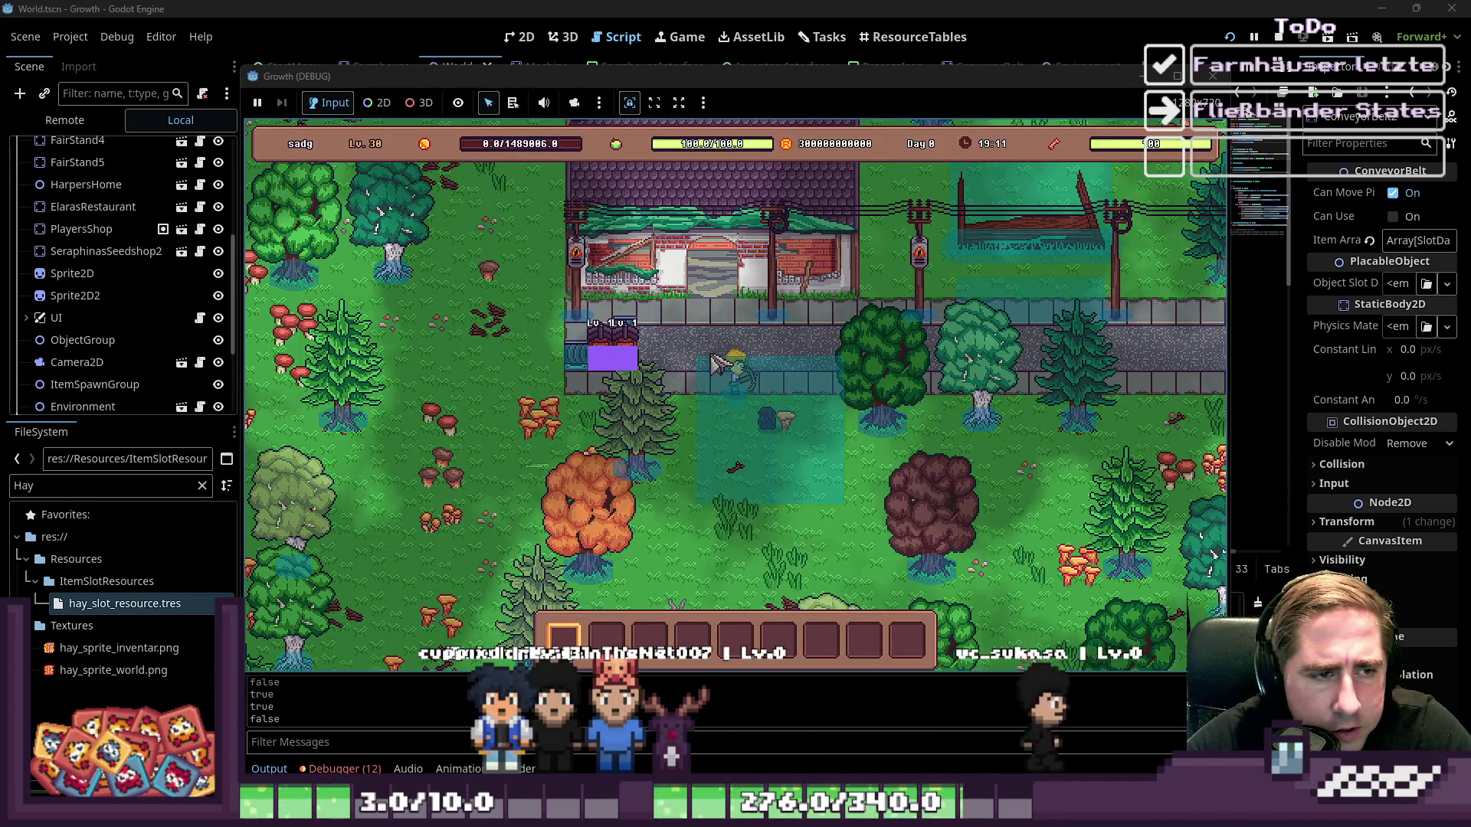
key("a")
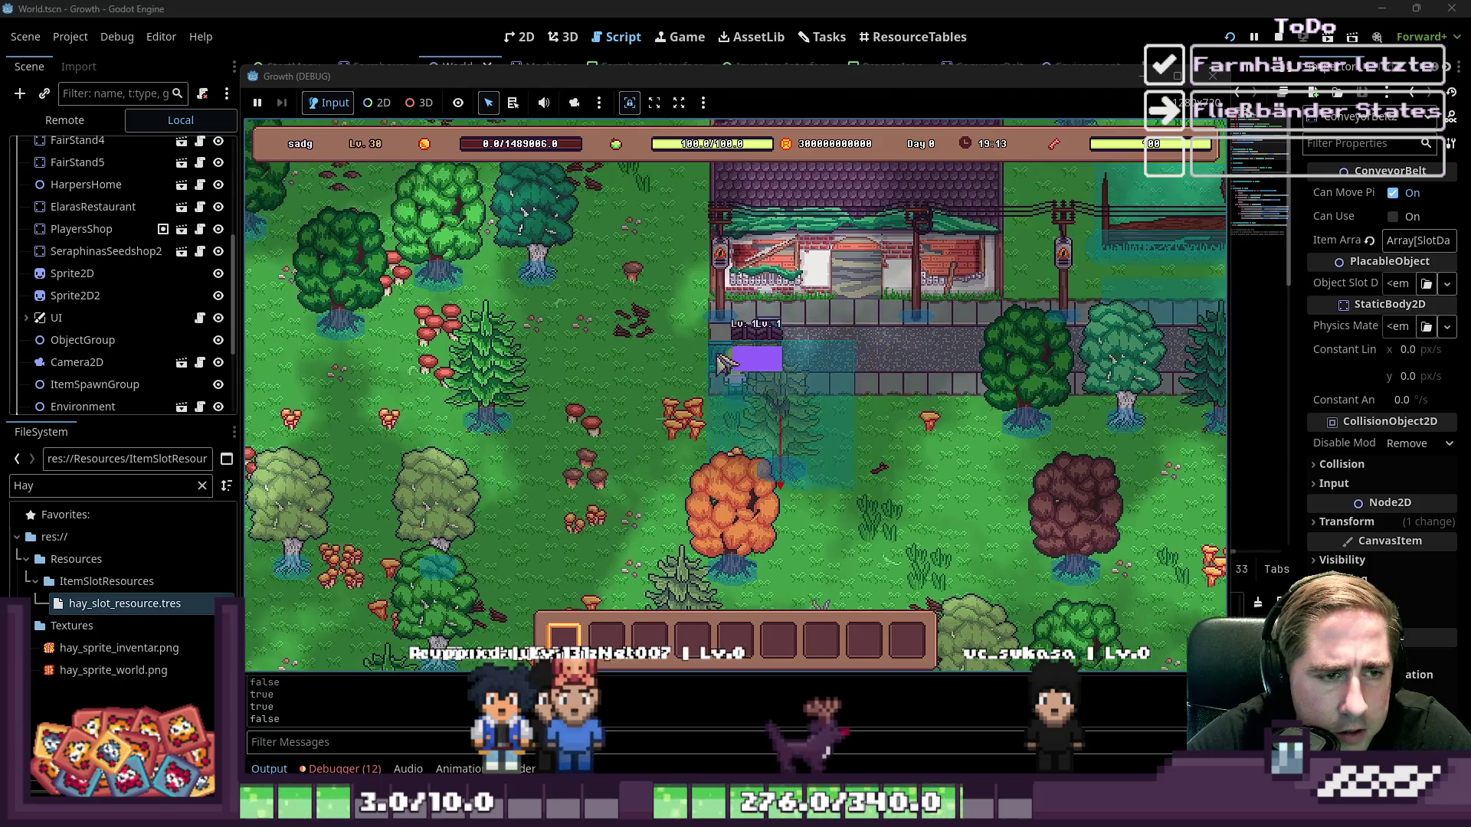
left_click(717, 361)
left_click(1278, 38)
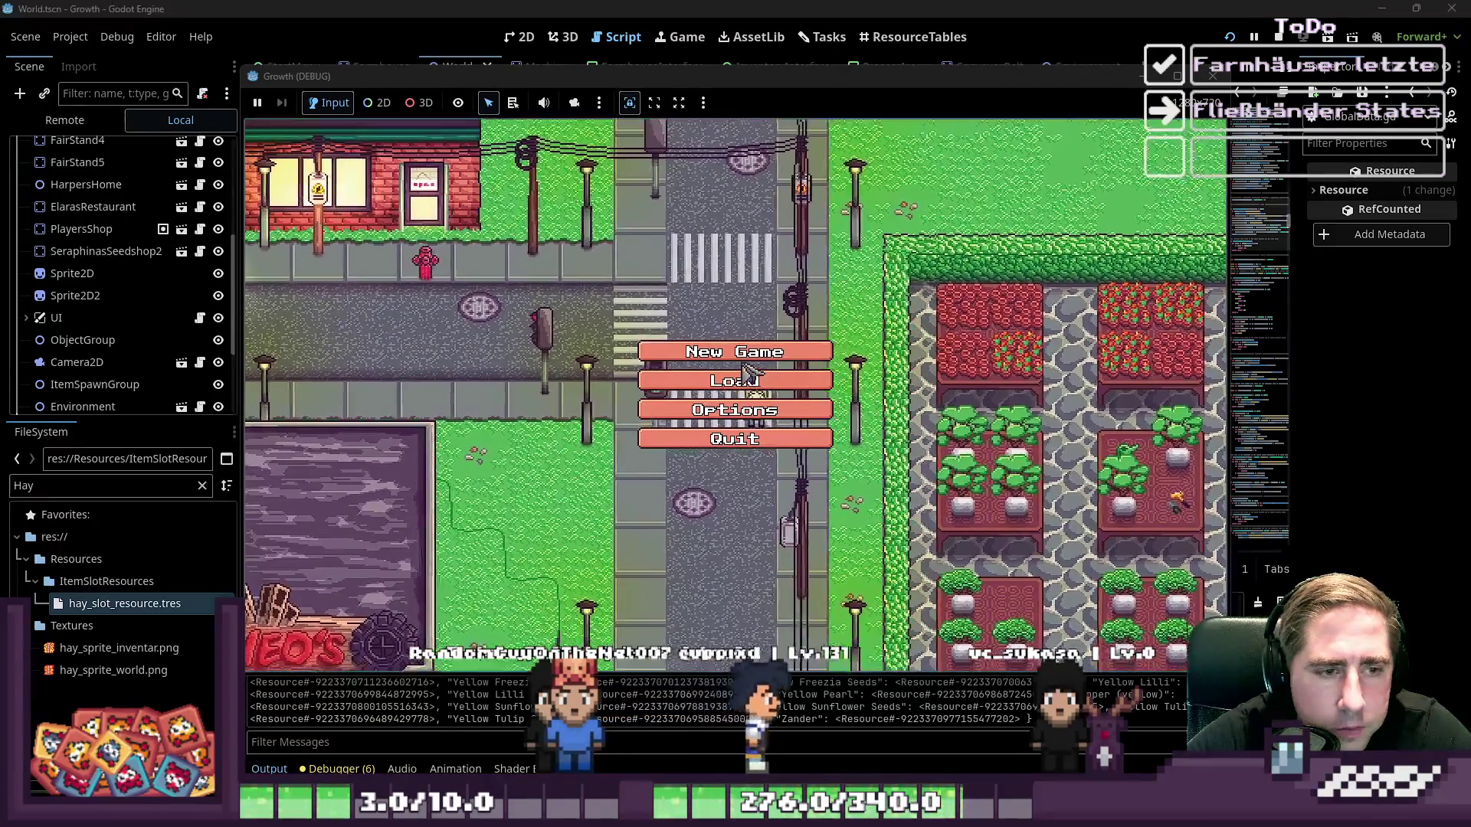
Start a new game with a character named 's' and walk left toward the path
left_click(747, 368)
type("s")
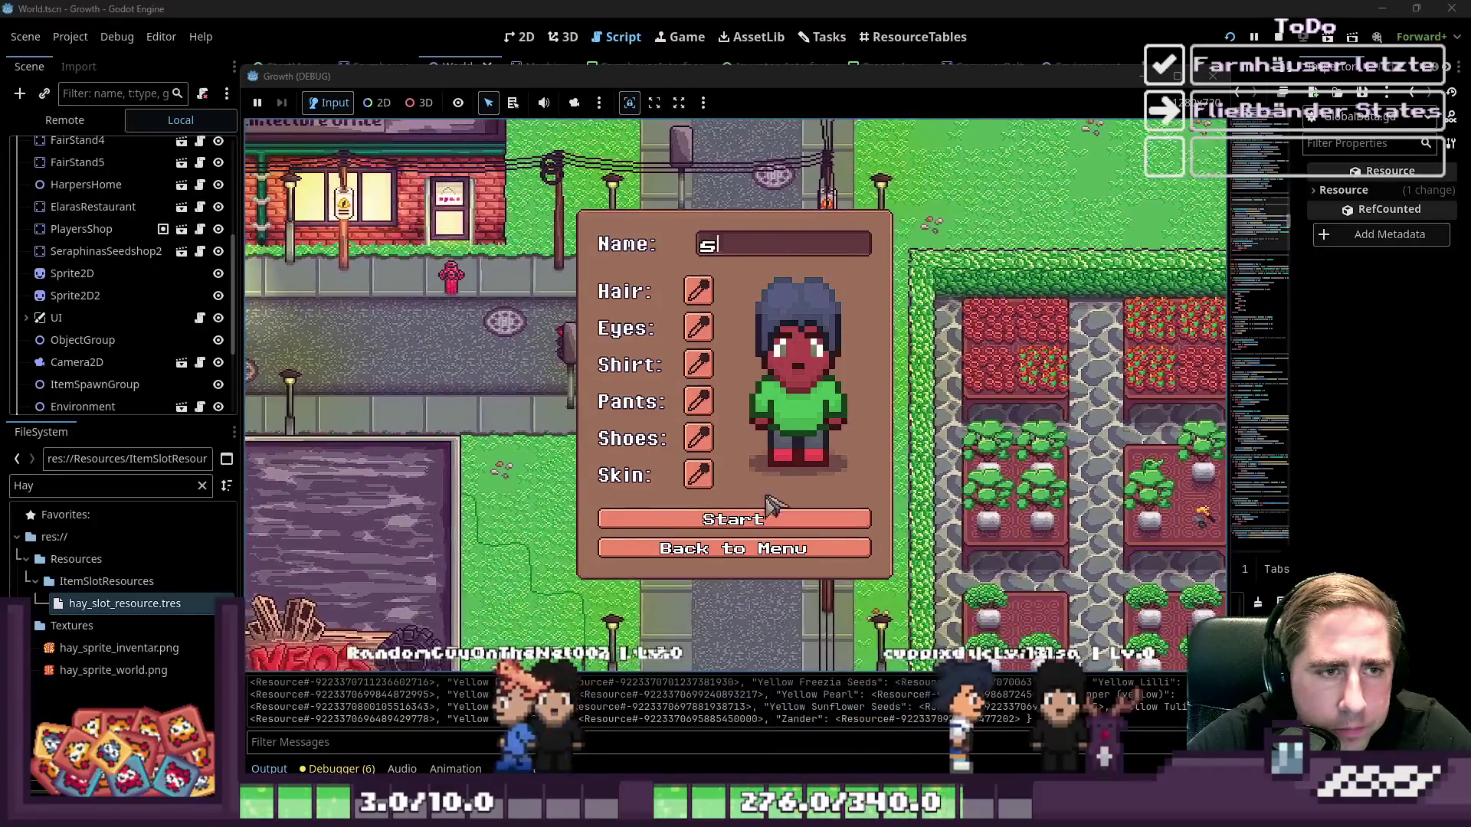
left_click(766, 529)
key("a")
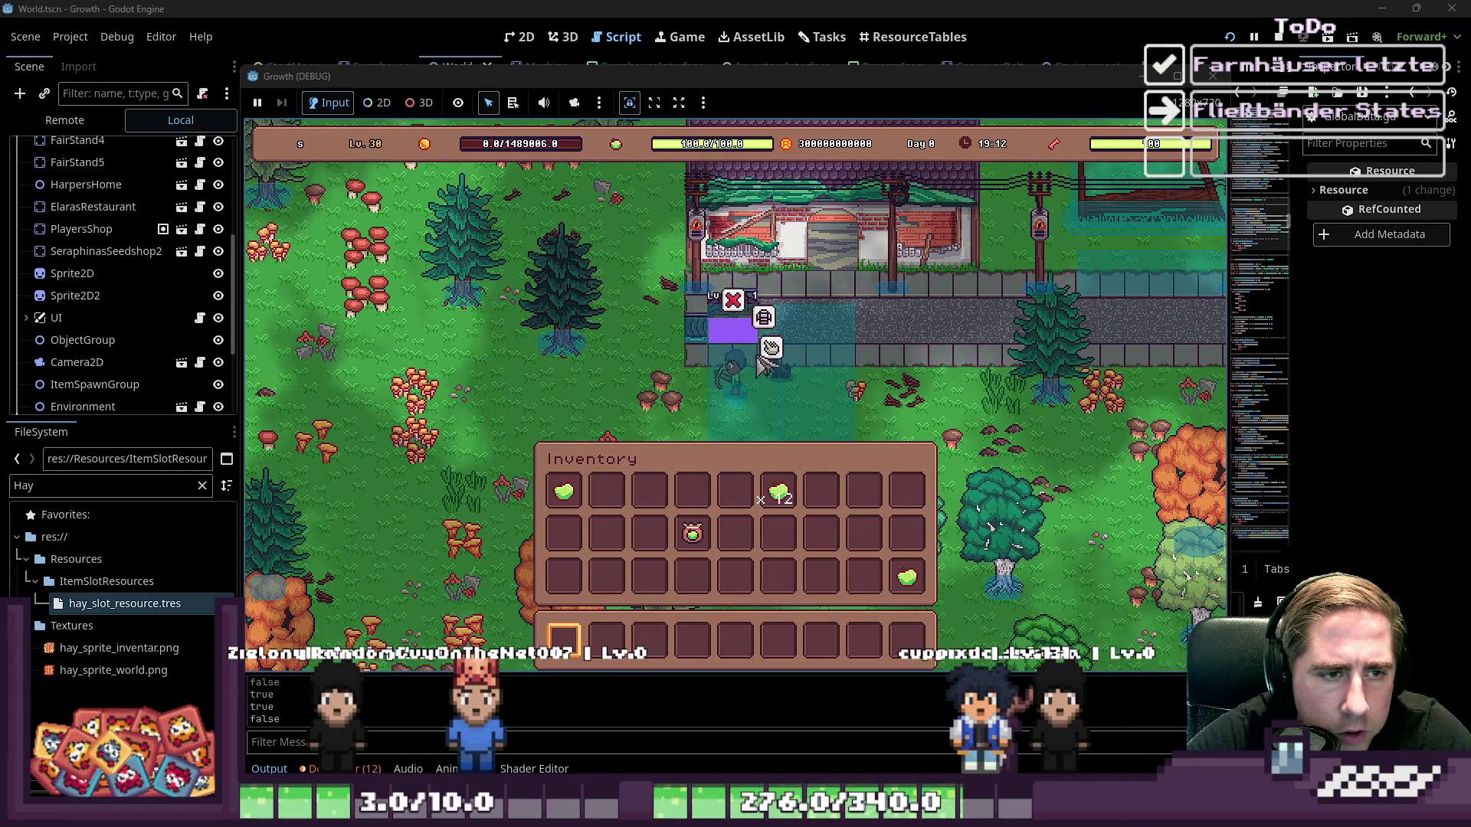
Move the x12 stack into the large animal house's slot and close the inventory
left_click(766, 354)
left_click_drag(778, 495, 735, 406)
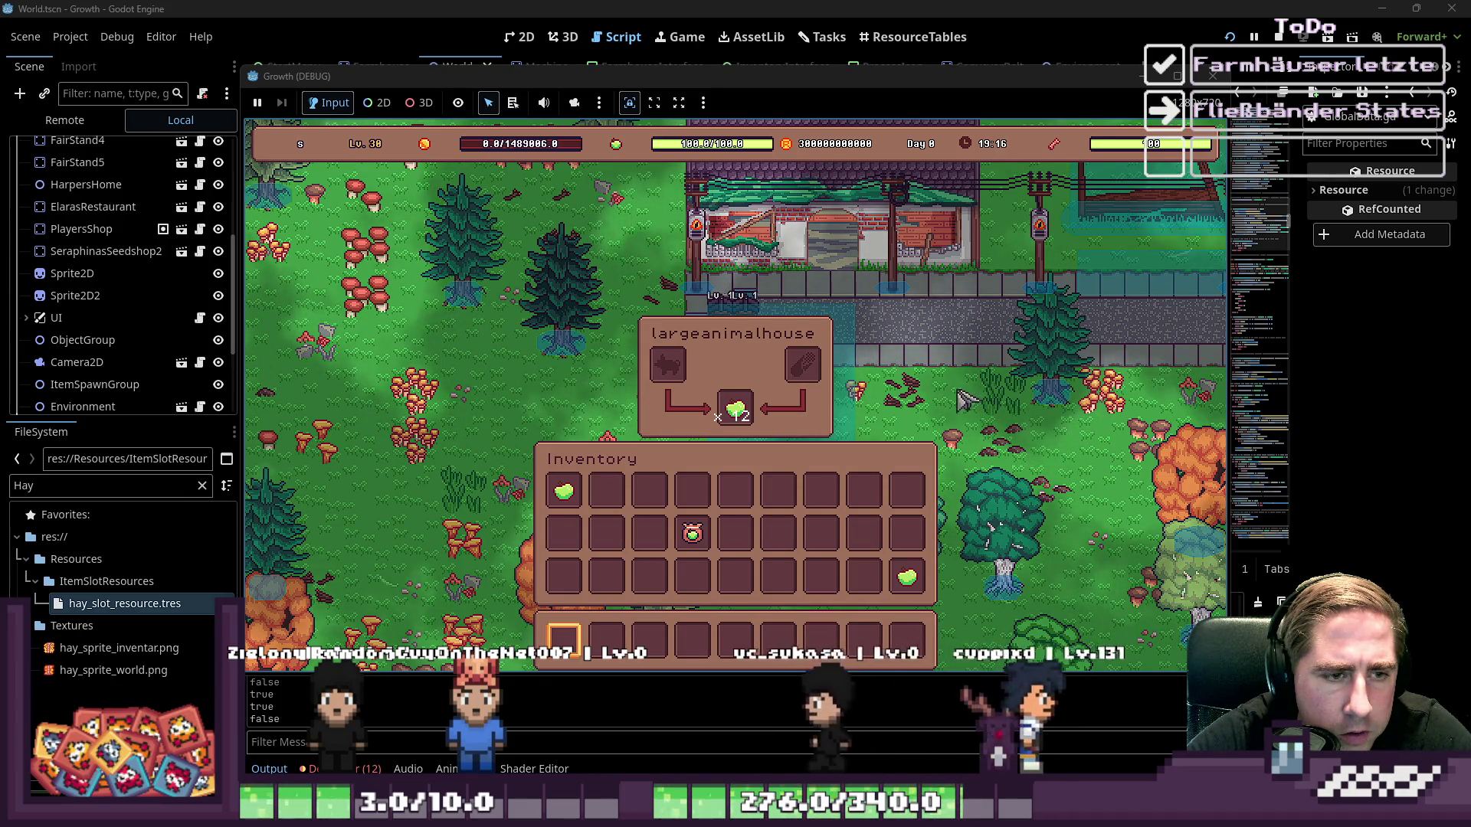
mouse_move(755, 418)
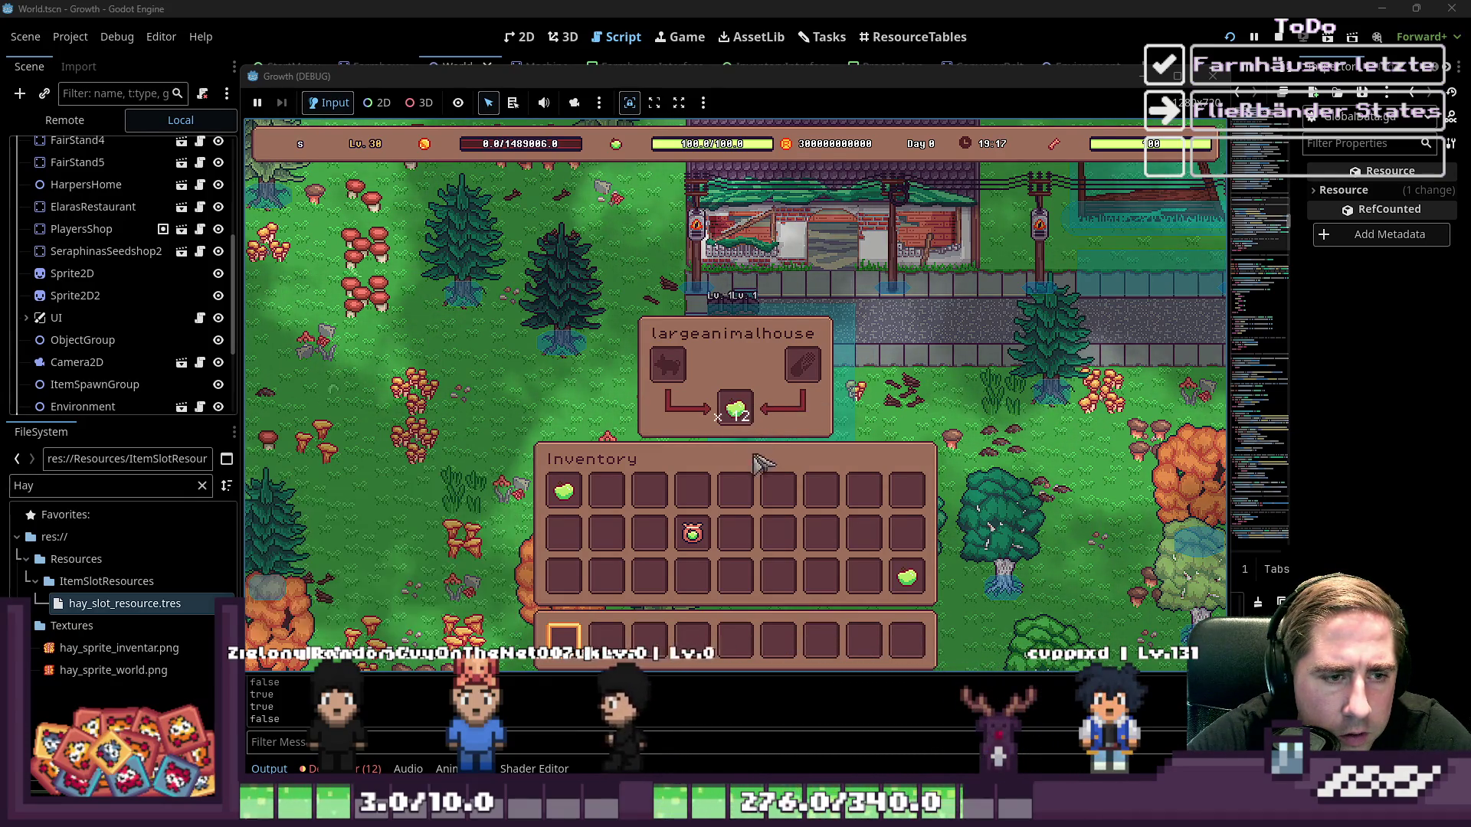
key("i")
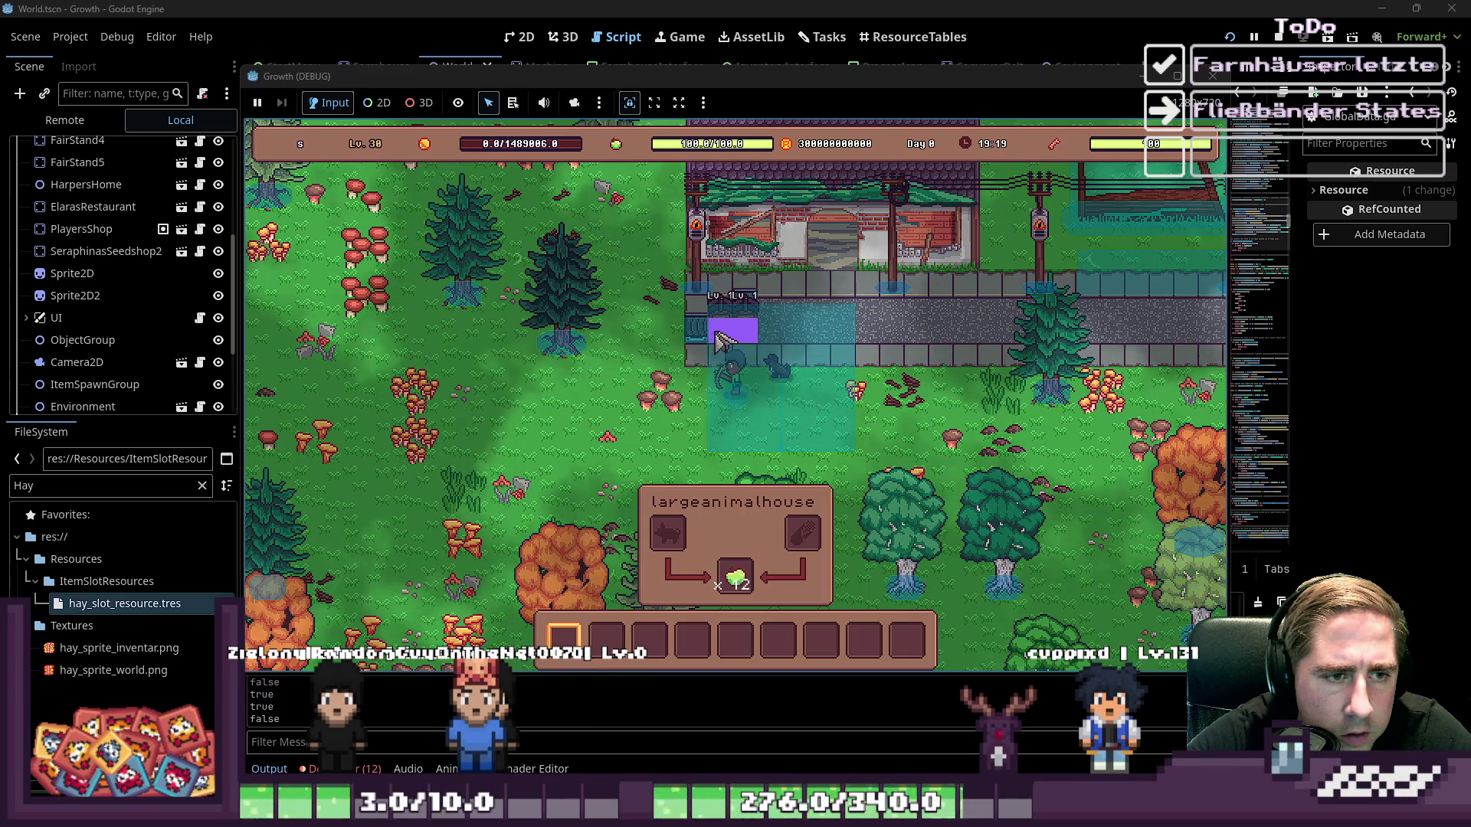
Click the placed conveyor tile for its actions, then return to the Godot editor
left_click(724, 337)
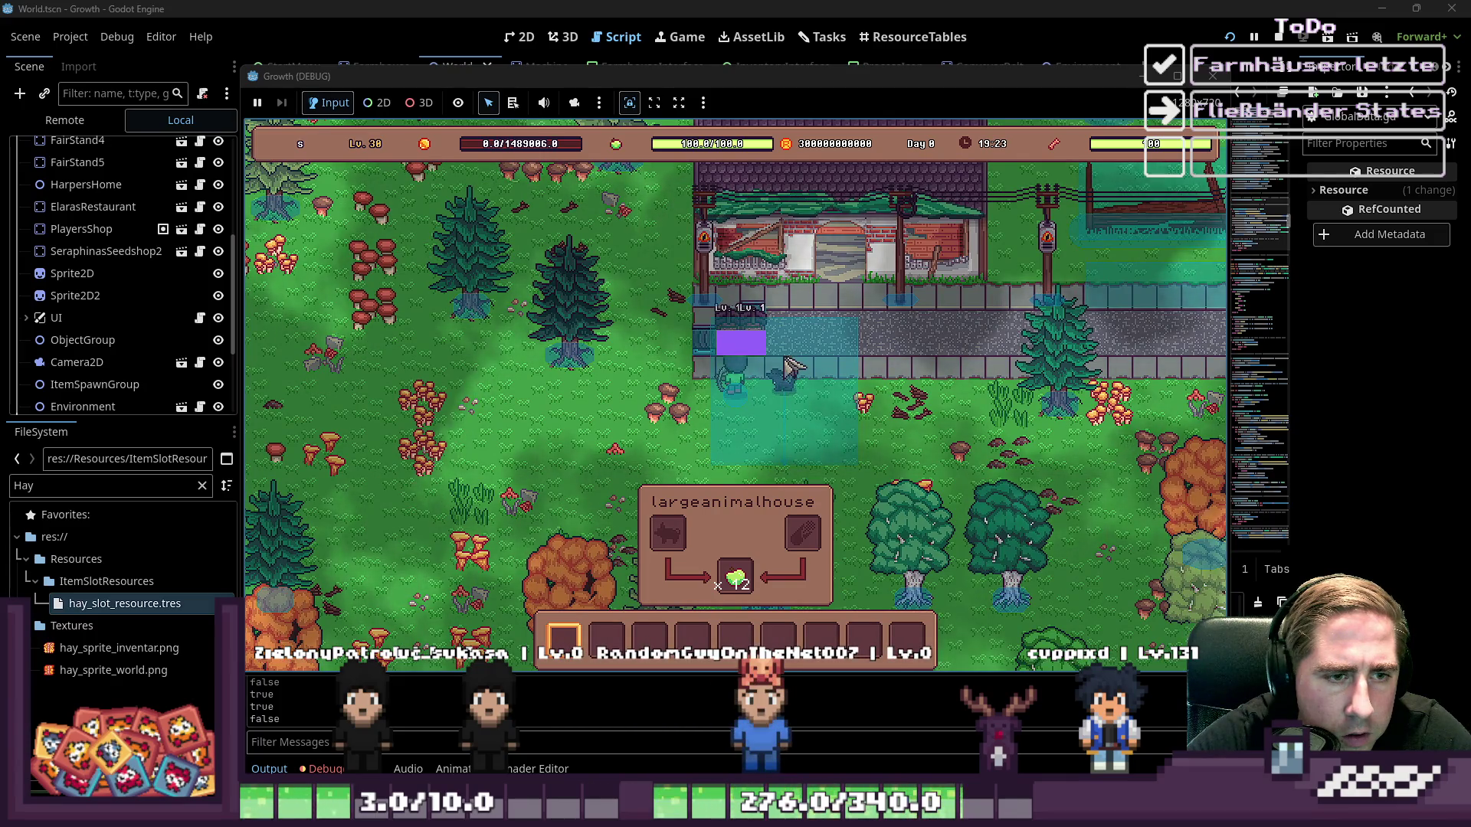
left_click(766, 359)
left_click(797, 370)
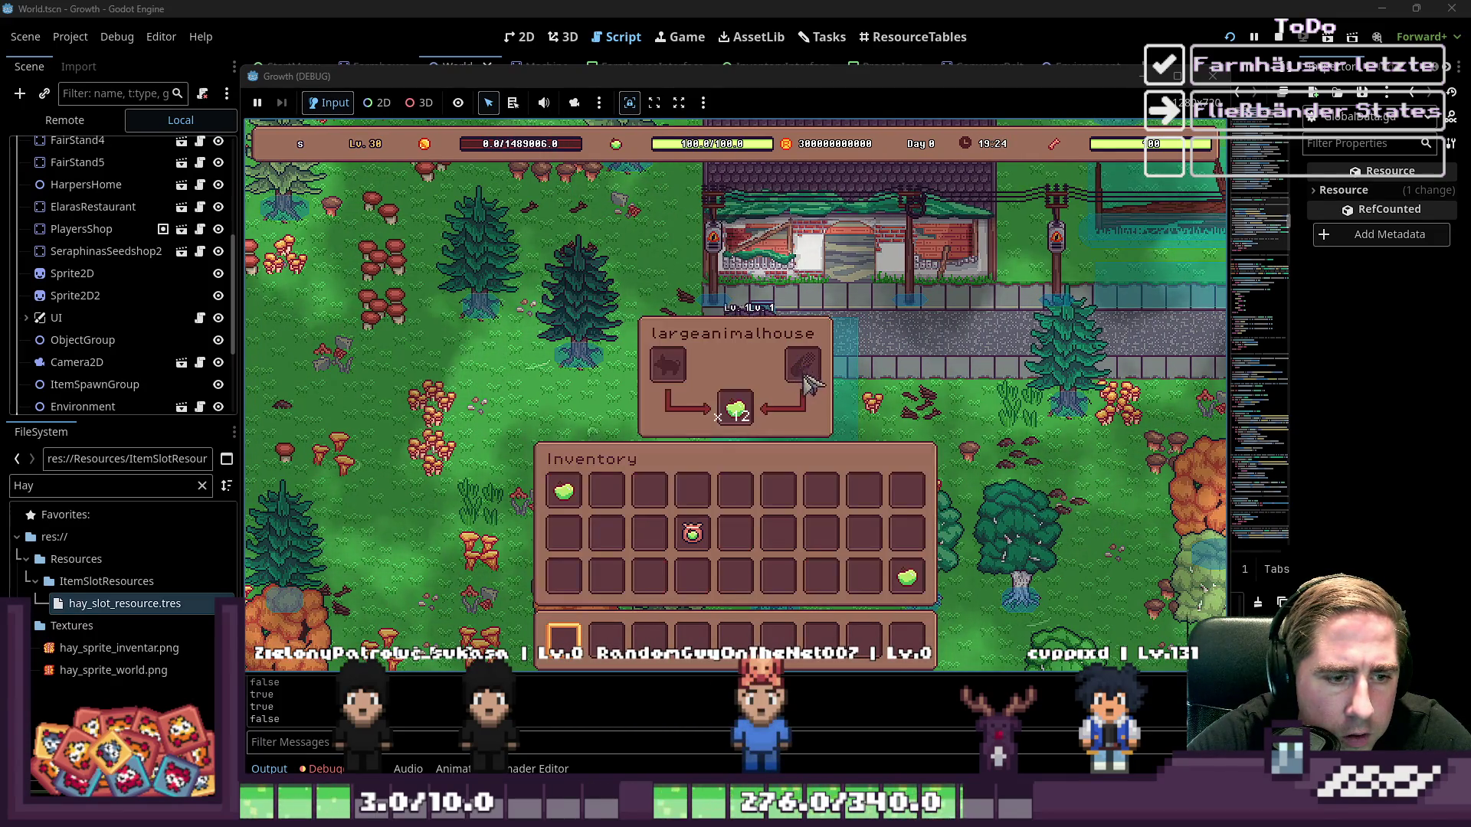
left_click(95, 384)
scroll(117, 398, "down", 3)
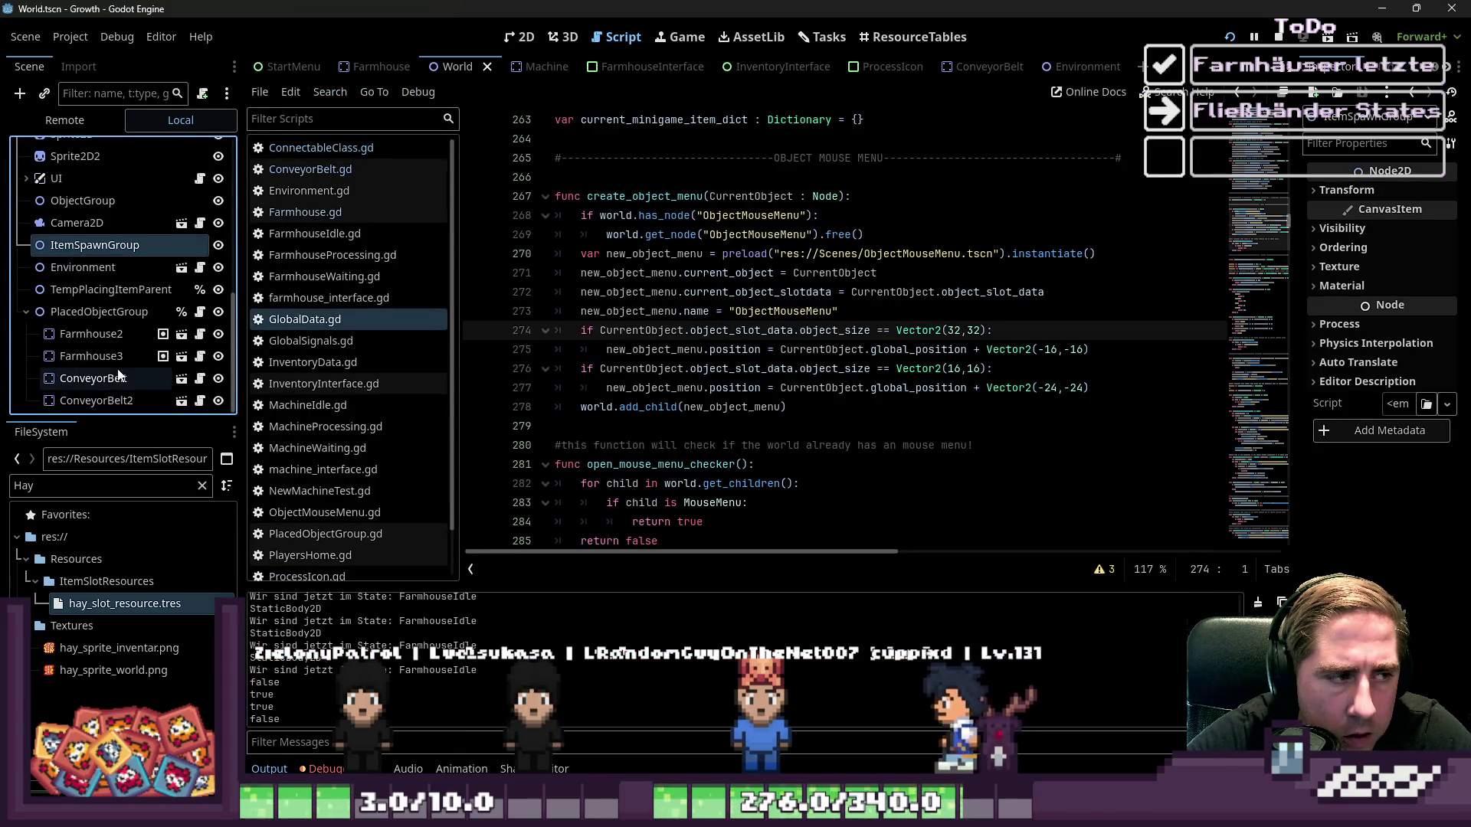
Inspect ConveyorBelt2's Item Array to see its three hay items
left_click(108, 400)
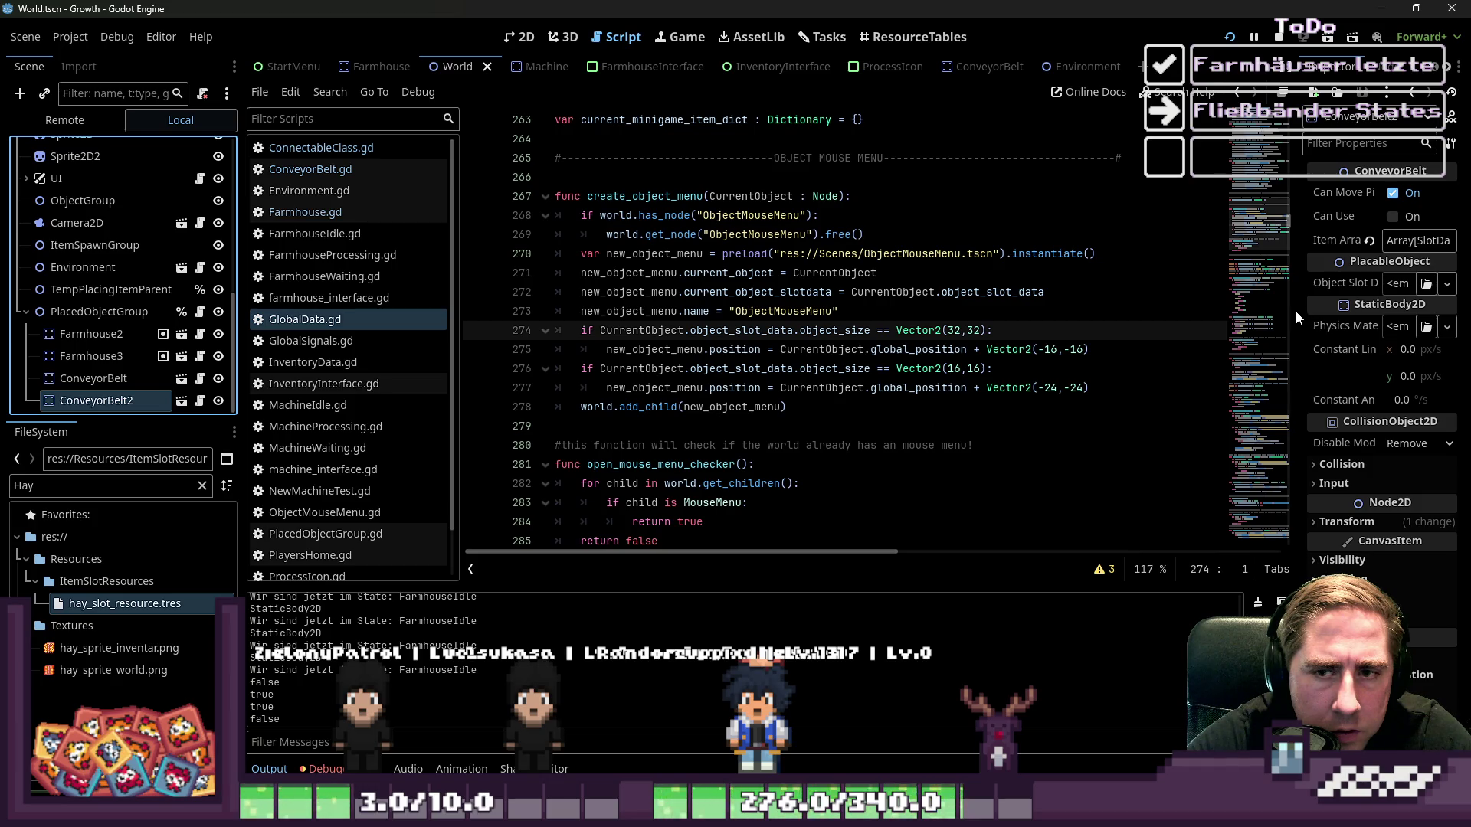
left_click_drag(1297, 311, 996, 311)
left_click(1289, 242)
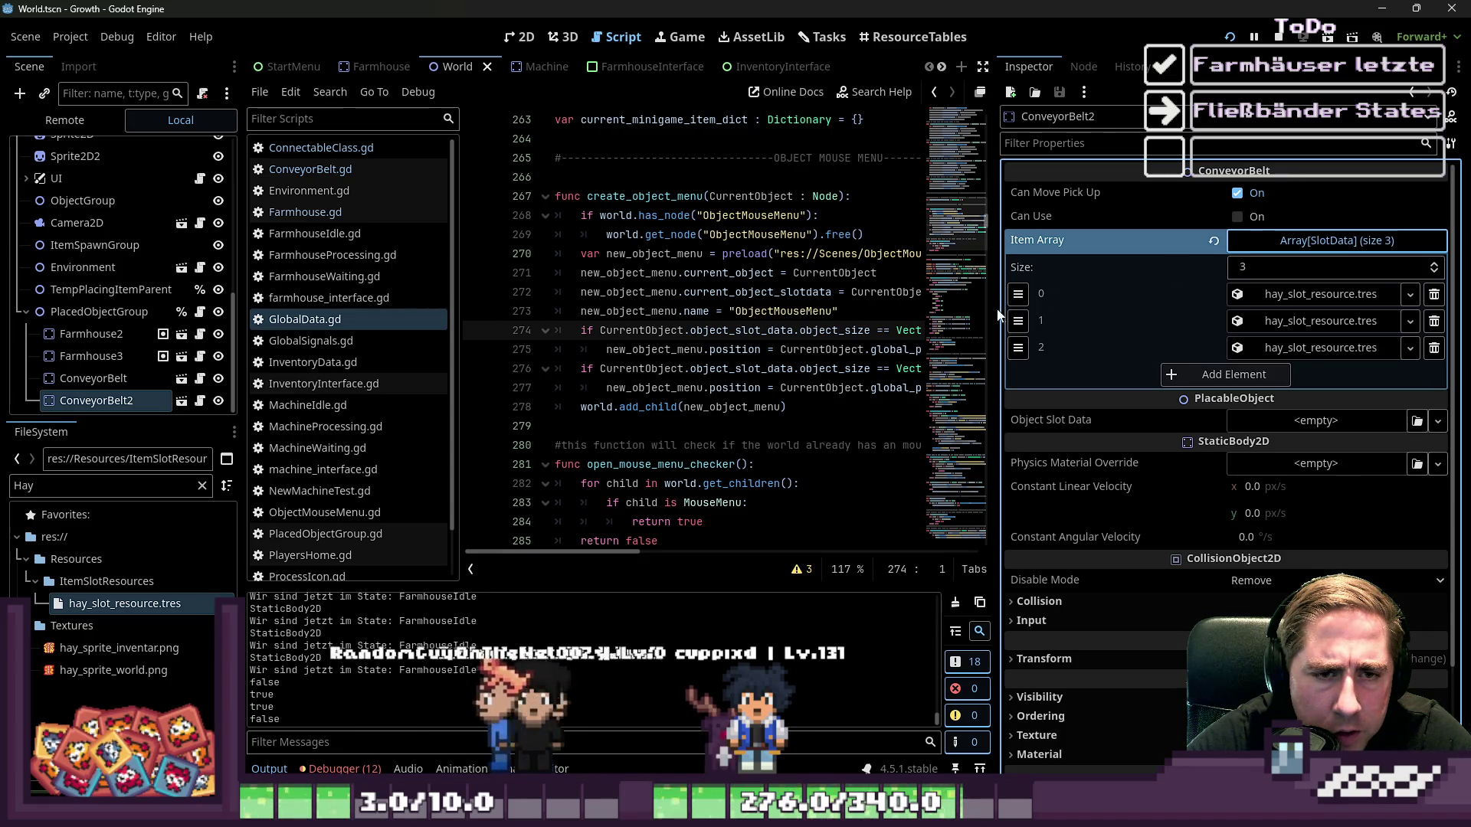
left_click_drag(998, 315, 1200, 315)
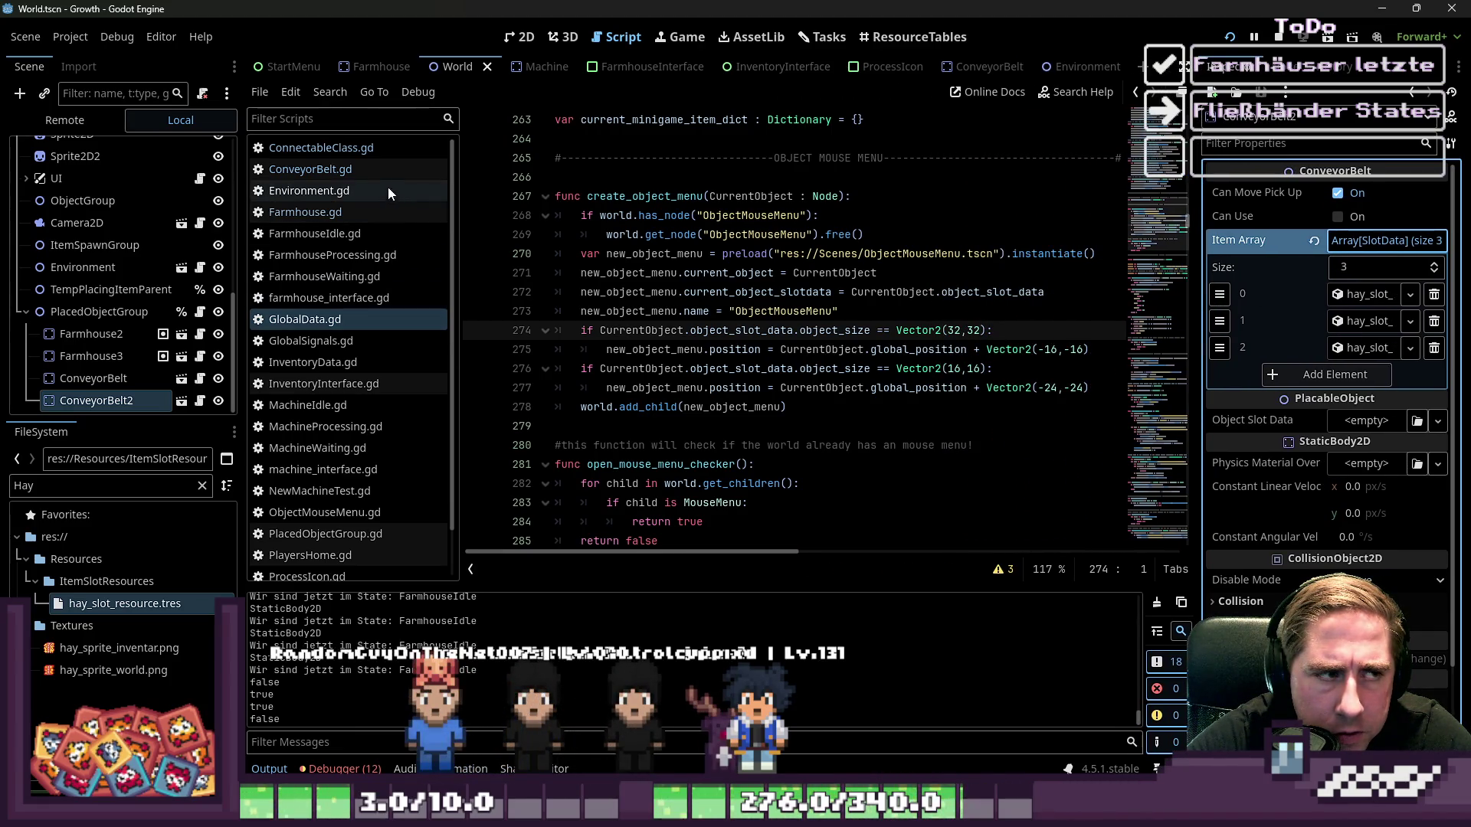
Expand the live GlobalData's Placed Objects Dict (objects at x 2736, 2752), then open ConveyorBelt.gd
left_click(64, 120)
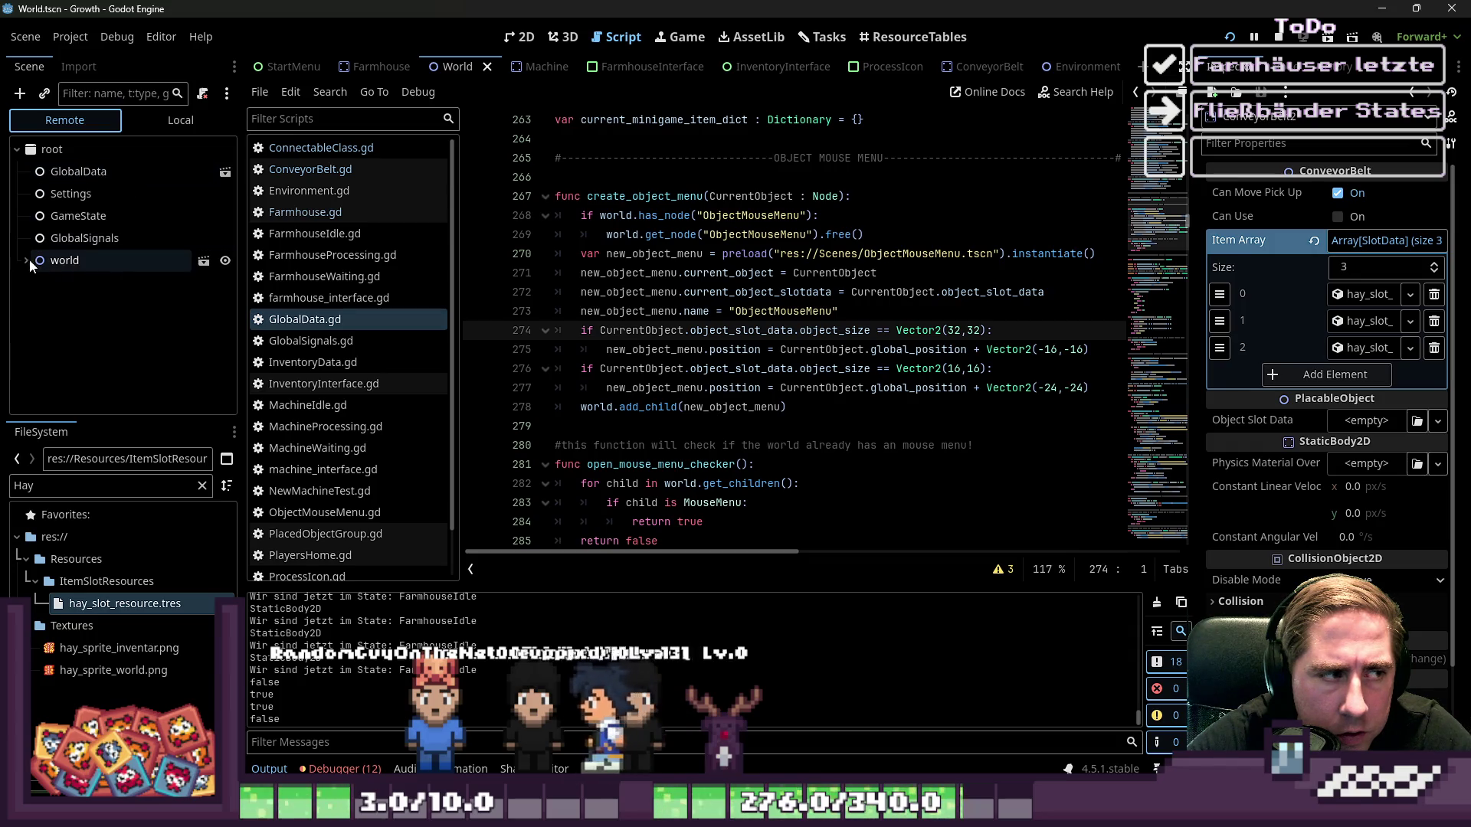
left_click(75, 171)
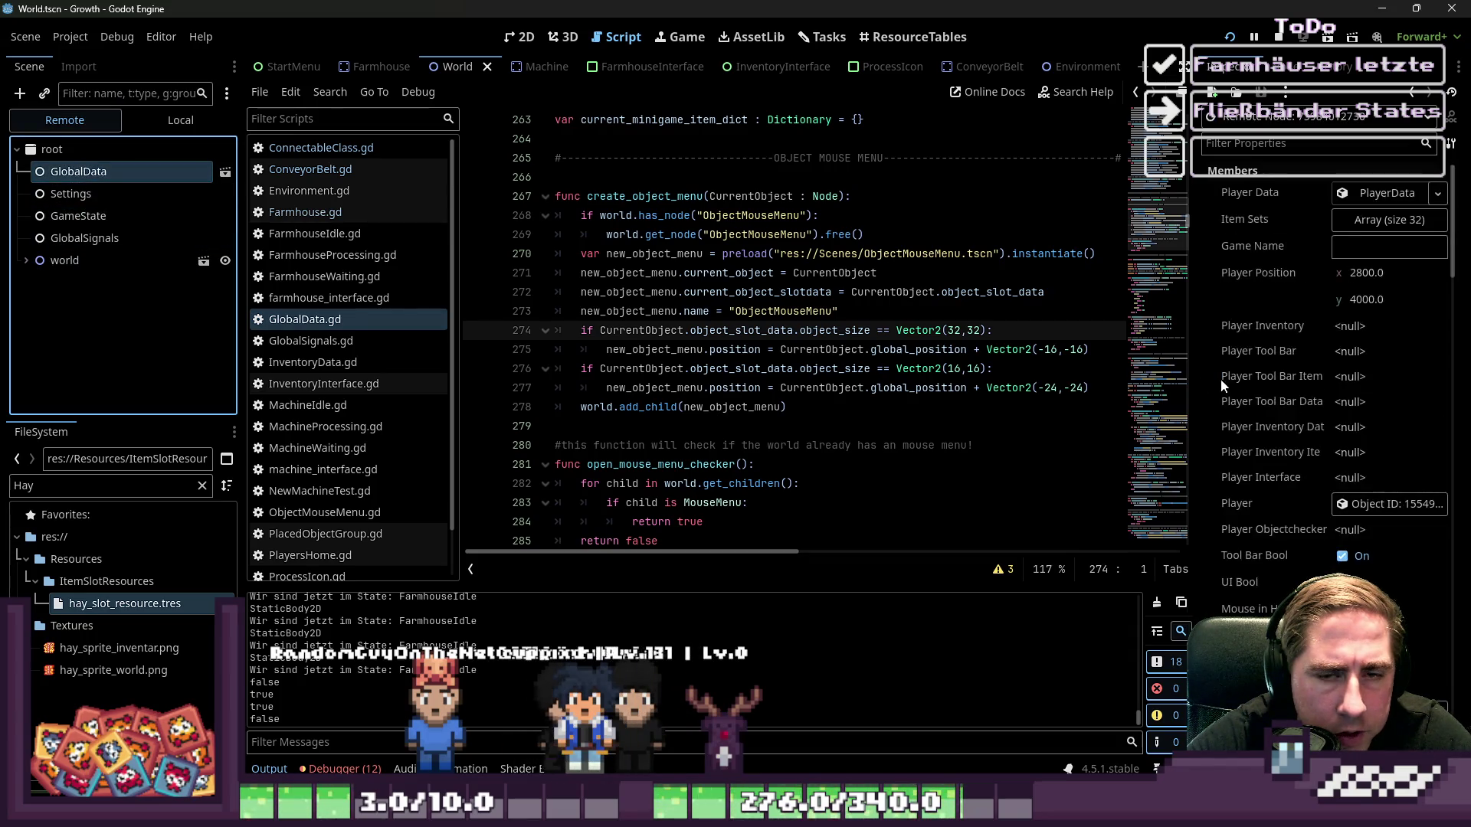
scroll(1252, 413, "down", 15)
left_click(1369, 460)
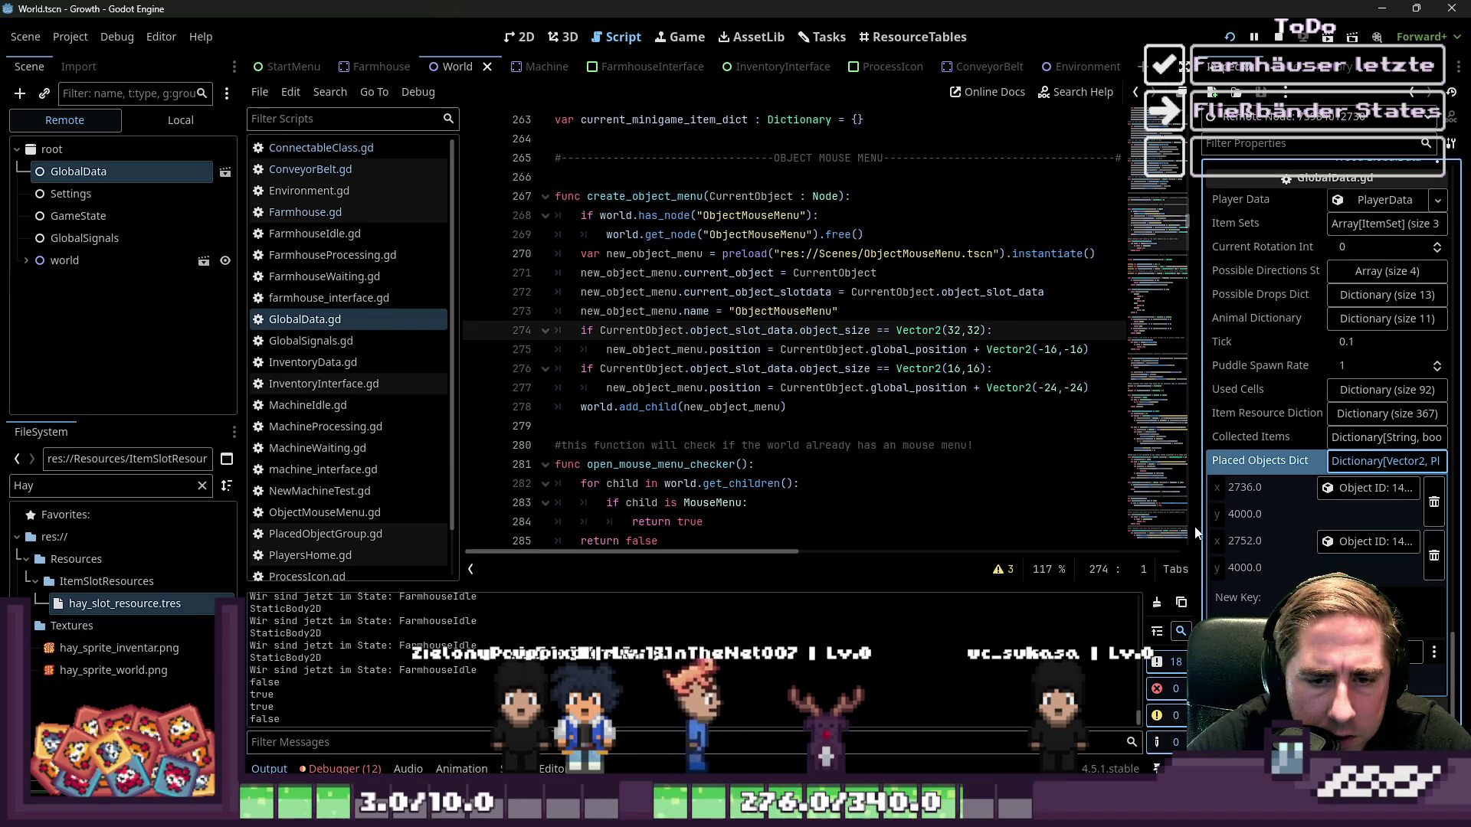
left_click_drag(1195, 532, 1162, 532)
left_click(351, 173)
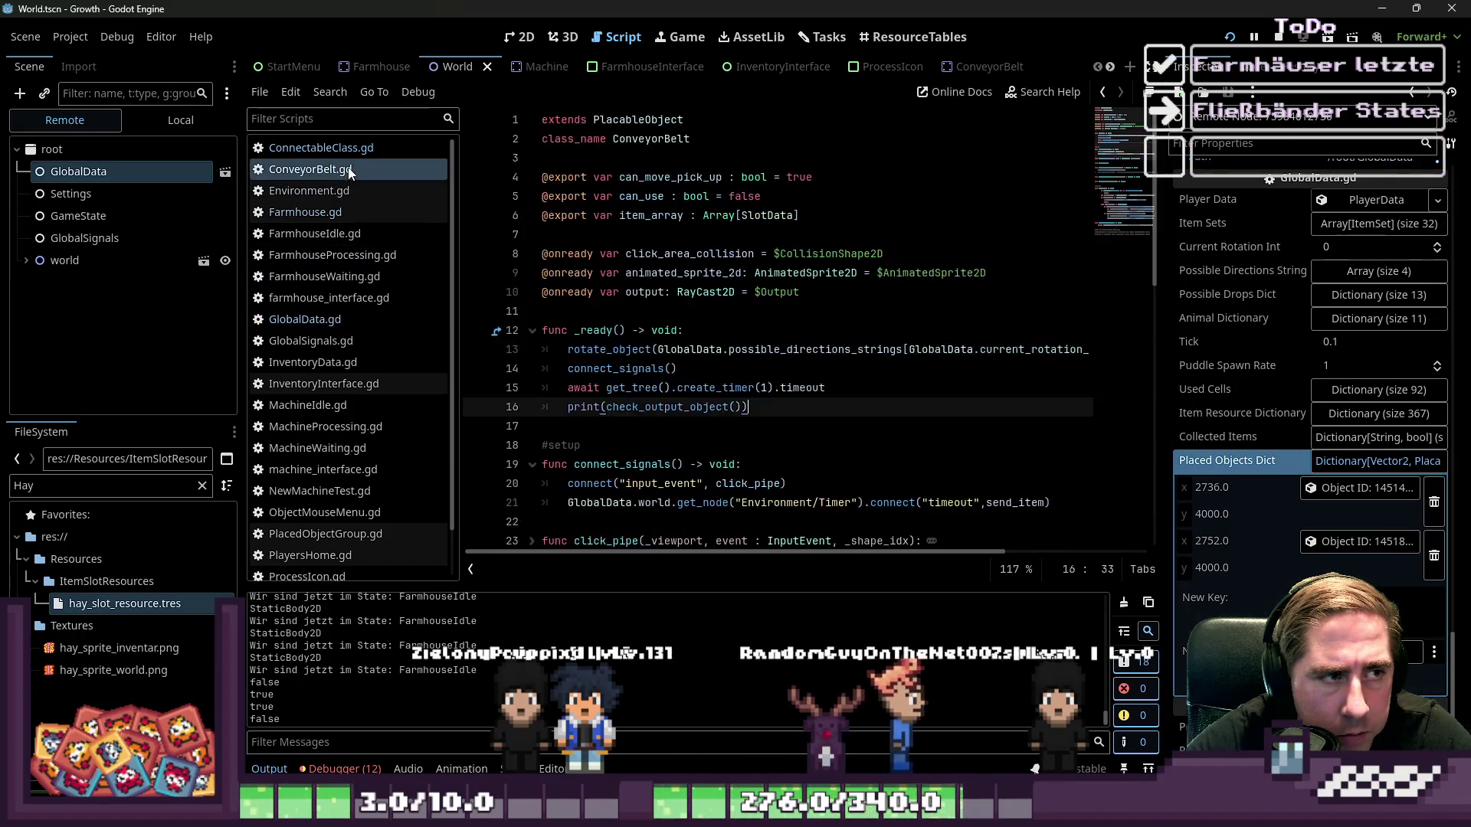
Delete the timer and print debug lines 15–16 from ConveyorBelt.gd
left_click(690, 254)
left_click(784, 426)
left_click(783, 414)
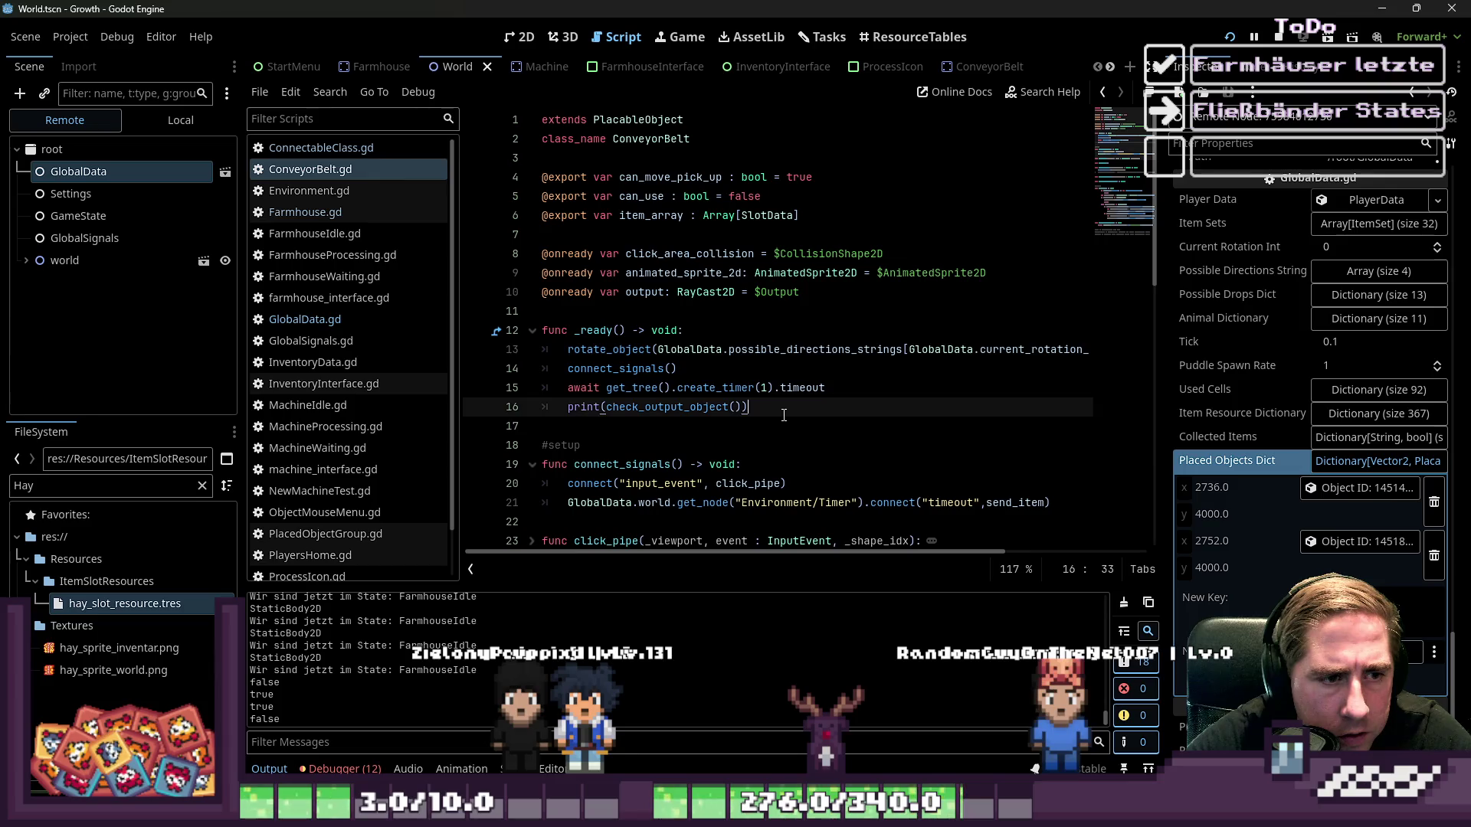
left_click_drag(791, 410, 521, 398)
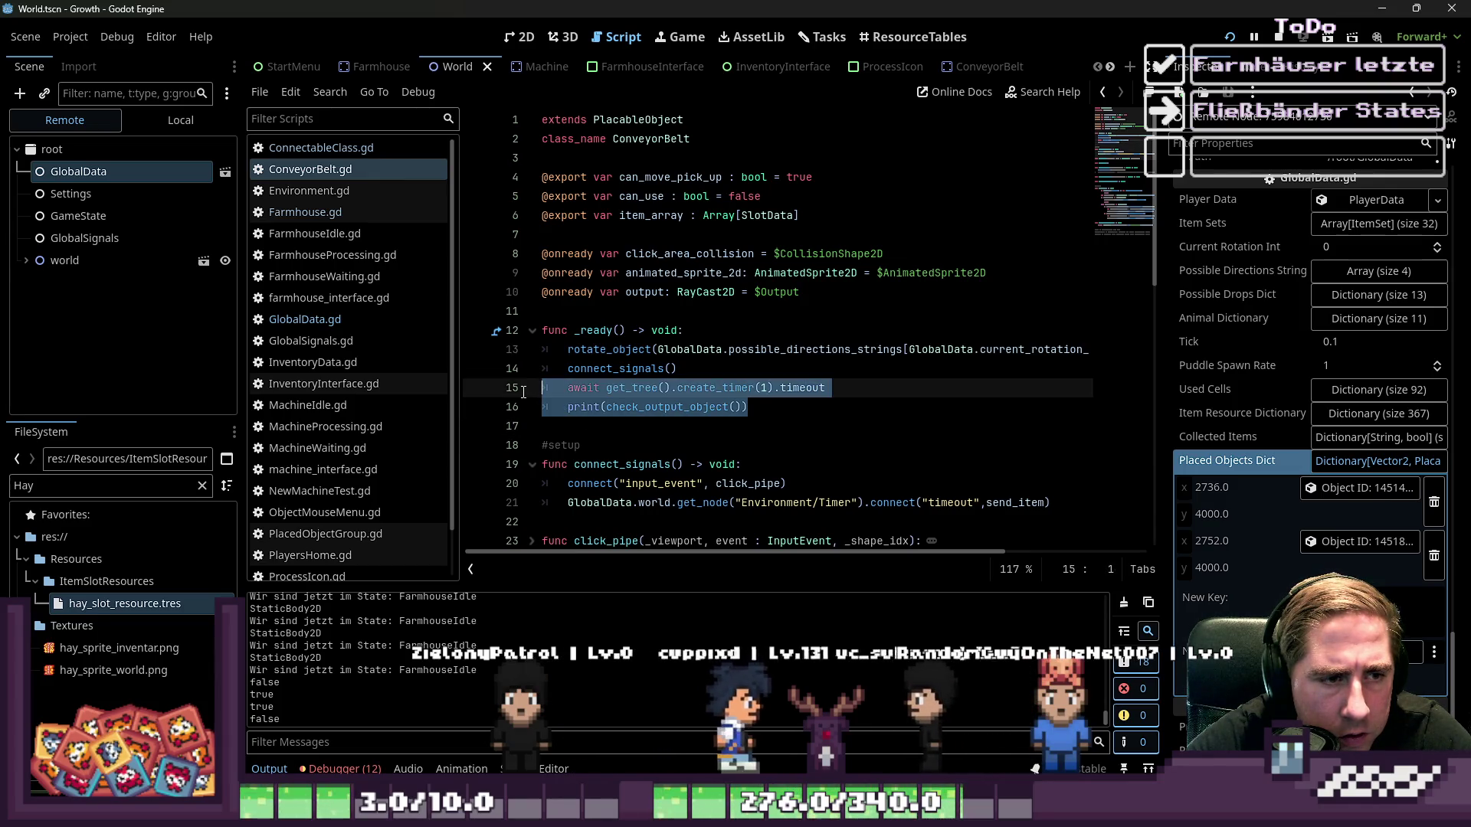
key("BackSpace")
key("BackSpace")
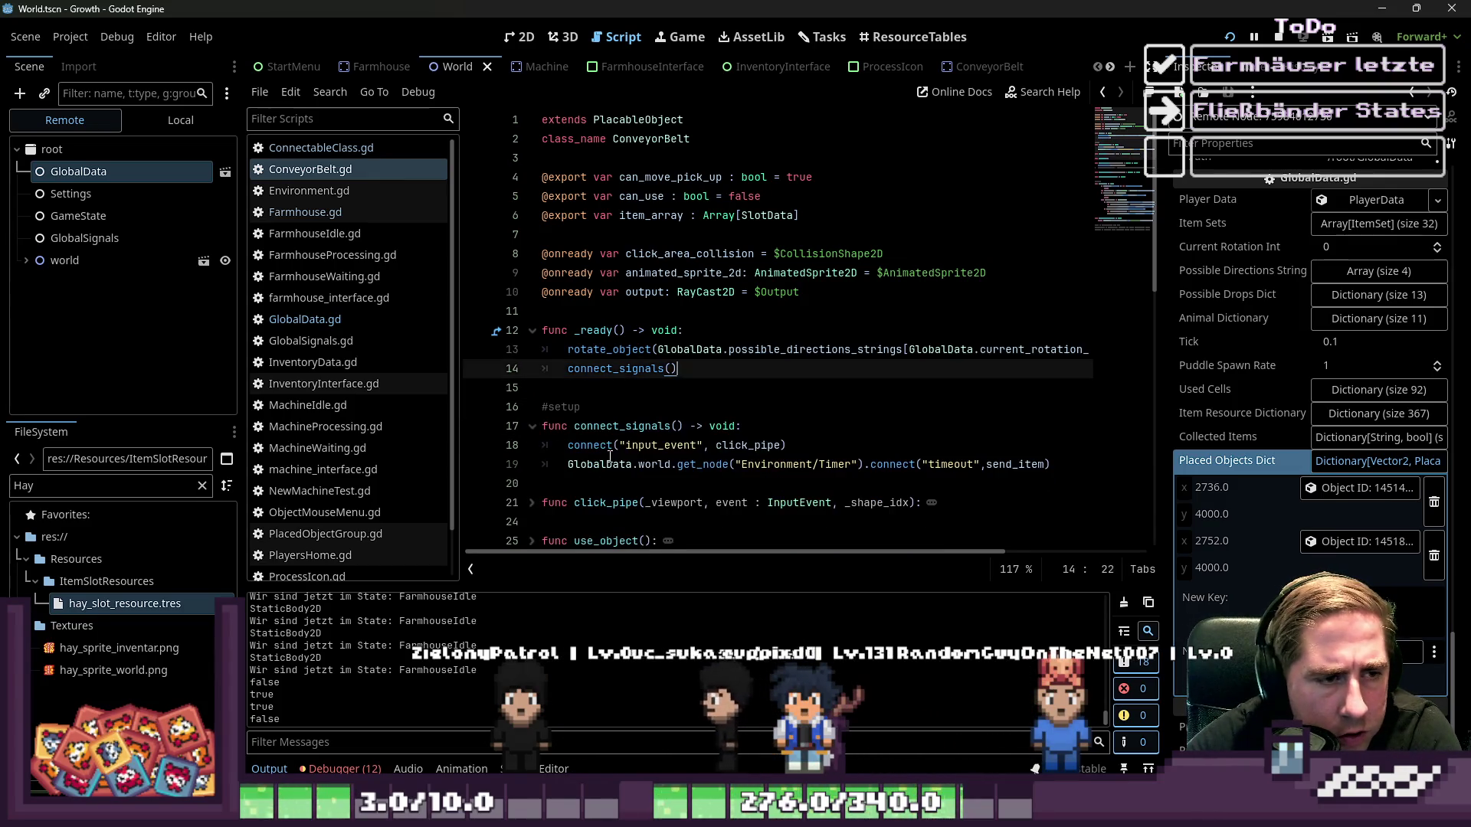
Find the GlobalSignals.GridManagerAddObject.emit(self) registration line in Farmhouse.gd
left_click(332, 212)
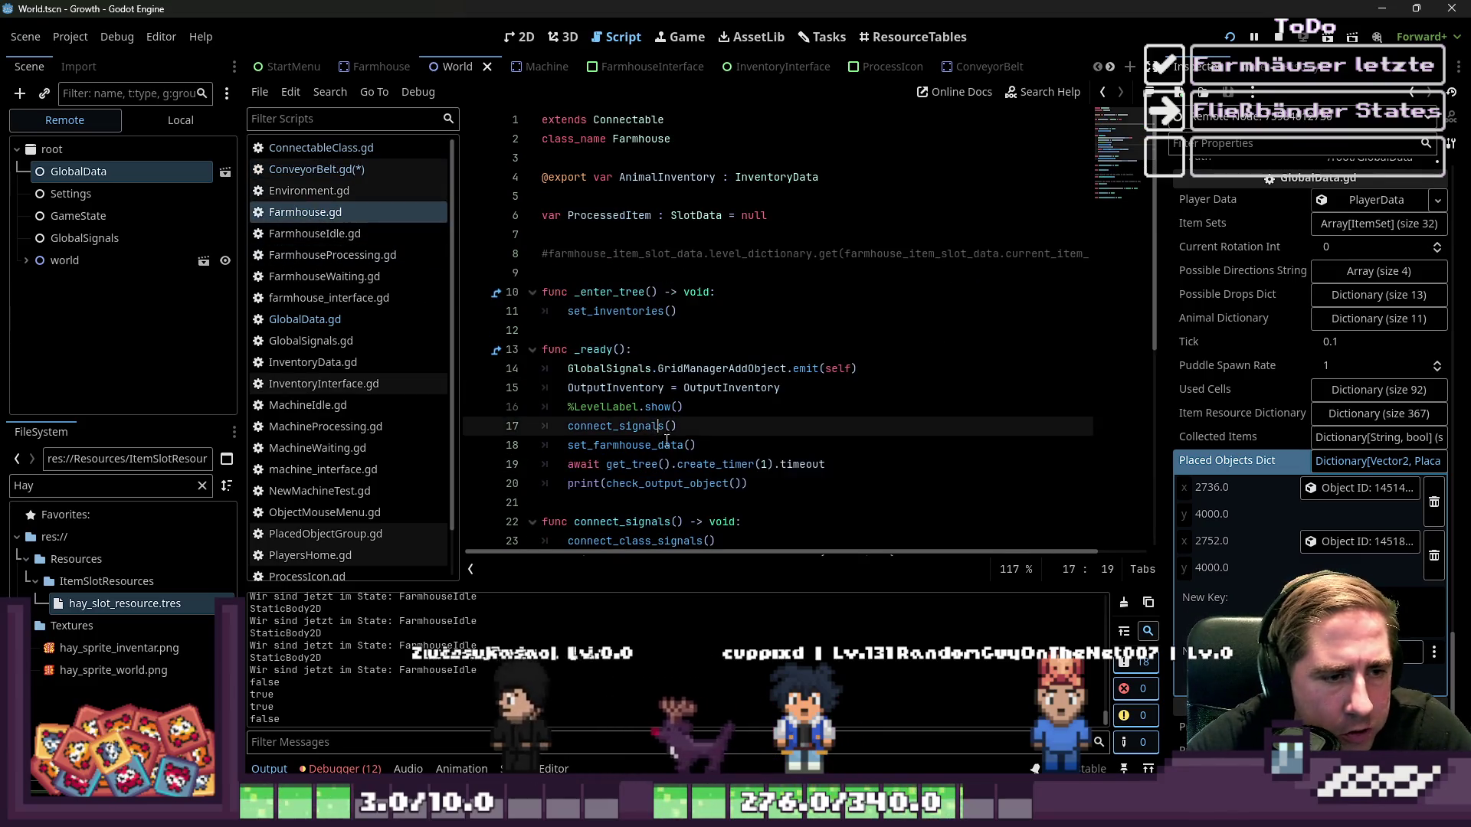
left_click_drag(696, 445, 658, 448)
left_click(638, 426)
scroll(622, 418, "down", 1)
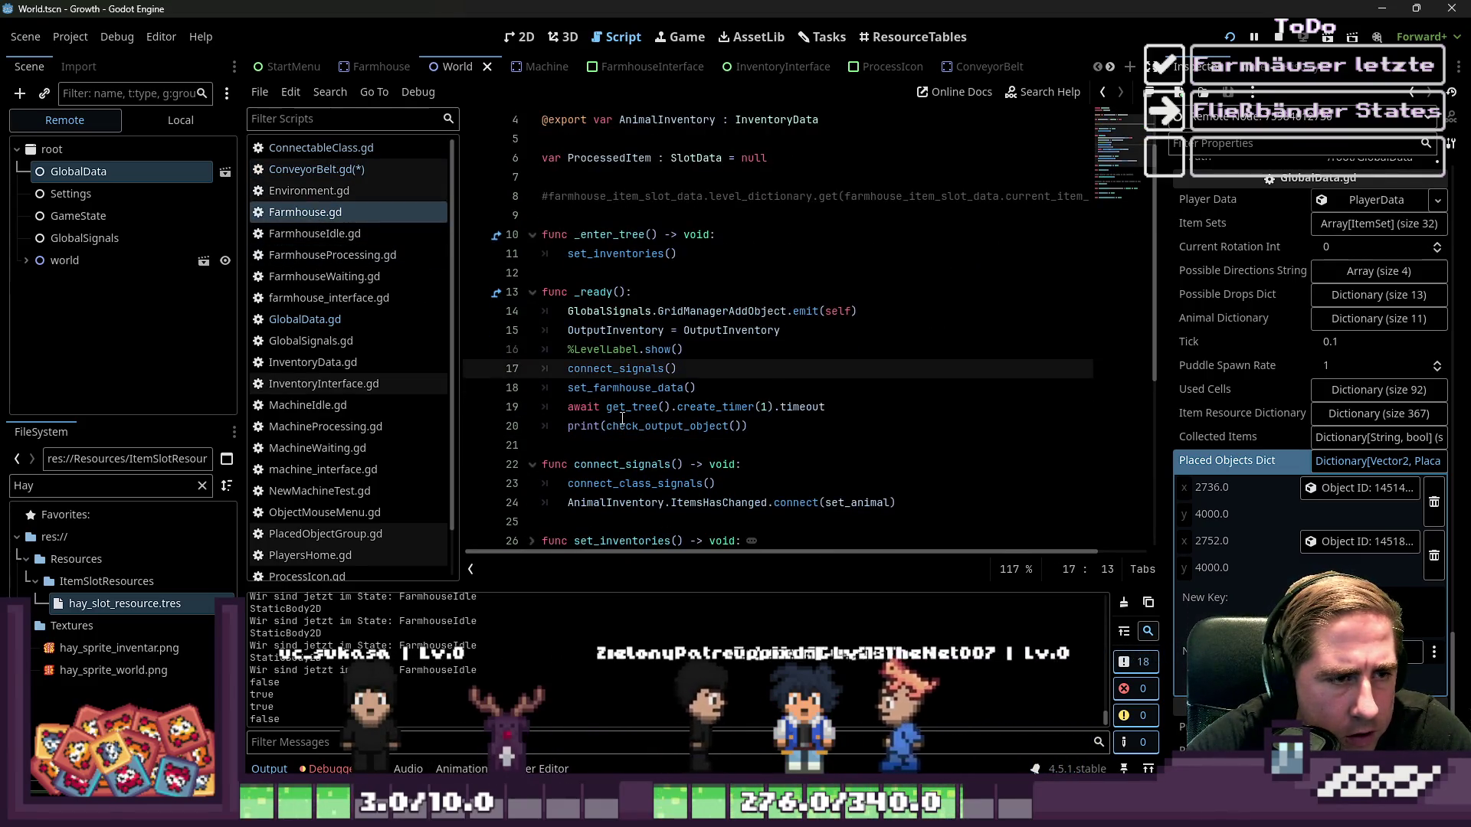
scroll(622, 411, "down", 1)
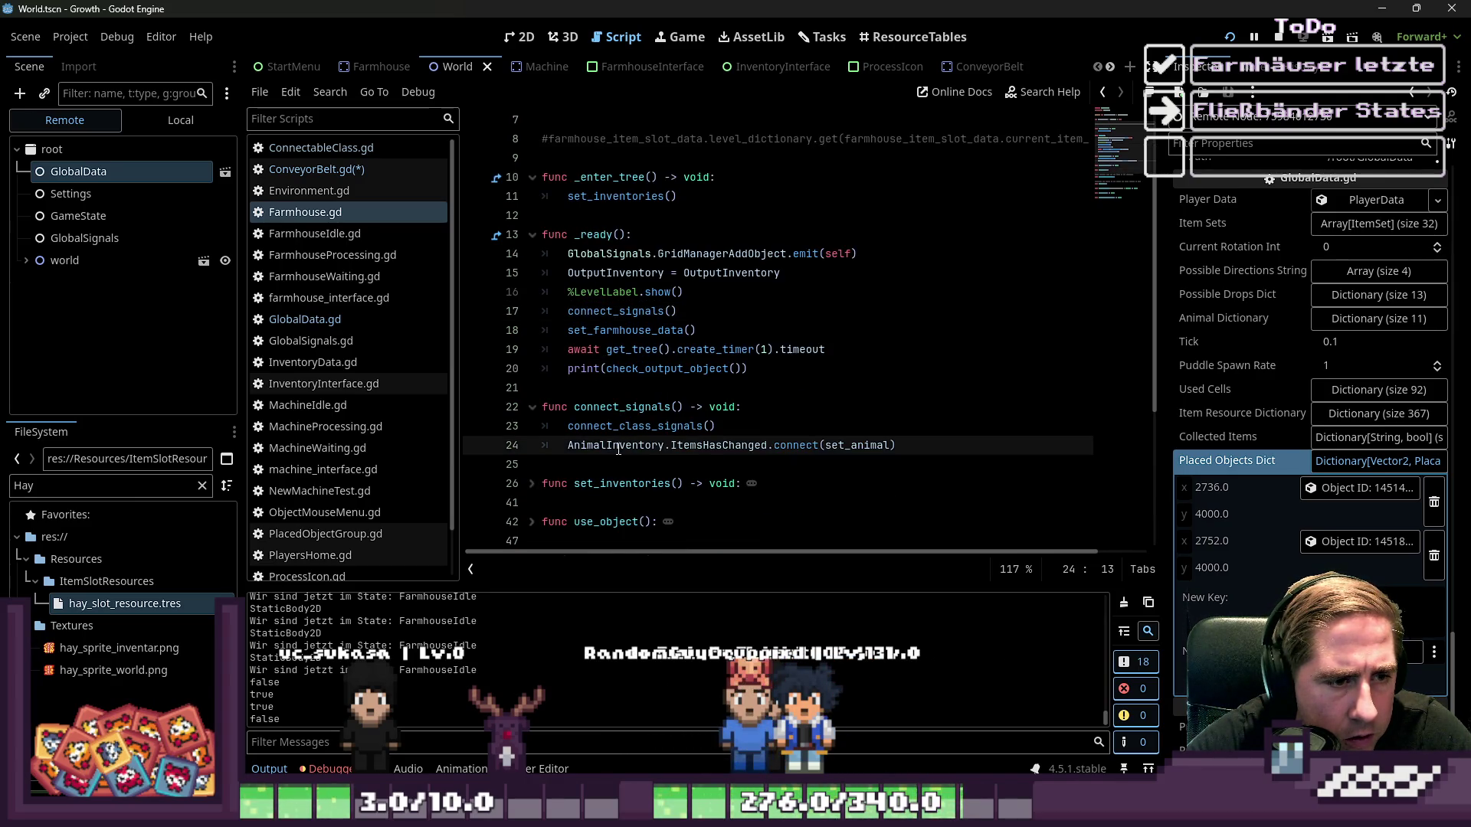
left_click(634, 374)
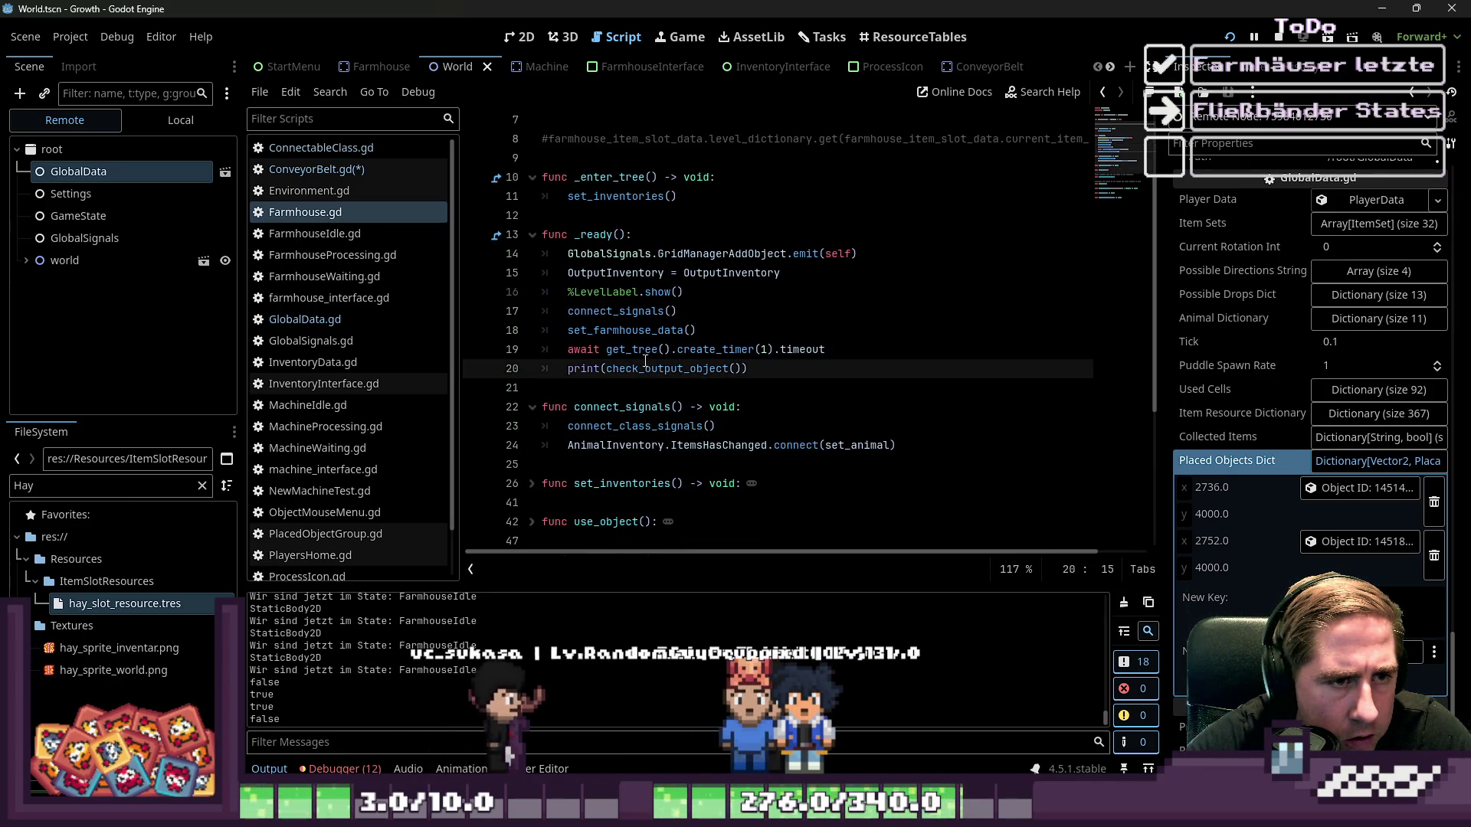
left_click(847, 253)
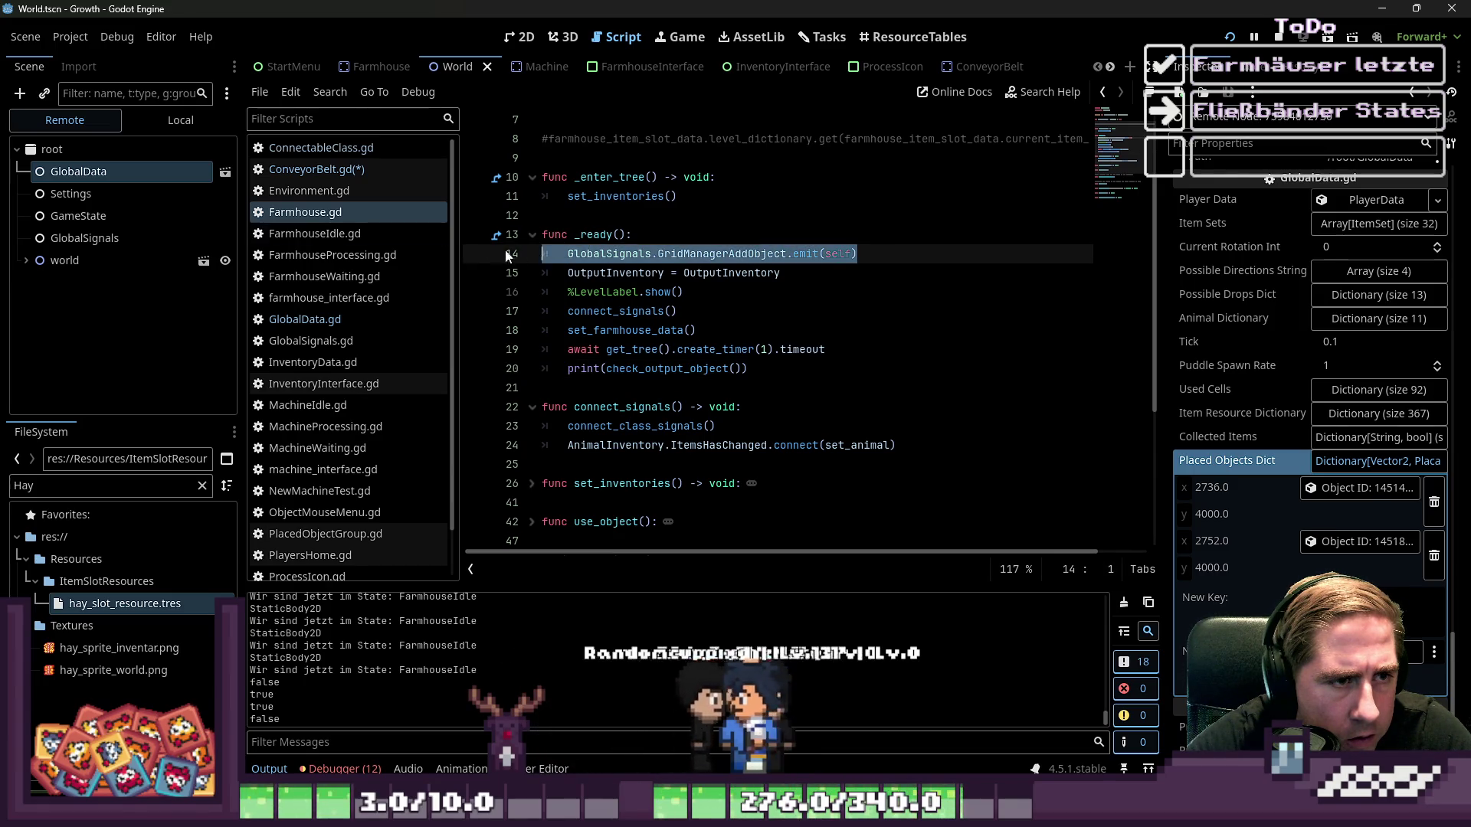
Add the grid-manager registration line at the top of ConveyorBelt's _ready, save, and rerun the game
key("alt+Left")
left_click(769, 327)
key("Return")
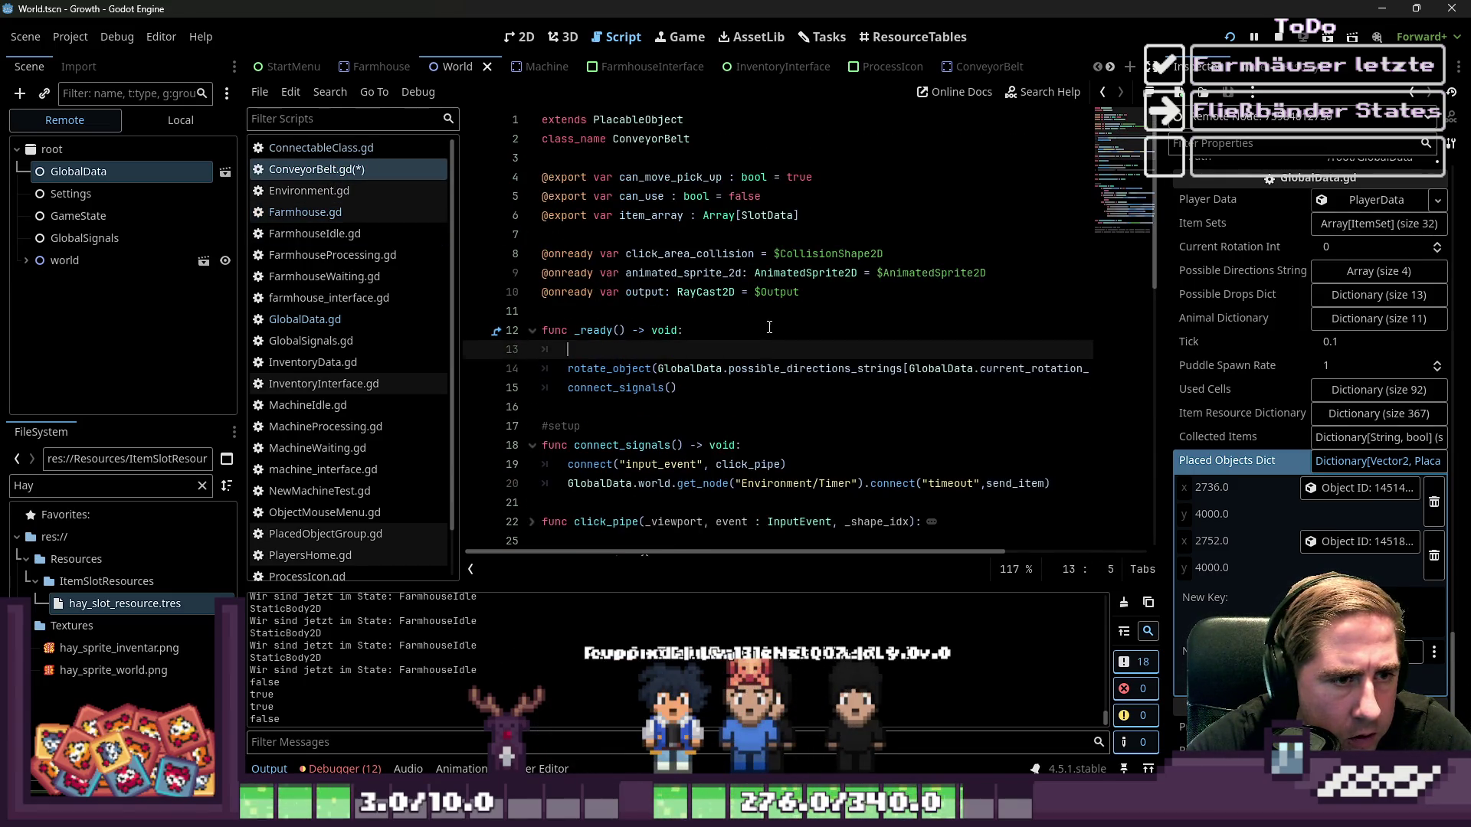
key("ctrl+s")
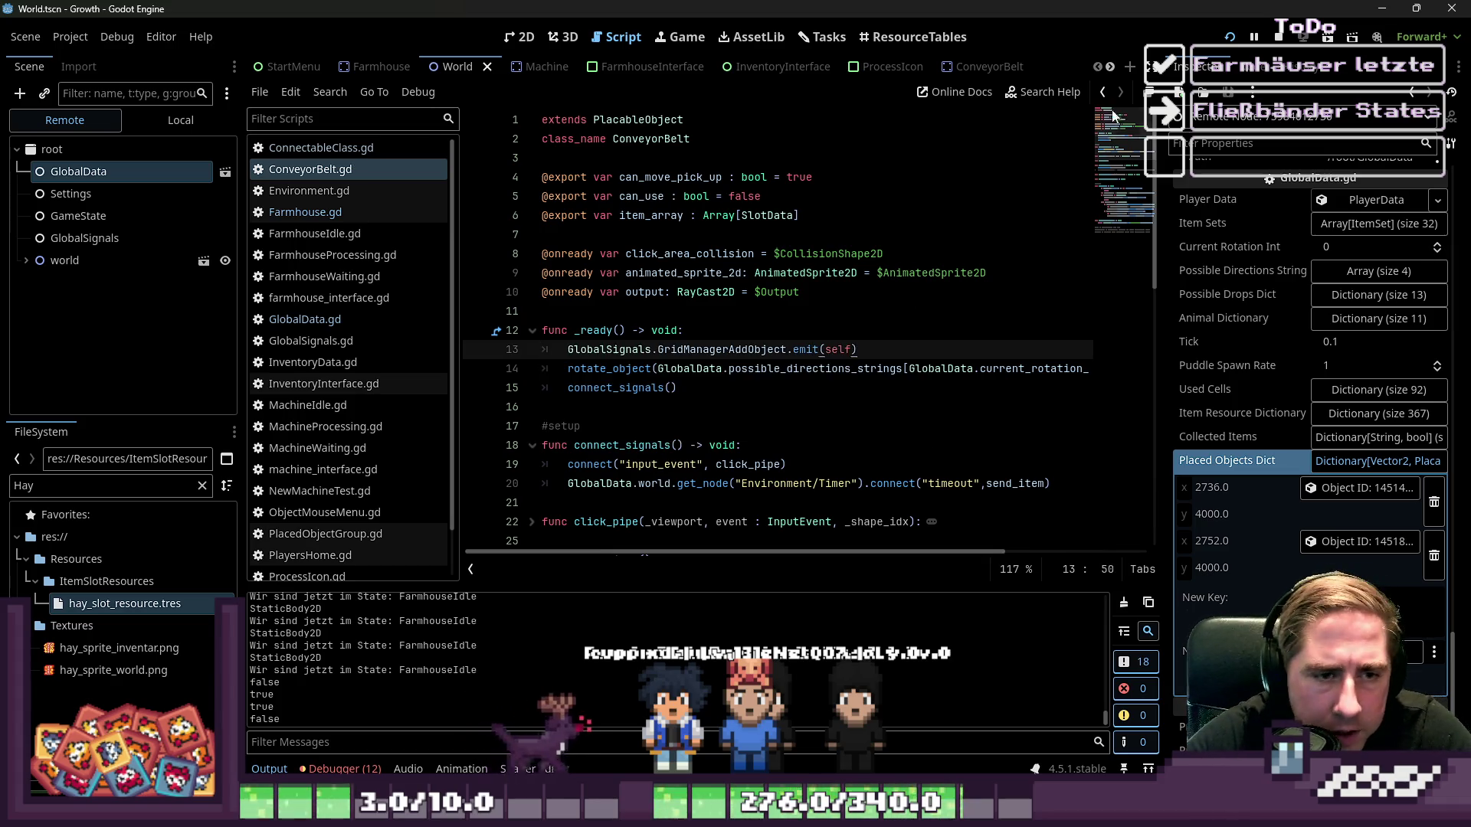
left_click(1232, 40)
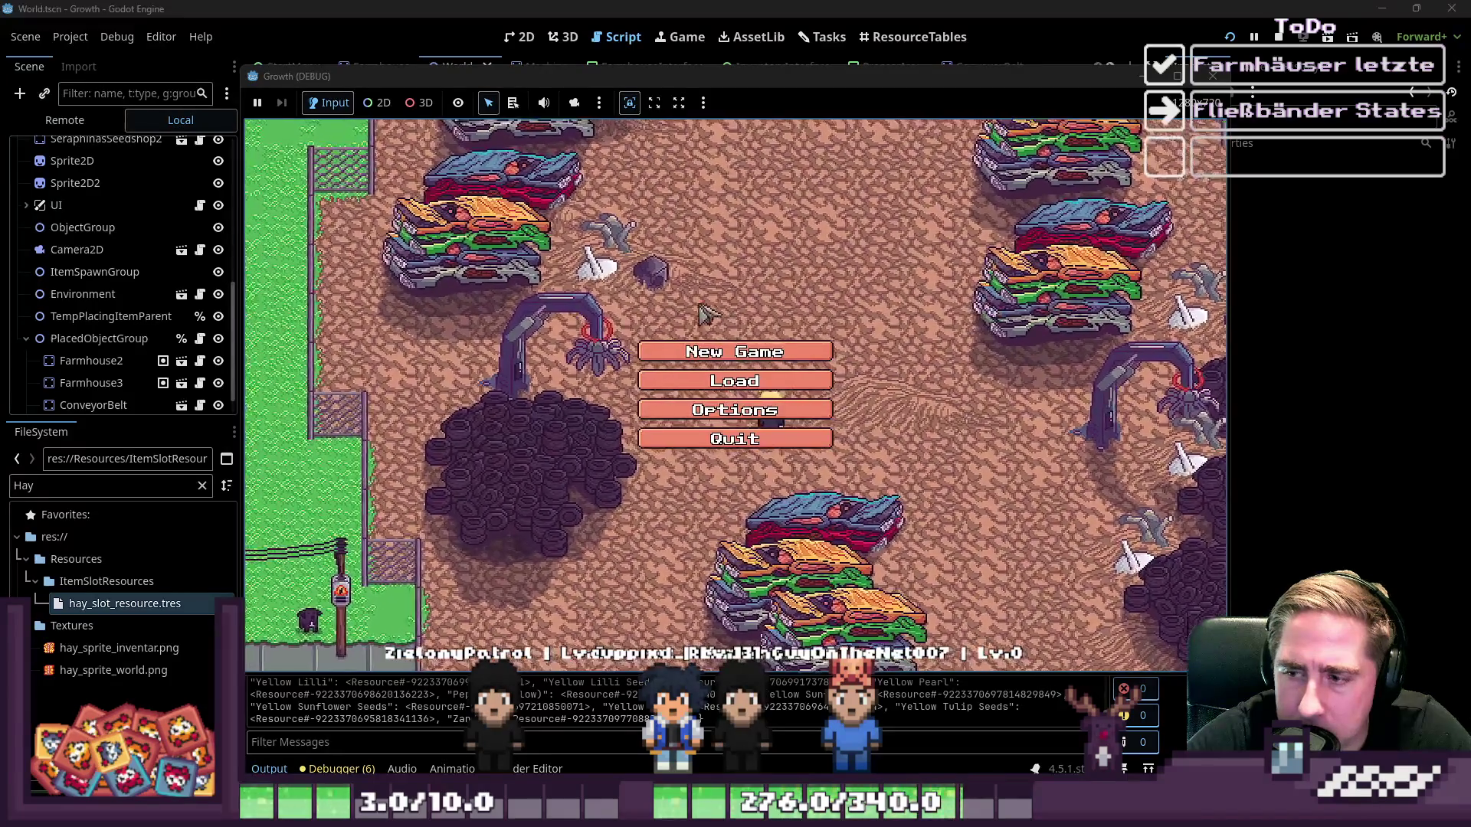
Start a new game with the character name 'sade'
left_click(746, 352)
type("sade")
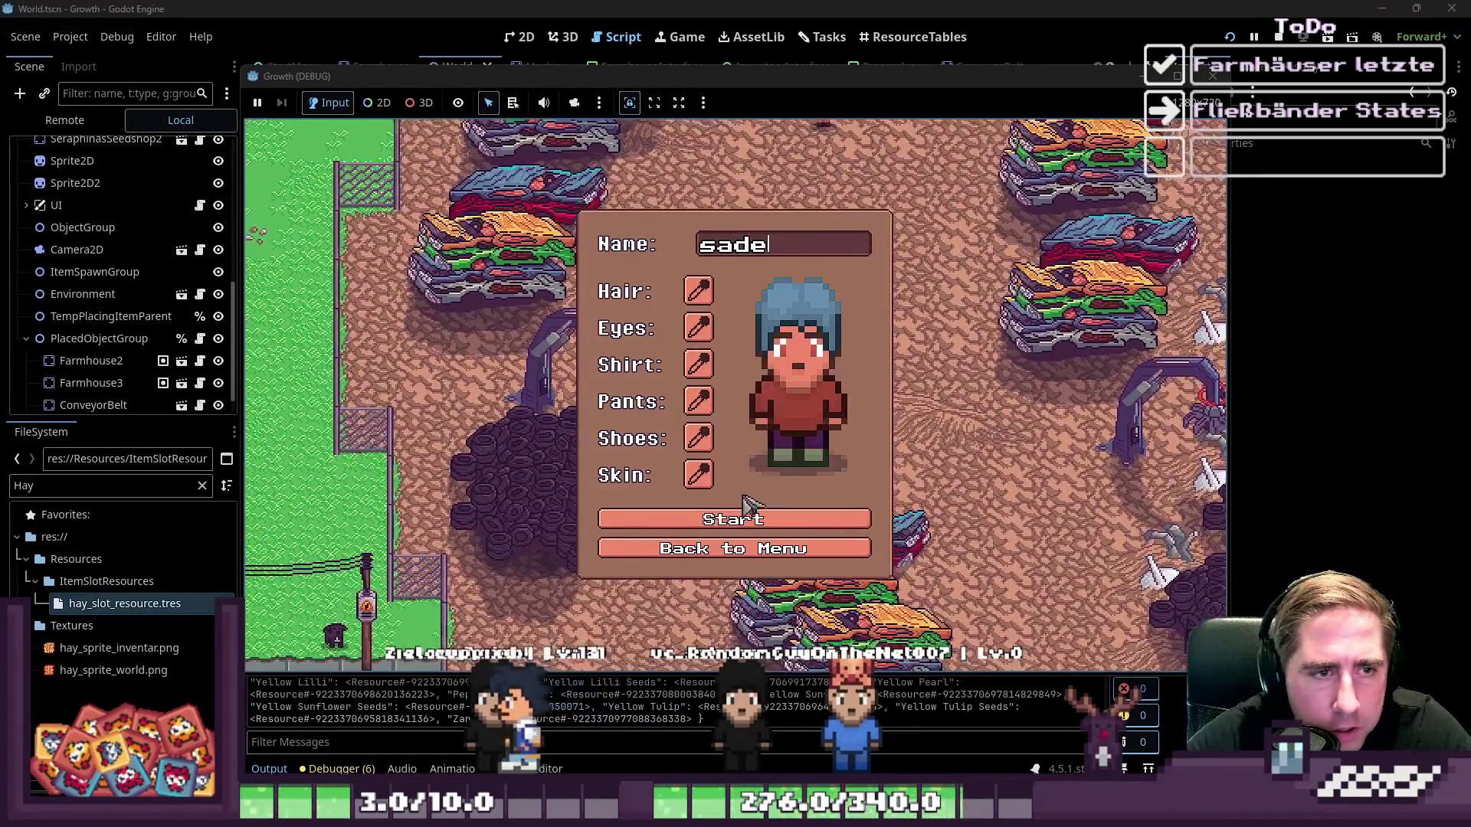
key("Return")
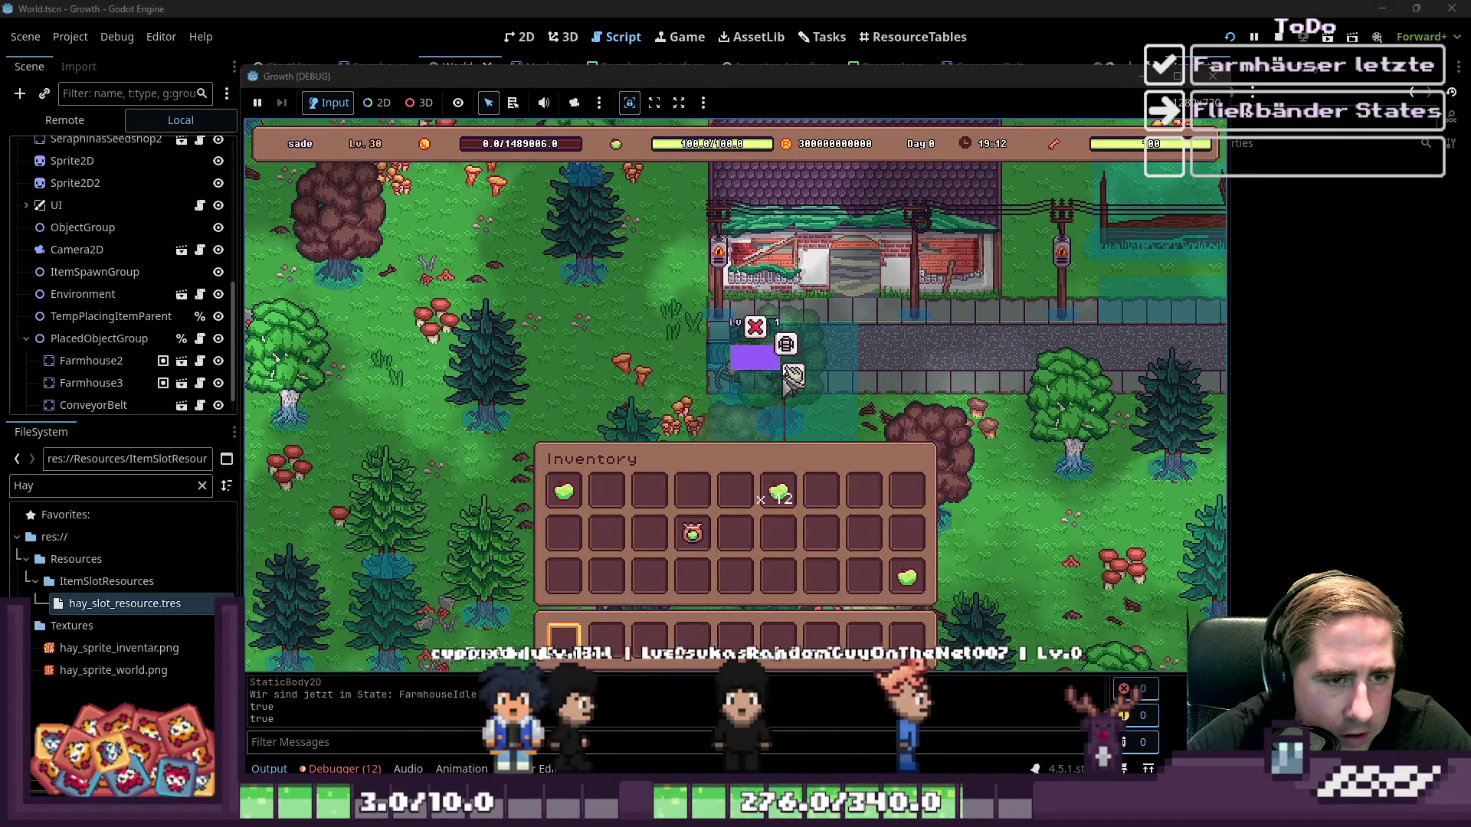
Open the large animal house, move items into slot 4, then click a conveyor belt, triggering the GlobalData.gd:274 error
left_click(749, 337)
left_click(692, 533)
left_click(692, 490)
left_click(778, 490)
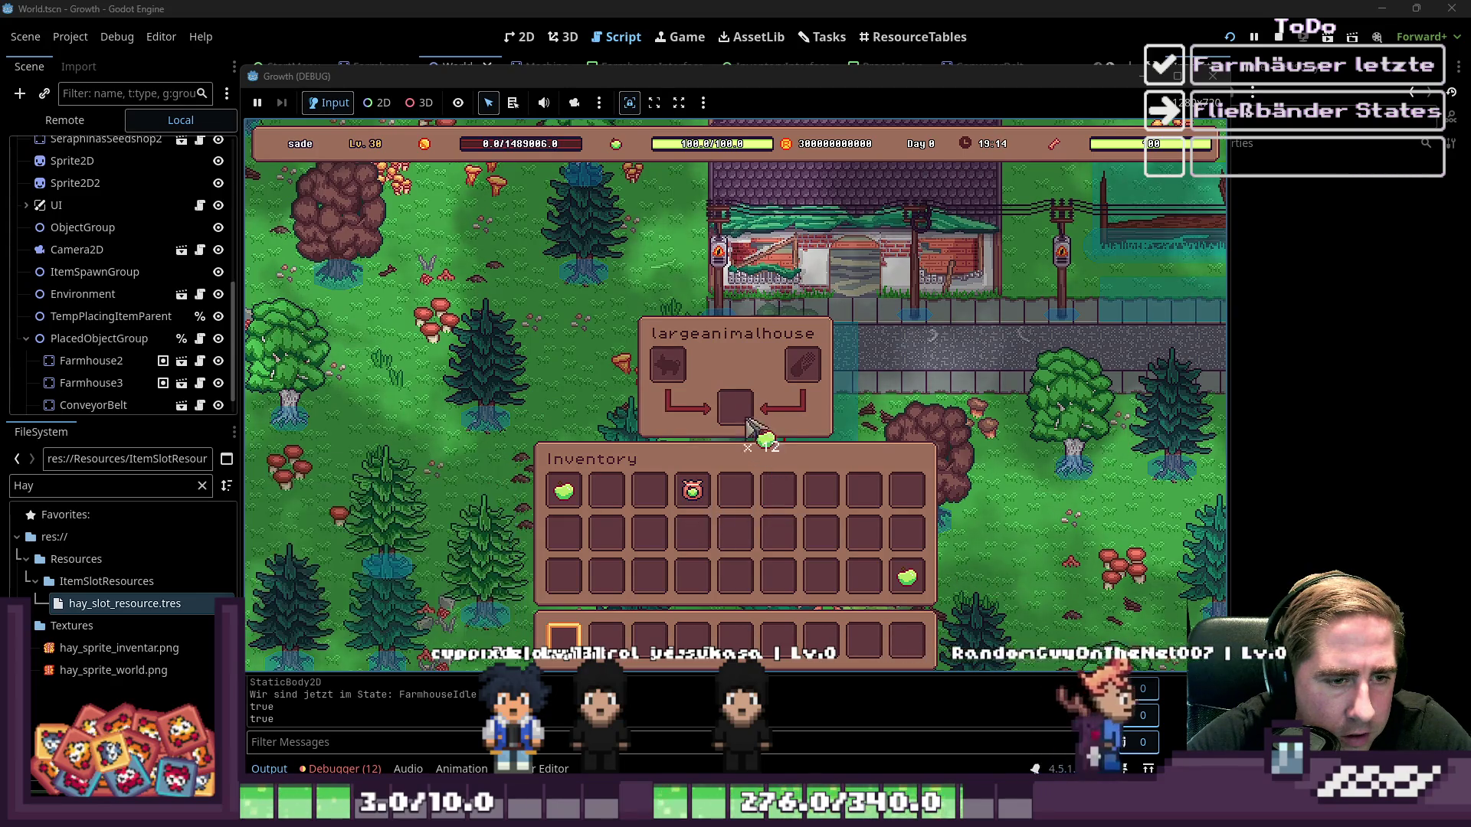
left_click(686, 380)
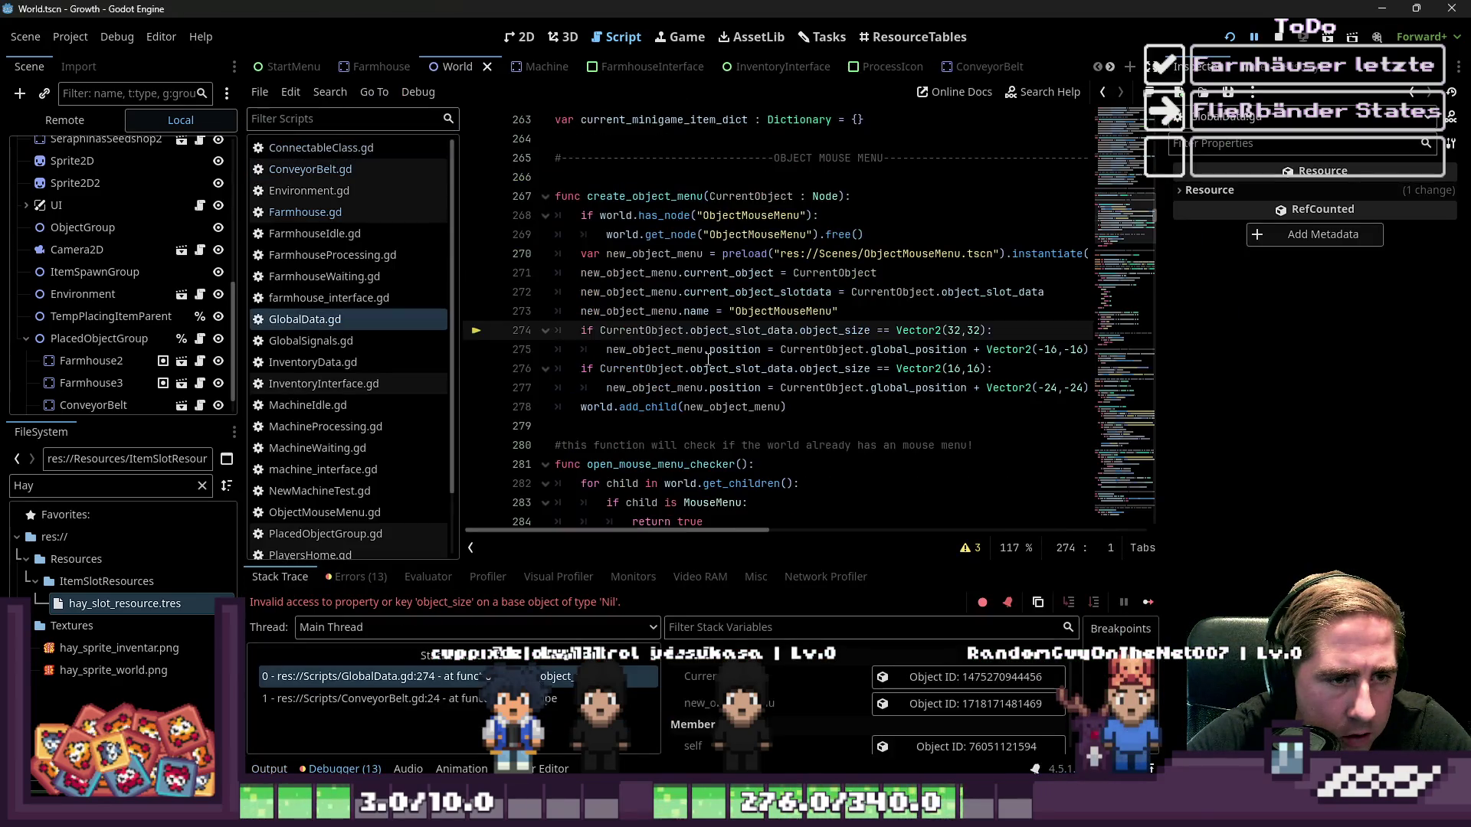
Go to failing line 274, then select the live ConveyorBelt2 under PlacedObjectGroup in the Remote tree
mouse_move(730, 414)
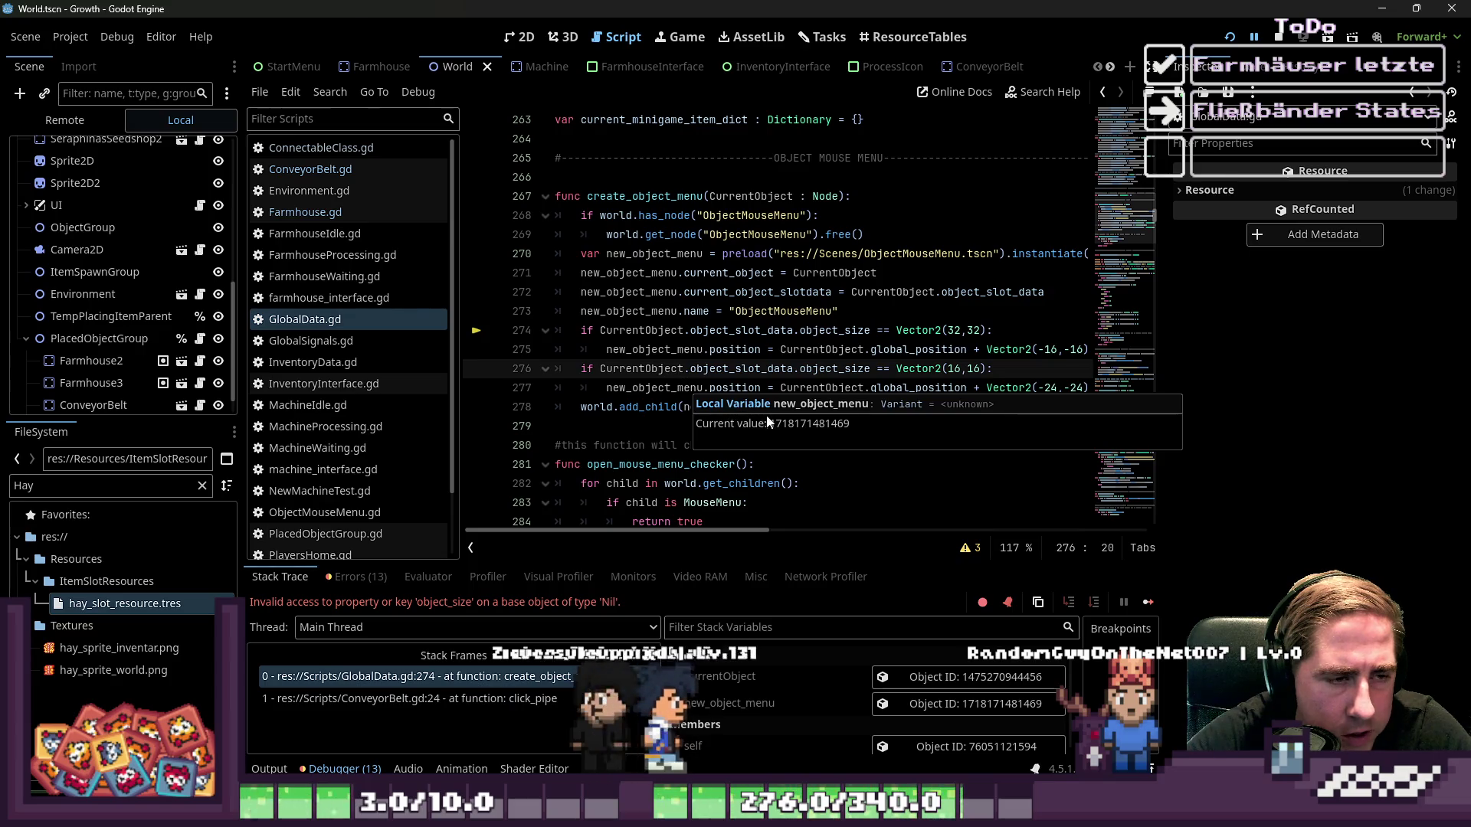
left_click(605, 330)
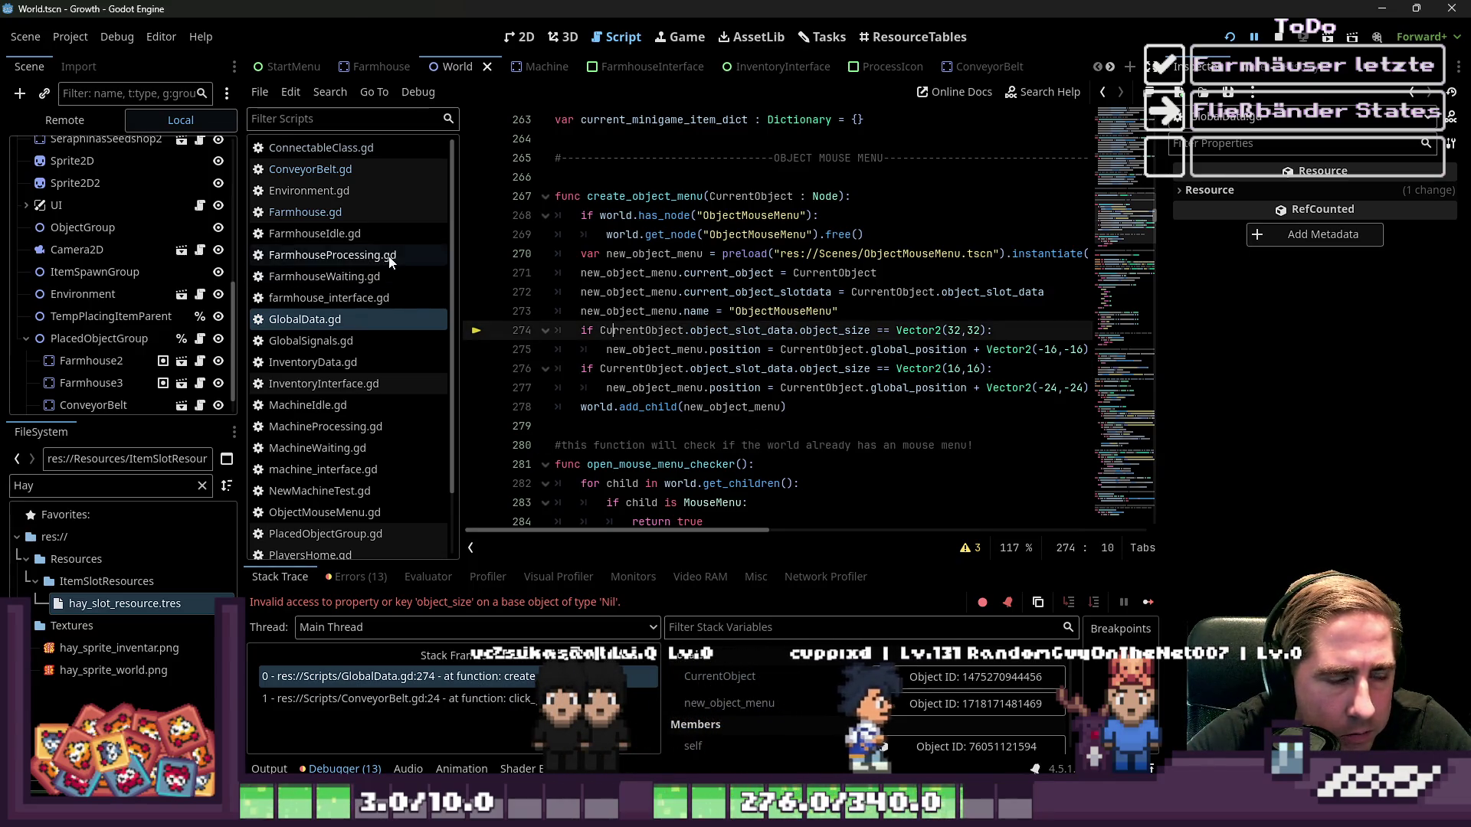
left_click(76, 122)
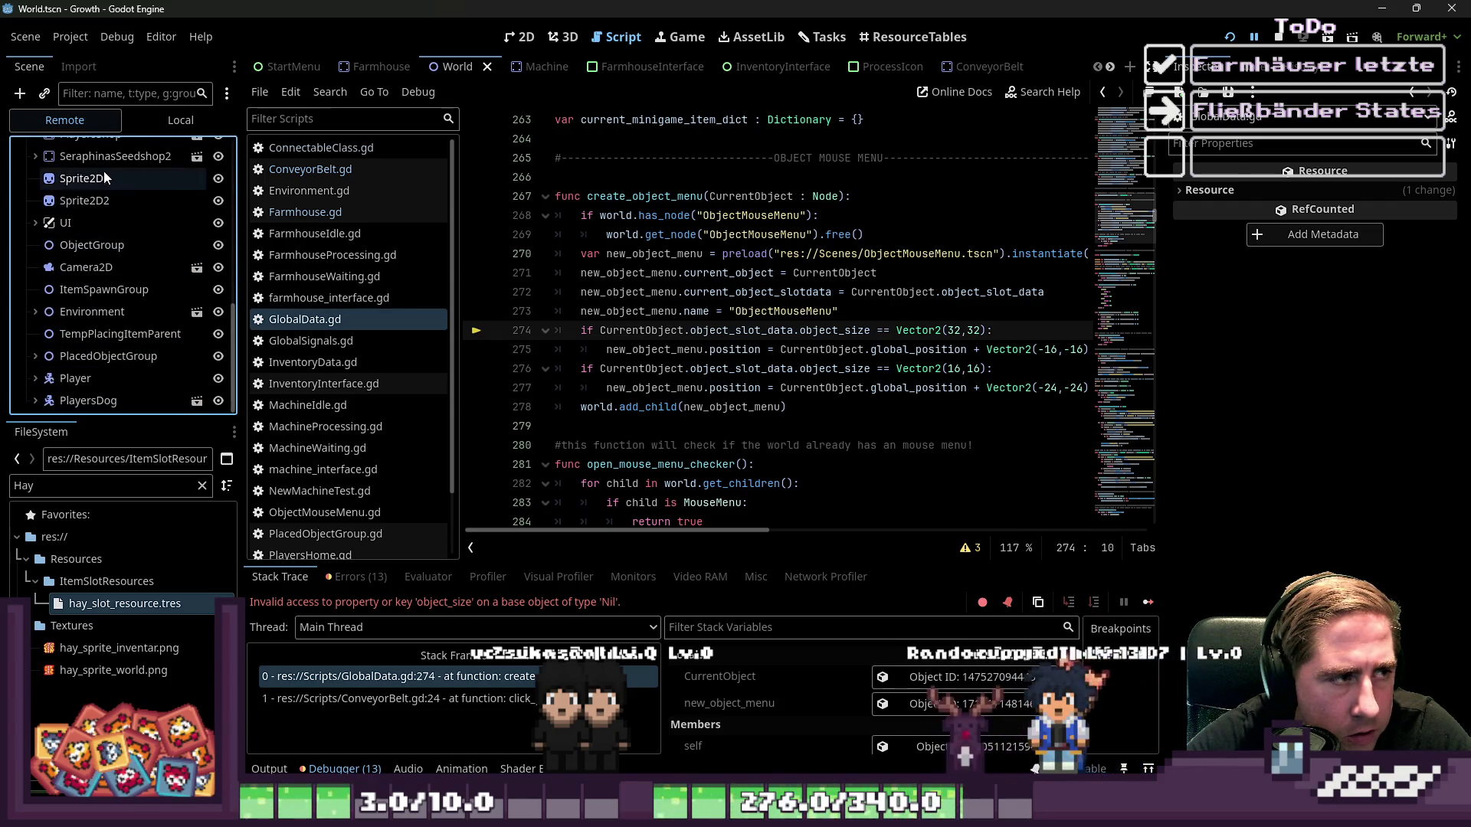
left_click(112, 365)
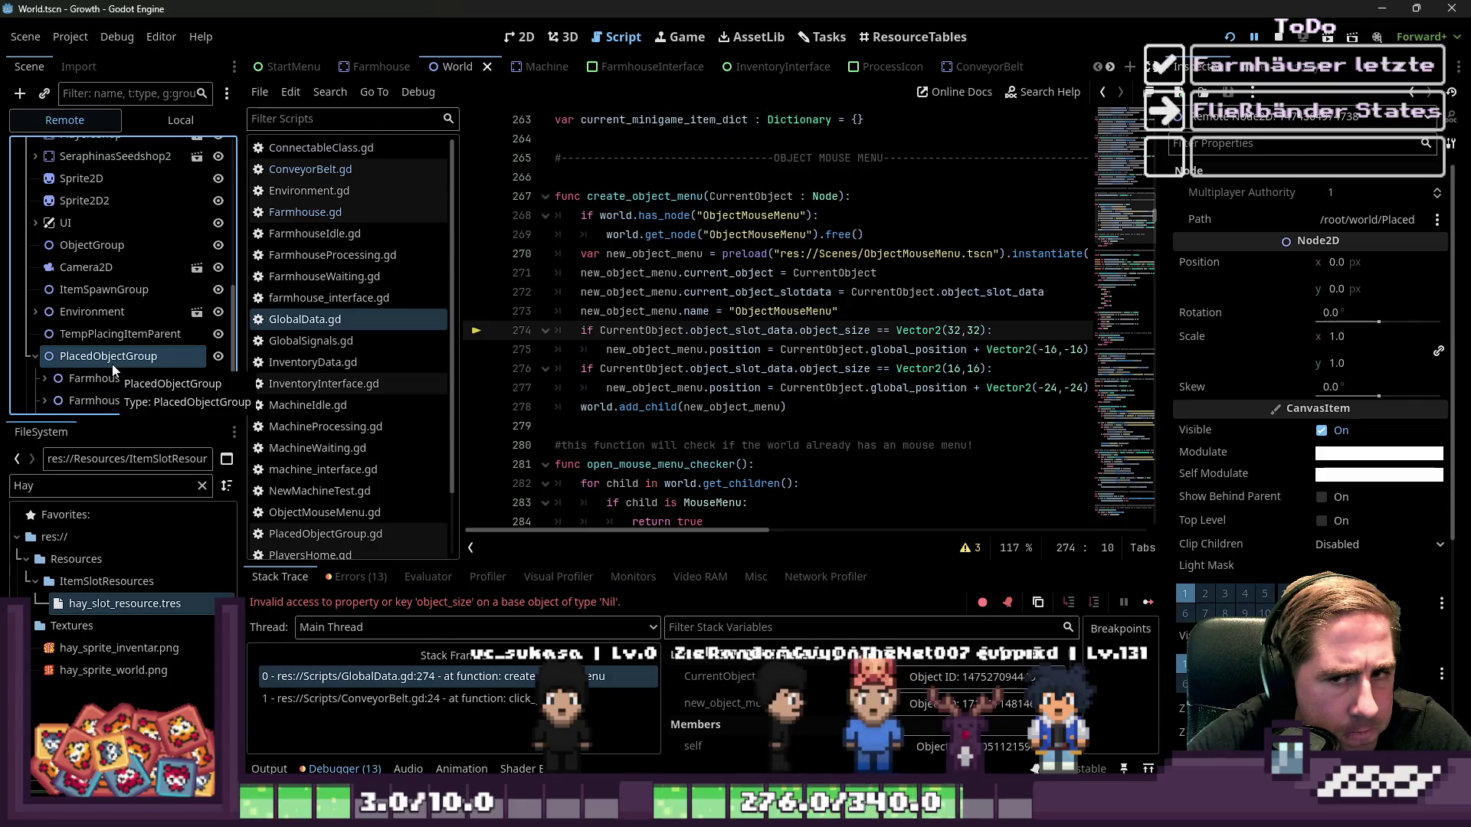
scroll(92, 379, "down", 2)
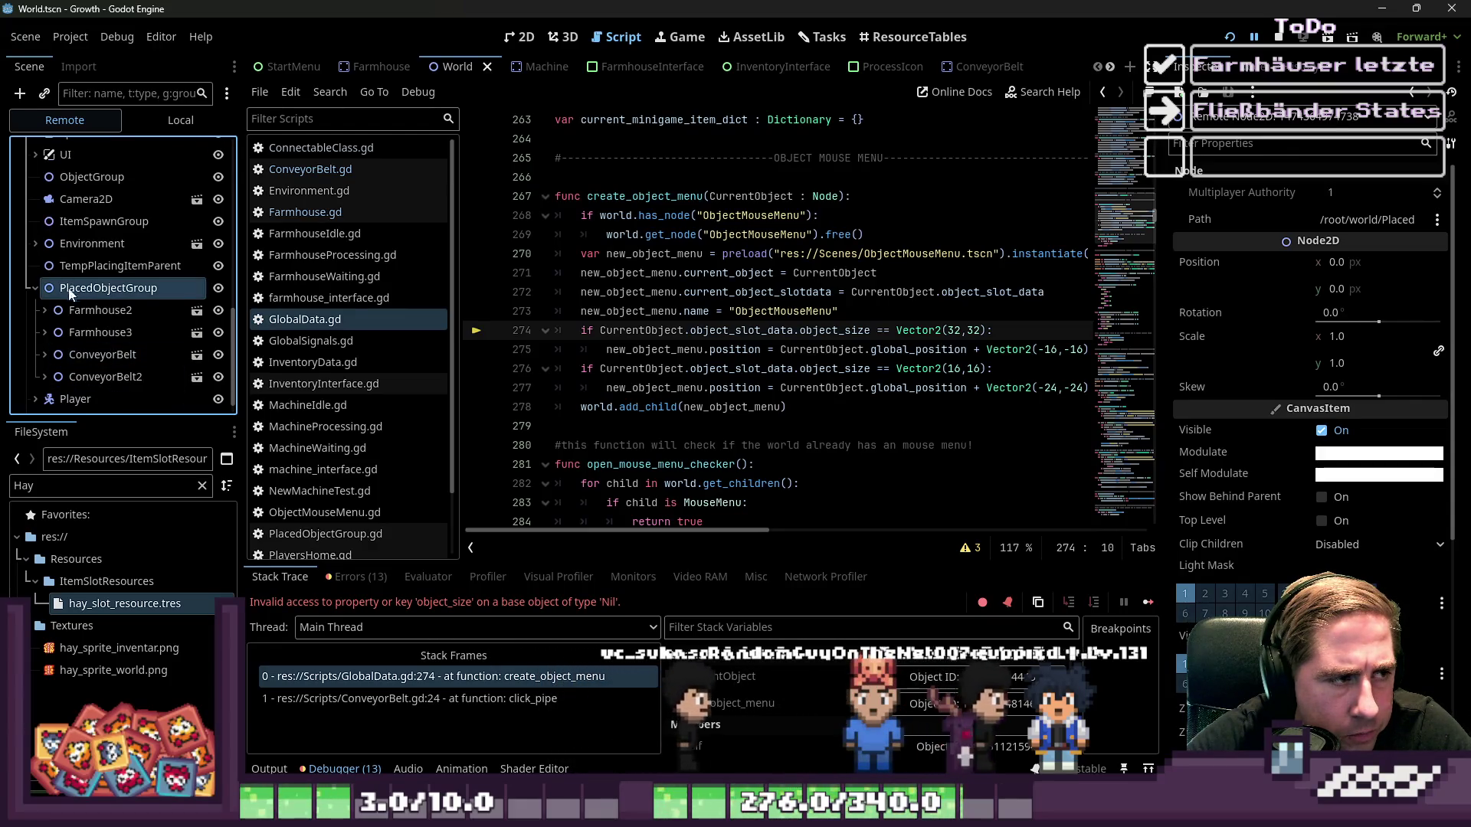
left_click(90, 377)
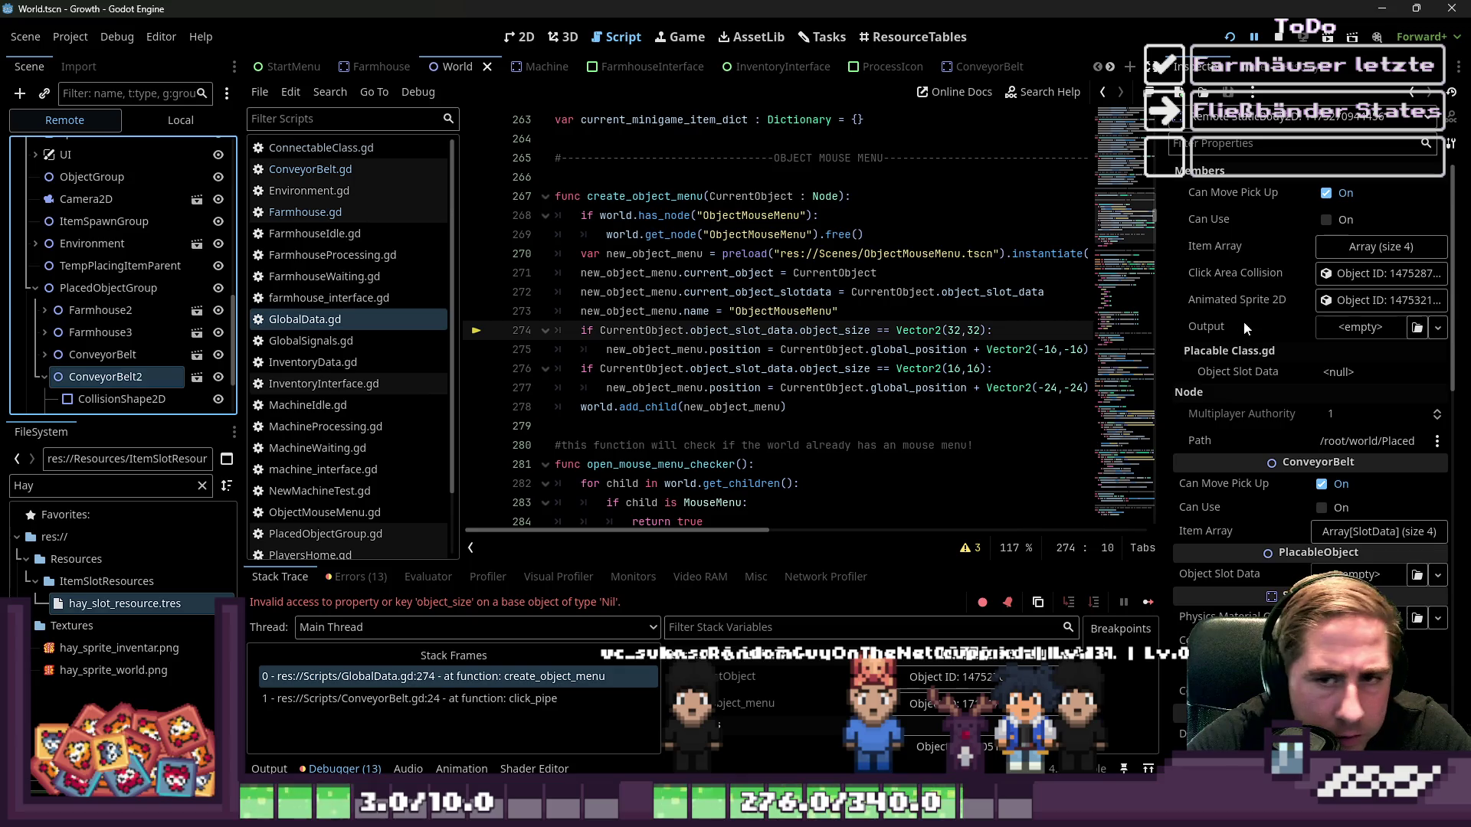
Expand ConveyorBelt2's Item Array, open an element showing null Object Slot Data, and stop the game
left_click(1348, 247)
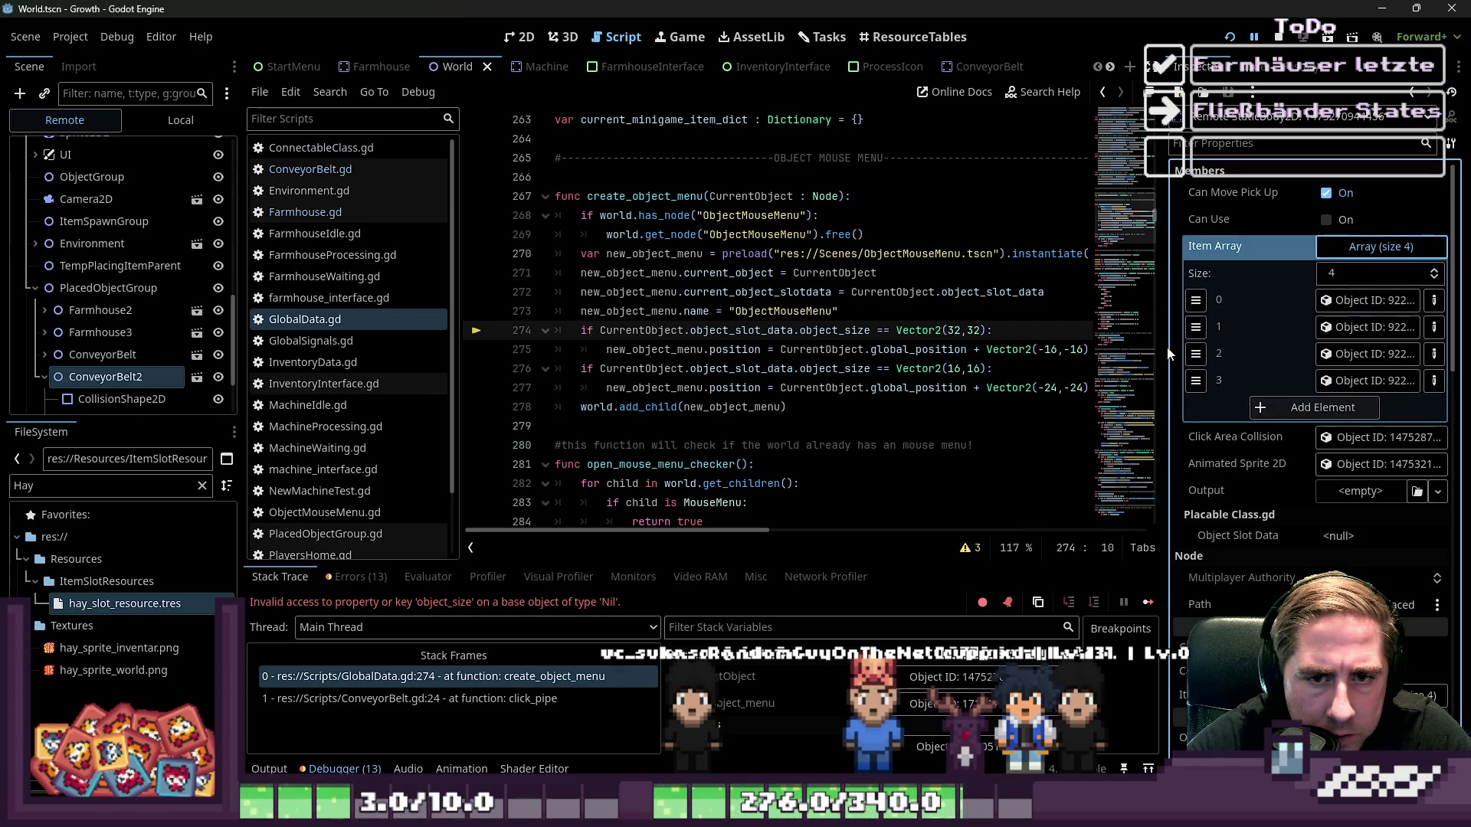
left_click_drag(1162, 347, 877, 353)
left_click(1239, 375)
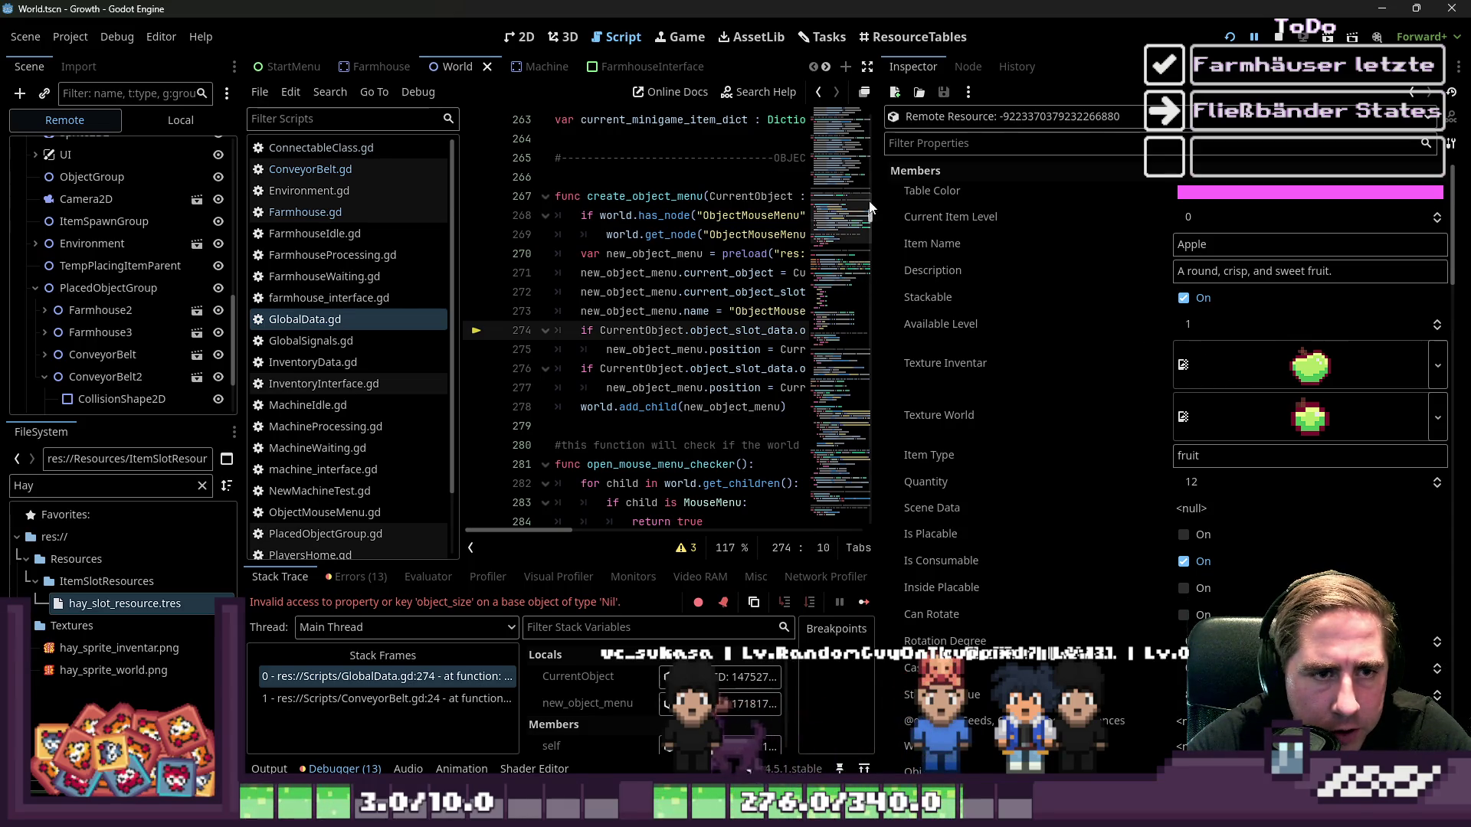
left_click_drag(884, 187, 1141, 187)
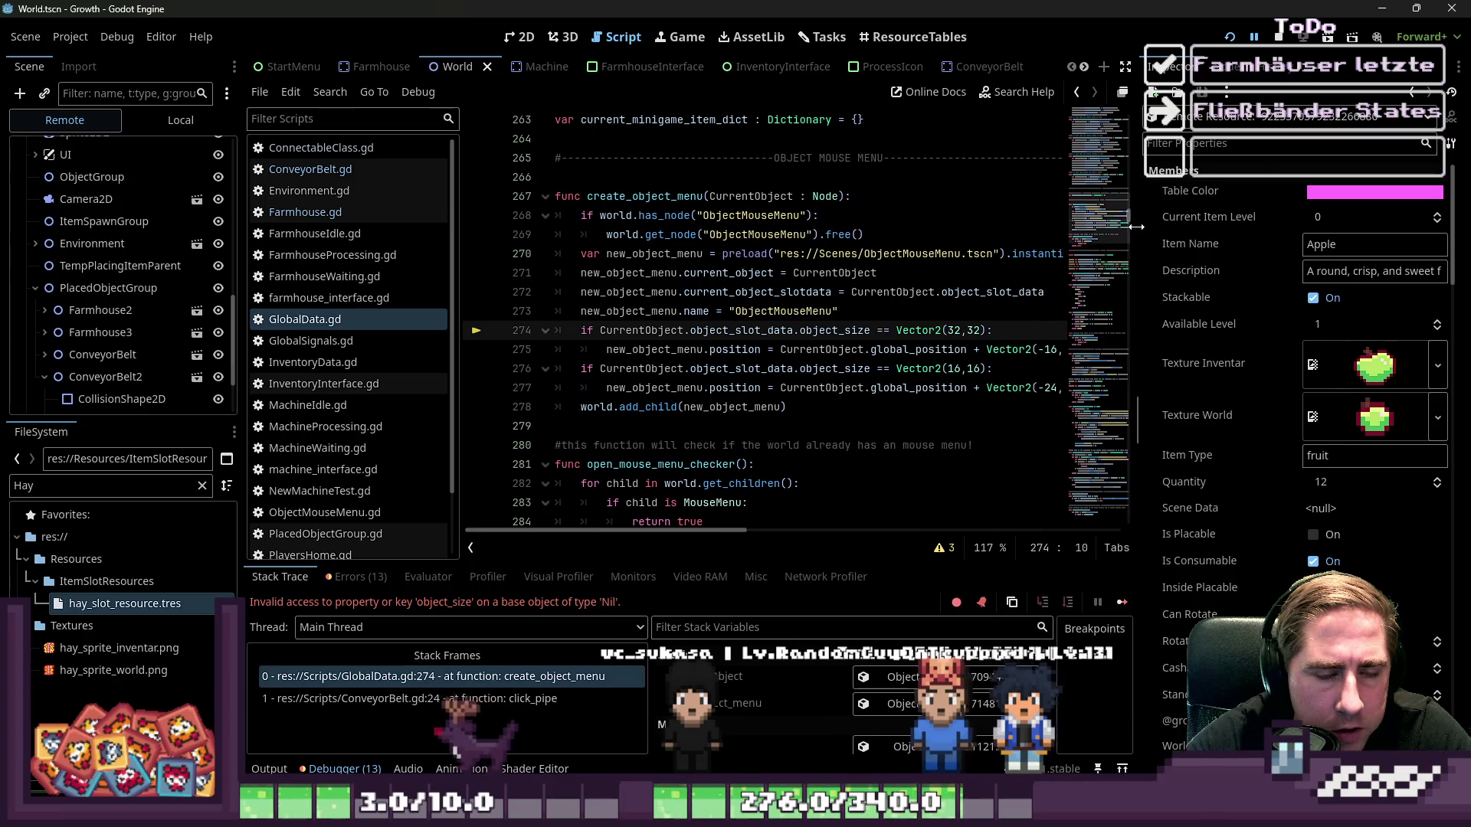
left_click(1279, 37)
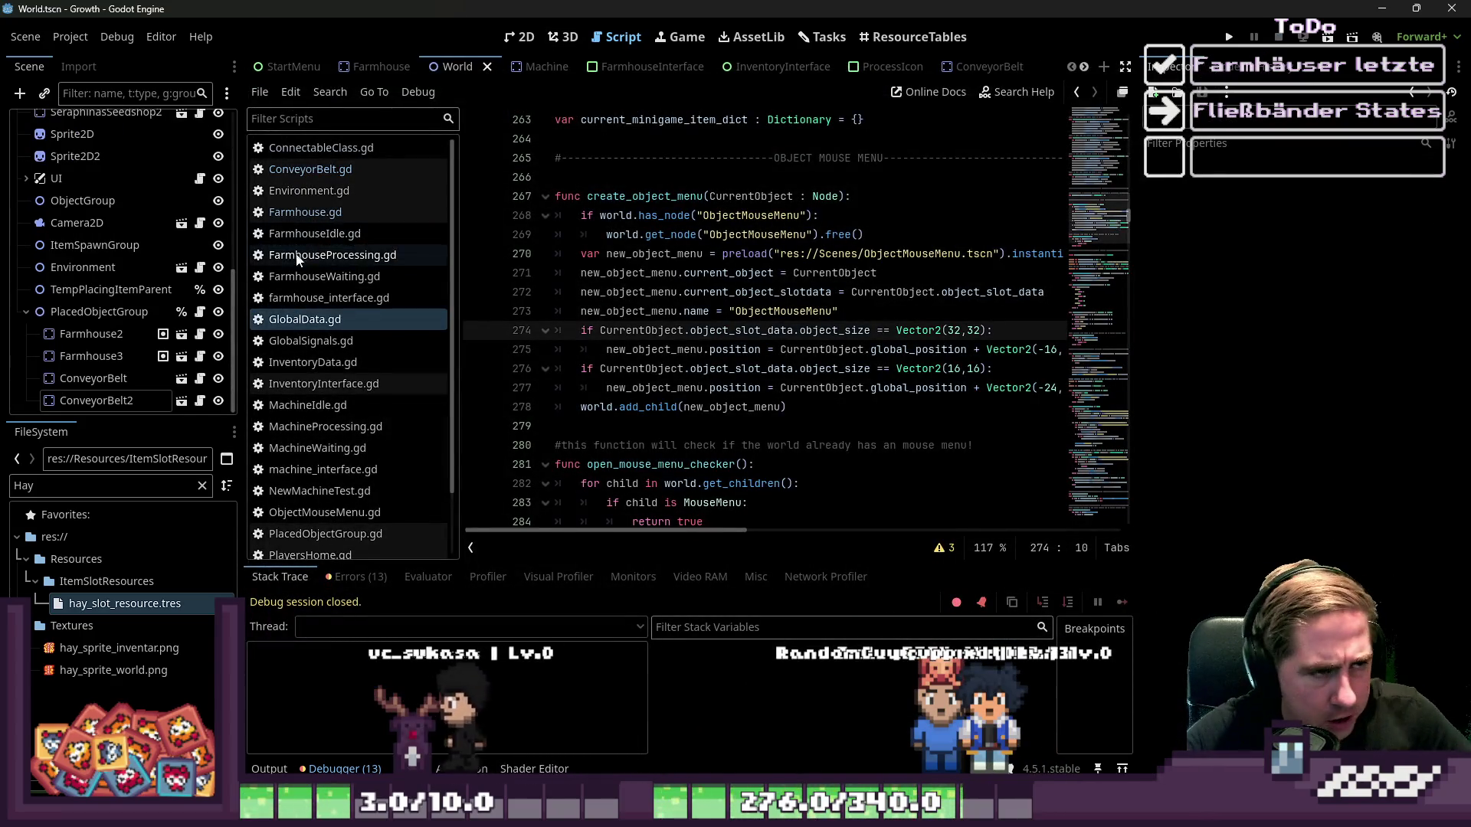
Check Farmhouse.gd, open MachineIdle.gd selecting lines 3–11, and filter files for 'Machine'
left_click(335, 215)
left_click(849, 287)
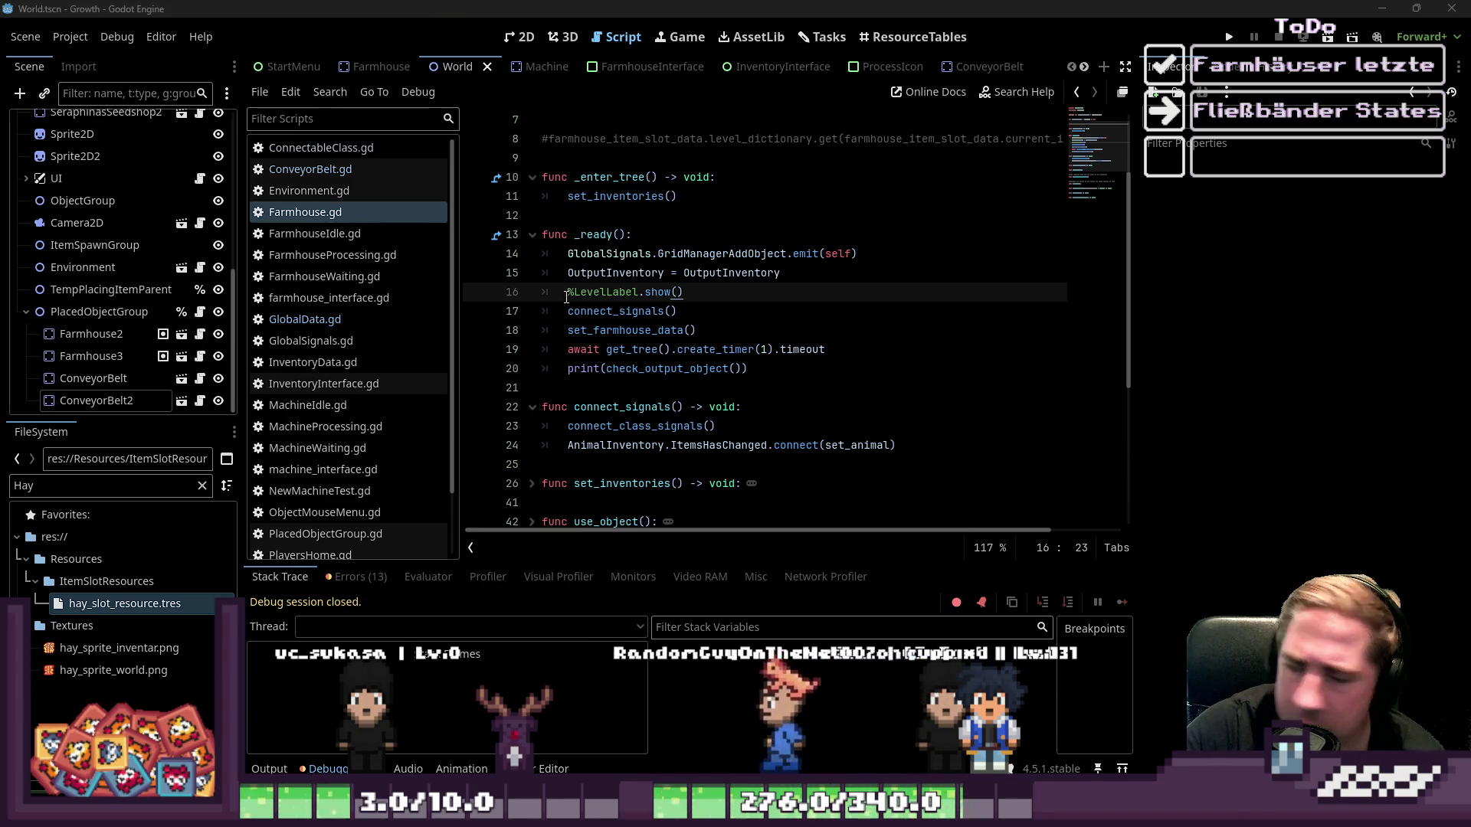
scroll(345, 345, "down", 2)
left_click(324, 334)
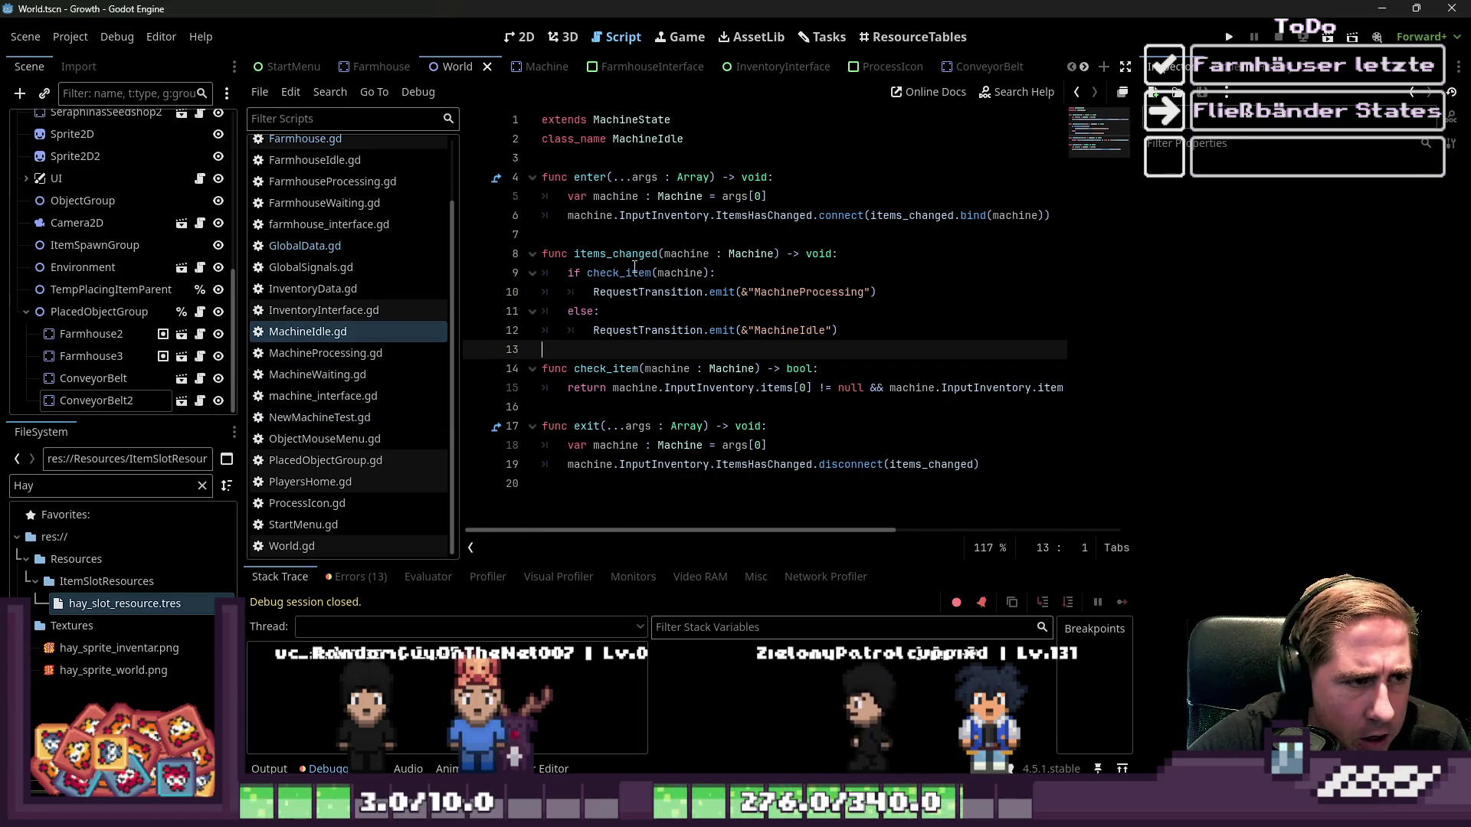
left_click_drag(599, 155, 601, 311)
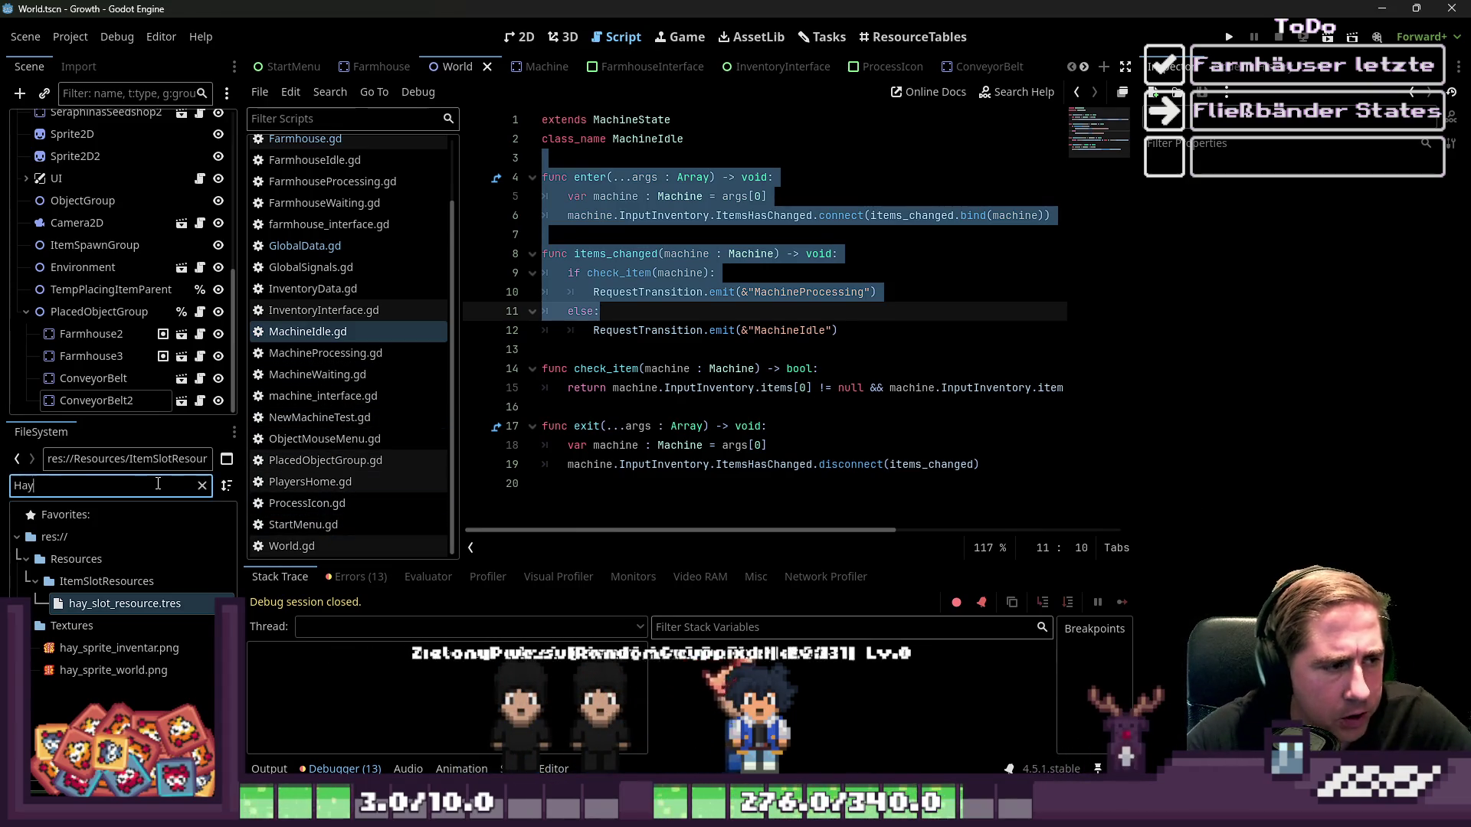
type("StateMachine")
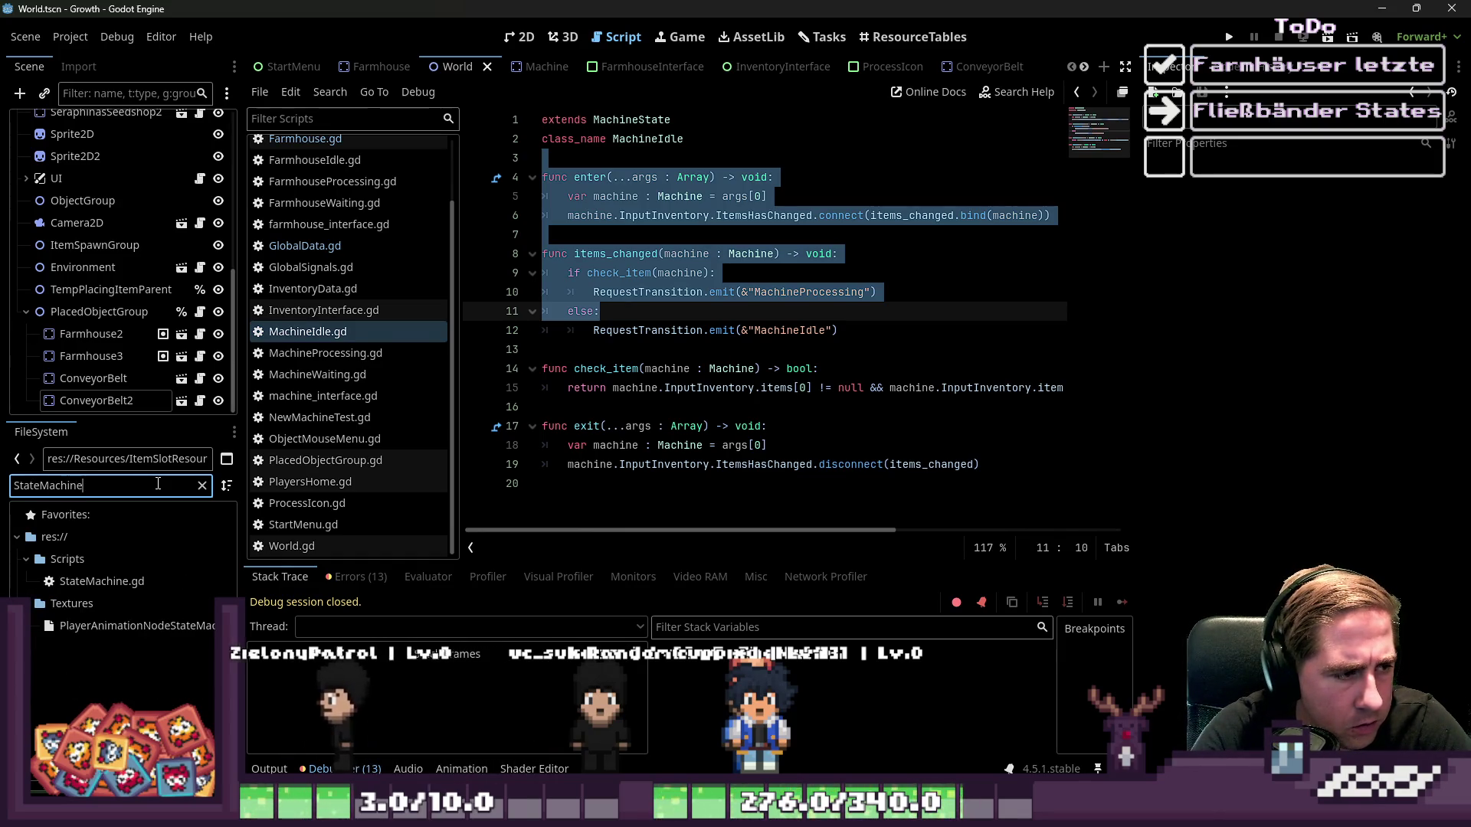
Open StateMachine.gd and review its exported states and start_state variable
double_click(101, 581)
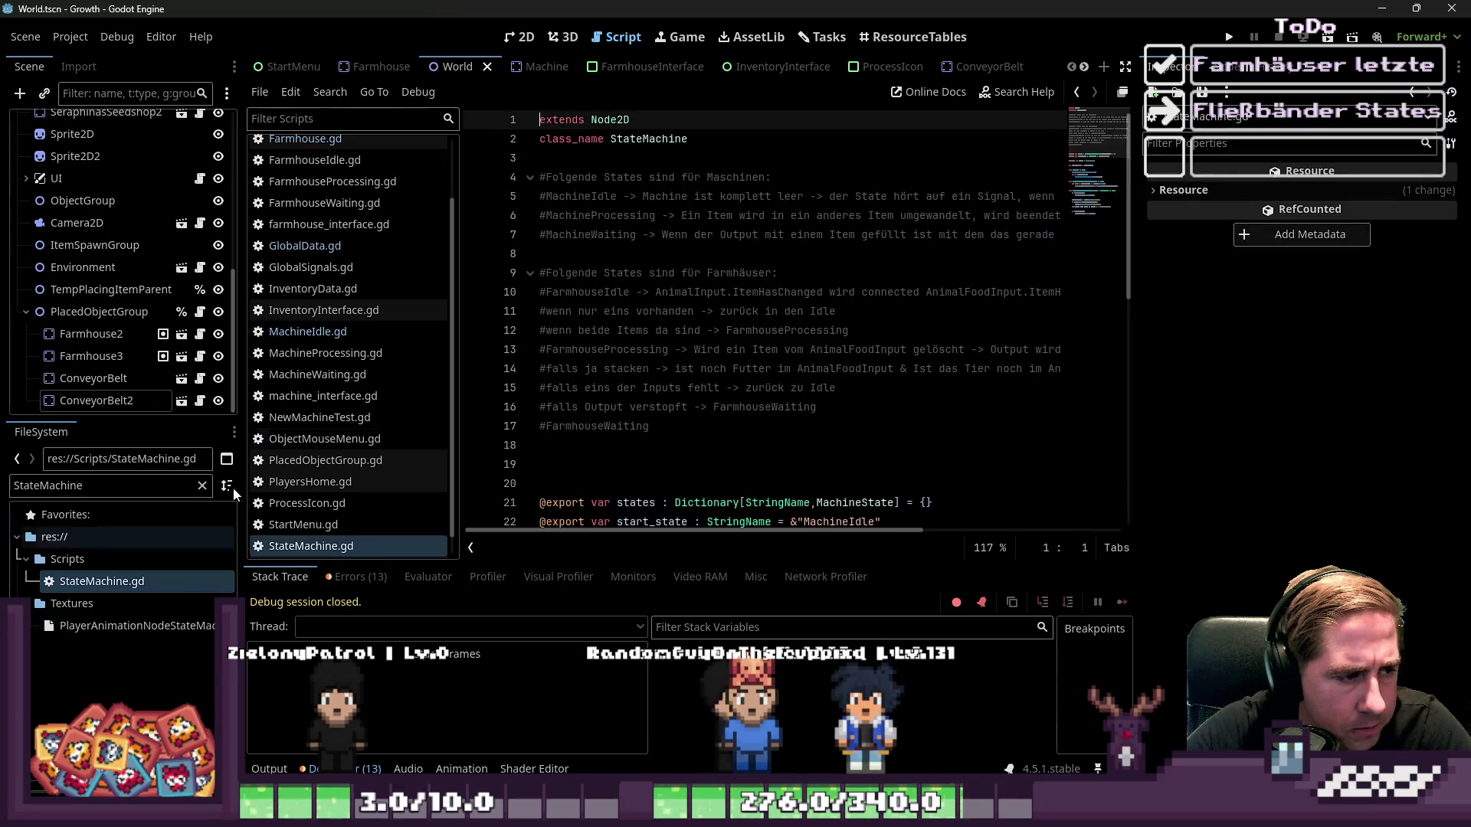
scroll(626, 266, "down", 3)
scroll(714, 416, "up", 3)
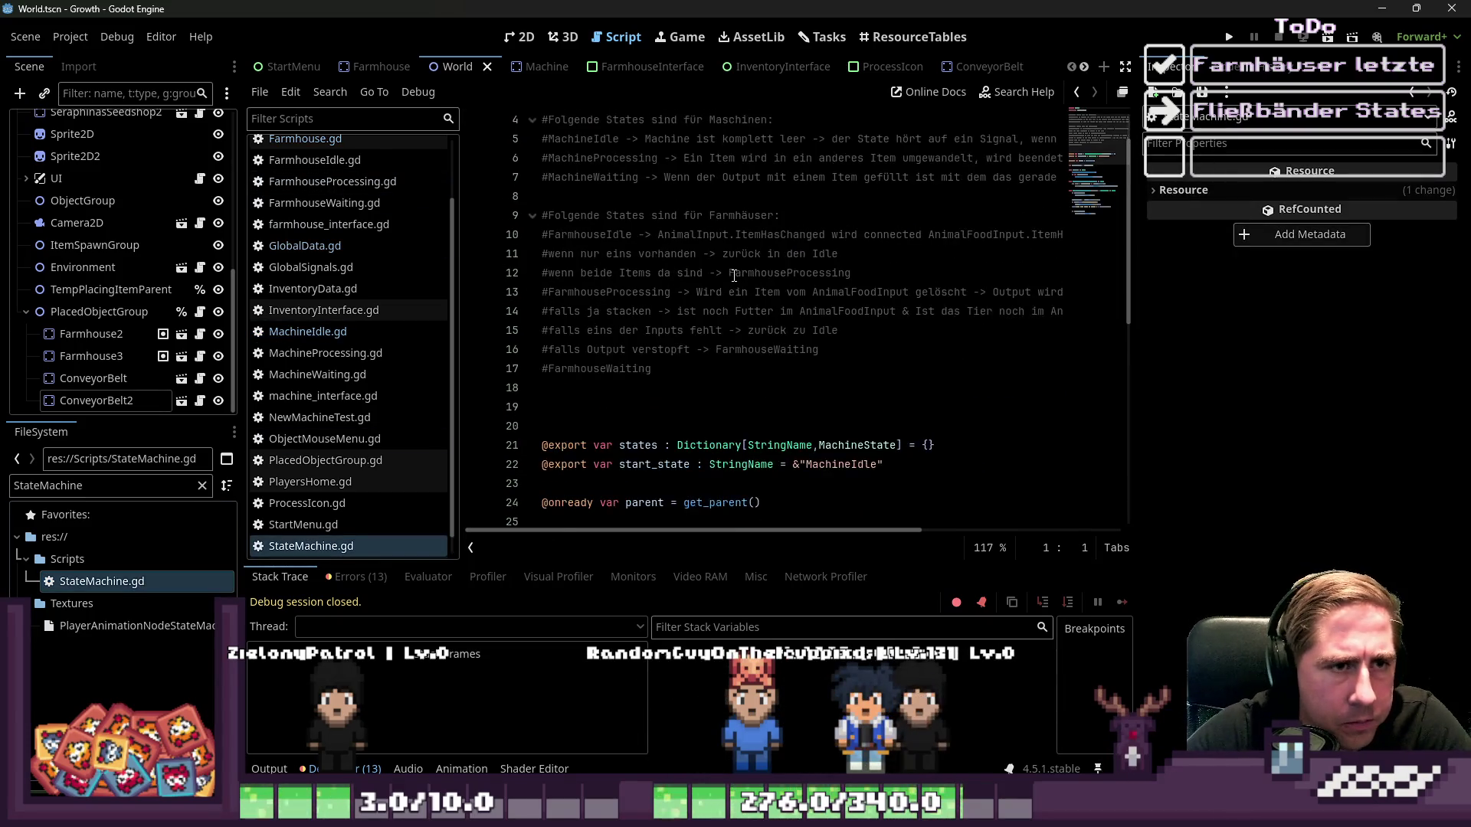
mouse_move(714, 416)
left_mouse_down()
mouse_move(541, 177)
mouse_move(641, 215)
left_mouse_up()
scroll(612, 199, "down", 6)
left_click(689, 216)
left_click(643, 177)
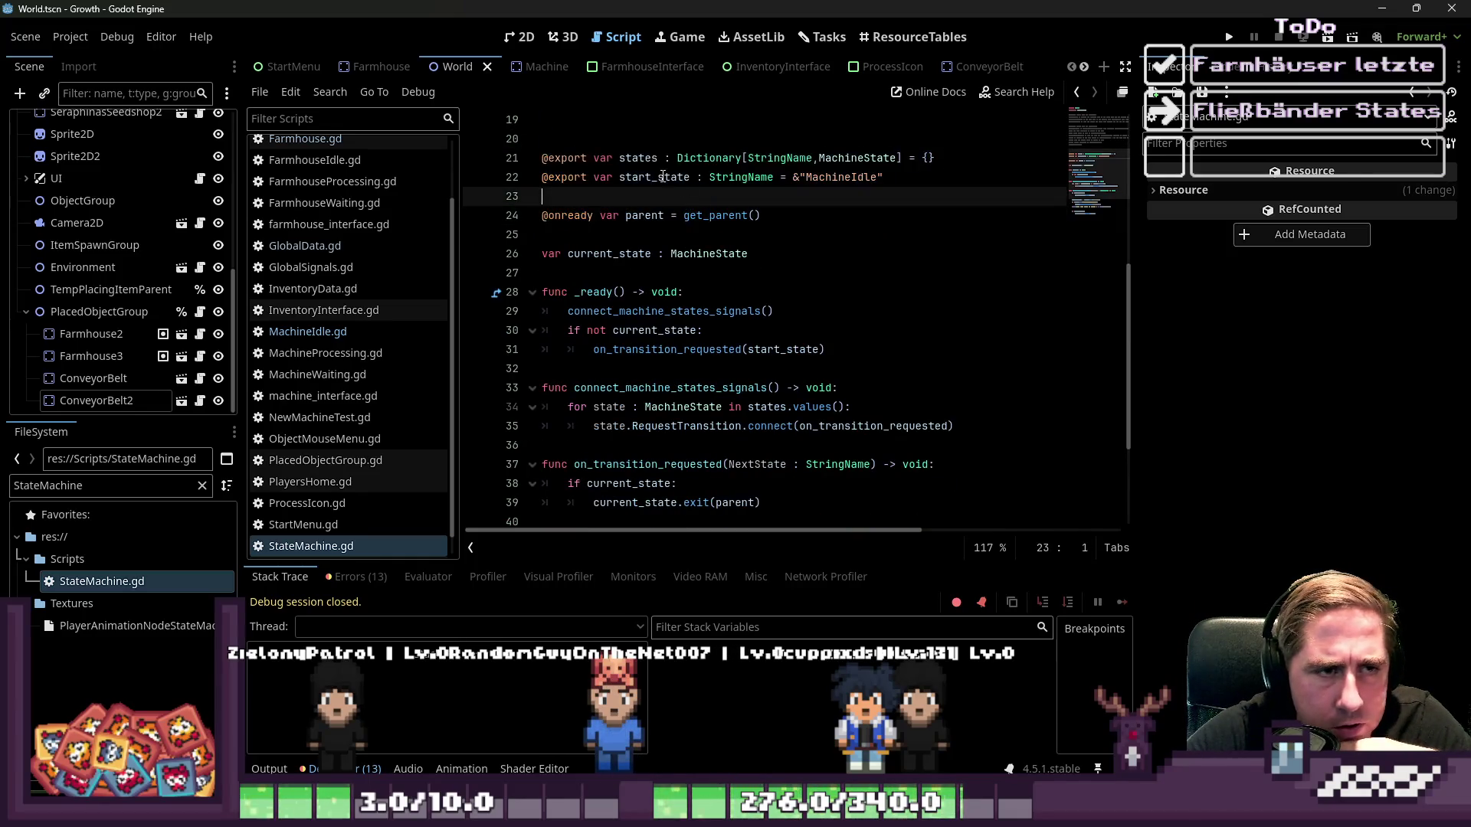
left_click(649, 164)
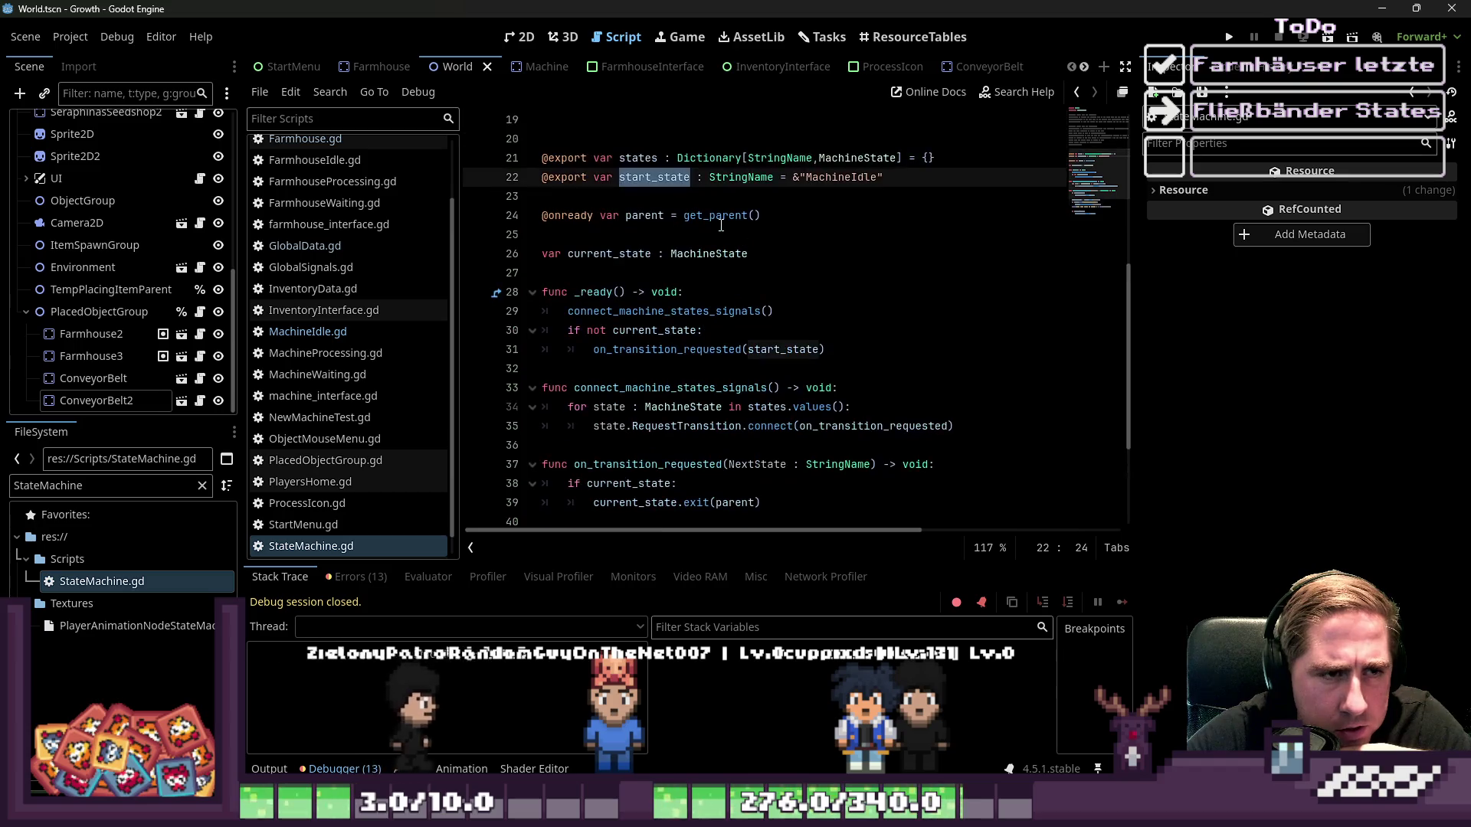
Review _ready's start_state transition and on_transition_requested (lines 36–41), then return to MachineIdle.gd
scroll(766, 235, "down", 1)
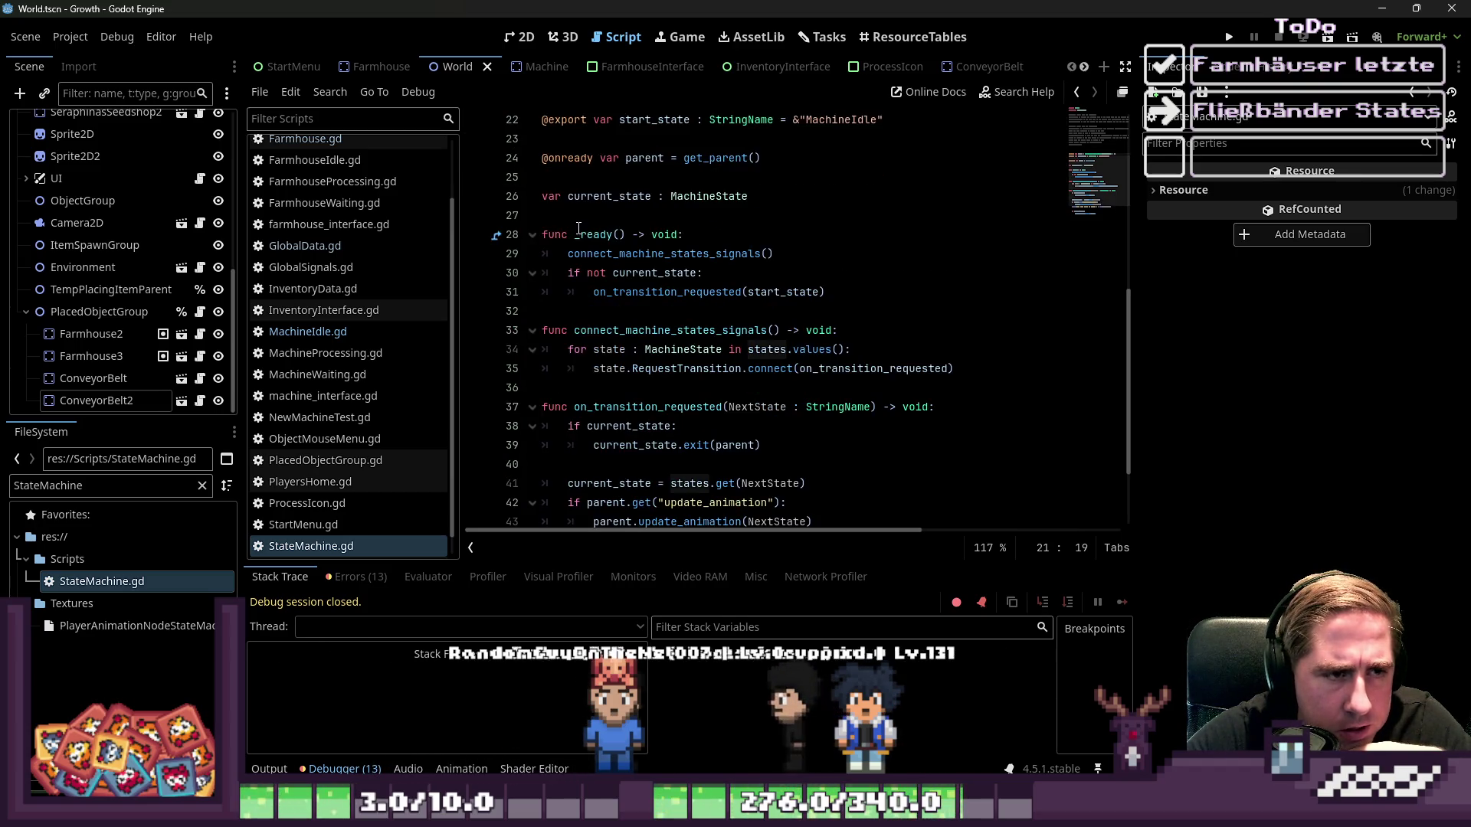
scroll(578, 230, "down", 1)
left_click(652, 197)
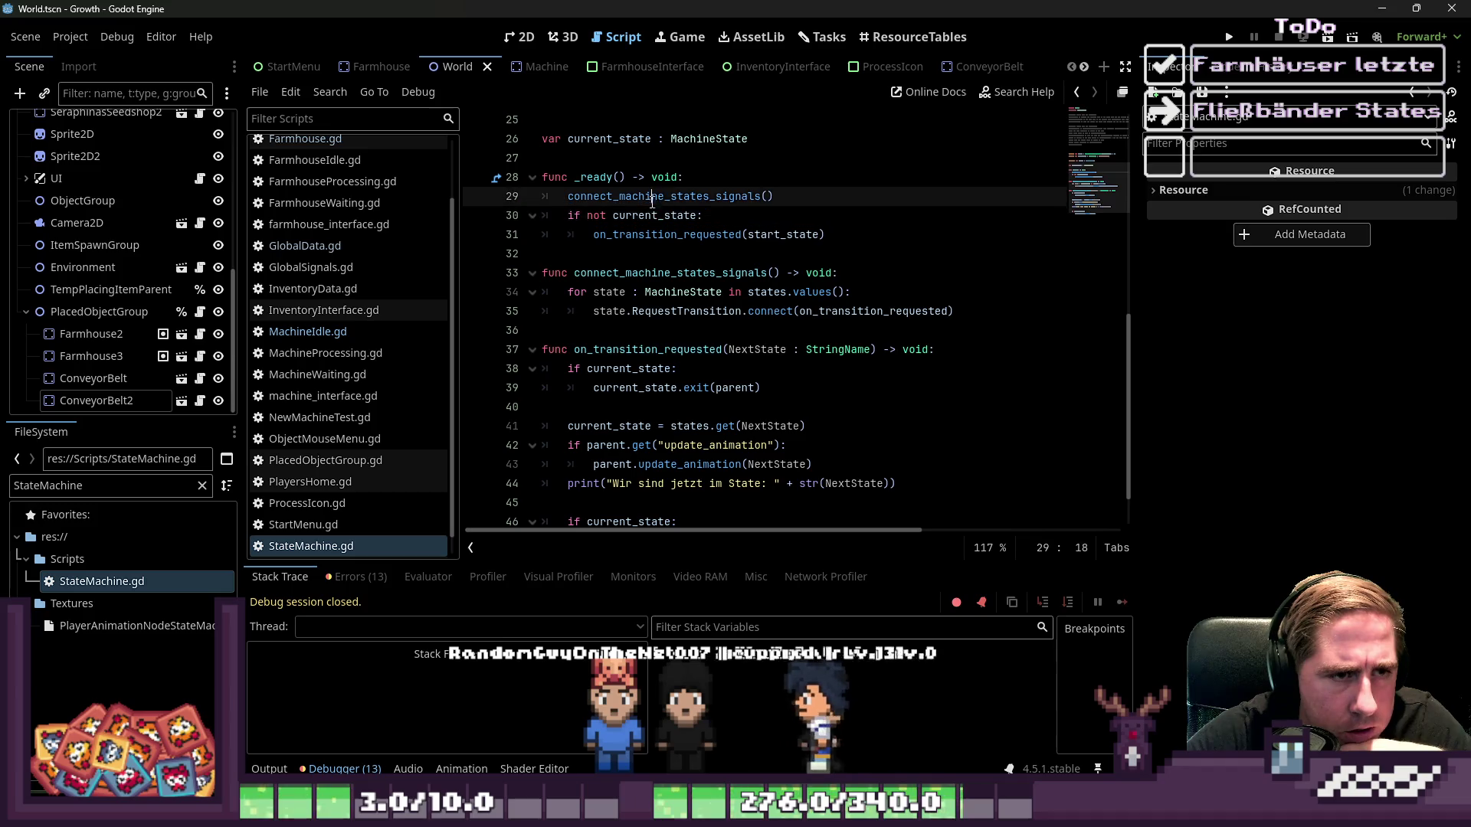
mouse_move(824, 234)
left_mouse_down()
mouse_move(738, 235)
mouse_move(635, 191)
left_mouse_up()
left_click(640, 215)
scroll(658, 258, "down", 1)
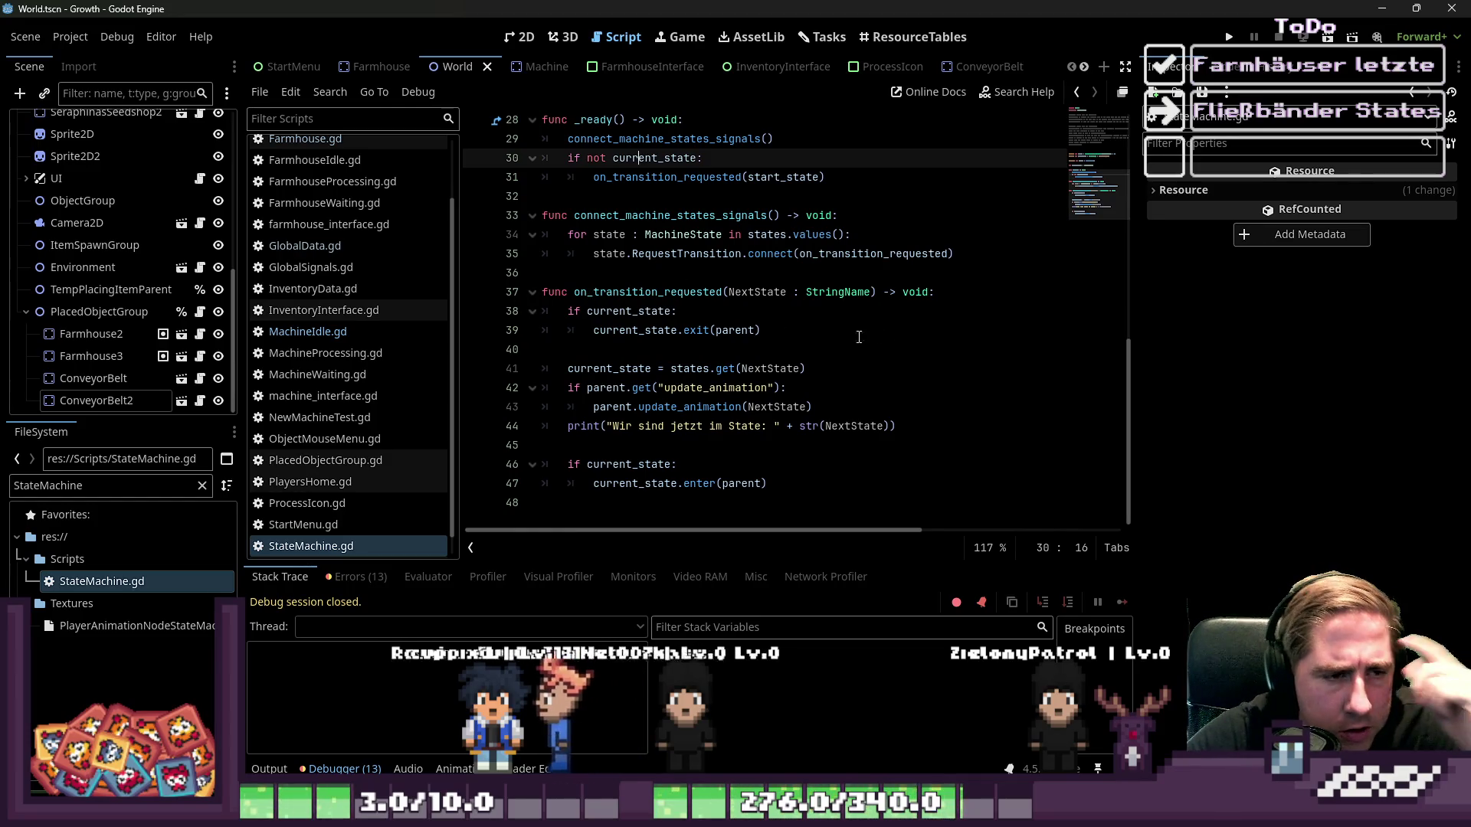
mouse_move(575, 292)
left_mouse_down()
mouse_move(931, 292)
mouse_move(896, 426)
left_mouse_up()
left_click(923, 493)
mouse_move(922, 493)
left_mouse_down()
mouse_move(689, 330)
mouse_move(547, 282)
mouse_move(919, 448)
mouse_move(398, 418)
left_mouse_up()
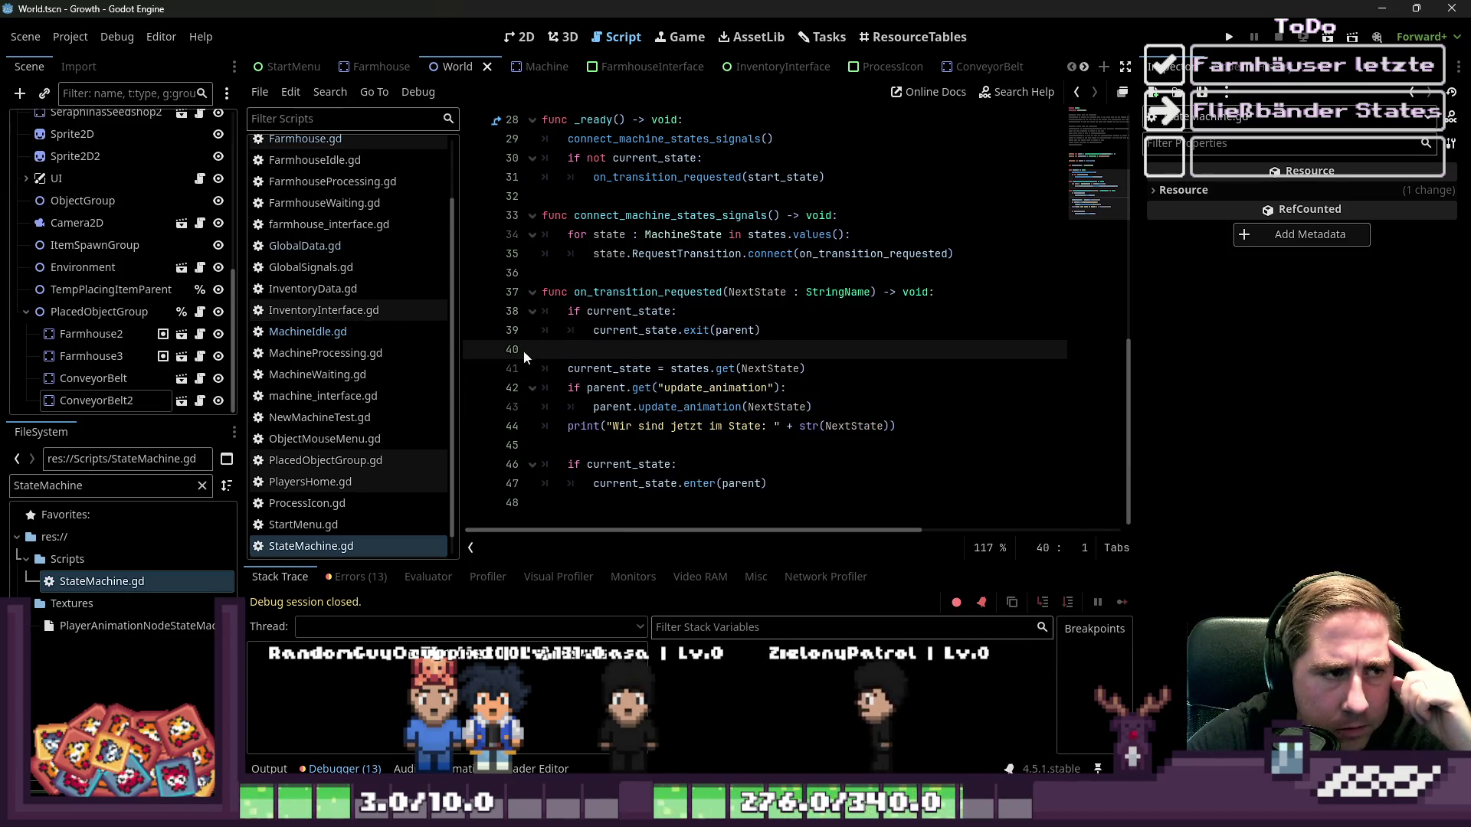
left_click(325, 331)
left_click(747, 268)
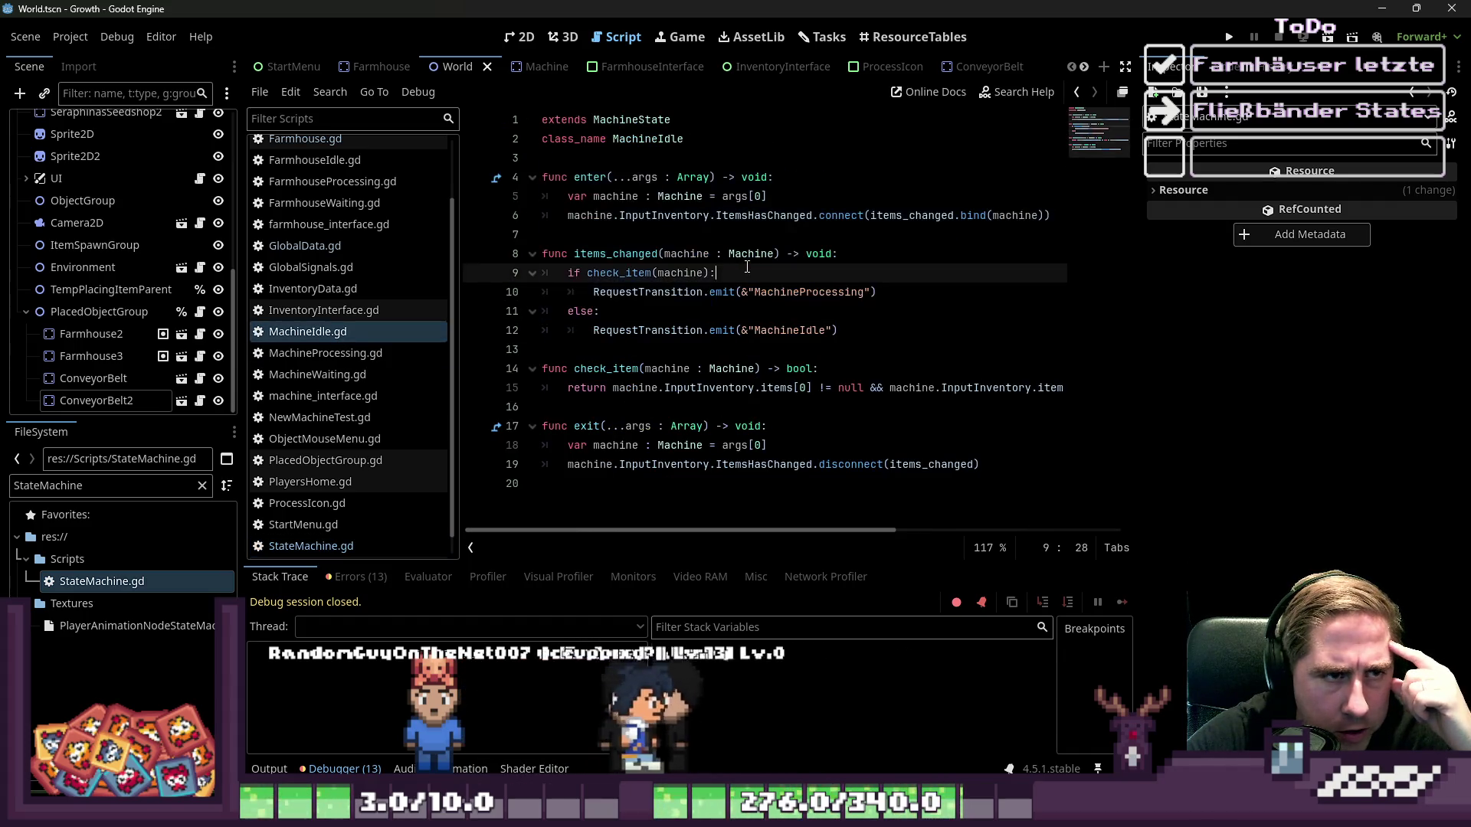
Review MachineIdle.gd's enter function (lines 4–6) and check_item function
left_click_drag(645, 153, 643, 276)
left_click_drag(632, 177, 640, 215)
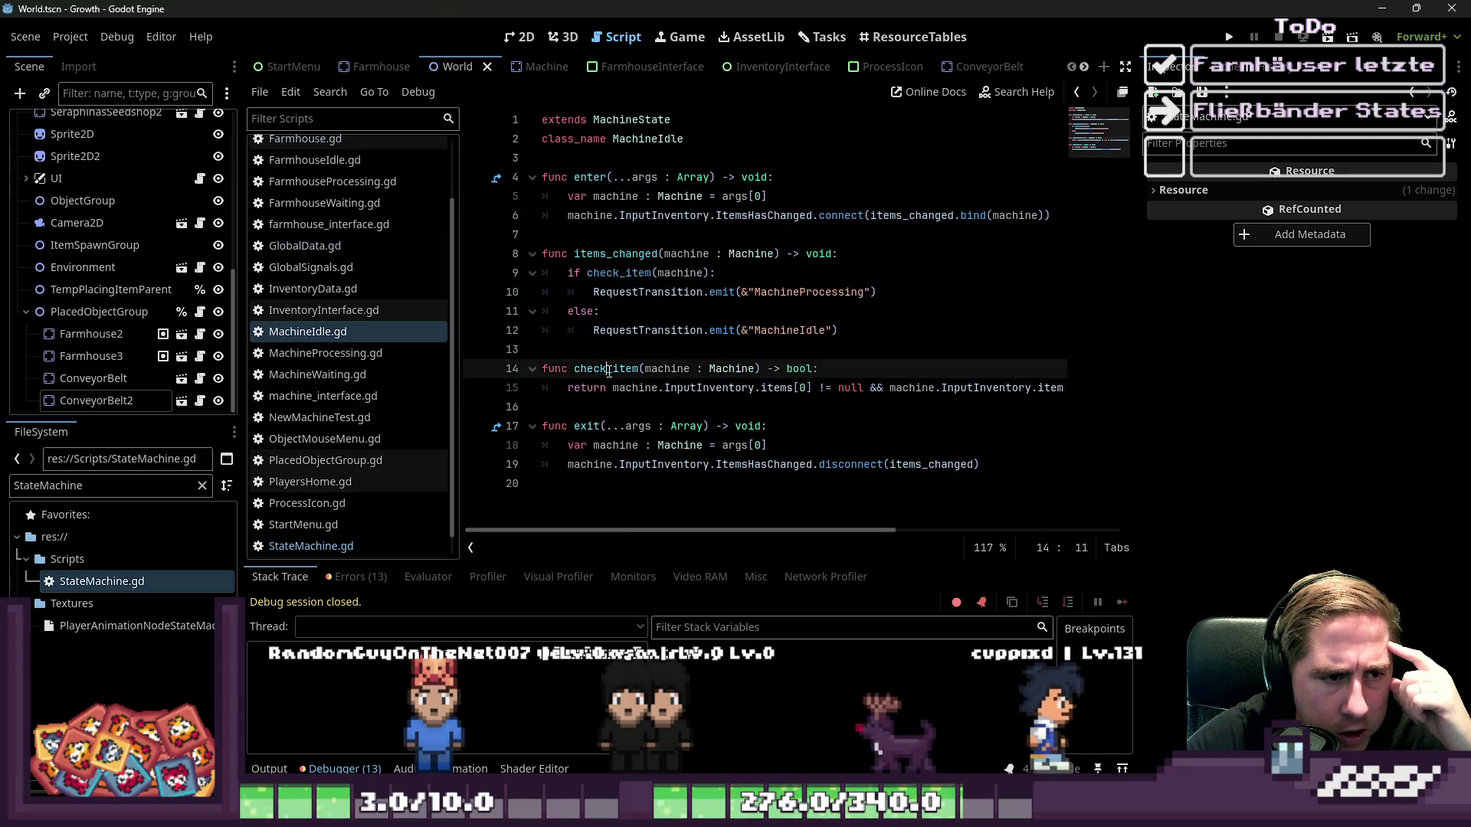
left_click_drag(608, 368, 632, 388)
left_click(582, 485)
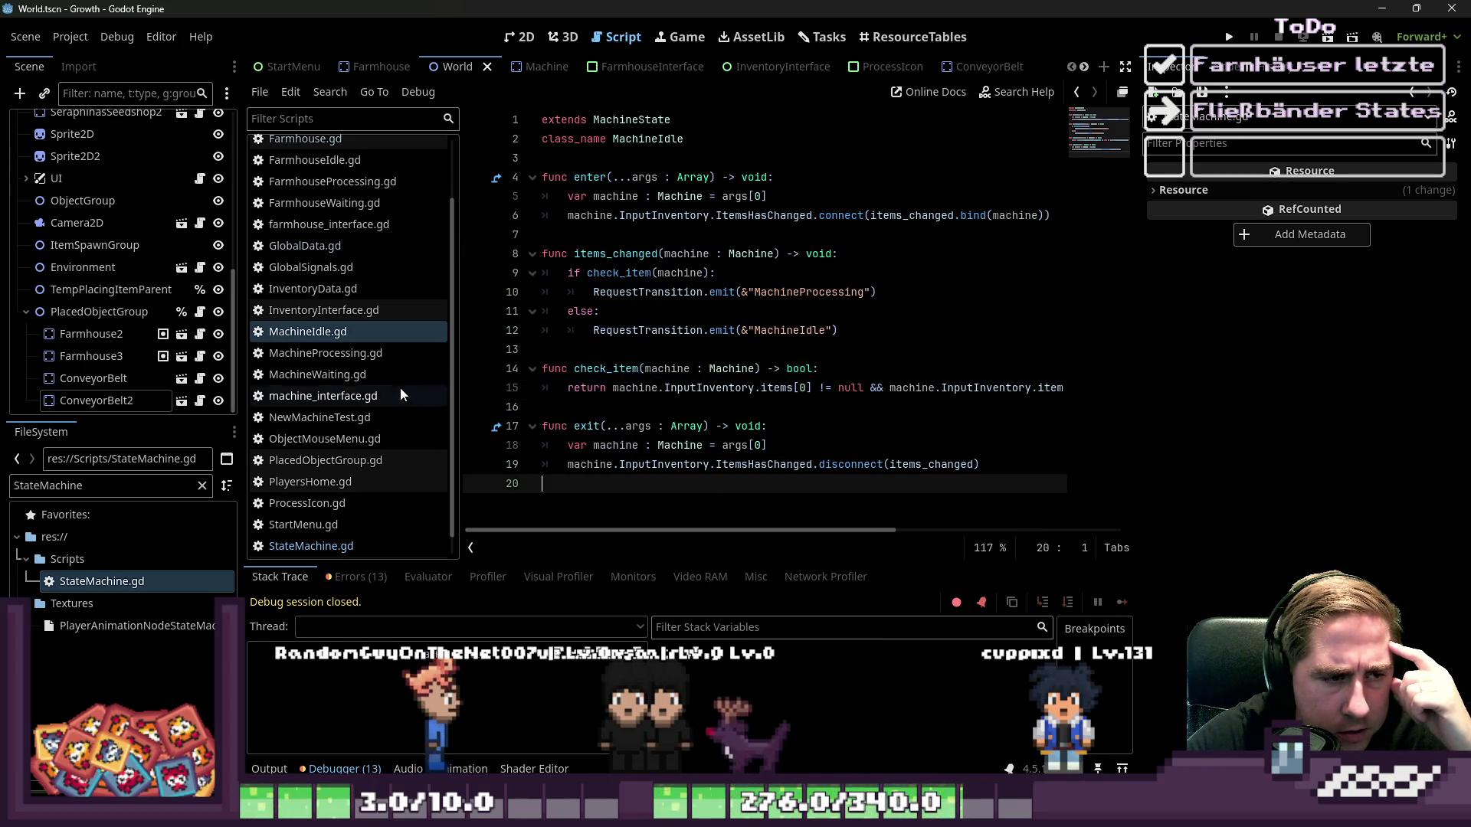
In MachineProcessing.gd, review check_item, check_output_slot, exit, and the inventory check lines 15–18
left_click(325, 353)
scroll(689, 345, "down", 3)
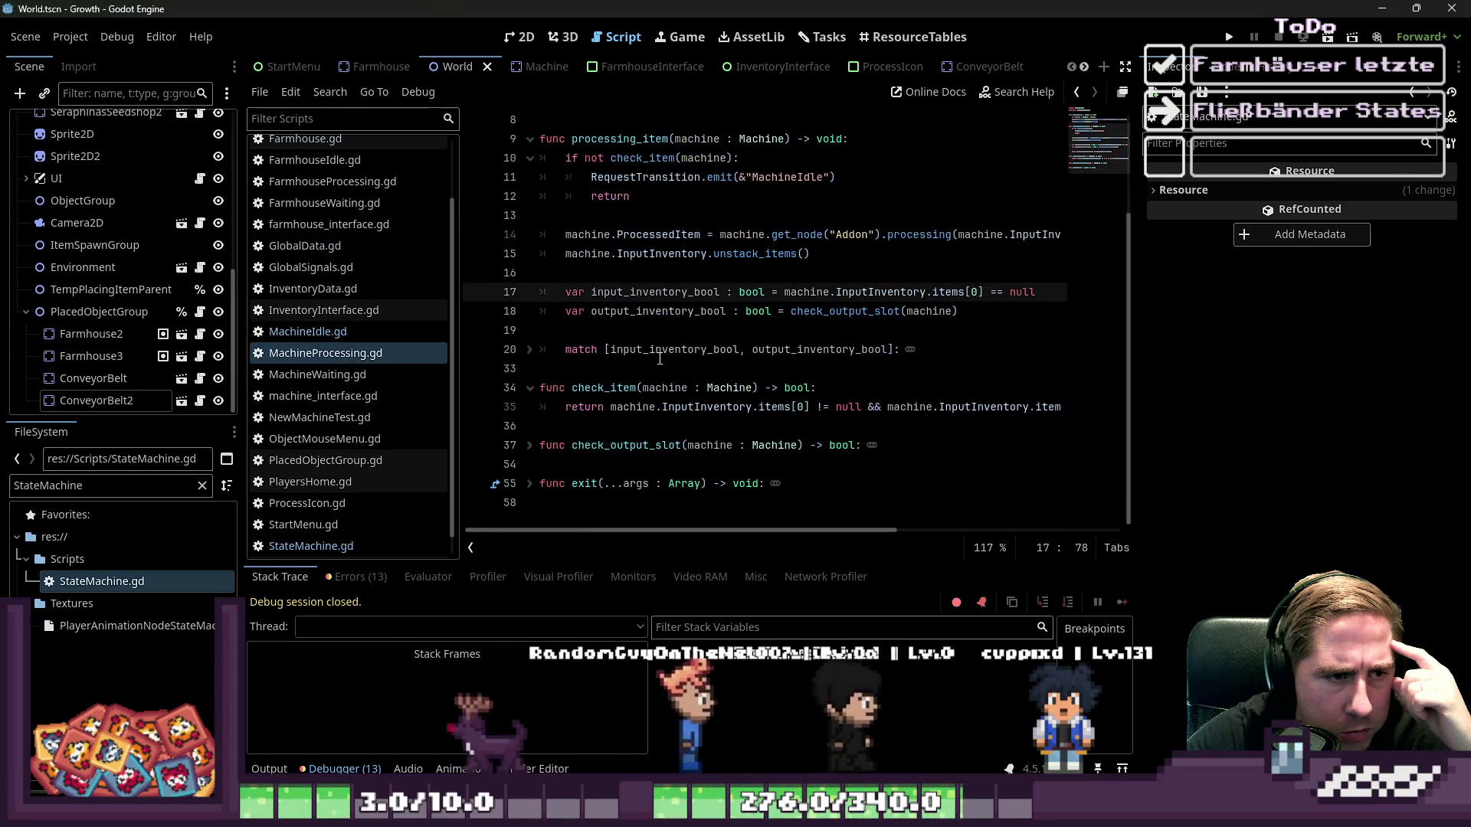
left_click(657, 407)
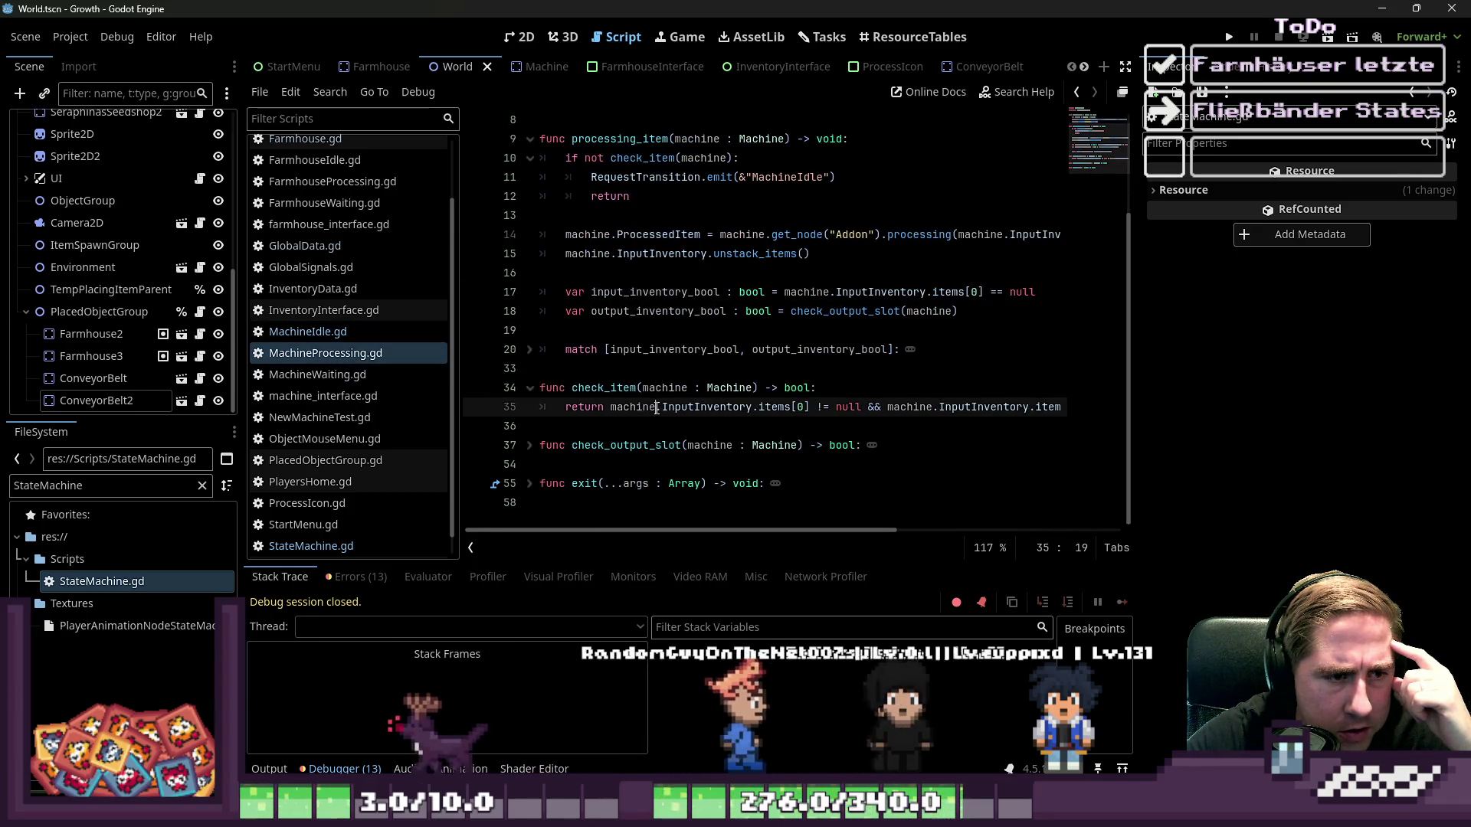
left_click(586, 388)
double_click(613, 445)
left_click(589, 483)
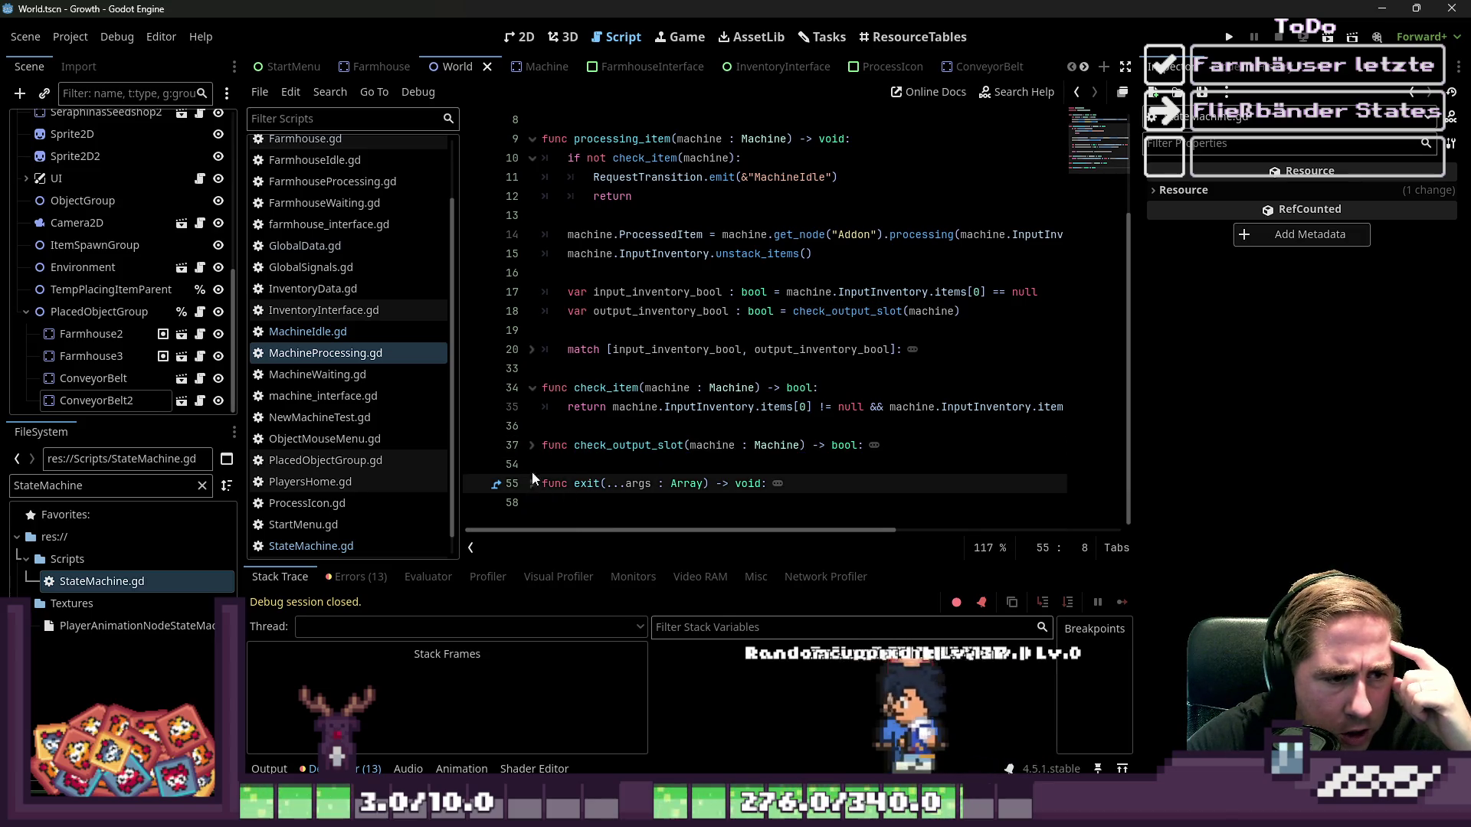
scroll(601, 396, "up", 2)
left_click_drag(613, 253, 635, 311)
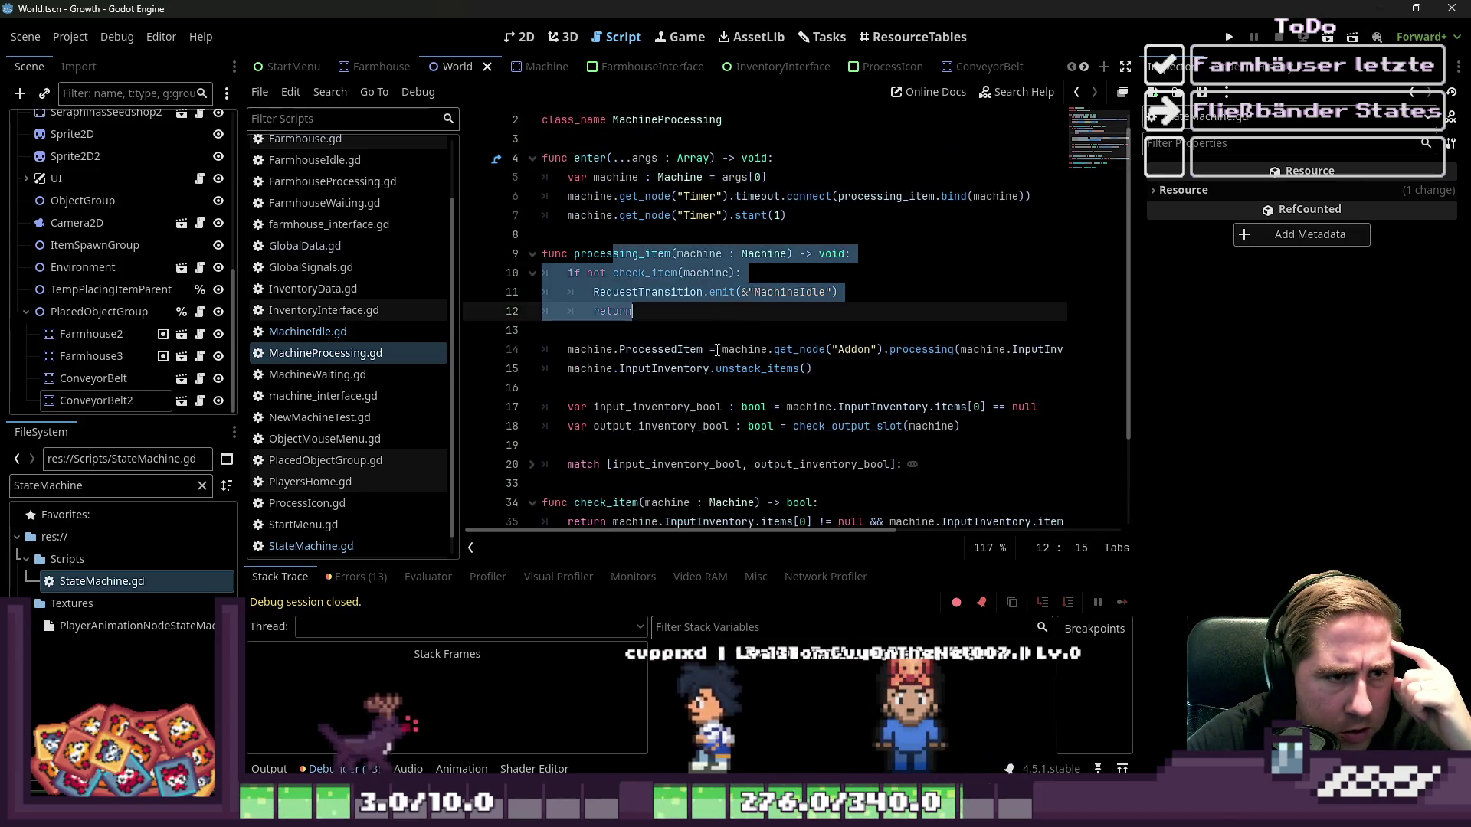
scroll(635, 230, "down", 2)
left_click_drag(659, 253, 692, 311)
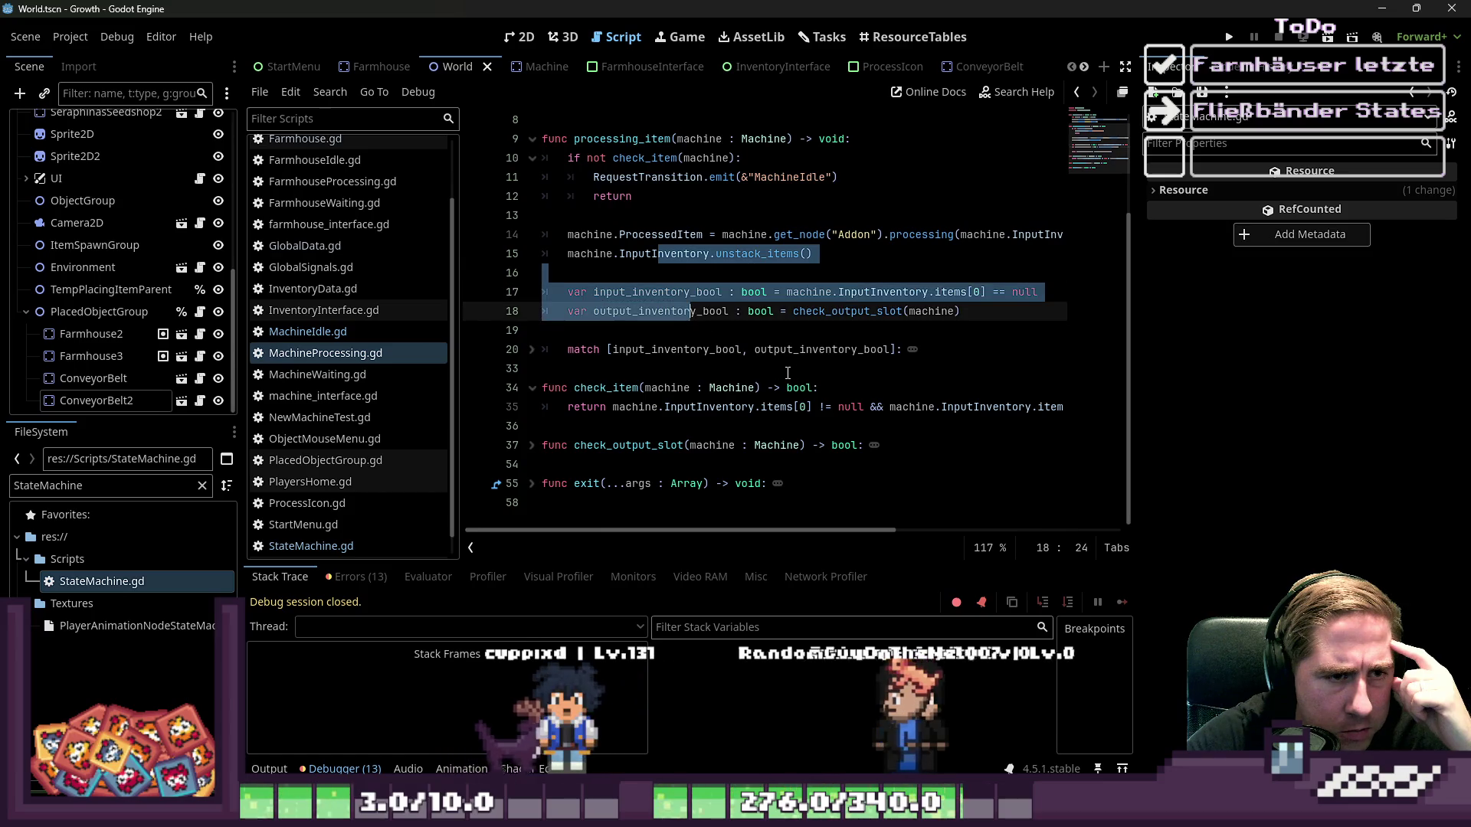
Unfold the match block, check each case's transition including MachineWaiting, then open MachineWaiting.gd
left_click(531, 350)
scroll(538, 358, "down", 3)
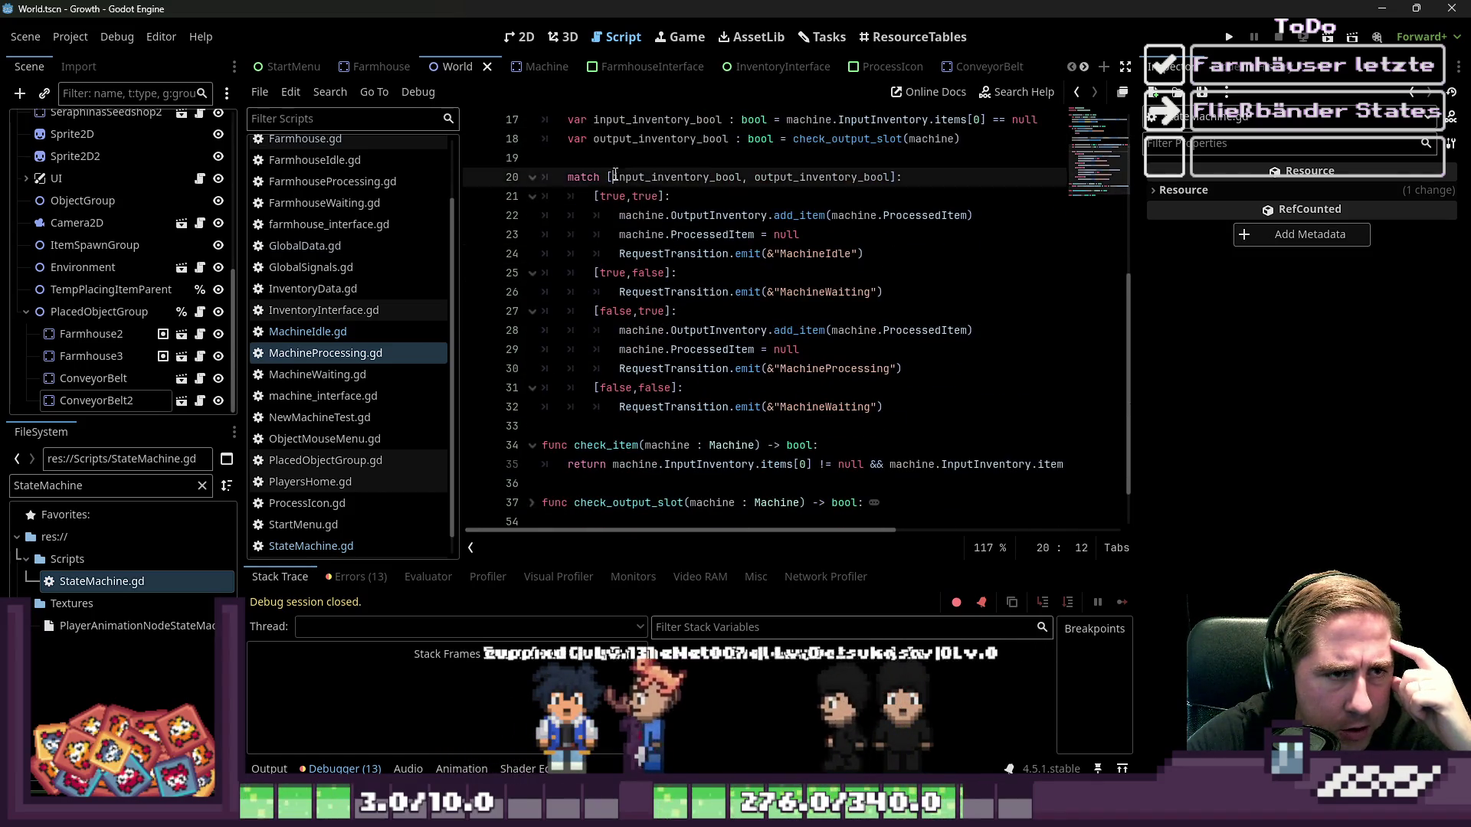
left_click(763, 330)
left_click(774, 215)
left_click(781, 254)
left_click(789, 292)
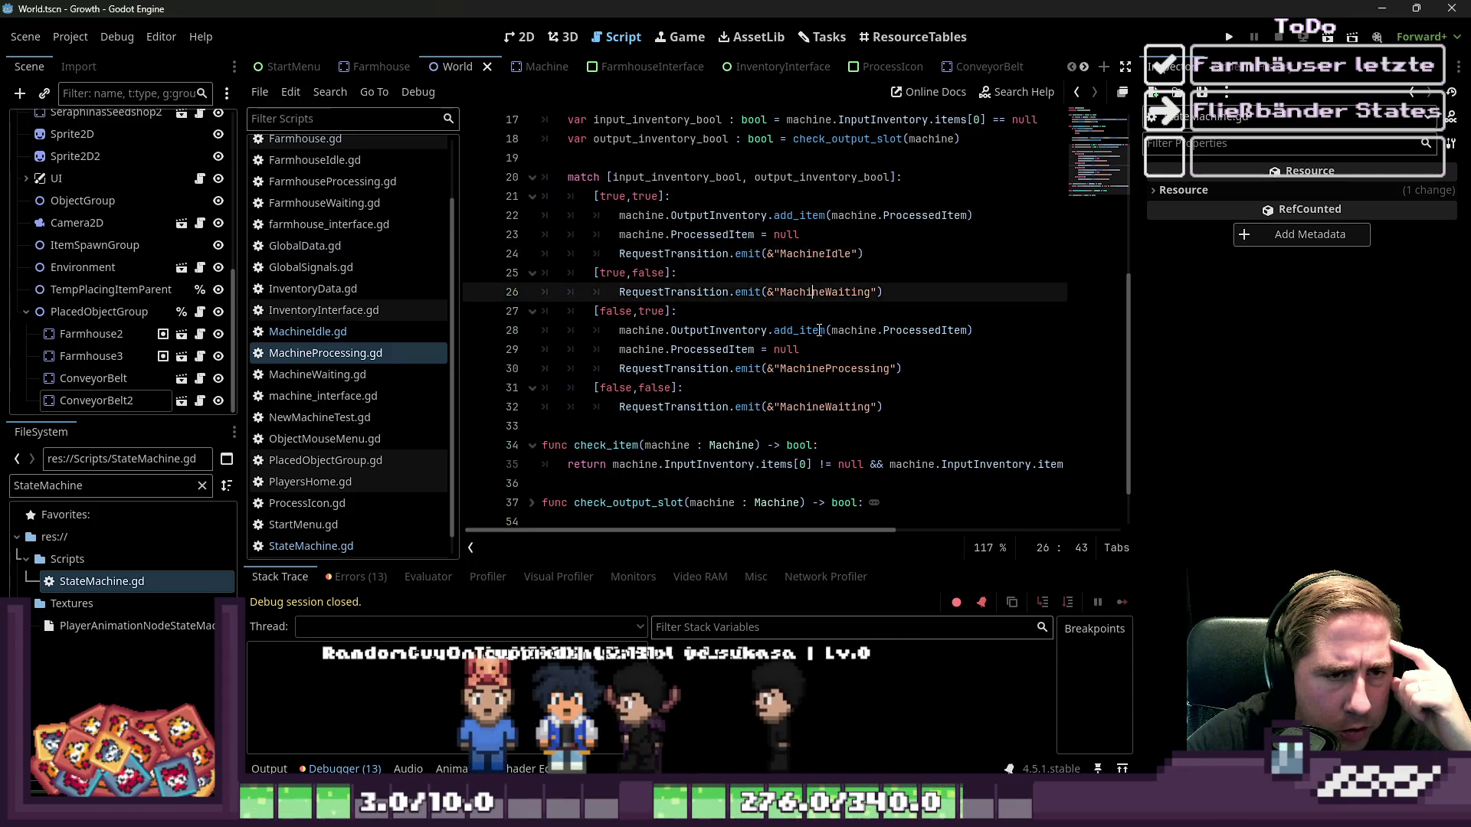
left_click(811, 369)
left_click(801, 407)
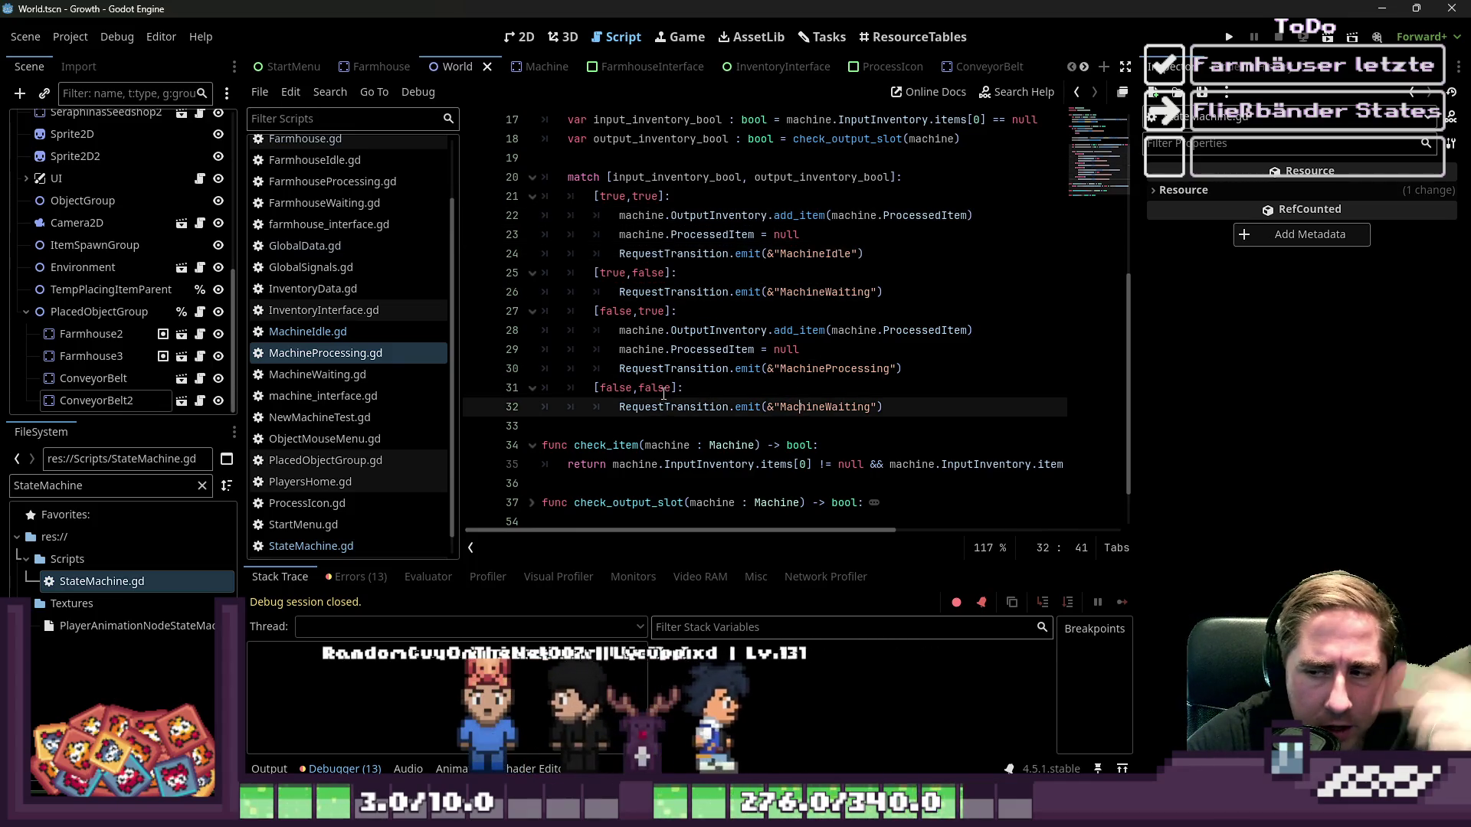
left_click(328, 375)
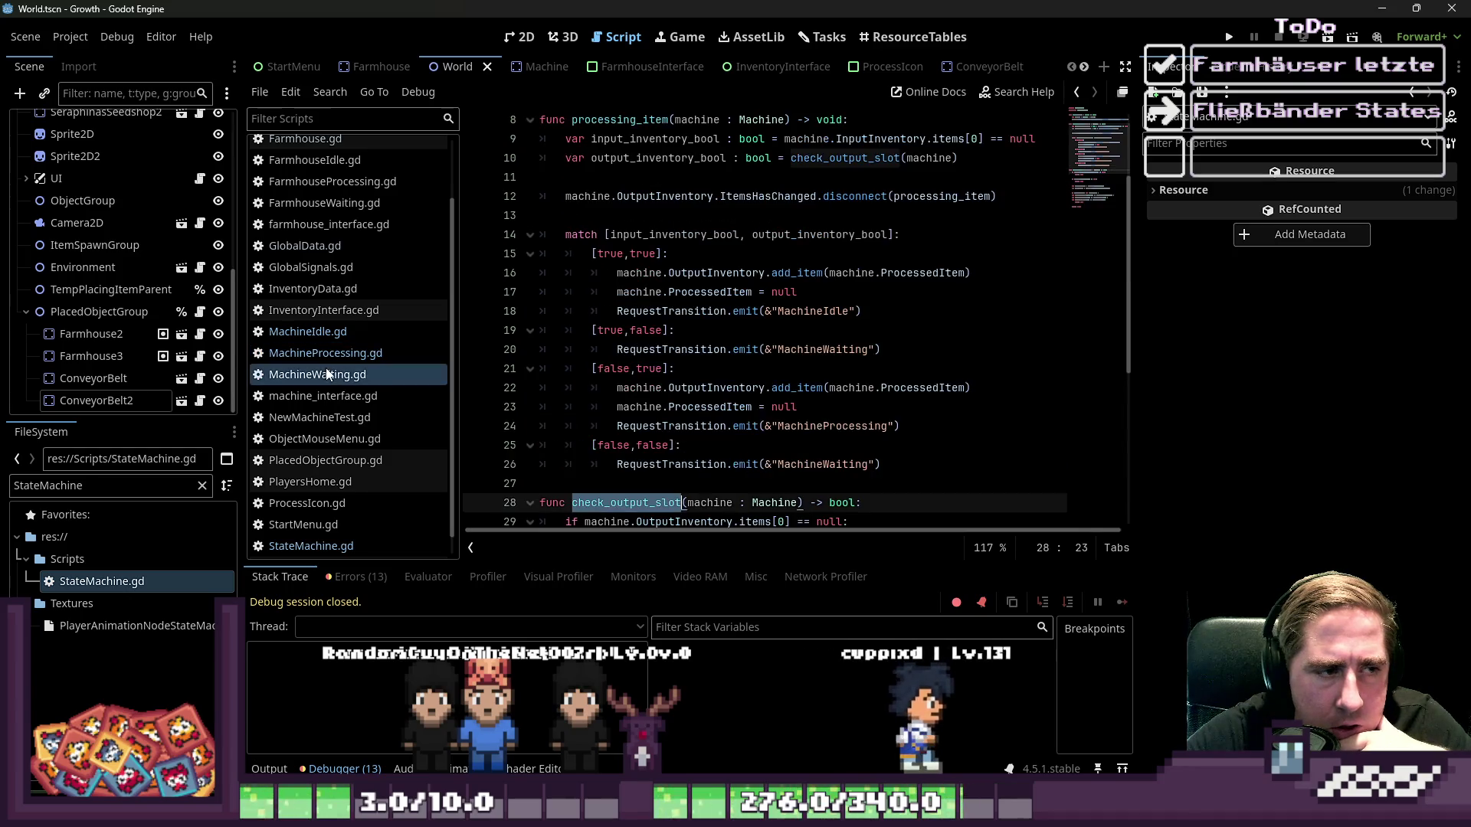
scroll(747, 355, "down", 1)
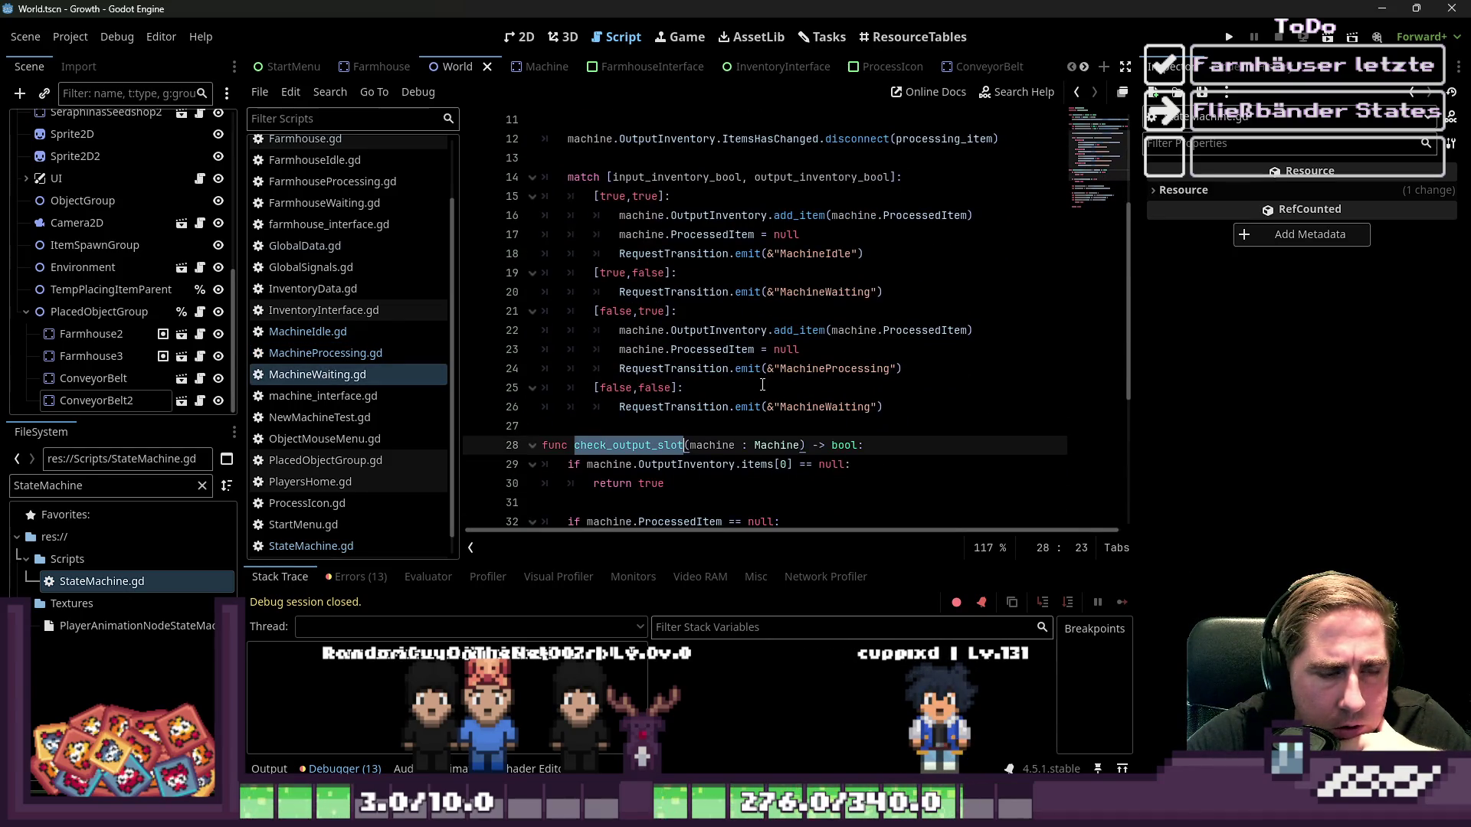
scroll(815, 406, "down", 2)
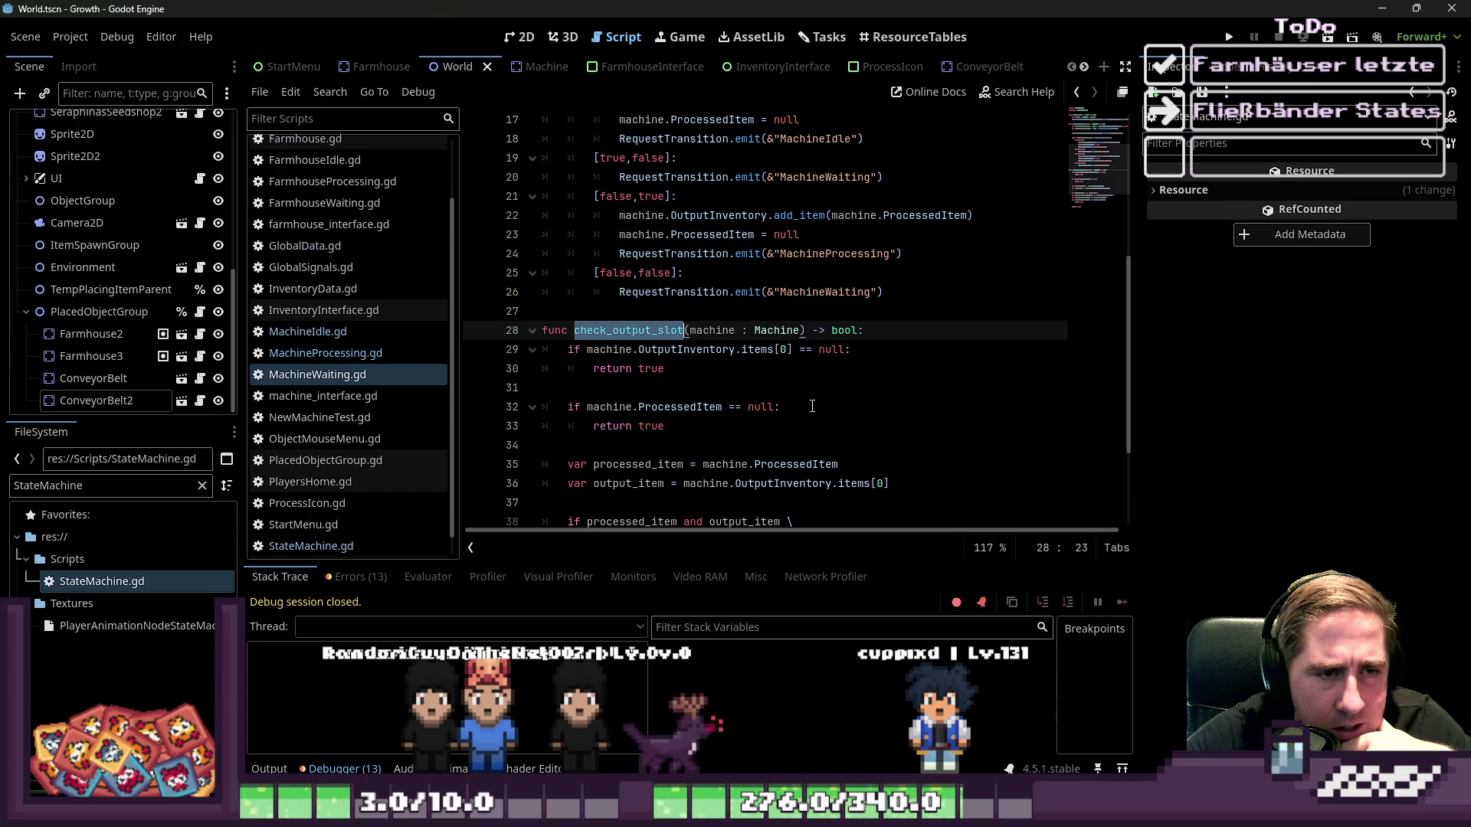
scroll(812, 406, "down", 3)
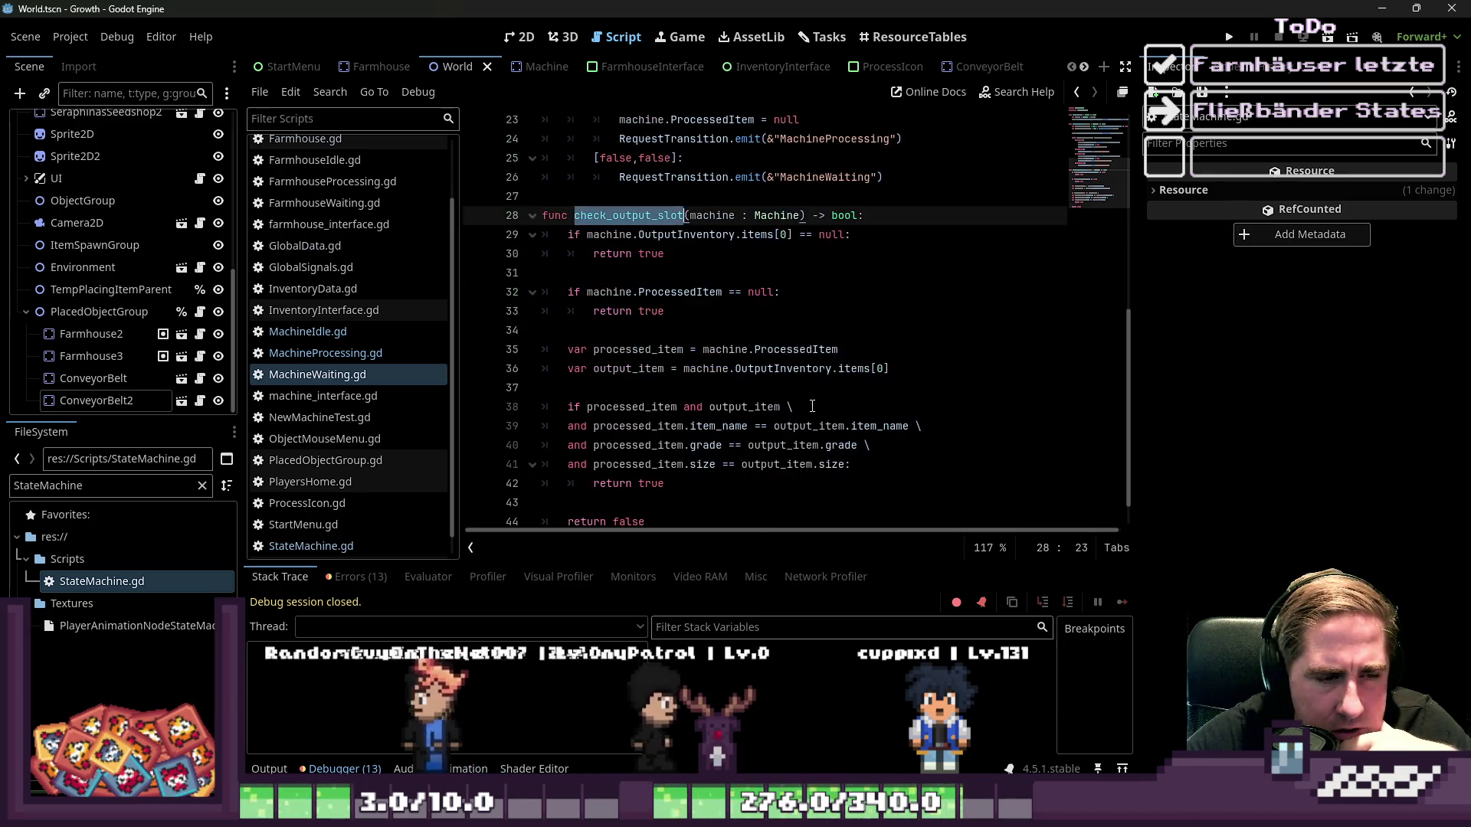
scroll(812, 406, "up", 8)
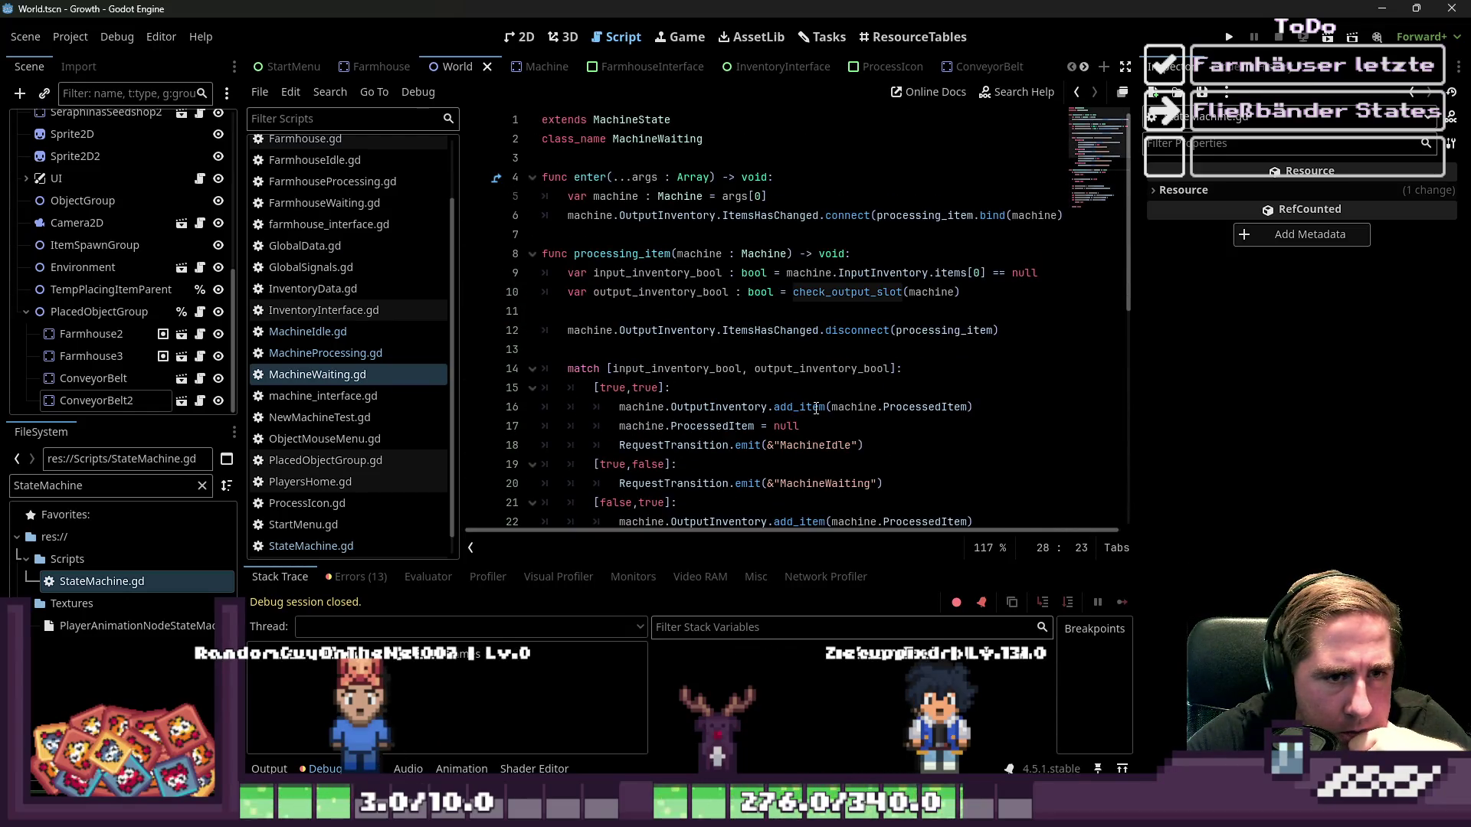
left_click(665, 332)
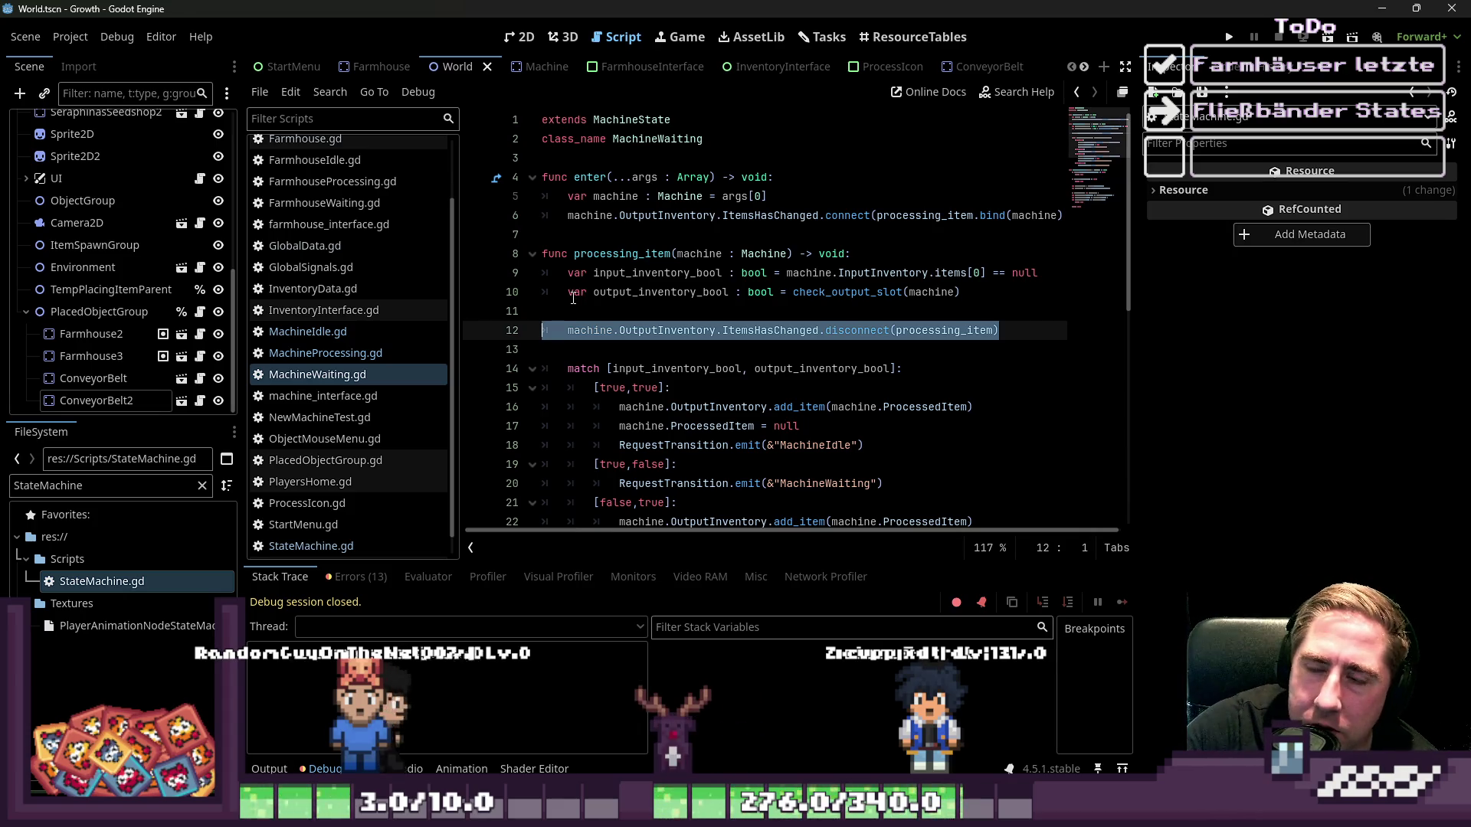
key("Up")
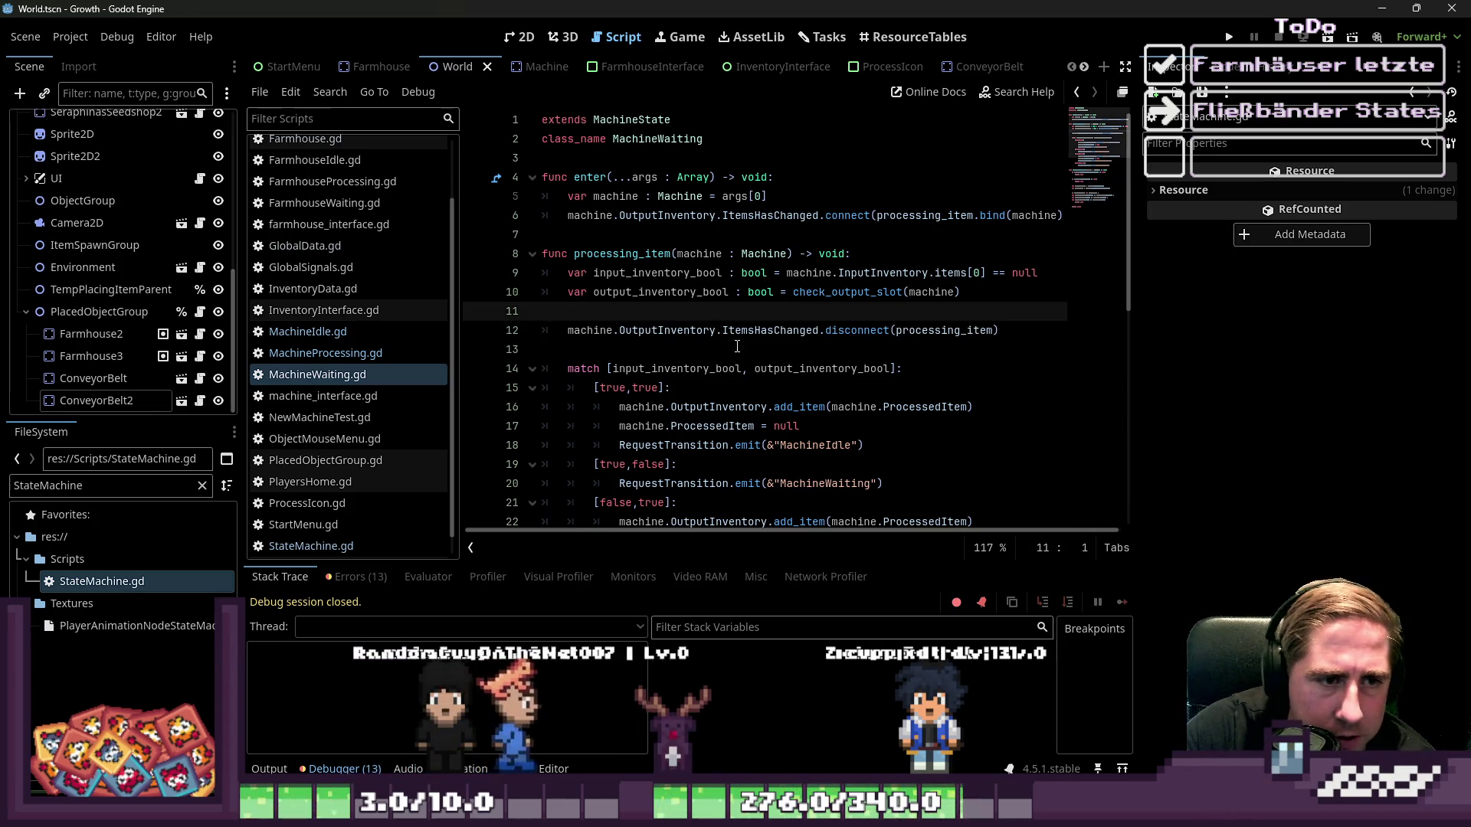
double_click(766, 331)
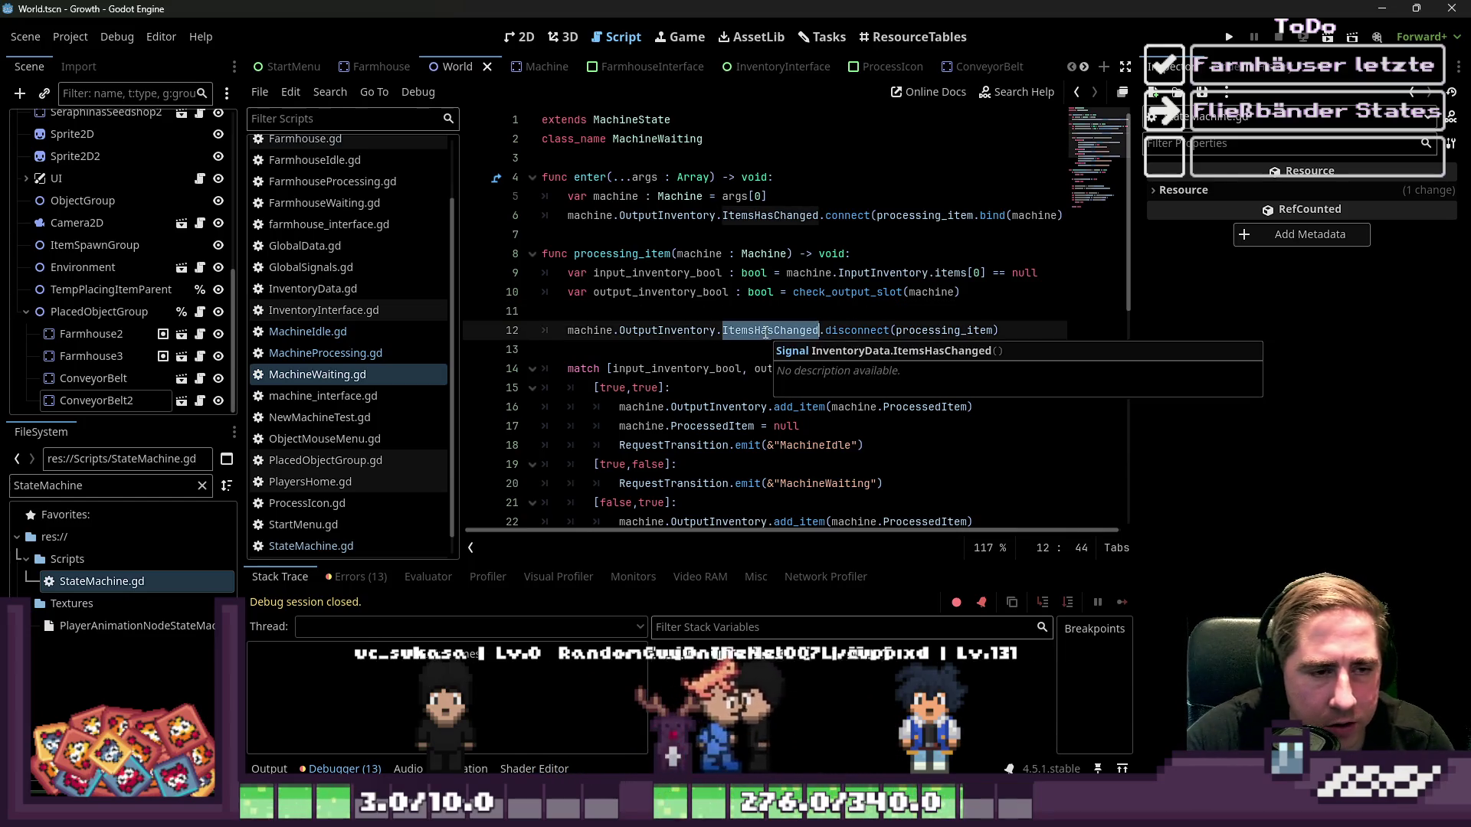
left_click(635, 215)
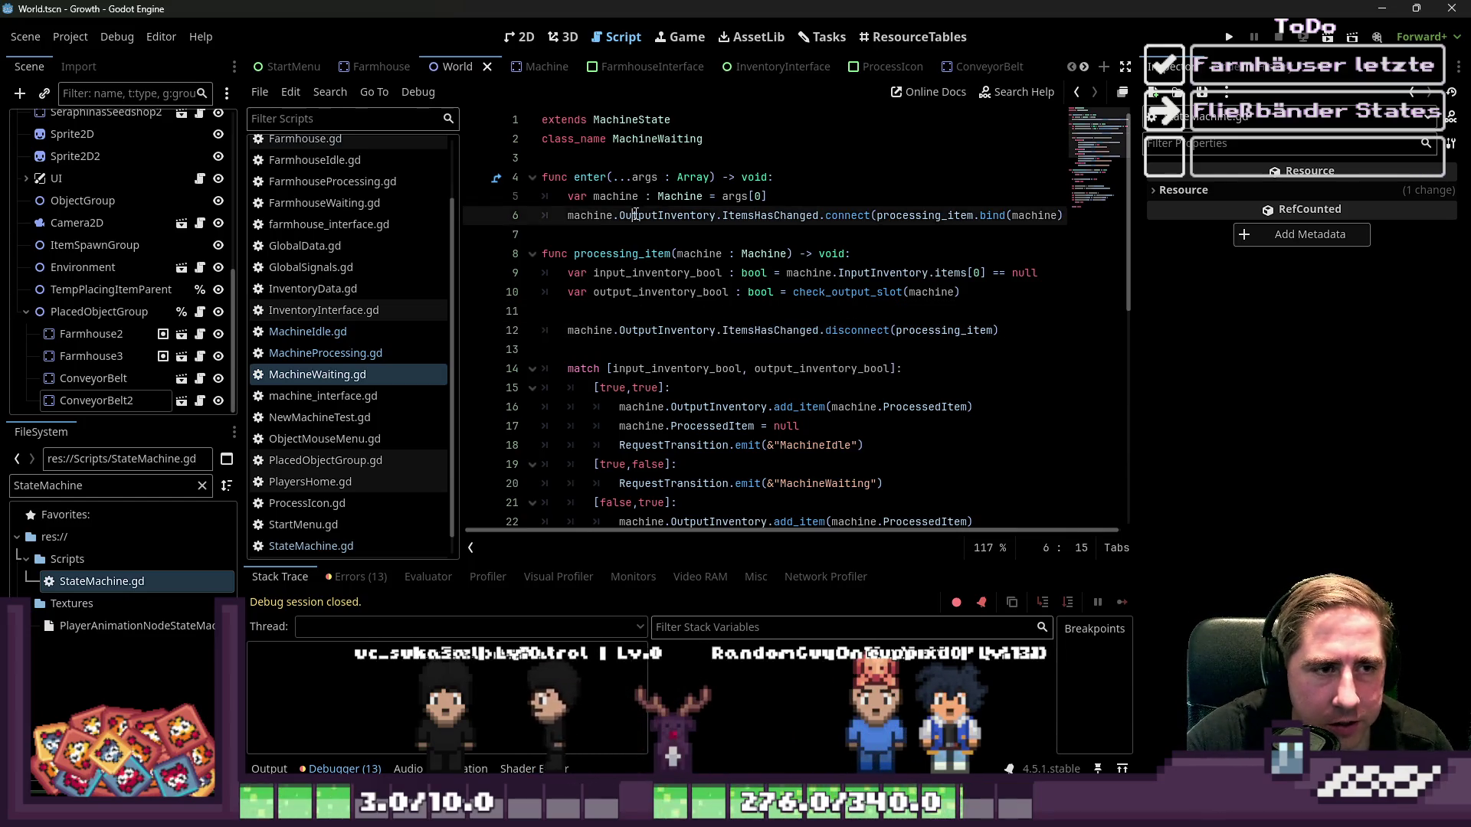
left_click_drag(635, 215, 831, 215)
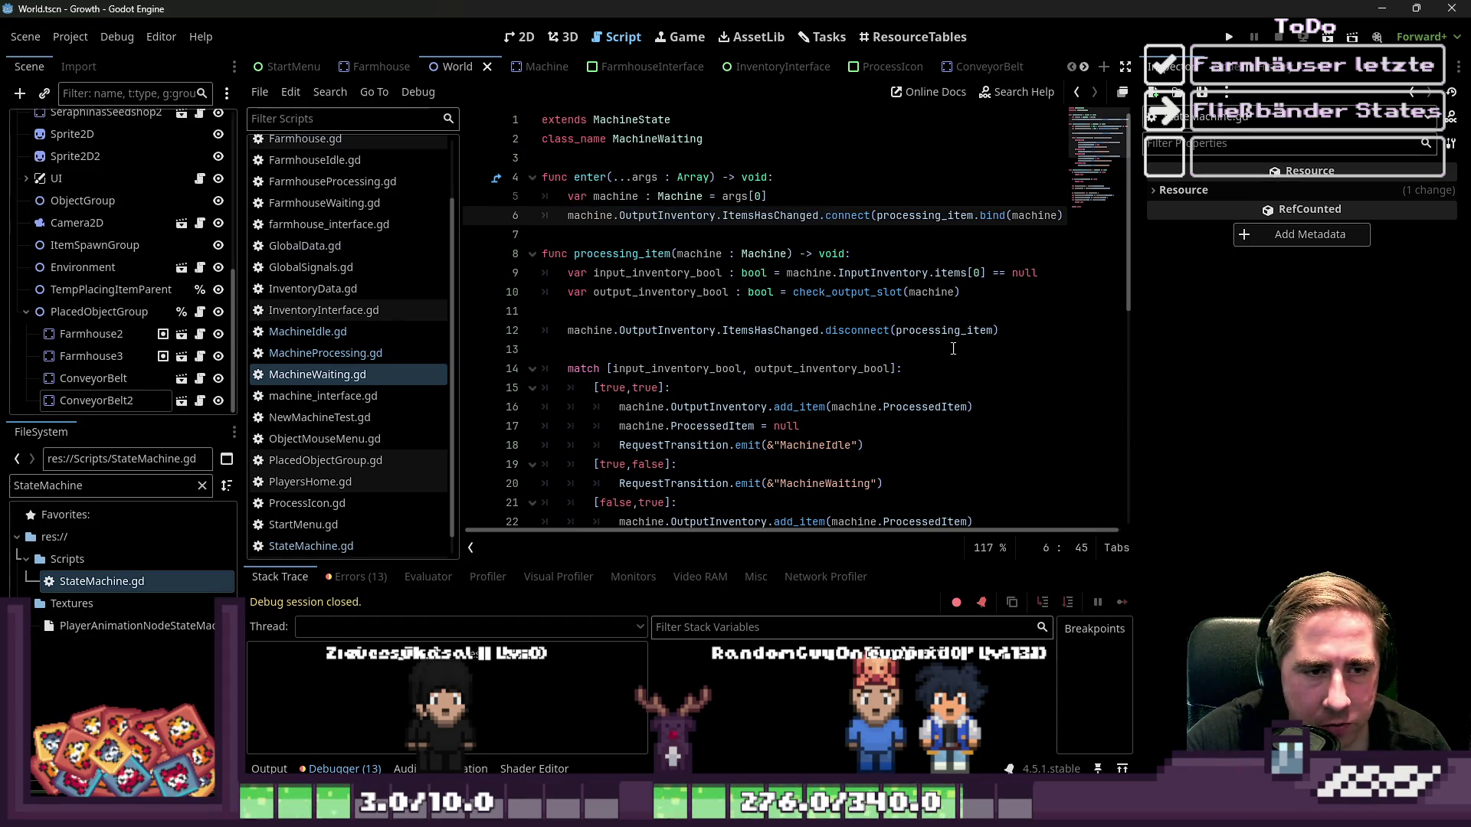
left_click_drag(998, 330, 784, 340)
left_click(644, 347)
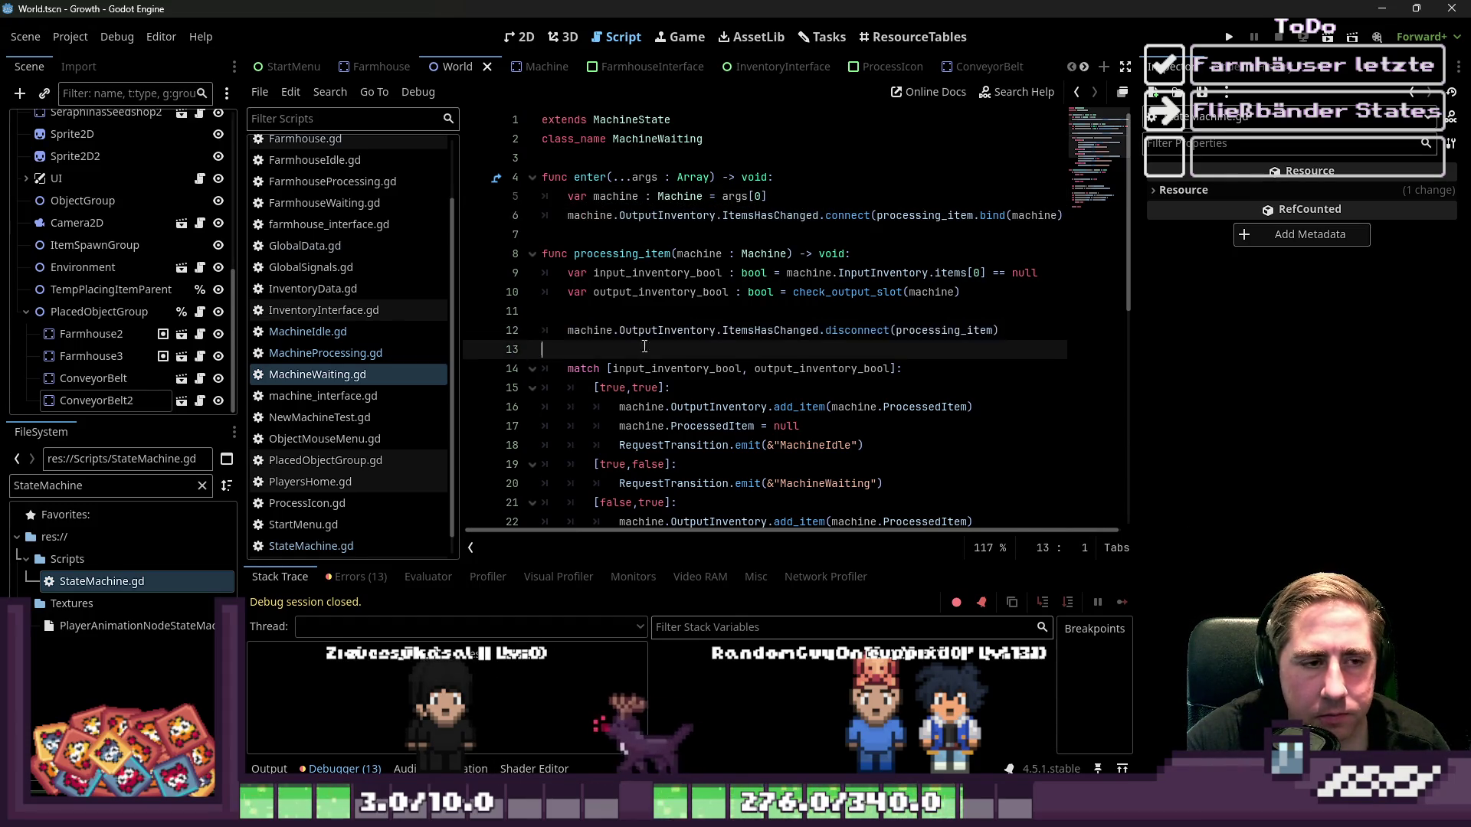
mouse_move(672, 357)
left_mouse_down()
mouse_move(847, 445)
mouse_move(812, 491)
mouse_move(787, 445)
left_mouse_up()
left_click(985, 332)
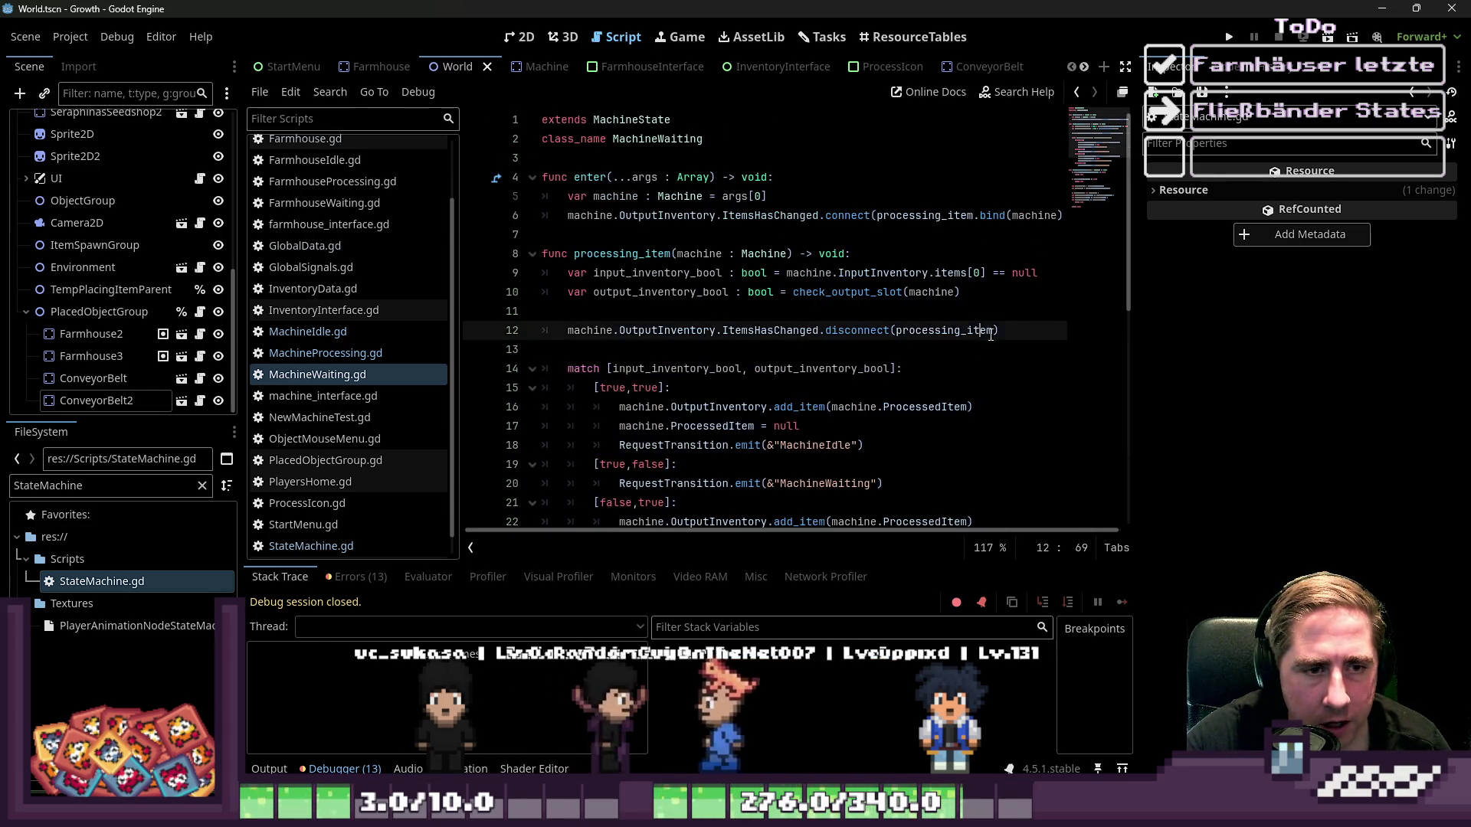
triple_click(991, 332)
left_click(705, 313)
scroll(706, 314, "down", 8)
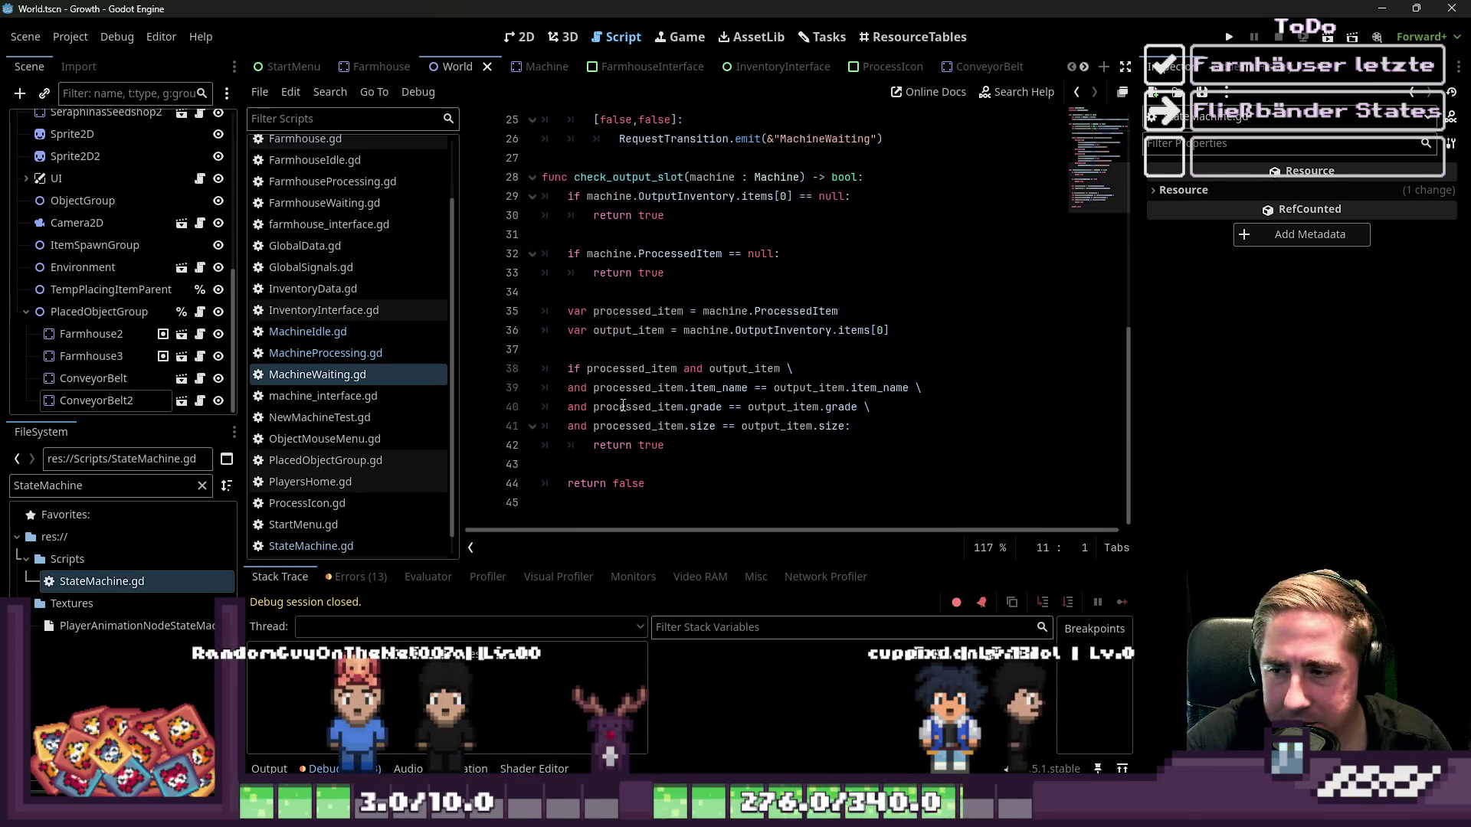
scroll(783, 380, "up", 2)
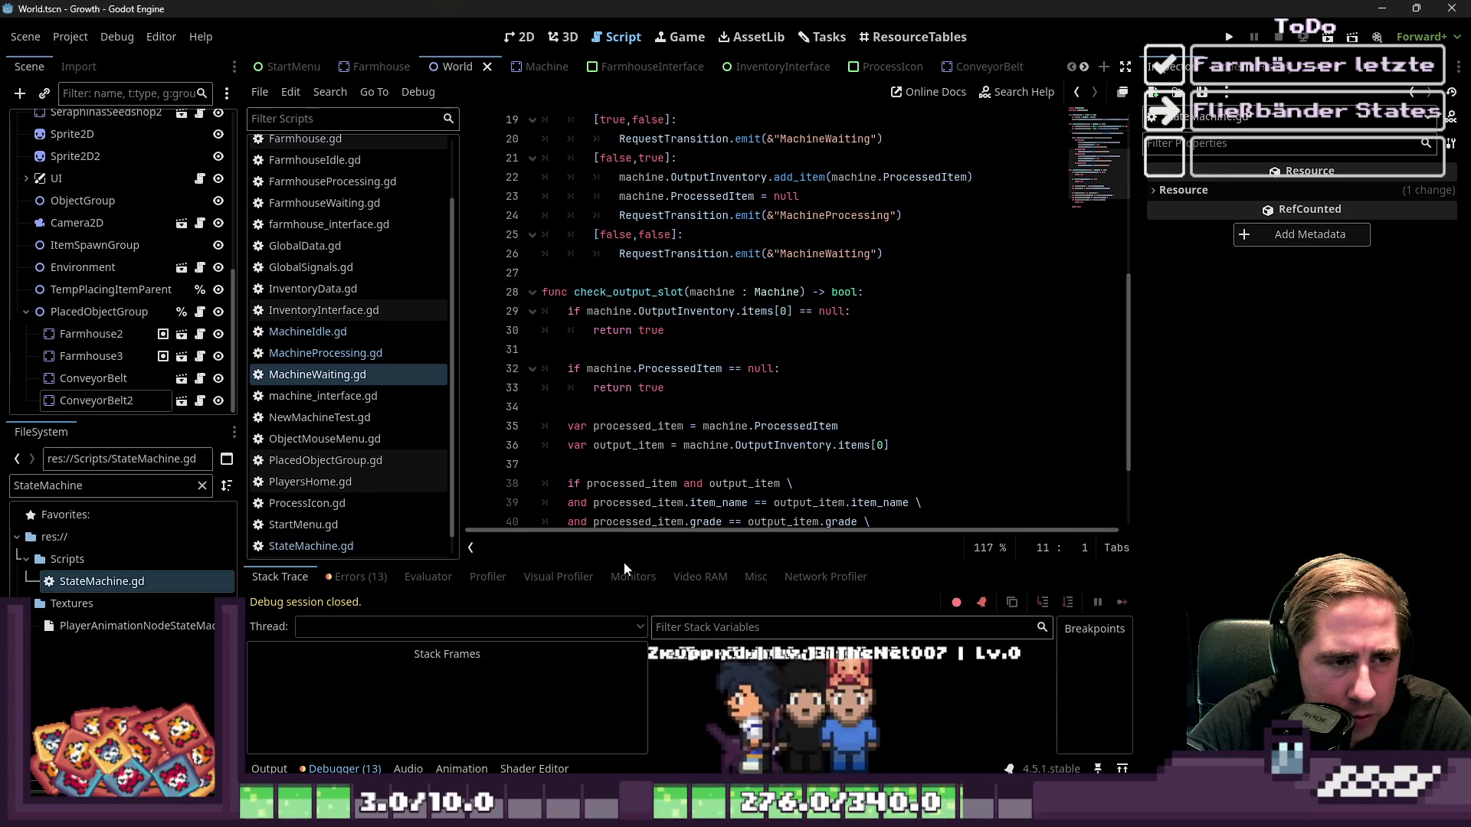
scroll(613, 344, "down", 2)
scroll(310, 314, "up", 2)
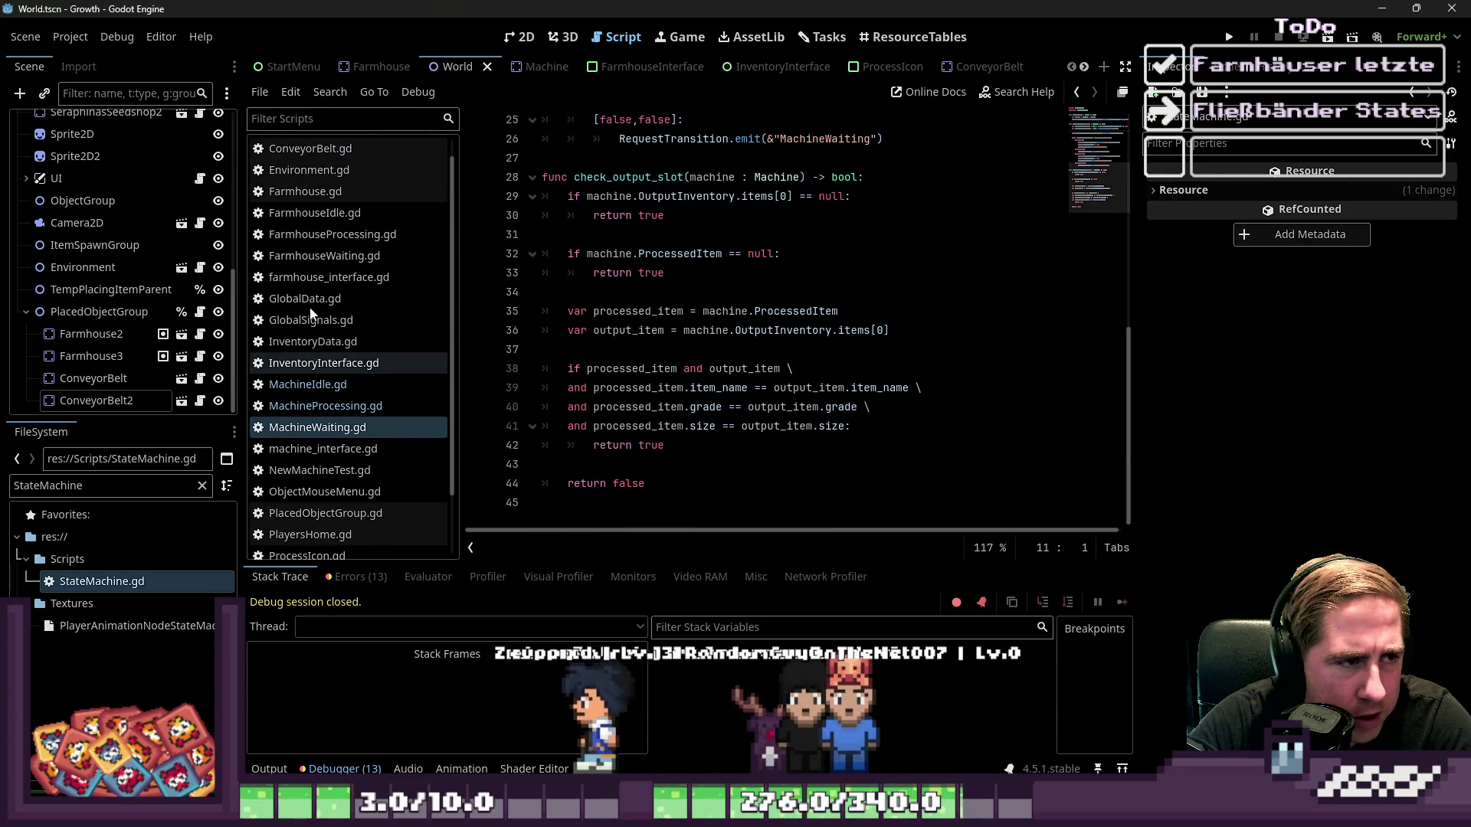
Open FarmhouseProcessing.gd and highlight the input_inventory_bool and animal_inventory_bool lines
left_click(328, 234)
scroll(640, 345, "up", 2)
scroll(693, 269, "down", 1)
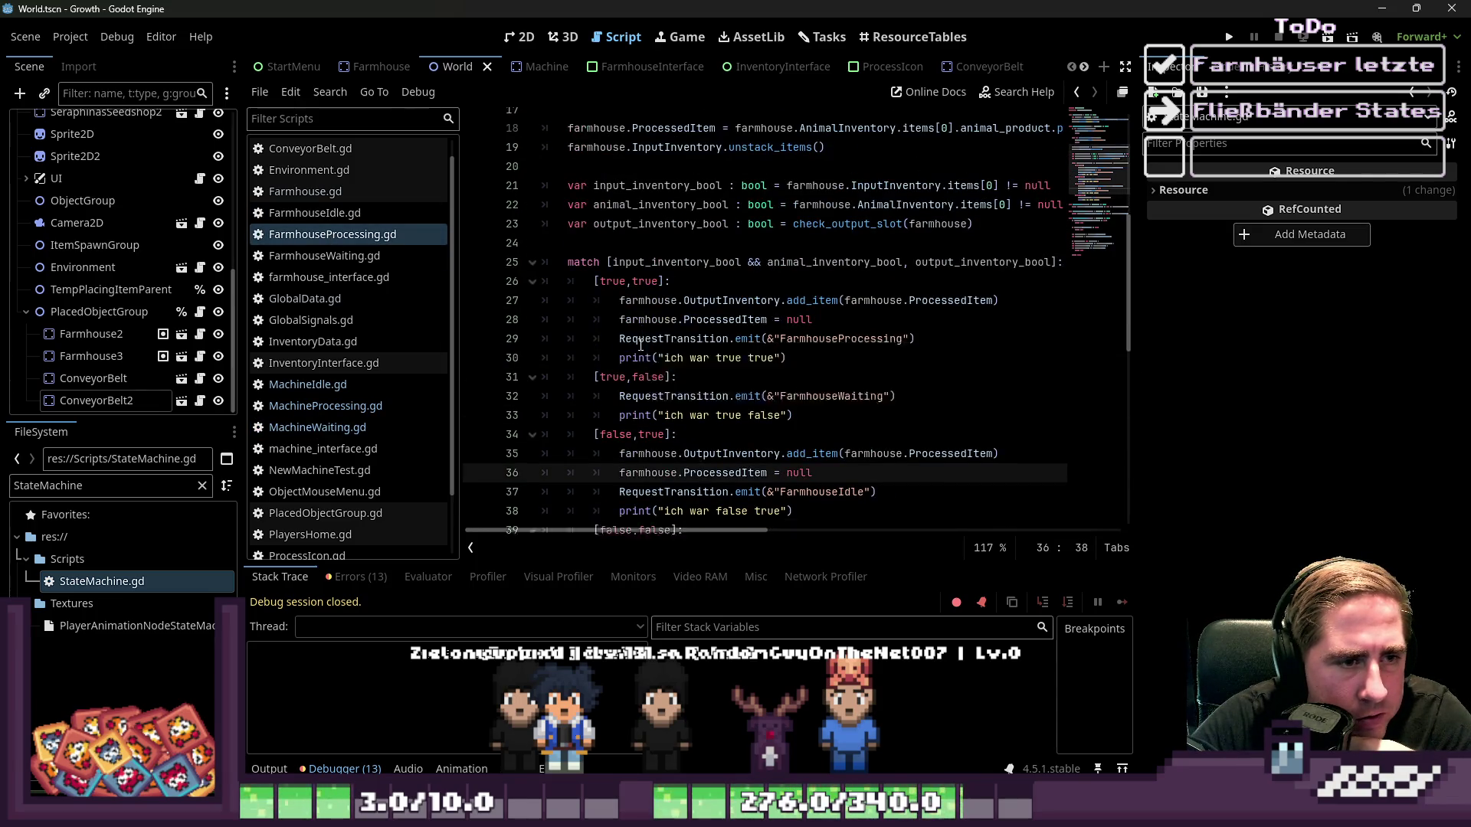
scroll(694, 269, "up", 2)
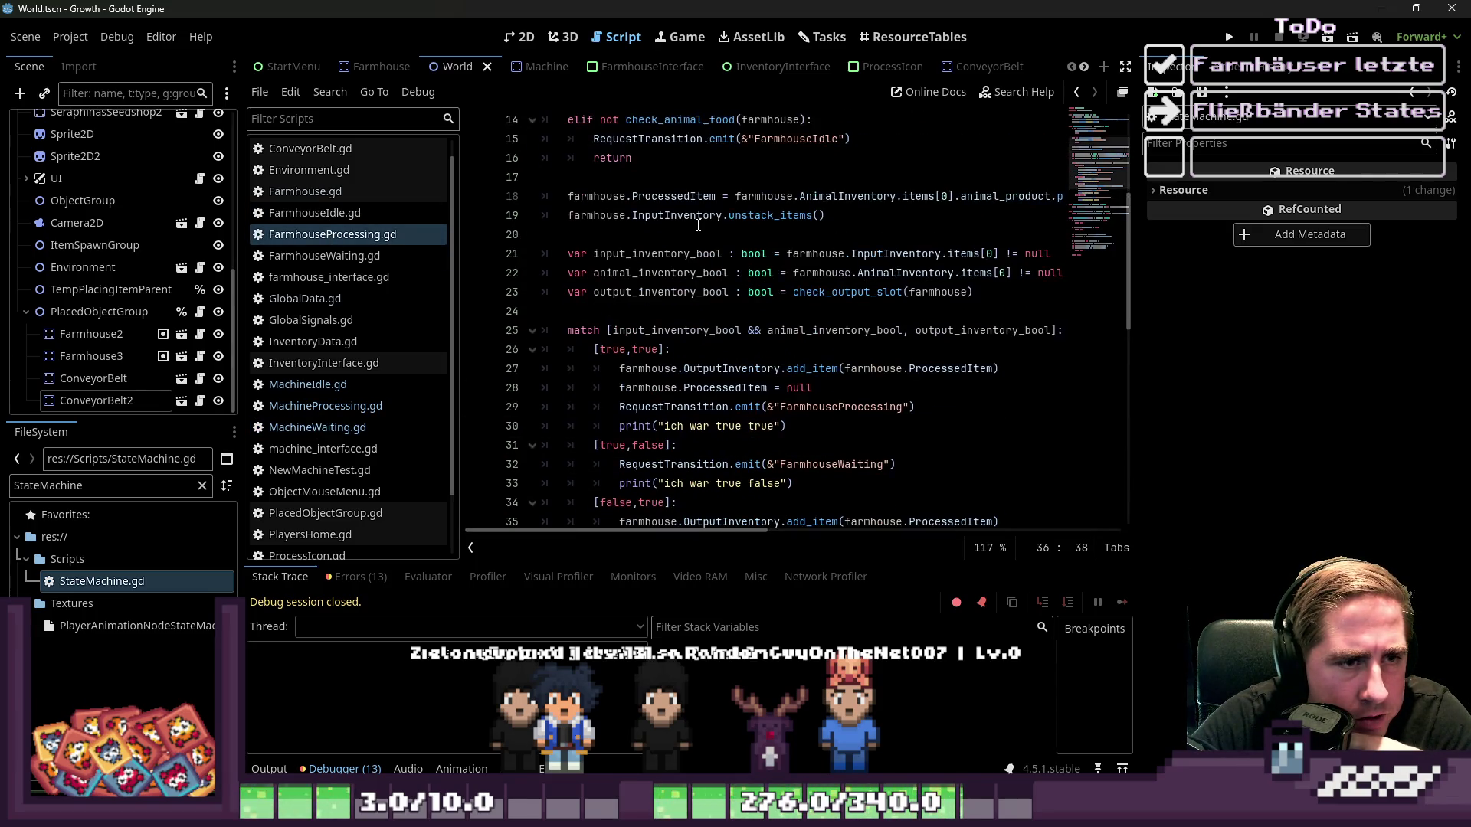
double_click(665, 259)
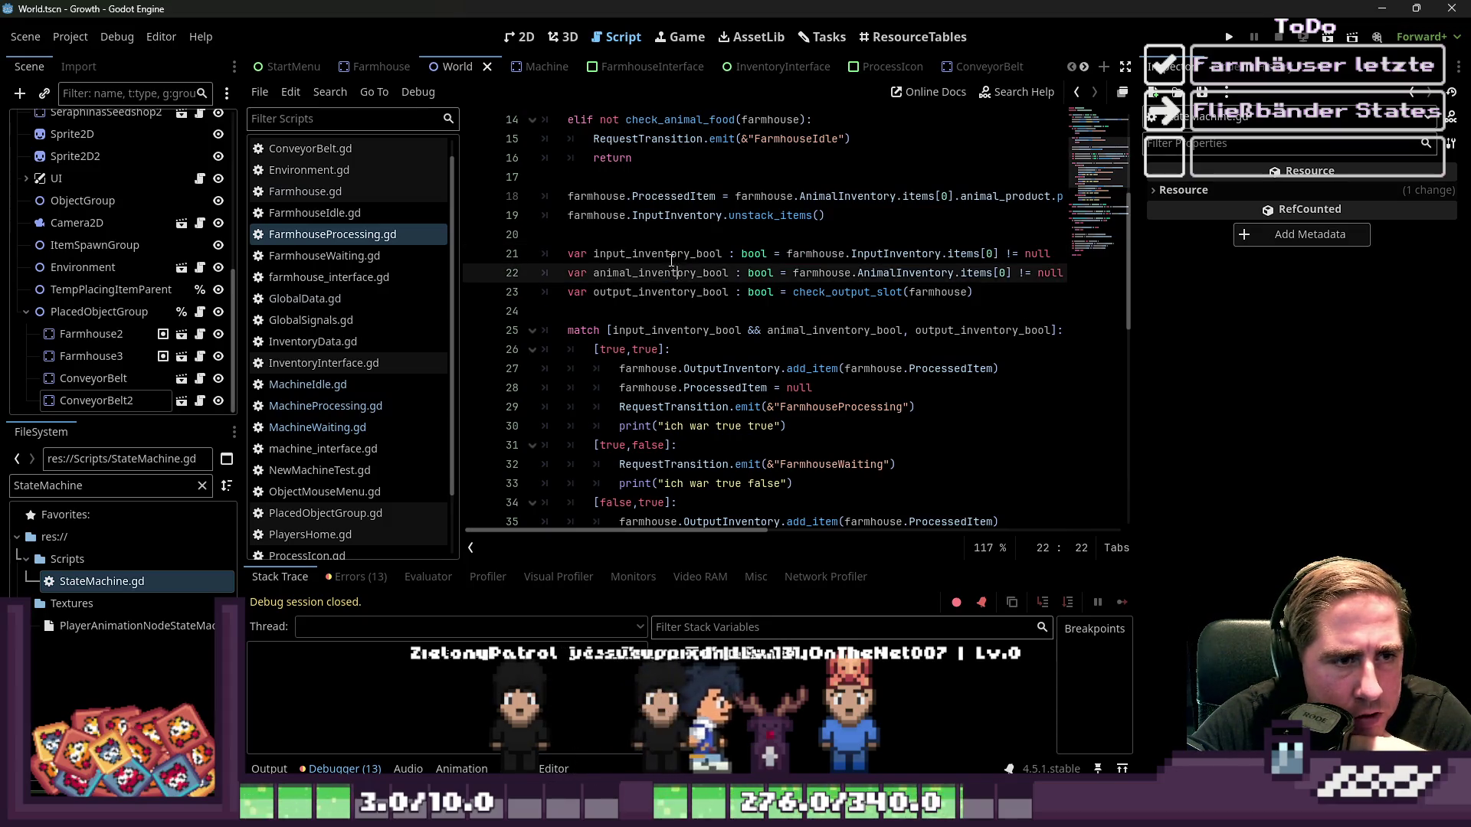
left_click(663, 274)
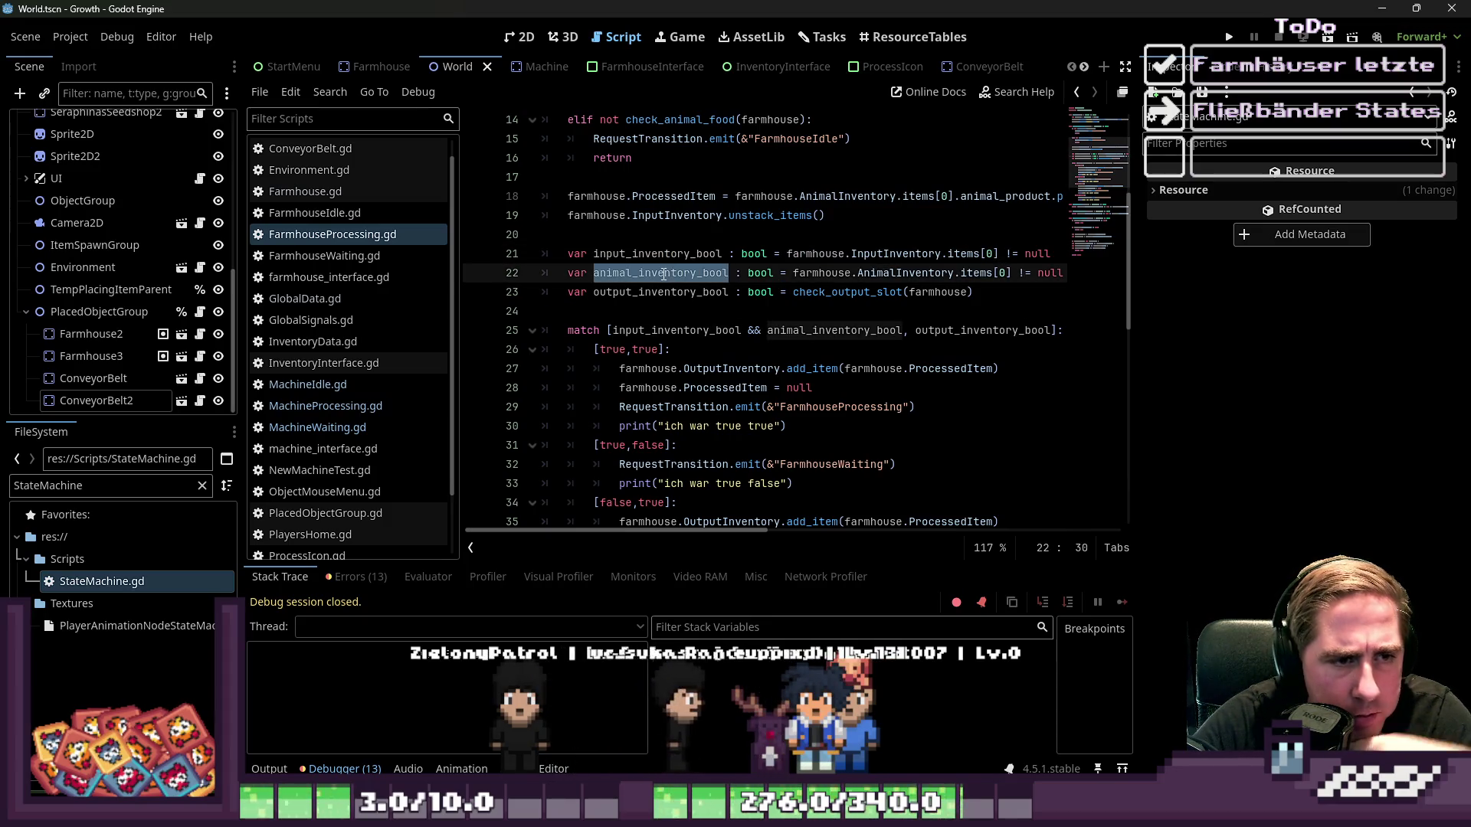
Examine the grade comparison in check_output_slot and the ProcessedItem null check
scroll(816, 337, "down", 3)
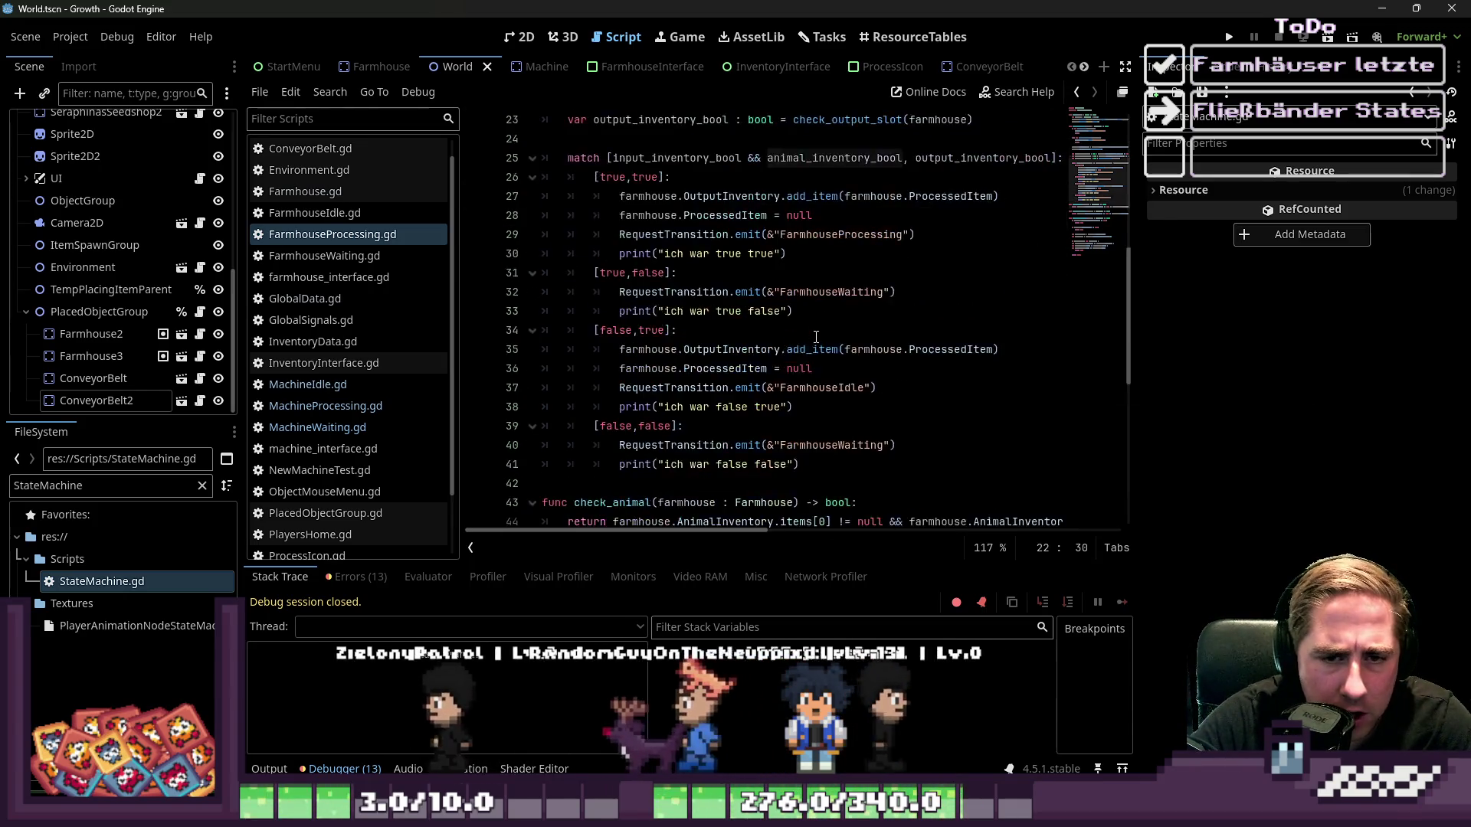
scroll(816, 337, "down", 8)
left_click(695, 407)
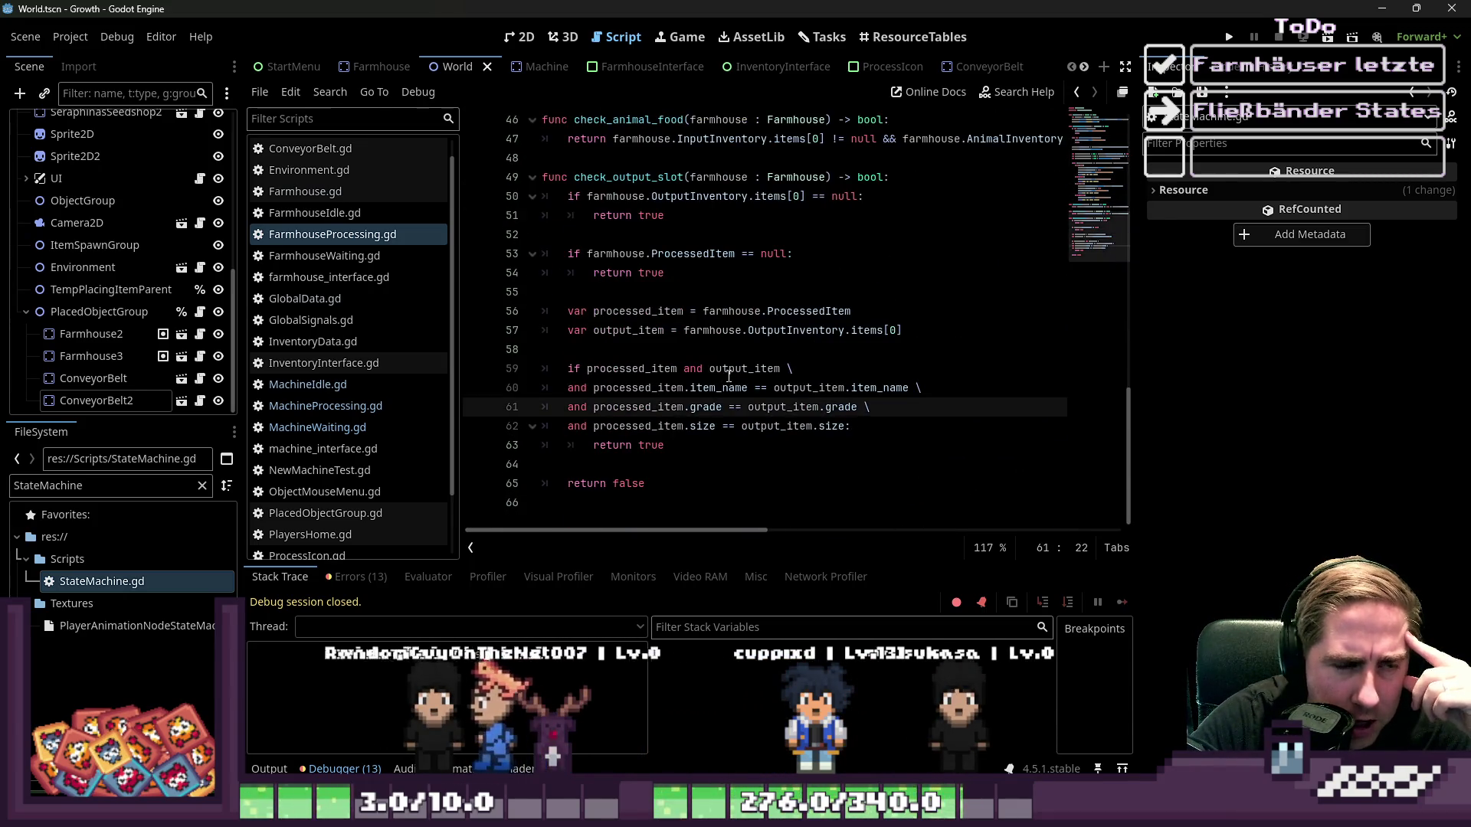
scroll(728, 375, "up", 1)
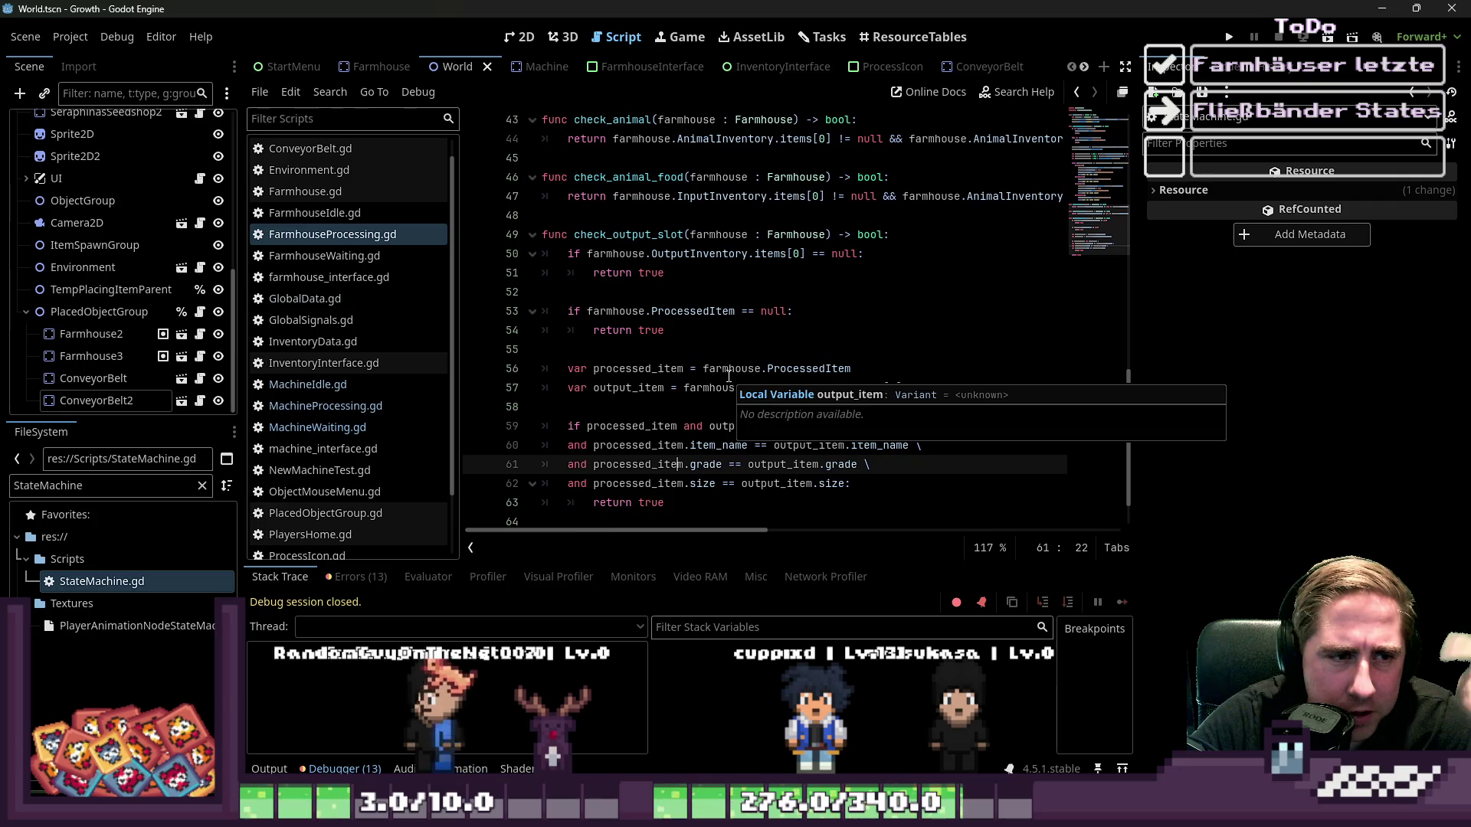
left_click(633, 263)
left_click(692, 311)
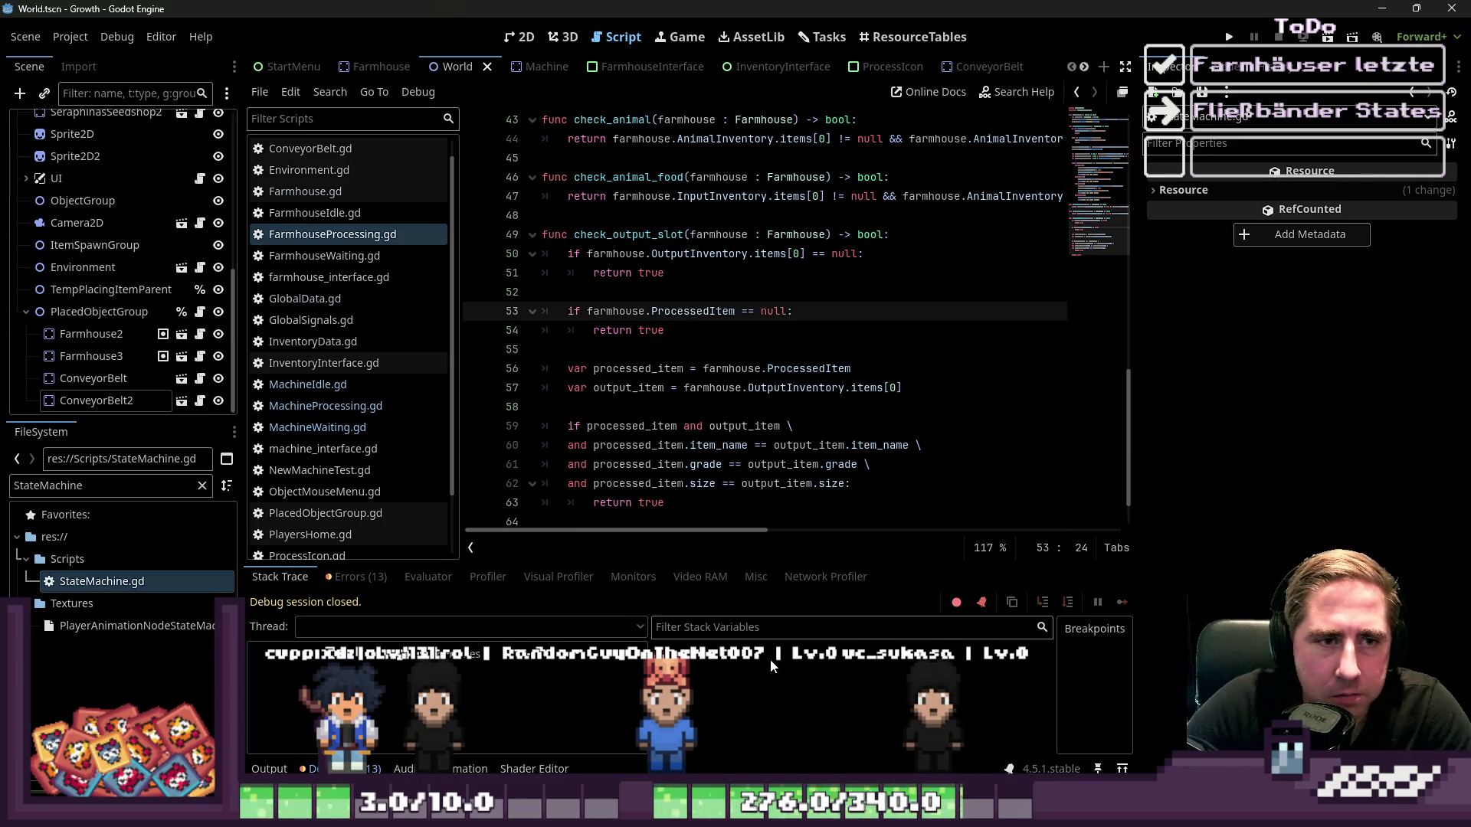
Review the code after unstack_items and the true,false match case, then select ConveyorBelt2 in the 2D scene
scroll(879, 319, "up", 10)
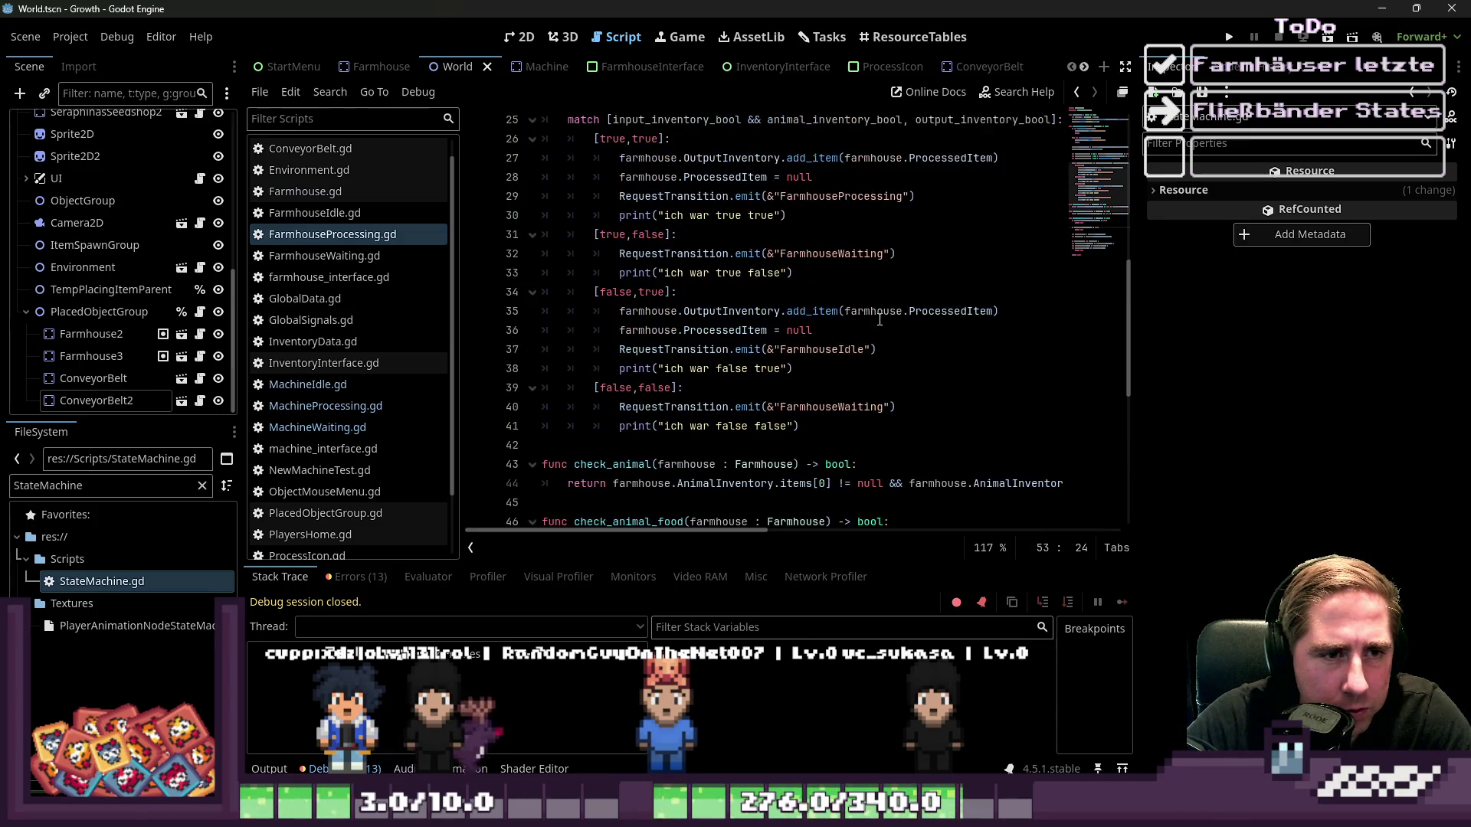
scroll(880, 319, "up", 1)
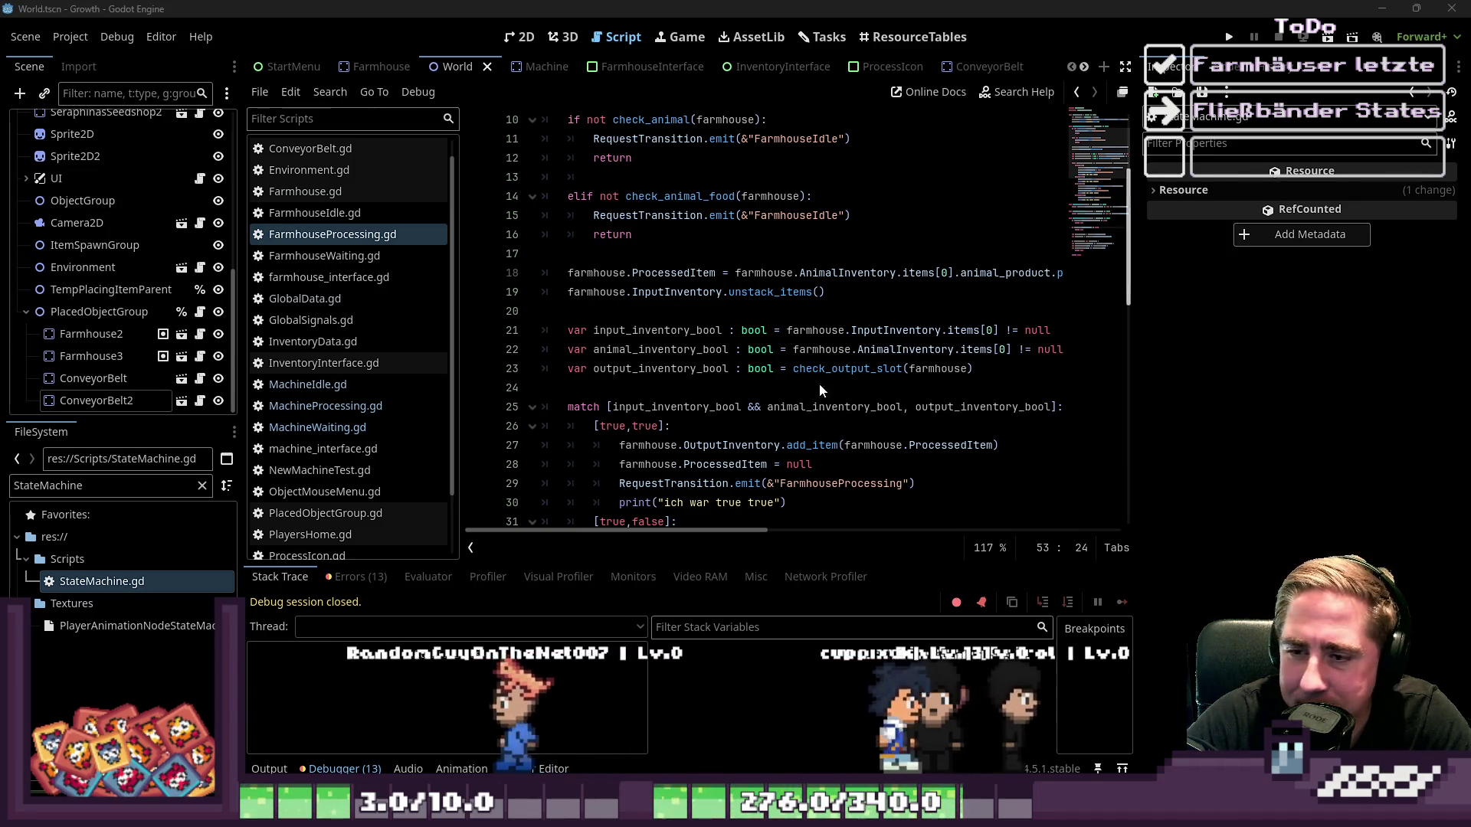
left_click(728, 306)
scroll(792, 299, "down", 3)
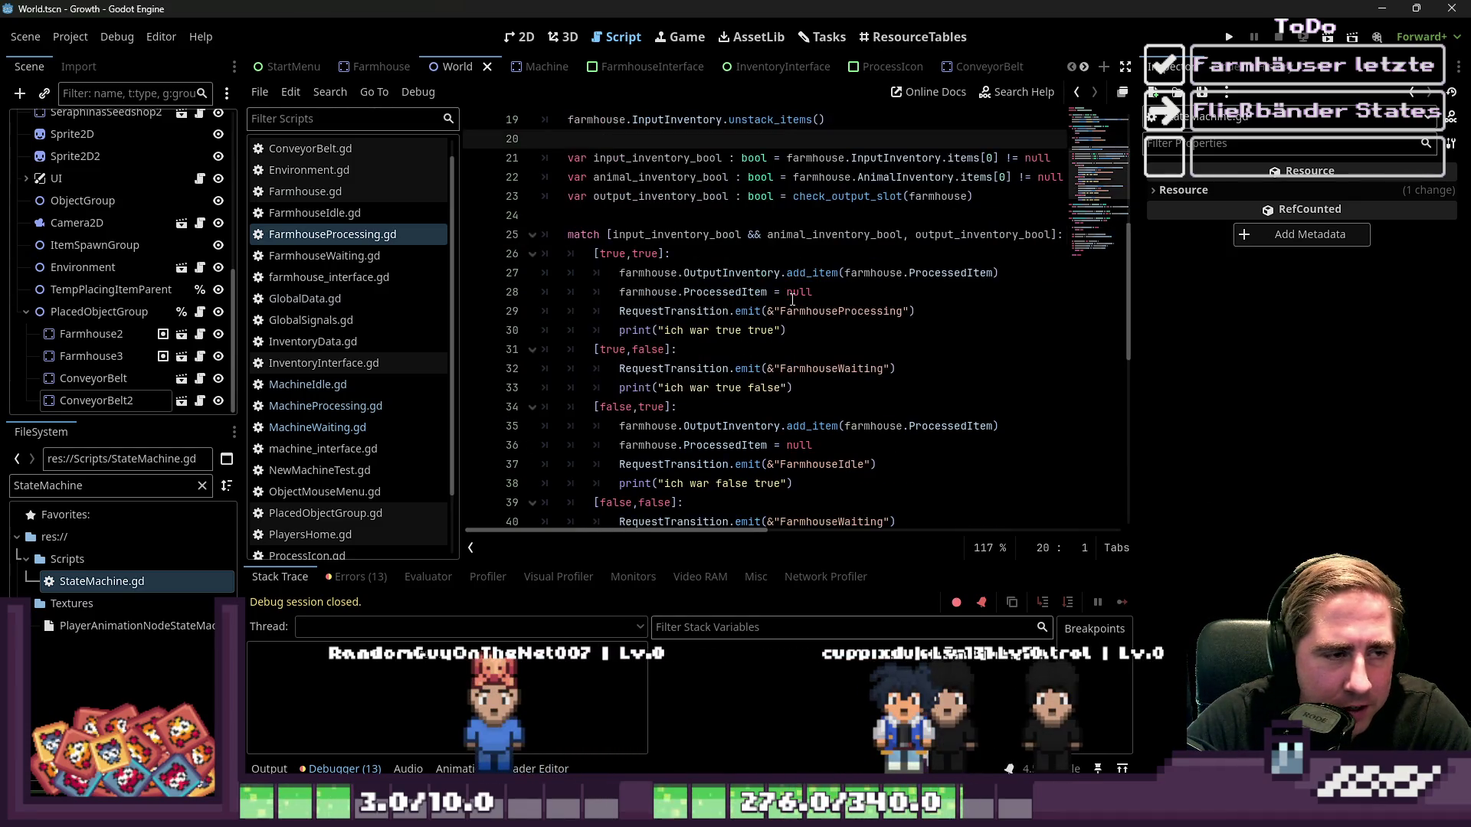
left_click(733, 354)
left_click(532, 41)
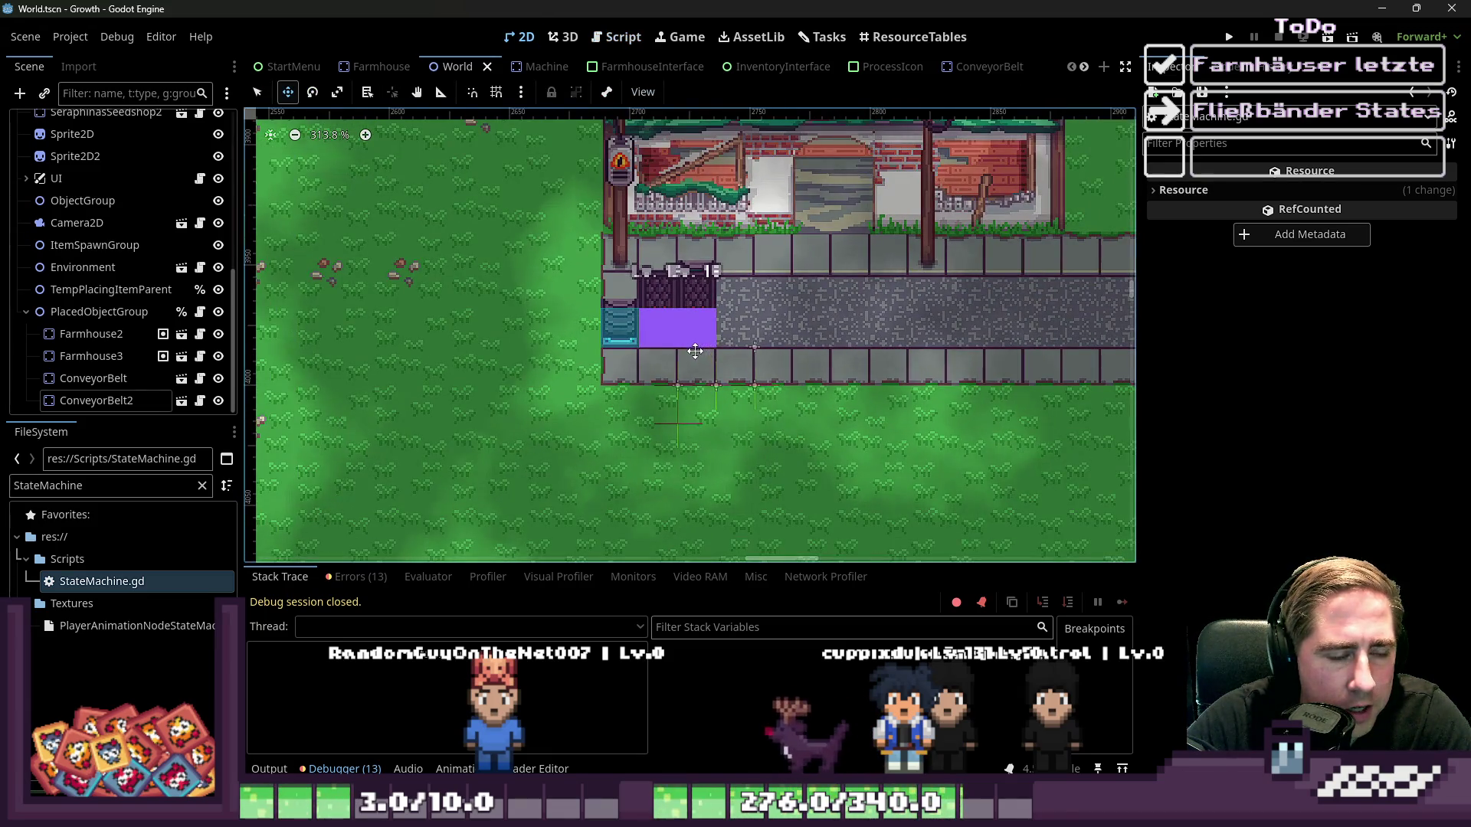
left_click(111, 402)
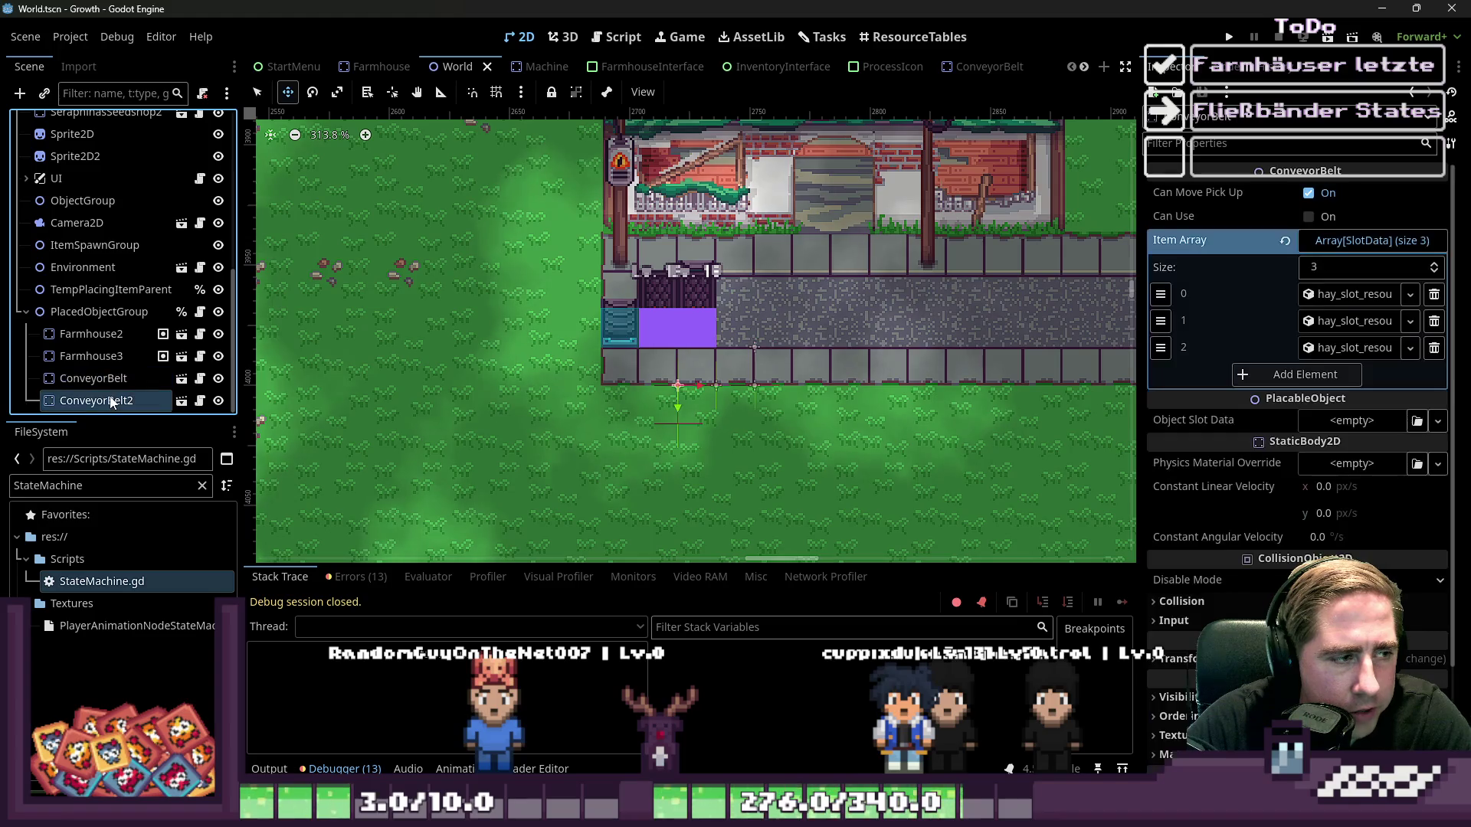
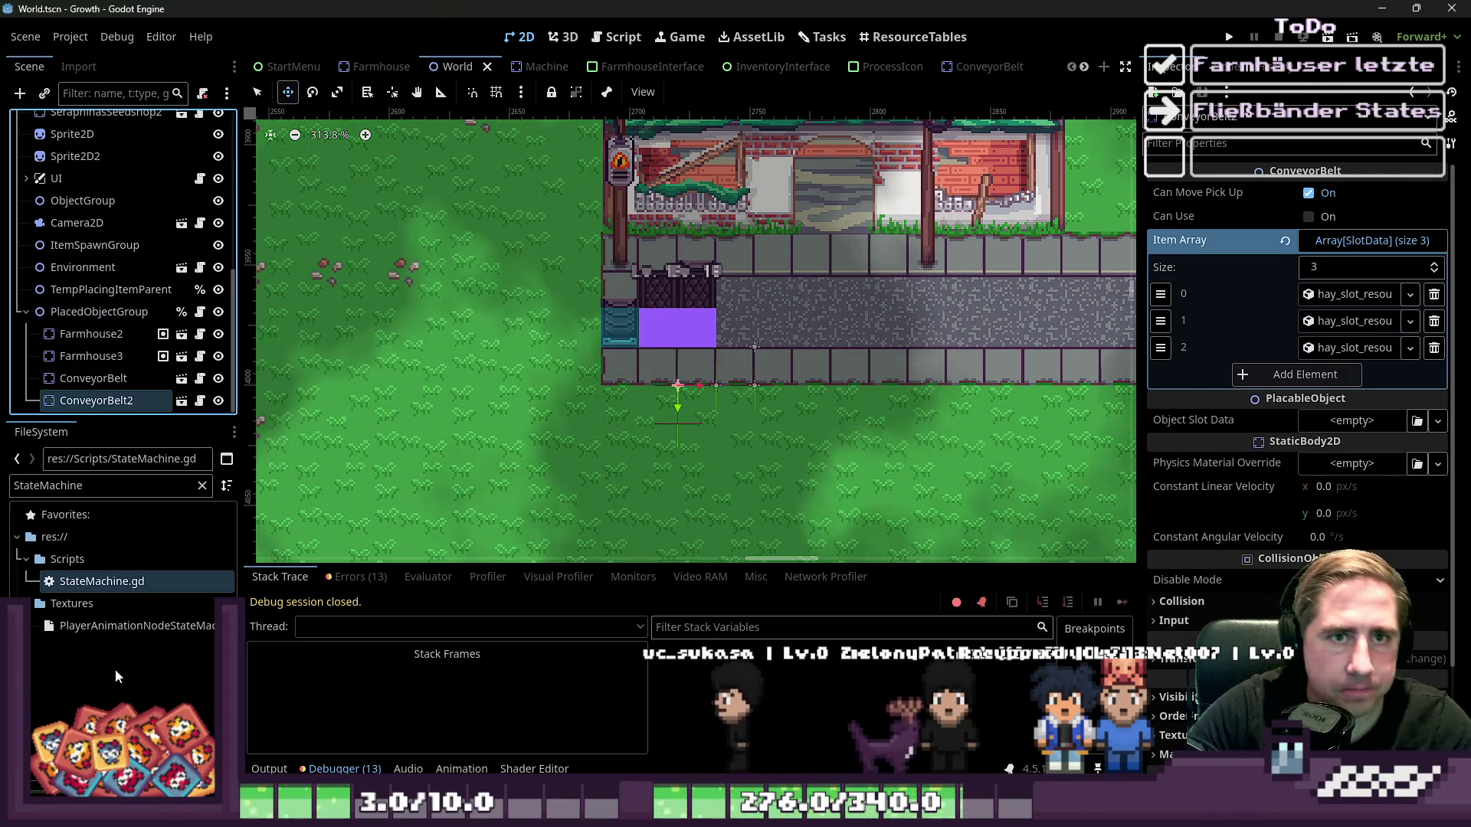
Check the project's task board, then return to the World scene view
scroll(881, 69, "down", 1)
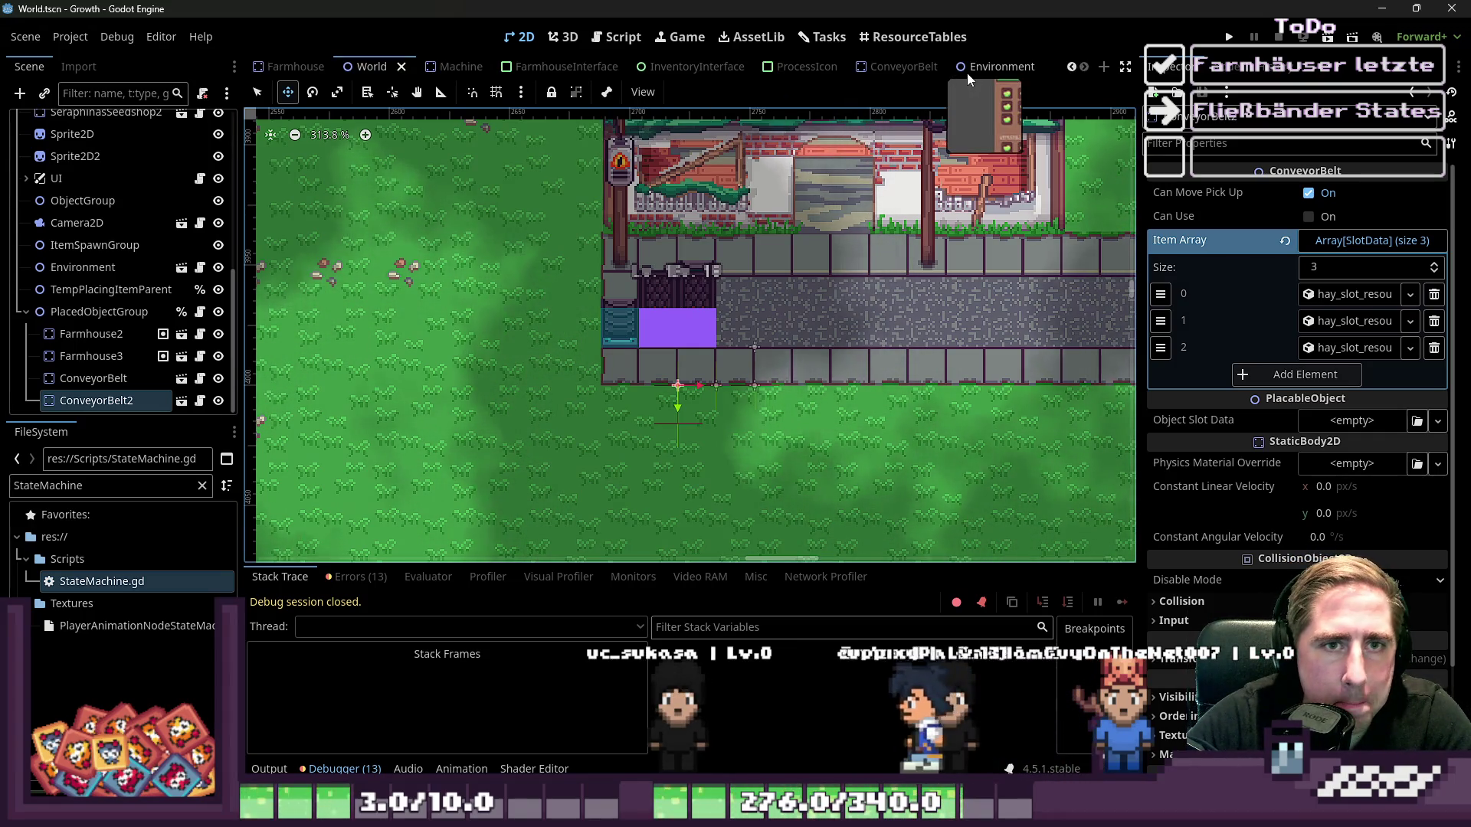
left_click(818, 38)
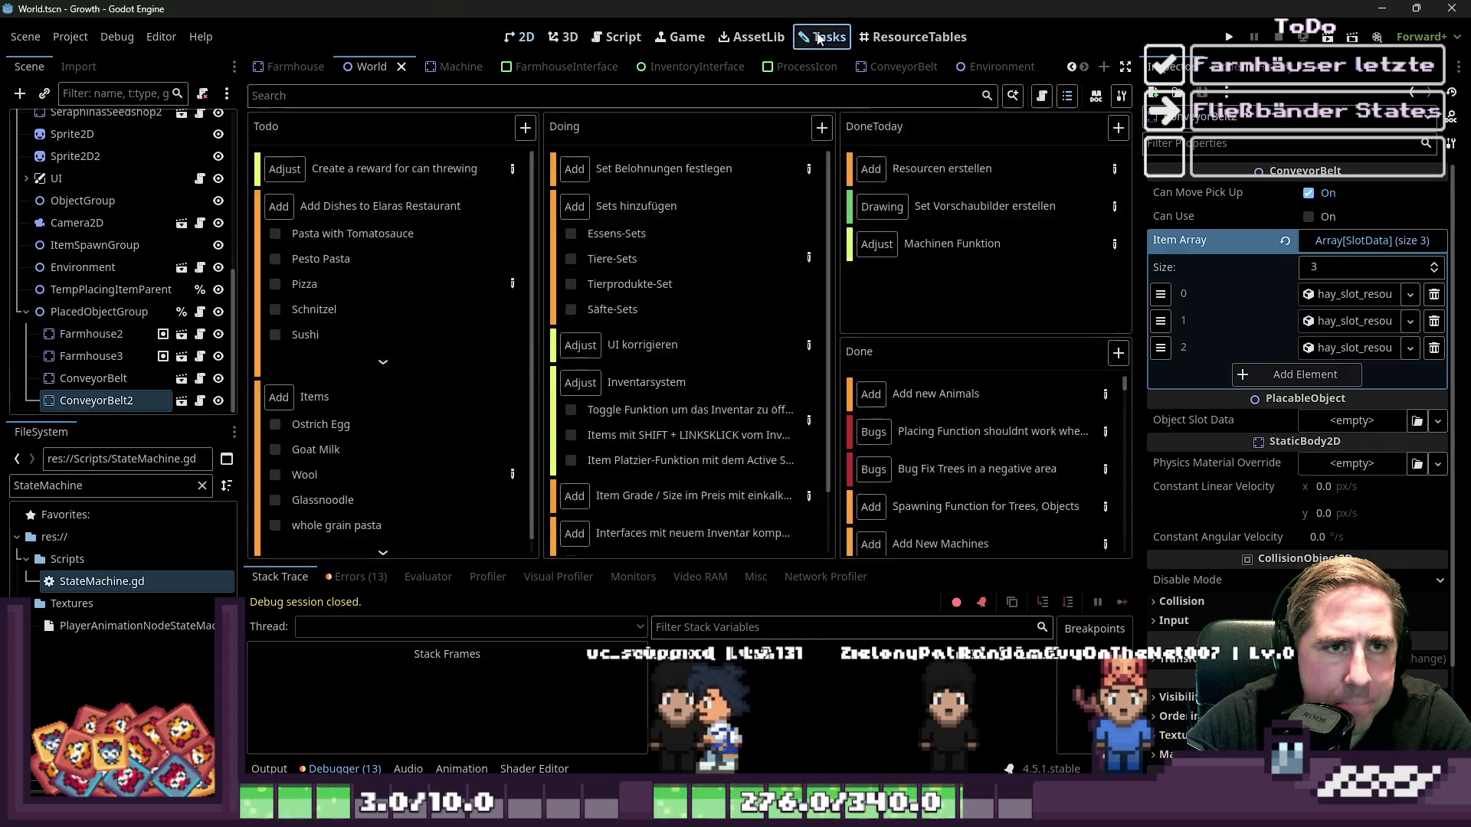
scroll(775, 385, "down", 2)
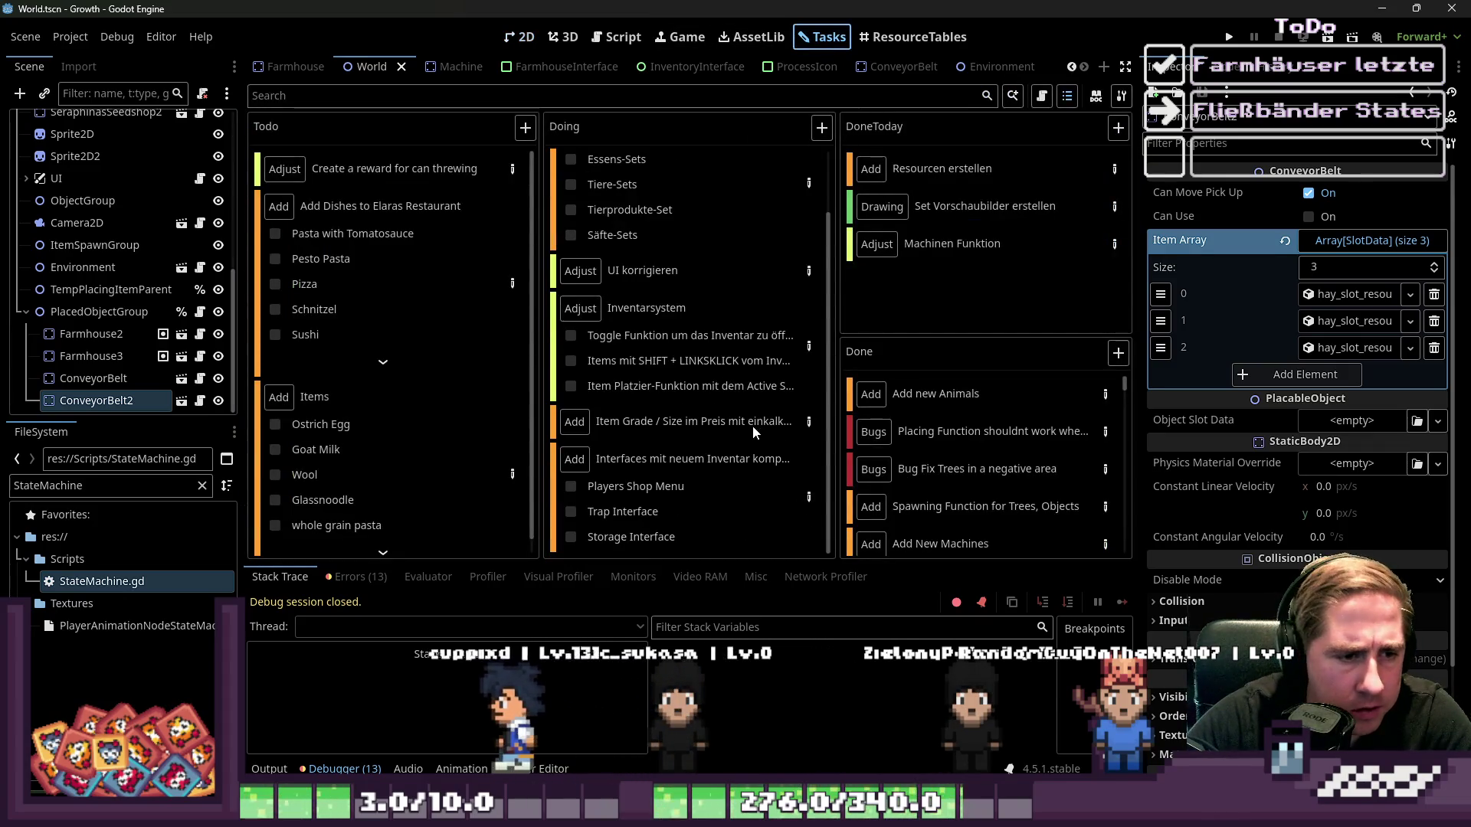
mouse_move(752, 435)
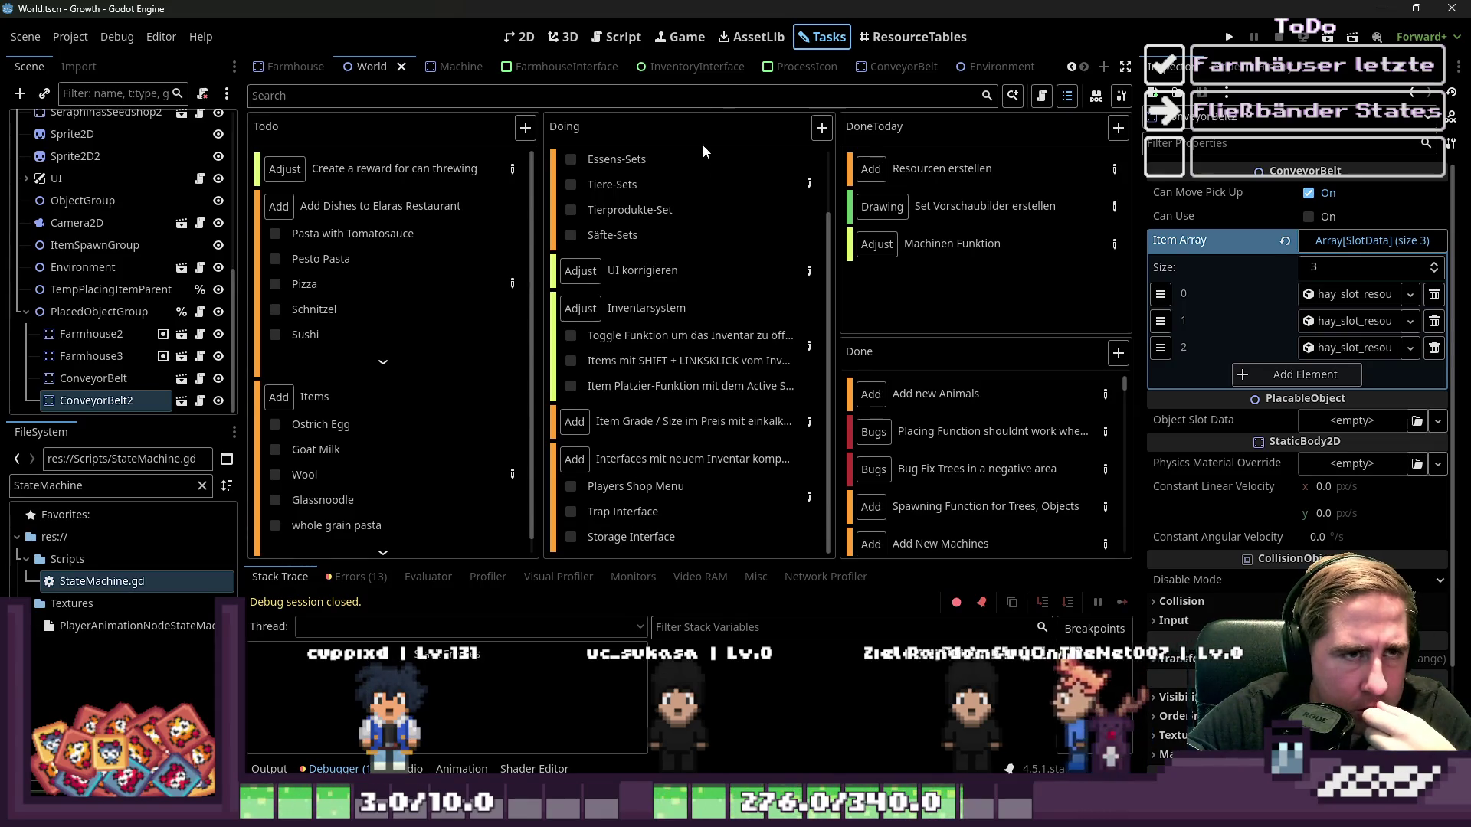
left_click(526, 37)
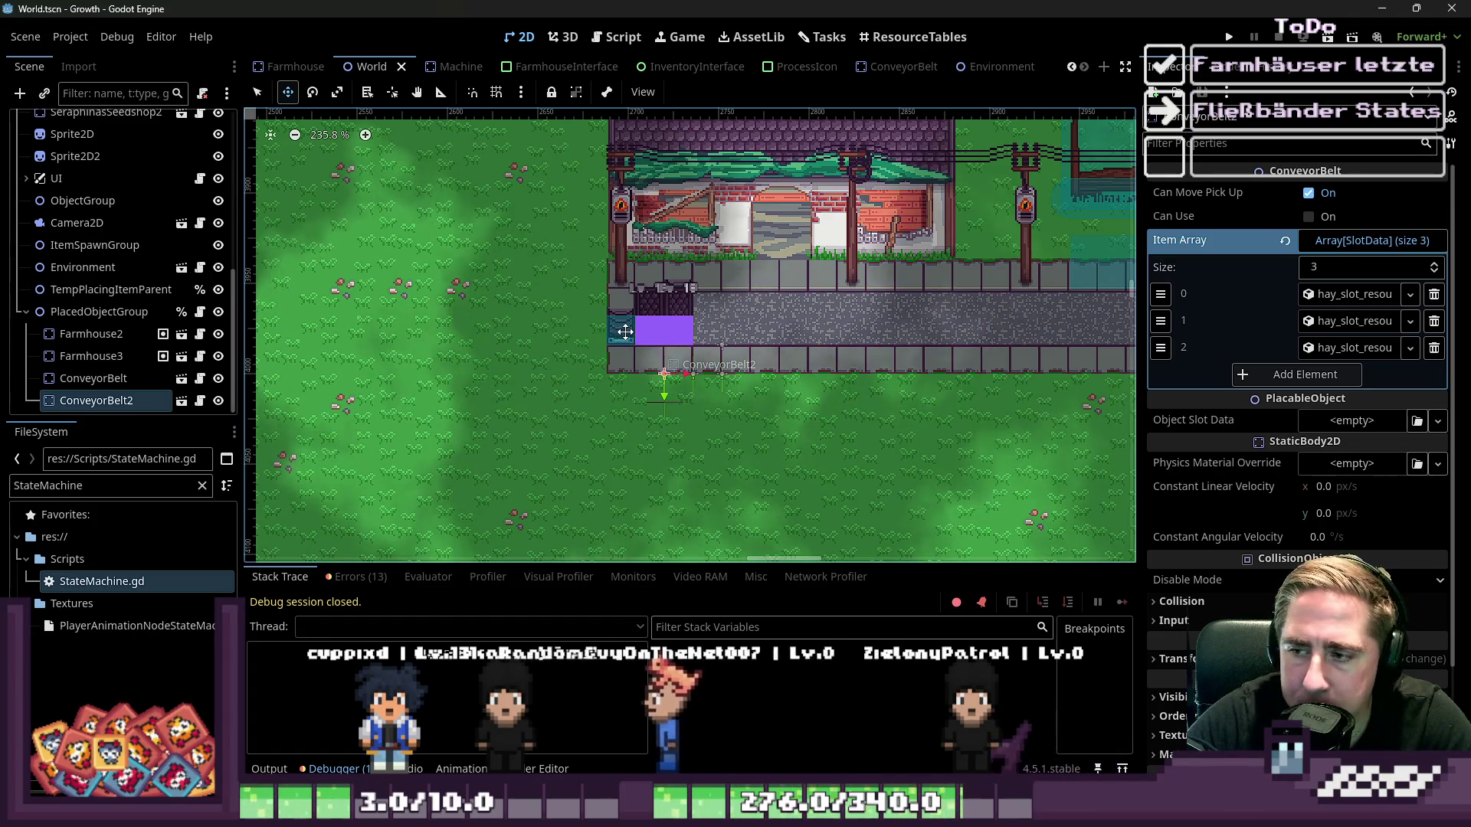
scroll(140, 283, "up", 5)
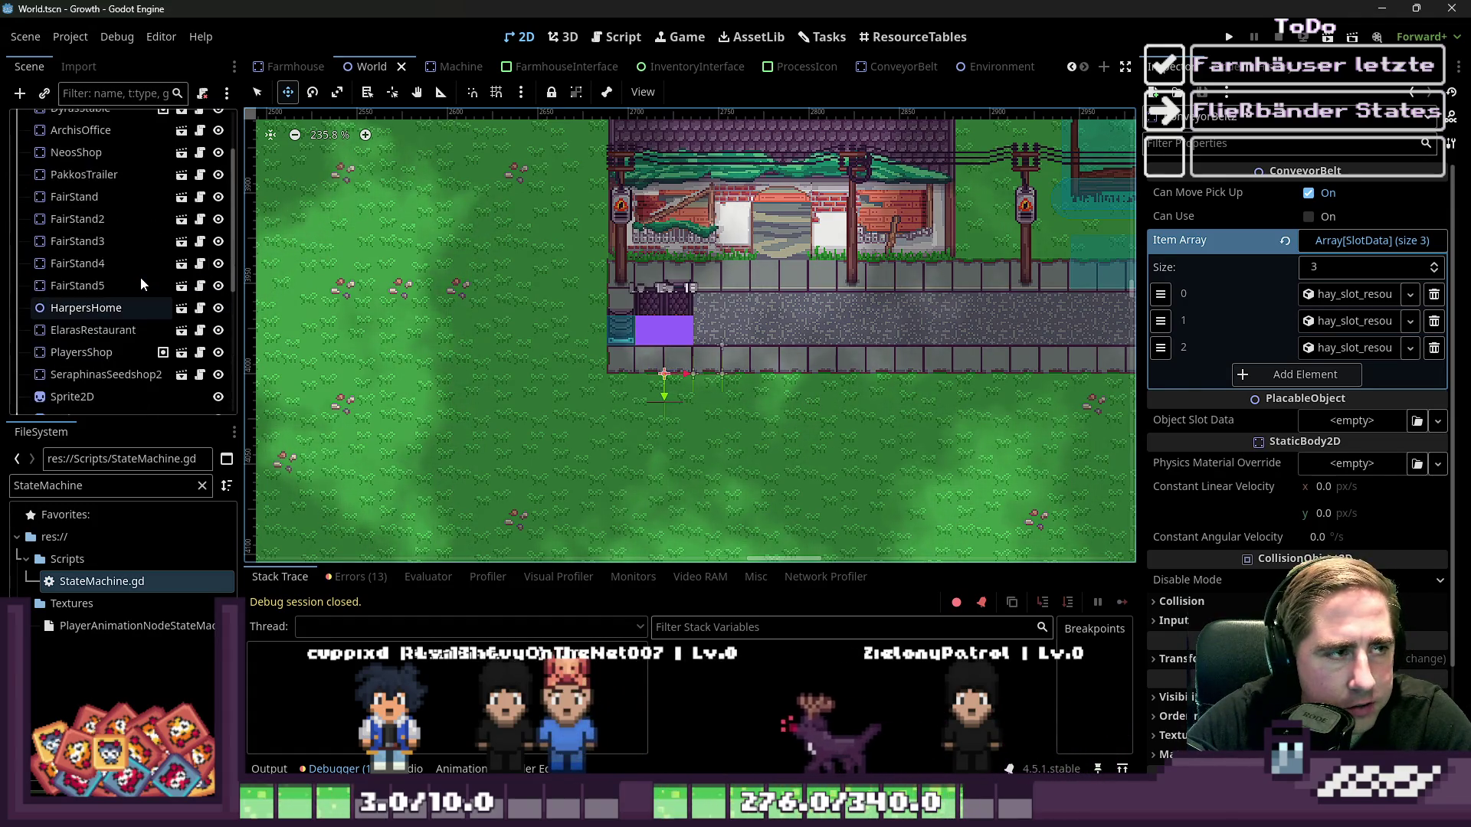
Search the FileSystem for 'Chest', then 'Storage', and pick StorageSpace.tscn
left_click(119, 482)
type("Chest")
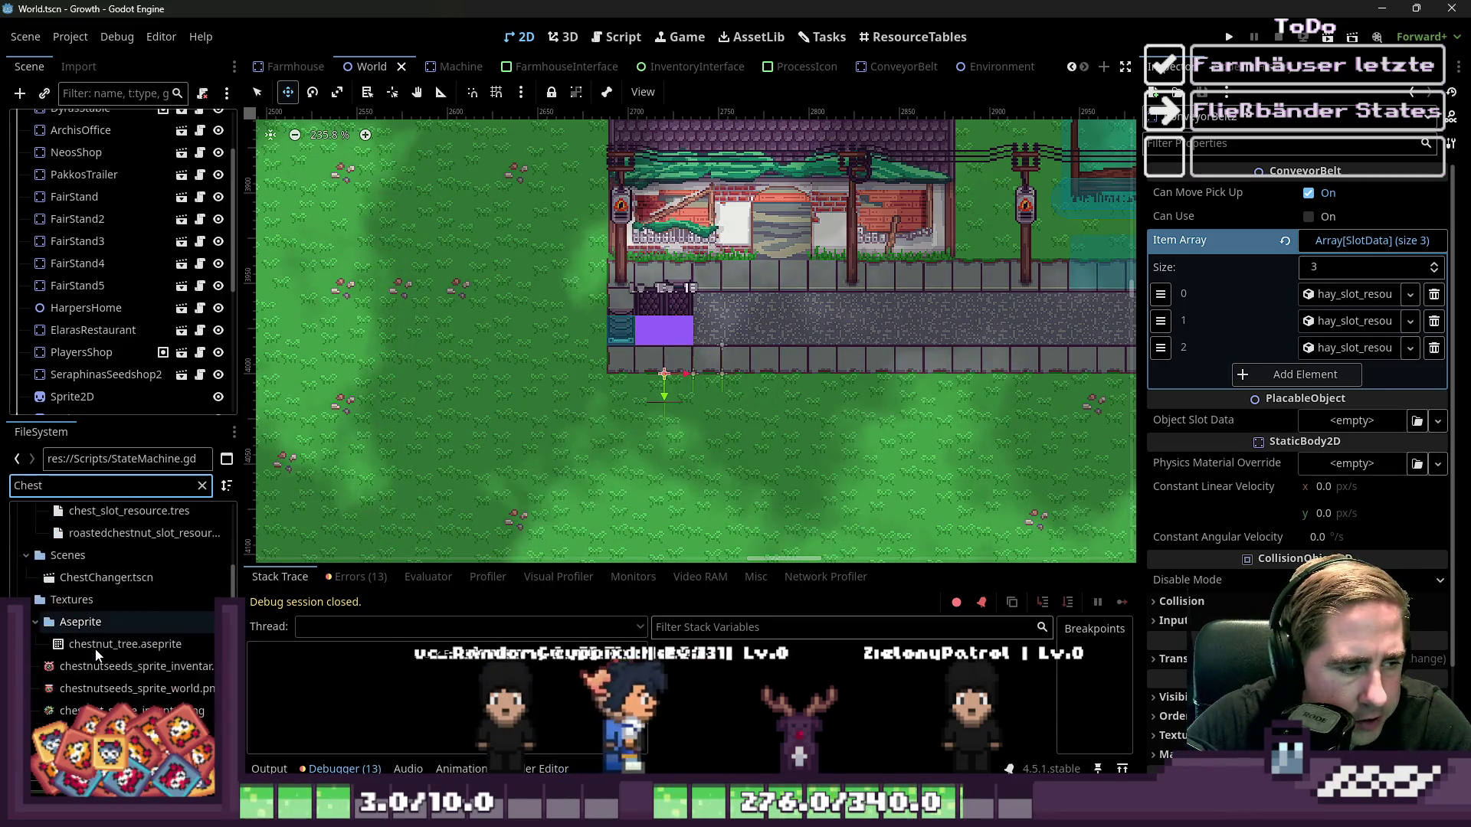
scroll(97, 655, "down", 3)
scroll(98, 654, "up", 5)
scroll(79, 536, "down", 3)
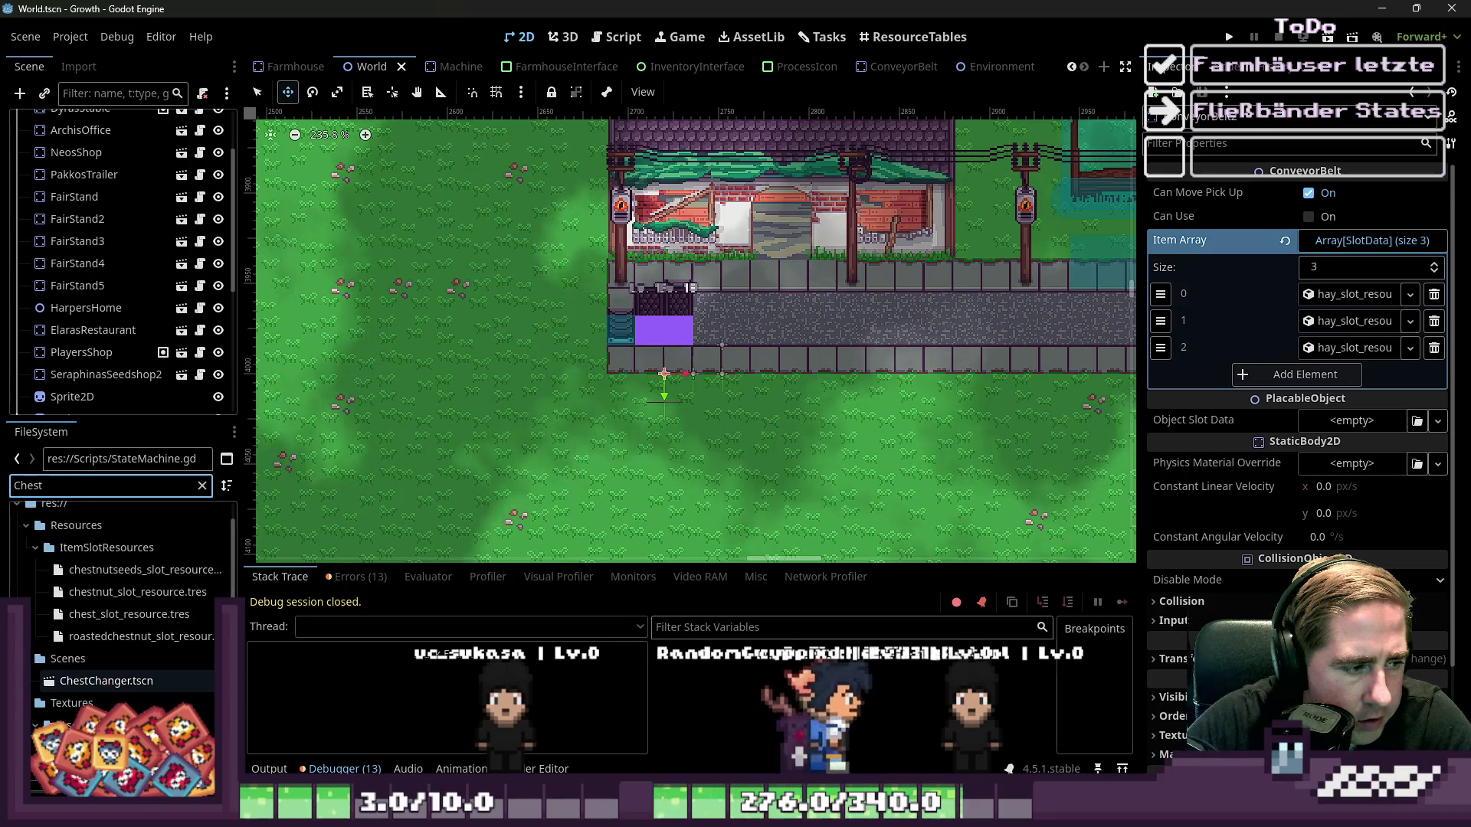
scroll(80, 529, "up", 3)
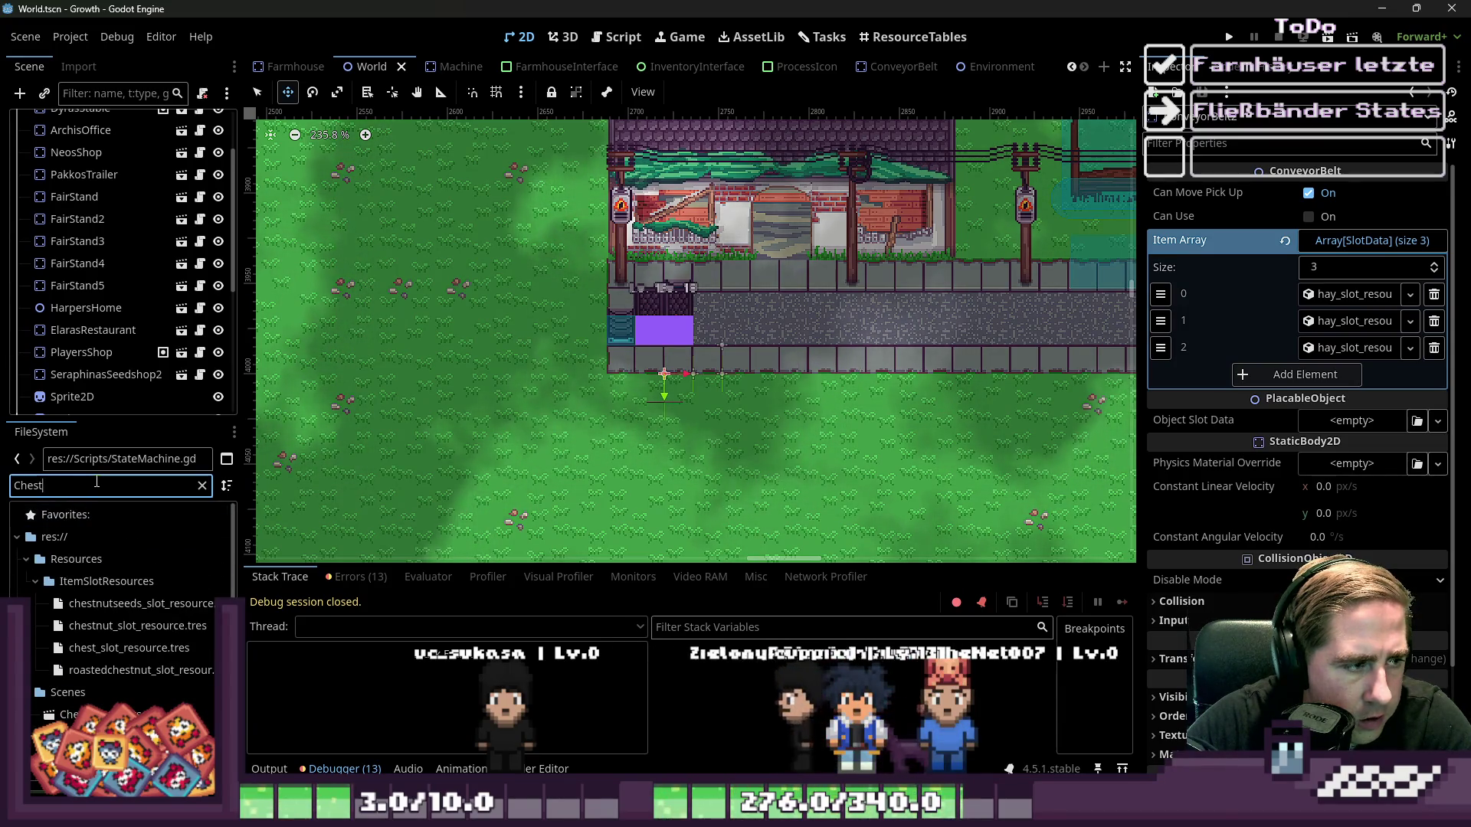
type("Storage")
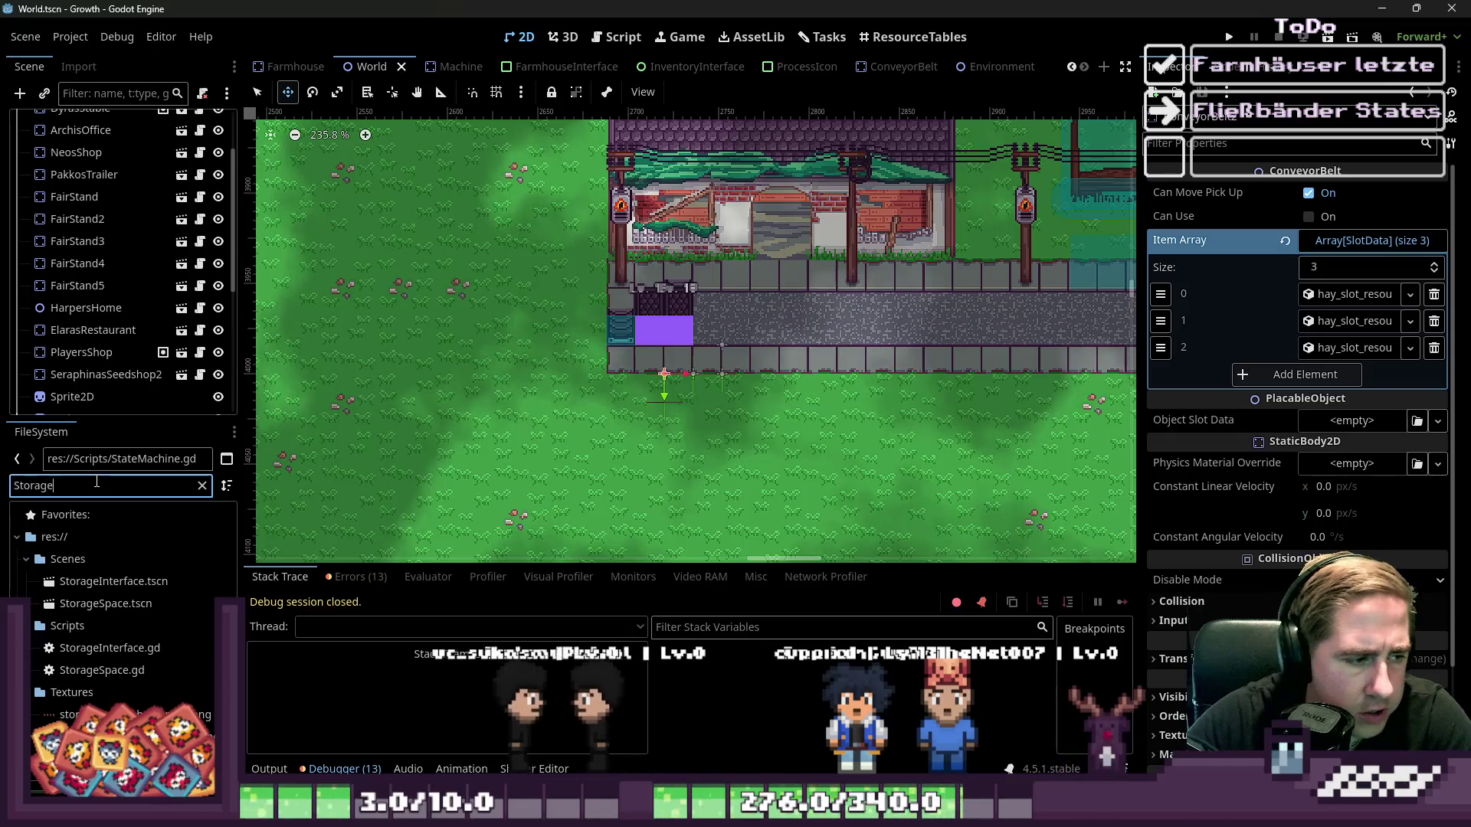
left_click(105, 669)
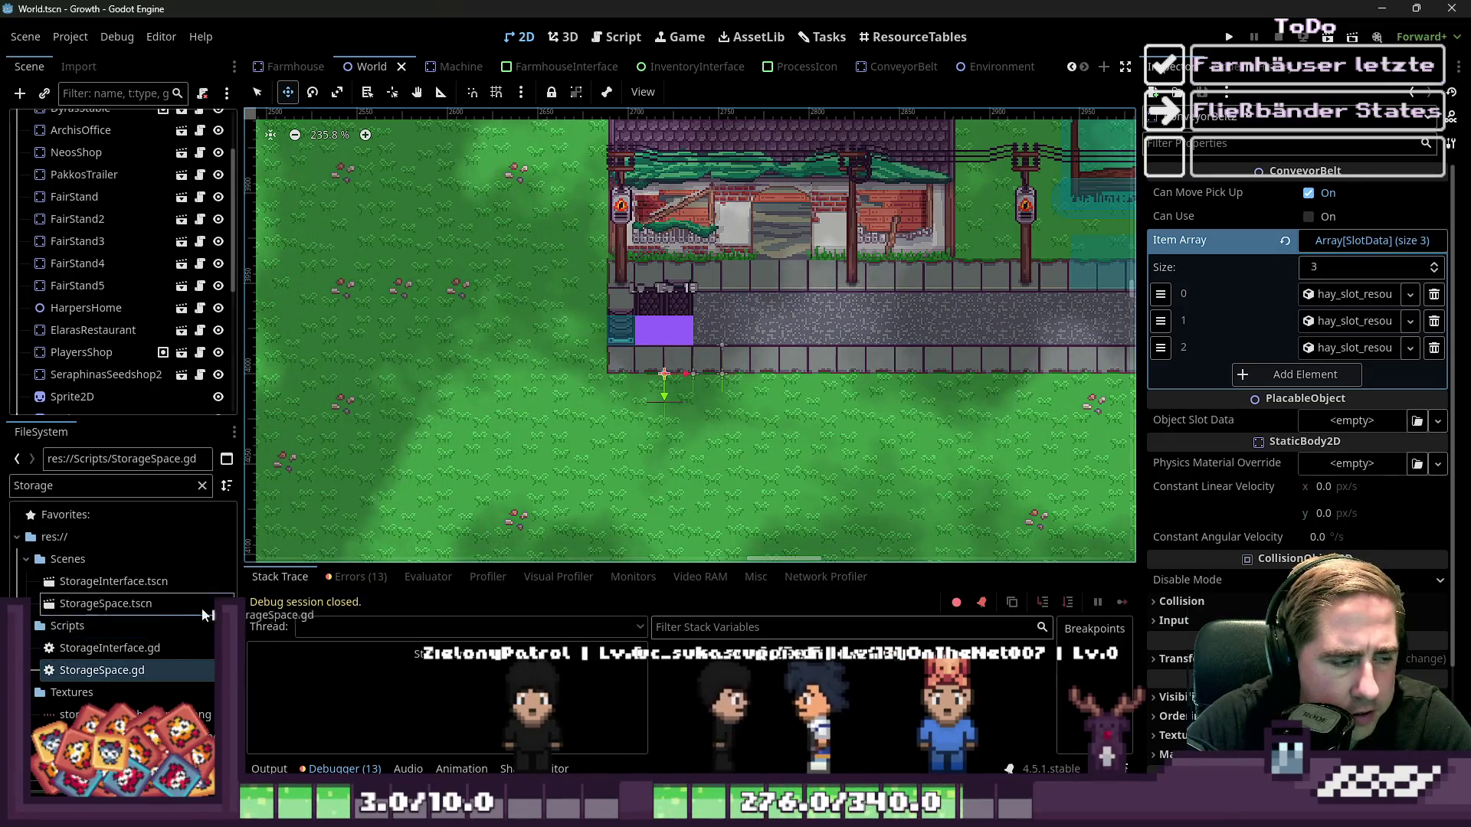
Drop a StorageSpace instance onto the conveyor path and open the StorageSpace scene
mouse_move(84, 670)
left_mouse_down()
mouse_move(69, 681)
mouse_move(108, 602)
mouse_move(847, 375)
left_mouse_up()
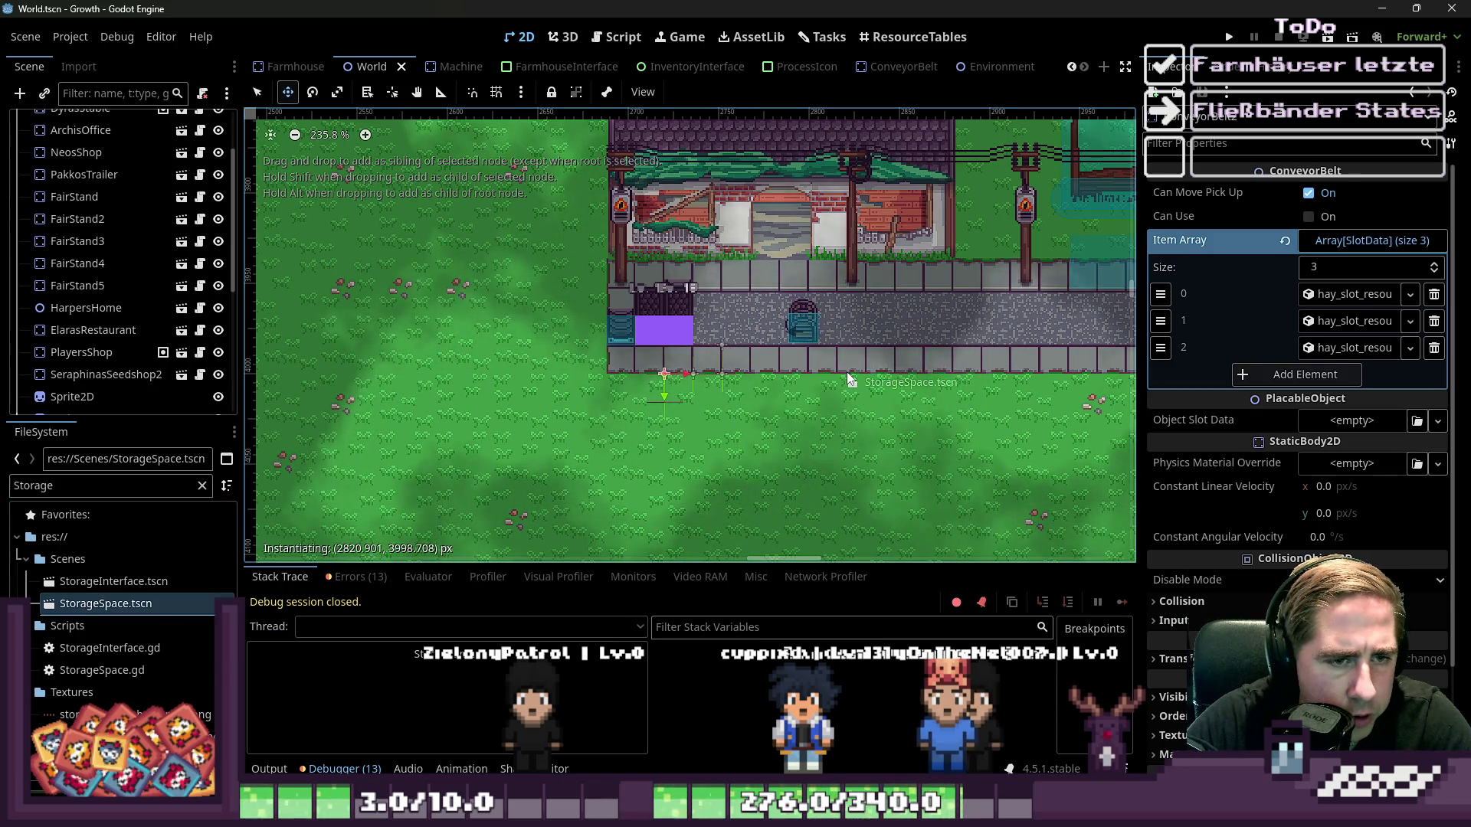
scroll(766, 318, "up", 6)
mouse_move(745, 316)
left_mouse_down()
mouse_move(647, 377)
mouse_move(651, 319)
mouse_move(635, 324)
left_mouse_up()
left_click(182, 400)
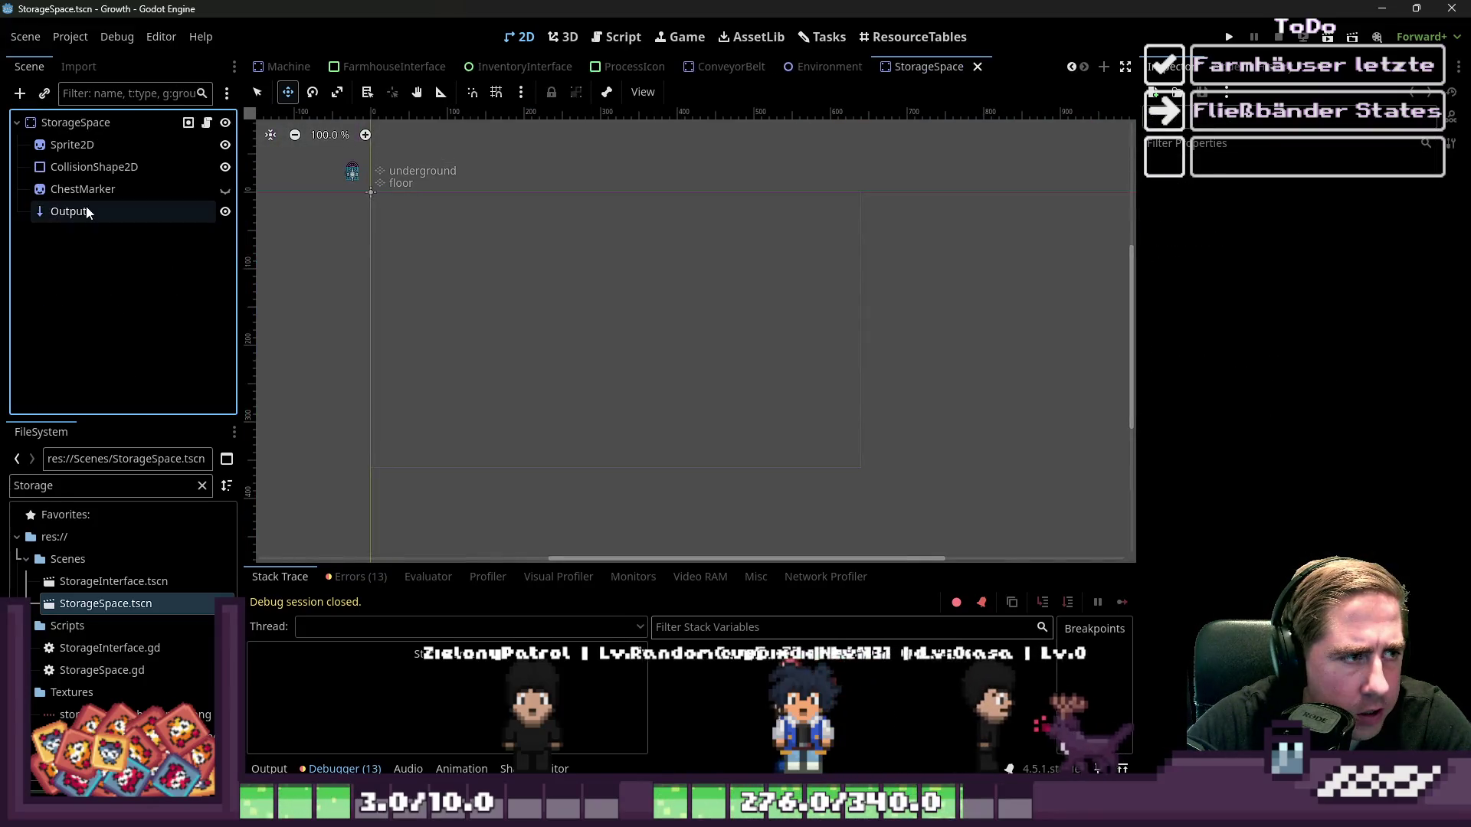
Delete the Output node from the StorageSpace scene
left_click(73, 212)
scroll(460, 247, "up", 6)
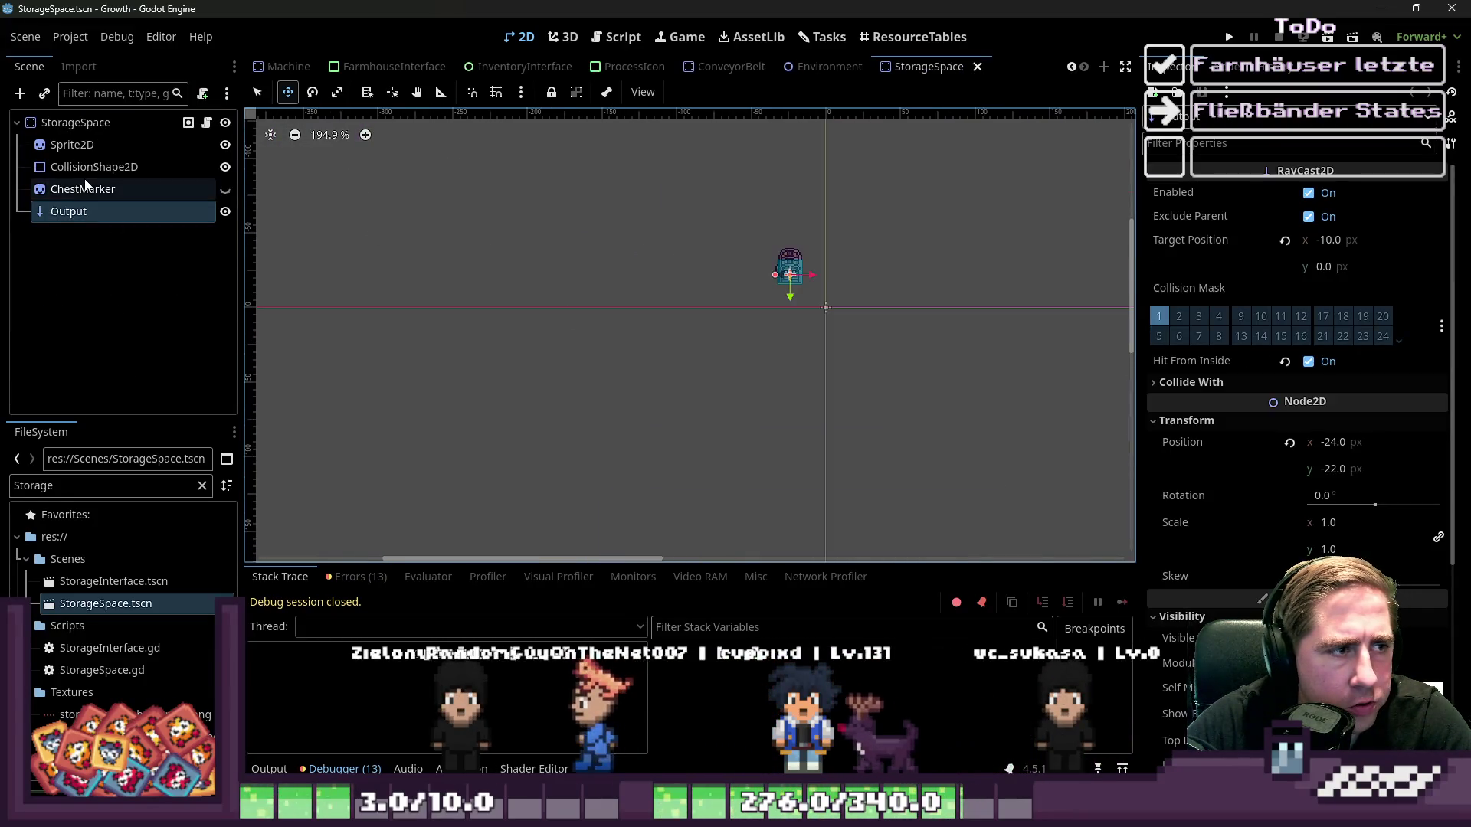
left_click(82, 190)
left_click(72, 211)
key("Delete")
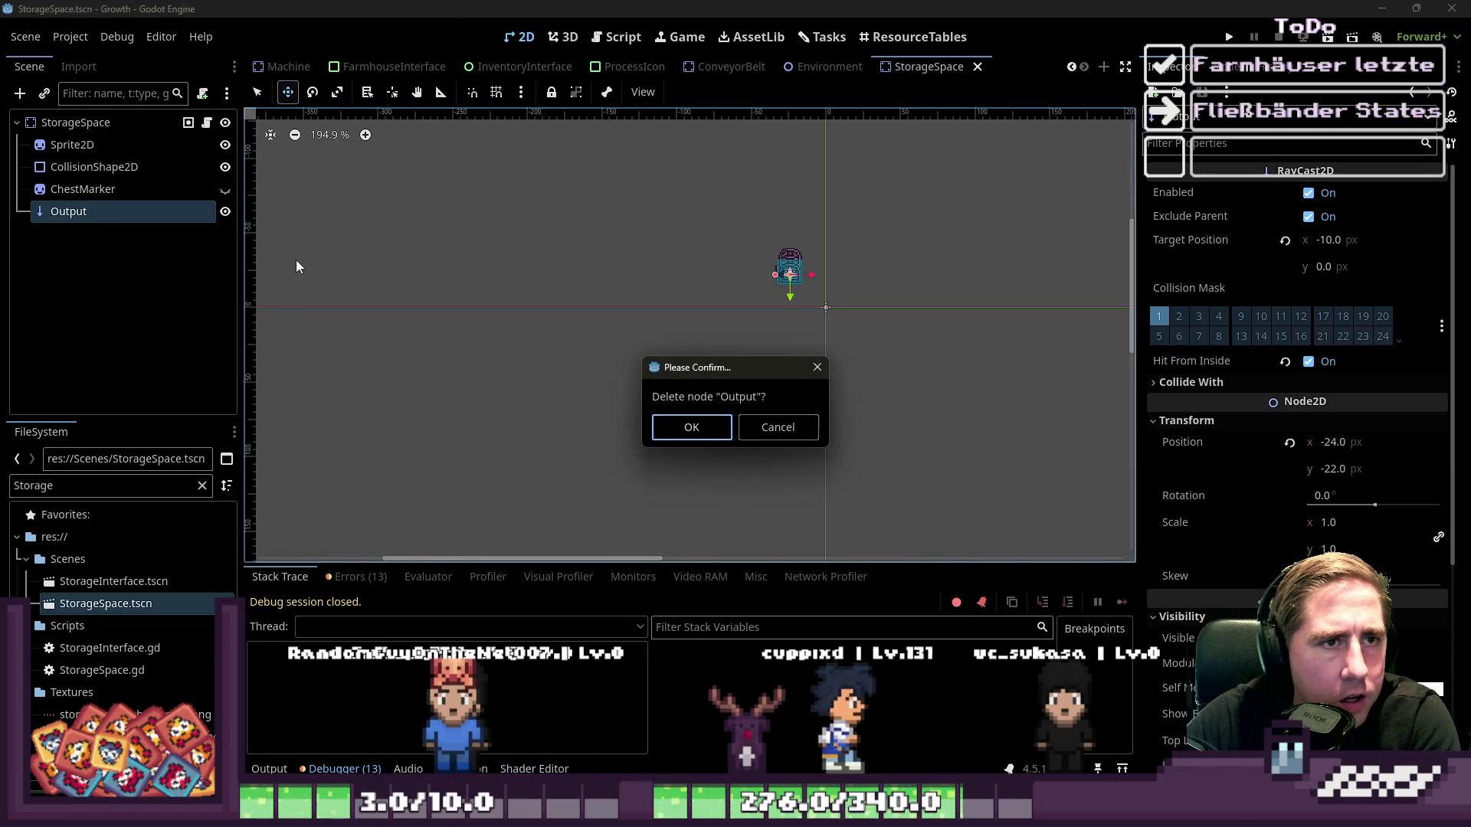
key("Return")
Review the Machine scene's Timer and Marker2D nodes, then save the World scene
left_click(289, 67)
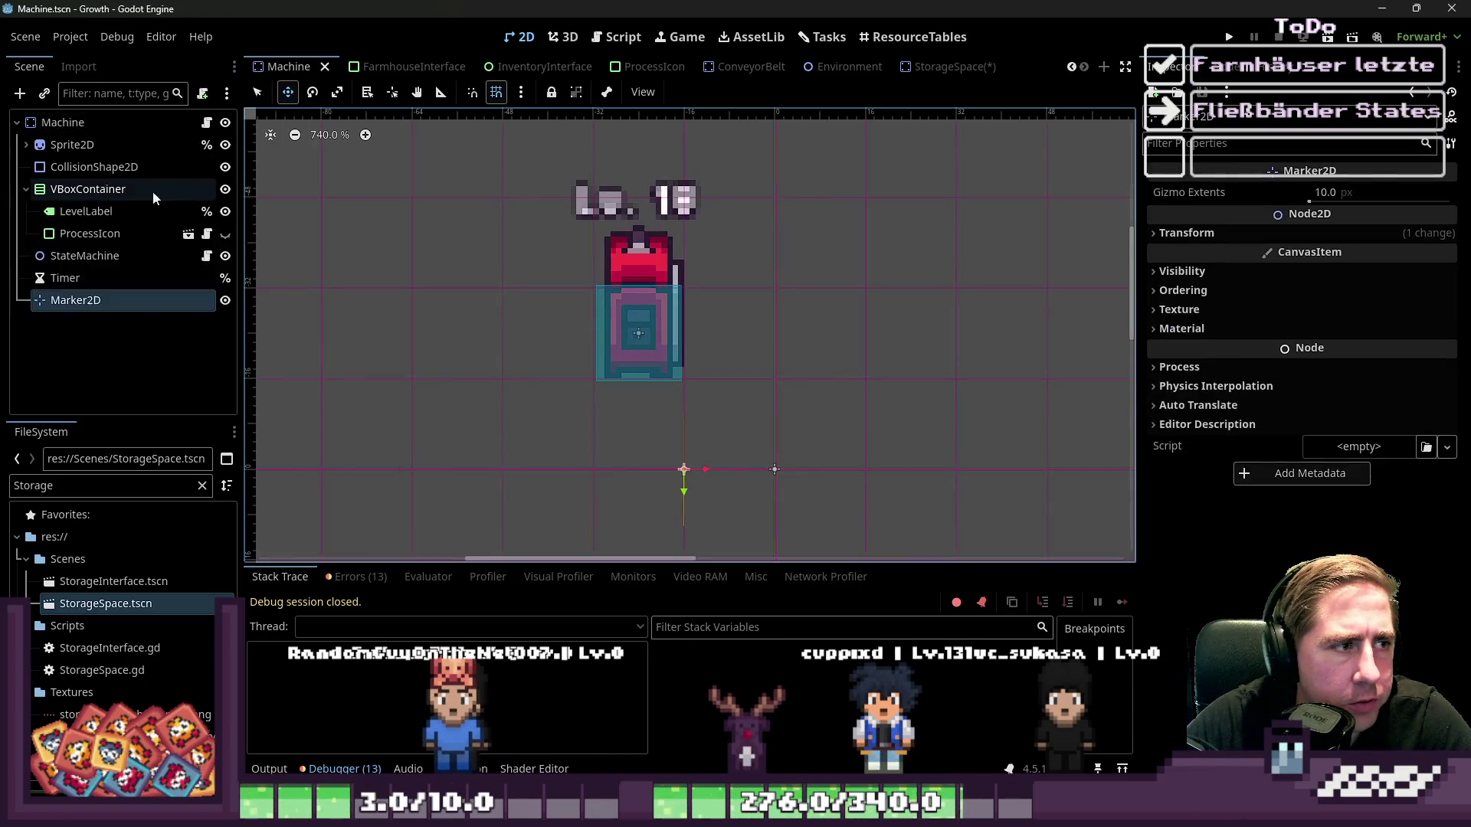
left_click(76, 278)
left_click(77, 301)
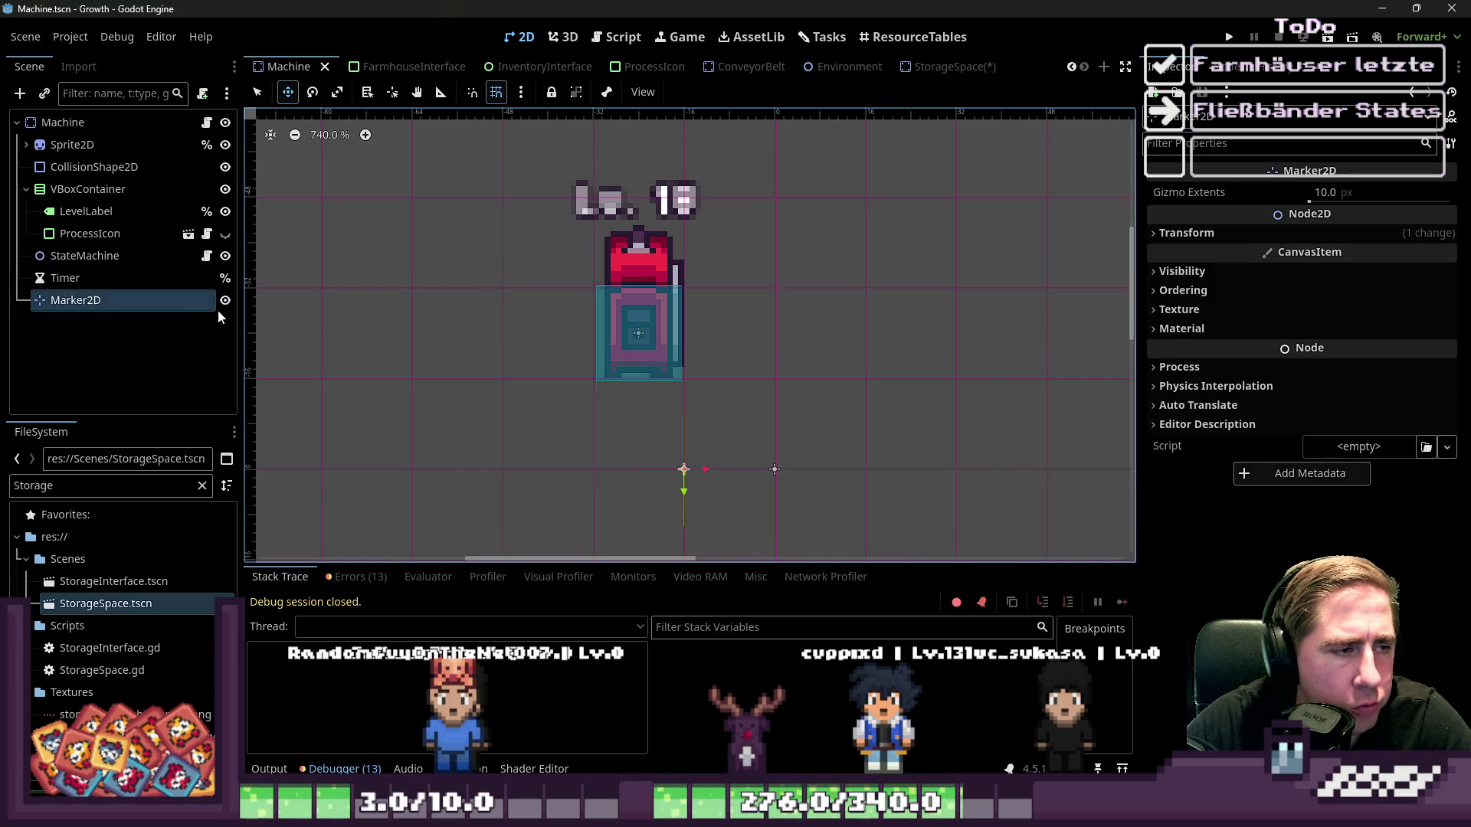
scroll(376, 66, "up", 3)
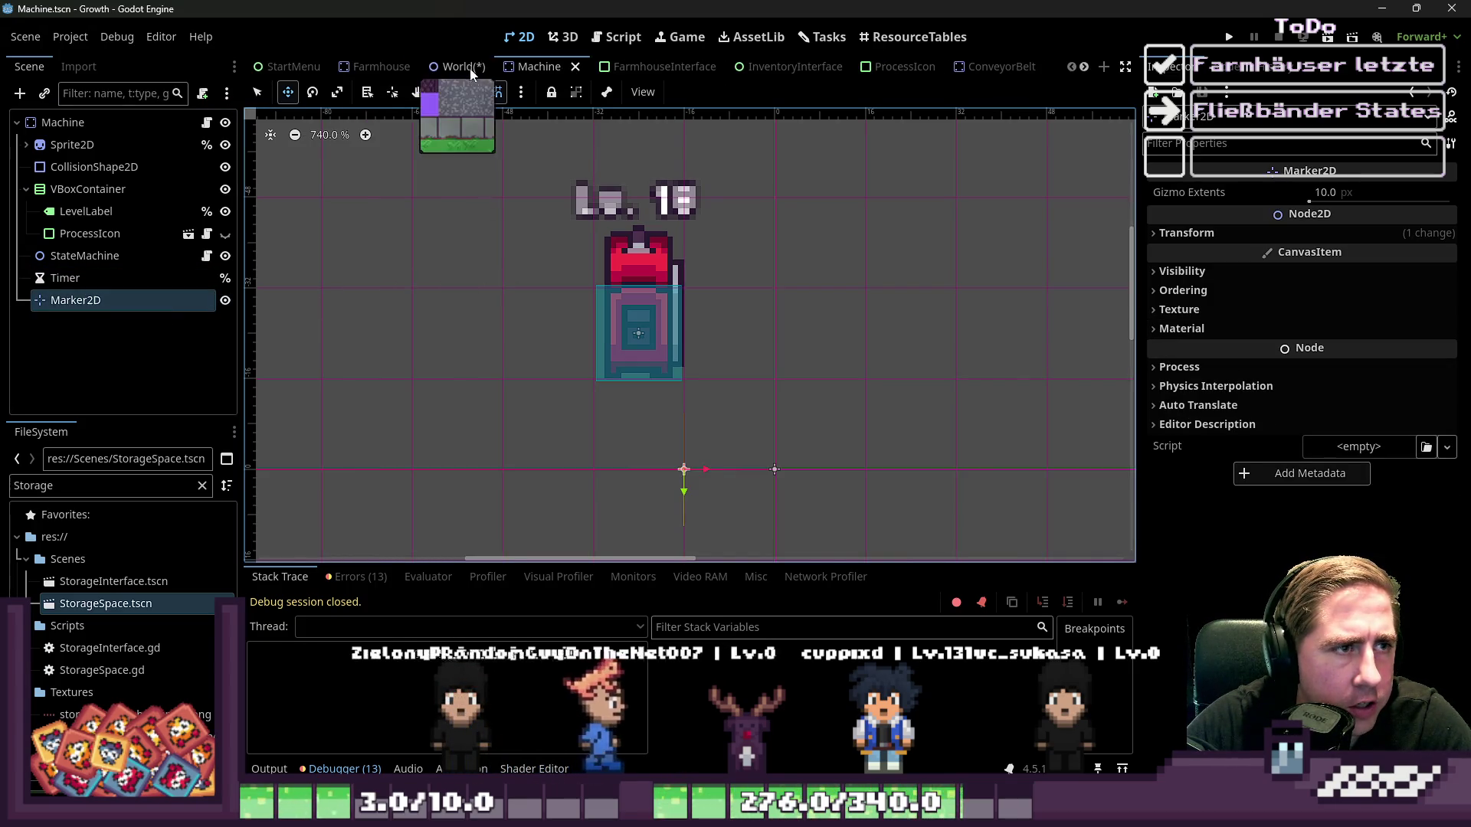
left_click(444, 69)
key("ctrl+s")
Bring Farmhouse's OutputMarker into the Machine scene, replacing its old Marker2D
left_click(376, 70)
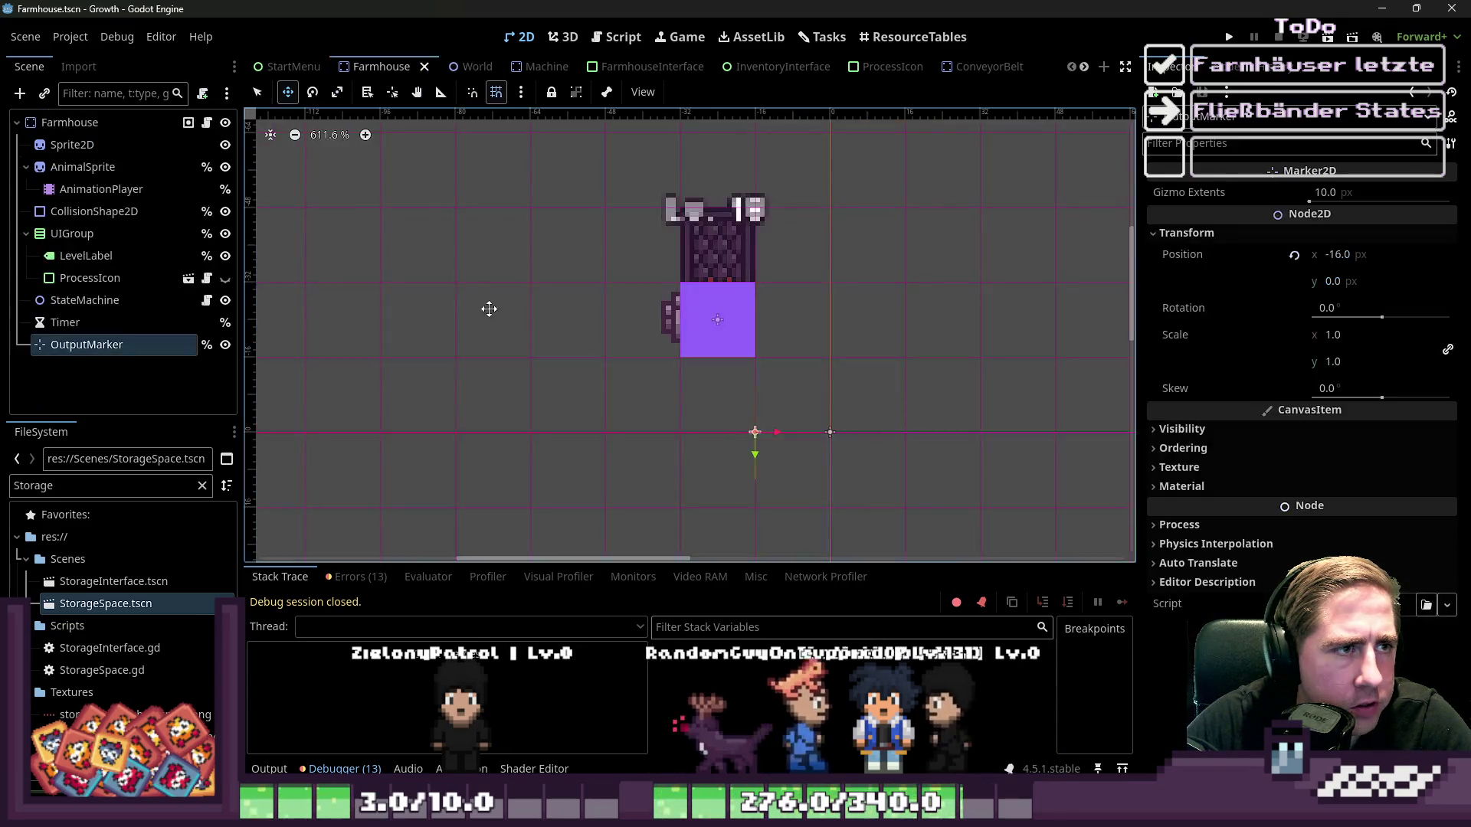
left_click(77, 322)
left_click(86, 345)
left_click(527, 67)
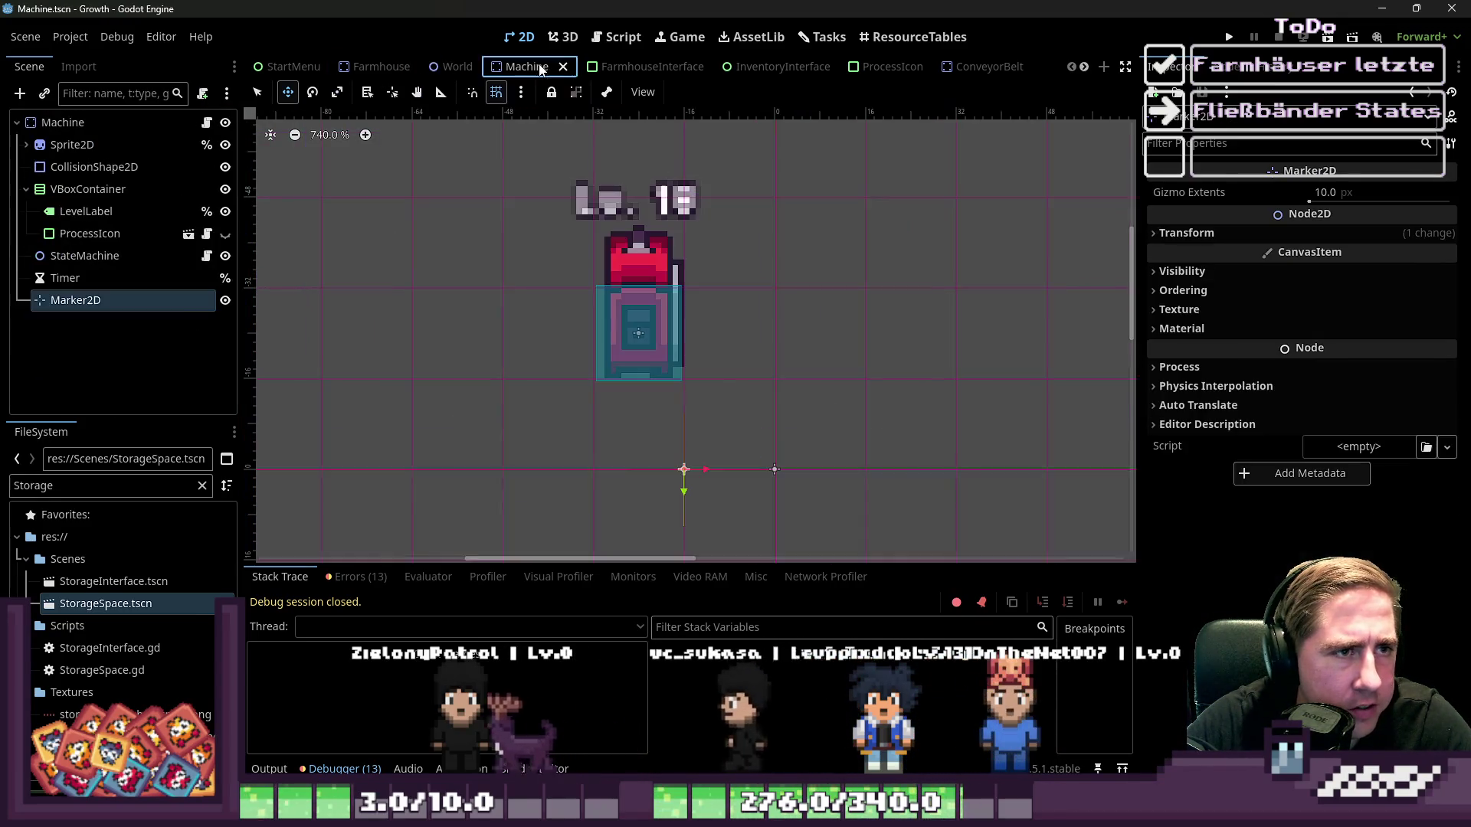
left_click(119, 127)
key("ctrl+v")
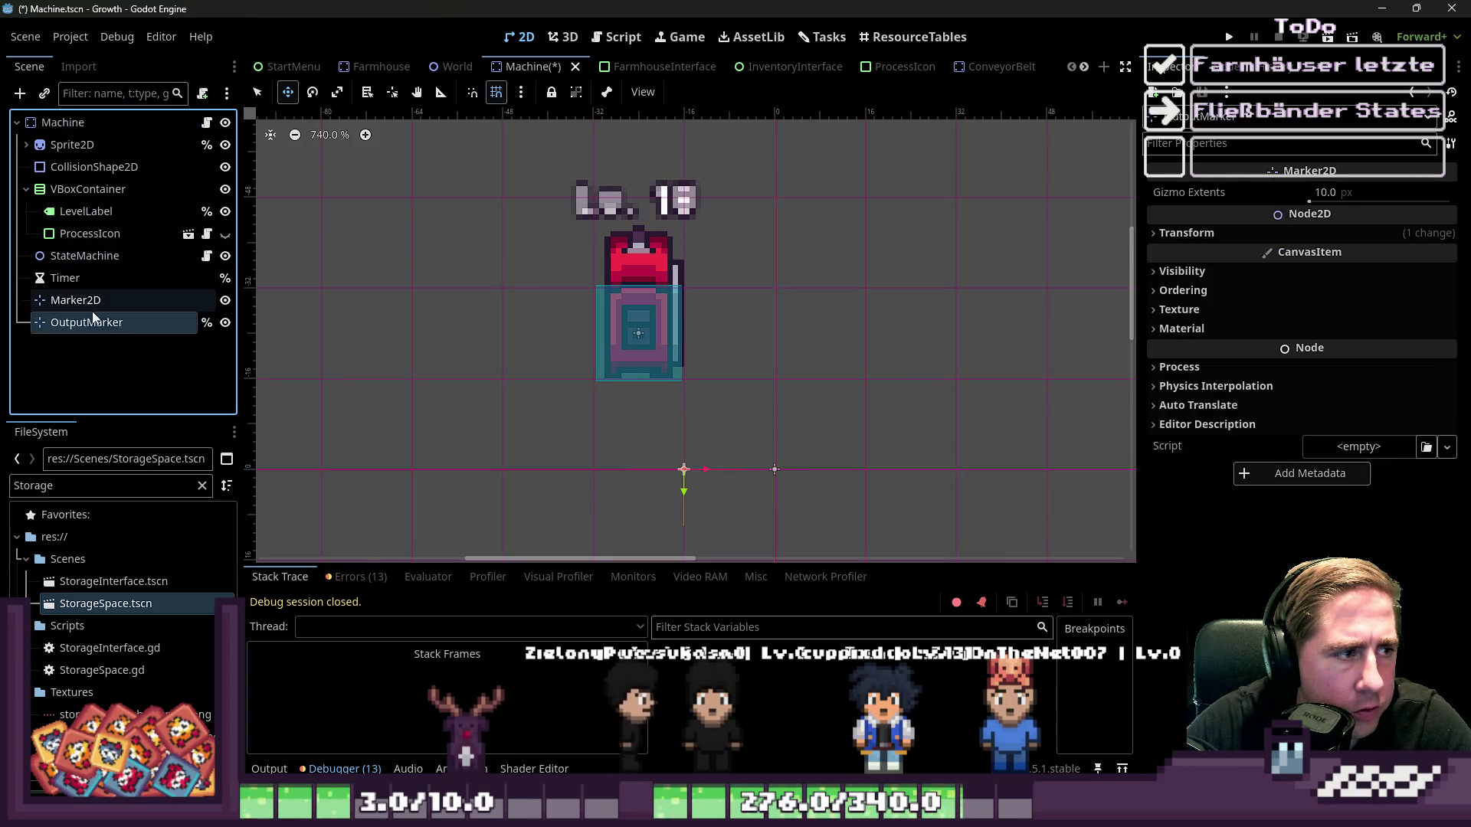
key("Delete")
key("Return")
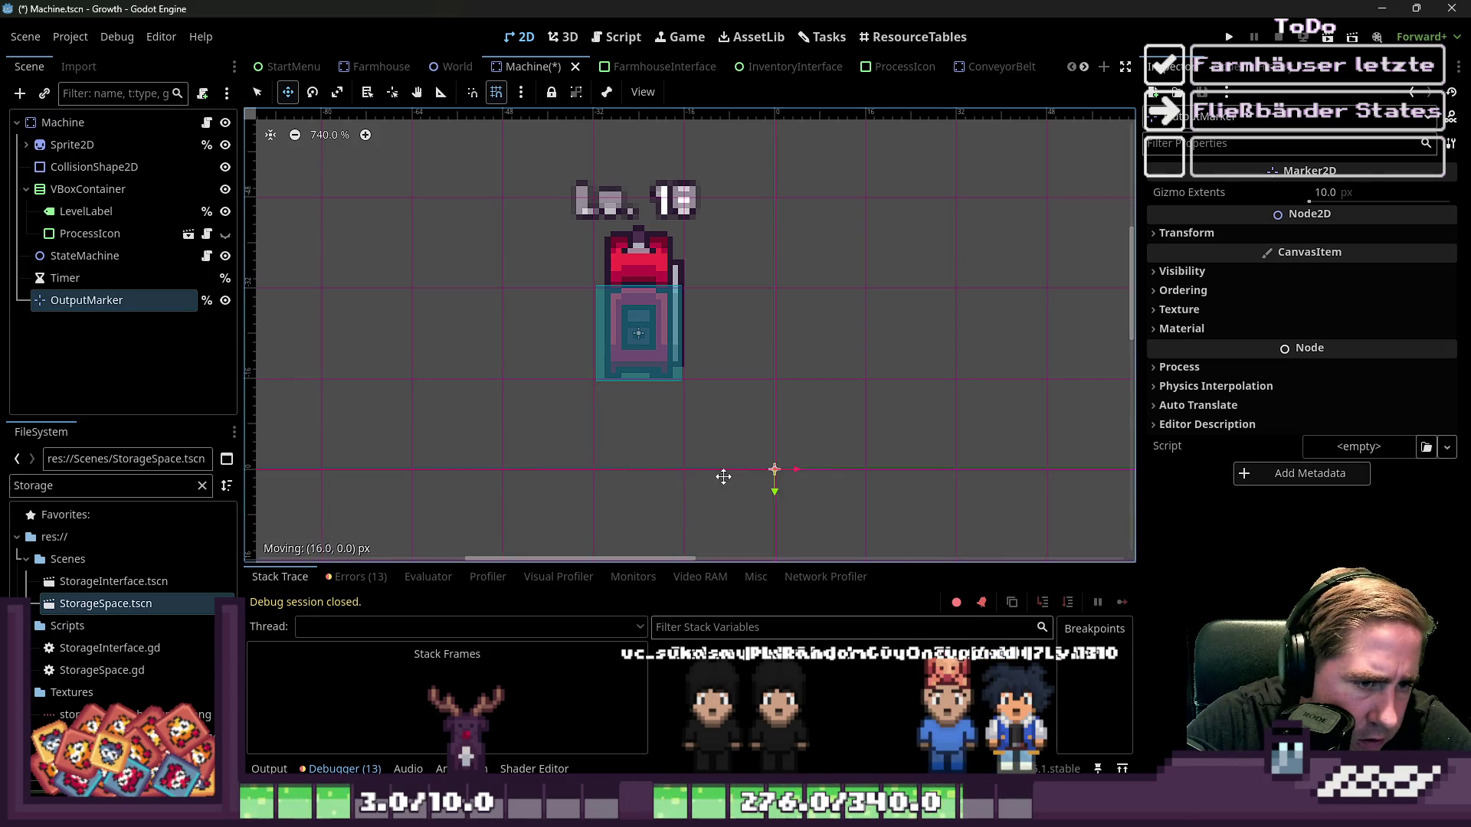
Save the Machine scene and go back to StorageSpace
scroll(709, 367, "down", 4)
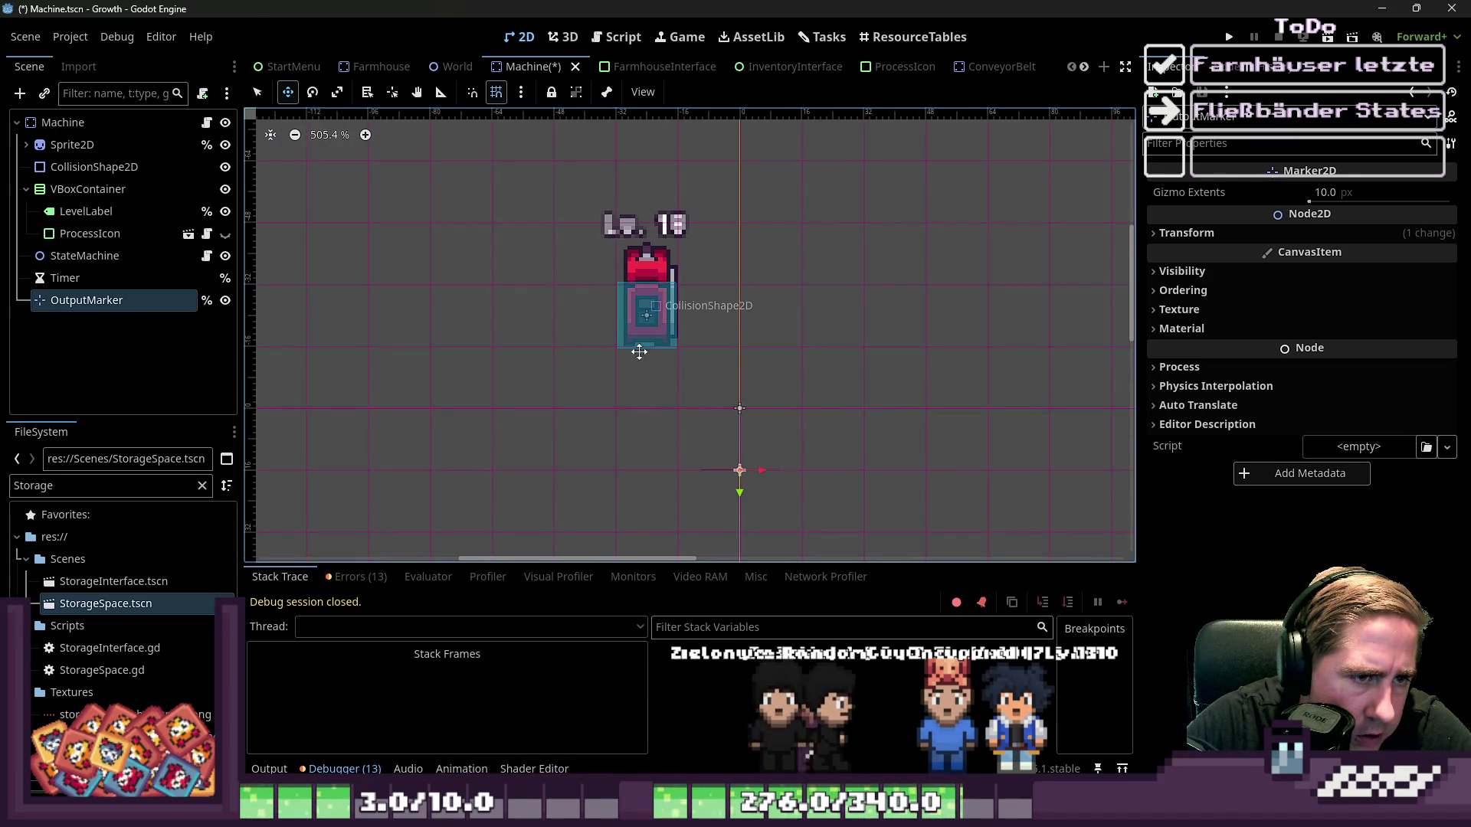
key("ctrl+s")
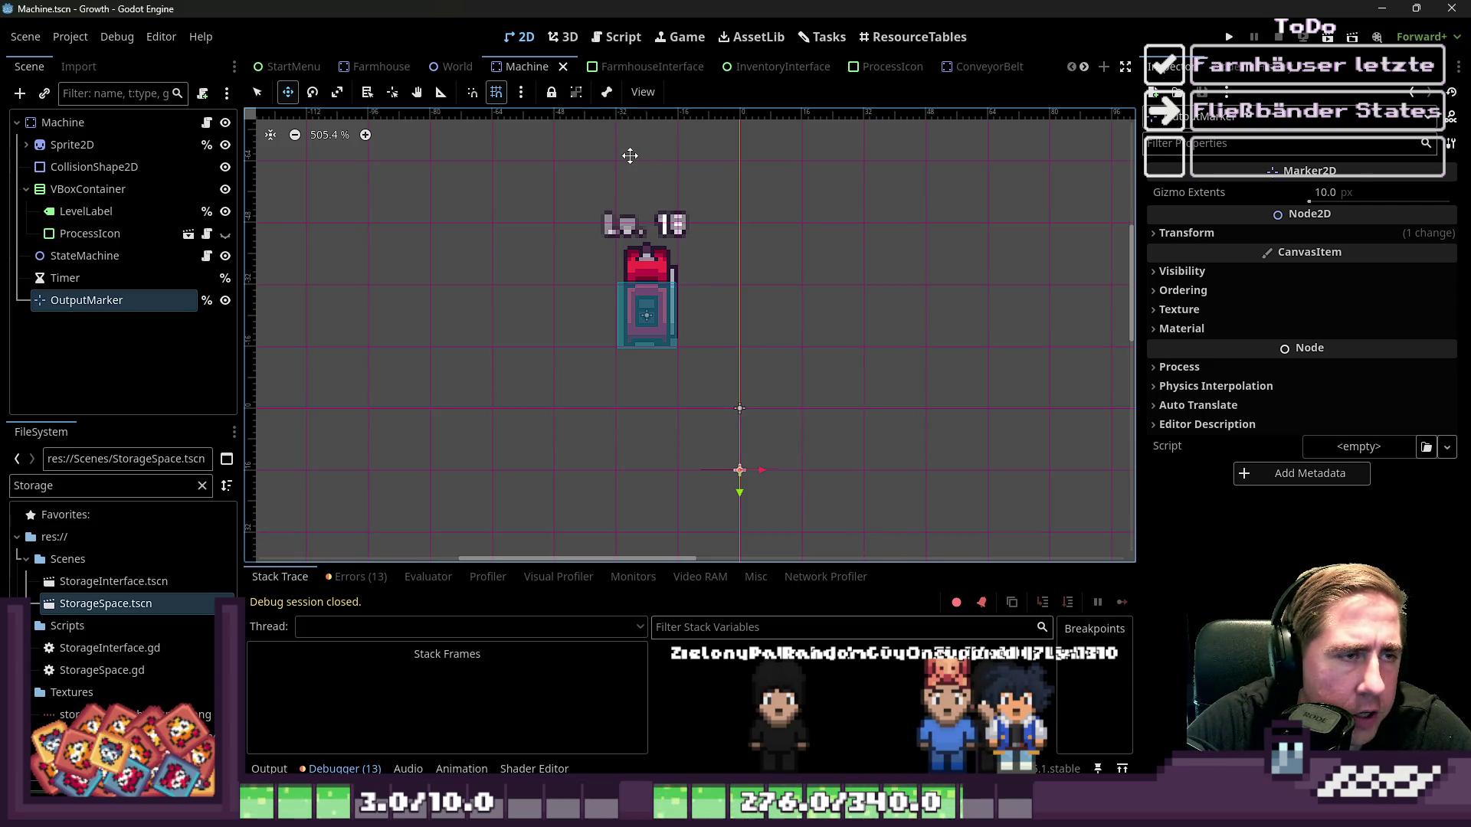
scroll(766, 67, "down", 2)
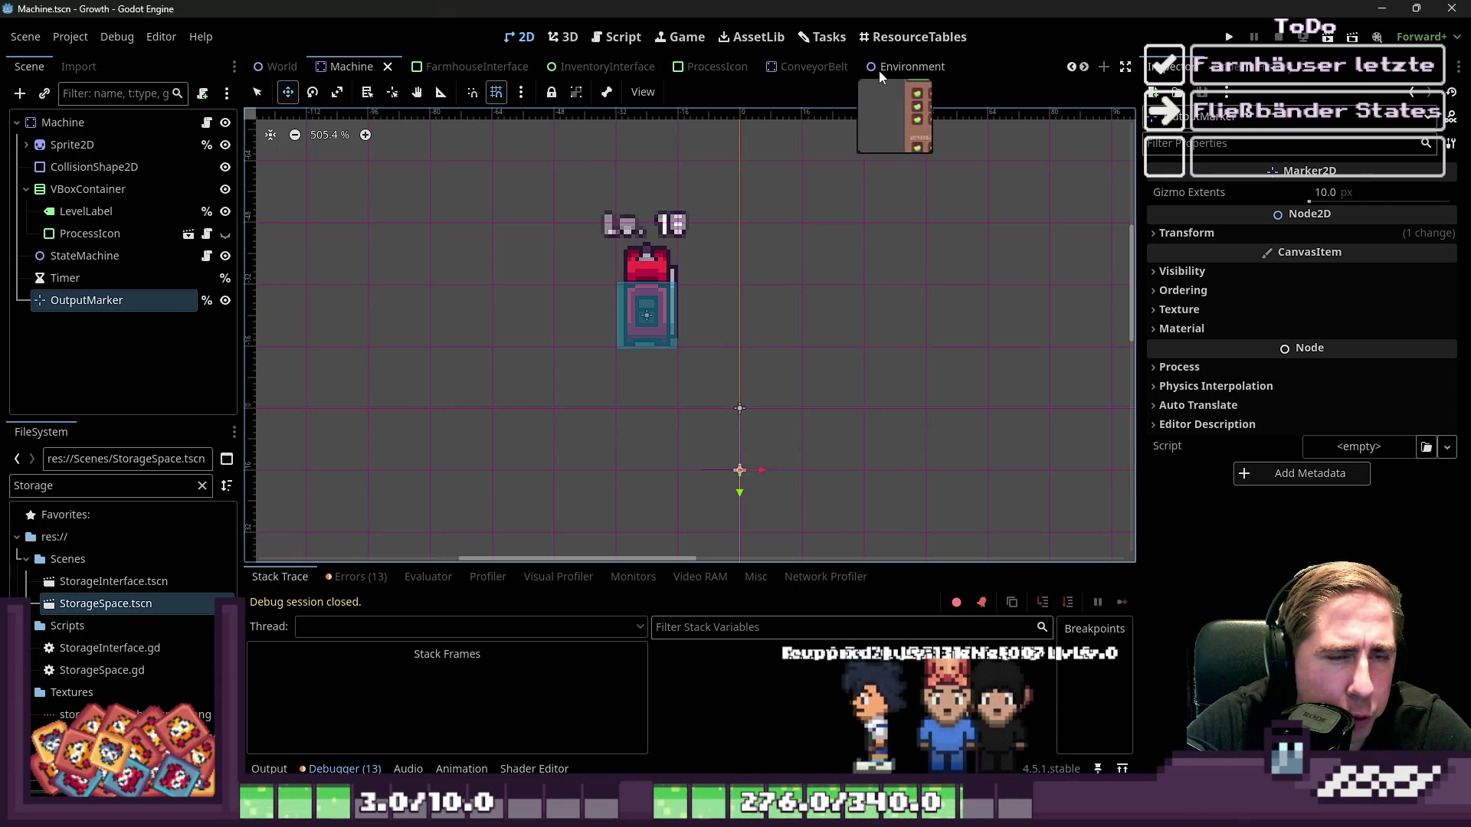
scroll(630, 68, "up", 2)
scroll(629, 68, "down", 1)
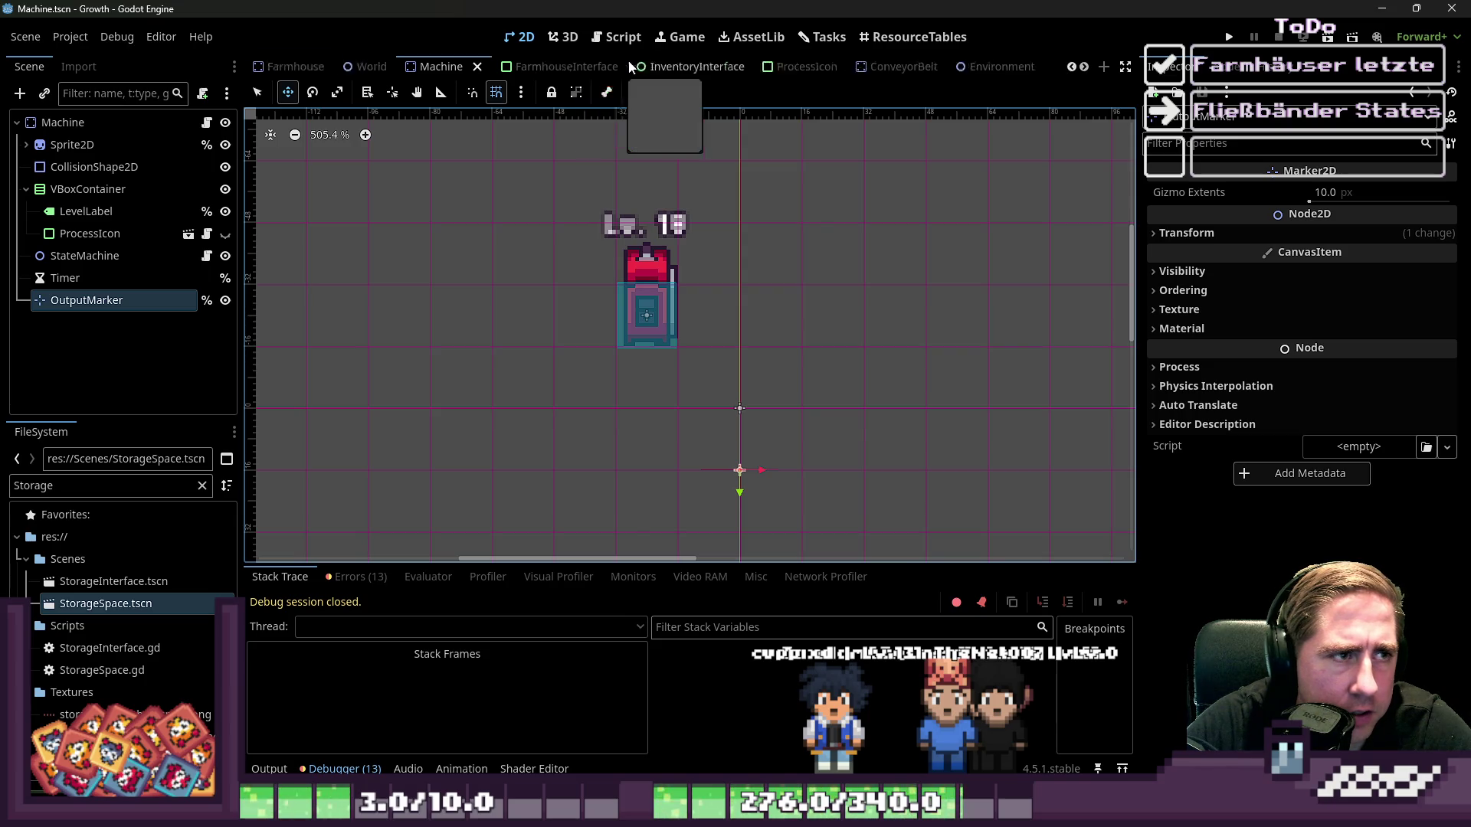
left_click(919, 67)
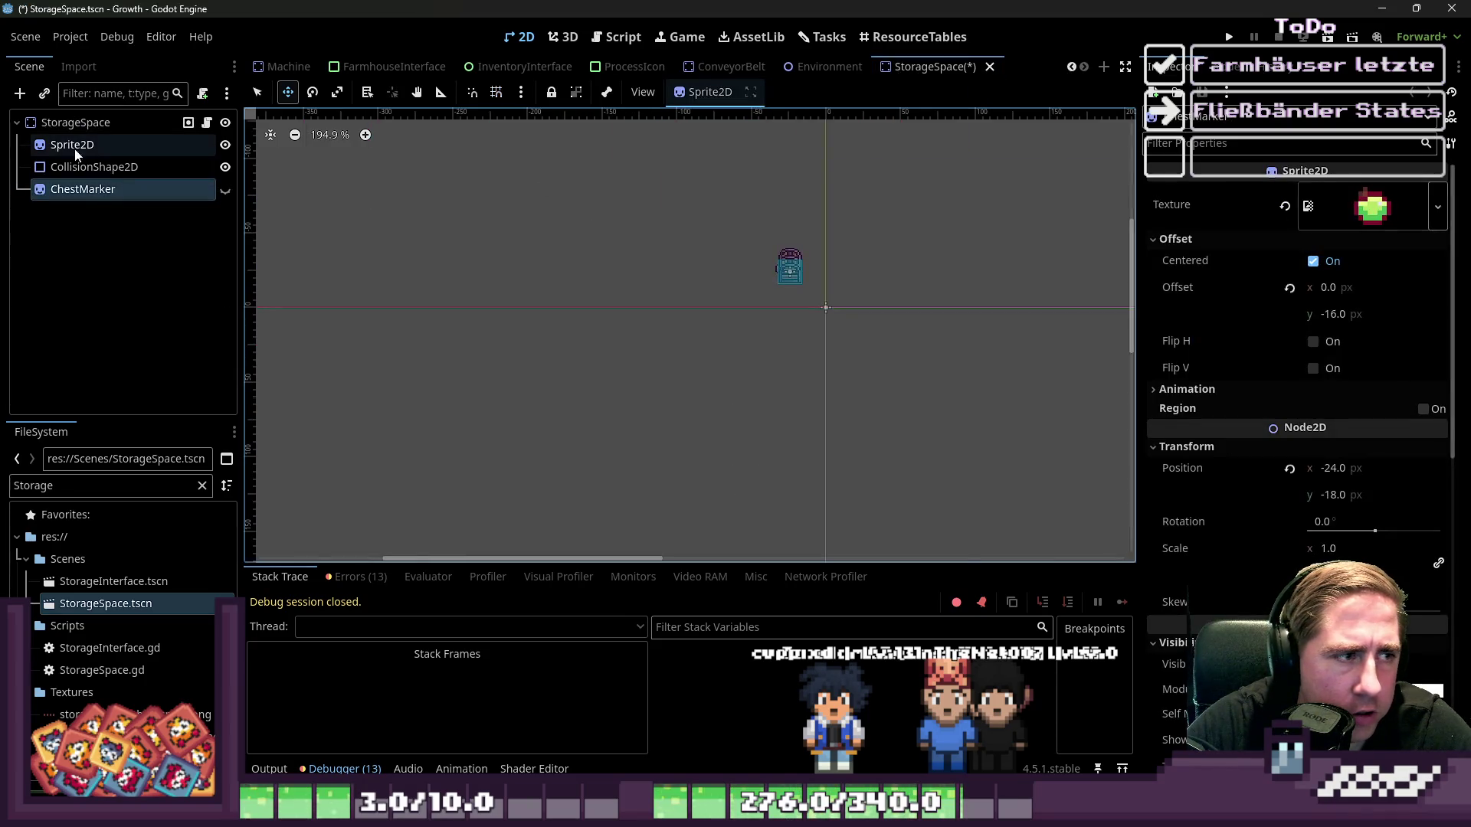
Paste the OutputMarker into StorageSpace and show the ChestMarker gem on the chest
left_click(75, 123)
key("ctrl+v")
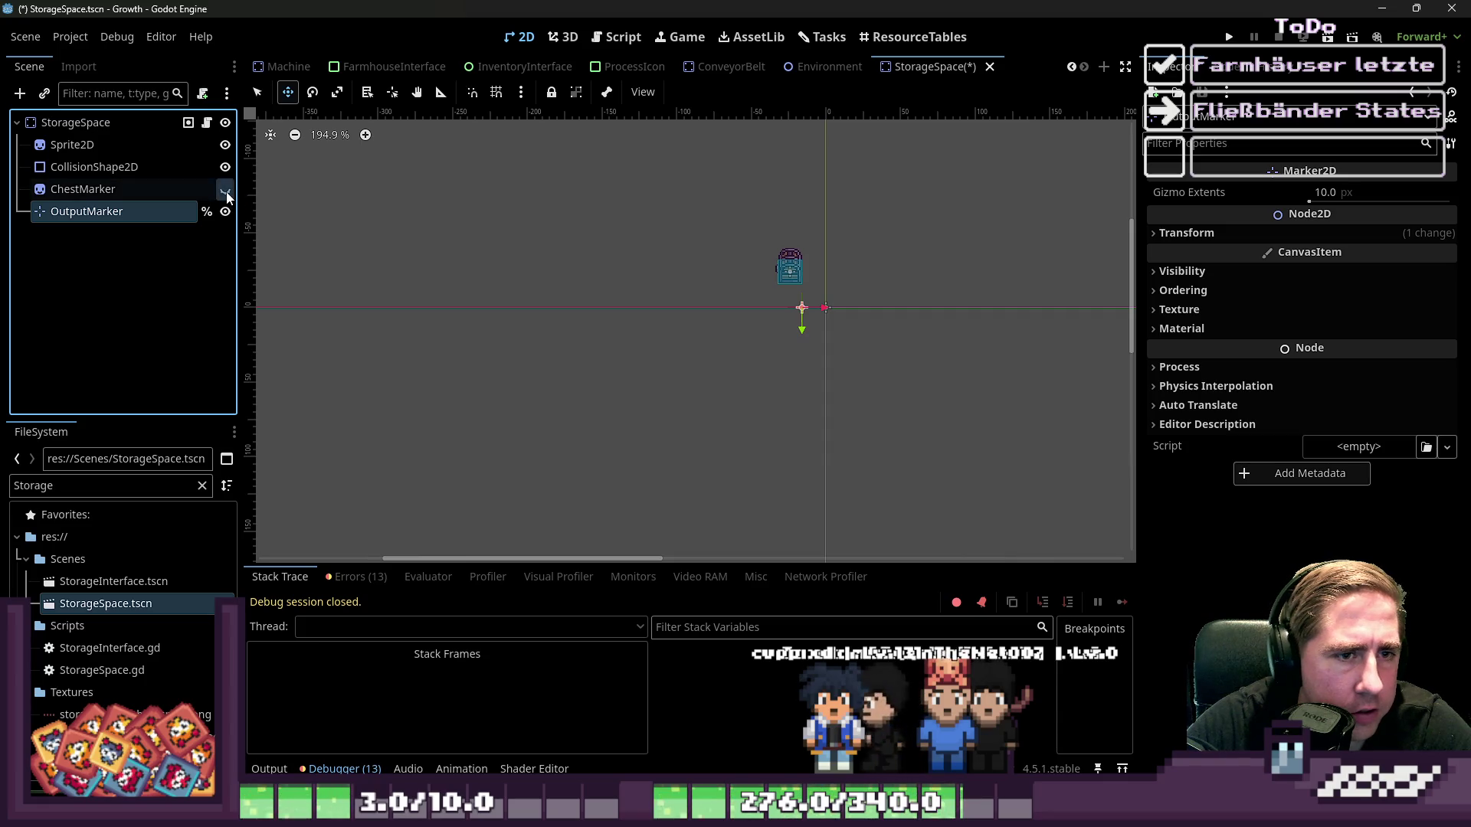
scroll(728, 237, "up", 7)
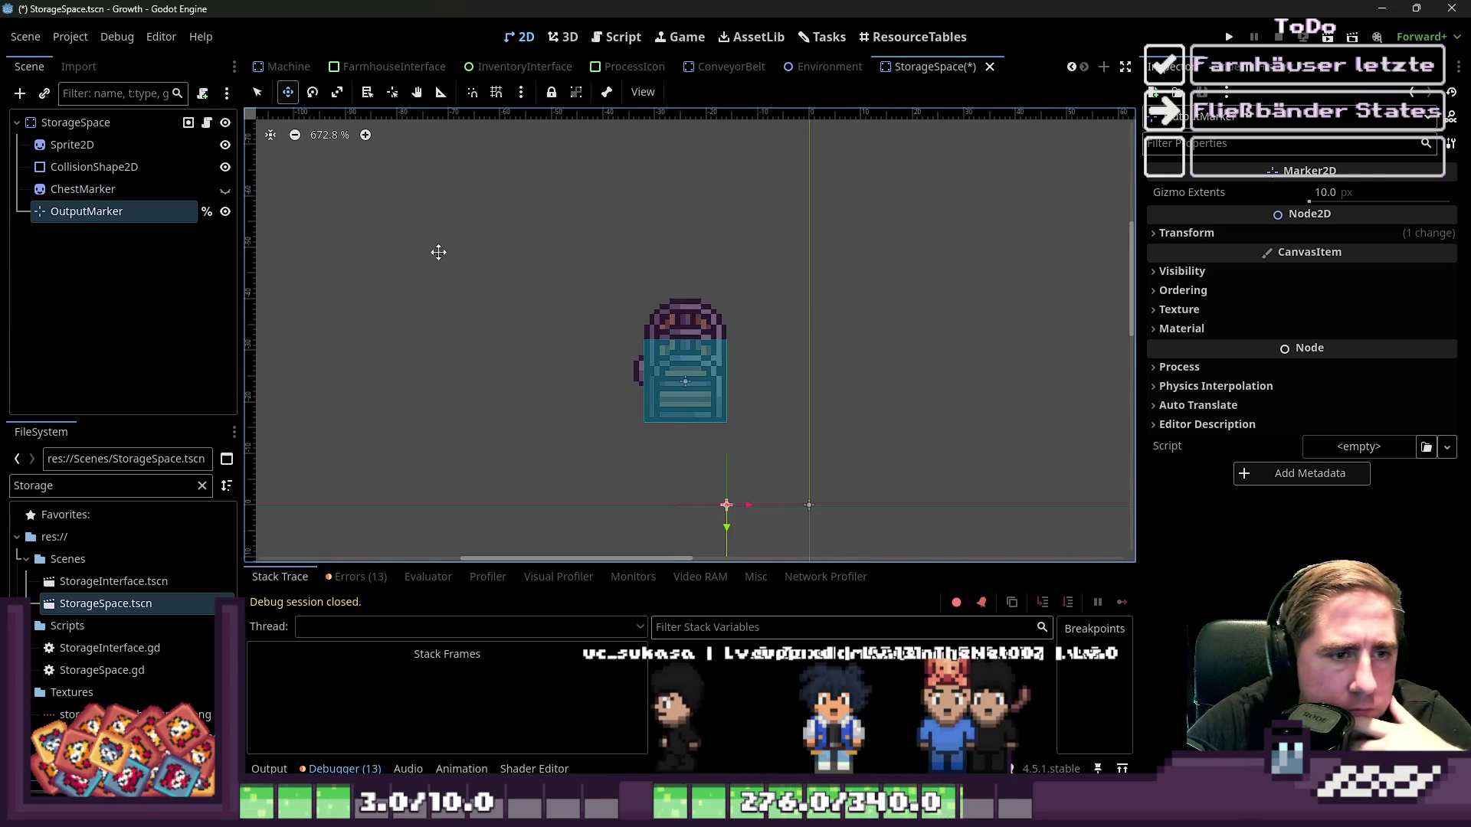
left_click(215, 192)
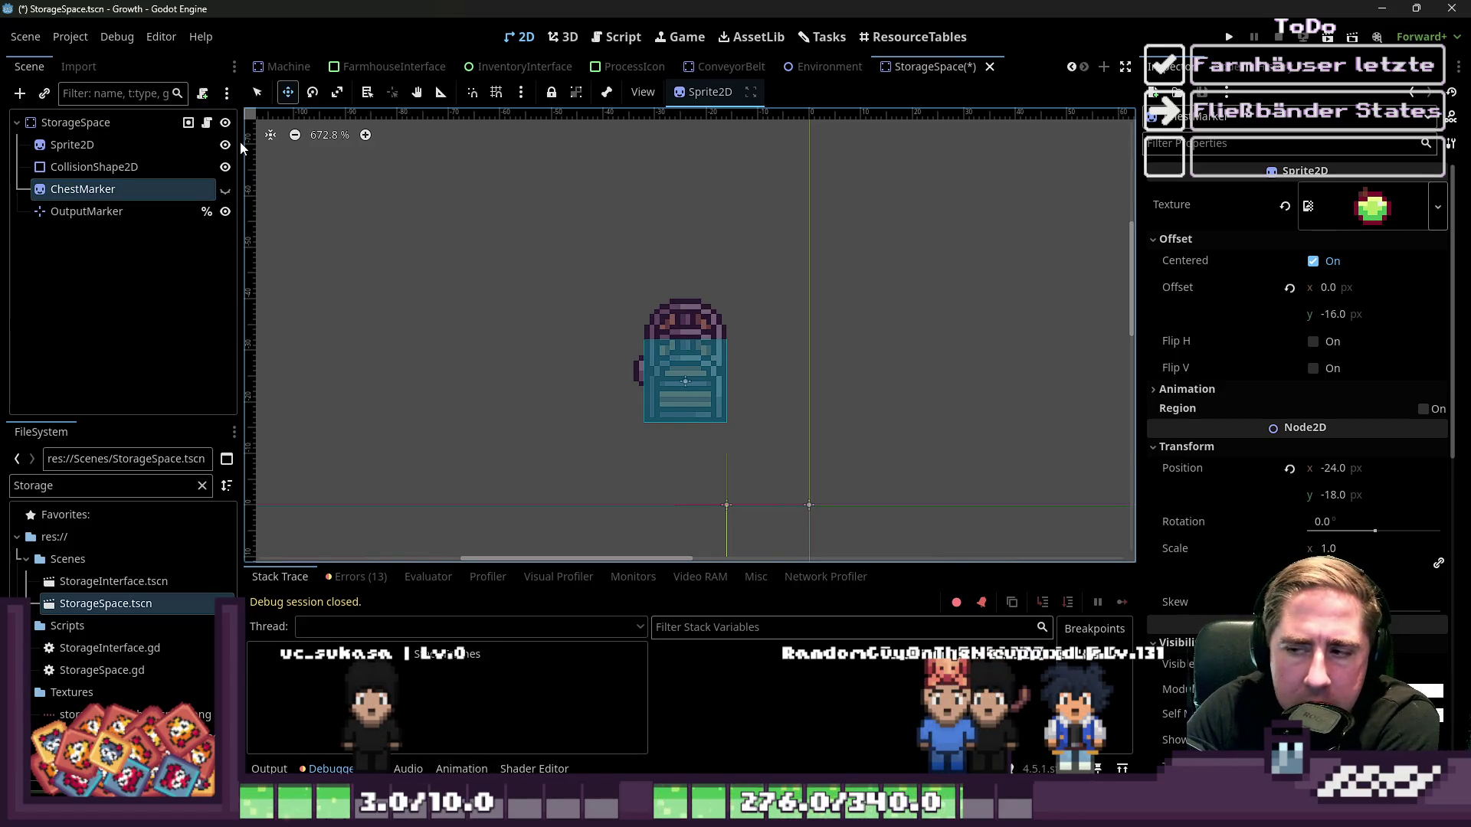
scroll(713, 251, "down", 2)
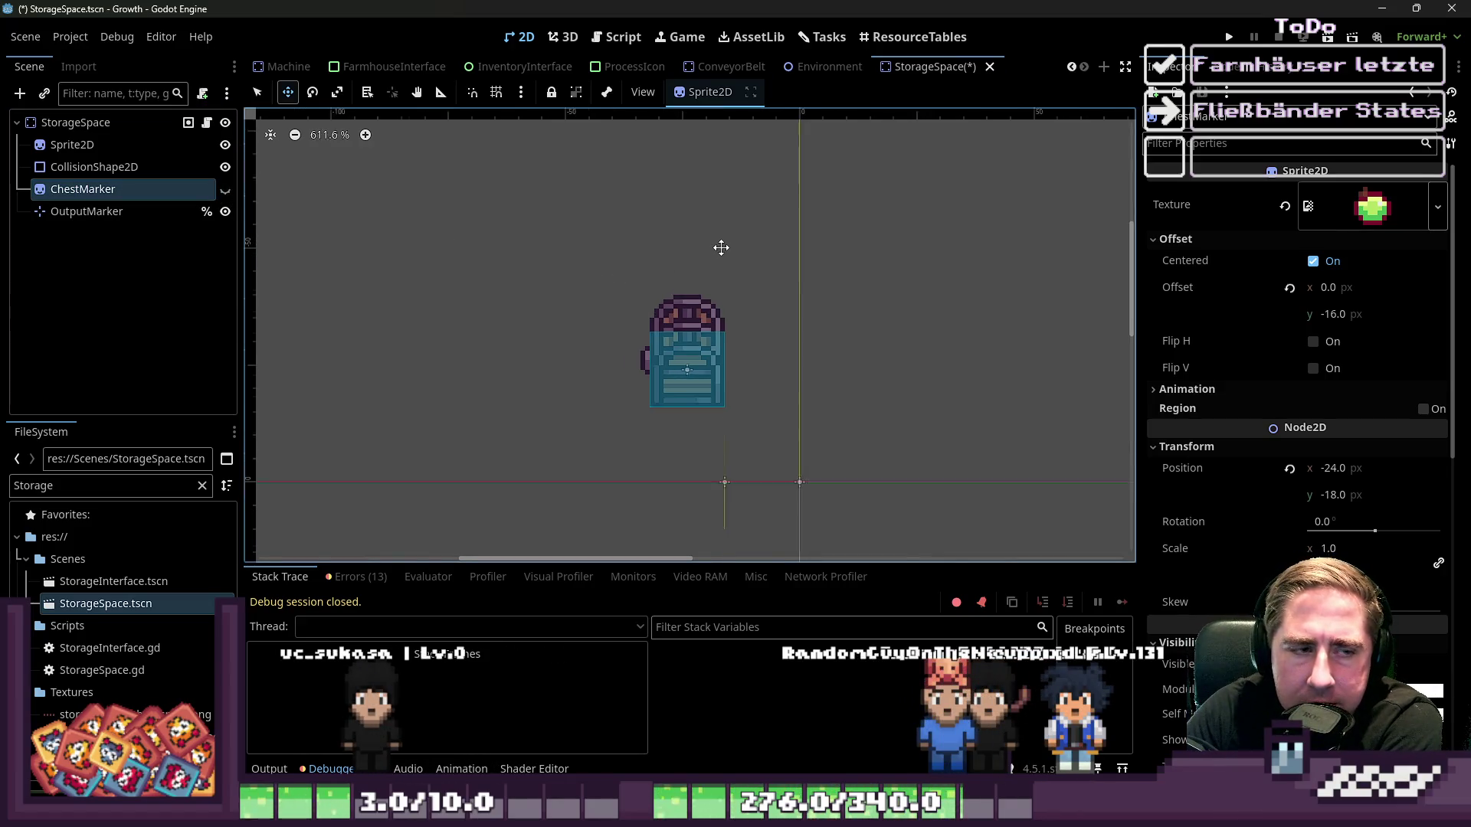
left_click(225, 189)
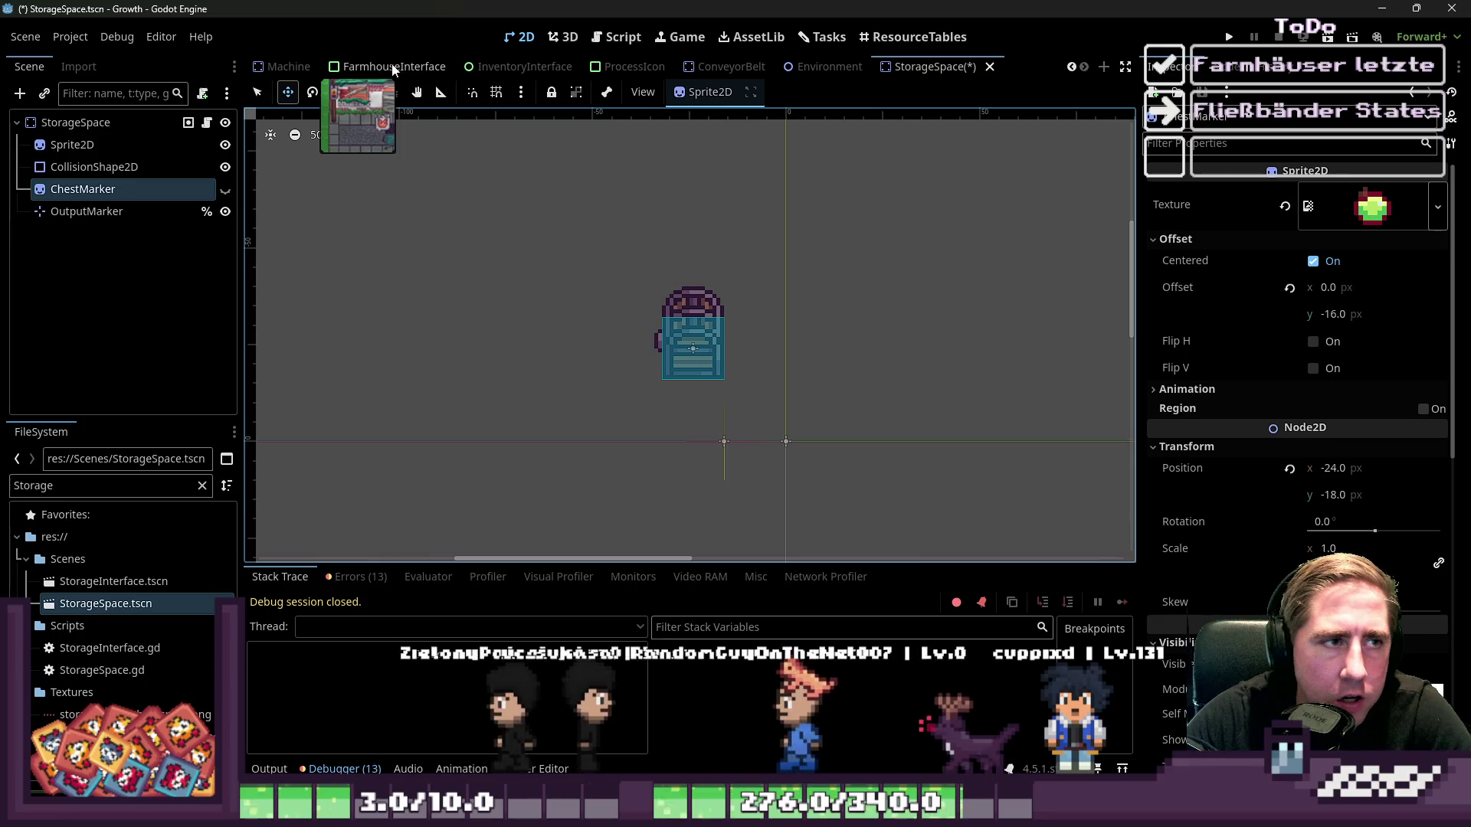
In the Machine scene, toggle VBoxContainer visibility and hide the ProcessIcon
left_click(267, 69)
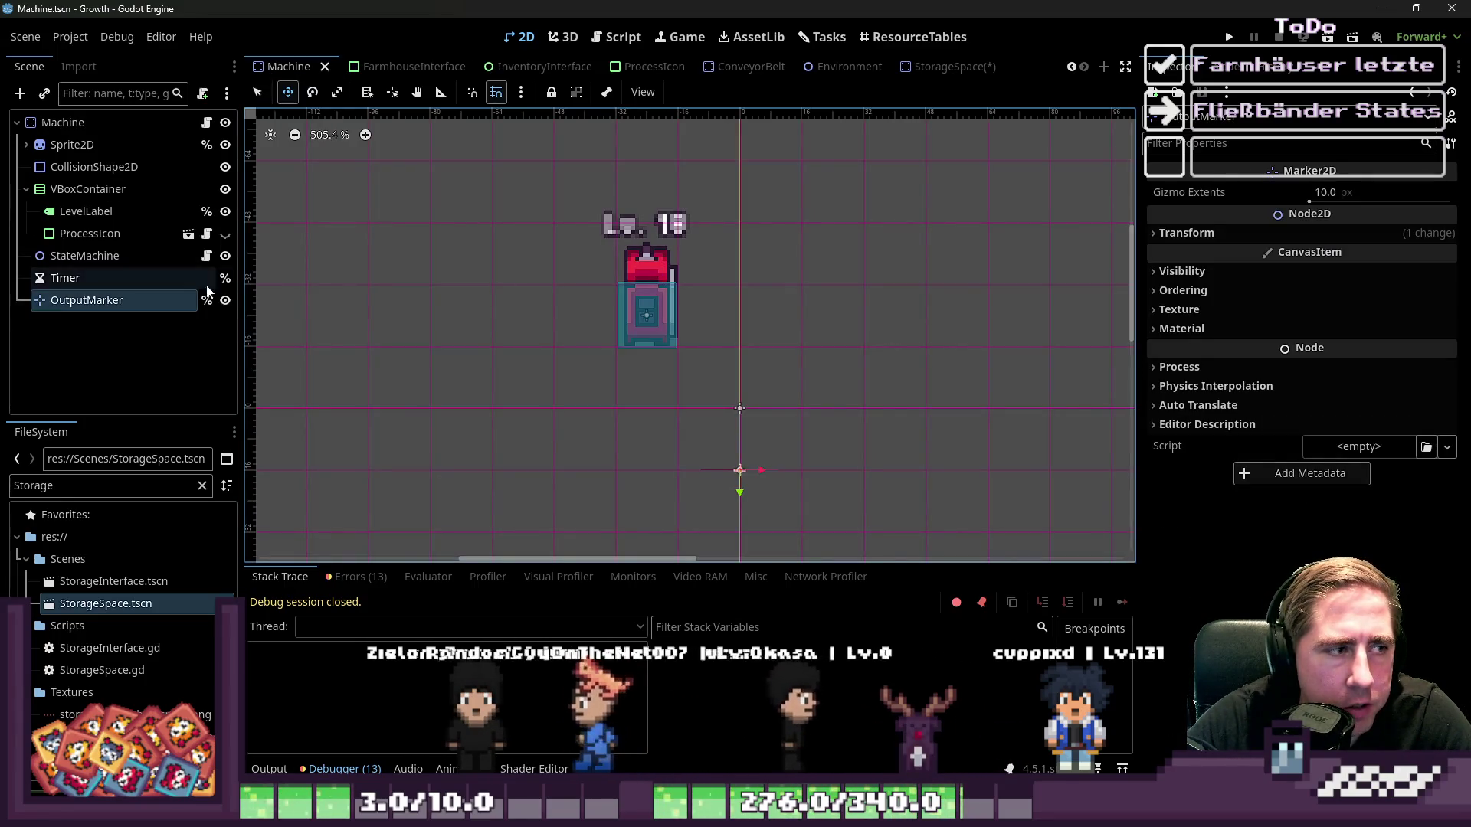
scroll(603, 328, "down", 3)
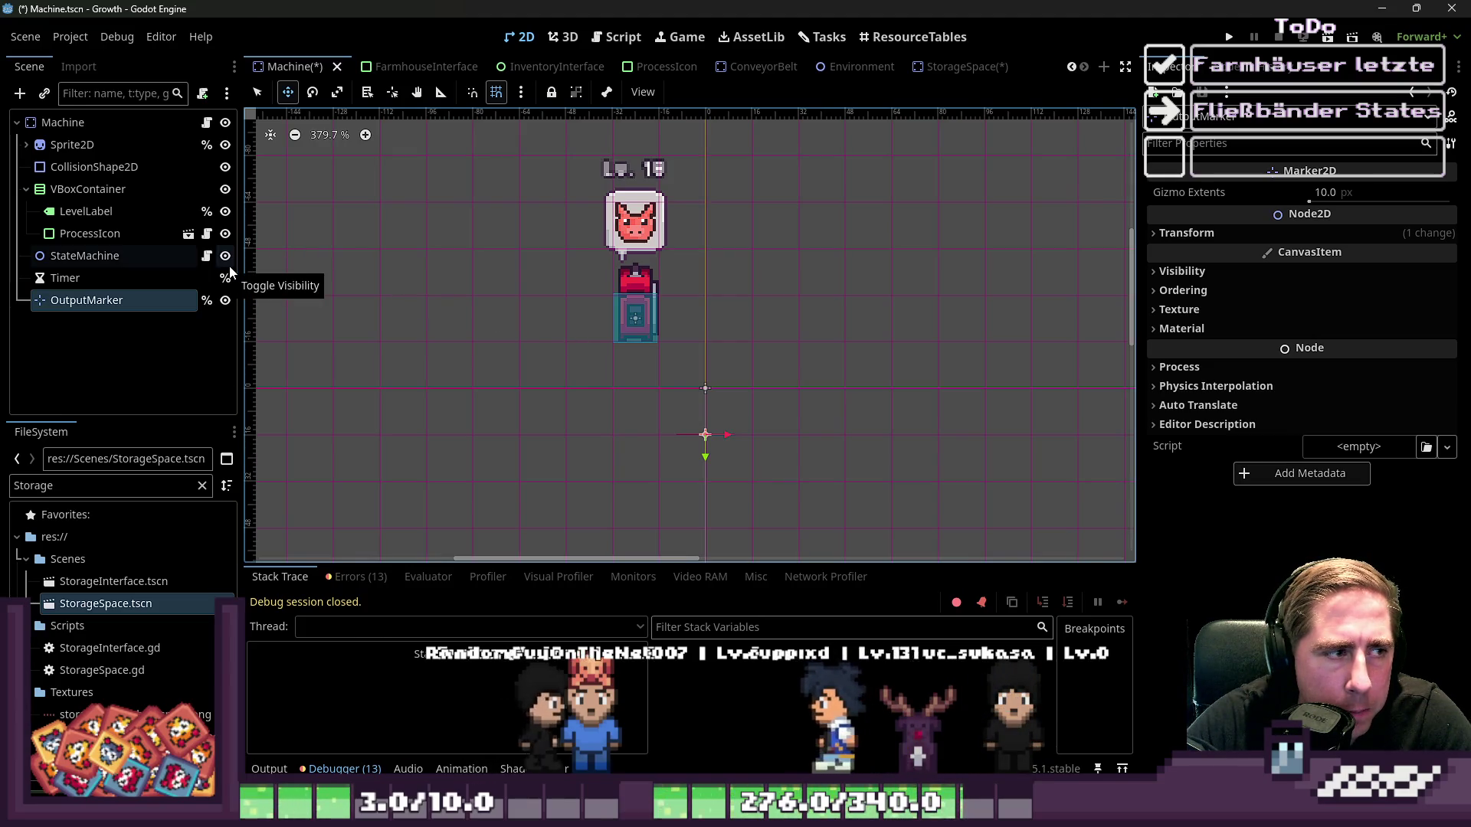
left_click(225, 189)
left_click(225, 189)
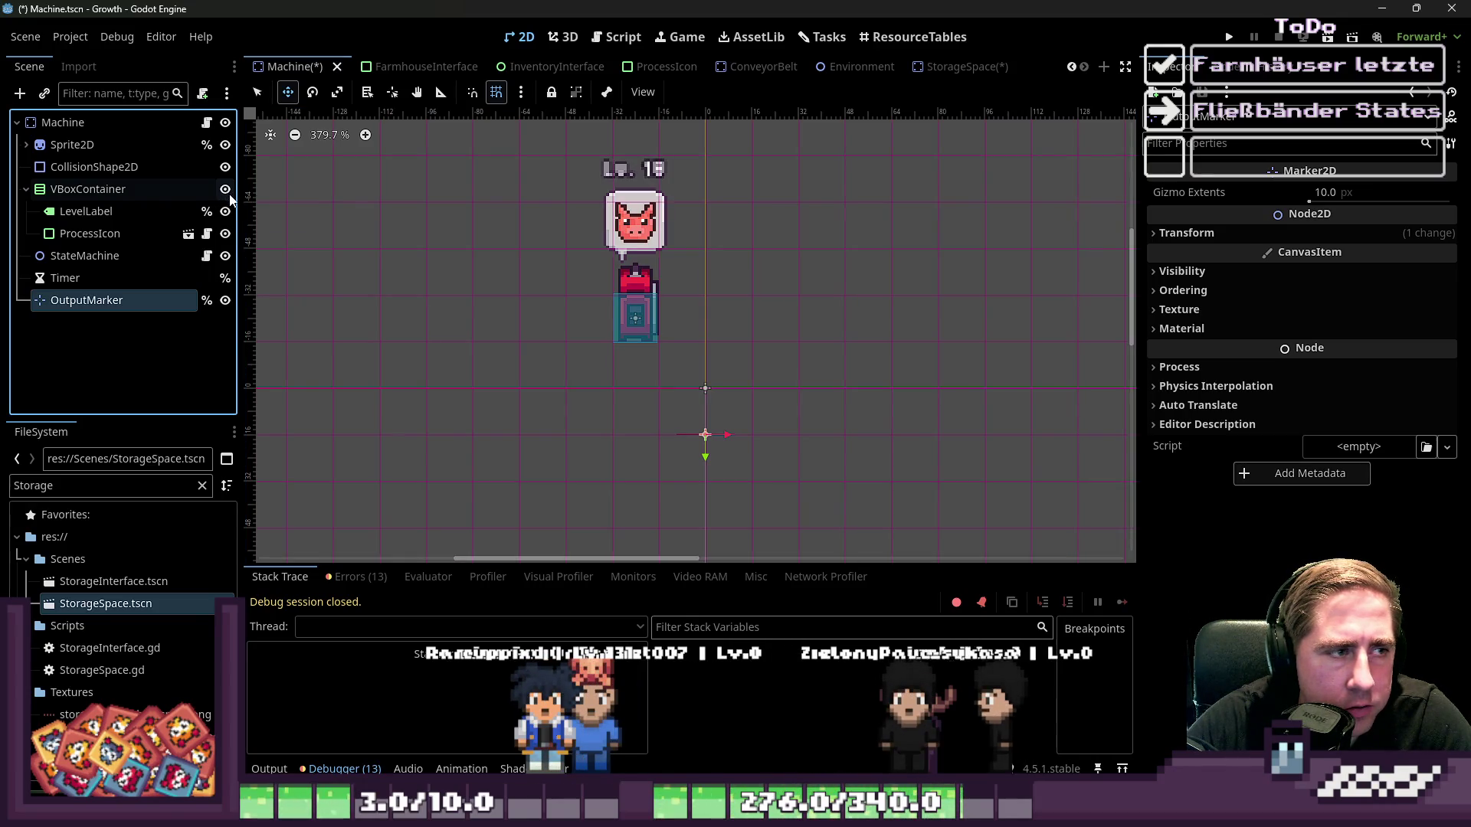
left_click(225, 189)
left_click(225, 189)
left_click(225, 233)
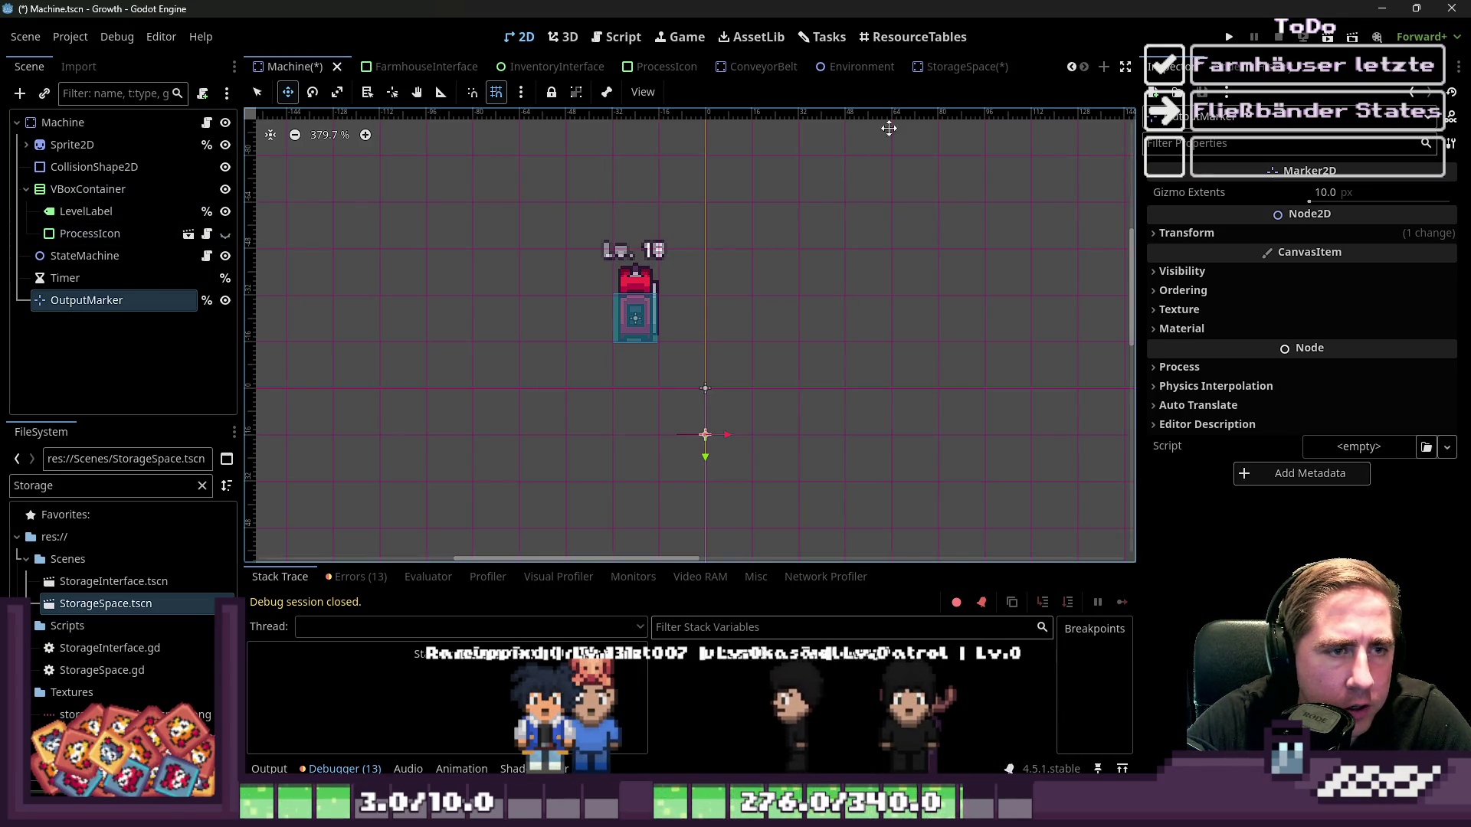
Back in StorageSpace, select the ChestMarker node for removal
left_click(959, 67)
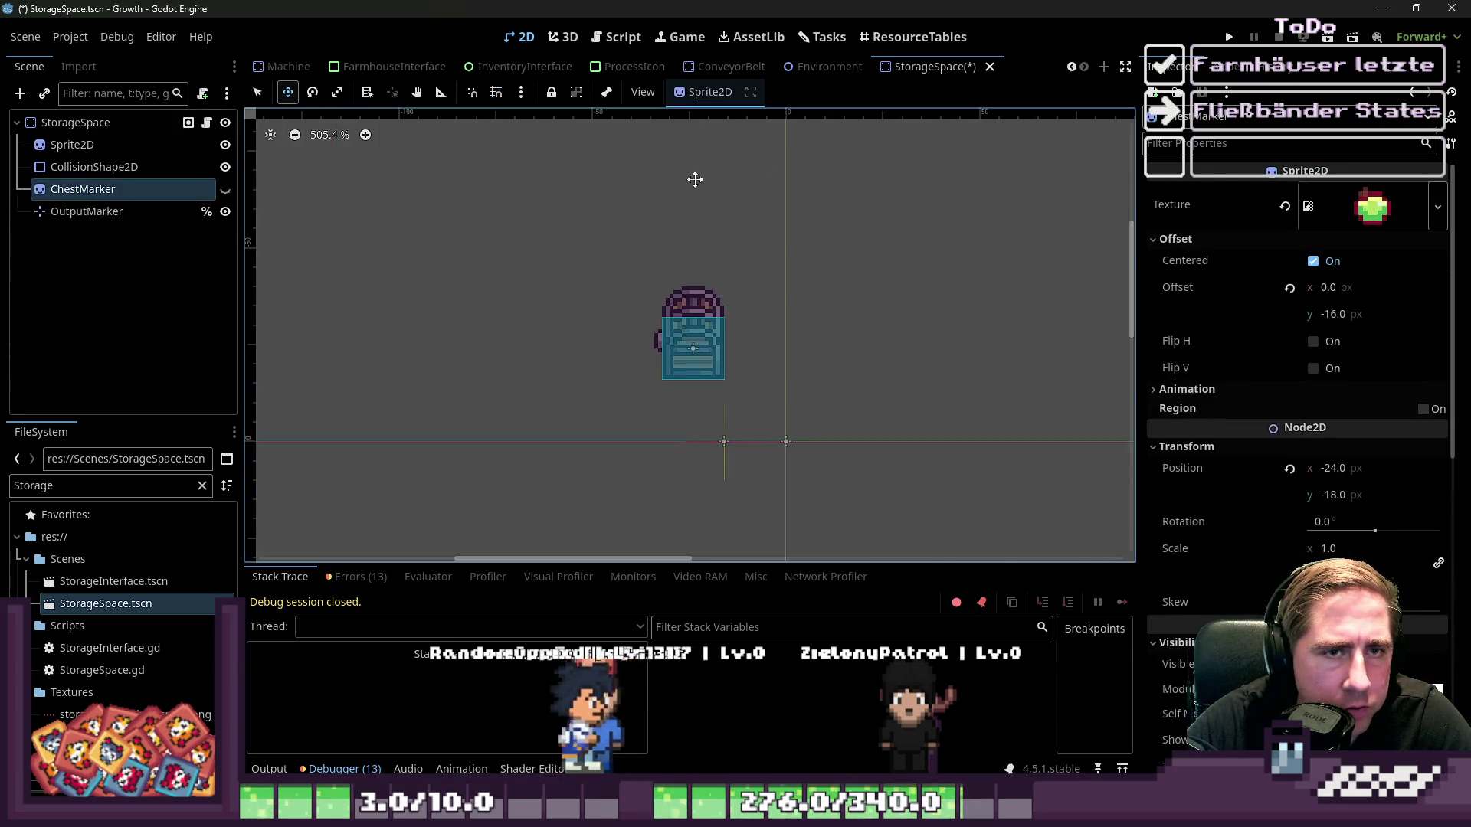
left_click(92, 167)
left_click(99, 190)
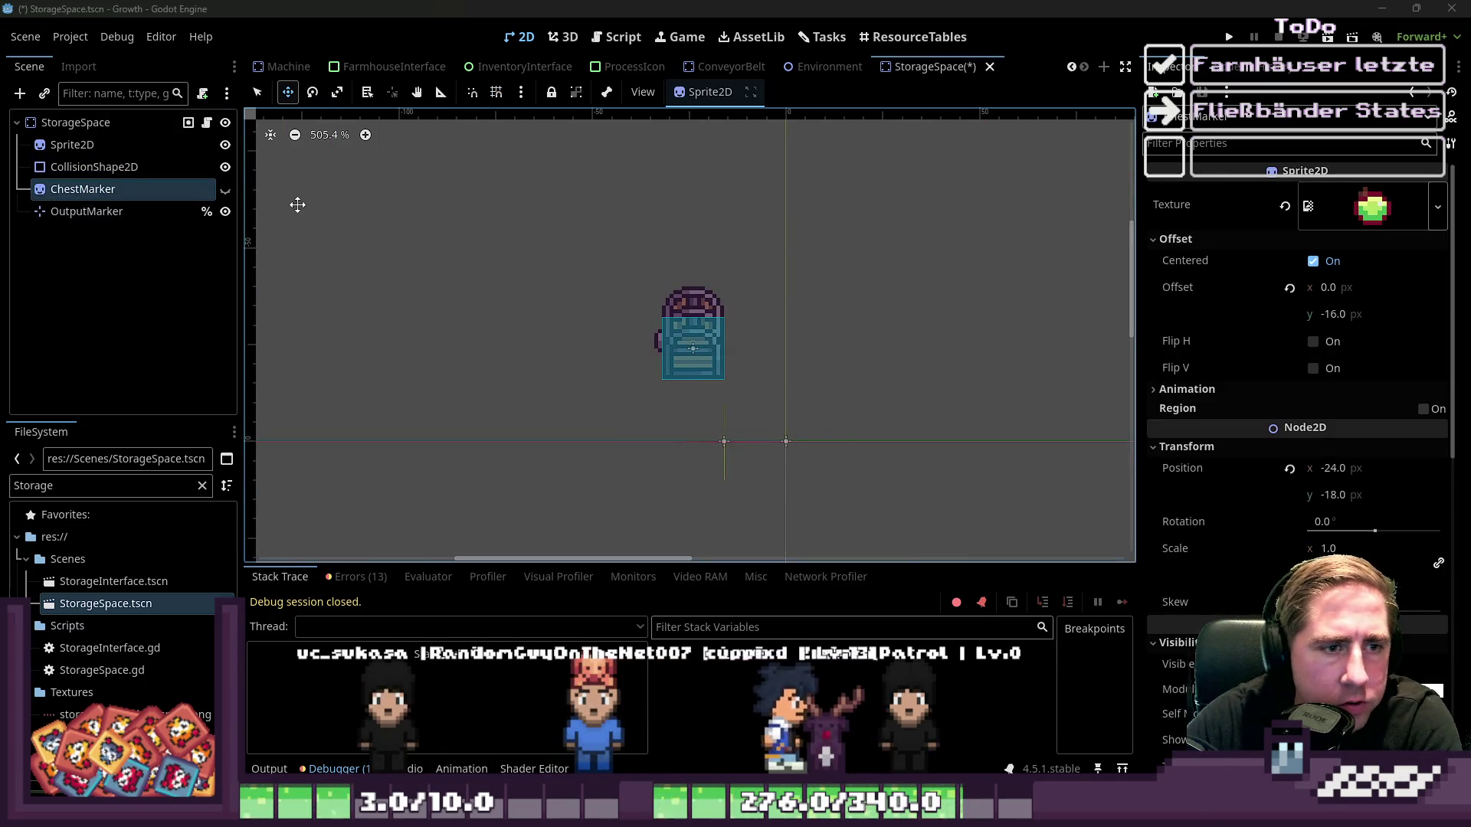
Delete ChestMarker and paste the Machine's VBoxContainer above OutputMarker in StorageSpace
key("Delete")
left_click(76, 123)
key("ctrl+v")
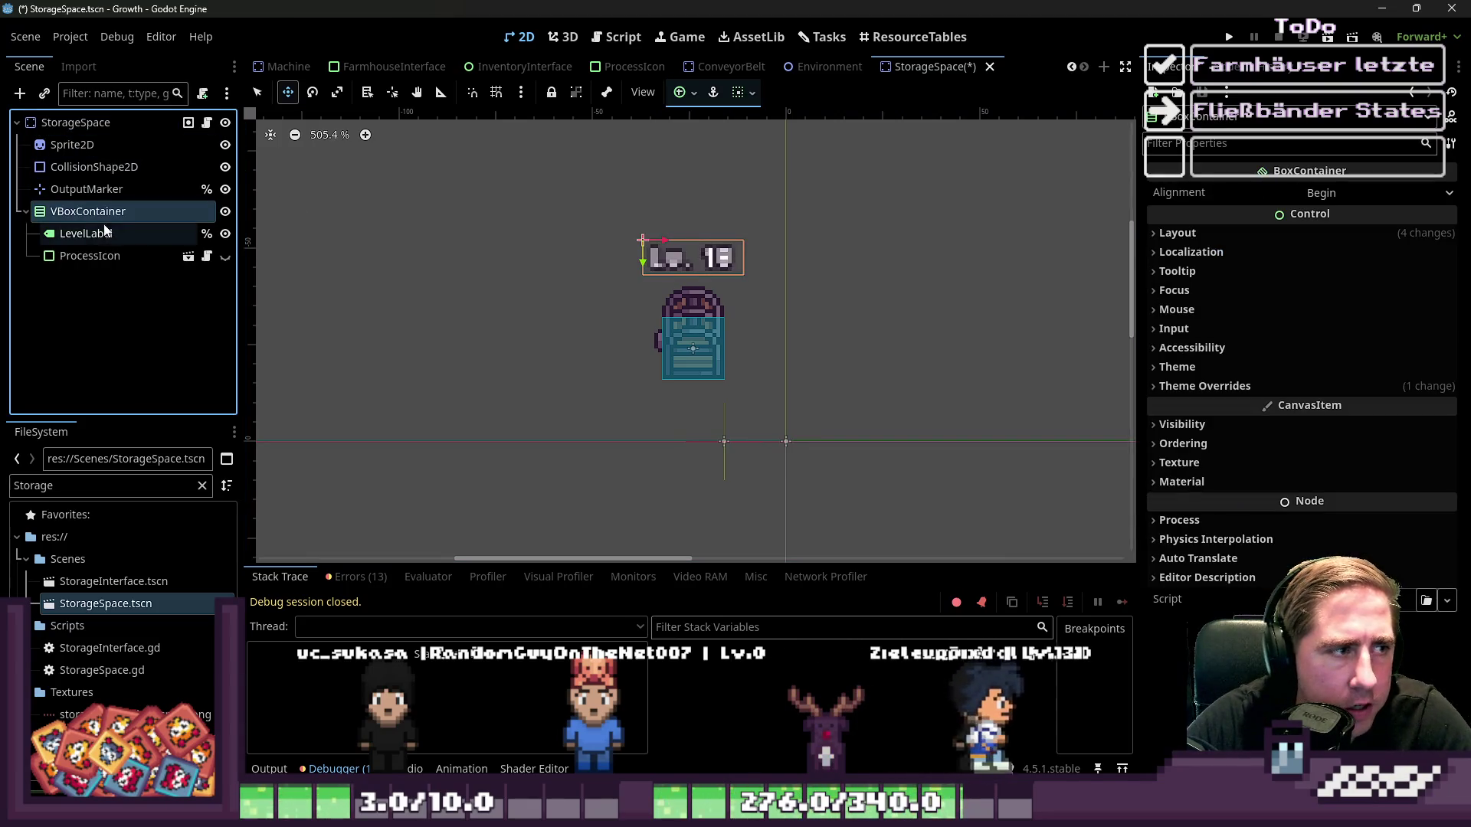
left_click_drag(107, 179, 108, 181)
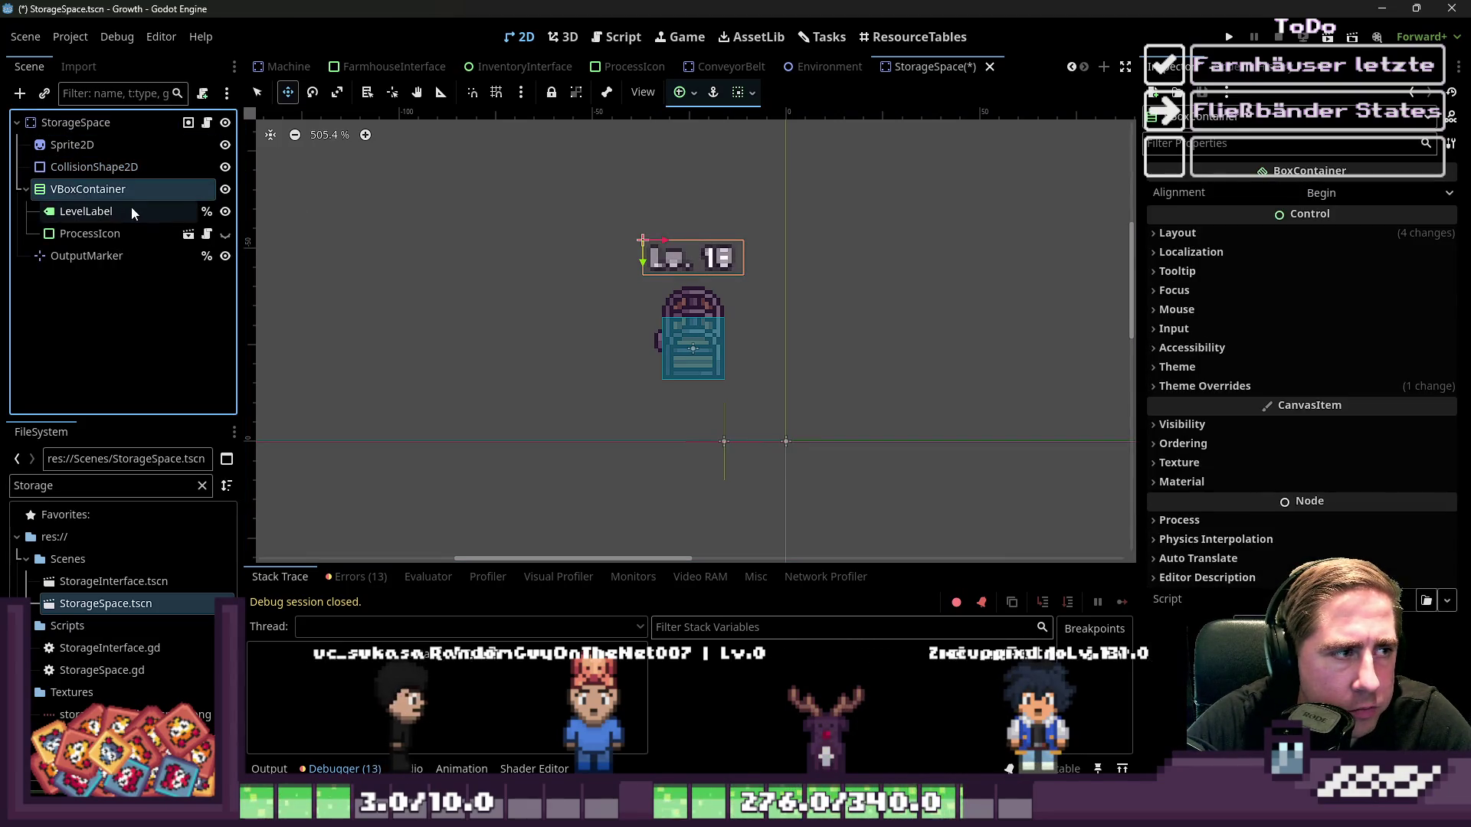
Remove LevelLabel, pull ProcessIcon out, and delete the empty VBoxContainer
left_click(112, 210)
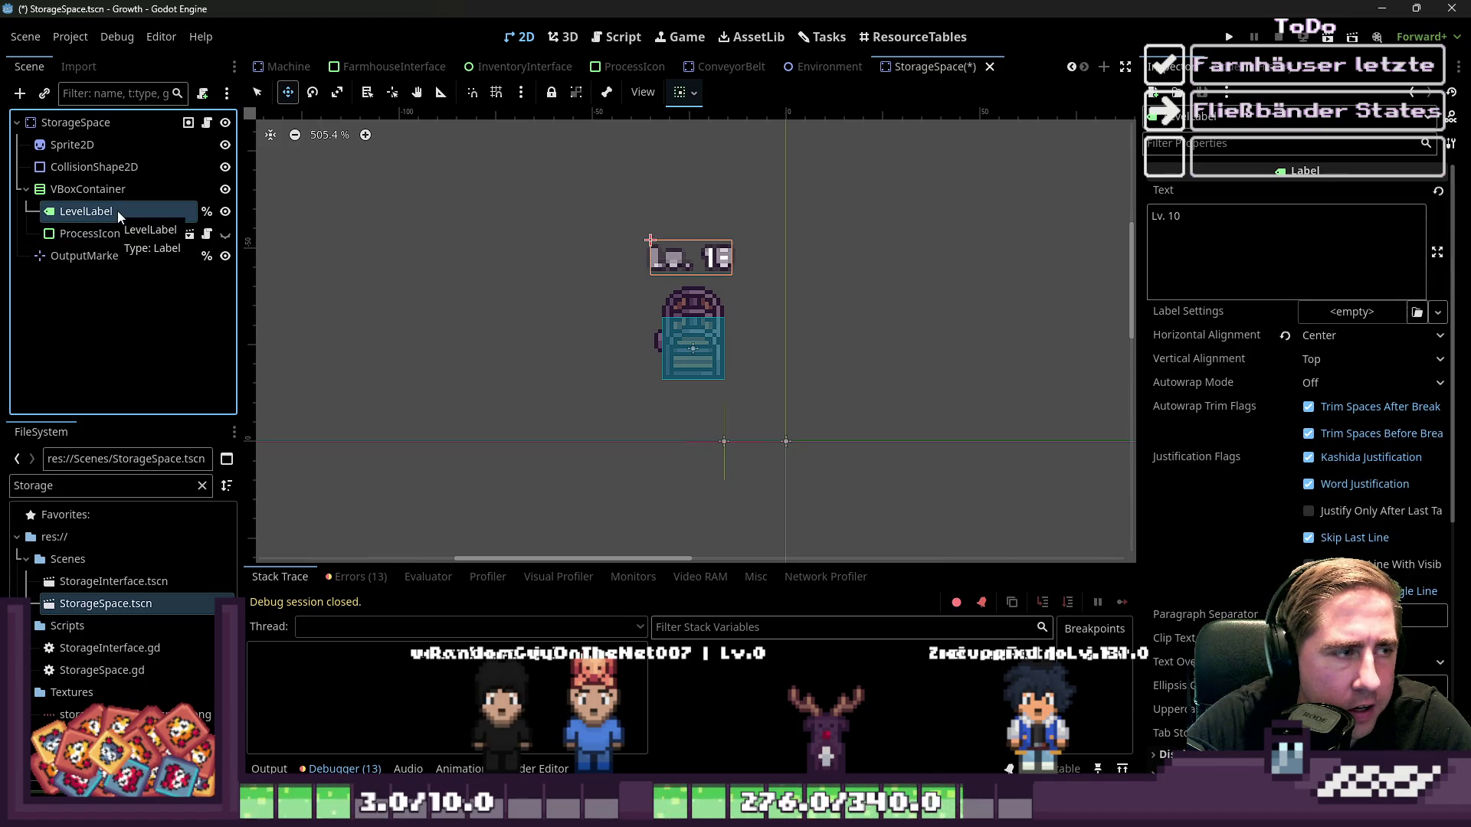
key("Delete")
key("Return")
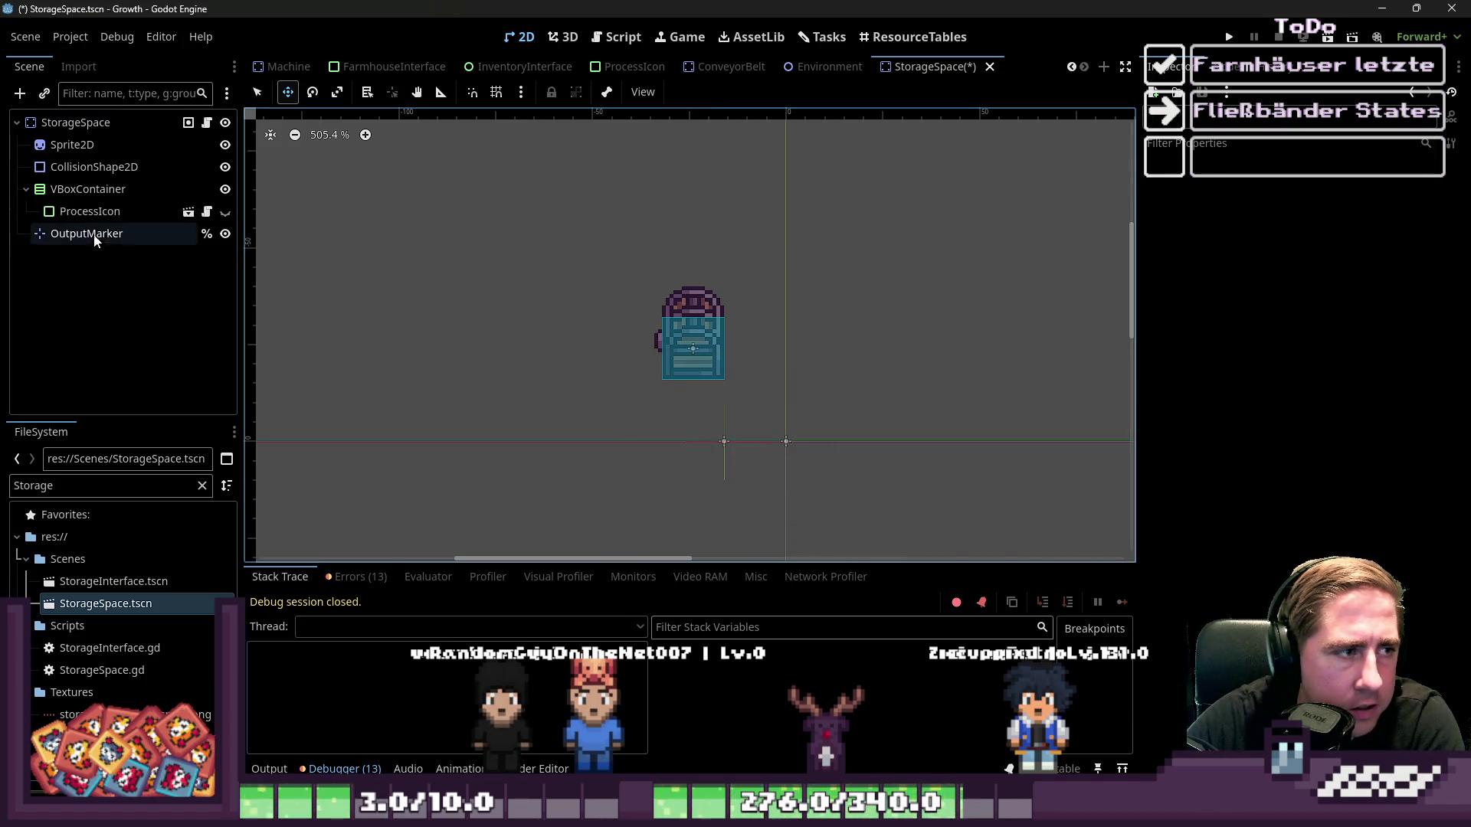
left_click(101, 219)
left_click_drag(91, 186, 92, 184)
left_click(85, 211)
key("Delete")
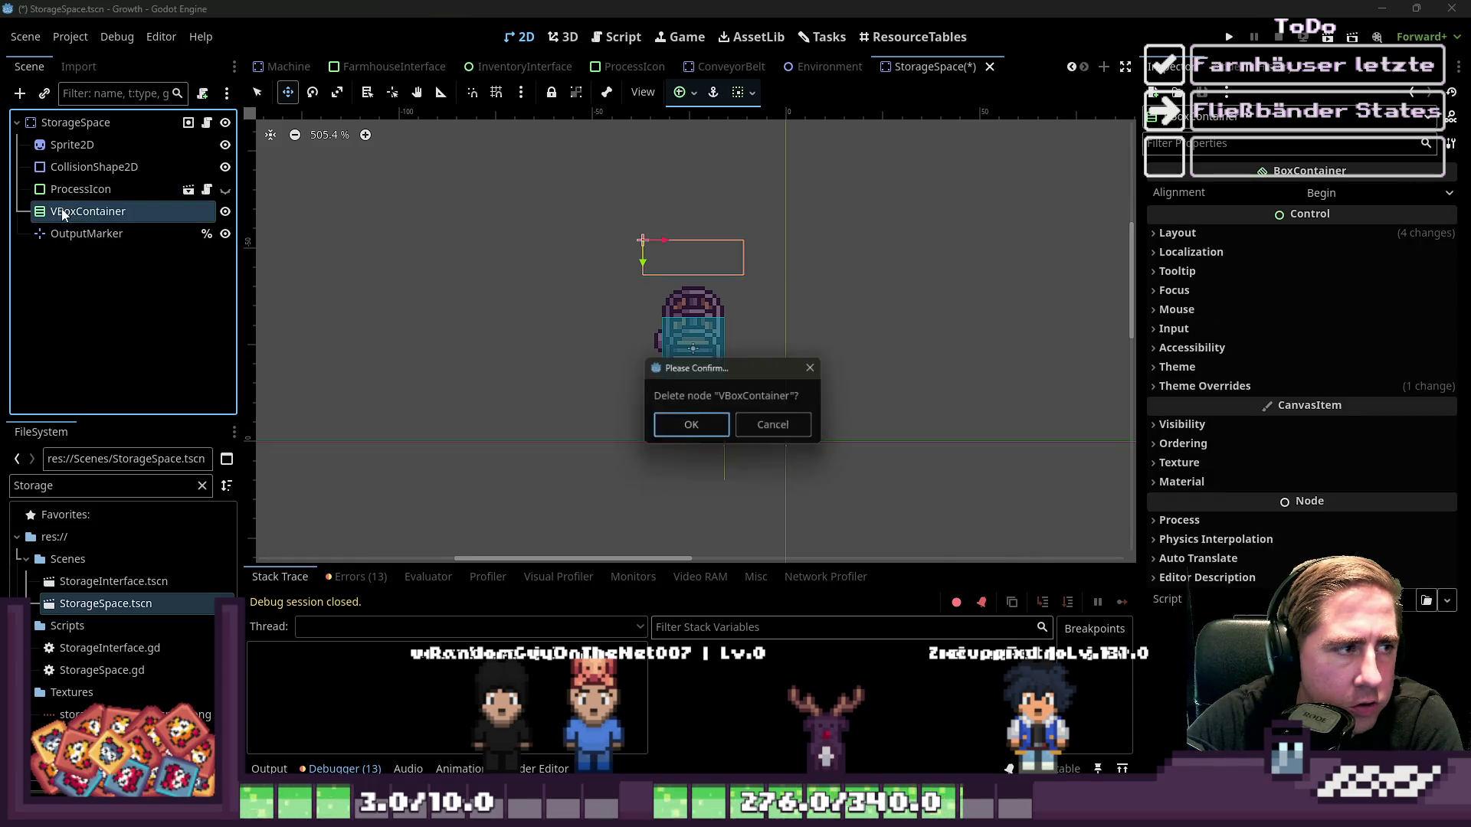
key("Return")
Unhide ProcessIcon and place the pig icon just above the storage sprite
left_click(224, 191)
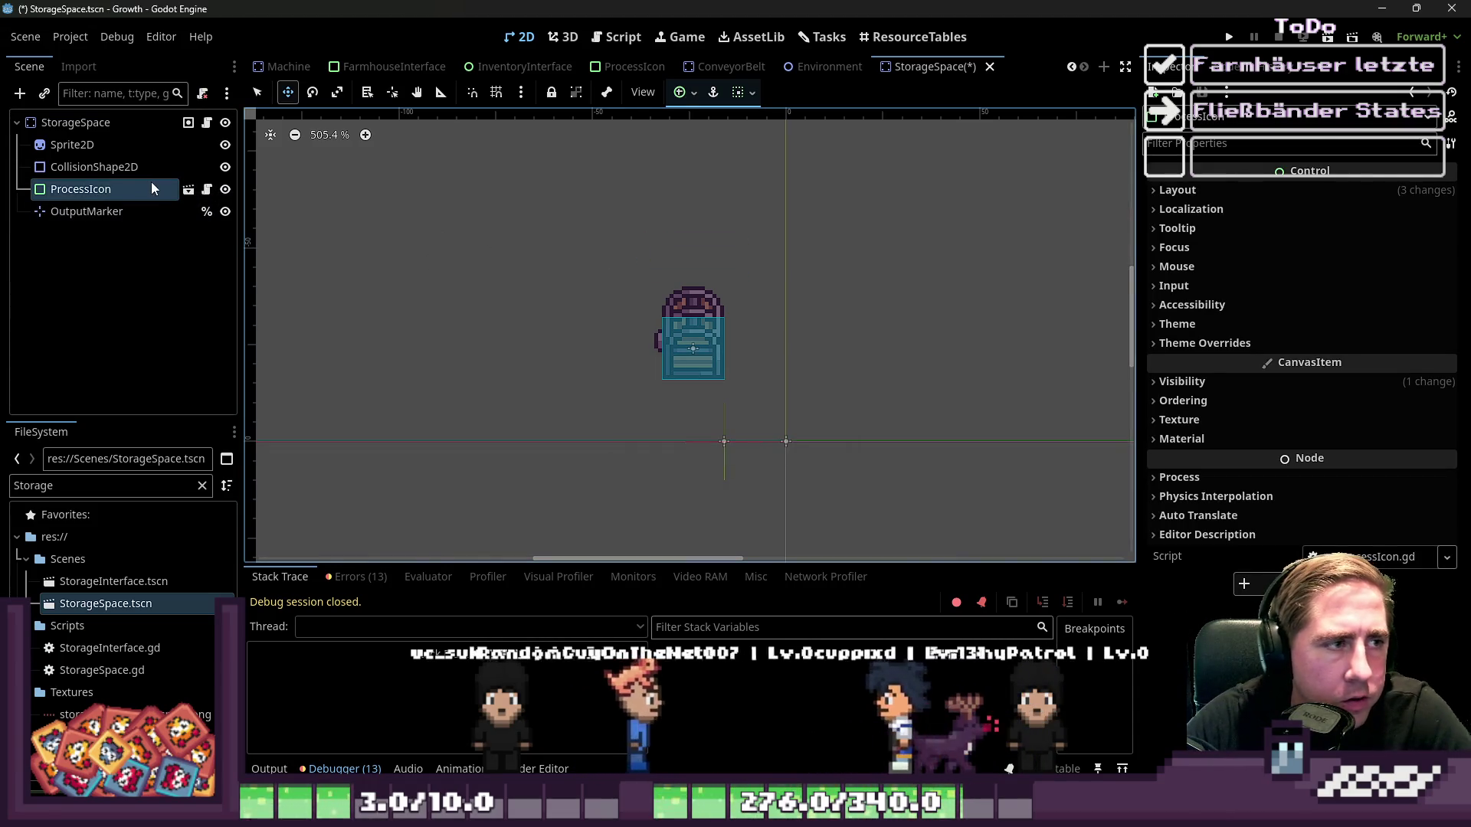
scroll(763, 455, "down", 5)
scroll(594, 371, "up", 3)
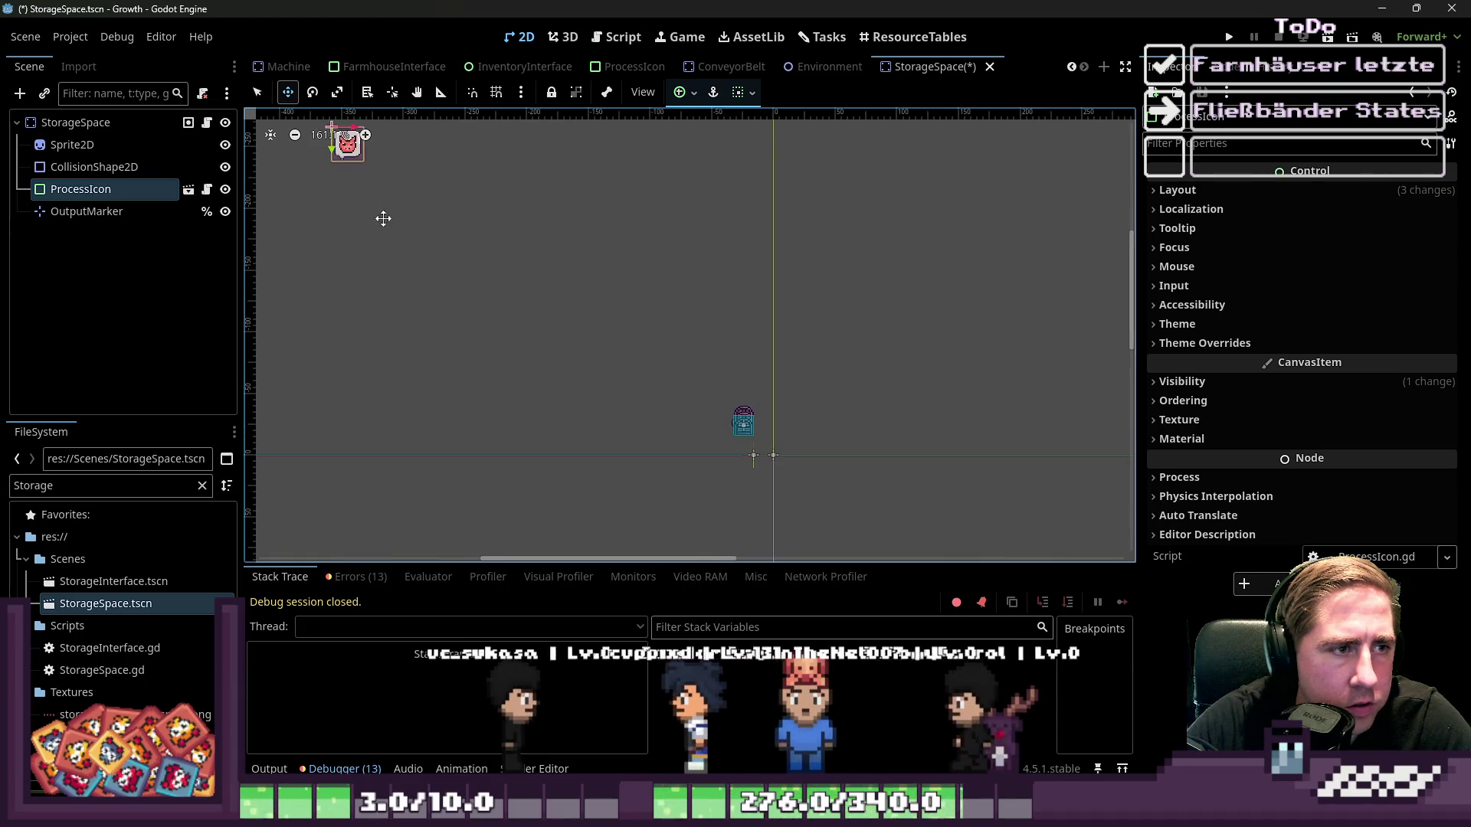
mouse_move(381, 220)
left_mouse_down()
mouse_move(801, 483)
mouse_move(680, 423)
mouse_move(776, 324)
left_mouse_up()
scroll(682, 421, "up", 5)
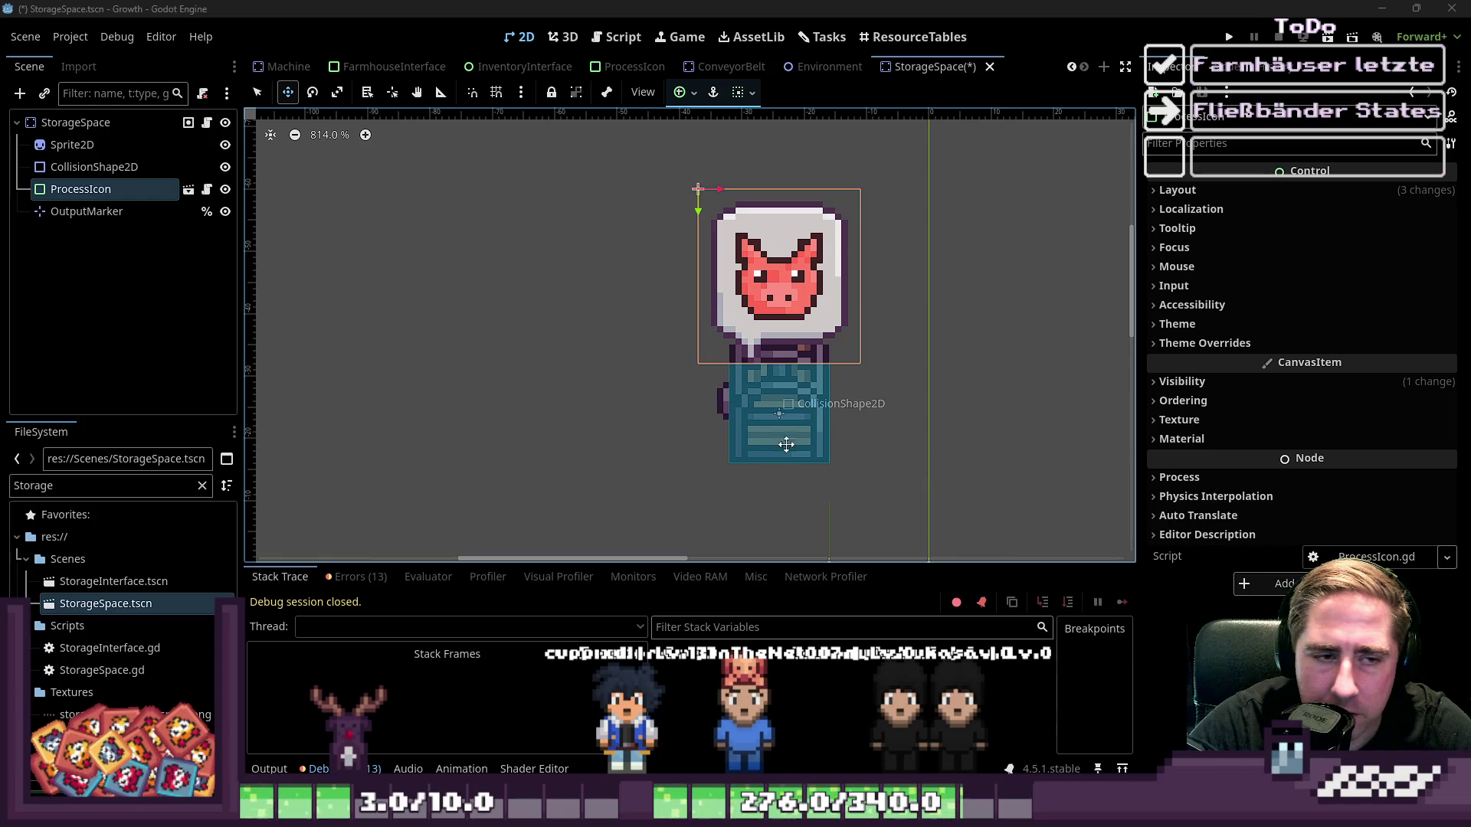
left_click(76, 123)
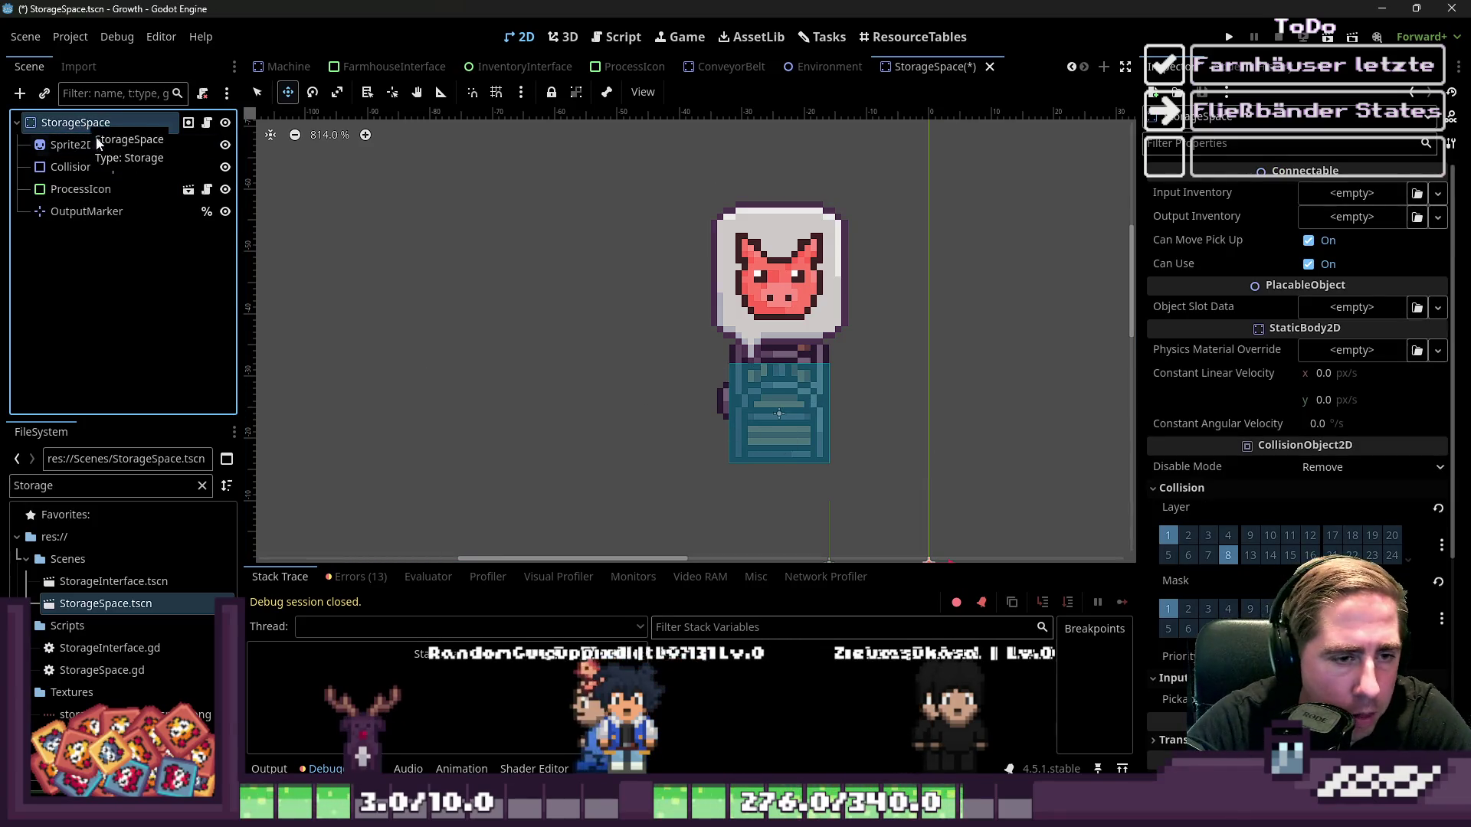
Select OutputMarker and open StorageSpace.gd from the root node's script icon
scroll(712, 395, "down", 2)
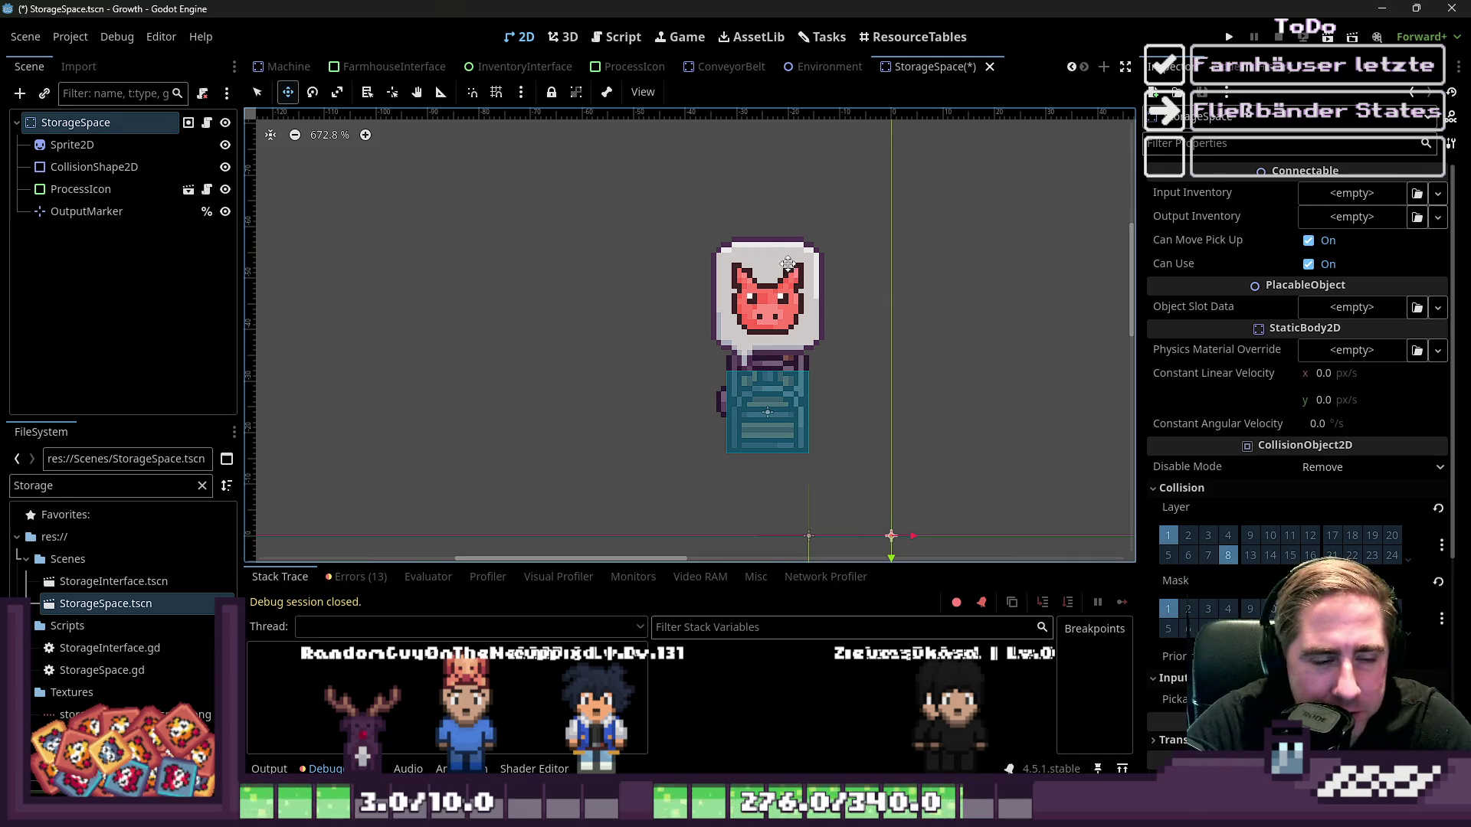
scroll(793, 347, "down", 4)
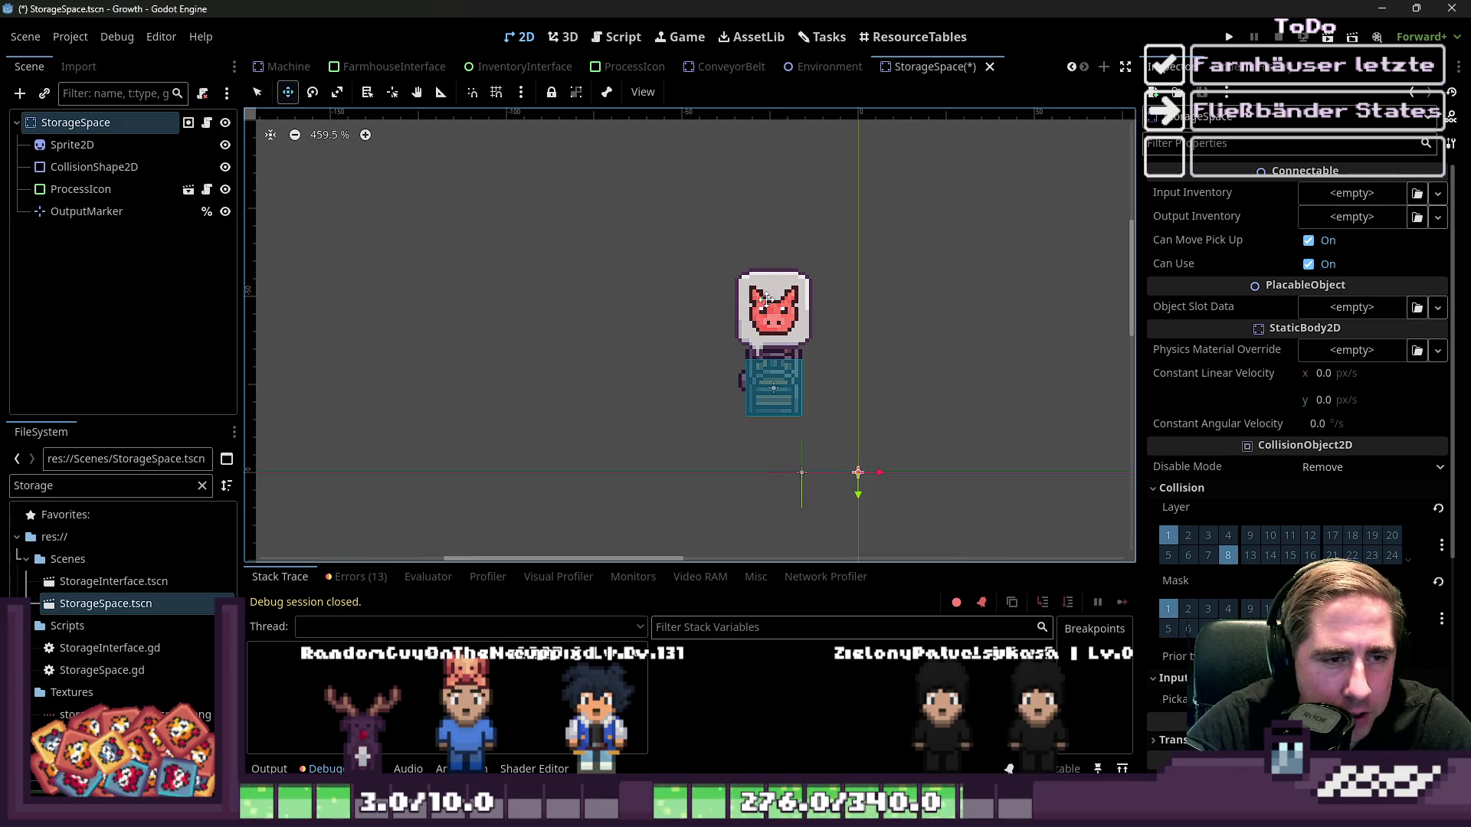
scroll(779, 472, "down", 6)
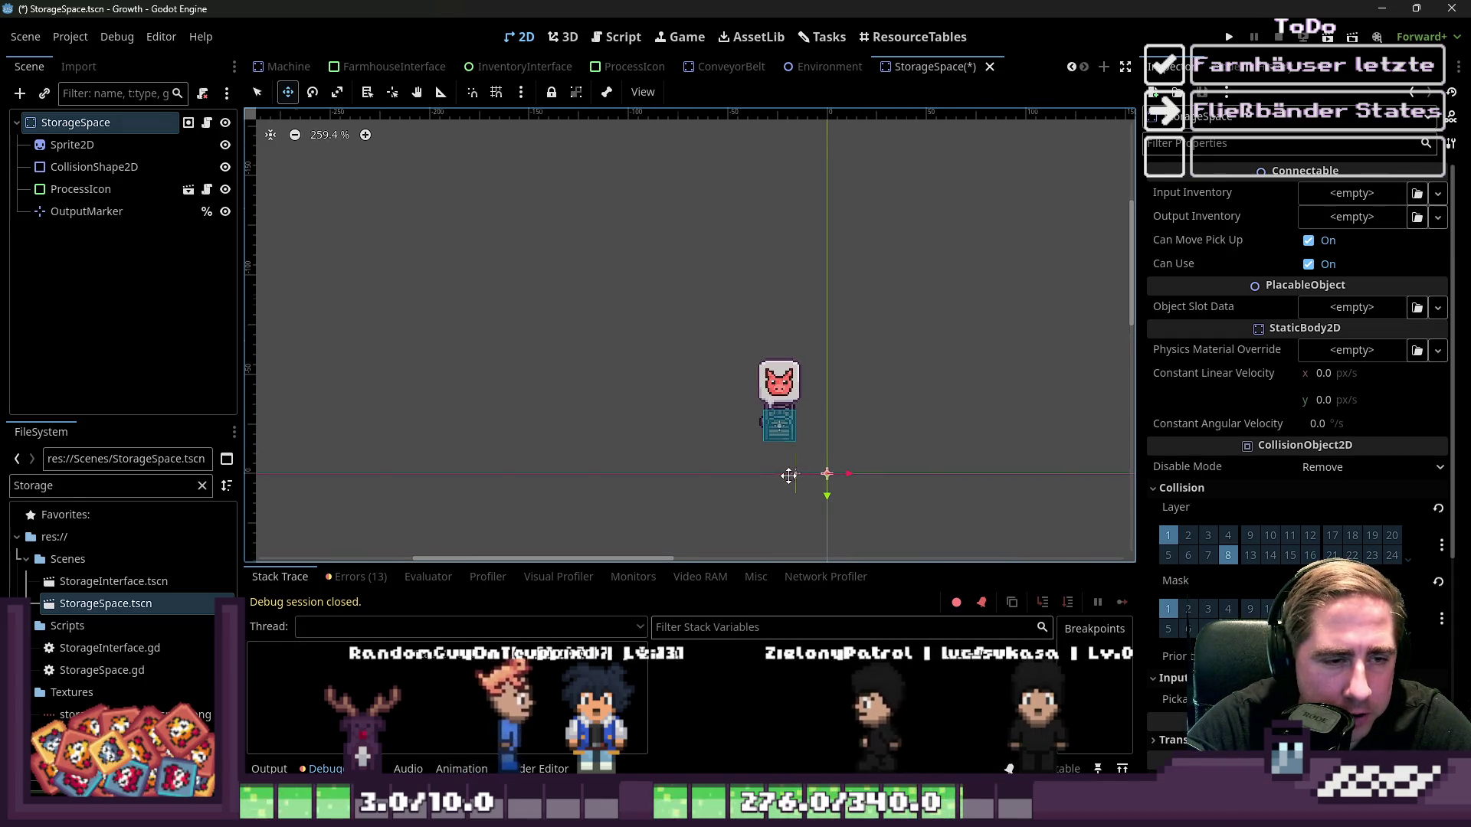
scroll(788, 394, "up", 9)
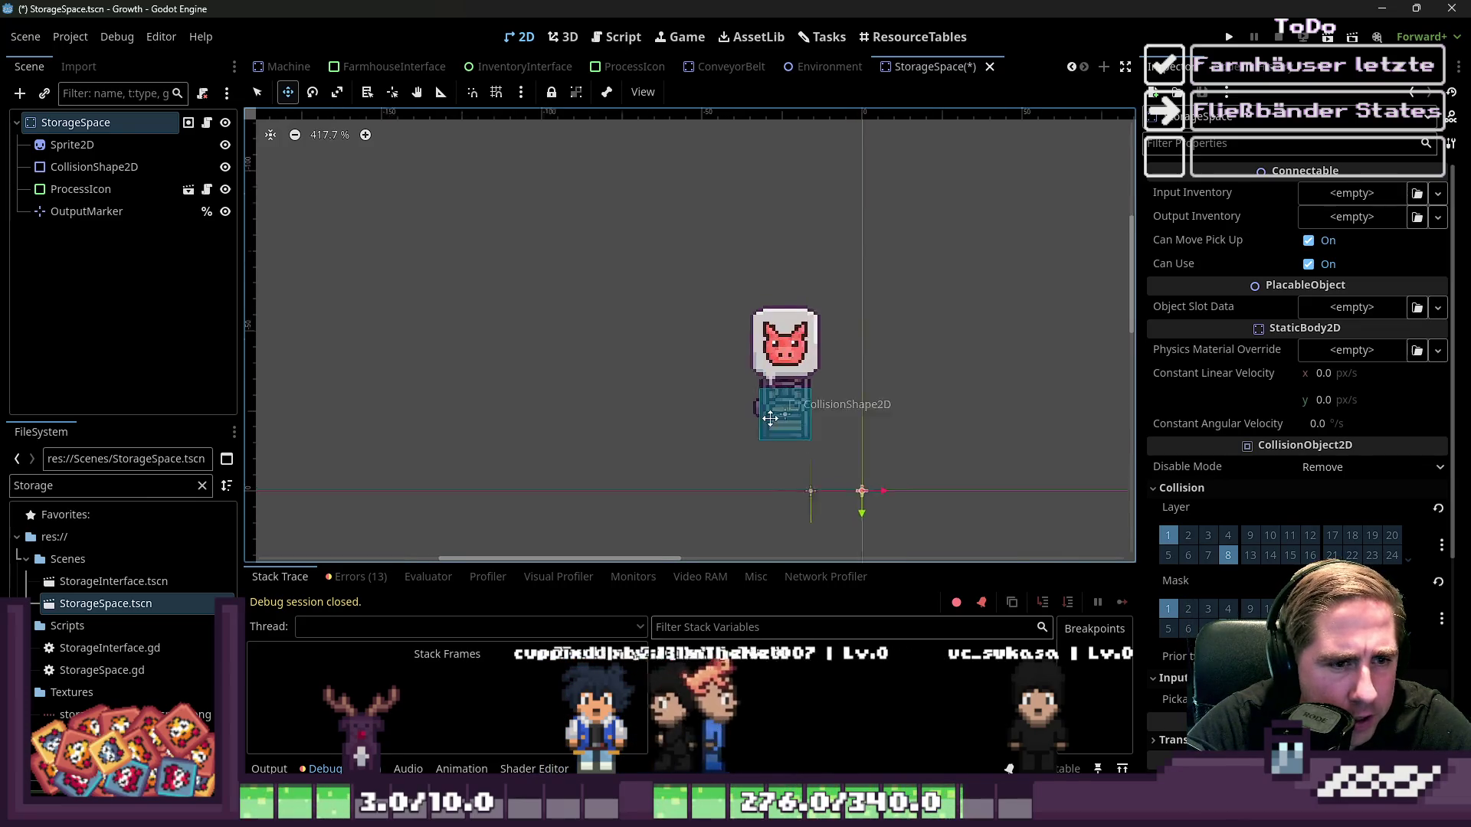
scroll(788, 394, "down", 6)
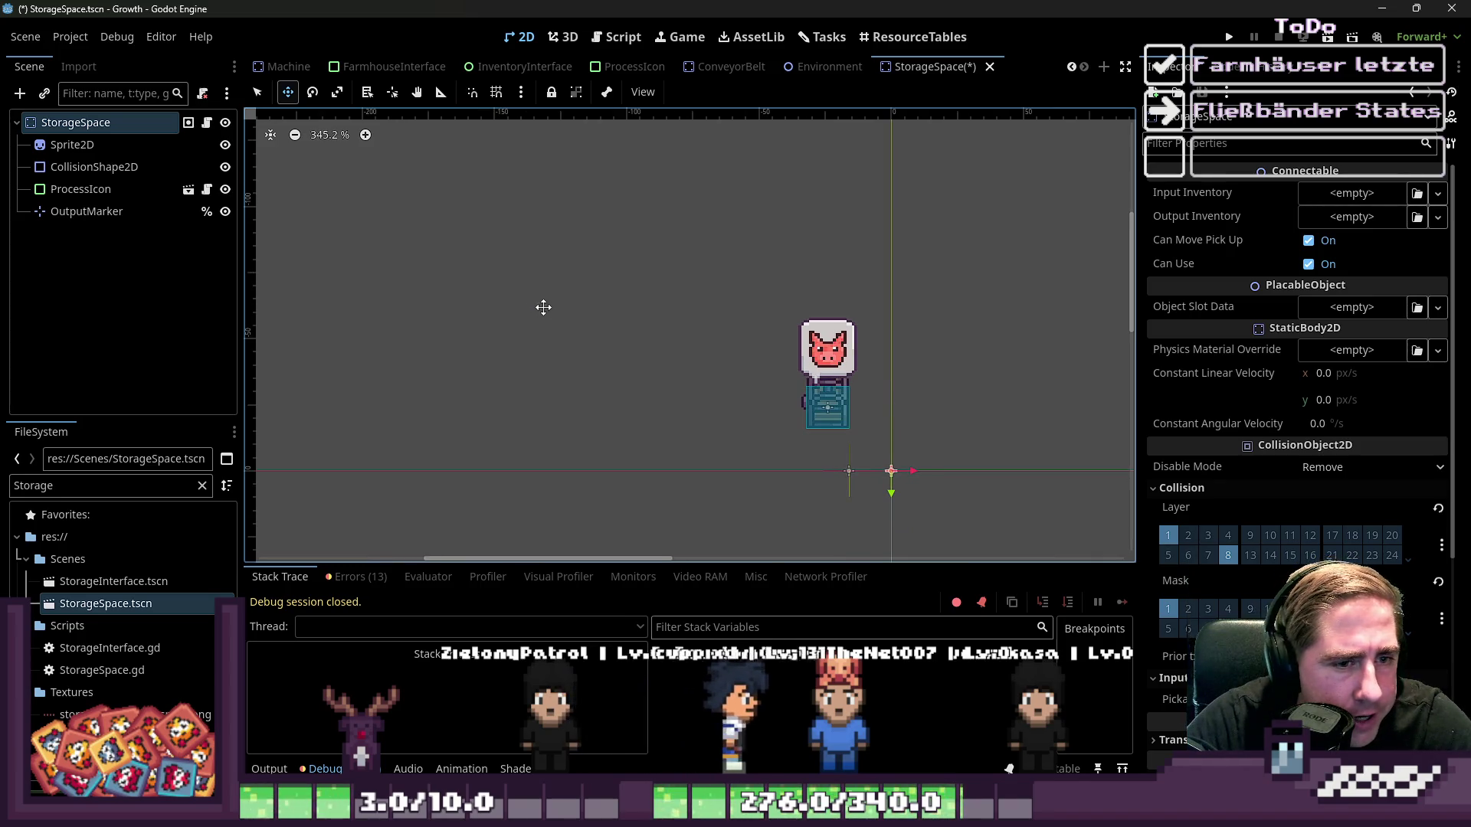
scroll(825, 510, "up", 8)
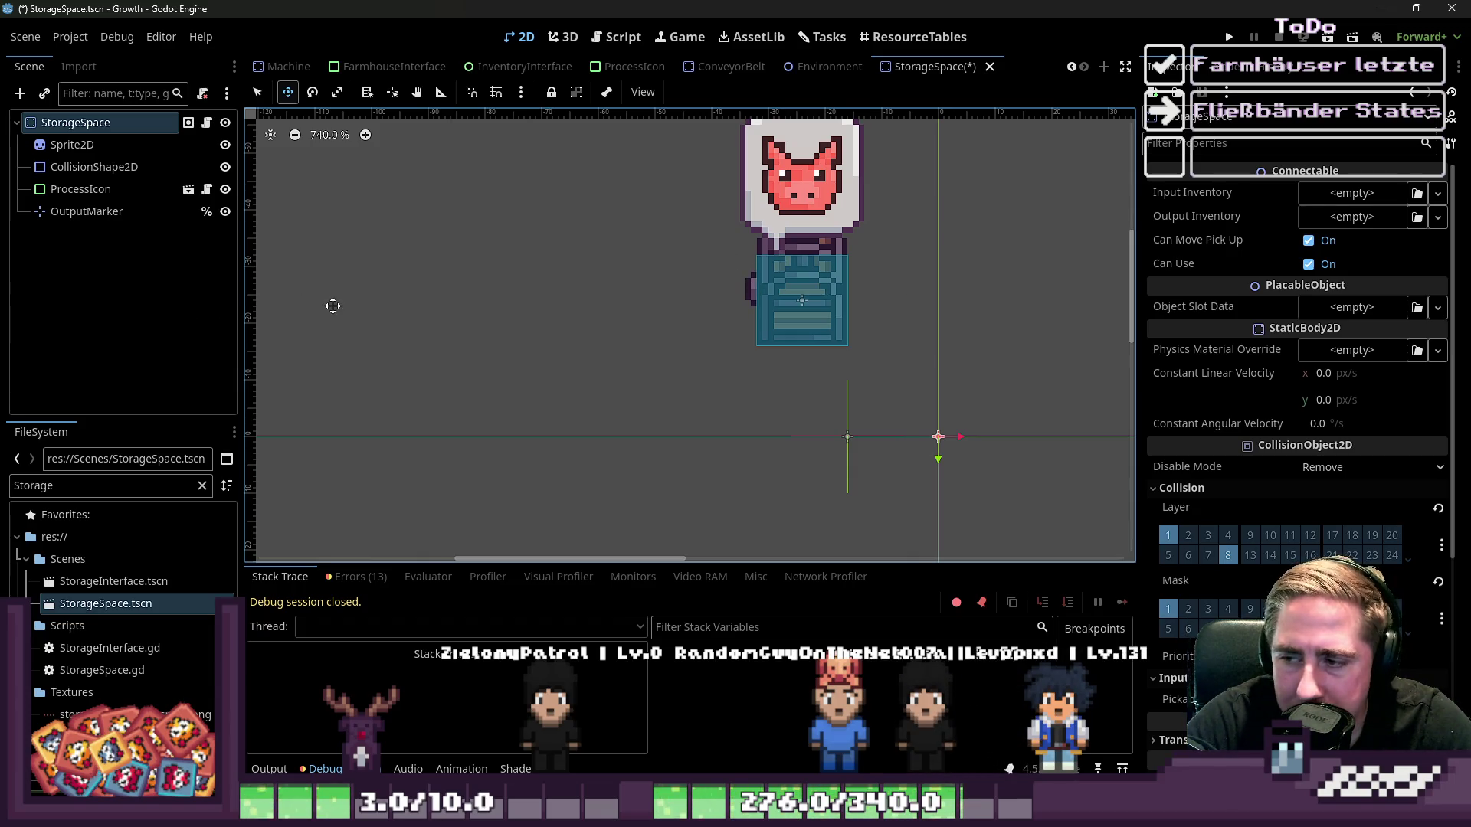
left_click(114, 211)
left_click(205, 123)
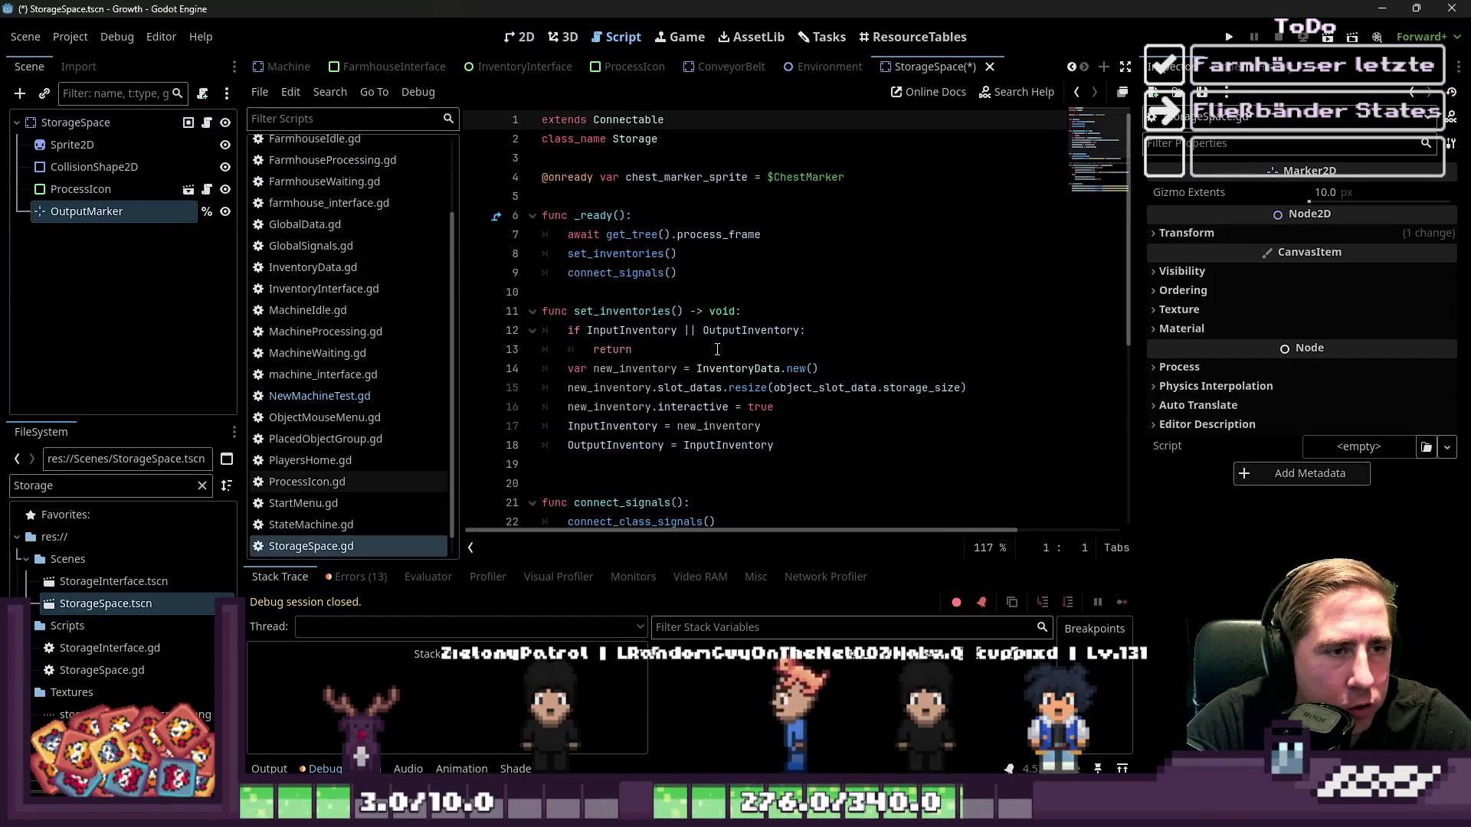
Read the process_frame documentation and review the top of StorageSpace.gd
left_click(711, 261)
double_click(699, 234)
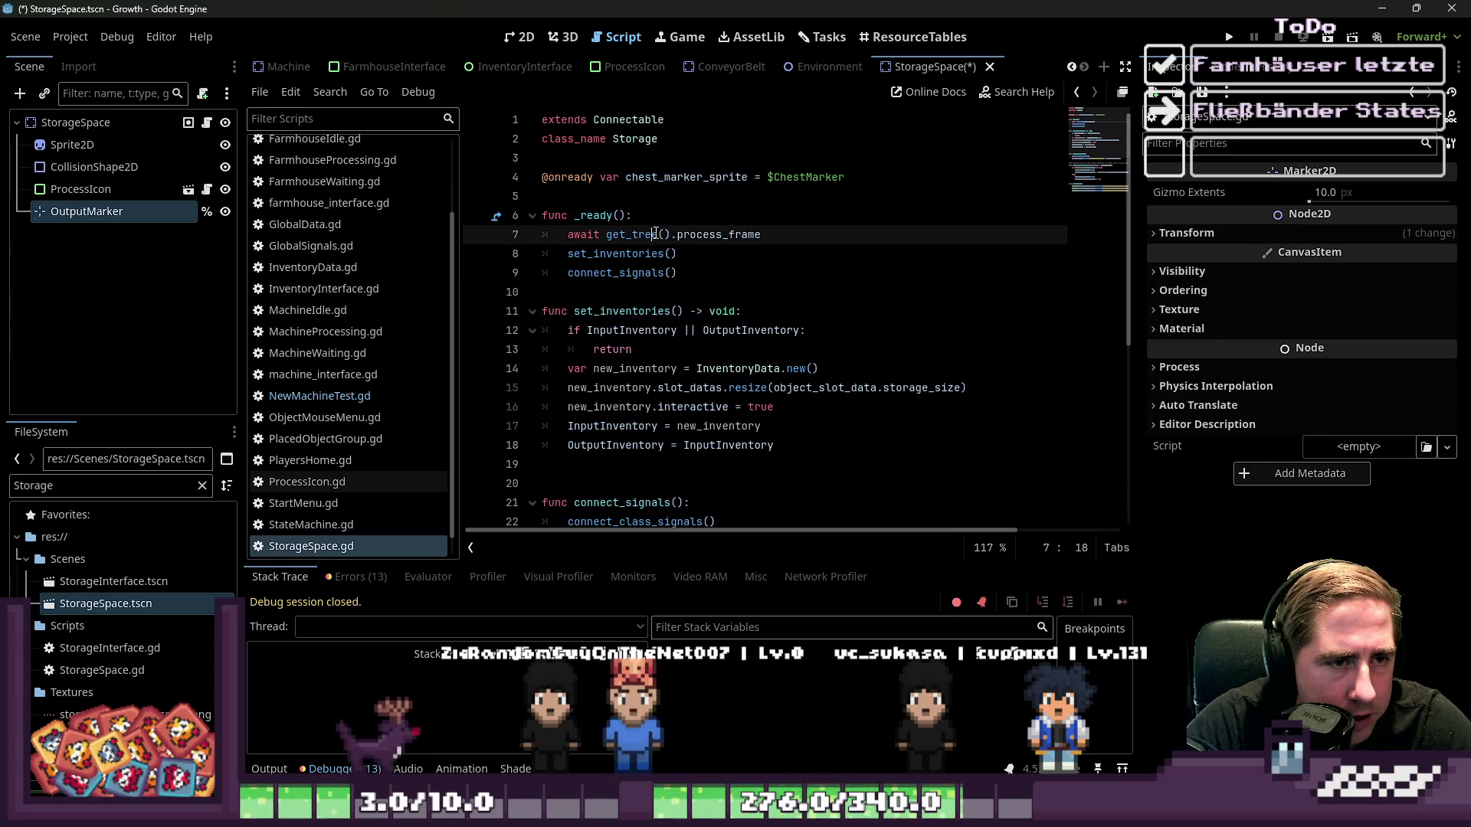
left_click(693, 255)
scroll(692, 259, "down", 2)
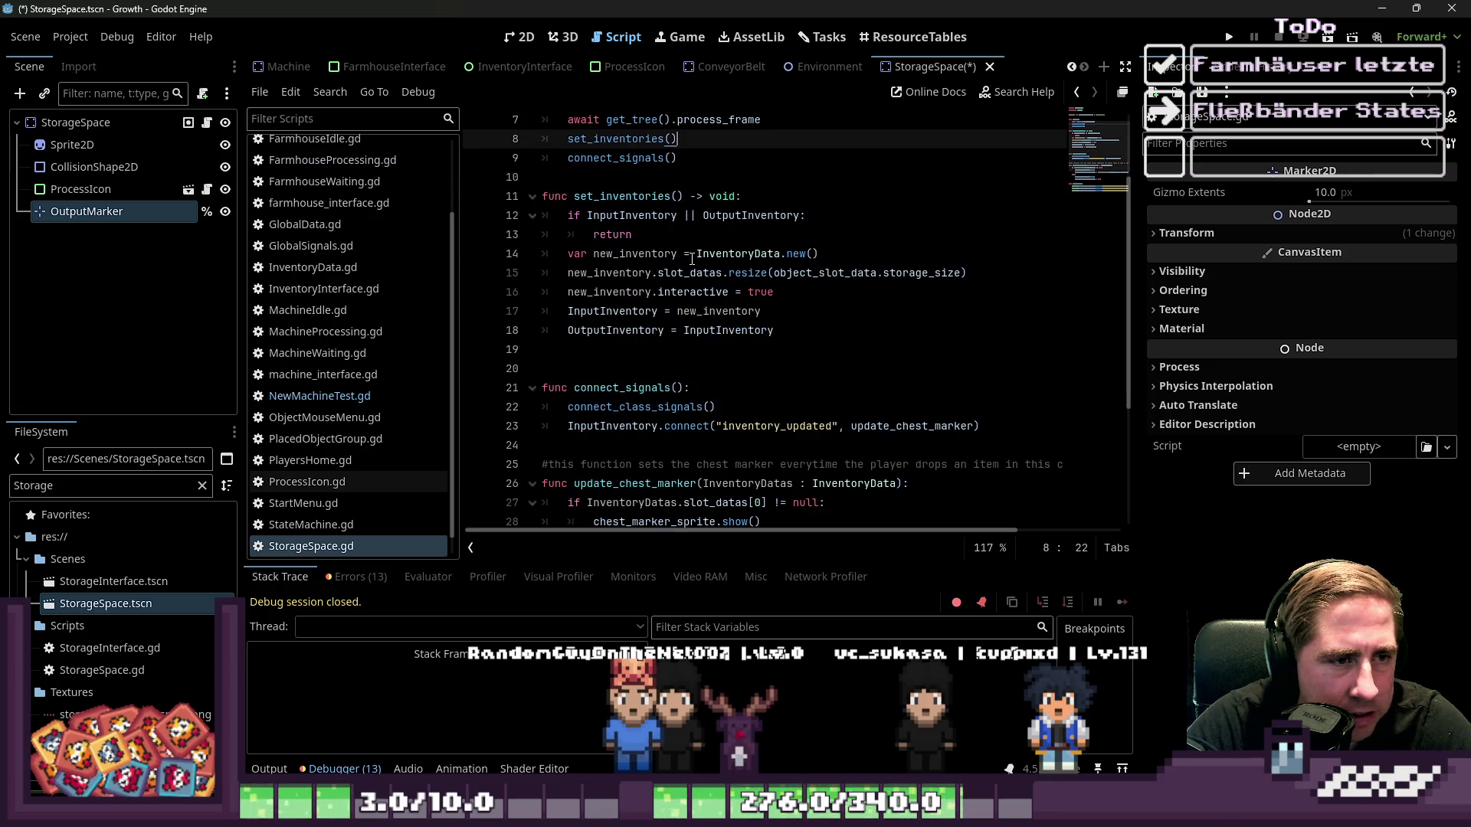
left_click(747, 234)
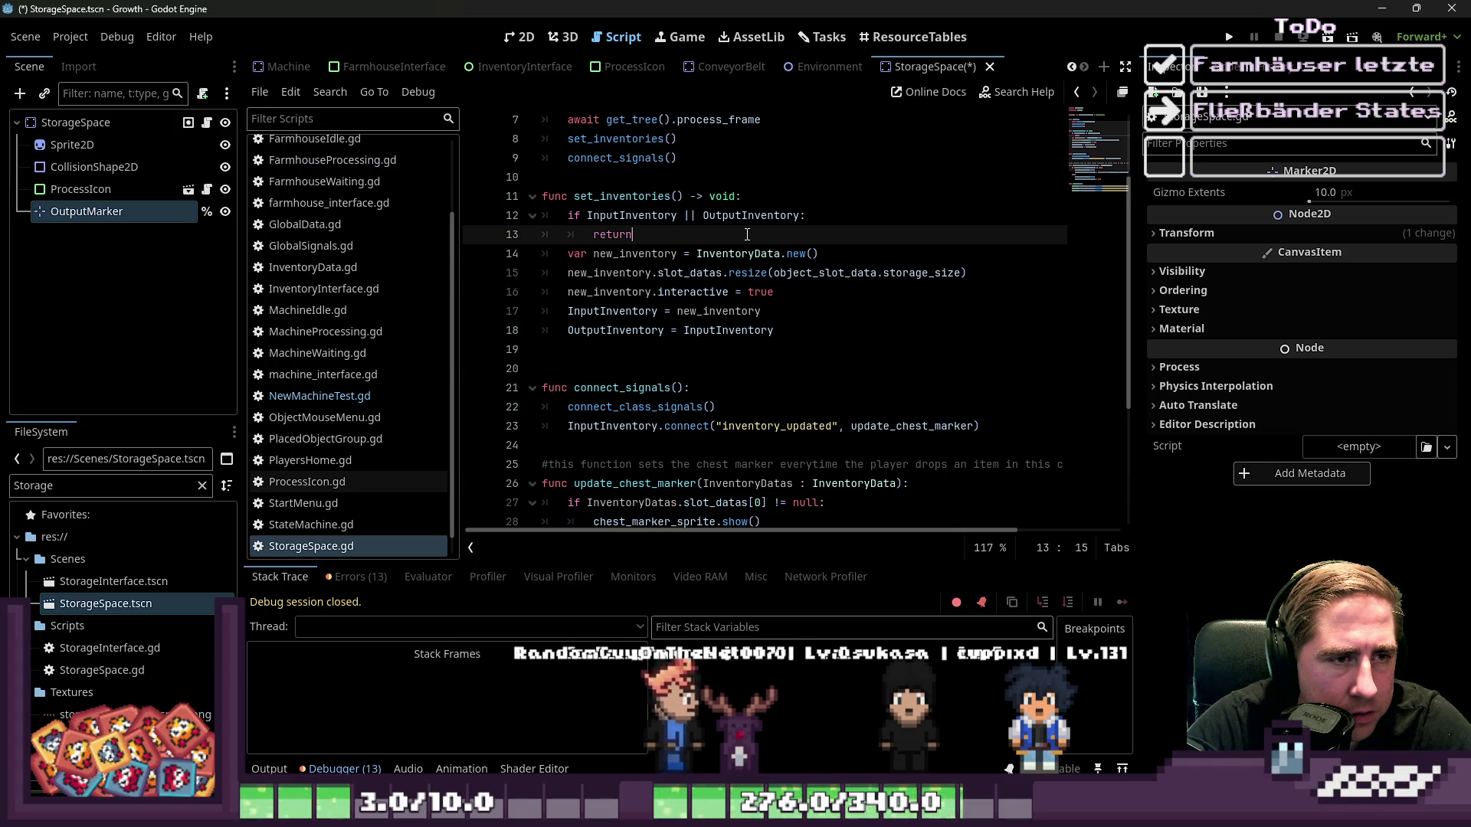
Consult NewMachineTest.gd's code, then return to StorageSpace.gd
left_click(360, 396)
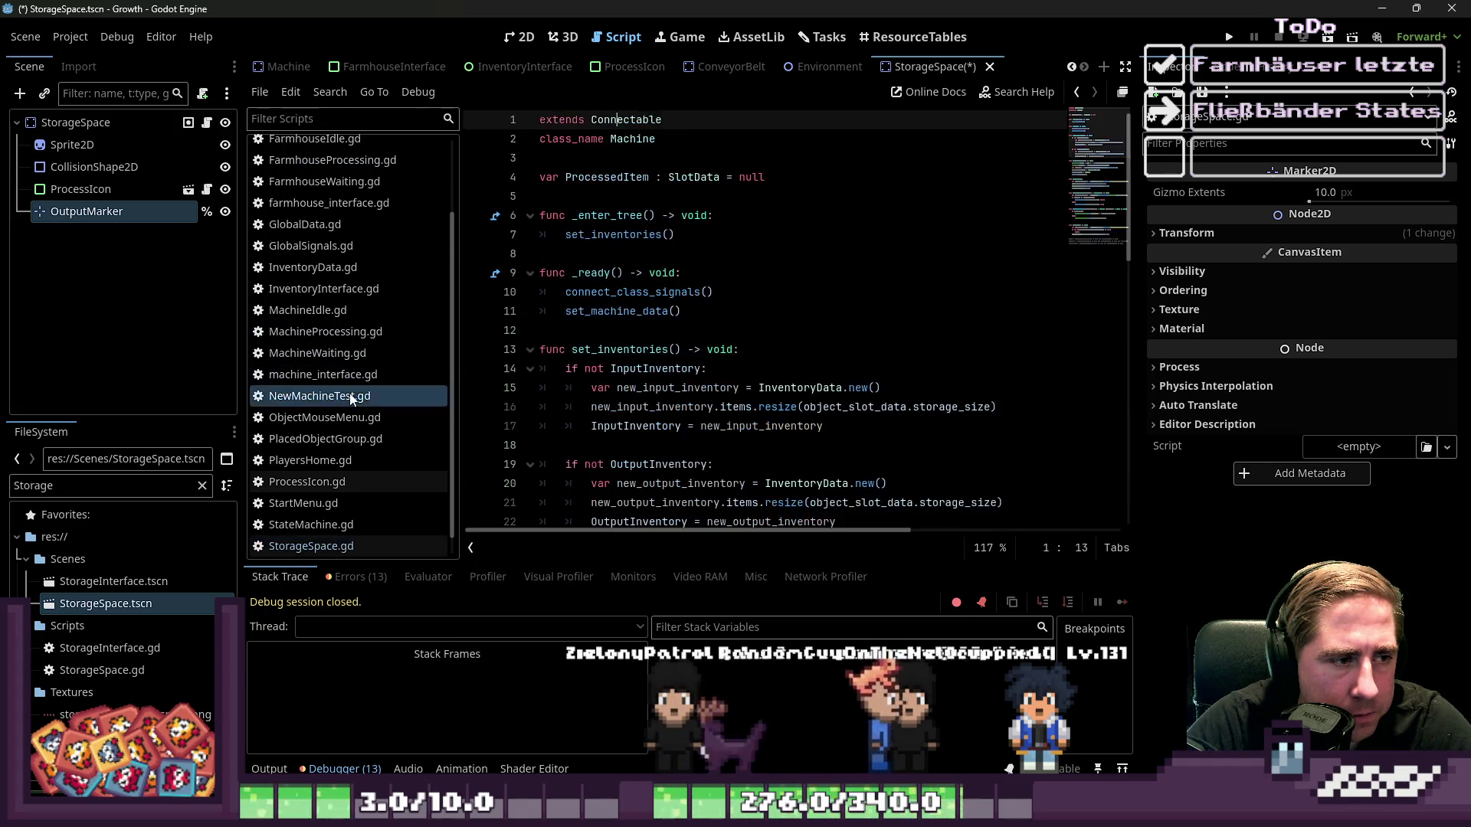
scroll(655, 280, "down", 2)
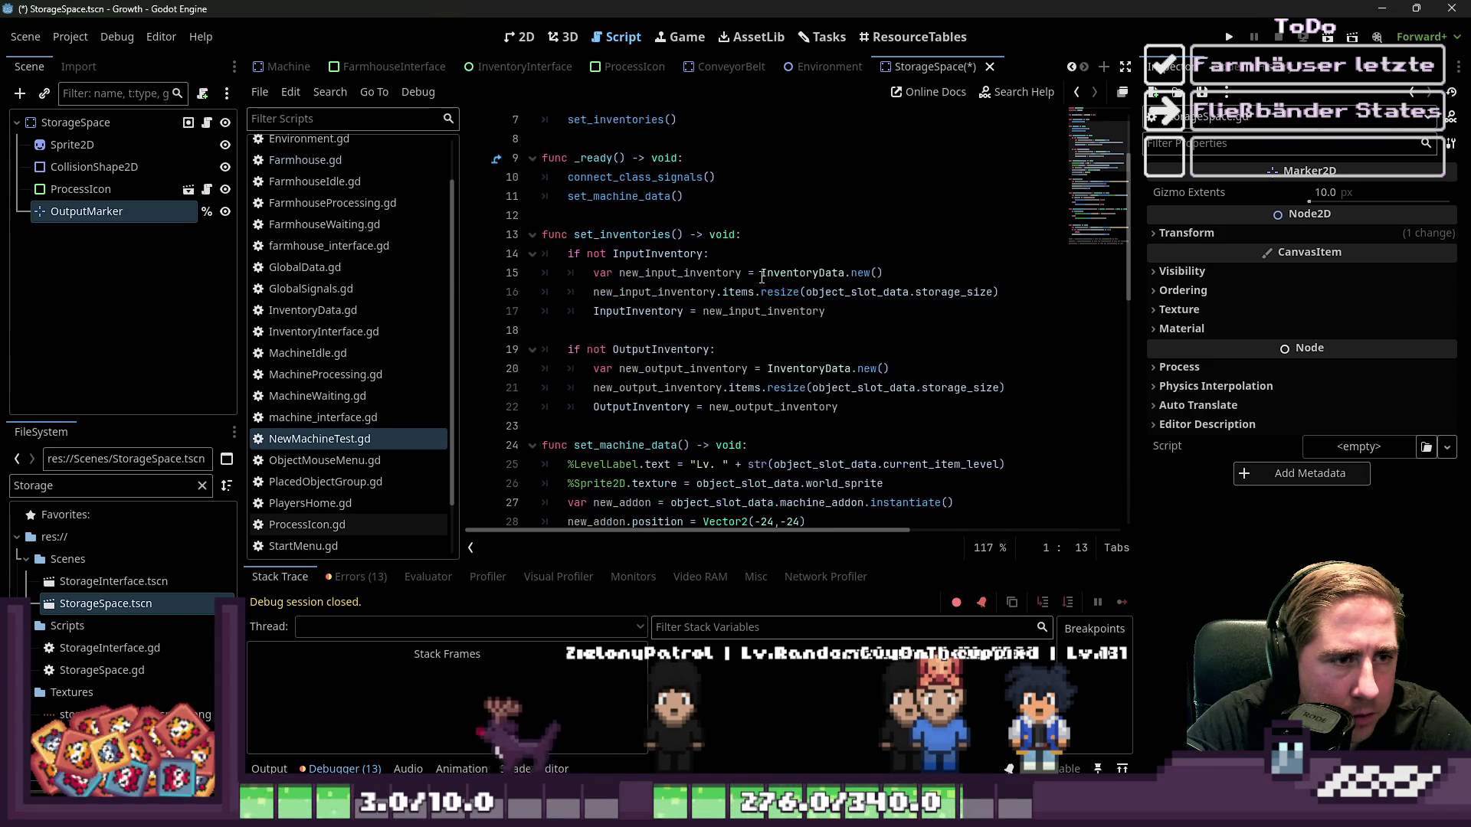
mouse_move(839, 407)
left_mouse_down()
mouse_move(773, 388)
mouse_move(543, 240)
left_mouse_up()
key("ctrl+c")
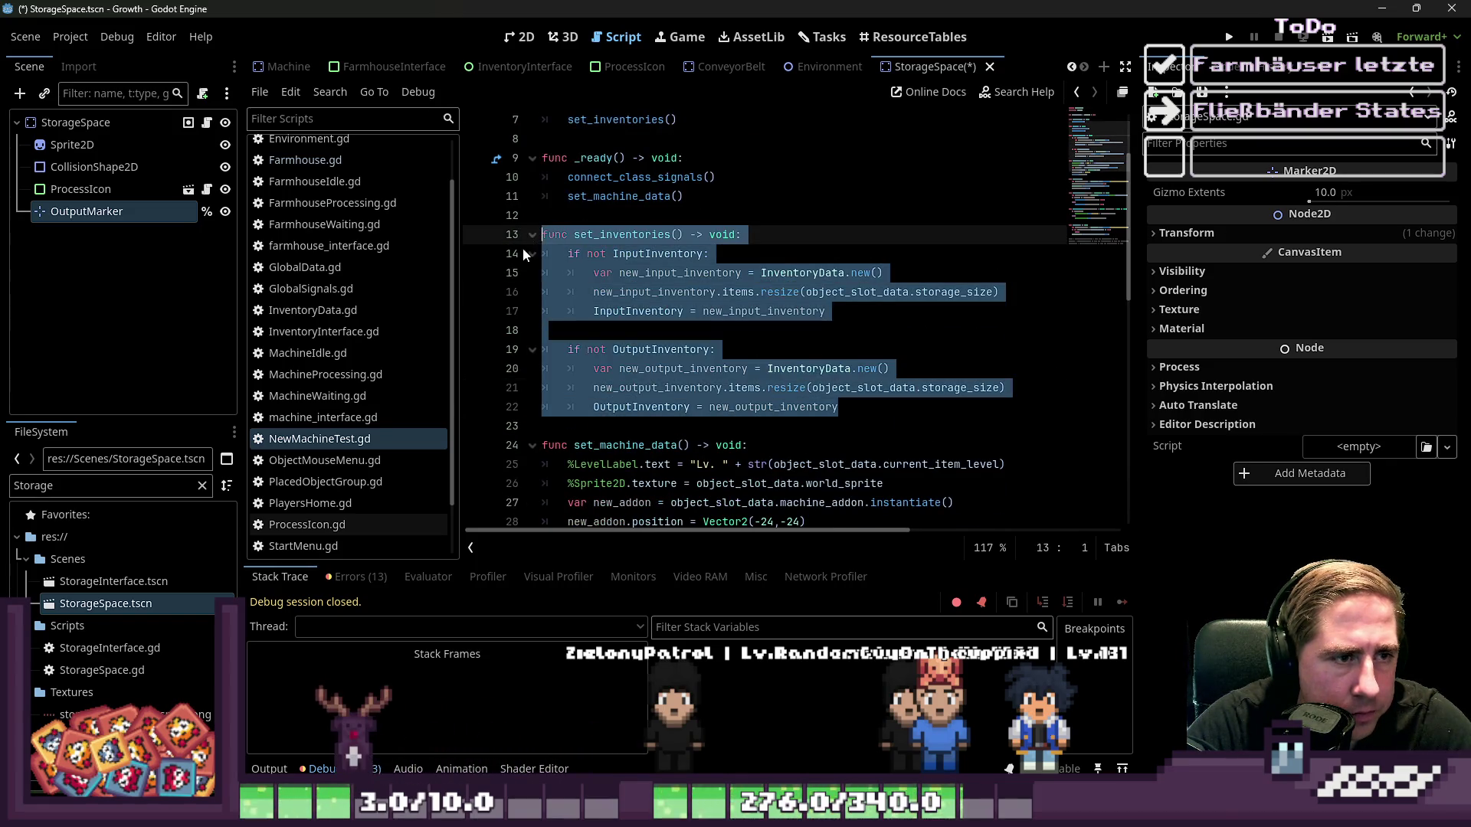
scroll(375, 378, "down", 1)
left_click(344, 525)
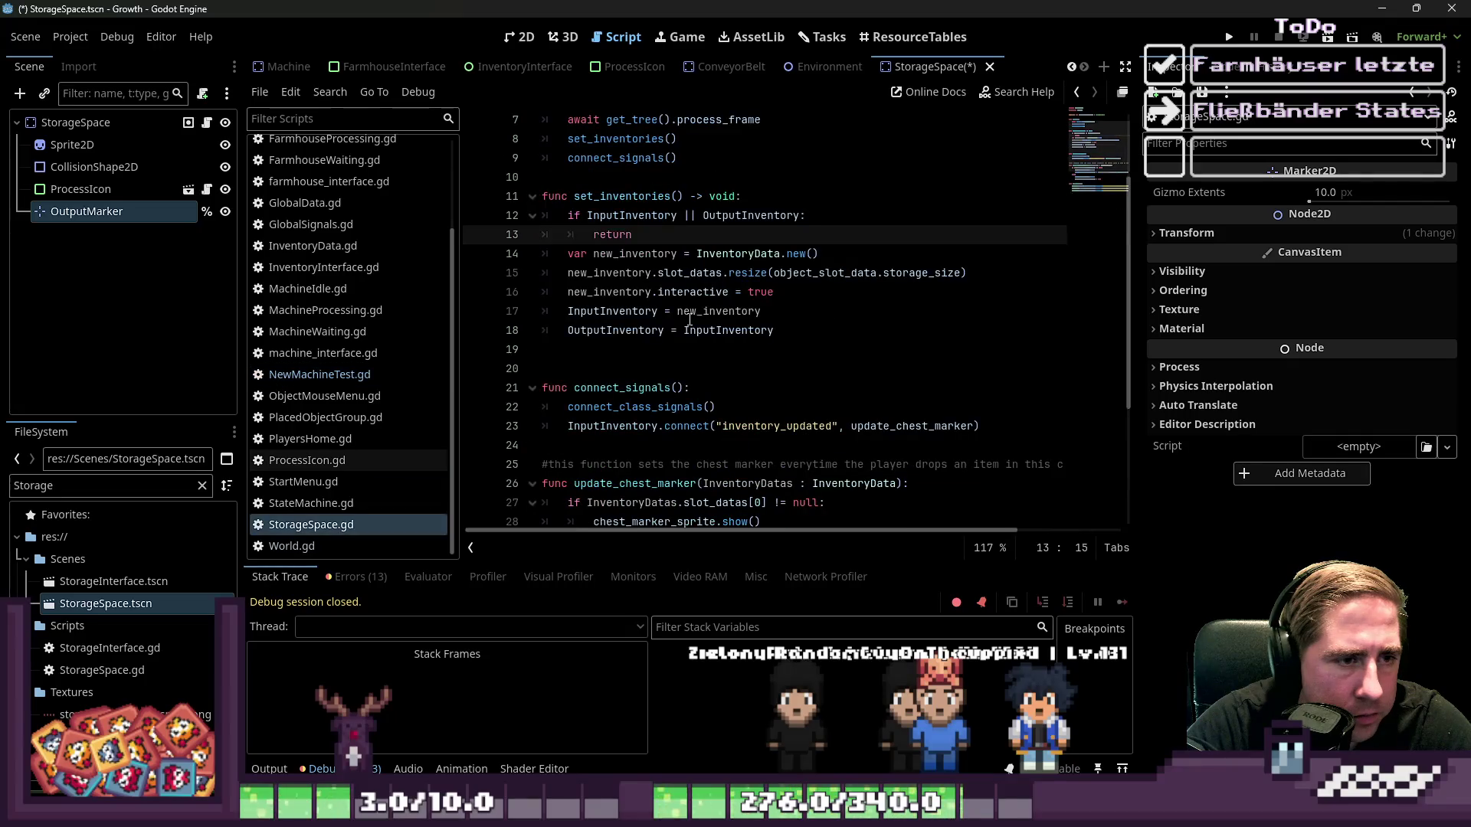
Replace set_inventories with separate InputInventory/OutputInventory checks, comparing against the old version via undo/redo
left_click(690, 320)
mouse_move(775, 330)
left_mouse_down()
mouse_move(582, 311)
mouse_move(552, 216)
mouse_move(528, 207)
left_mouse_up()
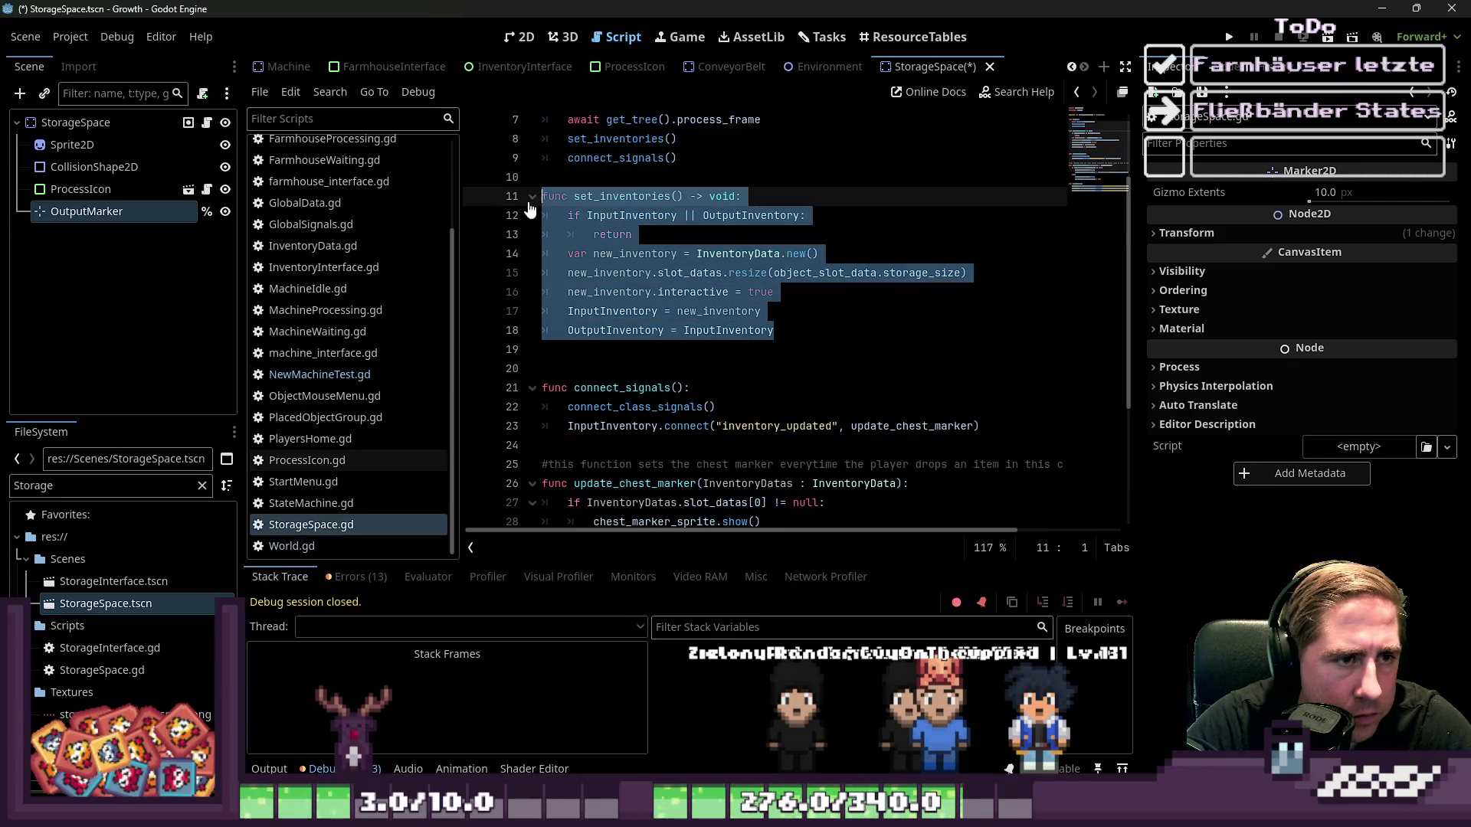
key("ctrl+v")
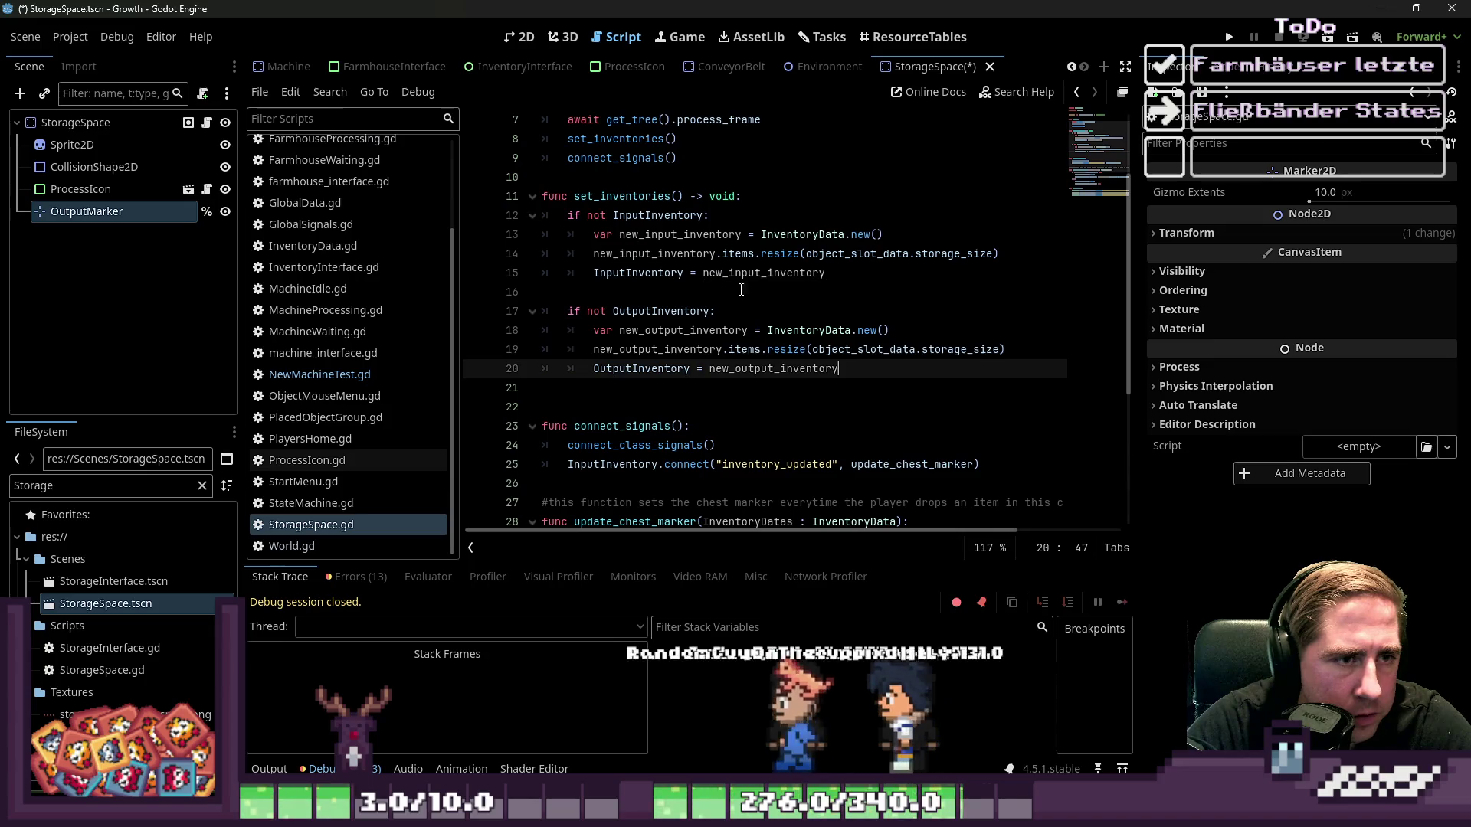
double_click(647, 309)
scroll(652, 311, "up", 2)
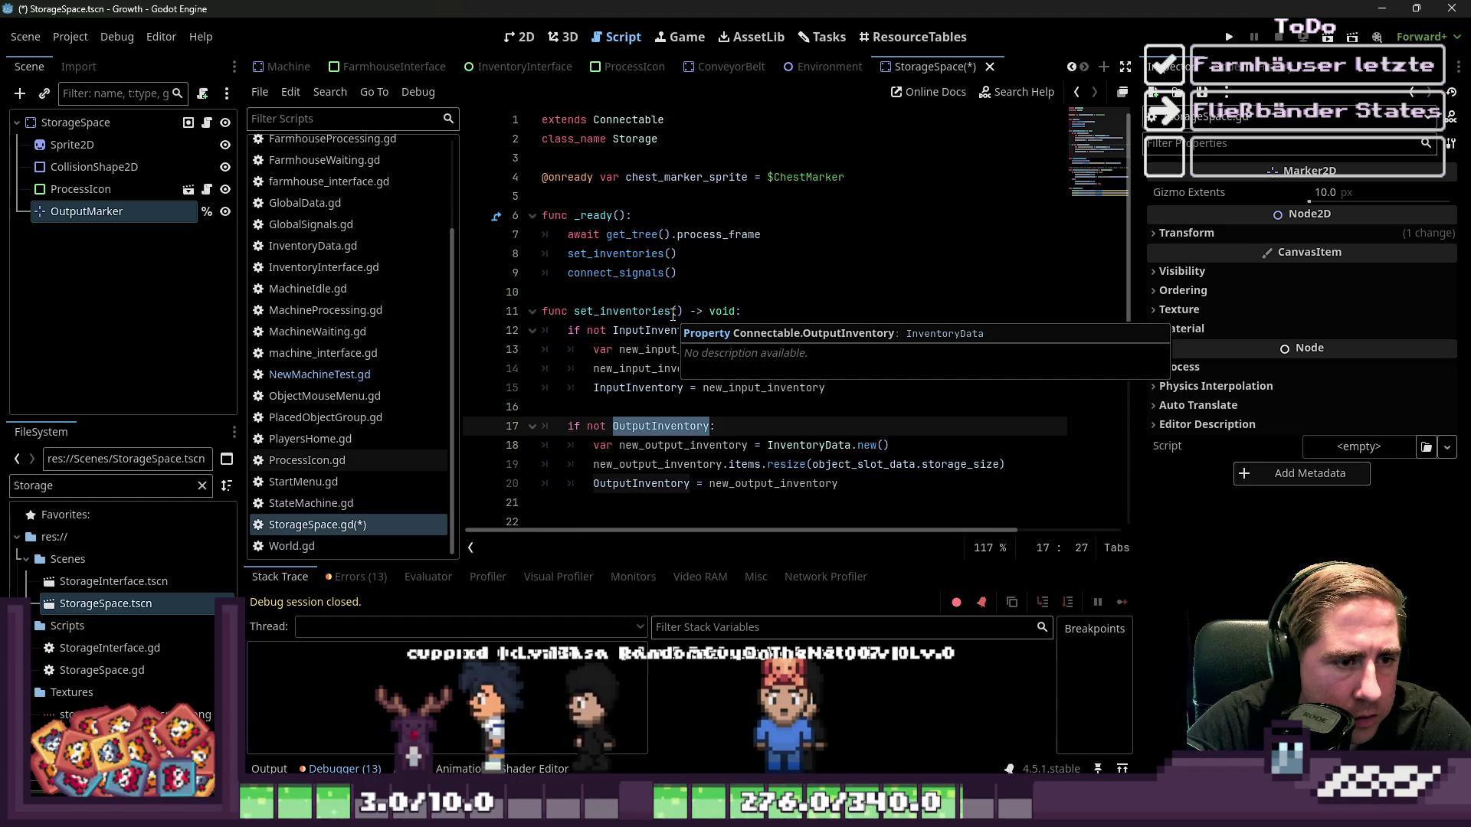
scroll(672, 315, "down", 1)
key("ctrl+z")
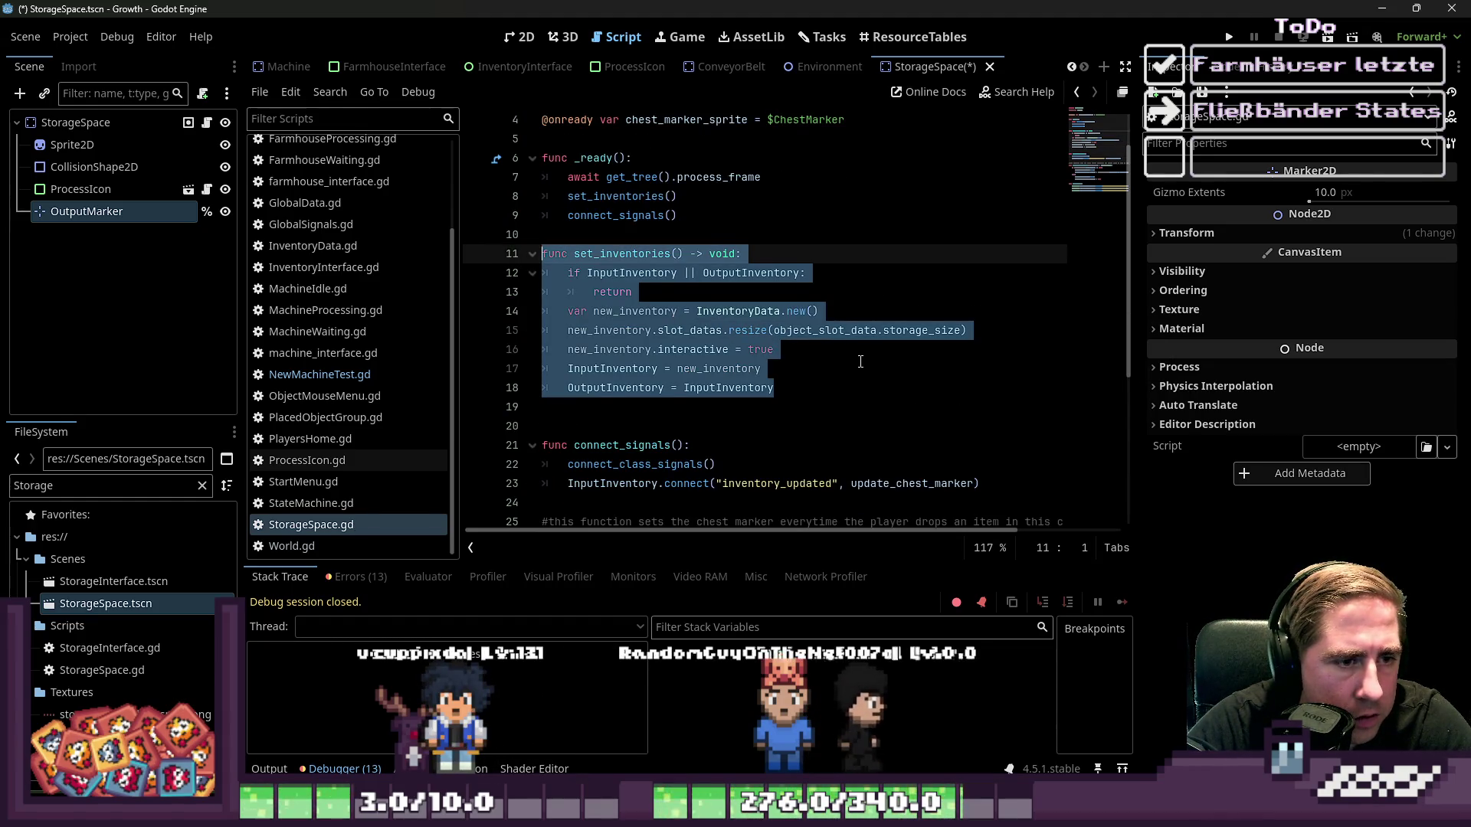
key("ctrl+y")
key("ctrl+z")
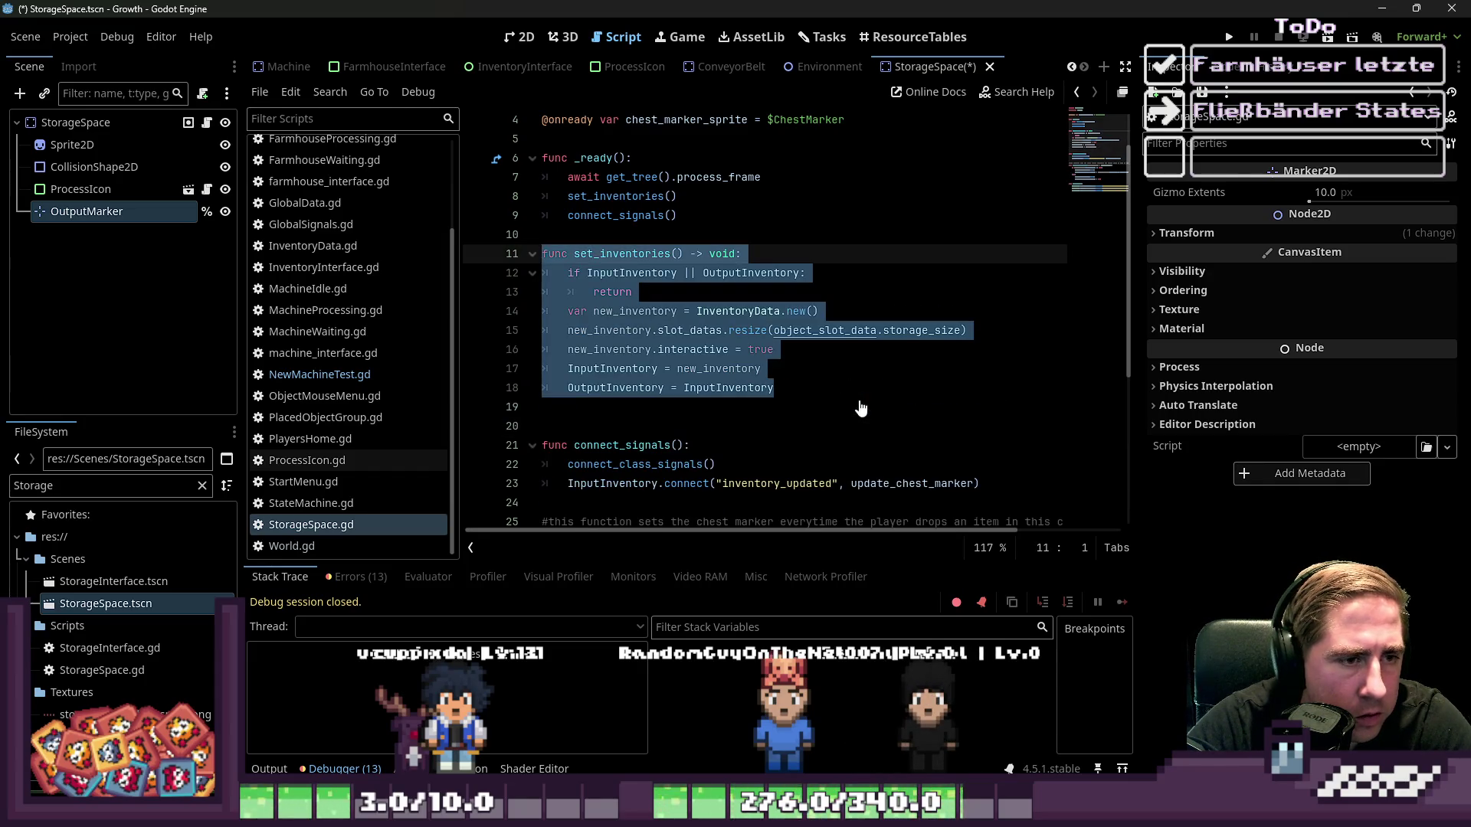
key("ctrl+y")
left_click(747, 387)
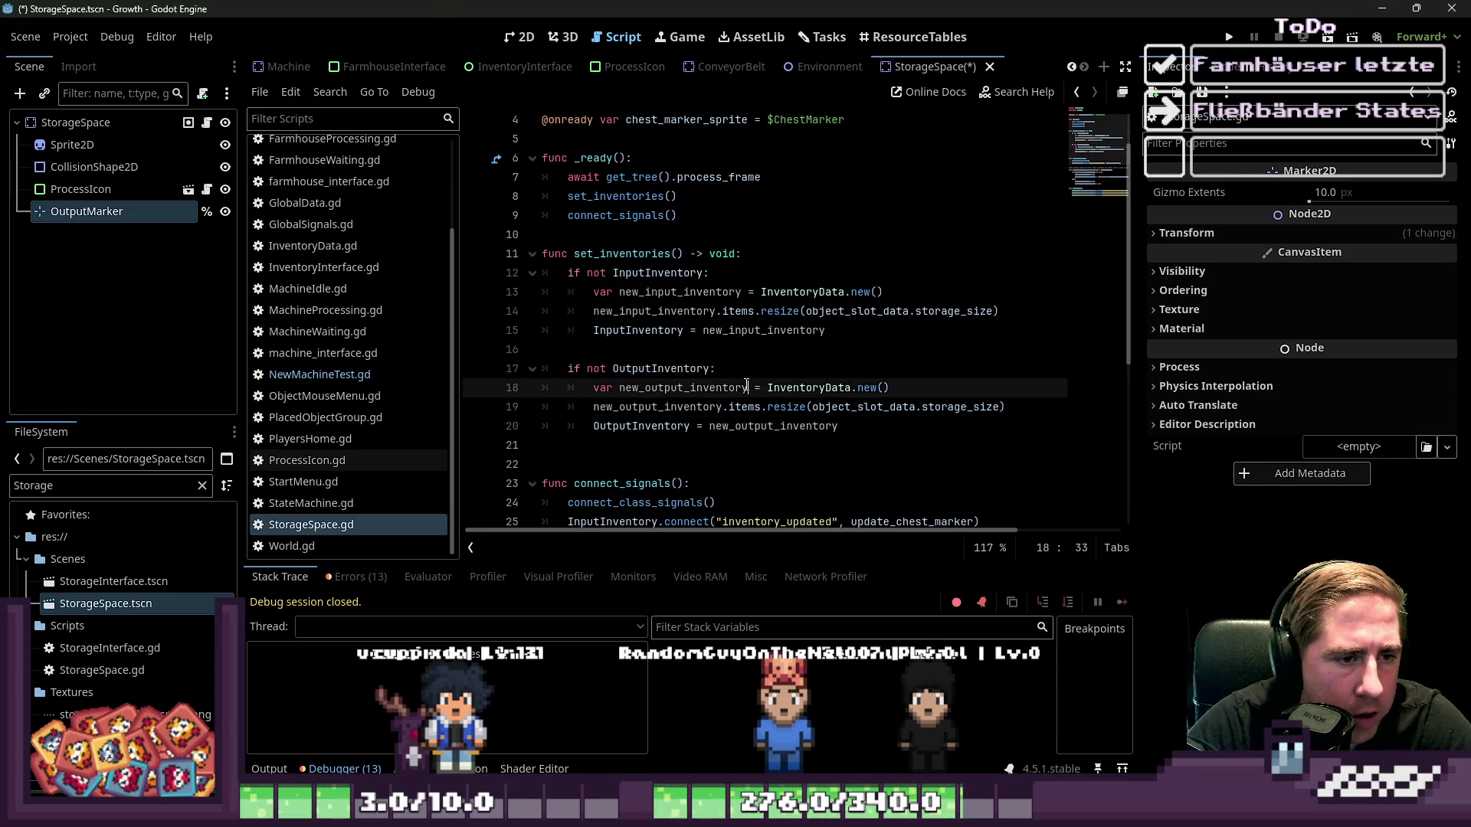
Replace new_output_inventory with InputInventory and delete the output inventory creation lines
double_click(720, 428)
type("In")
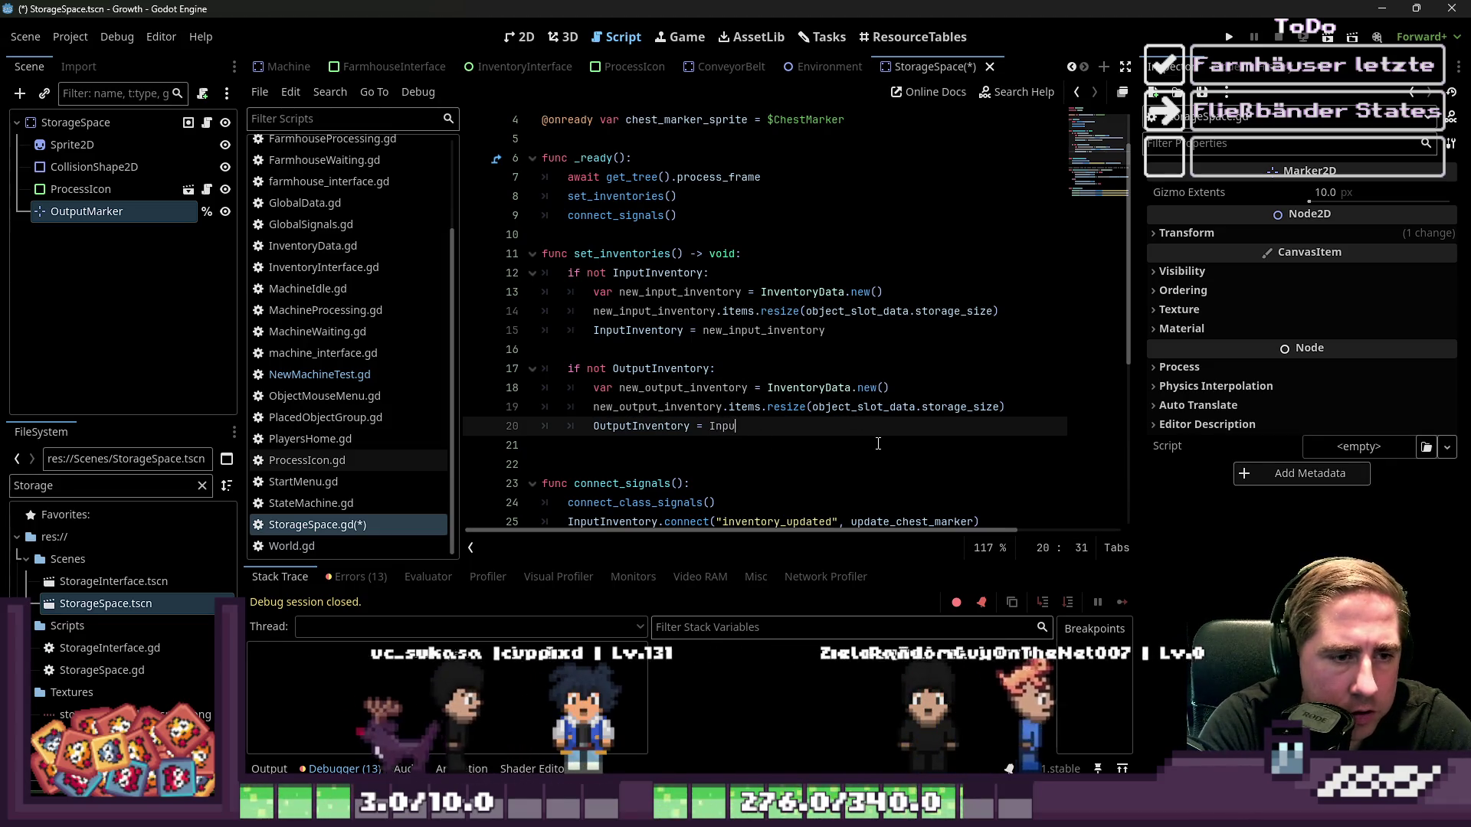
type("put")
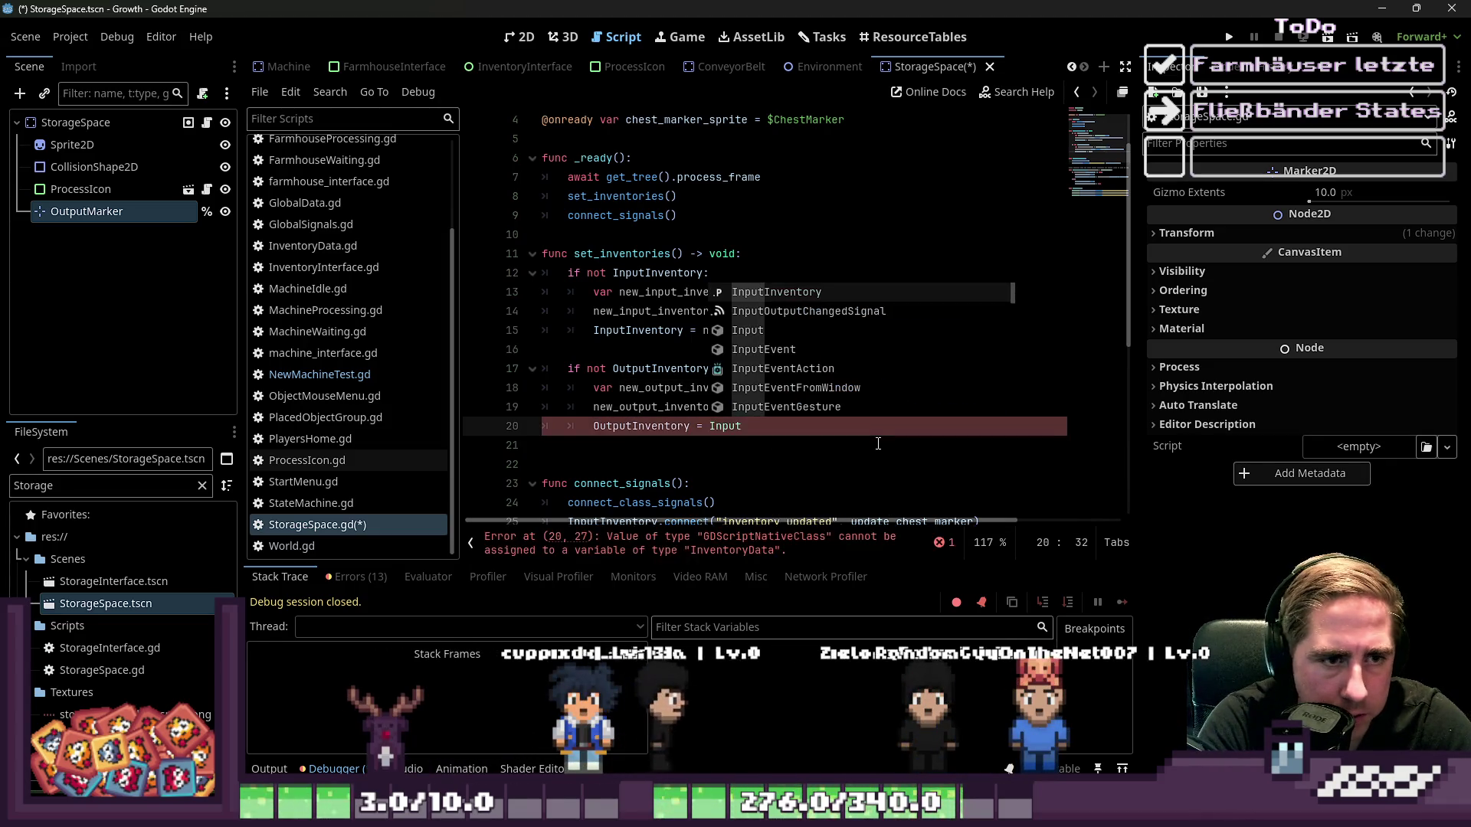
type("Inventory")
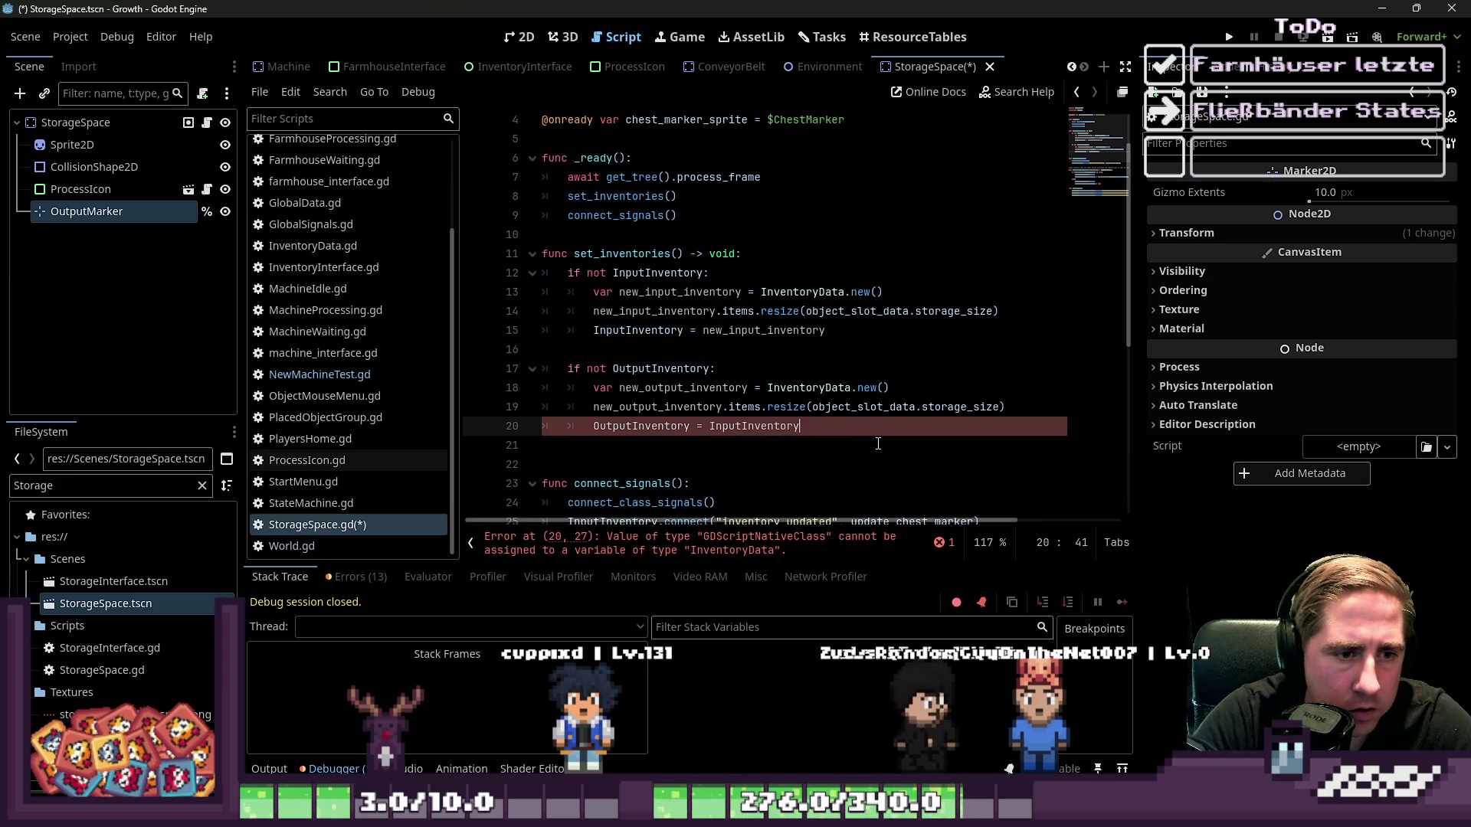
key("Up")
key("shift+Up")
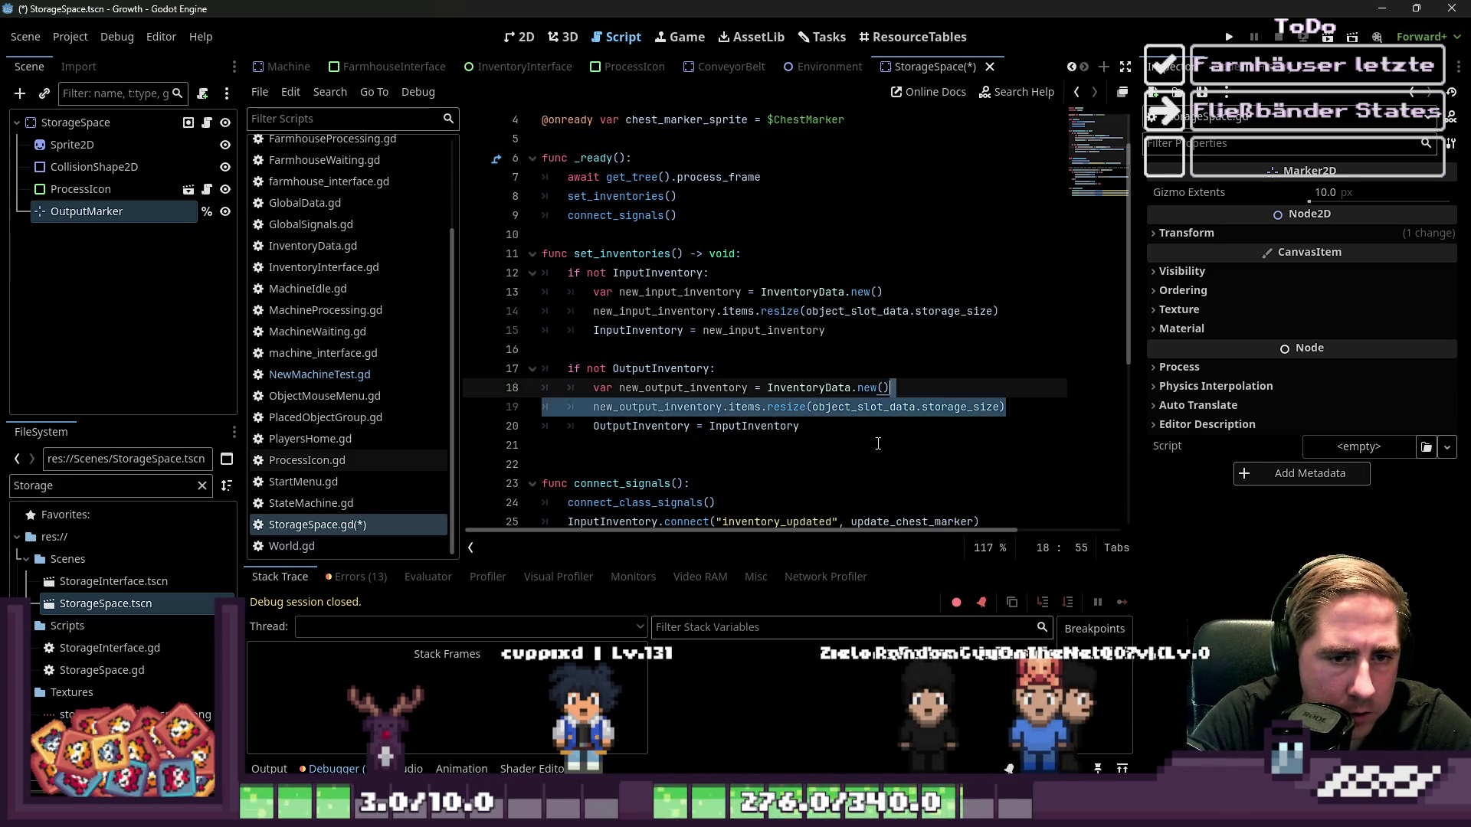
key("shift+Up")
key("shift+Up")
key("shift+Down")
key("Delete")
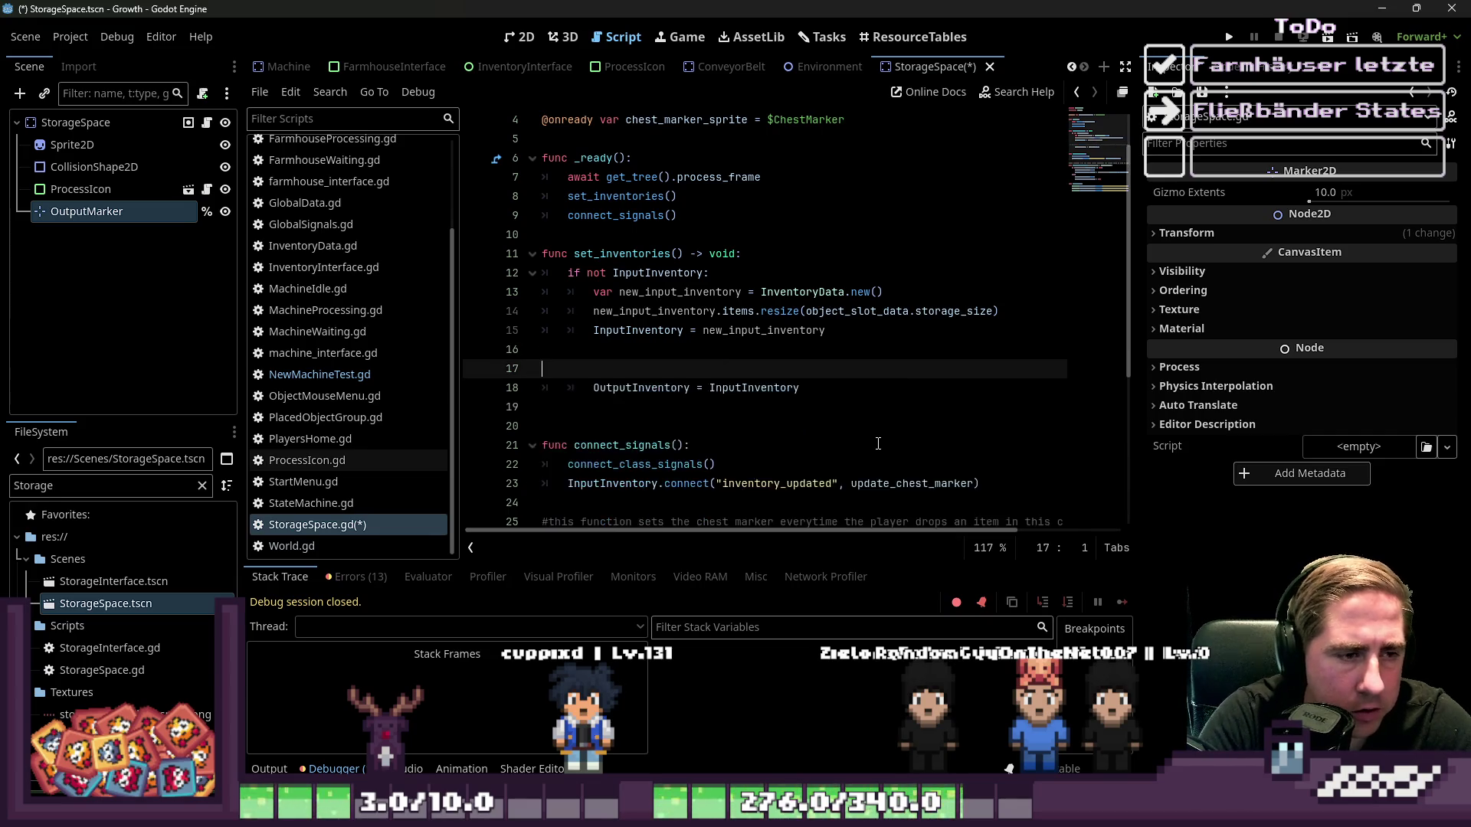
key("Delete")
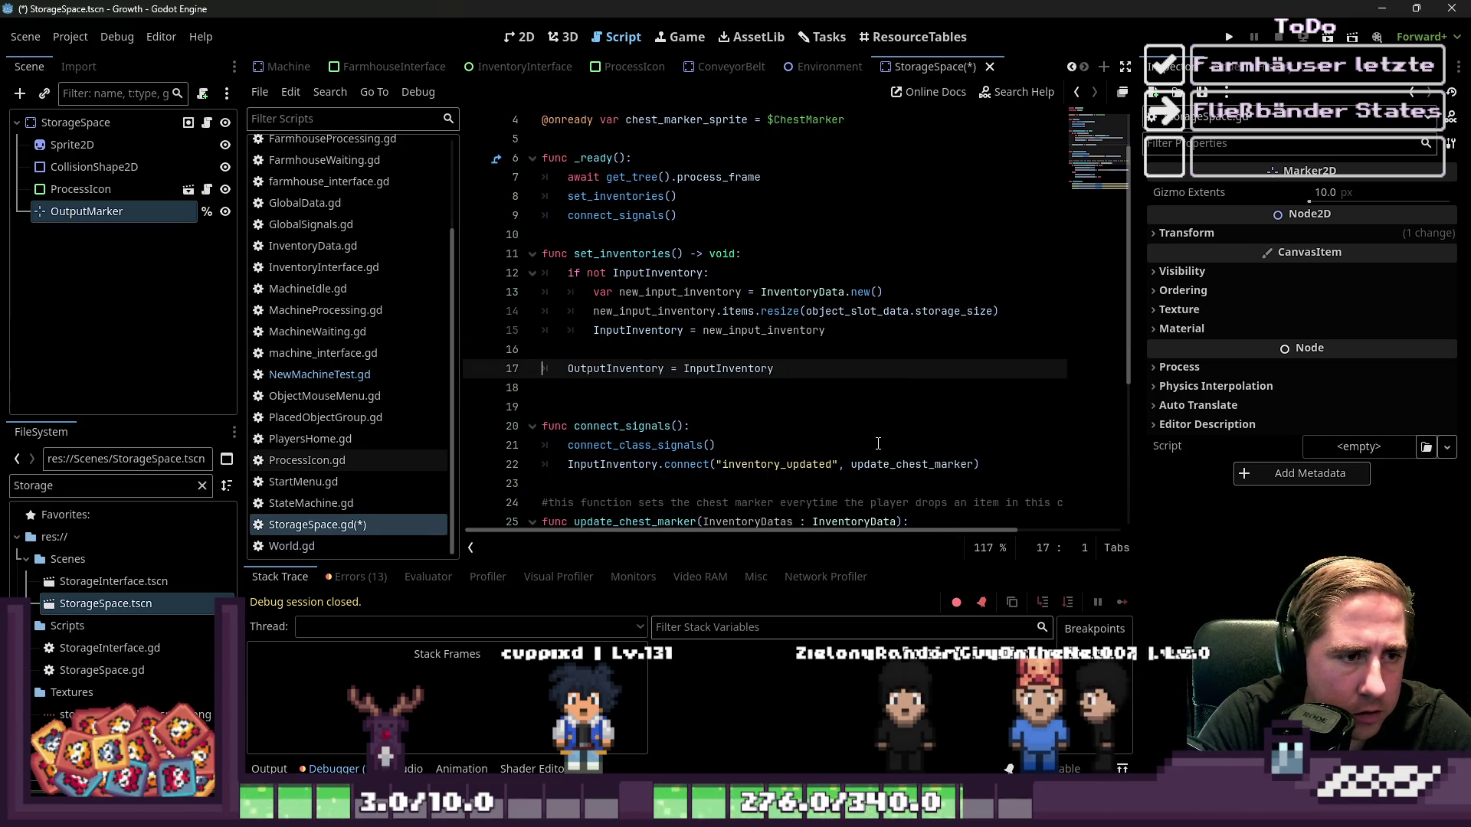
Indent the OutputInventory assignment line and save the script
key("Up")
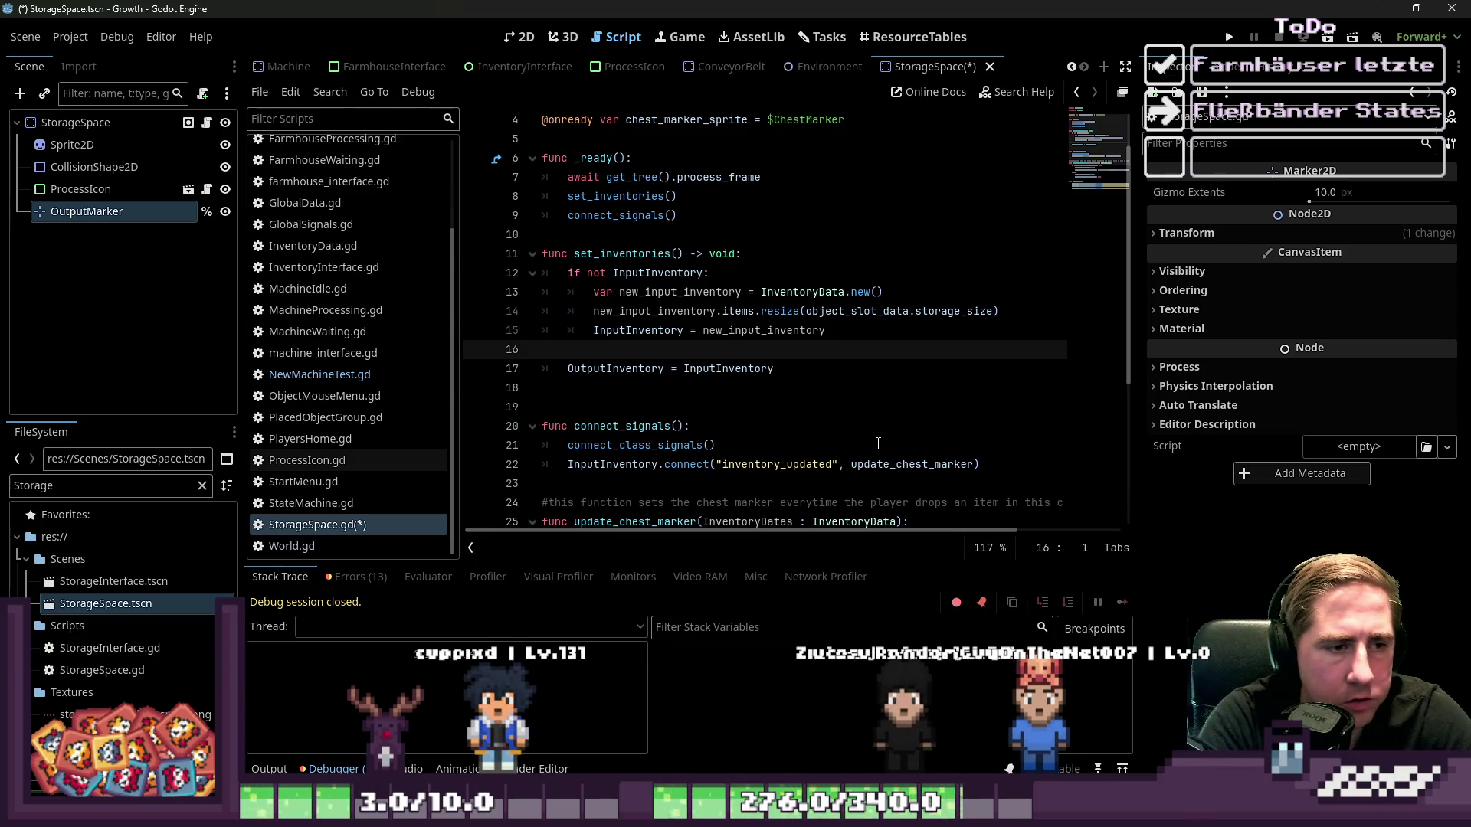
key("Down")
key("Tab")
key("Up")
key("Up")
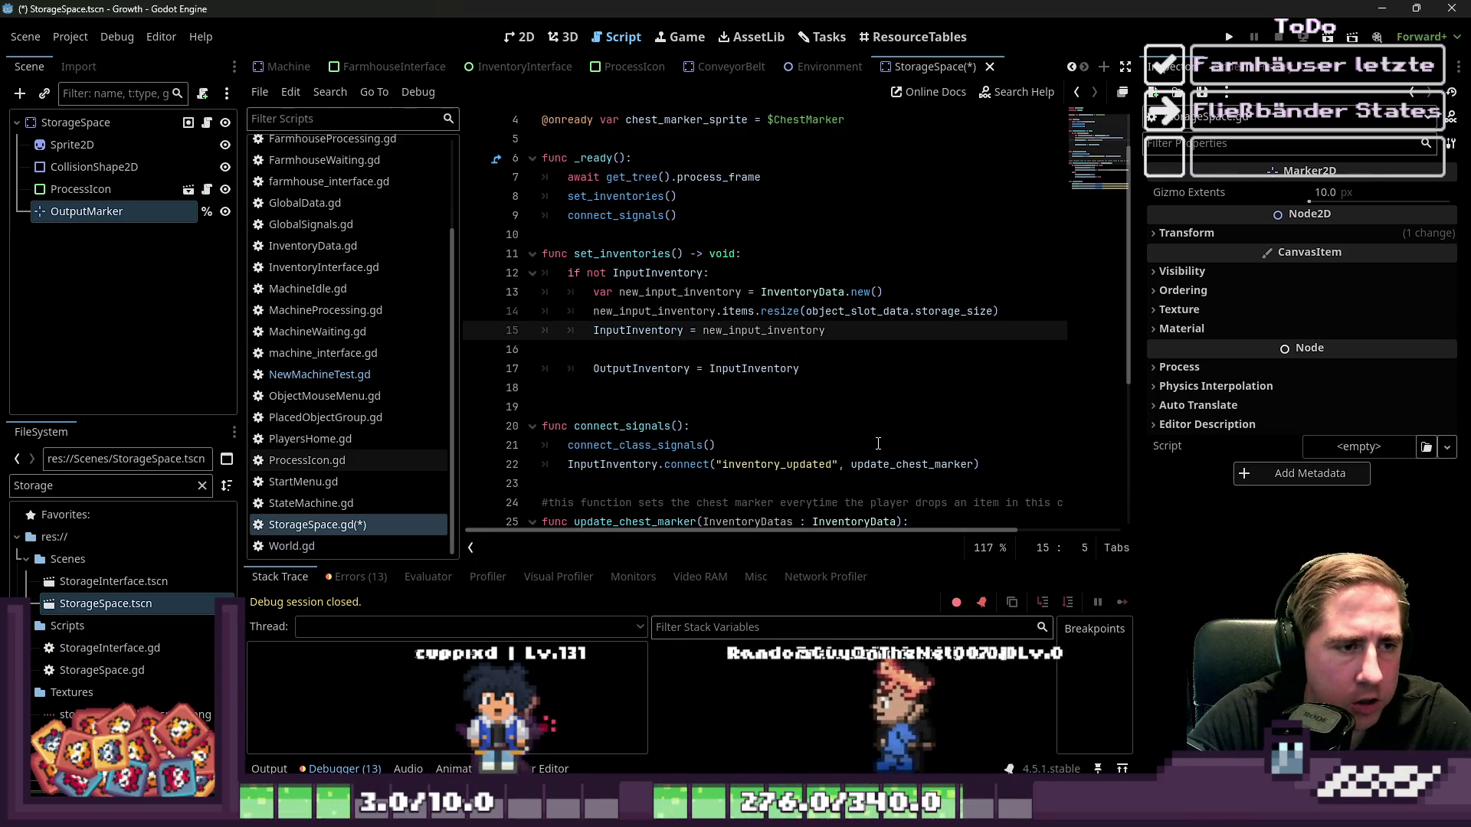
key("ctrl+s")
scroll(744, 296, "down", 3)
scroll(665, 238, "up", 1)
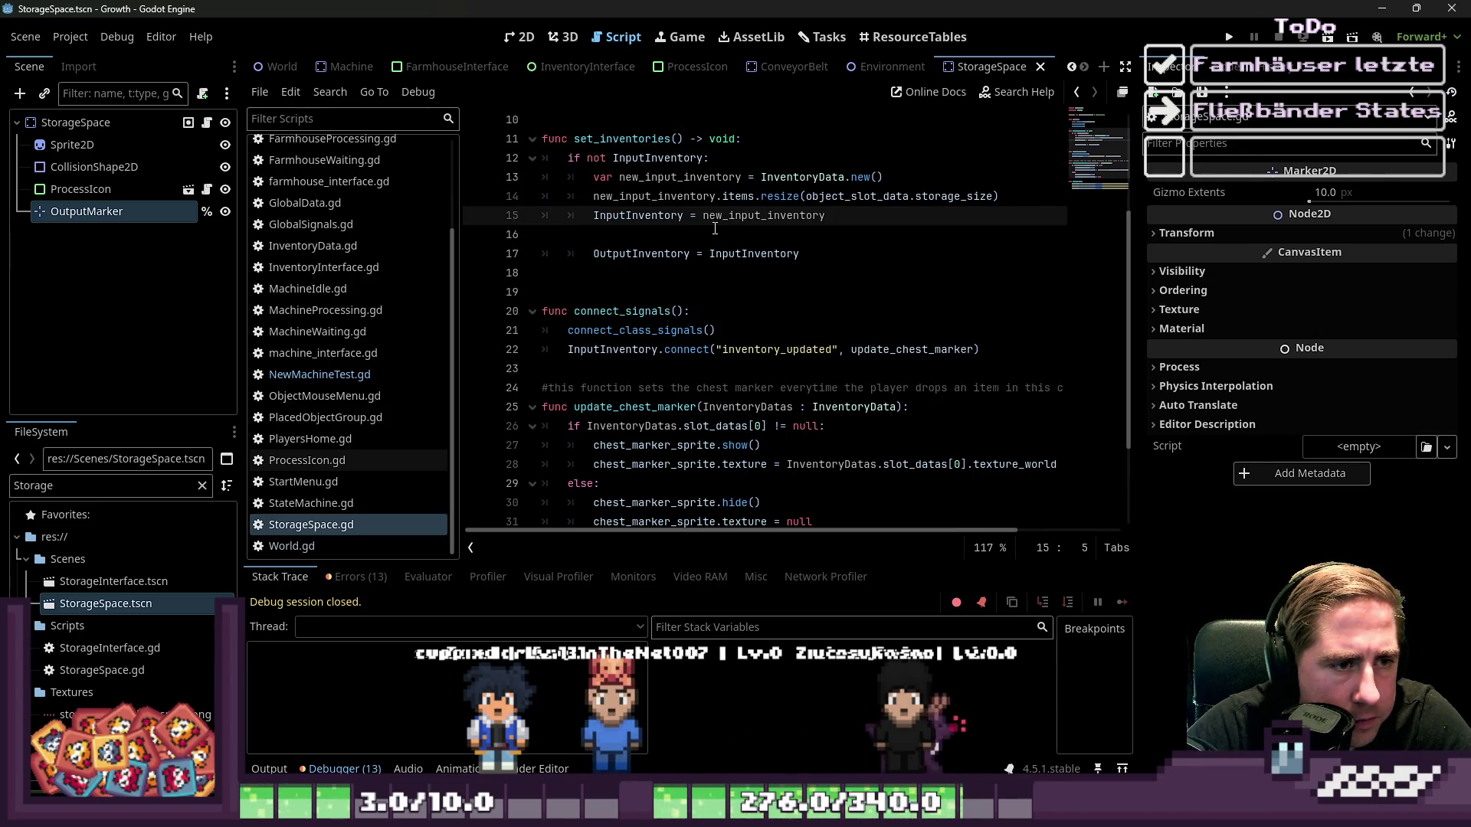
Copy the 'if not InputInventory:' line above the assignment and make it check OutputInventory
left_click(621, 253)
triple_click(725, 157)
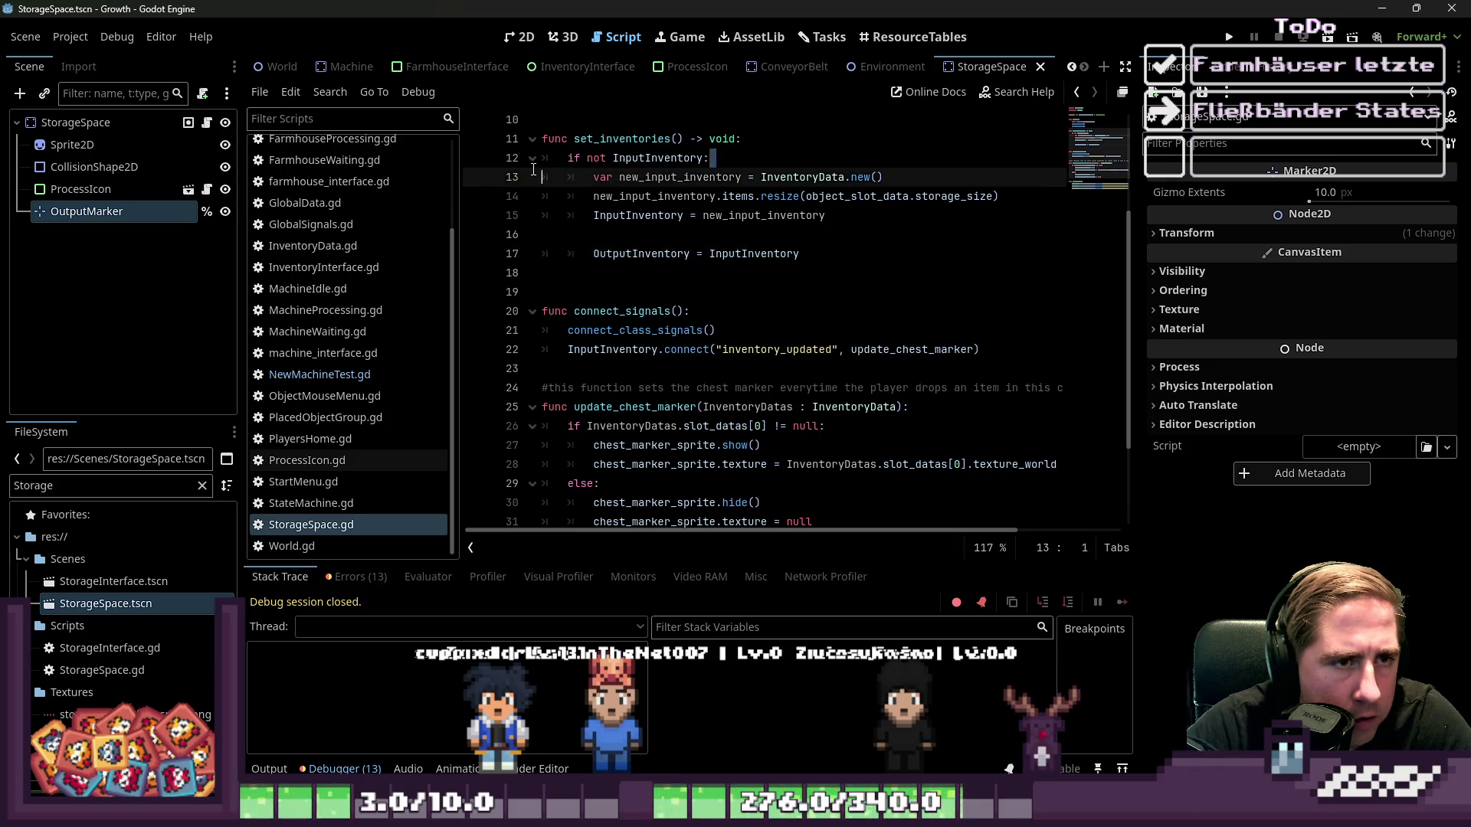
key("ctrl+c")
left_click(588, 232)
key("ctrl+v")
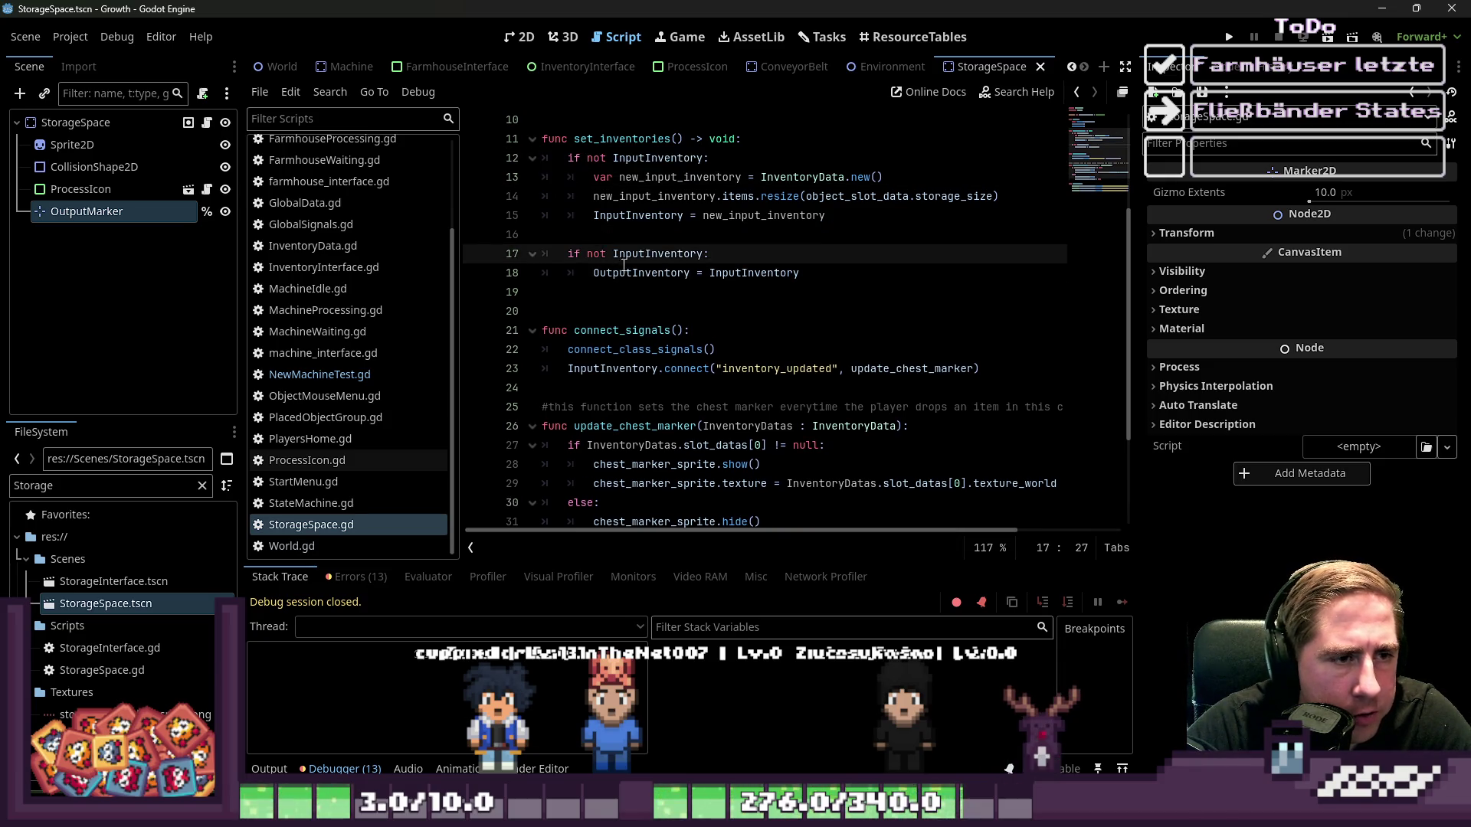
left_click(631, 266)
key("Up")
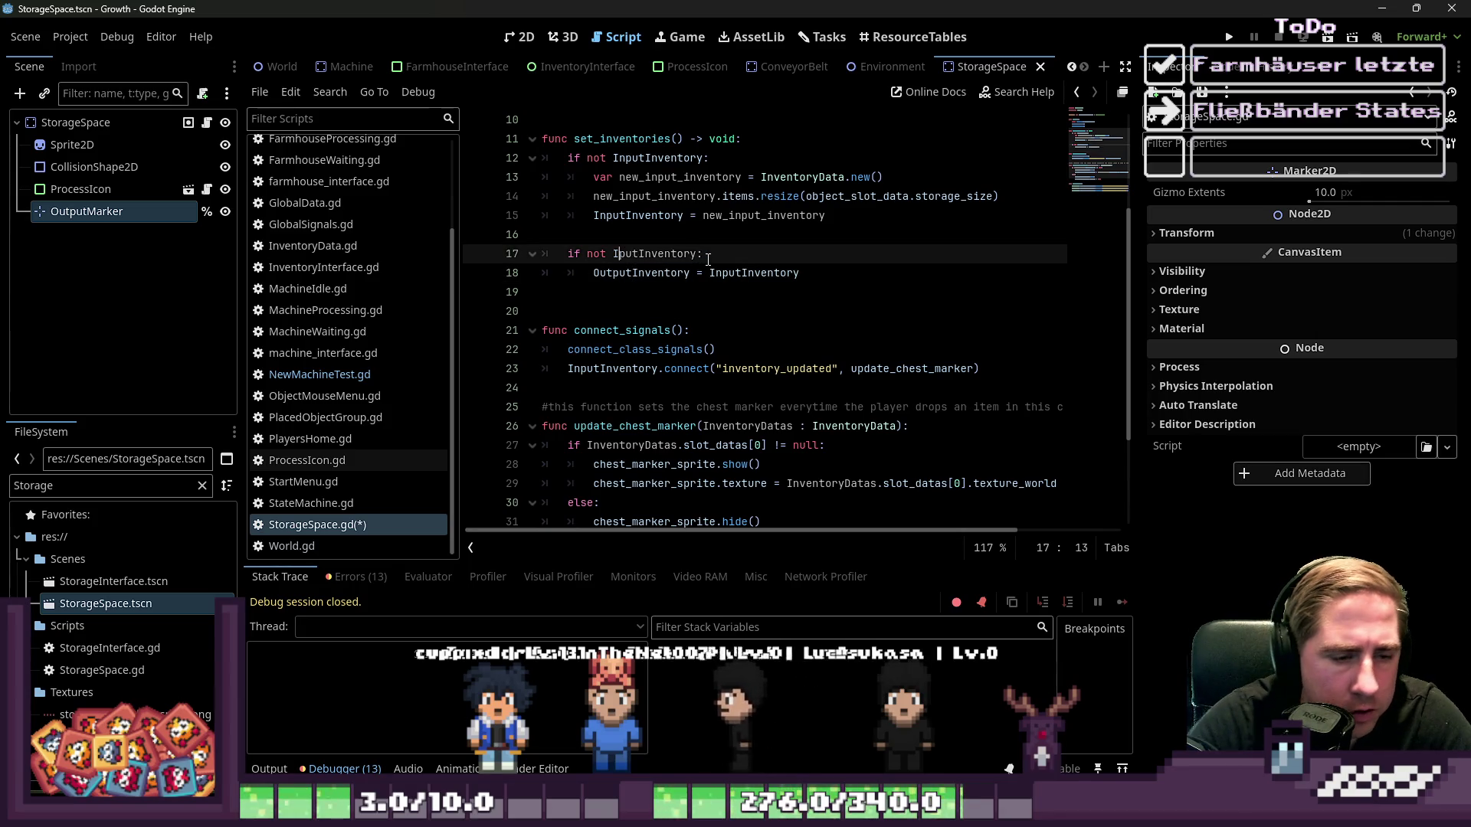
type("t")
key("Escape")
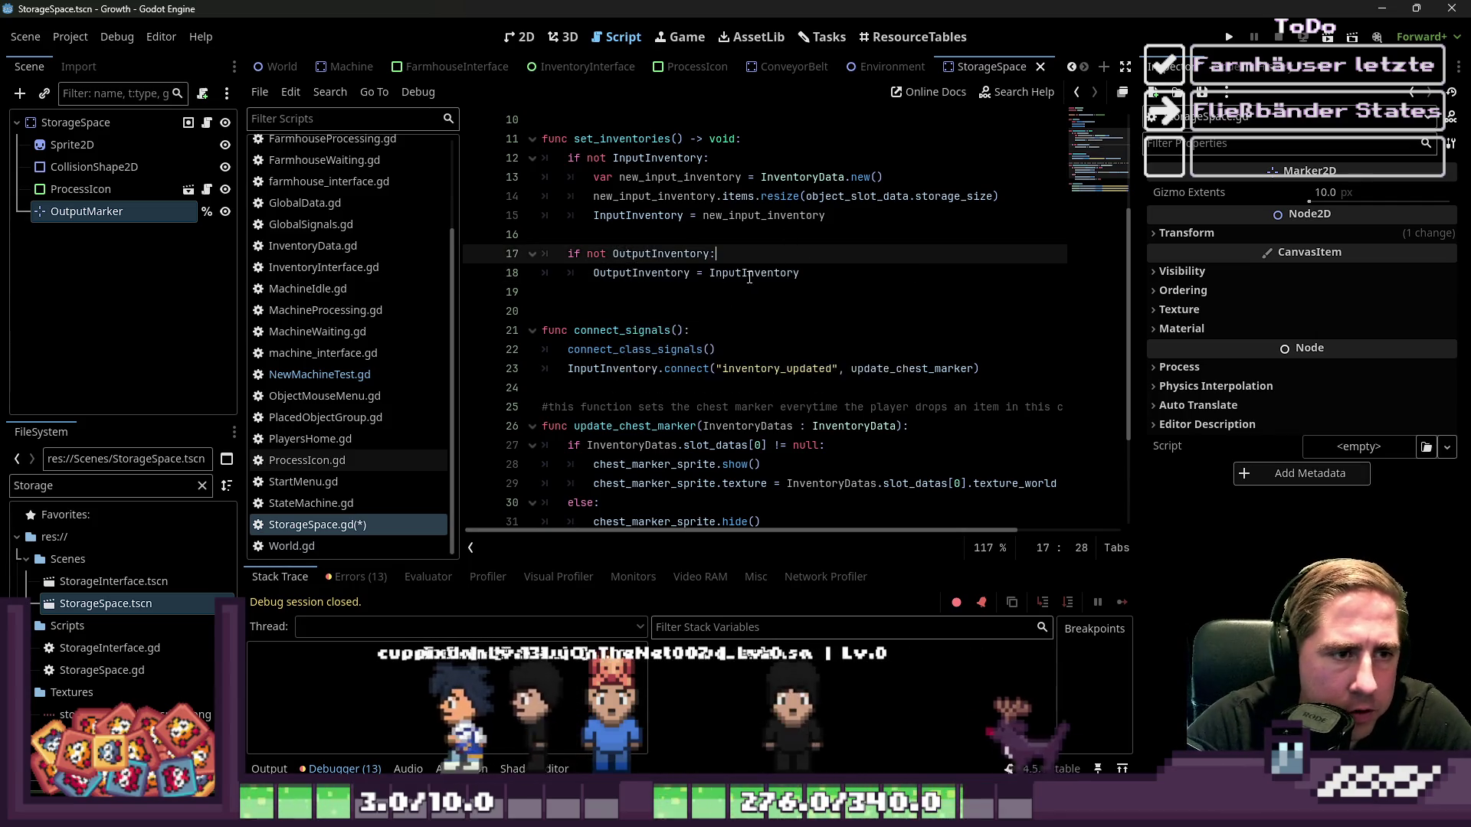
Review OutputInventory's uses and the set_inventories function
left_click(667, 274)
double_click(668, 273)
scroll(763, 281, "down", 1)
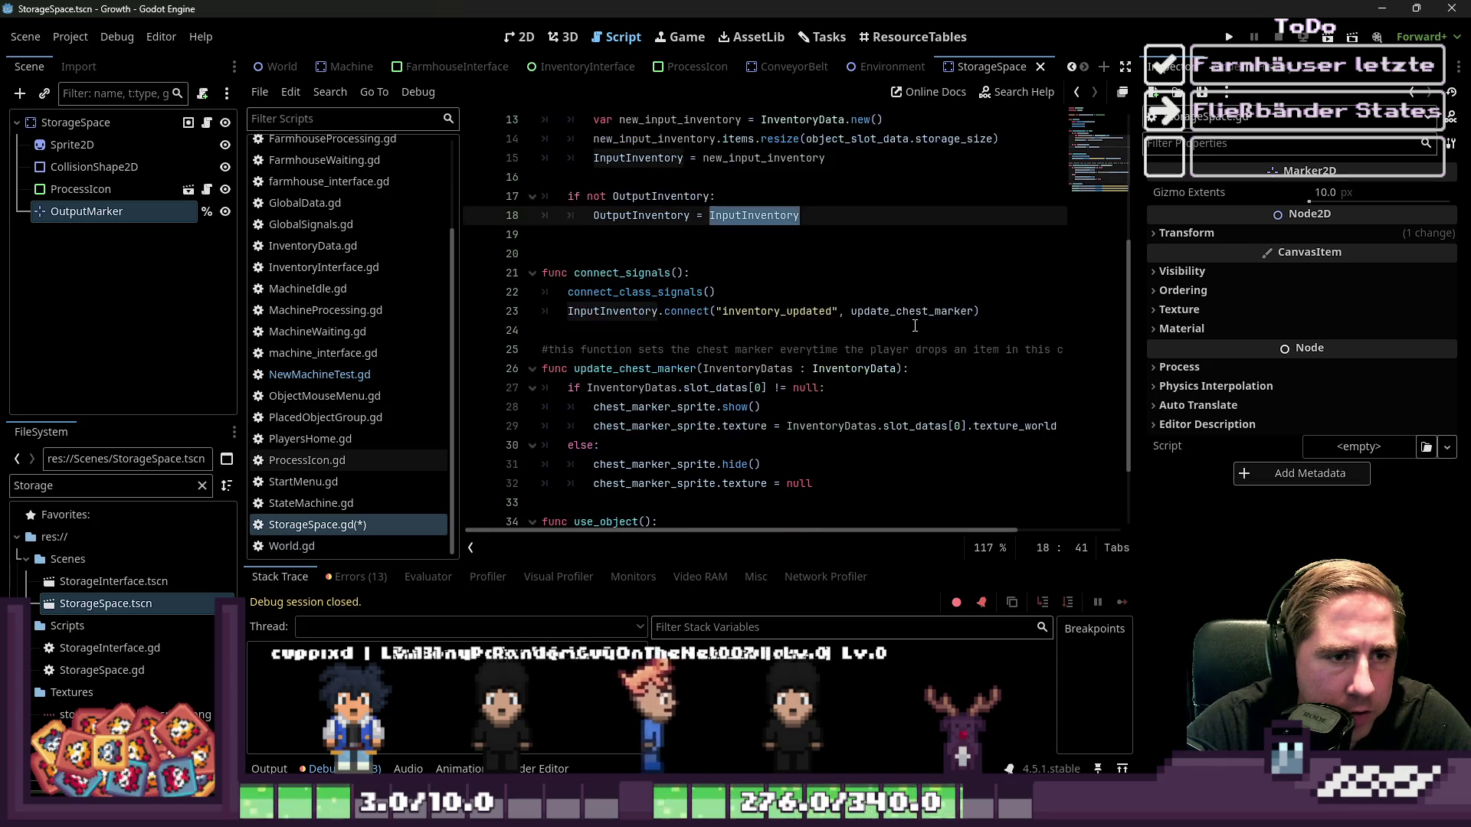
scroll(590, 201, "up", 2)
double_click(590, 200)
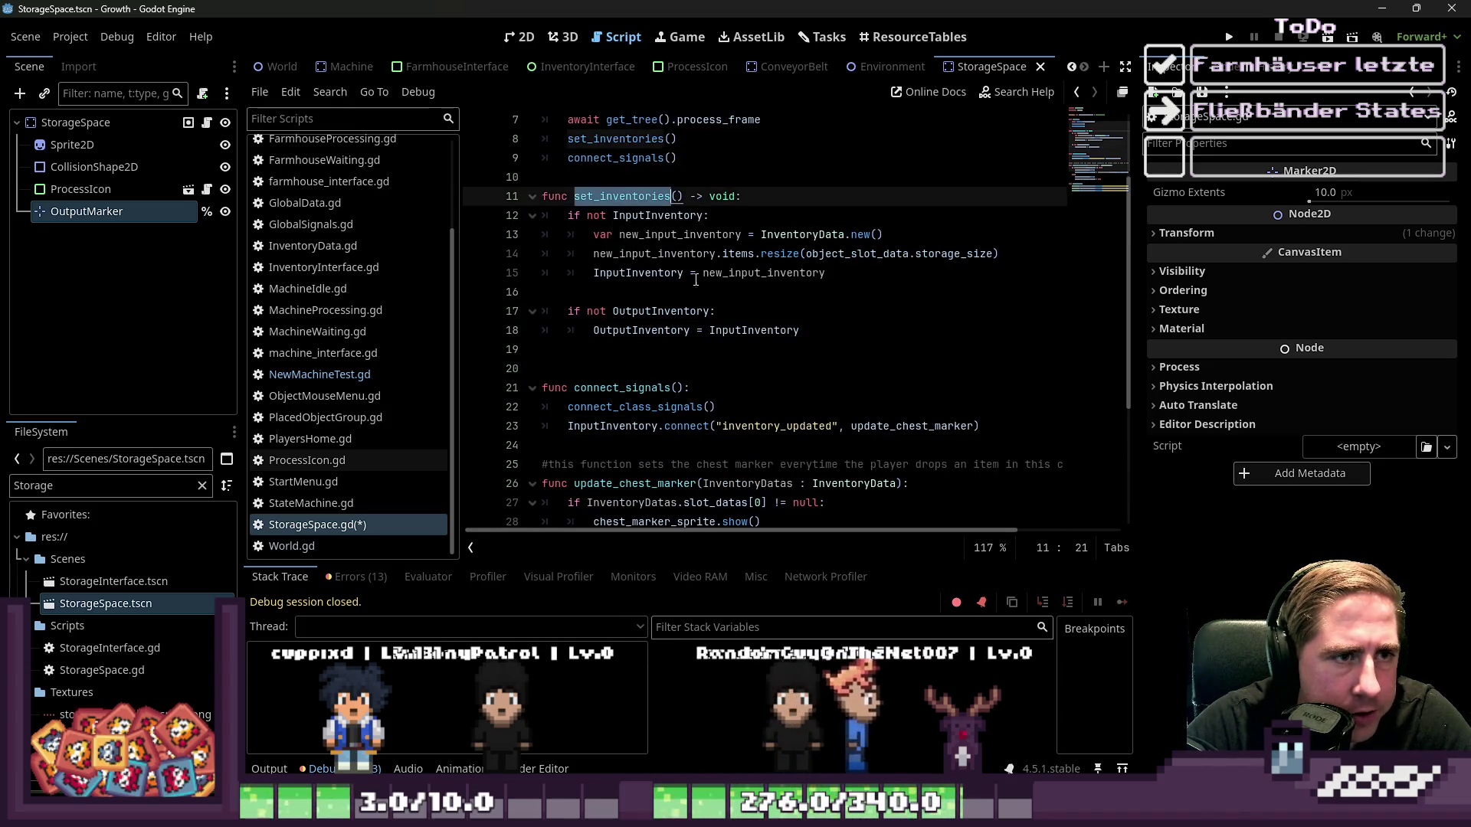
scroll(702, 309, "down", 1)
Inspect connect_signals' inventory_updated connection to update_chest_marker on InputInventory
double_click(620, 332)
scroll(642, 396, "down", 1)
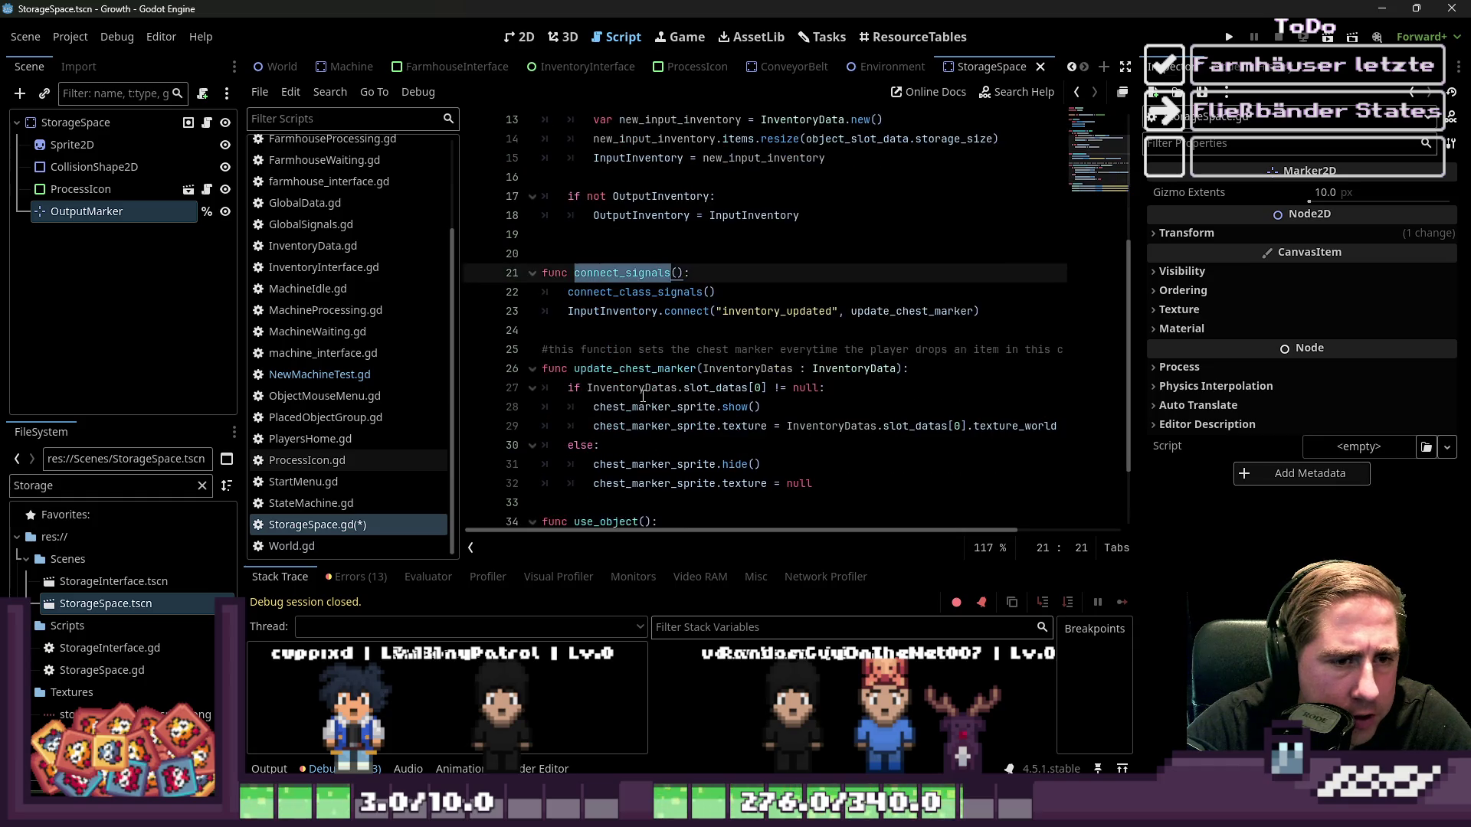
left_click(651, 292)
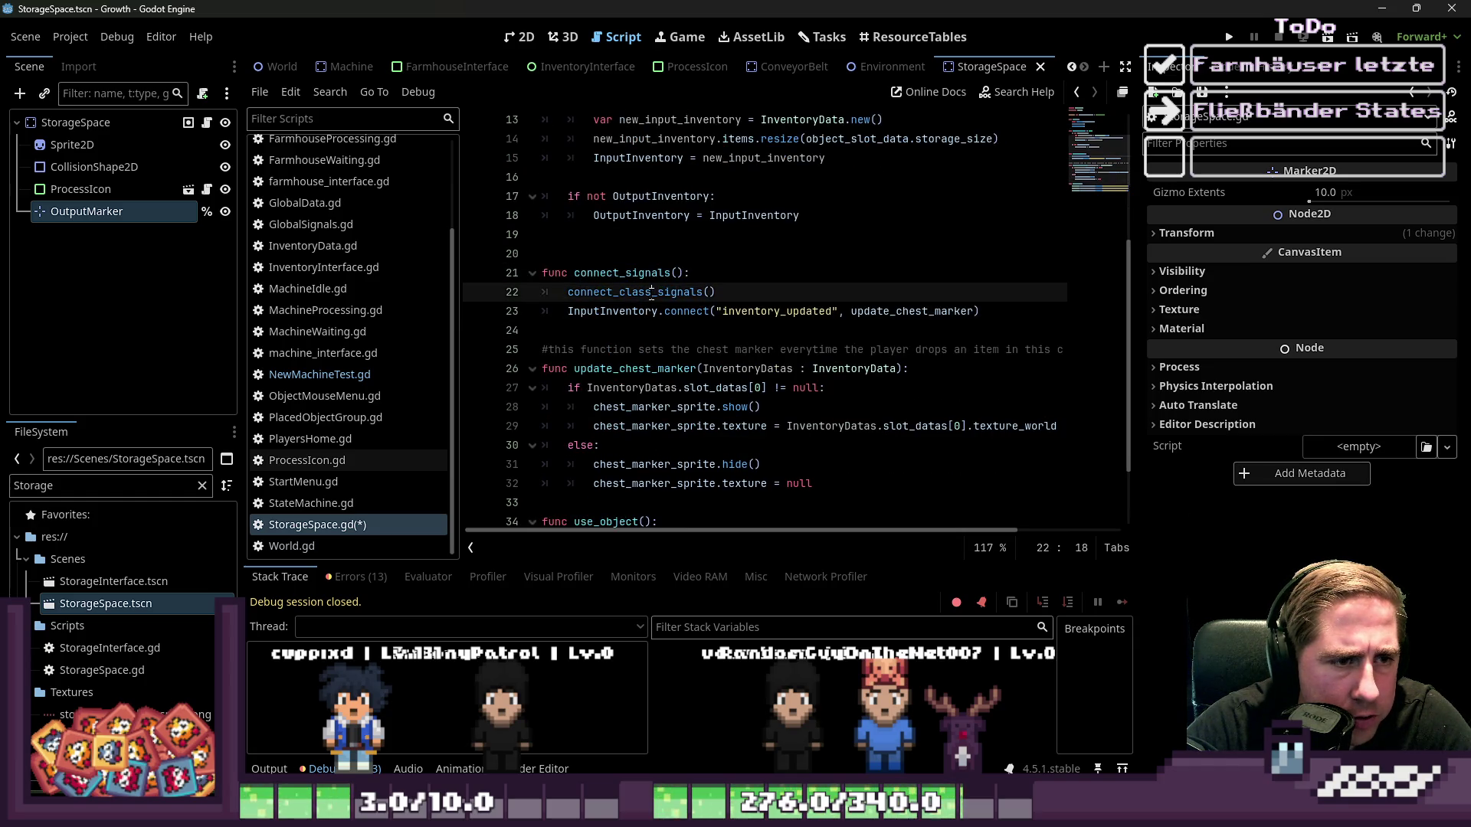
double_click(777, 311)
double_click(912, 311)
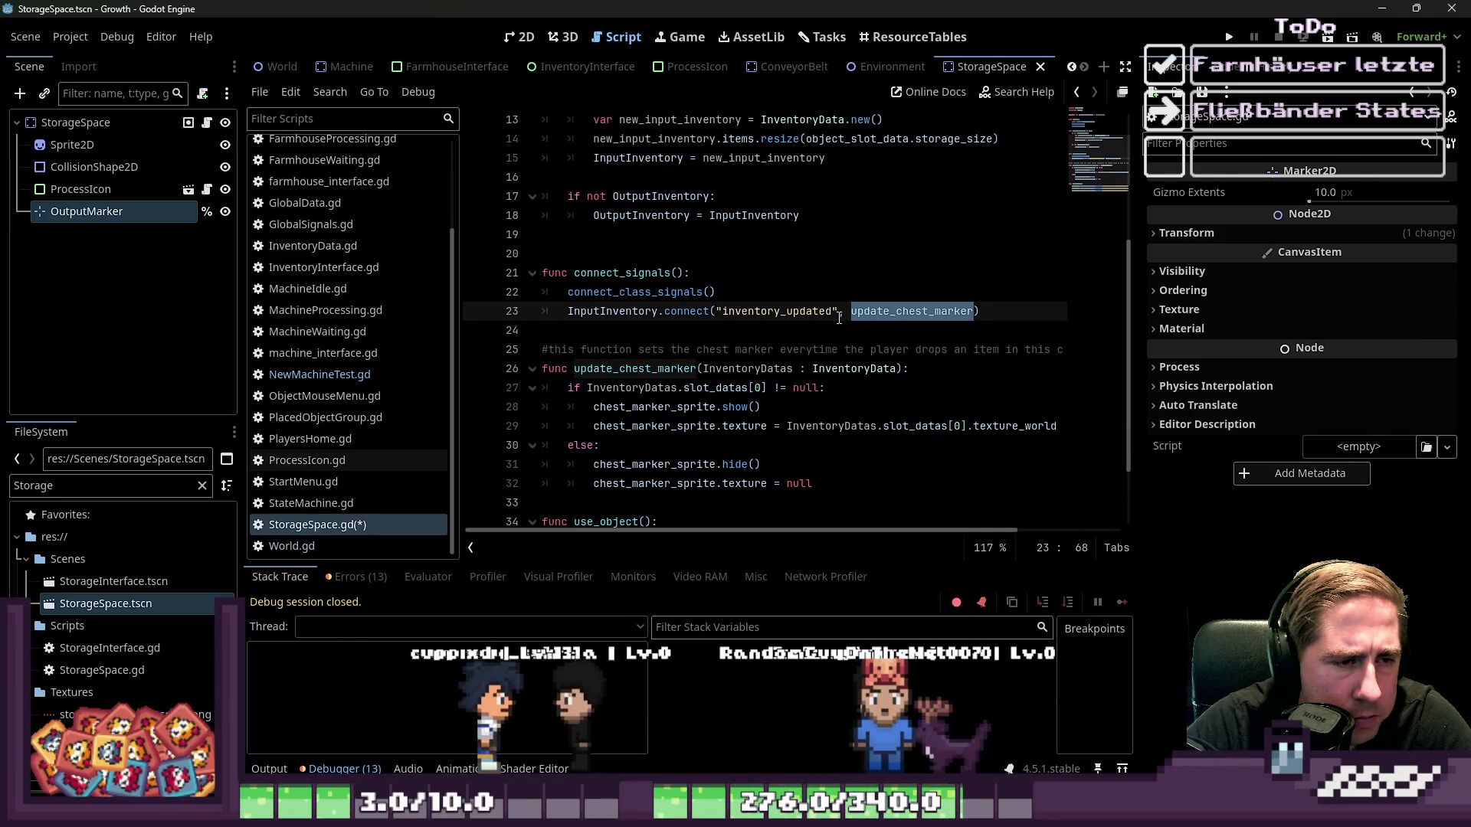
double_click(743, 314)
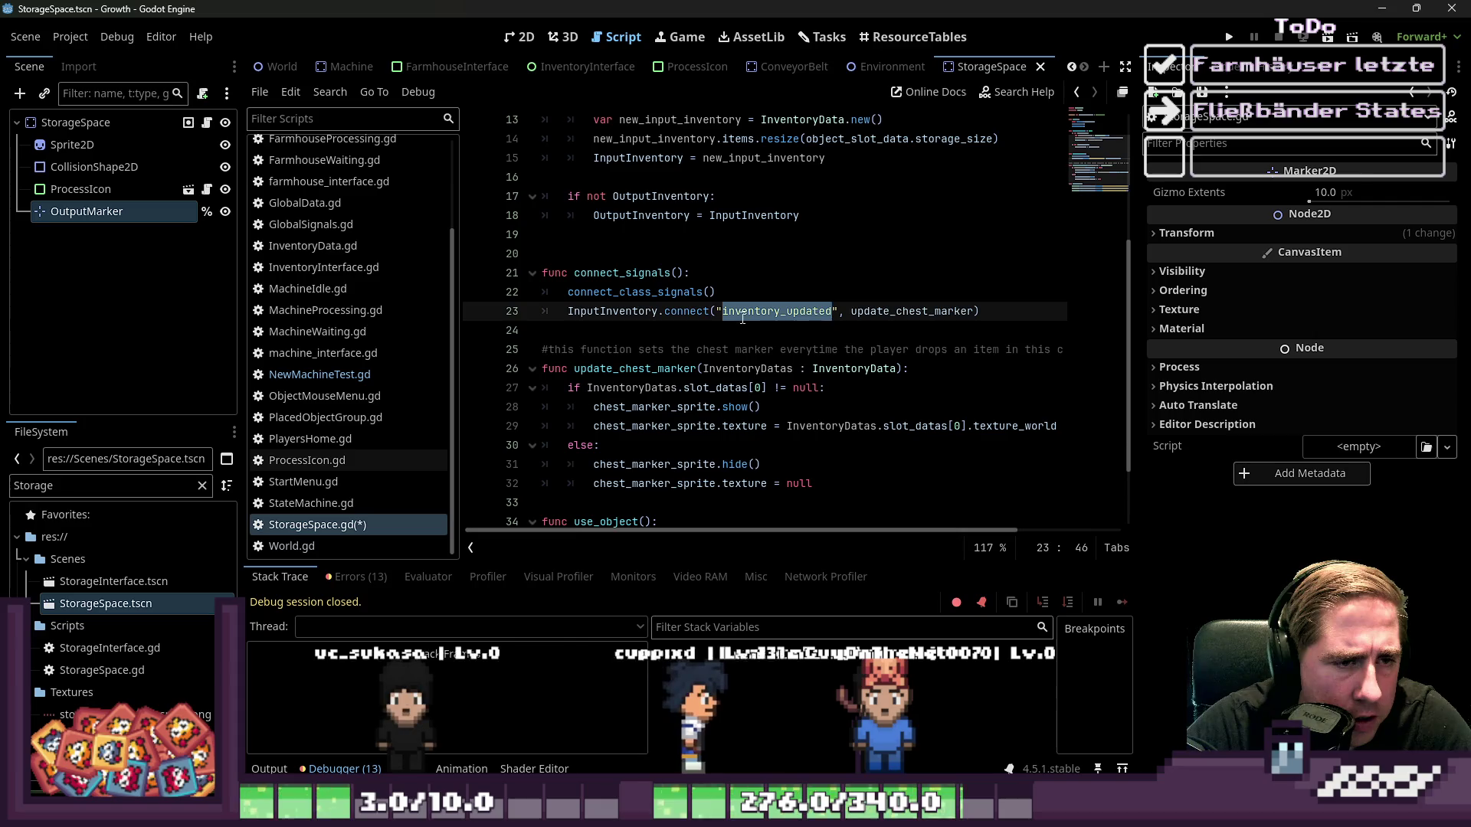
double_click(624, 314)
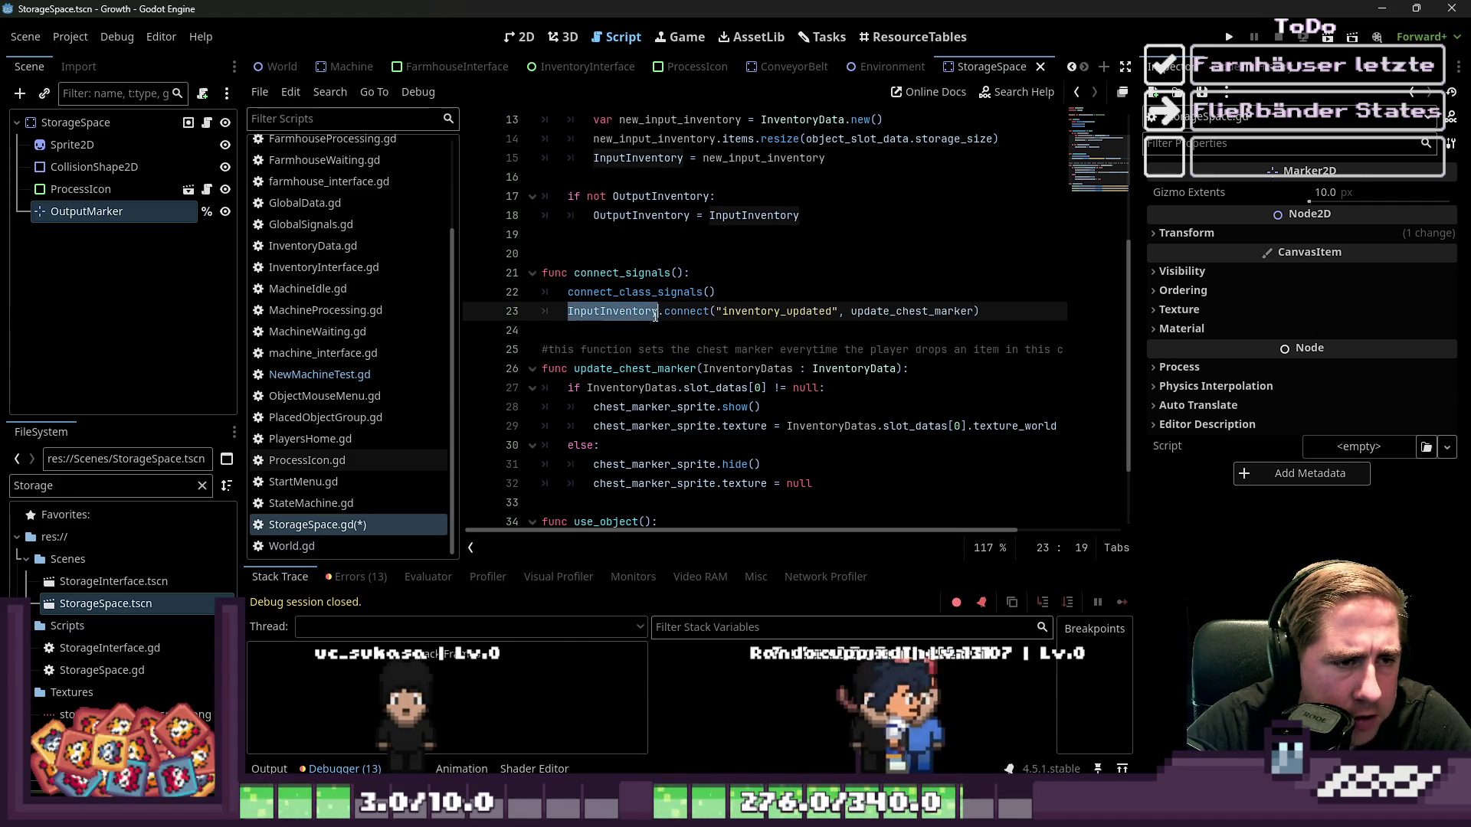
Rewrite the InputInventory connect call to use the ItemsHasChanged signal
left_click_drag(664, 311, 993, 306)
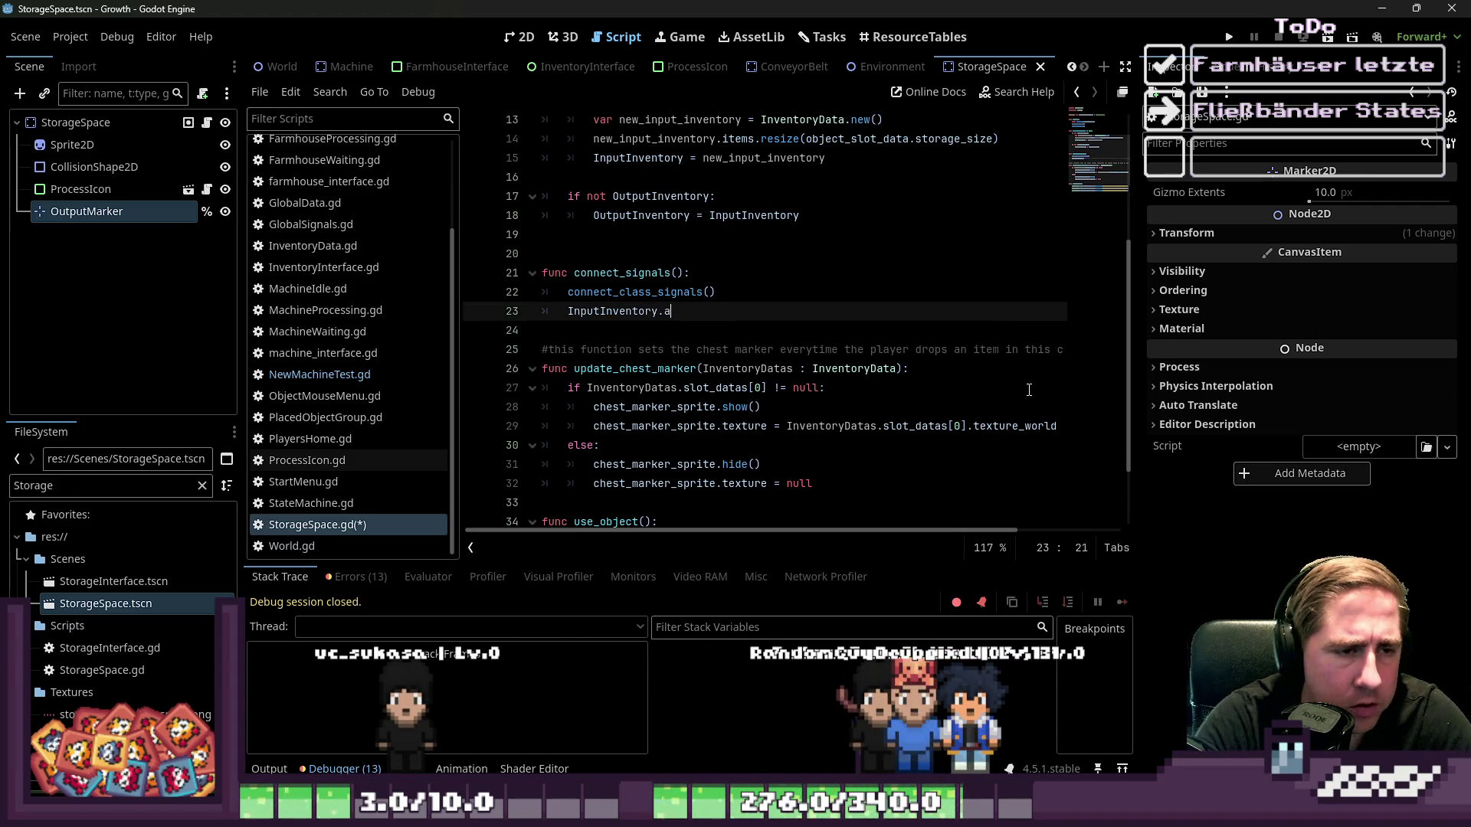
key("BackSpace")
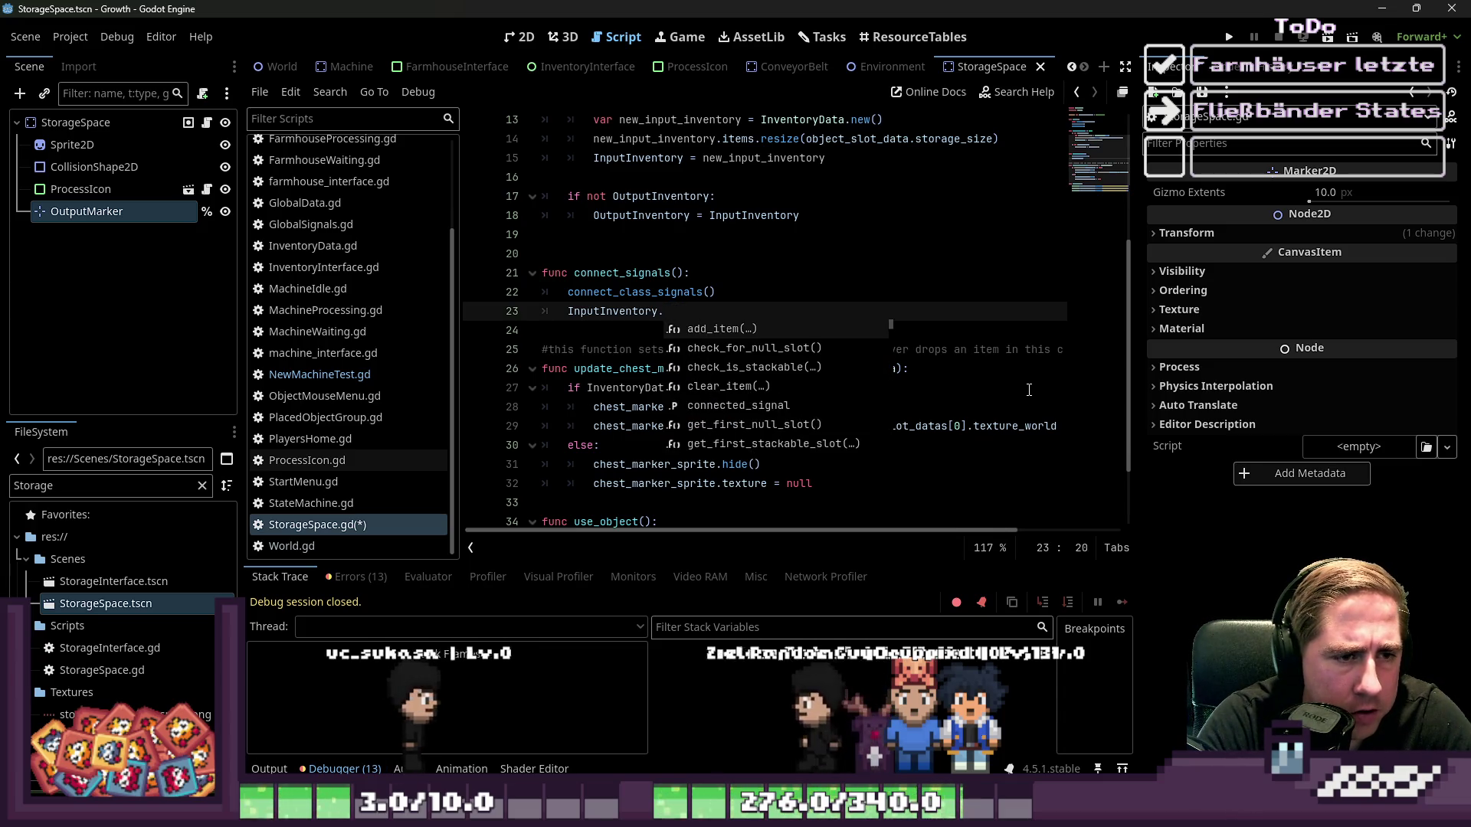
type("ItemsHasChanged.co")
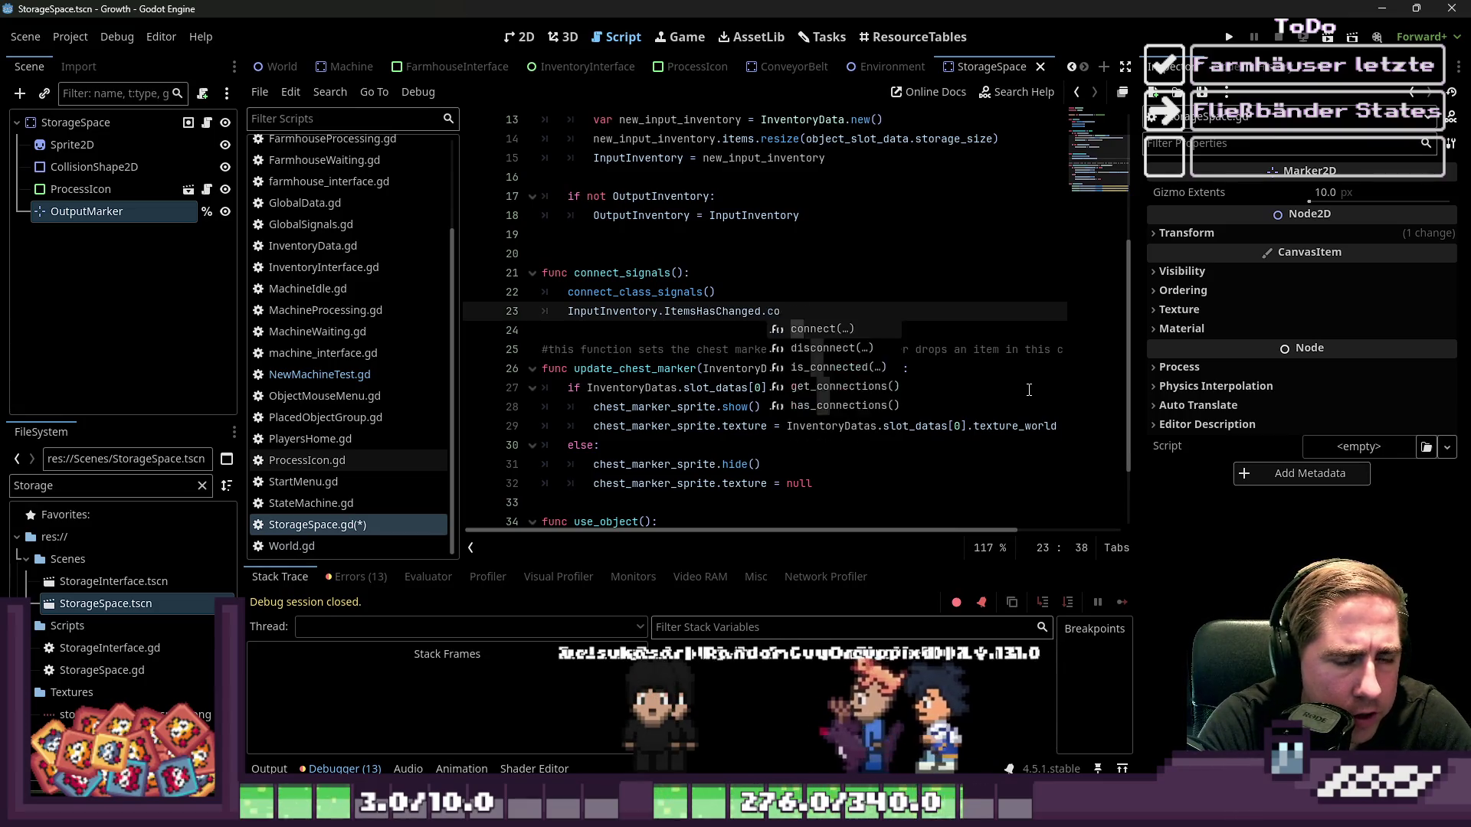
key("Return")
type("ip")
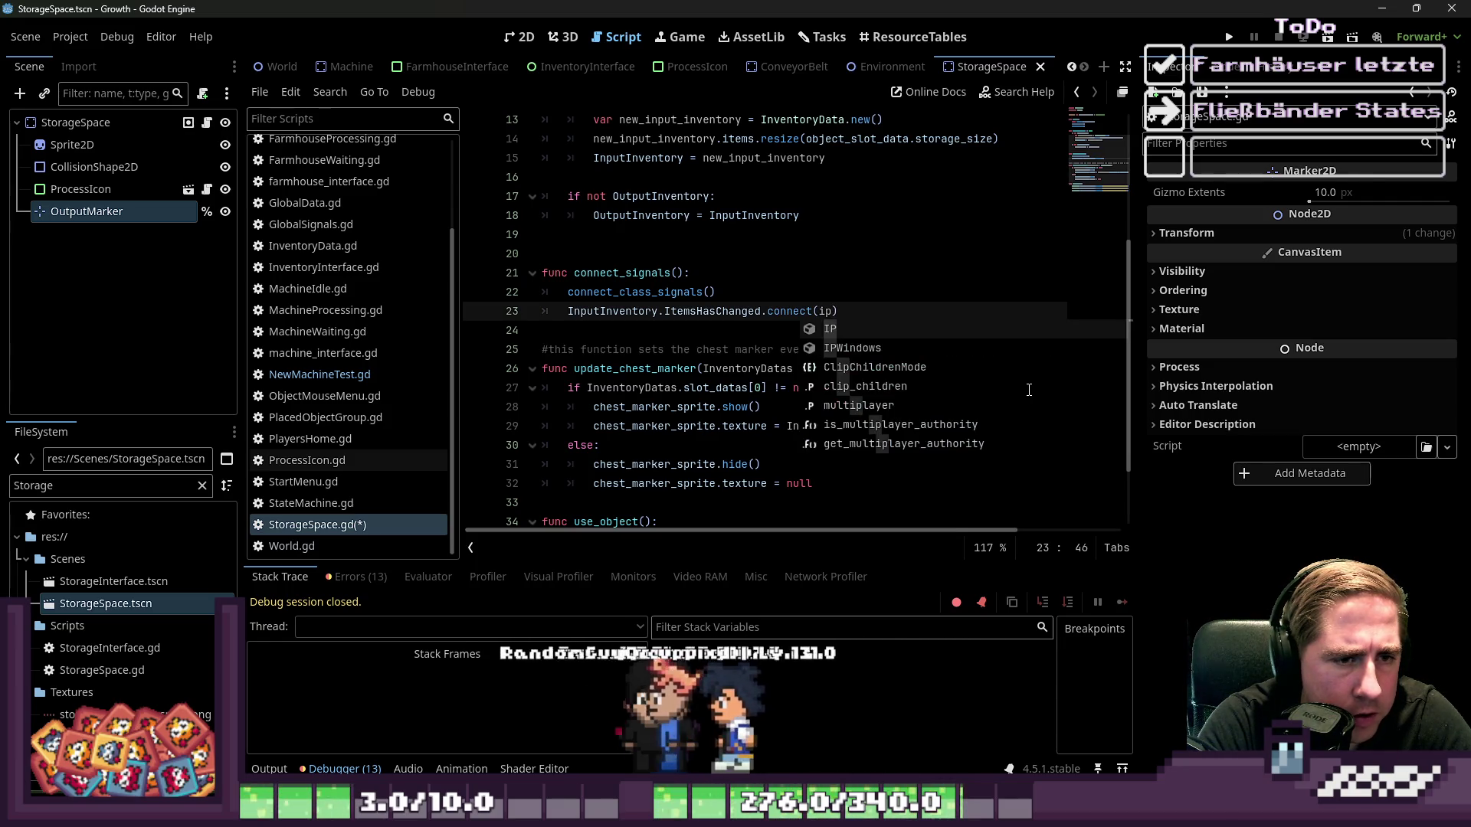
key("BackSpace")
key("BackSpace")
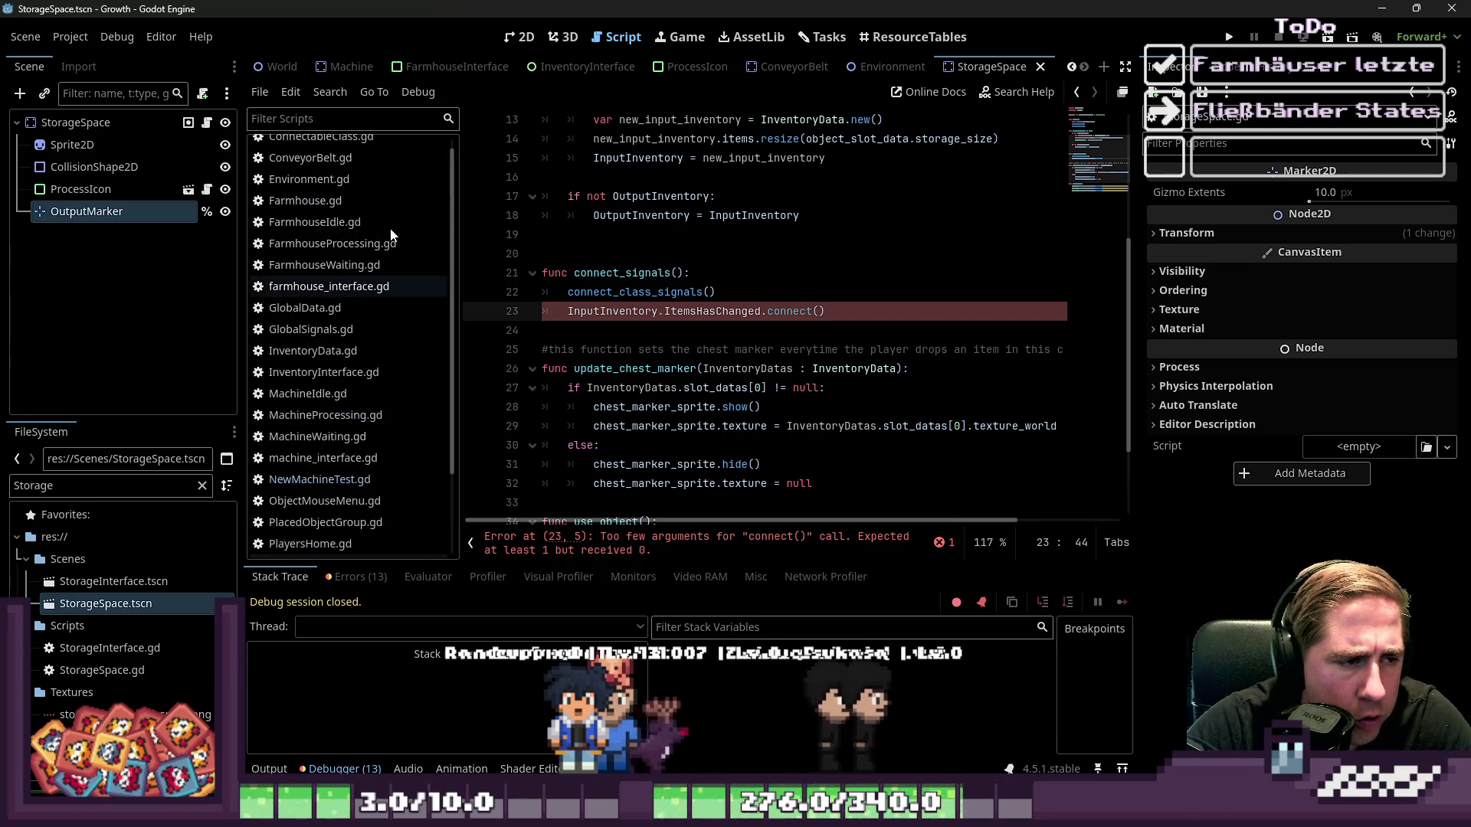
Delete the unfinished ItemsHasChanged connect line and check the connect_signals() call in _ready
left_click(724, 310)
left_click_drag(848, 314, 530, 310)
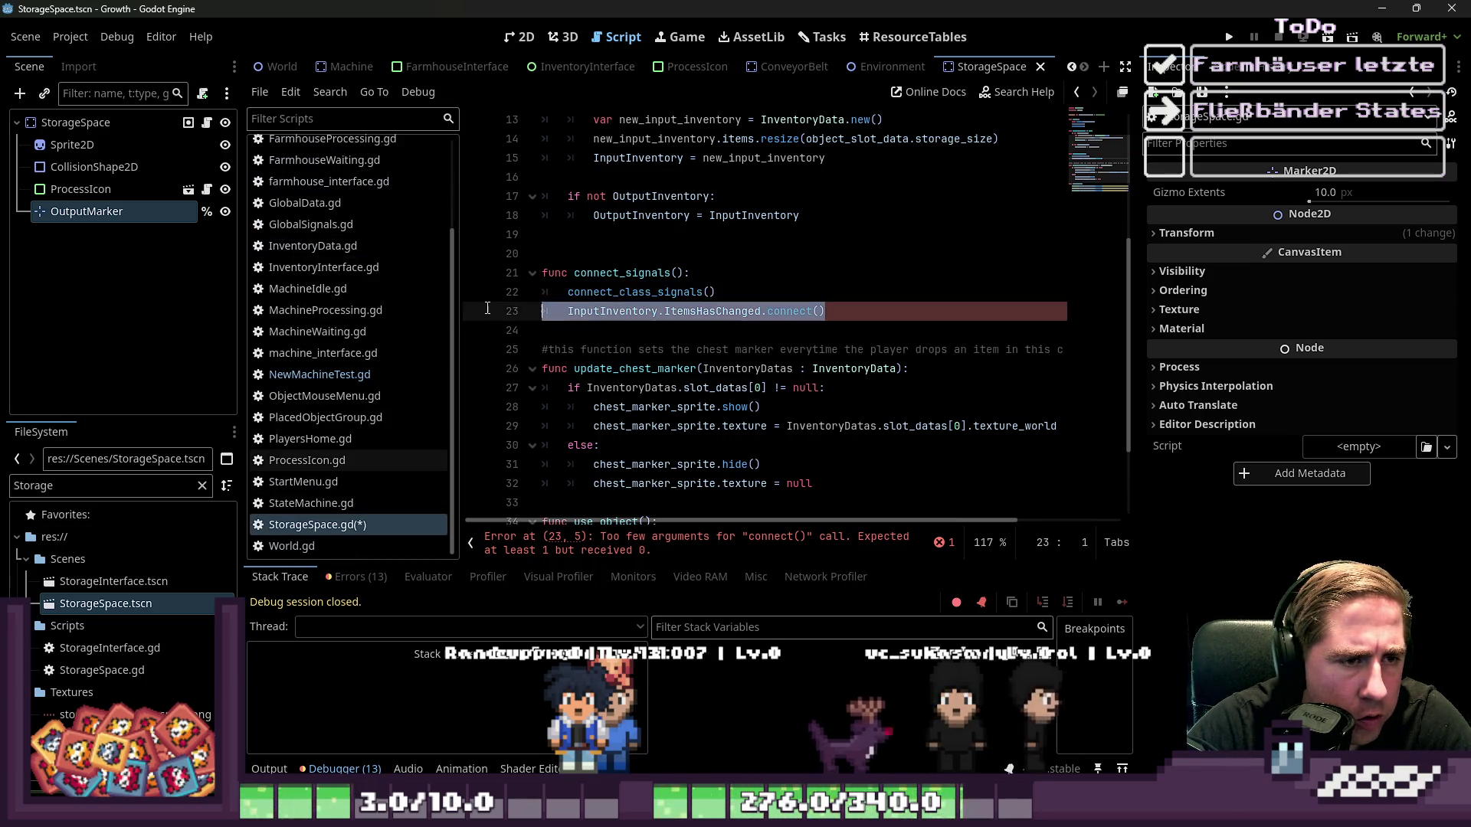
key("BackSpace")
key("BackSpace")
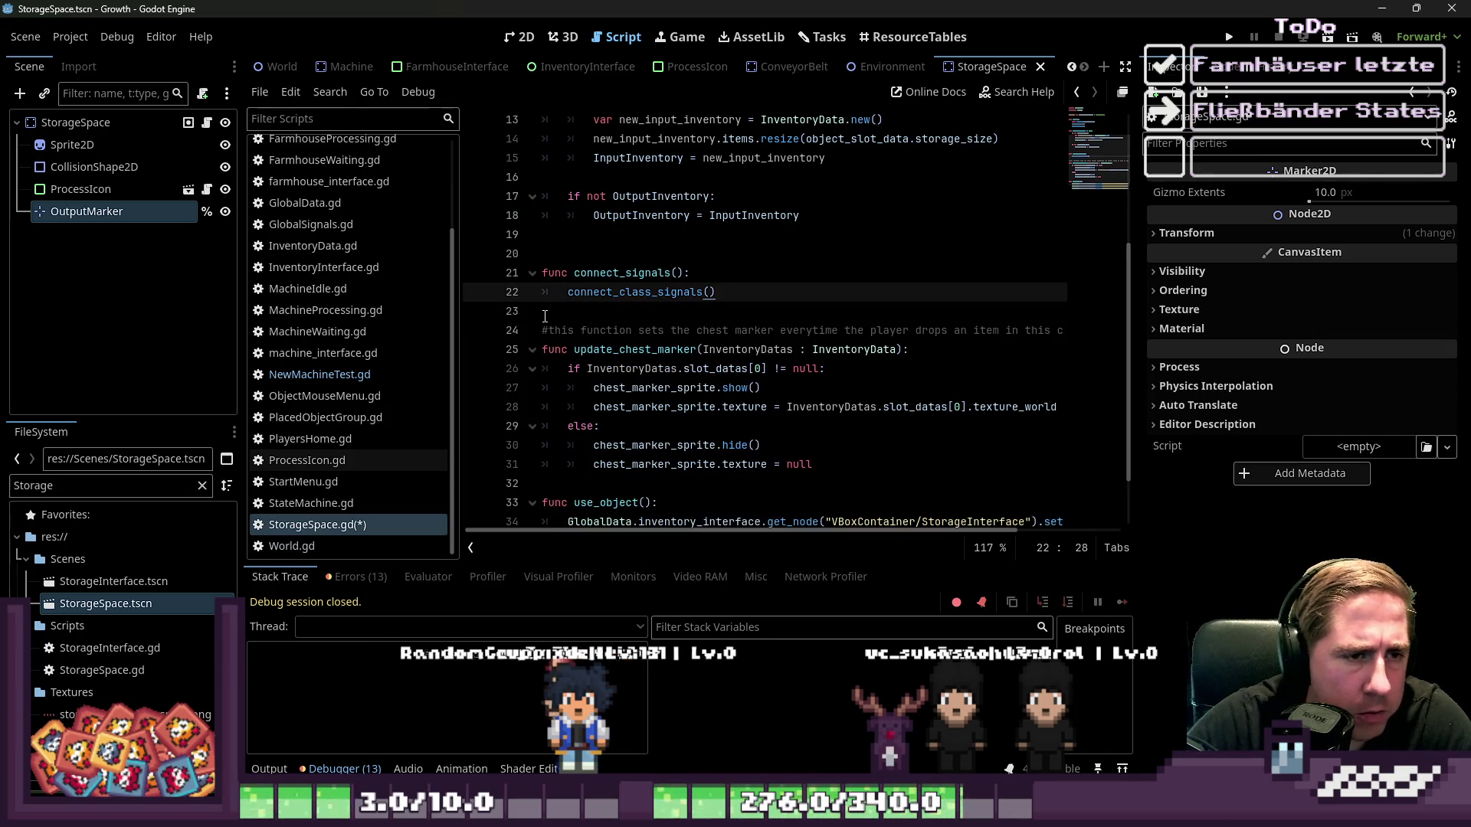
scroll(530, 306, "up", 3)
left_click(680, 217)
left_click_drag(680, 218, 519, 222)
left_click(638, 269)
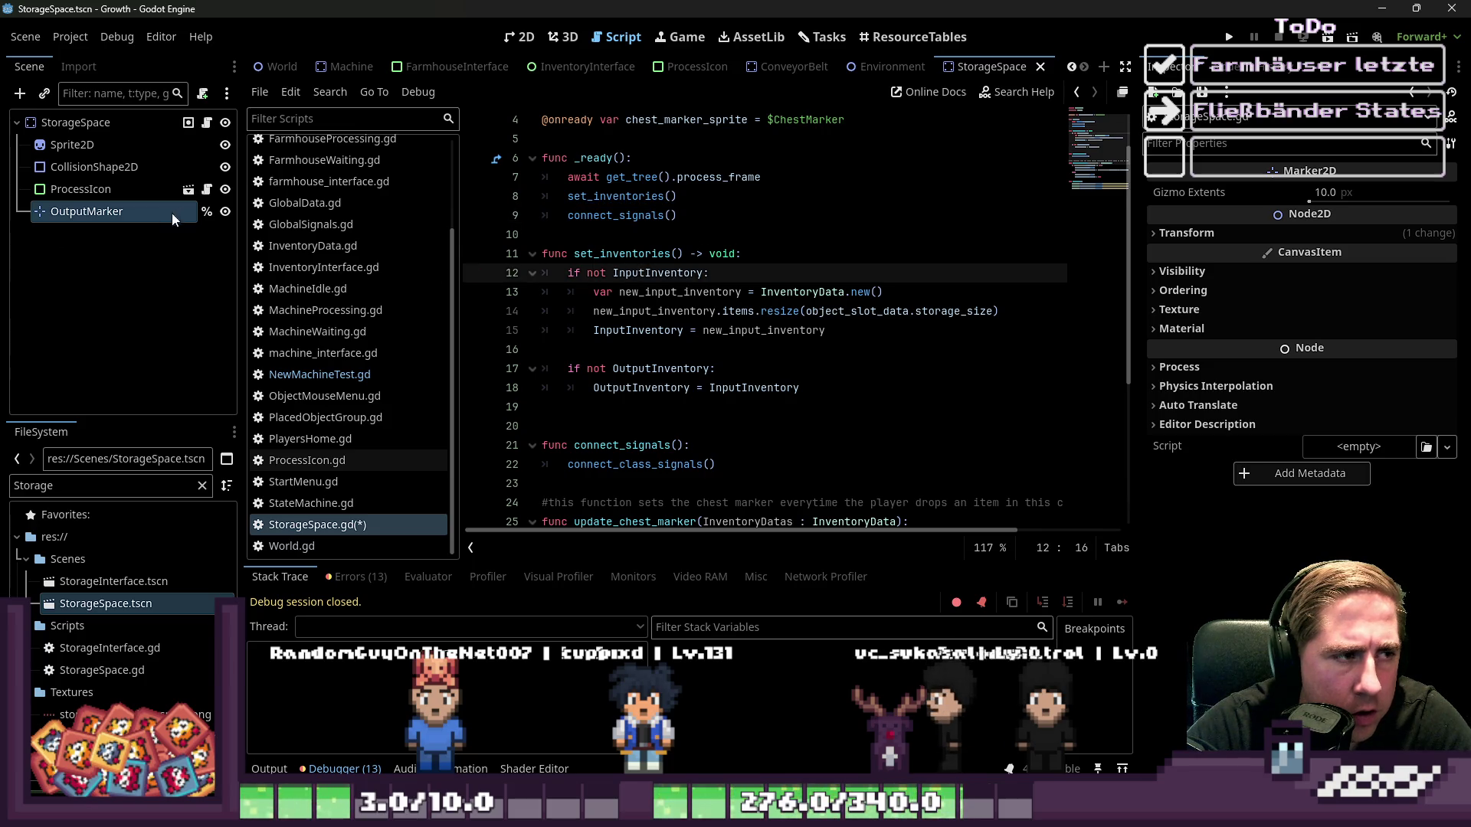
Open ProcessIcon's attached script, then save the StorageSpace scene
left_click(117, 190)
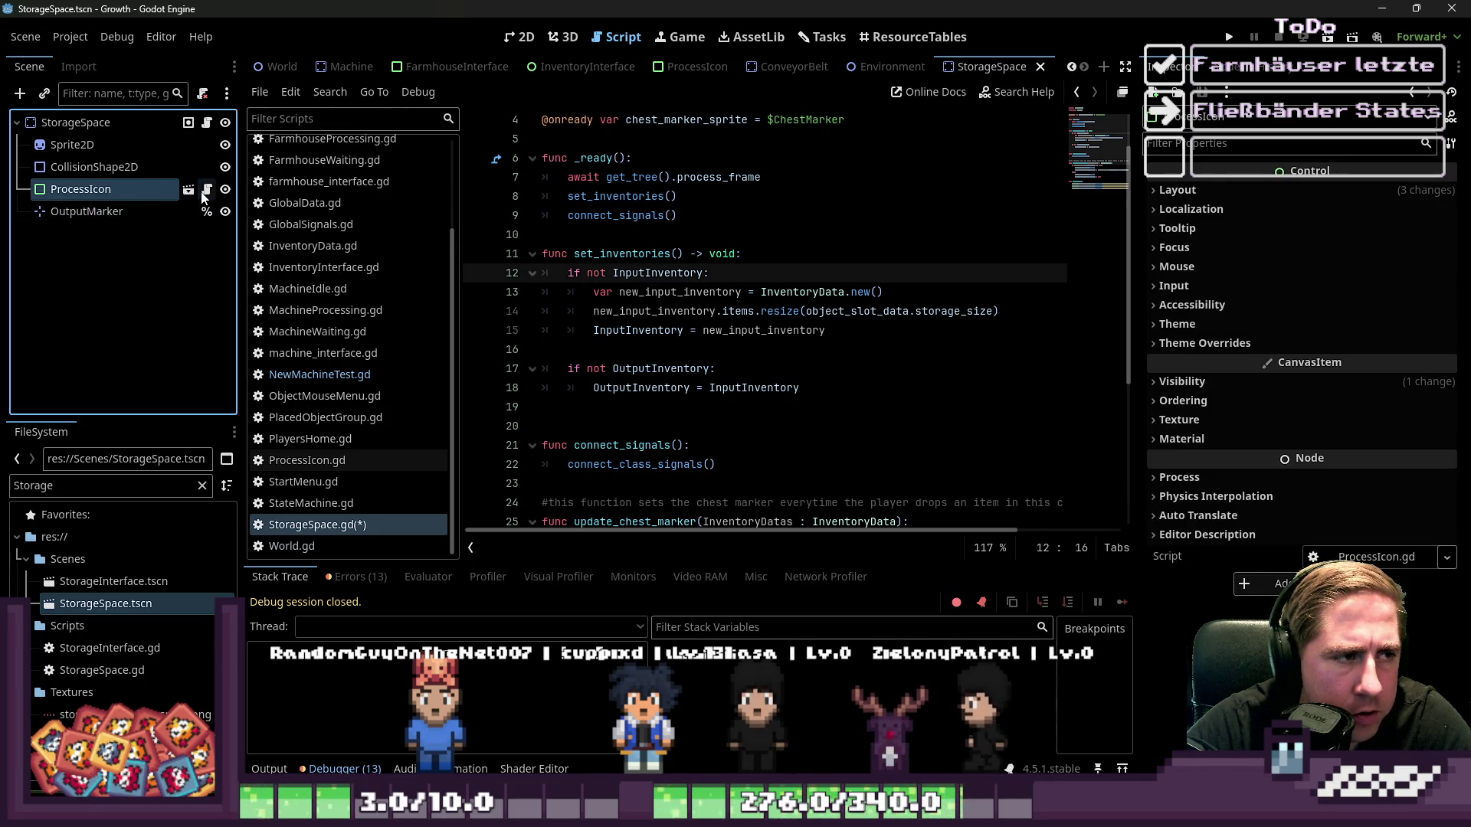
left_click(637, 191)
left_click(132, 219)
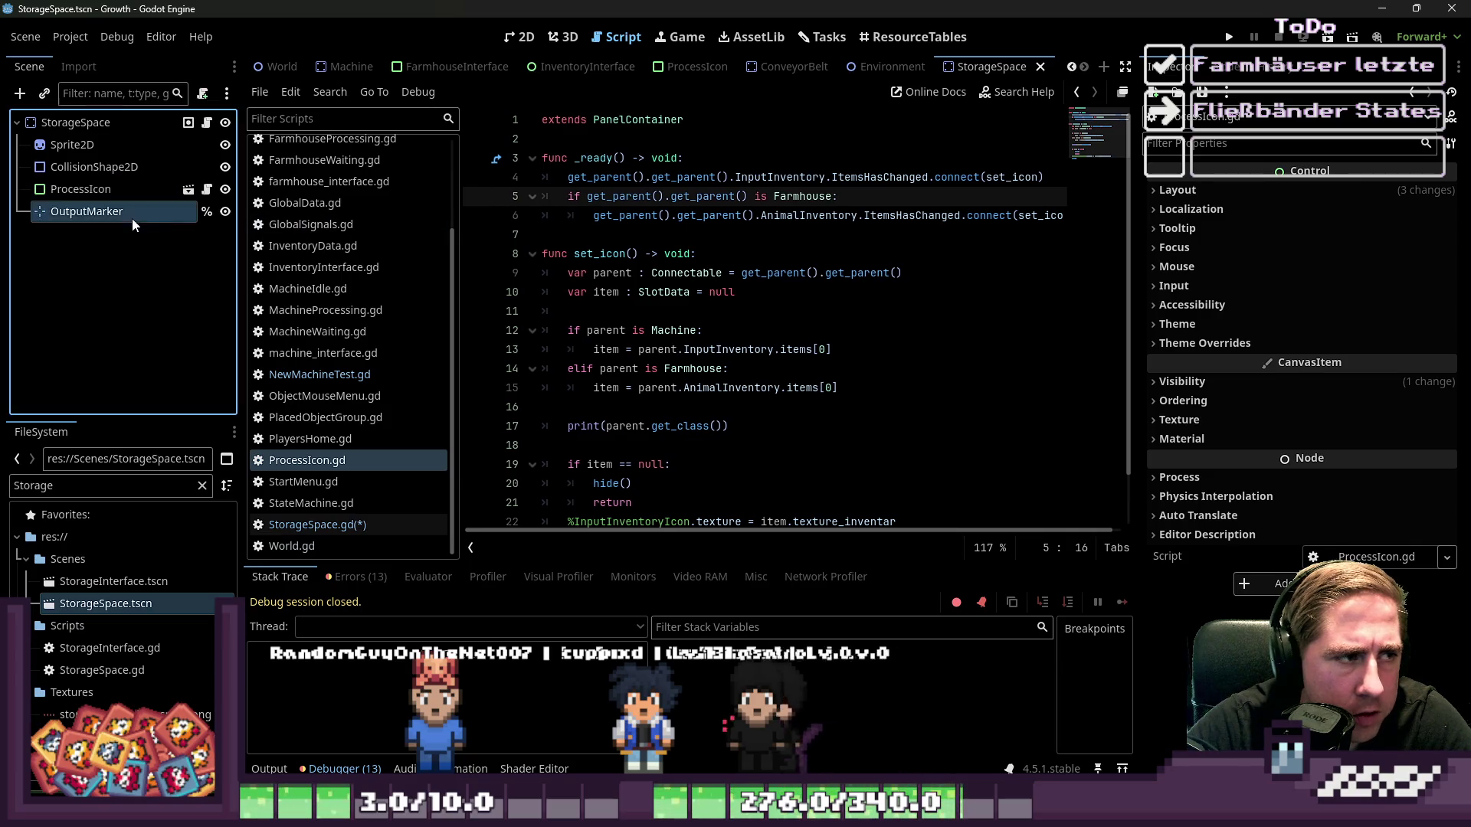
left_click(116, 188)
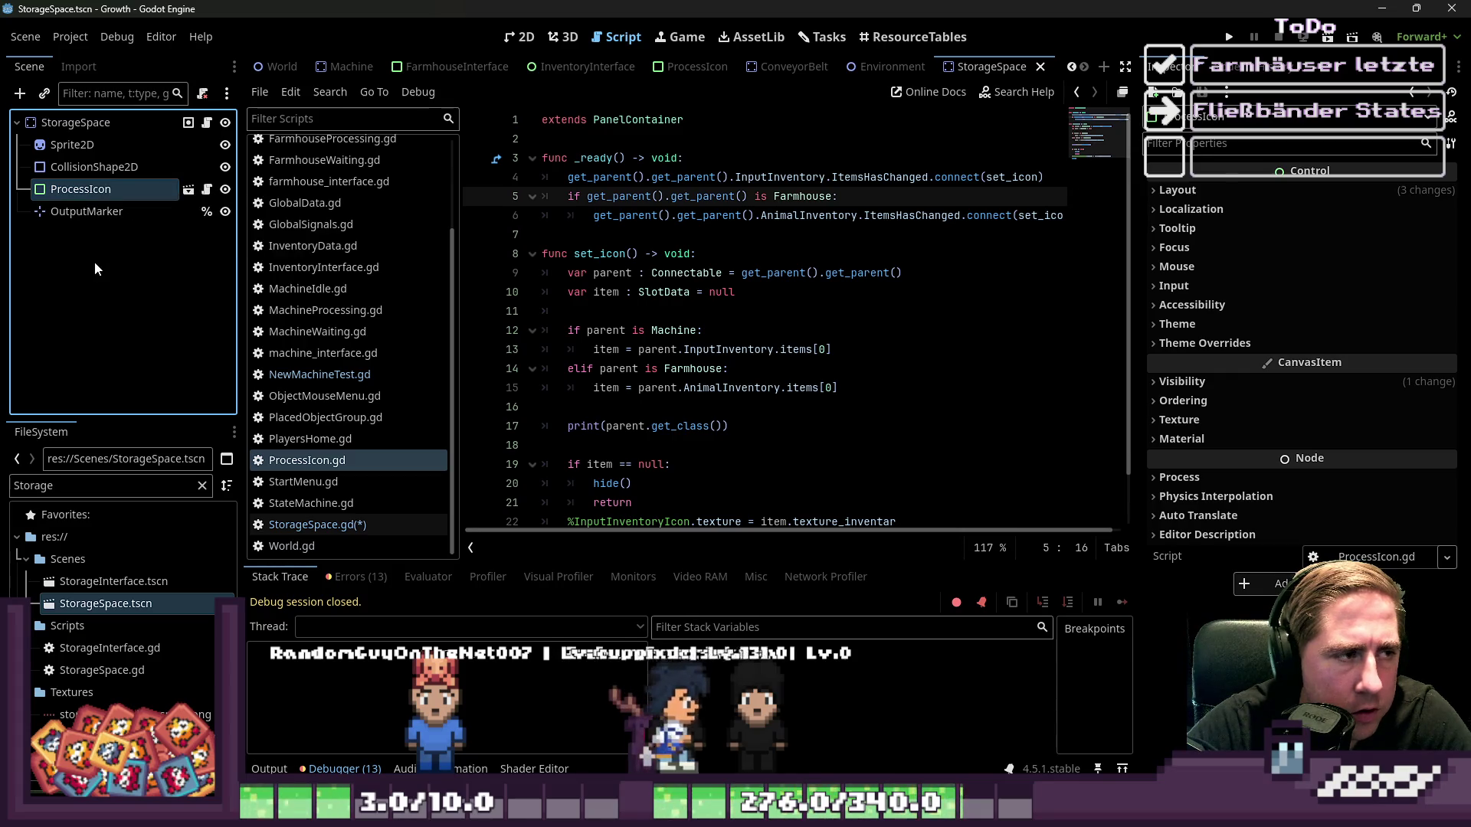
key("ctrl+s")
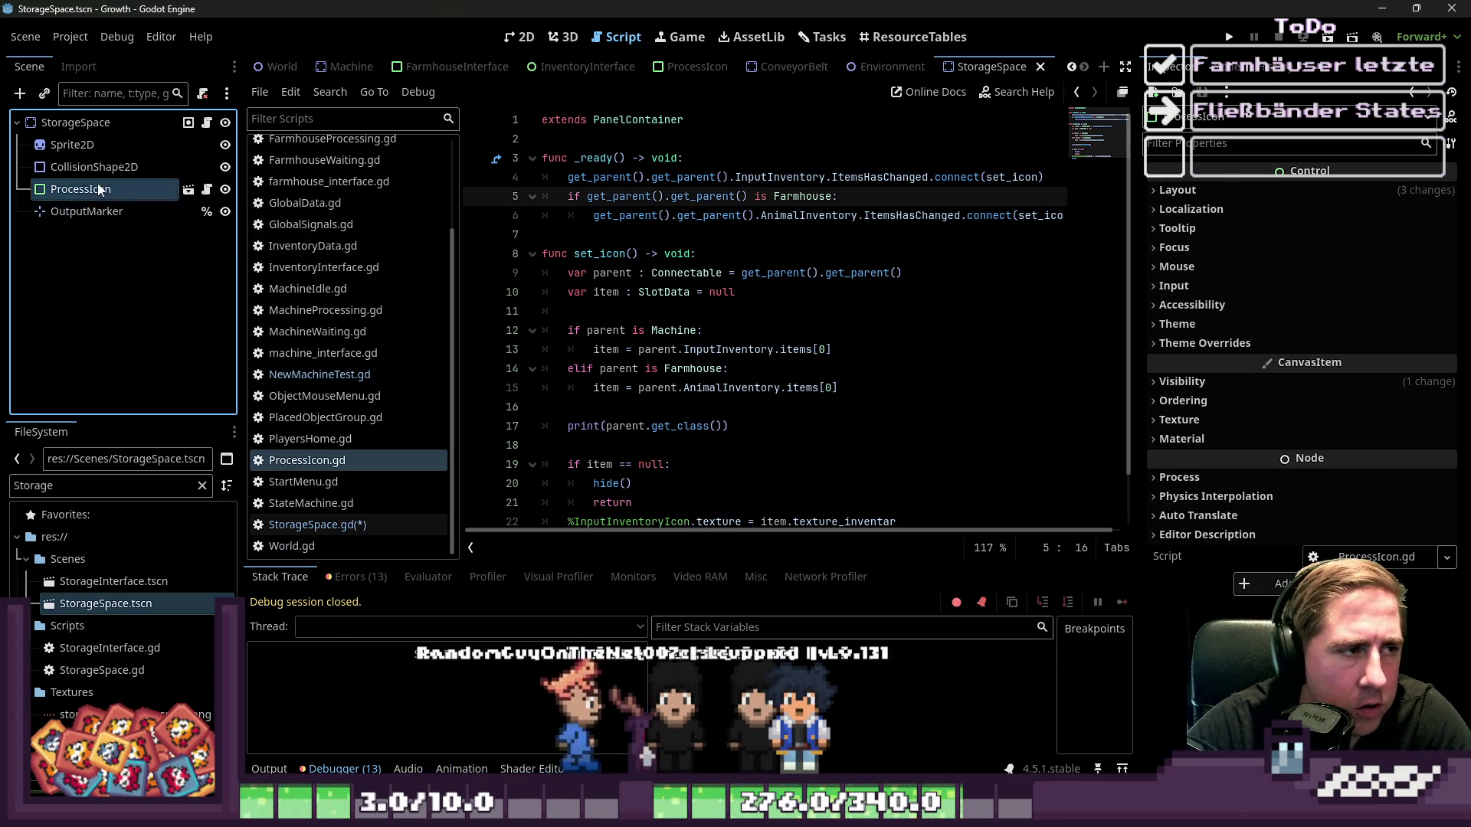
key("F2")
left_click(134, 123)
Add a PanelContainer child node, move ProcessIcon into it, and save the scene
key("ctrl+a")
key("BackSpace")
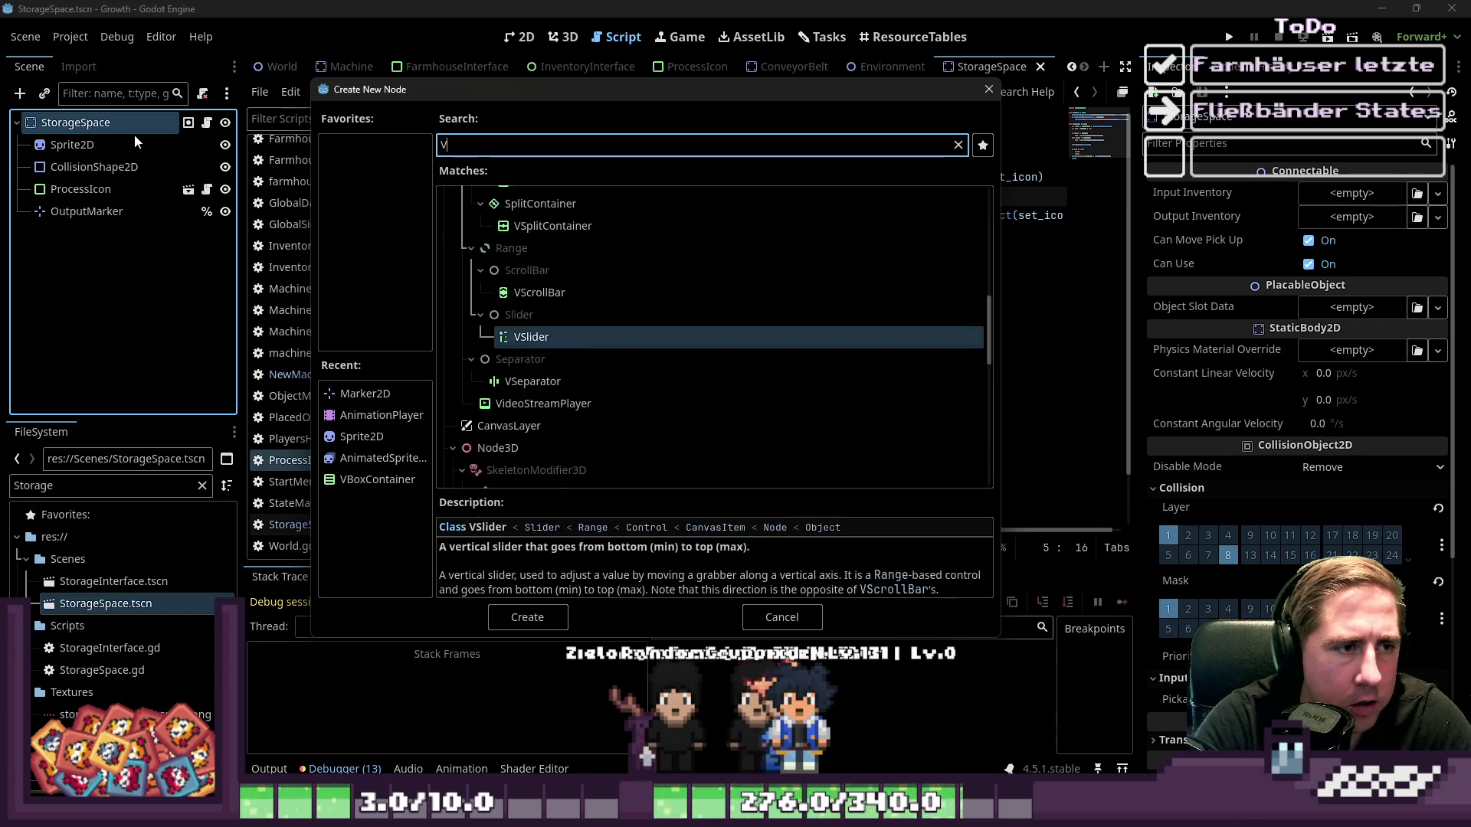
type("PanelContai")
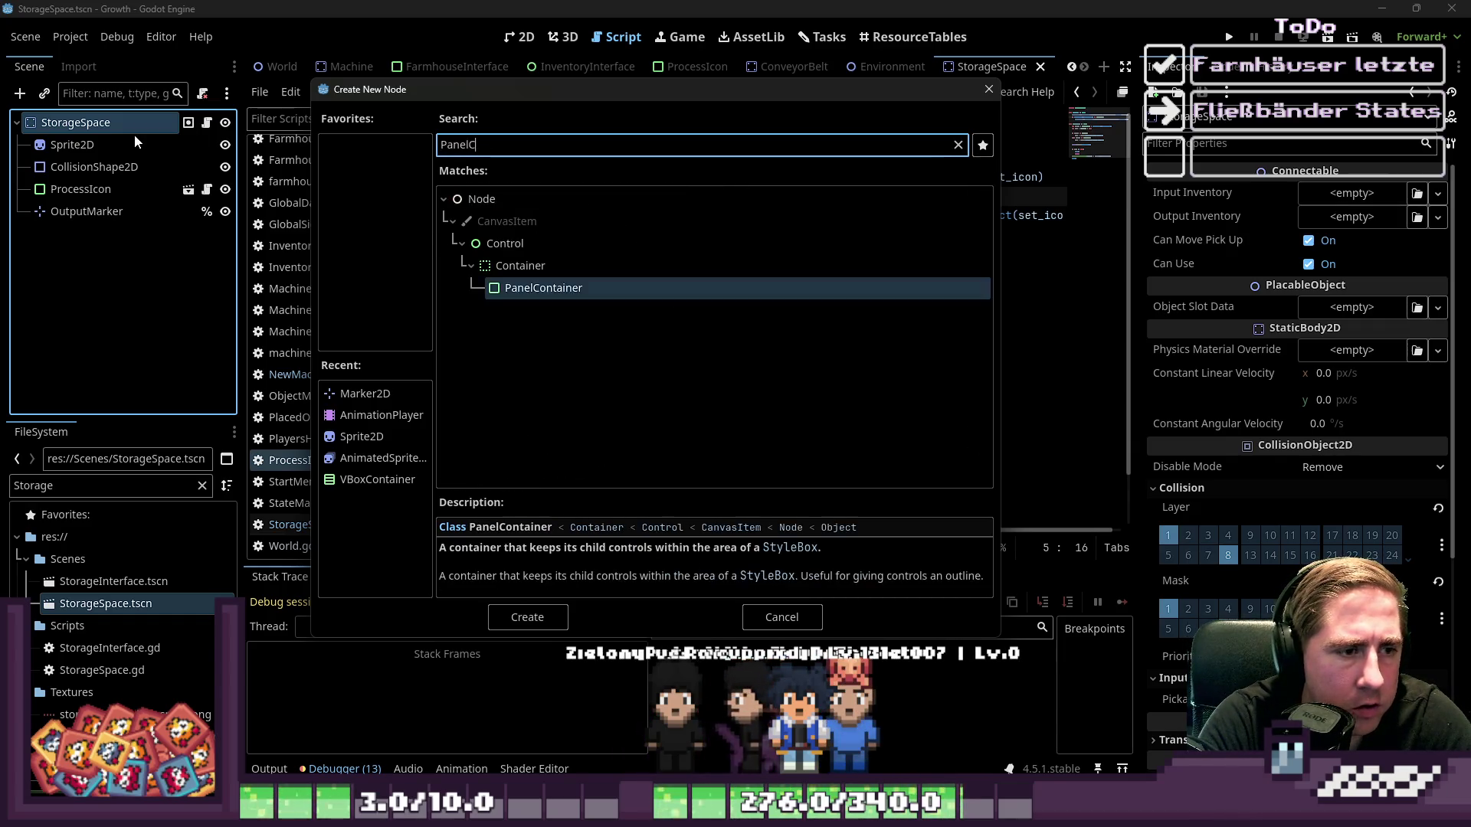
key("Return")
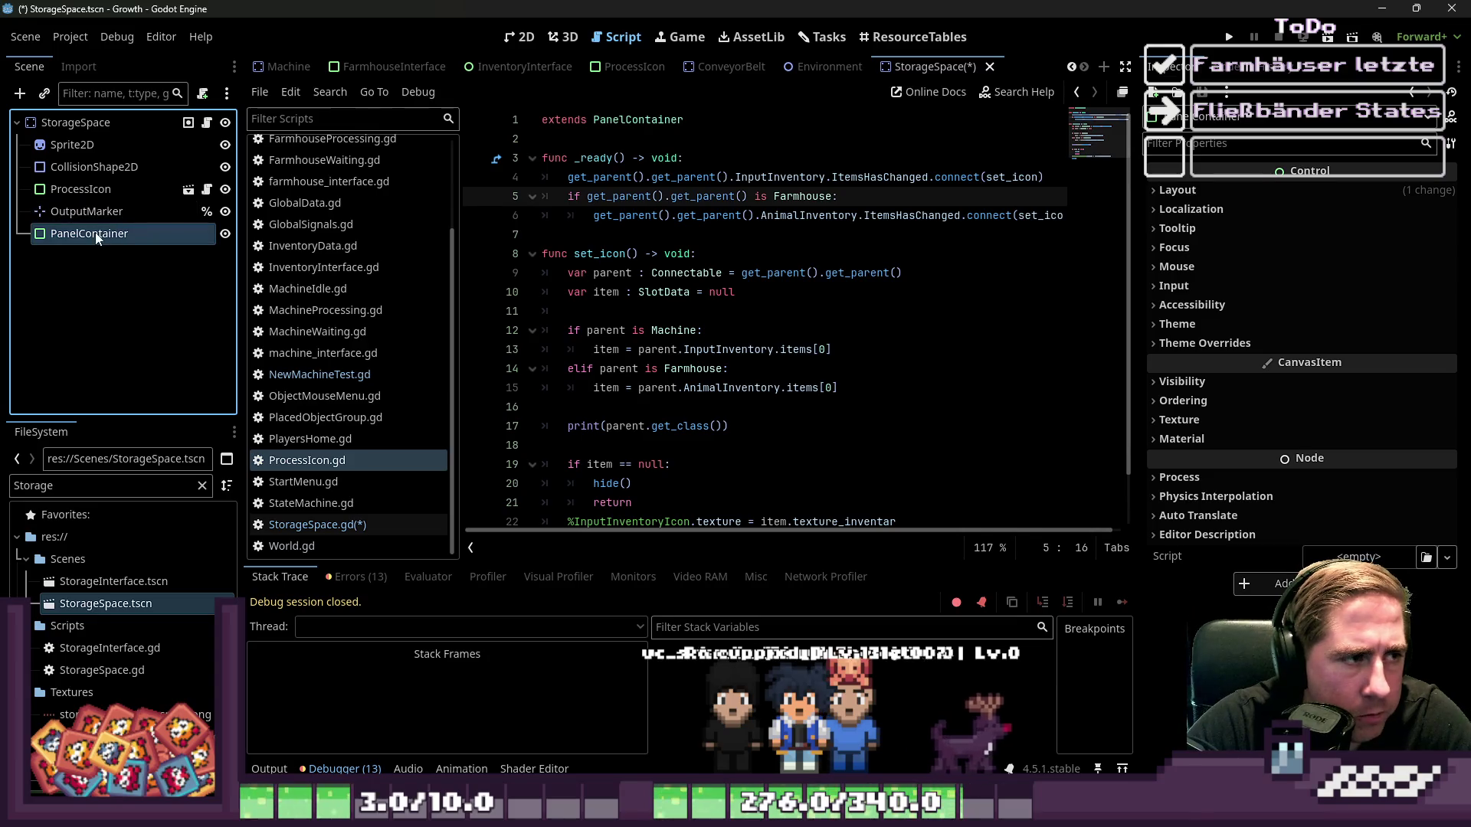
left_click_drag(86, 180, 92, 189)
left_click(988, 281)
key("ctrl+s")
In the 2D view, move the PanelContainer up over the backpack sprite
left_click(520, 37)
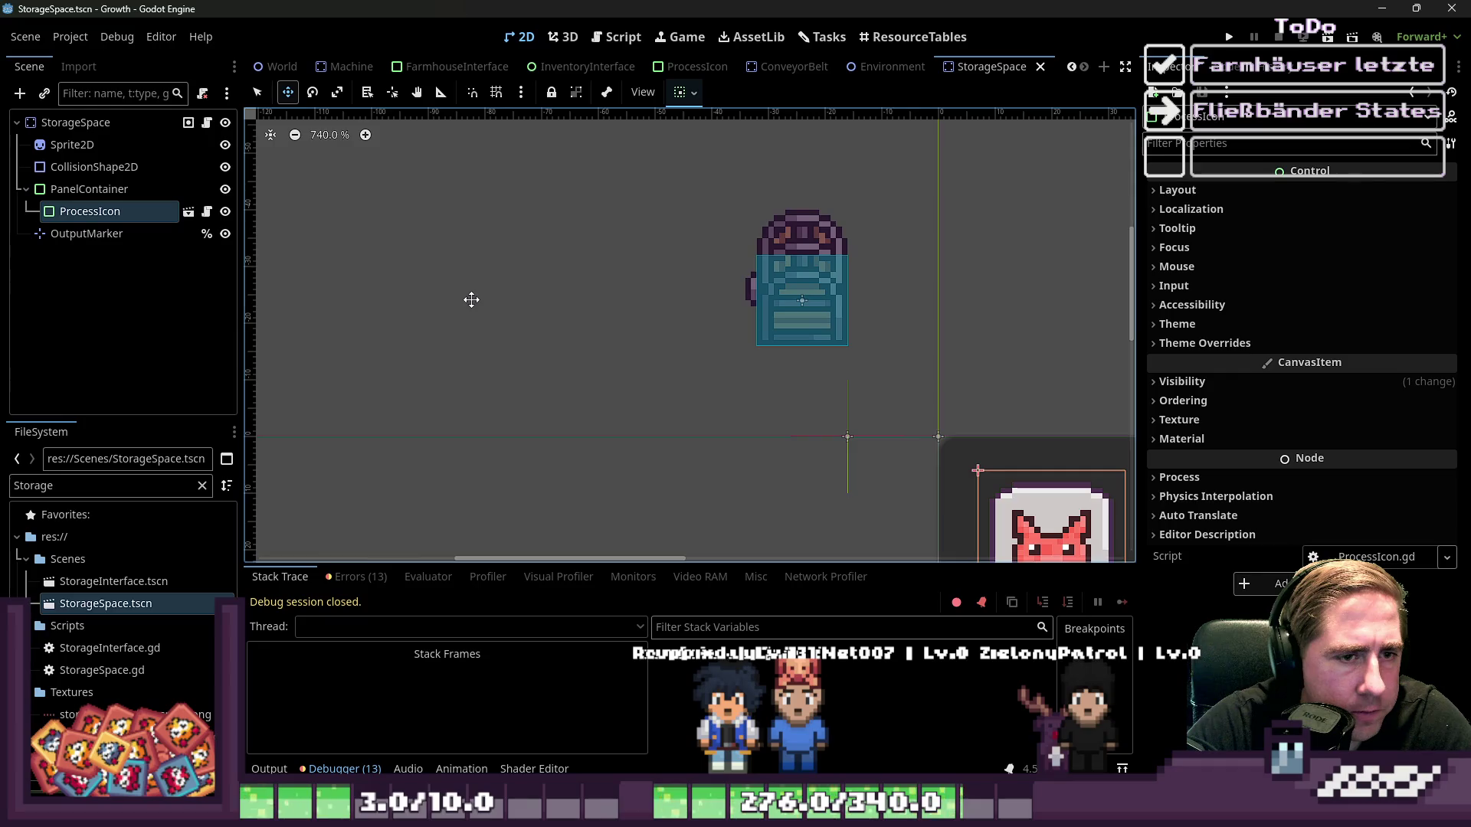
left_click(54, 192)
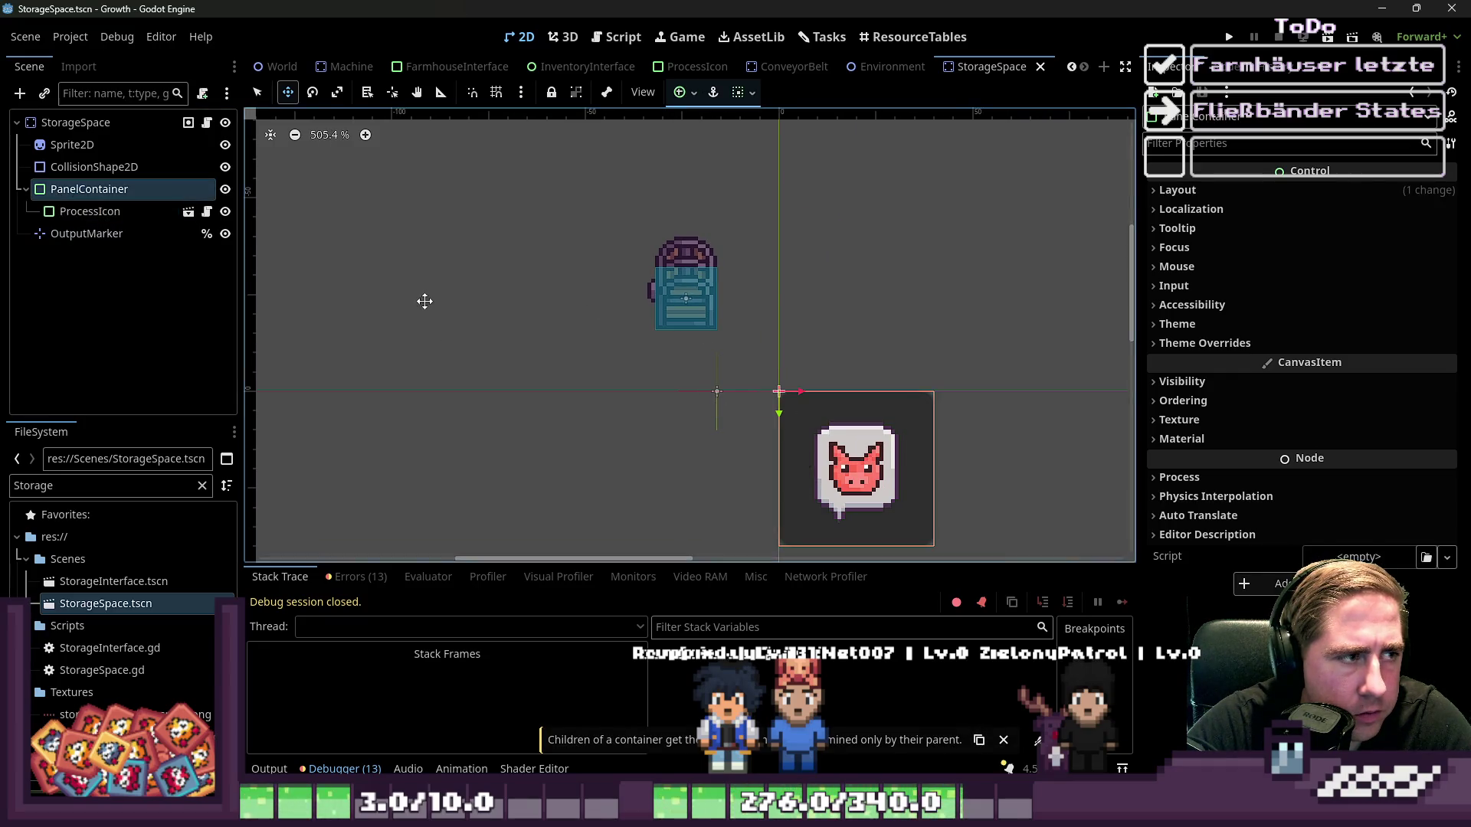
scroll(829, 293, "down", 4)
mouse_move(874, 392)
left_mouse_down()
mouse_move(766, 288)
mouse_move(746, 211)
mouse_move(731, 265)
left_mouse_up()
scroll(739, 229, "up", 9)
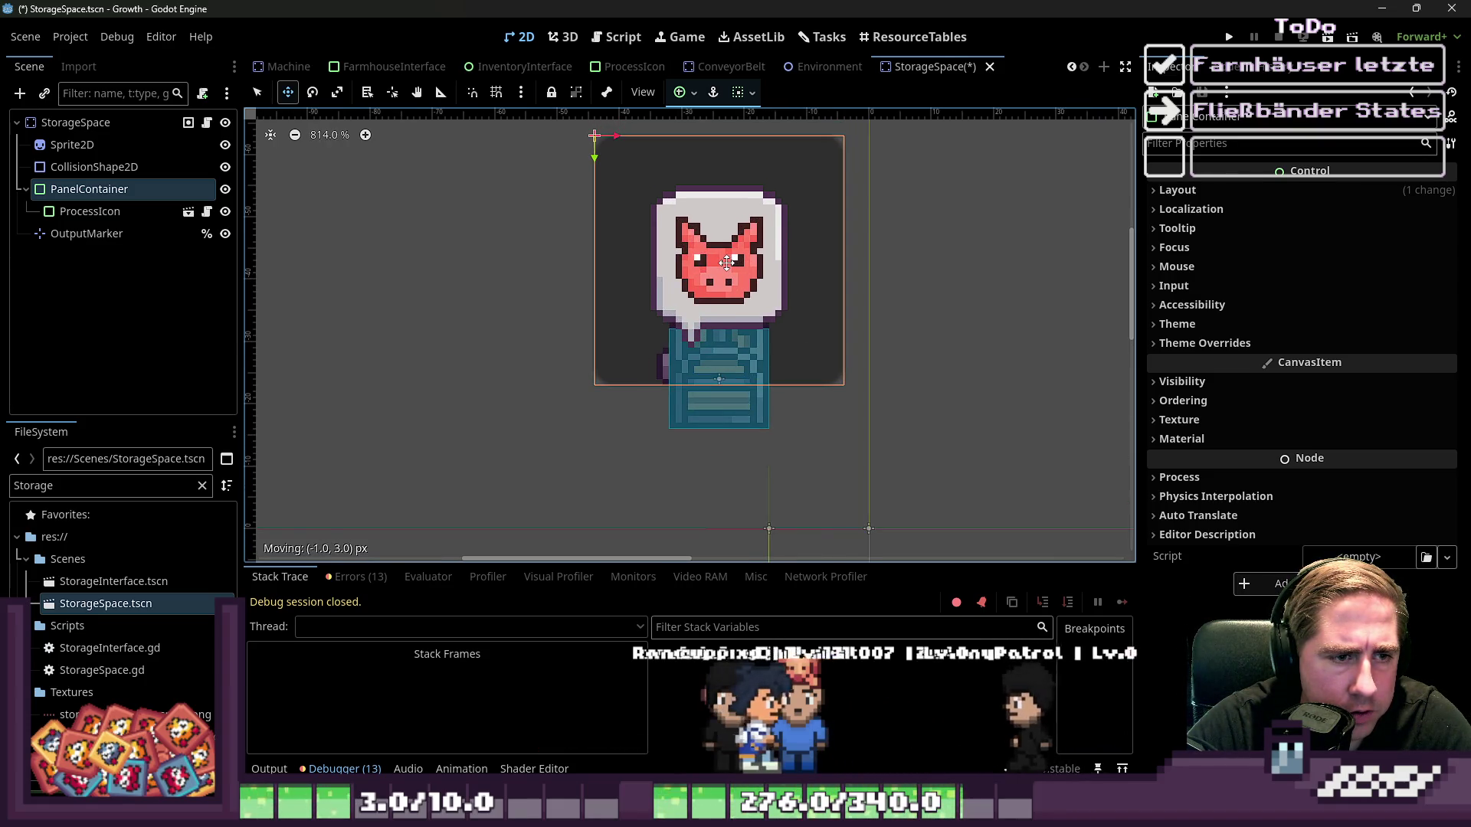
scroll(709, 293, "up", 5)
left_click(709, 293)
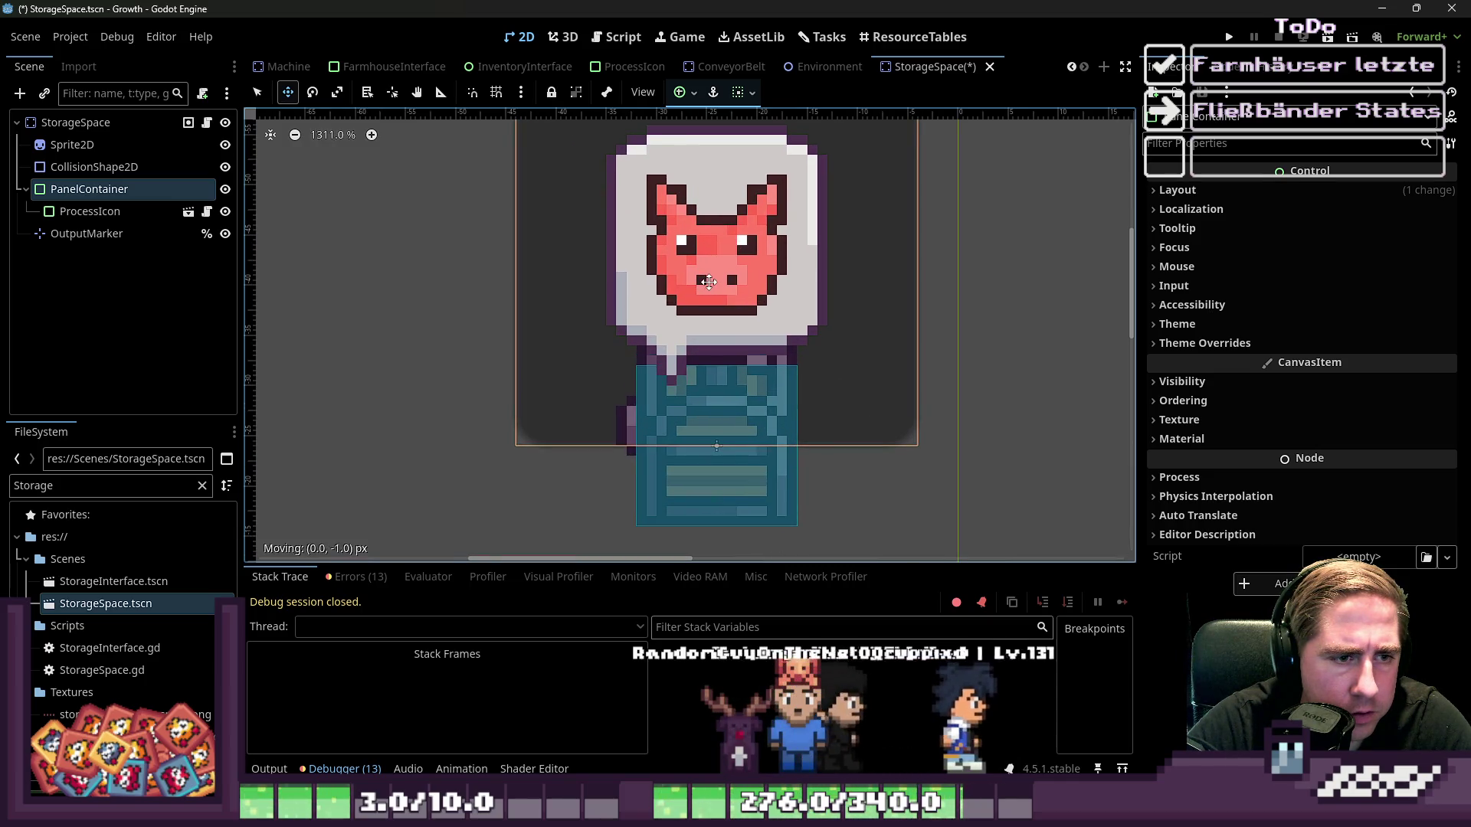
left_click(89, 189)
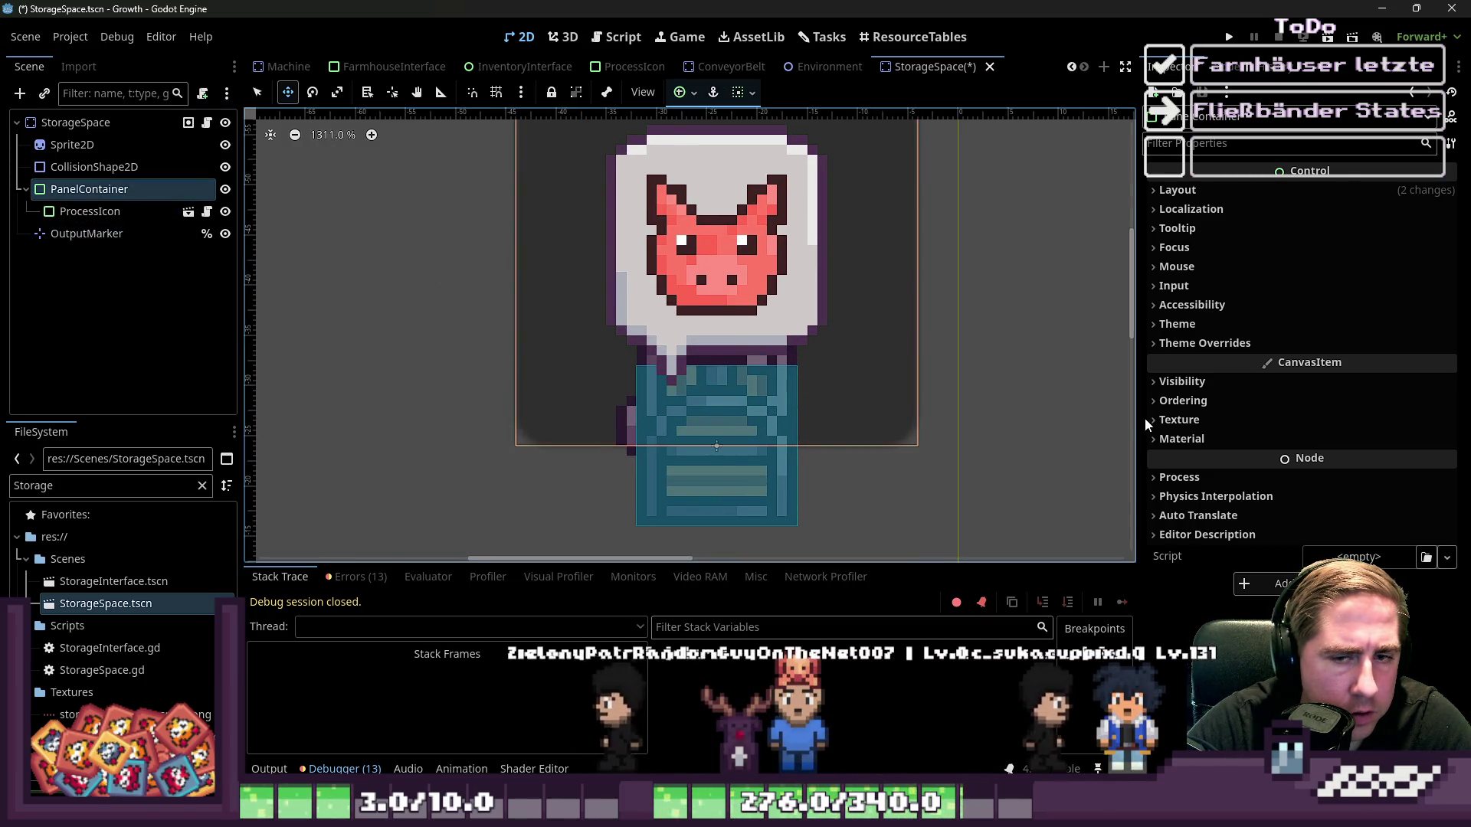
Set the PanelContainer's Self Modulate alpha to 00, making it fully transparent
left_click(1184, 381)
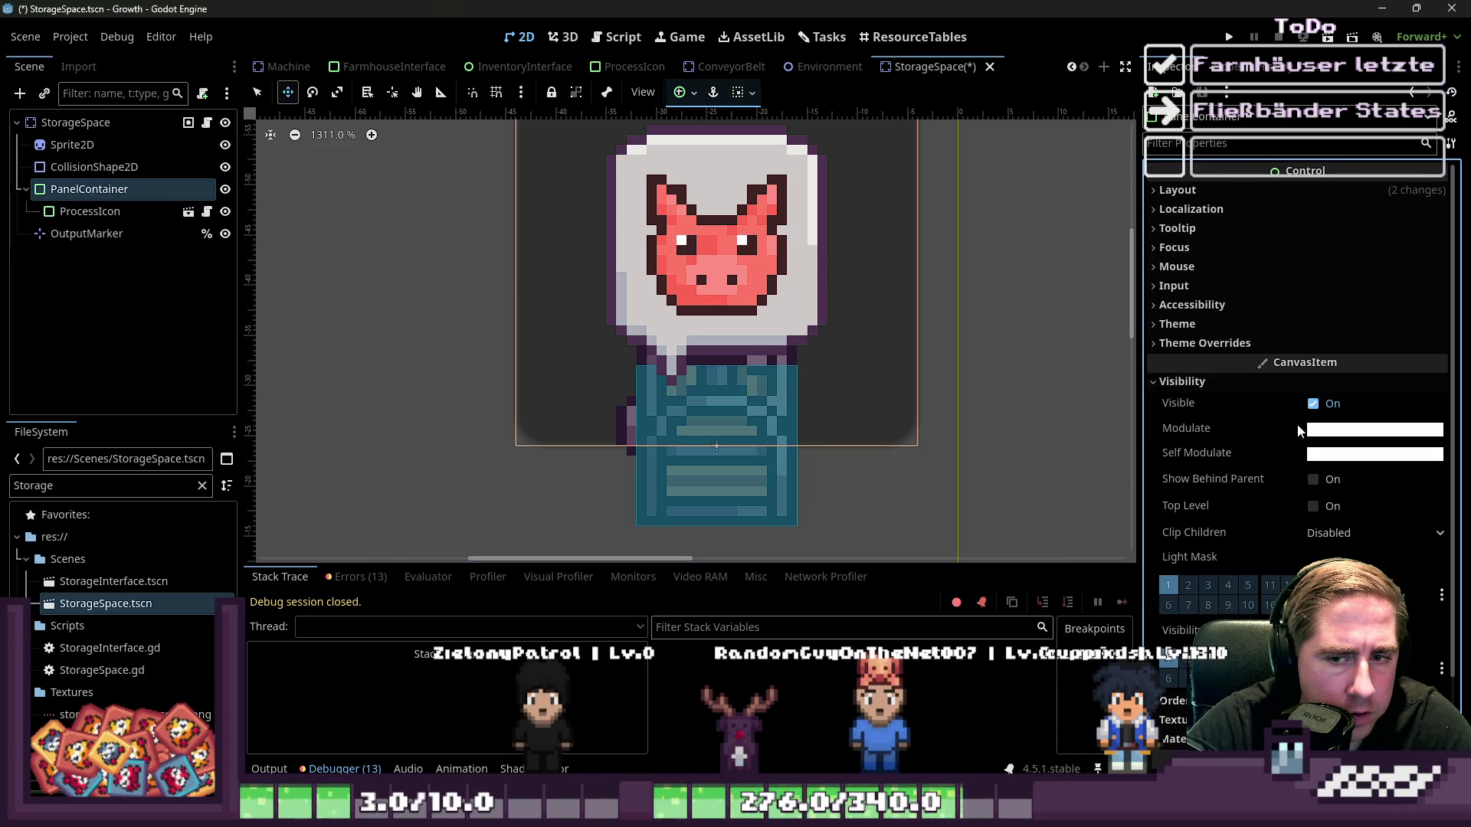
left_click(1344, 460)
key("End")
type("00")
key("Return")
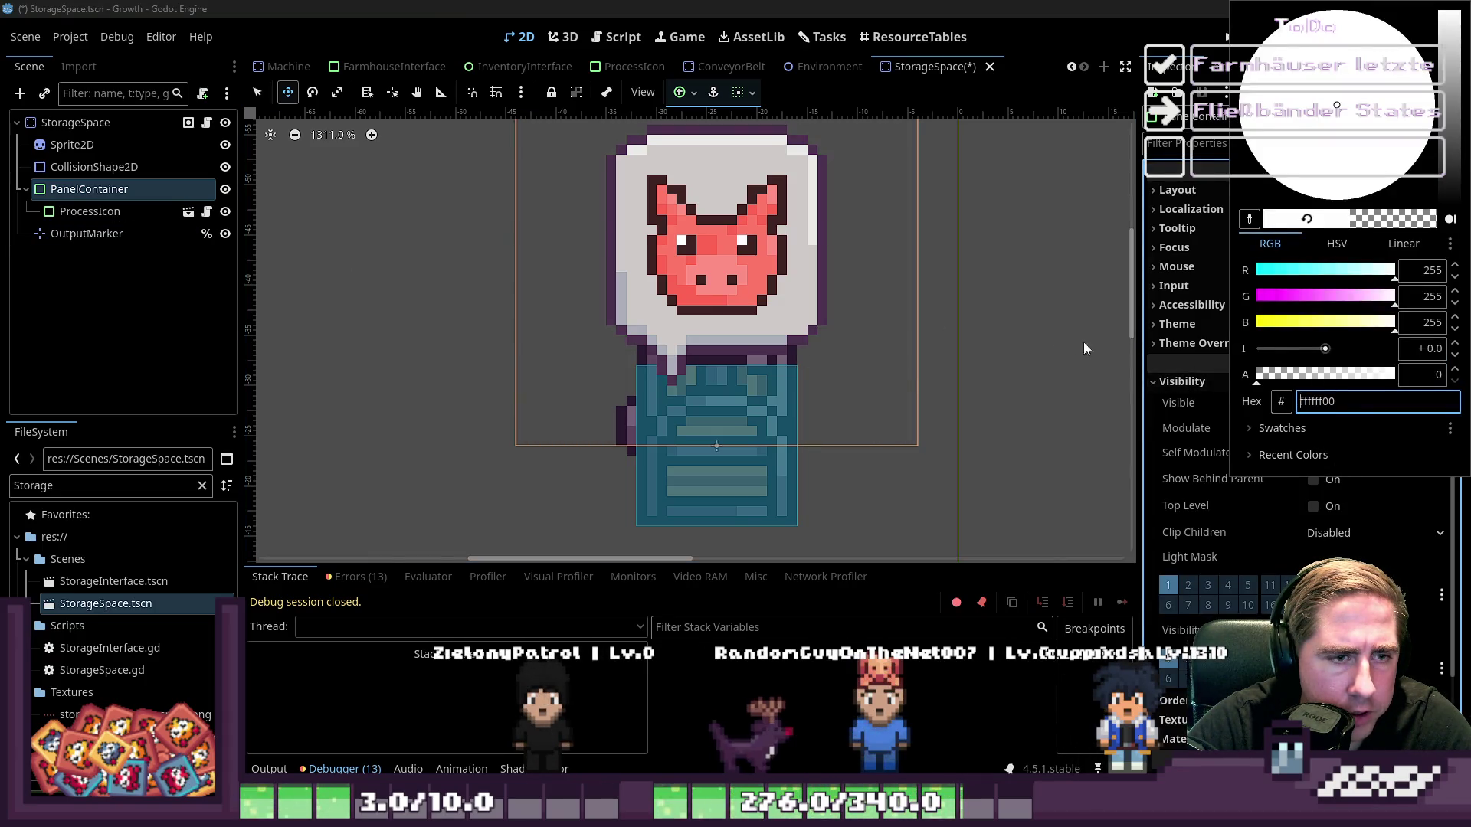
left_click(1084, 349)
Set the PanelContainer's Mouse Filter to Ignore
key("Down")
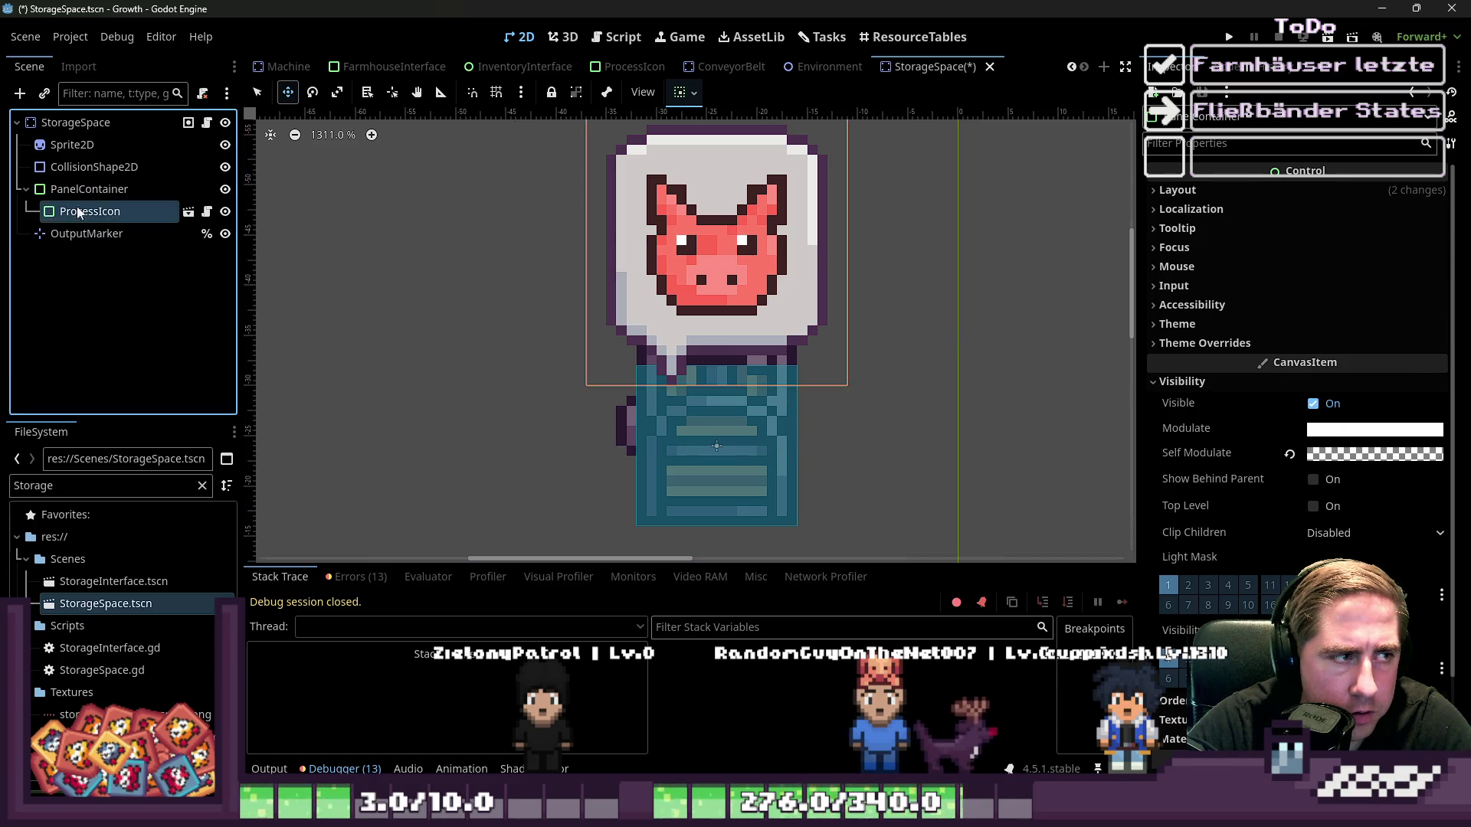
scroll(314, 329, "down", 4)
scroll(337, 375, "up", 2)
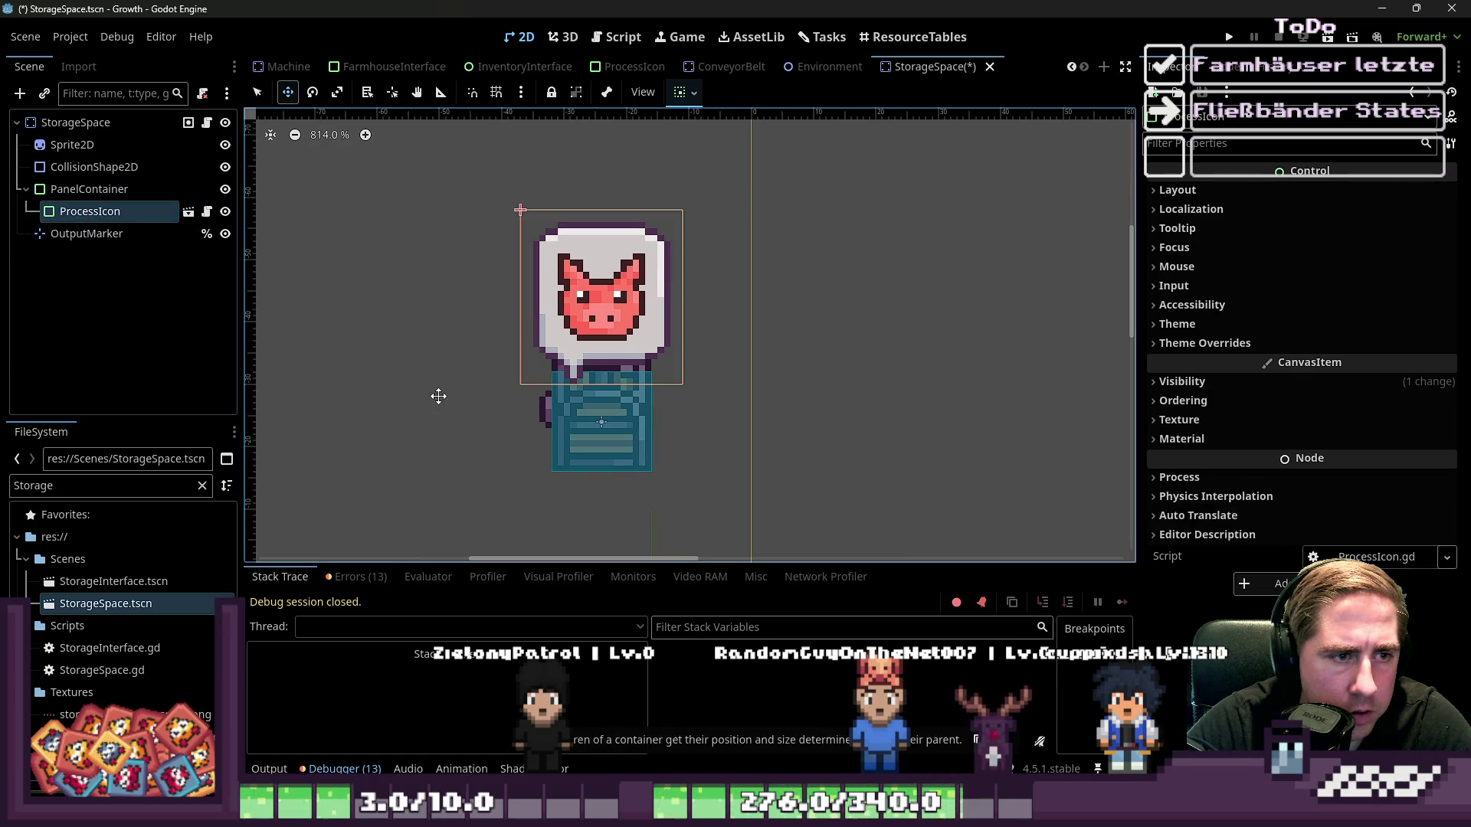
scroll(452, 298, "down", 2)
left_click(90, 189)
left_click(1210, 383)
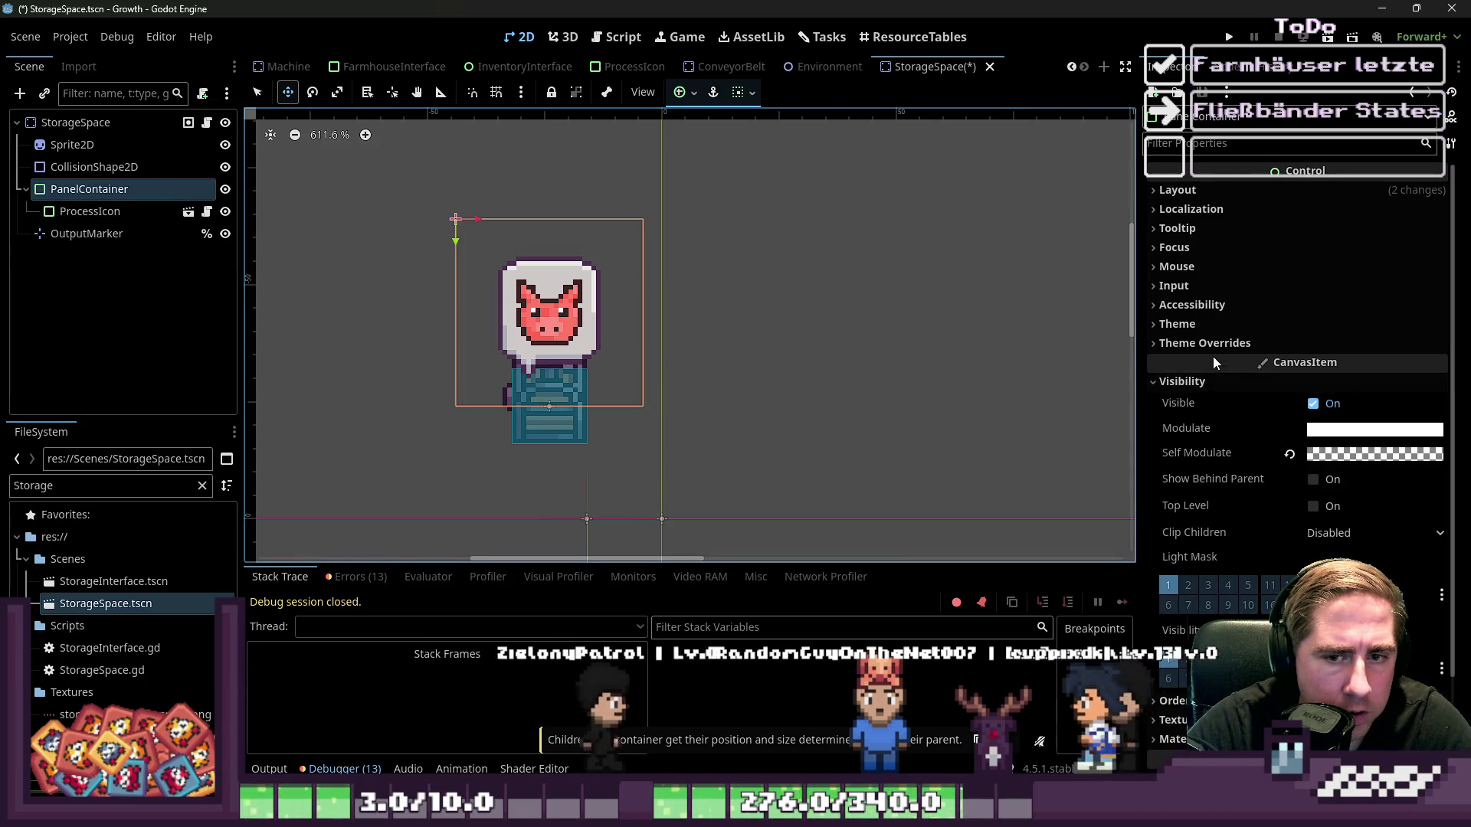
left_click(1180, 267)
left_click(1371, 289)
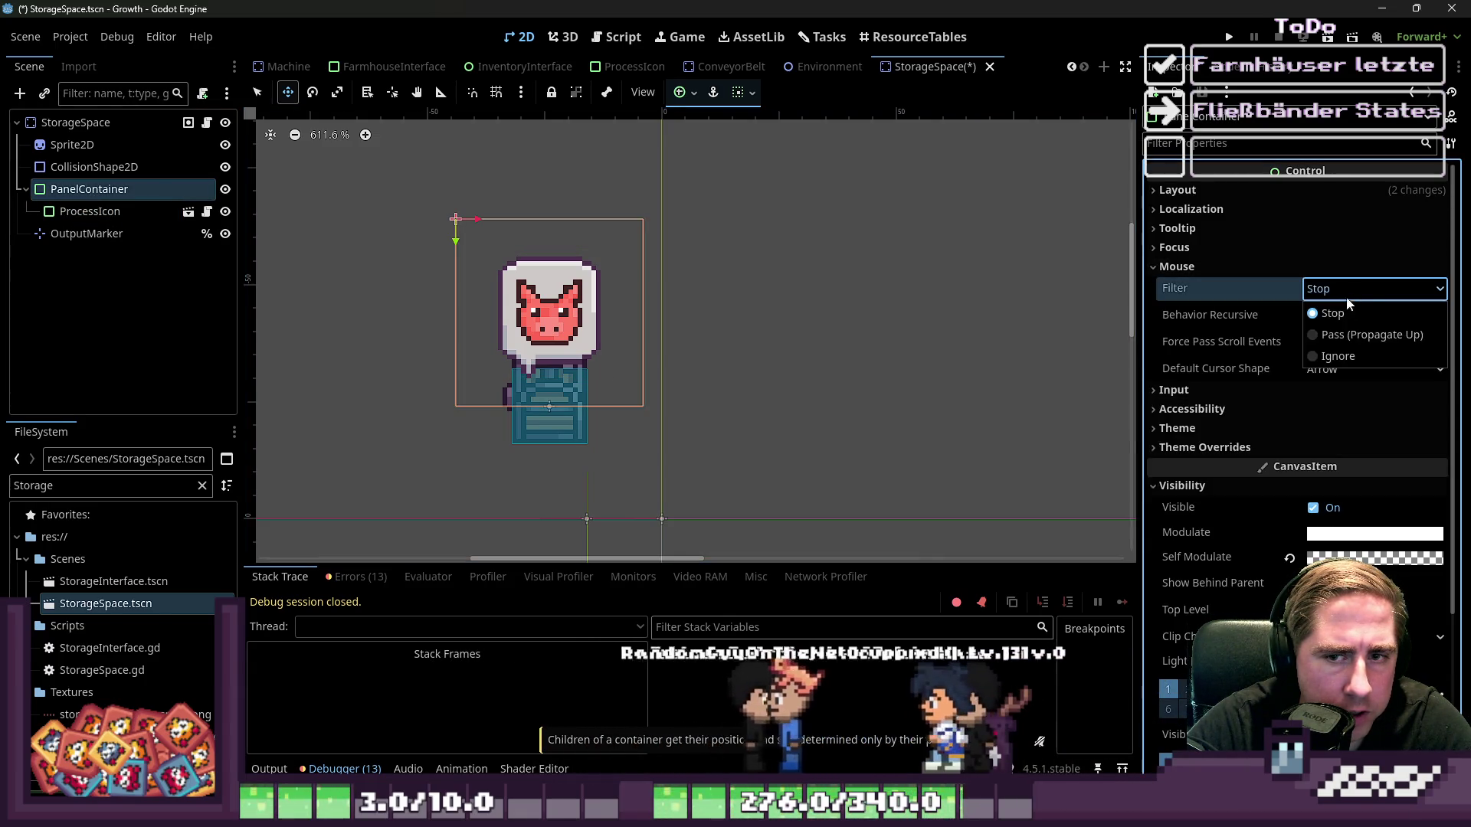
left_click(1327, 356)
Open the ProcessIcon scene and select all of its nodes
left_click(99, 211)
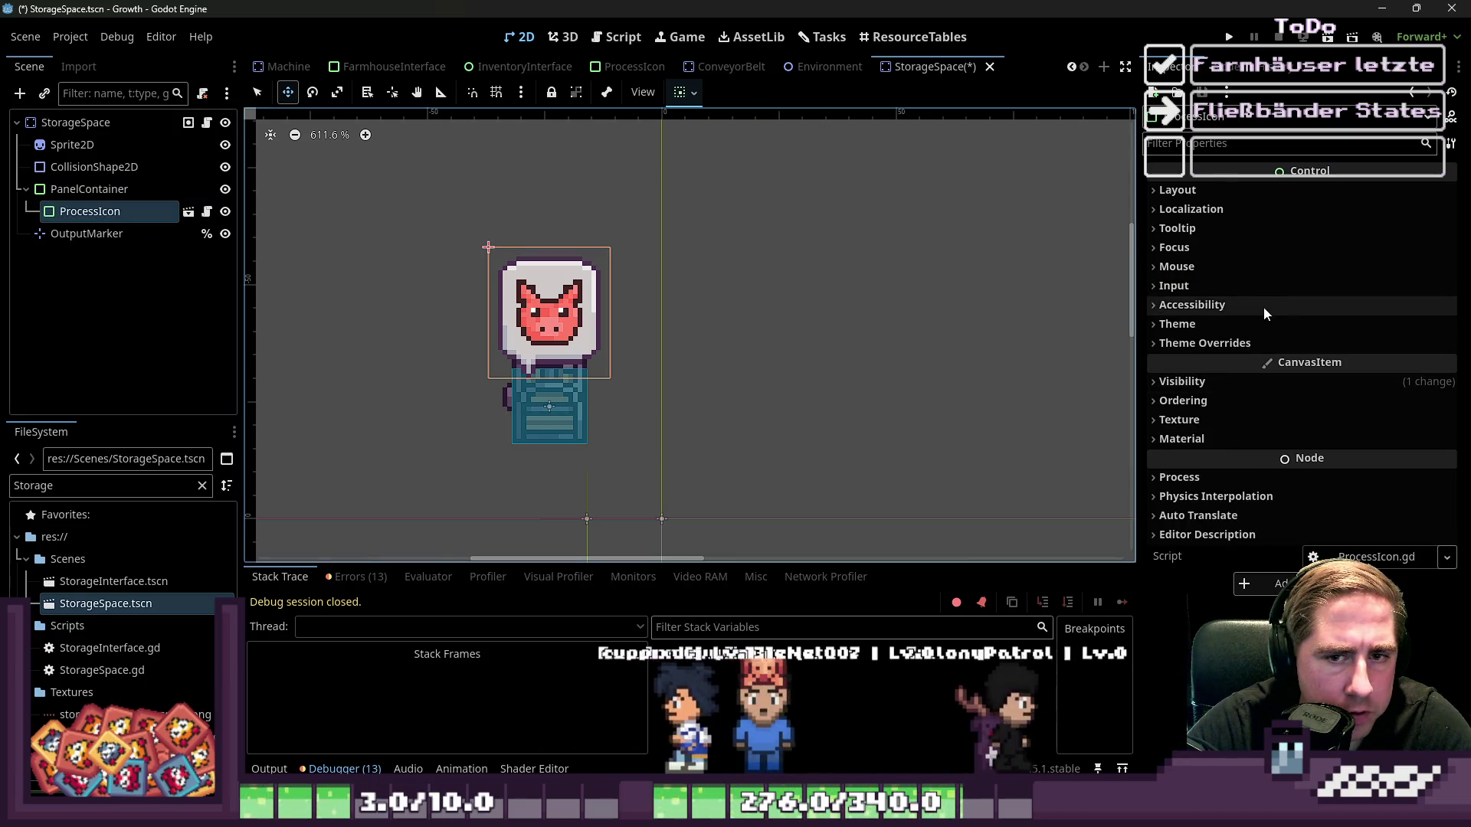
left_click(1200, 267)
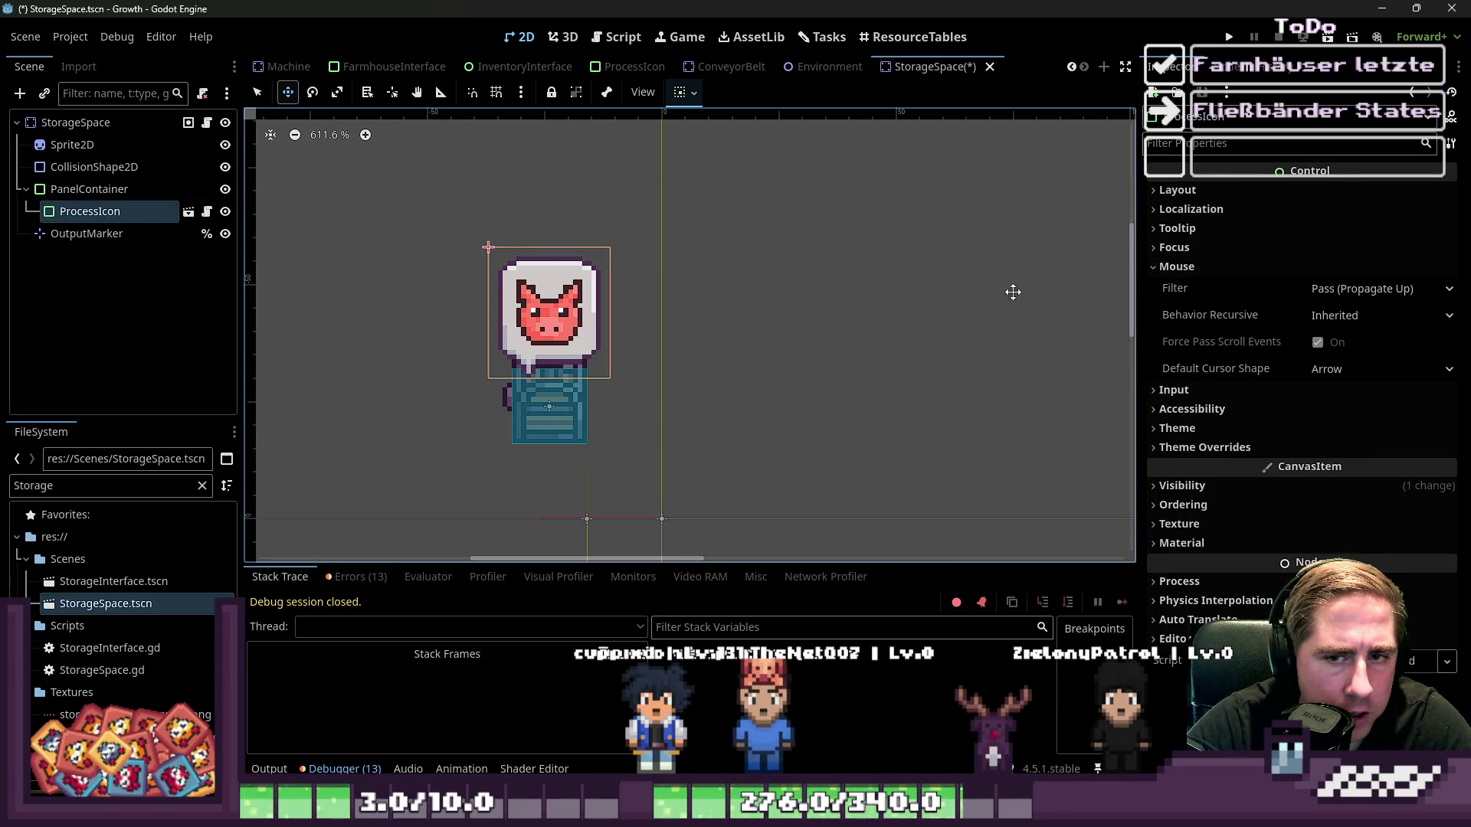
left_click(188, 211)
left_click(71, 122)
left_click(117, 189, "shift")
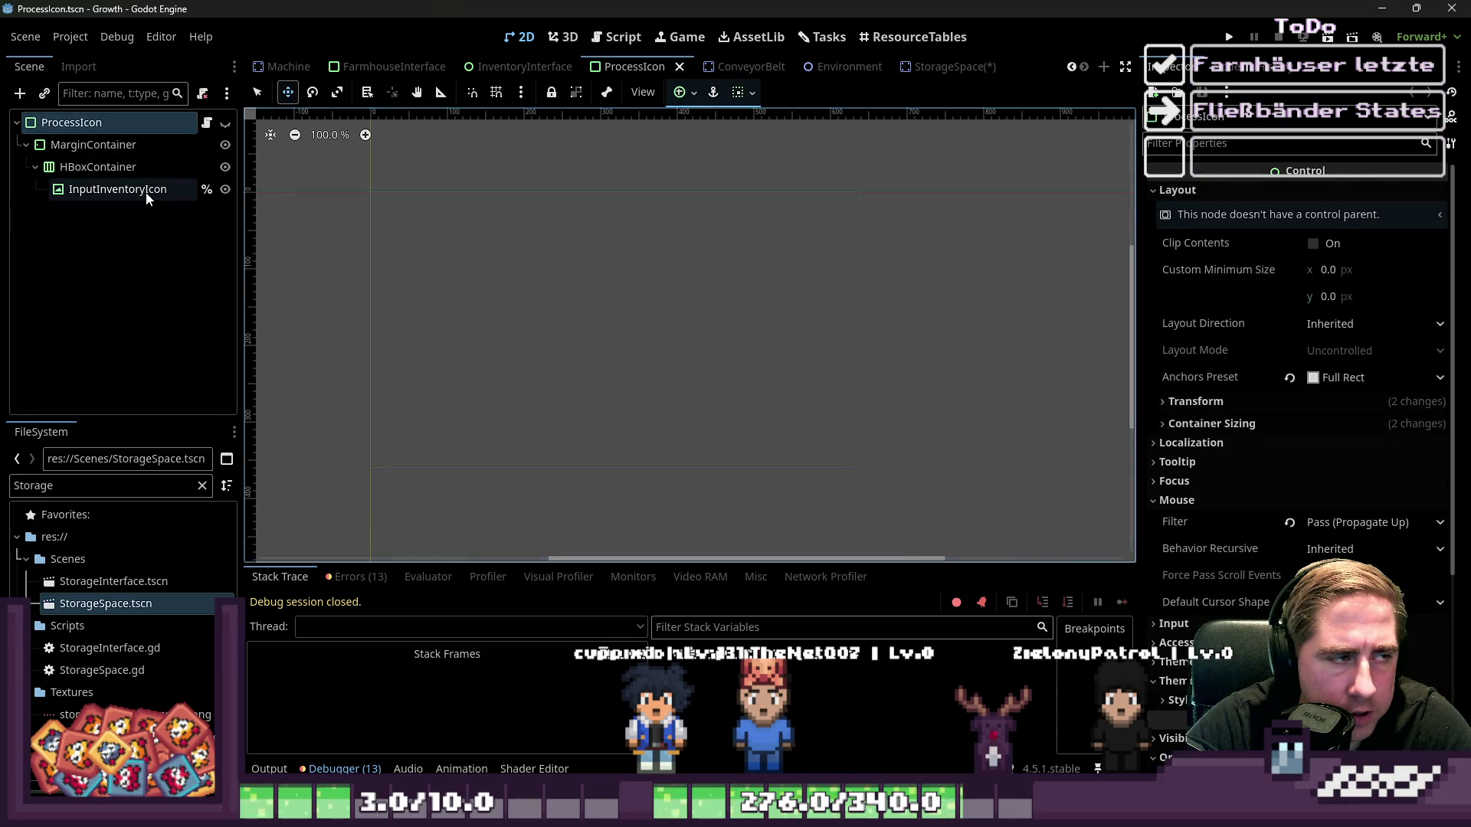
Set Mouse Filter to Ignore on all four ProcessIcon nodes, save, and go back to StorageSpace
left_click(1179, 266)
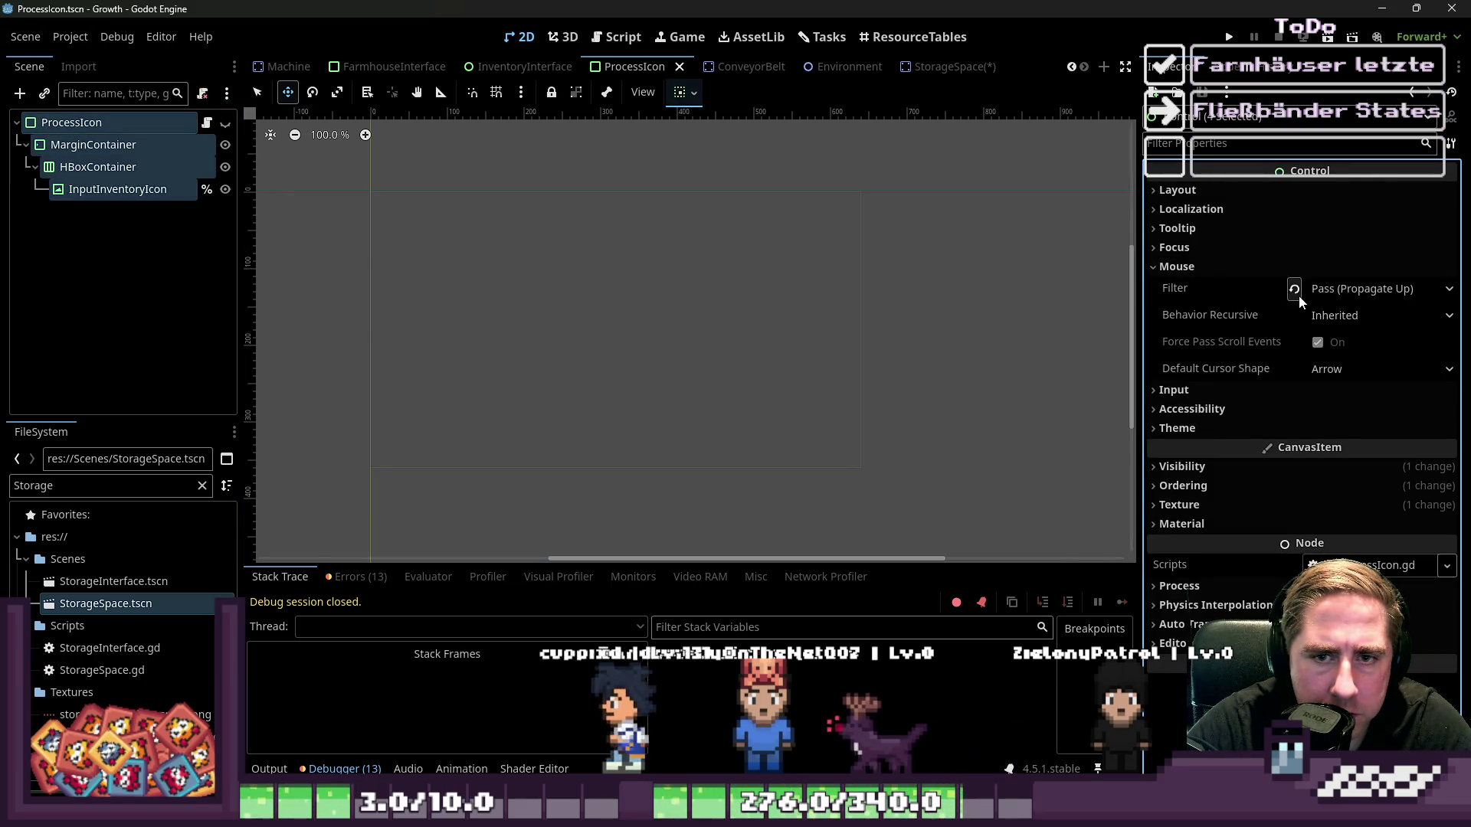
left_click(1371, 289)
left_click(1342, 356)
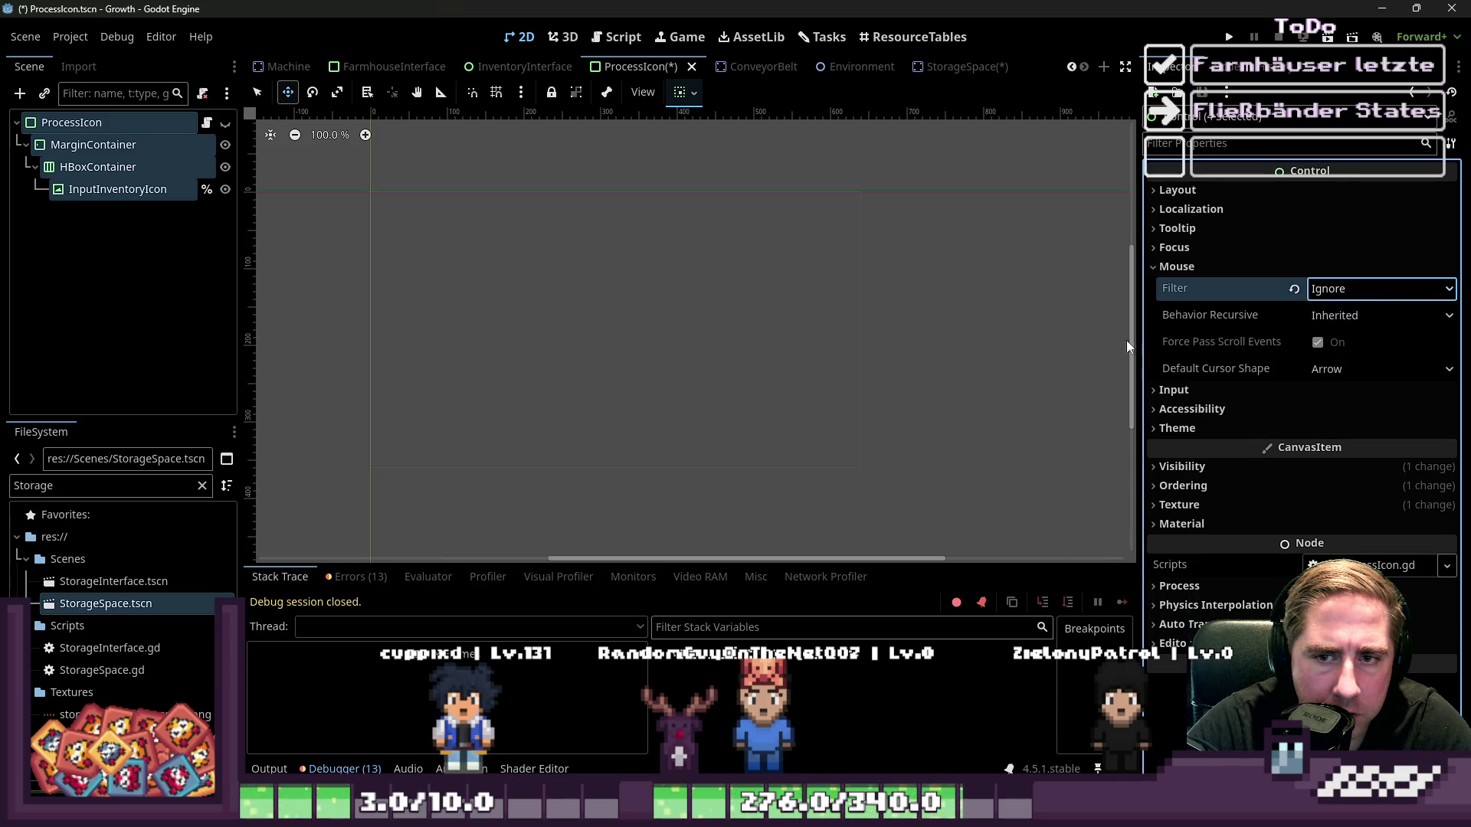
key("ctrl+s")
left_click(71, 123)
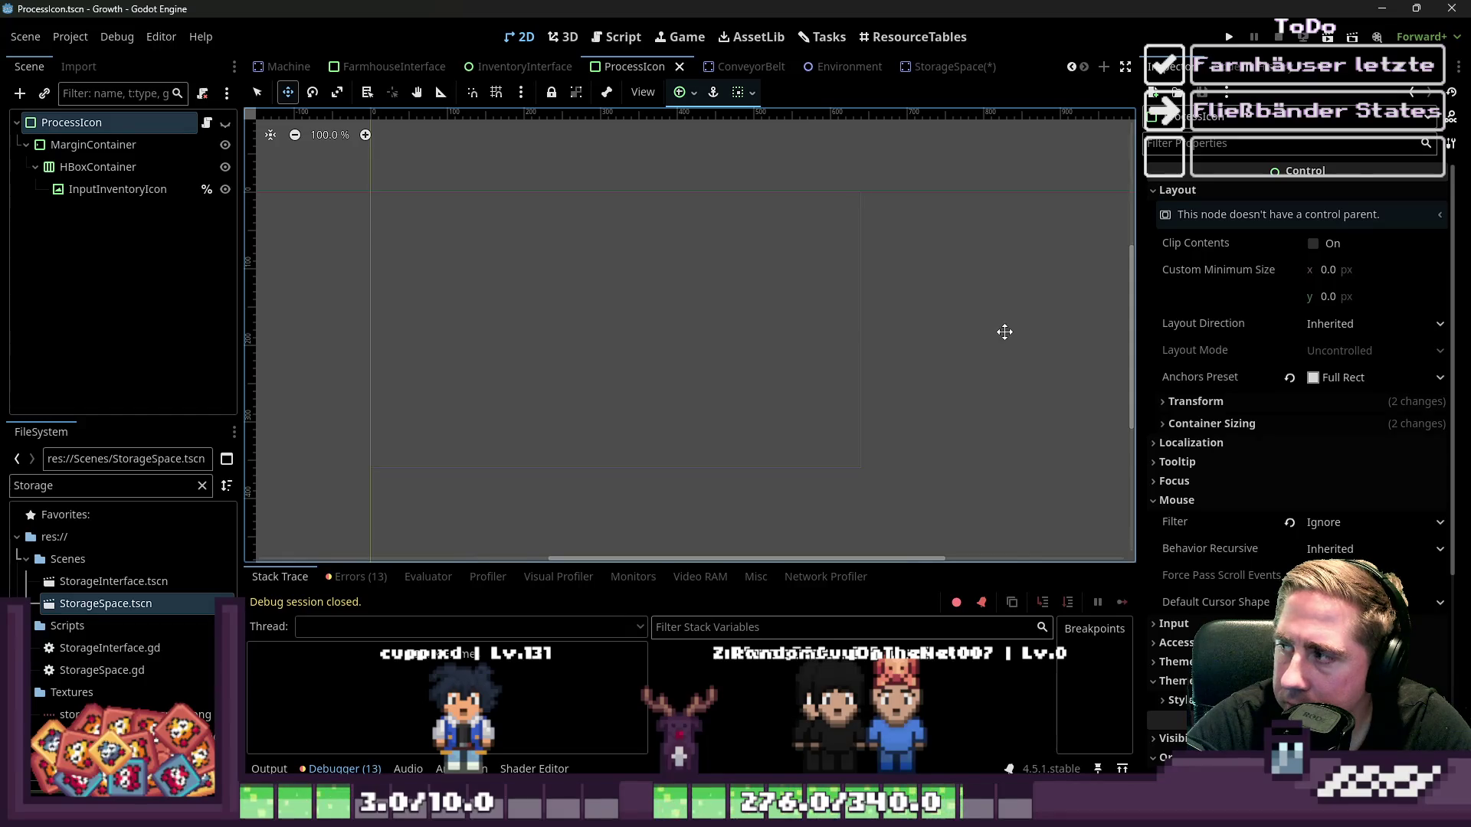
left_click(953, 67)
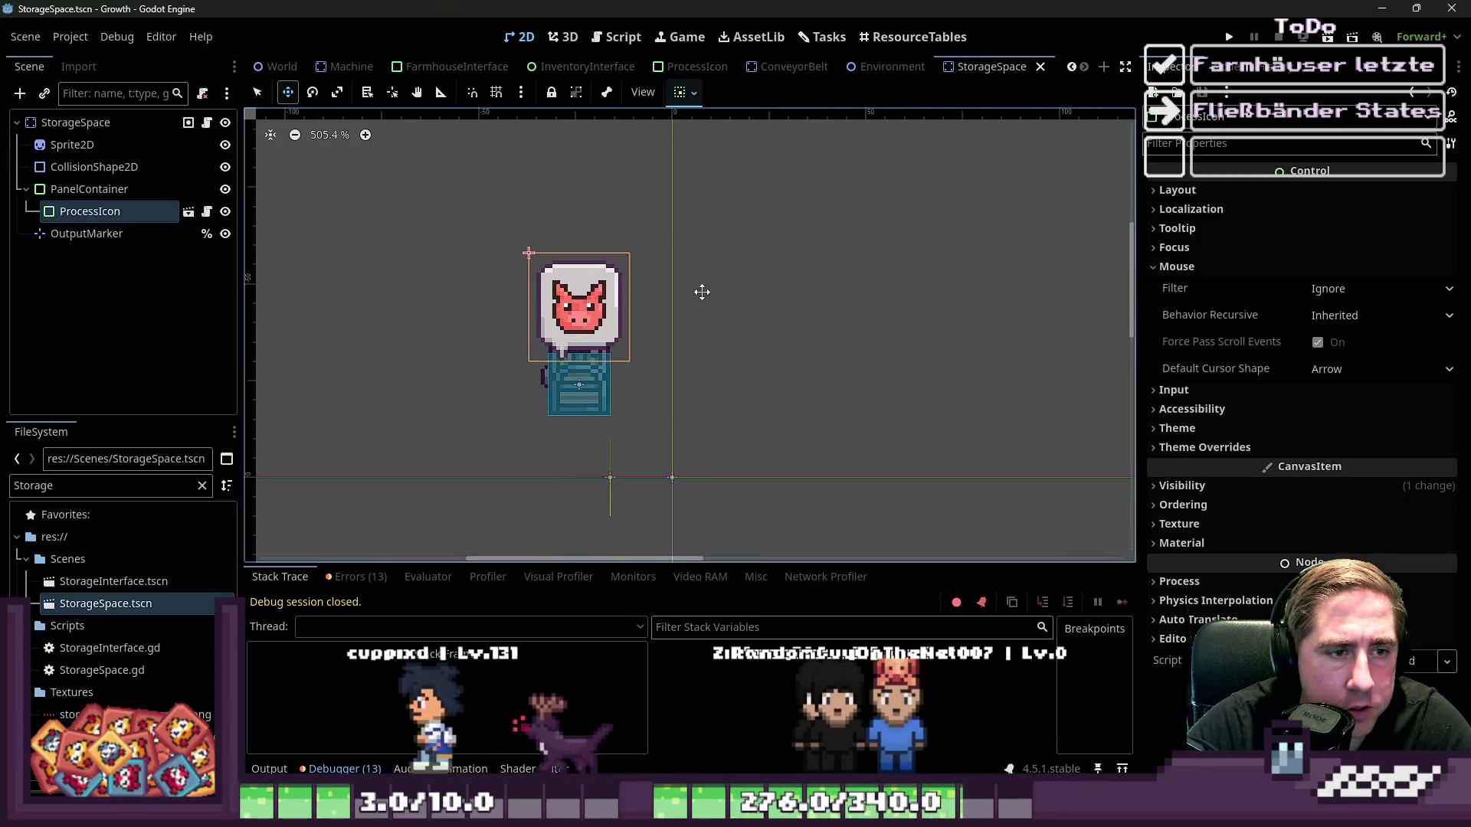
Delete the update_chest_marker comment and function from StorageSpace.gd, leaving connect_signals before use_object
left_click(602, 37)
left_click(651, 254)
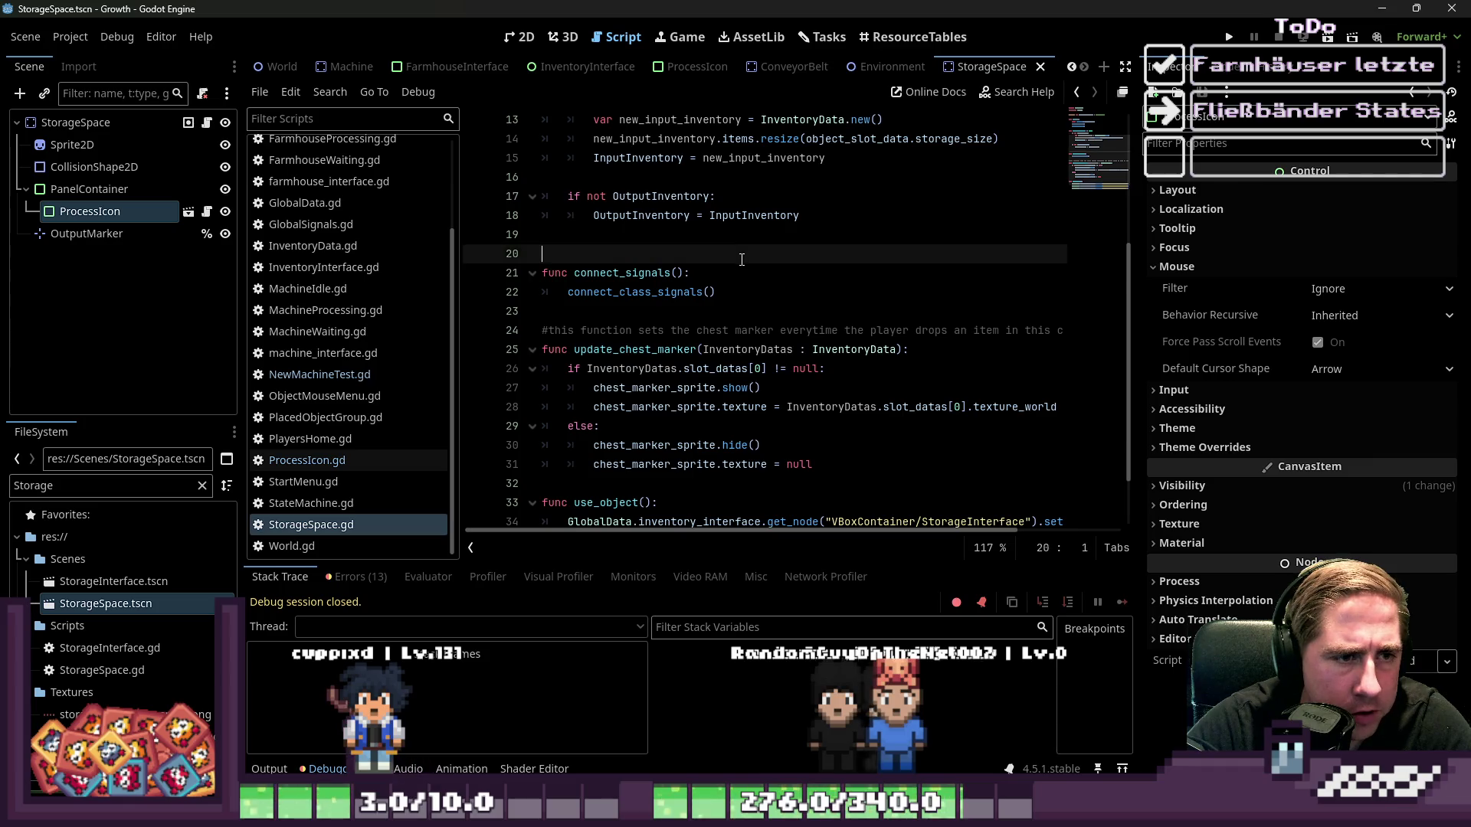
scroll(651, 330, "down", 2)
mouse_move(838, 383)
left_mouse_down()
mouse_move(667, 276)
mouse_move(663, 254)
left_mouse_up()
key("BackSpace")
key("BackSpace")
key("BackSpace")
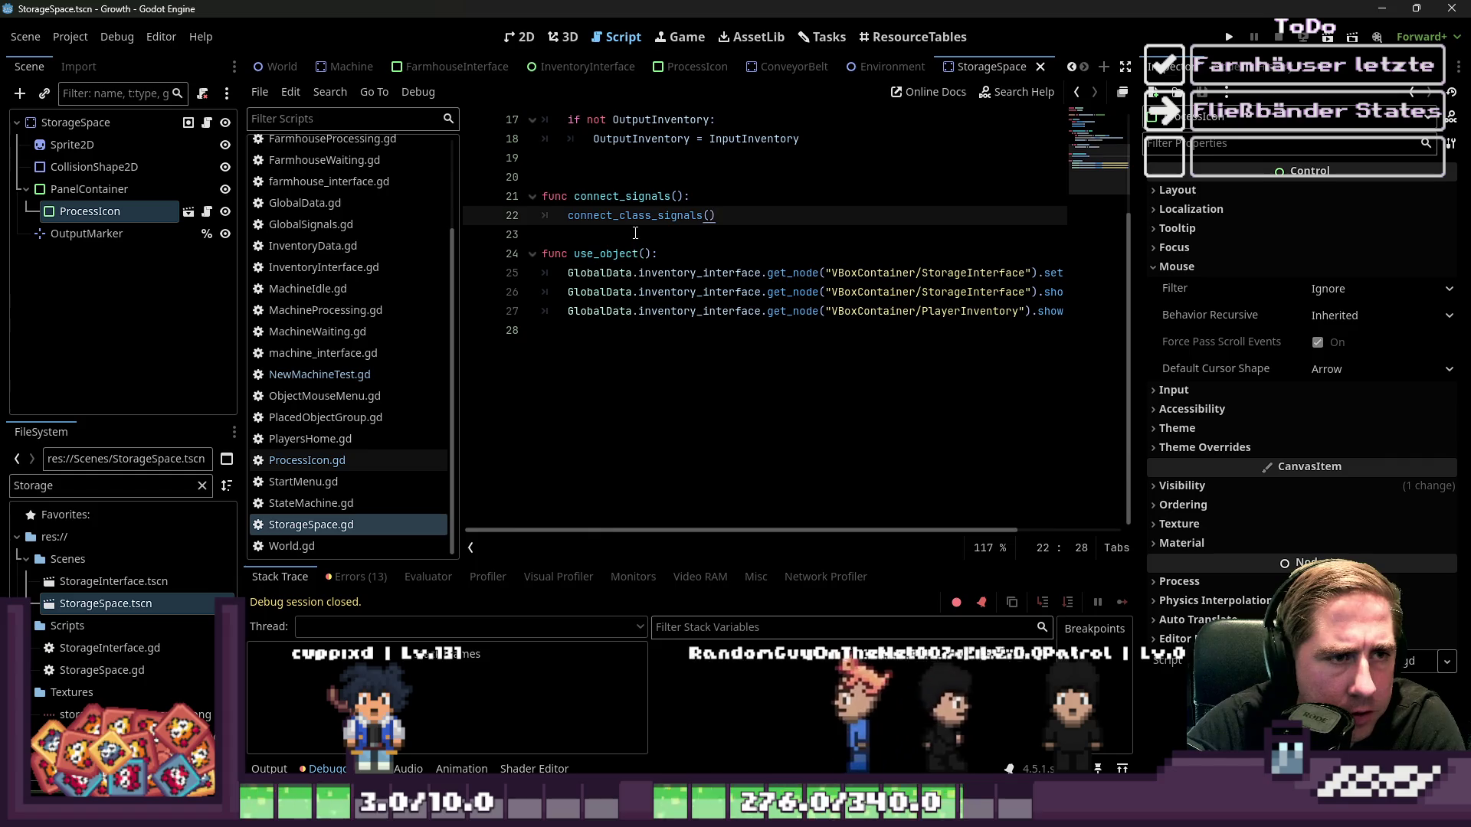
key("Down")
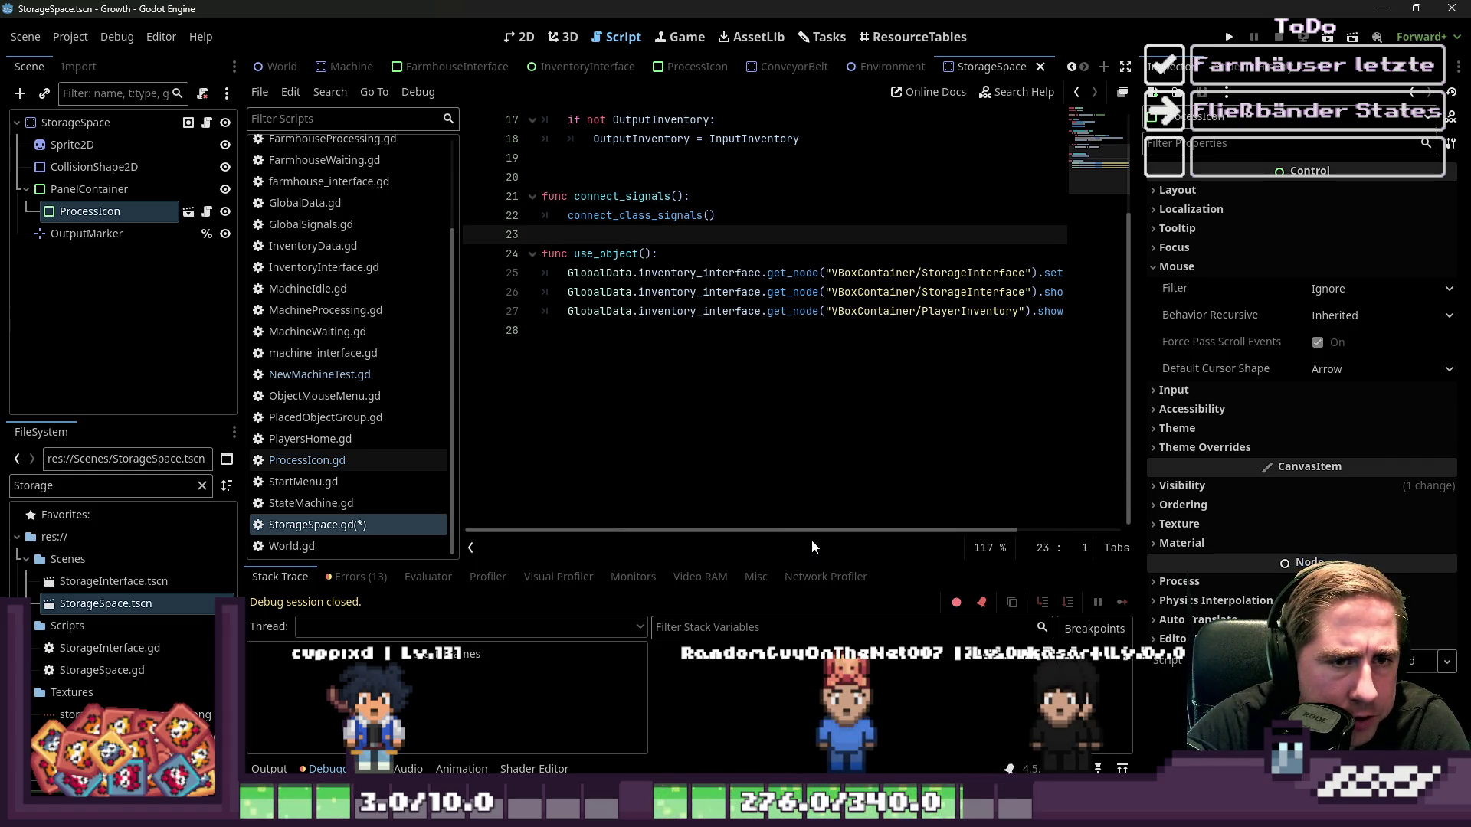
scroll(898, 534, "up", 3)
mouse_move(897, 532)
left_mouse_down()
mouse_move(1027, 531)
mouse_move(921, 533)
mouse_move(1014, 532)
left_mouse_up()
left_click(1014, 488)
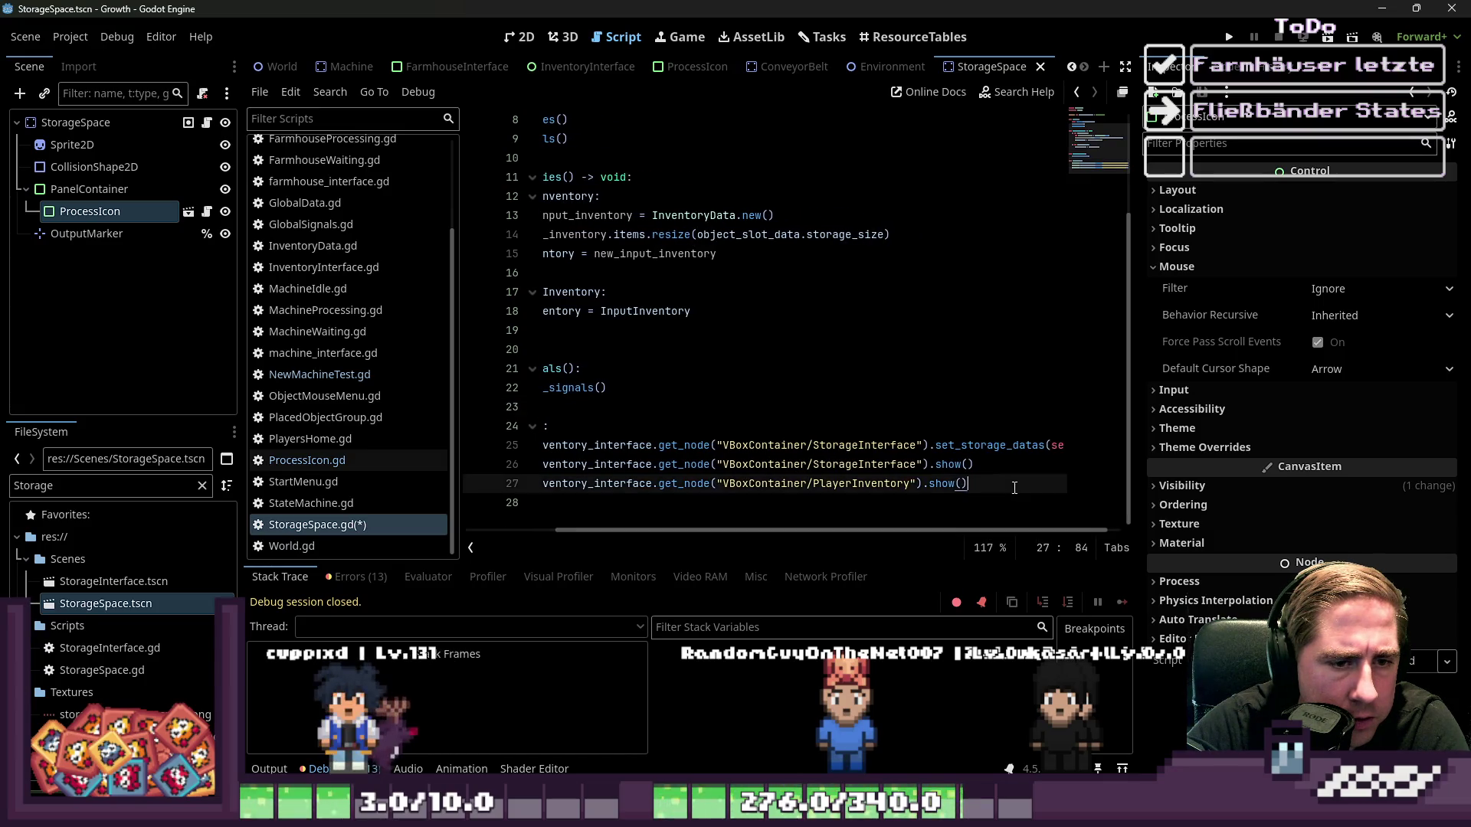
scroll(296, 374, "up", 2)
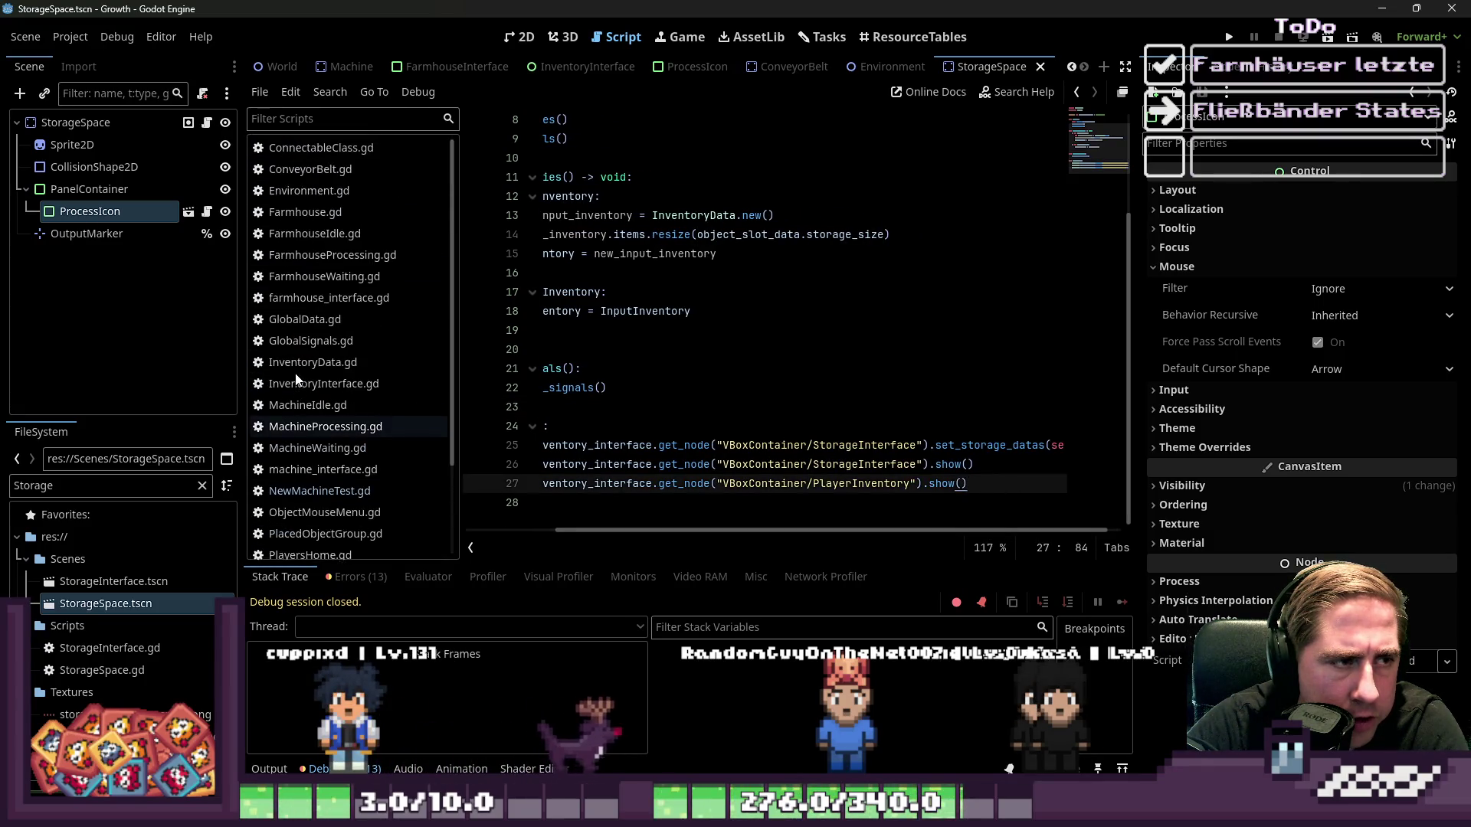
Look through the MachineProcessing, StorageSpace, MachineIdle and InventoryInterface scripts for reference
left_click(322, 385)
left_click(352, 321)
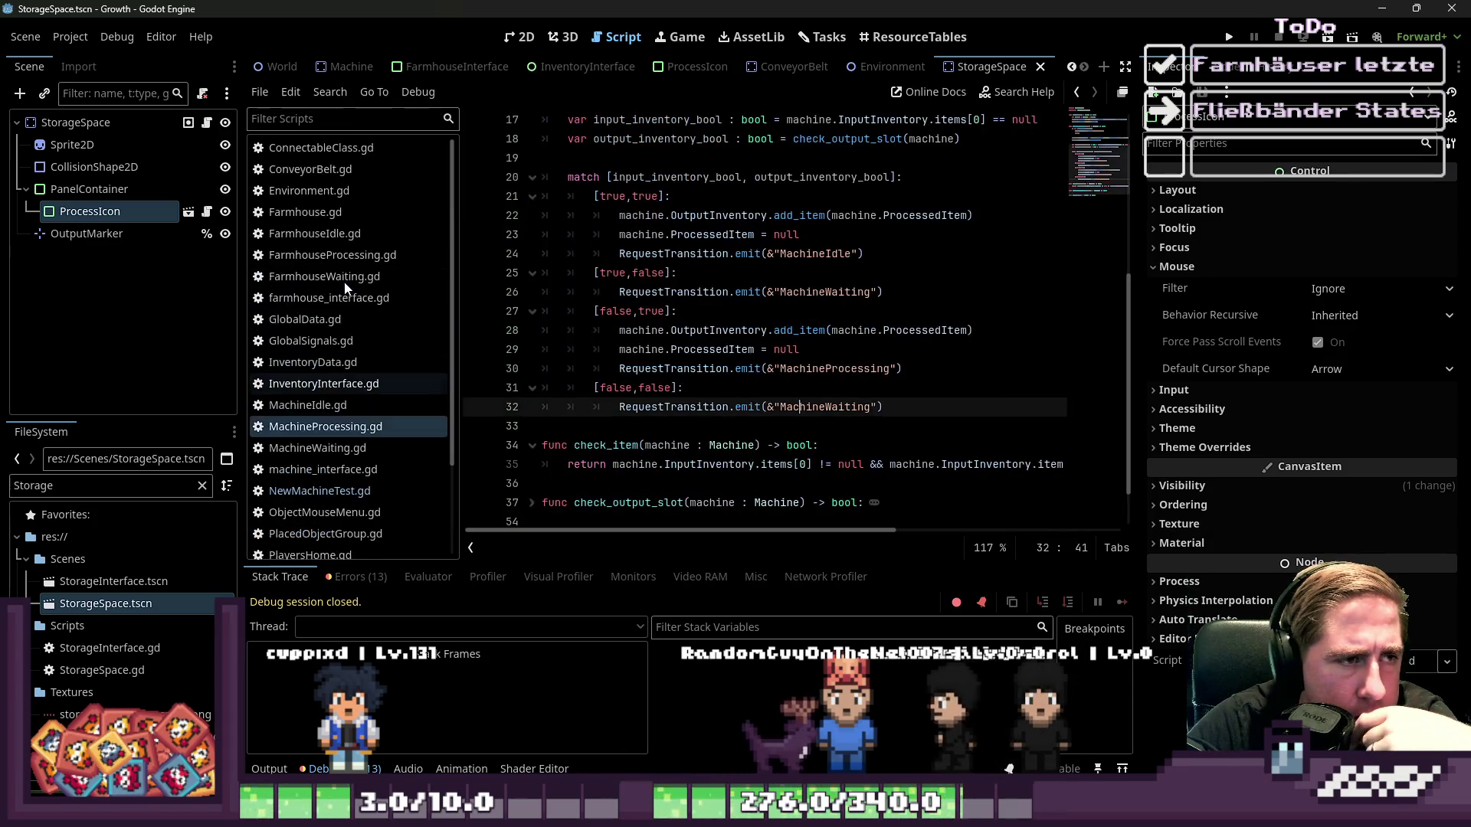
scroll(343, 282, "down", 1)
left_click(335, 531)
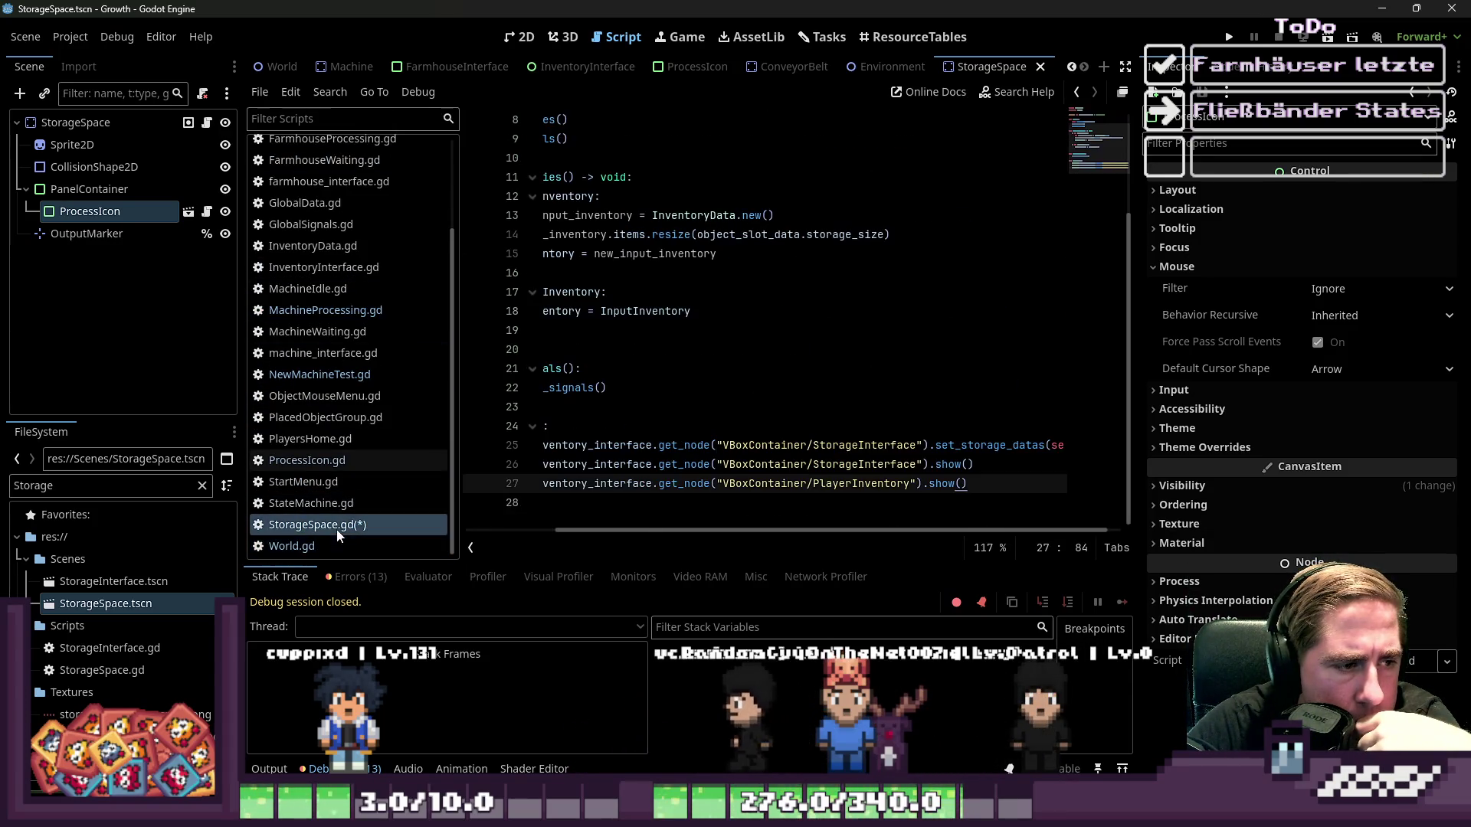
left_click_drag(554, 532, 463, 532)
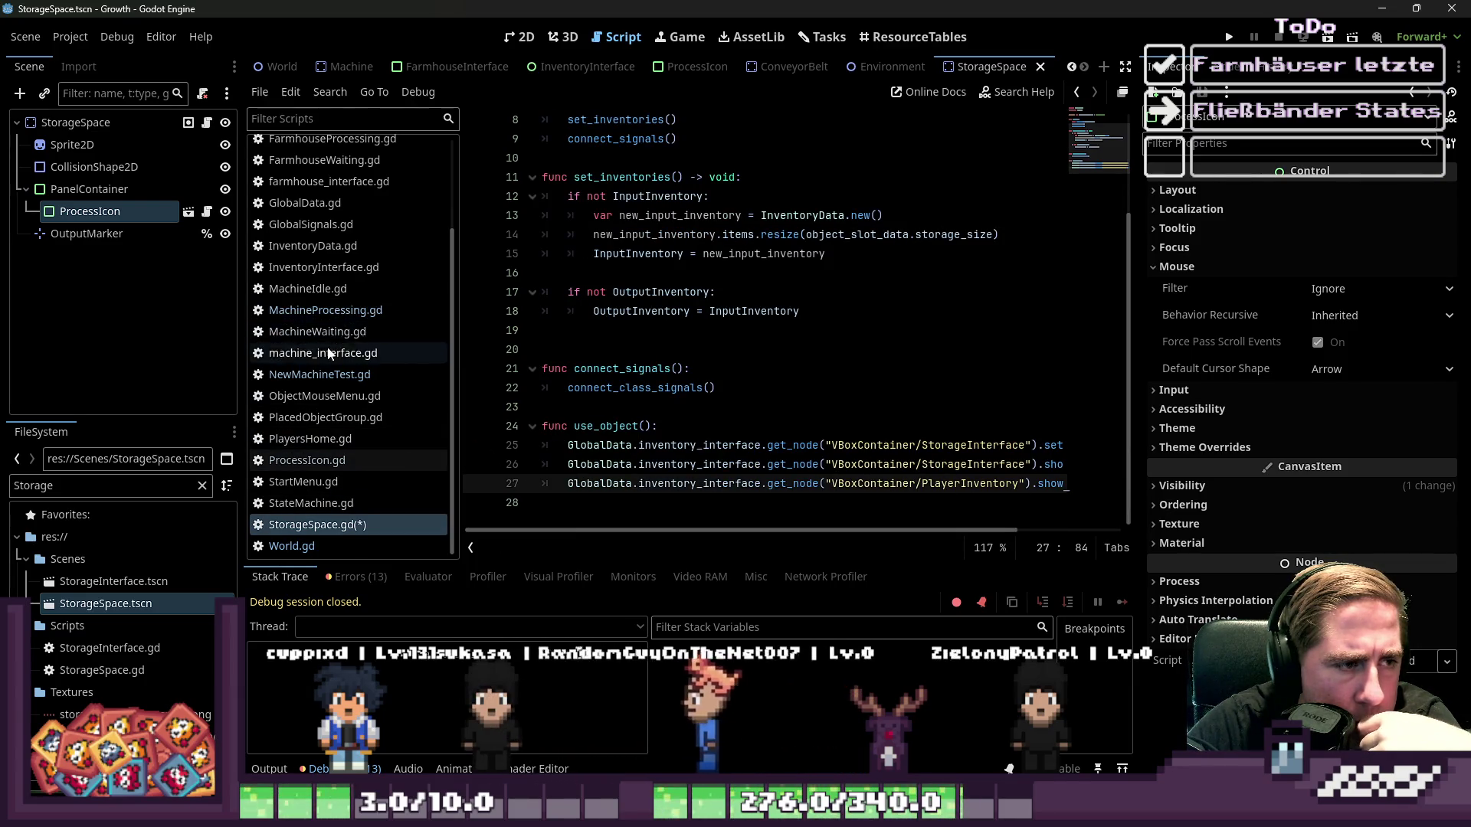
scroll(305, 321, "up", 3)
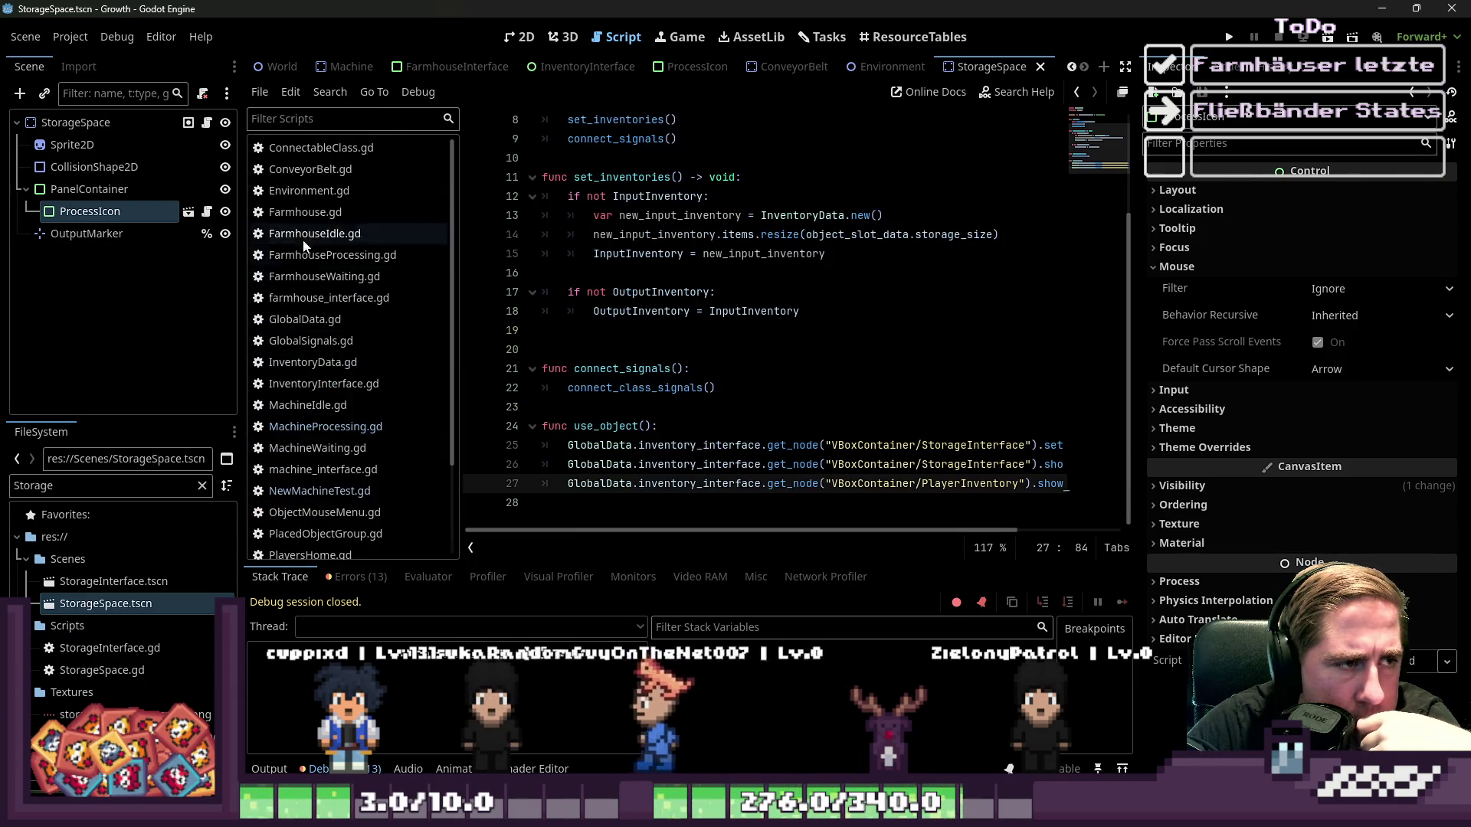
left_click(320, 405)
left_click(326, 383)
scroll(315, 403, "down", 1)
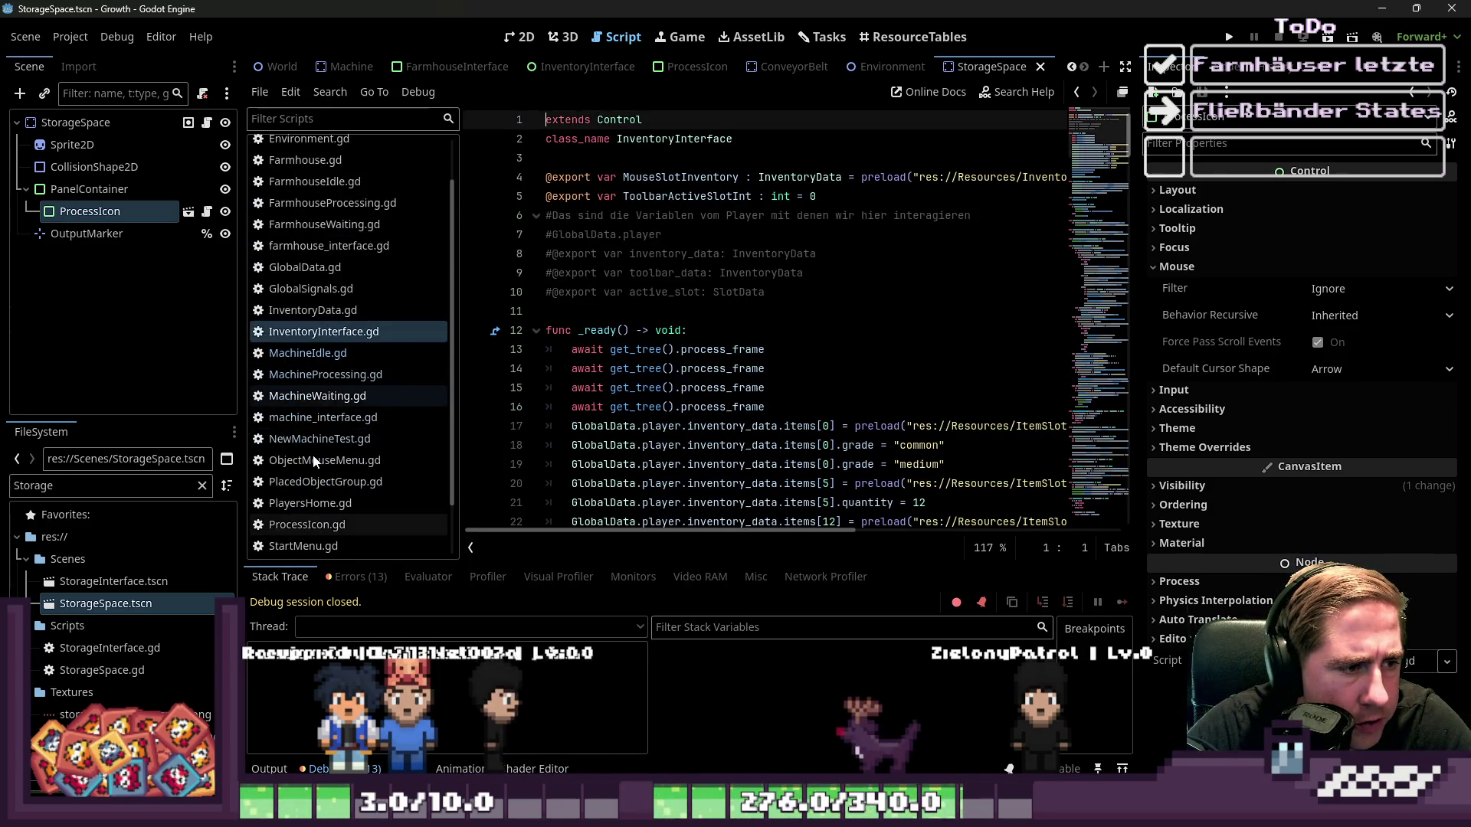
Select the whole use_object() function in NewMachineTest.gd to copy it
left_click(319, 438)
scroll(689, 345, "down", 2)
left_click_drag(541, 235, 542, 426)
left_click(702, 349)
scroll(701, 350, "down", 6)
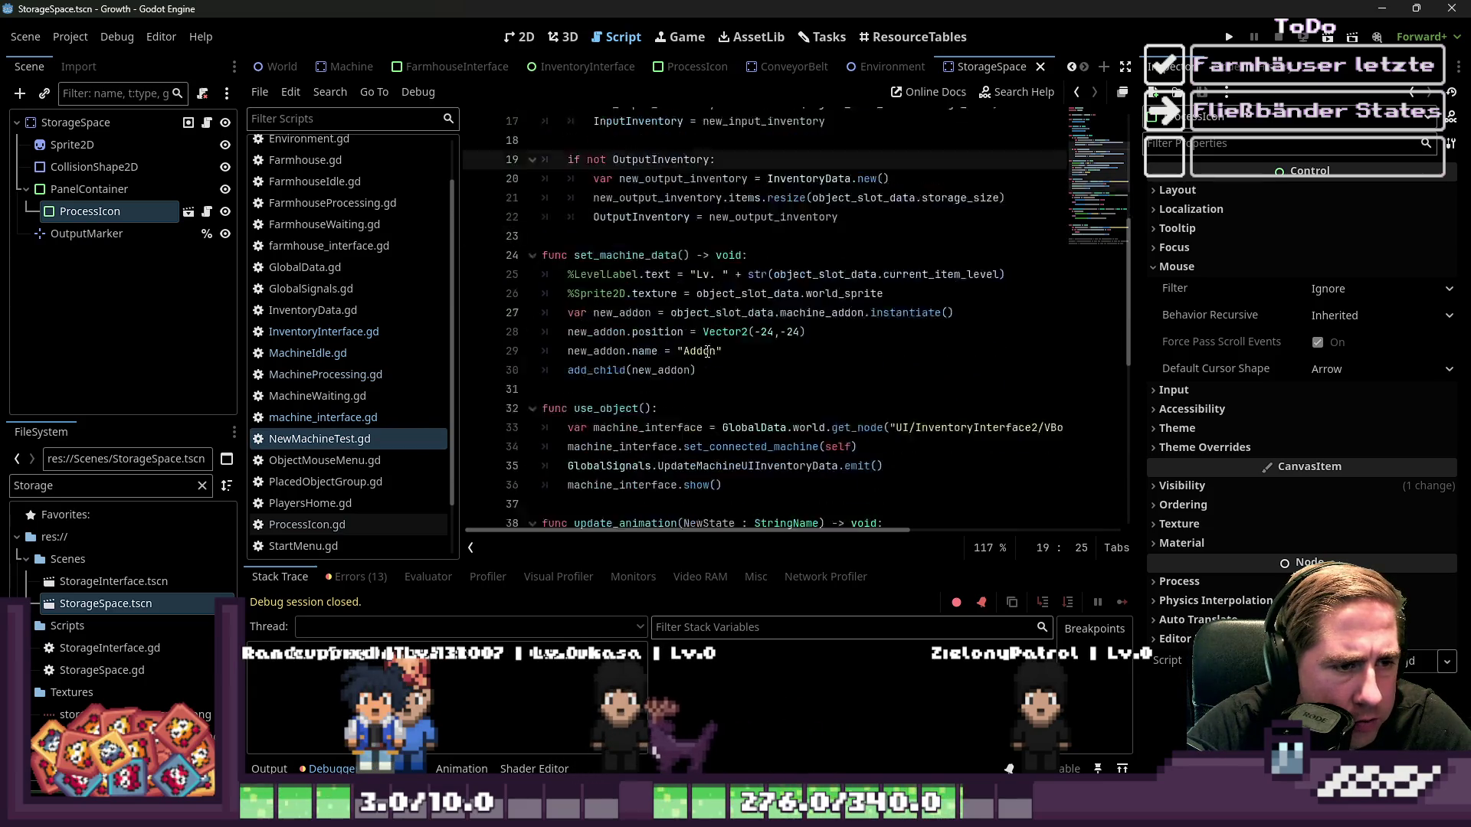
left_click_drag(750, 329, 536, 257)
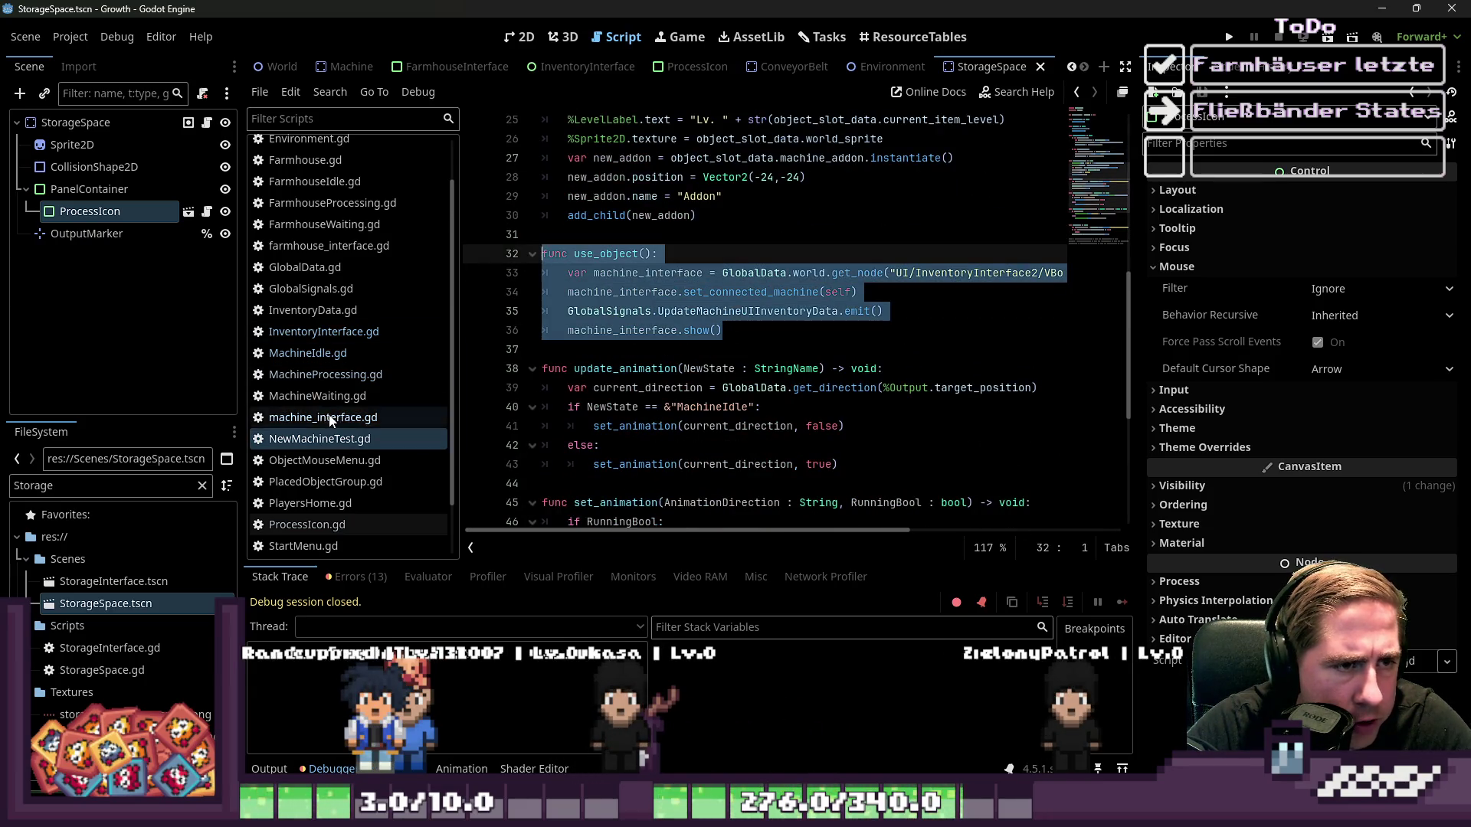
scroll(331, 420, "down", 1)
Paste use_object() into StorageSpace.gd, naming the variable storage_interface and pointing the node path to StorageInterface
left_click(363, 517)
left_click_drag(1065, 483, 509, 434)
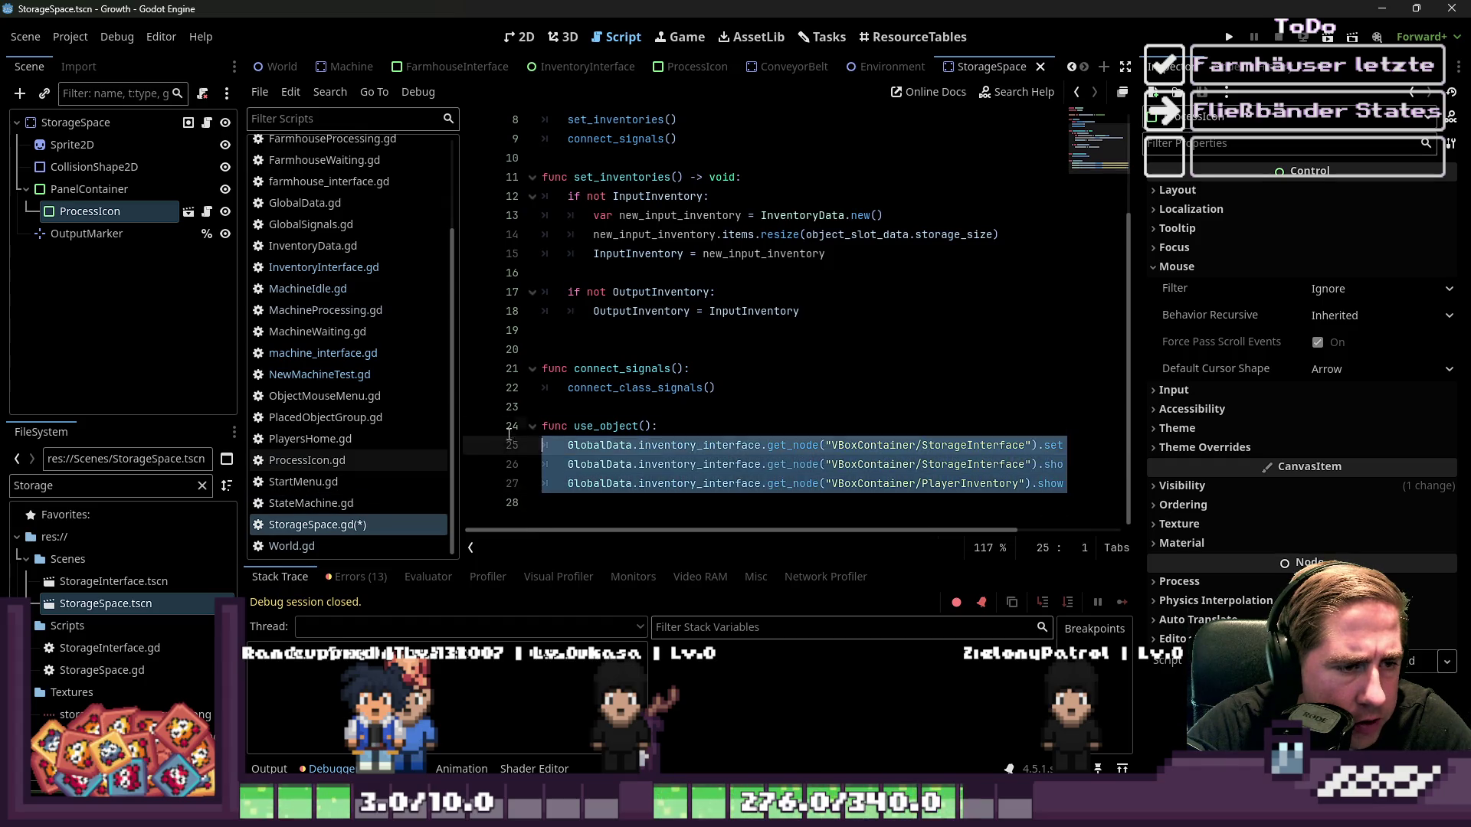
key("ctrl+v")
double_click(648, 445)
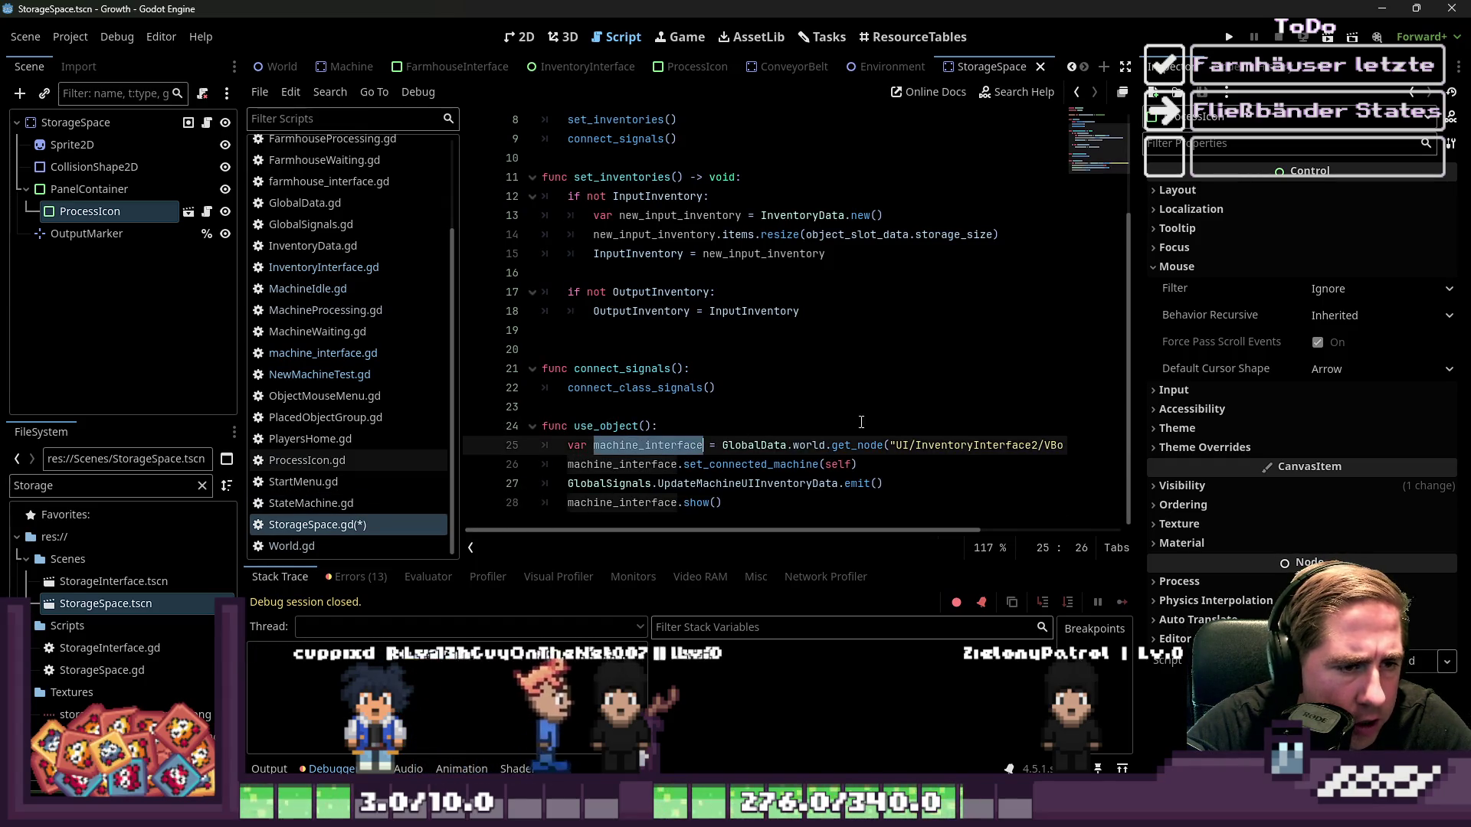
type("storage")
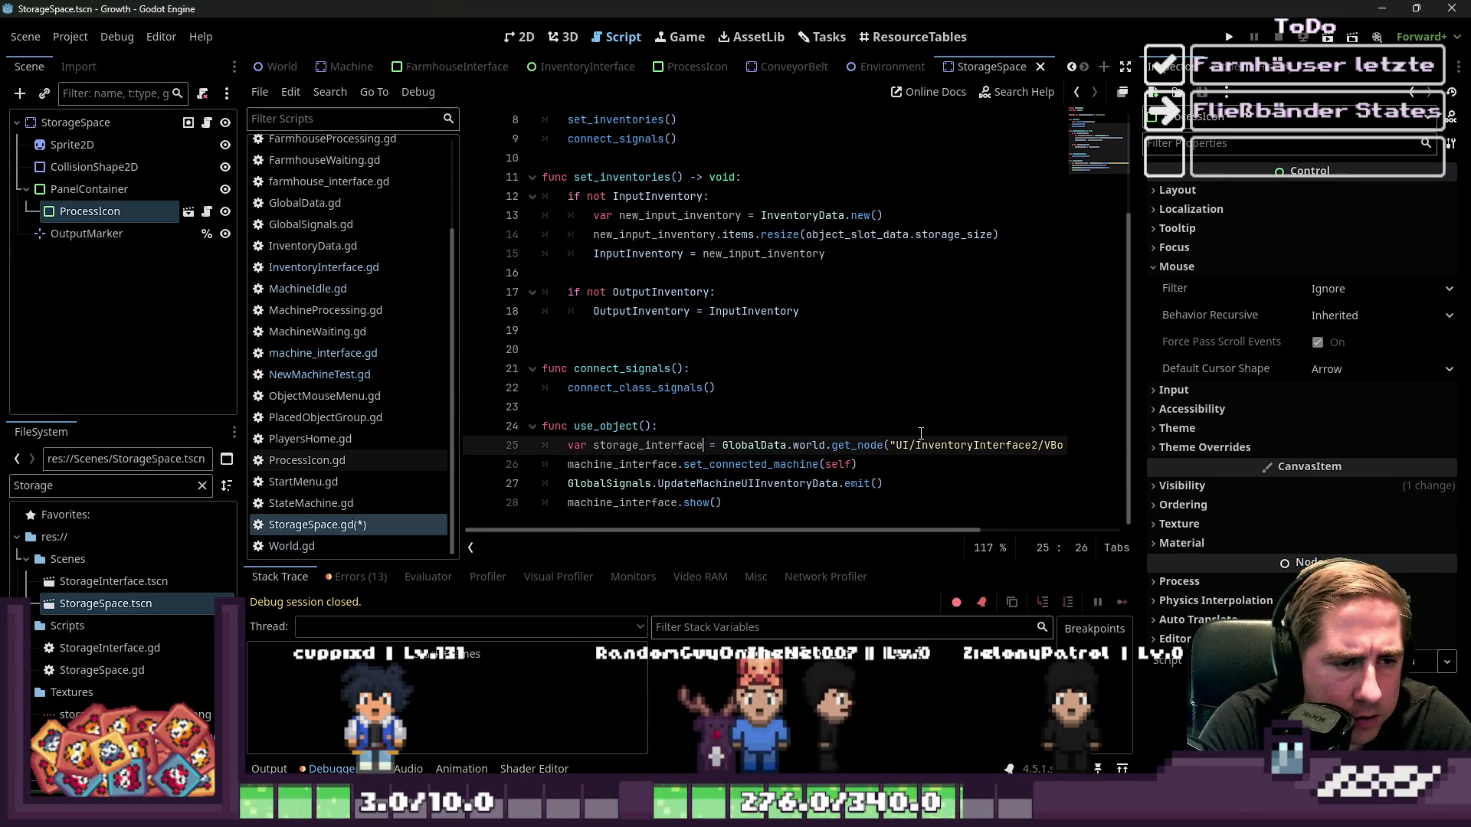
key("Down")
key("ctrl+Left")
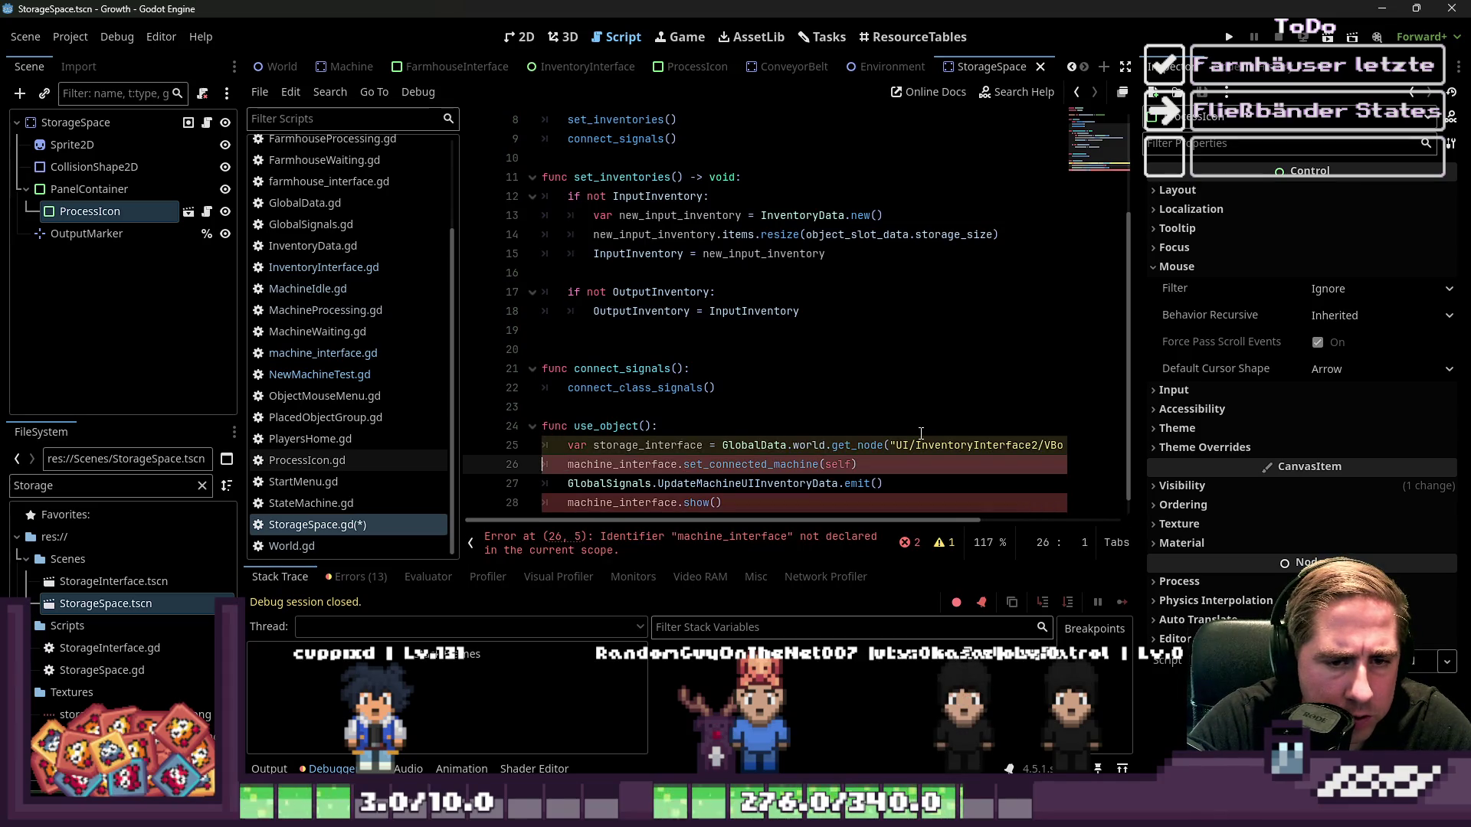
key("Left")
key("ctrl+shift+Right")
type("StorageInt")
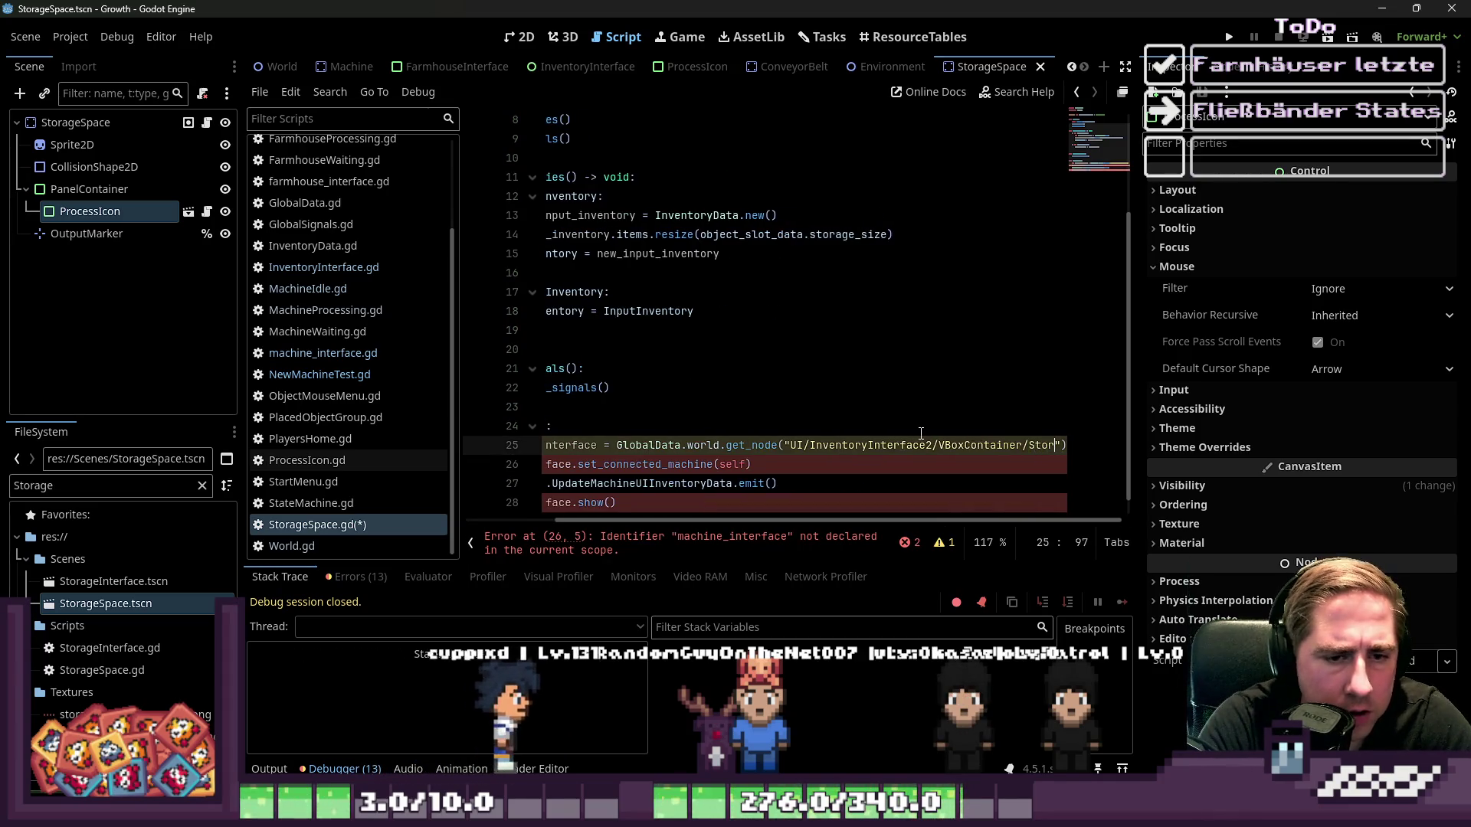
Replace machine_interface with storage_interface on the following line and save StorageSpace.gd
key("ctrl+Left")
key("ctrl+Left")
key("ctrl+Left")
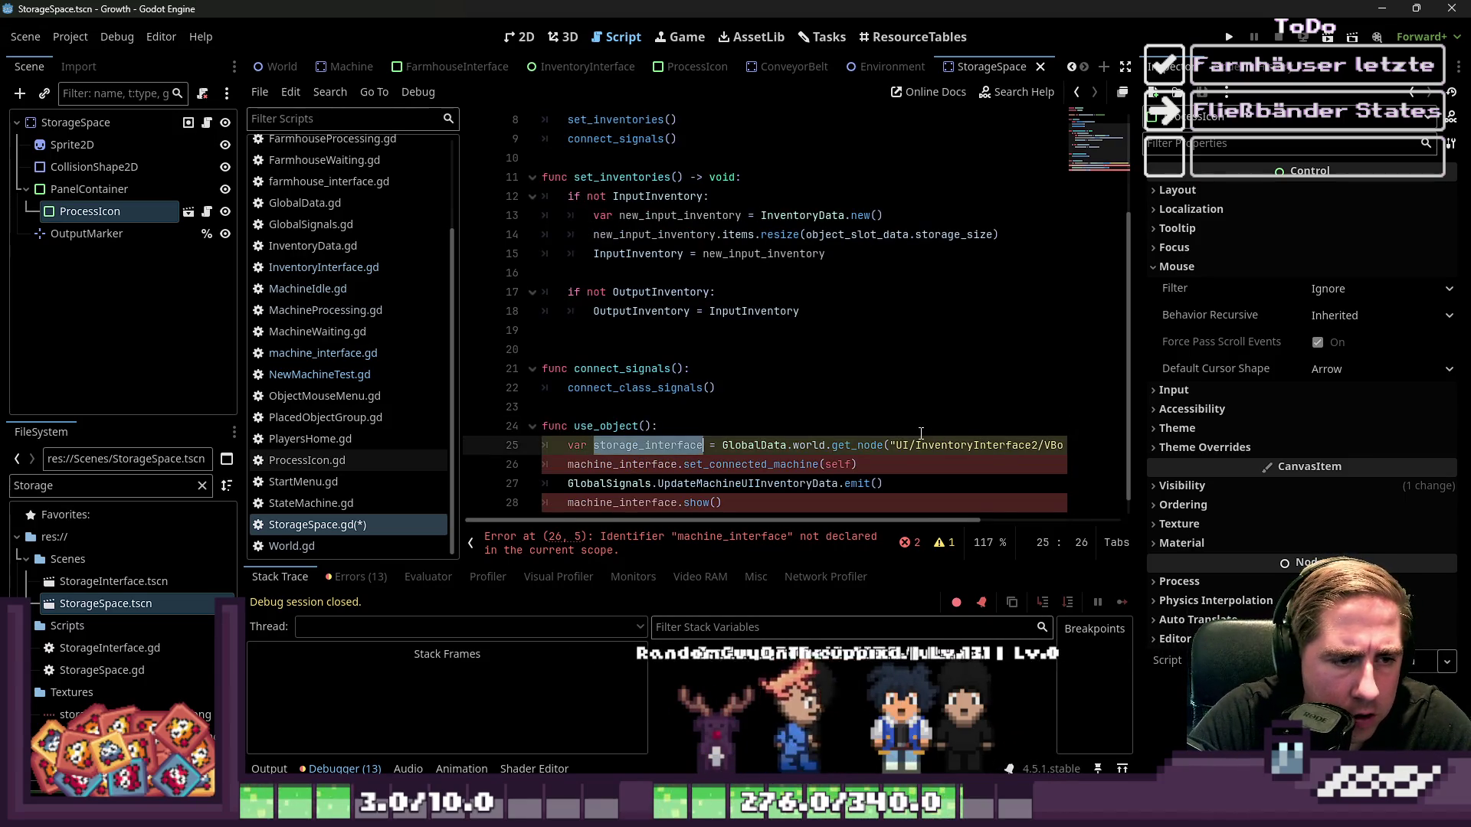
key("Down")
key("ctrl+Right")
key("ctrl+BackSpace")
type("storage_interface")
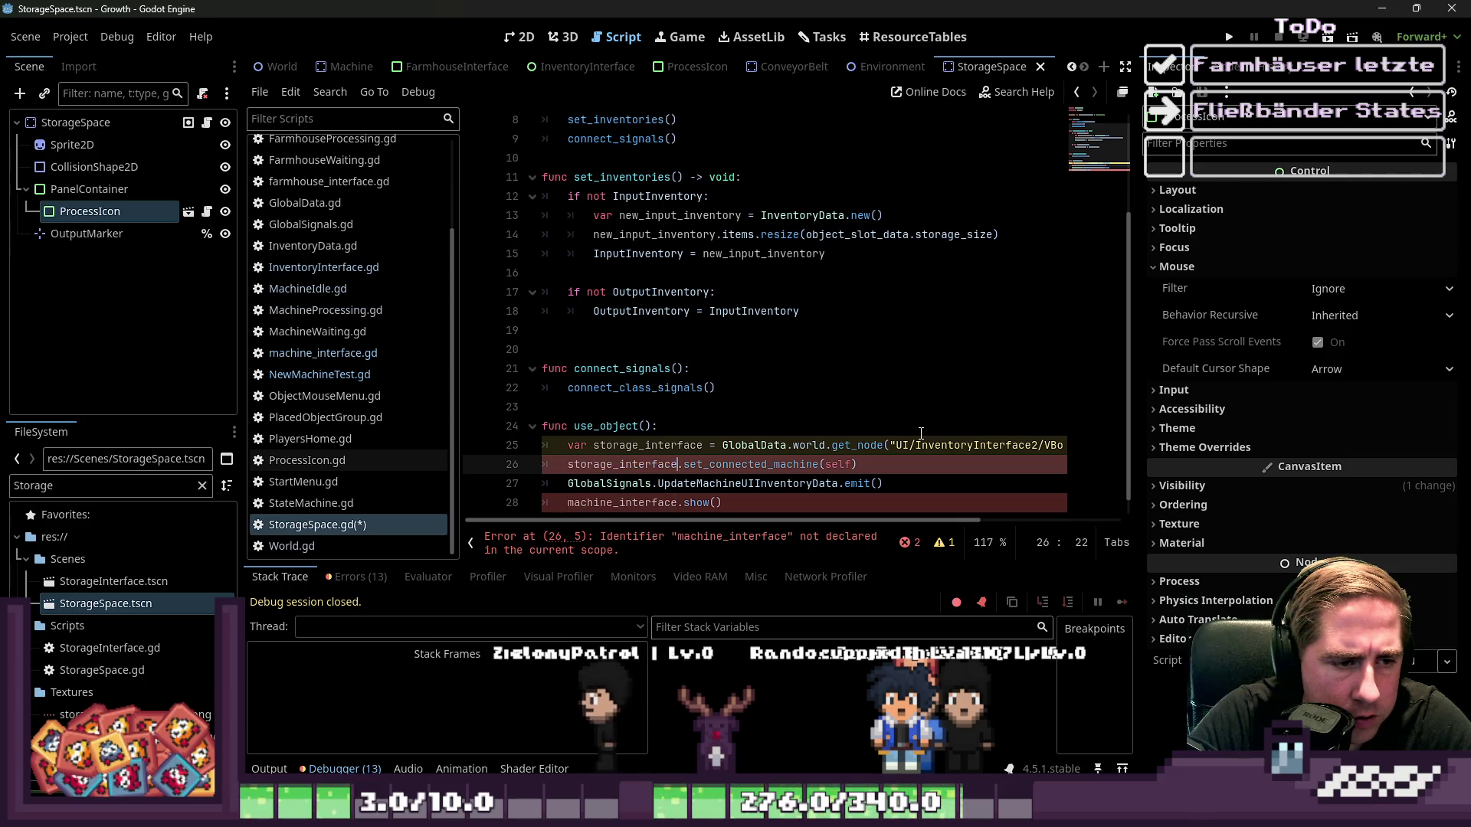
key("Down")
key("Down")
key("Left")
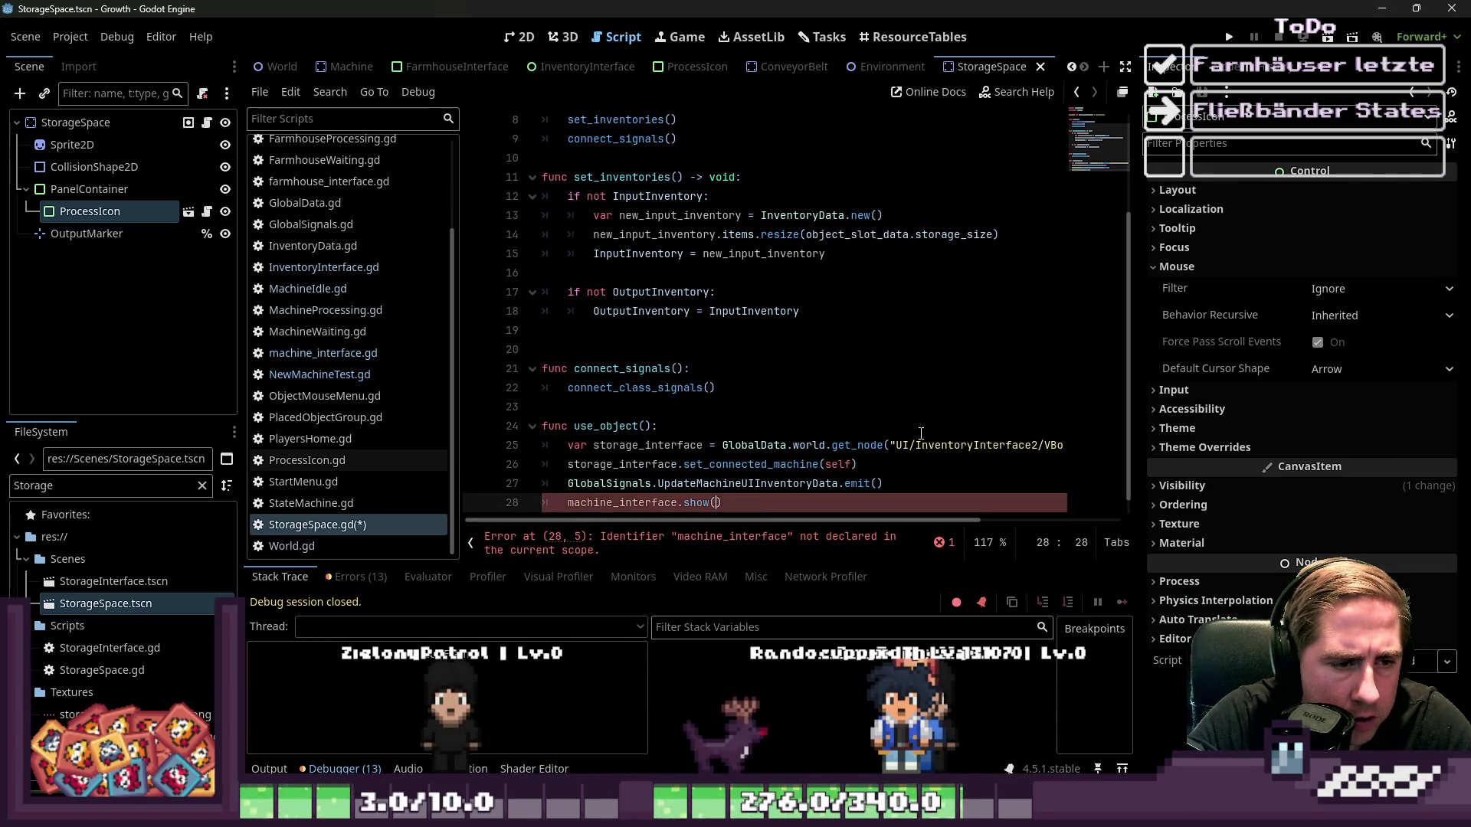
type("storag")
key("ctrl+s")
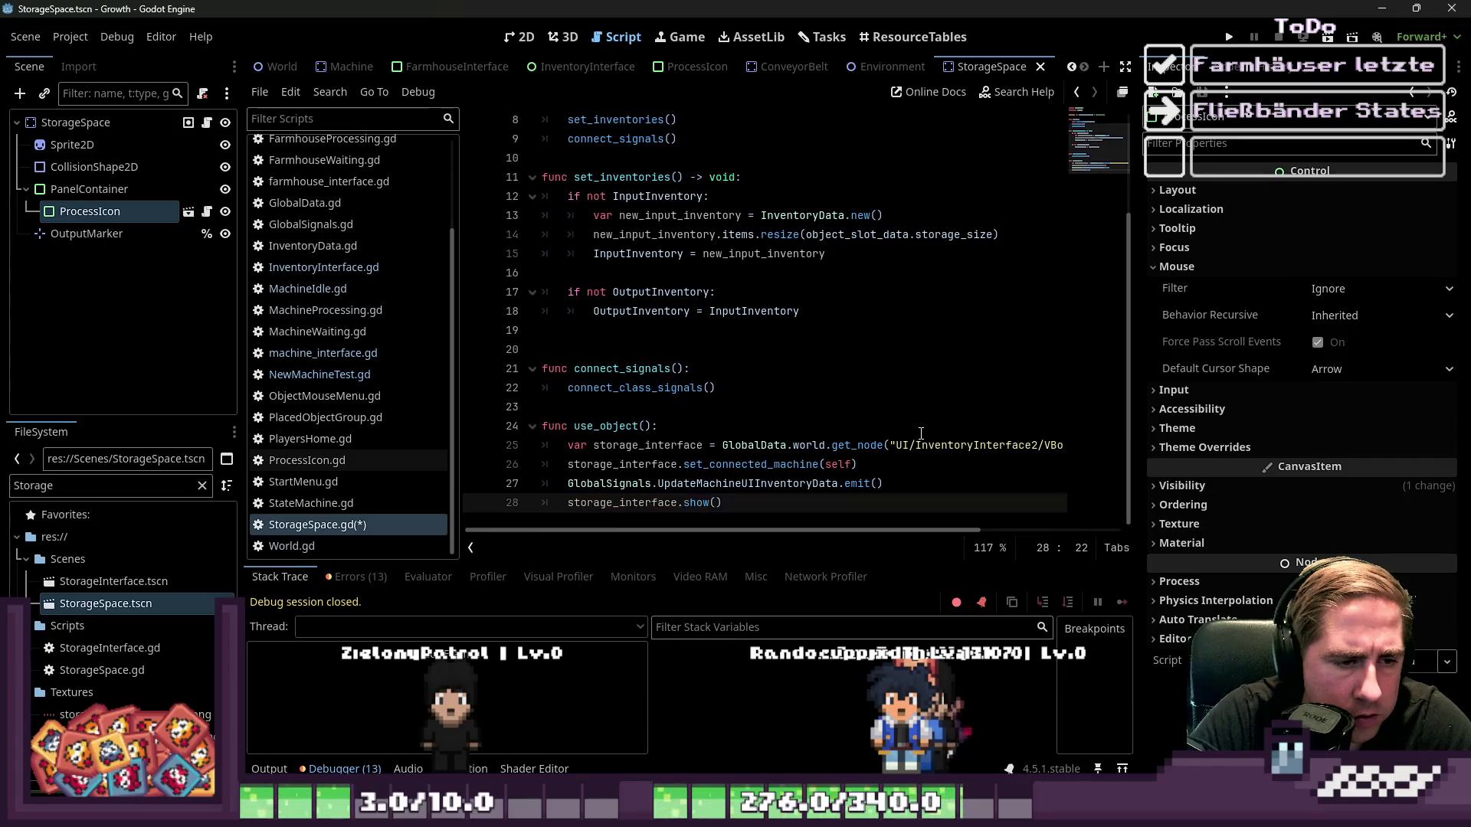
Switch to the World scene and expand its UI node in the Scene dock
left_click(259, 92)
left_click(268, 69)
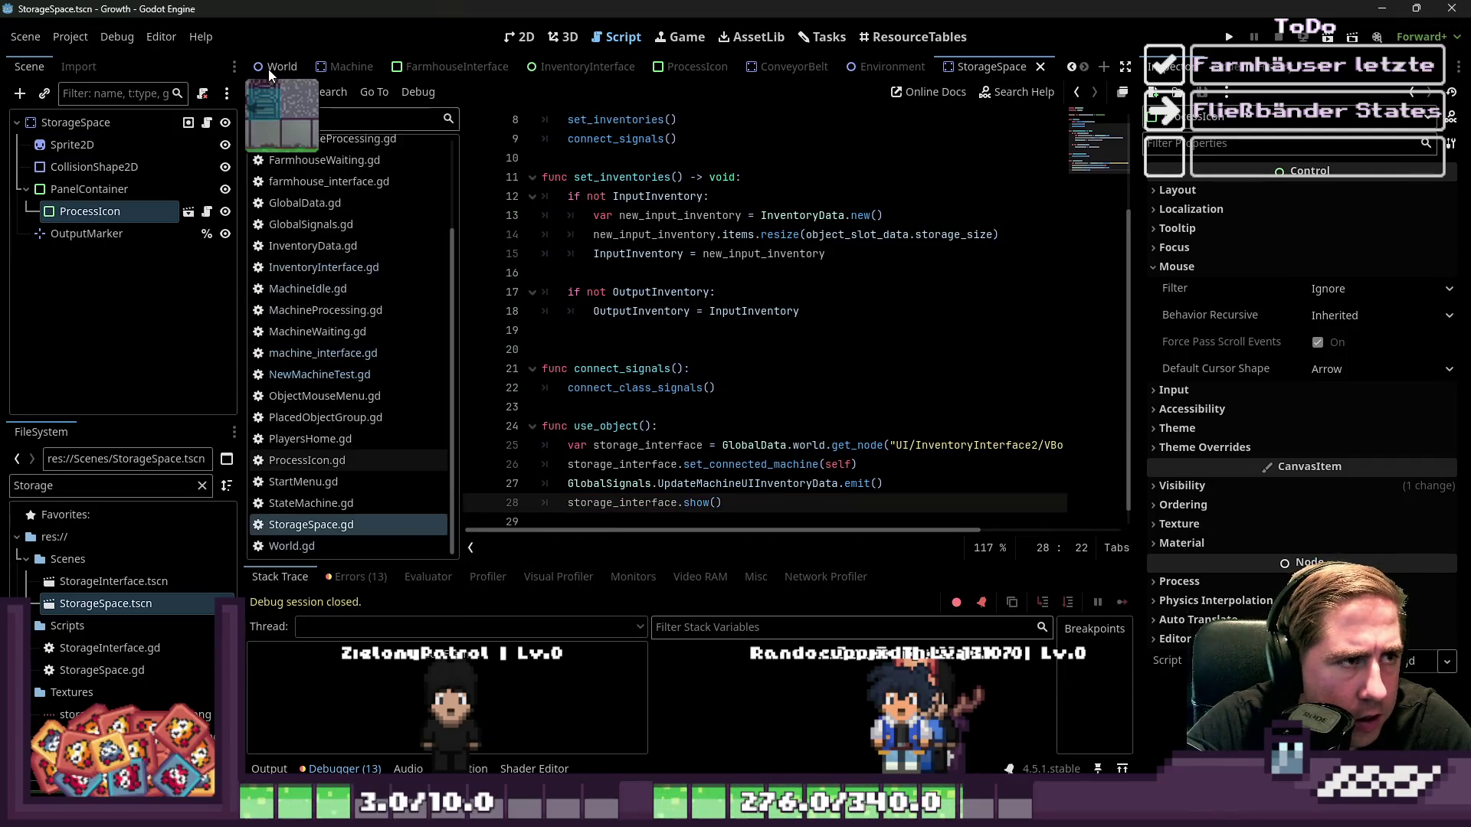
left_click(268, 69)
scroll(115, 307, "up", 3)
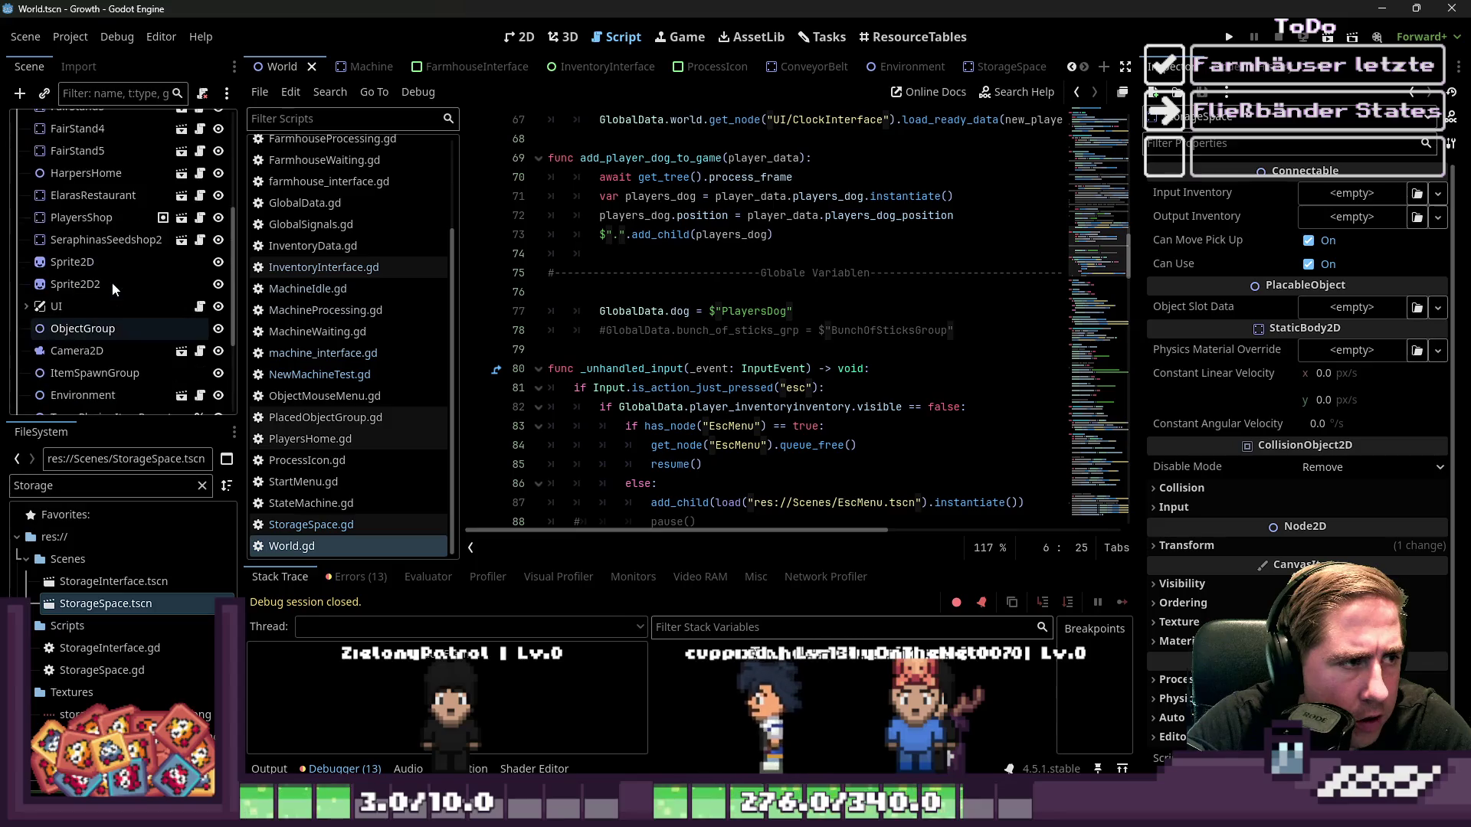
left_click(26, 306)
scroll(55, 308, "down", 3)
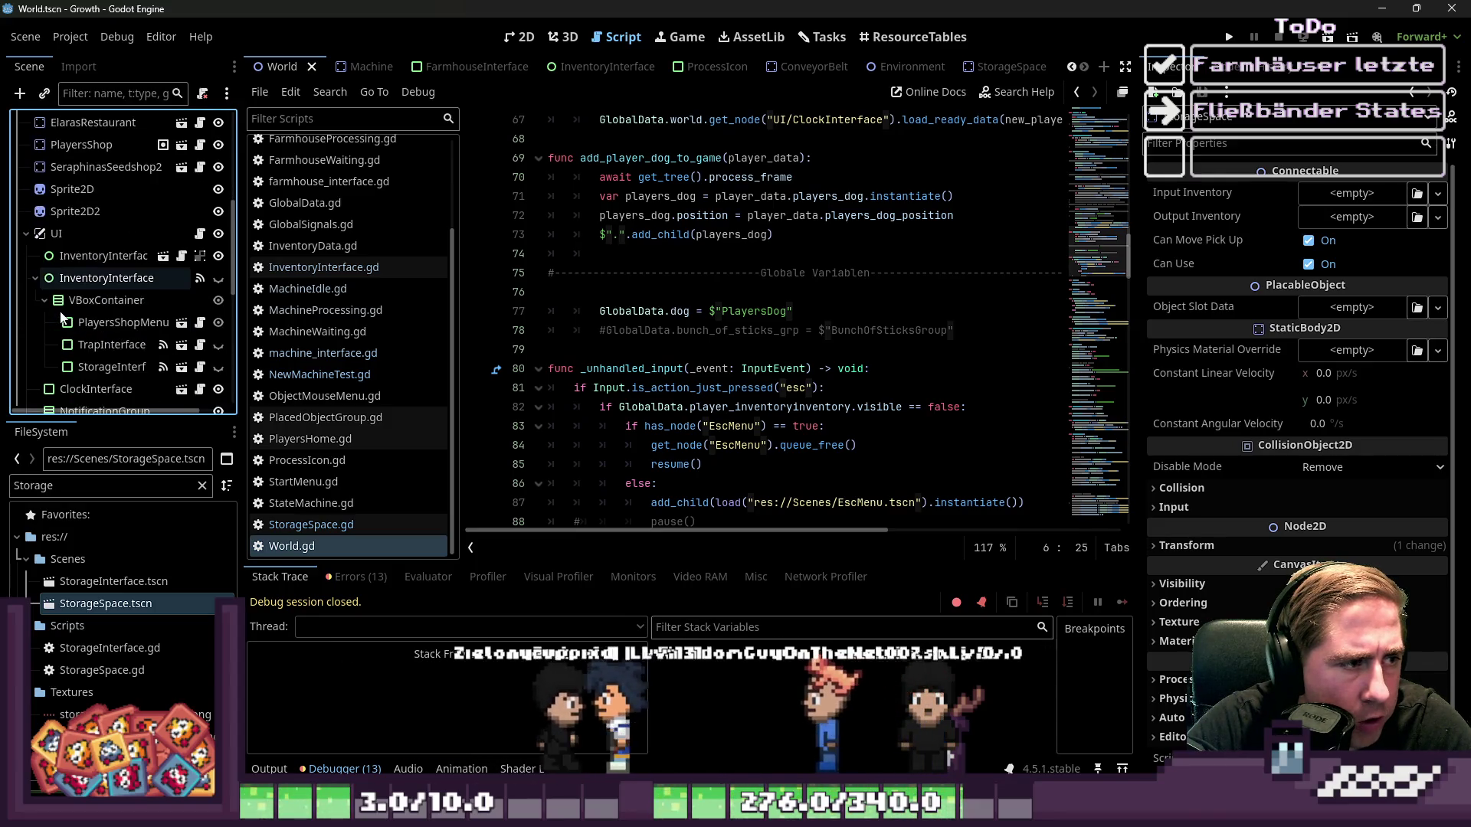
left_click(35, 280)
scroll(115, 299, "down", 5)
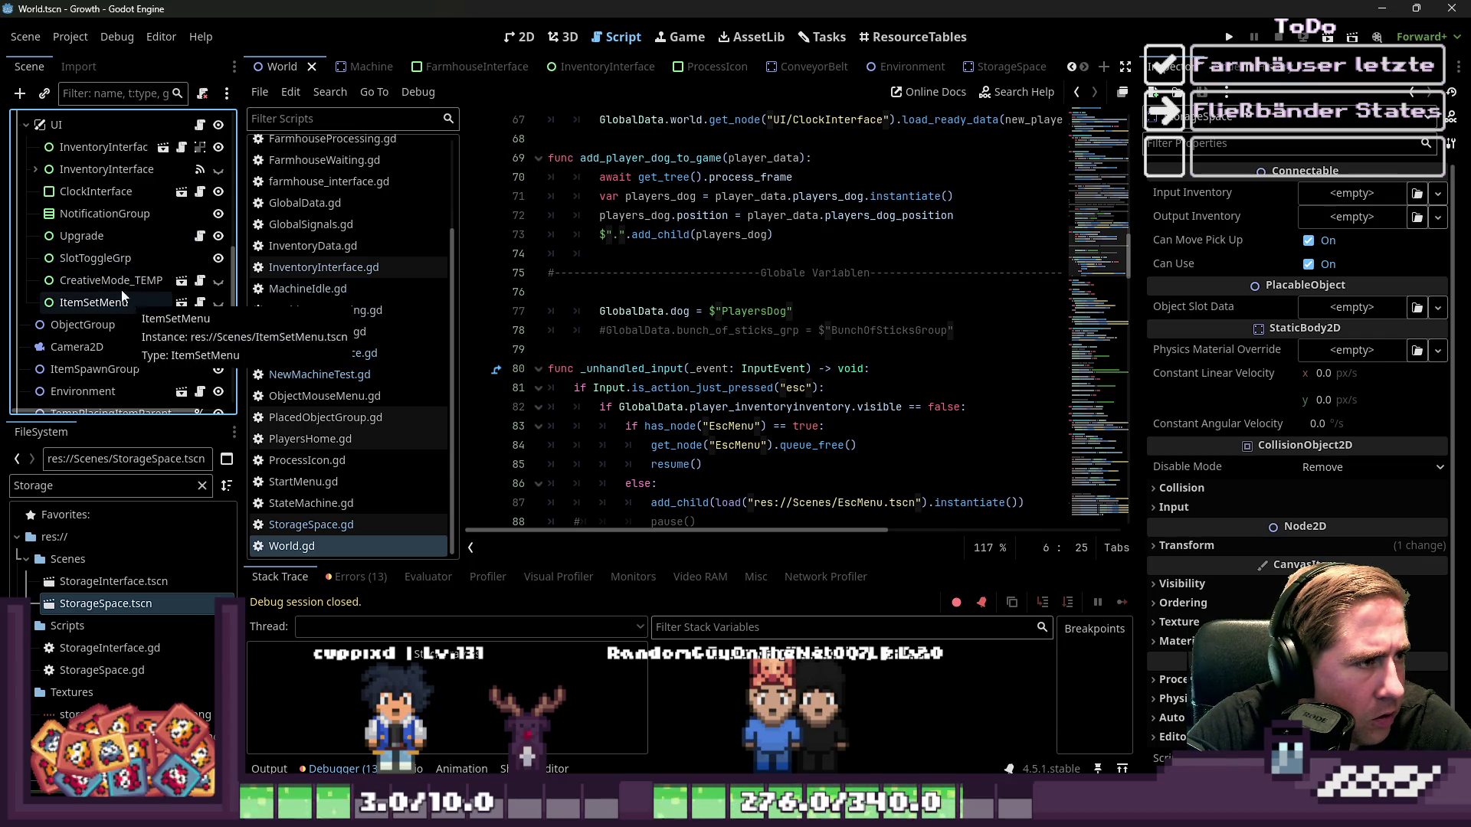
scroll(21, 253, "up", 1)
Expand InventoryInterface, select its StorageInterface node, and open the InventoryInterface scene
left_click(36, 205)
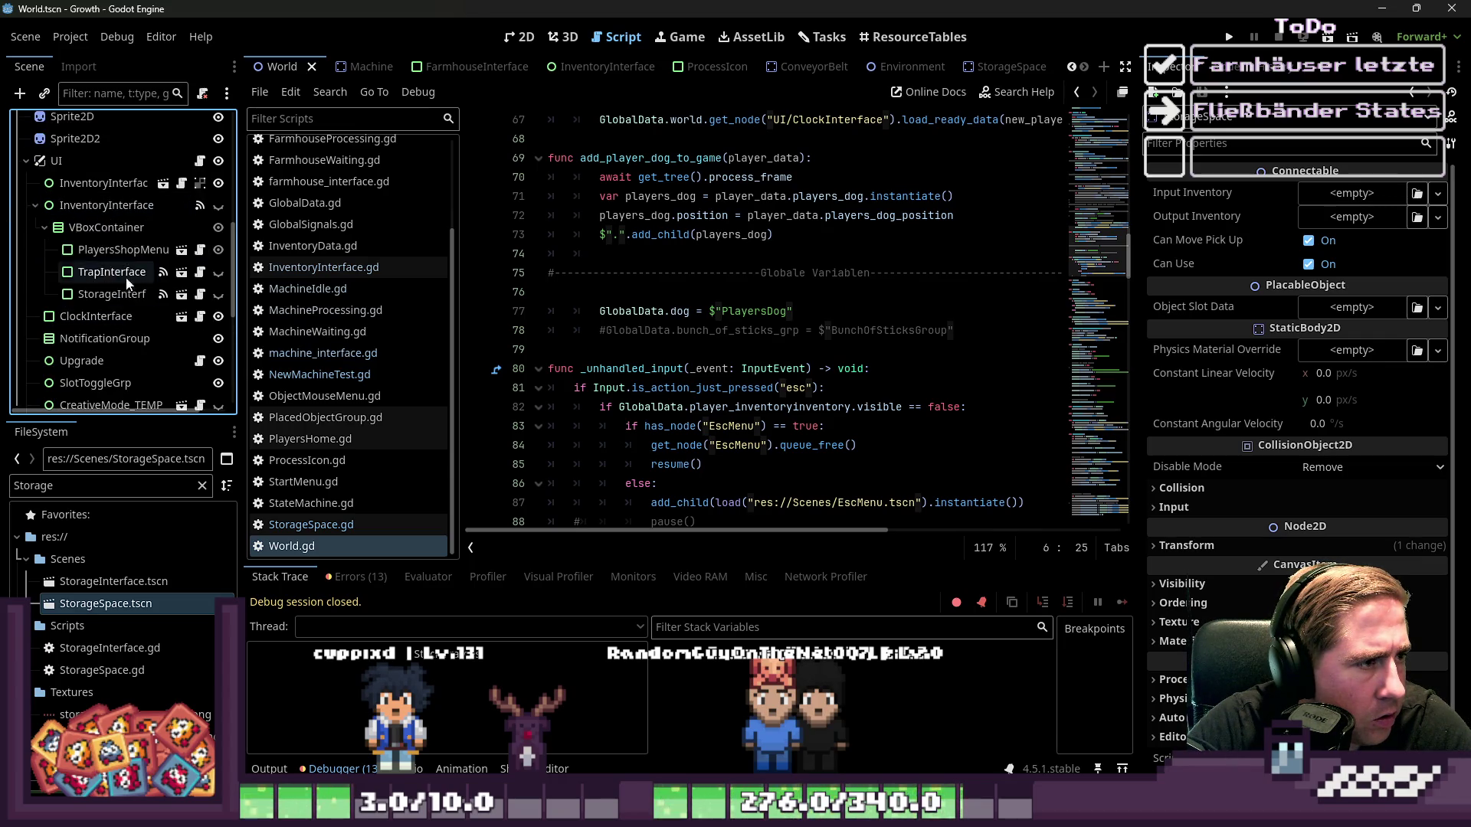
left_click(136, 297)
scroll(159, 379, "up", 1)
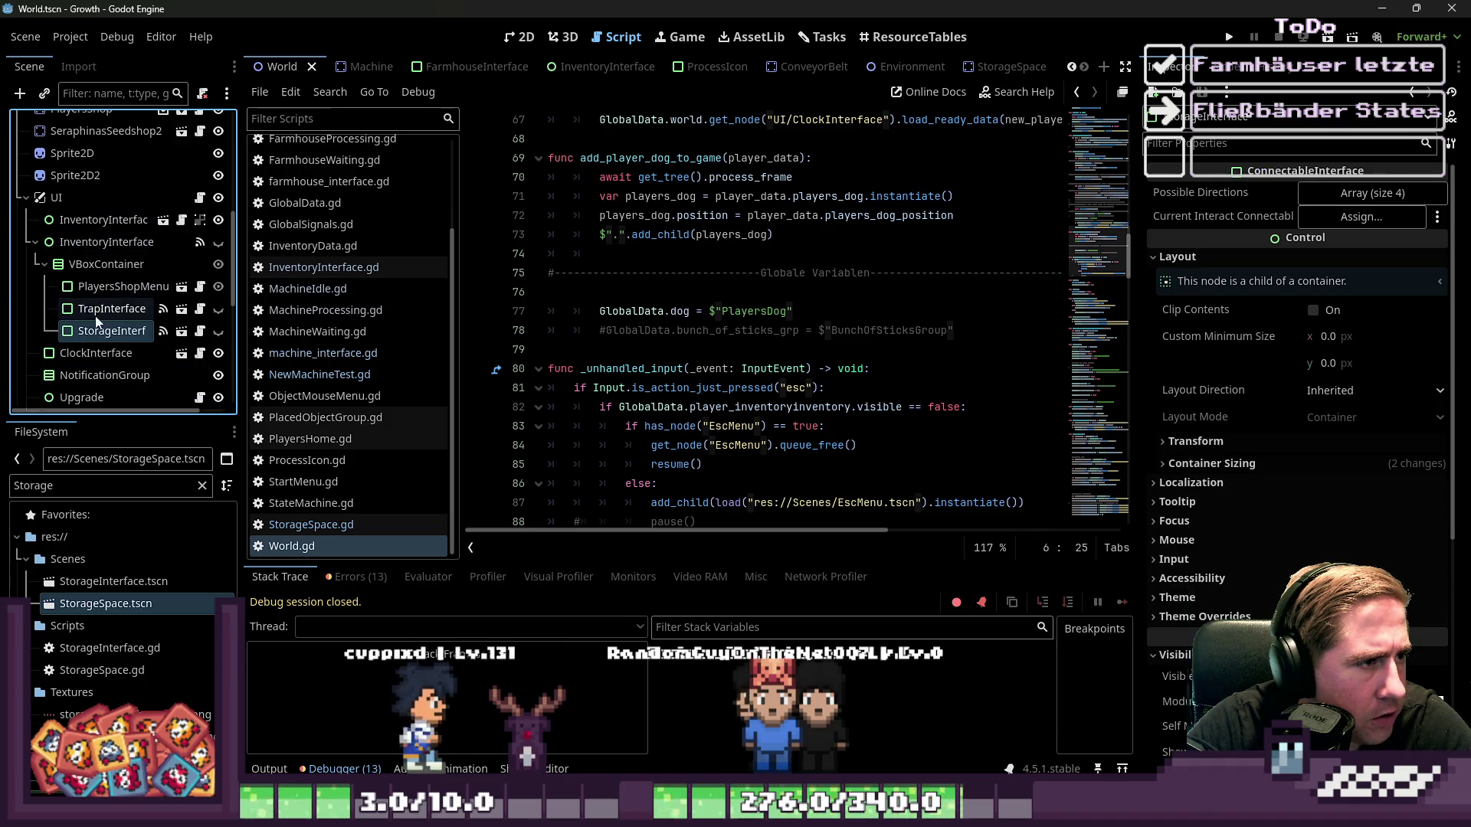
left_click_drag(98, 330, 100, 342)
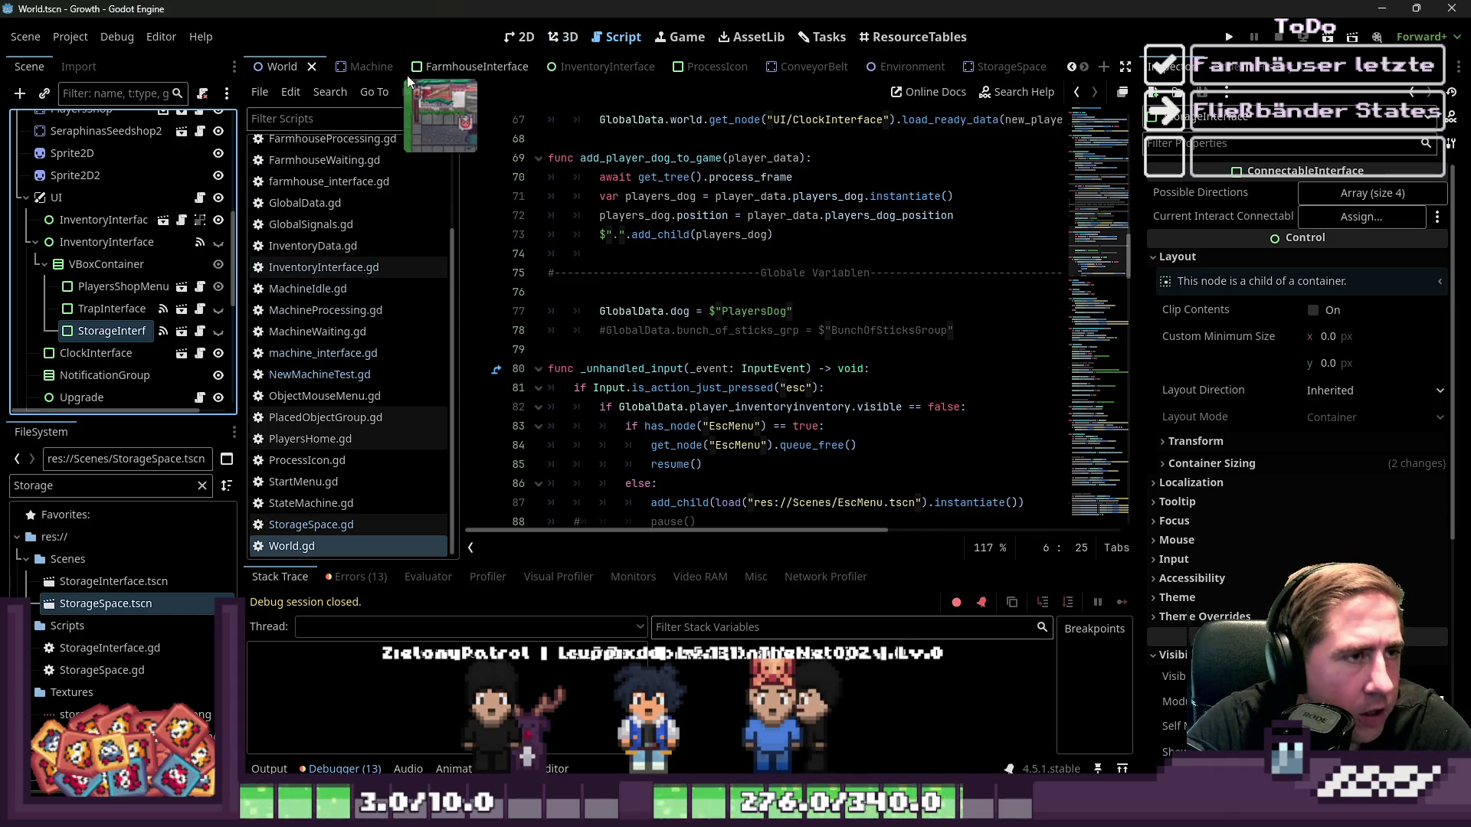
left_click(163, 220)
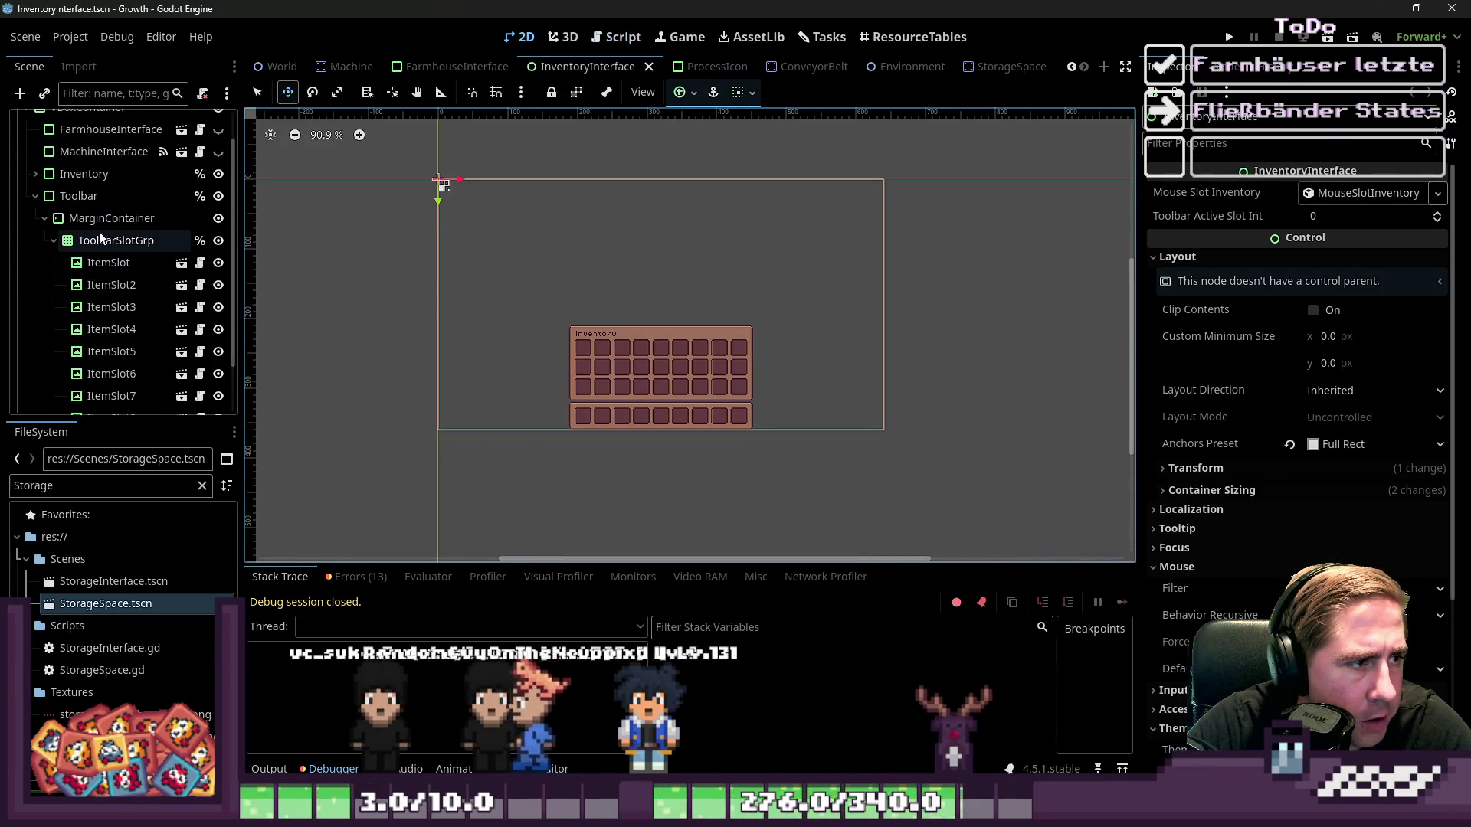
Collapse the ToolbarSlotGrp, Toolbar and Inventory branches and select VBoxContainer
left_click(53, 277)
left_click(35, 234)
left_click(35, 211)
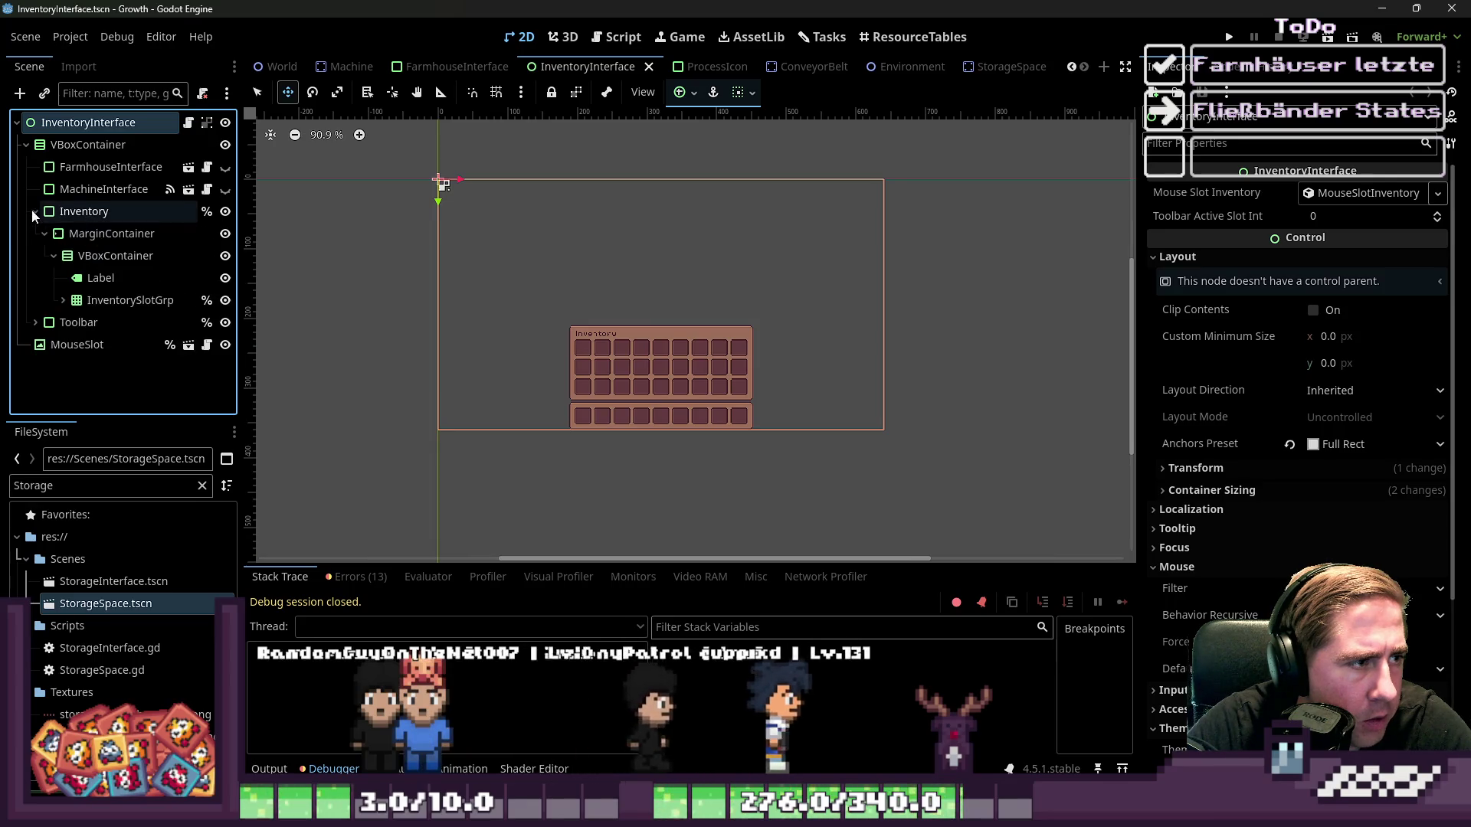
left_click(36, 211)
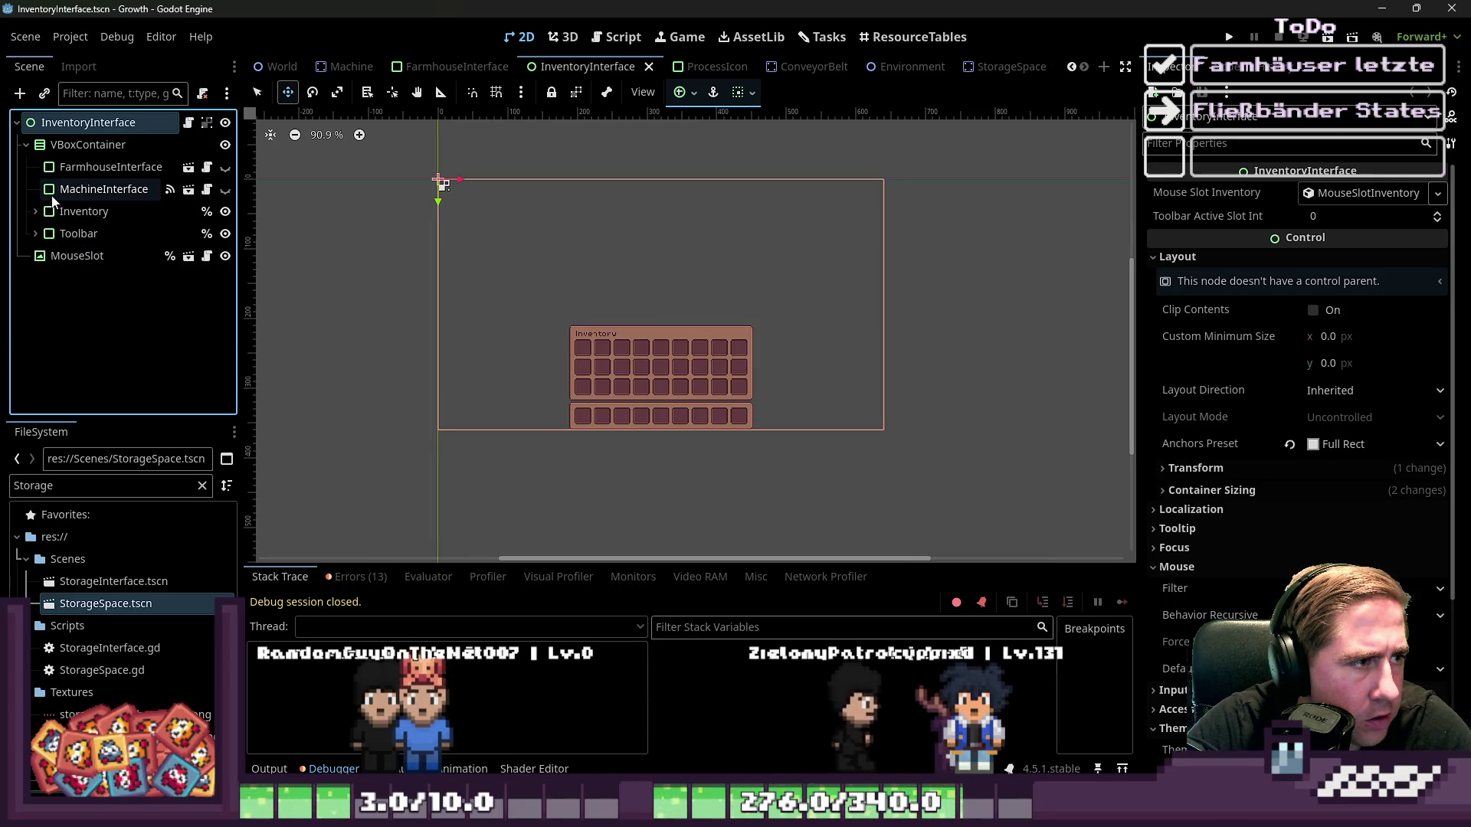
left_click(63, 150)
Instance StorageInterface under VBoxContainer above Inventory, make it visible, and open its scene
mouse_move(68, 228)
left_mouse_down()
mouse_move(176, 229)
mouse_move(166, 262)
left_mouse_up()
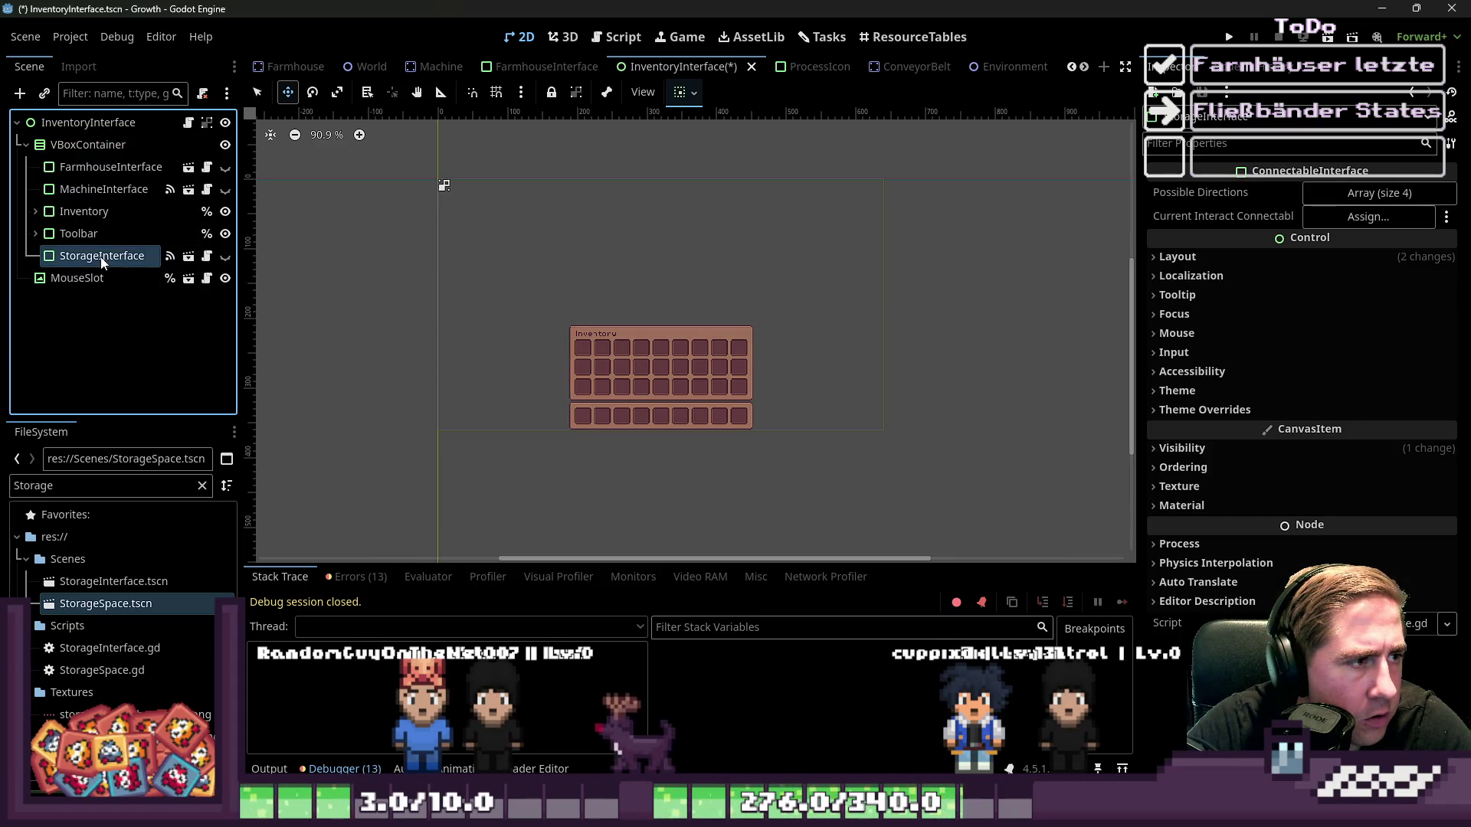
left_click_drag(96, 213, 114, 214)
left_click(225, 213)
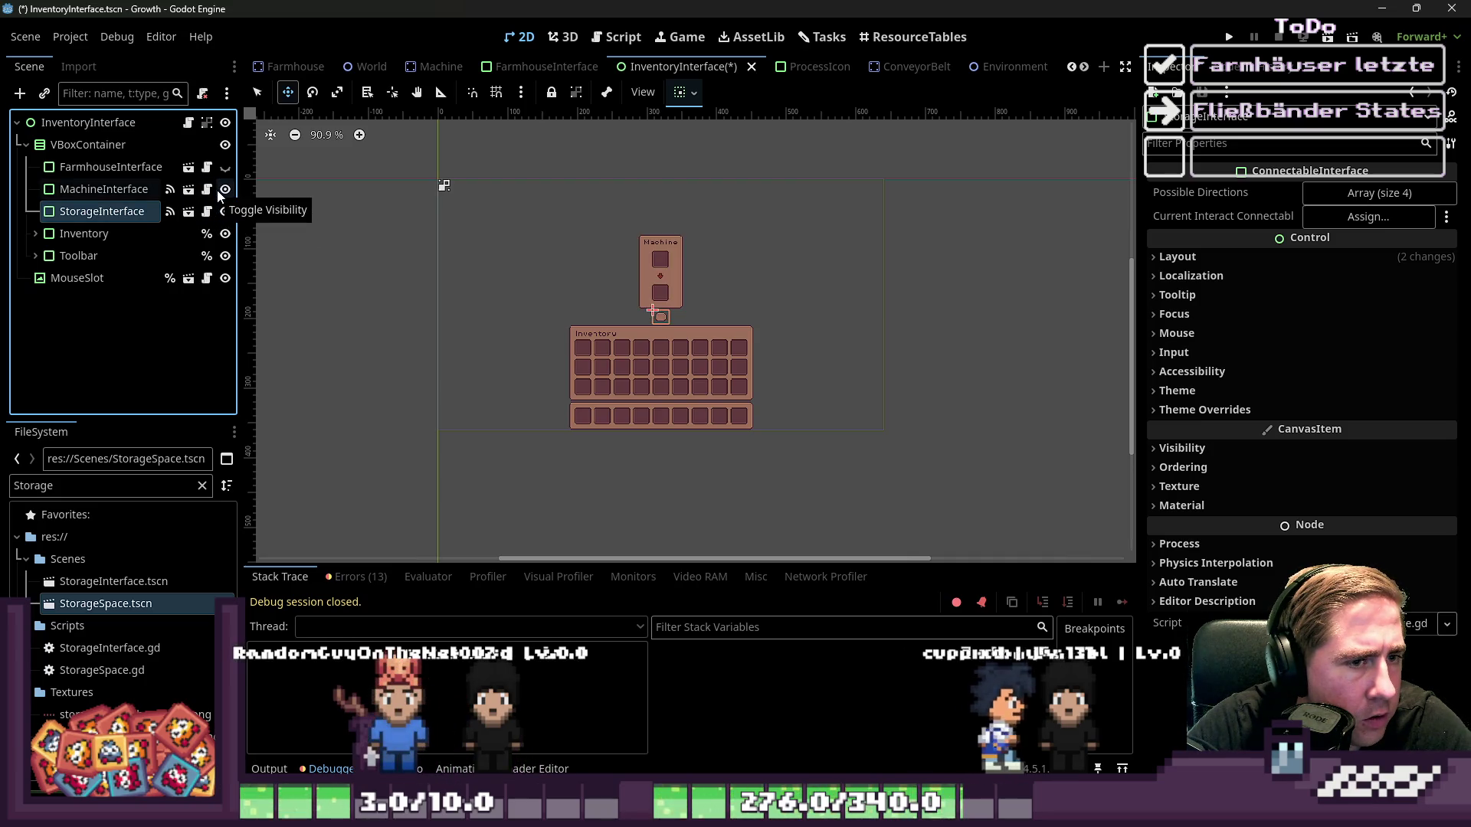
scroll(805, 337, "up", 5)
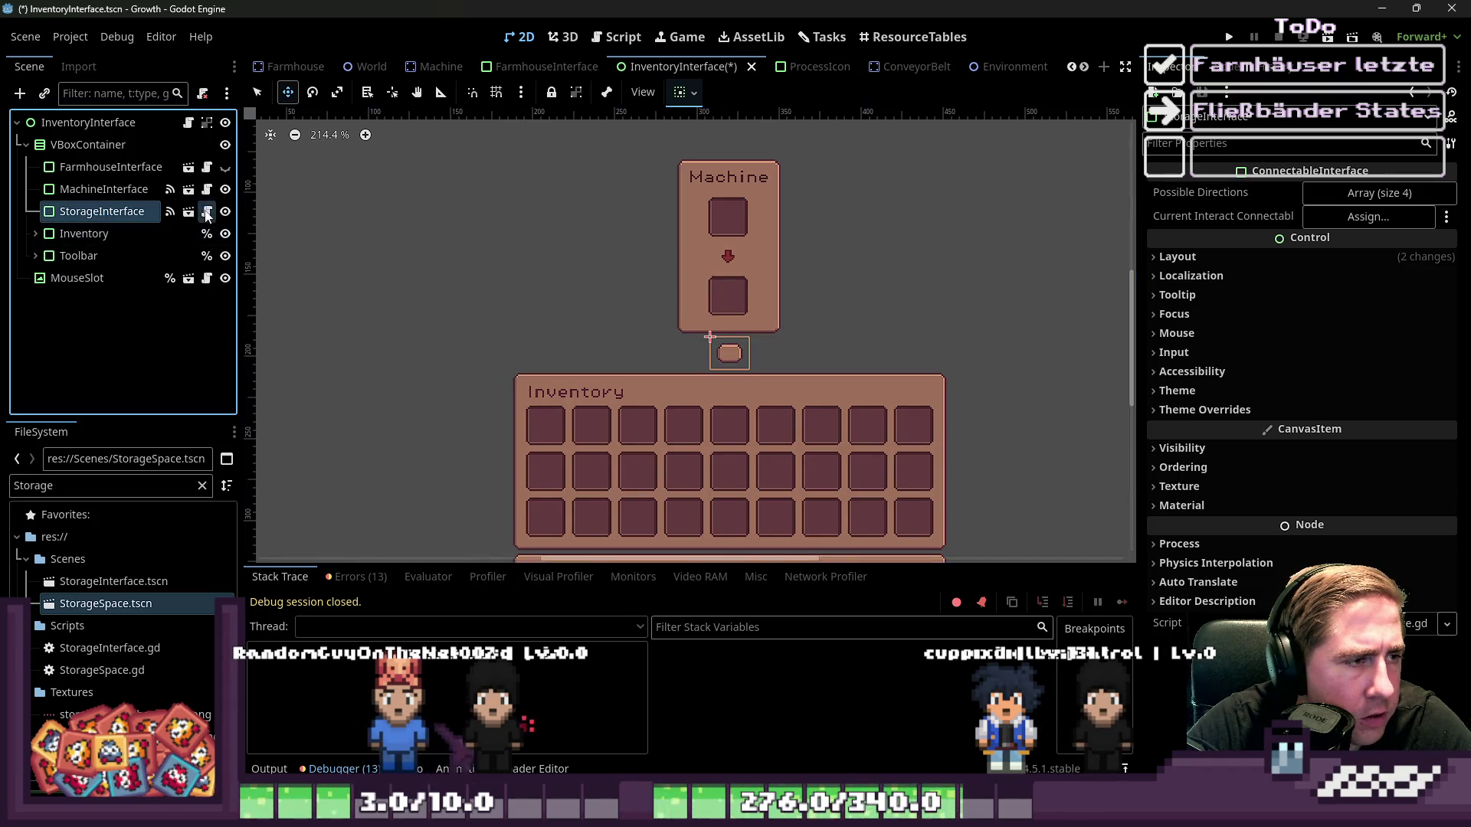
left_click(206, 213)
left_click(188, 212)
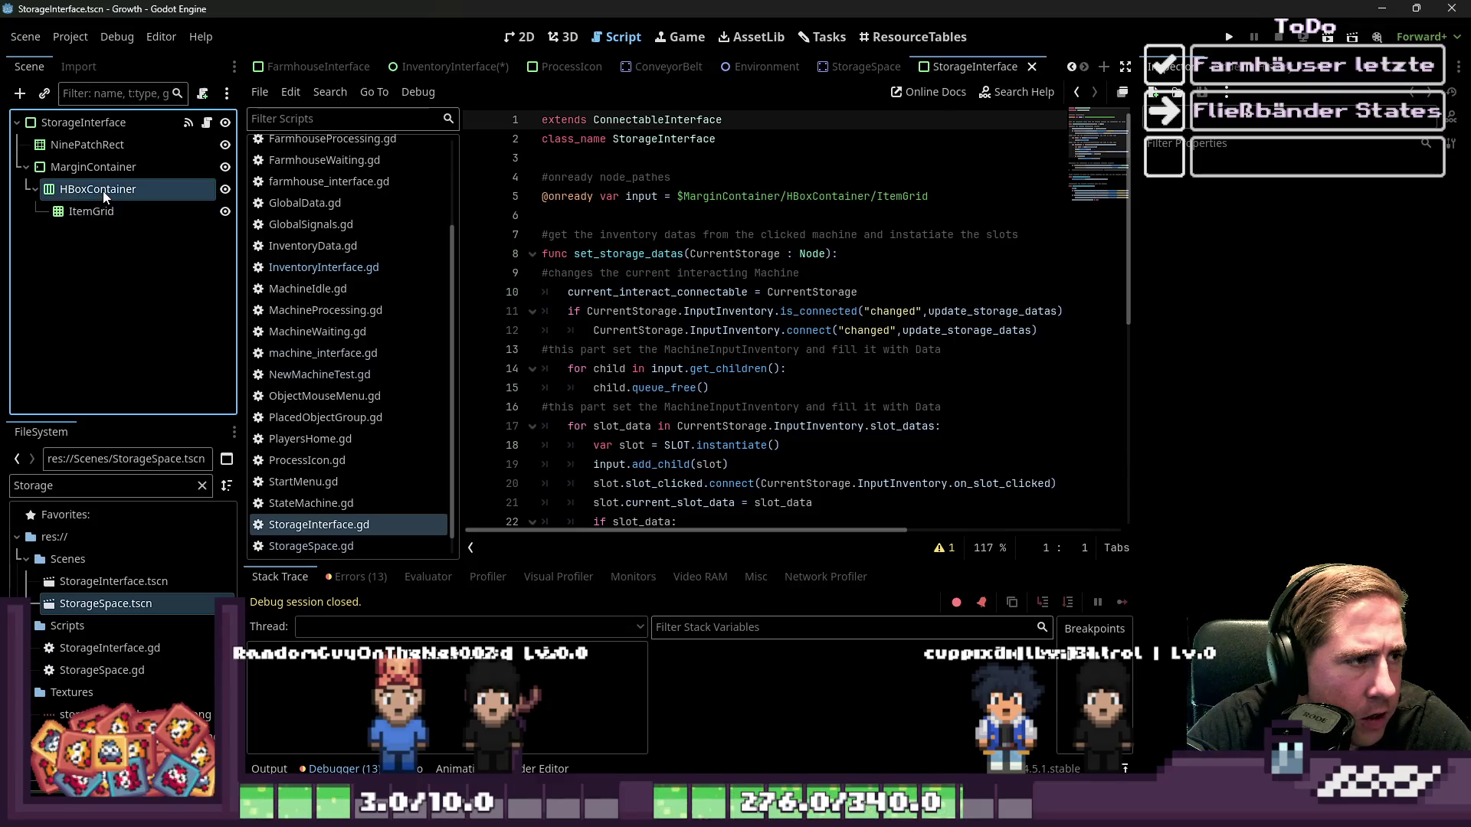
Try adding an ItemSlot child under ItemGrid, then undo the added slots
left_click(92, 211)
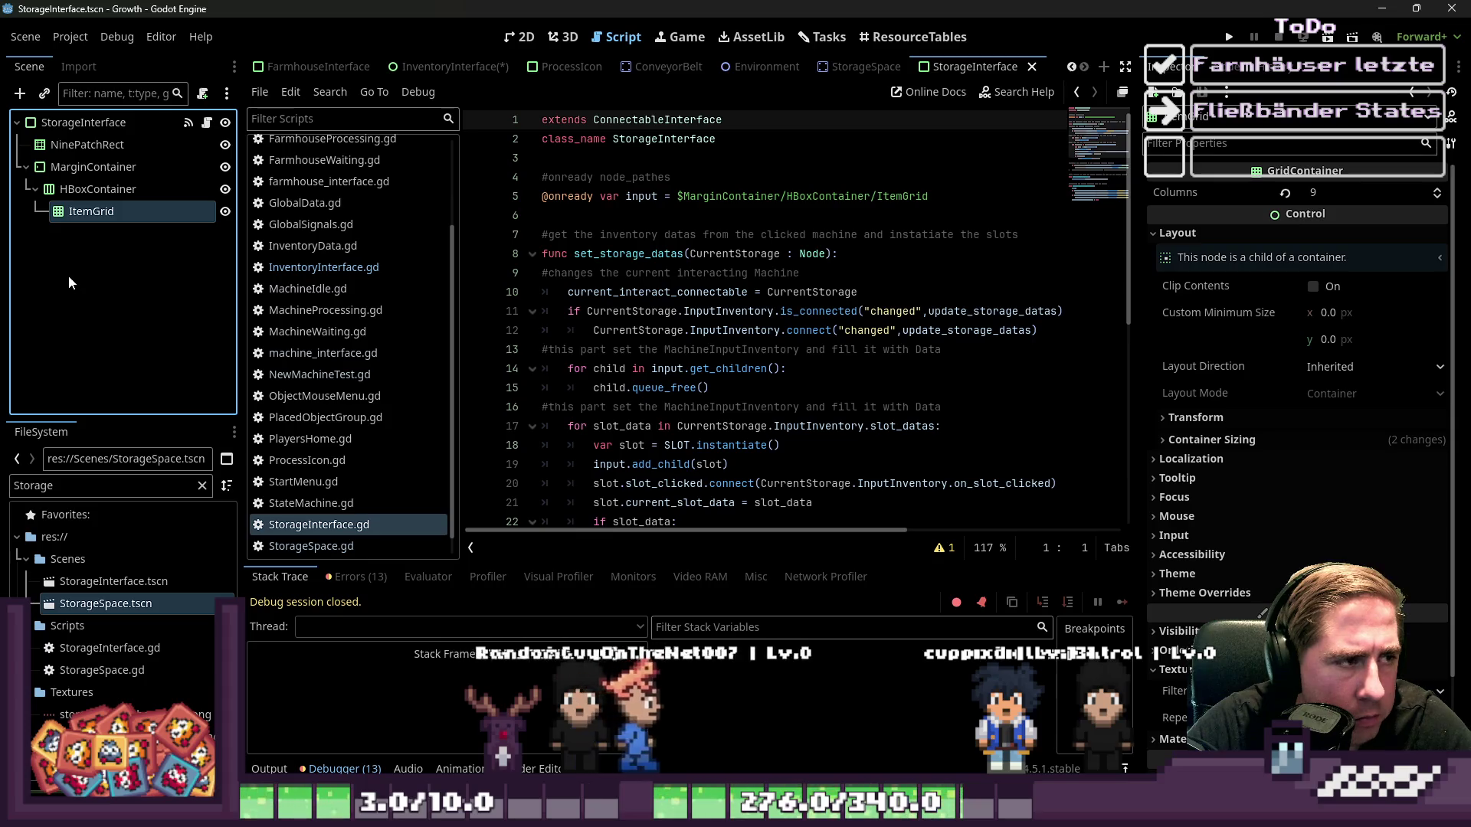
key("ctrl+a")
type("Slot")
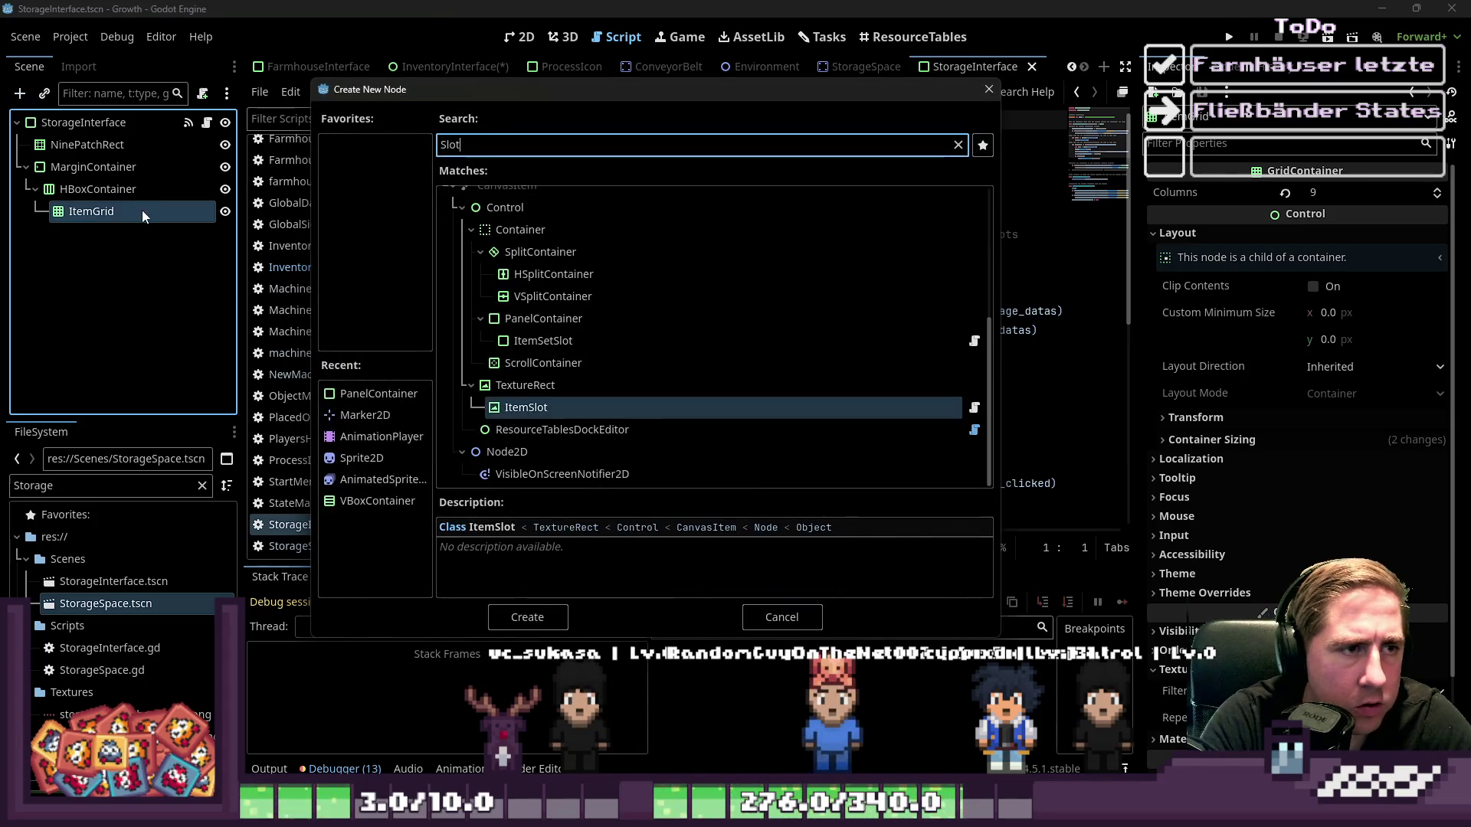
key("Return")
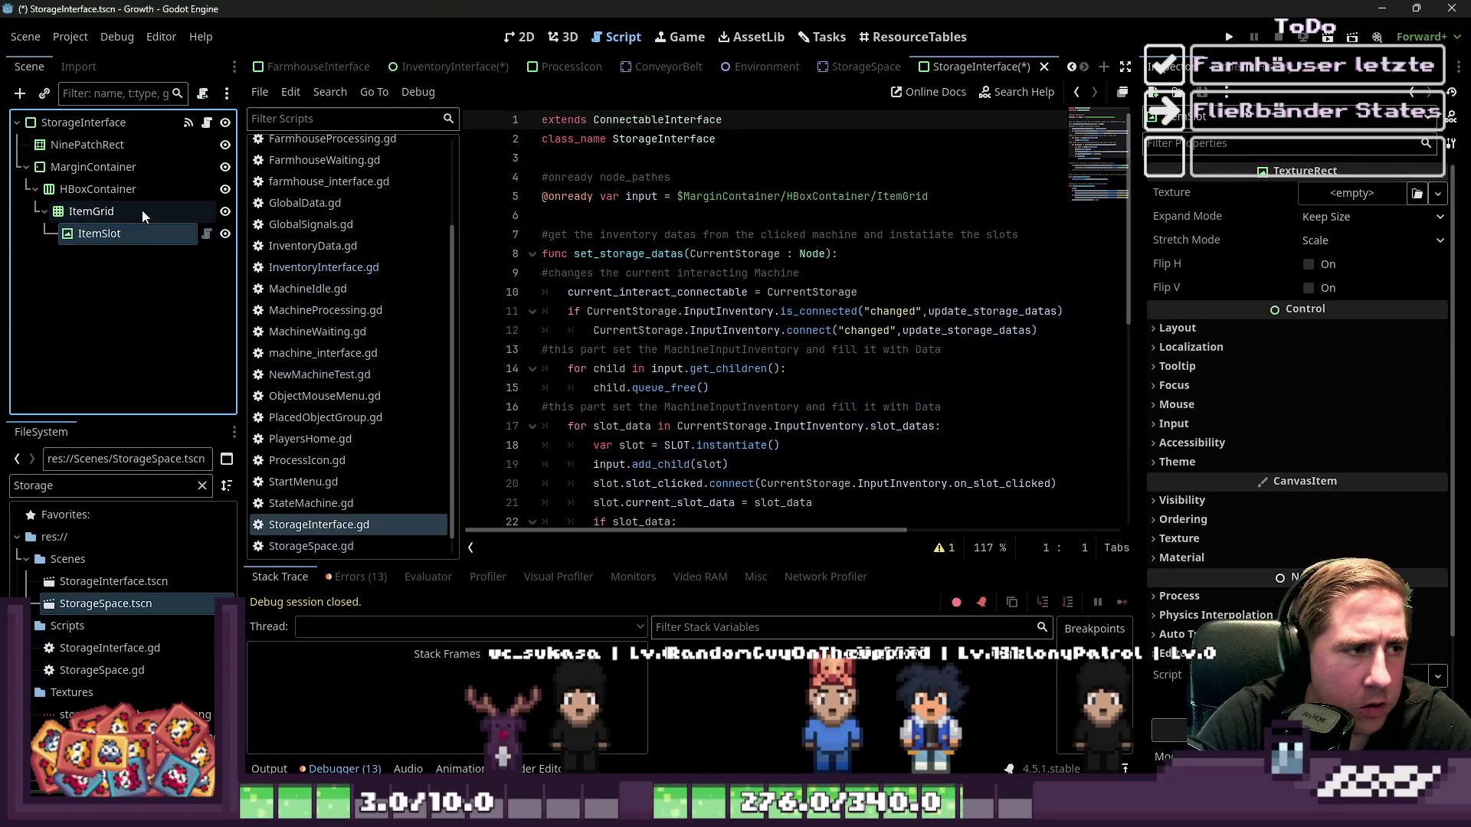
key("ctrl+d")
key("ctrl+d")
key("ctrl+d")
key("ctrl+d")
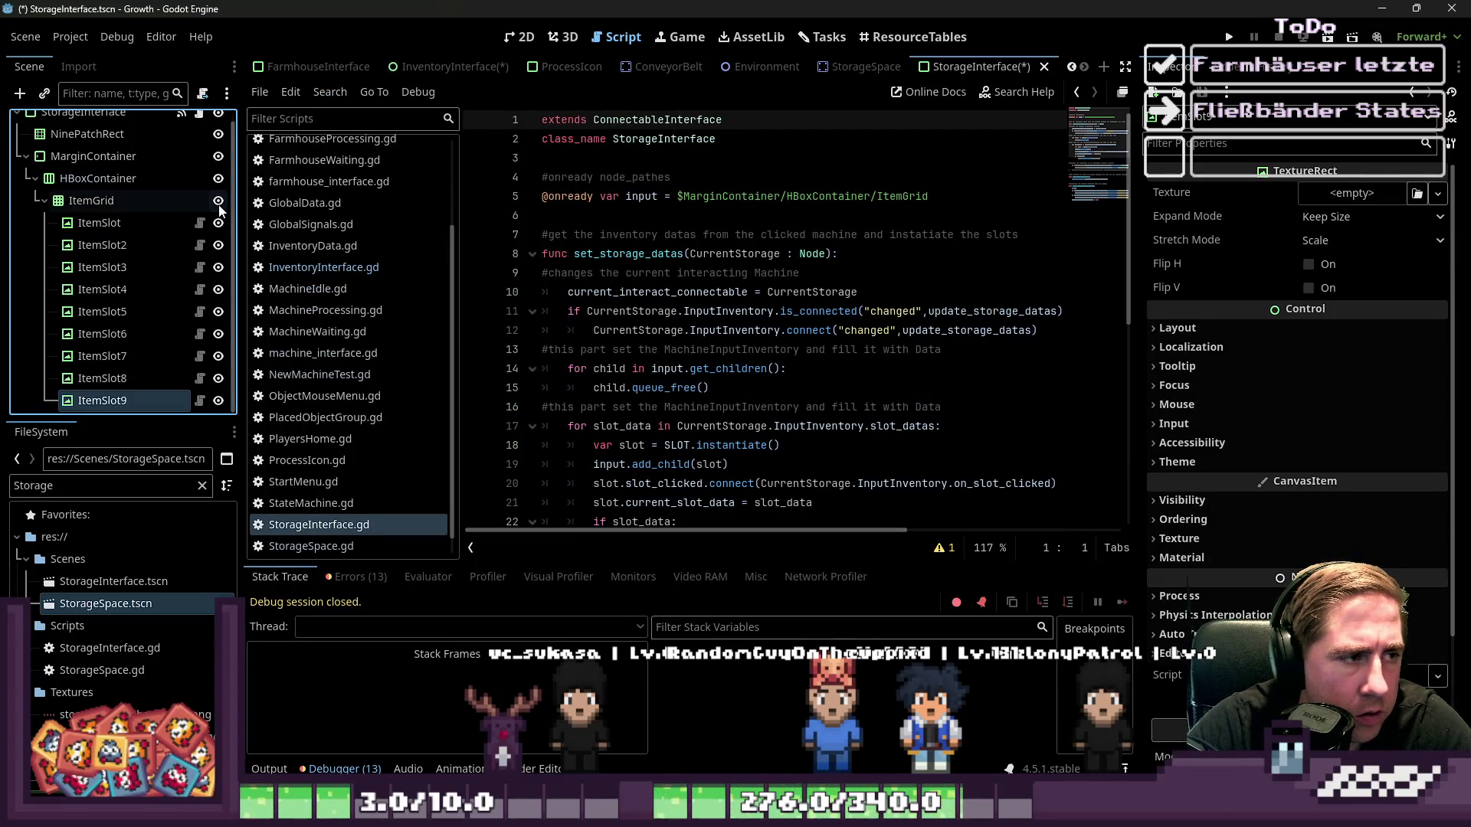
key("ctrl+z")
key("ctrl+z")
key("ctrl+z")
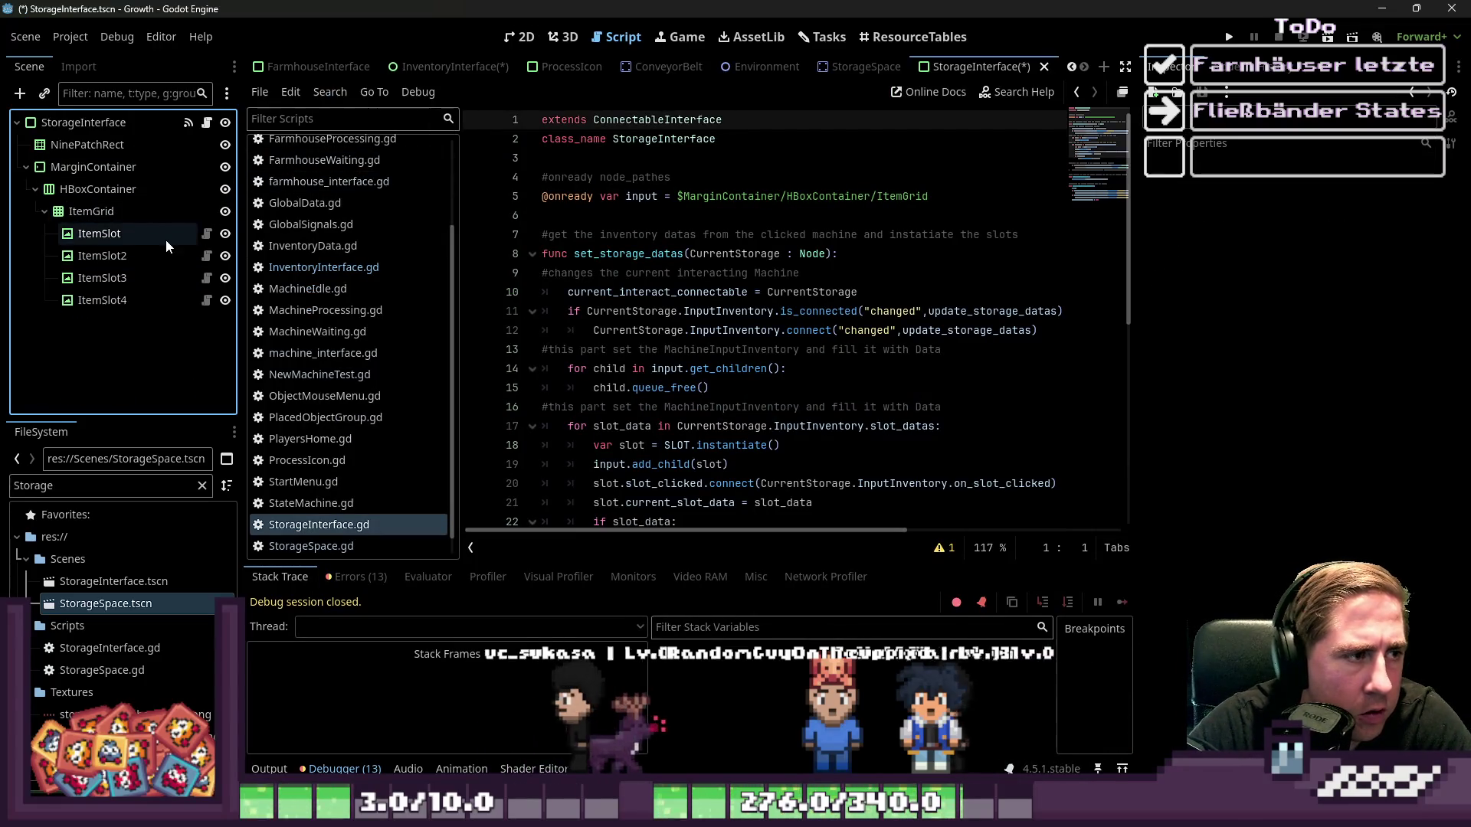
key("ctrl+z")
Instance ItemSlot.tscn from the filtered FileSystem under ItemGrid and duplicate it into 27 slots
double_click(65, 485)
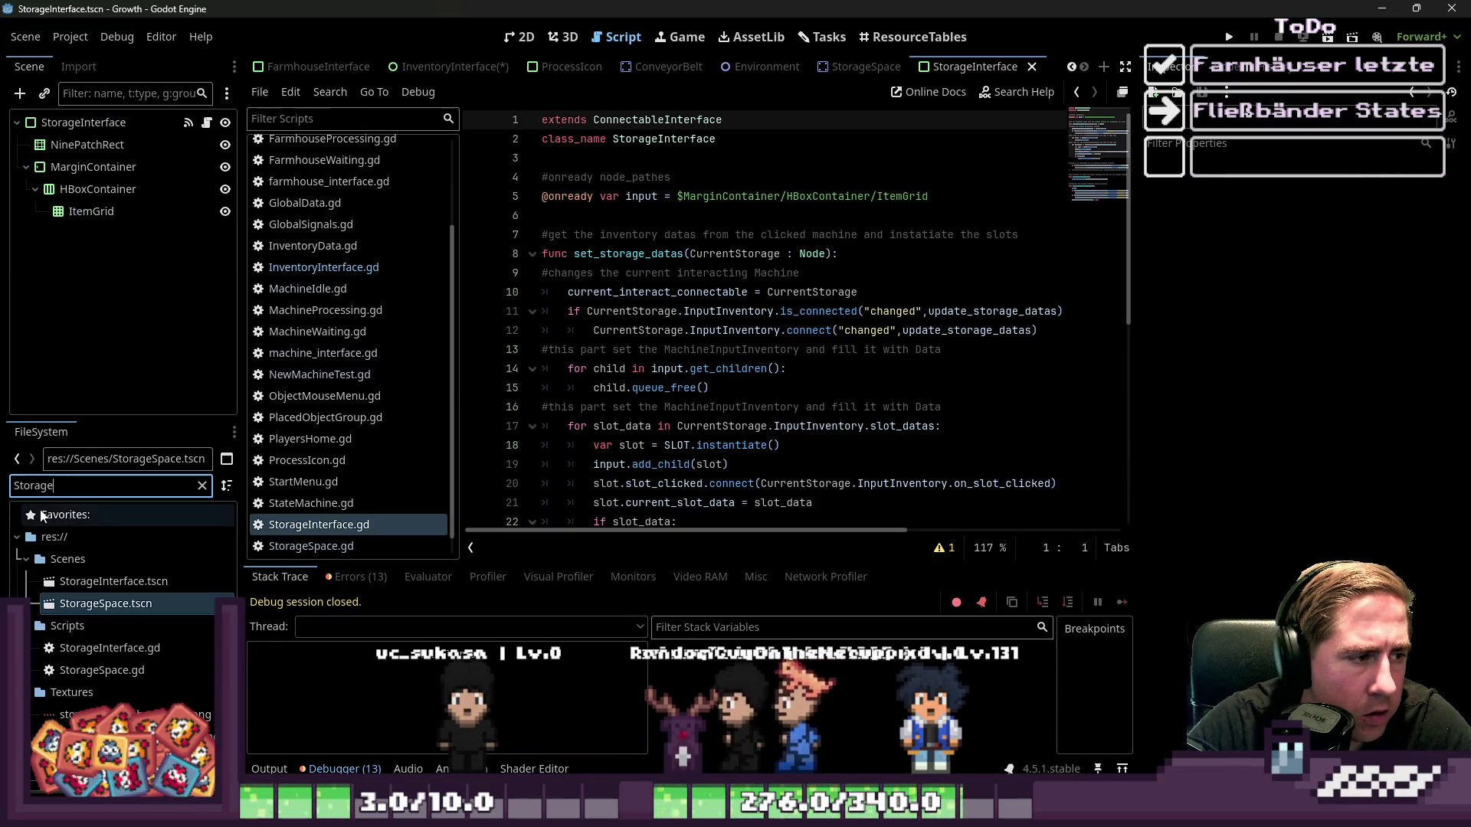
key("BackSpace")
type("ItemSlot")
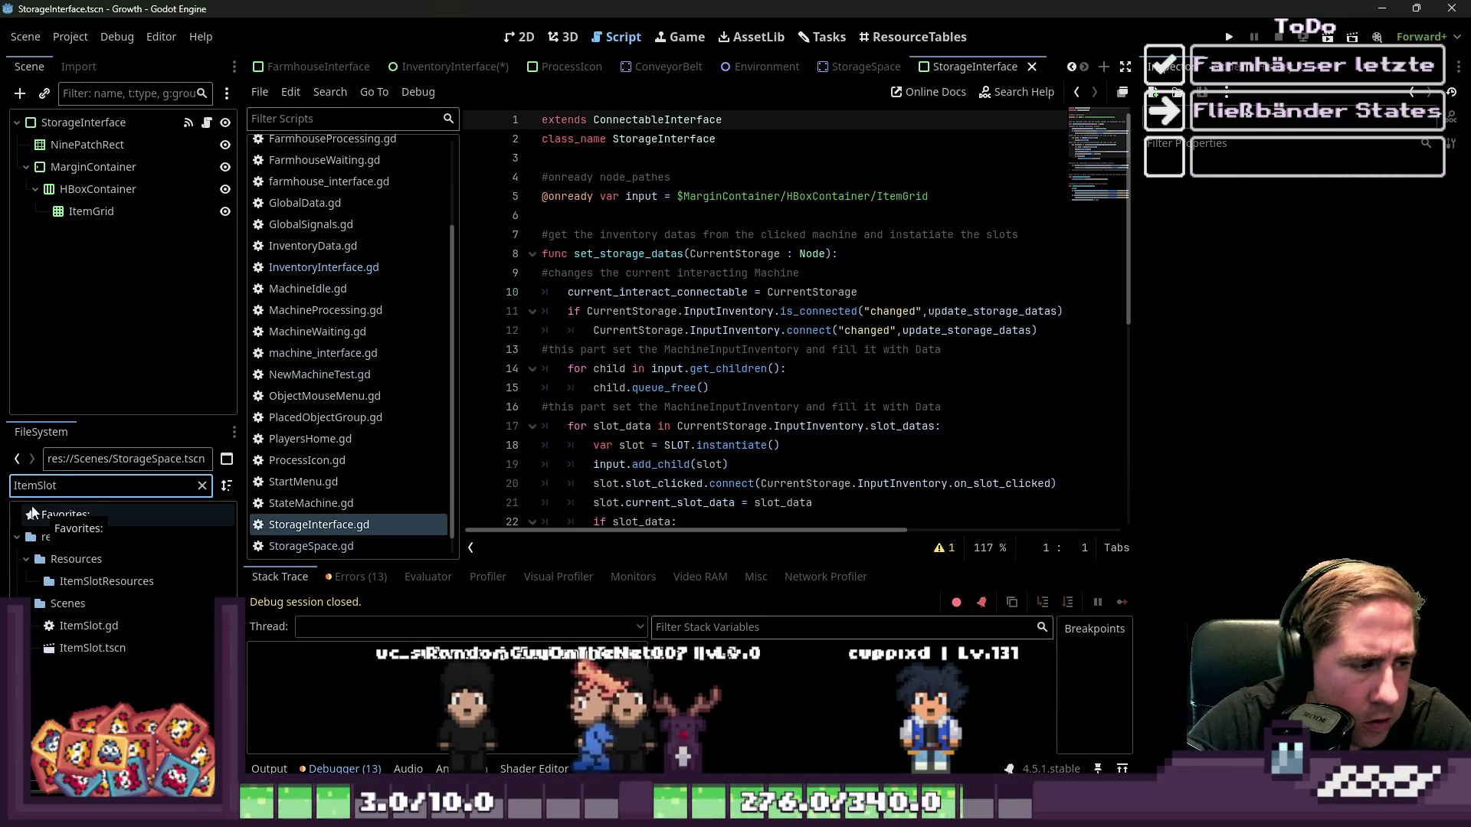
left_click_drag(107, 652, 100, 213)
key("ctrl+d")
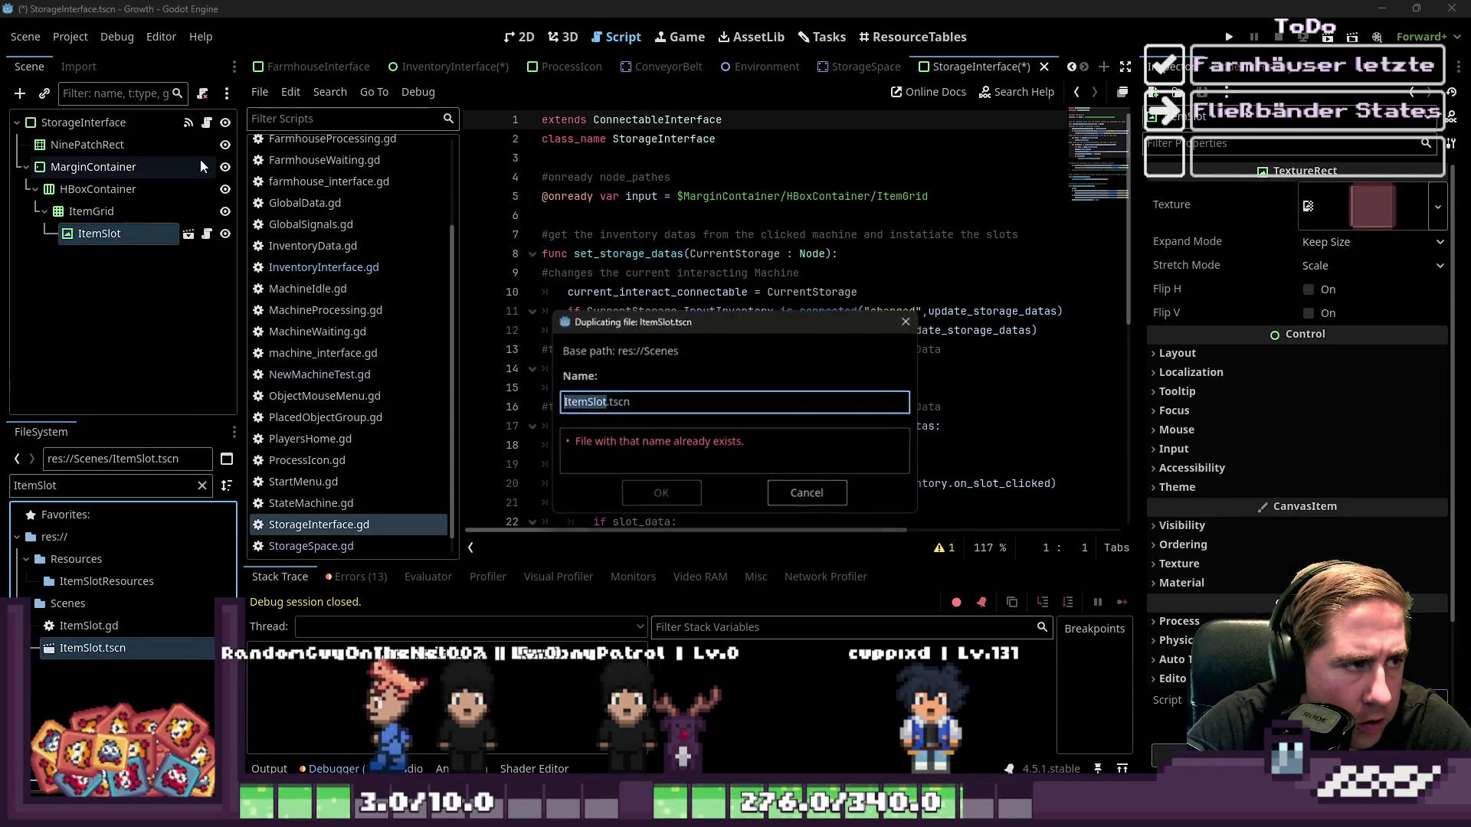
left_click(808, 494)
left_click(92, 231)
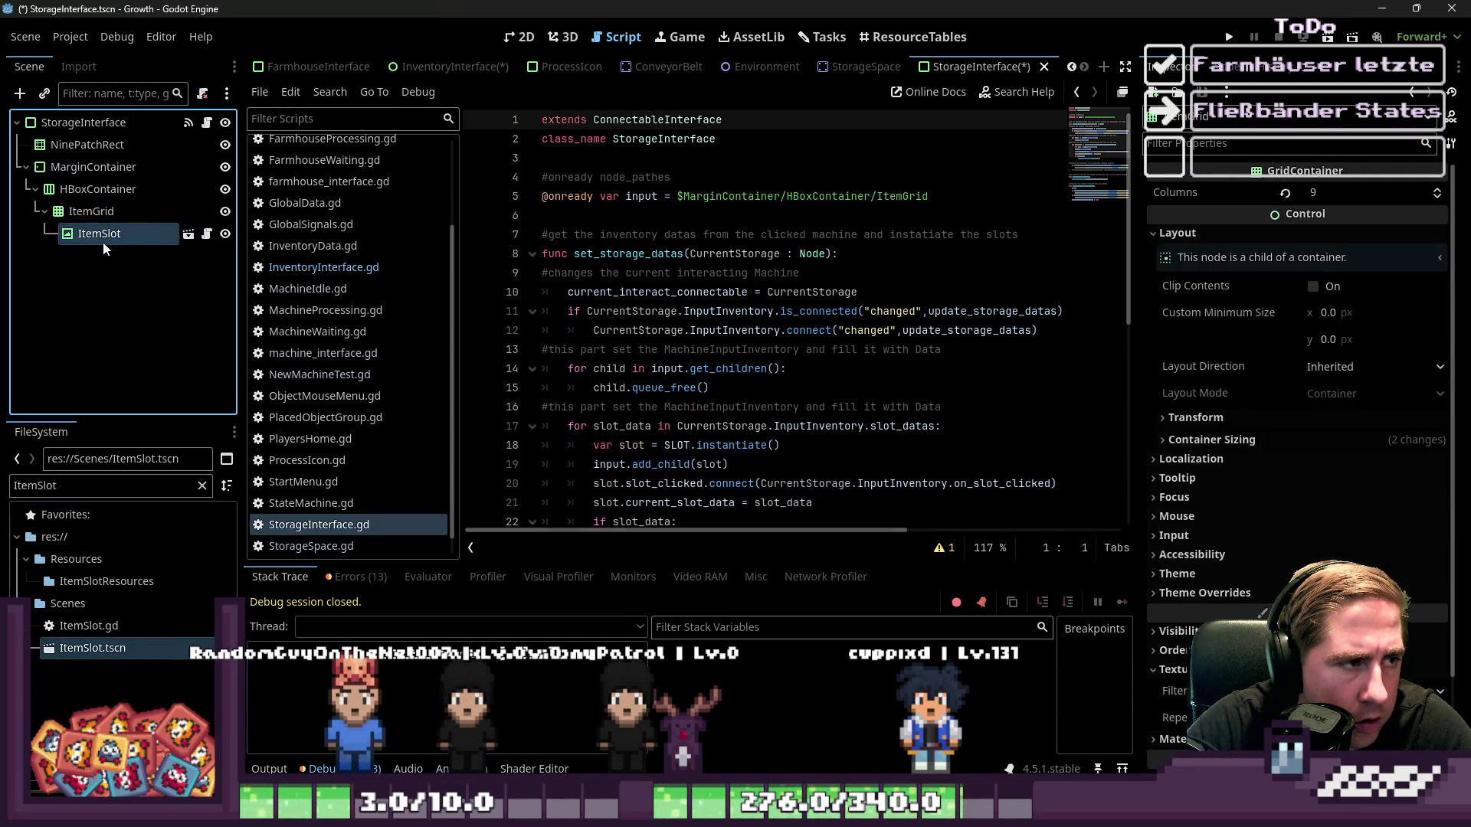
key("ctrl+d")
key("ctrl+d")
key("ctrl+d")
key("ctrl+d")
key("ctrl+d")
key("ctrl+d")
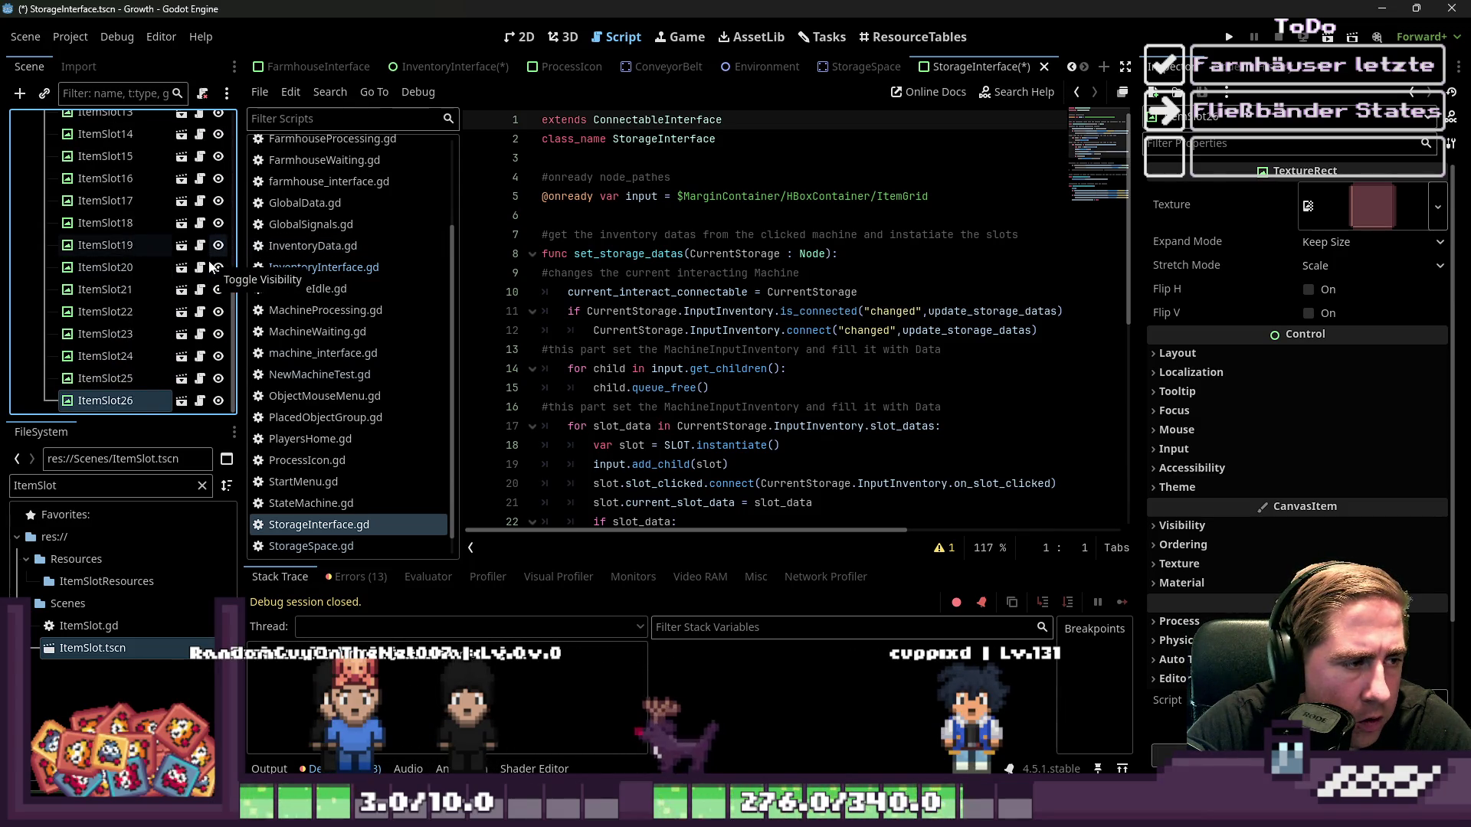
left_click(513, 40)
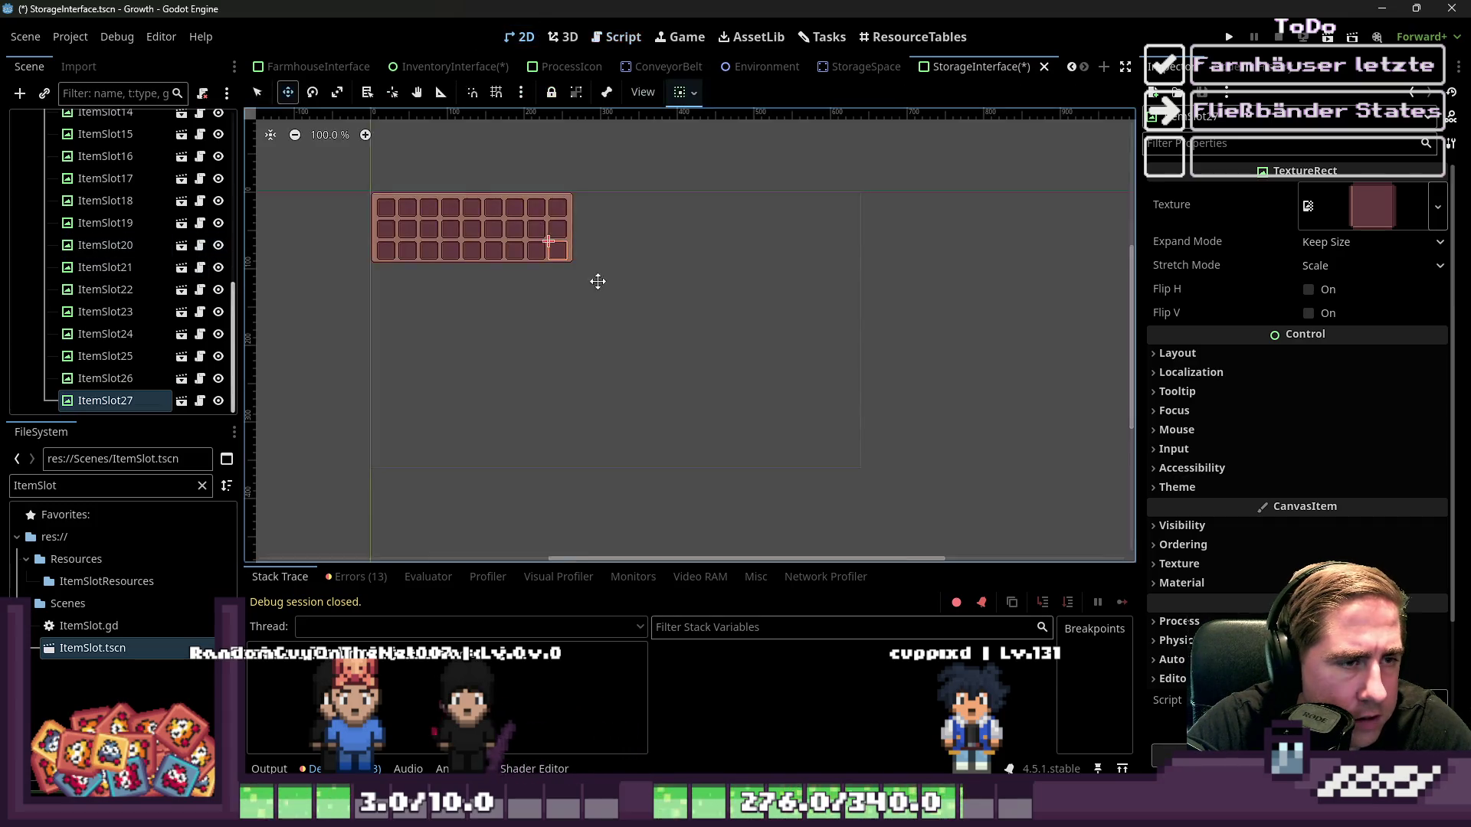
scroll(781, 420, "down", 2)
scroll(378, 256, "up", 5)
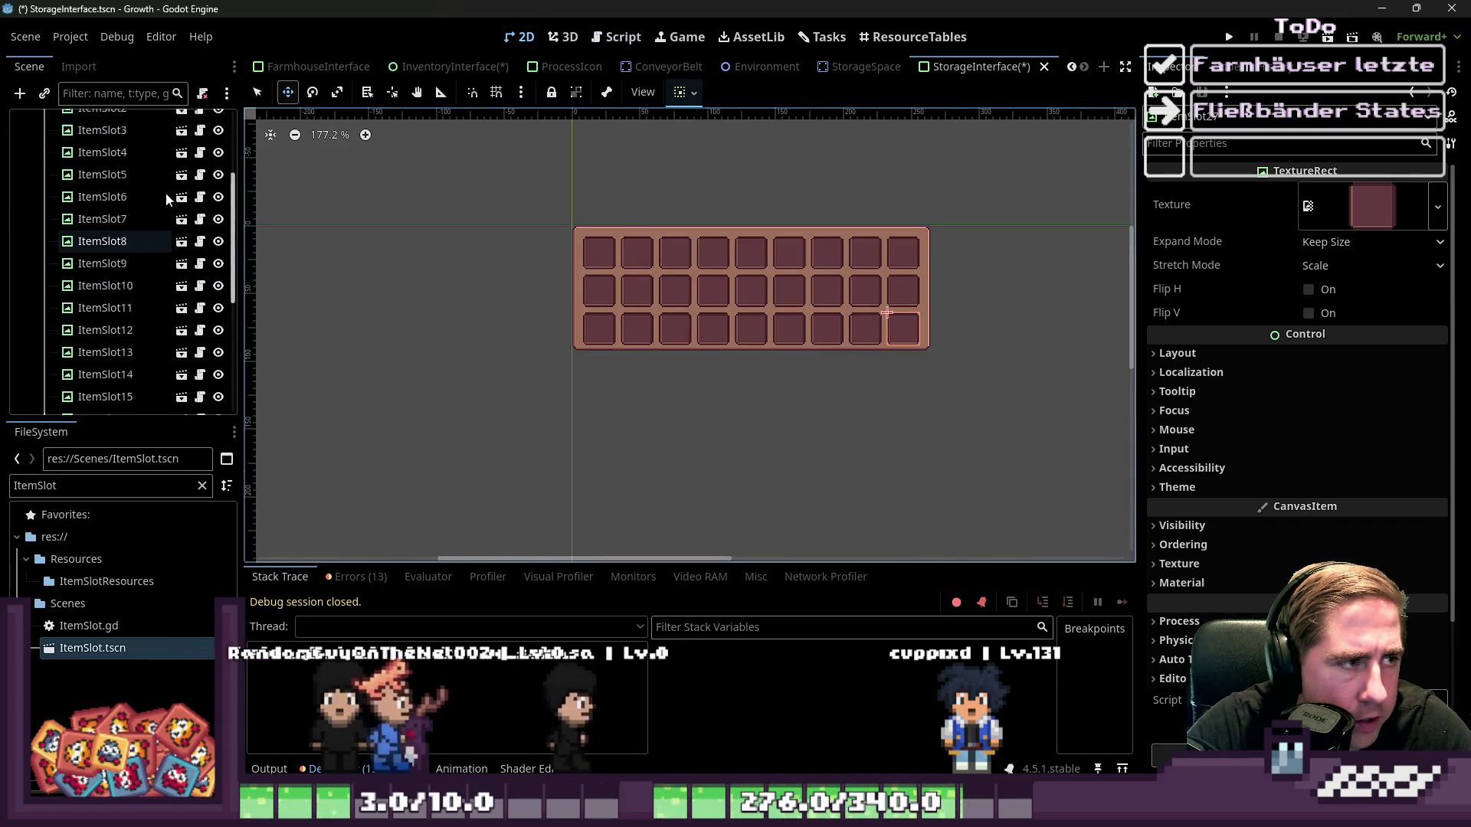
scroll(166, 192, "up", 5)
left_click(44, 211)
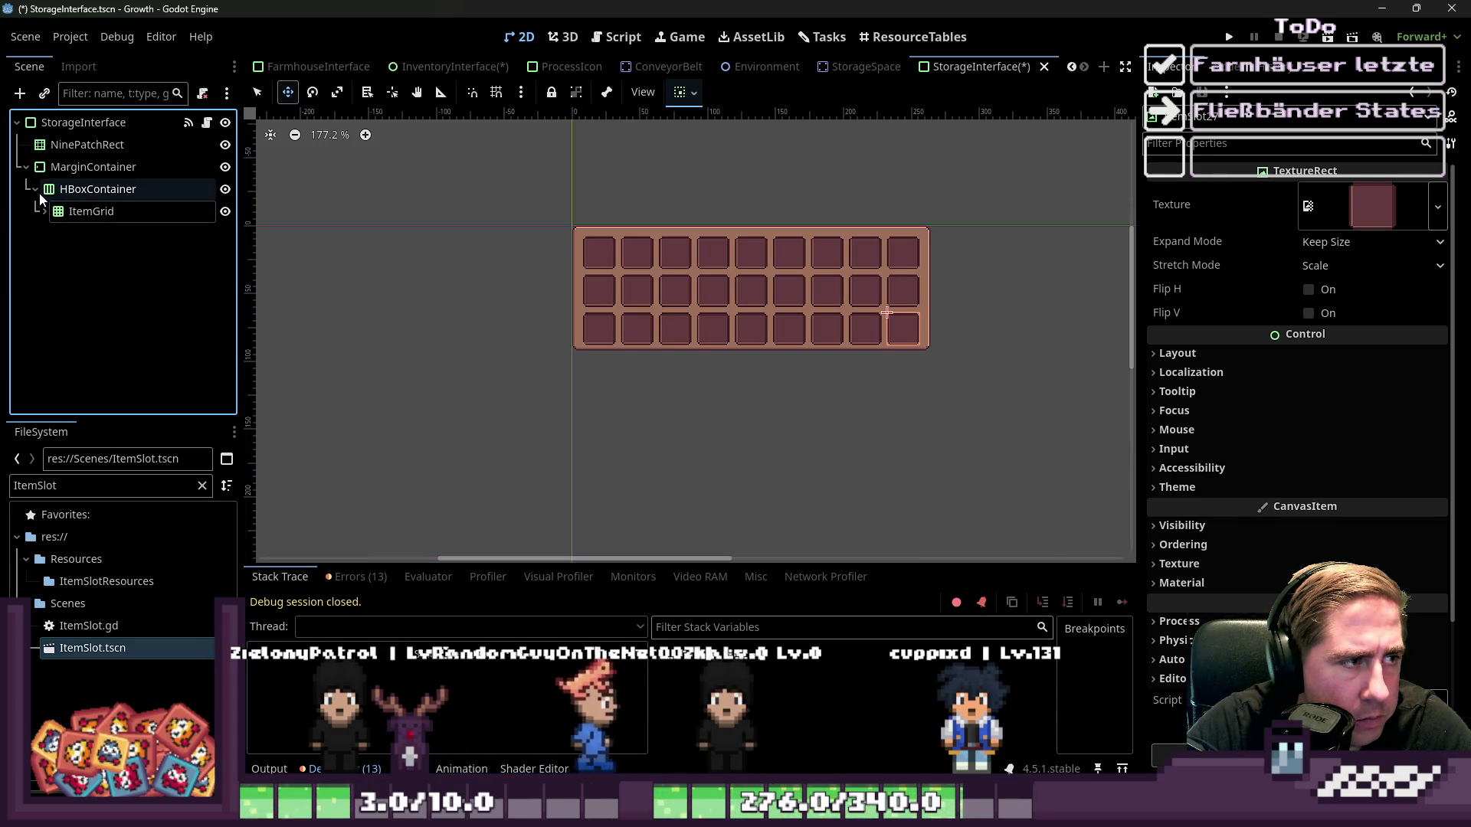
left_click(36, 190)
left_click(57, 192)
left_click(34, 189)
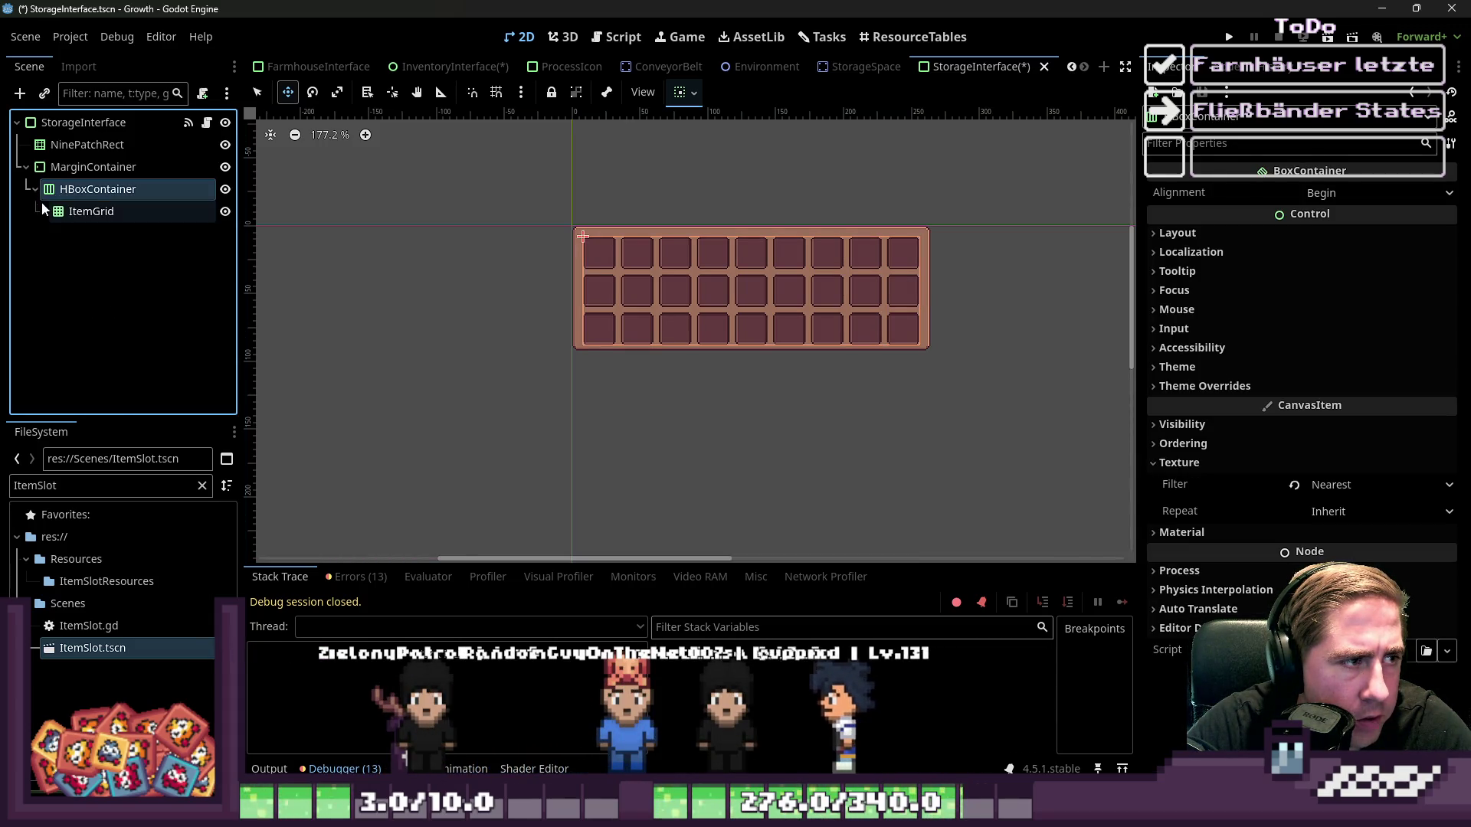
left_click(45, 212)
left_click(84, 213)
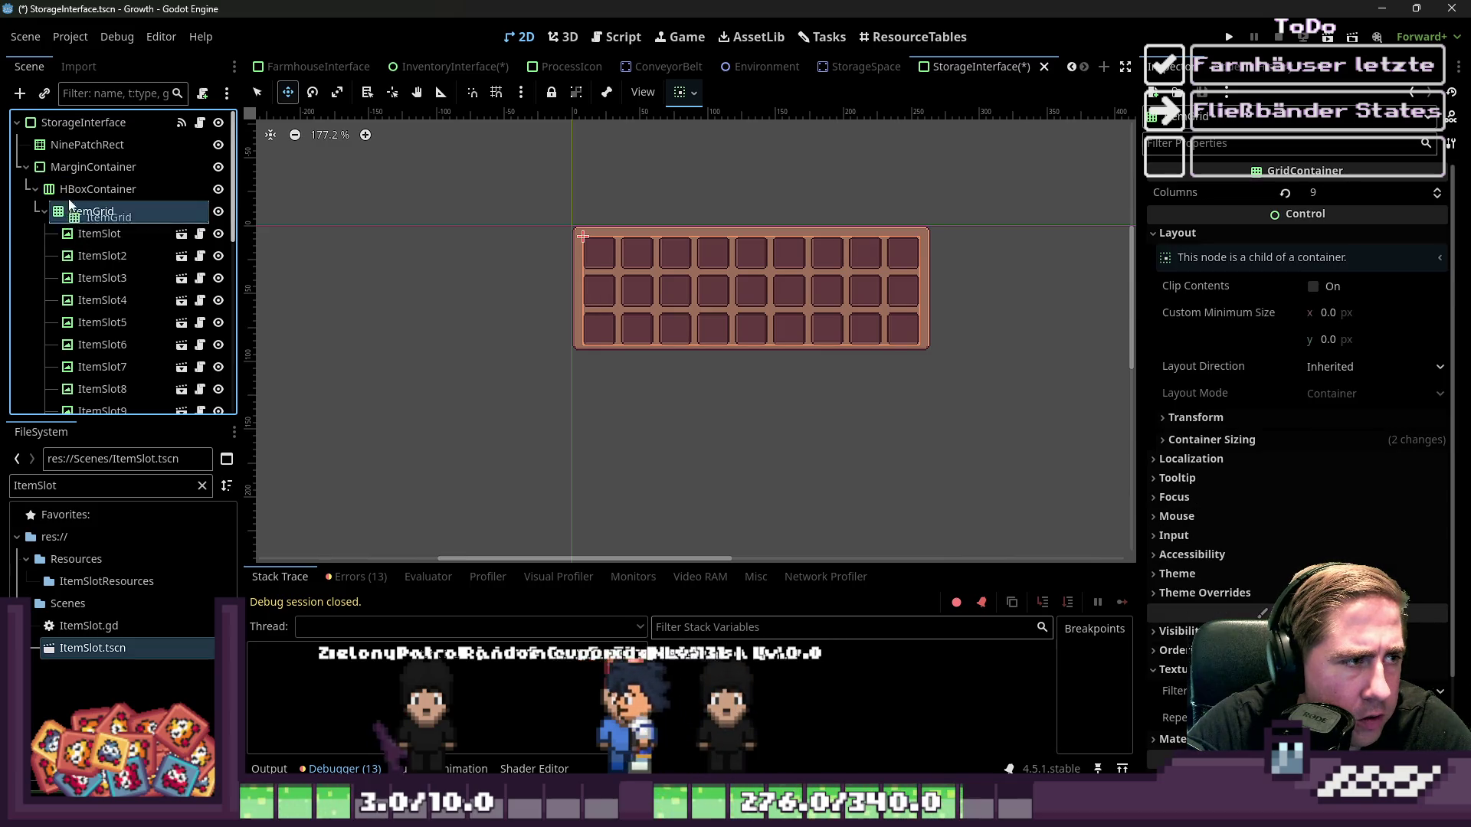
key("ctrl+z")
scroll(71, 283, "down", 5)
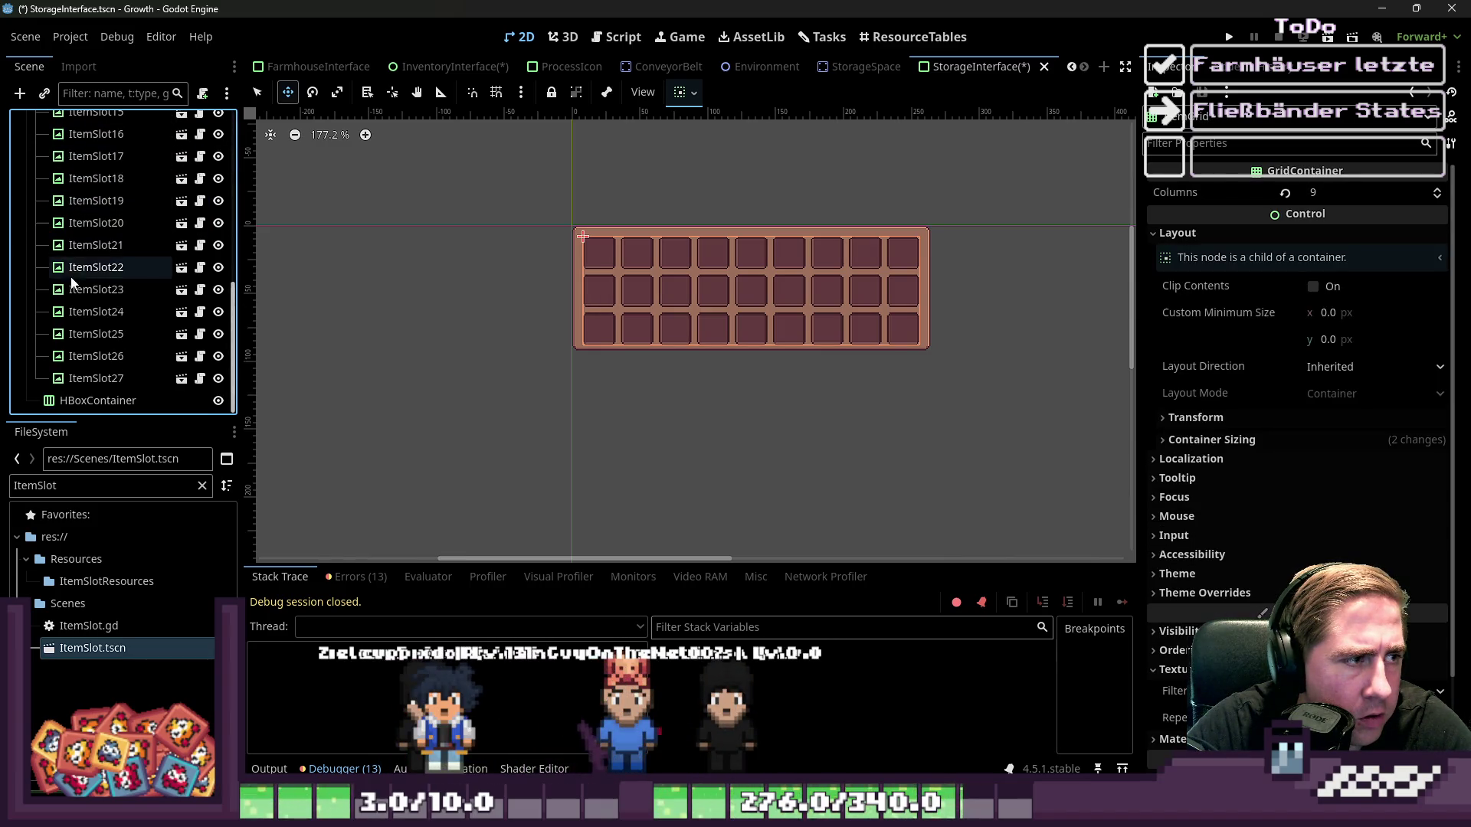
left_click(70, 404)
key("Delete")
key("Return")
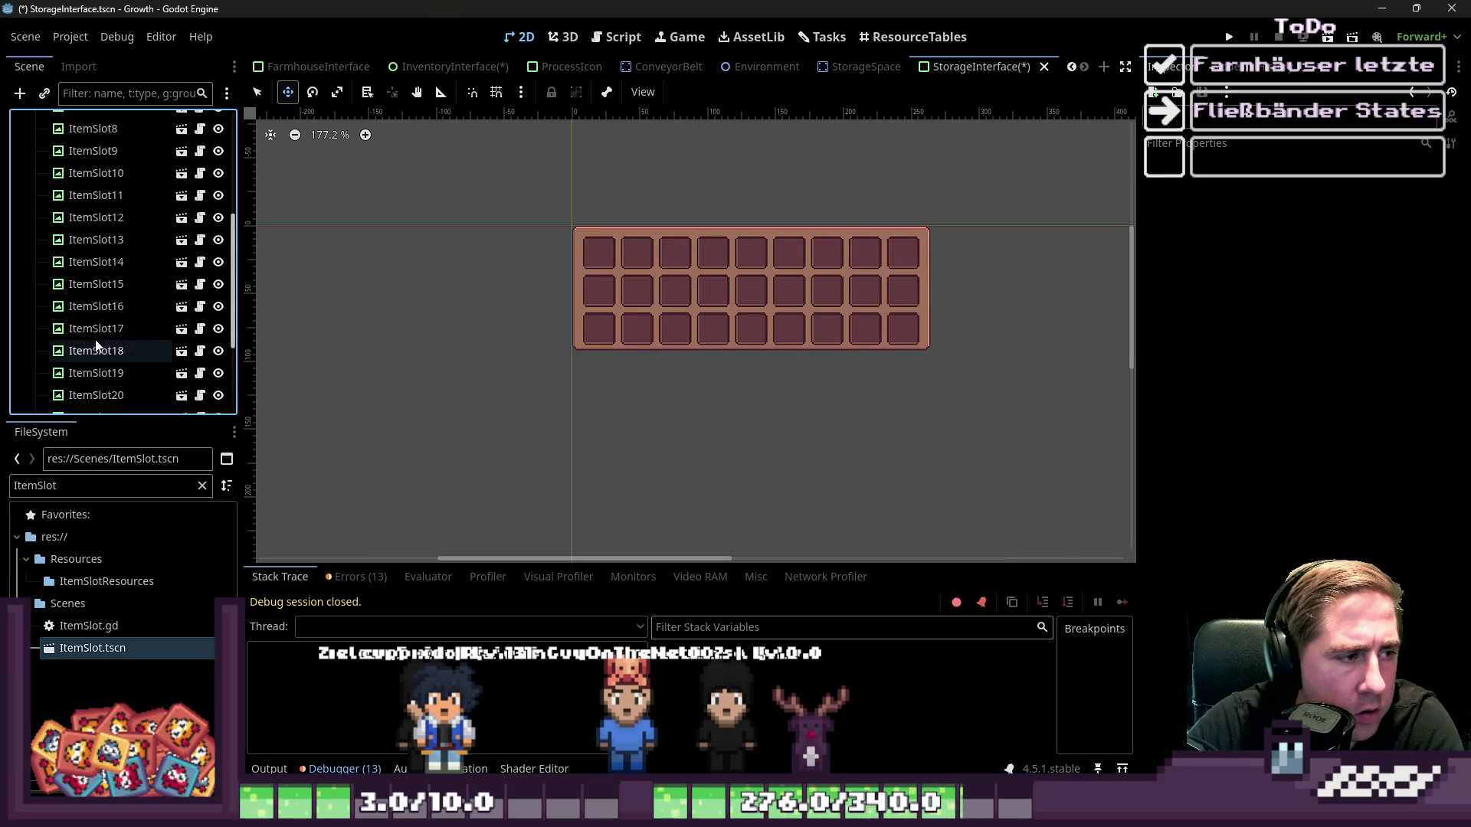
key("ctrl+z")
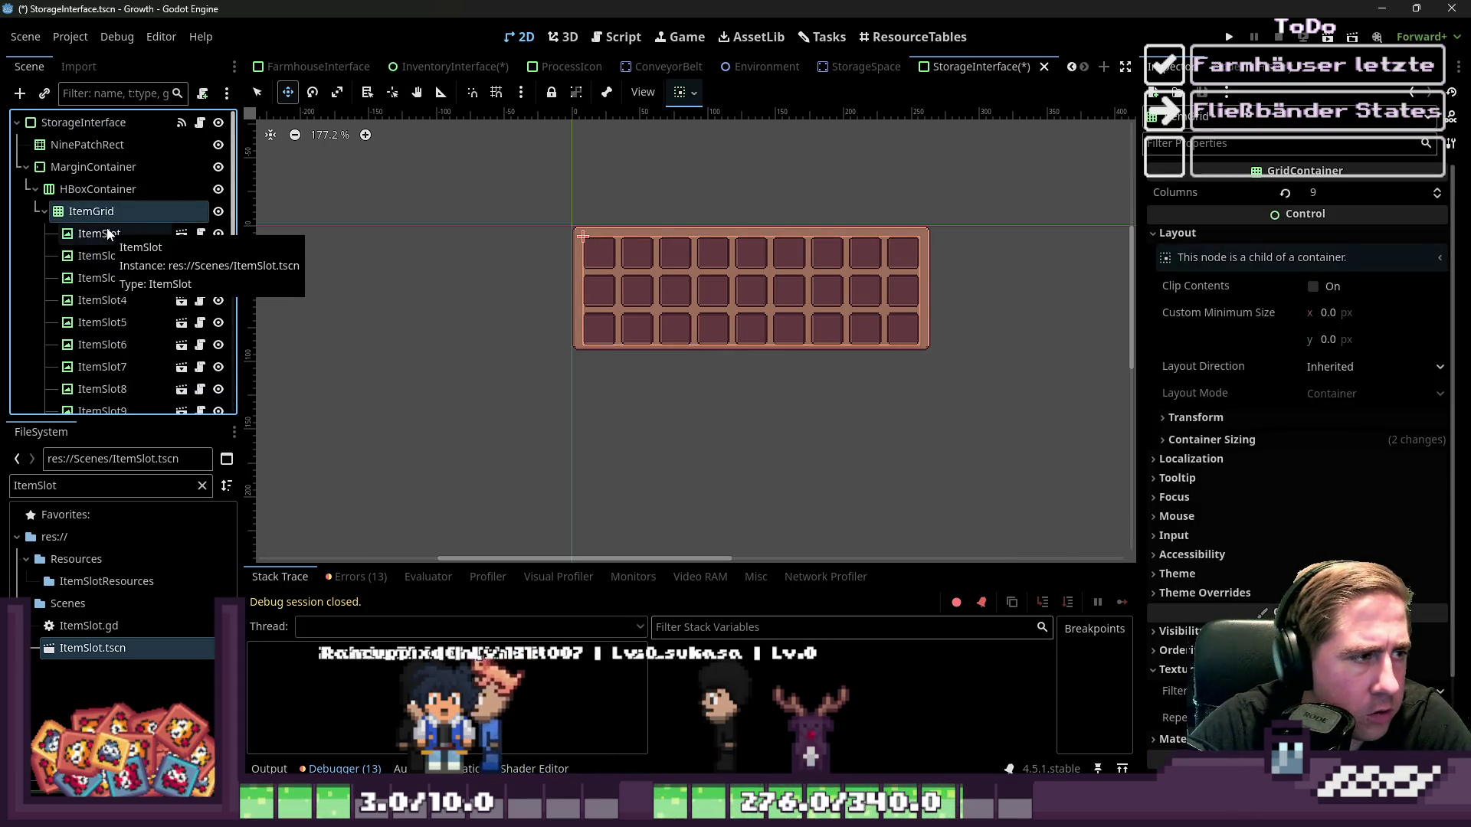
left_click(95, 227)
scroll(95, 227, "down", 1)
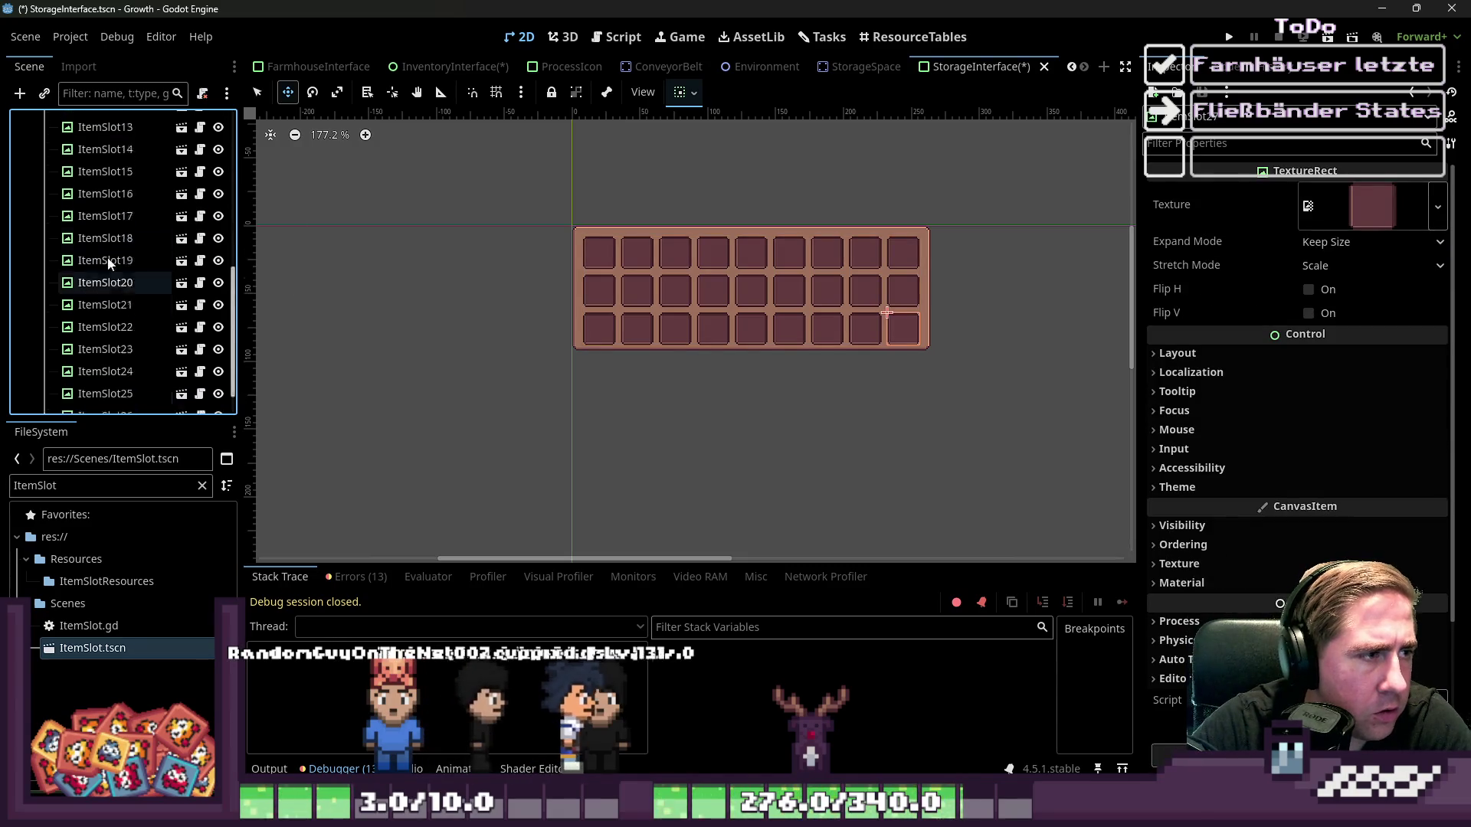
scroll(116, 271, "up", 2)
left_click(80, 190)
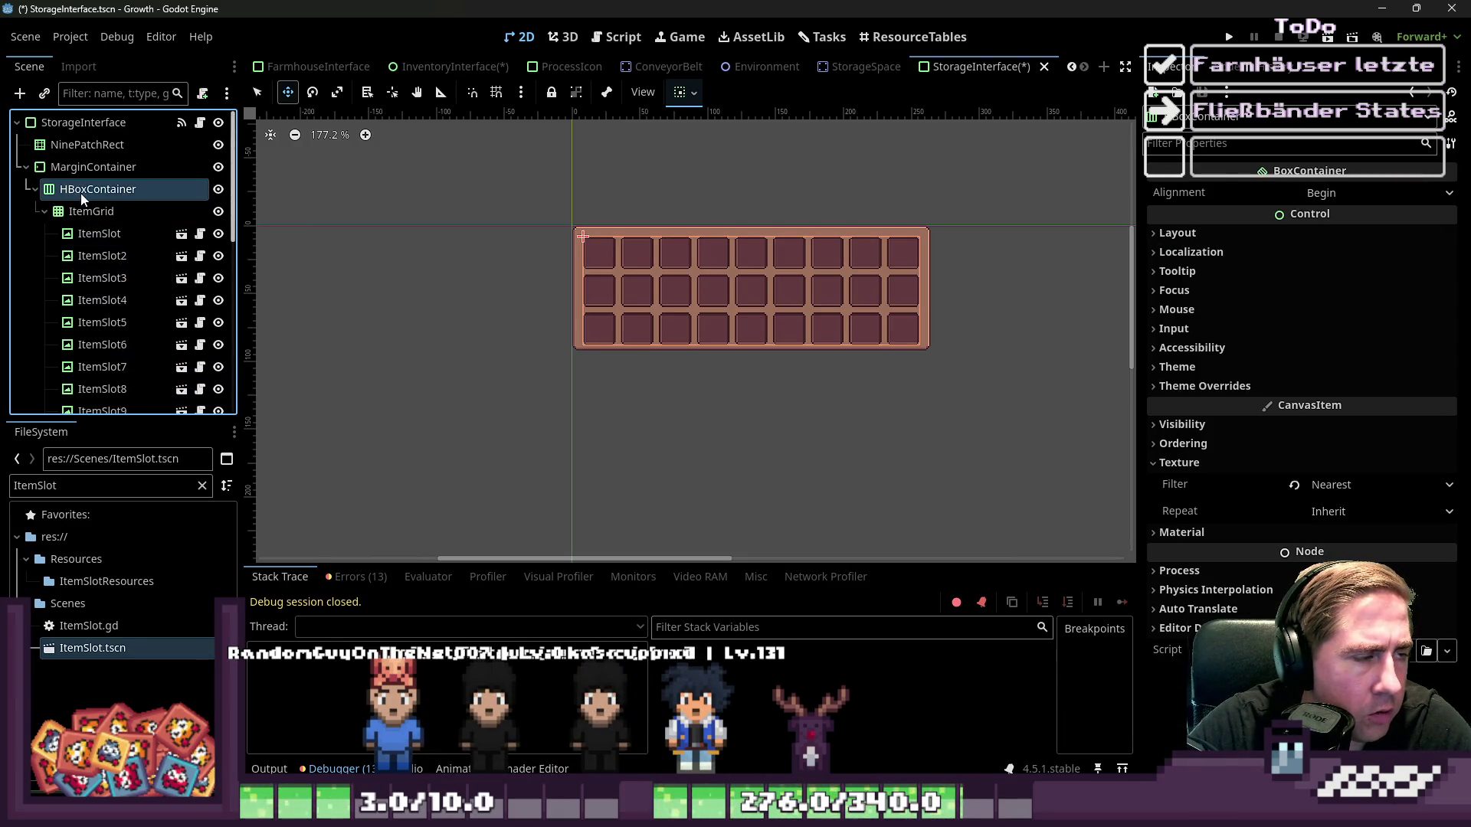
Change the HBoxContainer's type to VBoxContainer
right_click(80, 193)
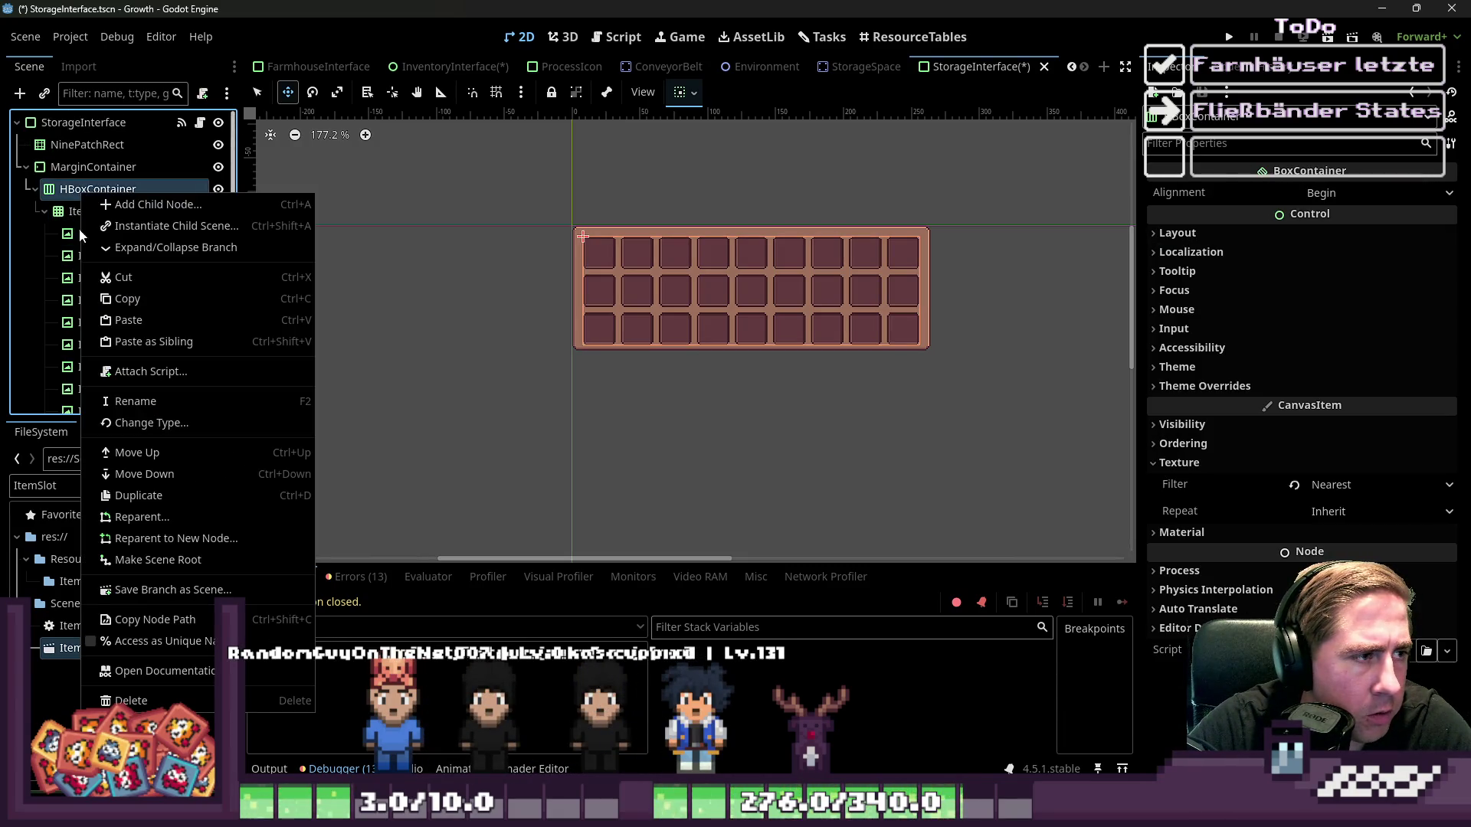
left_click(146, 426)
type("VBox")
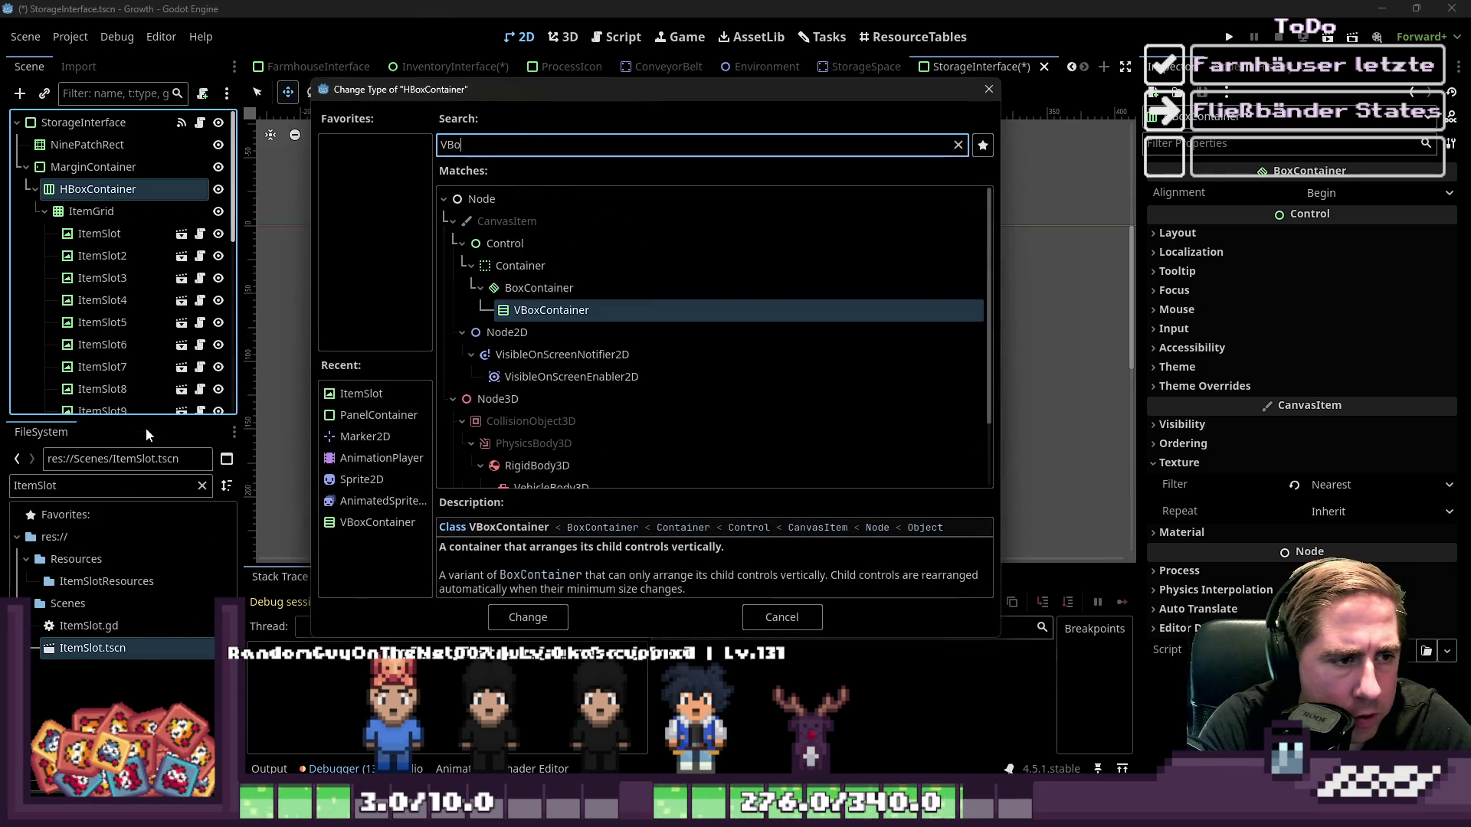
key("Return")
key("F2")
type("V")
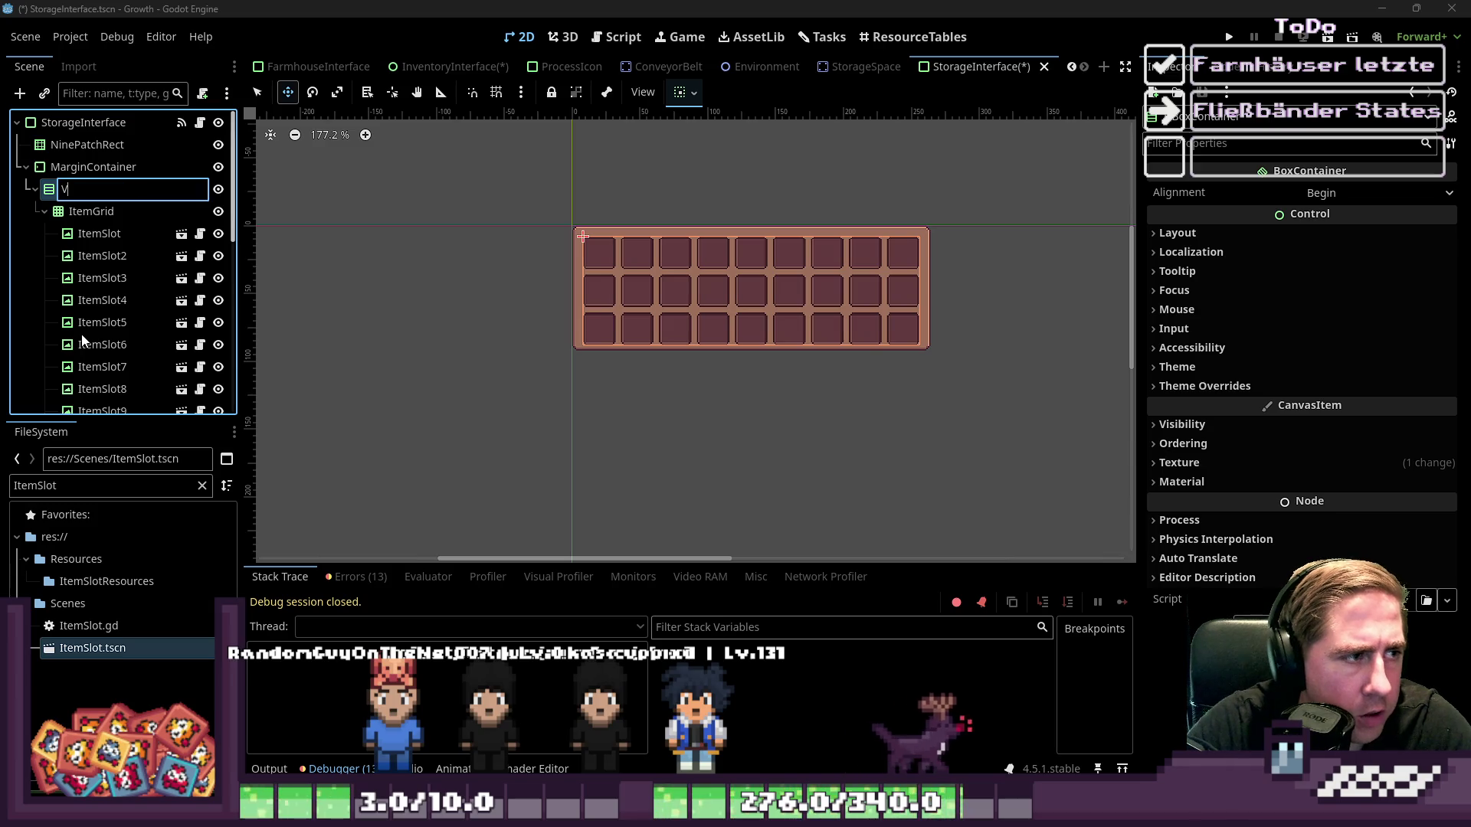
key("Escape")
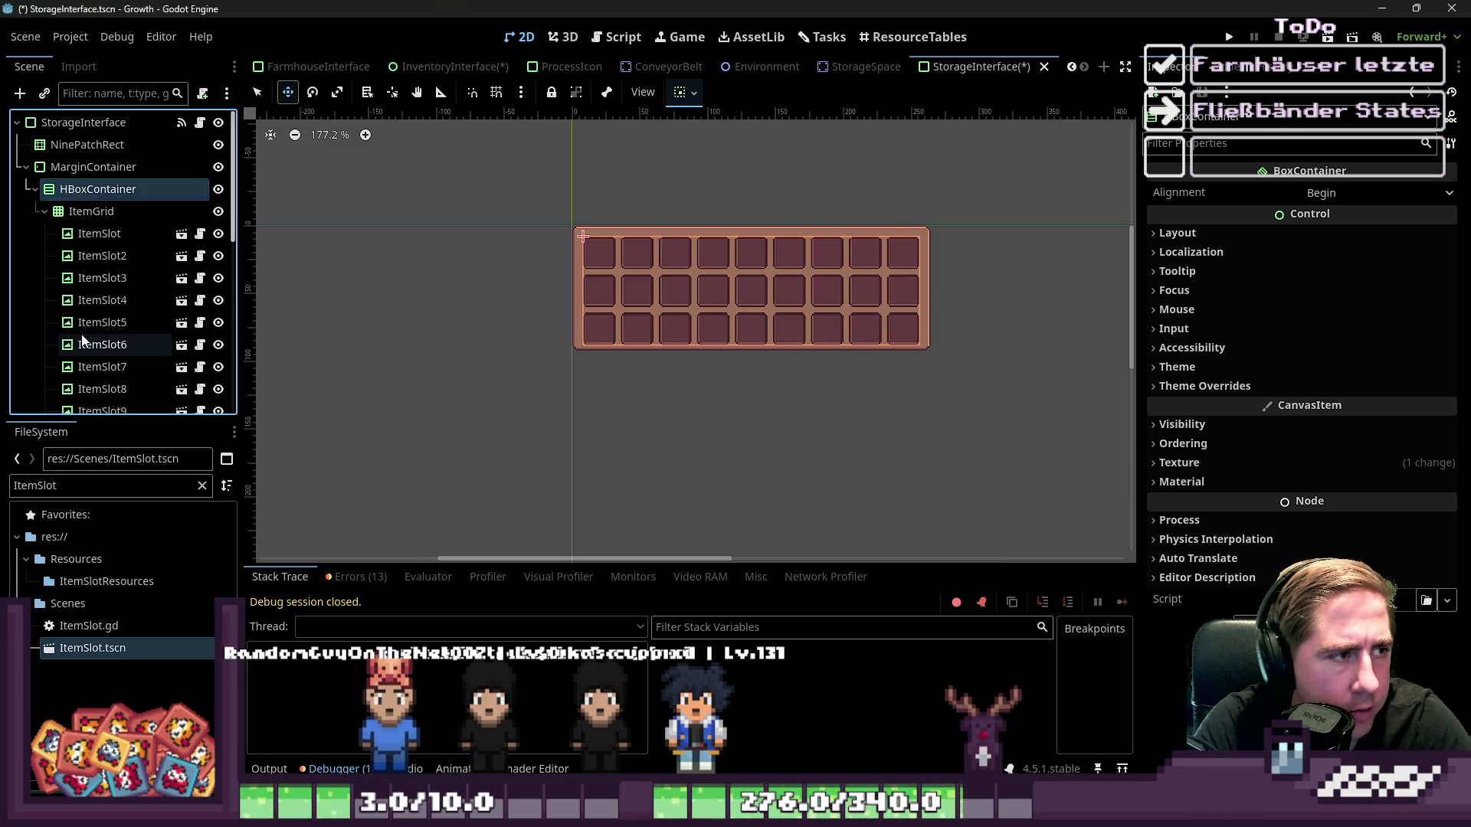
key("Return")
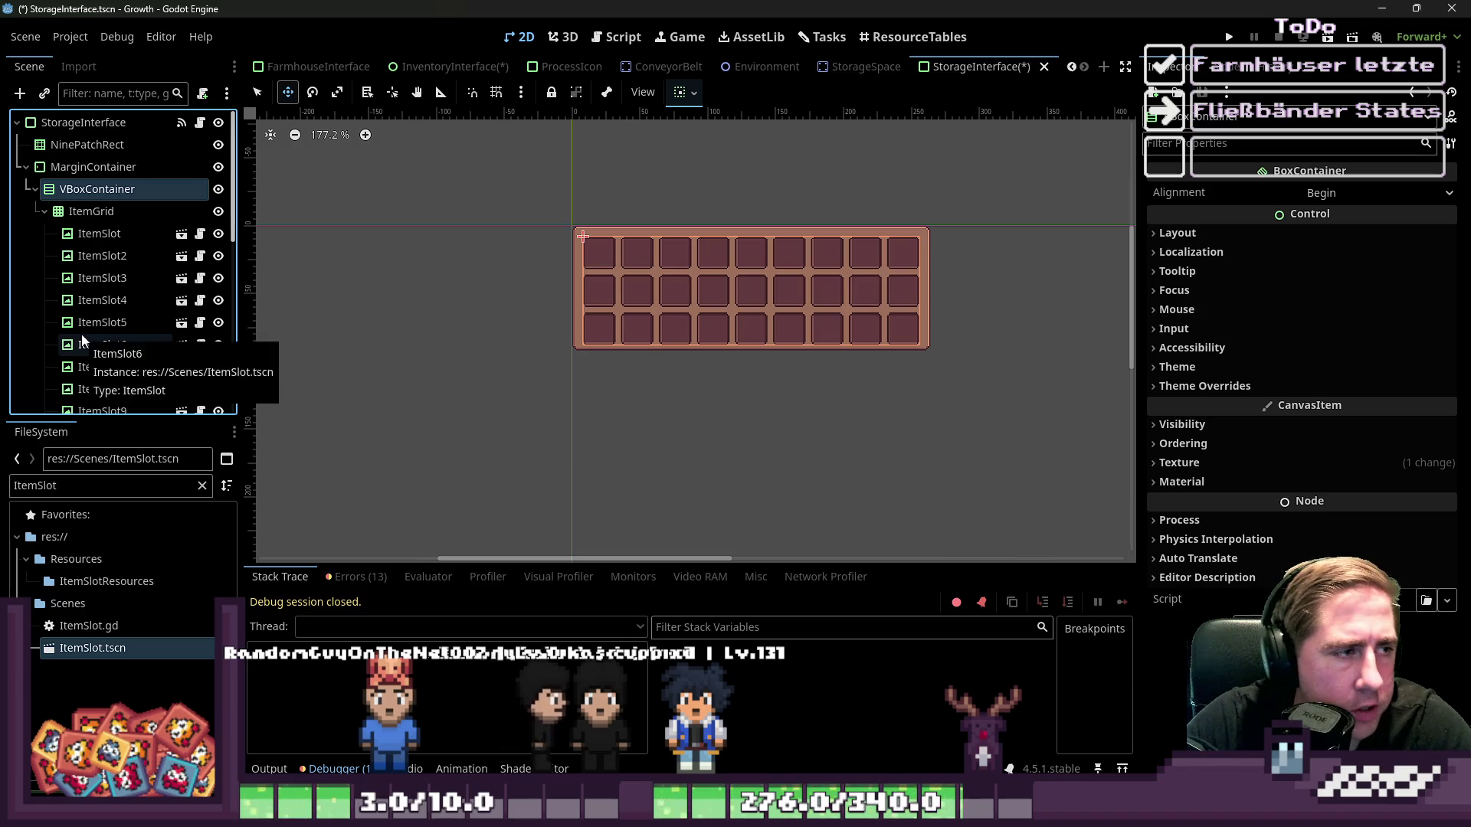
Add a Label above ItemGrid and set its text to Storage
key("ctrl+a")
type("Label")
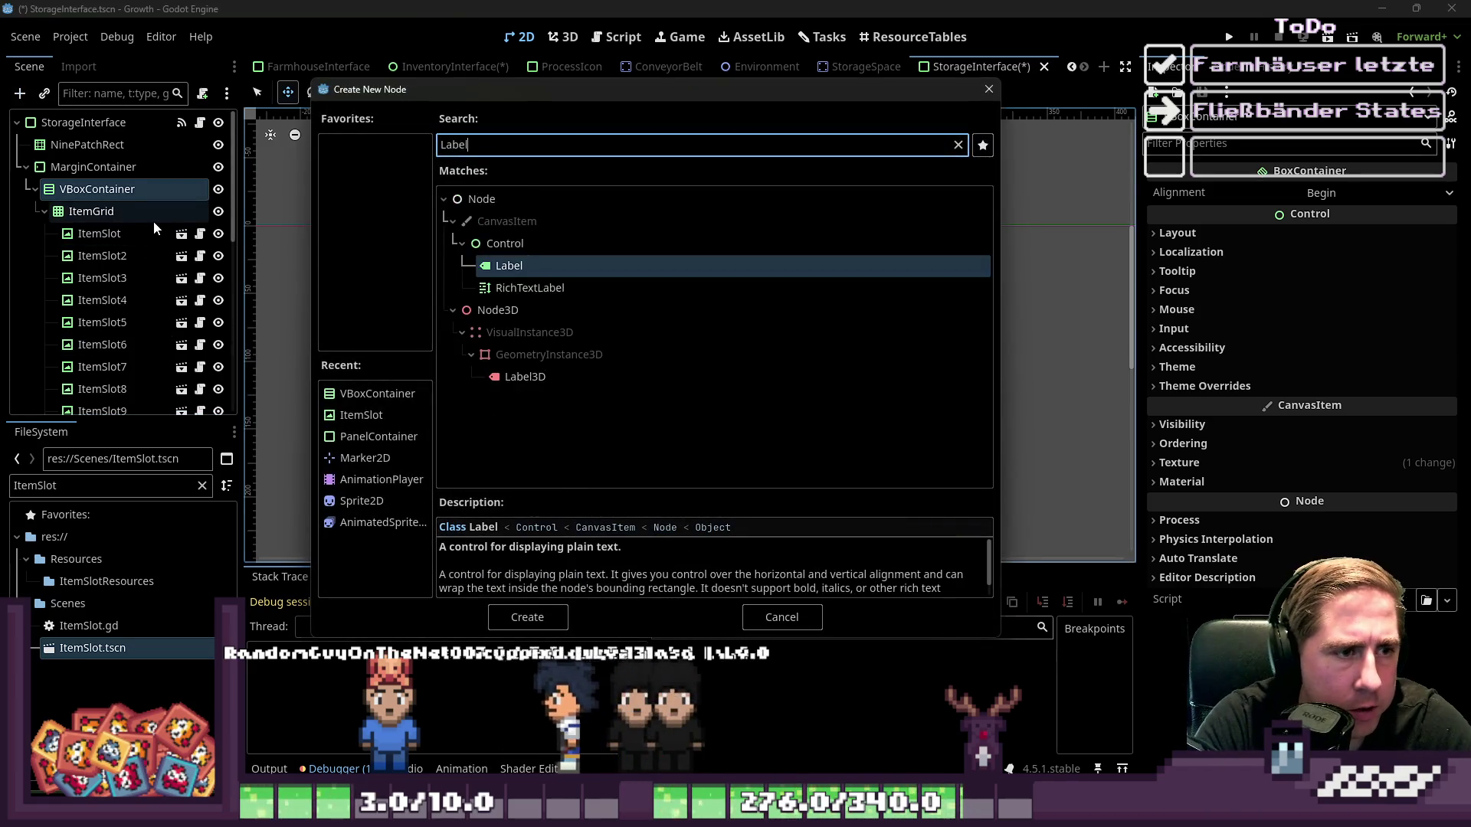
key("Return")
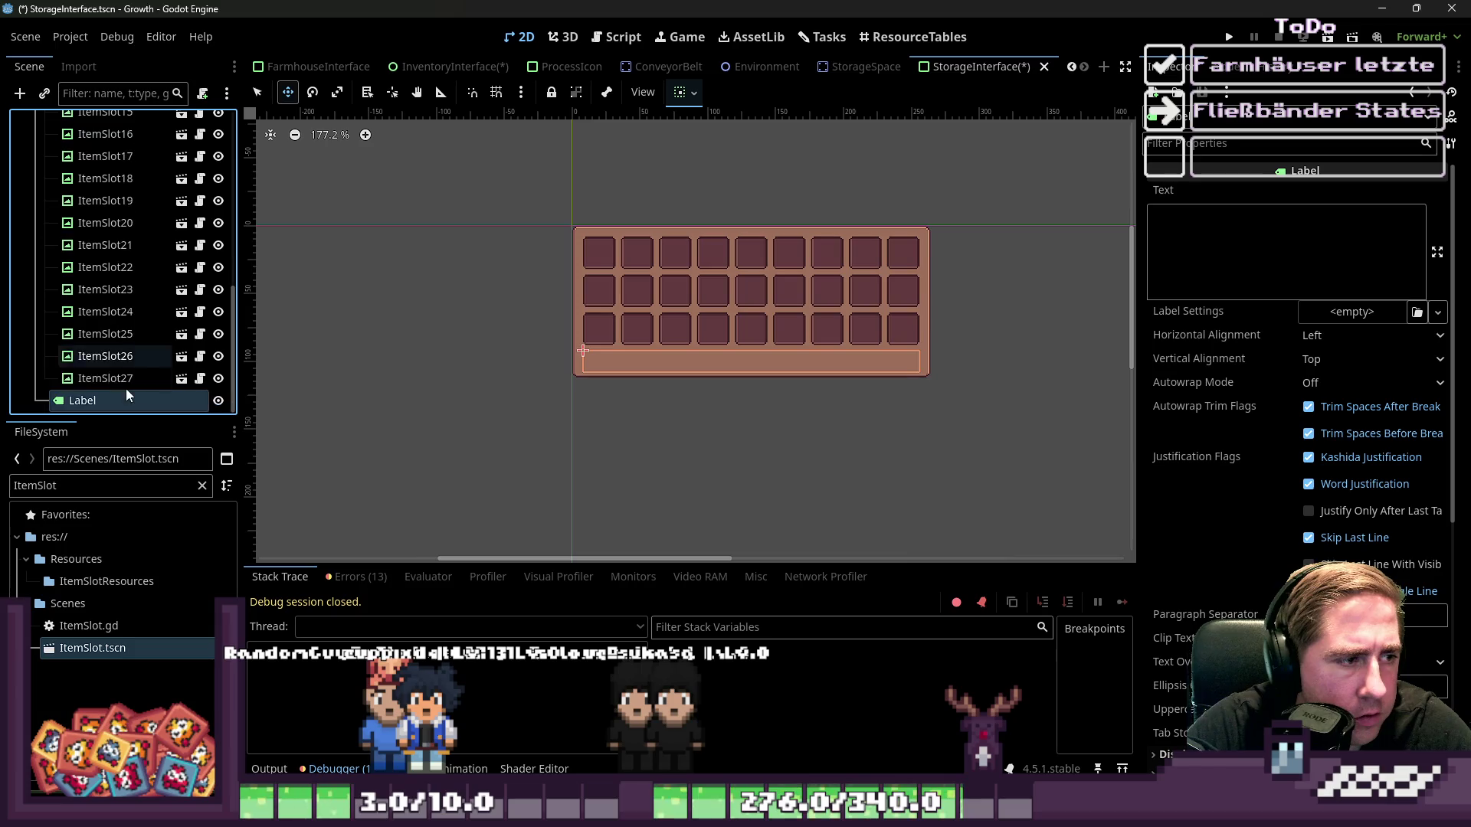
mouse_move(118, 402)
left_mouse_down()
mouse_move(123, 165)
mouse_move(141, 170)
mouse_move(111, 186)
left_mouse_up()
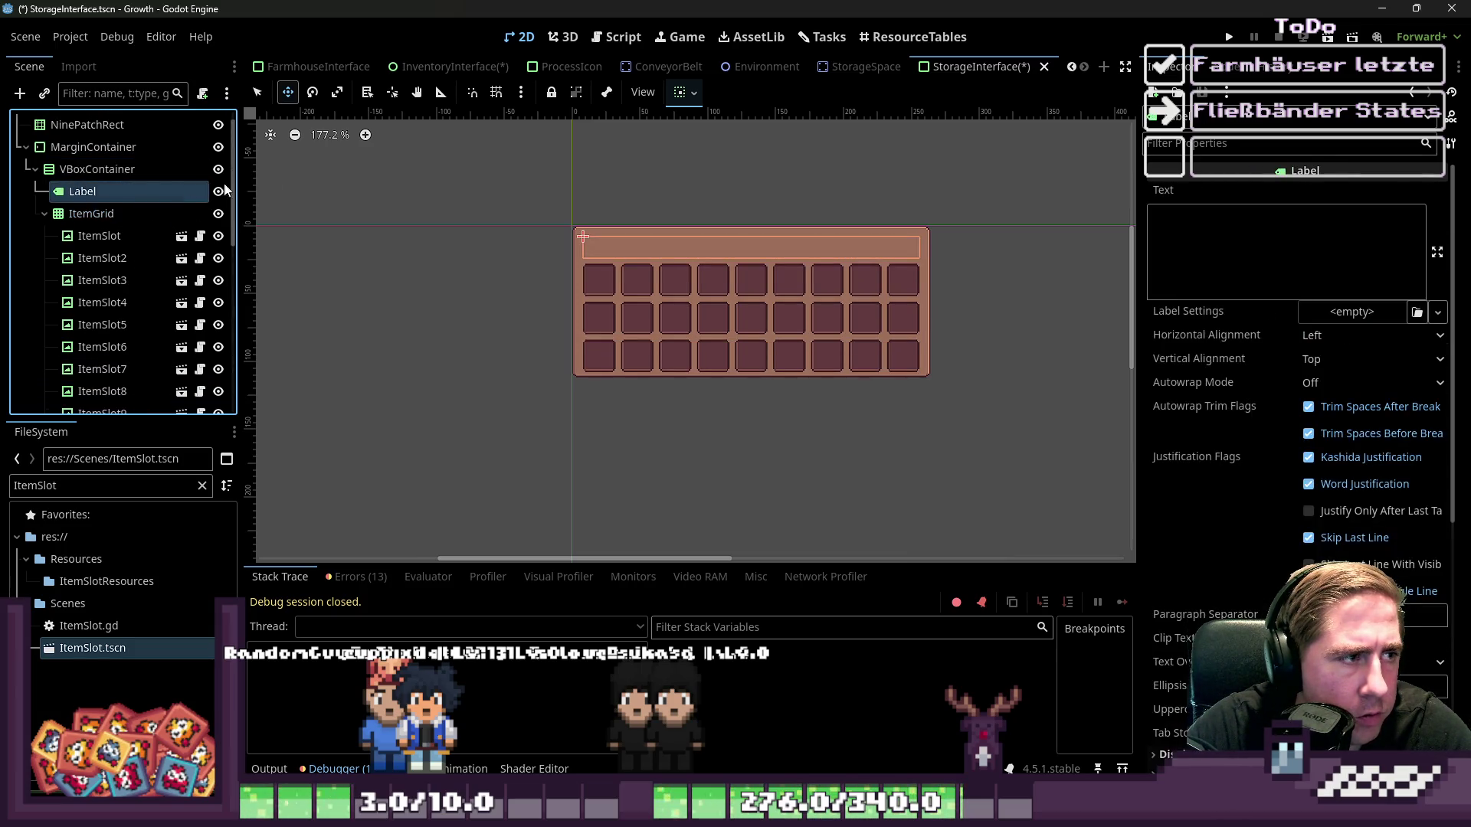
left_click(1241, 244)
type("Storage")
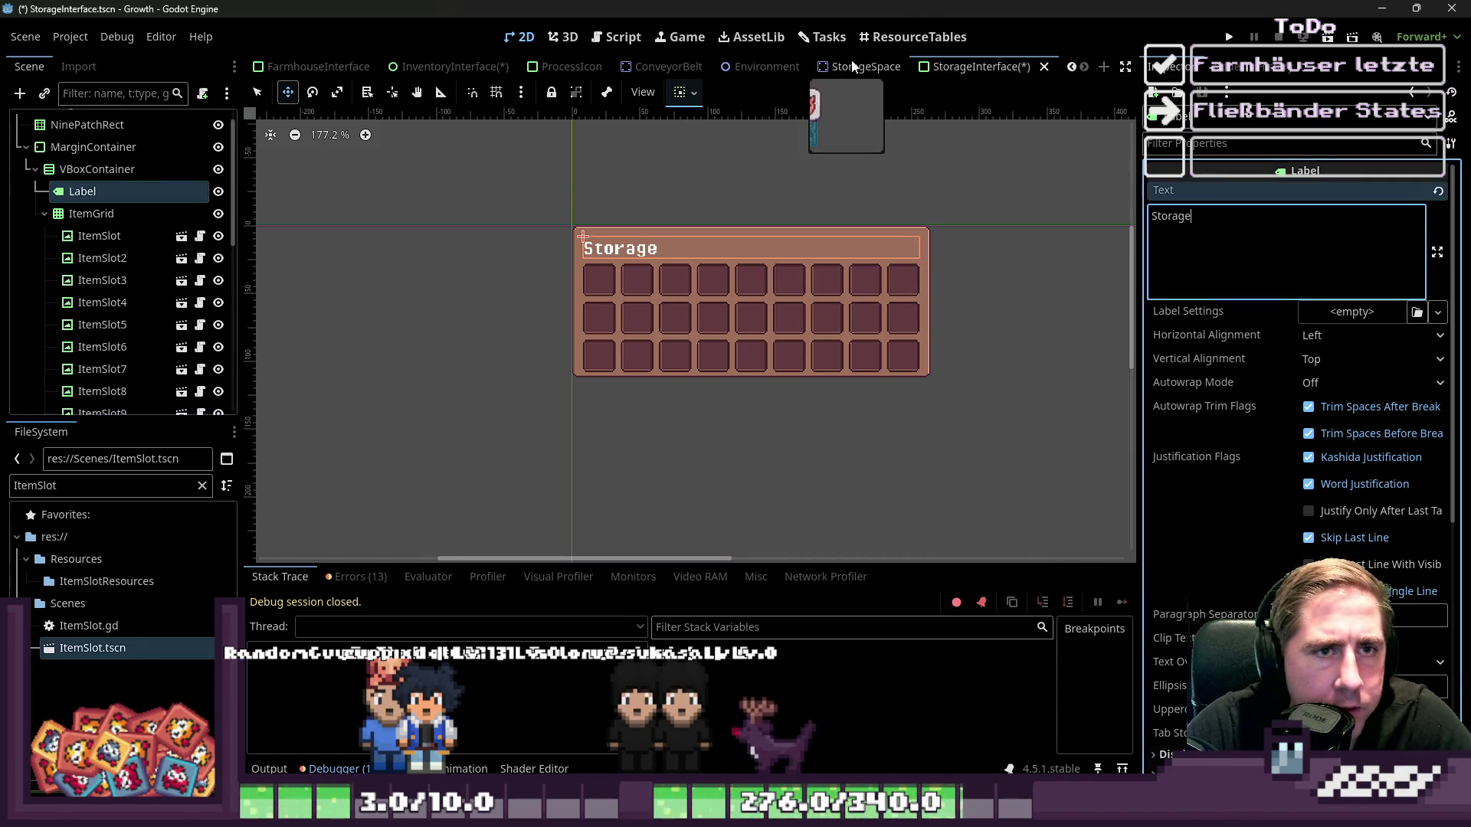
Switch to the InventoryInterface scene and look over its Toolbar, MouseSlot and FarmhouseInterface nodes
left_click(437, 67)
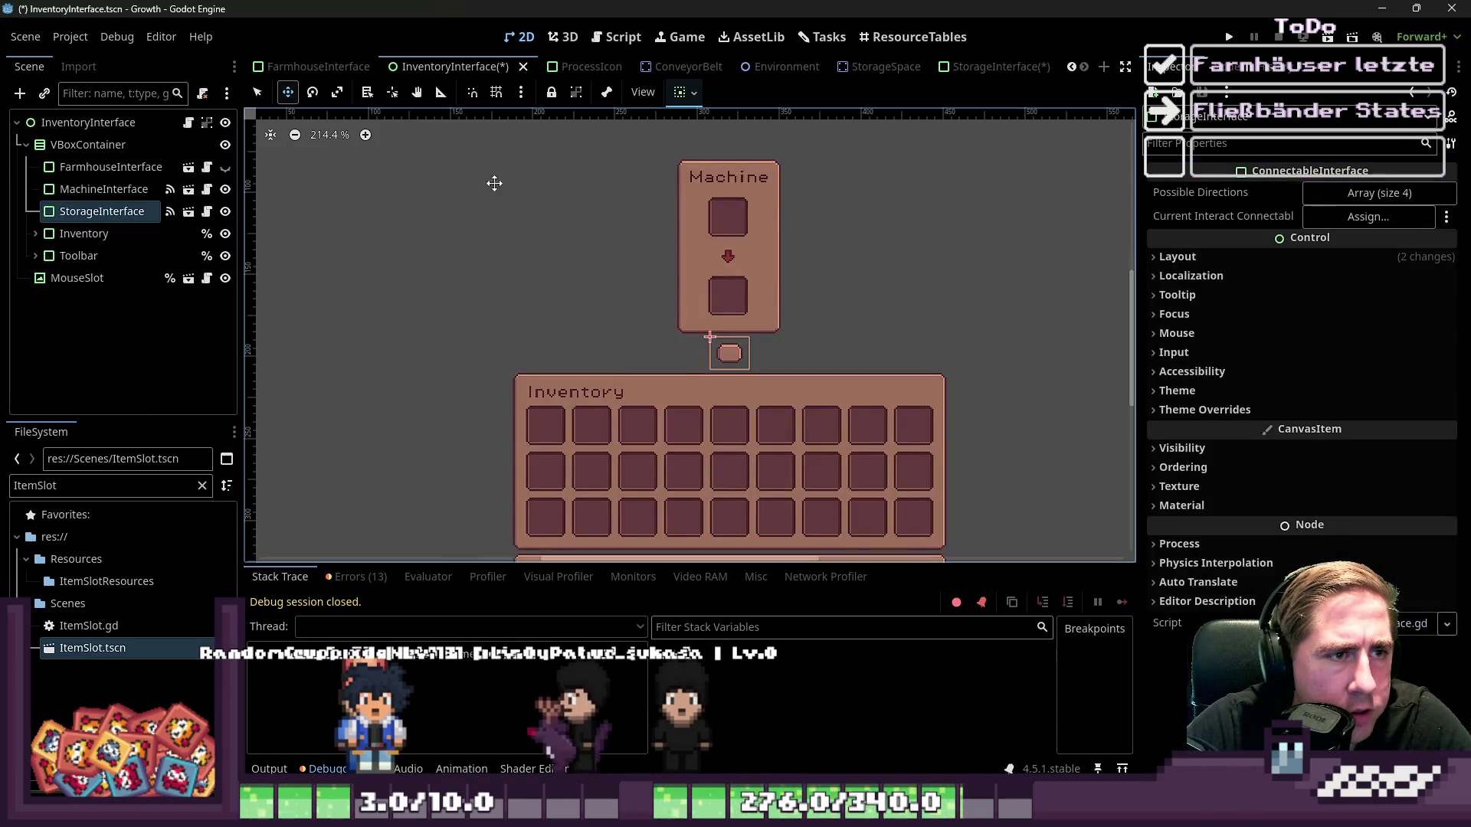
left_click(79, 255)
left_click(76, 277)
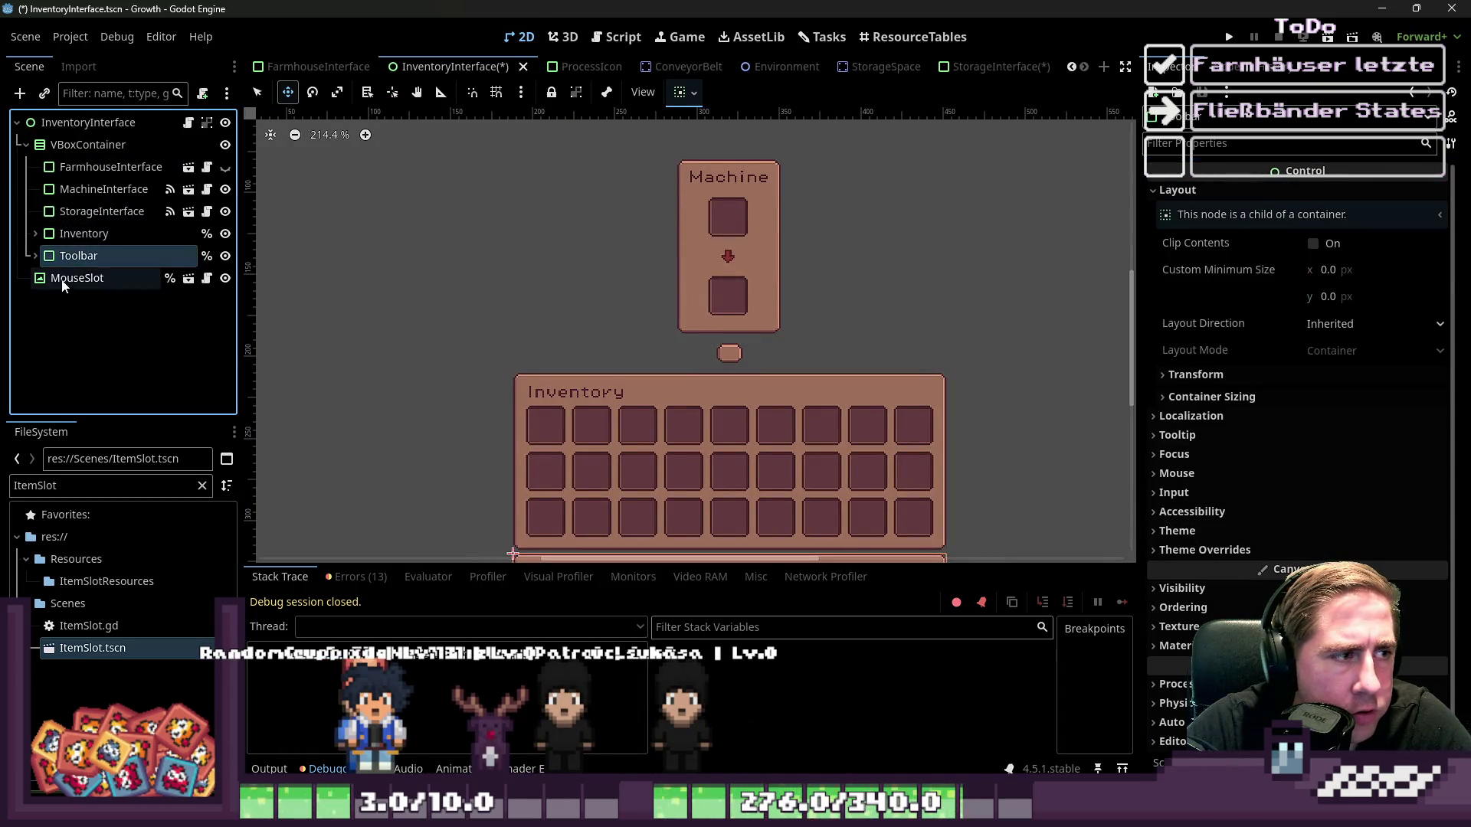
left_click(107, 166)
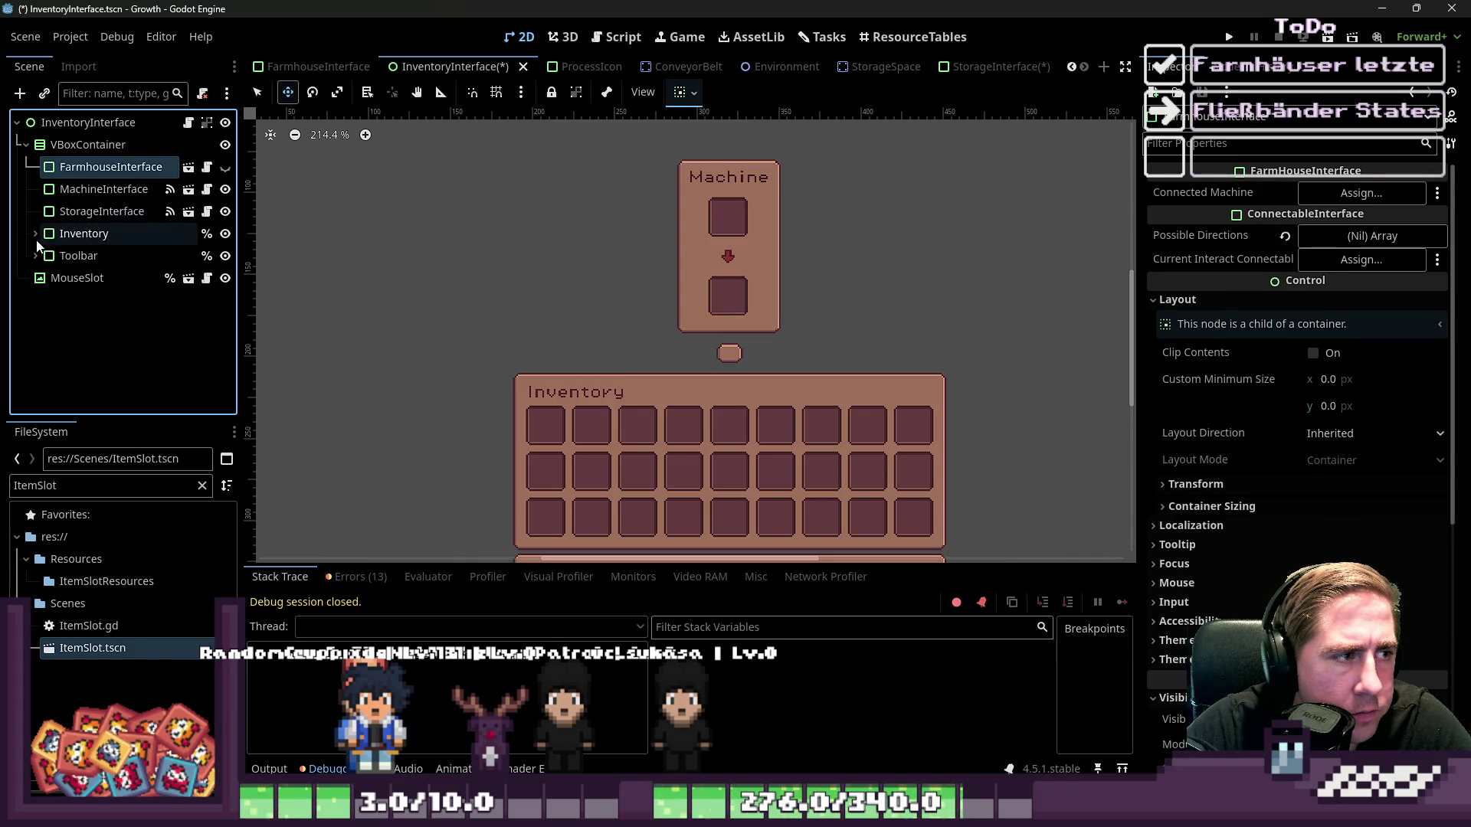
left_click(35, 234)
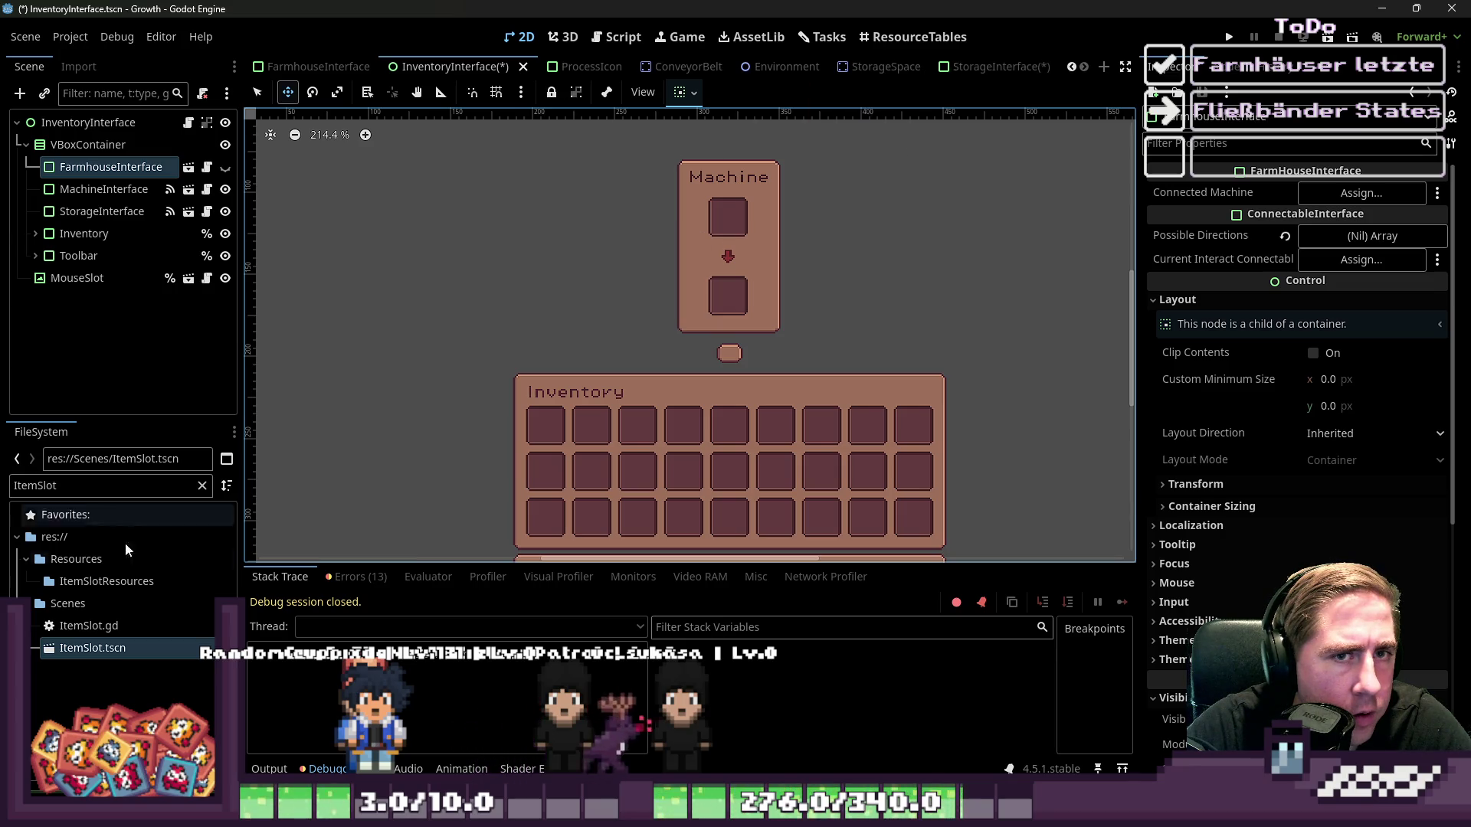
Filter the FileSystem for MachineInter, open the MachineInterface scene, then return to StorageInterface
double_click(34, 485)
type("Machine")
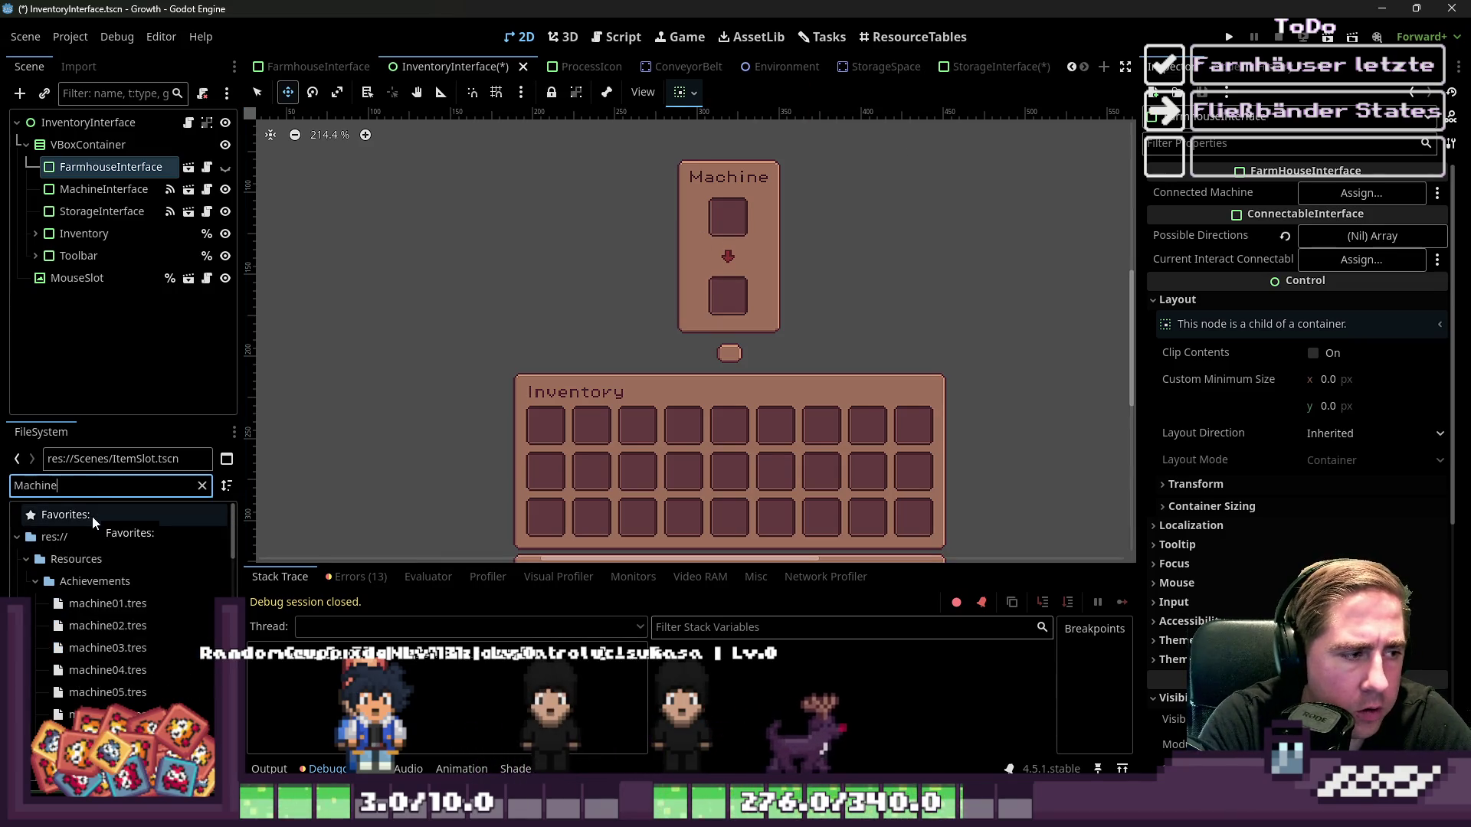
type("Inter")
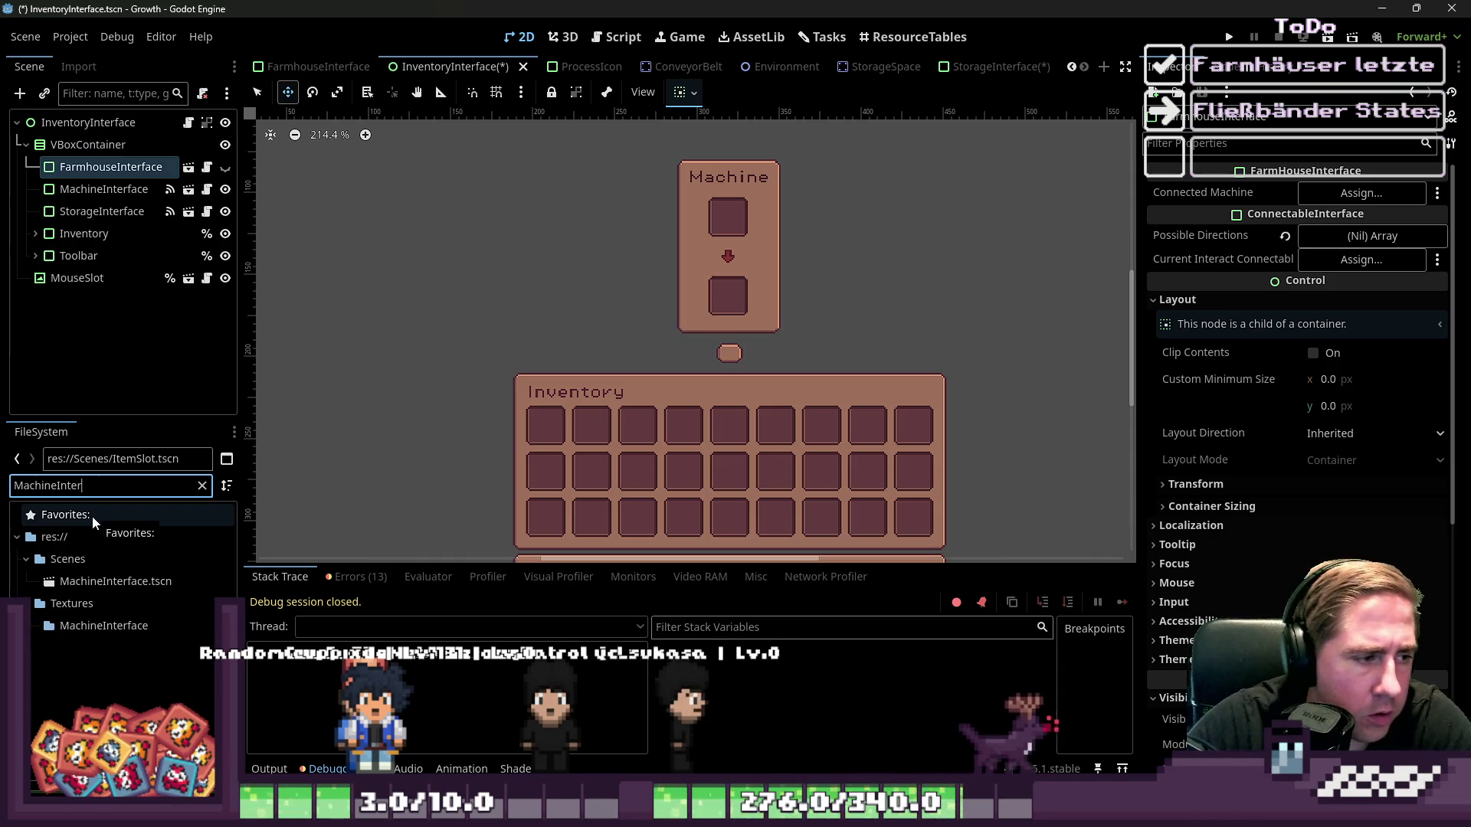
double_click(115, 581)
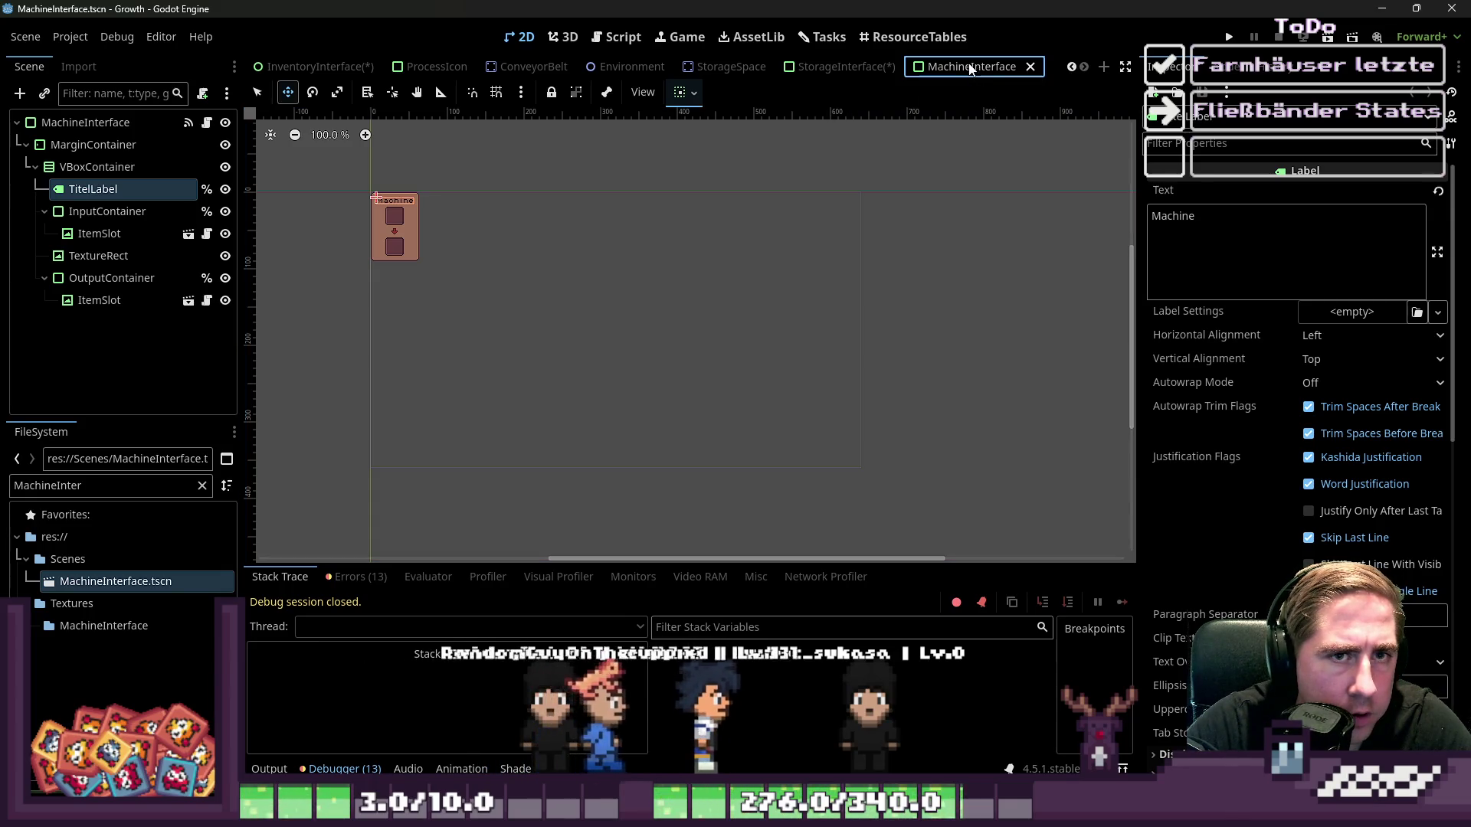
left_click(843, 67)
Delete the old Label from VBoxContainer and bring in the TitelLabel
left_click(84, 171)
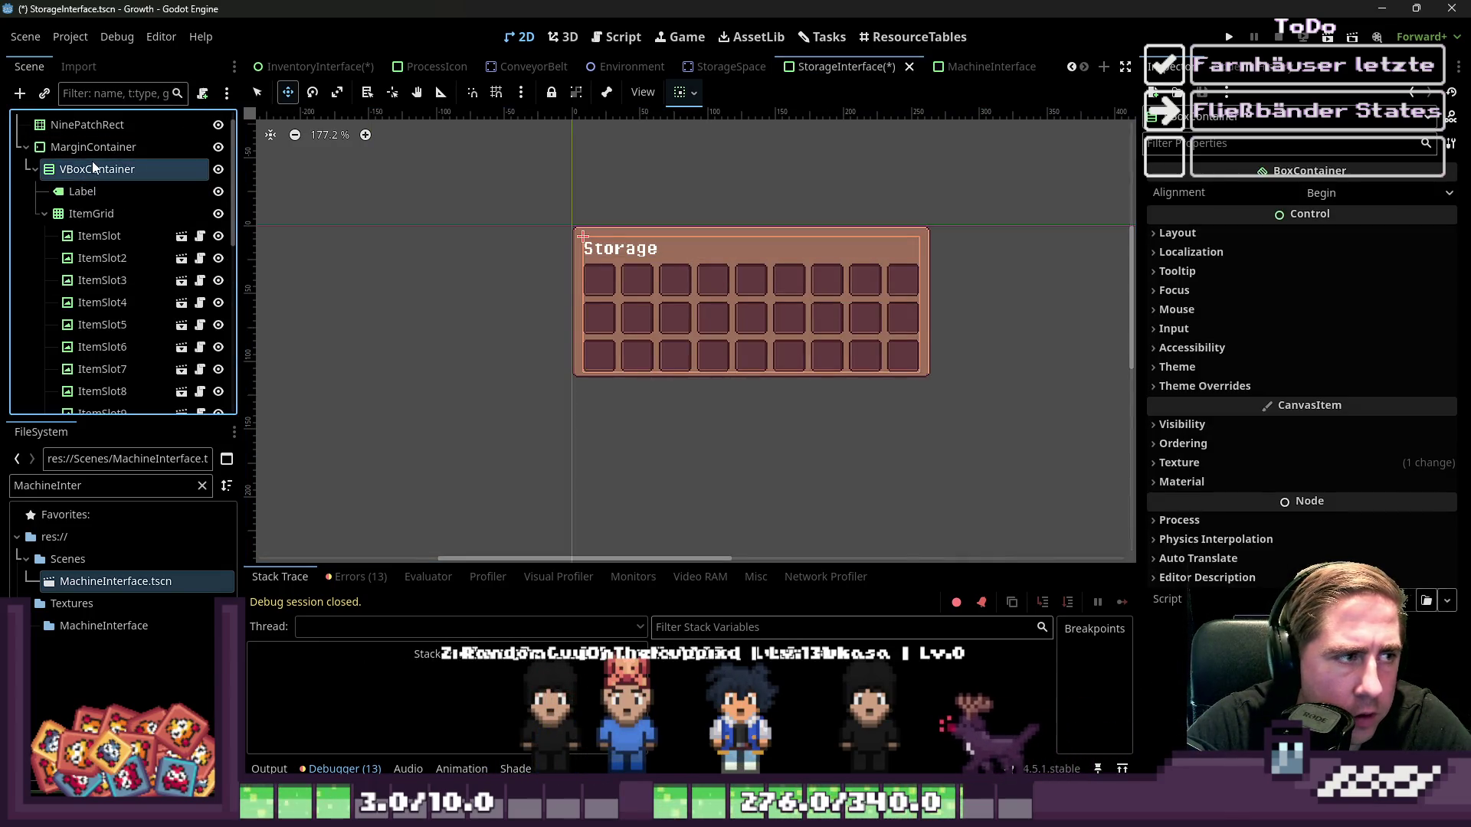
key("Delete")
key("Return")
key("ctrl+z")
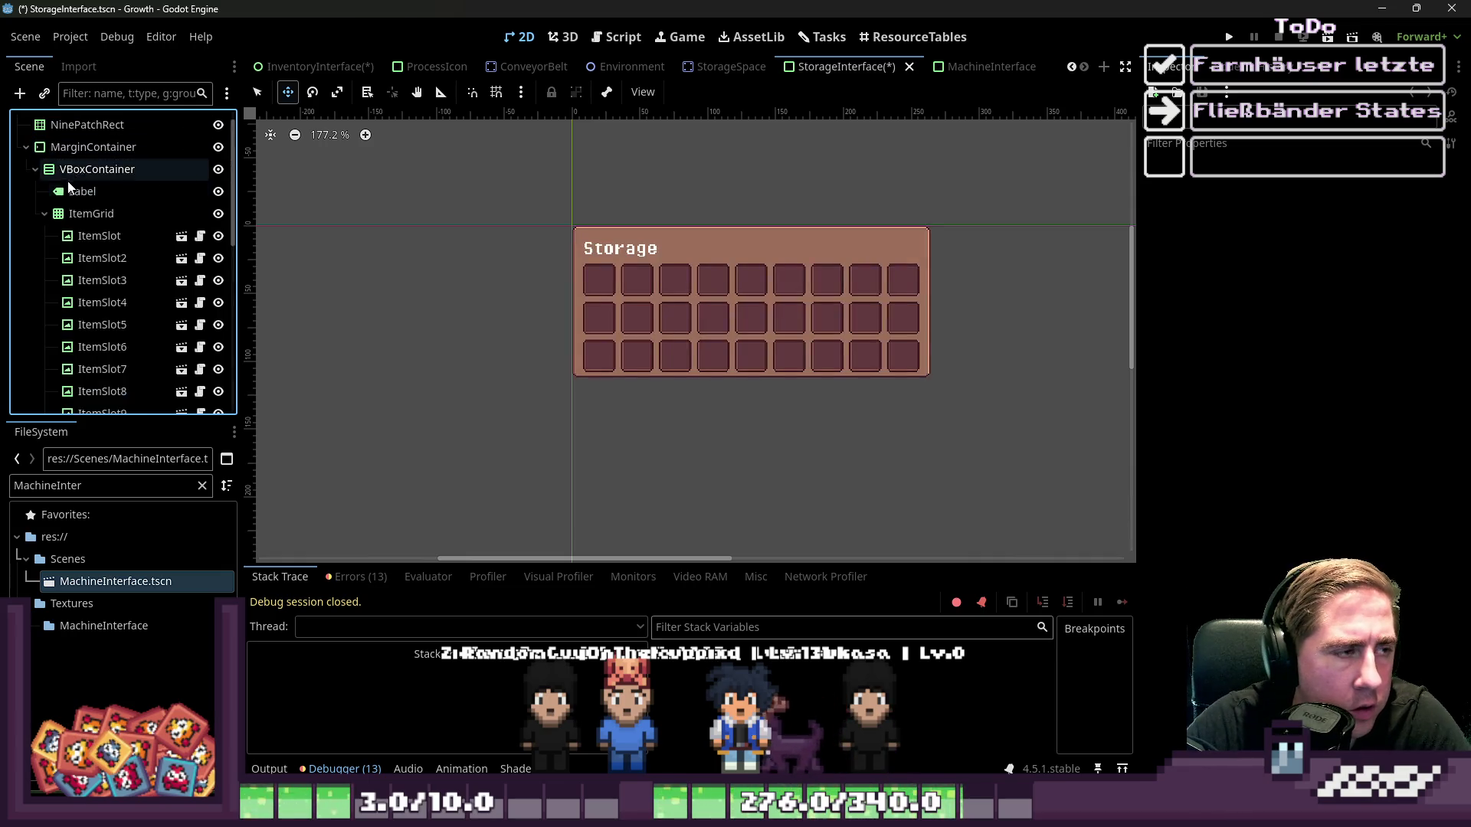
left_click(85, 191)
key("Delete")
key("Return")
left_click(97, 172)
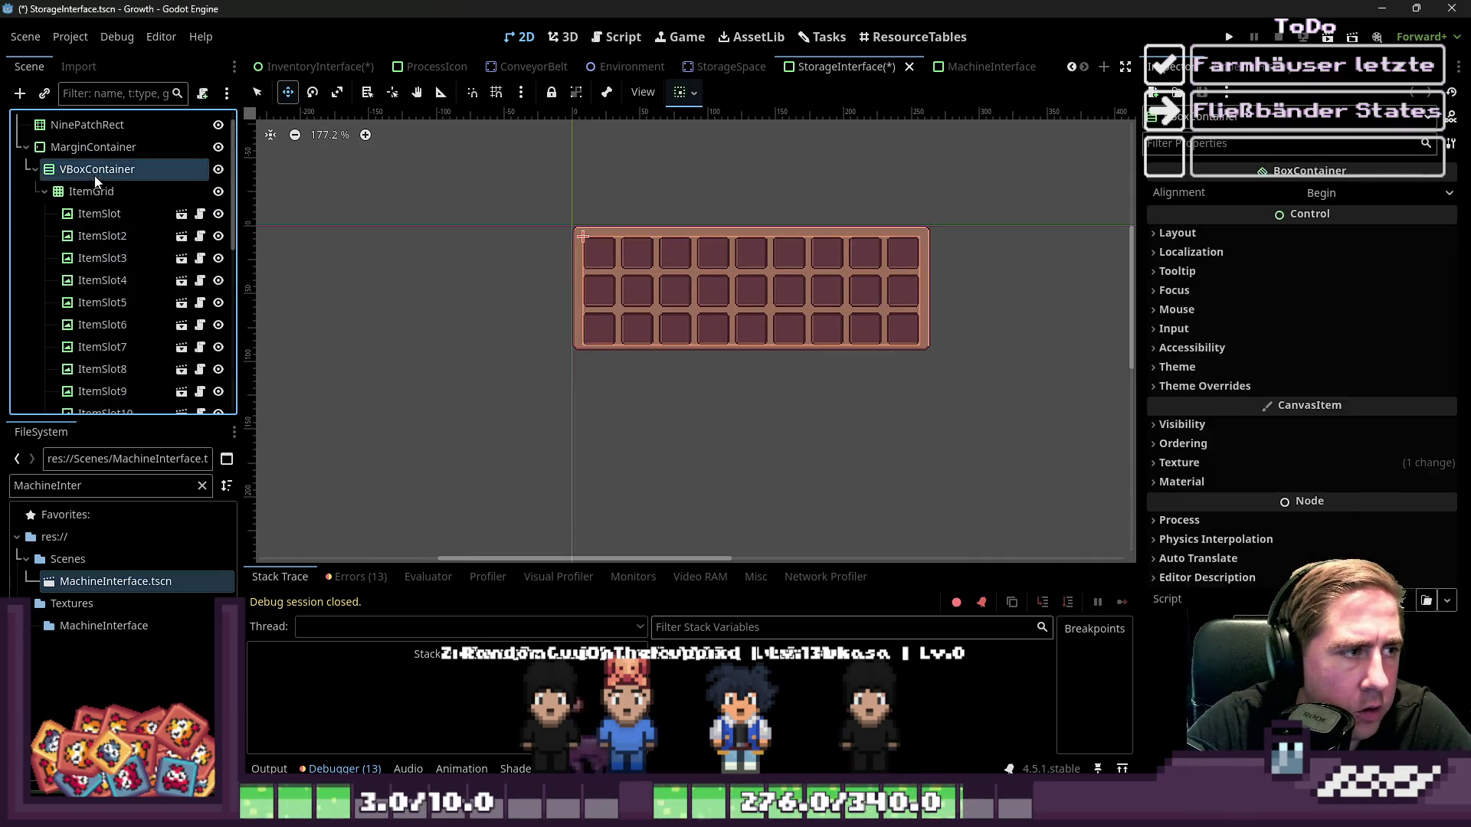
key("ctrl+z")
Move TitelLabel above ItemGrid, change its text to Storage, and collapse ItemGrid
scroll(280, 294, "up", 2)
mouse_move(87, 298)
left_mouse_down()
mouse_move(279, 294)
mouse_move(129, 283)
mouse_move(104, 205)
left_mouse_up()
scroll(142, 288, "up", 5)
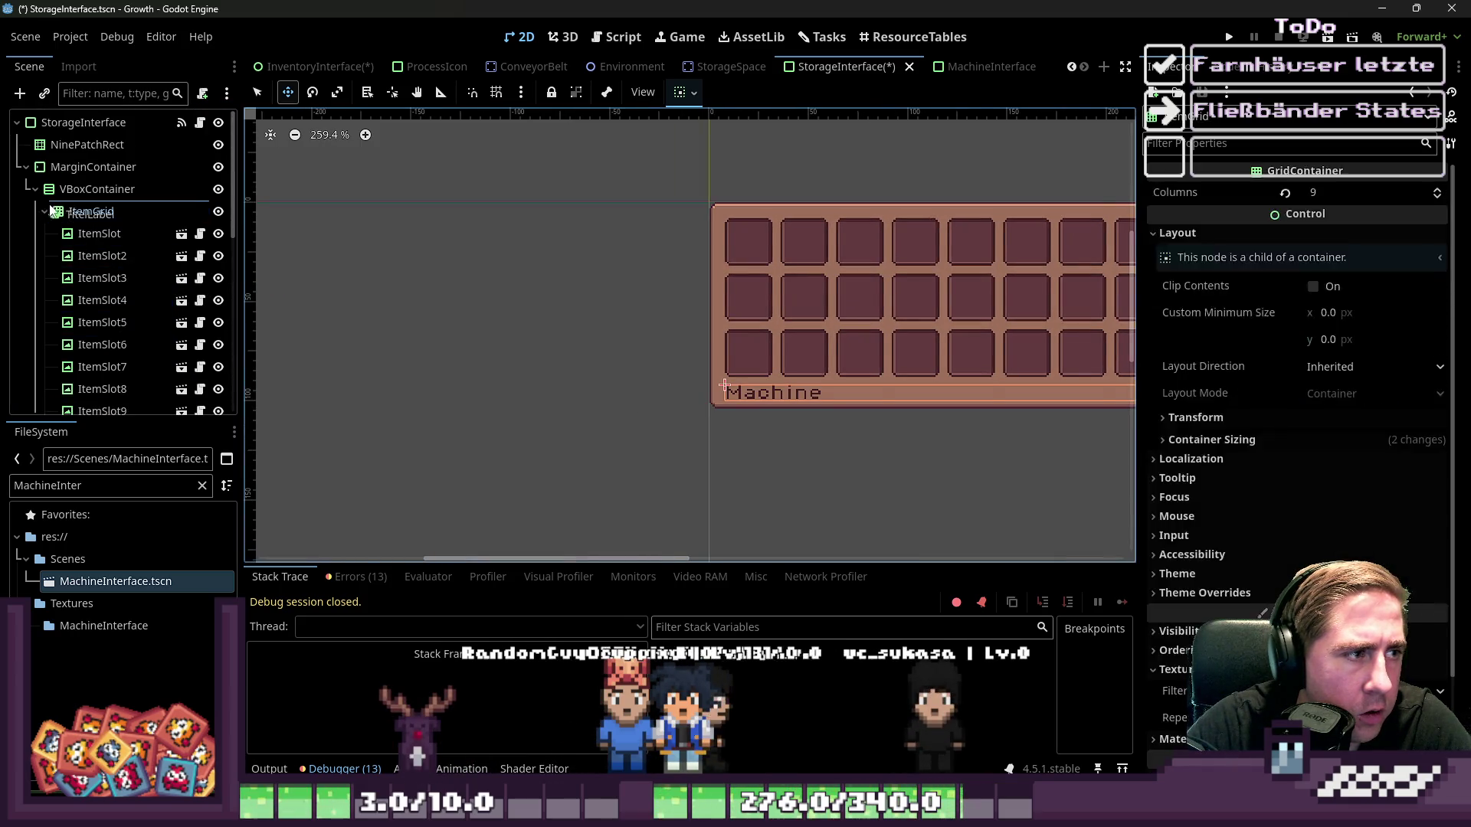
double_click(1259, 235)
type("Stora")
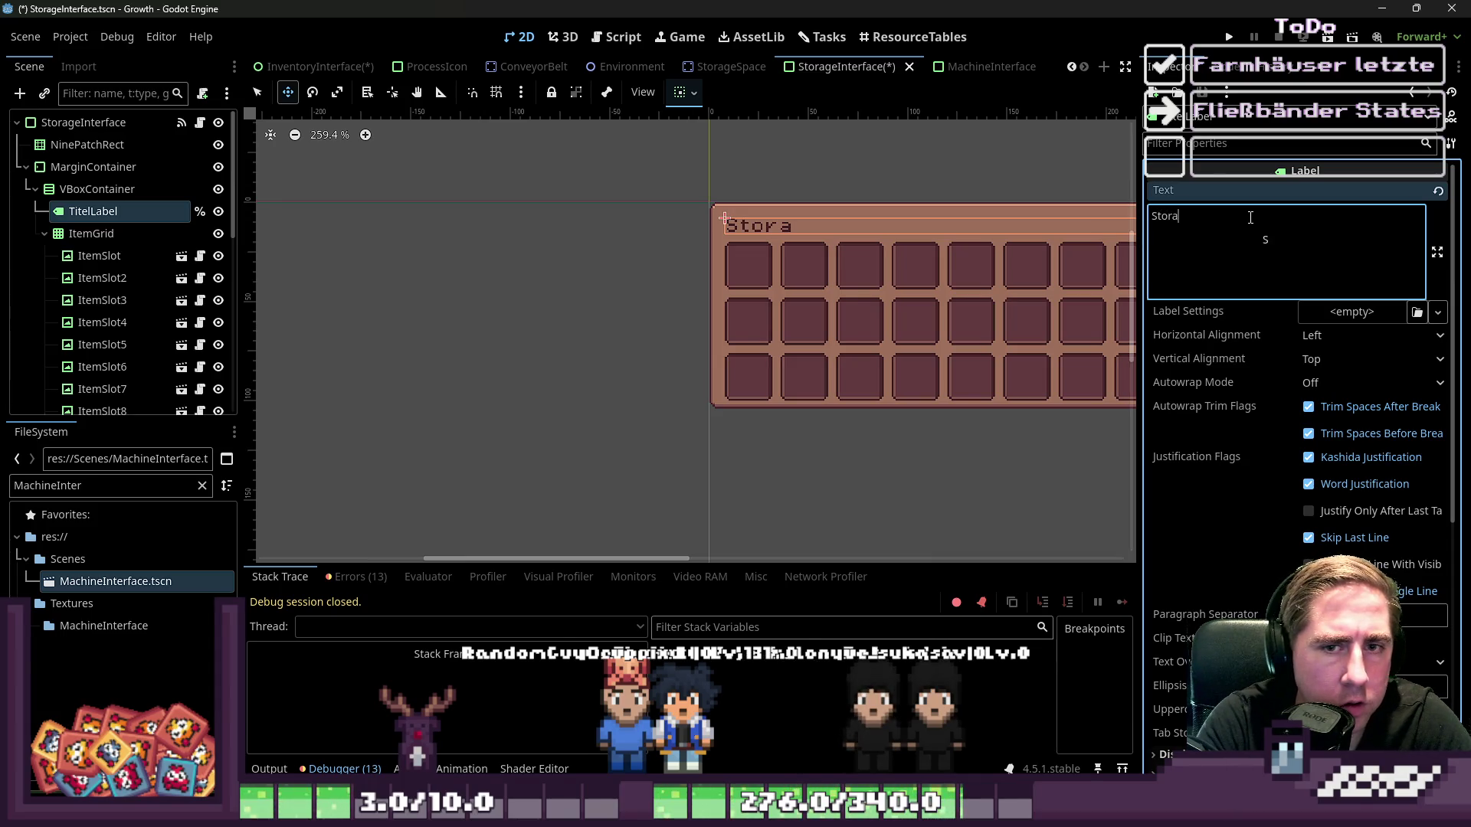
type("ge")
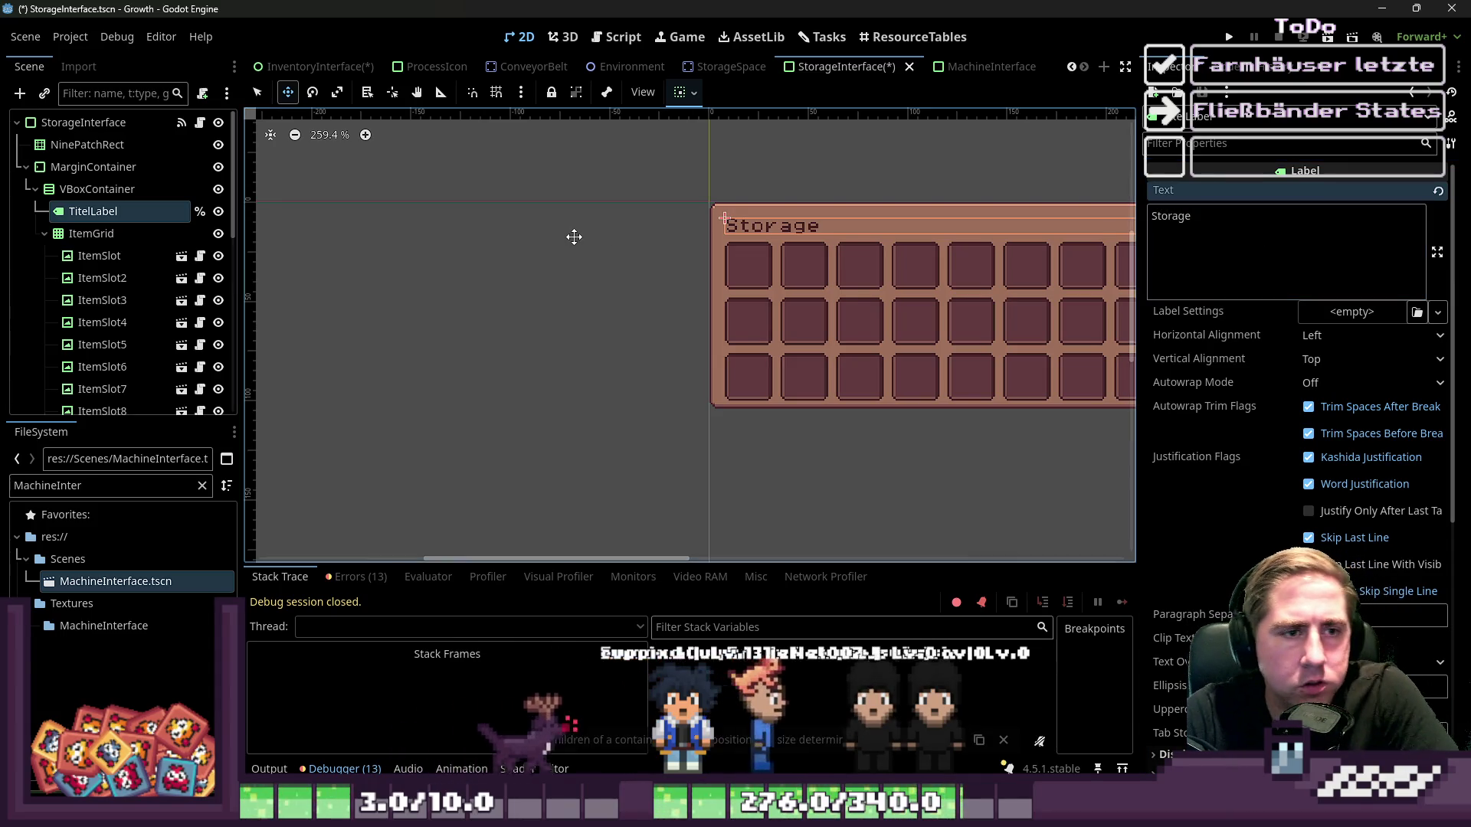
left_click(72, 190)
scroll(513, 217, "down", 4)
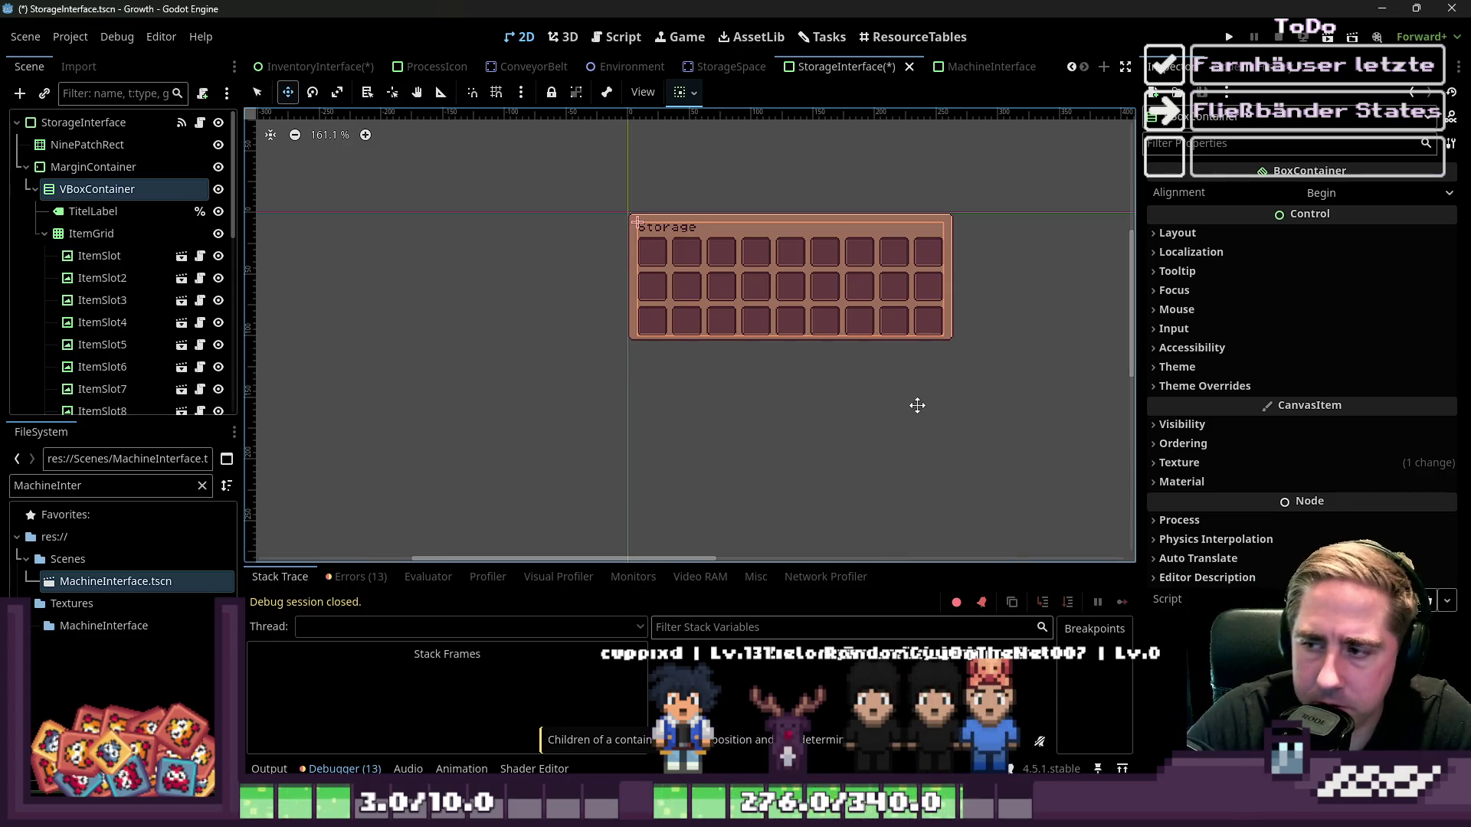
left_click(44, 234)
Open machine_interface.gd and select all of its code to copy
left_click(205, 124)
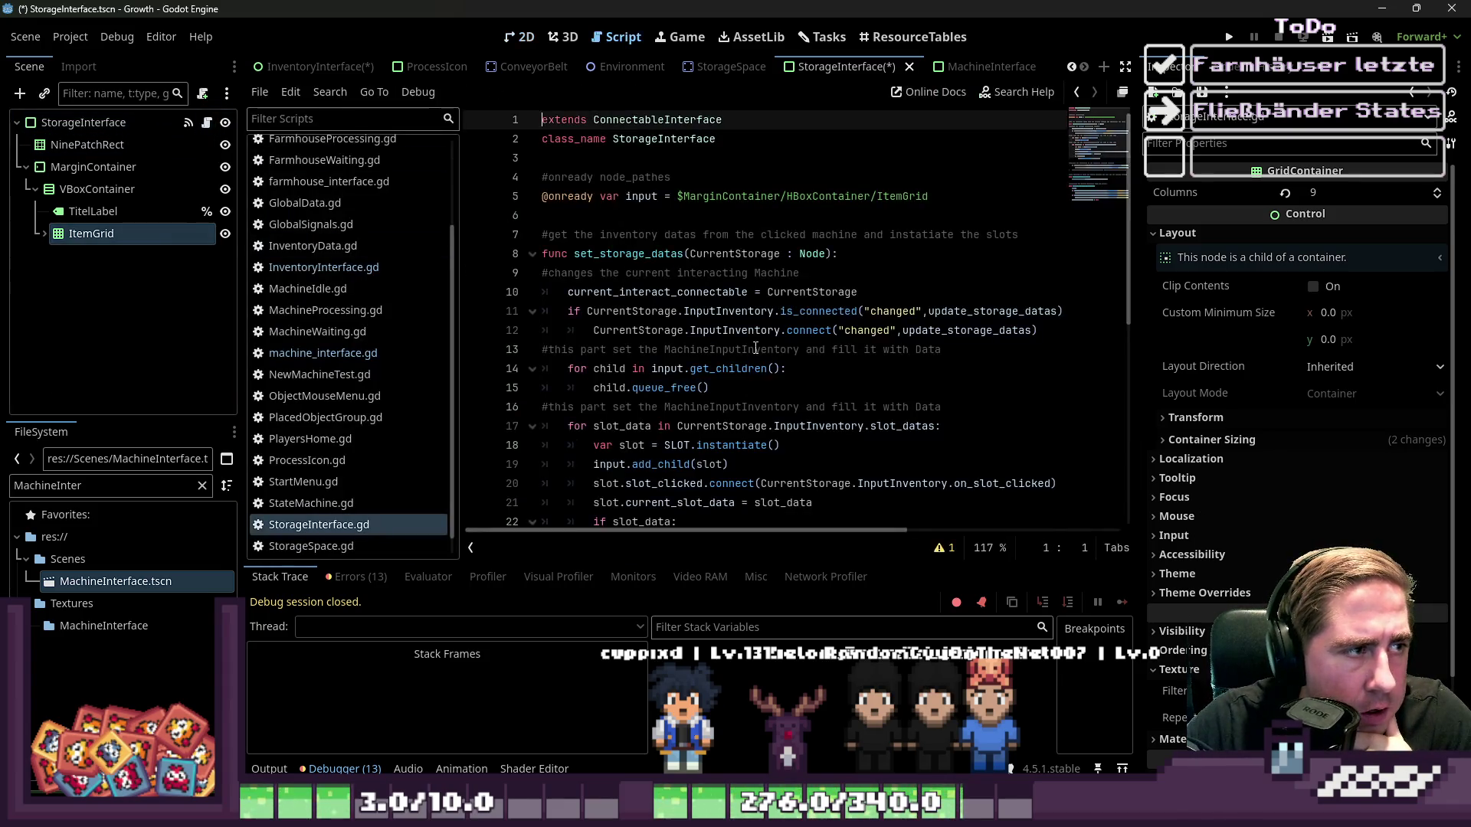
scroll(797, 352, "down", 7)
scroll(796, 352, "up", 5)
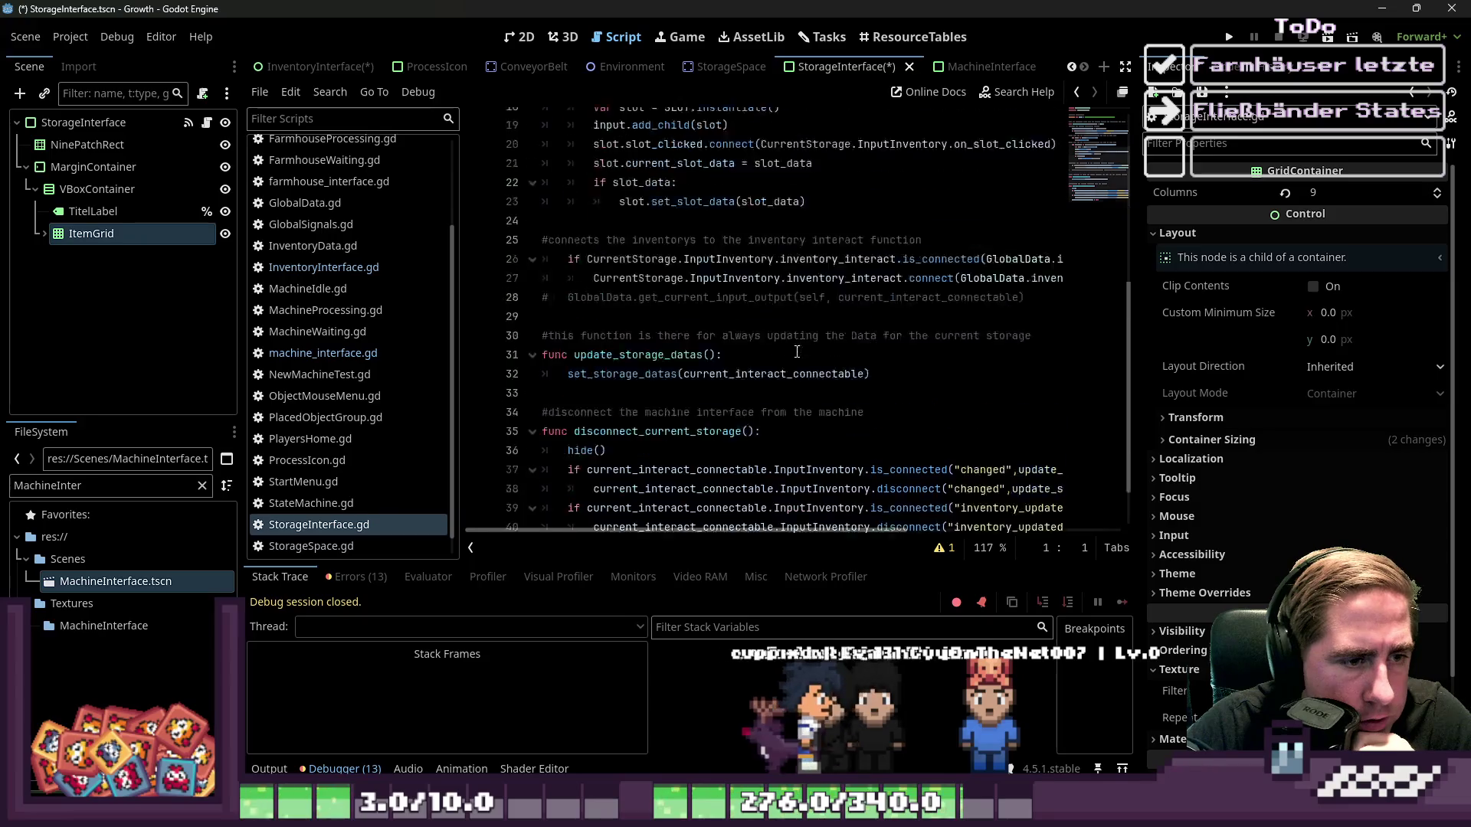
left_click(330, 352)
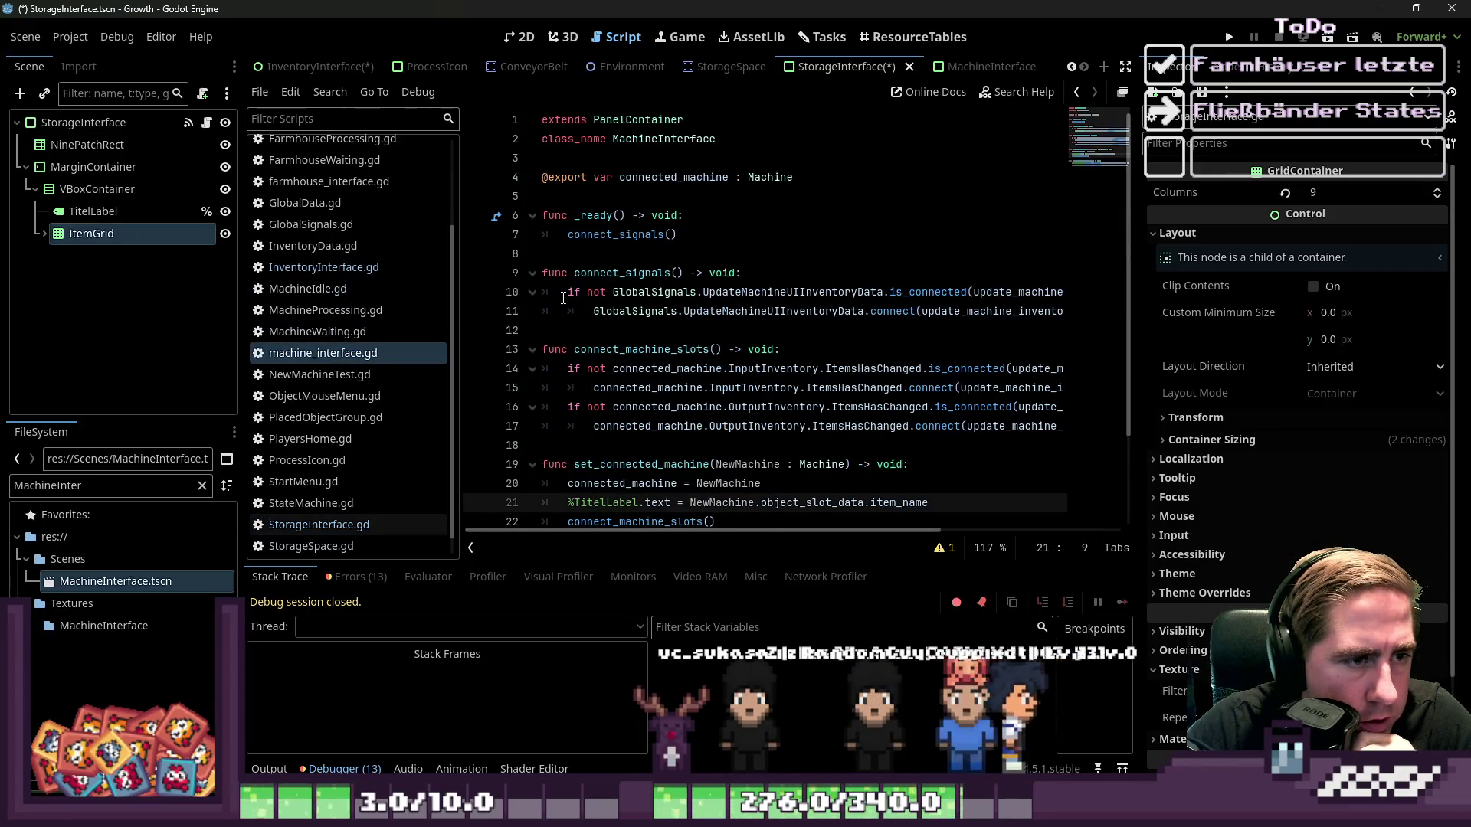
scroll(566, 298, "down", 2)
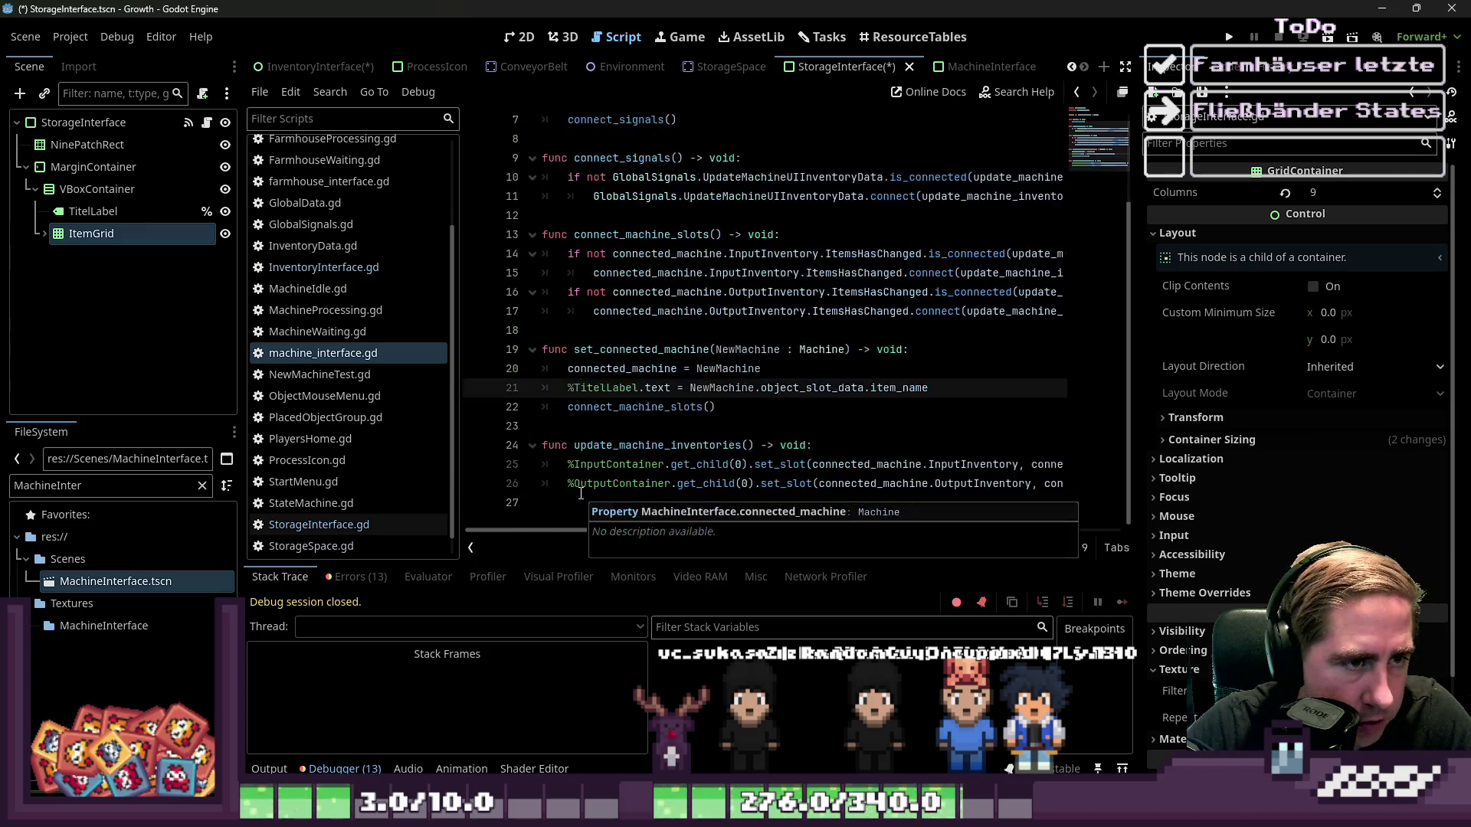
key("ctrl+a")
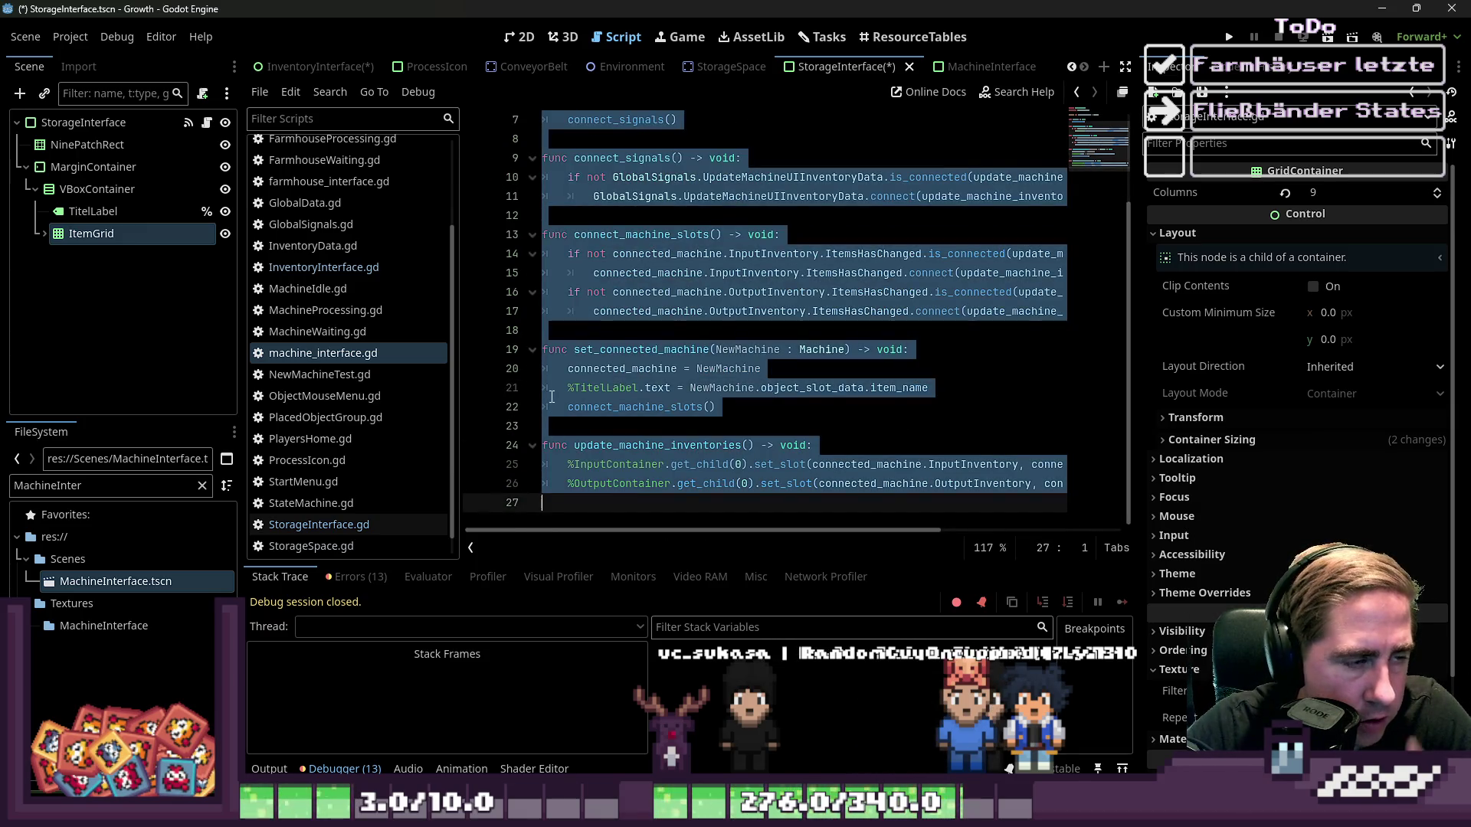
scroll(398, 360, "up", 3)
Look through the InventoryInterface.gd and InventoryData.gd scripts
left_click(338, 383)
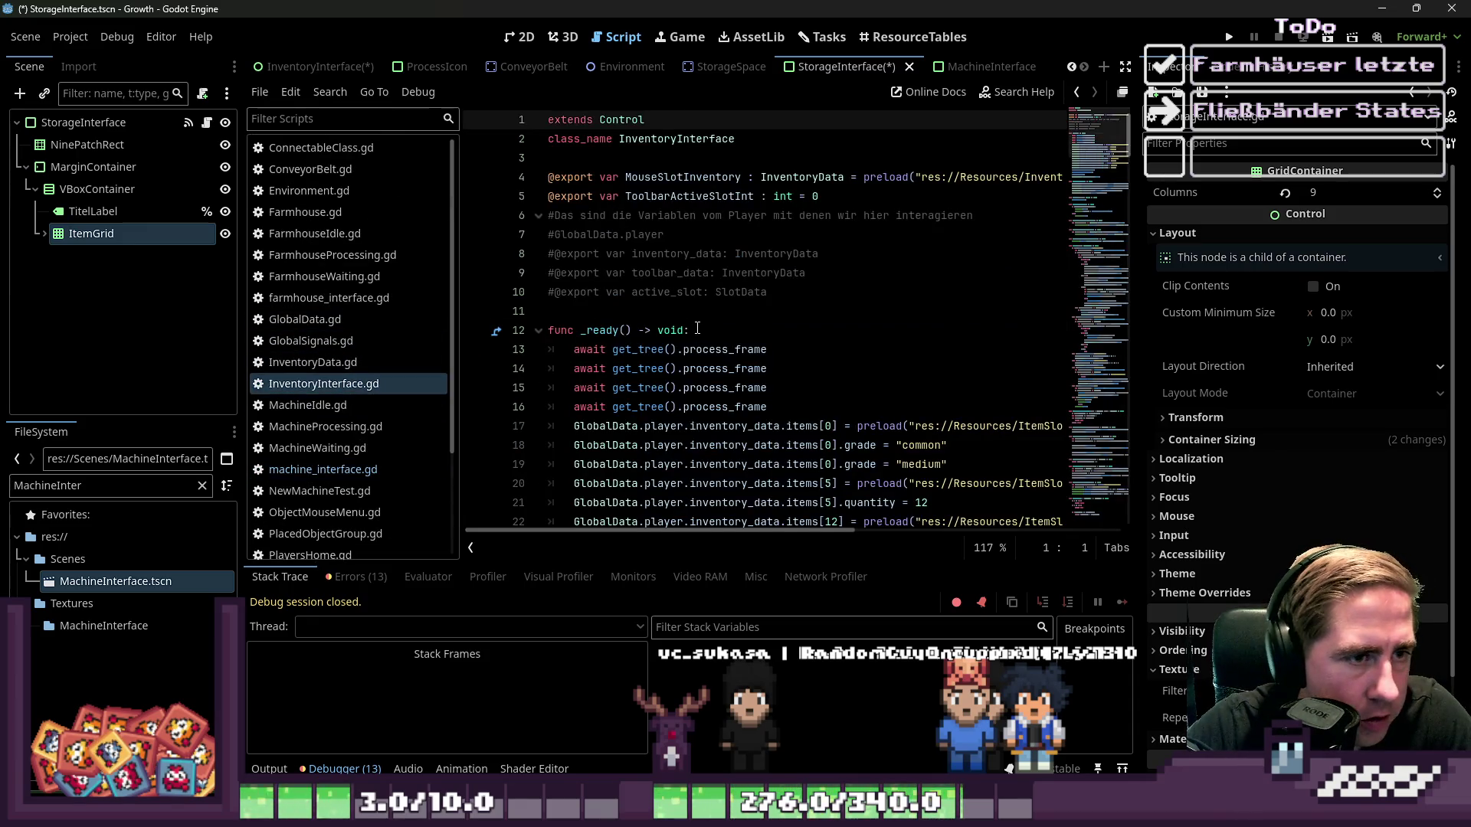
left_click(697, 328)
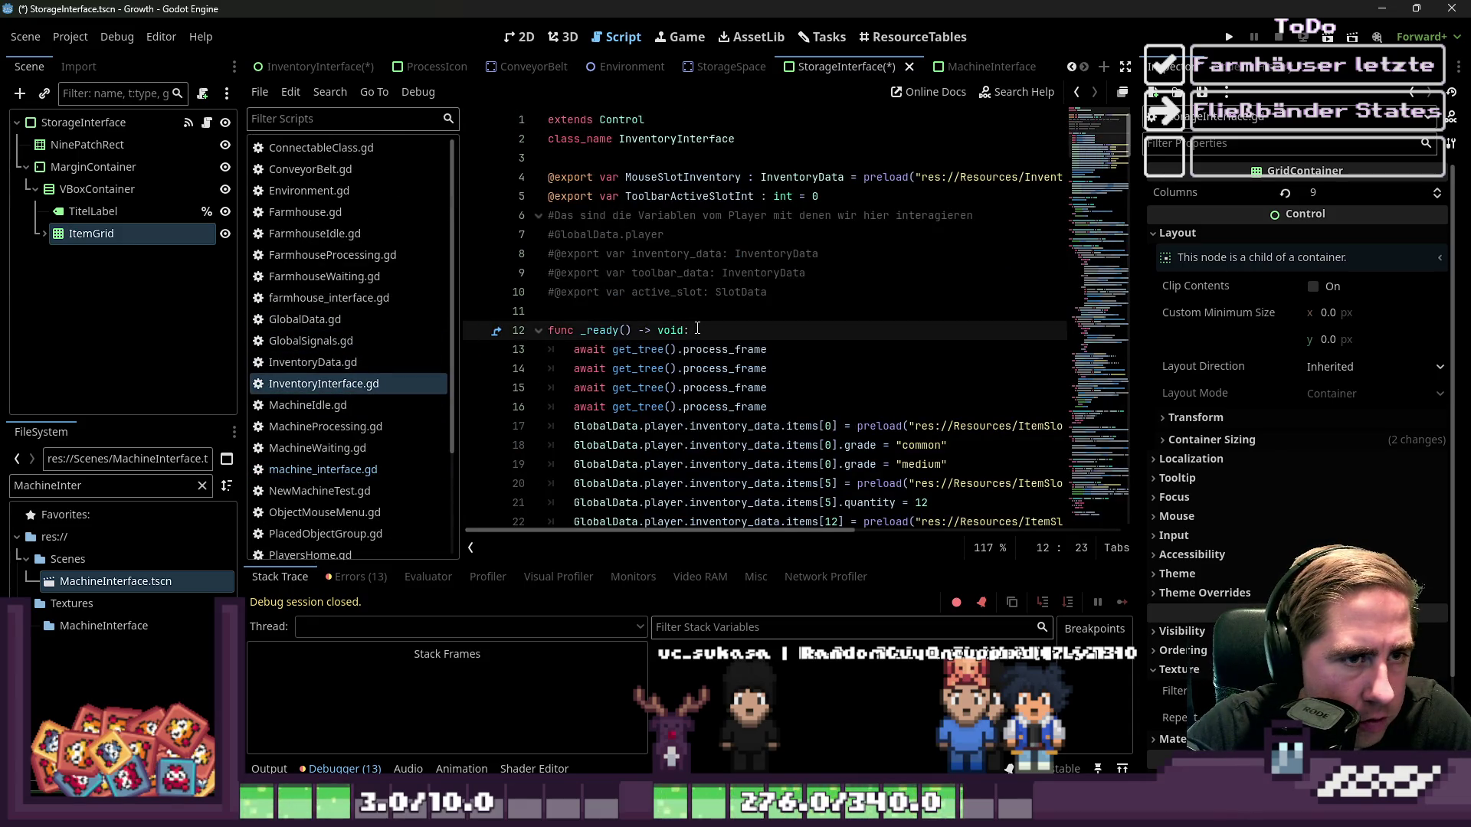
scroll(697, 329, "down", 7)
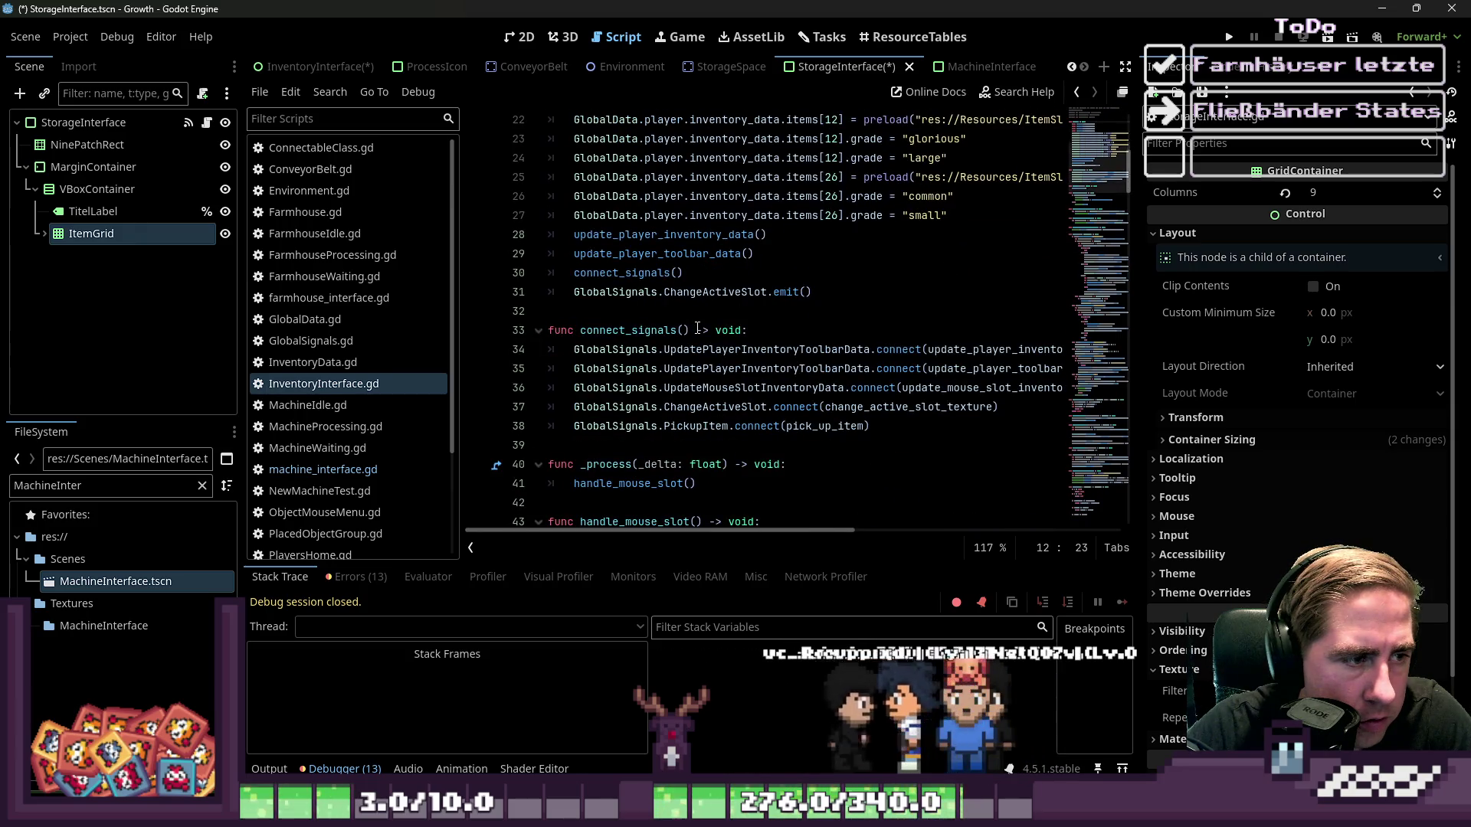
scroll(697, 328, "up", 3)
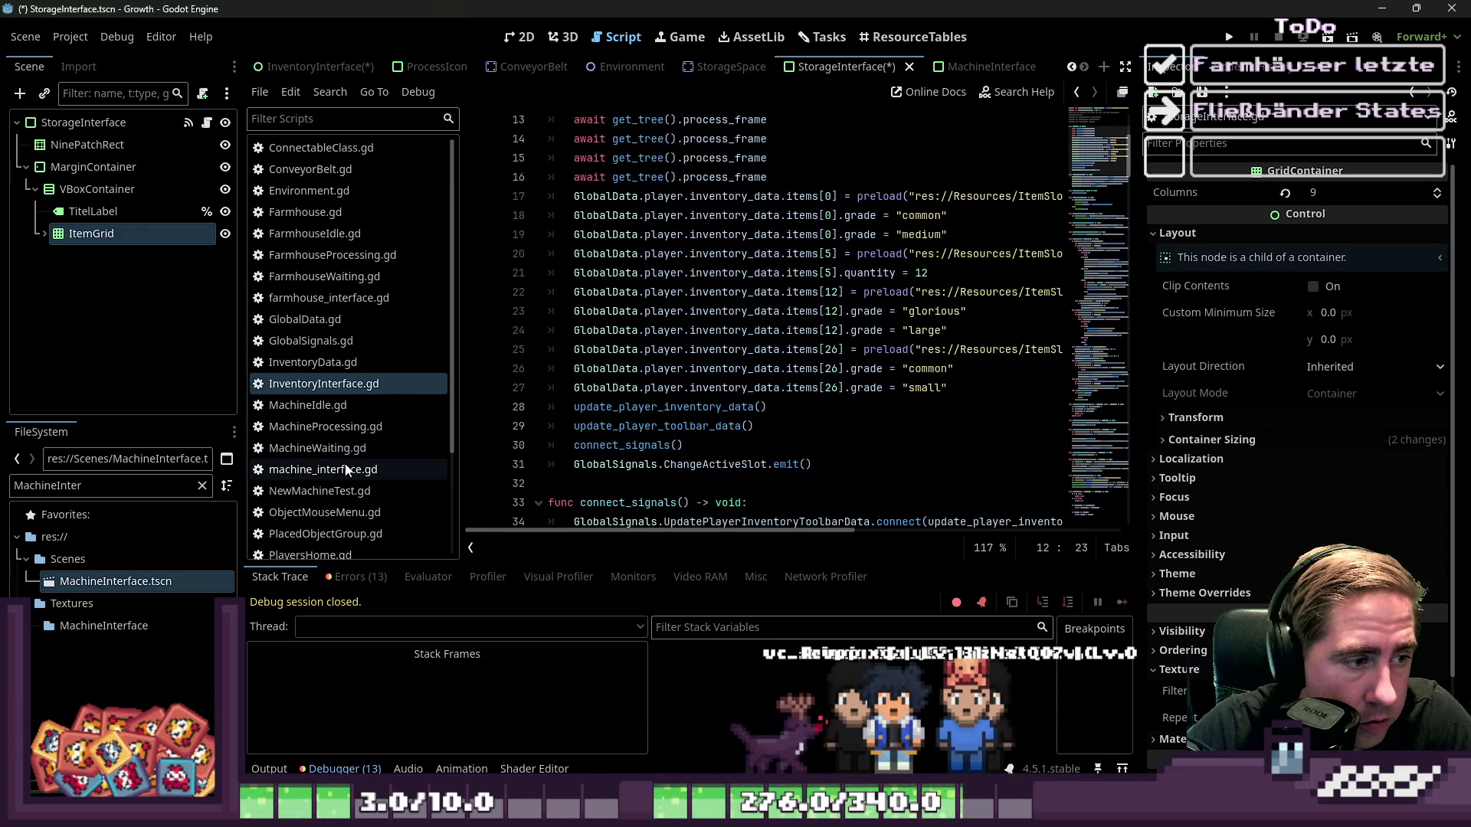
left_click(334, 369)
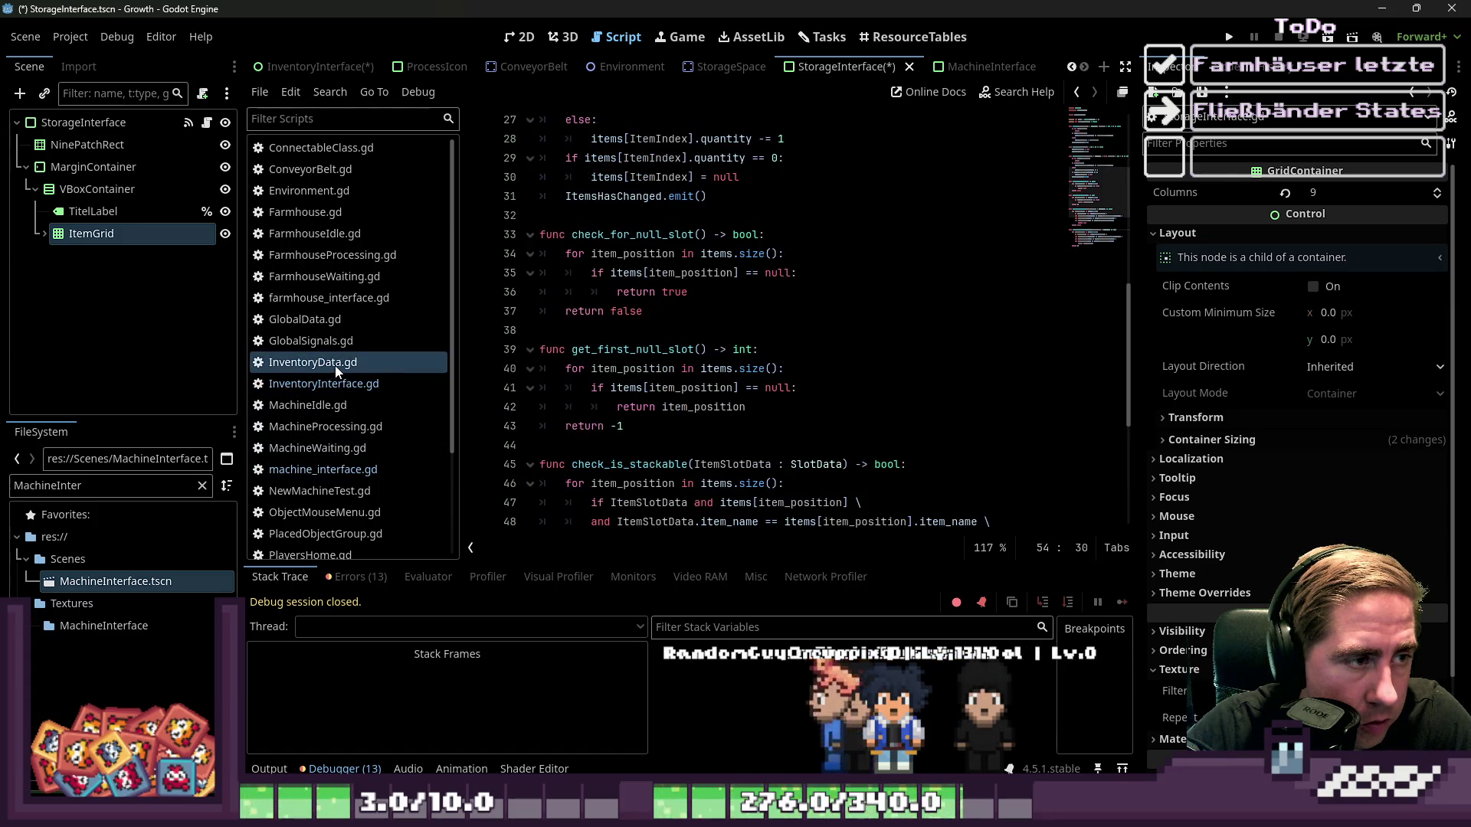
scroll(337, 360, "down", 3)
Paste the machine interface code over everything in StorageInterface.gd
left_click(319, 502)
left_click(666, 313)
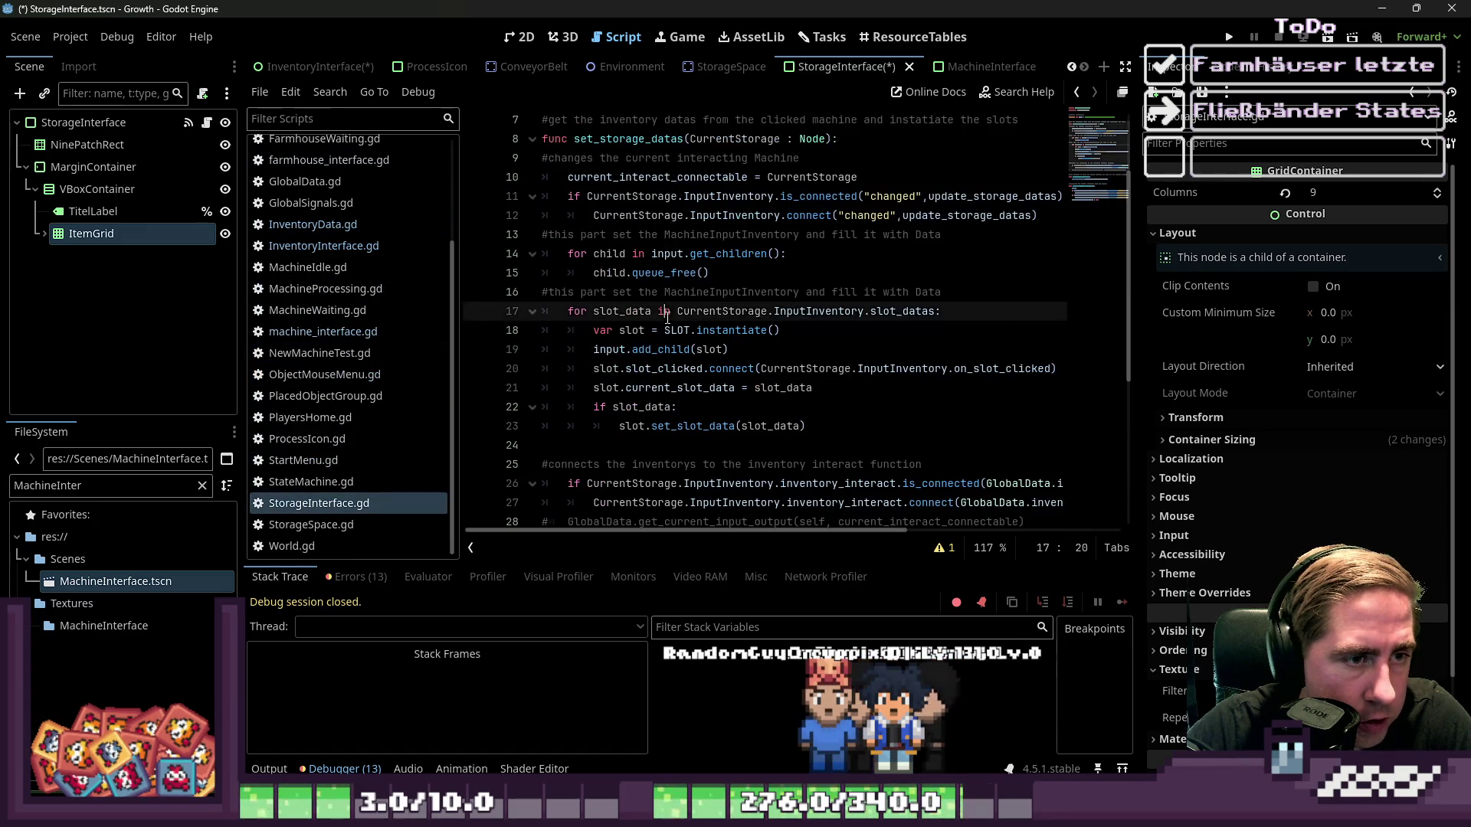
scroll(666, 317, "up", 2)
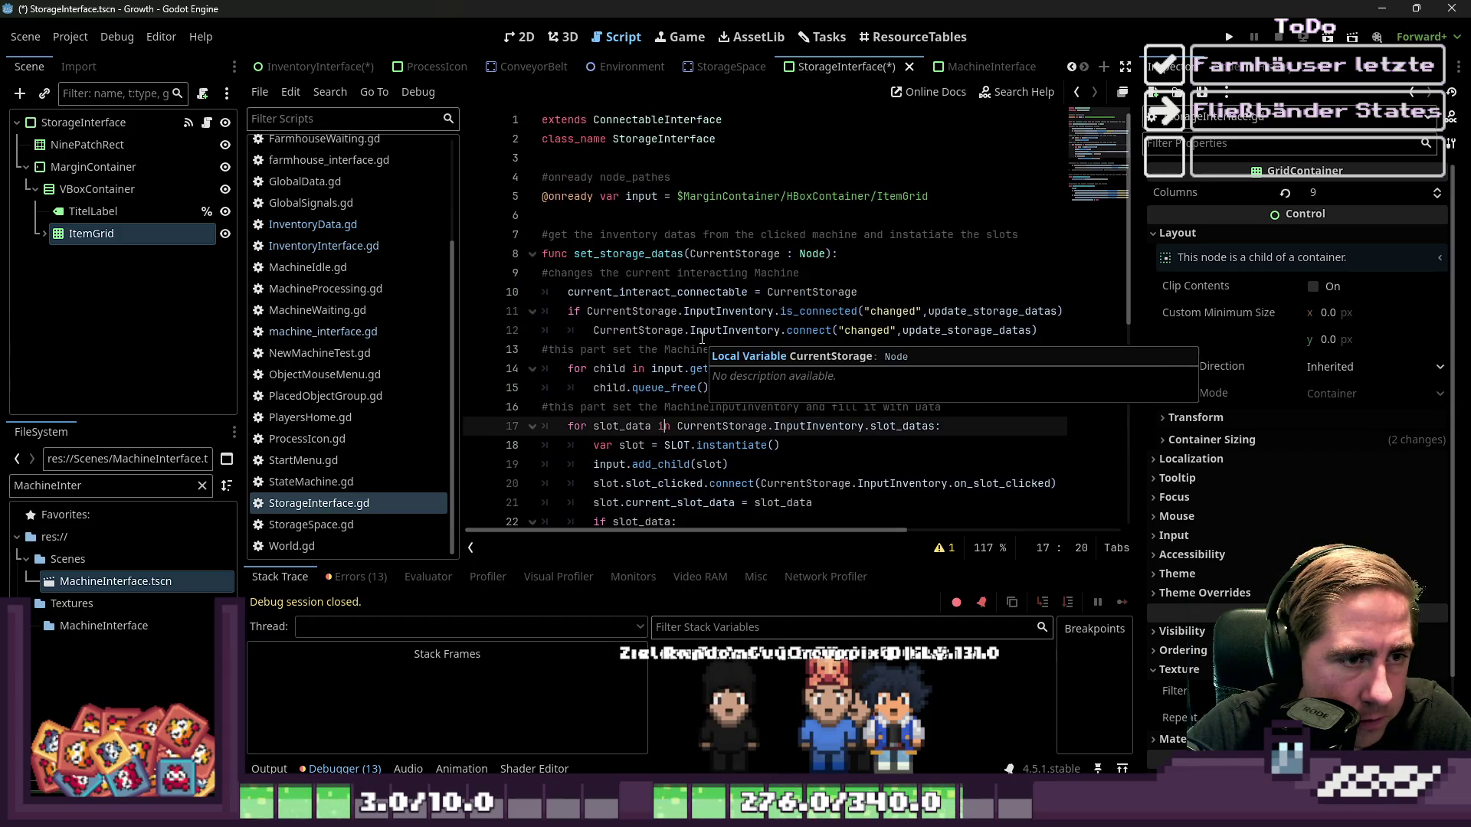
key("ctrl+a")
key("ctrl+v")
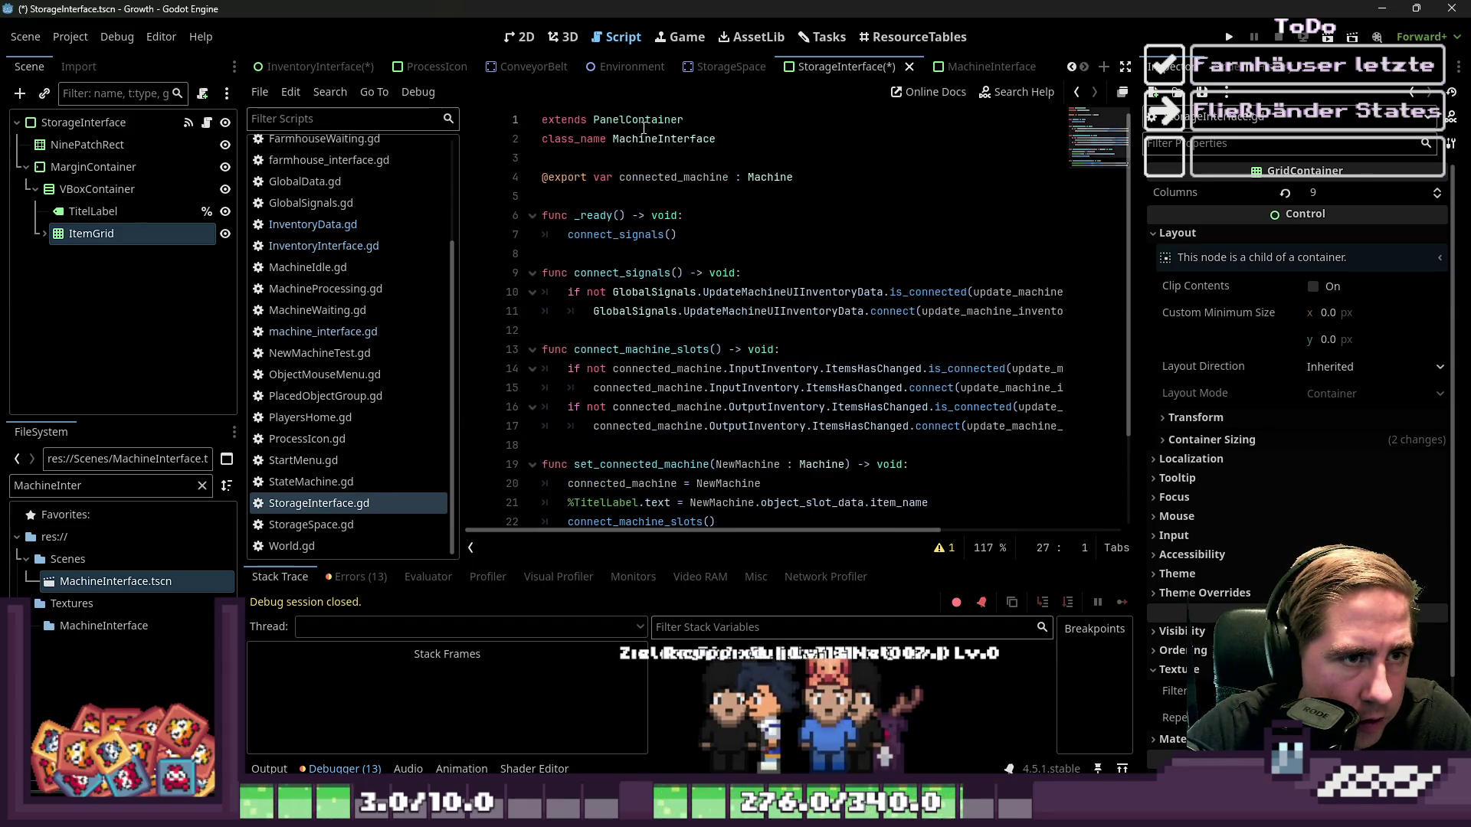
Rename the class to StorageInterface and the exported variable to connected_storage of type Storage
double_click(701, 135)
type("Storage")
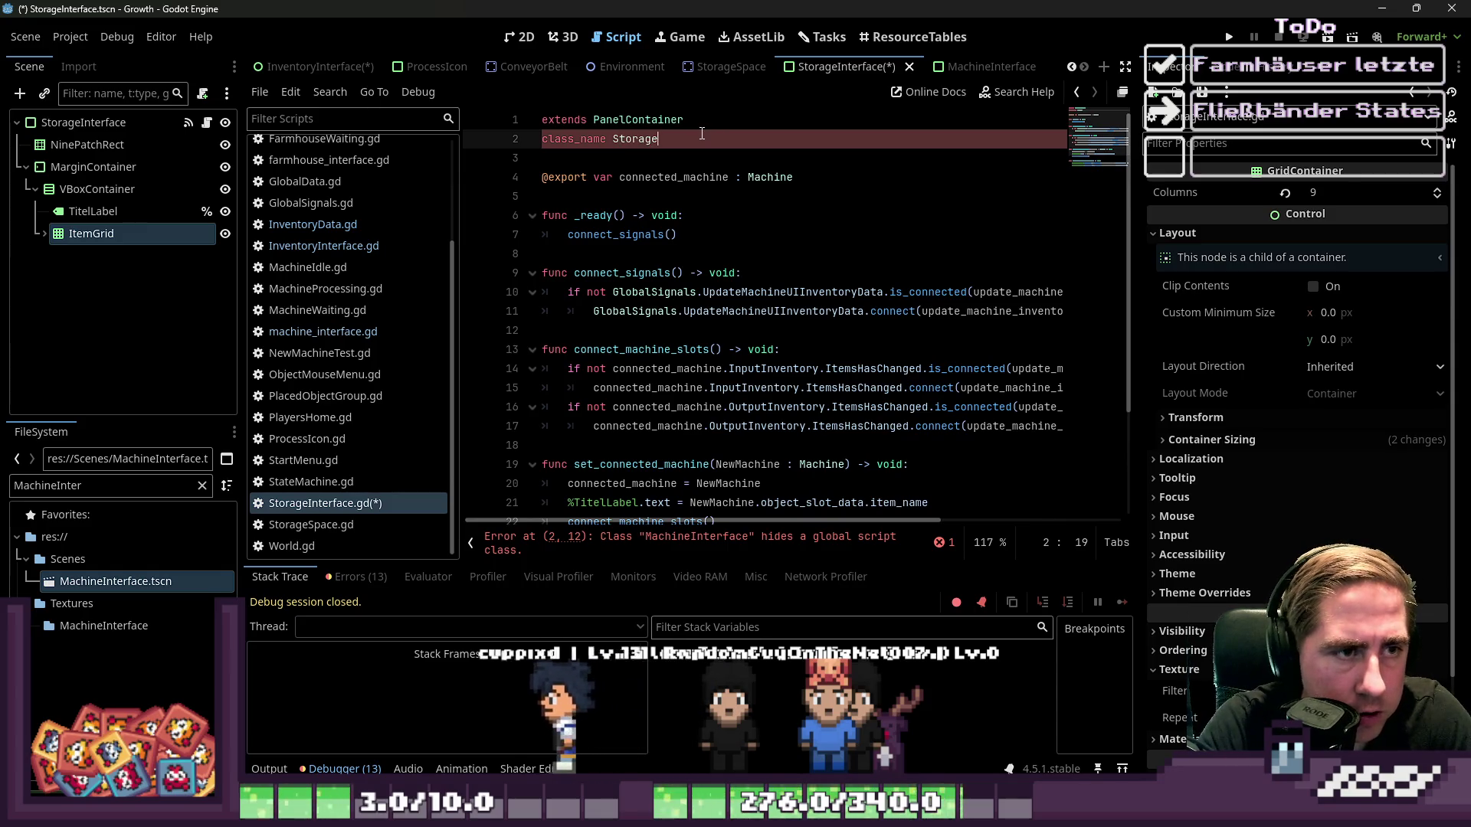
type("Interfa")
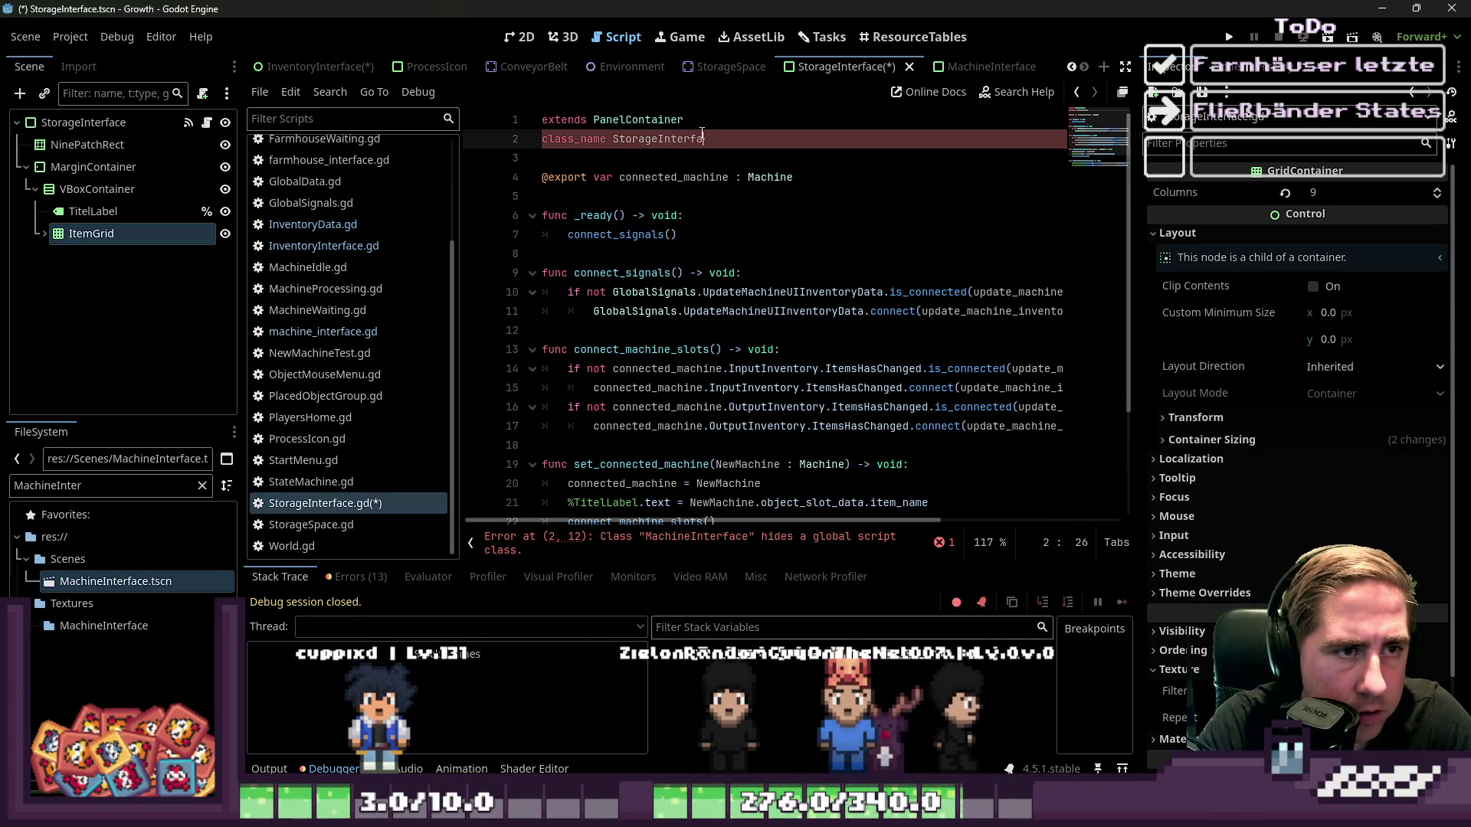
key("Down")
key("Down")
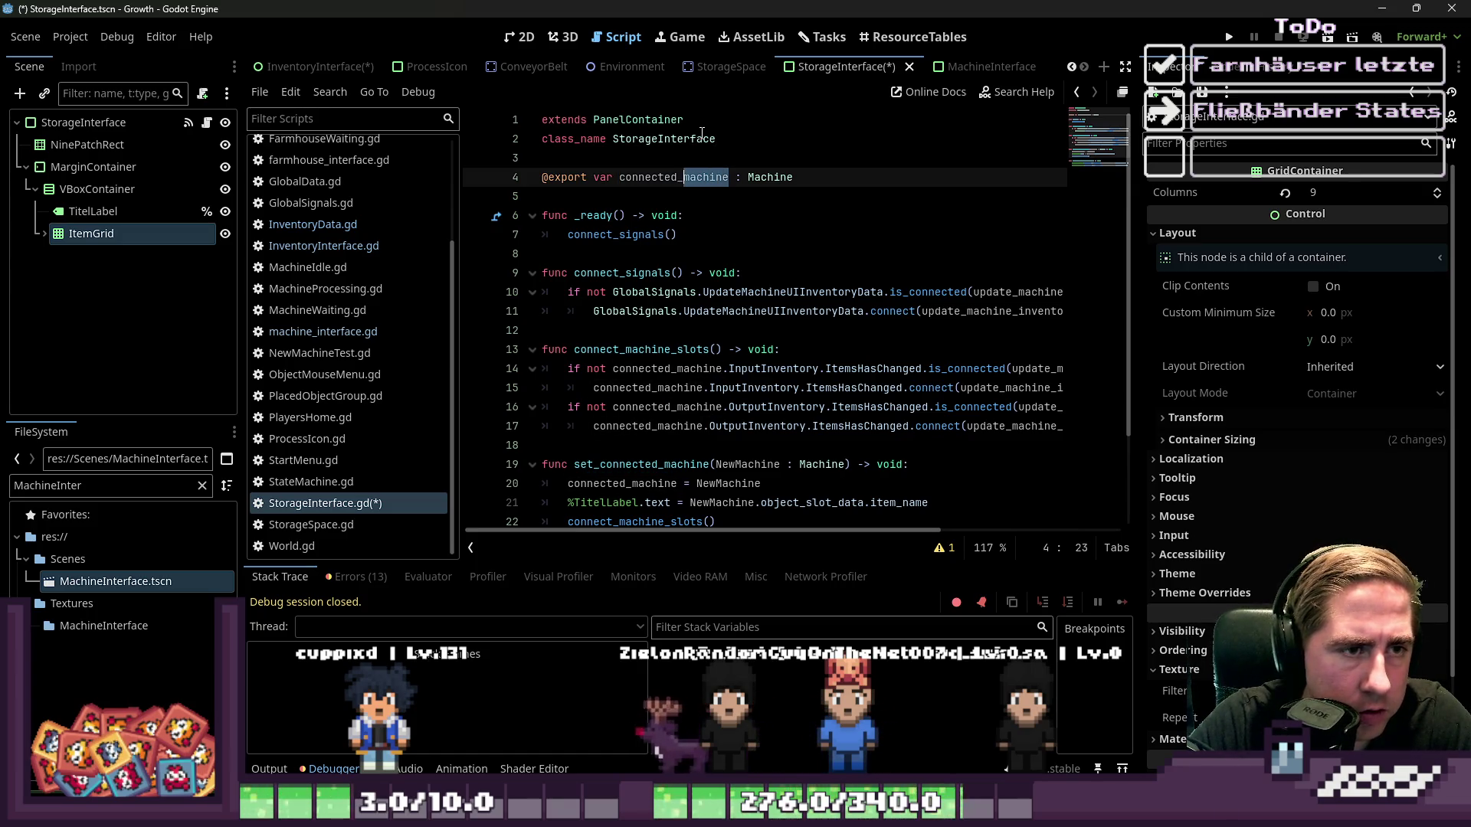
type("e")
key("ctrl+shift+Left")
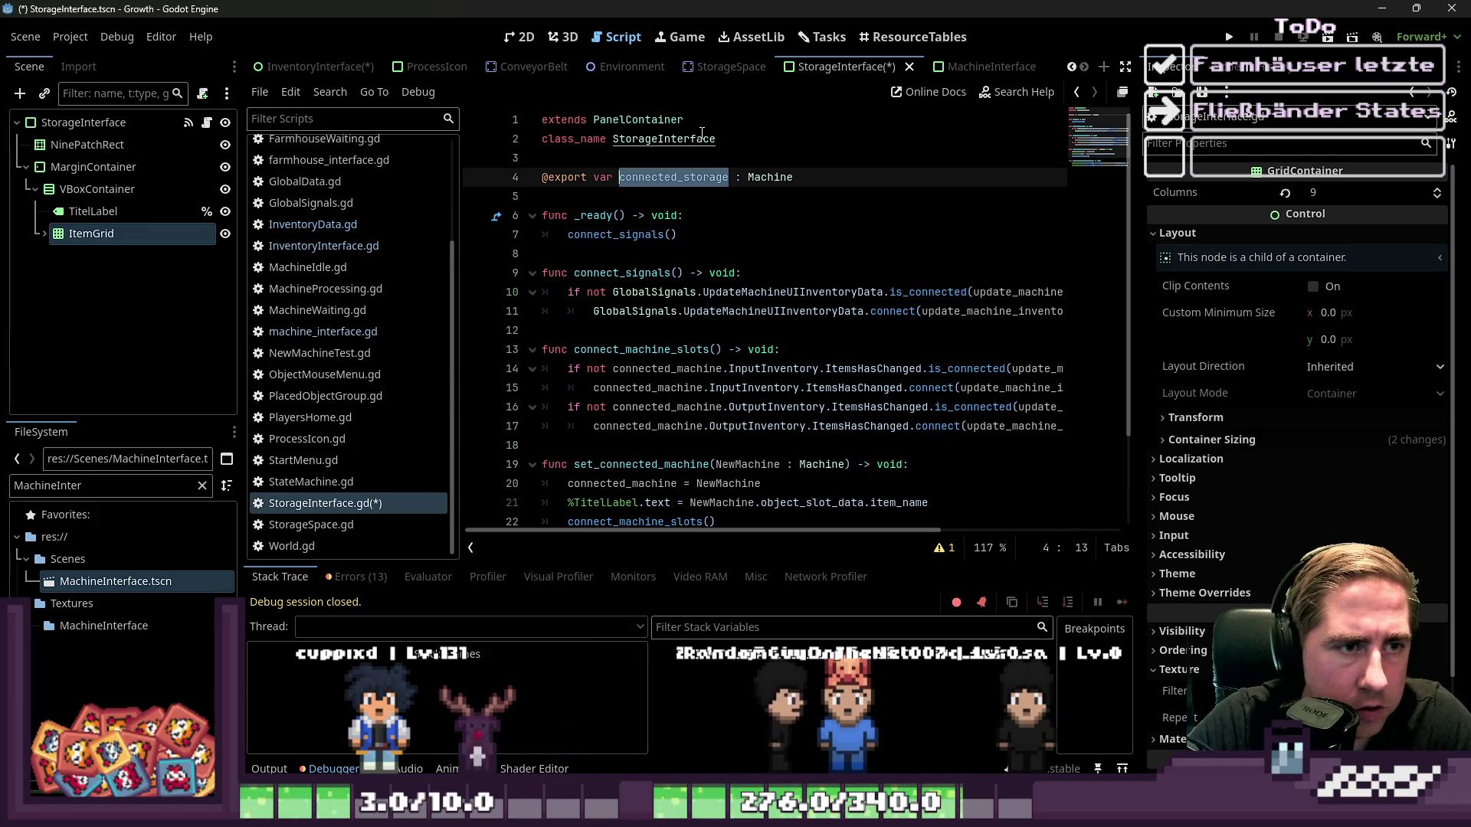
key("Right")
key("Right")
key("Right")
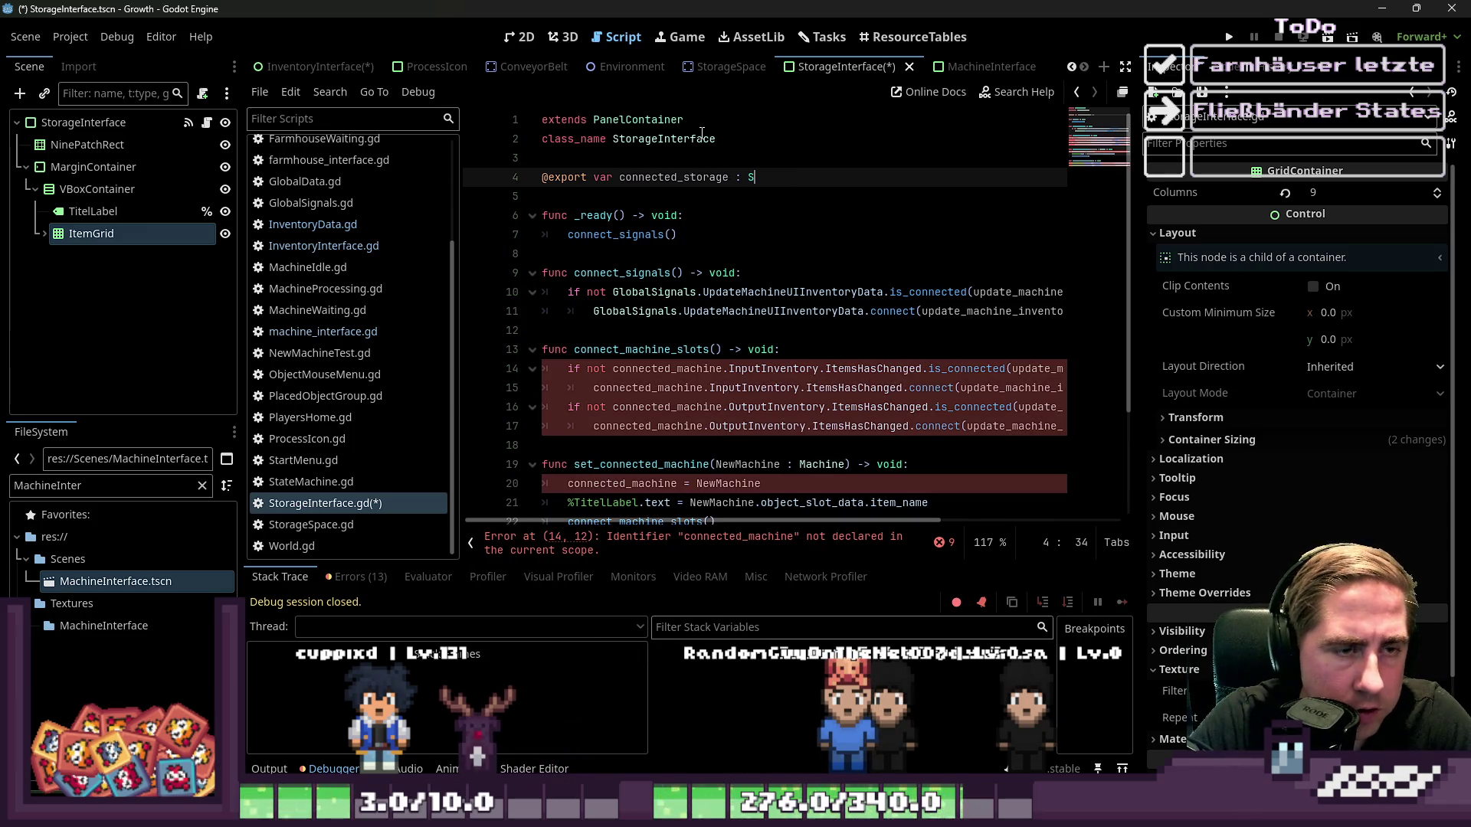
type("torage")
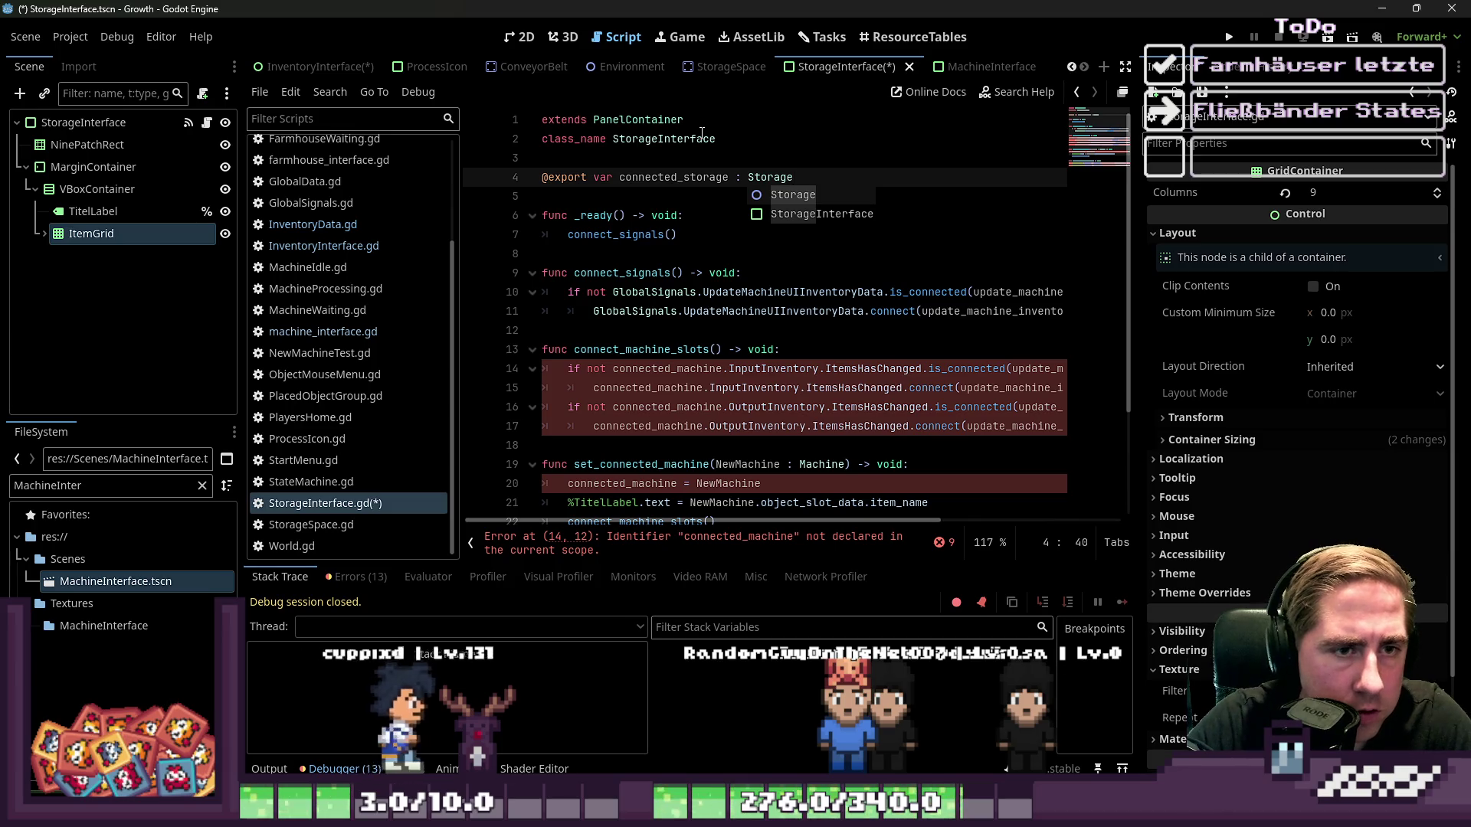
key("Escape")
Delete the OutputInventory connection lines 16–17
key("Down")
key("Down")
key("Down")
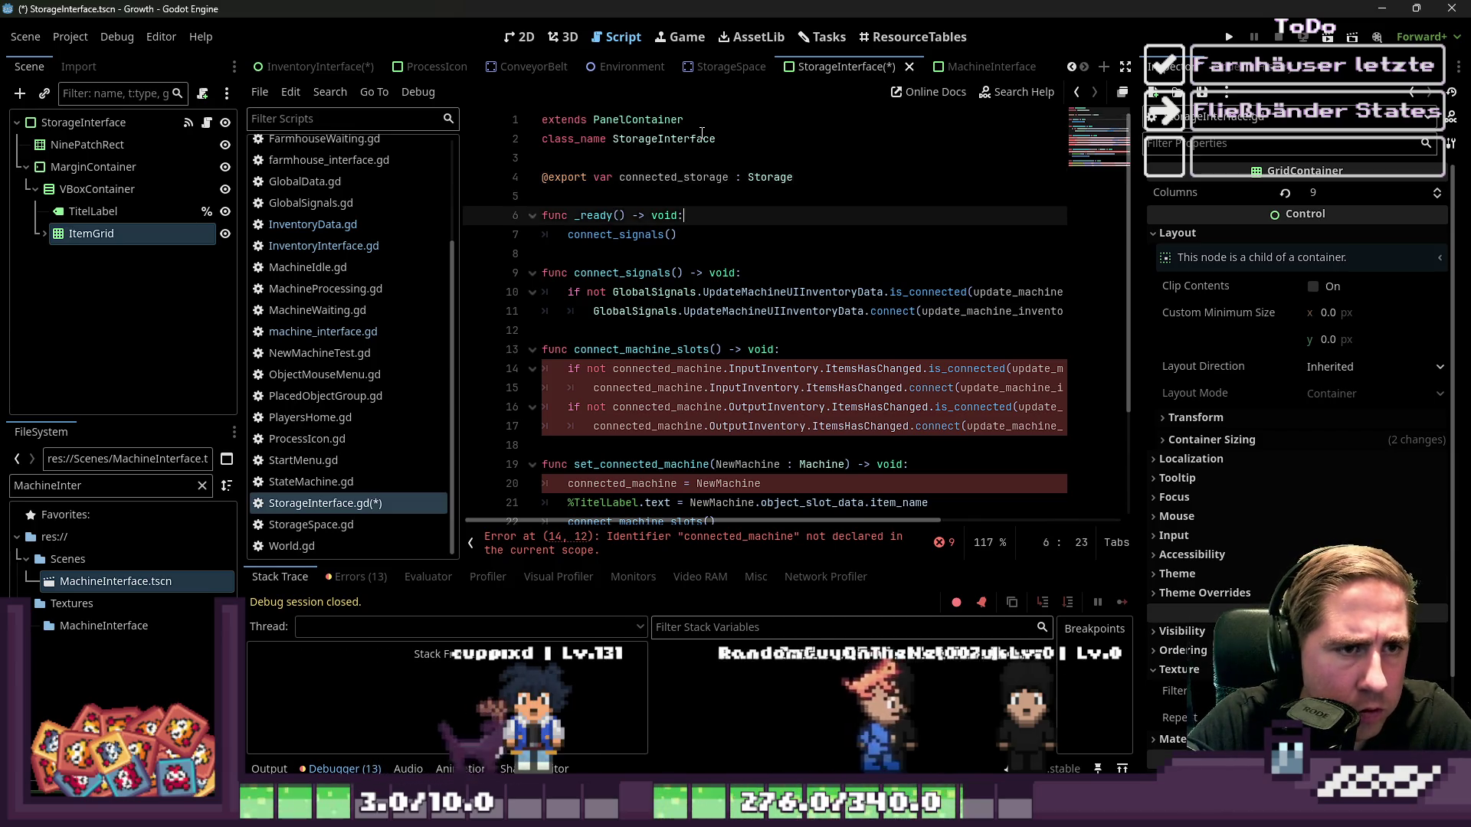
key("Down")
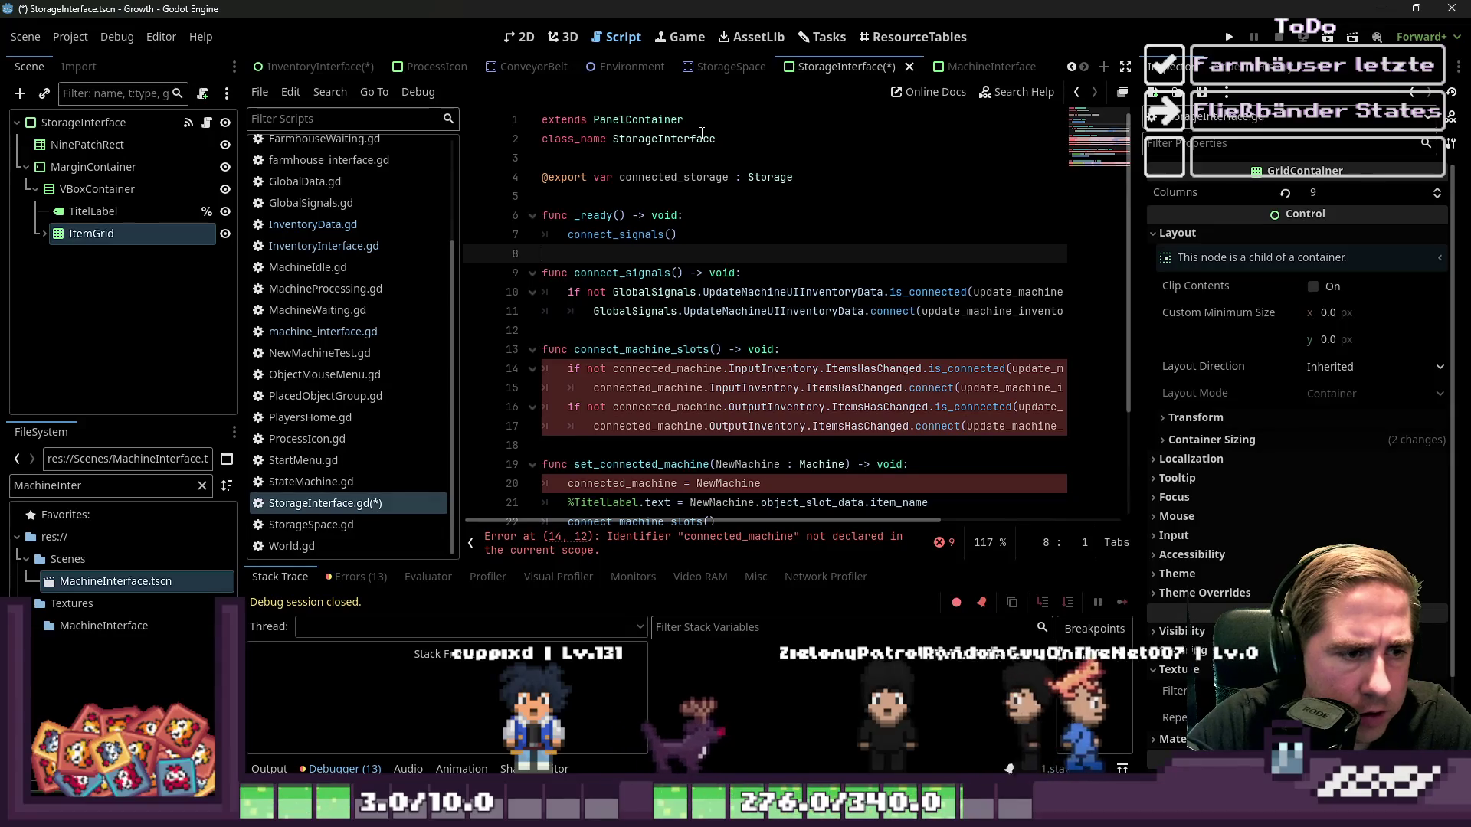
scroll(766, 383, "right", 3)
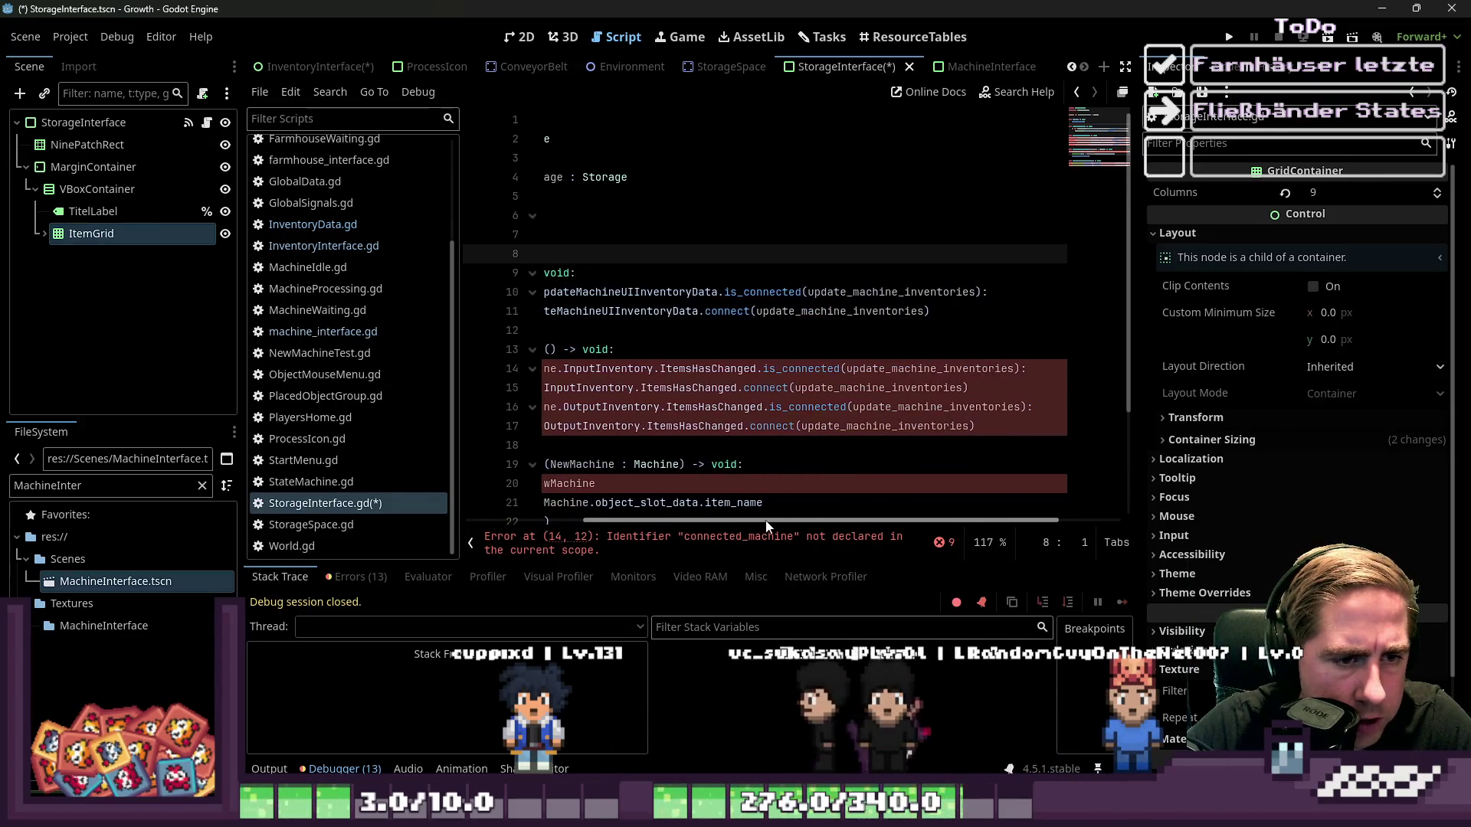
left_click_drag(1016, 426, 457, 417)
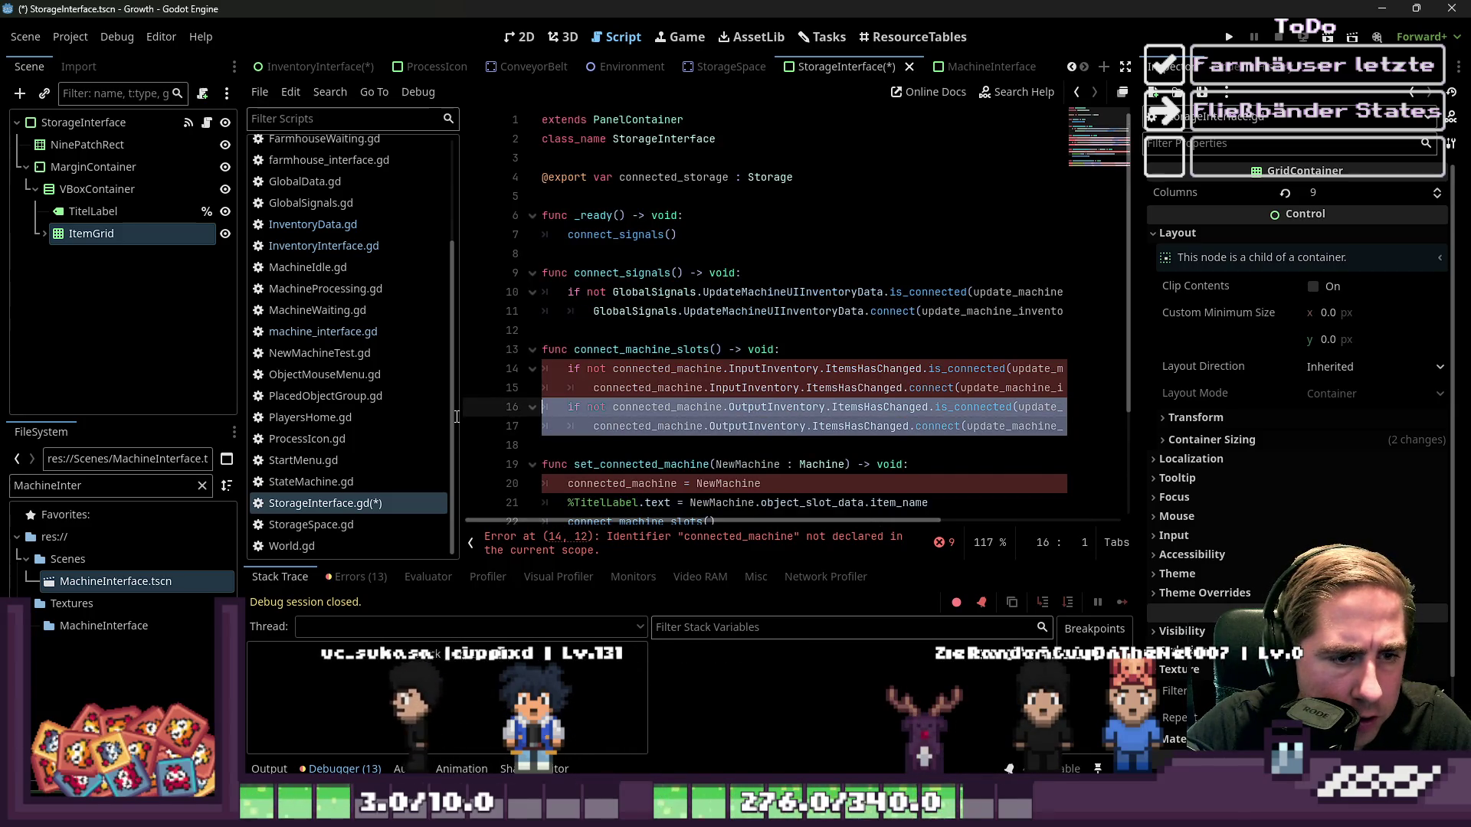
key("BackSpace")
key("BackSpace")
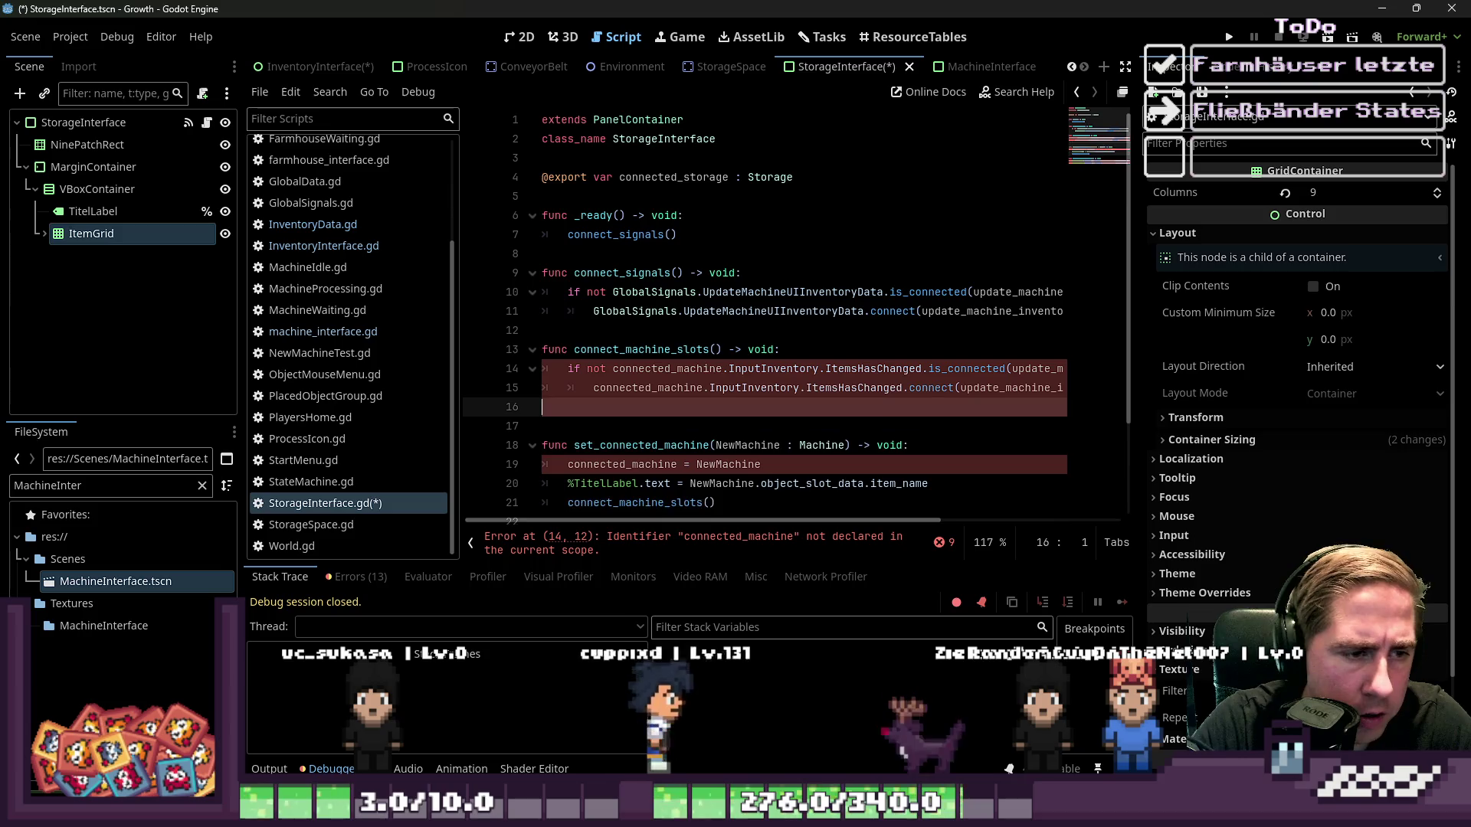
Rename connected_machine to connected_storage on lines 14 and 15
left_click(723, 368)
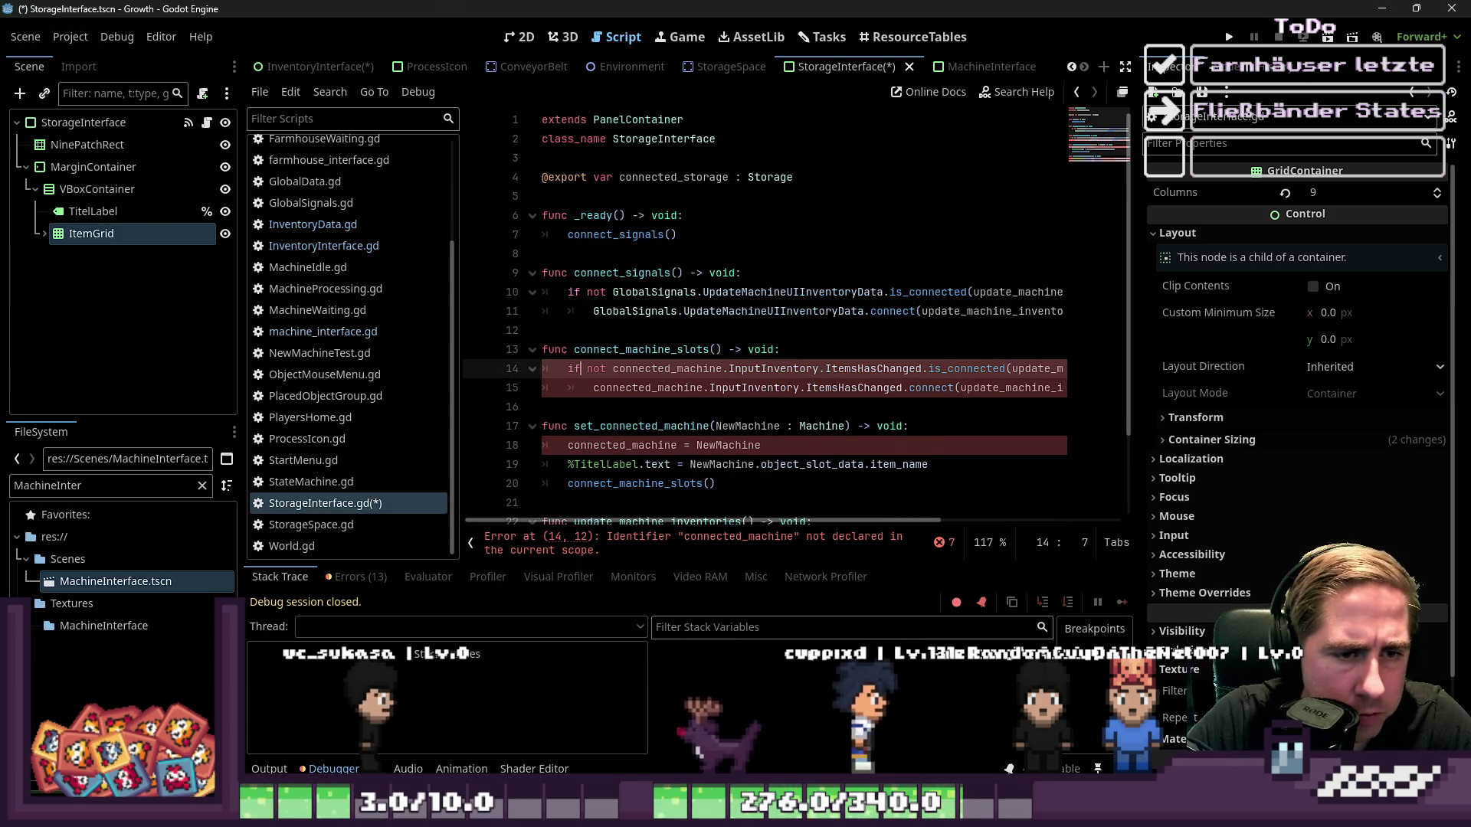
left_click(1044, 368)
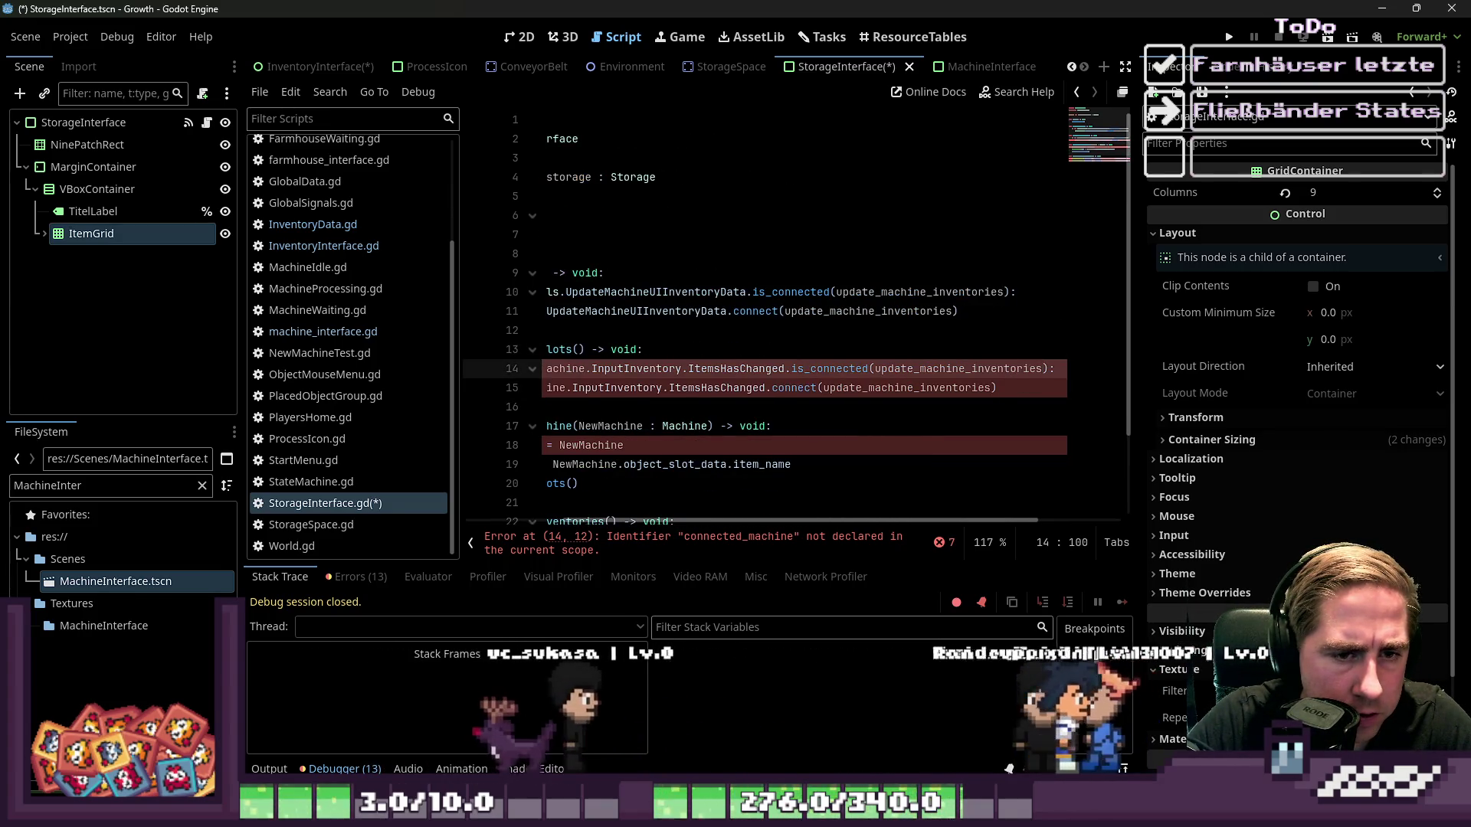
left_click(607, 369)
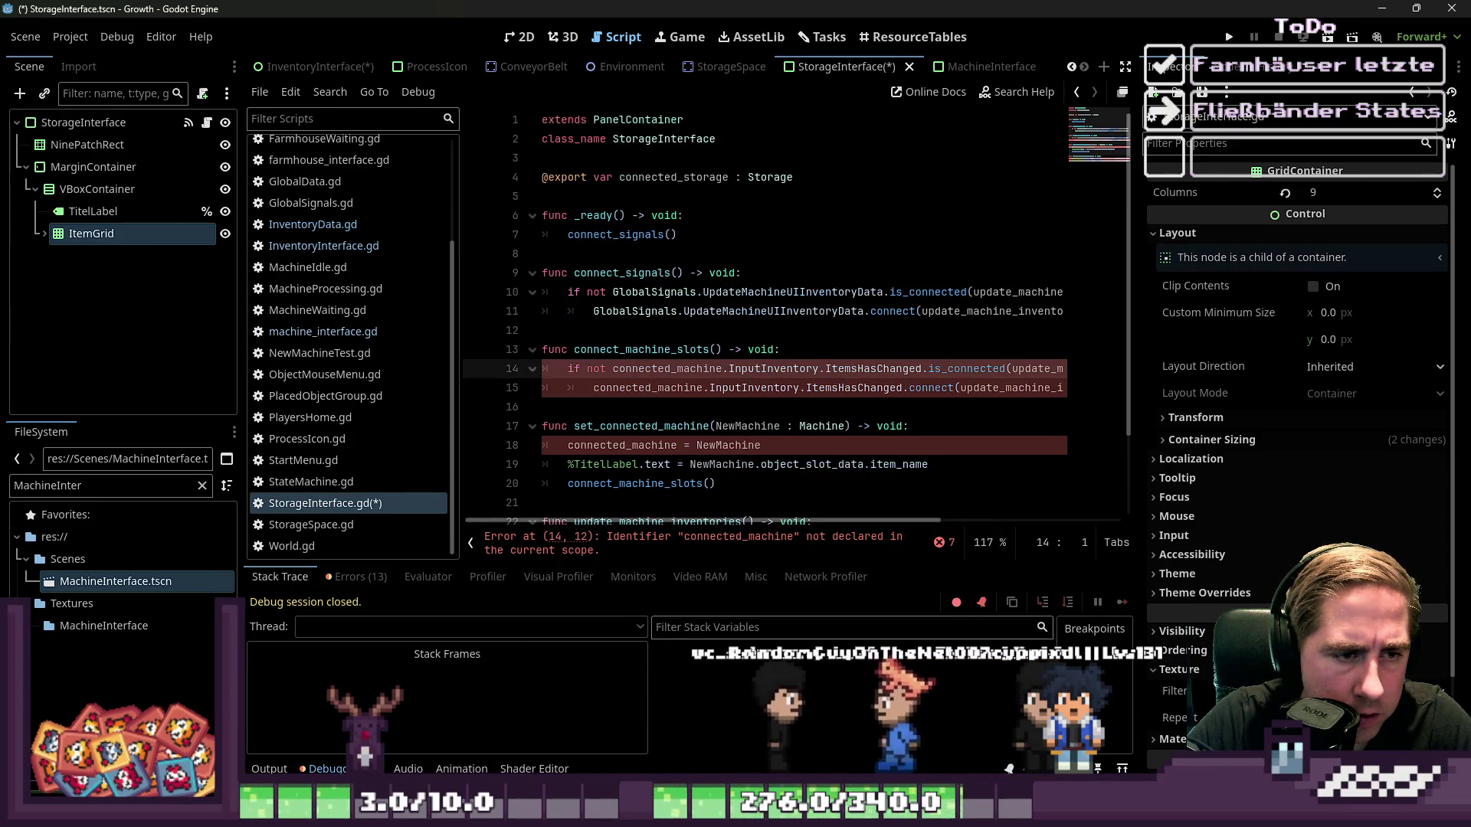
left_click(728, 368)
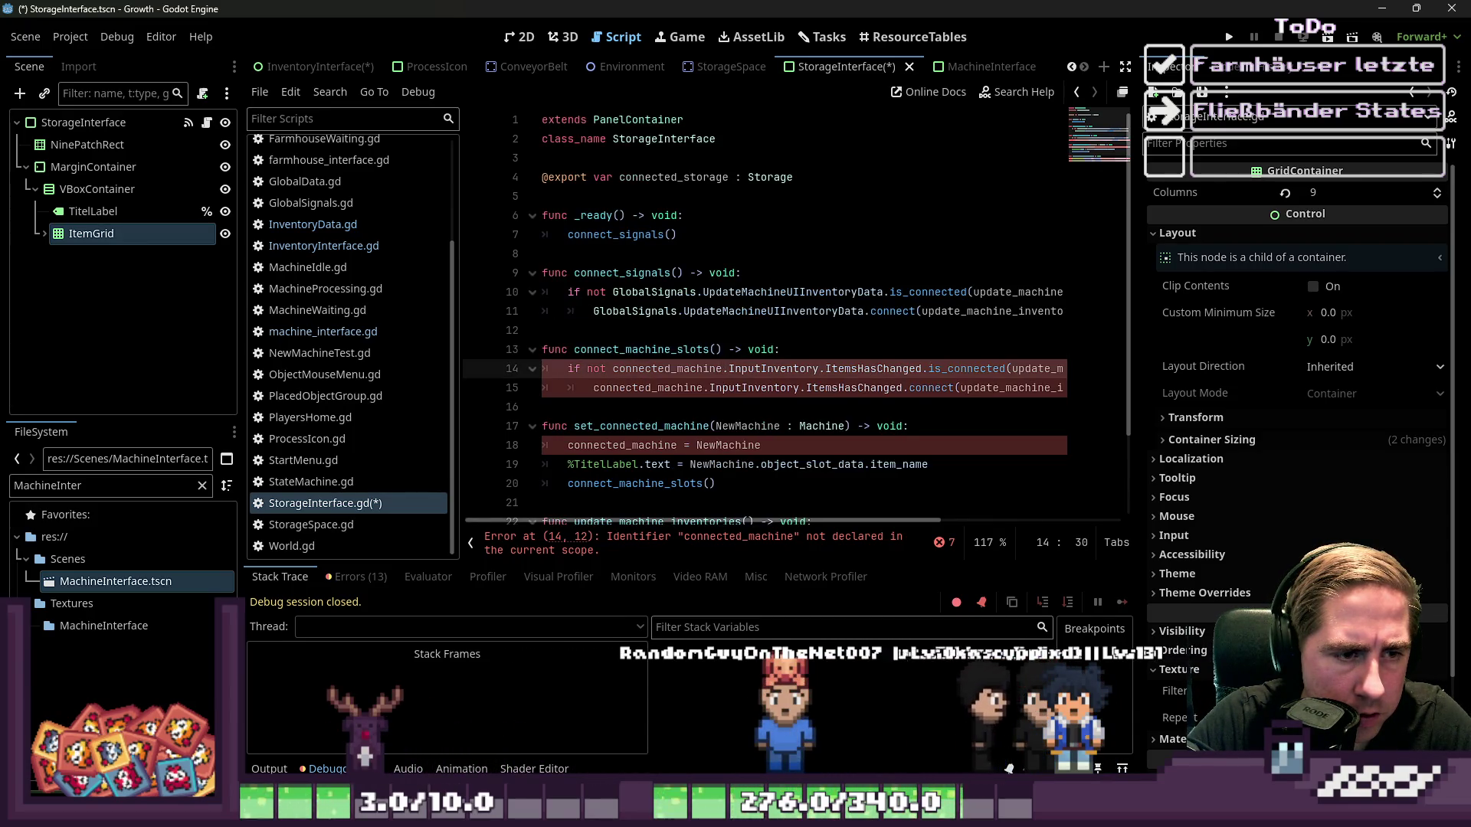
double_click(667, 369)
type("connected_storage")
left_click(710, 387)
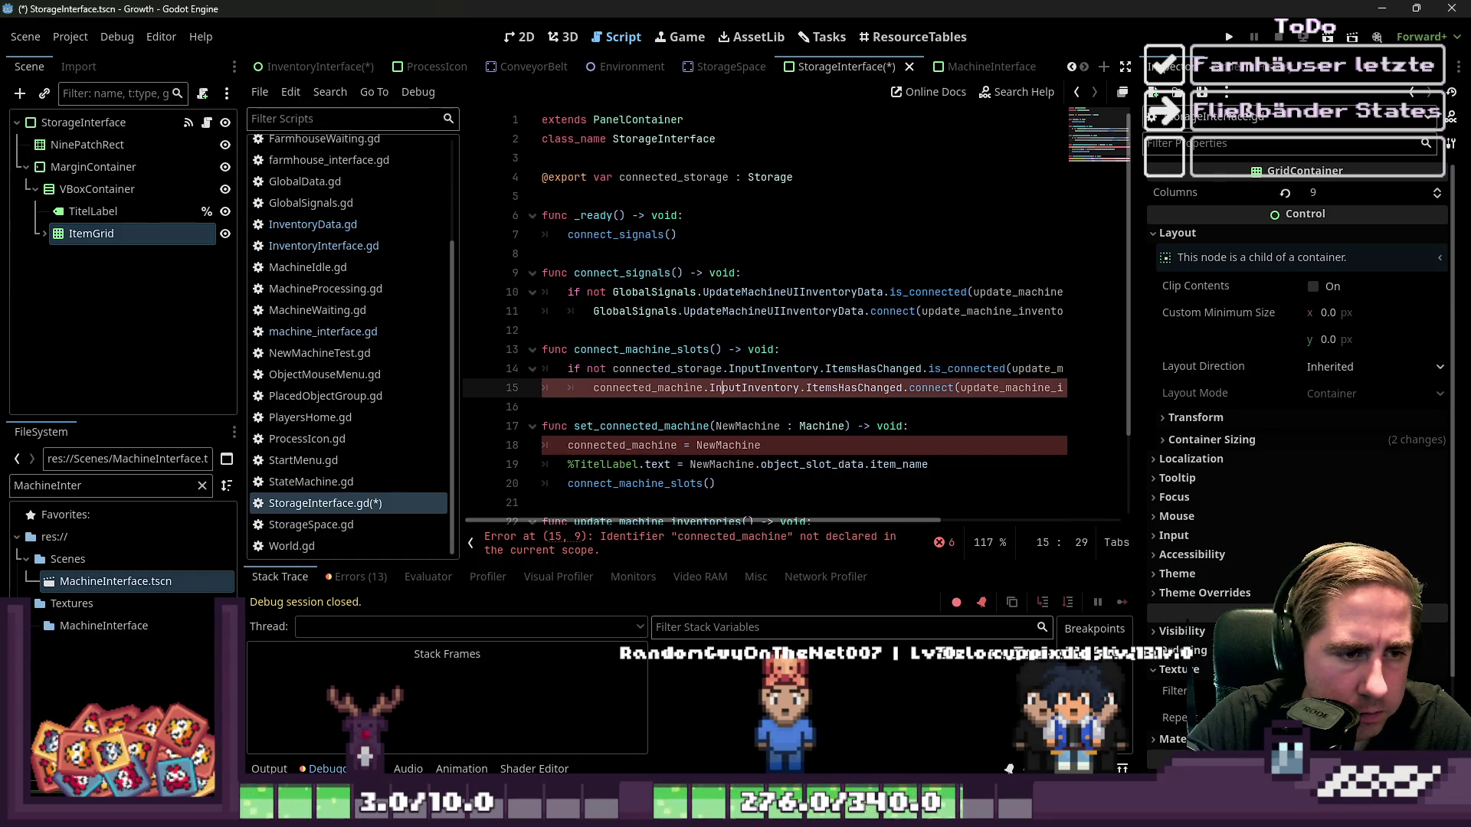
double_click(648, 388)
type("connected_storage")
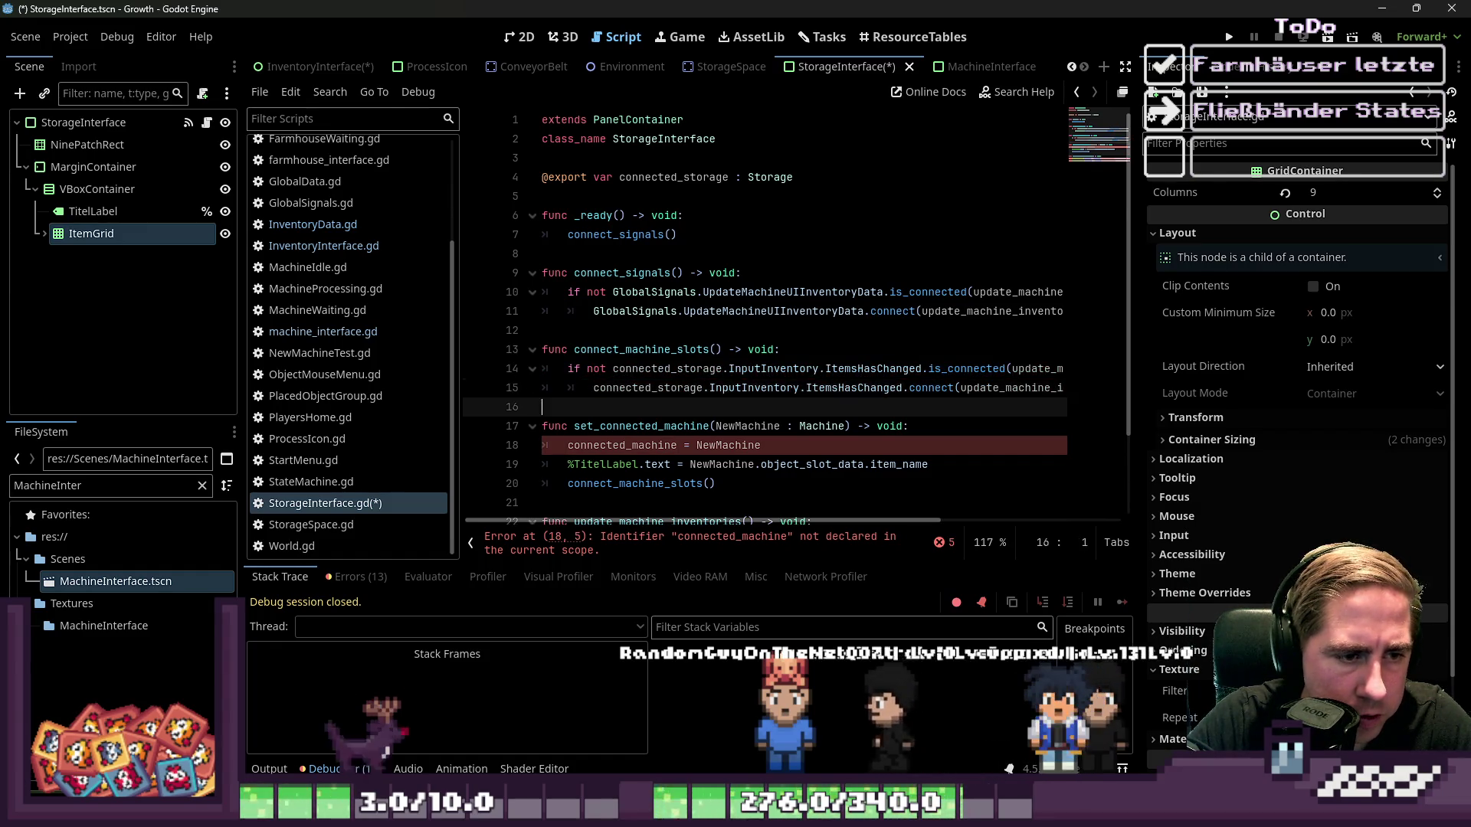
Change the set_connected_machine parameter to NewStorage : Storage
left_click(697, 445)
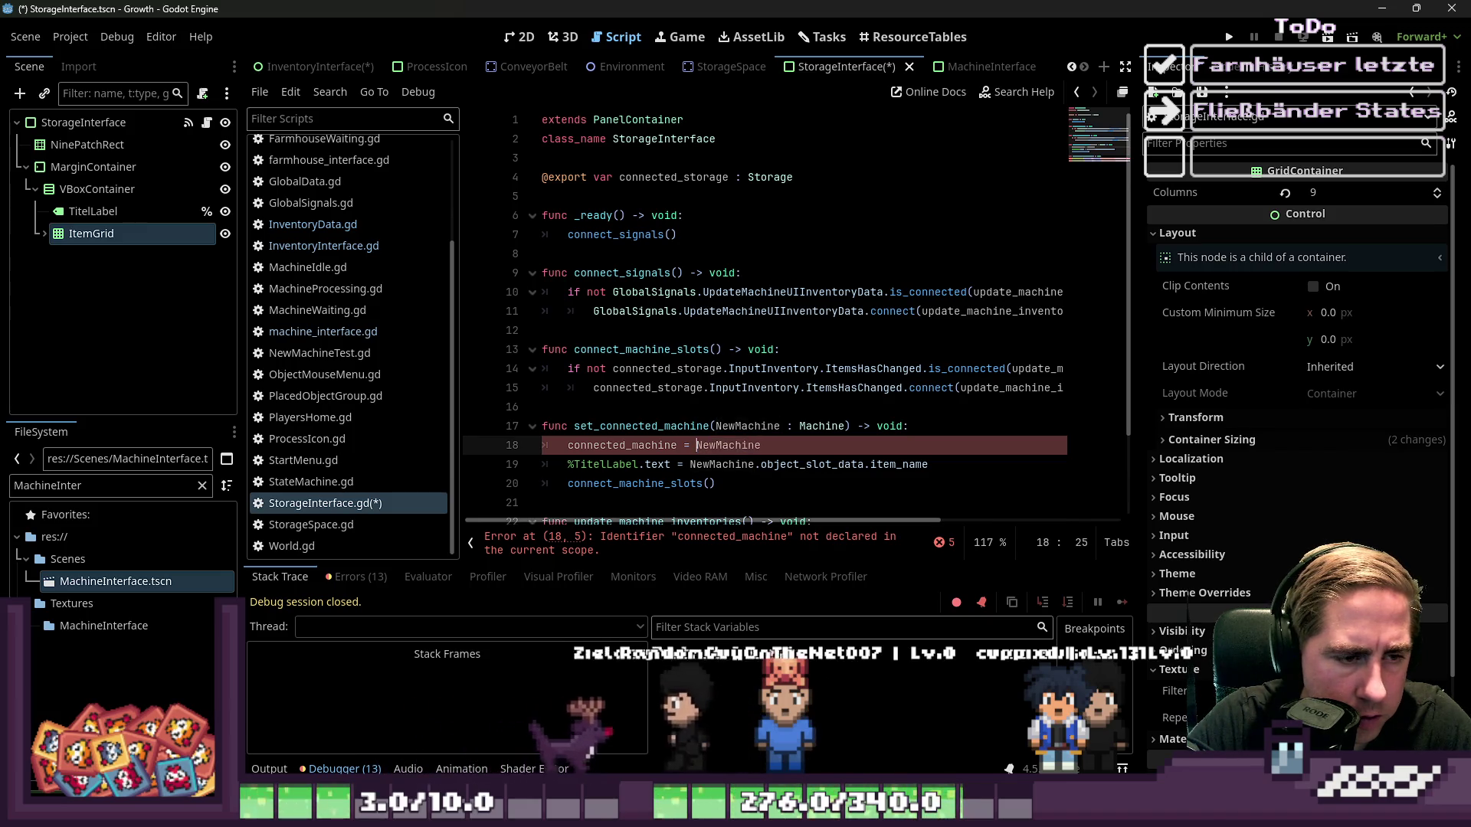
left_click(709, 426)
double_click(823, 425)
type("S")
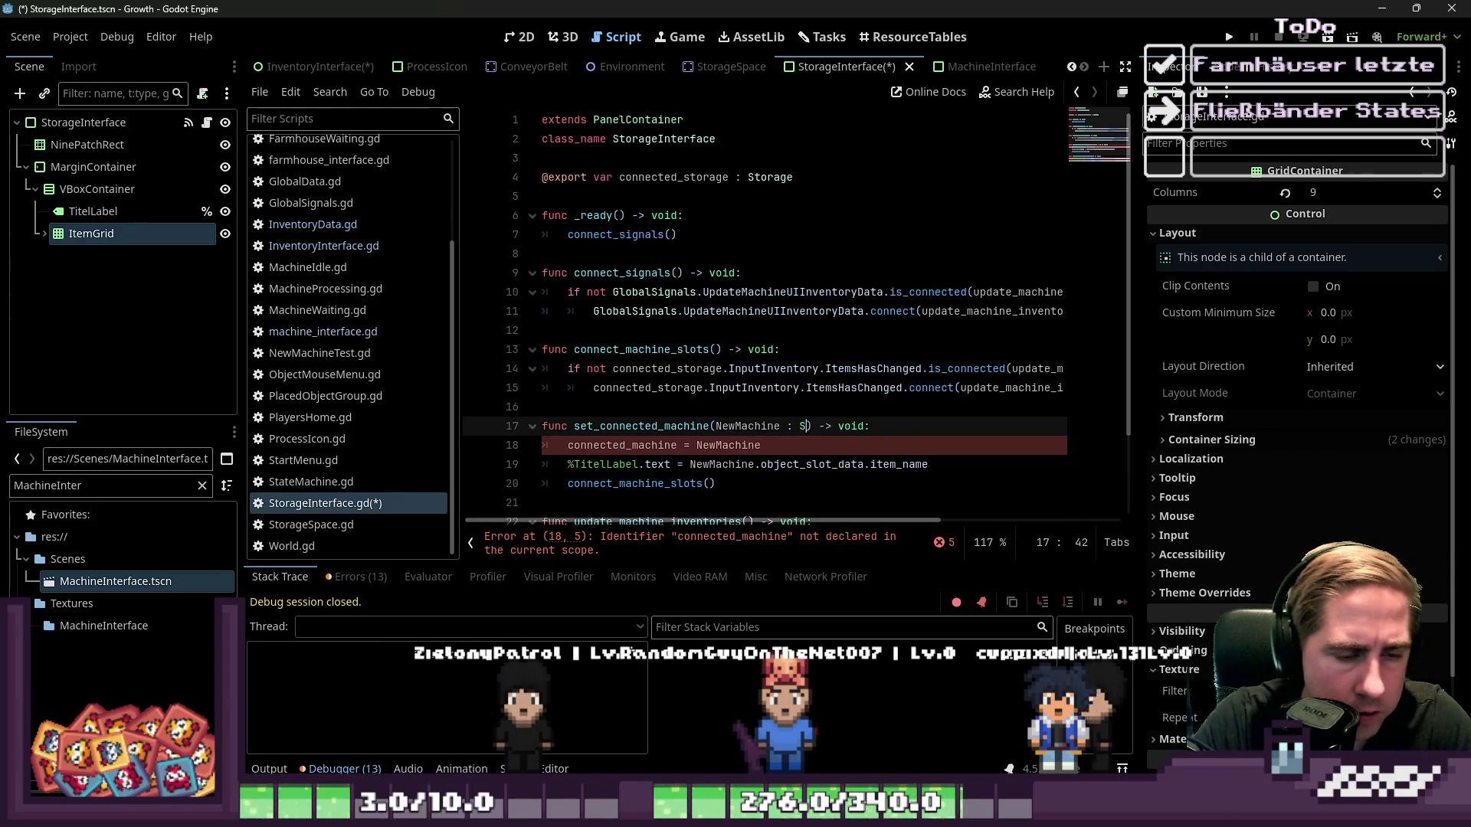
type("e")
left_click(805, 426)
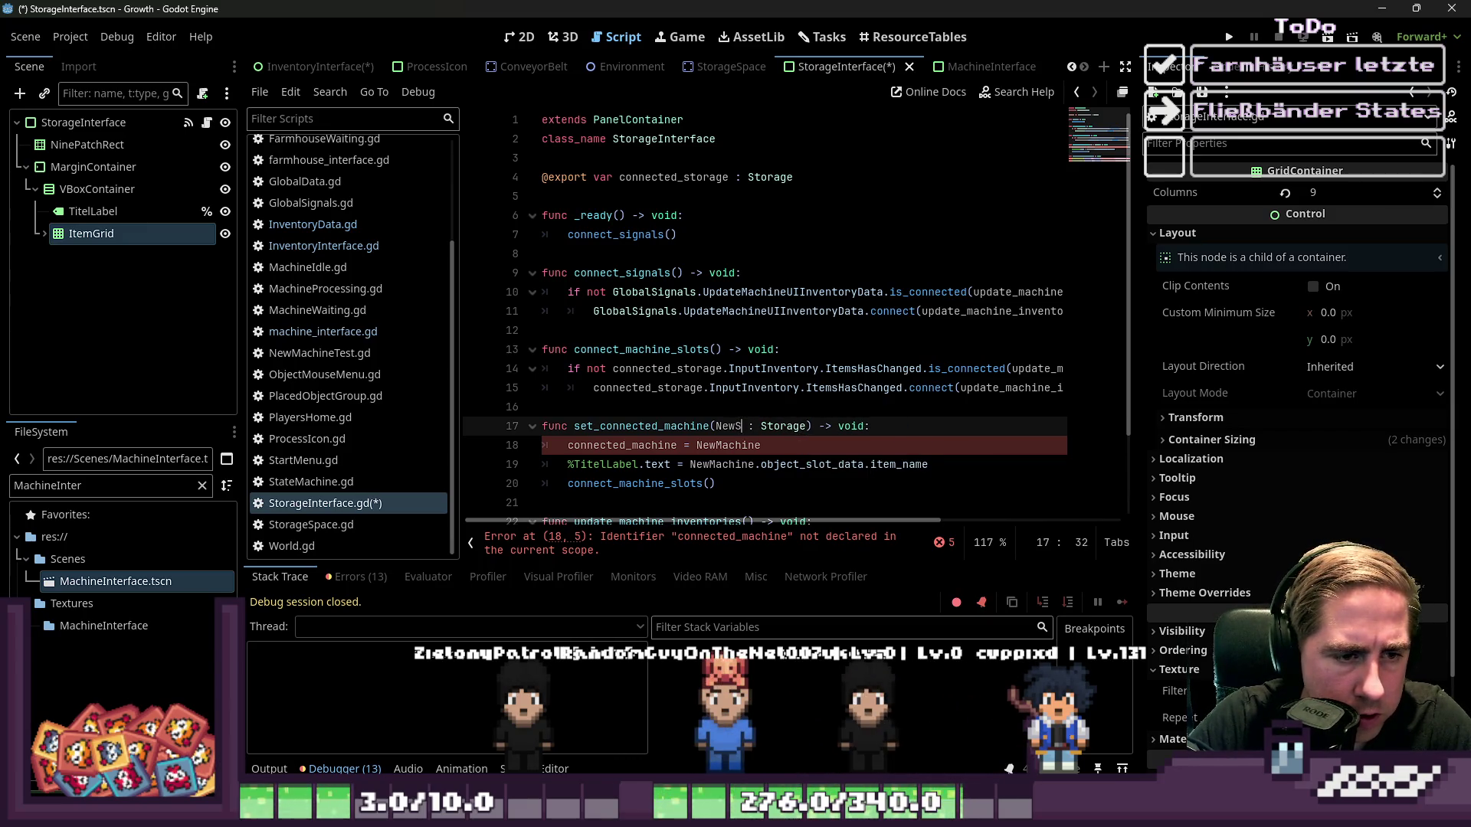
type("torage")
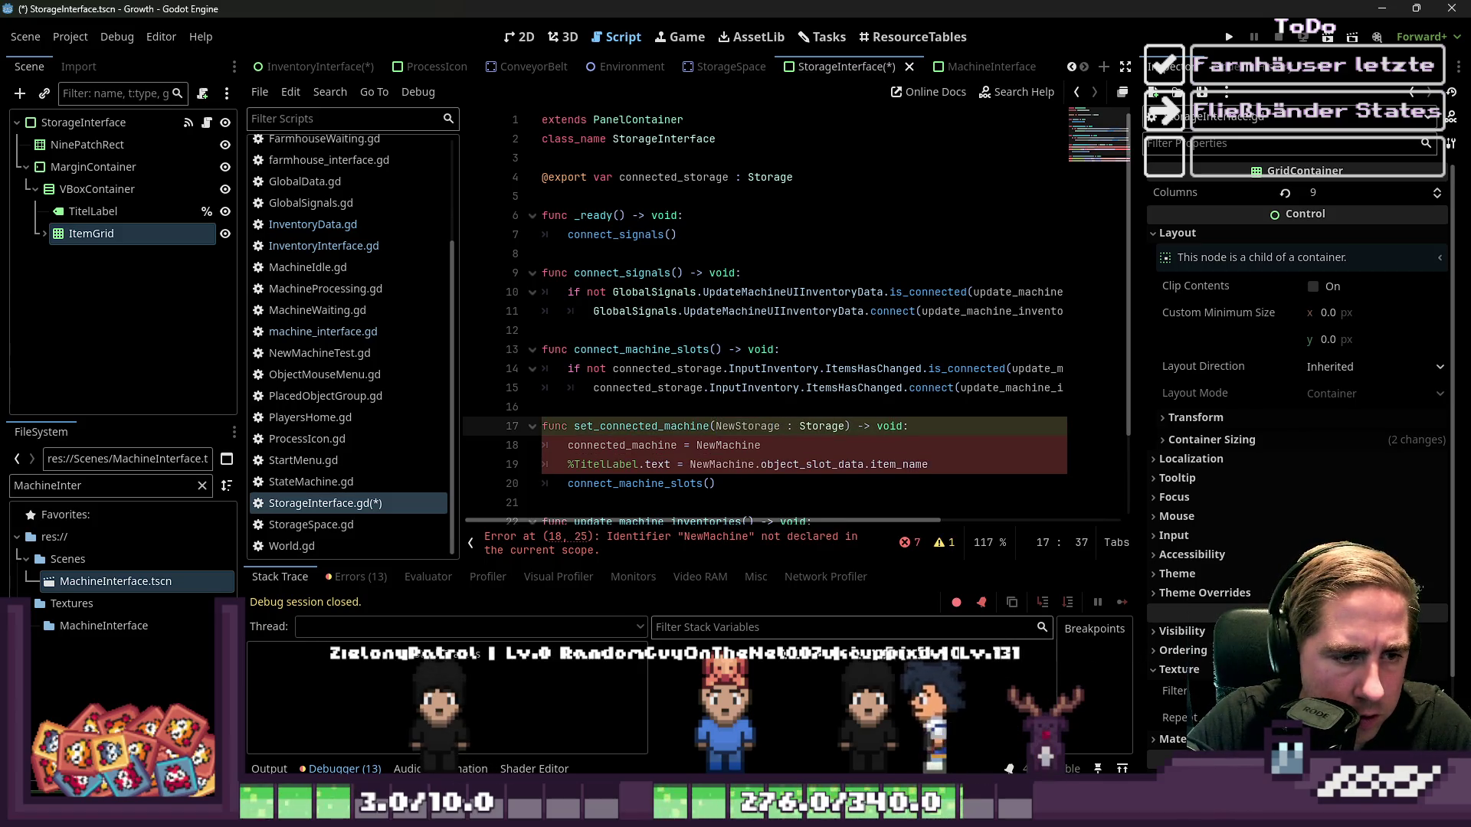
left_click(543, 465)
scroll(766, 322, "down", 2)
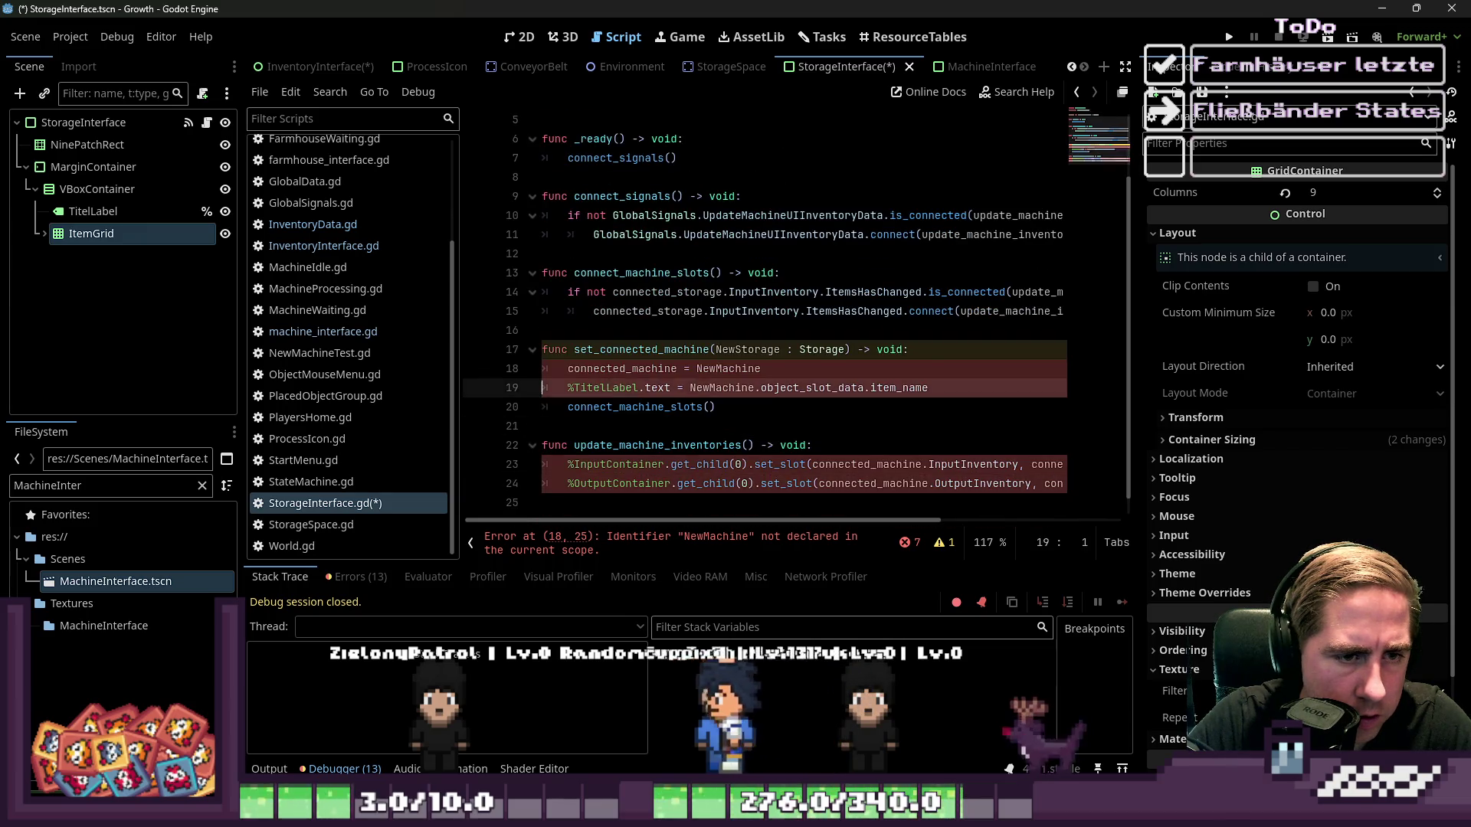
left_click(543, 350)
key("Down")
key("Down")
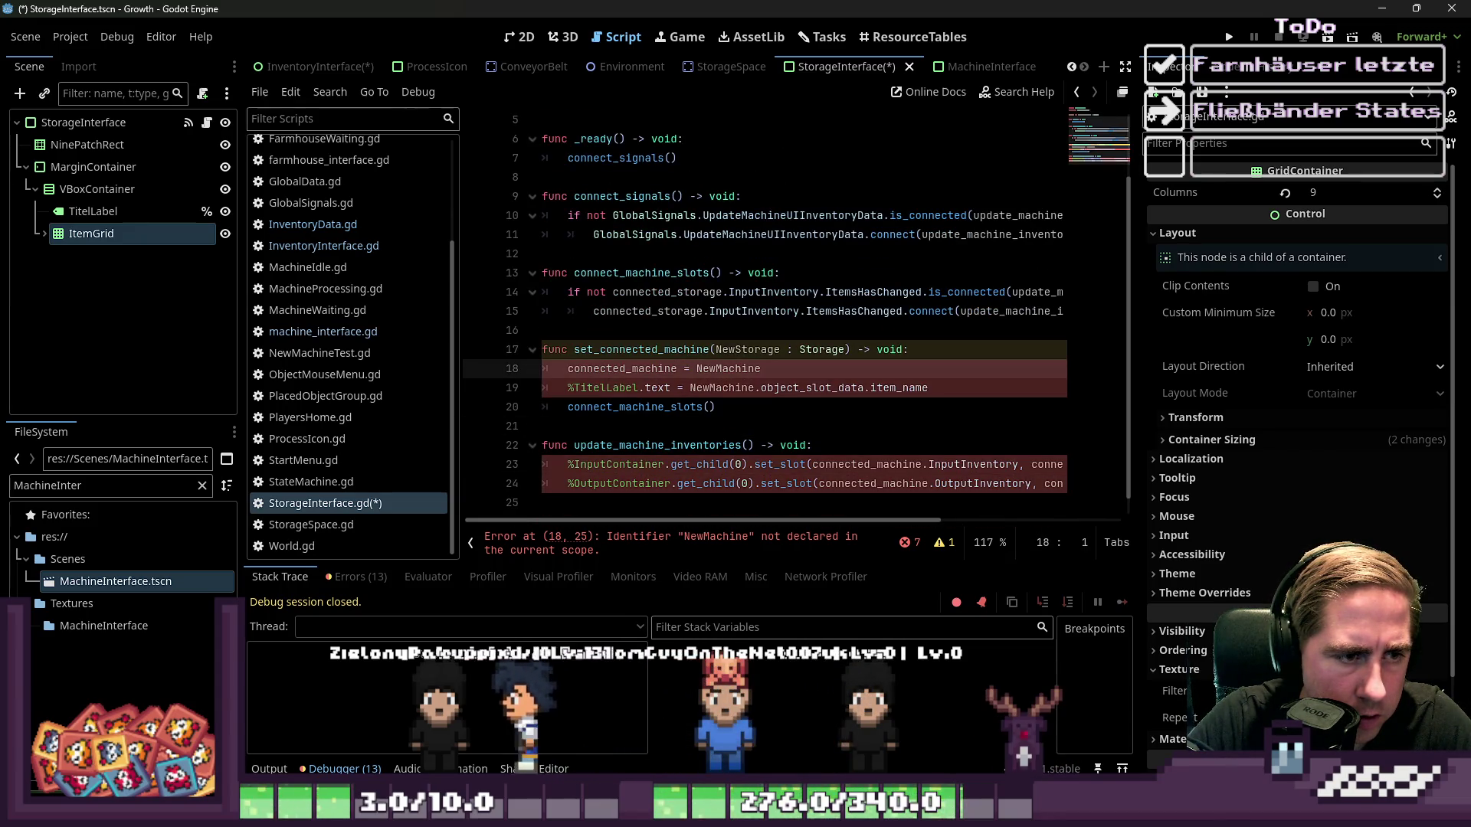
key("Up")
key("Up")
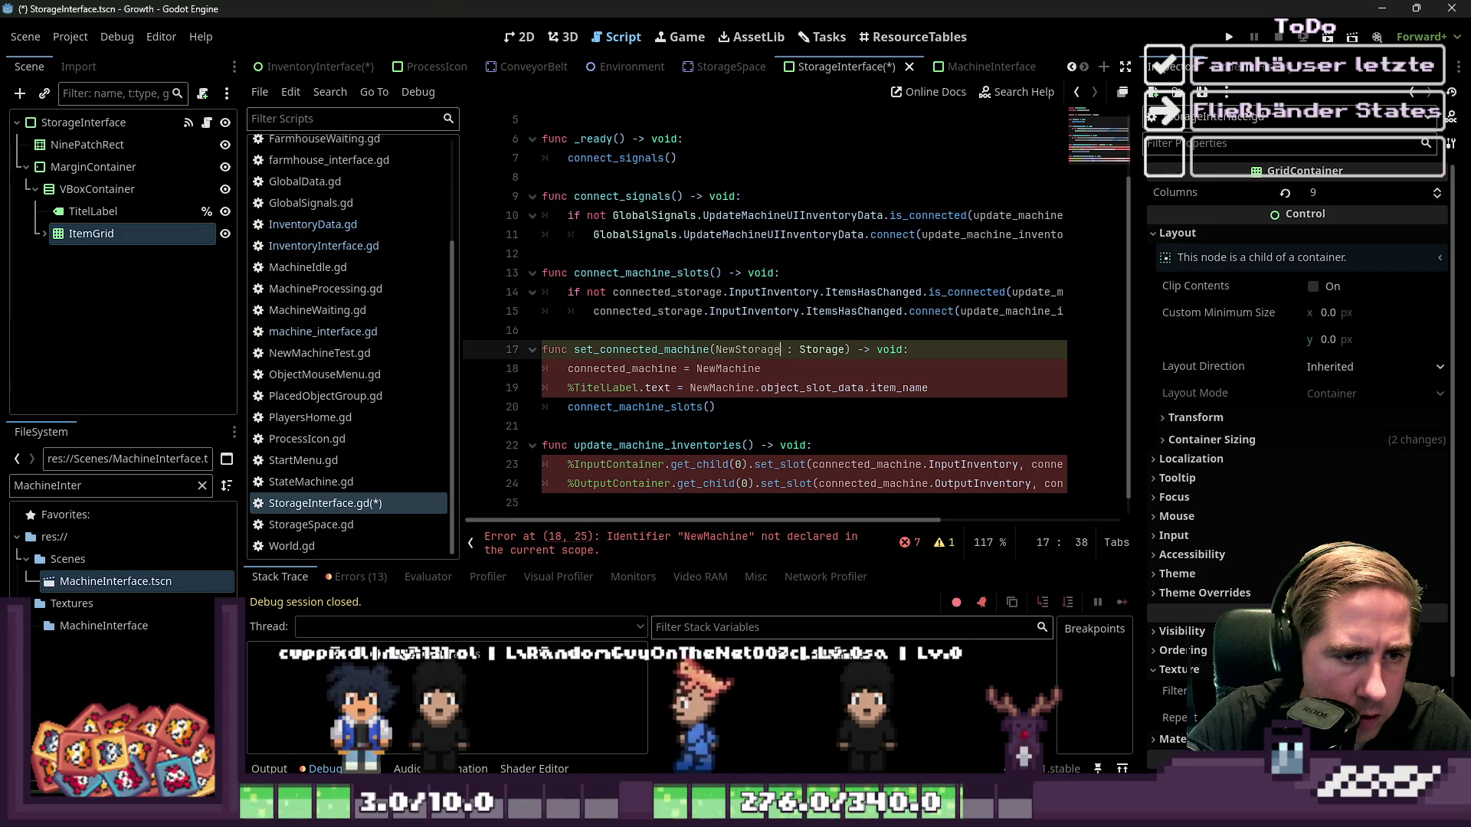
Replace NewMachine with NewStorage on lines 18–19 and use connected_storage on line 18
double_click(747, 349)
key("ctrl+c")
left_click(720, 368)
double_click(728, 369)
key("ctrl+v")
left_click(757, 387)
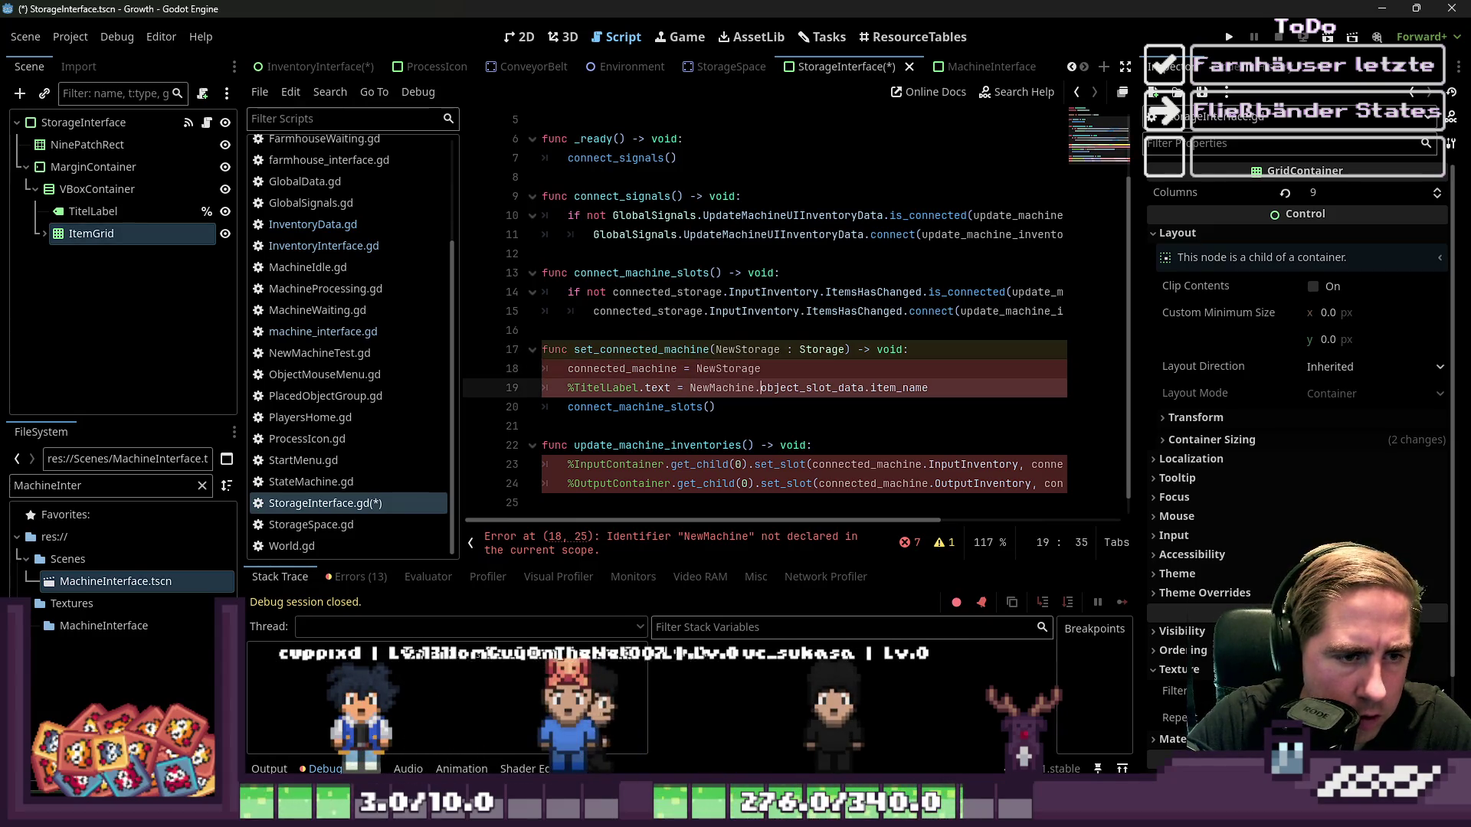
key("ctrl+v")
key("Up")
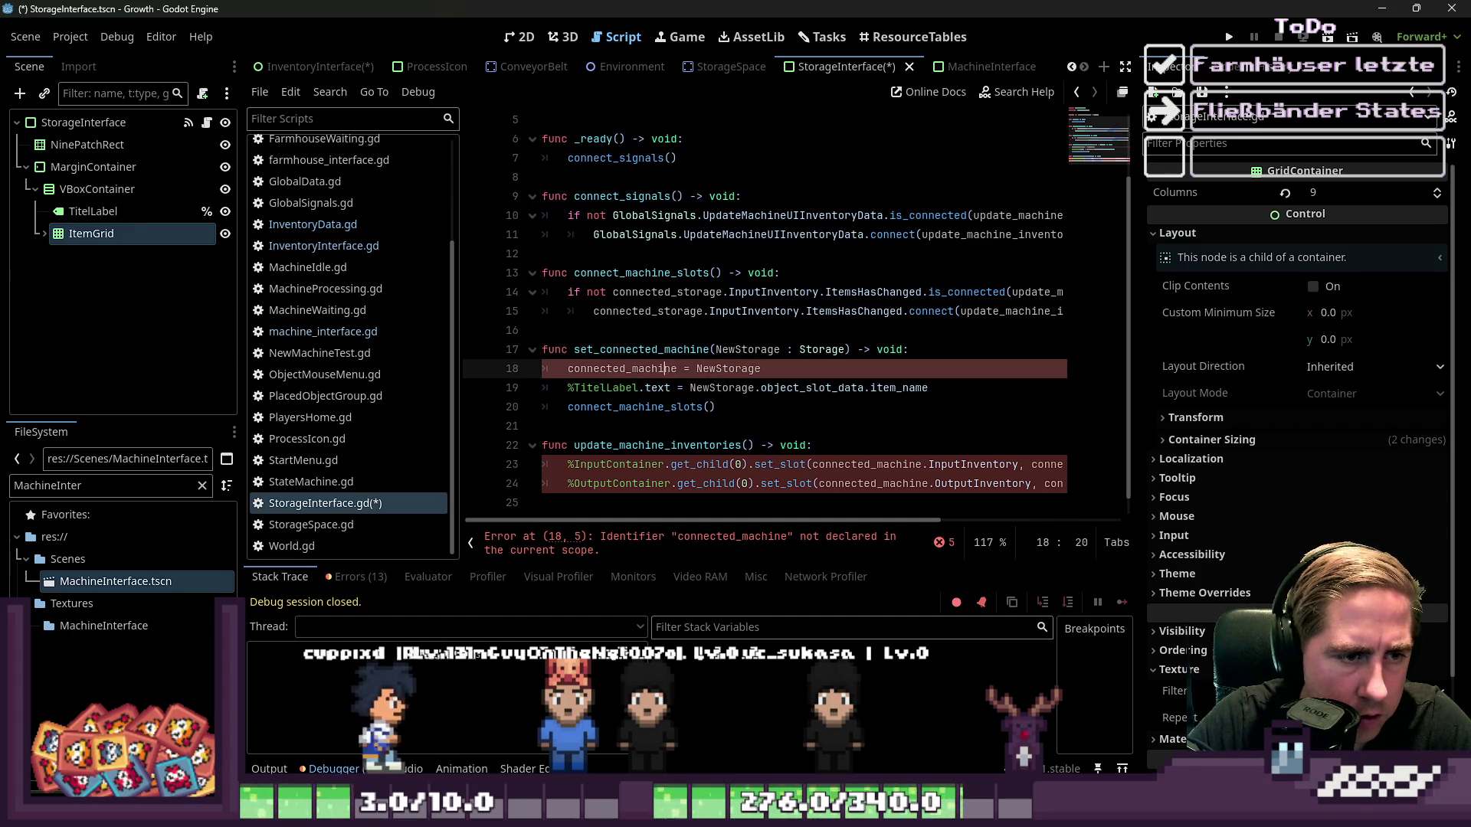
key("Delete")
key("Delete")
key("BackSpace")
key("BackSpace")
key("BackSpace")
type("s")
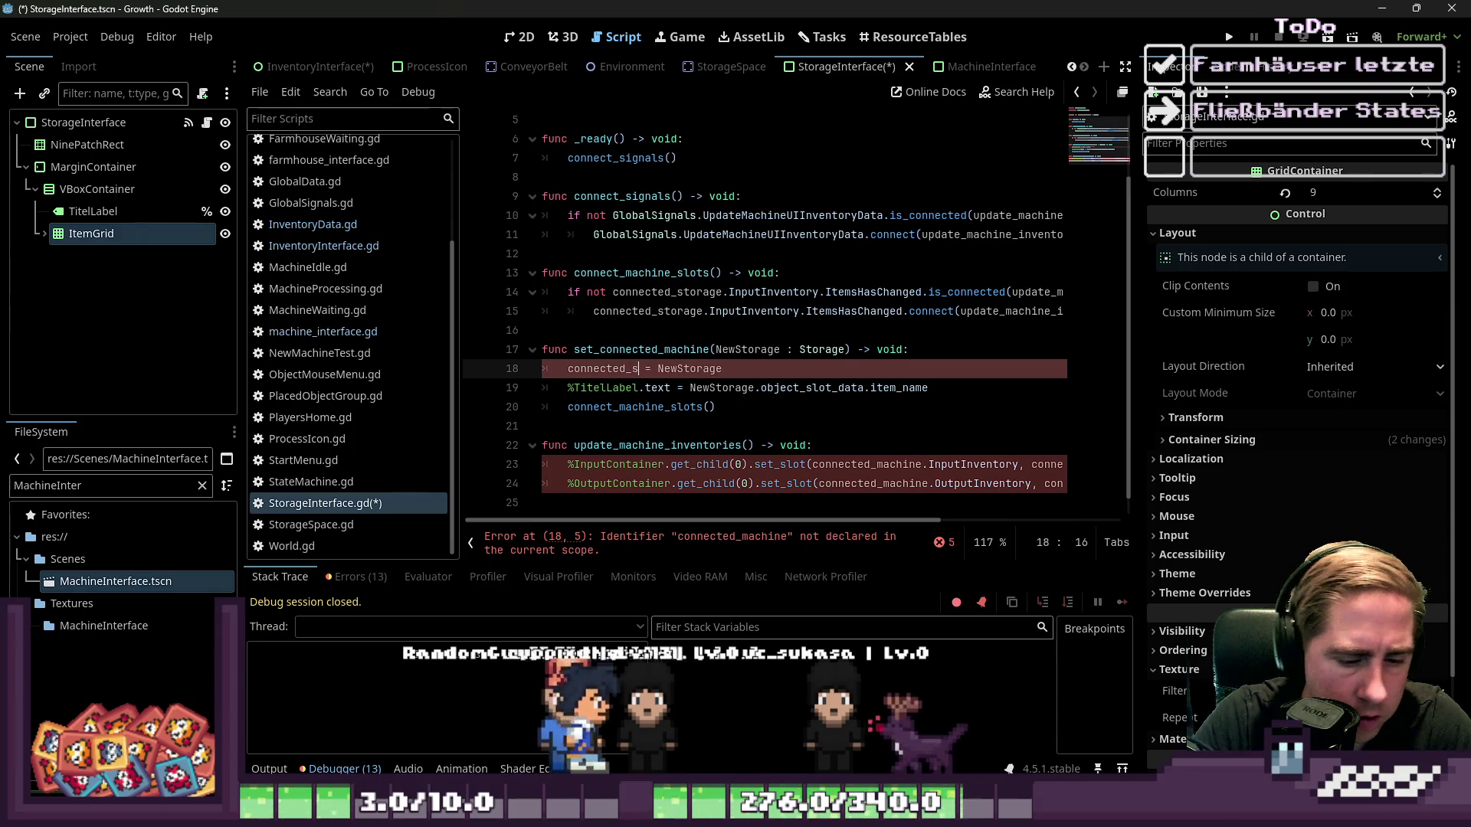
type("to")
key("Return")
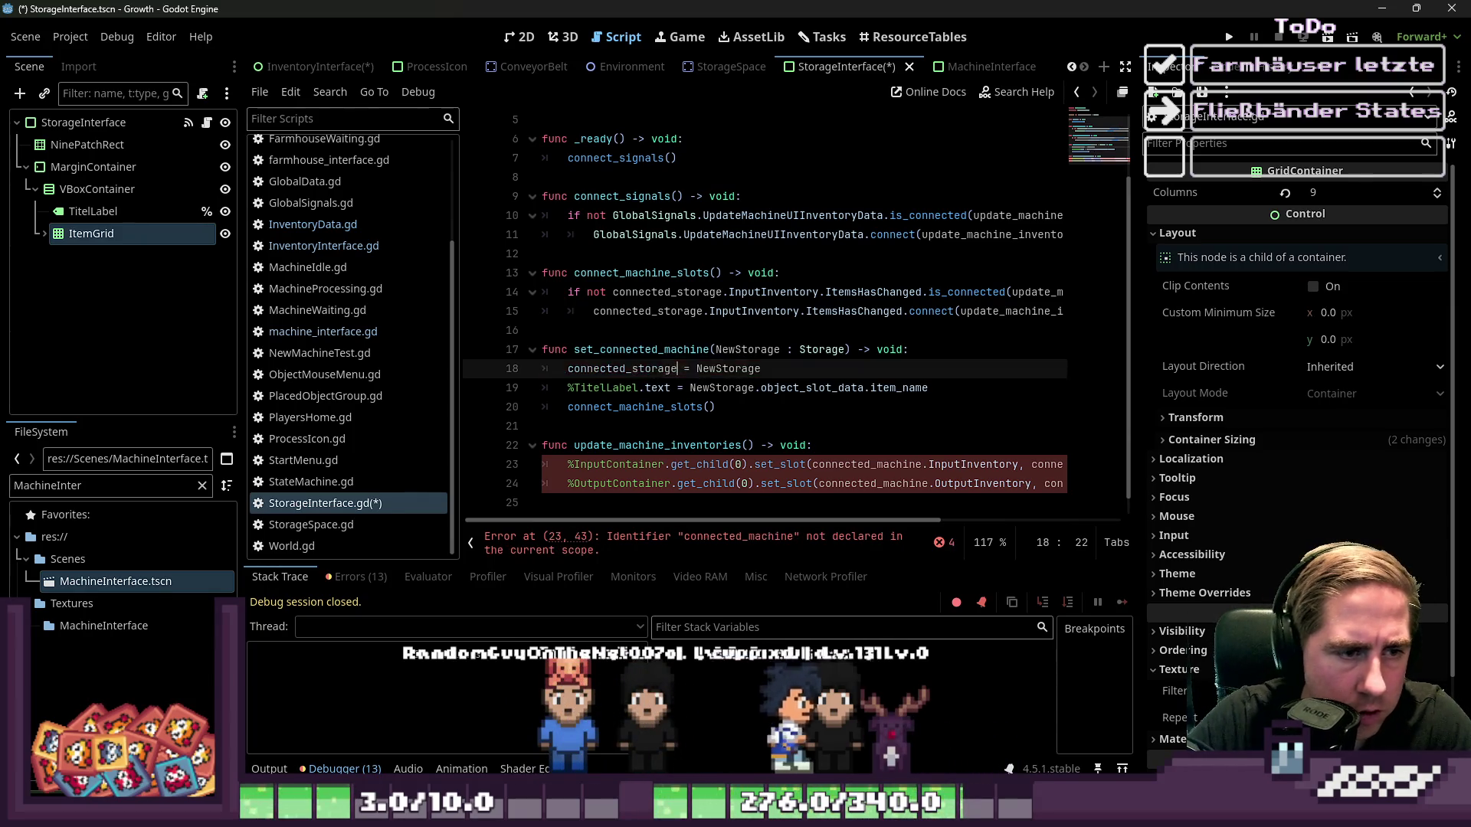
Delete the OutputContainer line below the update function
key("Down")
key("Down")
key("Down")
key("Up")
key("Down")
key("Down")
key("Down")
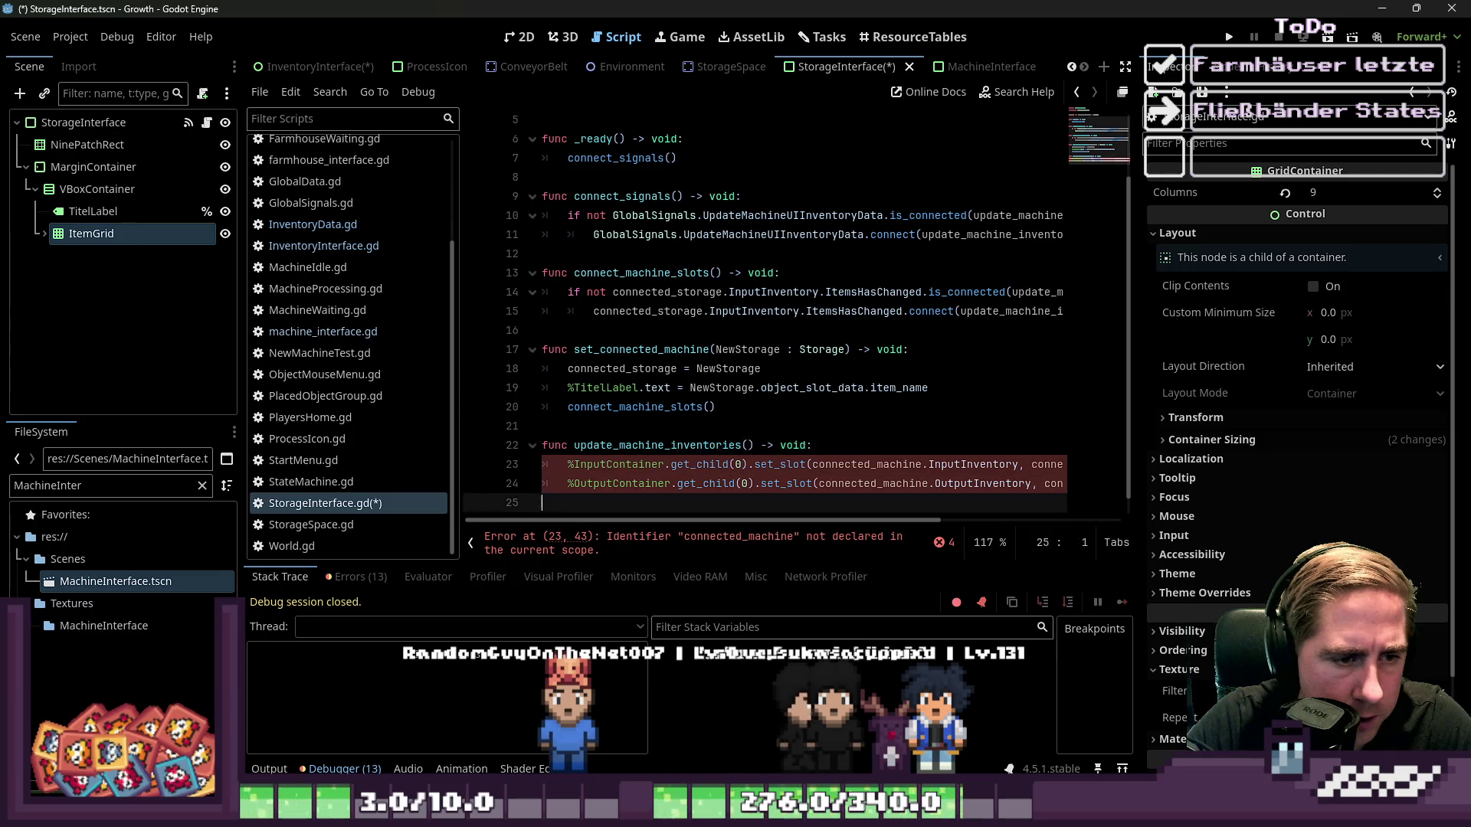
key("shift+Up")
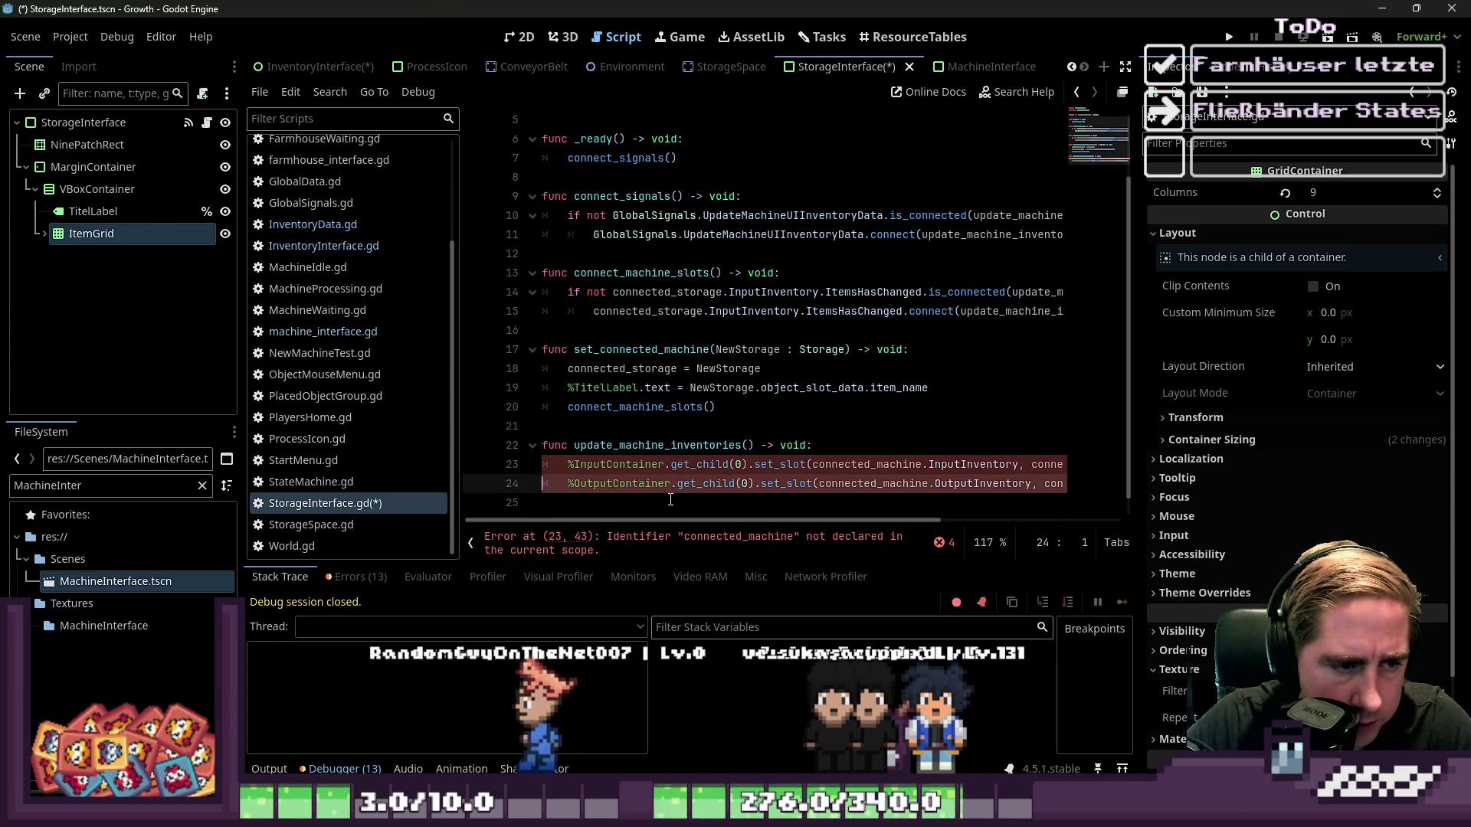
key("BackSpace")
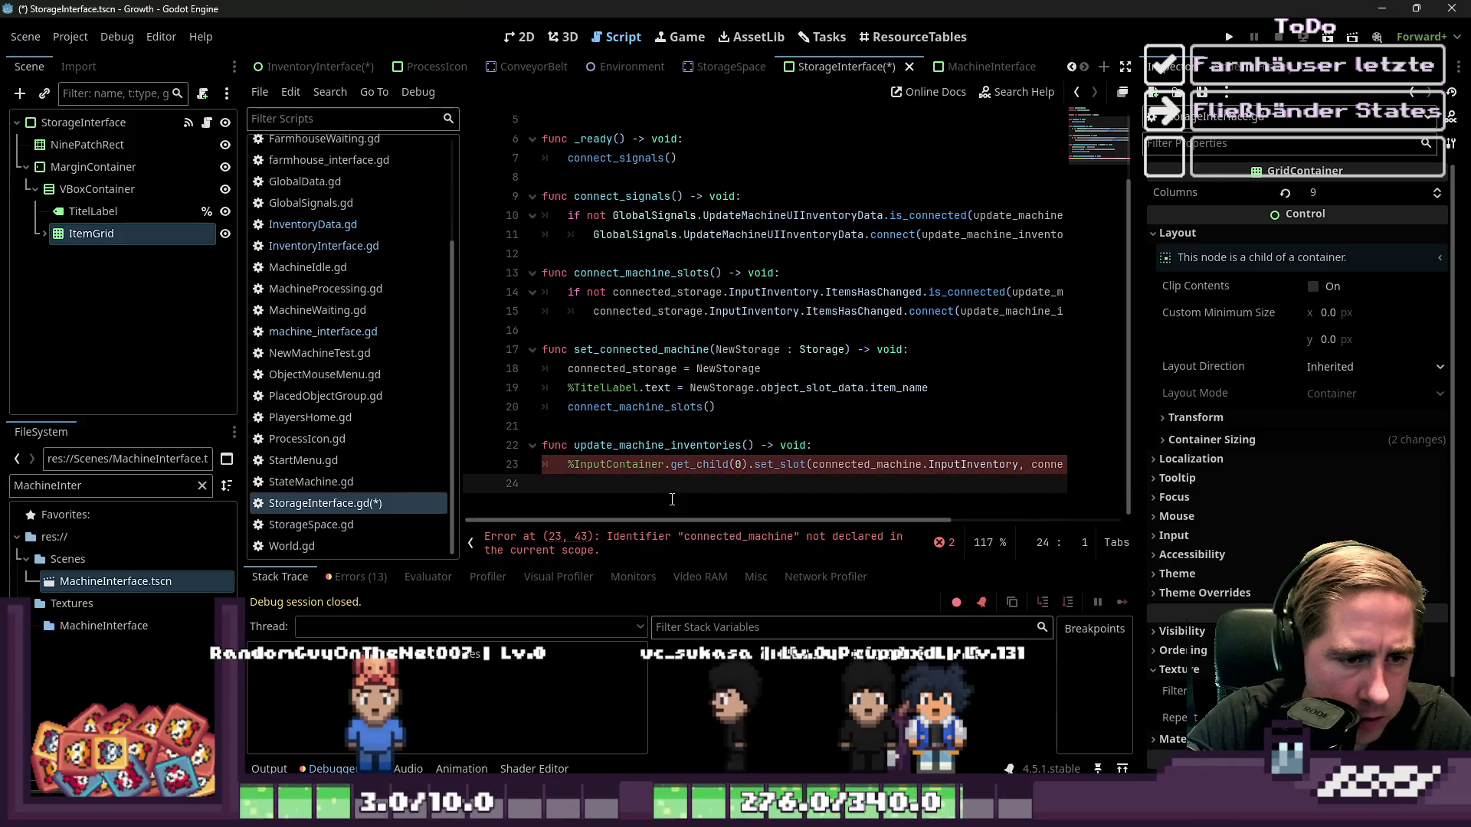
key("BackSpace")
Rename the second connected_machine on line 23 to connected_storage and save StorageInterface.gd
key("ctrl+Left")
key("ctrl+Left")
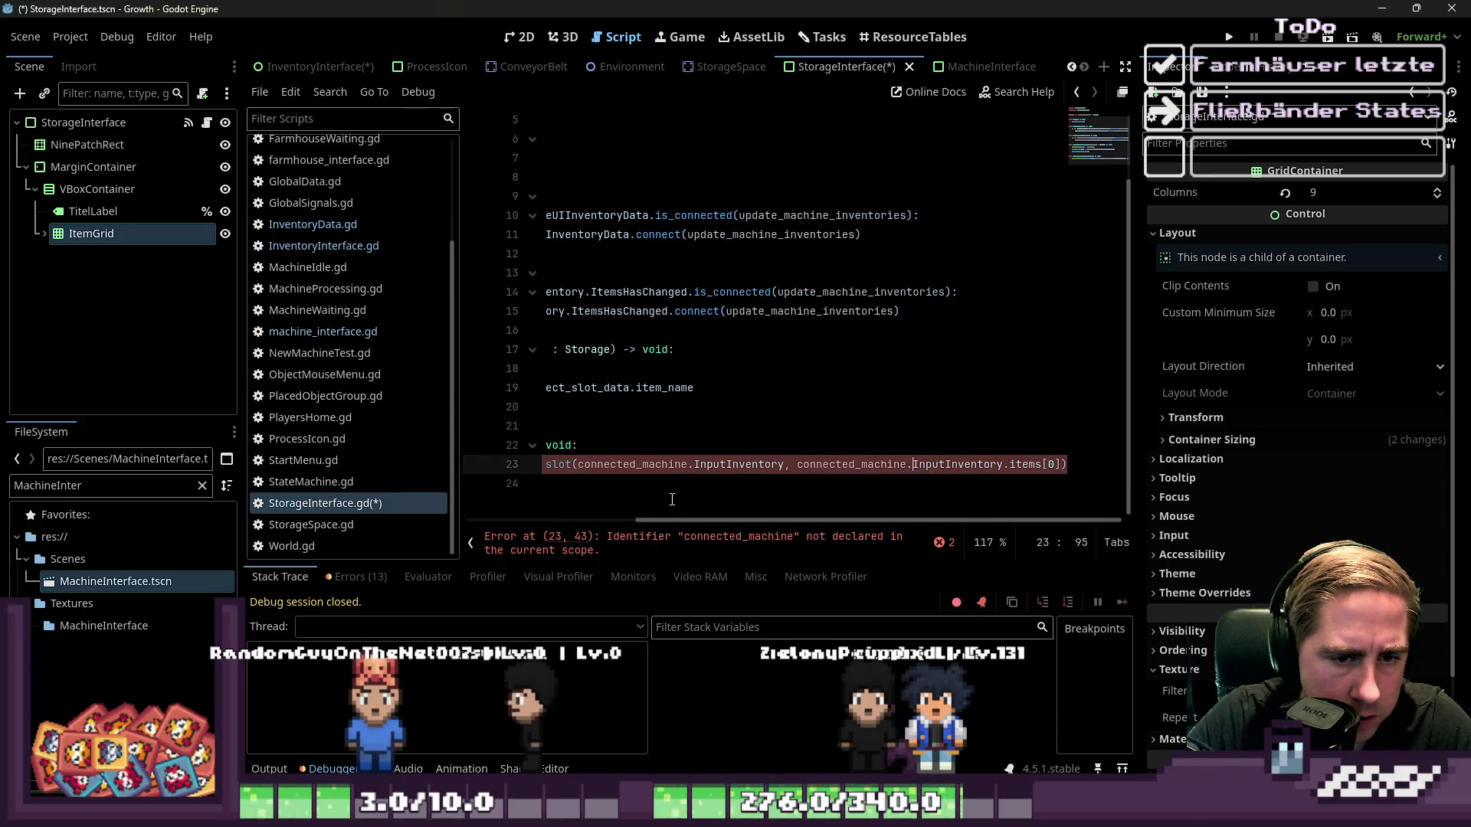
key("ctrl+Right")
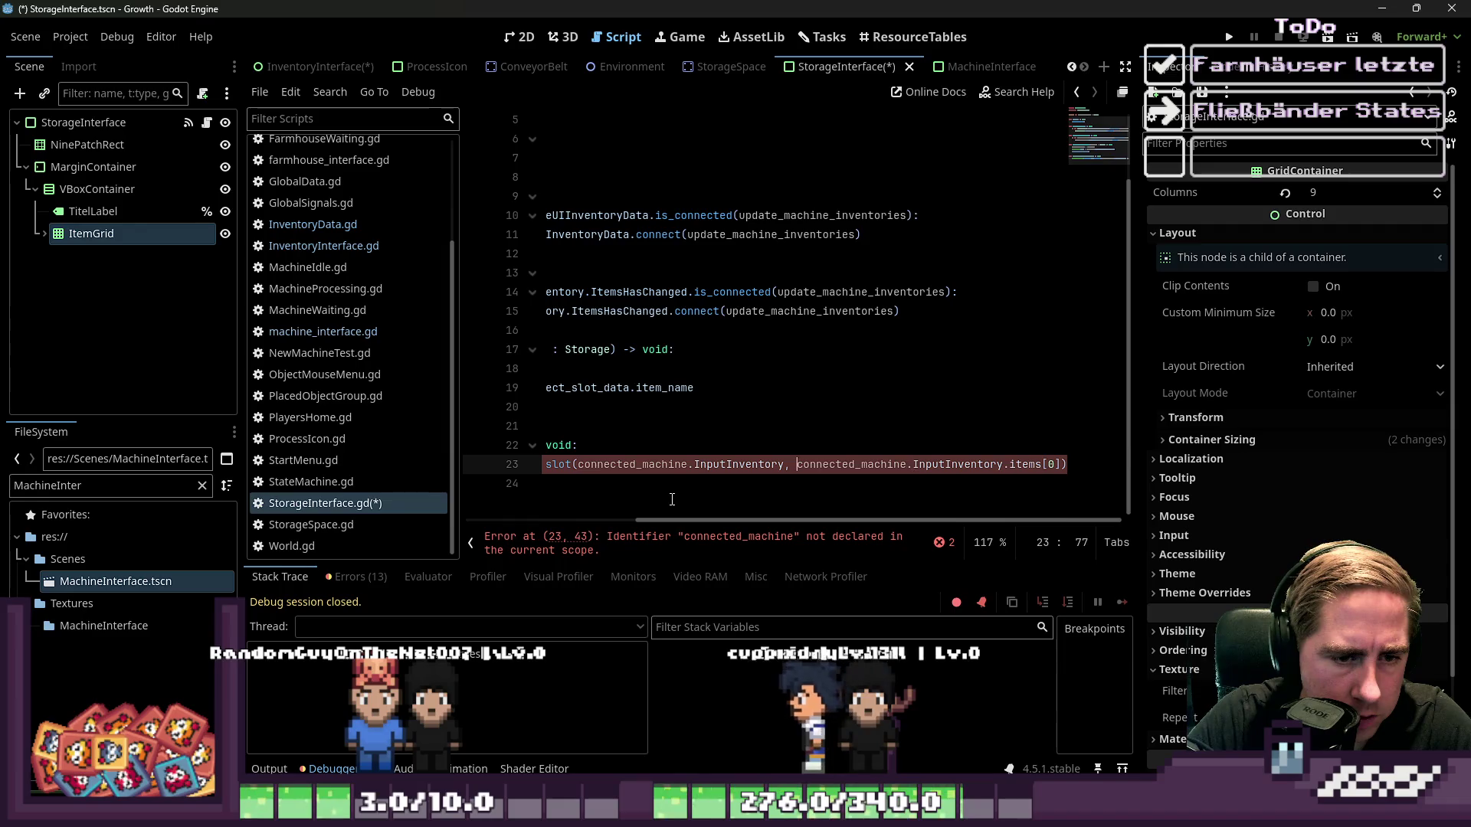
key("ctrl+shift+Right")
type("connecte")
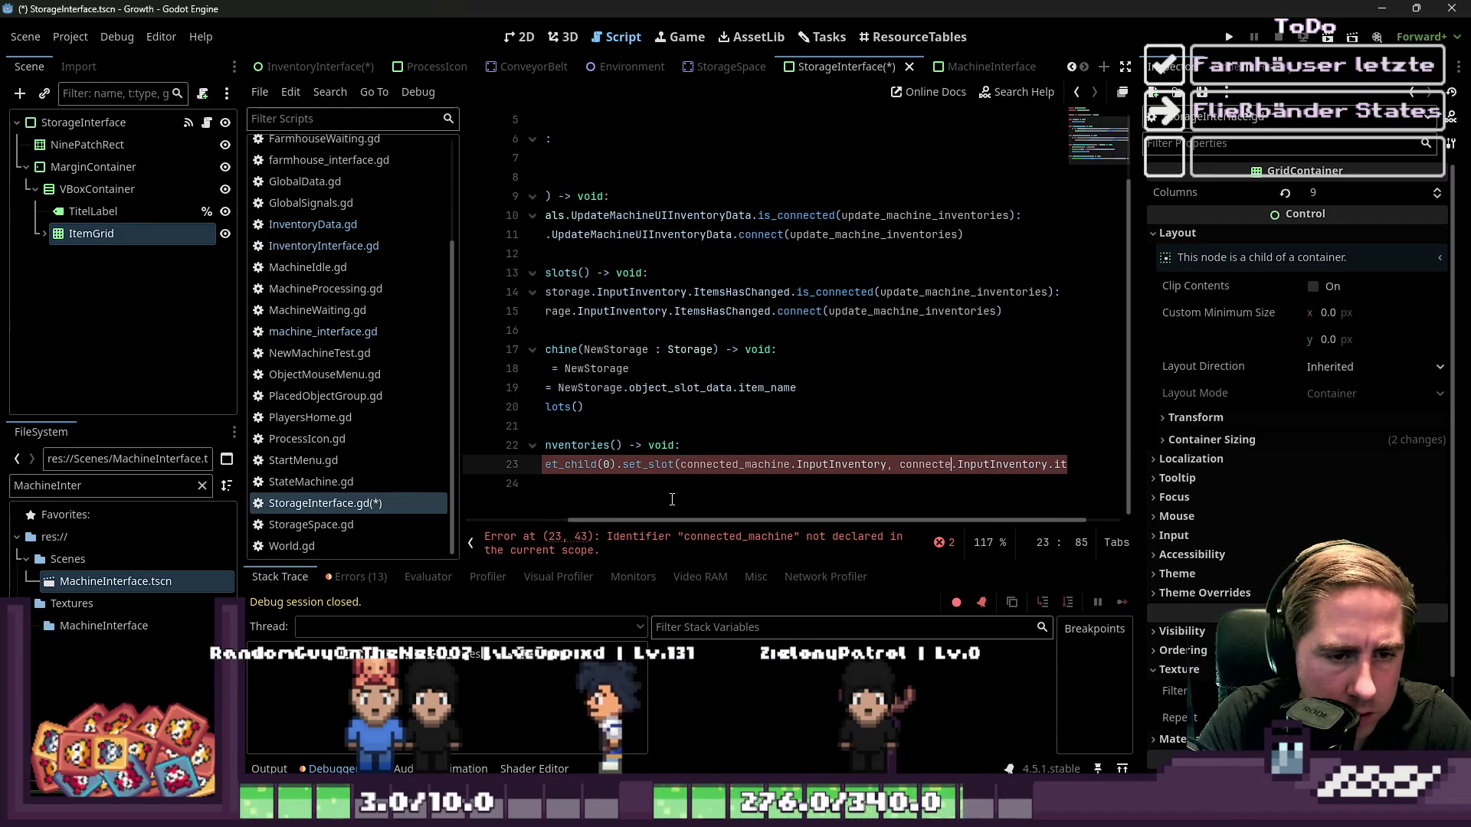
type("d_st")
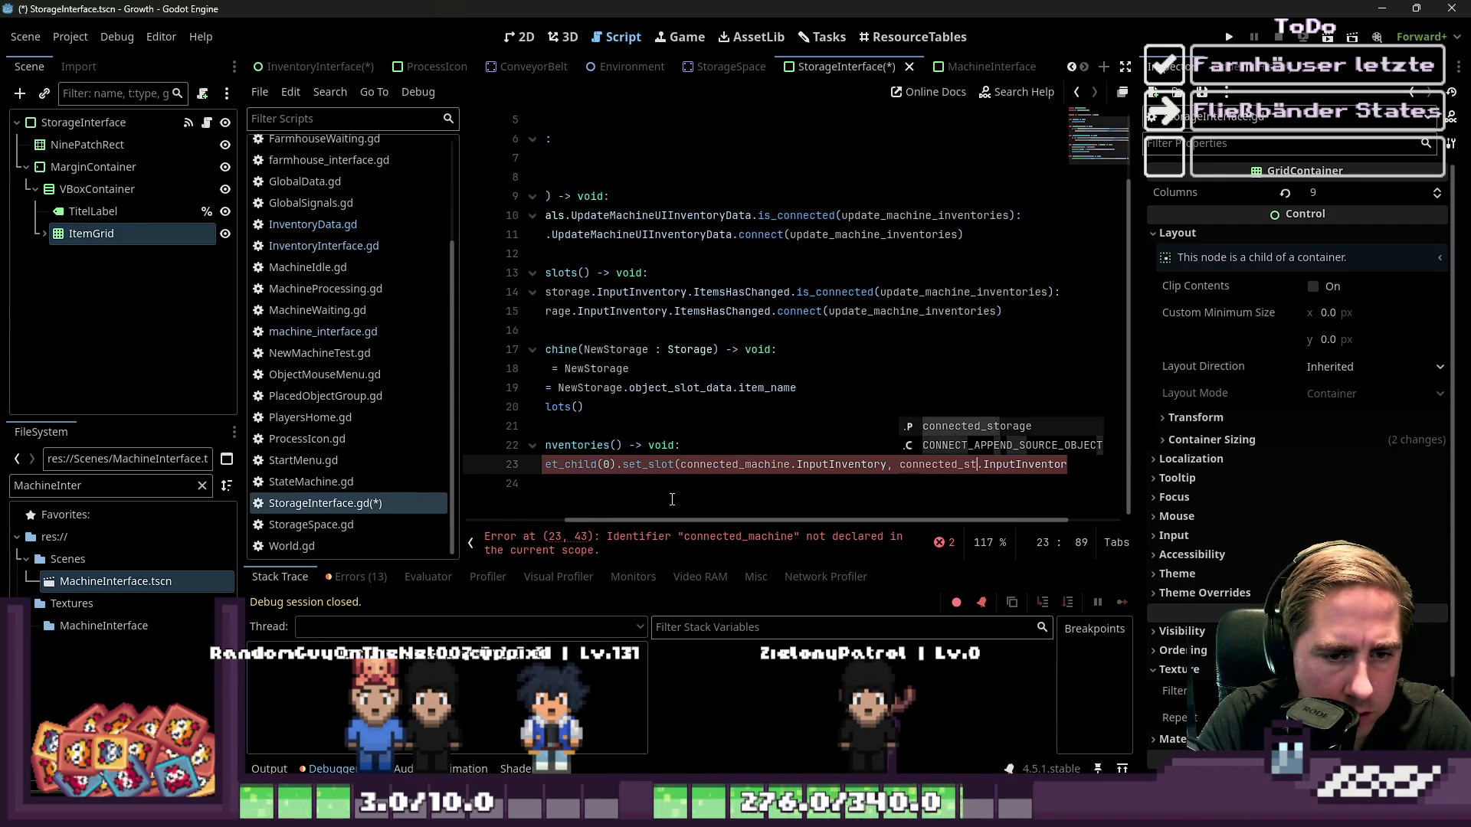
key("Tab")
key("ctrl+Left")
key("ctrl+Left")
key("ctrl+Left")
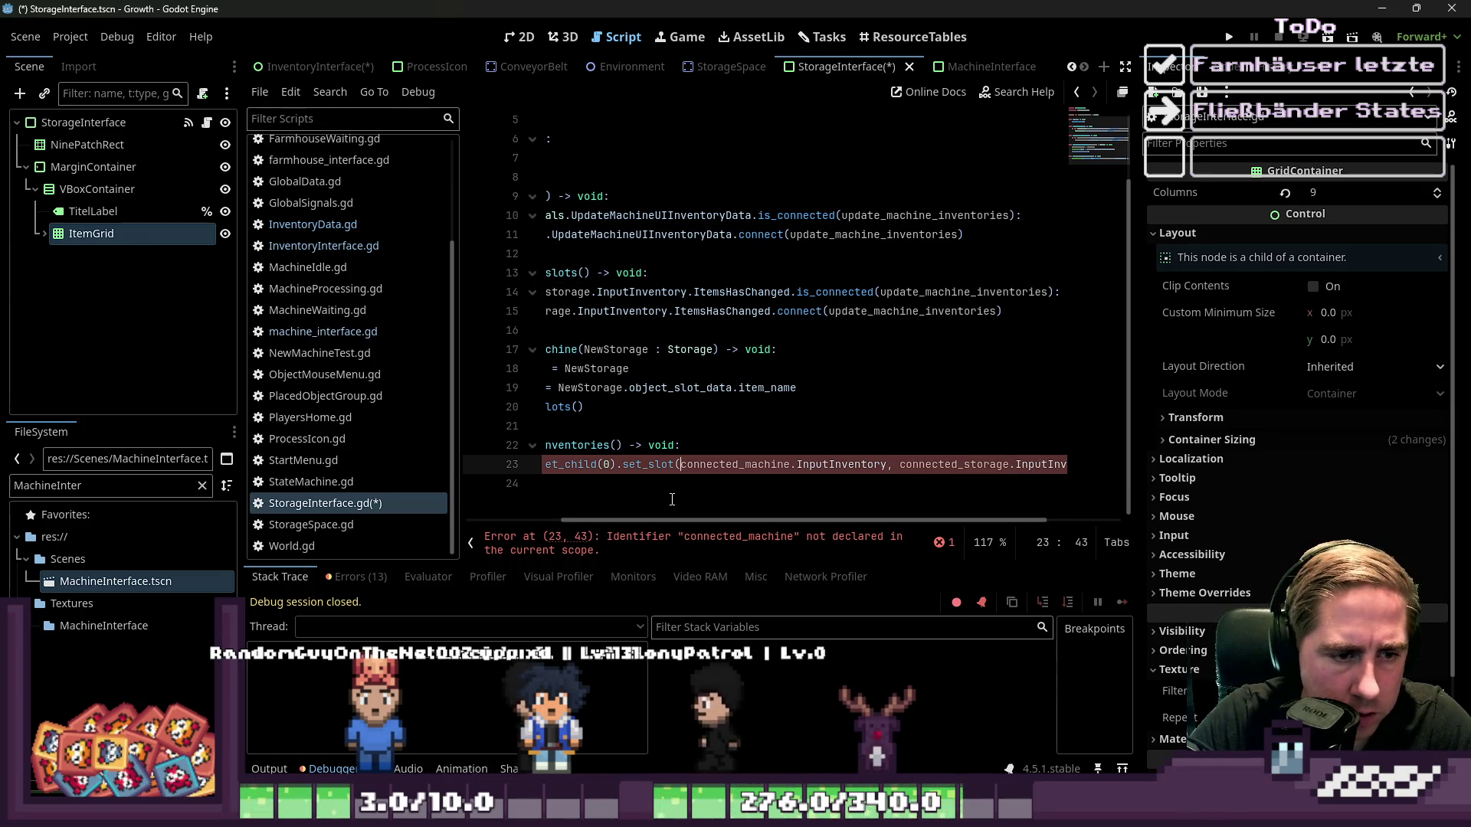
left_click(672, 500)
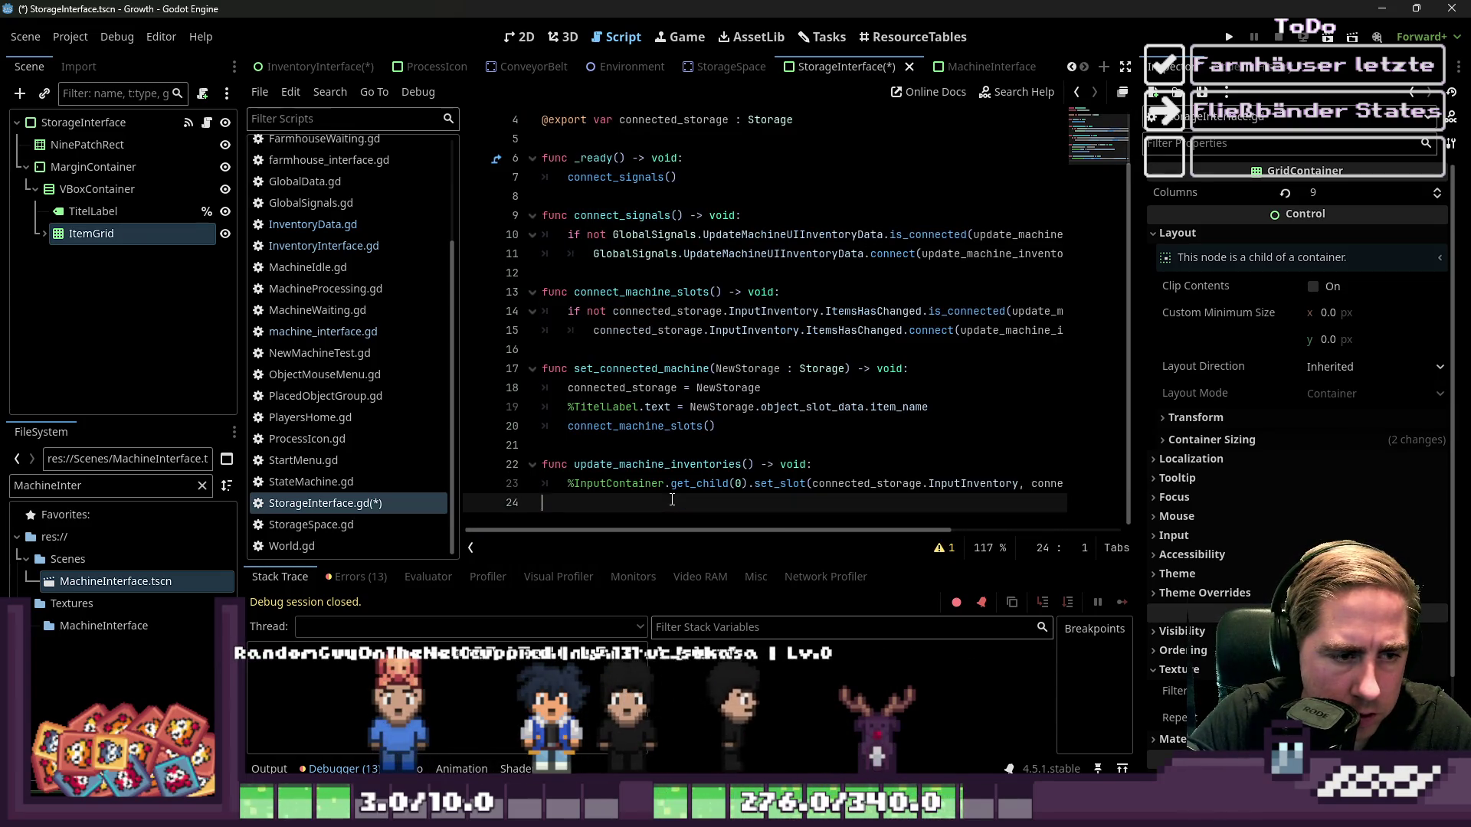
key("Up")
key("Up")
key("Up")
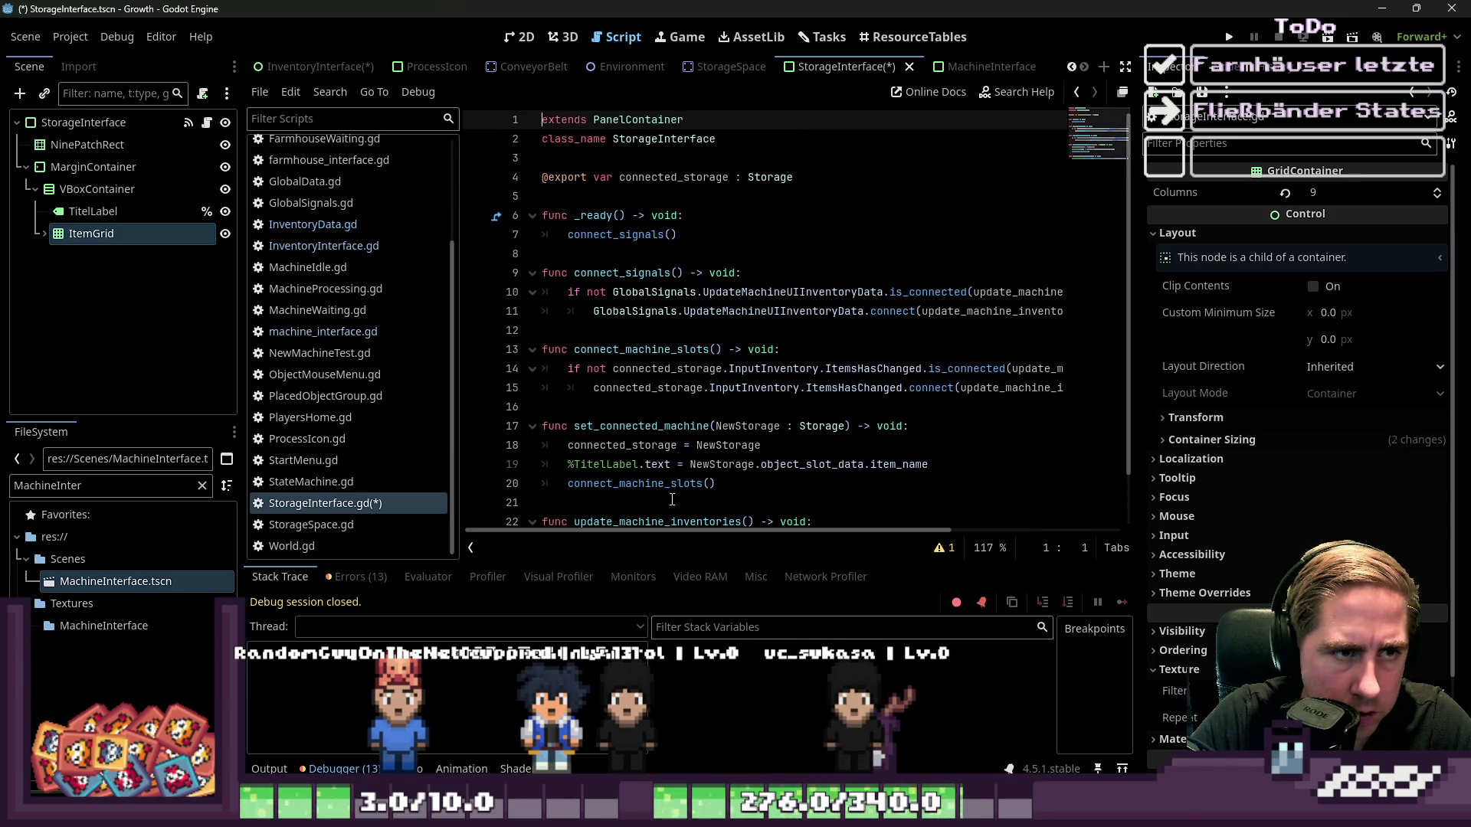
key("Down")
key("ctrl+s")
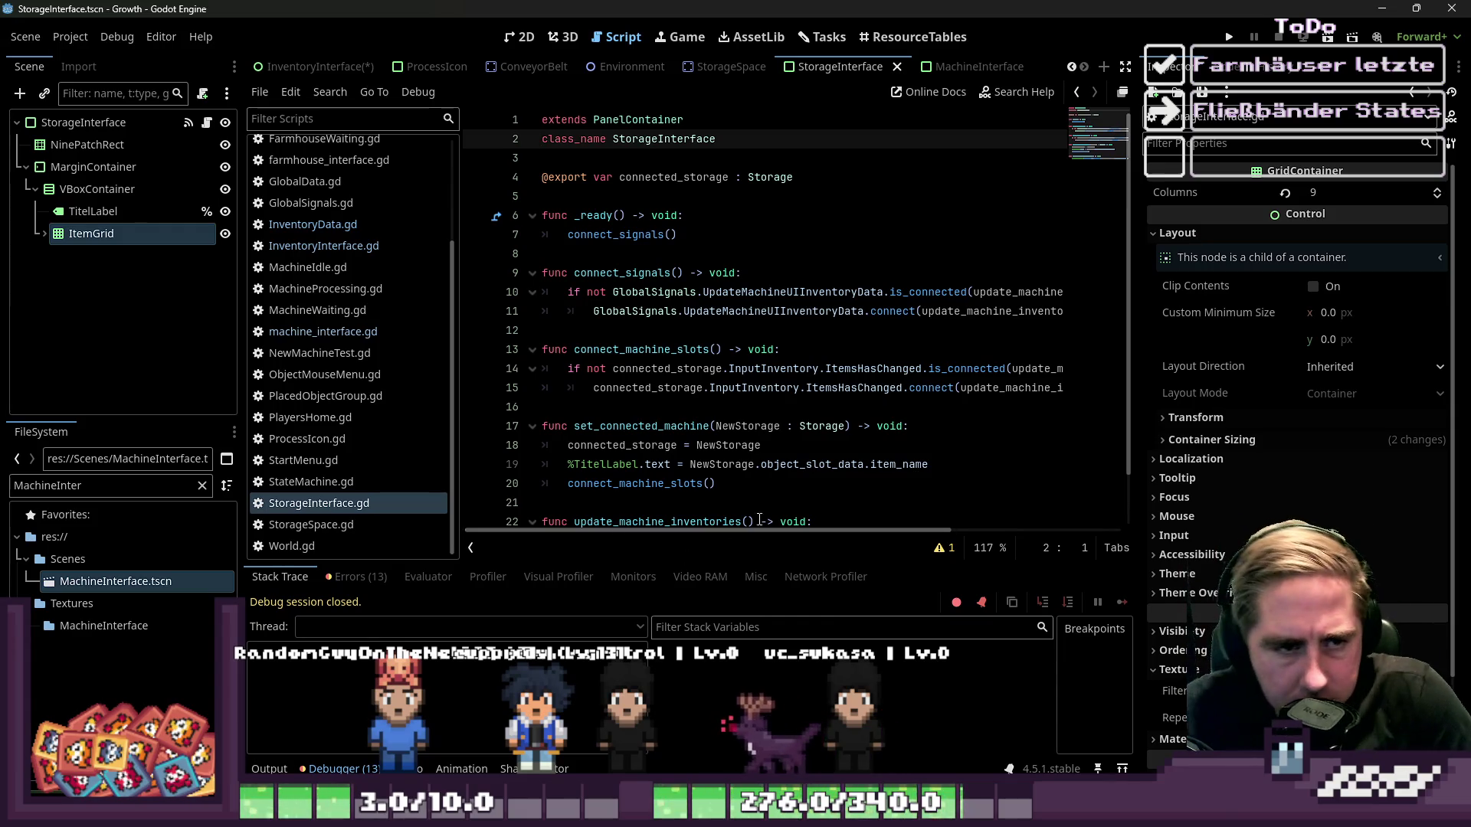
left_click(773, 294)
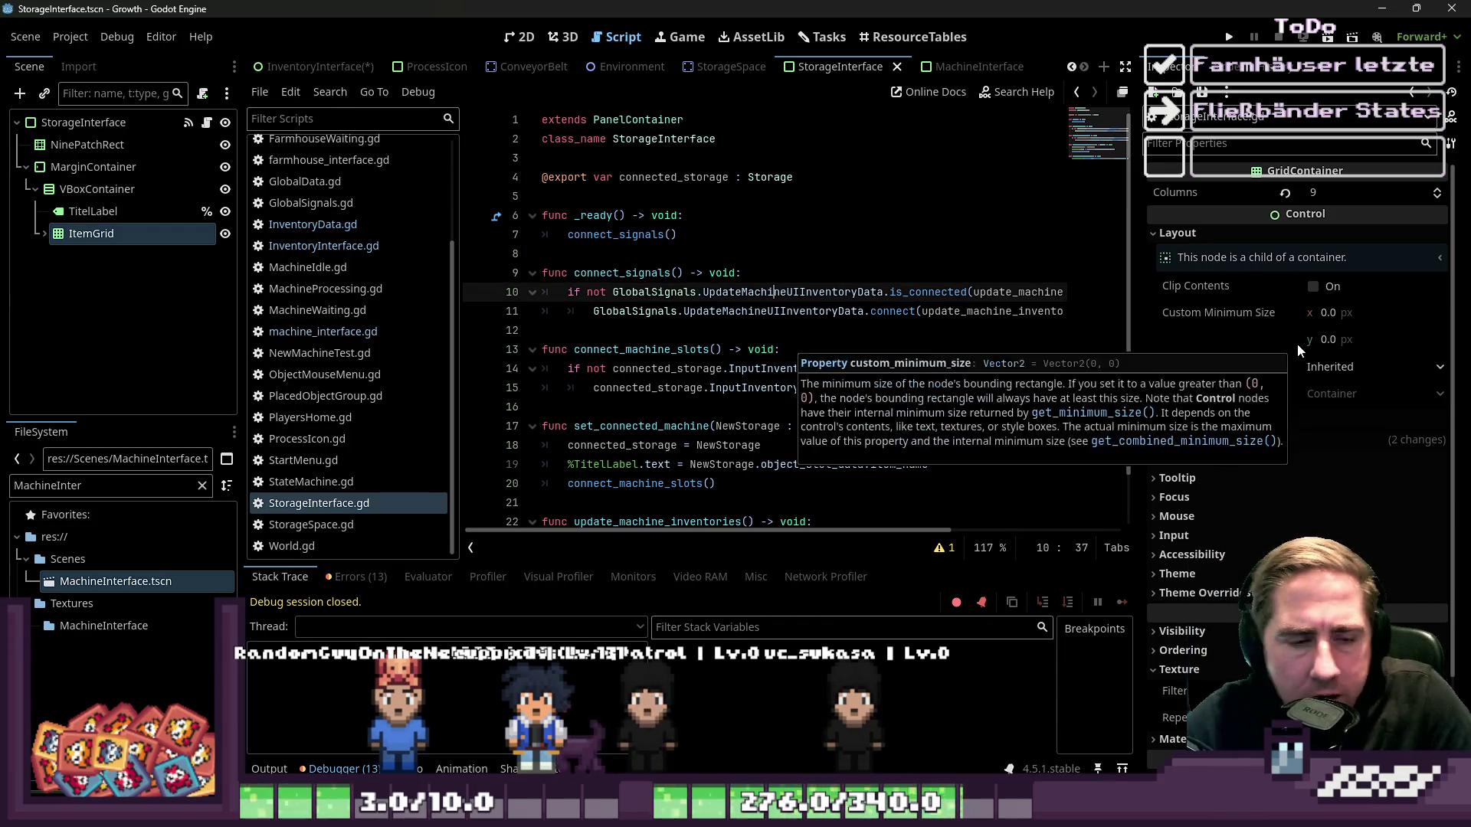
Rename the signal on lines 10 and 11 to UpdateStorageUIInventoryData and save
key("ctrl+d")
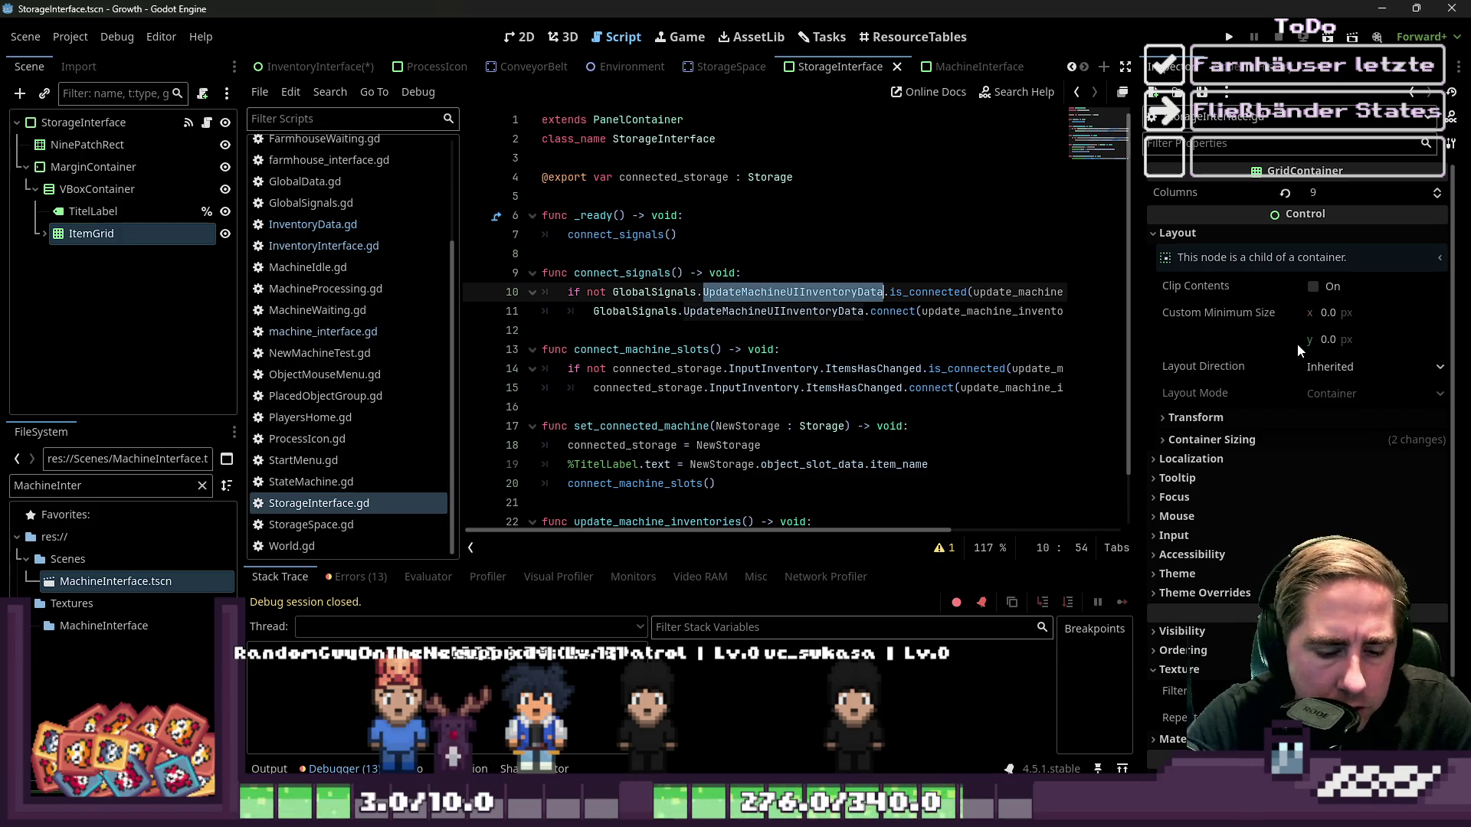
key("Left")
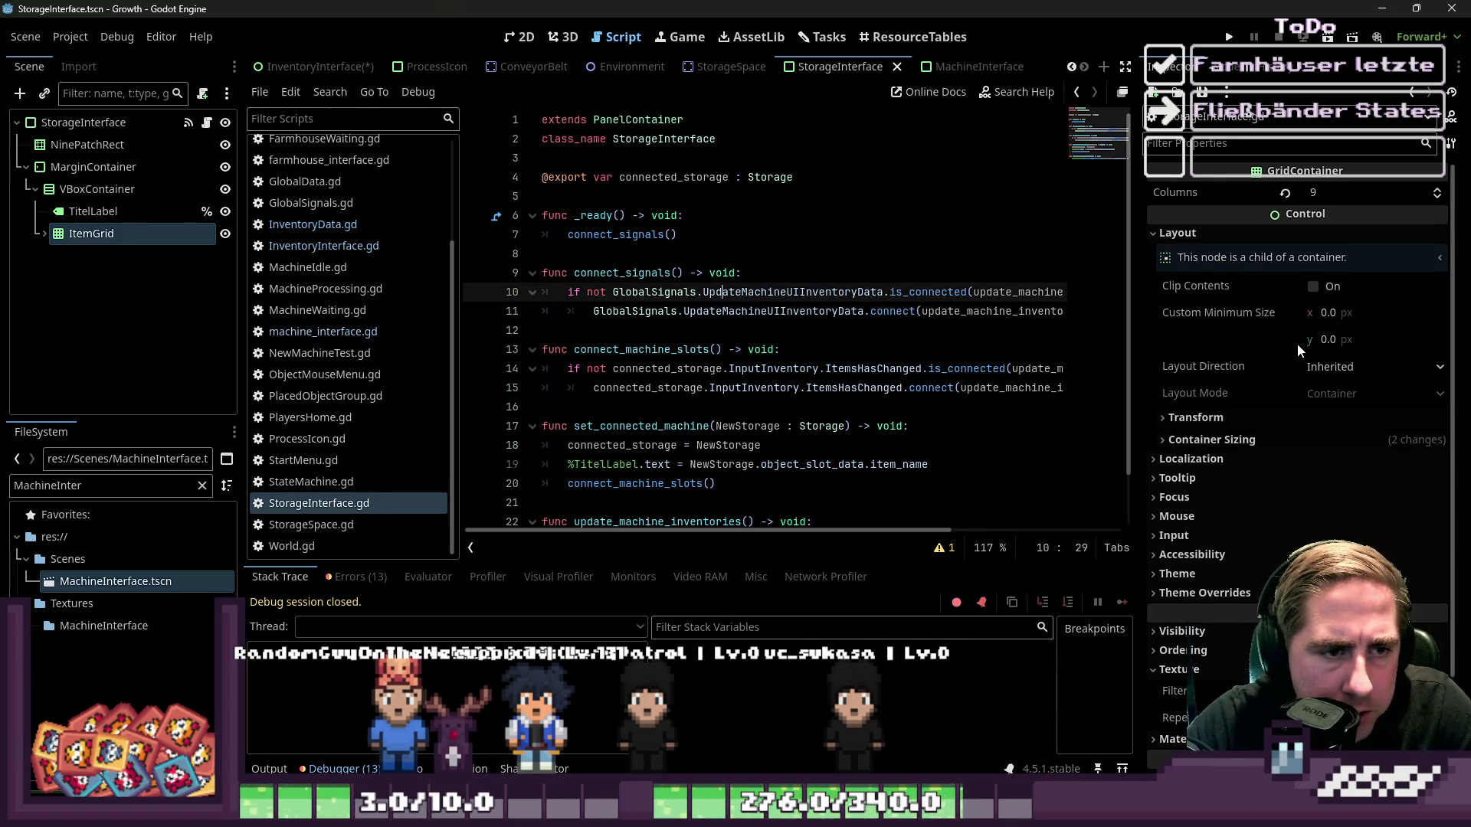
key("Right")
key("Right")
key("Right")
key("shift+Right")
key("shift+Right")
key("shift+Right")
key("shift+Right")
key("shift+Right")
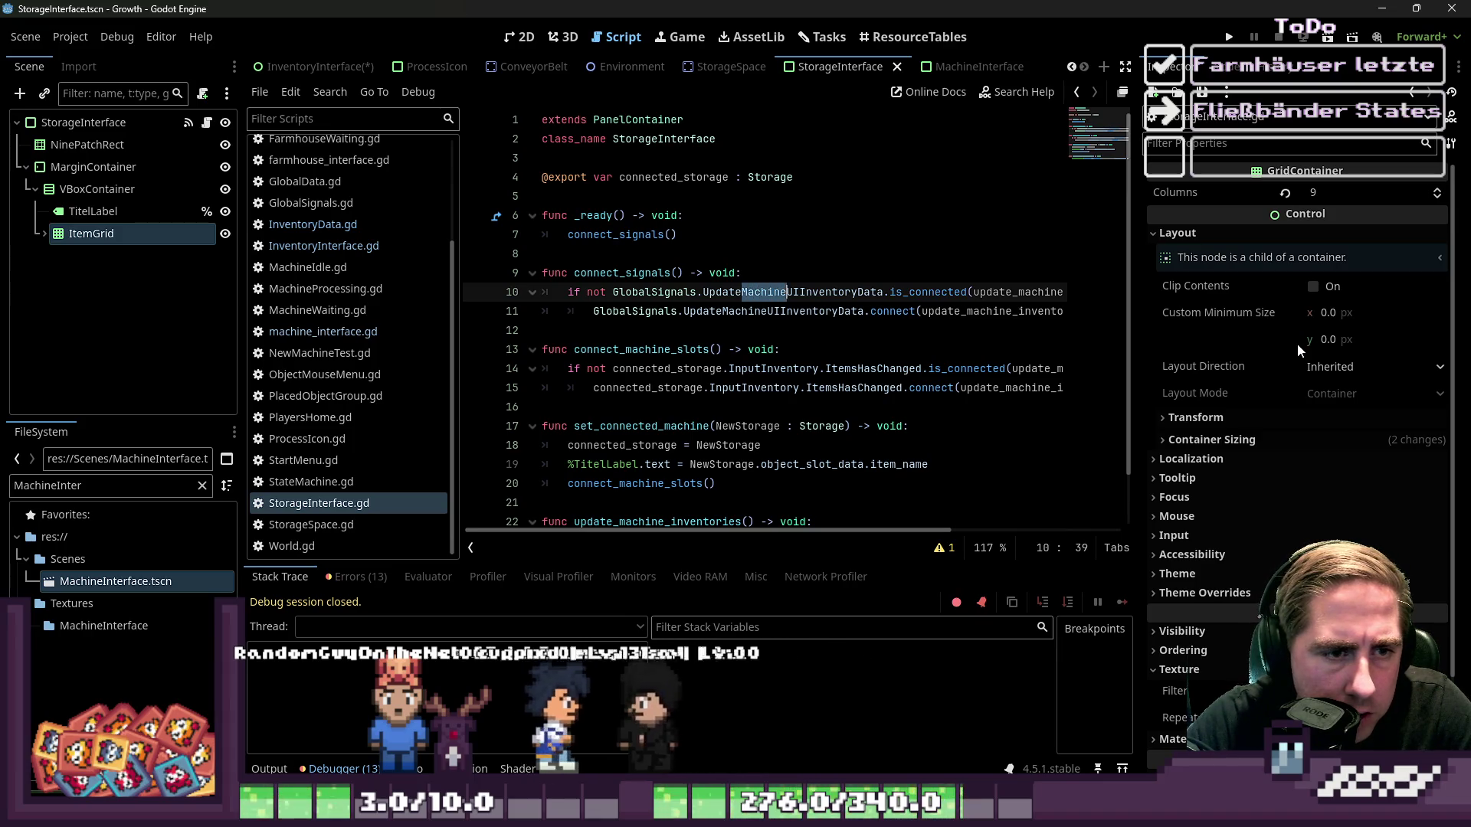
type("Storage")
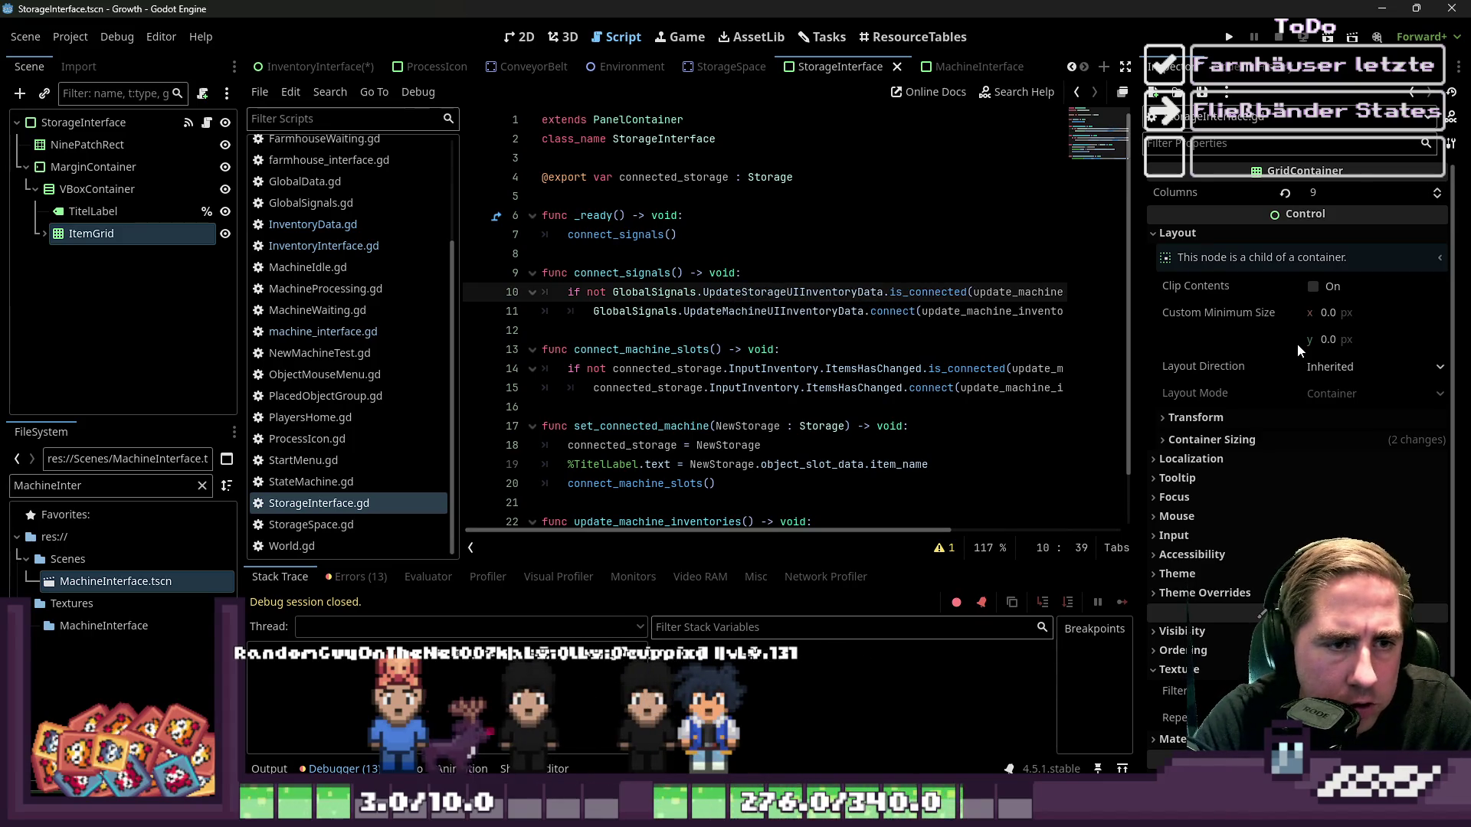
key("ctrl+d")
key("ctrl+c")
key("Down")
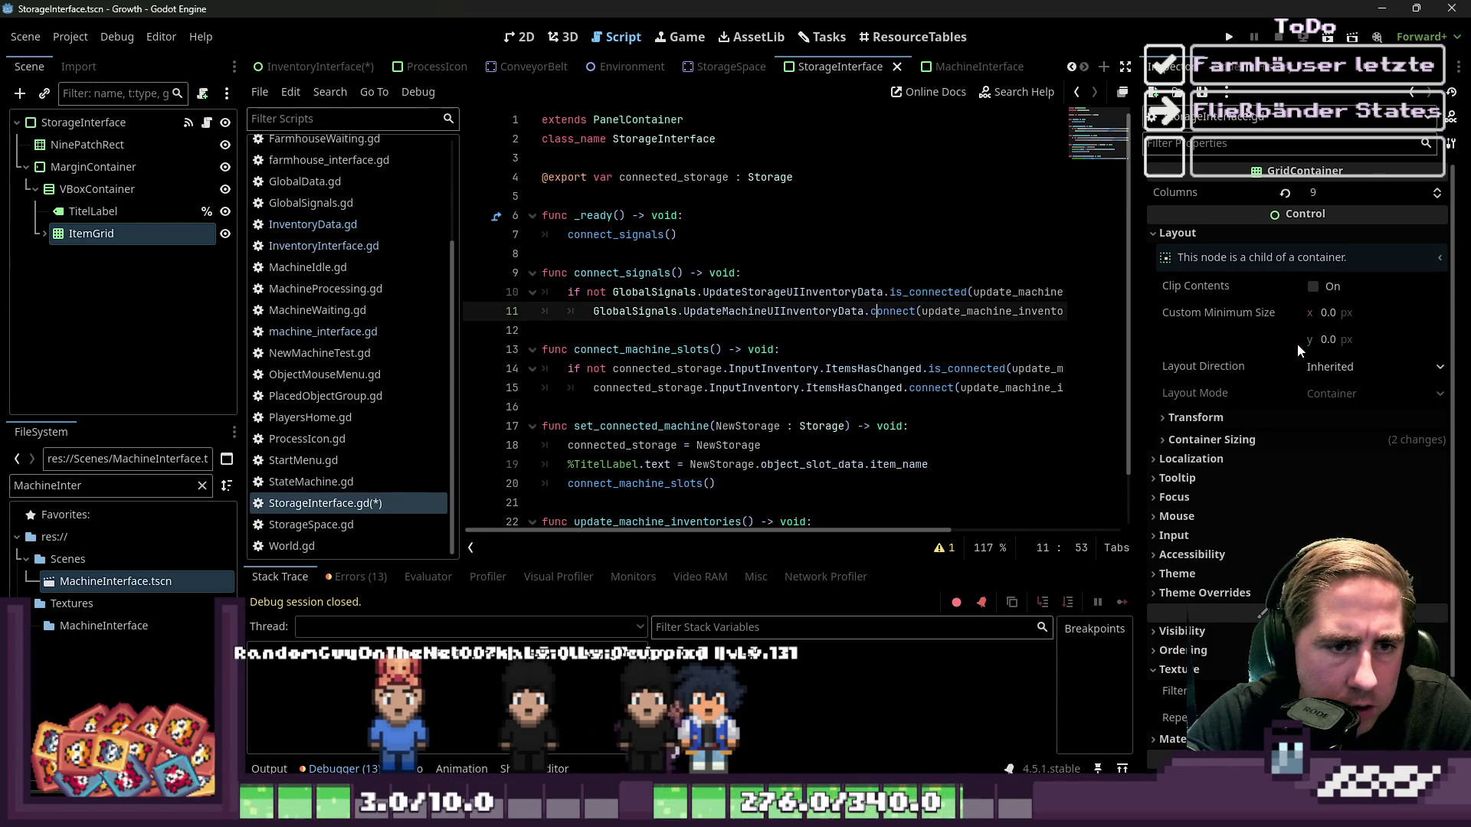
key("Left")
key("Left")
key("ctrl+shift+Left")
key("ctrl+v")
key("ctrl+s")
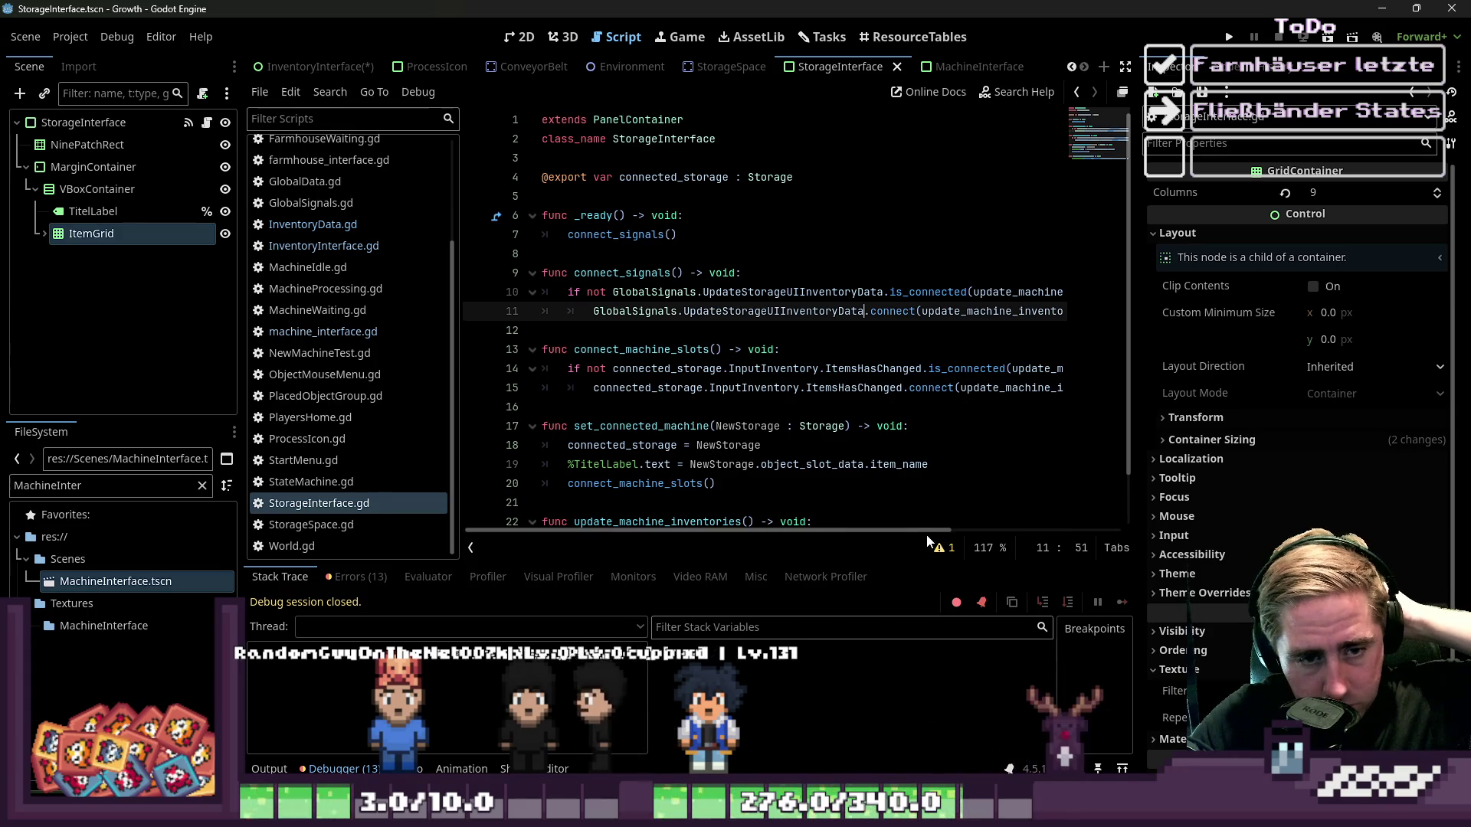
Rename line 10's callback and the line 22 function to update_storage_inventories
mouse_move(926, 530)
left_mouse_down()
mouse_move(1044, 531)
mouse_move(941, 504)
mouse_move(1022, 470)
left_mouse_up()
double_click(919, 292)
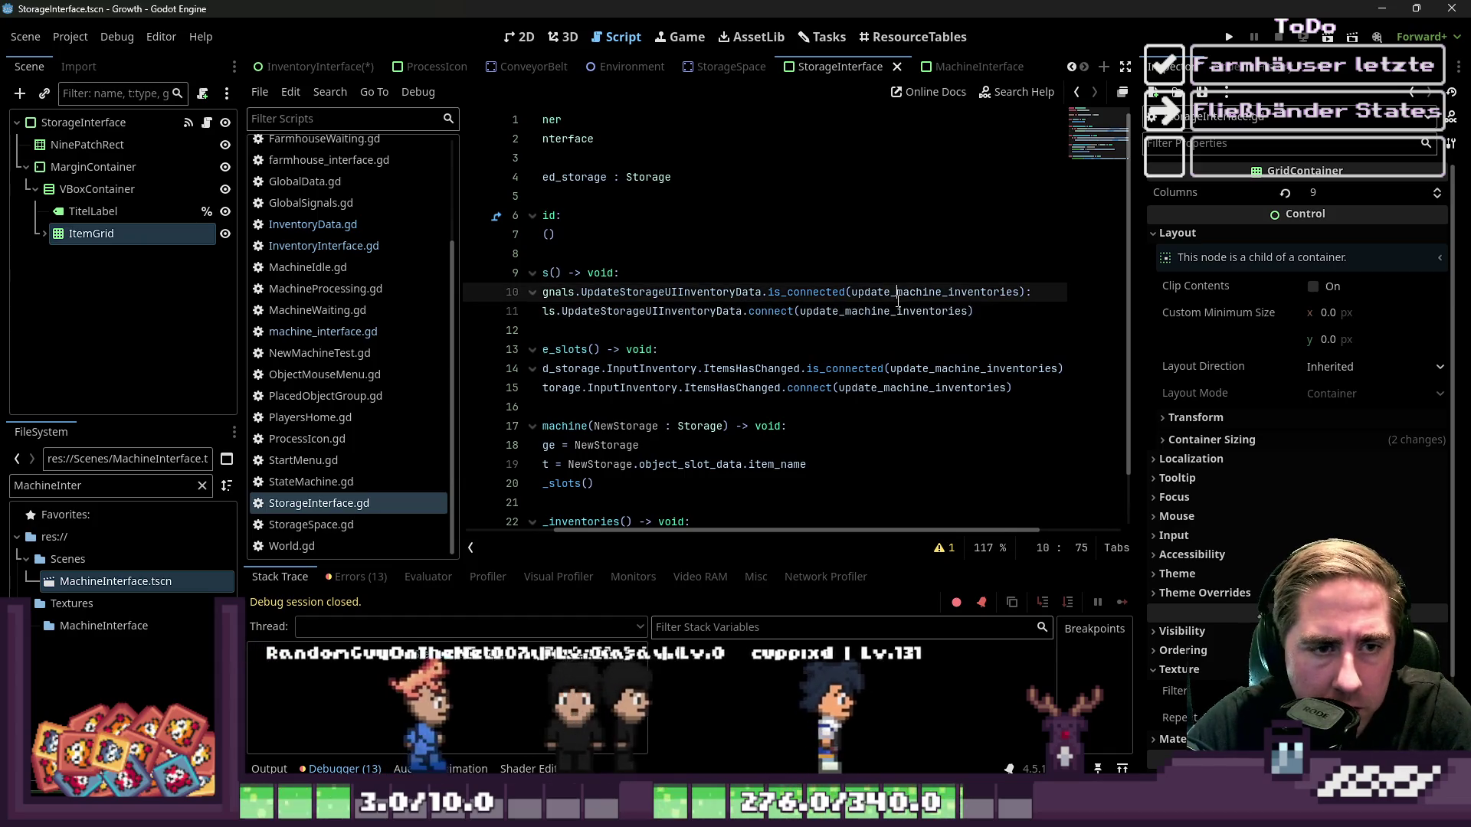
type("storag")
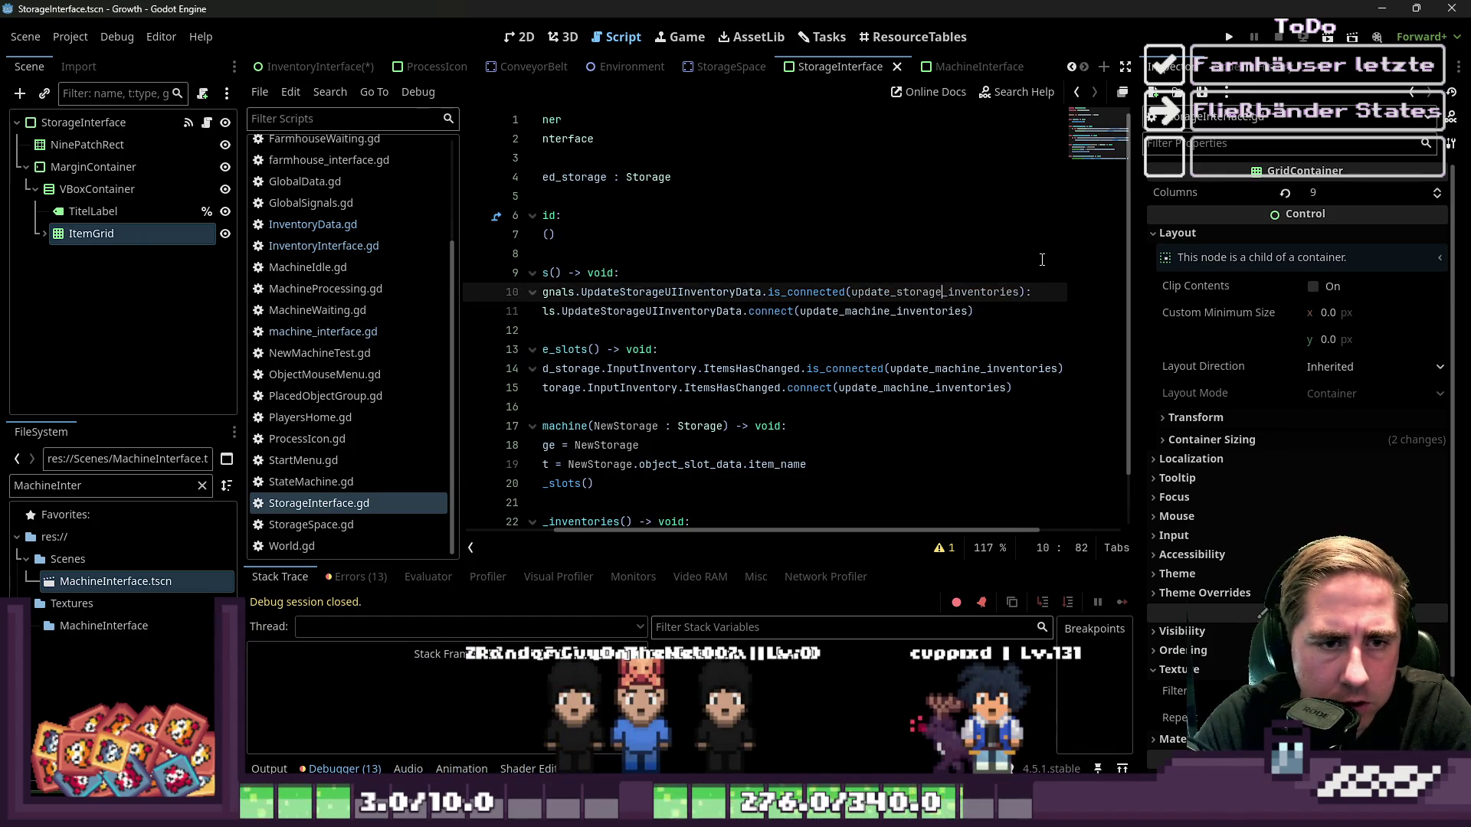
key("Down")
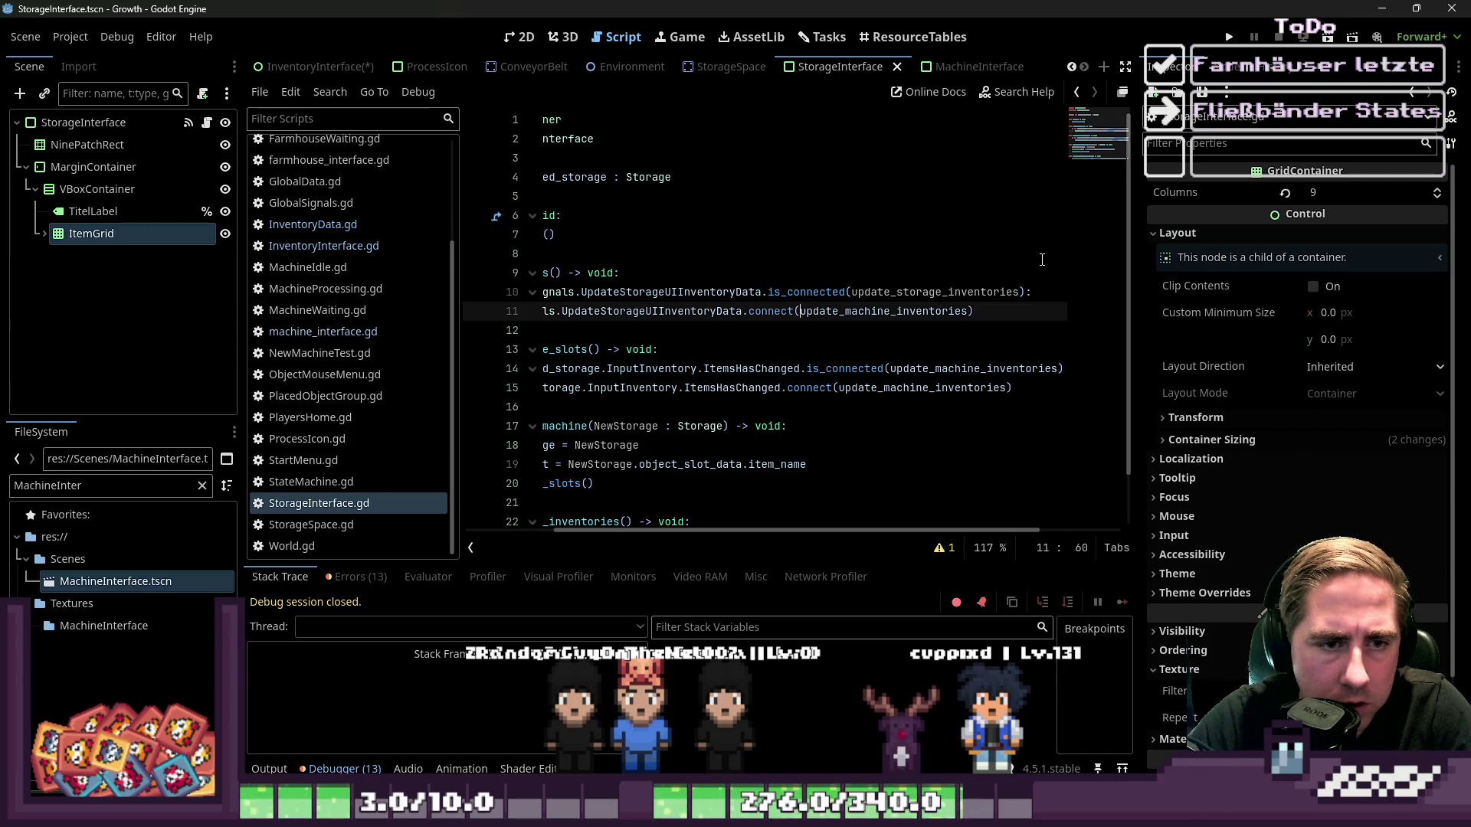
key("Right")
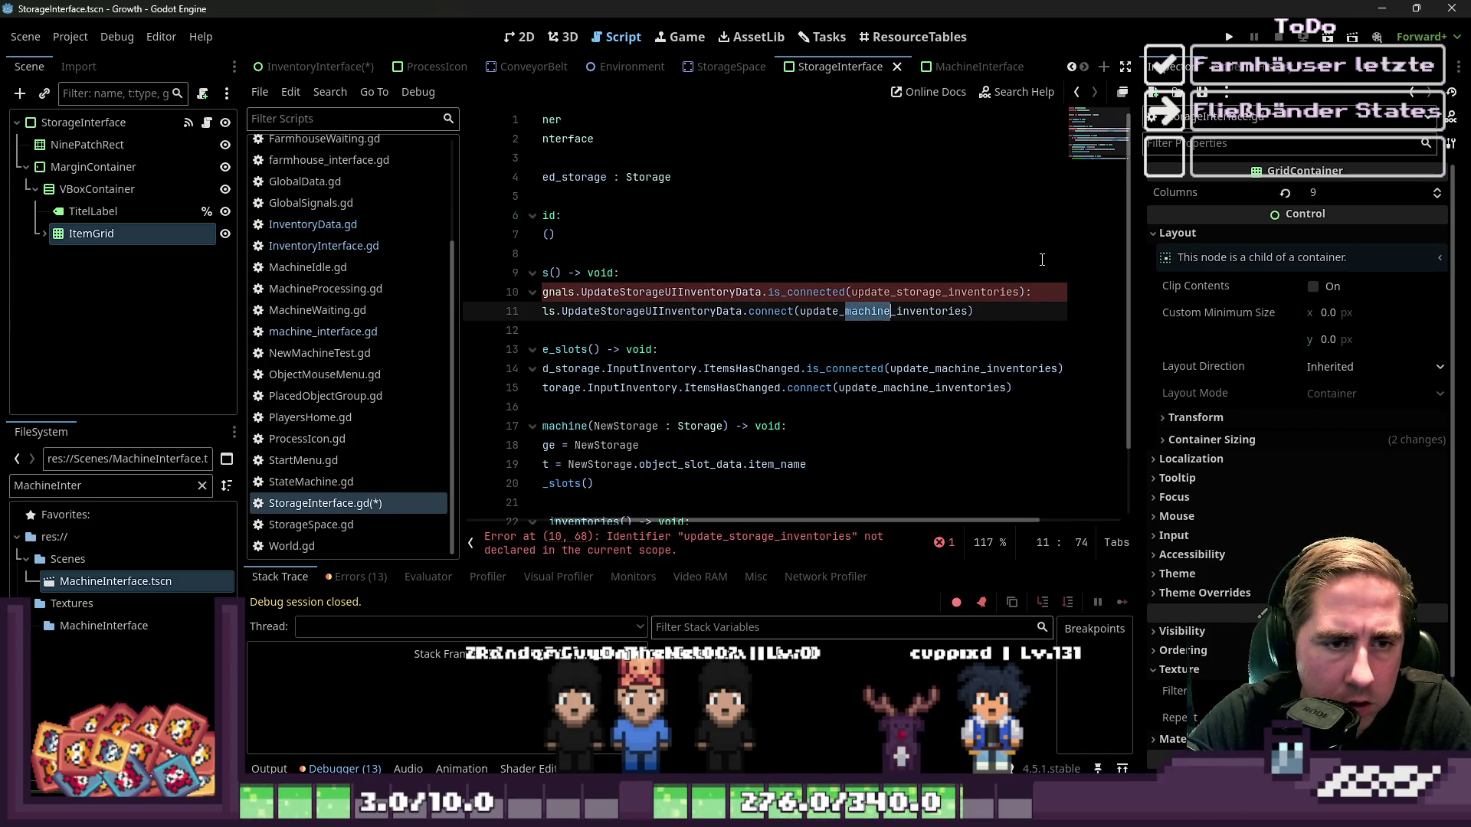
key("Down")
key("Down")
key("Down")
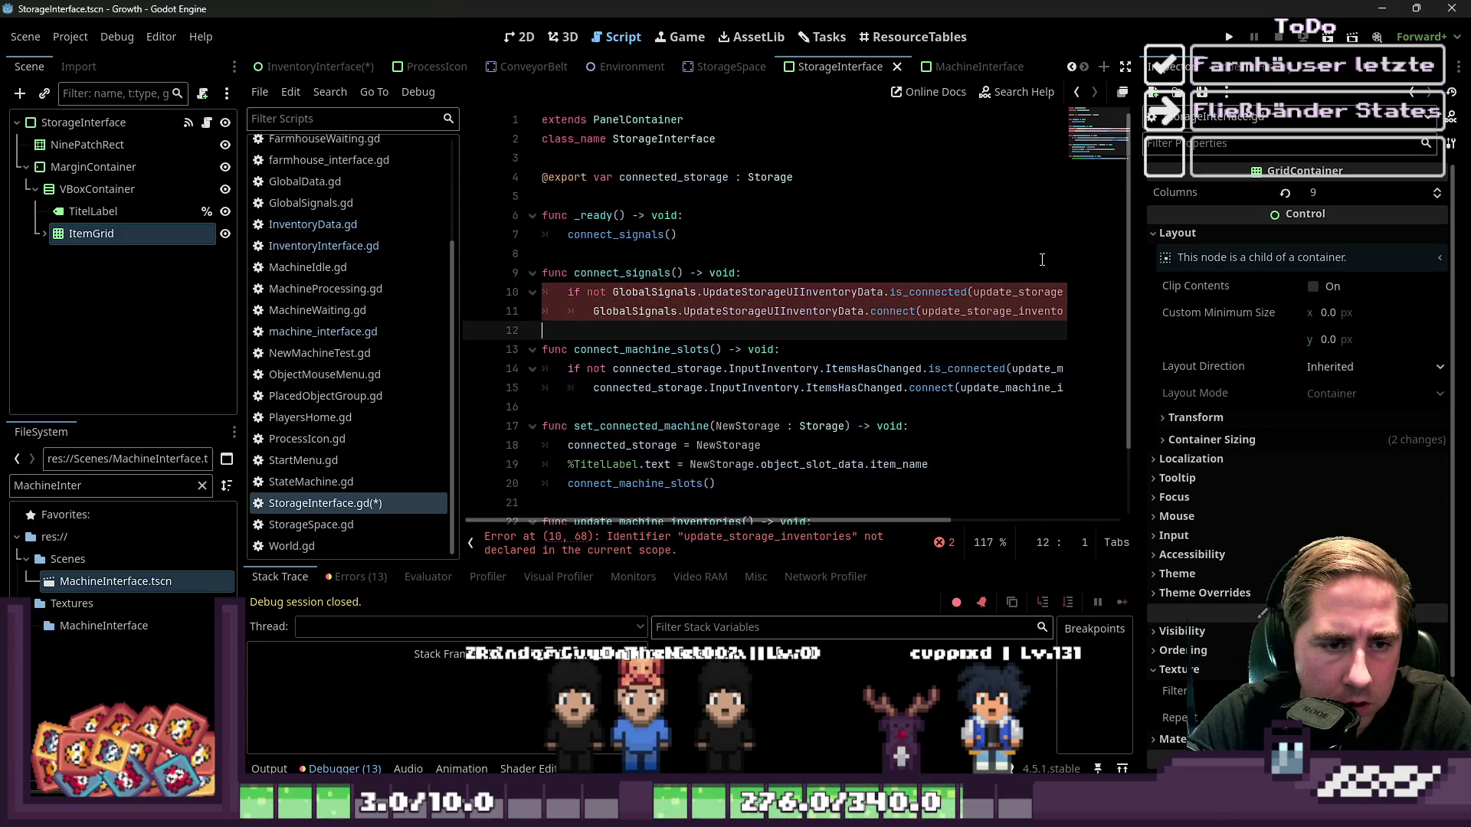
key("Up")
key("Up")
key("Right")
key("Right")
key("Right")
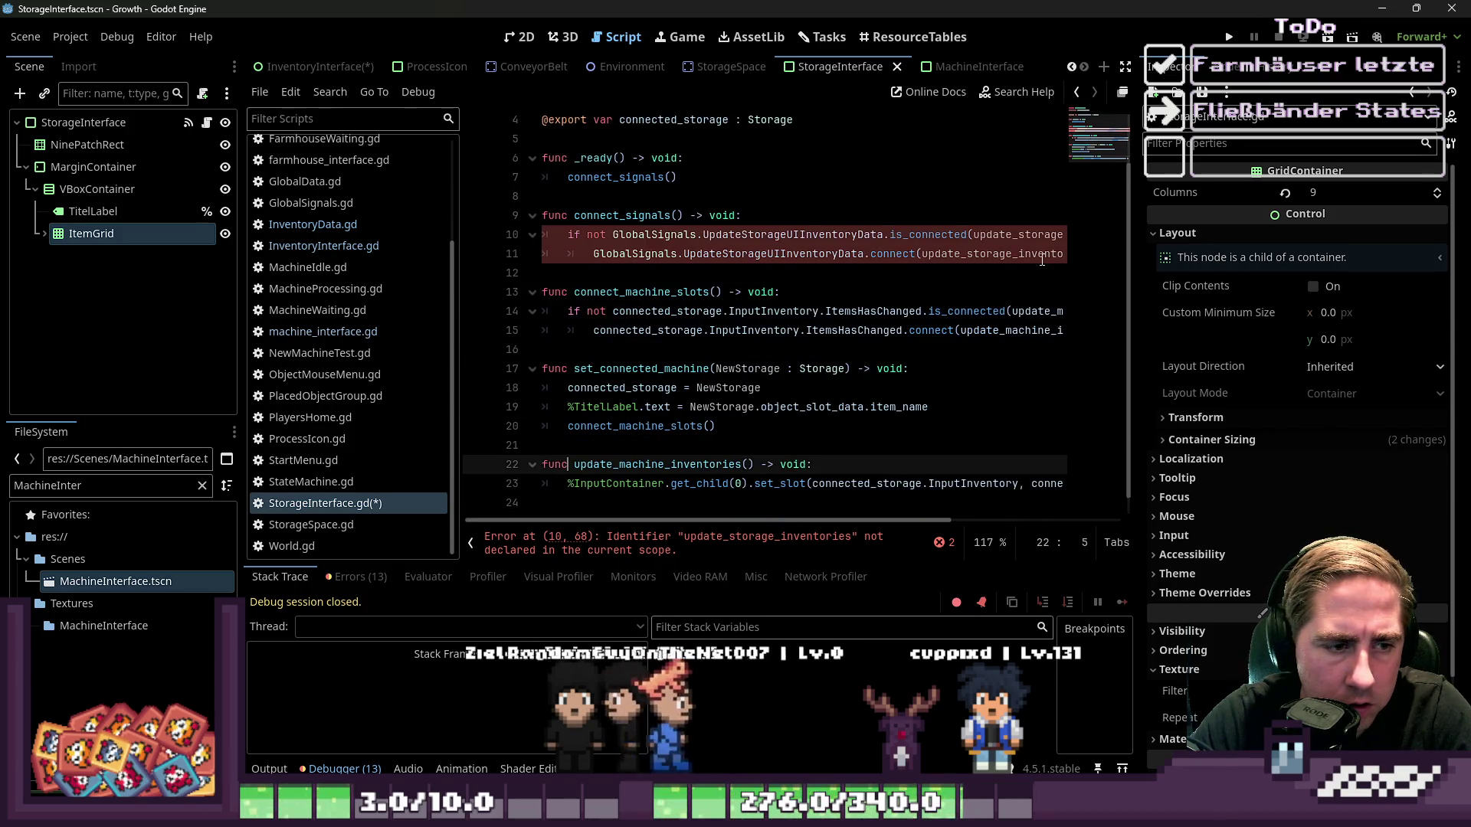
key("Right")
key("Right")
key("Right")
key("Delete")
key("Delete")
key("Delete")
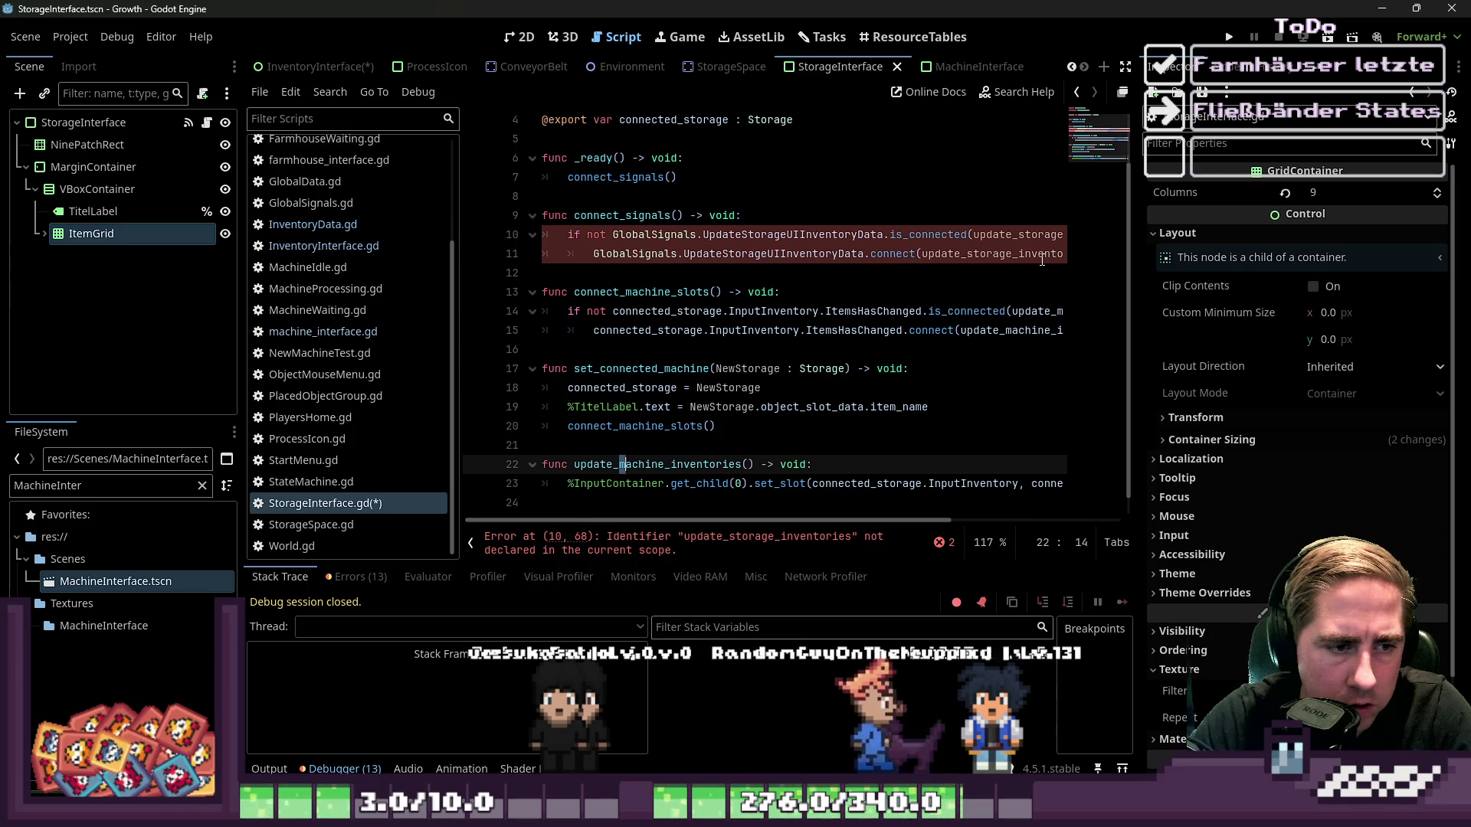
type("s")
type("ge")
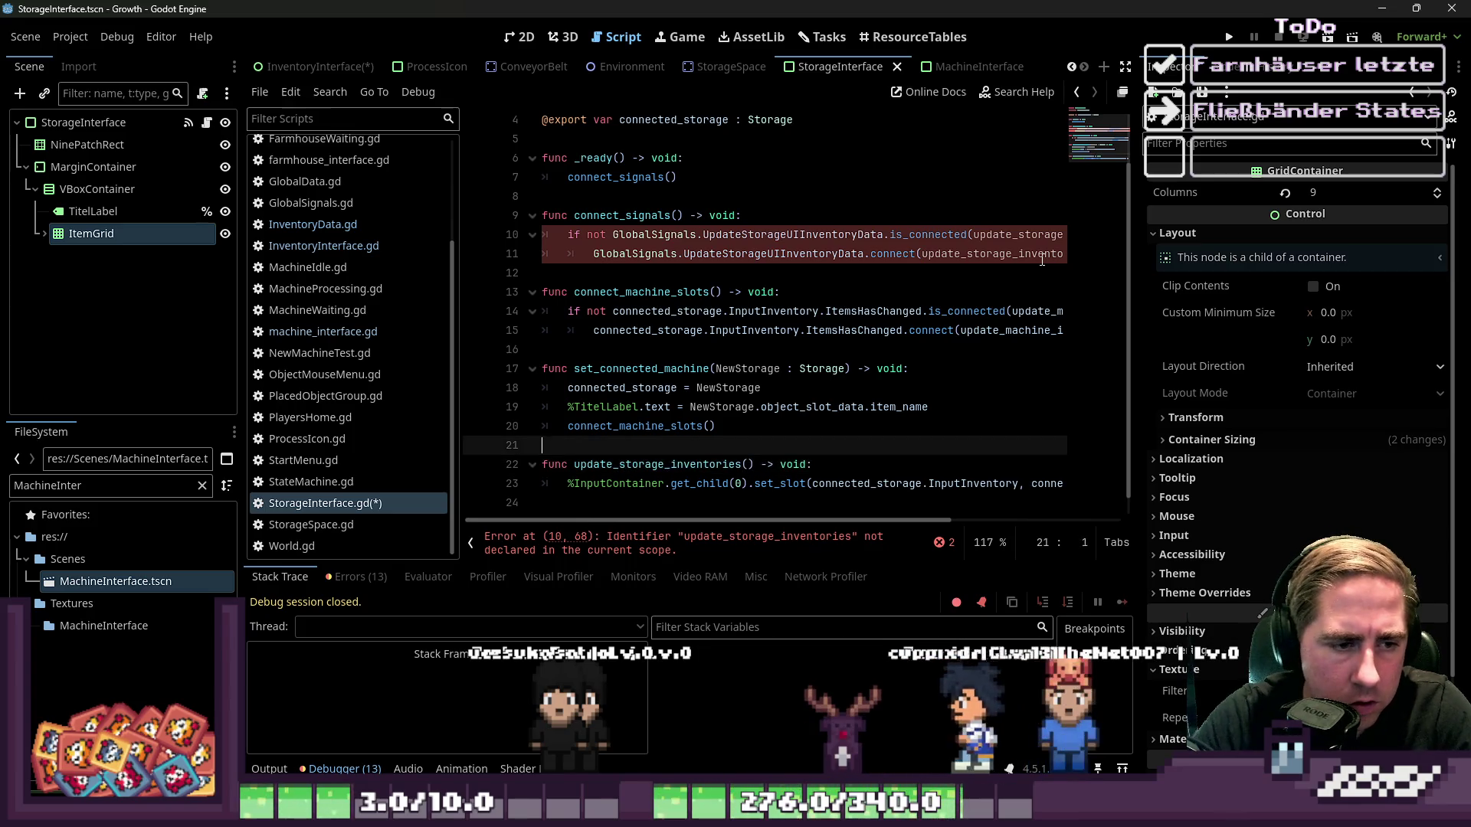
key("Up")
key("Up")
key("Up")
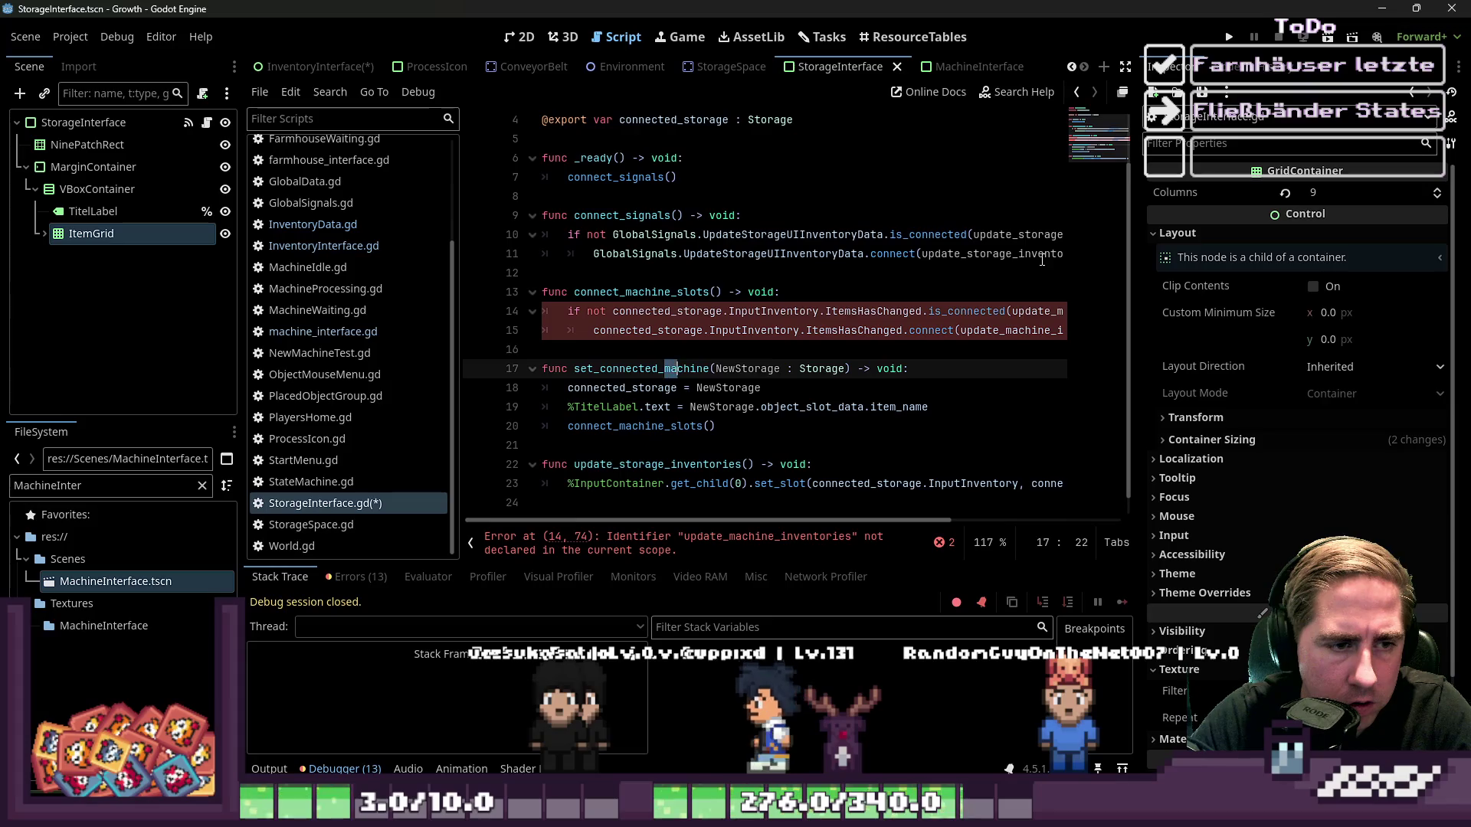
Rename the setter to set_connected_storage and the line 14–15 callbacks to update_storage_inventories
key("Right")
key("shift+Right")
key("shift+Right")
key("shift+Right")
type("stora")
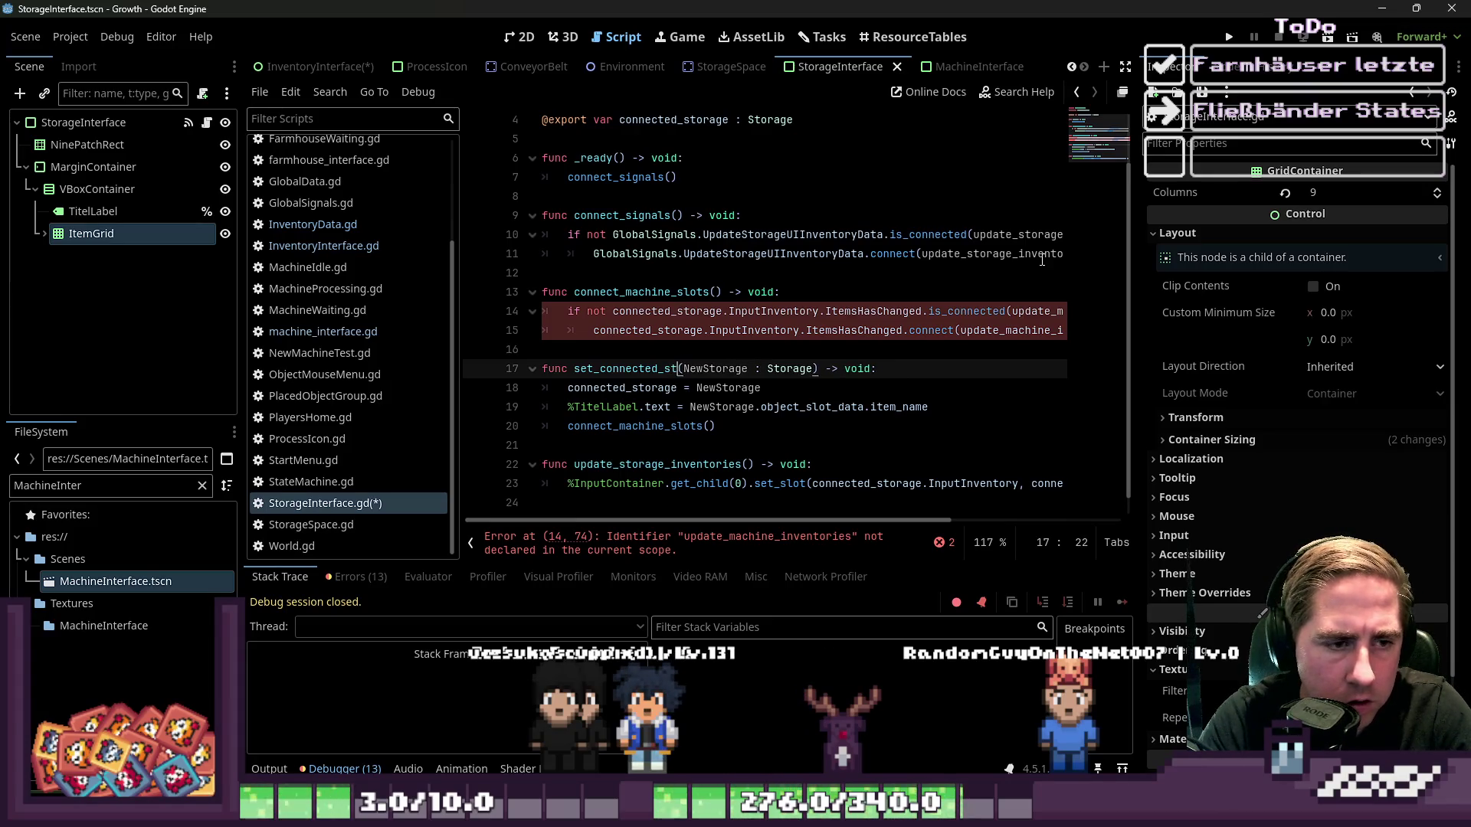
type("ge")
key("Up")
key("Up")
key("Up")
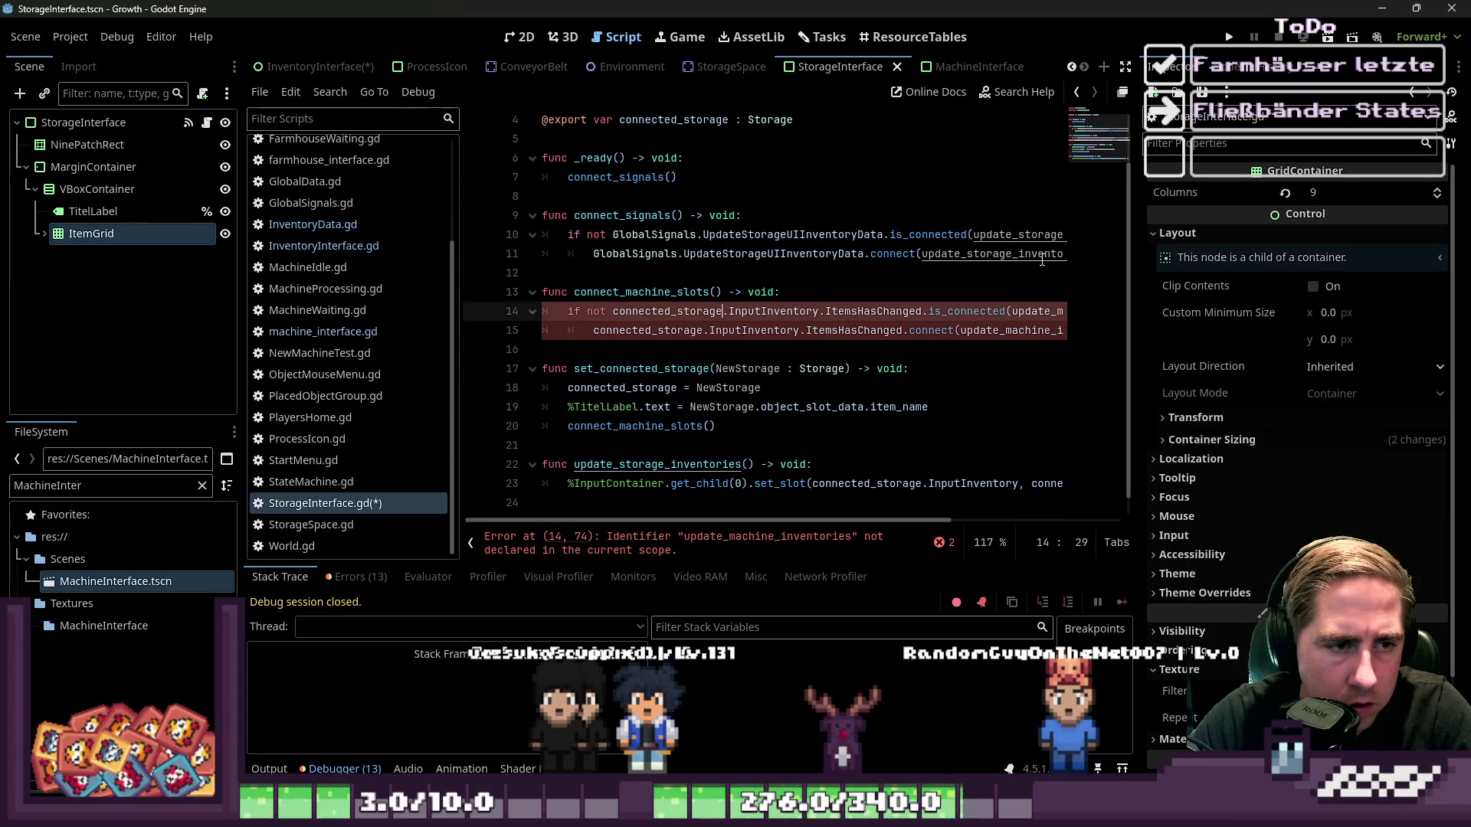
key("ctrl+Right")
key("ctrl+Right")
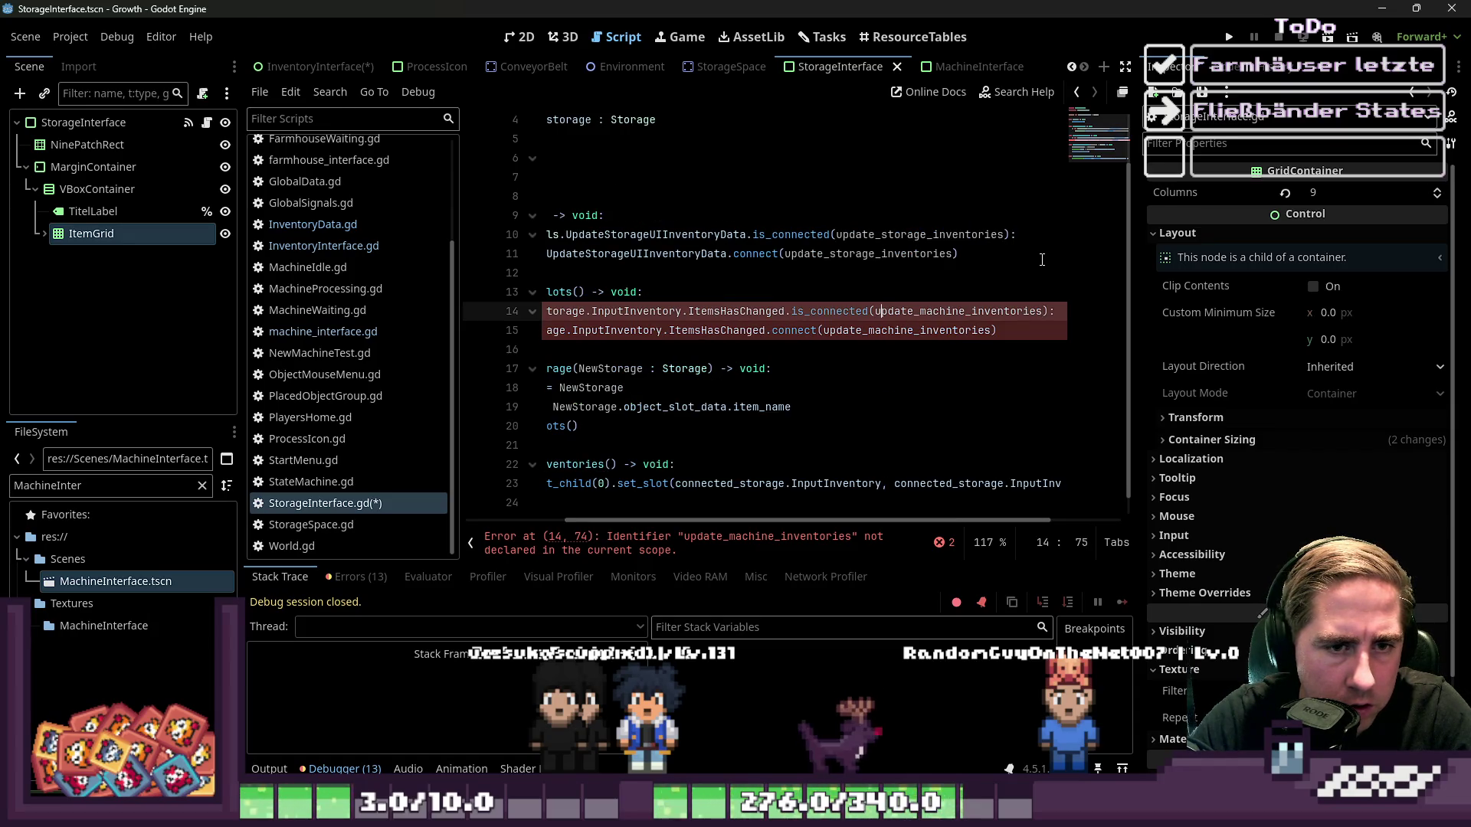
key("Right")
key("Right")
key("Right")
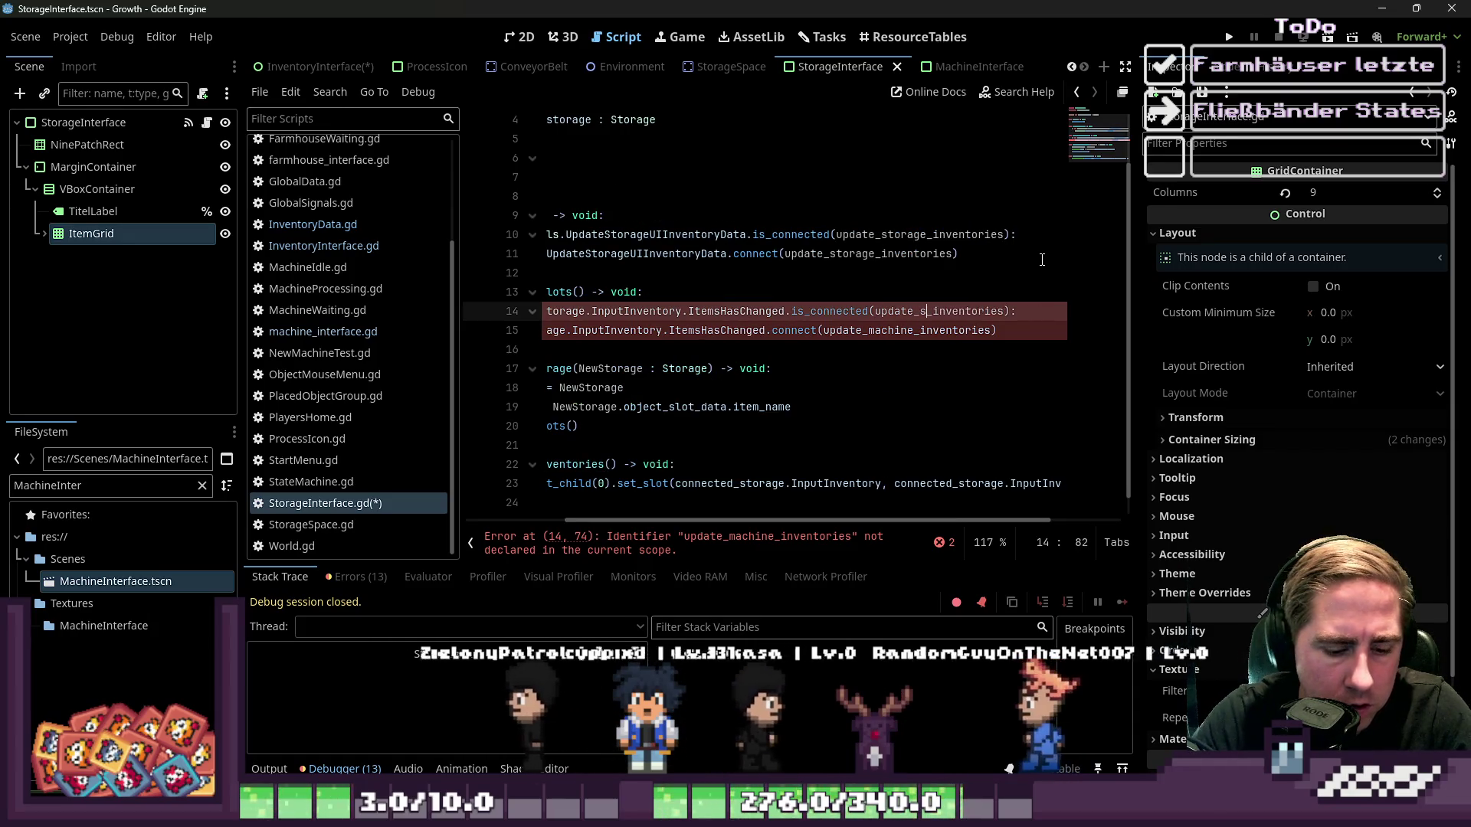
type("storage")
key("Down")
key("Left")
key("Left")
key("Left")
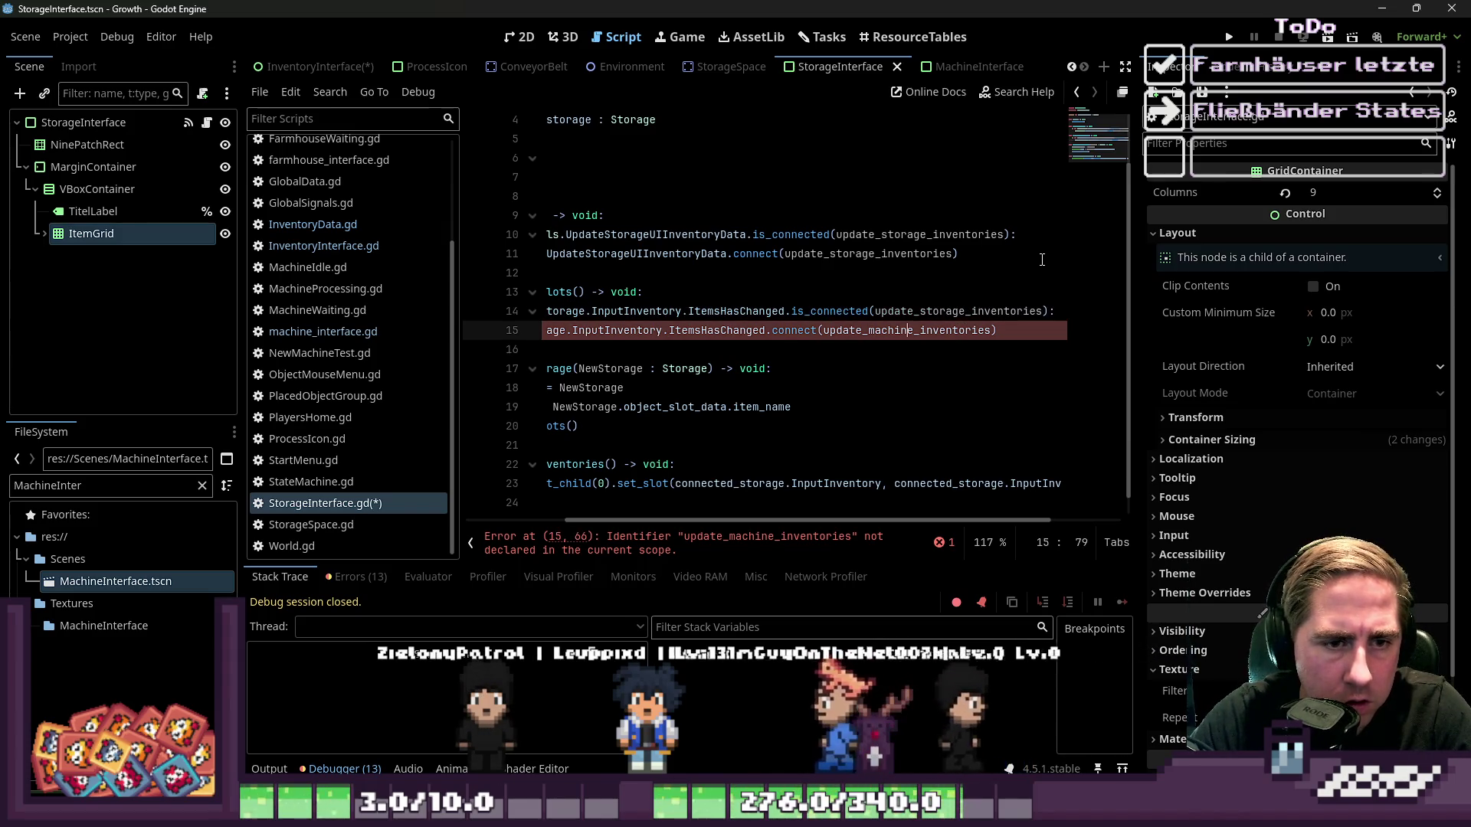
key("shift+Left")
key("shift+Left")
key("shift+Left")
type("st")
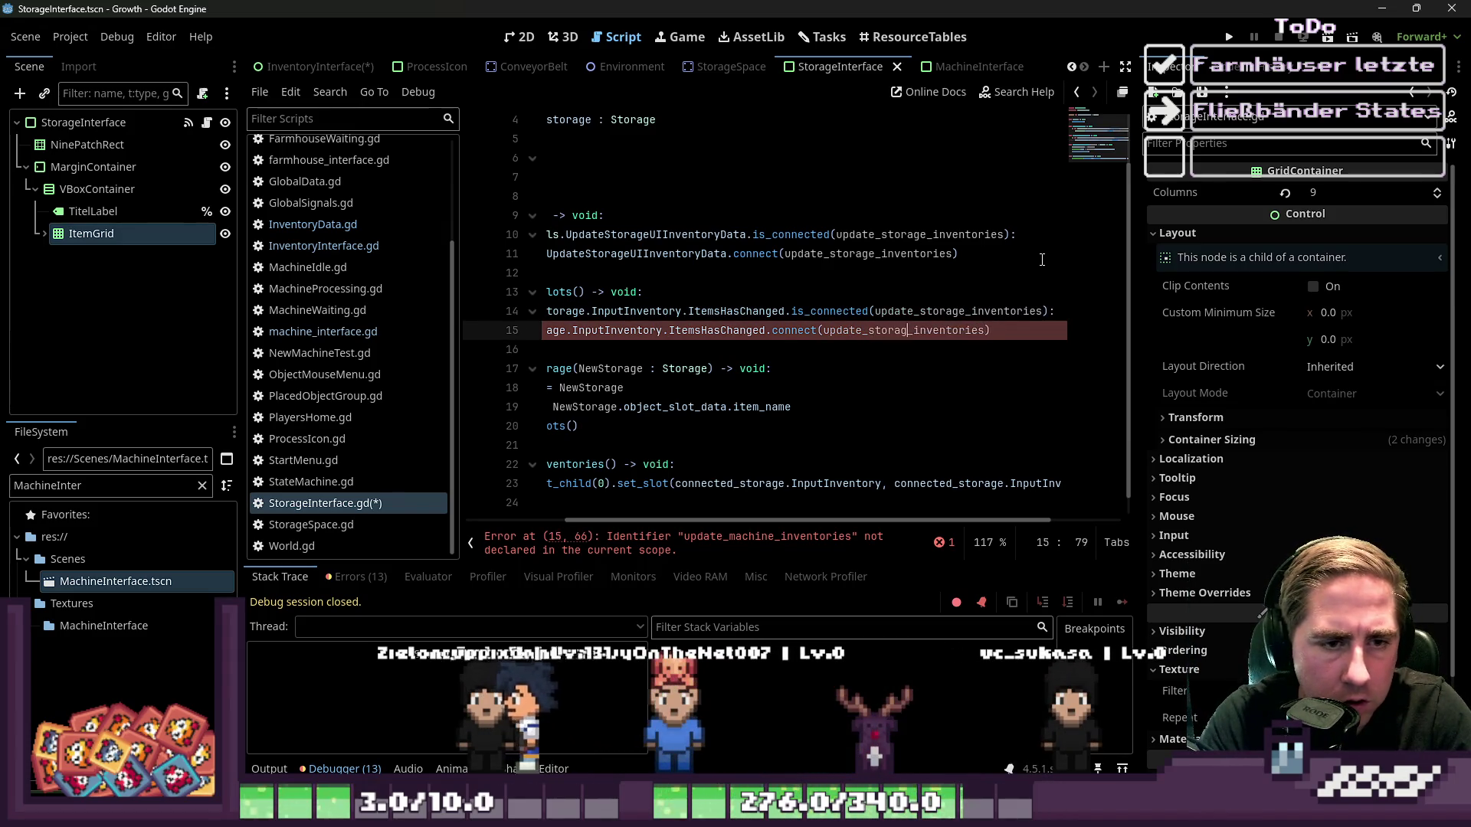
key("Return")
key("Up")
key("Up")
Save the renamed StorageInterface.gd script
key("Down")
key("Home")
key("Down")
key("Down")
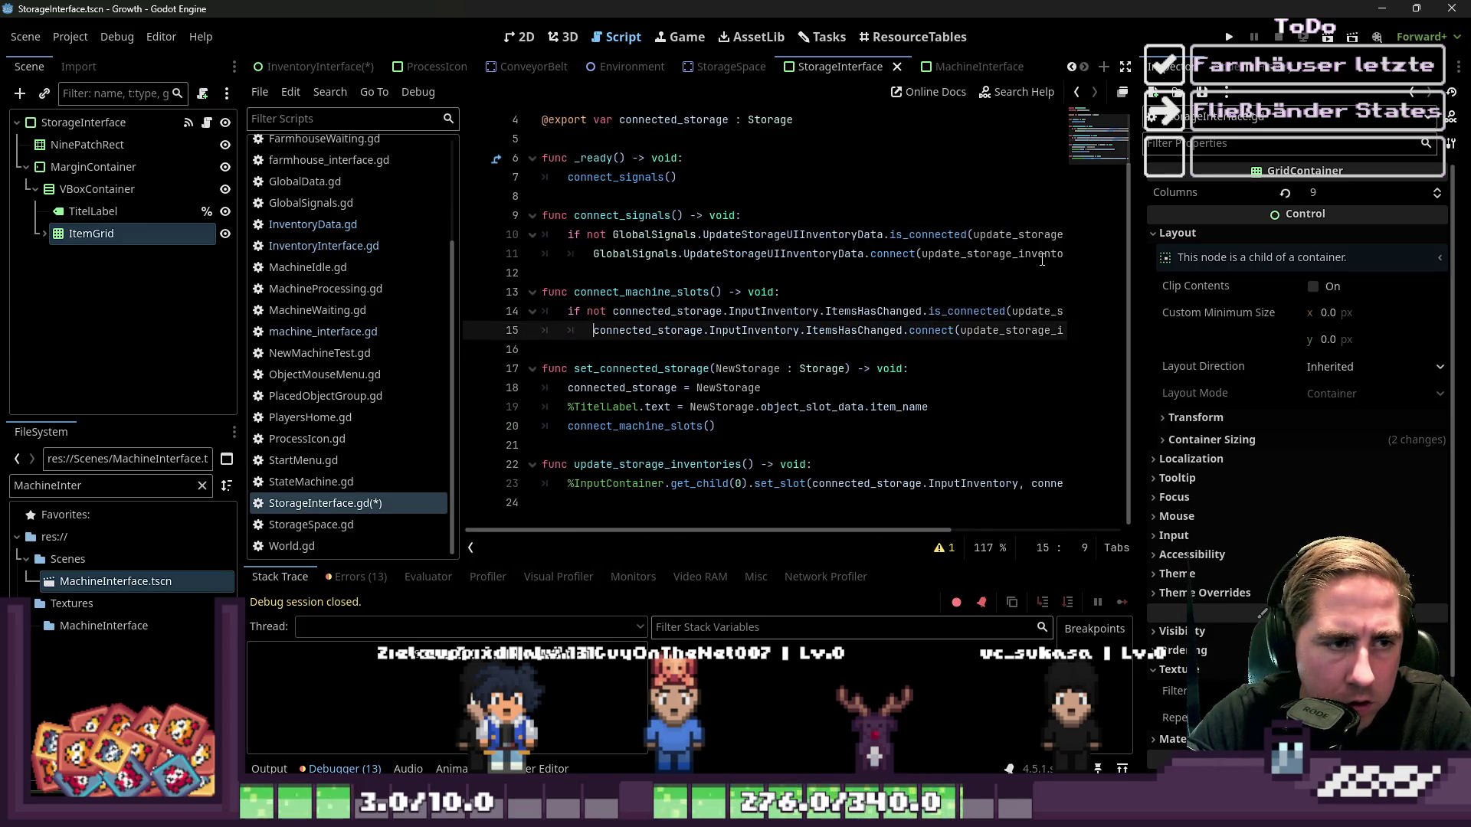
key("ctrl+s")
scroll(867, 166, "up", 1)
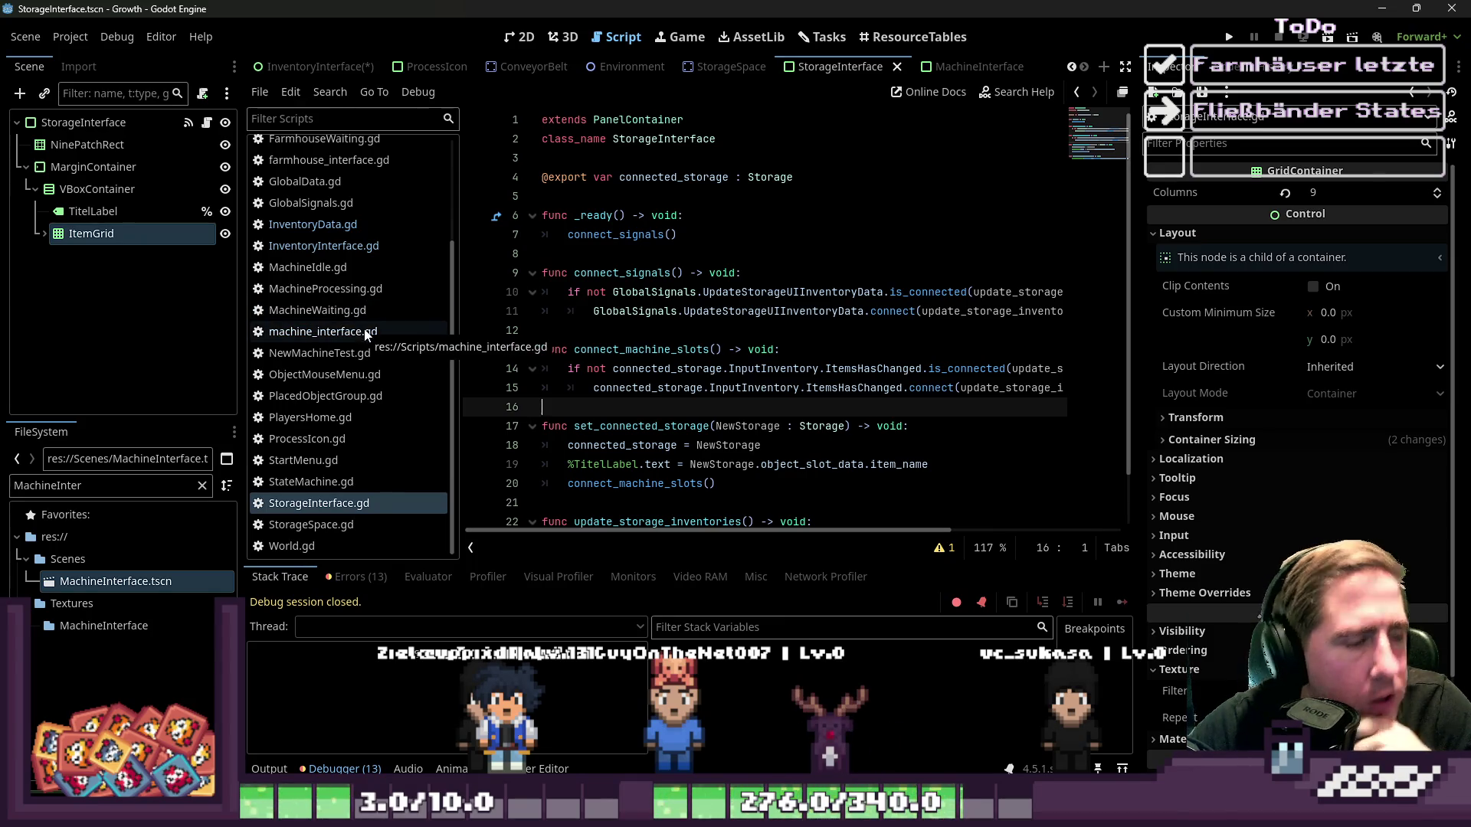
scroll(364, 333, "up", 3)
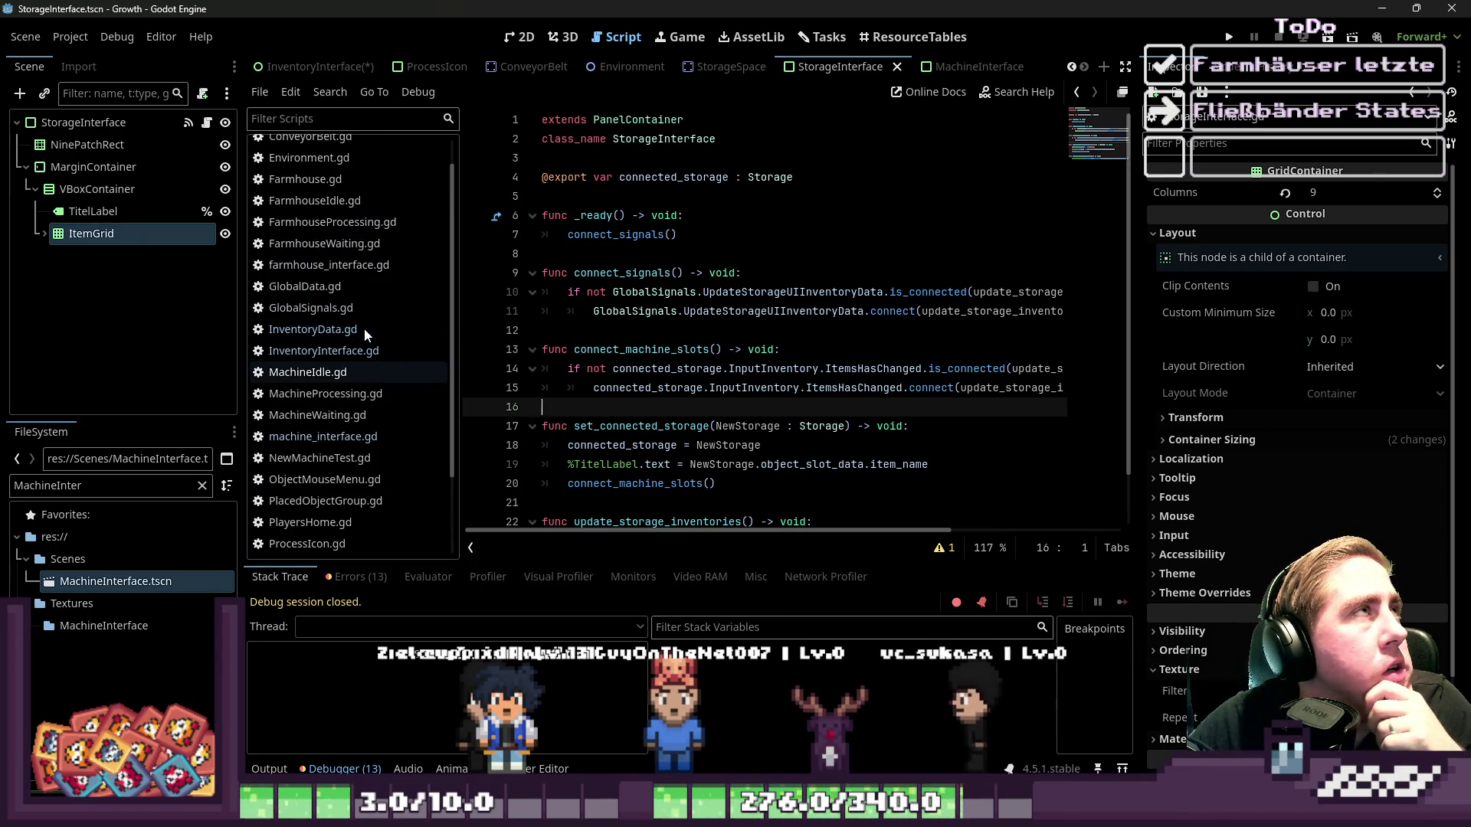
scroll(365, 327, "up", 1)
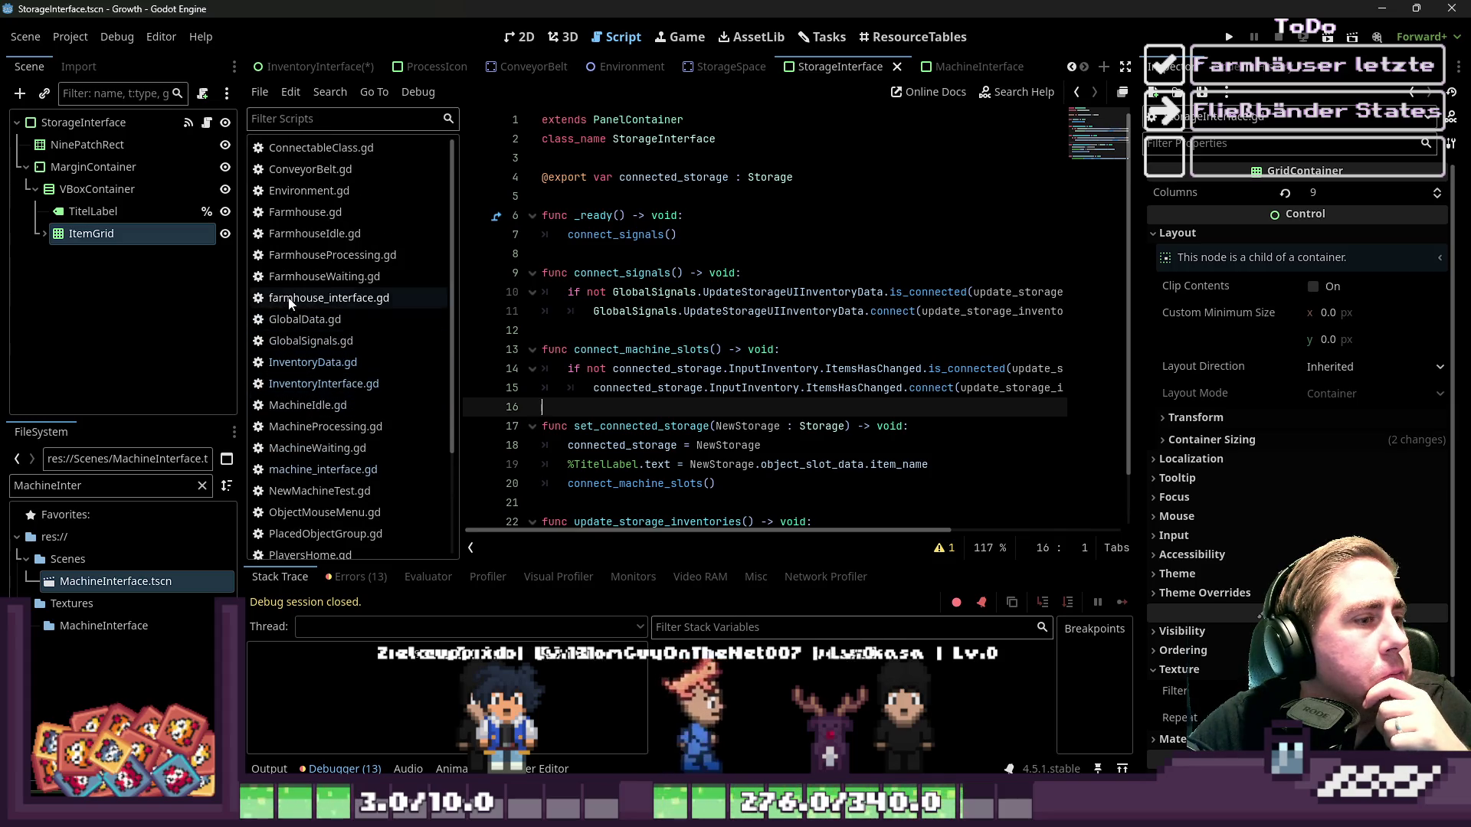
left_click(299, 340)
Insert a new line below UpdateFarmhouseUIInventoryData in GlobalSignals.gd for the storage signal
scroll(555, 348, "down", 2)
left_click(552, 503)
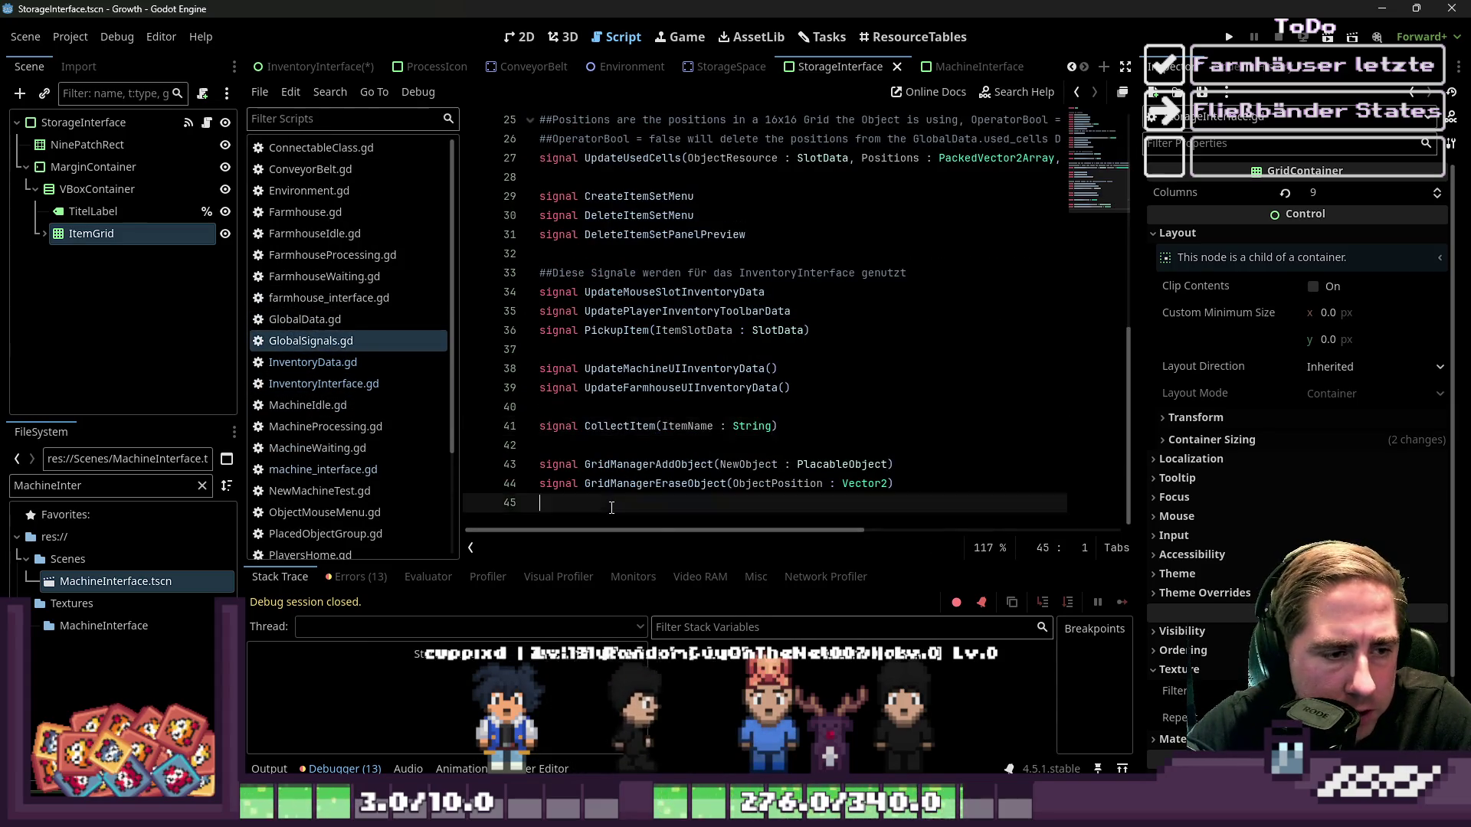
key("Up")
key("Up")
key("Up")
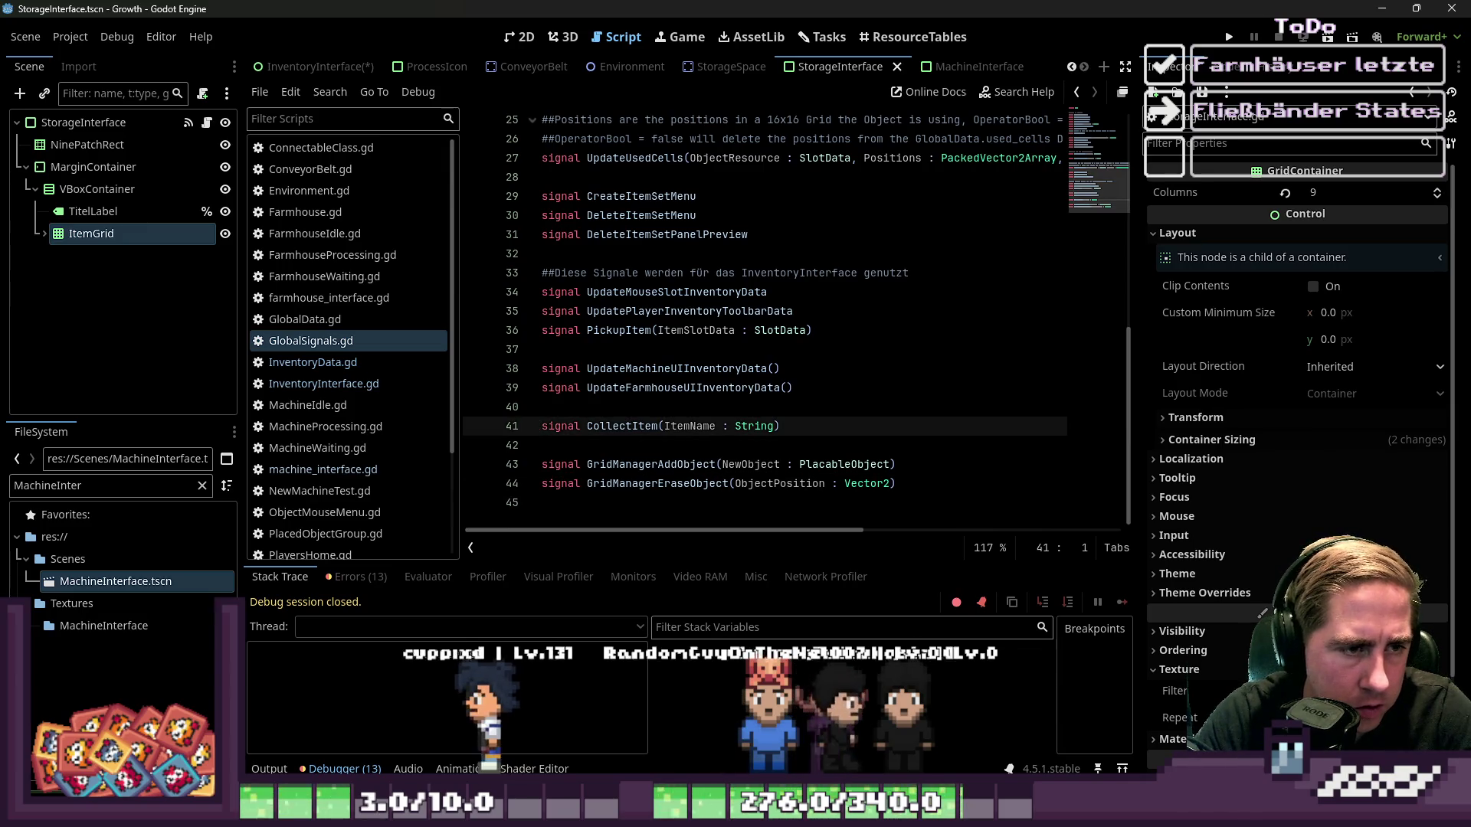
key("Return")
key("Up")
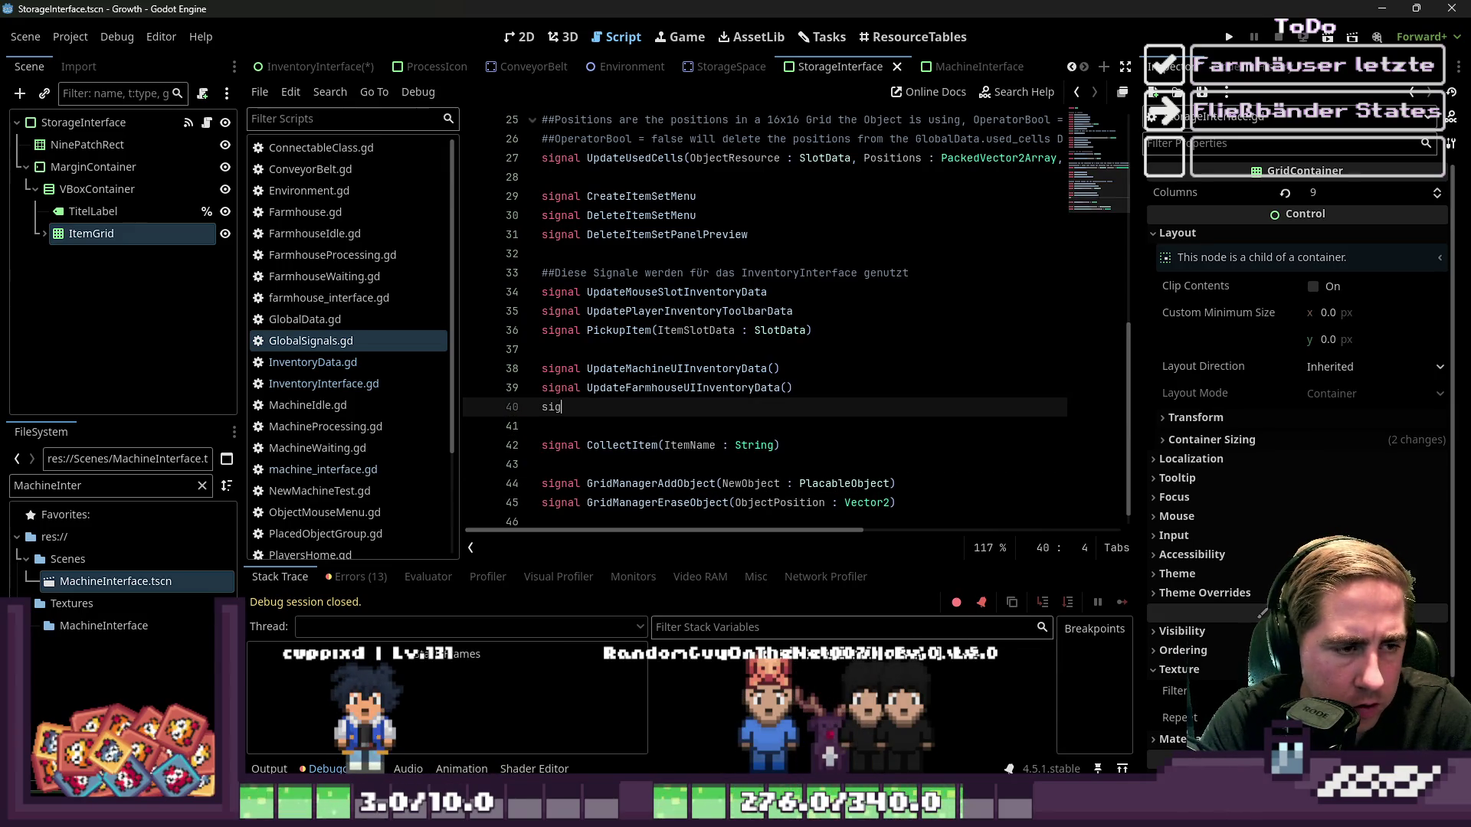
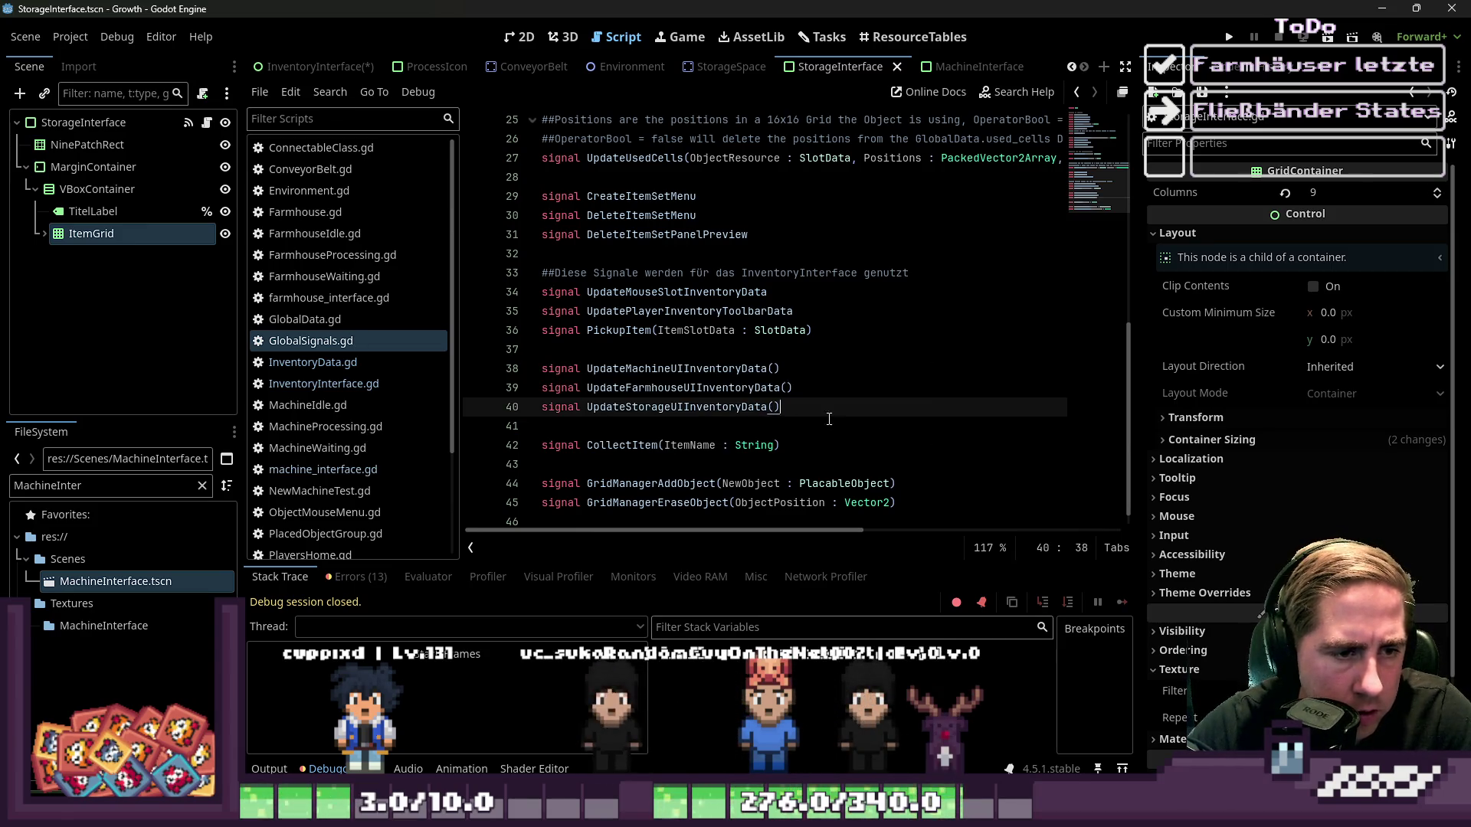
Save the scene and review the InventoryInterface, InventoryData and GlobalSignals scripts
key("ctrl+s")
left_click(625, 414)
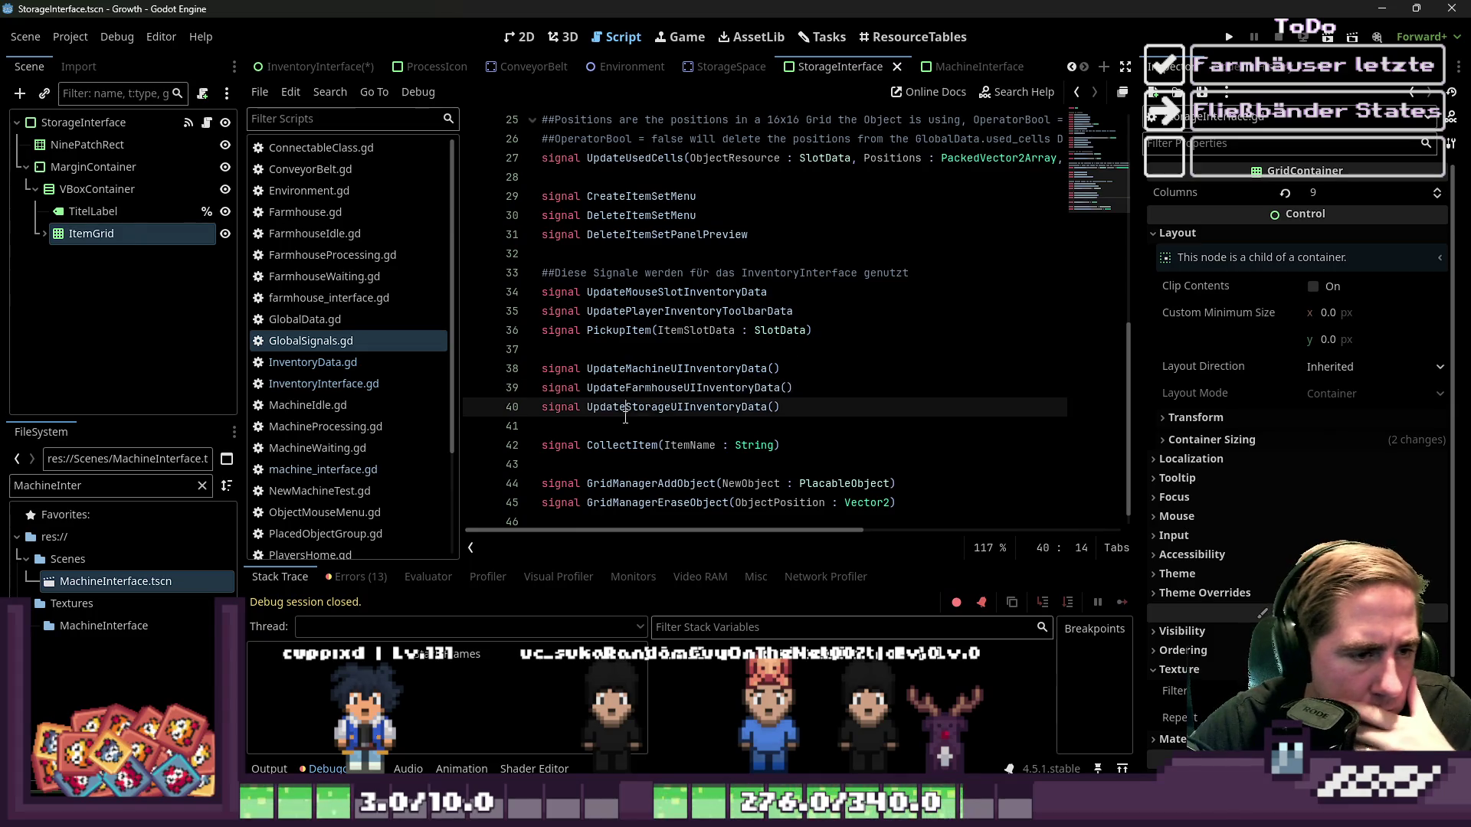
left_click(342, 383)
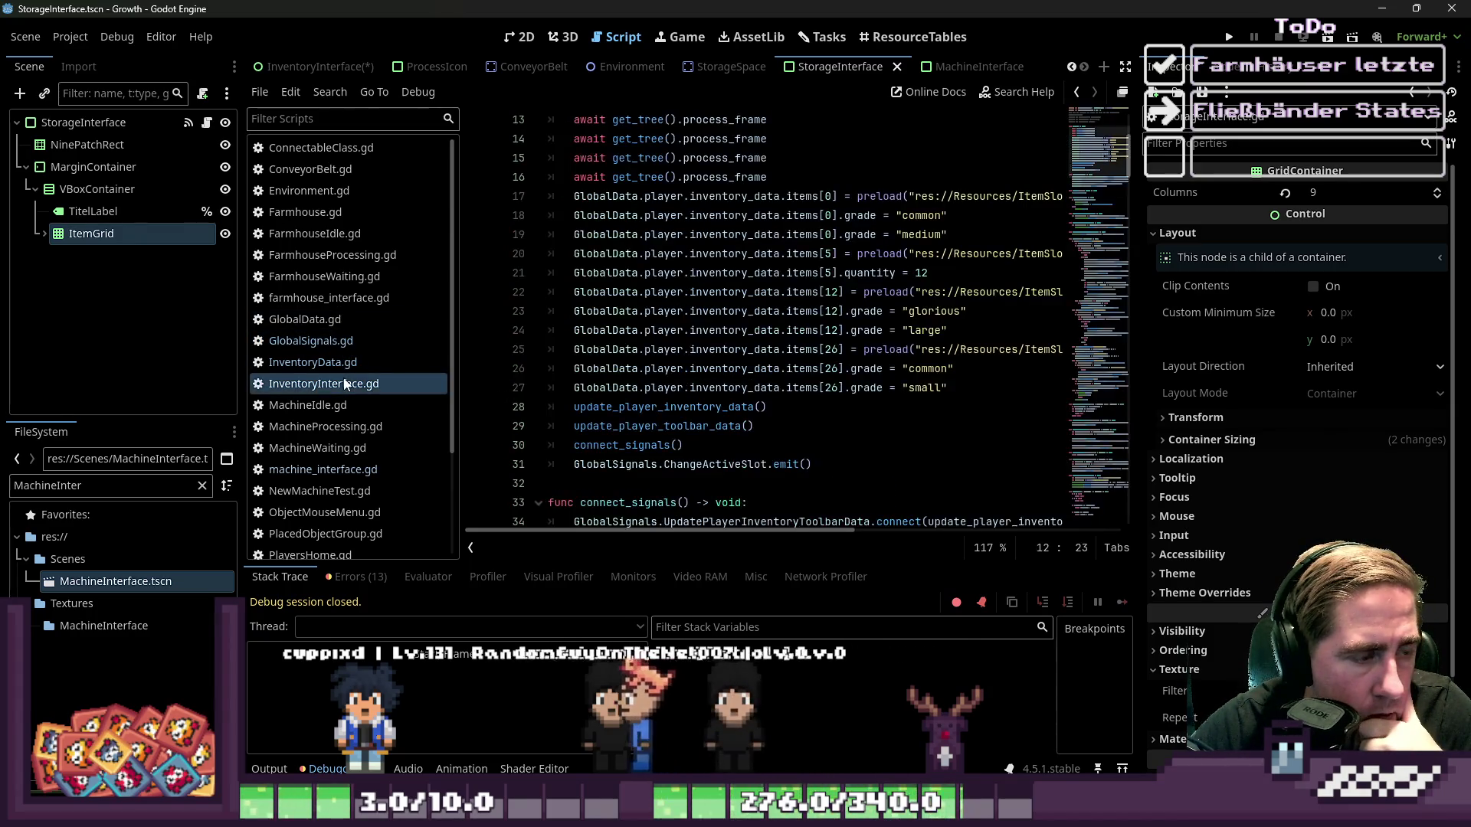
left_click(380, 367)
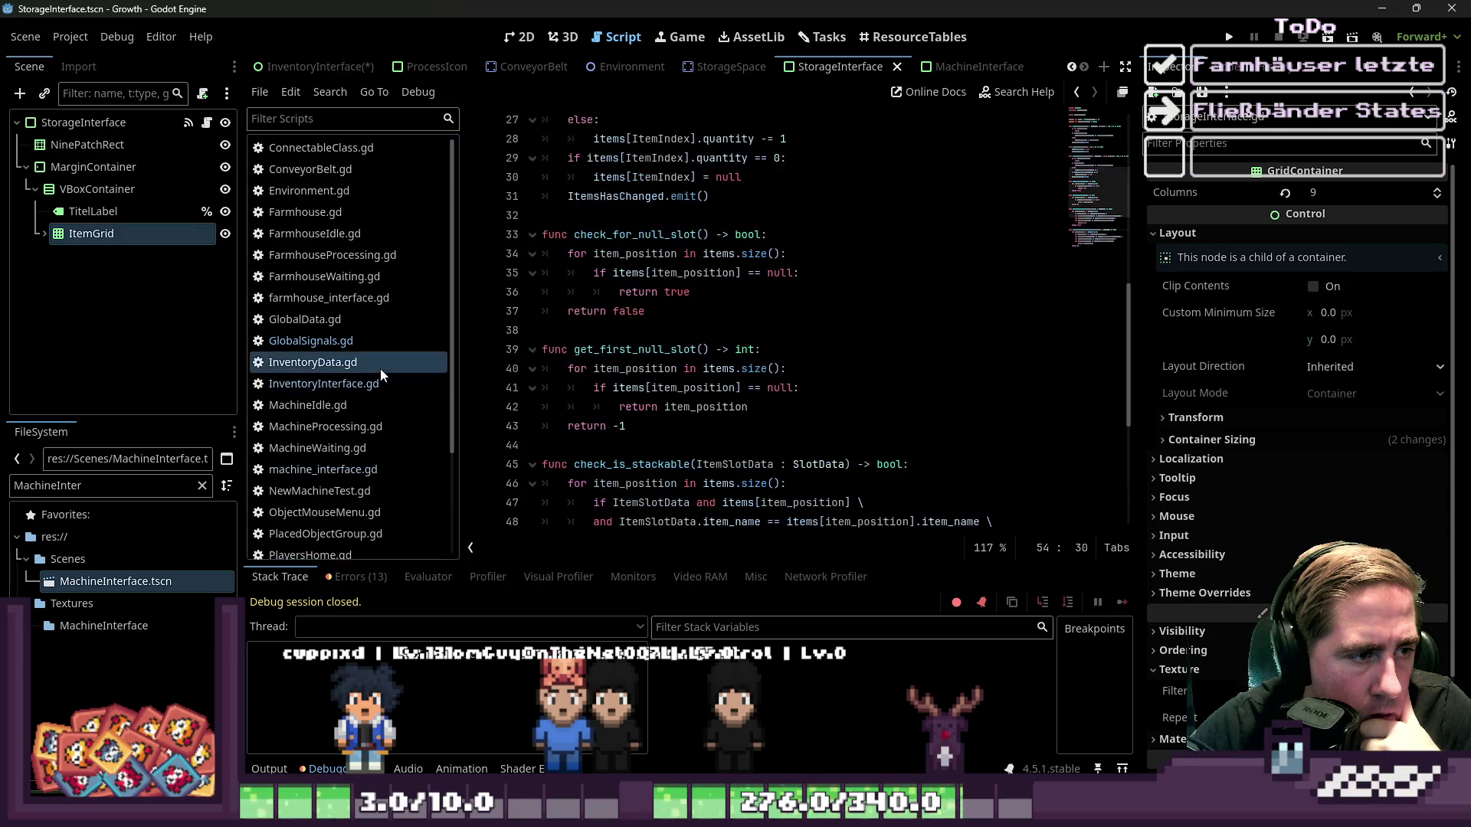
left_click(360, 389)
left_click(342, 344)
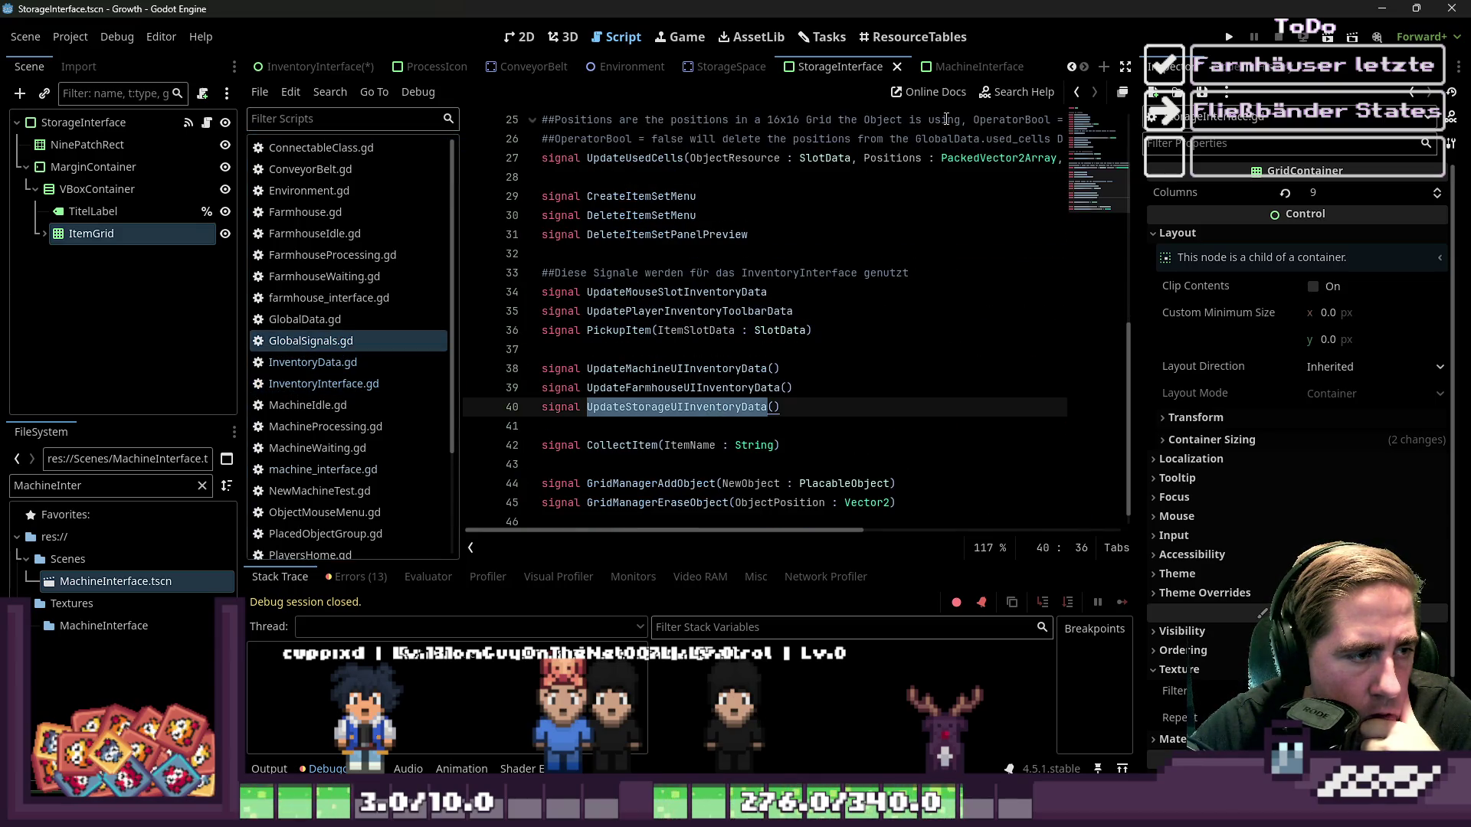
Run the project and start a new game with a character named 'sdal'
left_click(1229, 37)
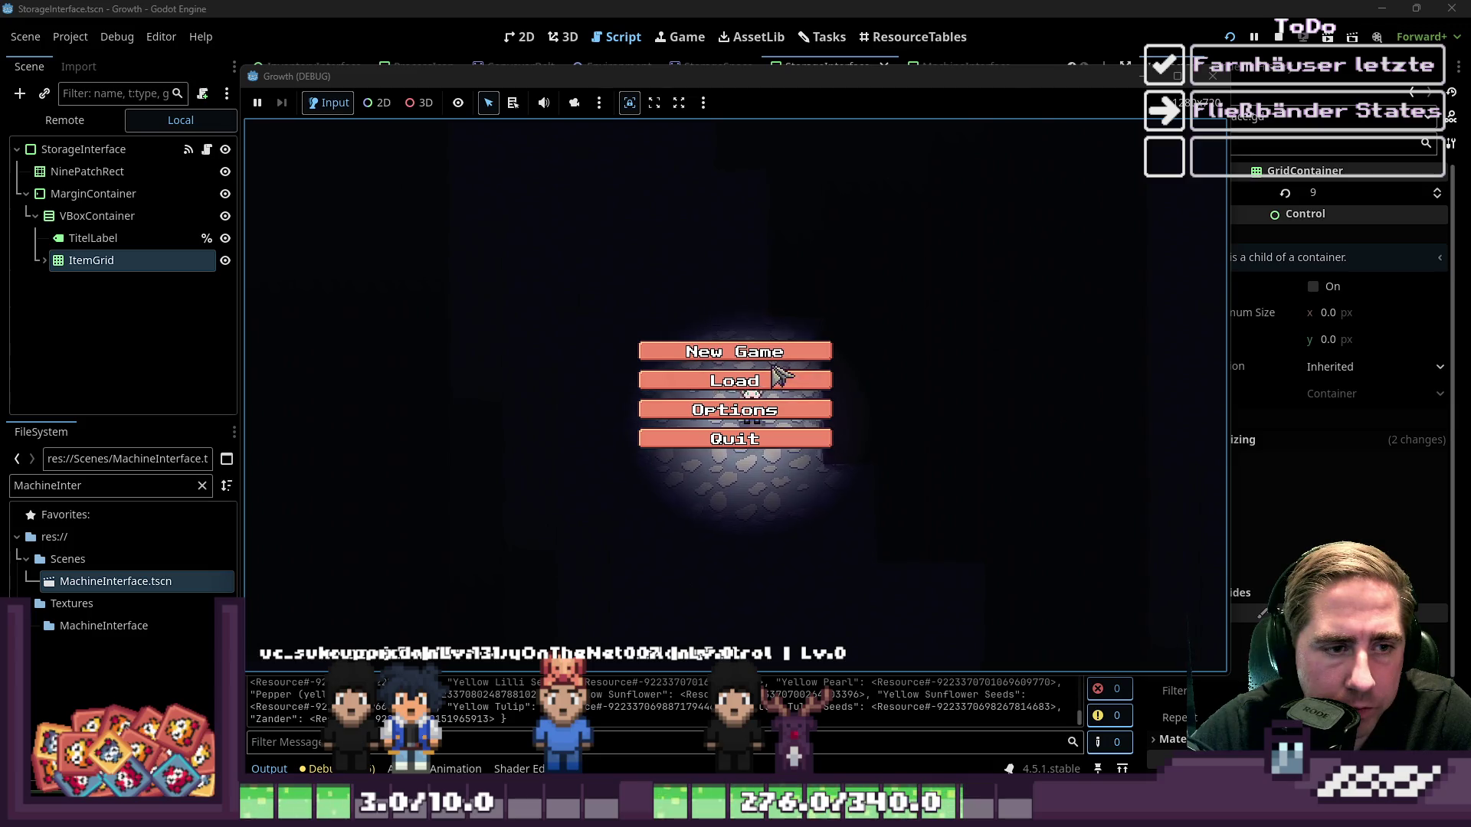
left_click(774, 354)
type("sdal")
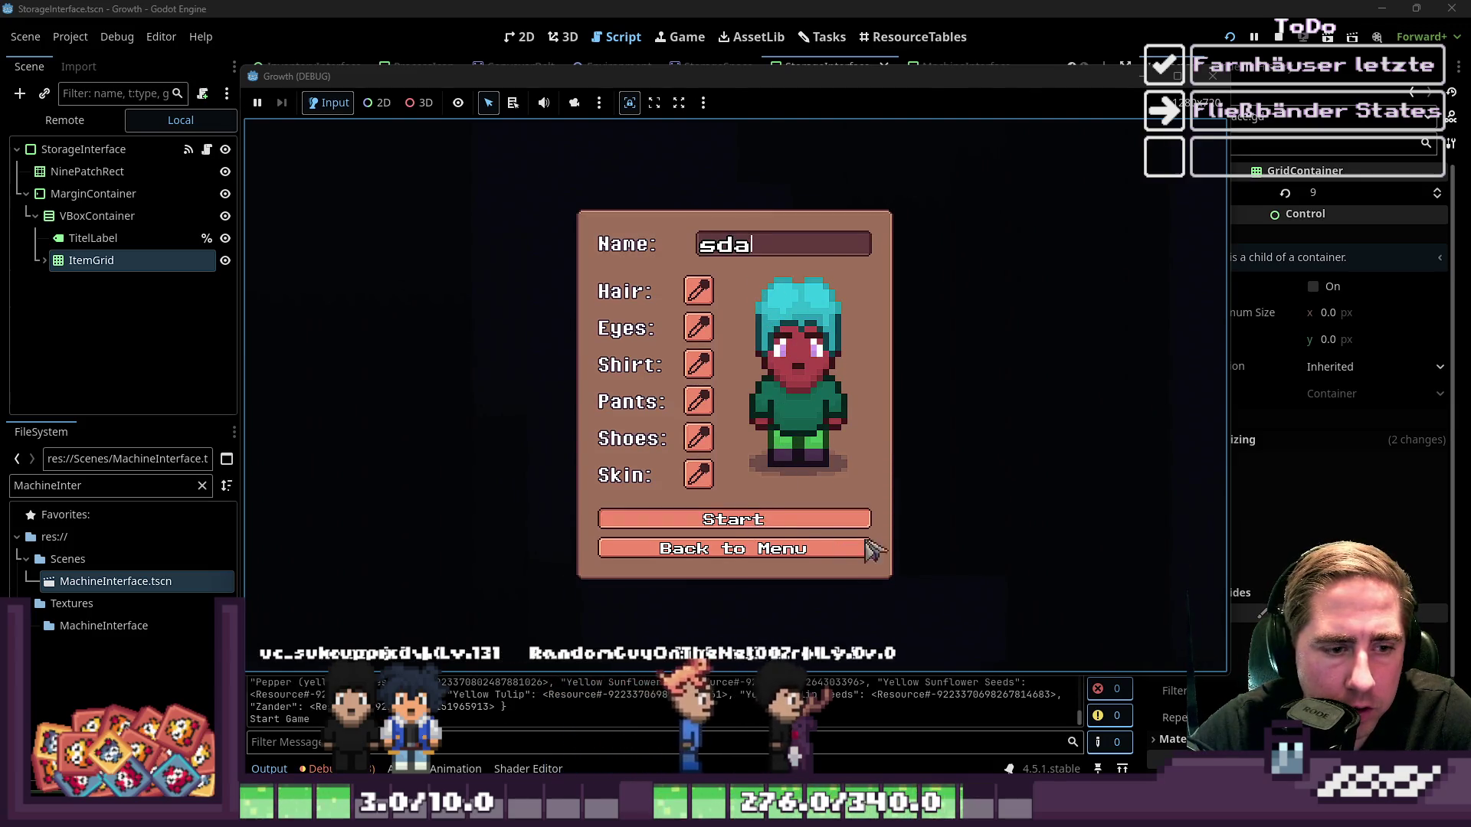
left_click(857, 520)
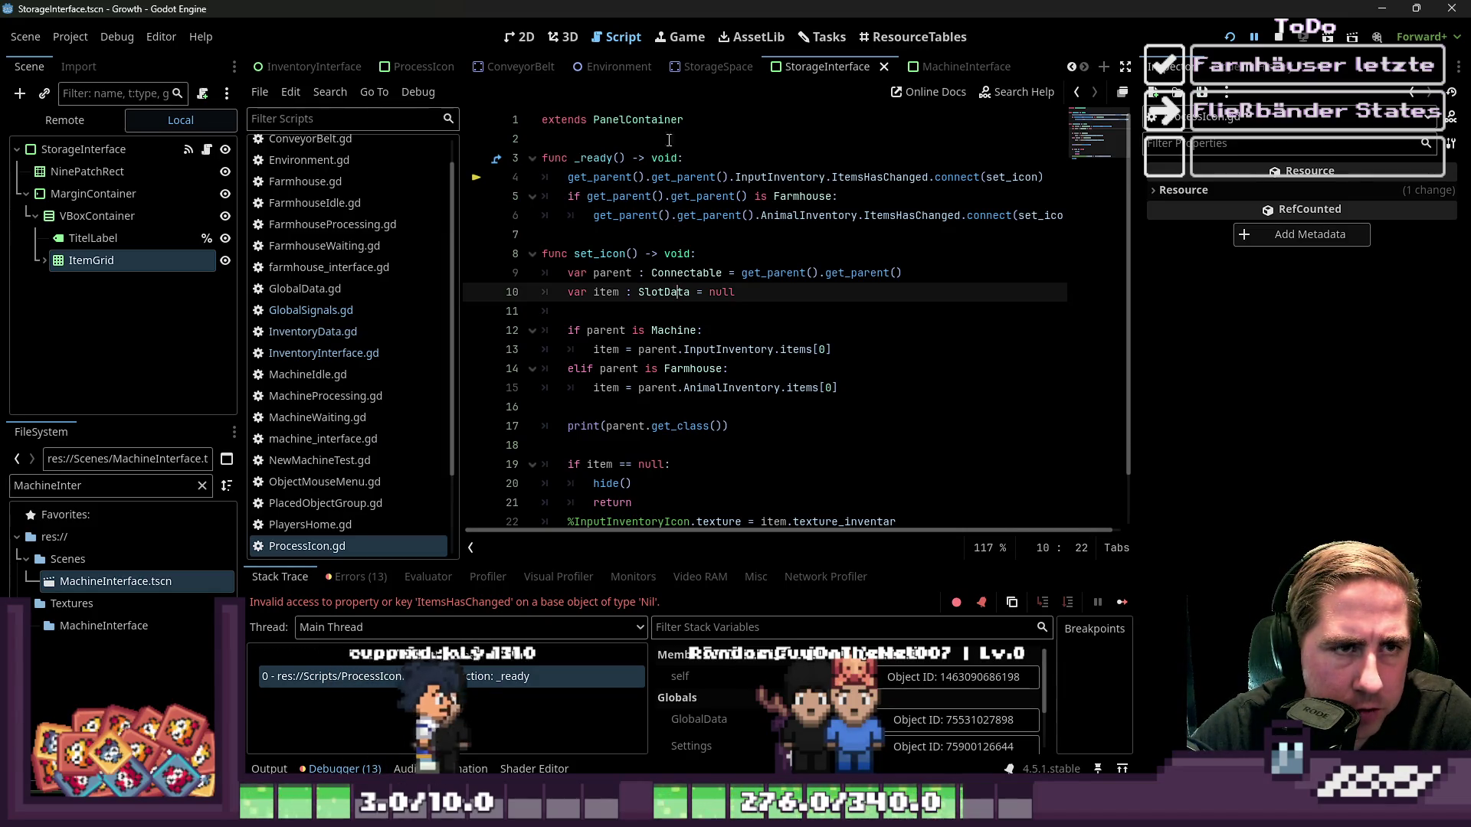
Check connect_machine_slots in the MachineInterface script, then return to the 2D view
left_click(950, 67)
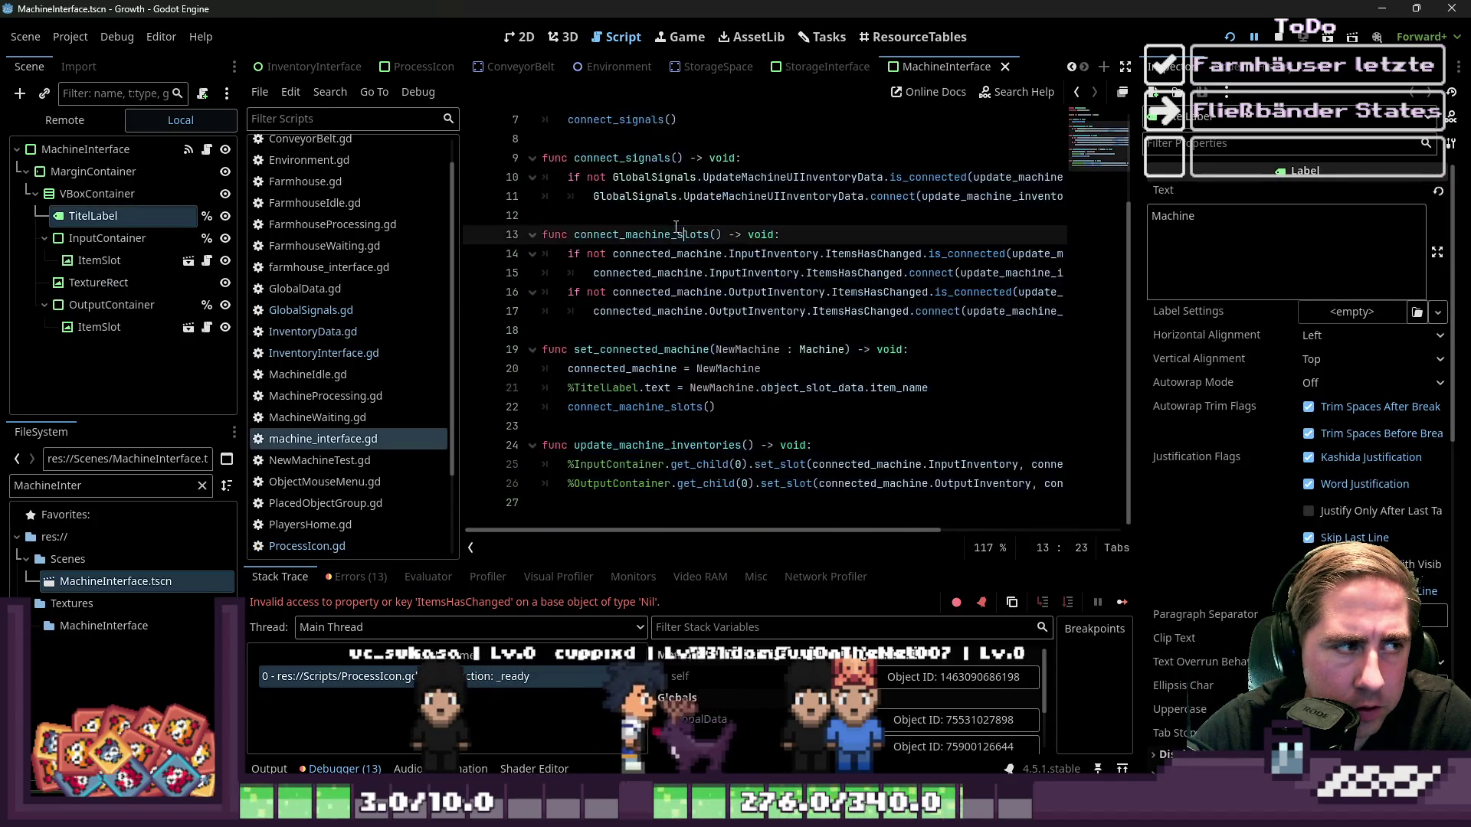
left_click(684, 234)
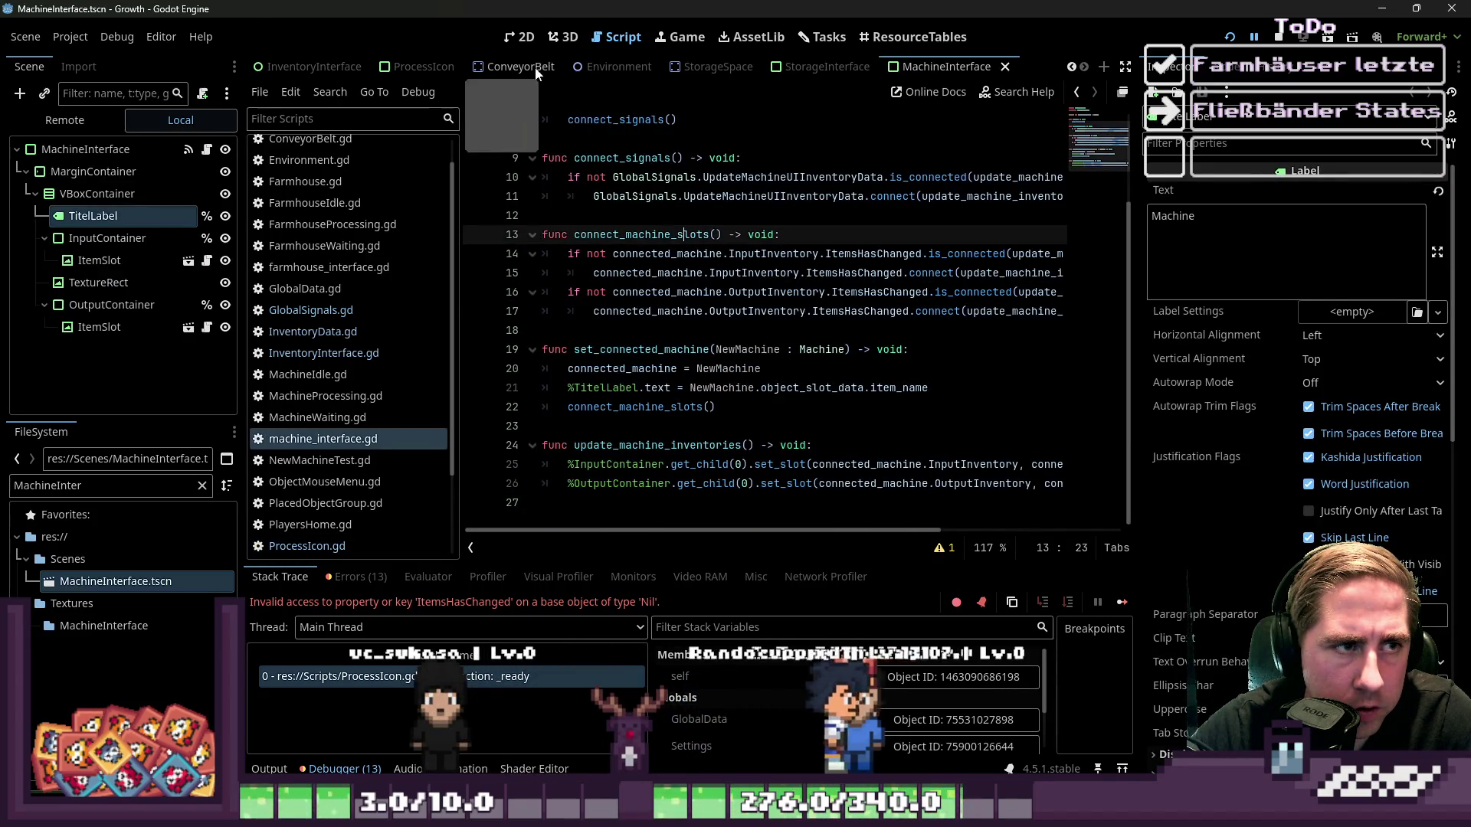
key("ctrl+F1")
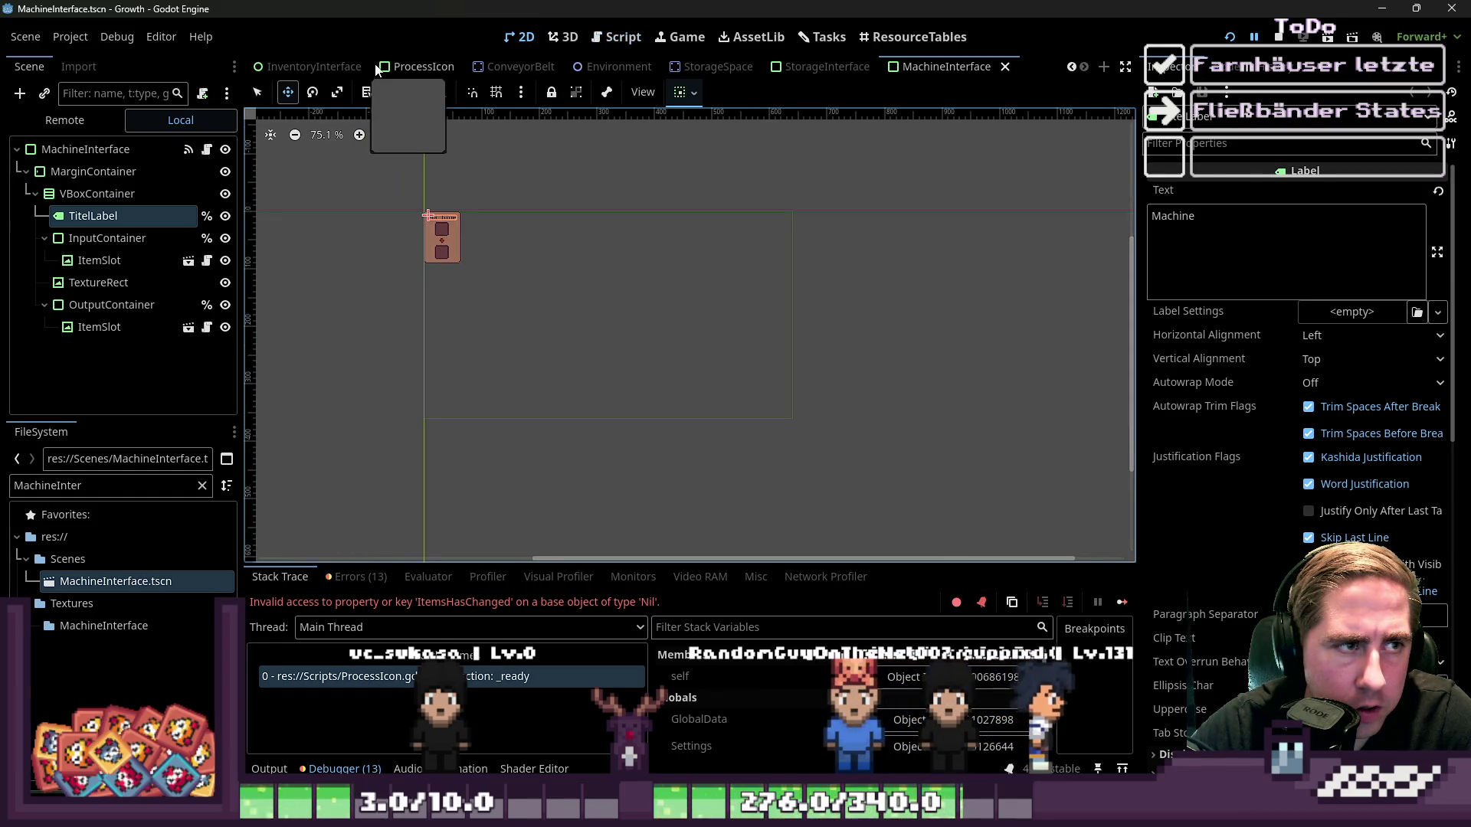
Hide the Storage and Machine panels in InventoryInterface, save, and switch to StorageSpace
left_click(306, 66)
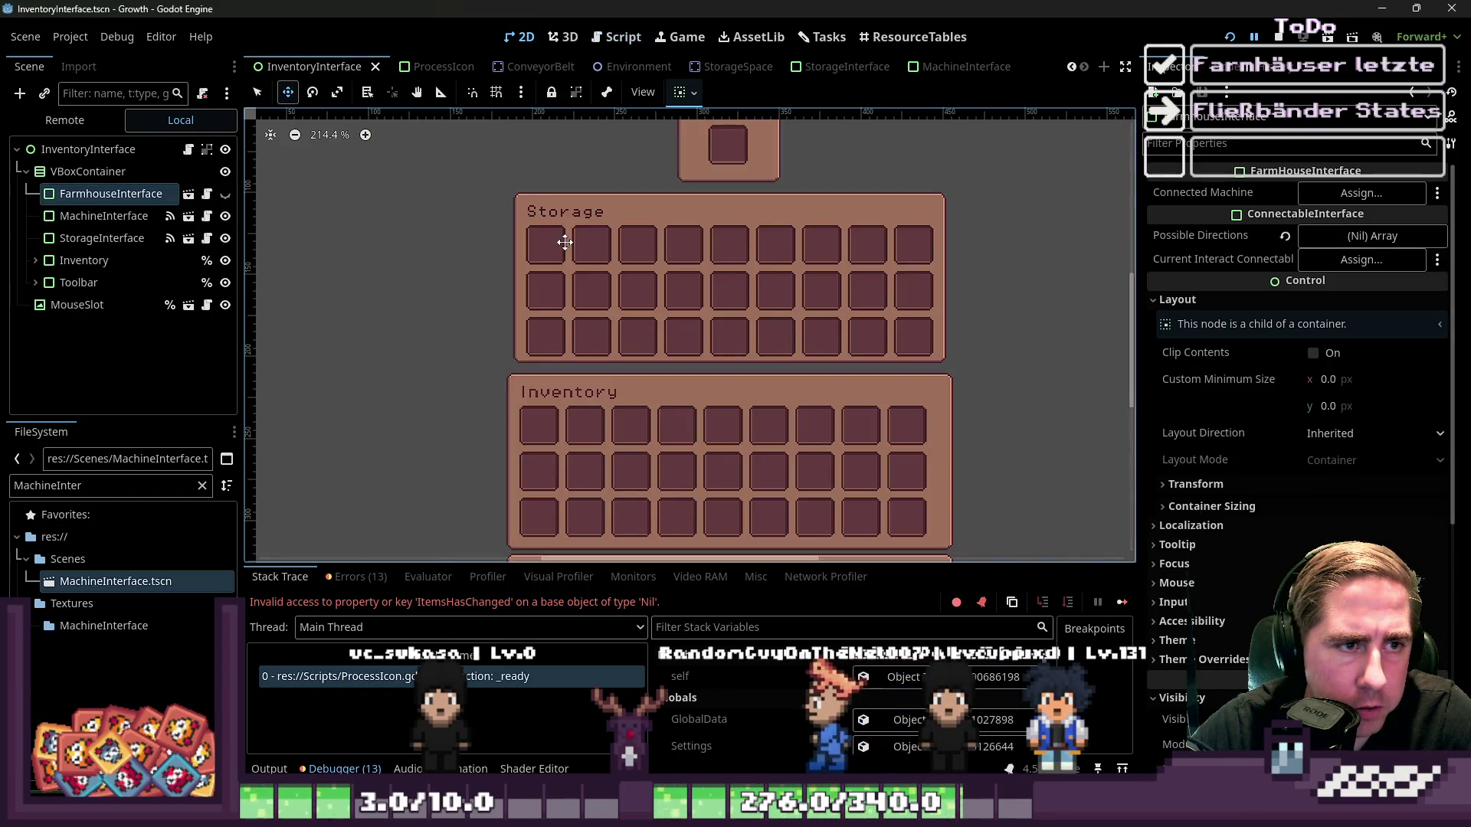
left_click(225, 239)
left_click(225, 239)
left_click(225, 239)
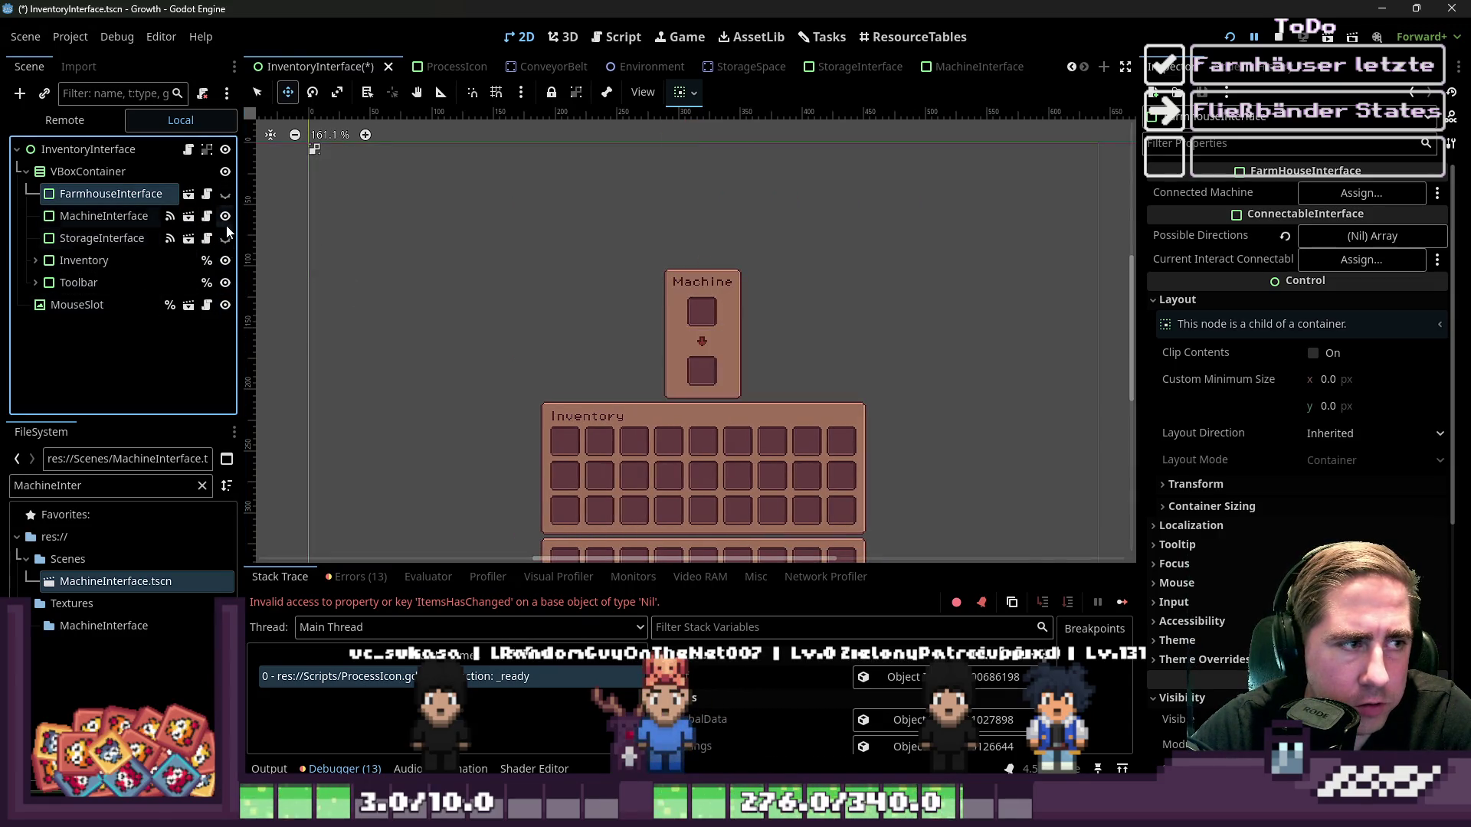
left_click(225, 217)
key("ctrl+0")
key("ctrl+s")
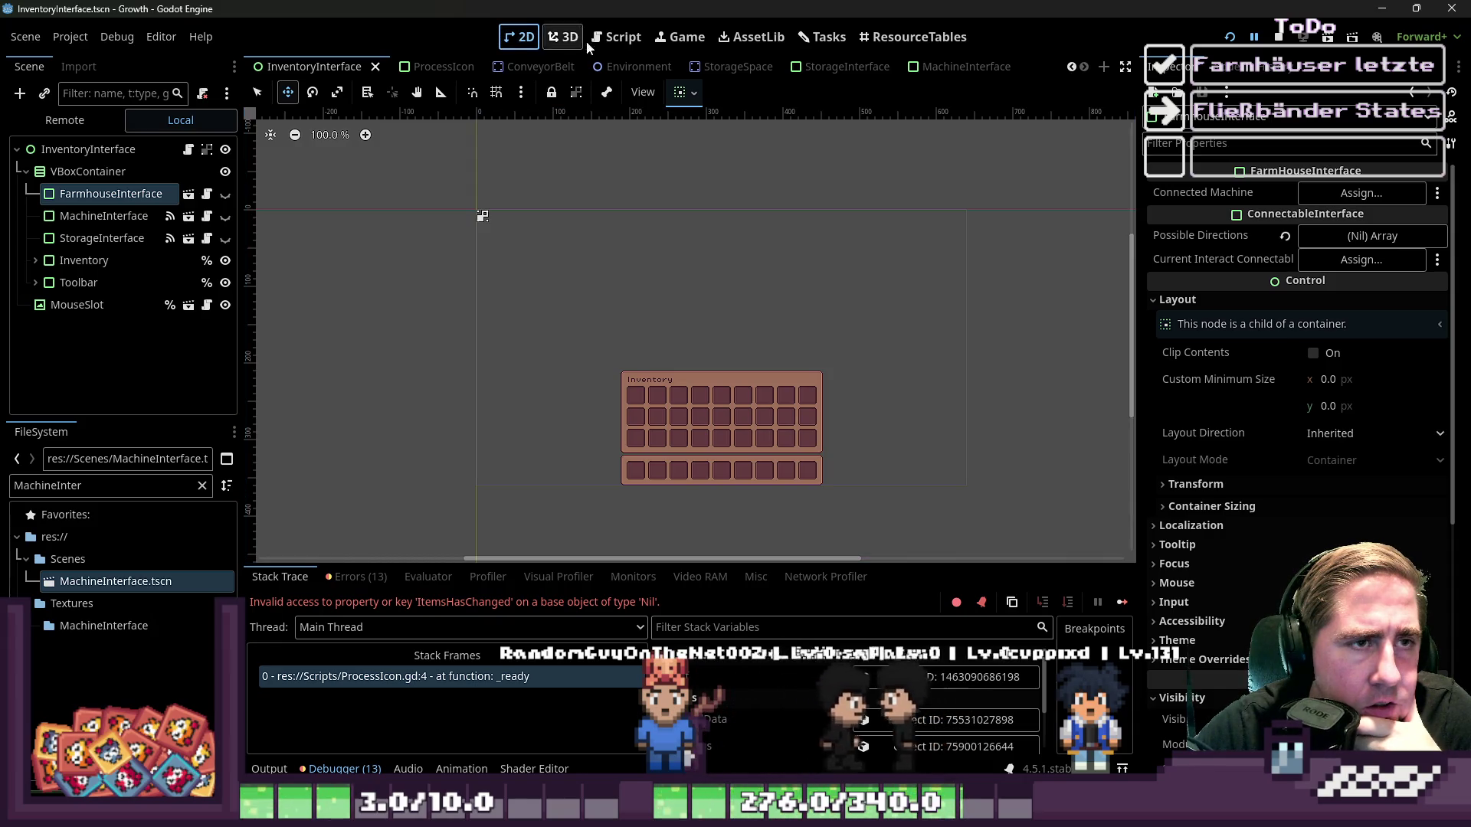
left_click(711, 71)
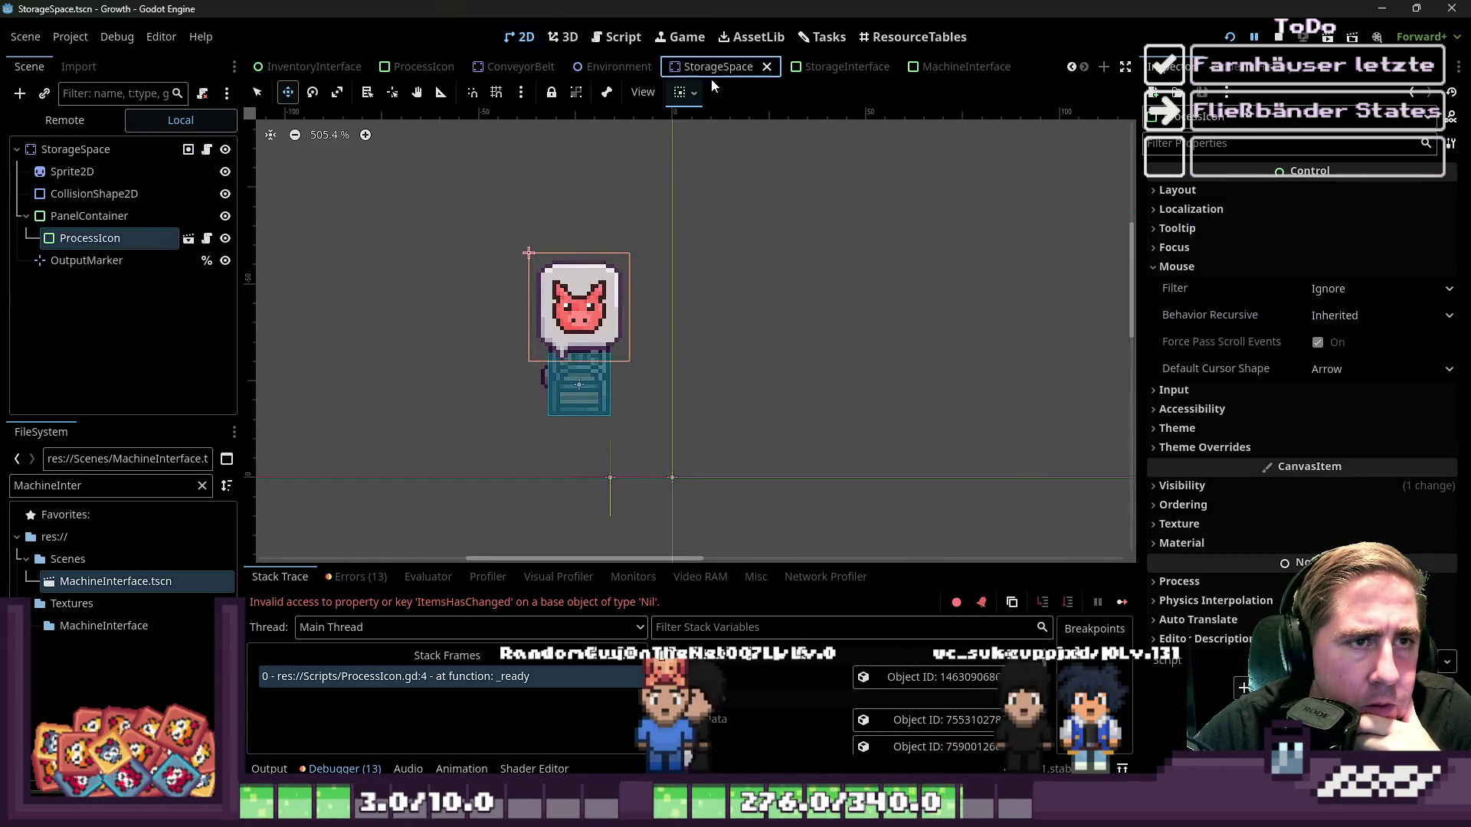
Open ProcessIcon.gd, delete then restore the Farmhouse check on lines 5–6, and save
left_click(174, 222)
left_click(188, 239)
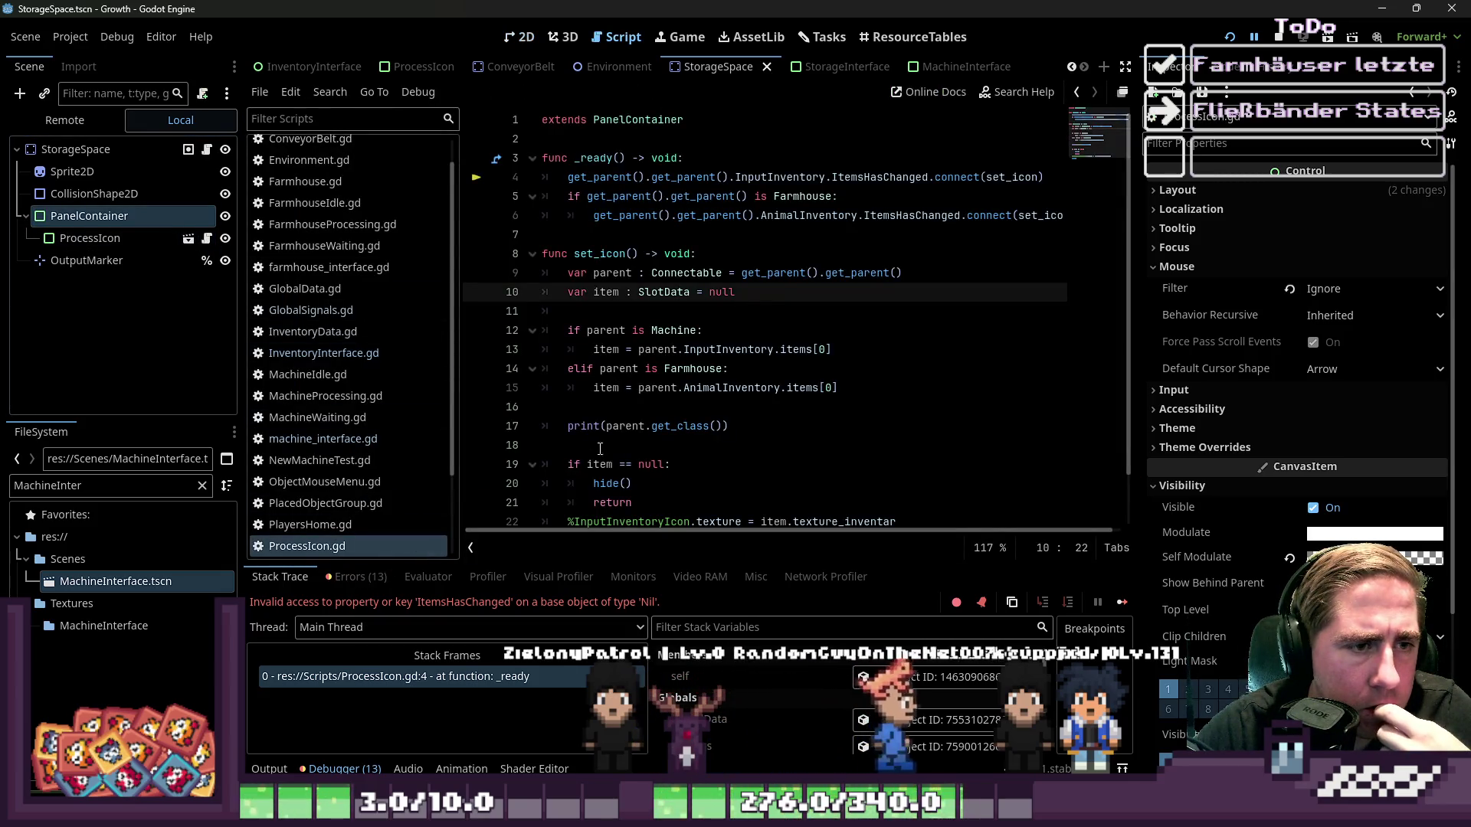
mouse_move(618, 426)
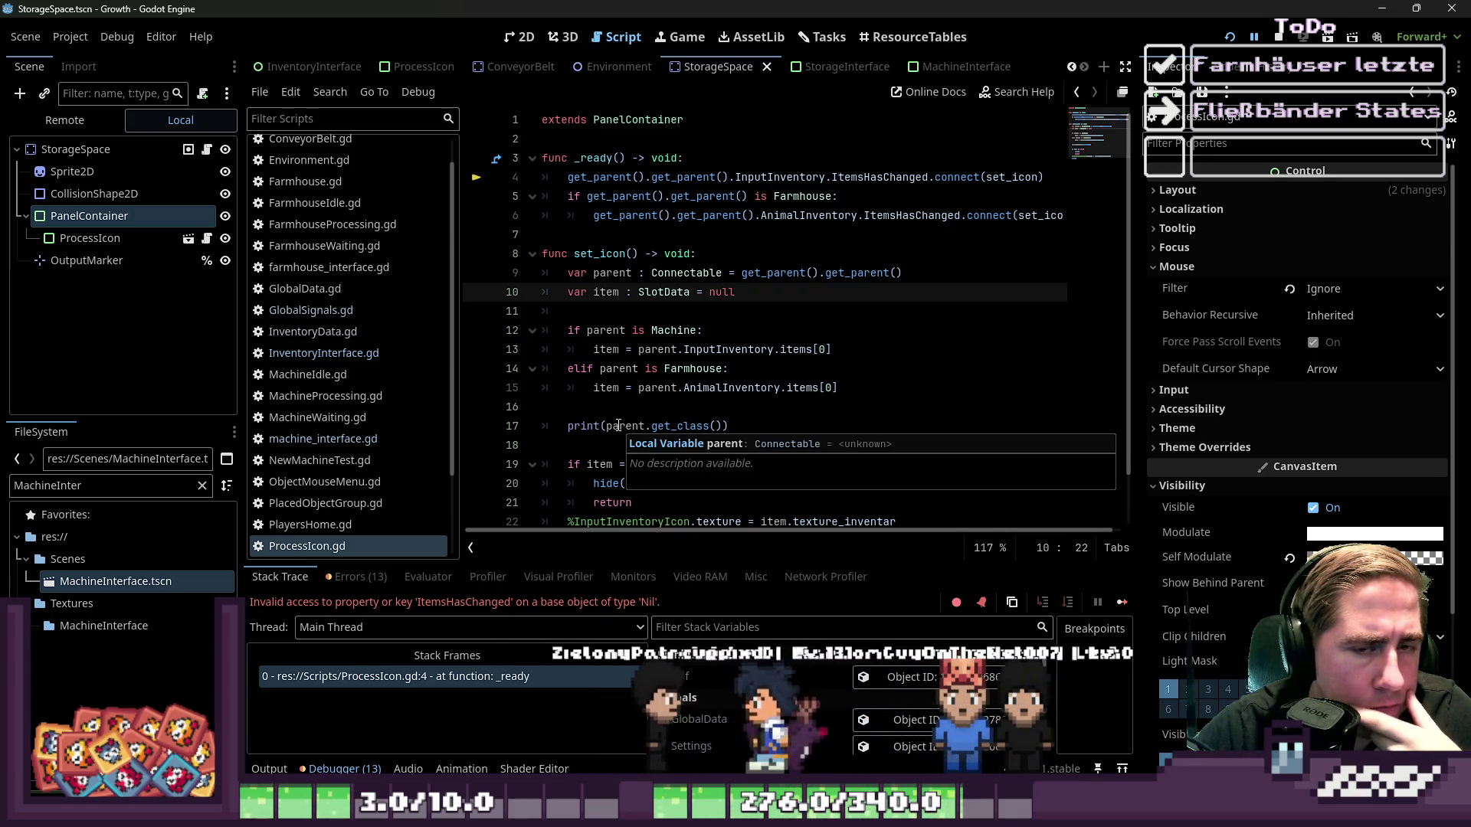
left_click(792, 216)
left_click_drag(544, 235, 543, 201)
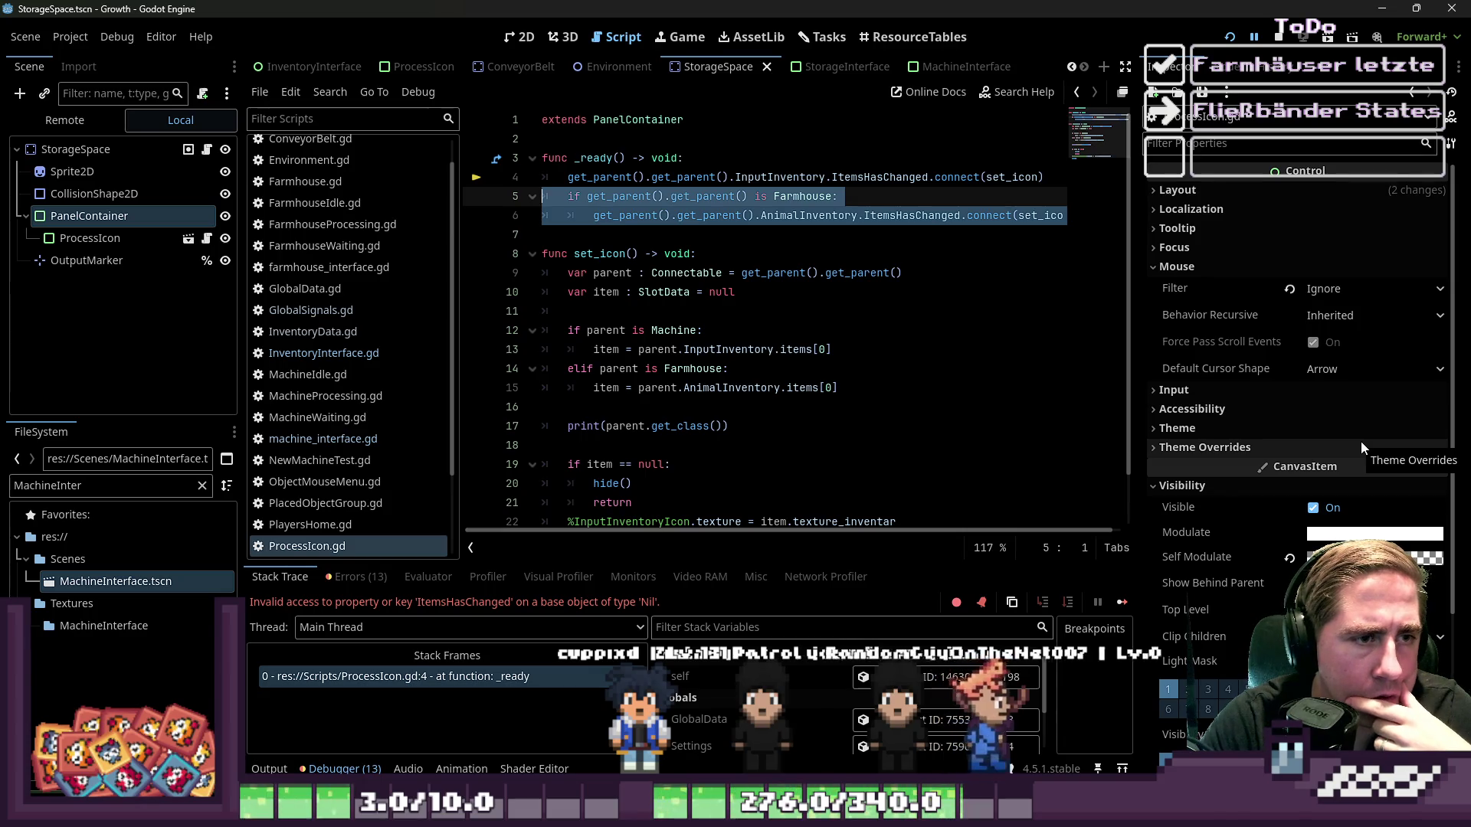
key("BackSpace")
key("BackSpace")
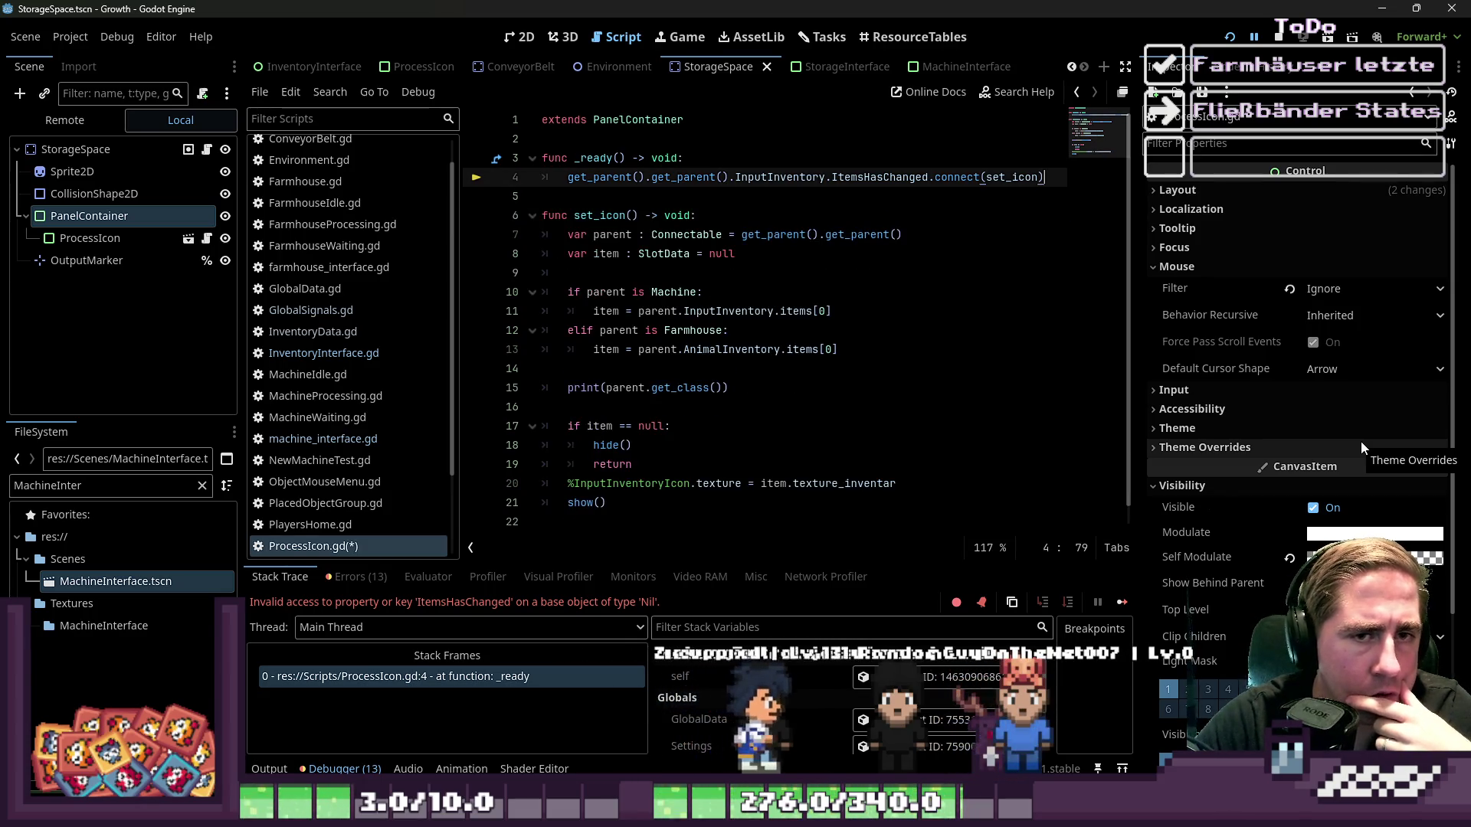
key("ctrl+z")
left_click(742, 177)
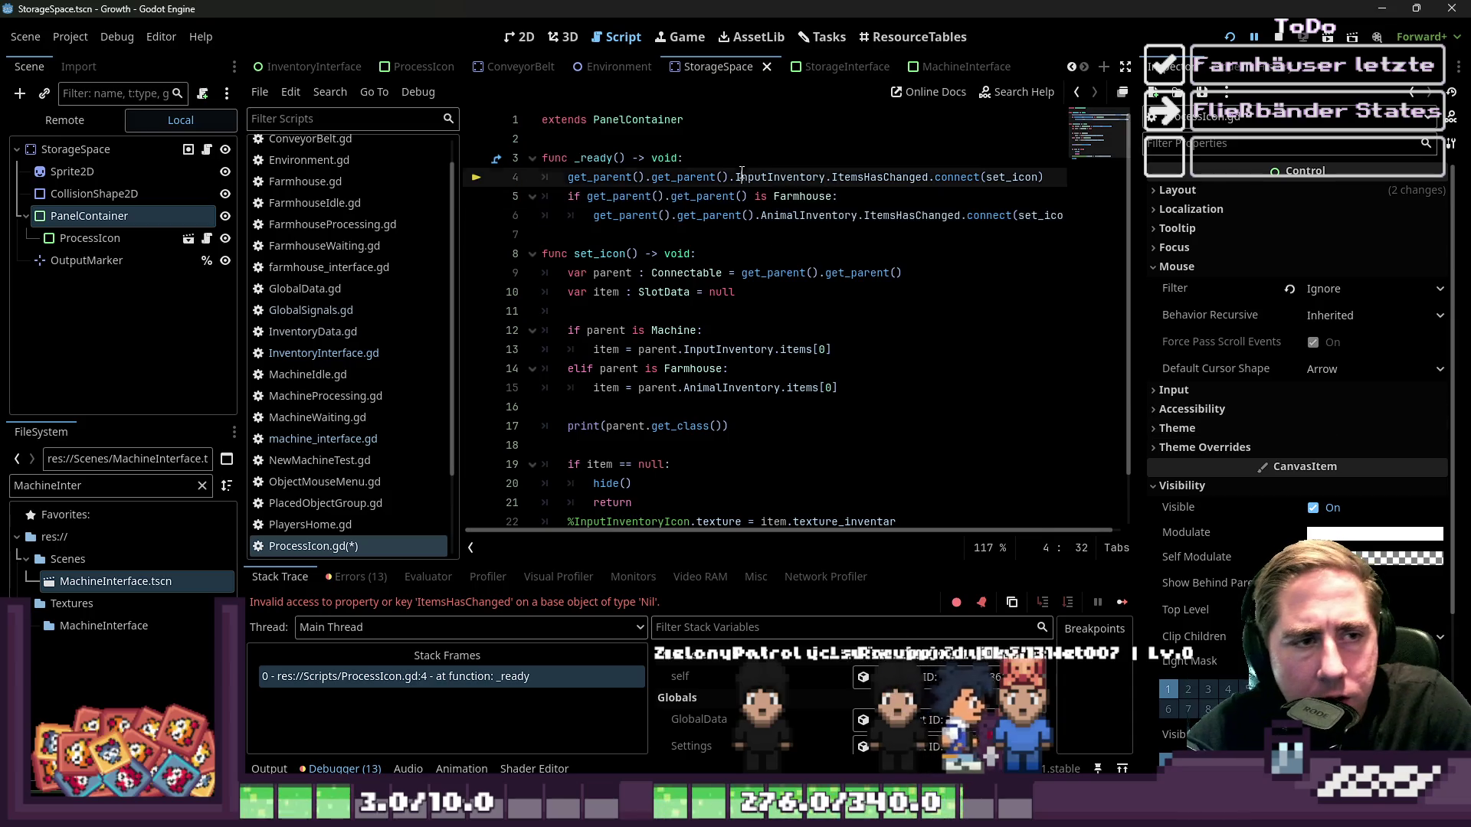
left_click(672, 176)
key("ctrl+s")
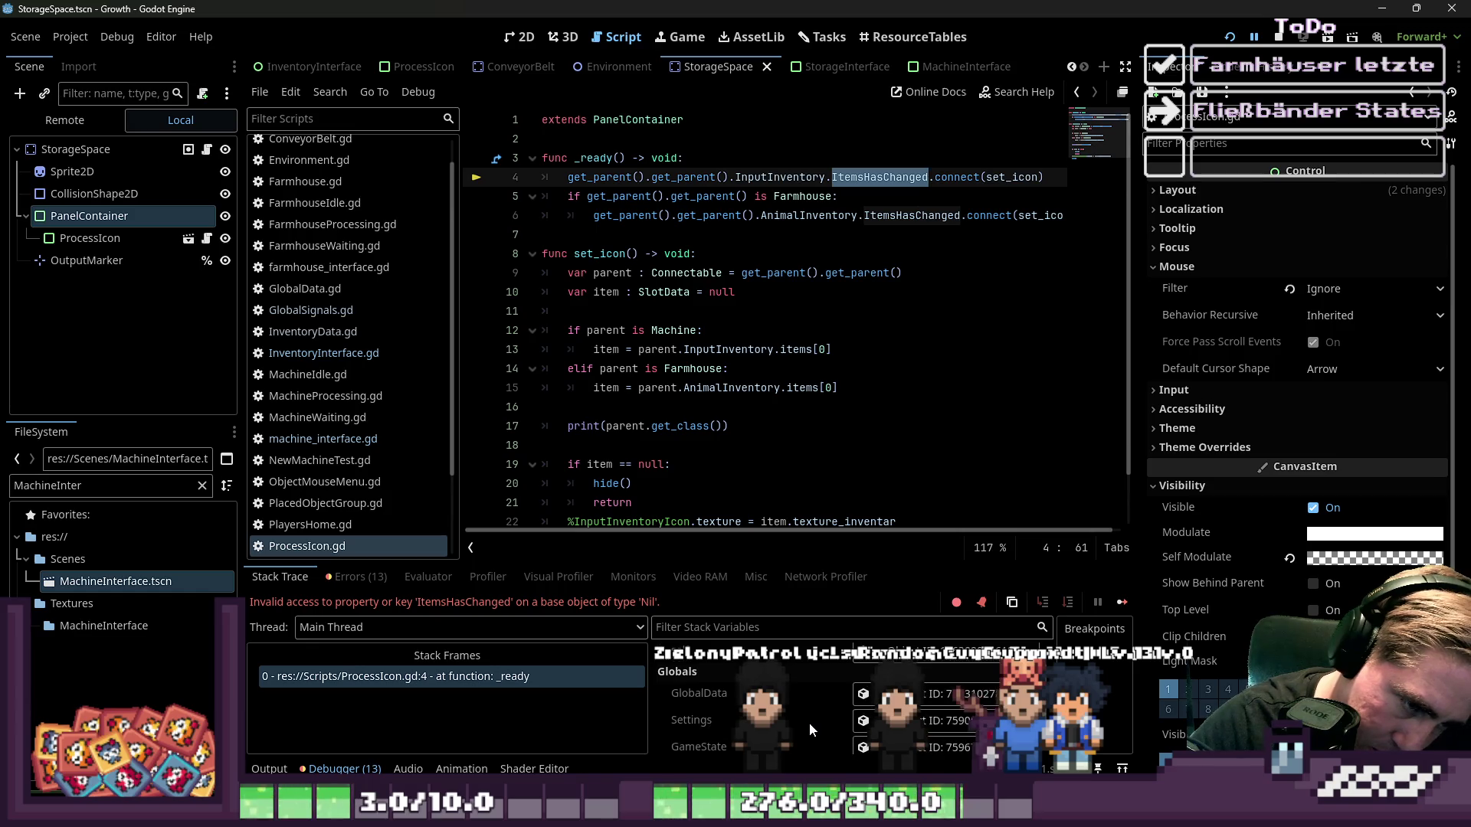
Select the StorageSpace root node and open its script at new_input_inventory
scroll(809, 723, "down", 1)
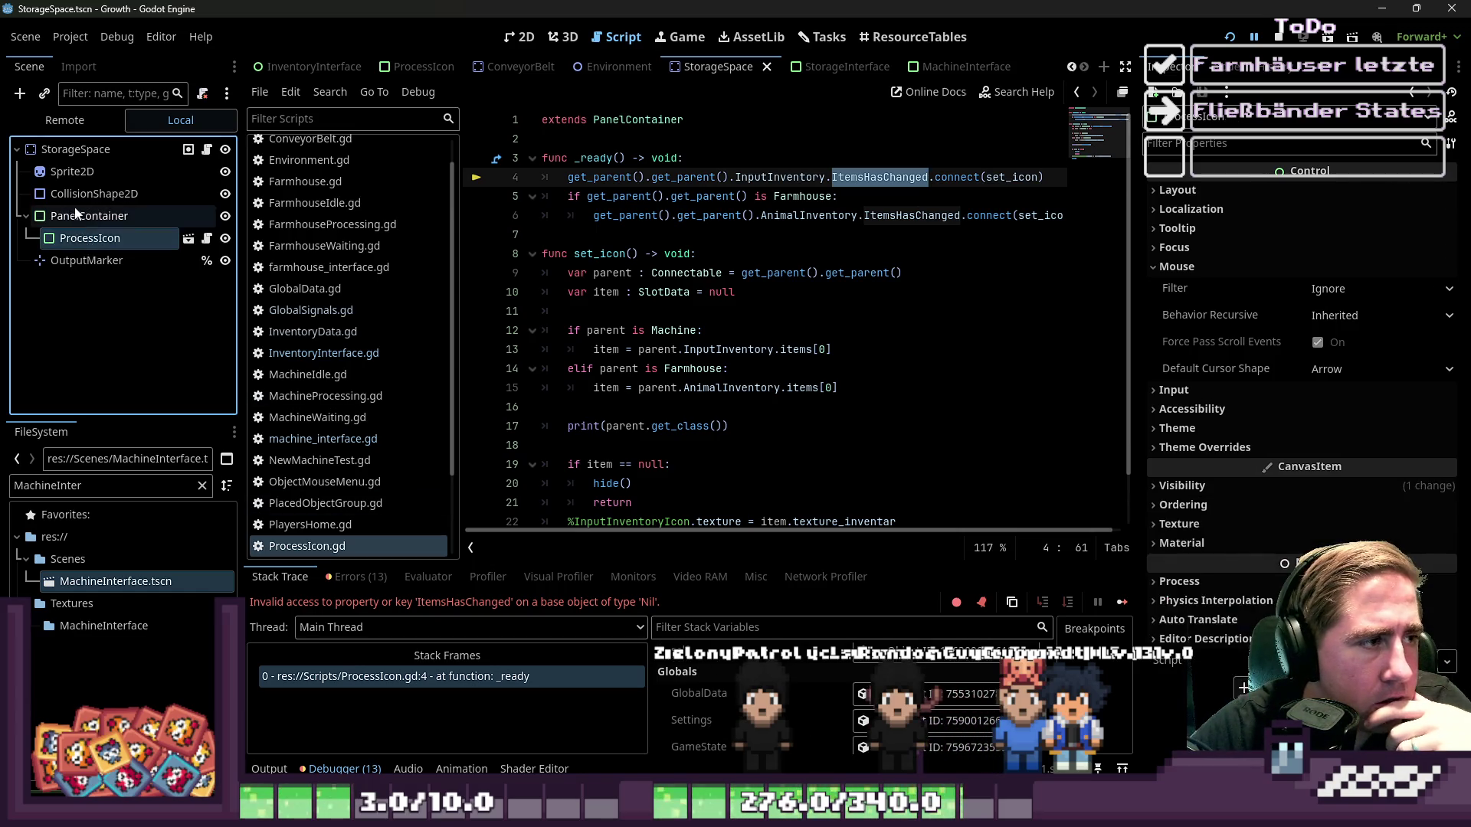
left_click(84, 149)
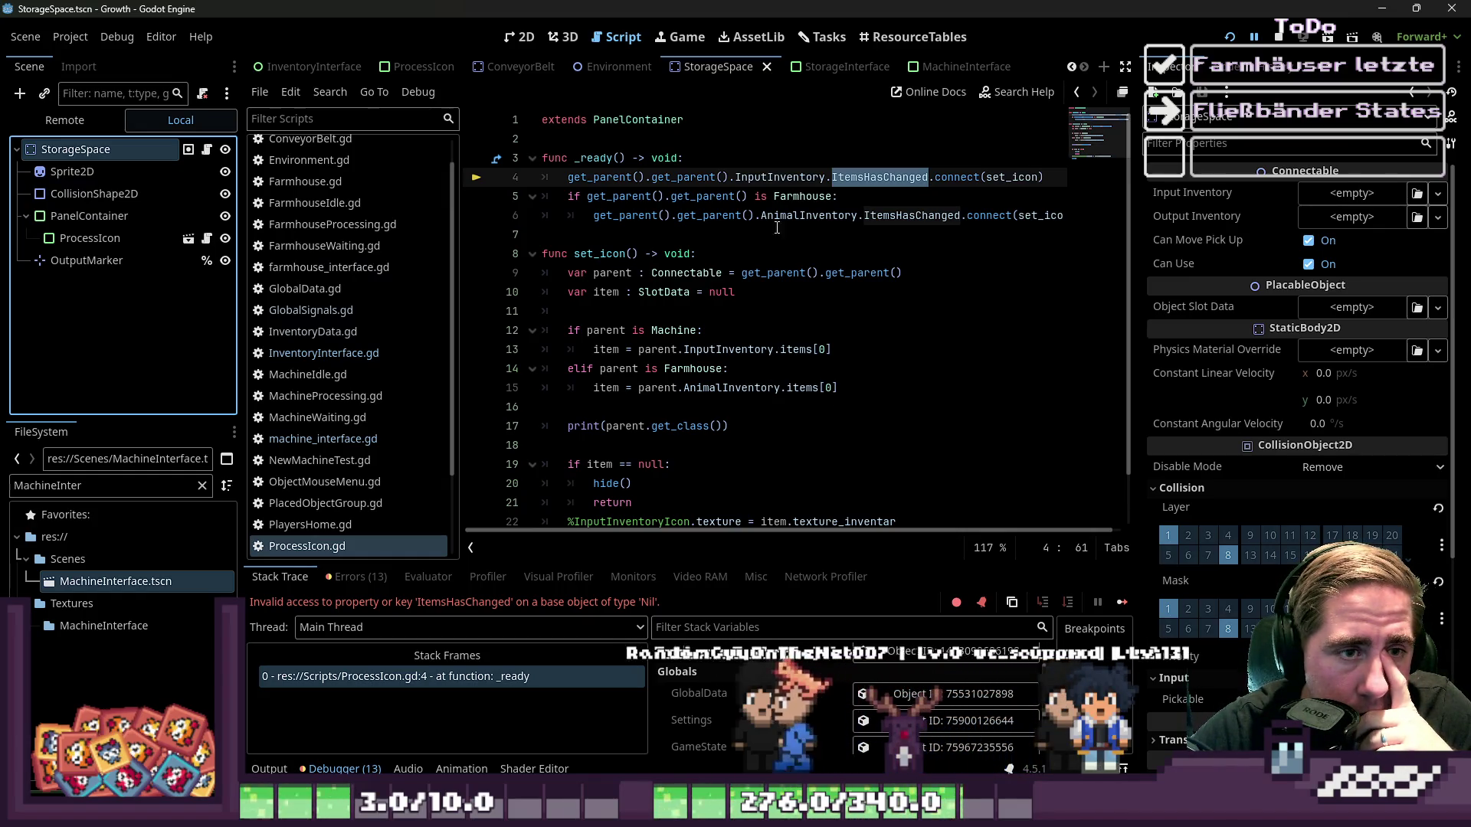
left_click(786, 178)
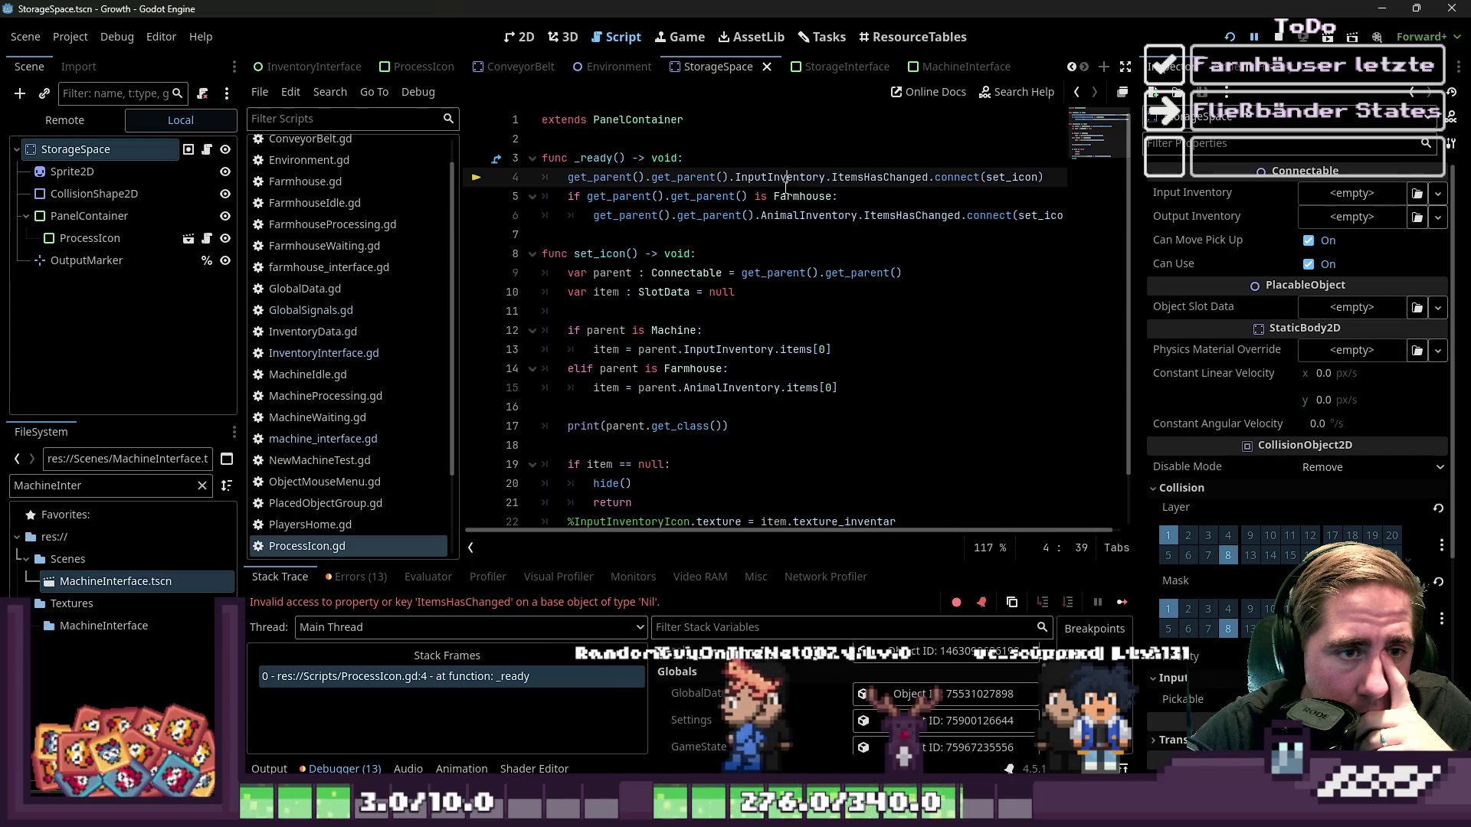
left_click(207, 150)
left_click(662, 235)
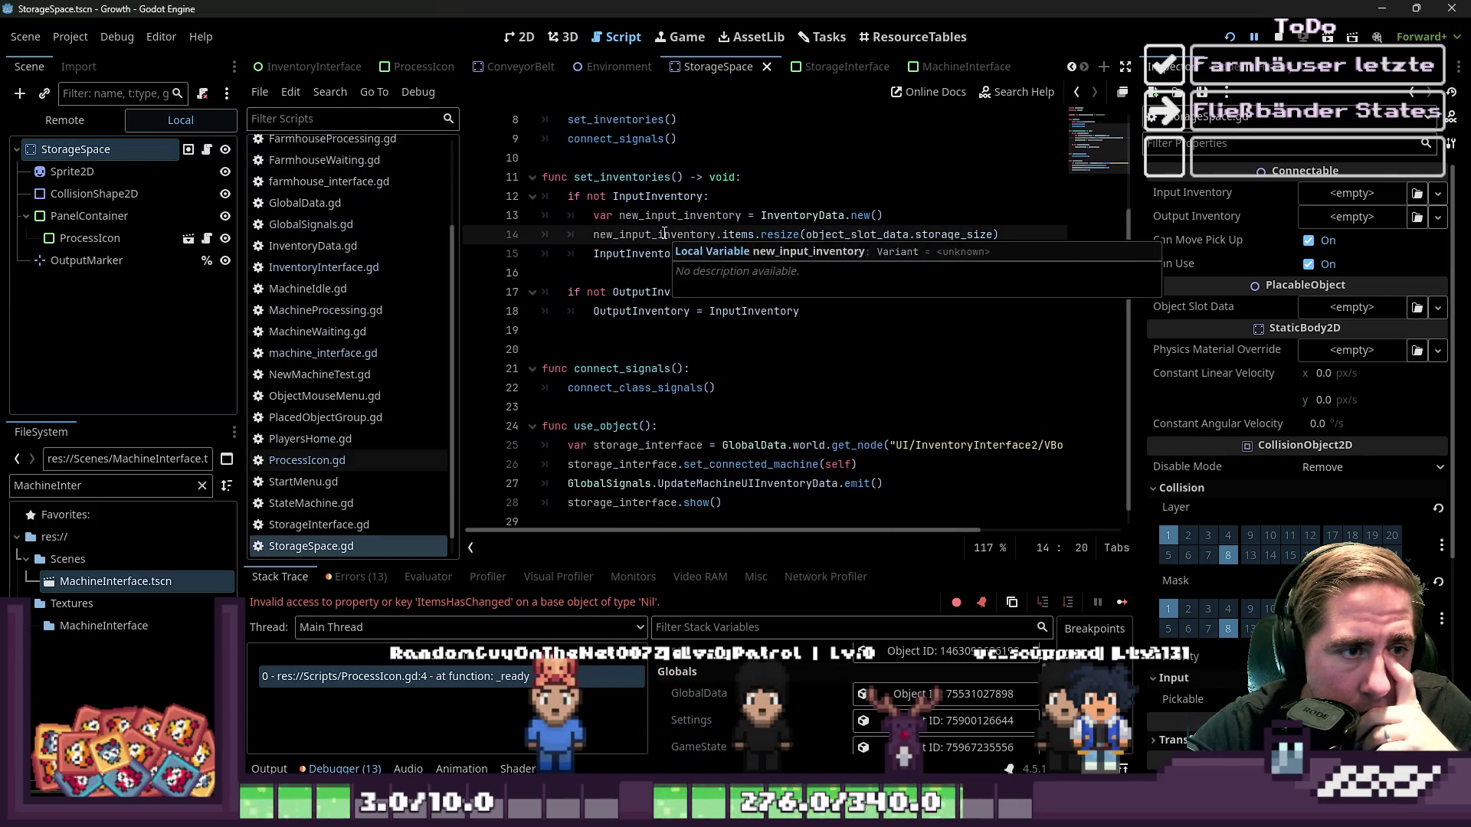
Delete the await process_frame line from _ready and select the set_inventories() call
scroll(666, 234, "up", 2)
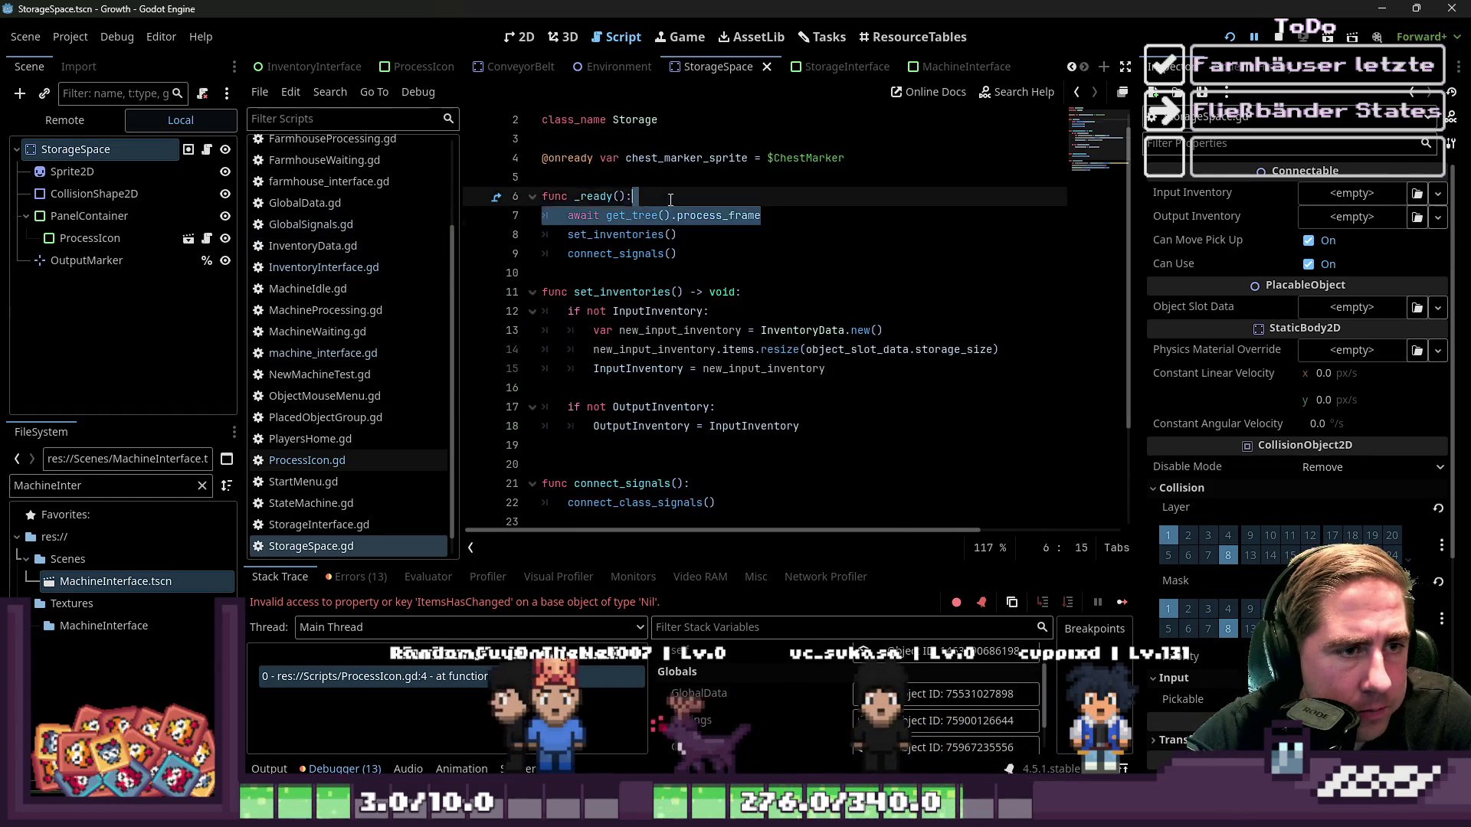
left_click_drag(762, 217, 542, 216)
key("BackSpace")
key("BackSpace")
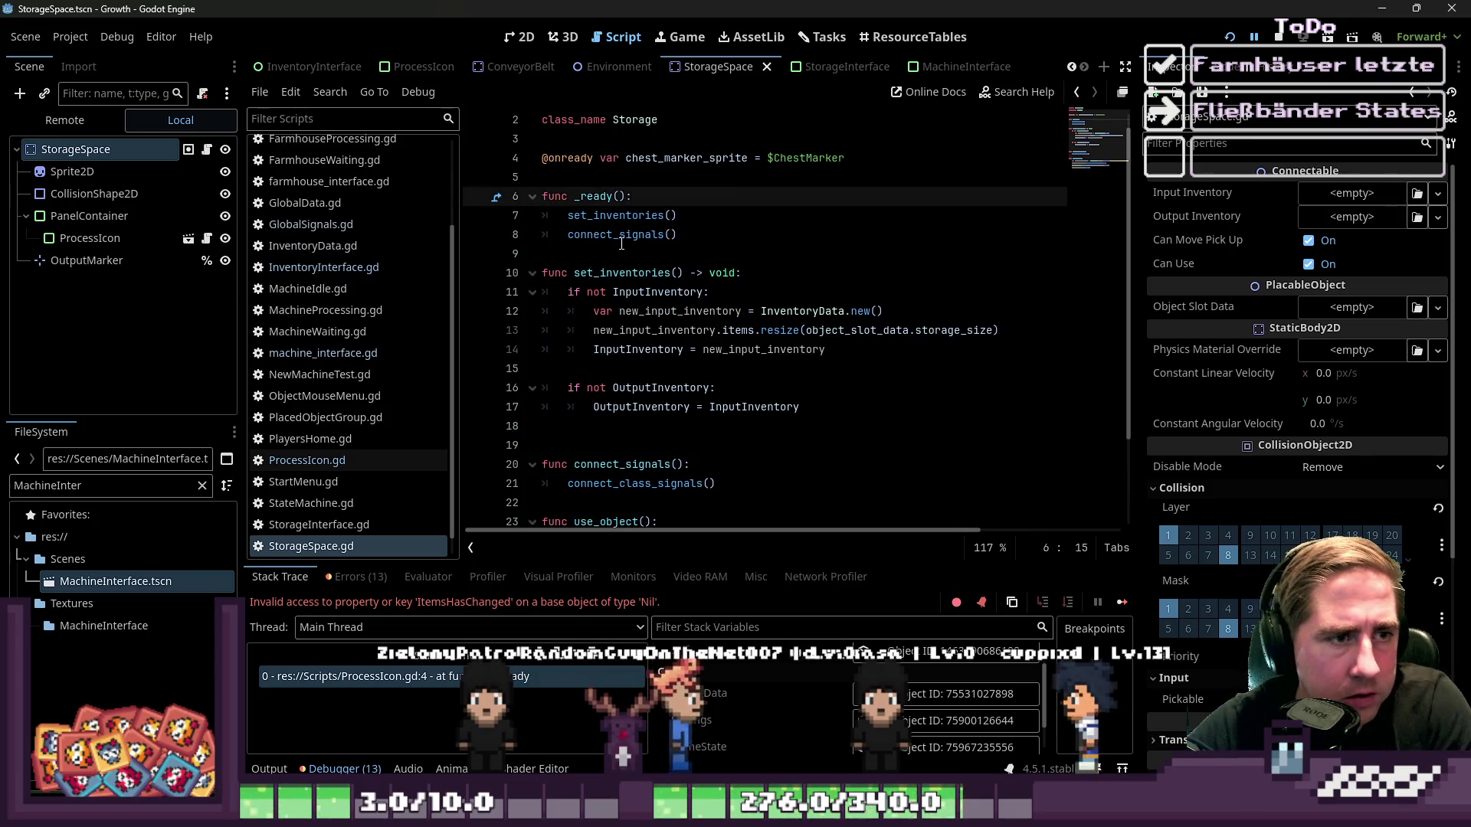
left_click_drag(677, 215, 564, 213)
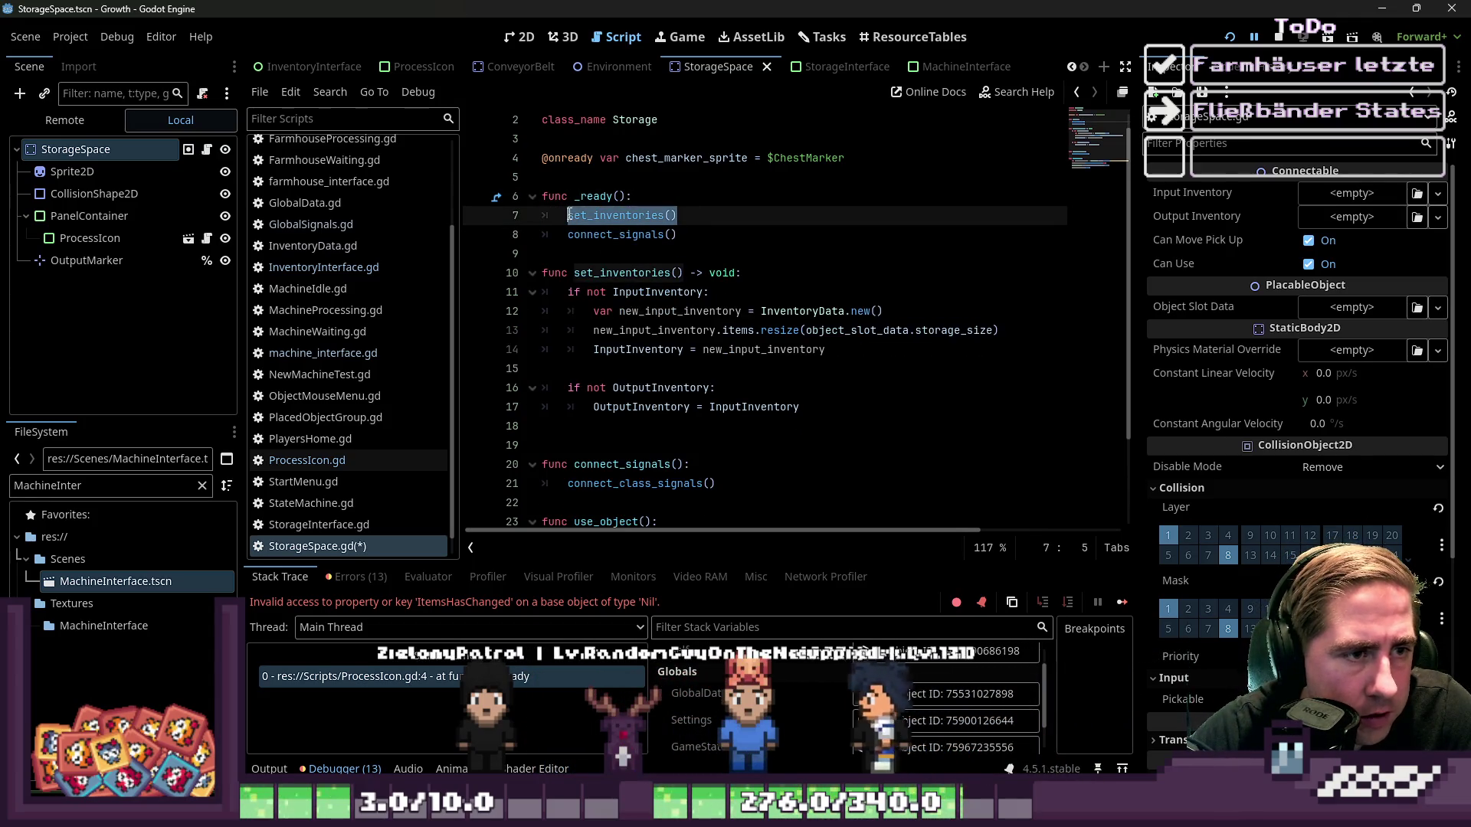
Look up an existing _enter_tree function in the machine_interface and NewMachineTest scripts
left_click(330, 353)
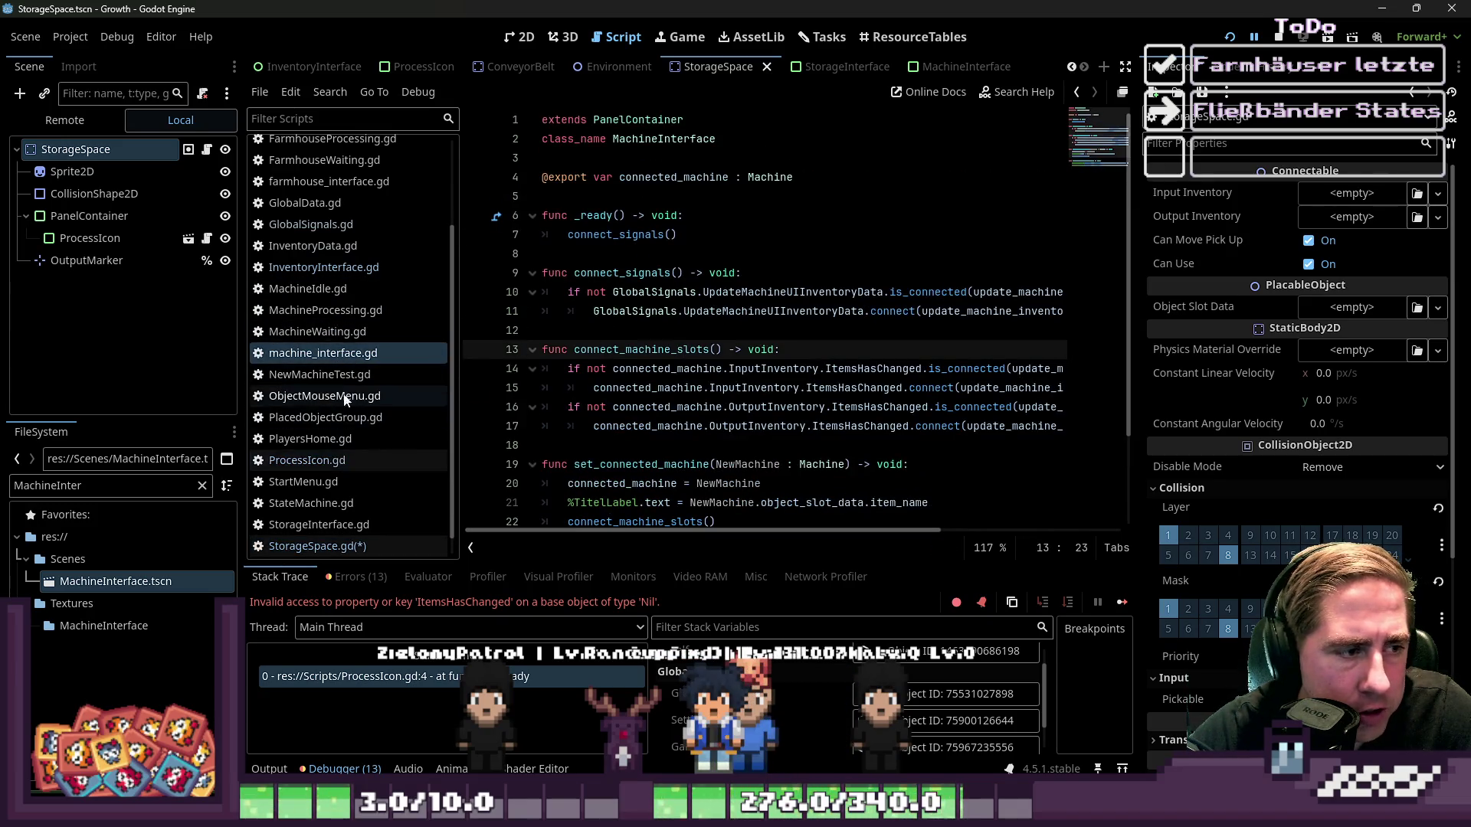
left_click(322, 374)
scroll(626, 306, "up", 5)
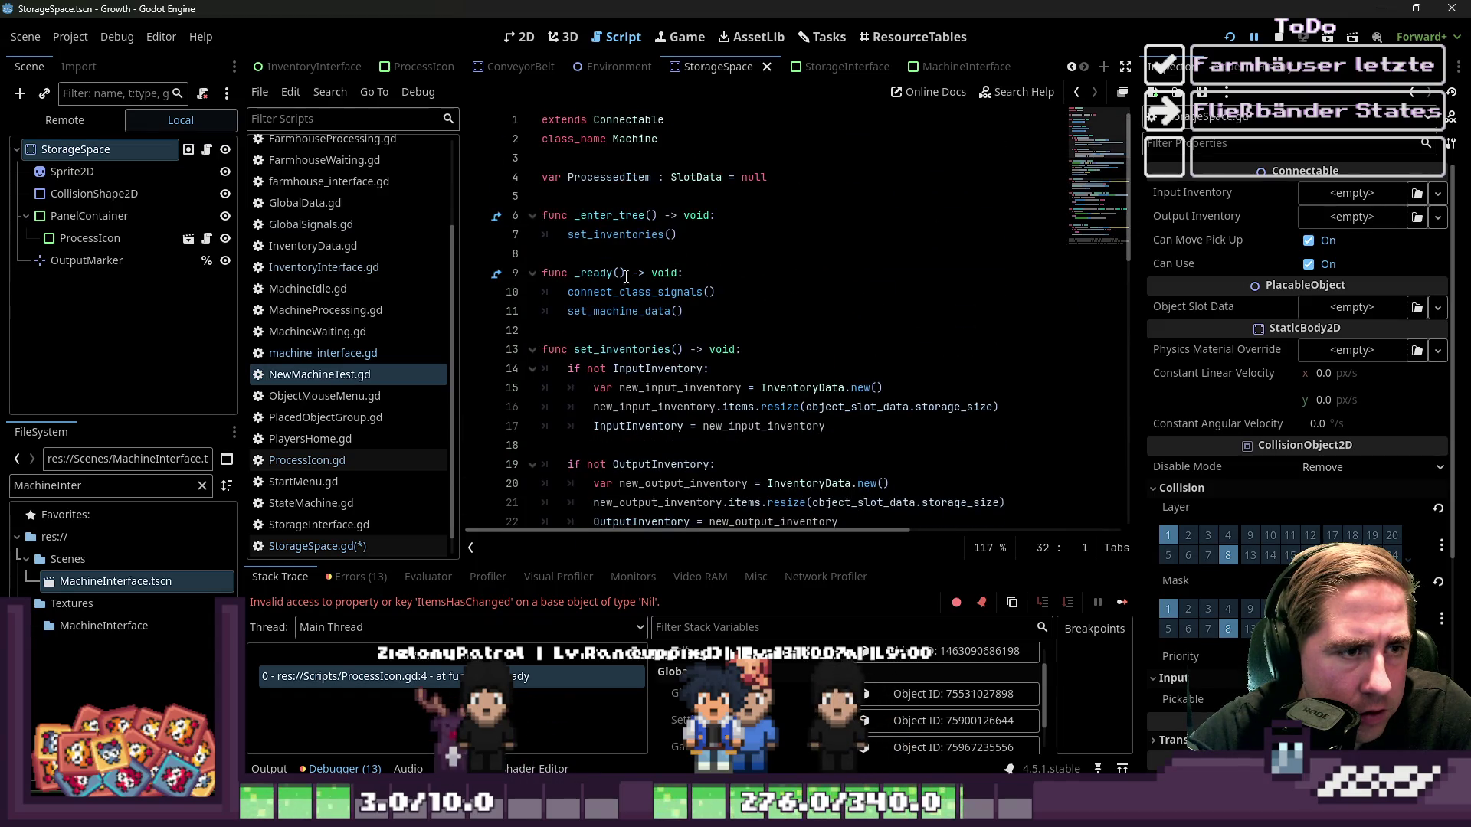
left_click_drag(626, 254, 542, 215)
key("ctrl+c")
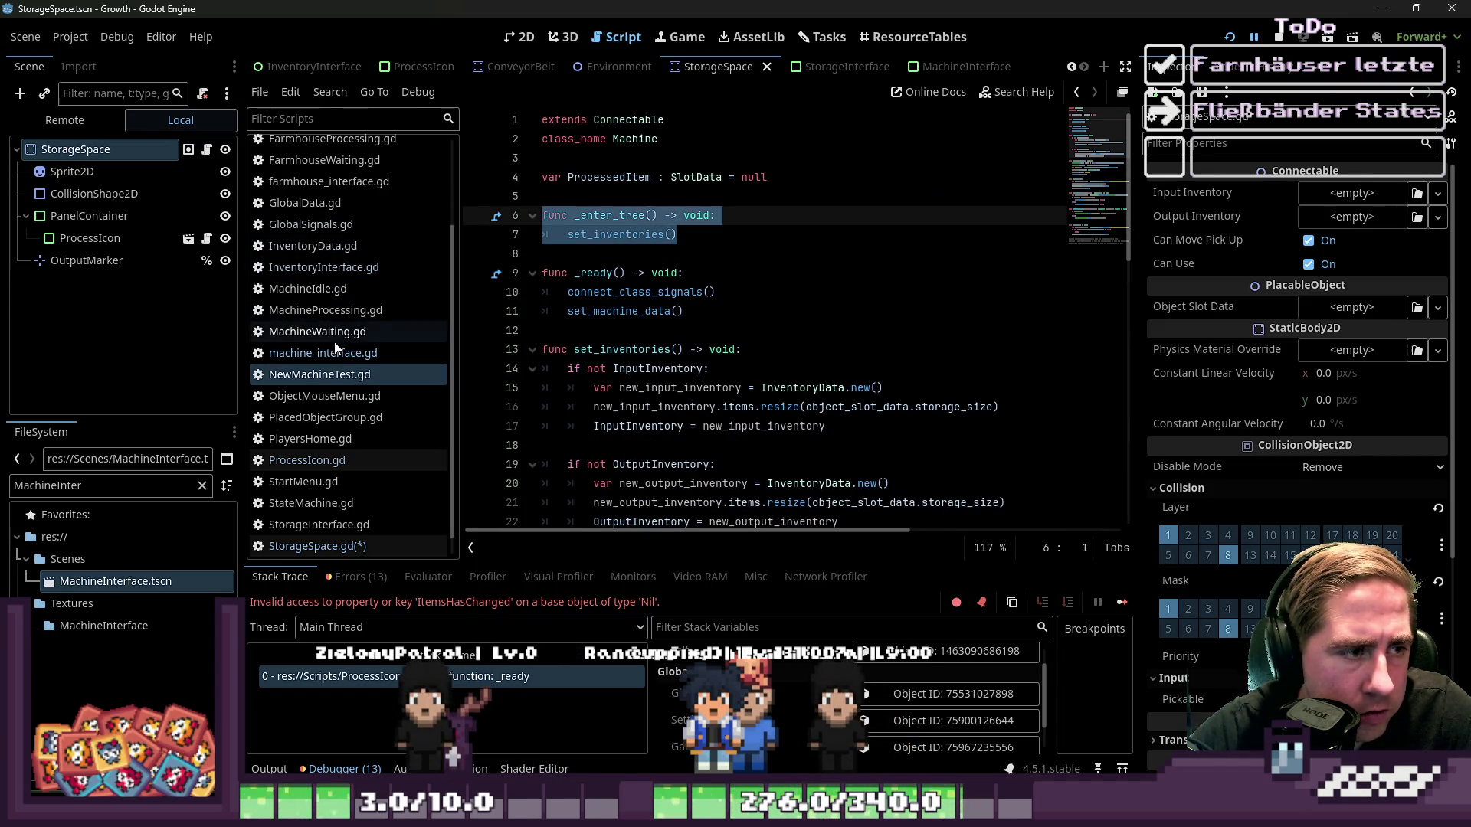
scroll(337, 383, "down", 1)
left_click(348, 524)
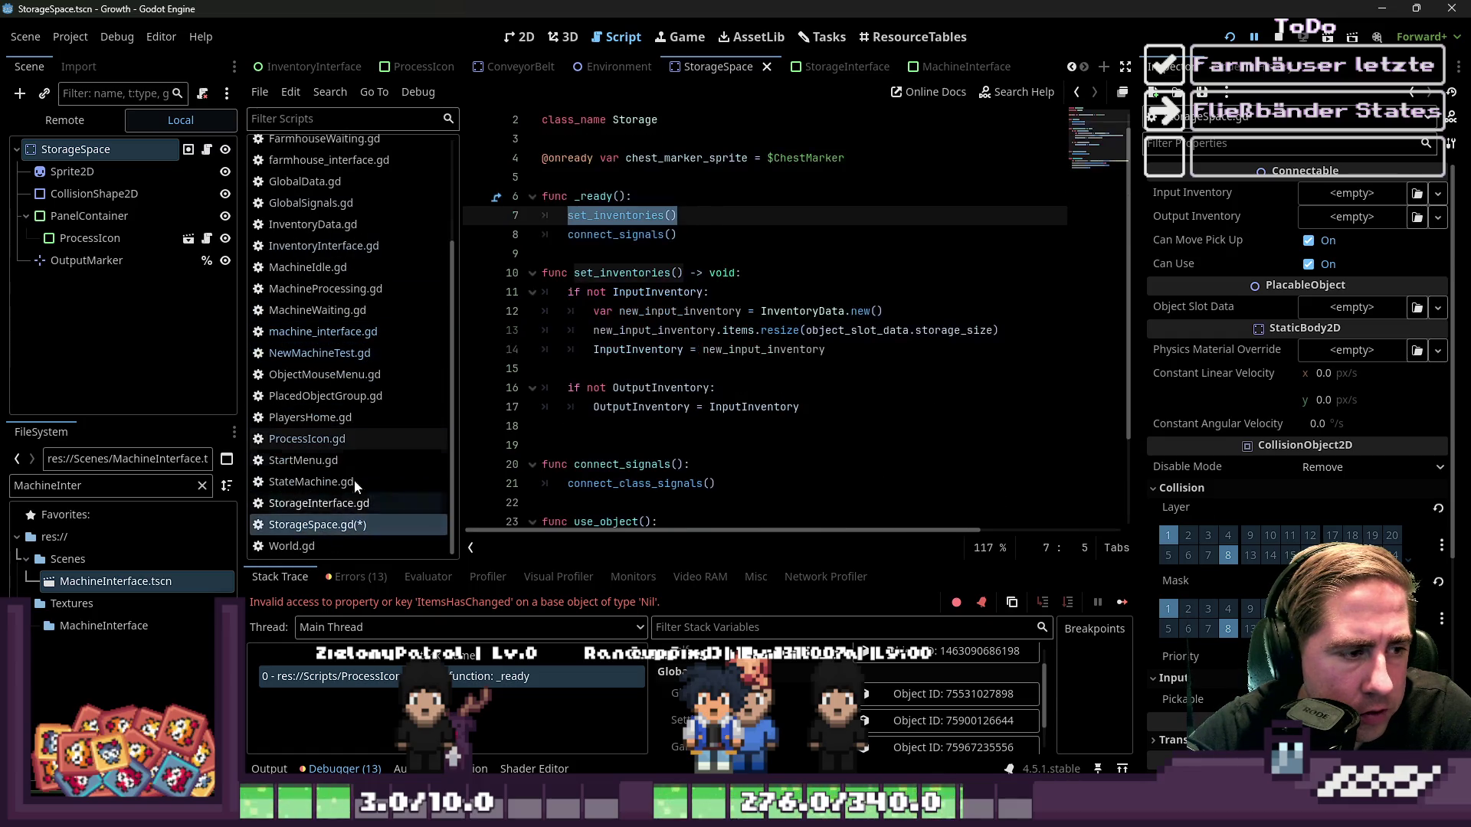
Add _enter_tree calling set_inventories(), remove that call from _ready, save, and run
left_click(560, 184)
key("Return")
key("Return")
key("Up")
key("ctrl+v")
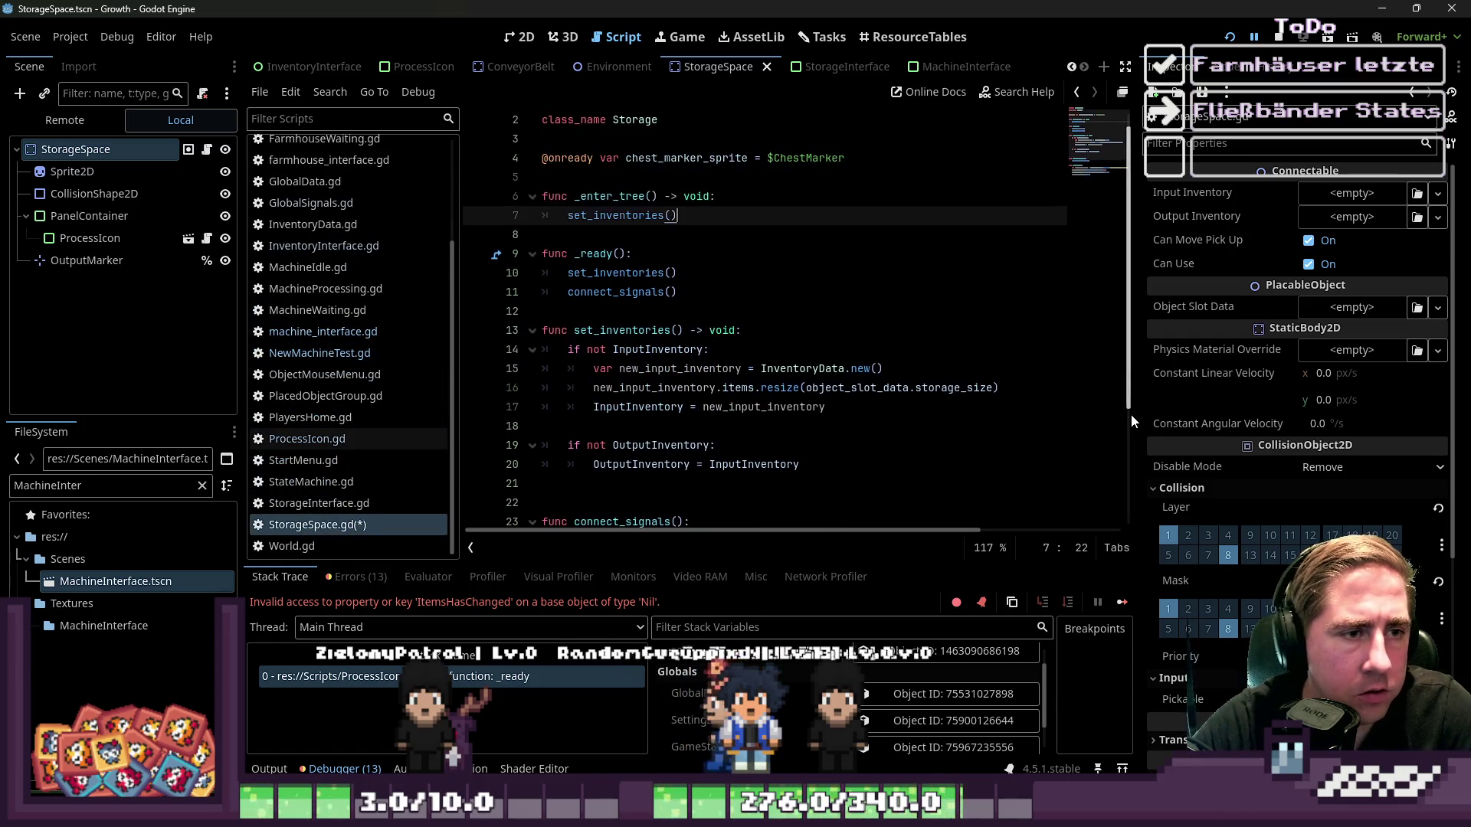
key("Down")
key("Down")
key("Down")
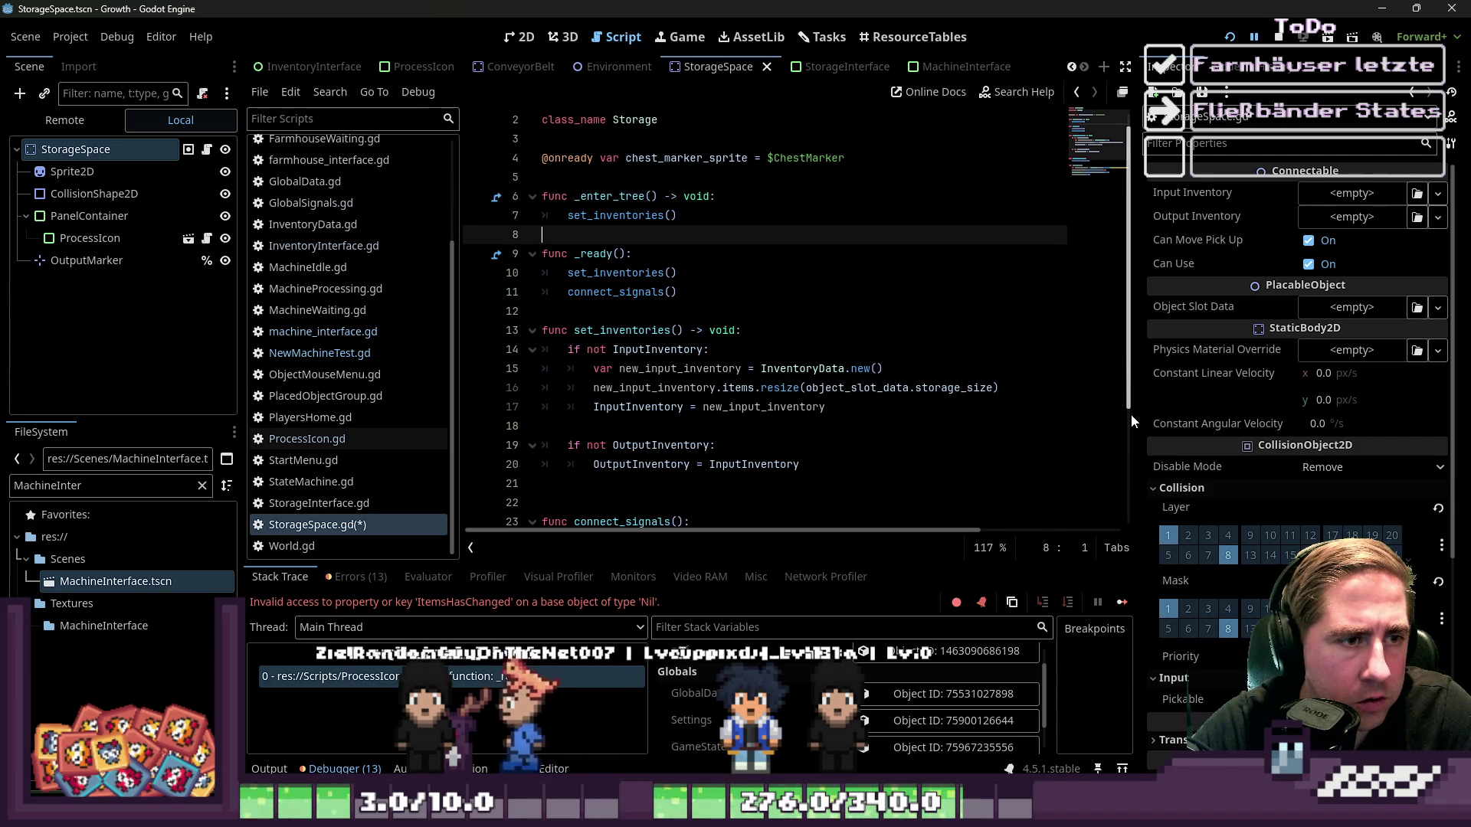
key("Up")
key("Up")
key("Up")
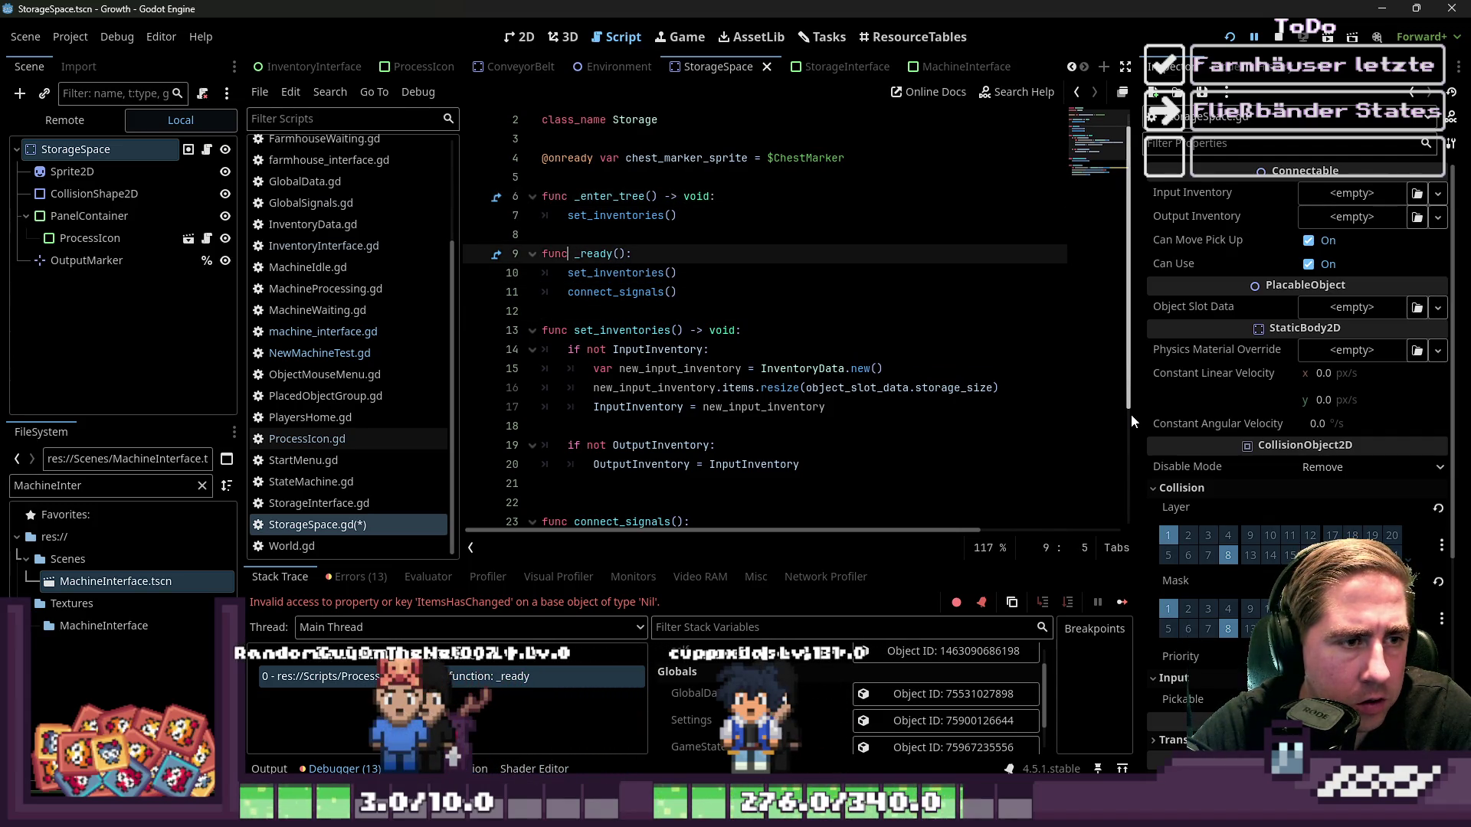
key("Down")
key("shift+End")
key("BackSpace")
key("BackSpace")
key("BackSpace")
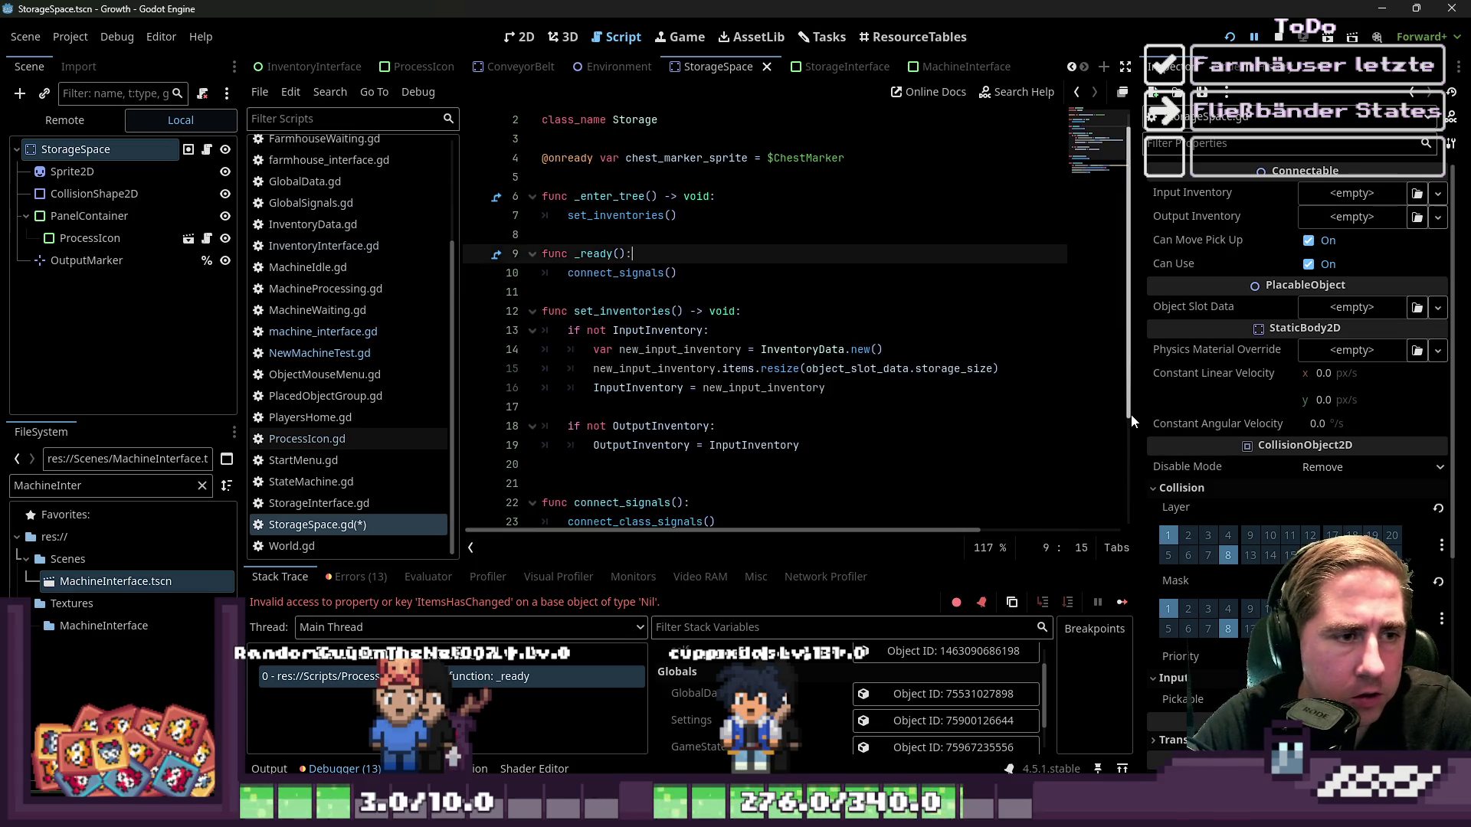
key("ctrl+s")
left_click(1288, 42)
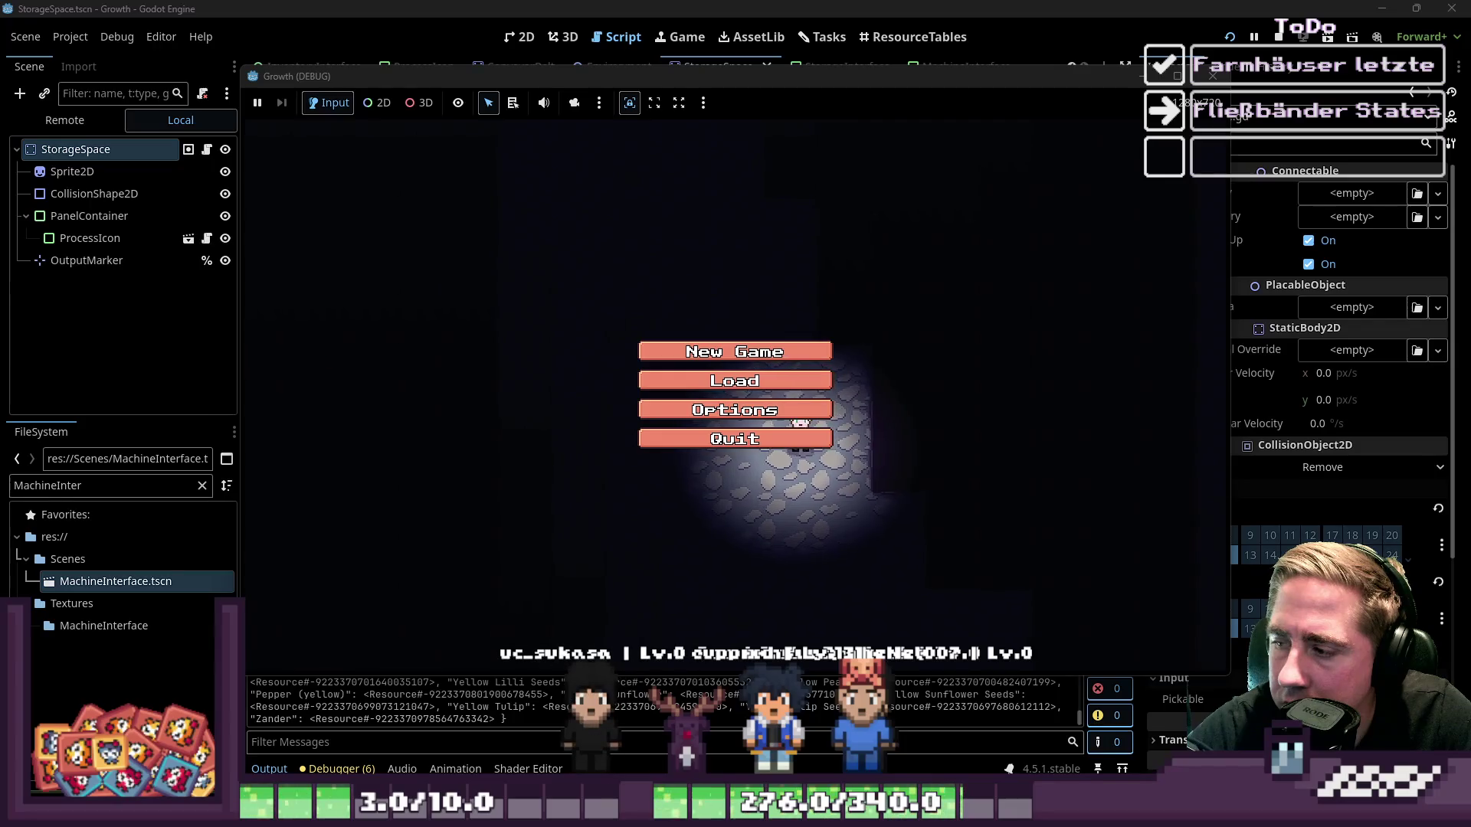
Start a new game as 'vx' and inspect InputInventory at the failing line
left_click(759, 357)
type("sad")
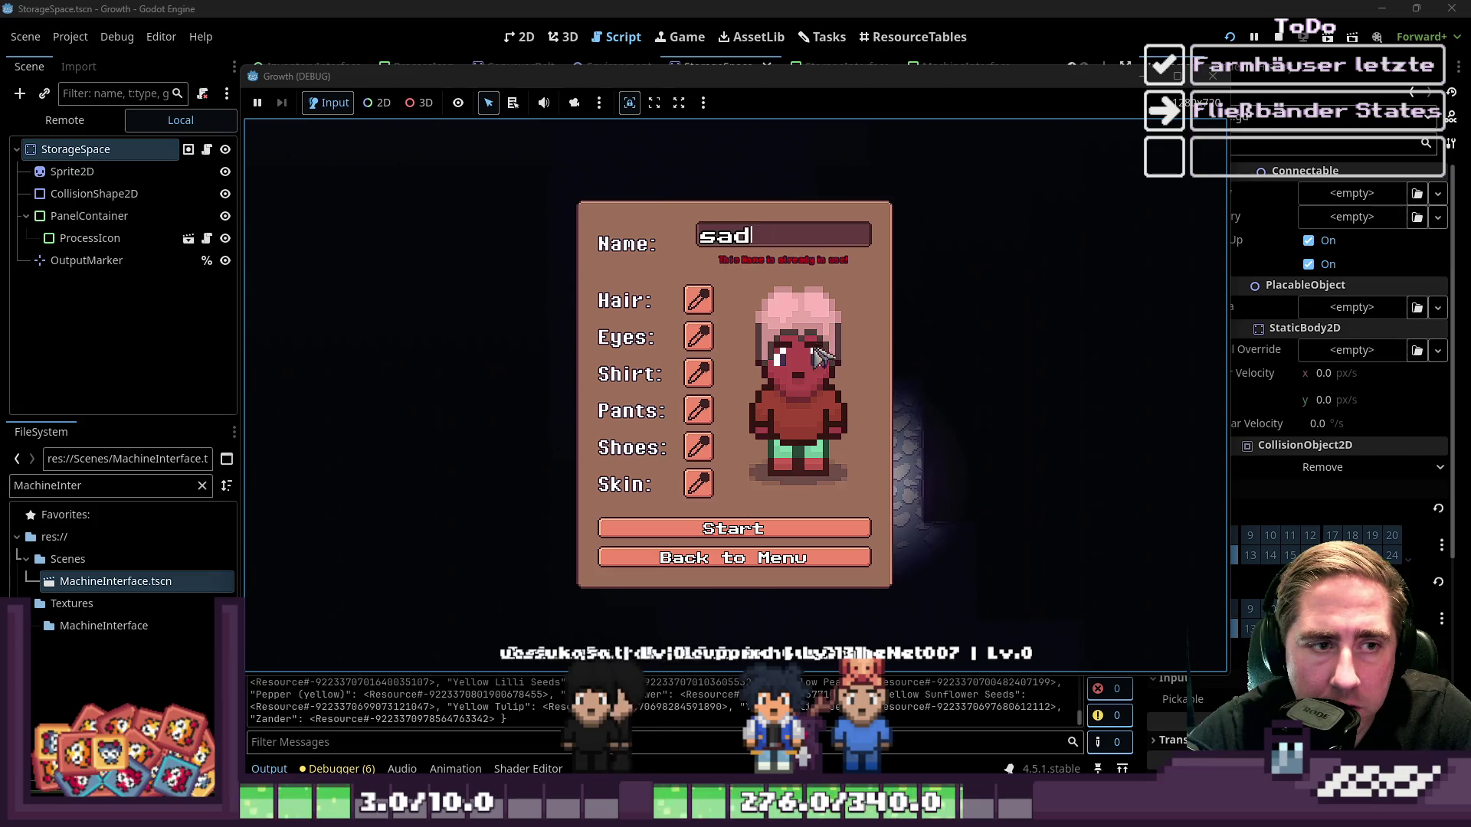
type("vx")
left_click(733, 528)
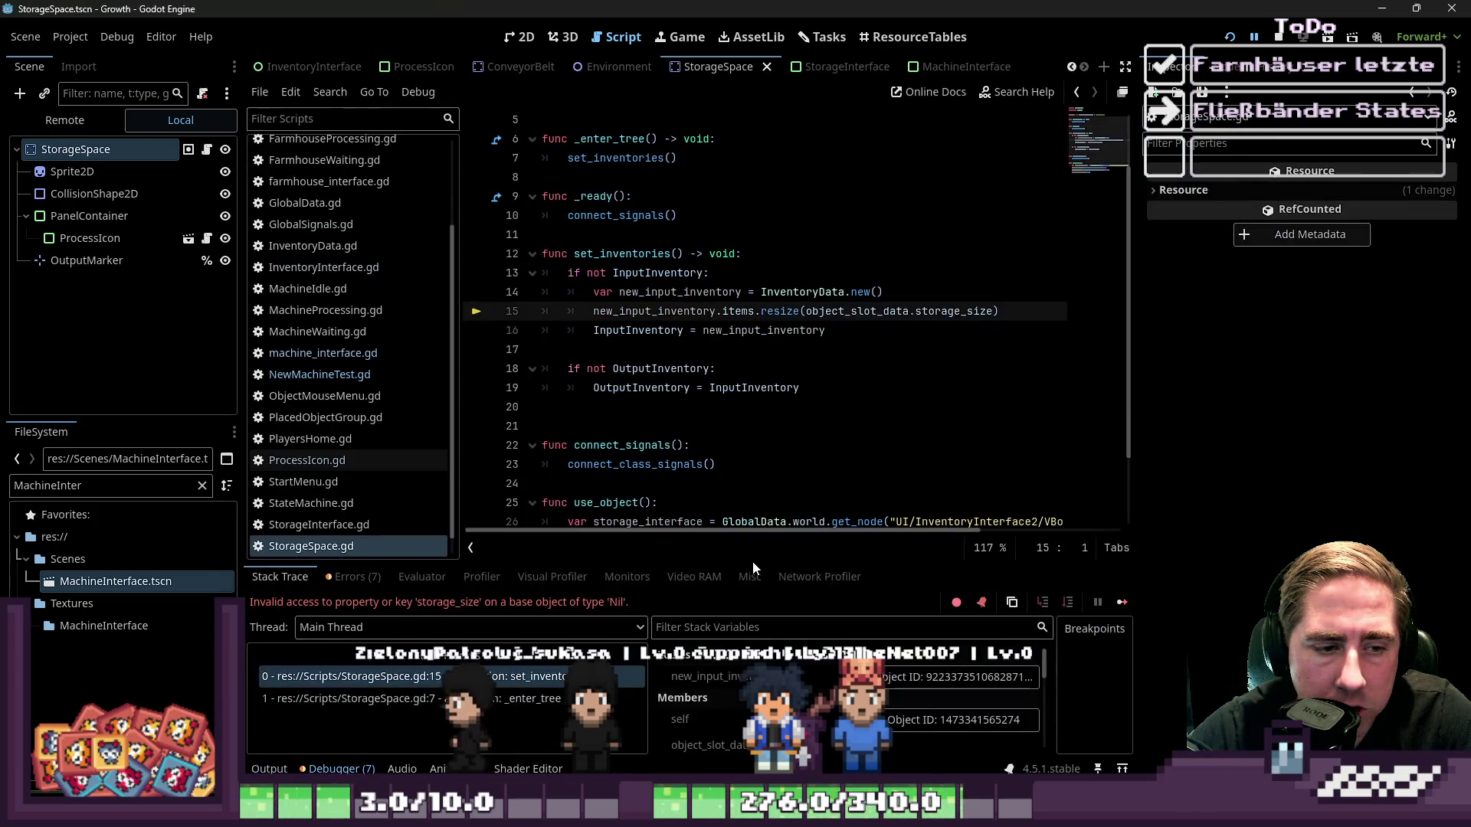
left_click(637, 348)
mouse_move(676, 331)
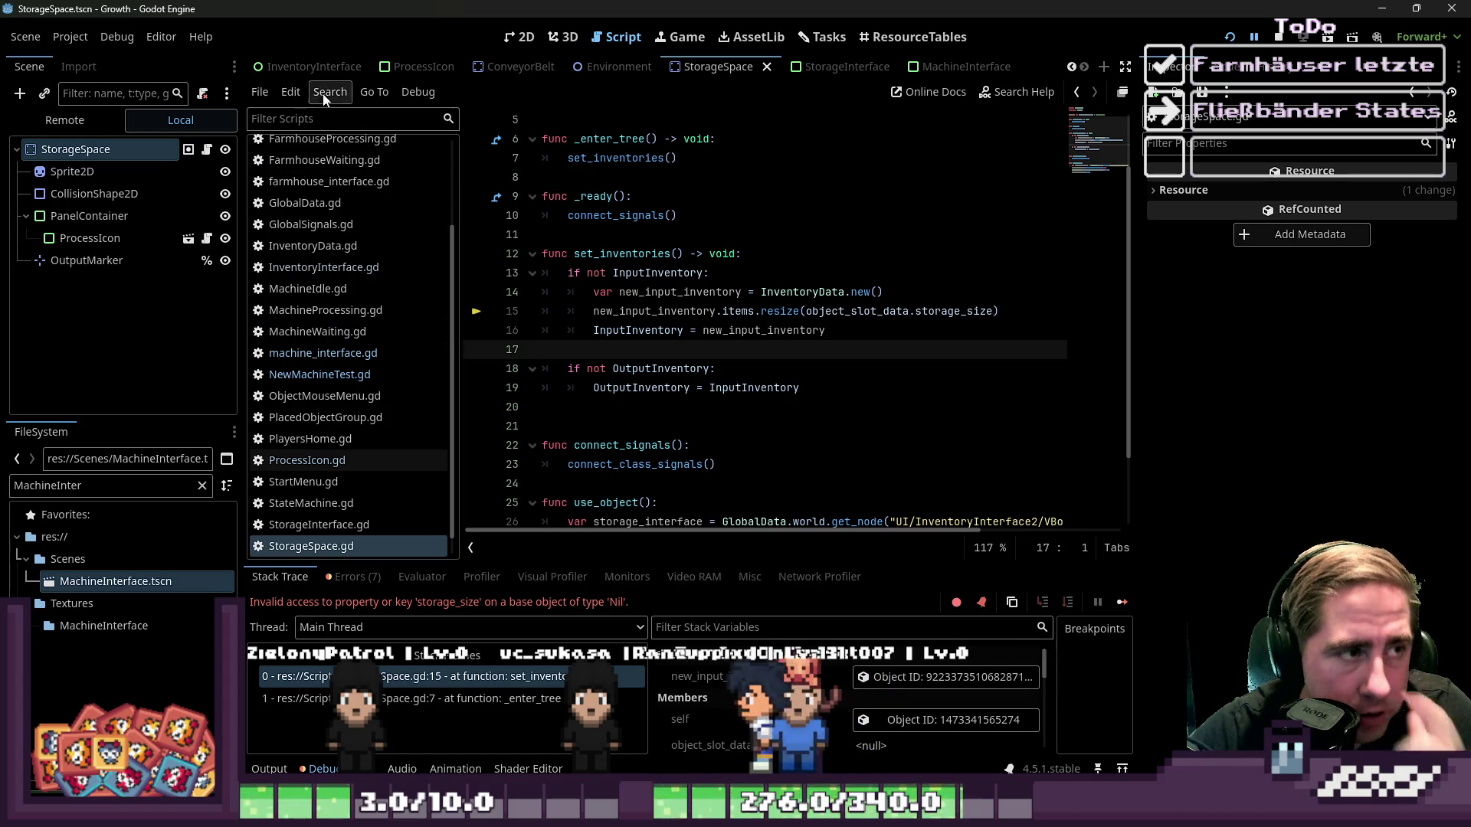
Show StorageSpace in 2D, select its root, and filter project files by 'chest'
left_click(509, 42)
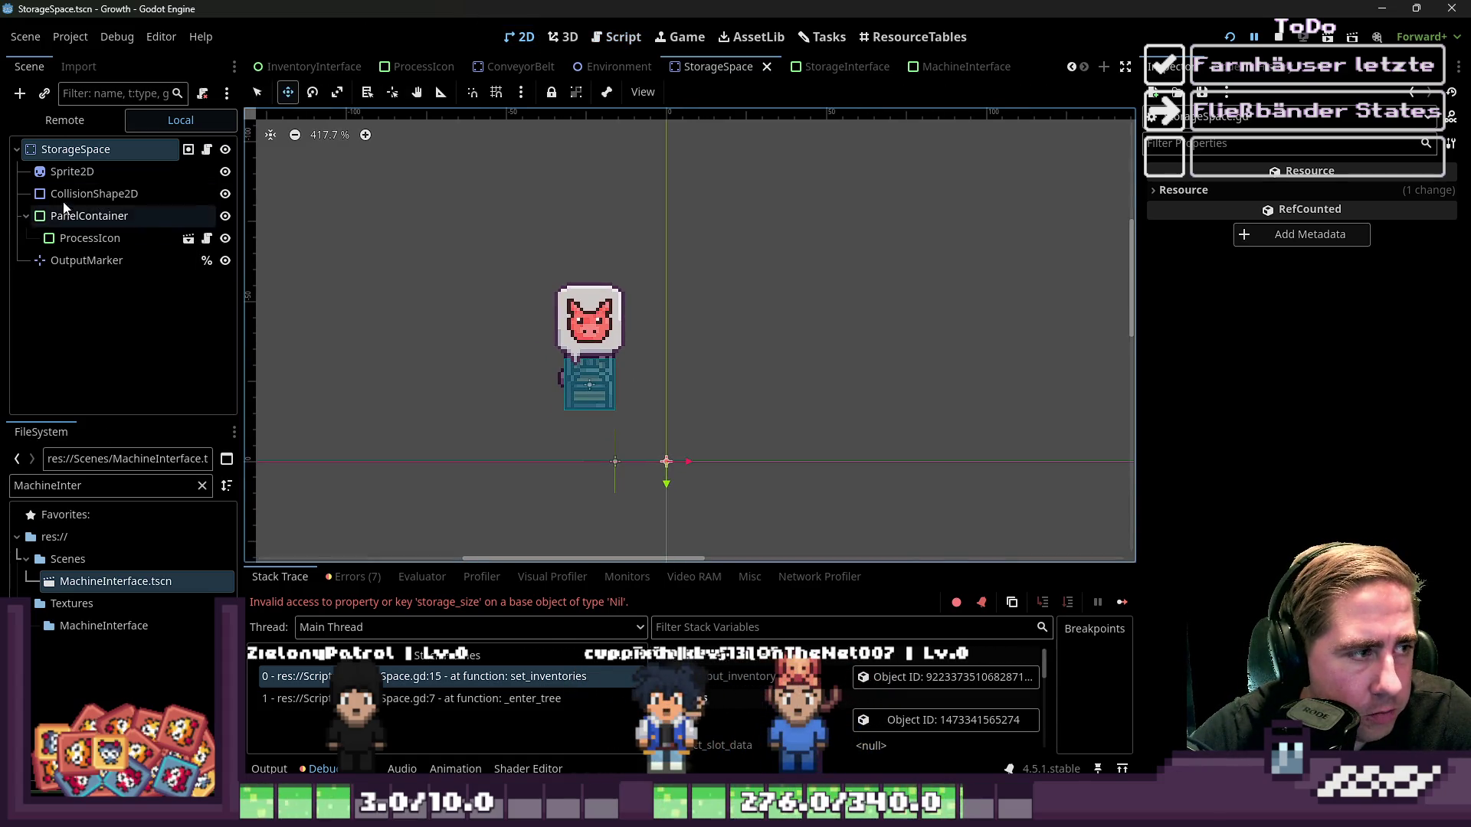
left_click(76, 153)
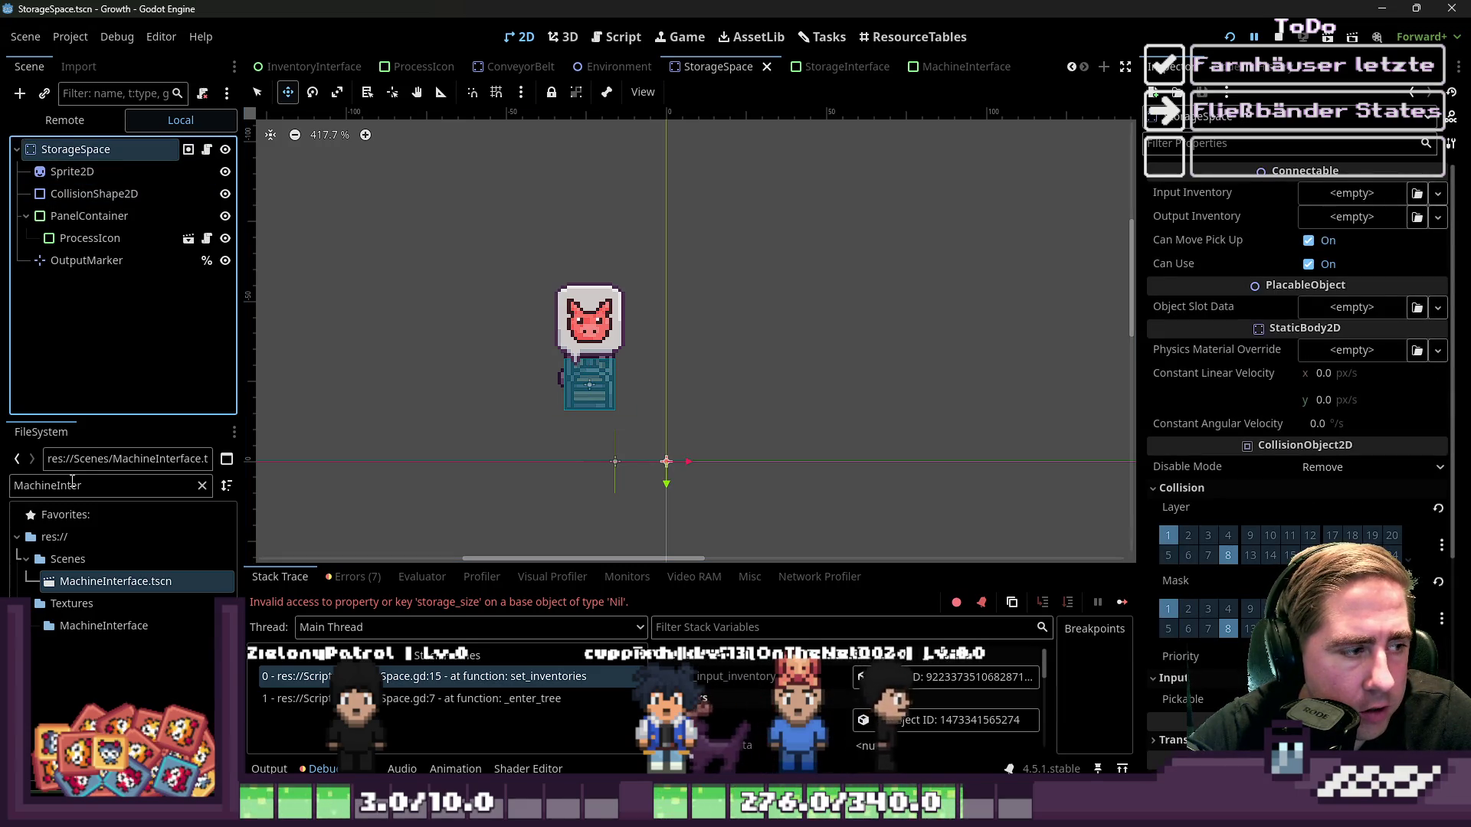
left_click(211, 488)
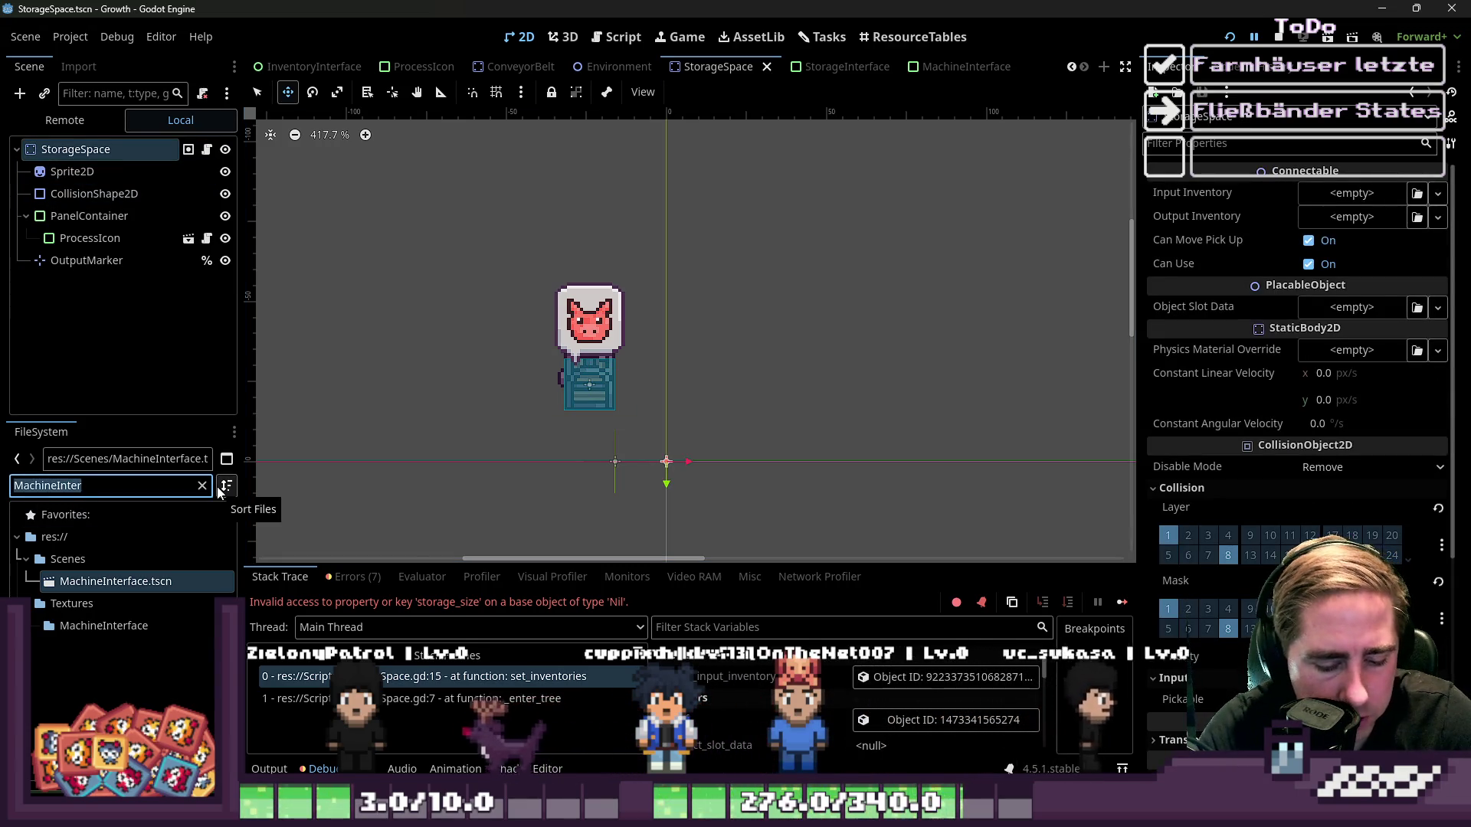
type("chest")
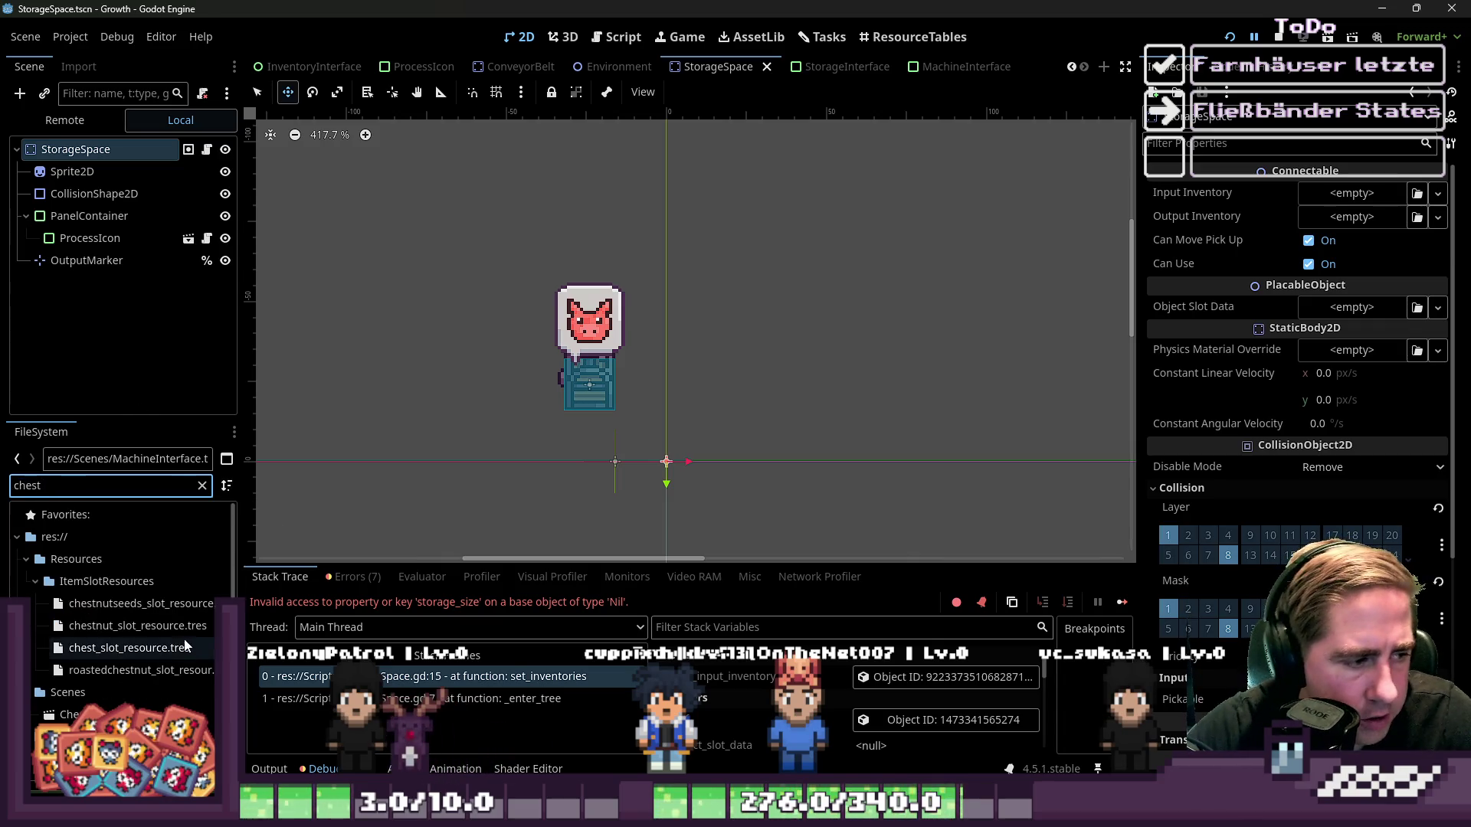
left_click_drag(83, 652, 1188, 460)
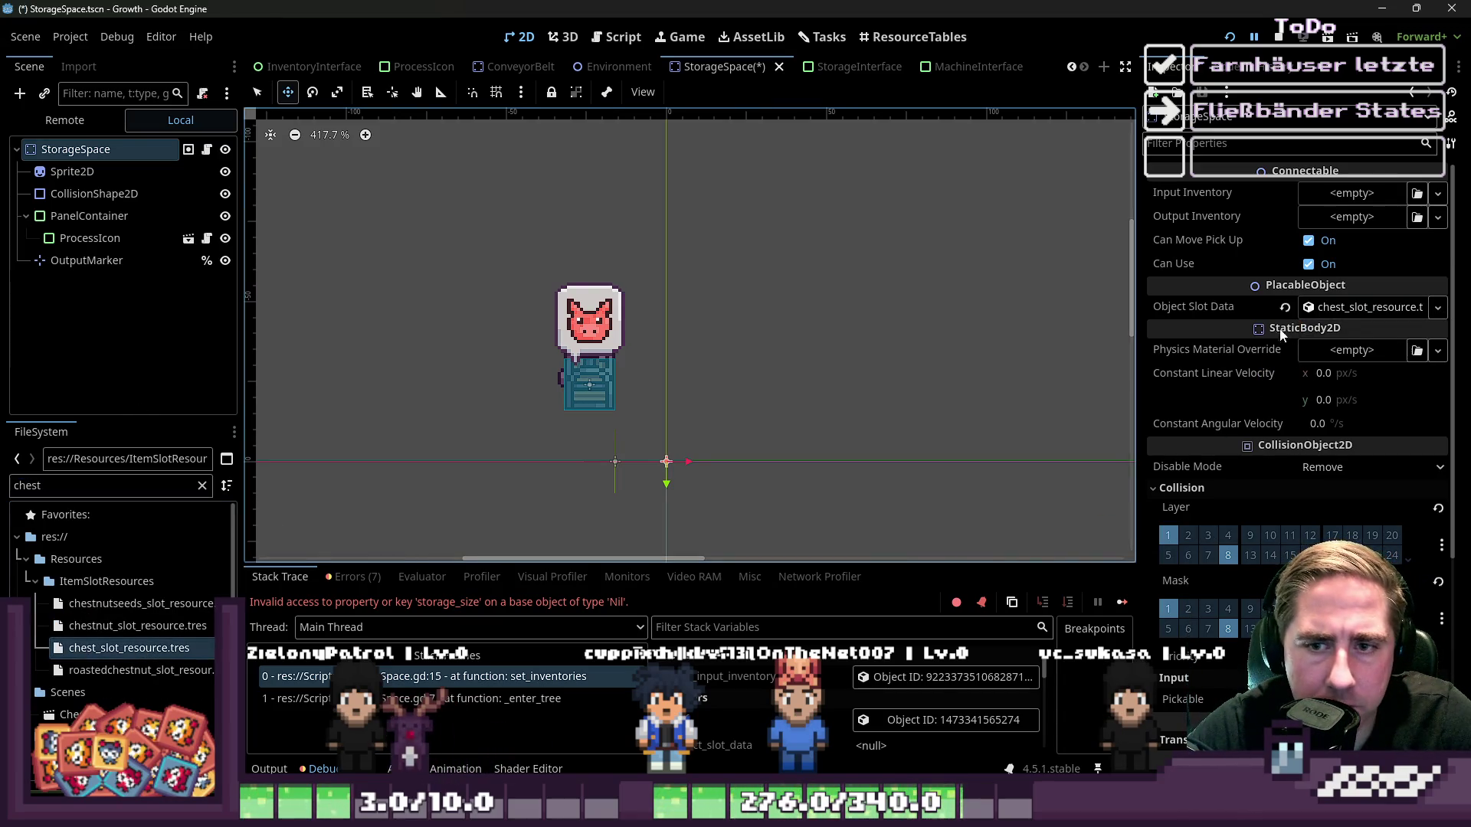
left_click(1224, 37)
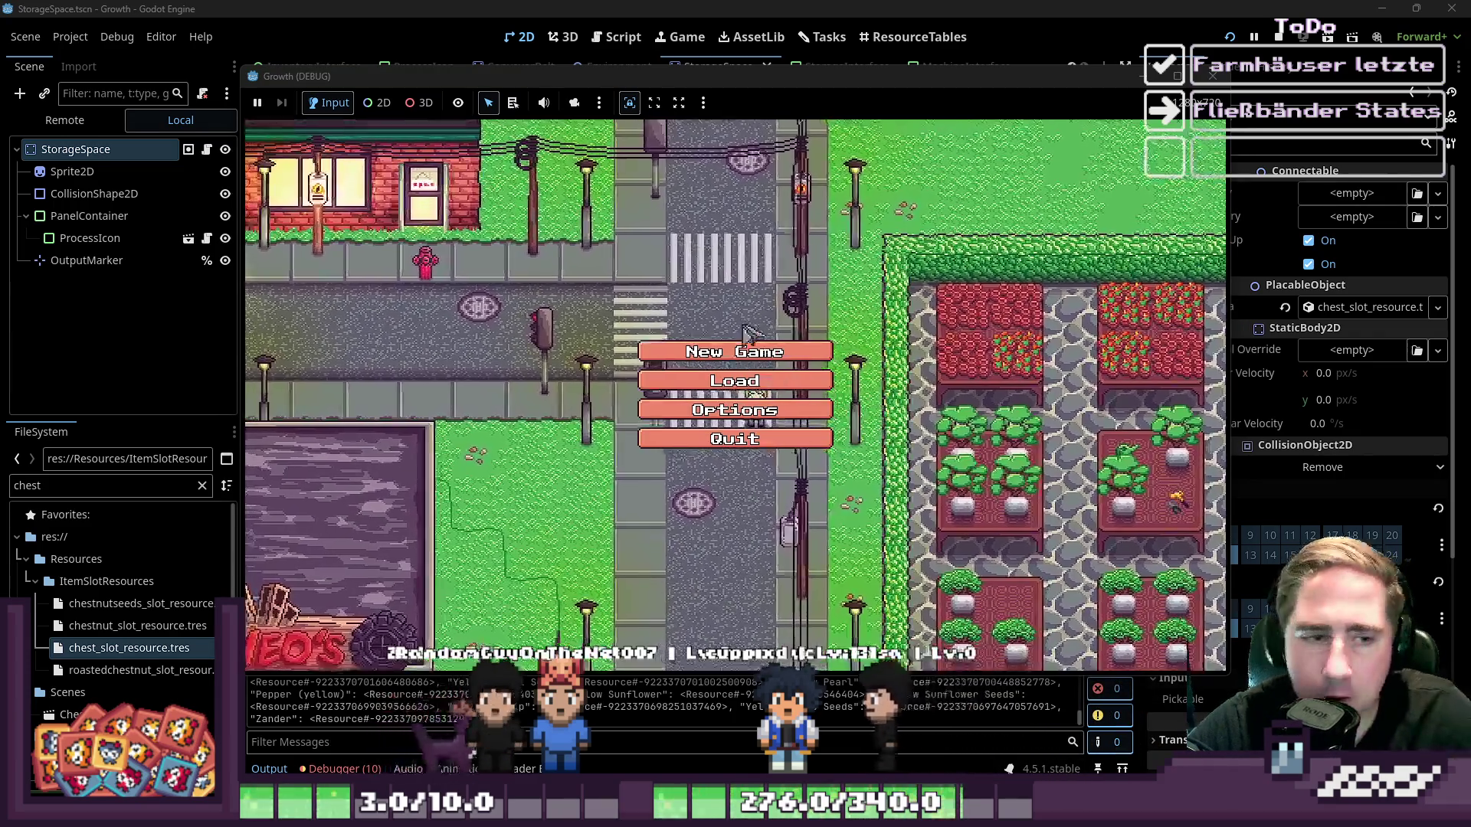
left_click(740, 351)
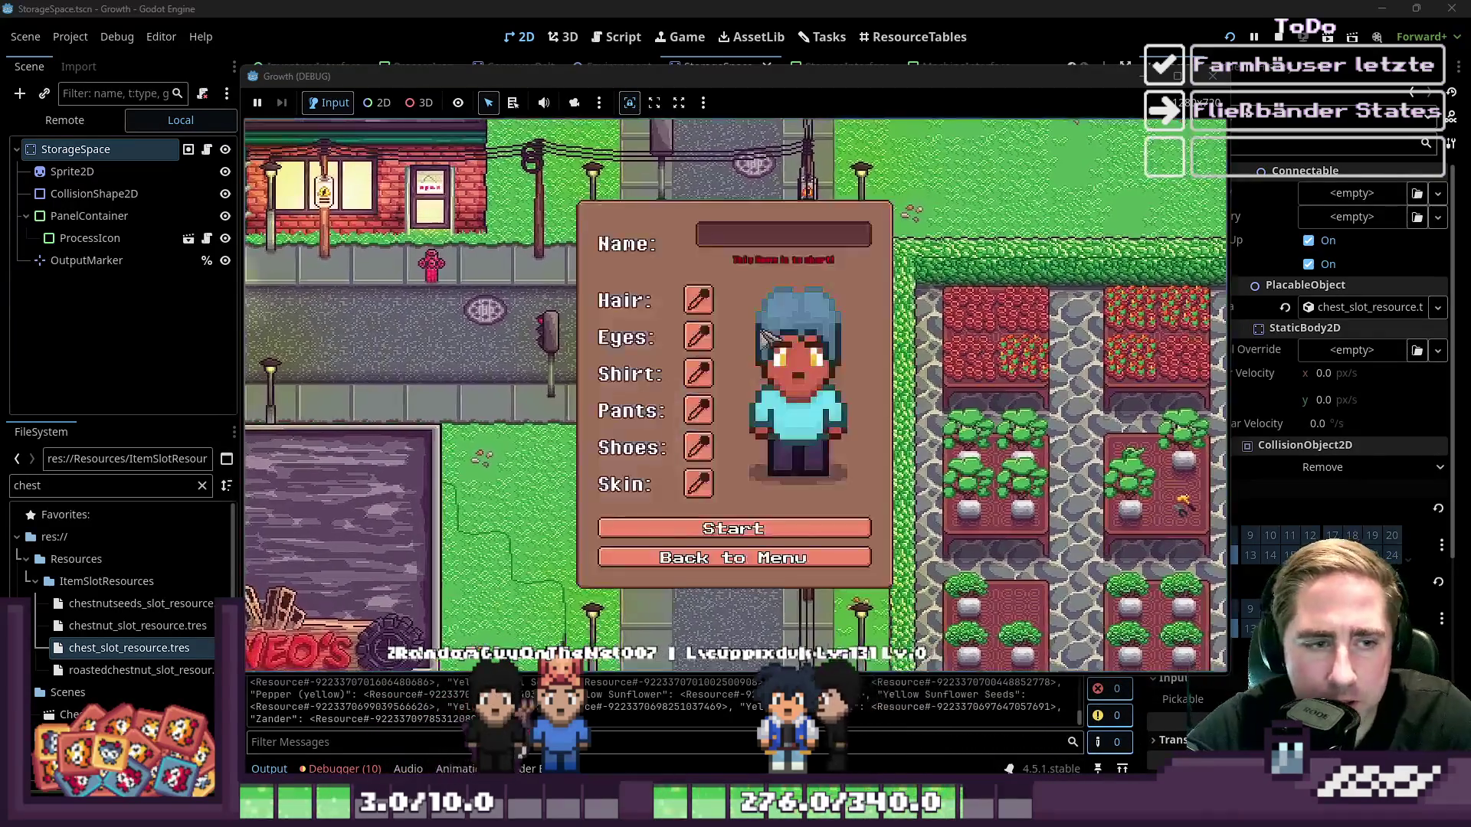
type("sadvf")
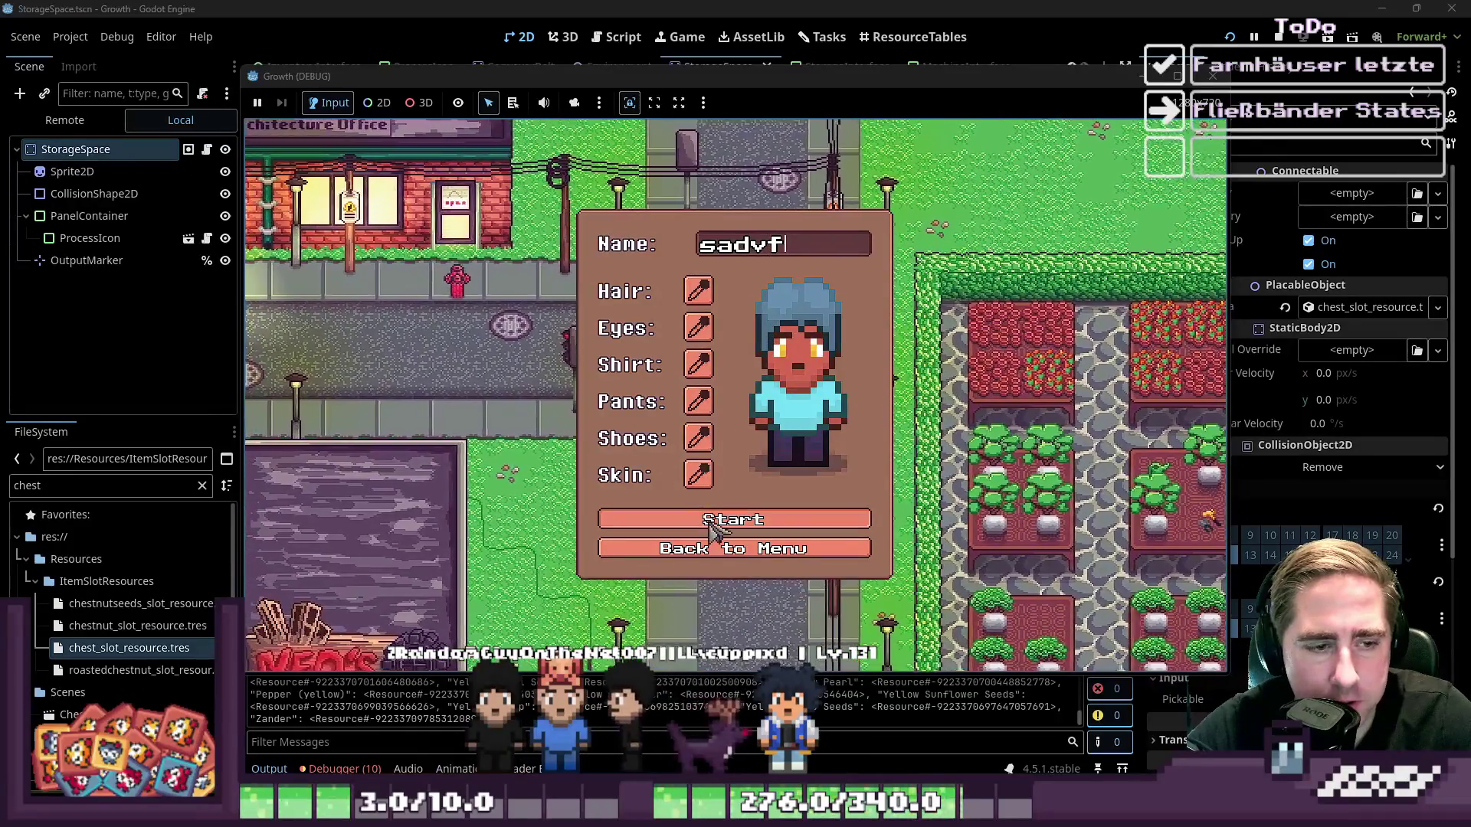
key("Return")
left_click(691, 367)
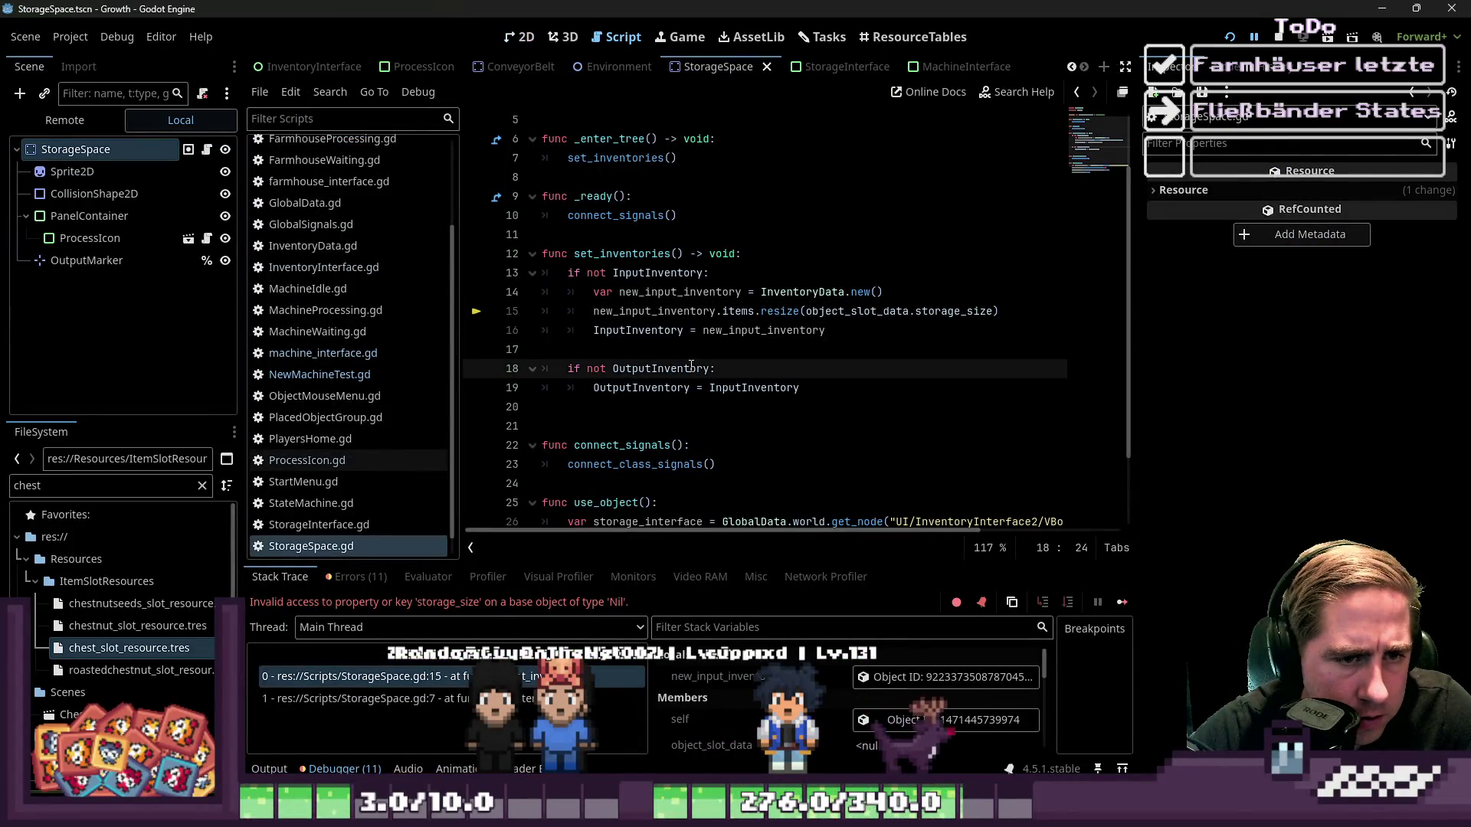
mouse_move(691, 366)
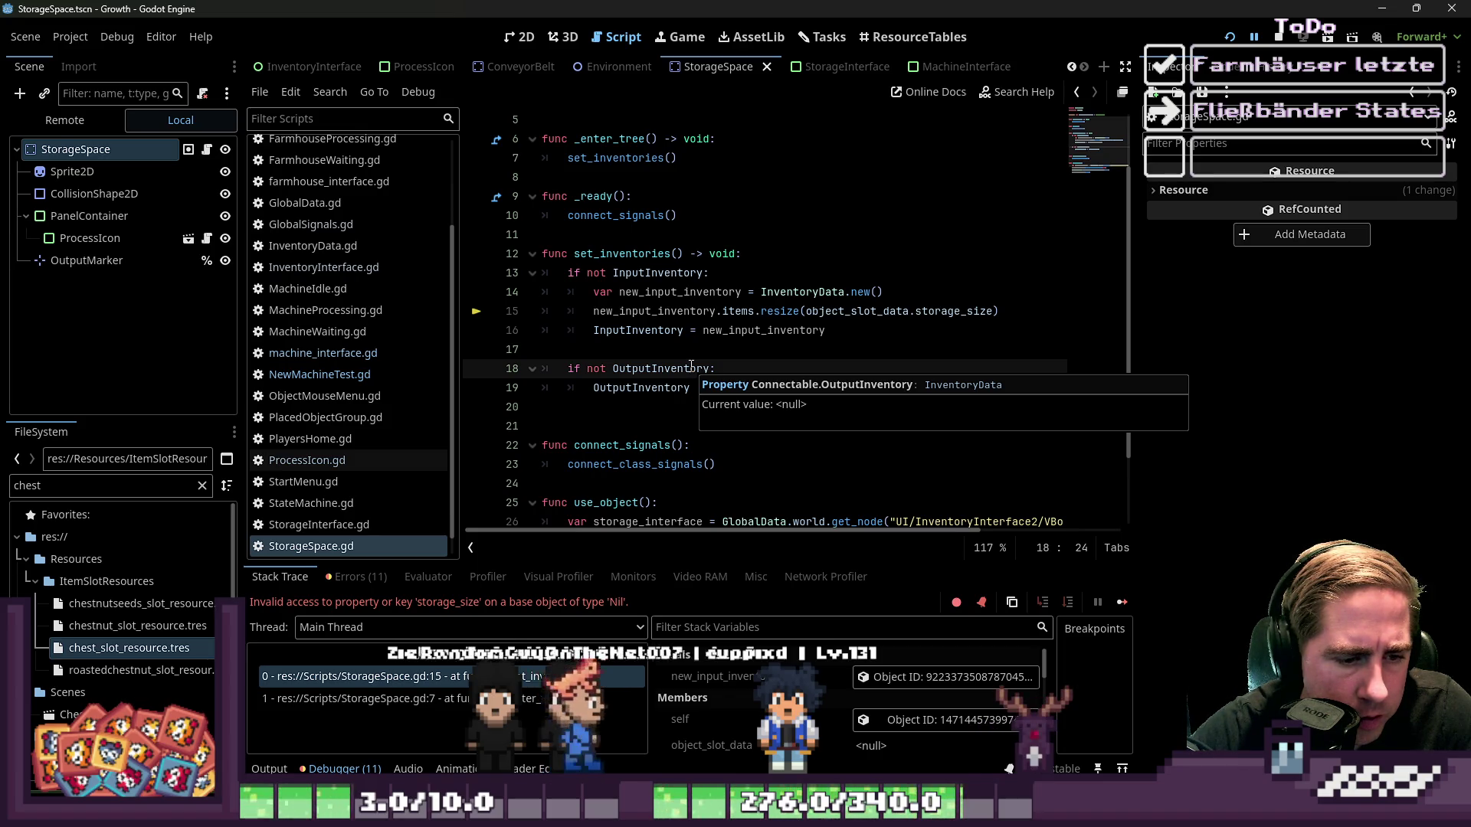
left_click(524, 38)
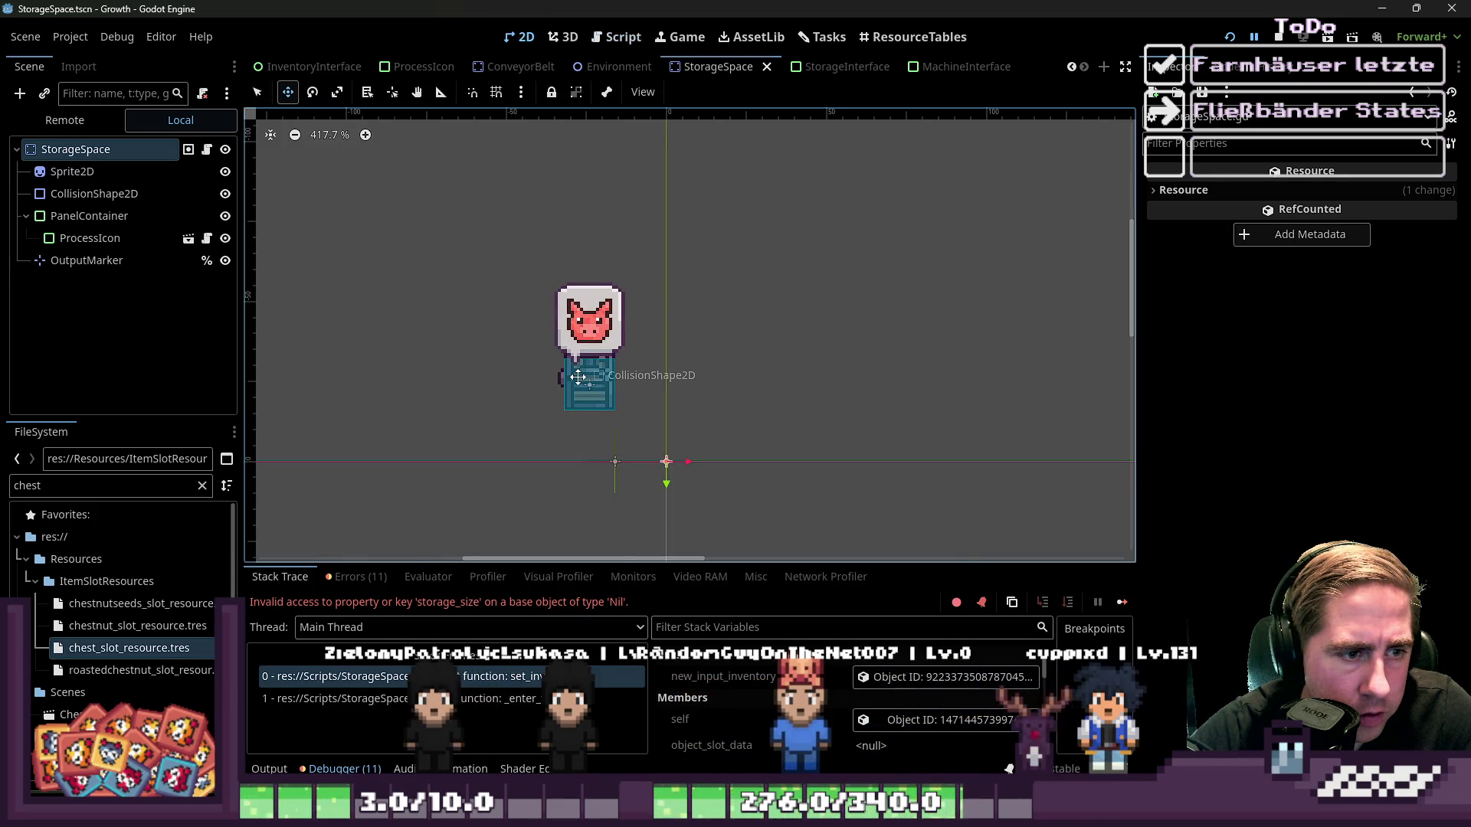
left_click(153, 152)
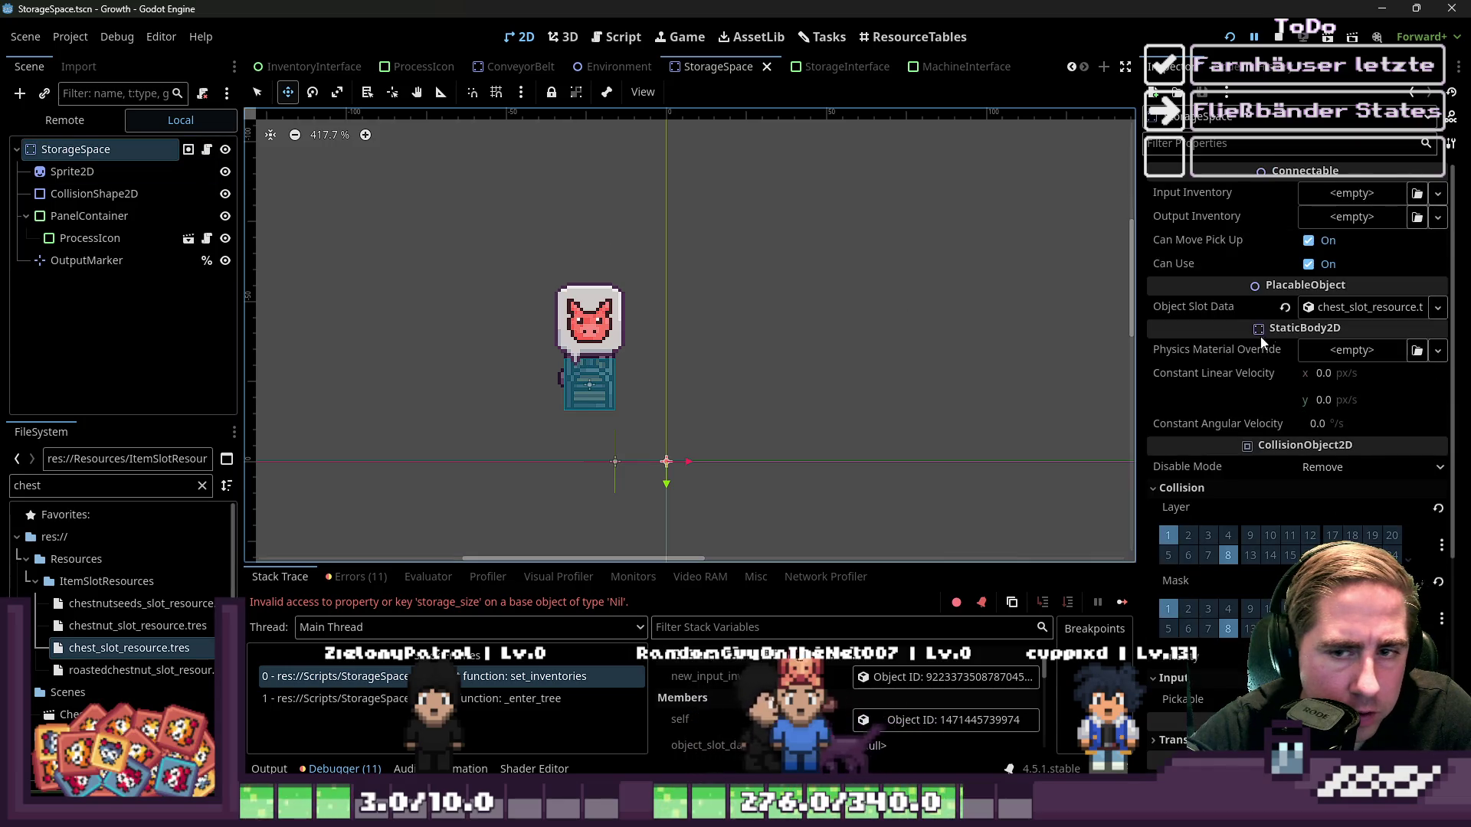
left_click(1284, 306)
key("ctrl+s")
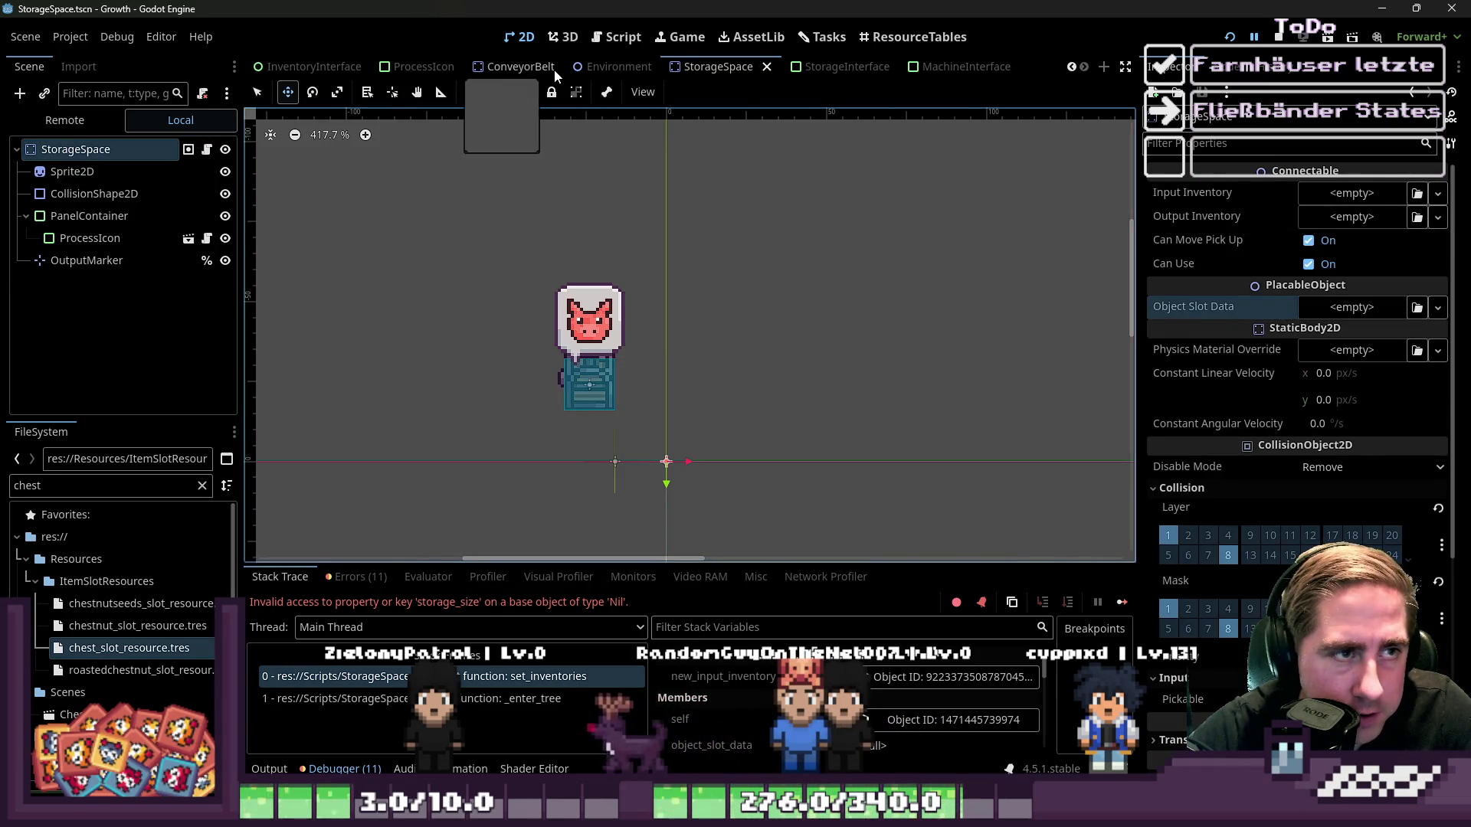
scroll(460, 67, "up", 5)
Assign chest_slot_resource.tres to the placed chest's Object Slot Data in World, then run the game
left_click(452, 67)
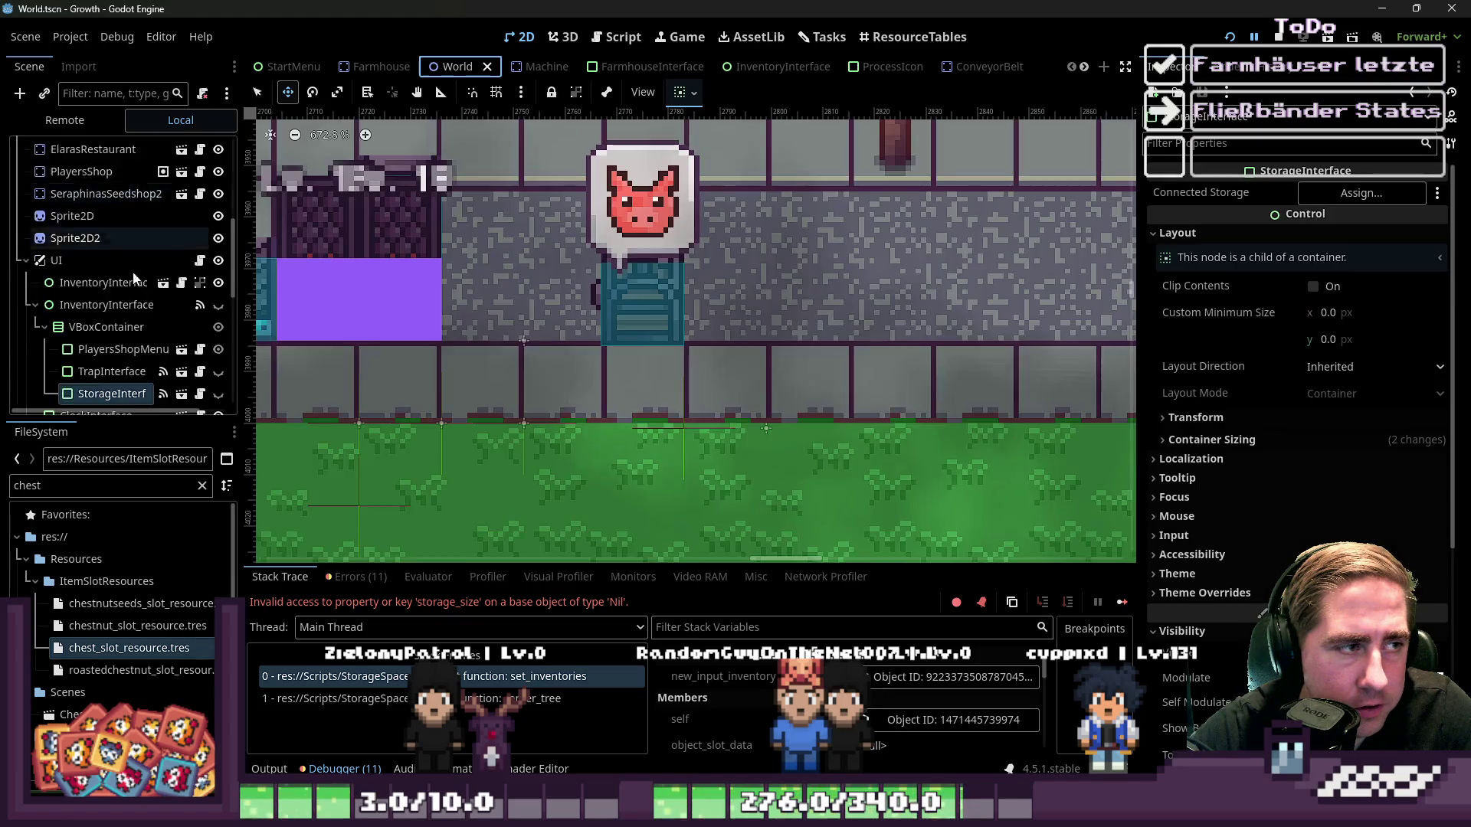
left_click(96, 391)
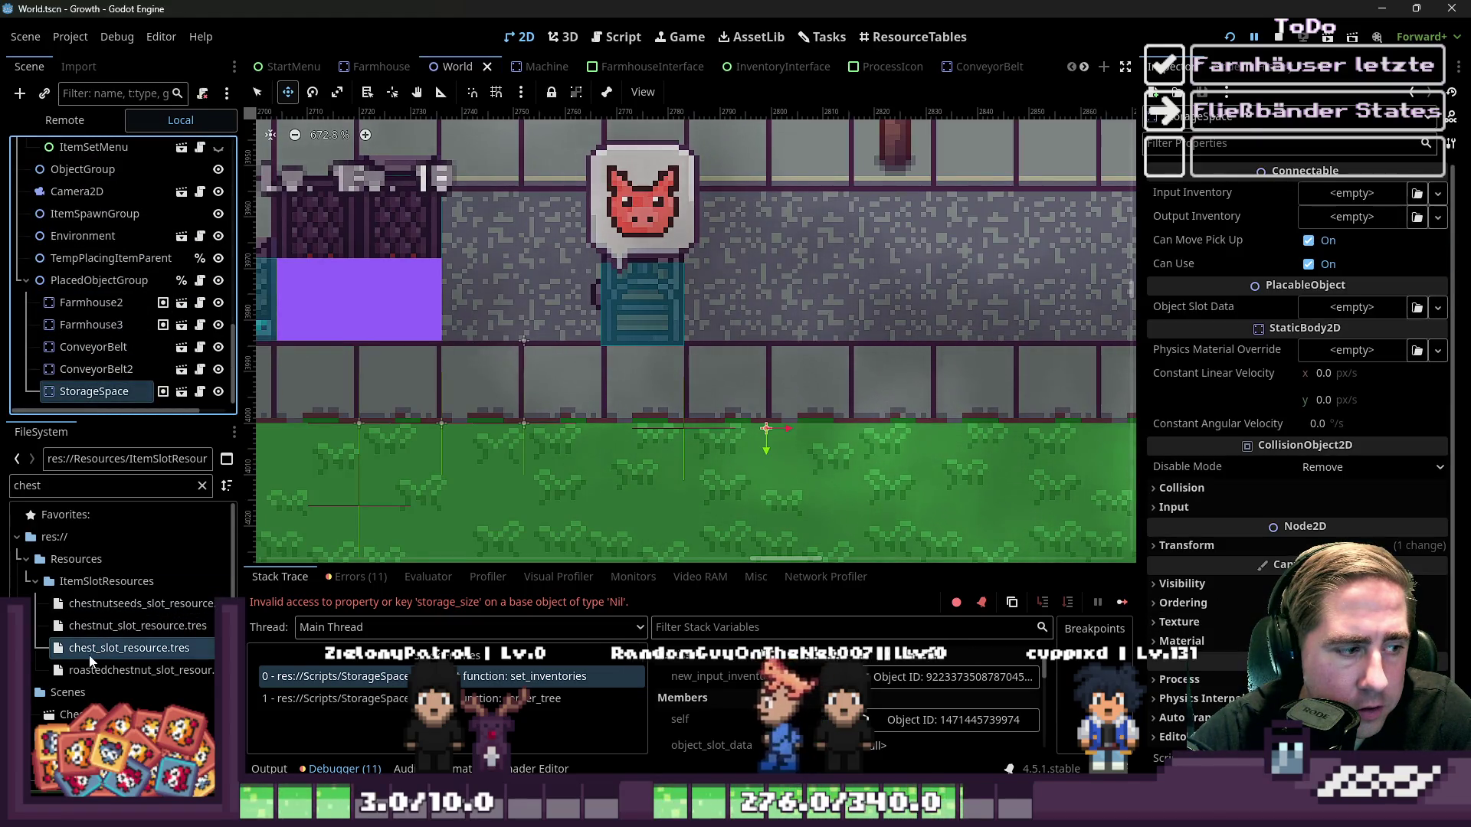
left_click_drag(1346, 309, 1348, 308)
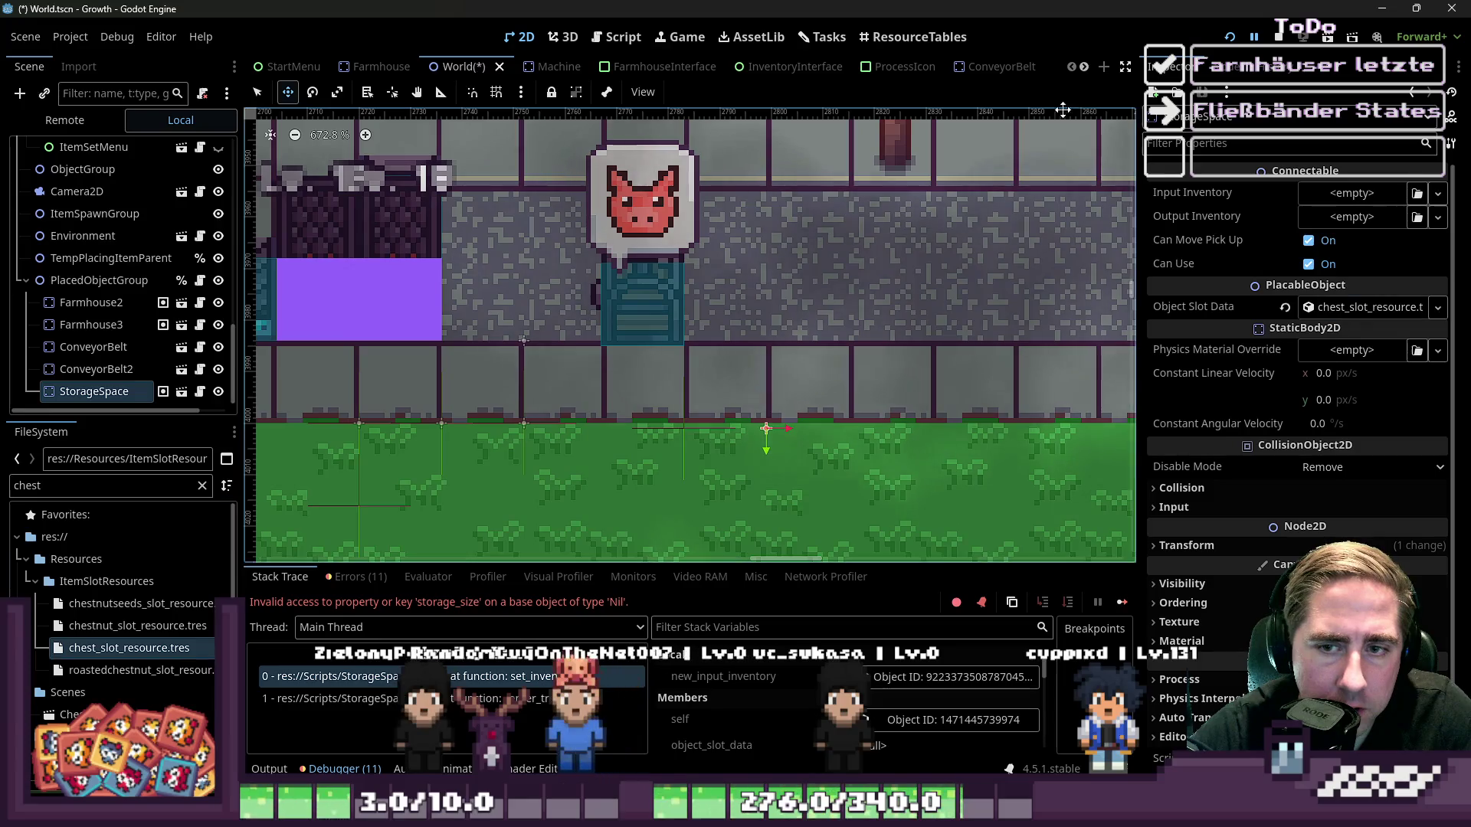
left_click(1229, 36)
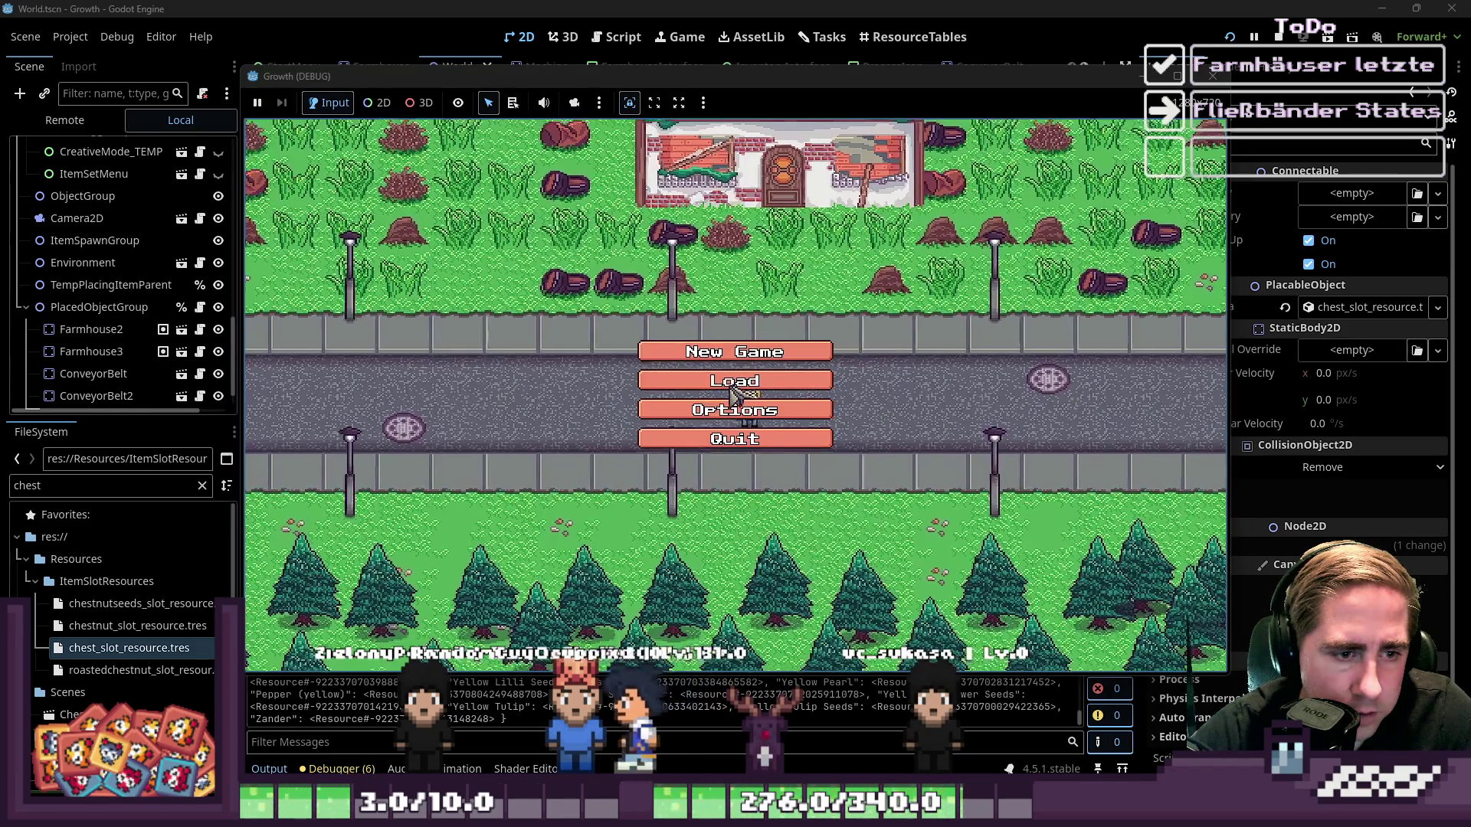
Delete all saved characters and return to the main menu
left_click(736, 395)
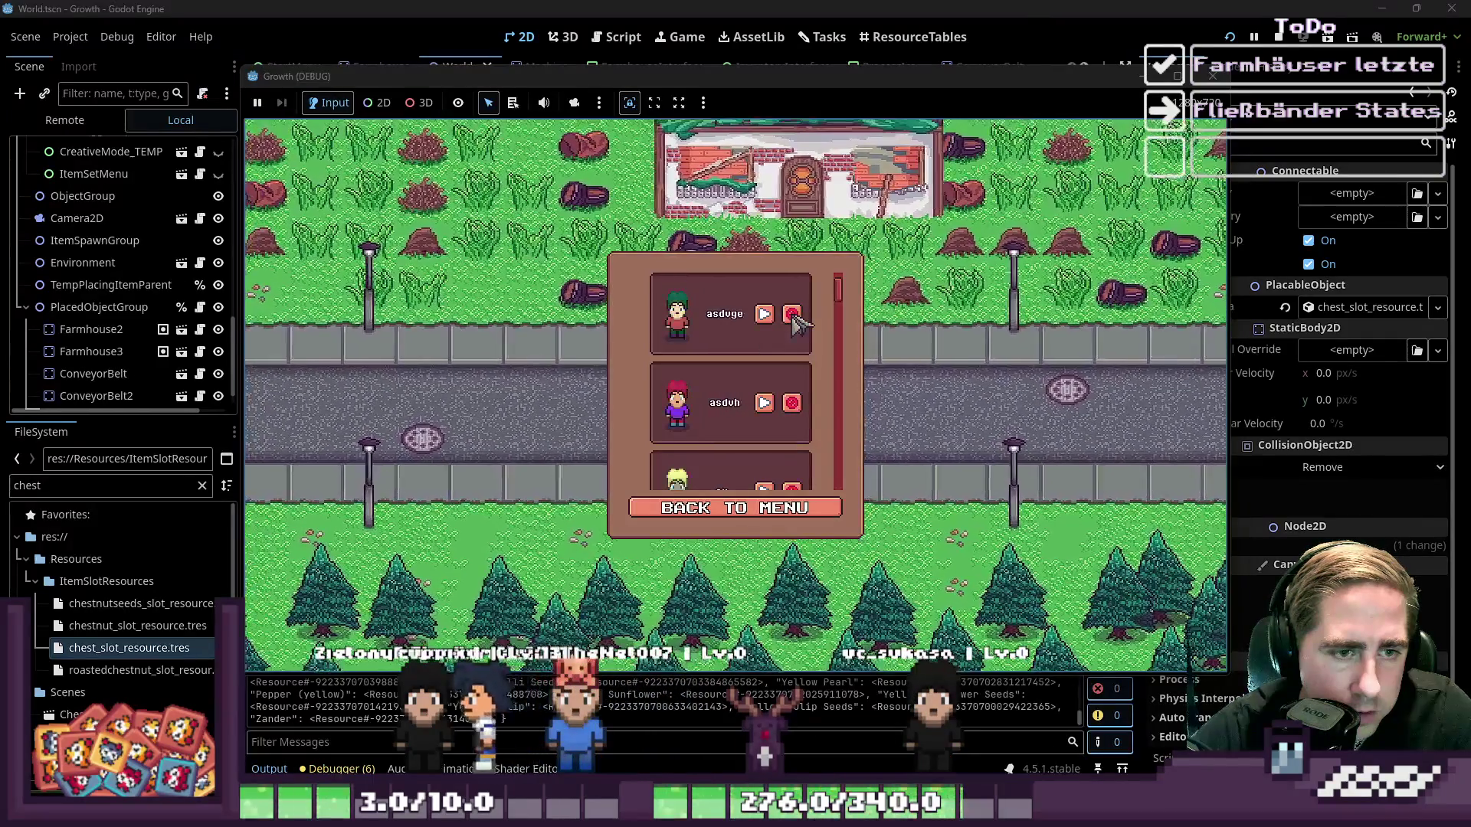
left_click(793, 316)
left_click(793, 316)
left_click(792, 315)
left_click(793, 316)
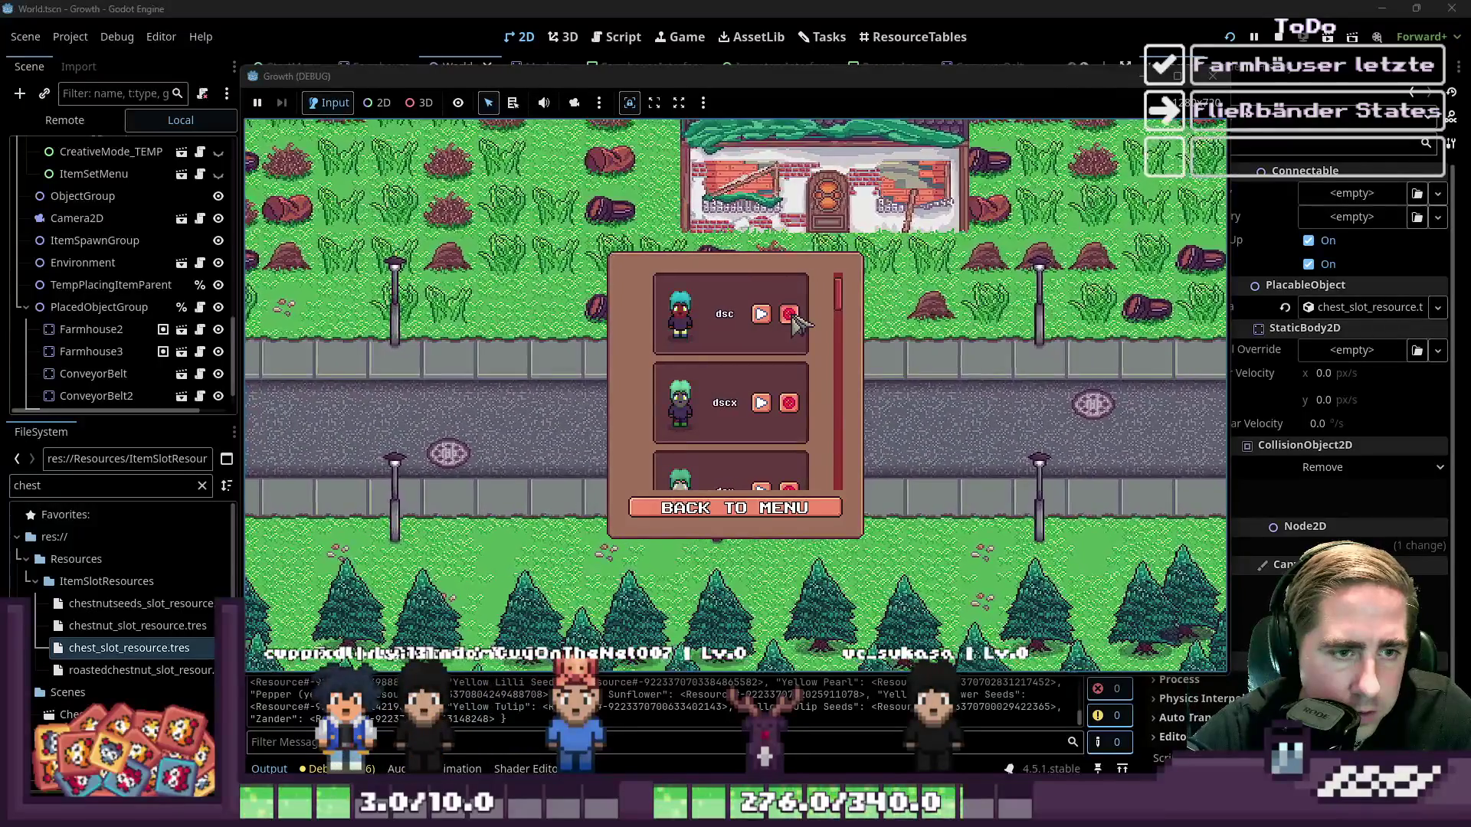
left_click(792, 316)
left_click(793, 315)
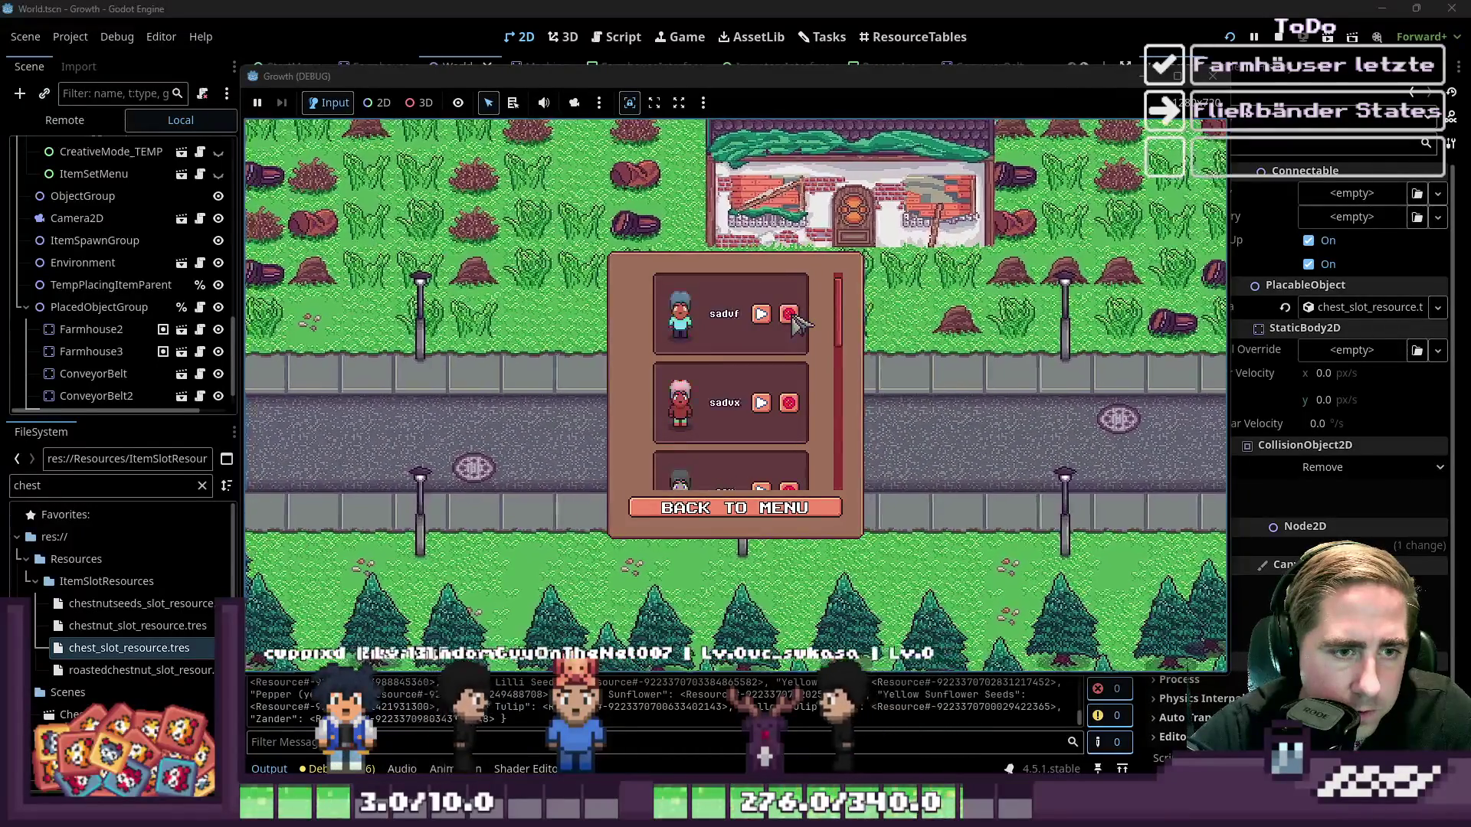
left_click(793, 315)
left_click(793, 315)
left_click(793, 316)
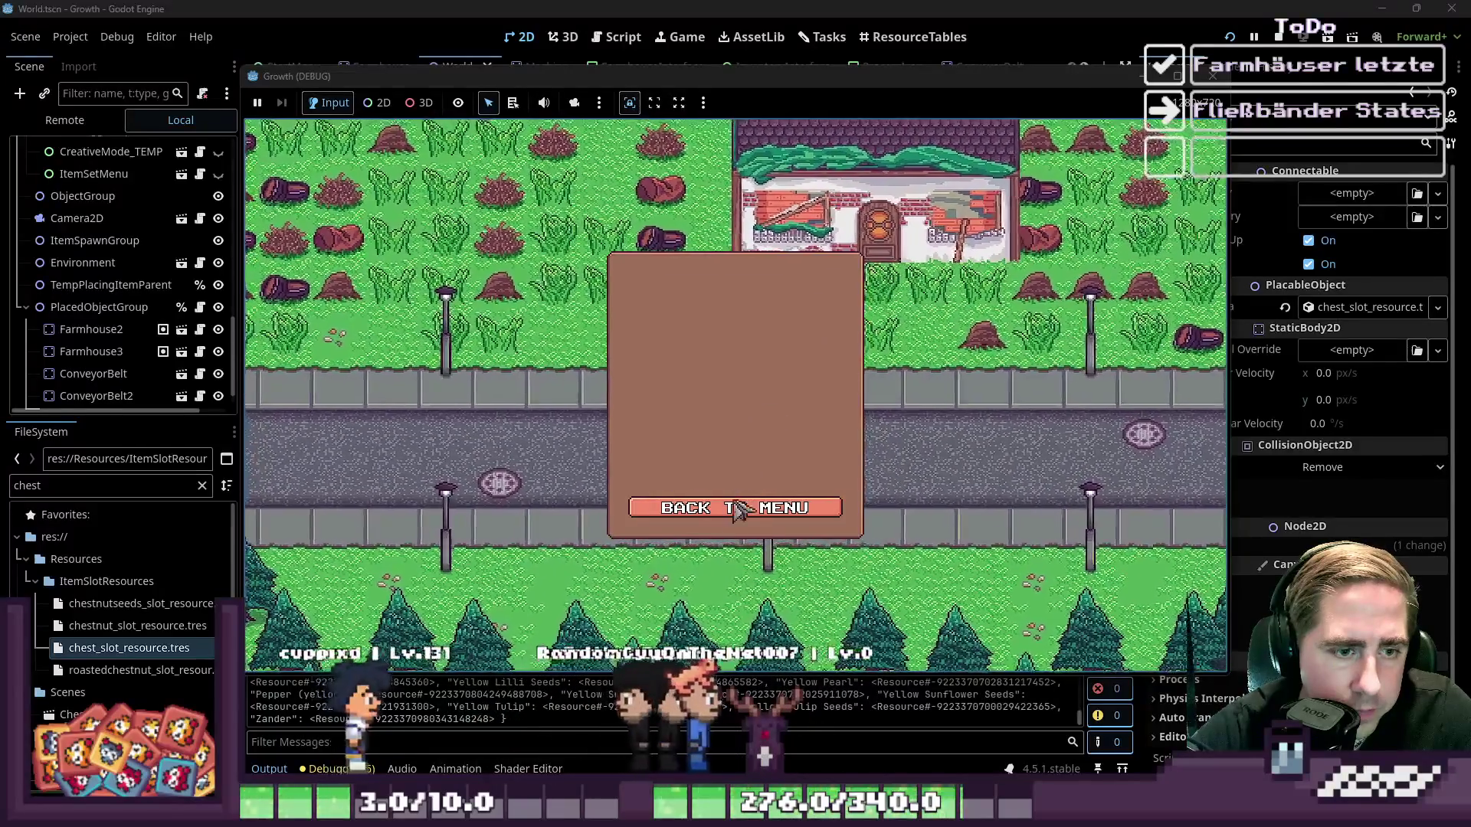
left_click(736, 510)
Start a new game as 'sda' and try to open the placed storage chest
left_click(732, 352)
type("sdal")
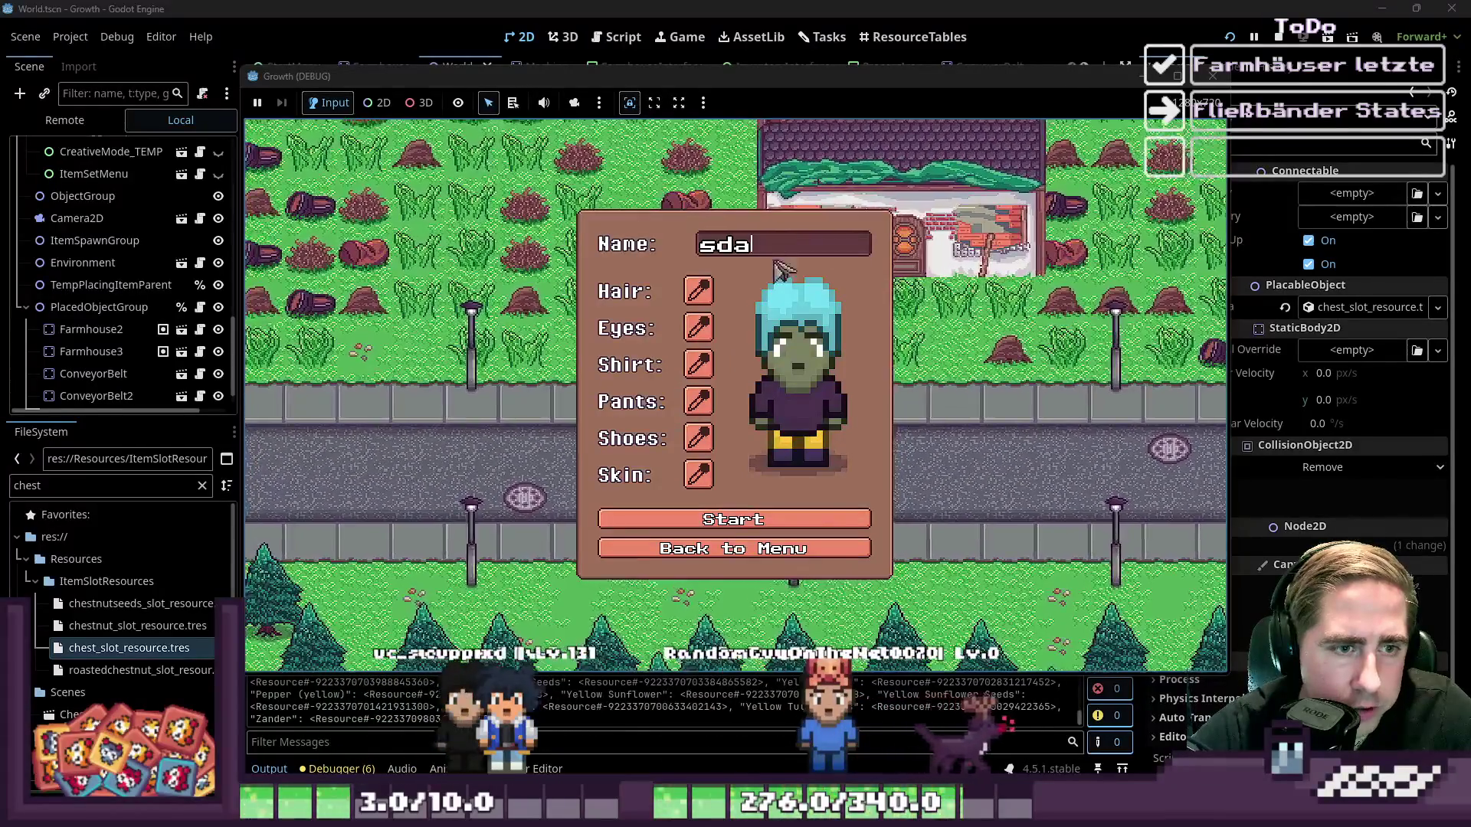
key("BackSpace")
left_click(729, 520)
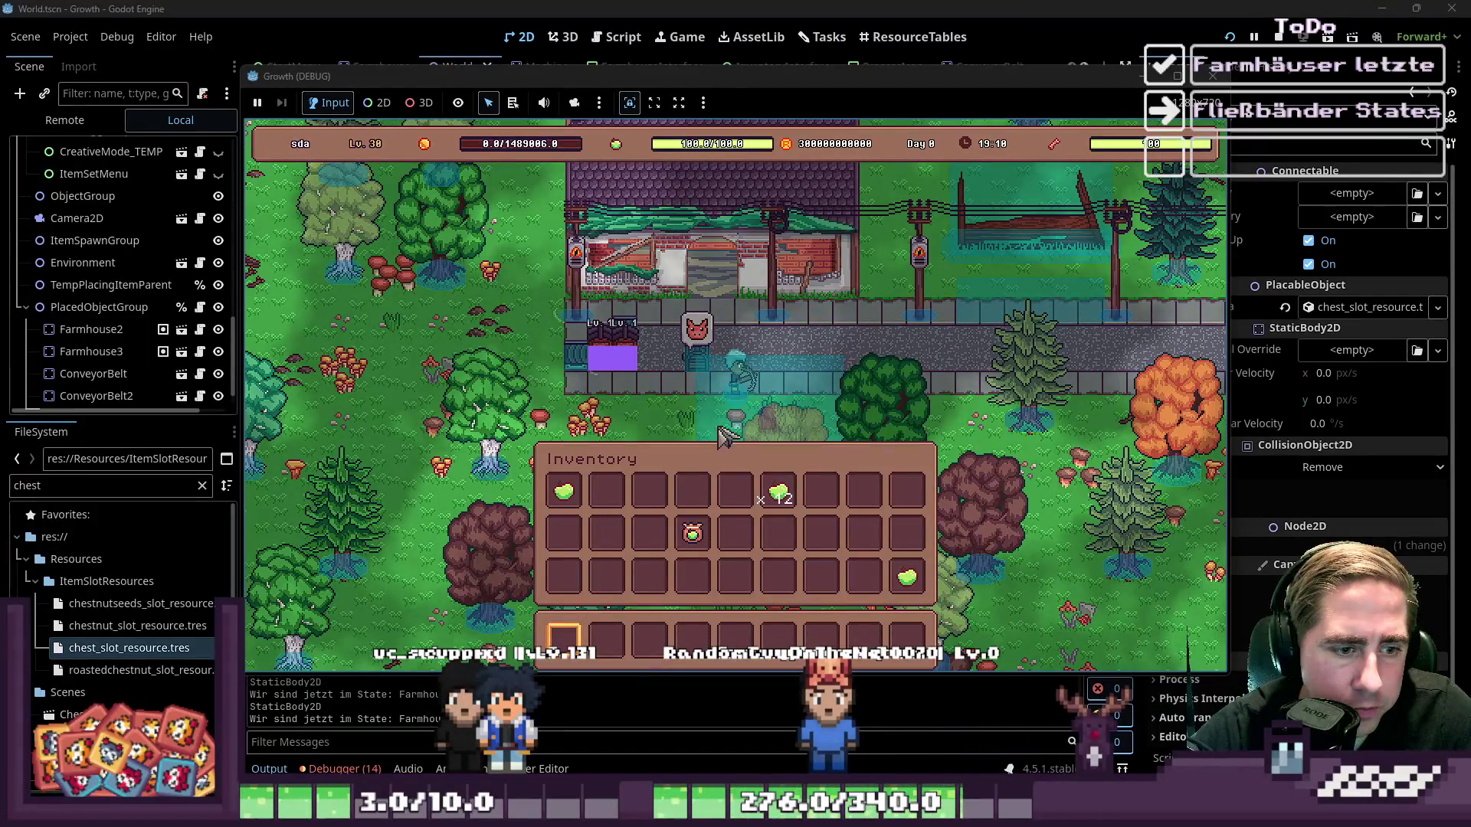
left_click(696, 368)
left_click(733, 366)
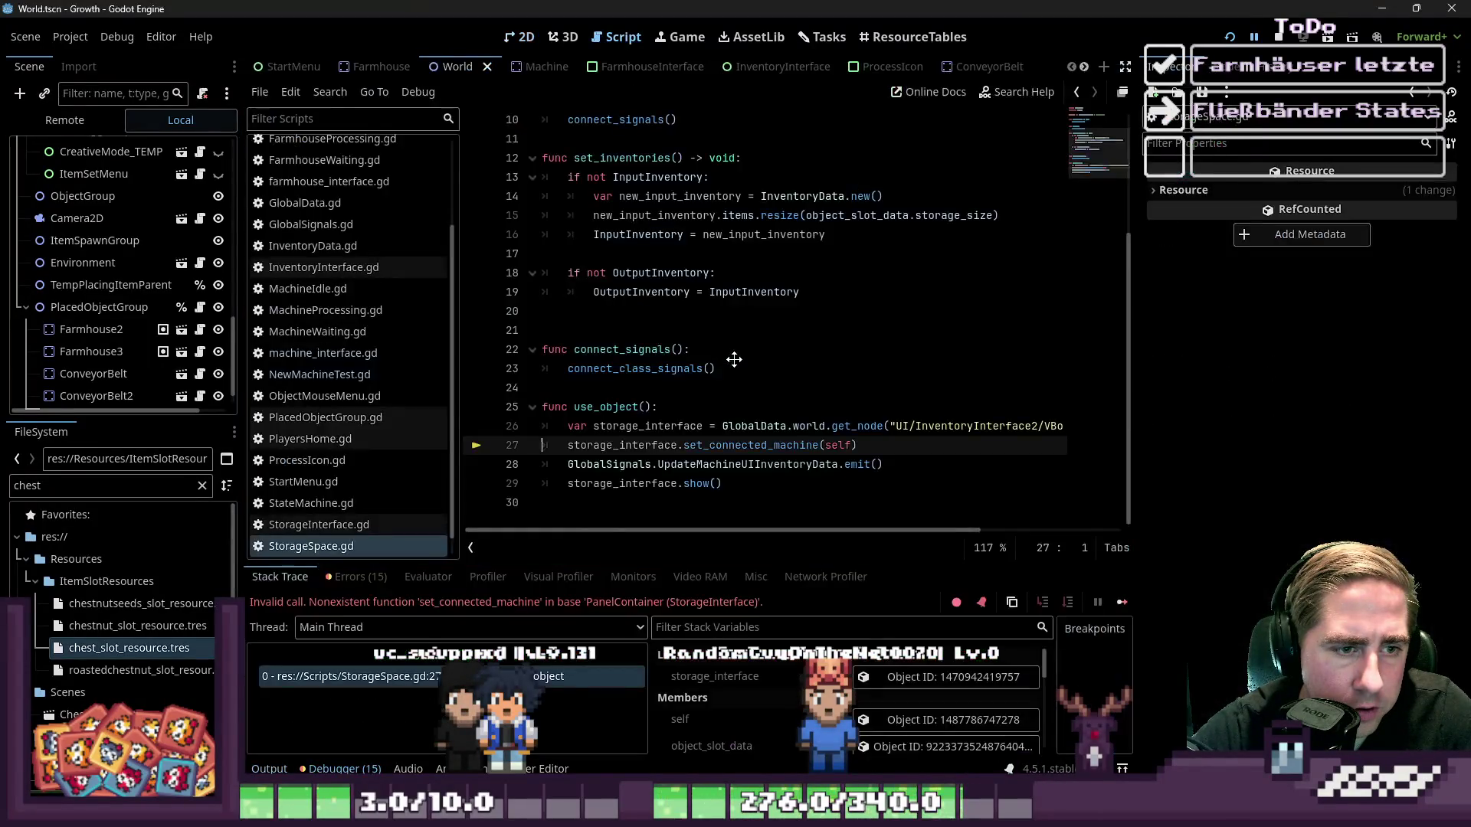
Inspect the use_object code and the StorageInterface node in the widened scene tree
left_click(766, 357)
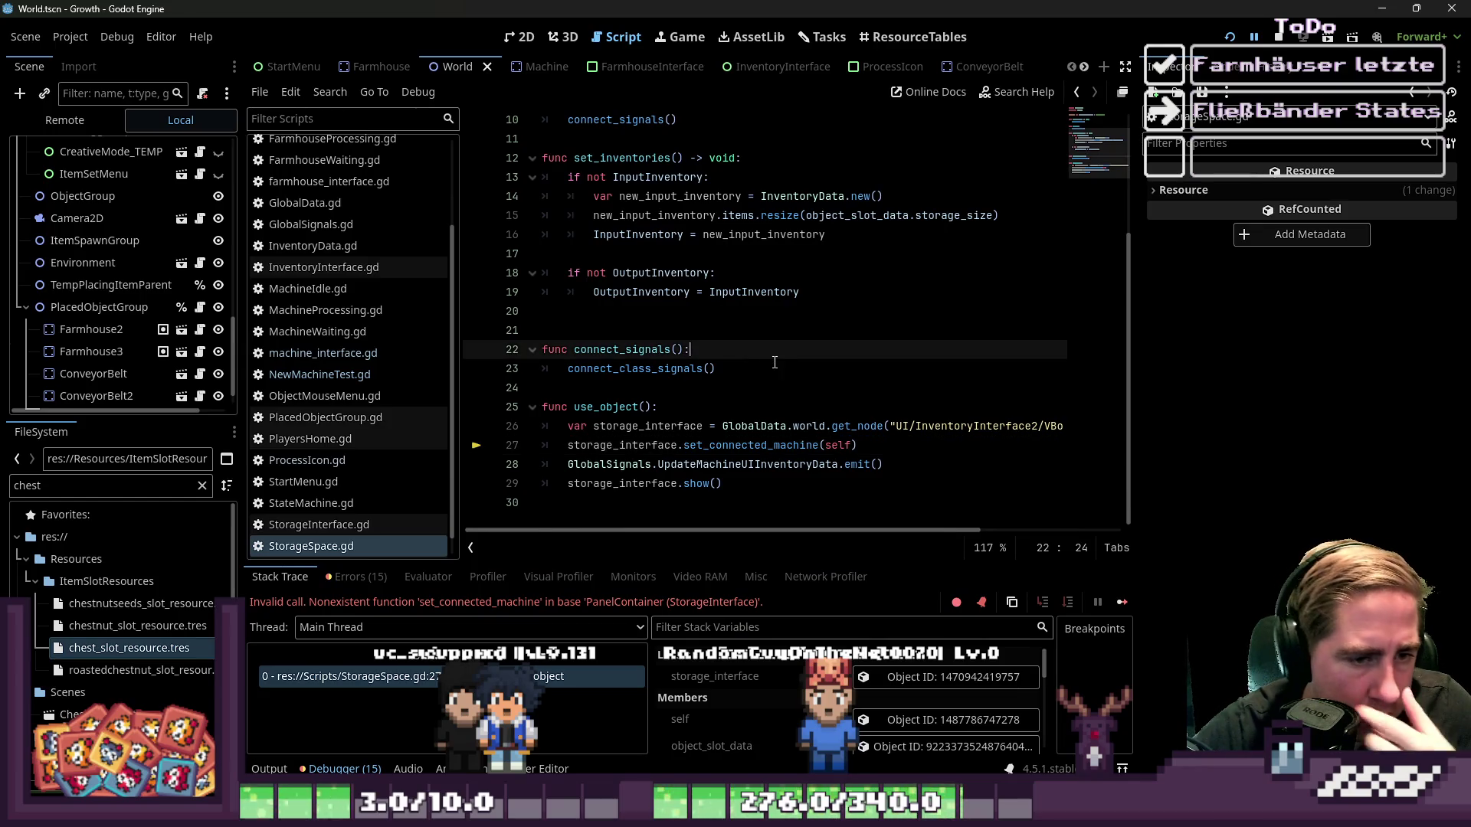
left_click(945, 519)
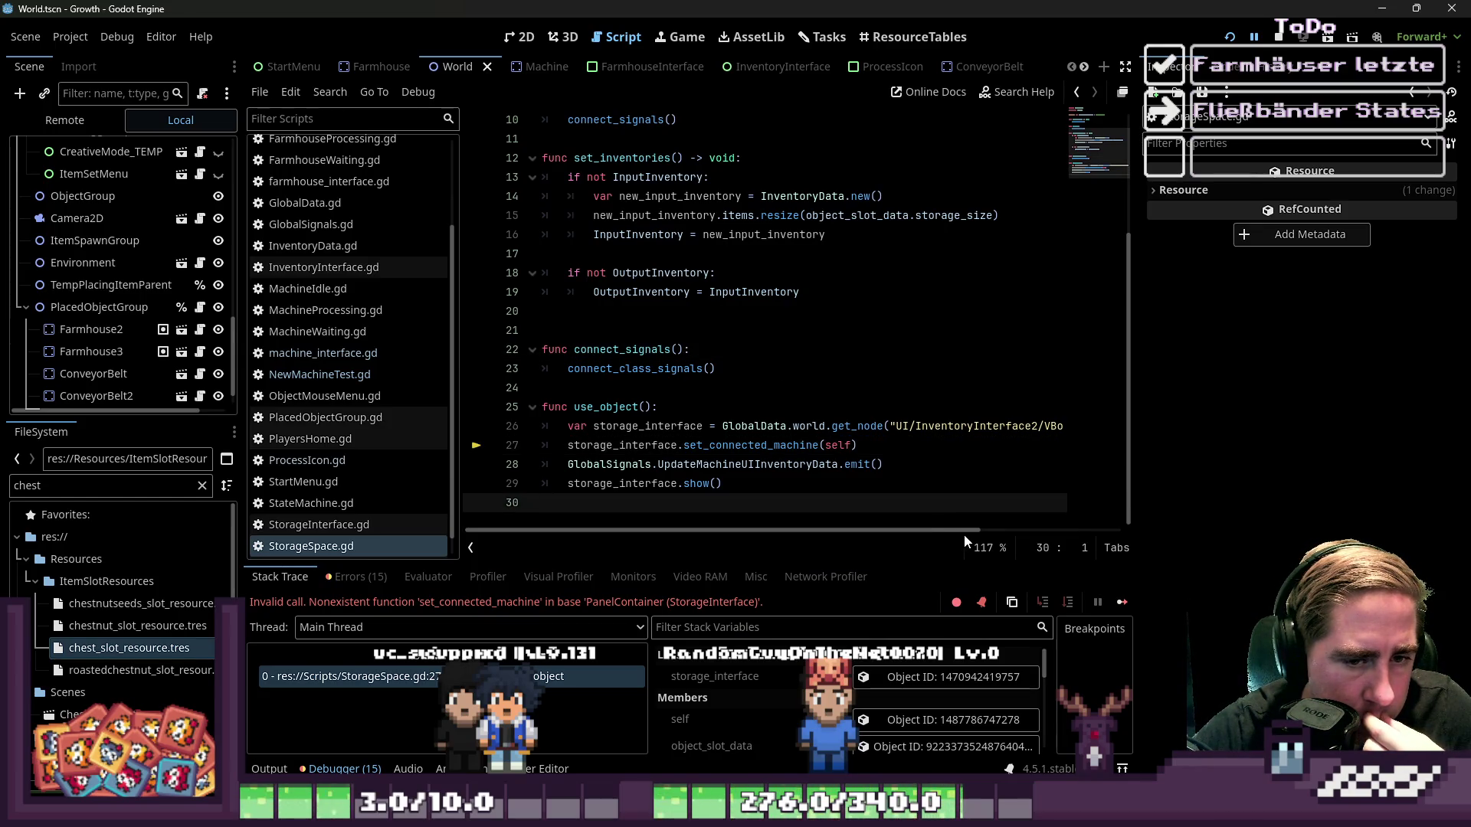
left_click_drag(963, 531, 1118, 536)
double_click(1002, 426)
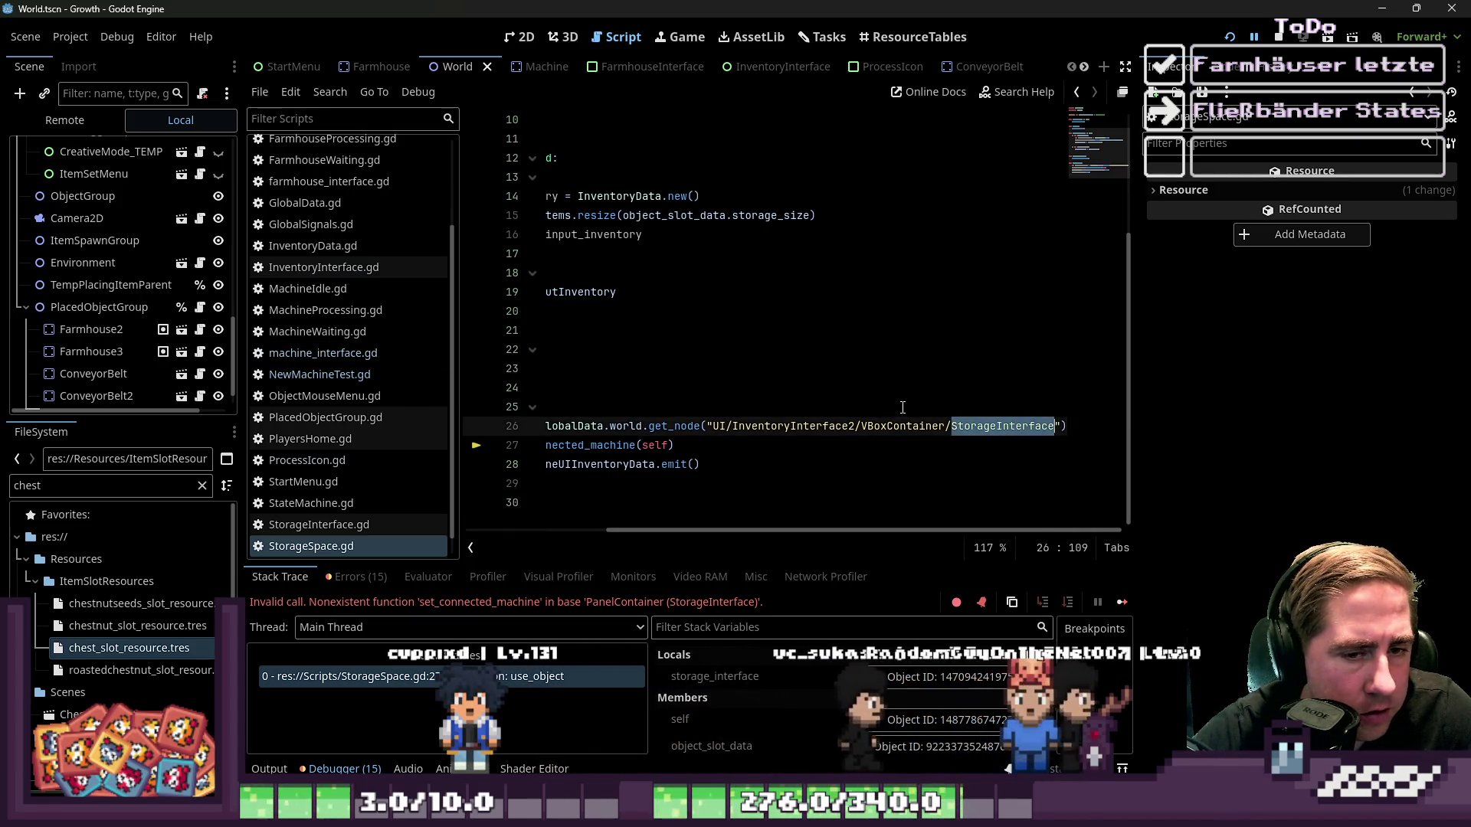
key("Up")
scroll(163, 268, "up", 3)
scroll(163, 268, "up", 4)
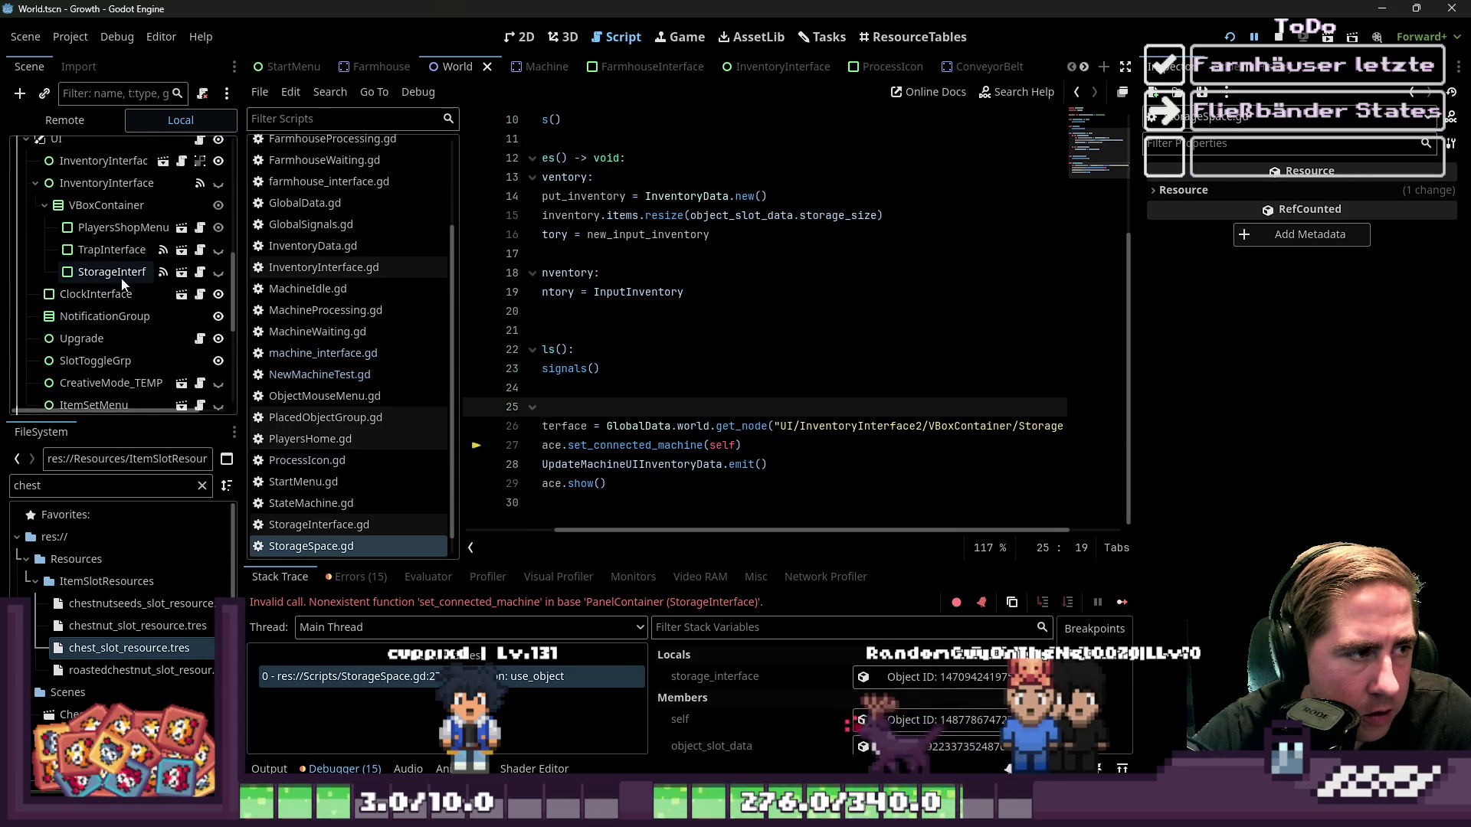
left_click(227, 274)
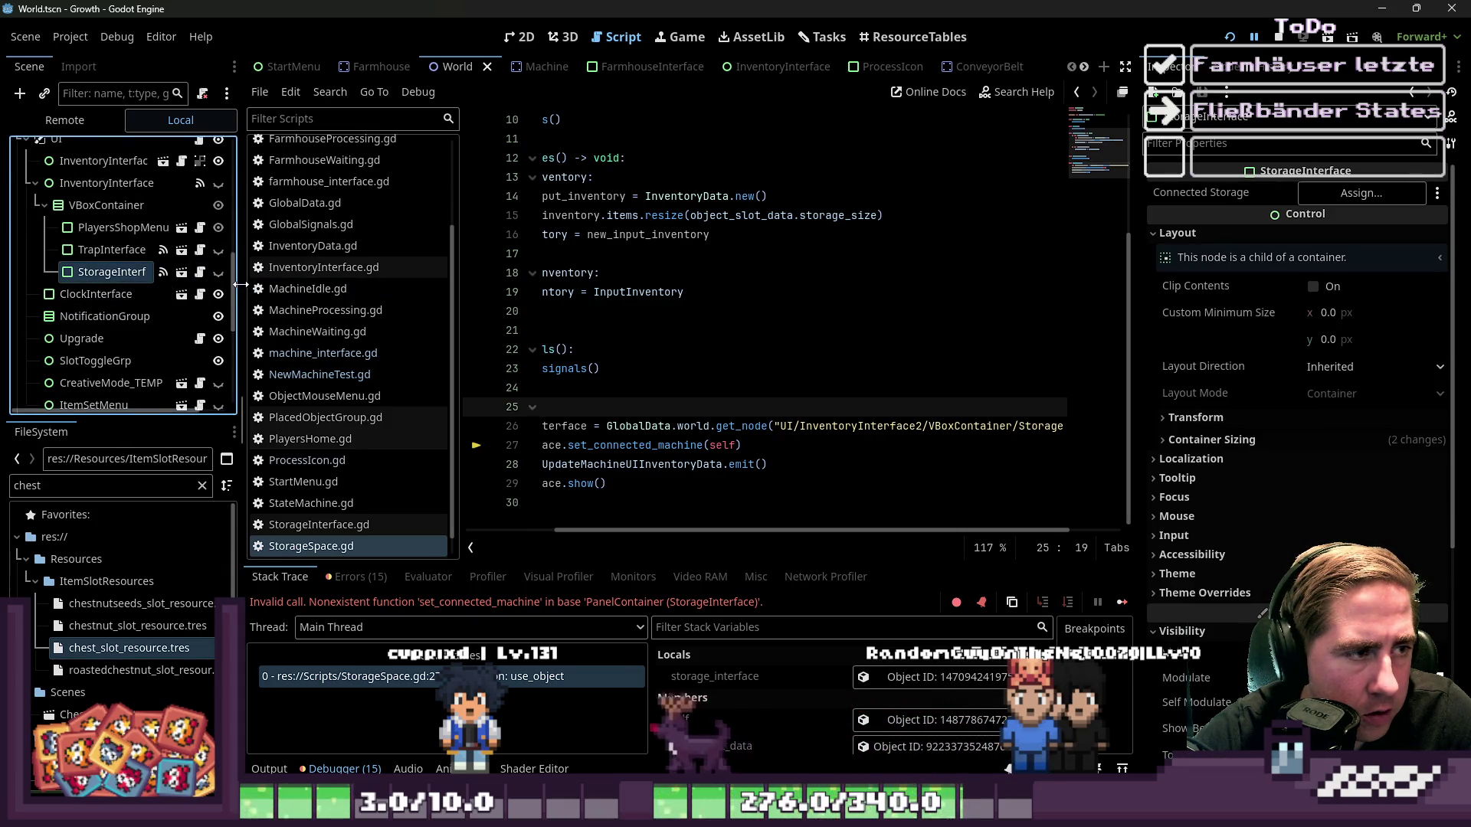
left_click_drag(239, 284, 295, 284)
left_click_drag(686, 532, 603, 532)
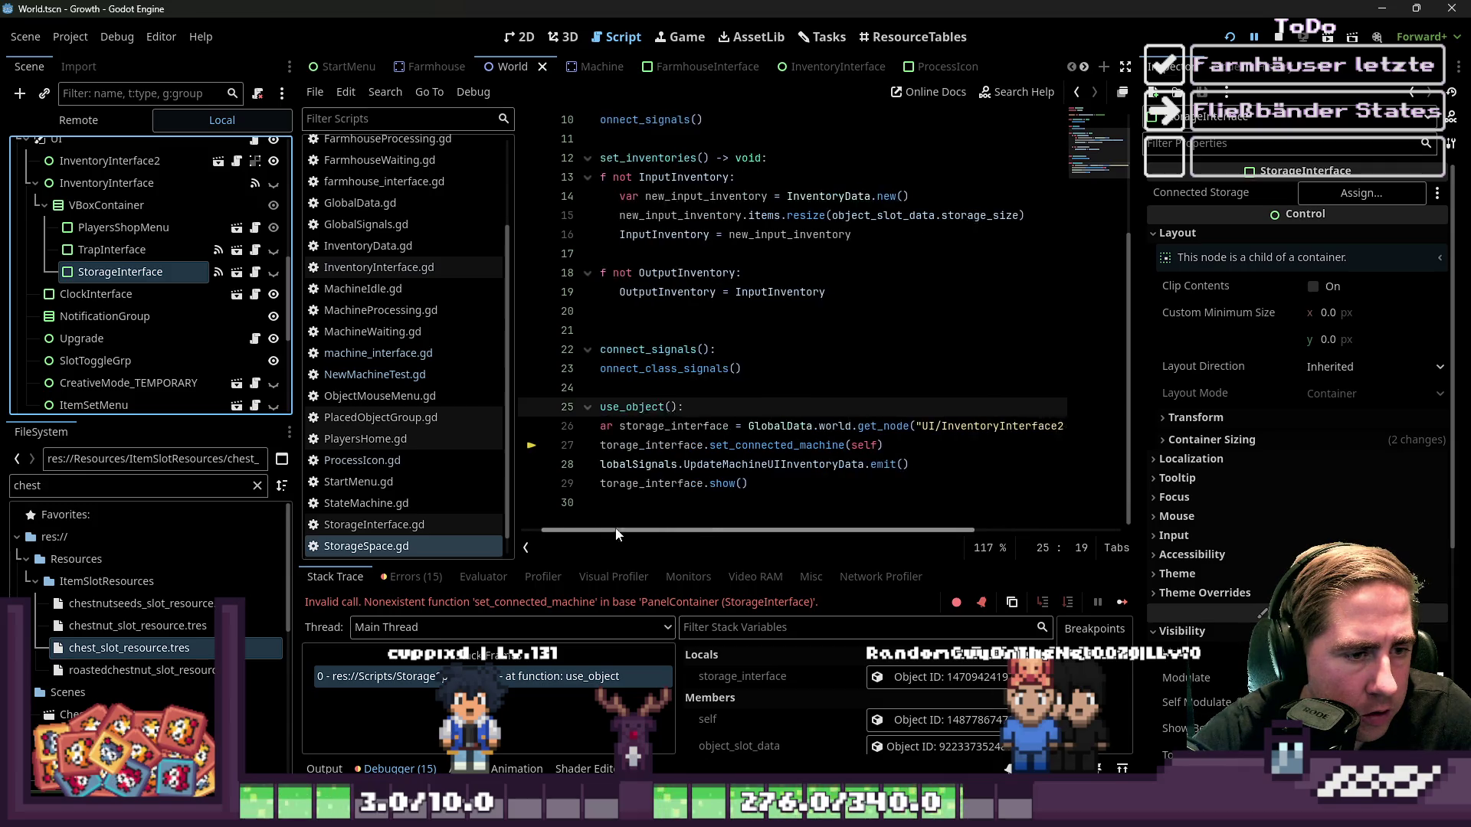
Rename set_connected_machine to set_connected_storage and the signal to UpdateStorage…, then stop the game
left_click_drag(828, 454, 847, 453)
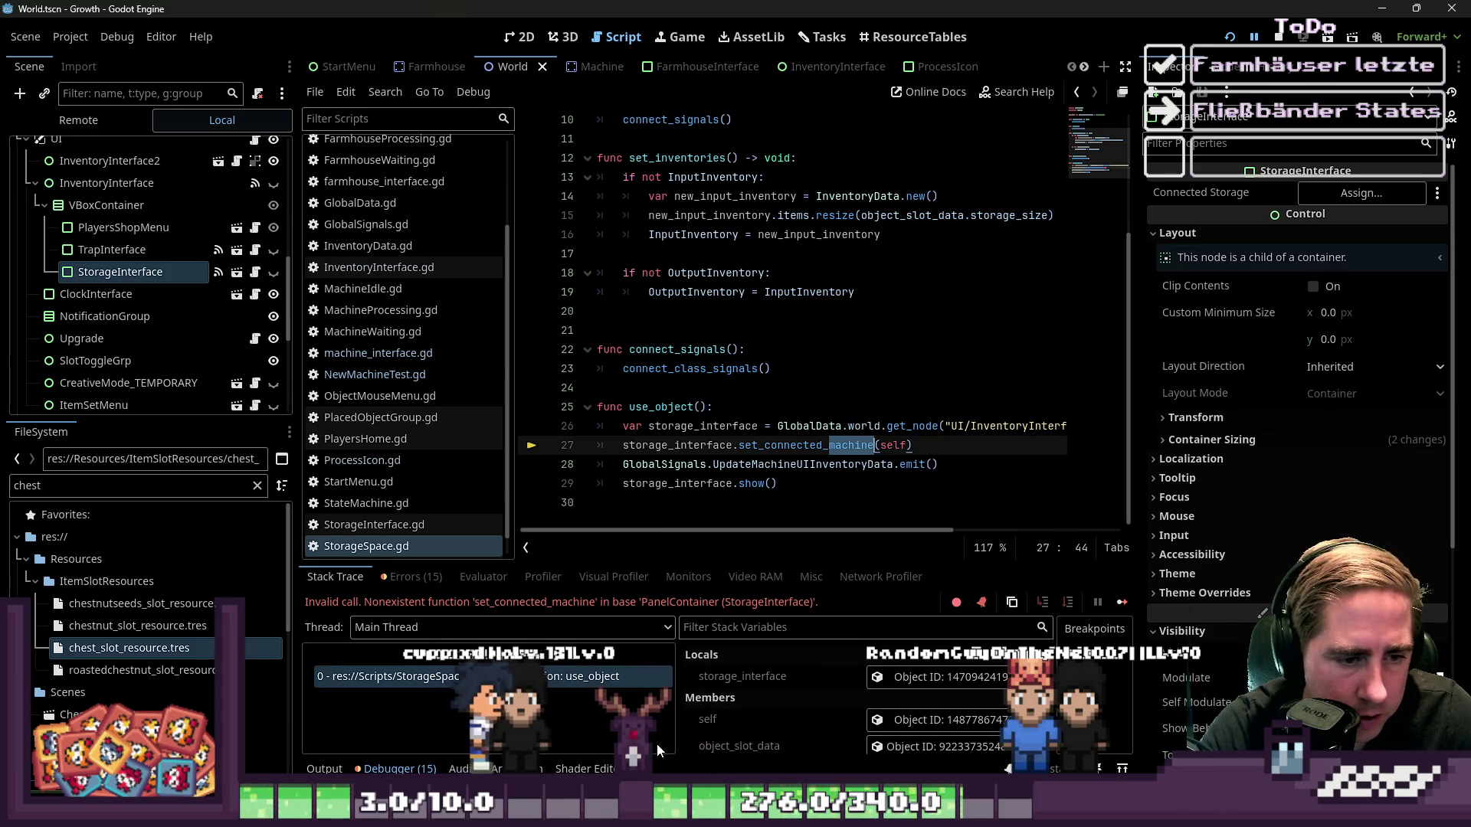
type("storage")
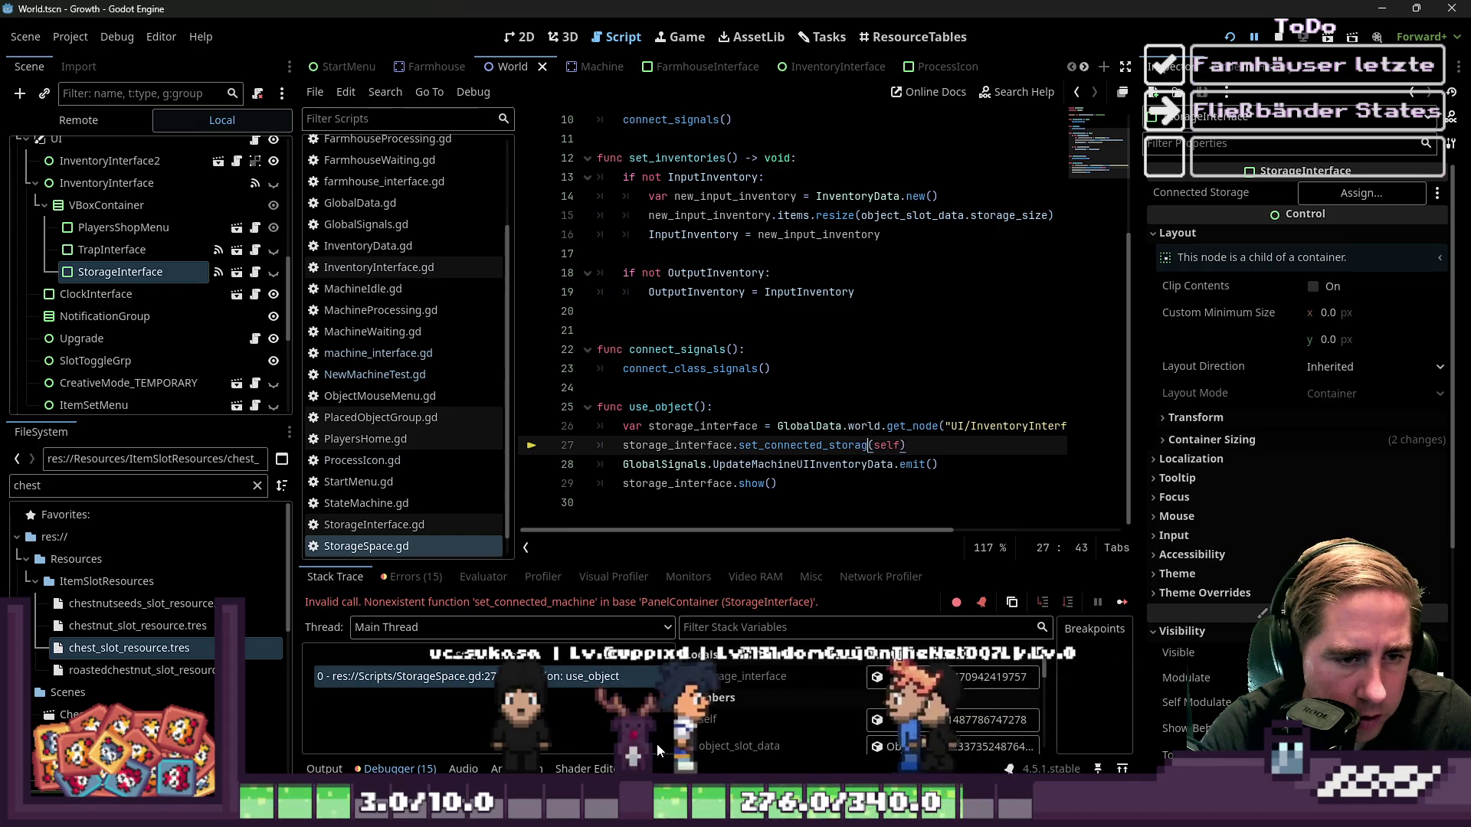
left_click(756, 464)
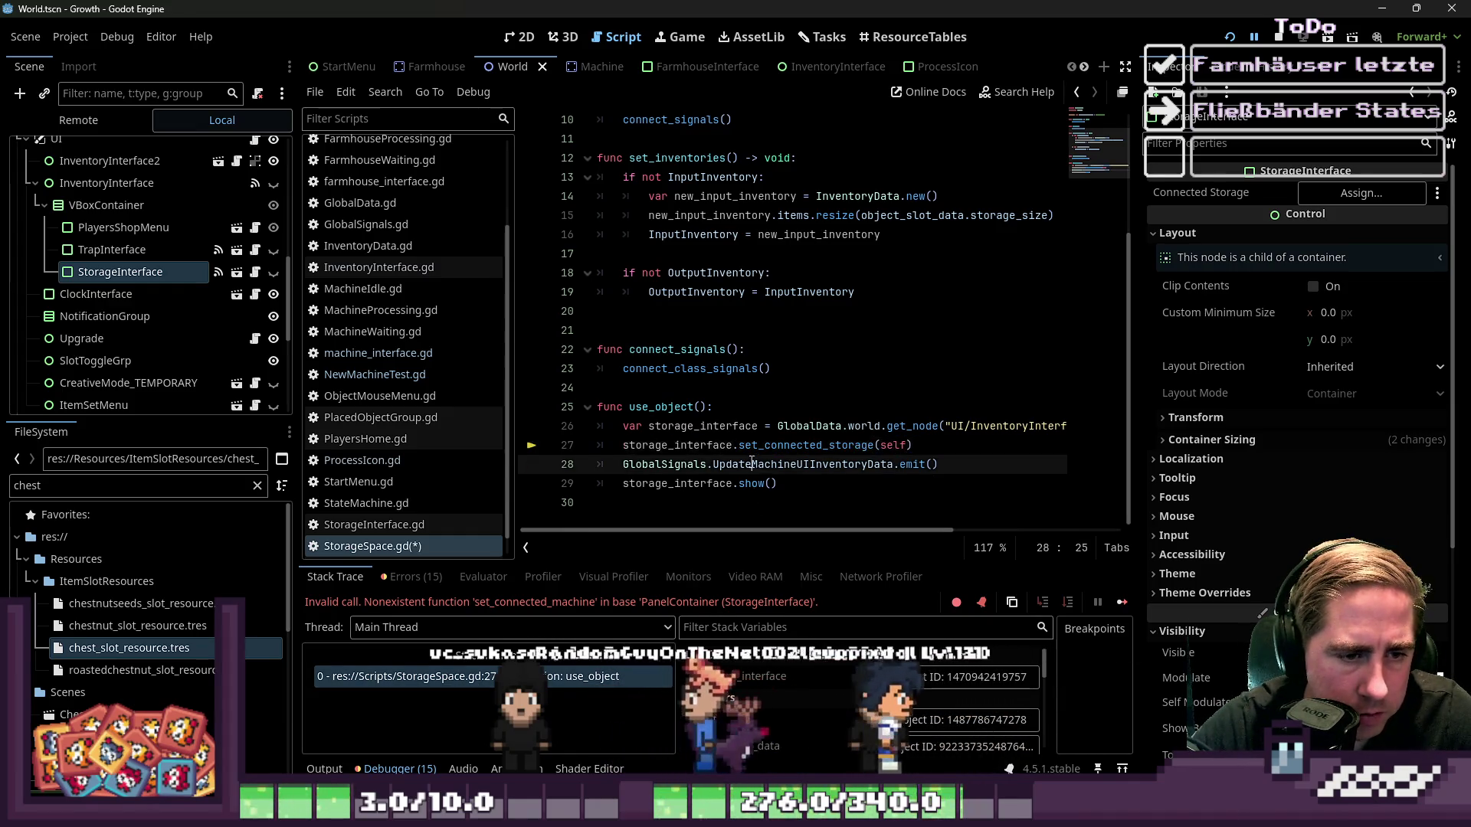
left_click_drag(752, 464, 796, 465)
type("Storag")
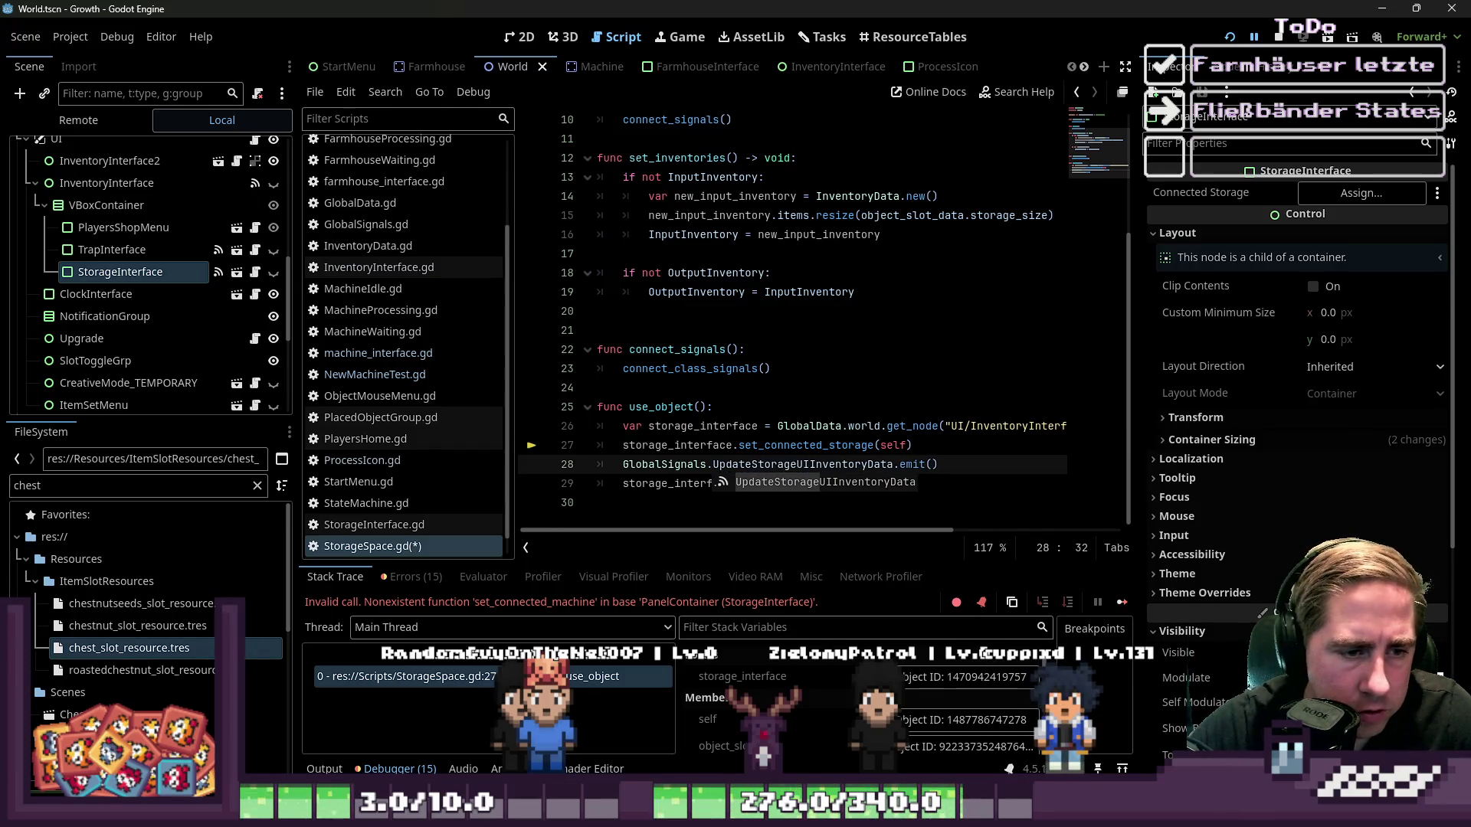
left_click(617, 397)
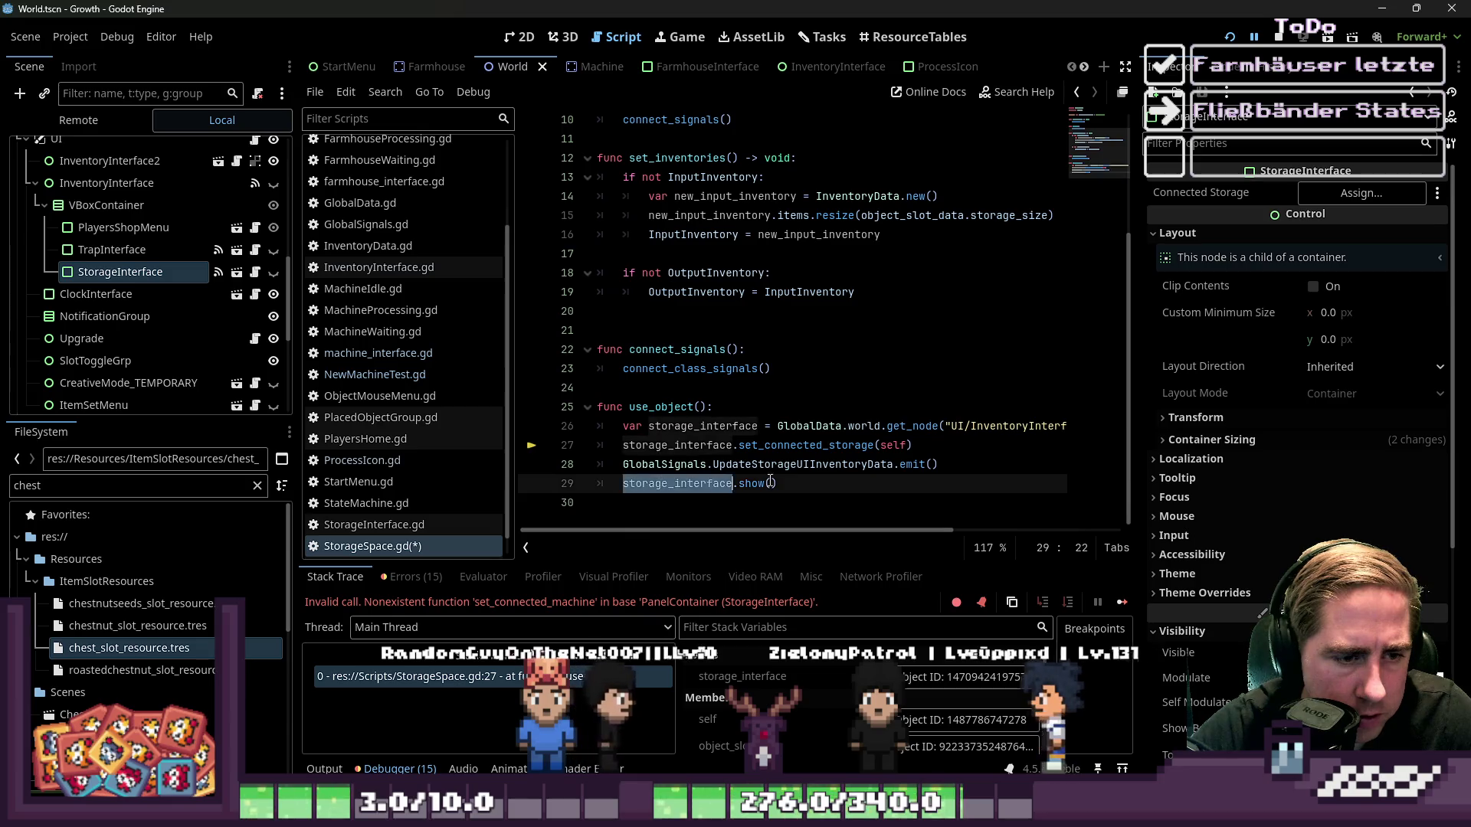
left_click(1273, 37)
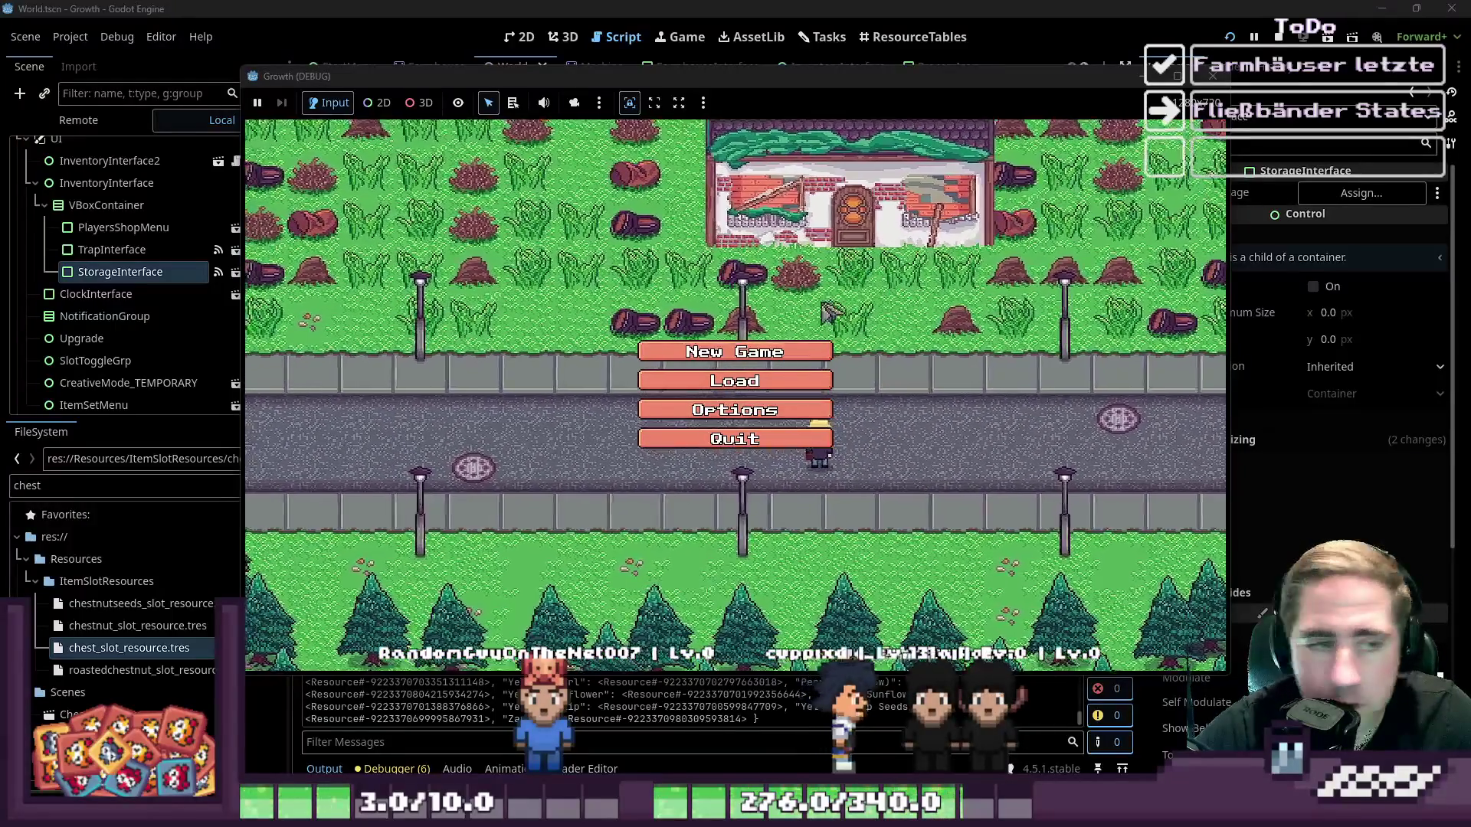
Test the game with a new character 'asdcv' and open the storage chest
left_click(796, 352)
type("asdcv")
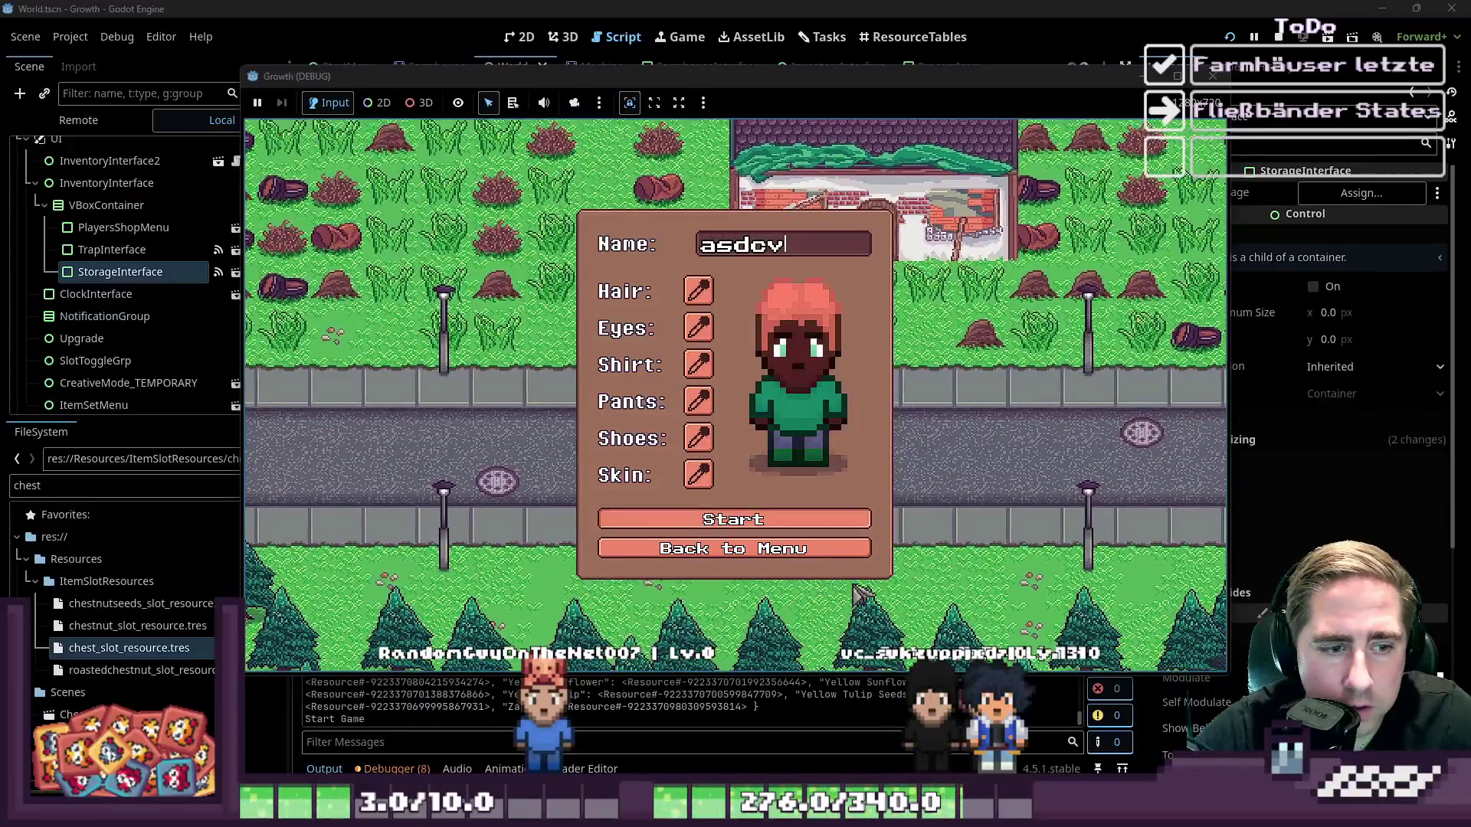
left_click(812, 520)
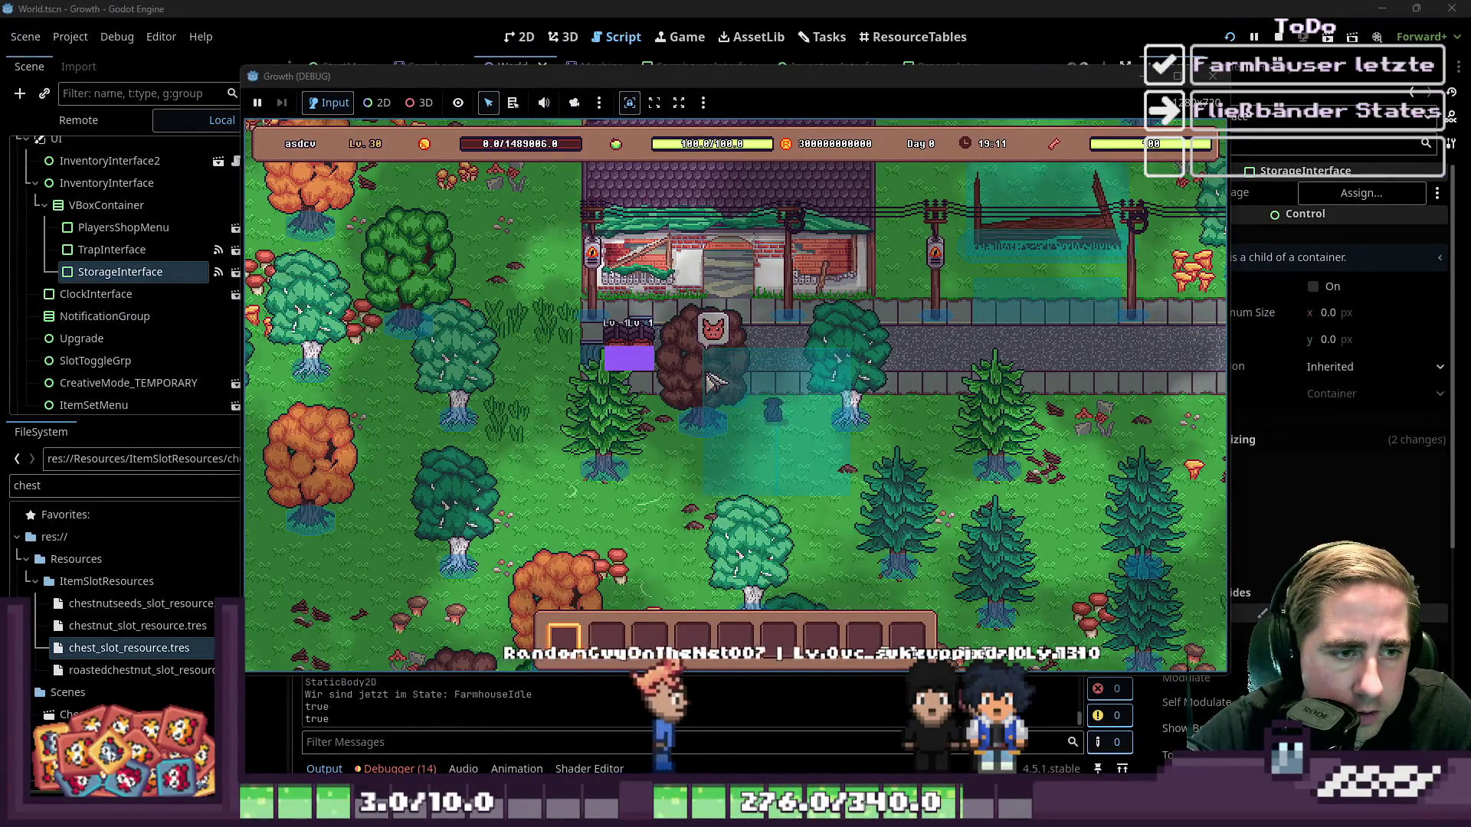
left_click(712, 329)
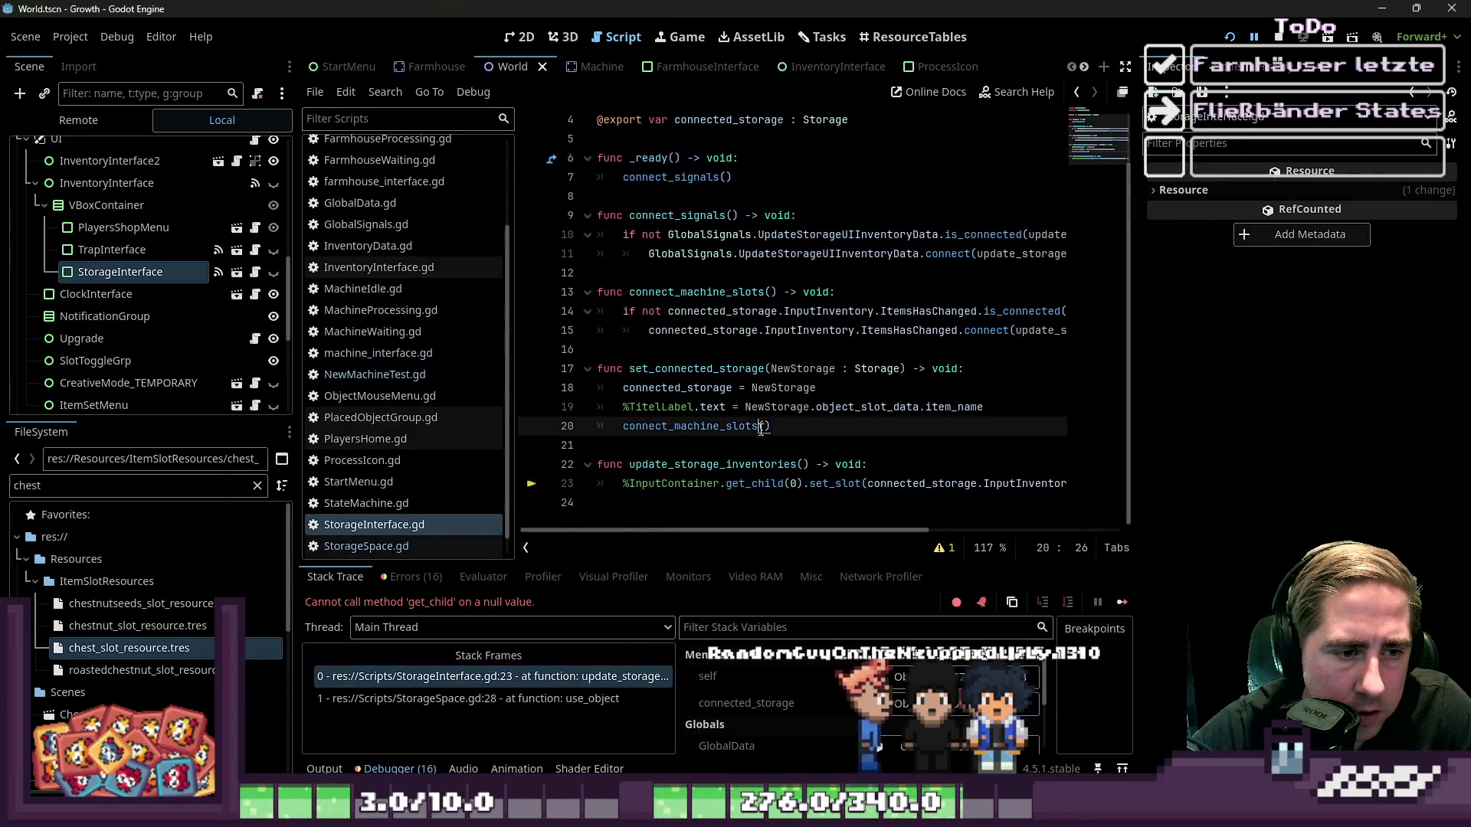
Inspect the InputContainer lookup on line 23 and expand ItemGrid in the StorageInterface scene
left_click(762, 519)
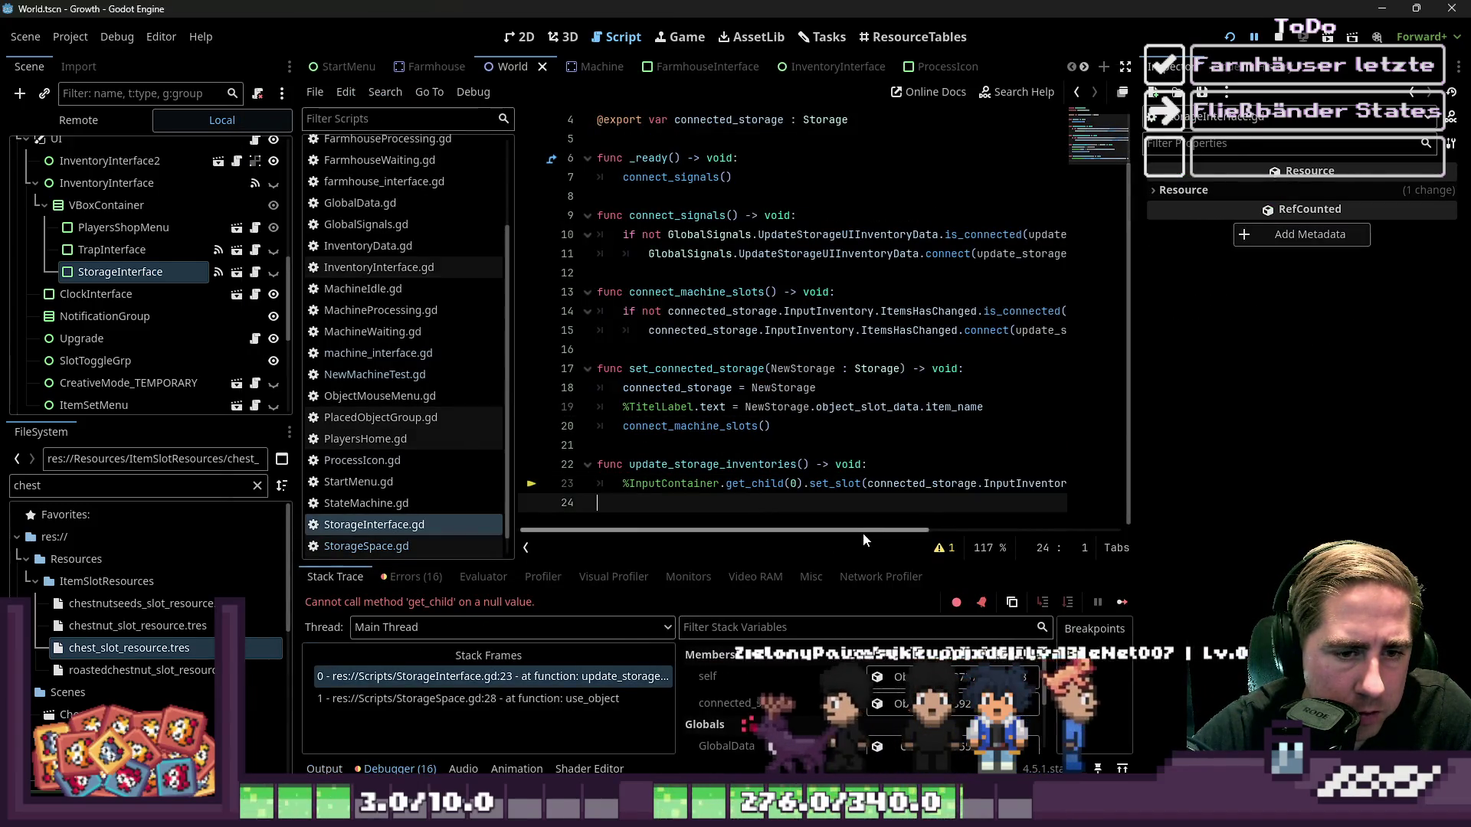
mouse_move(862, 531)
left_mouse_down()
mouse_move(1026, 549)
mouse_move(975, 531)
mouse_move(1055, 509)
mouse_move(751, 530)
left_mouse_up()
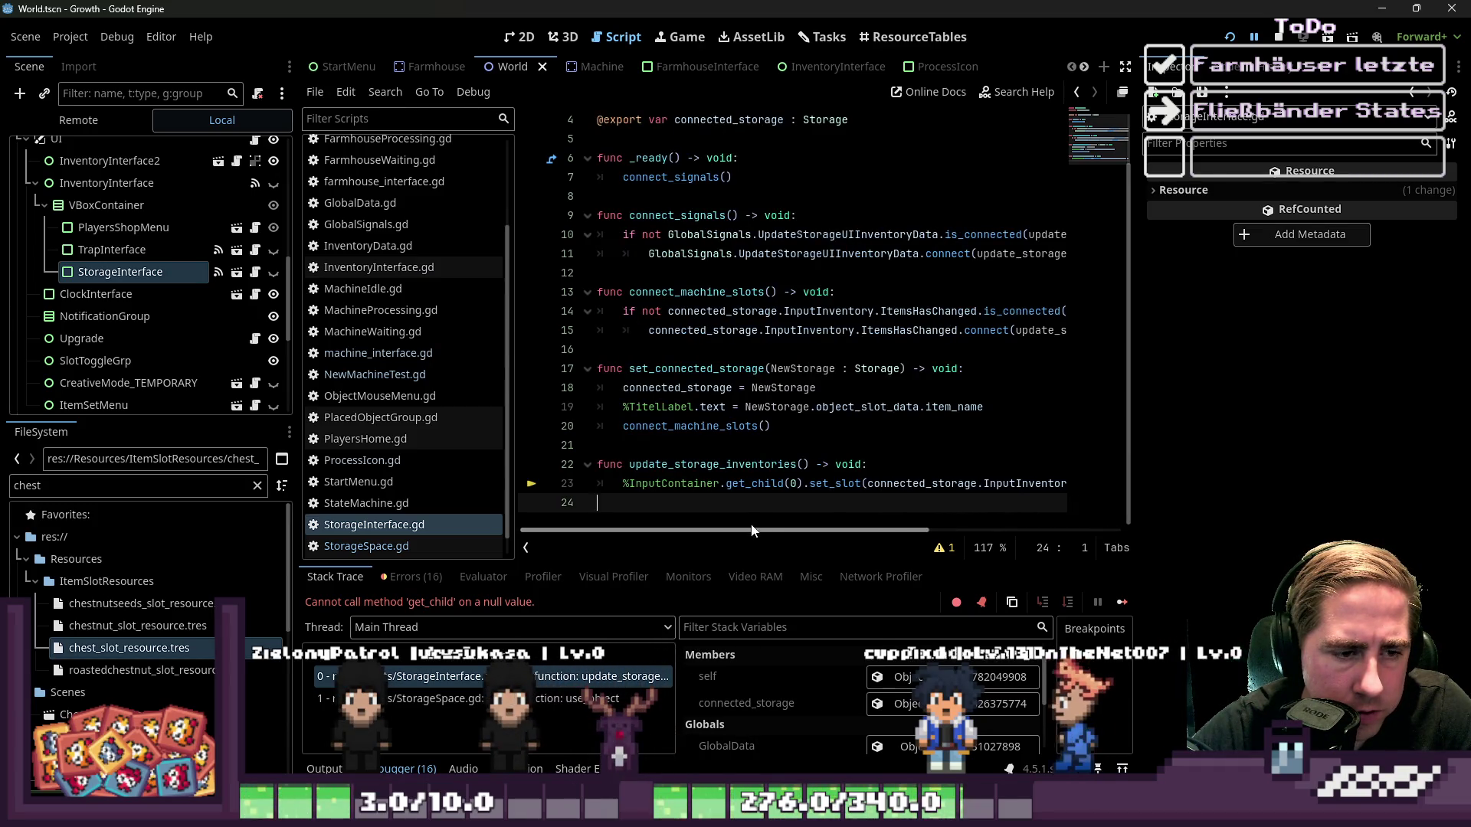
double_click(674, 483)
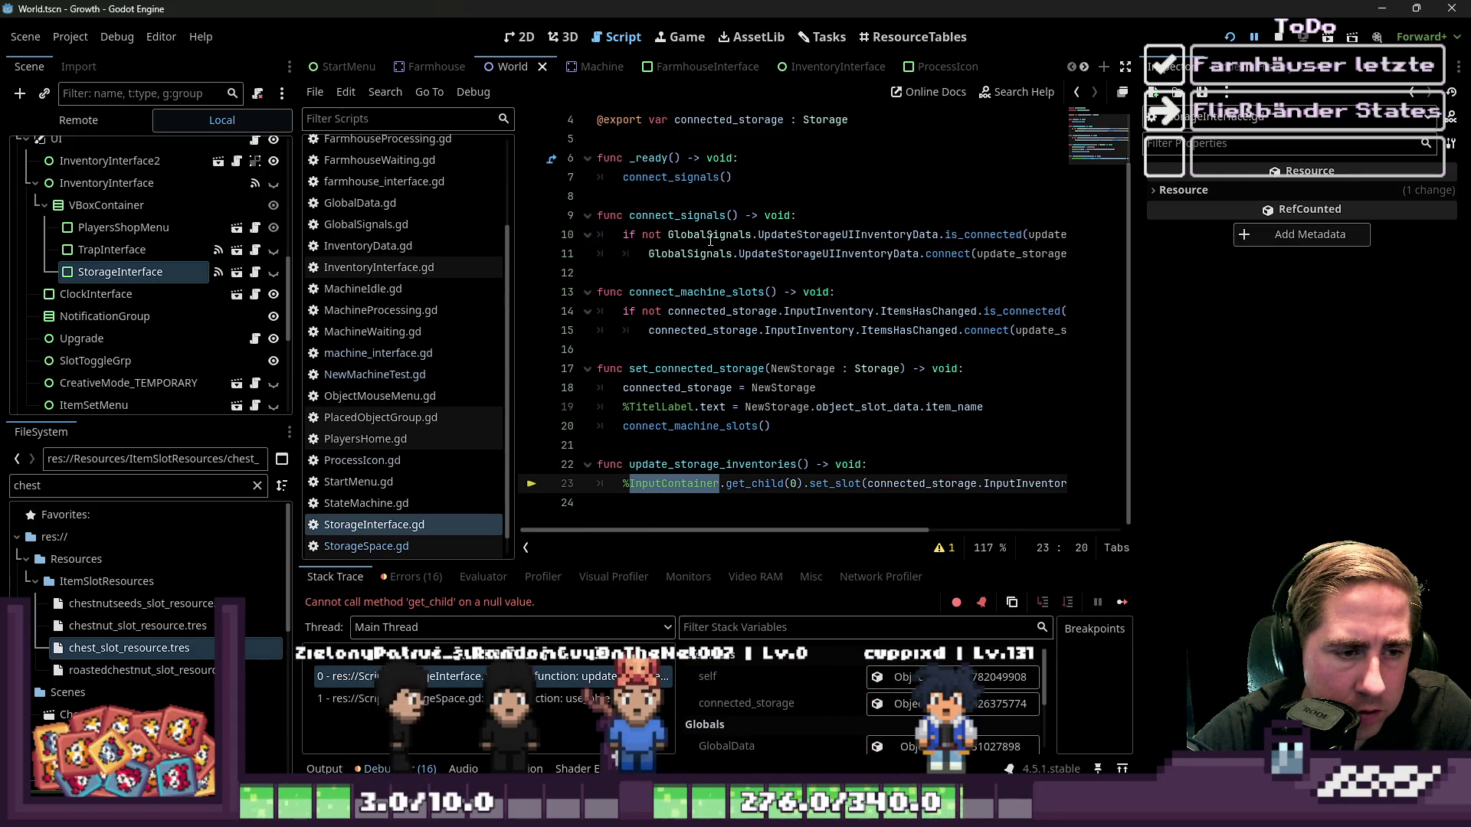
scroll(838, 67, "down", 2)
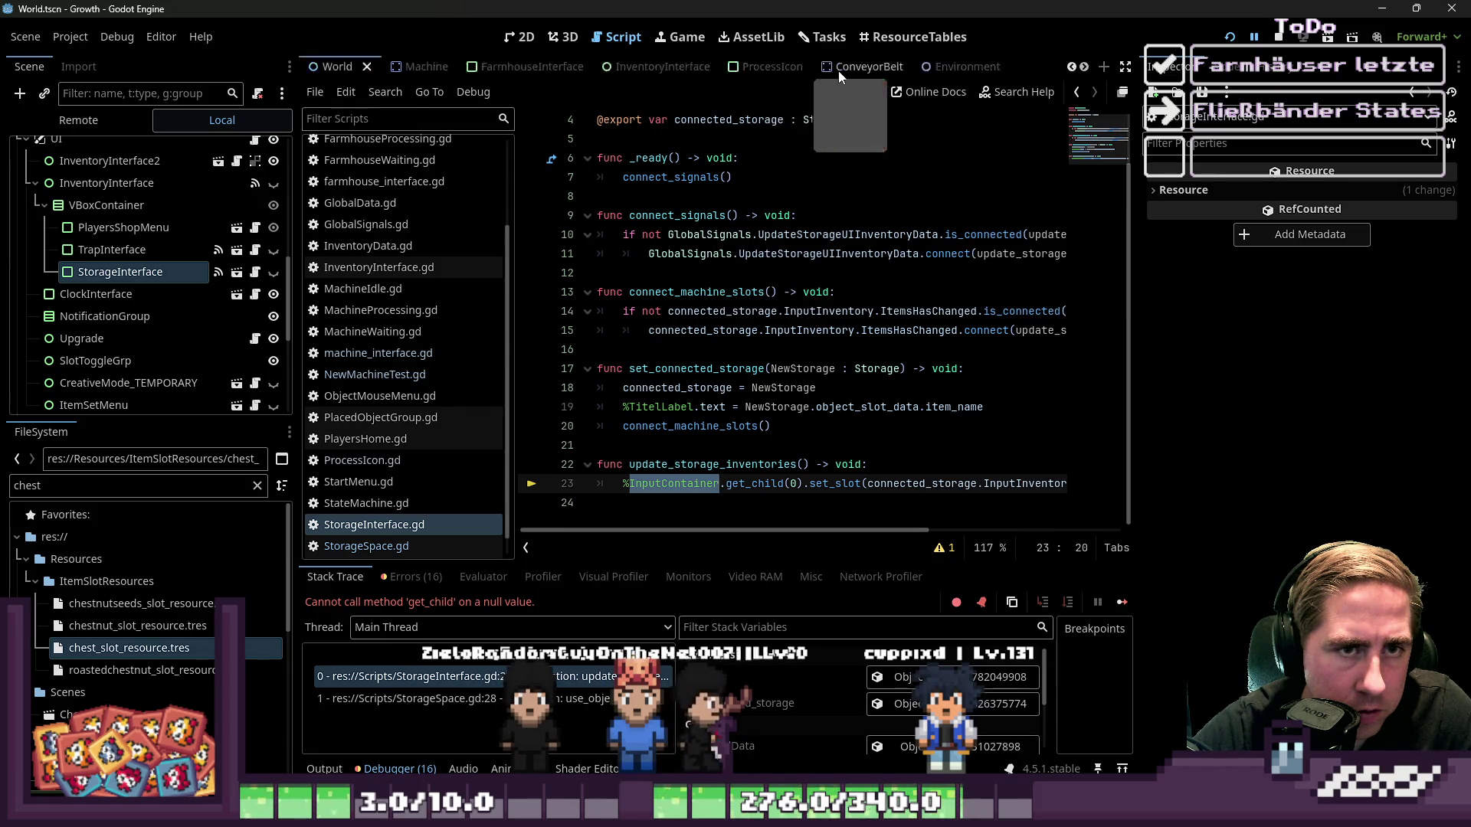
scroll(838, 71, "down", 3)
left_click(844, 71)
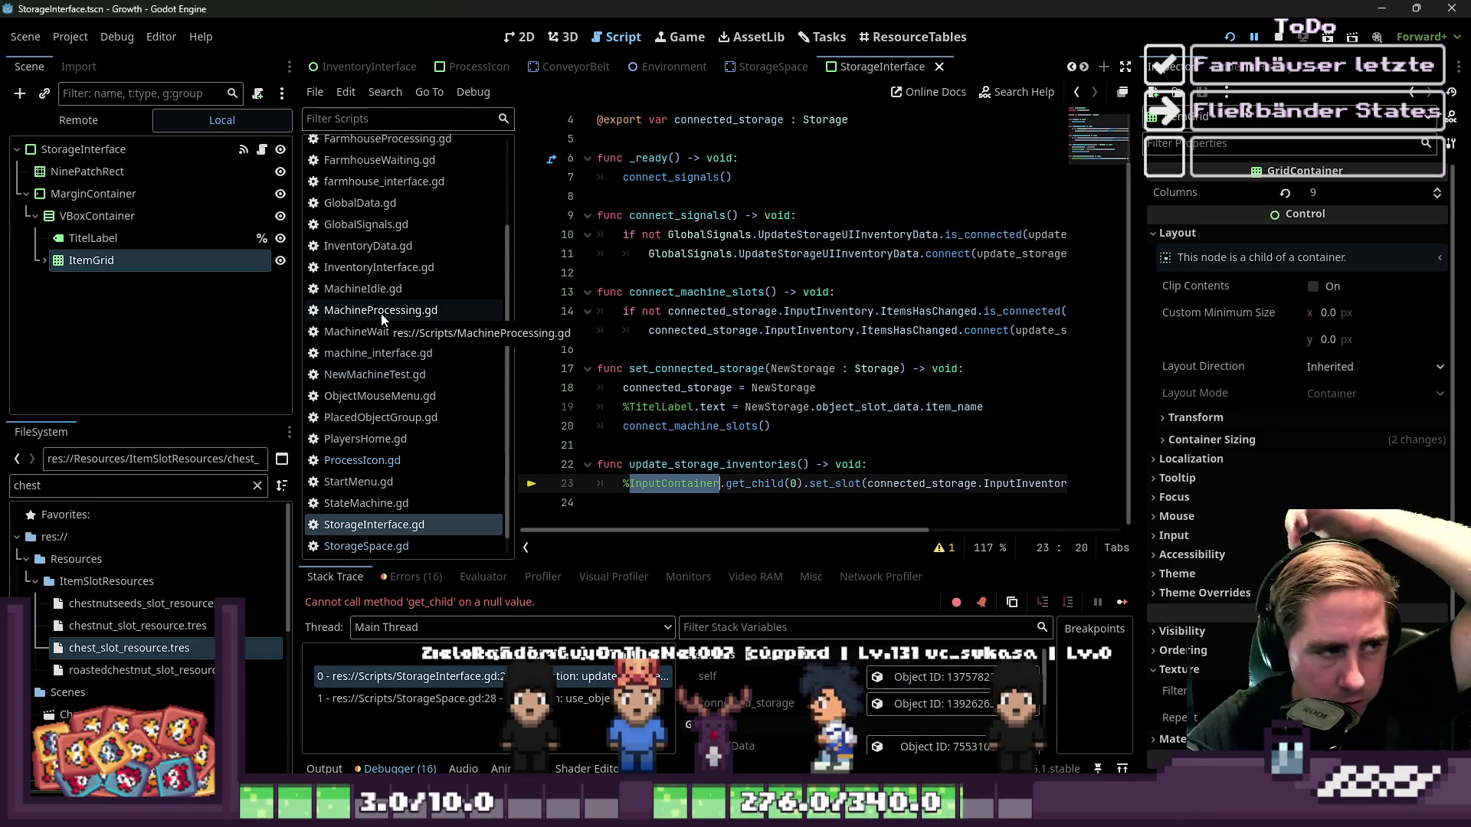
left_click(44, 260)
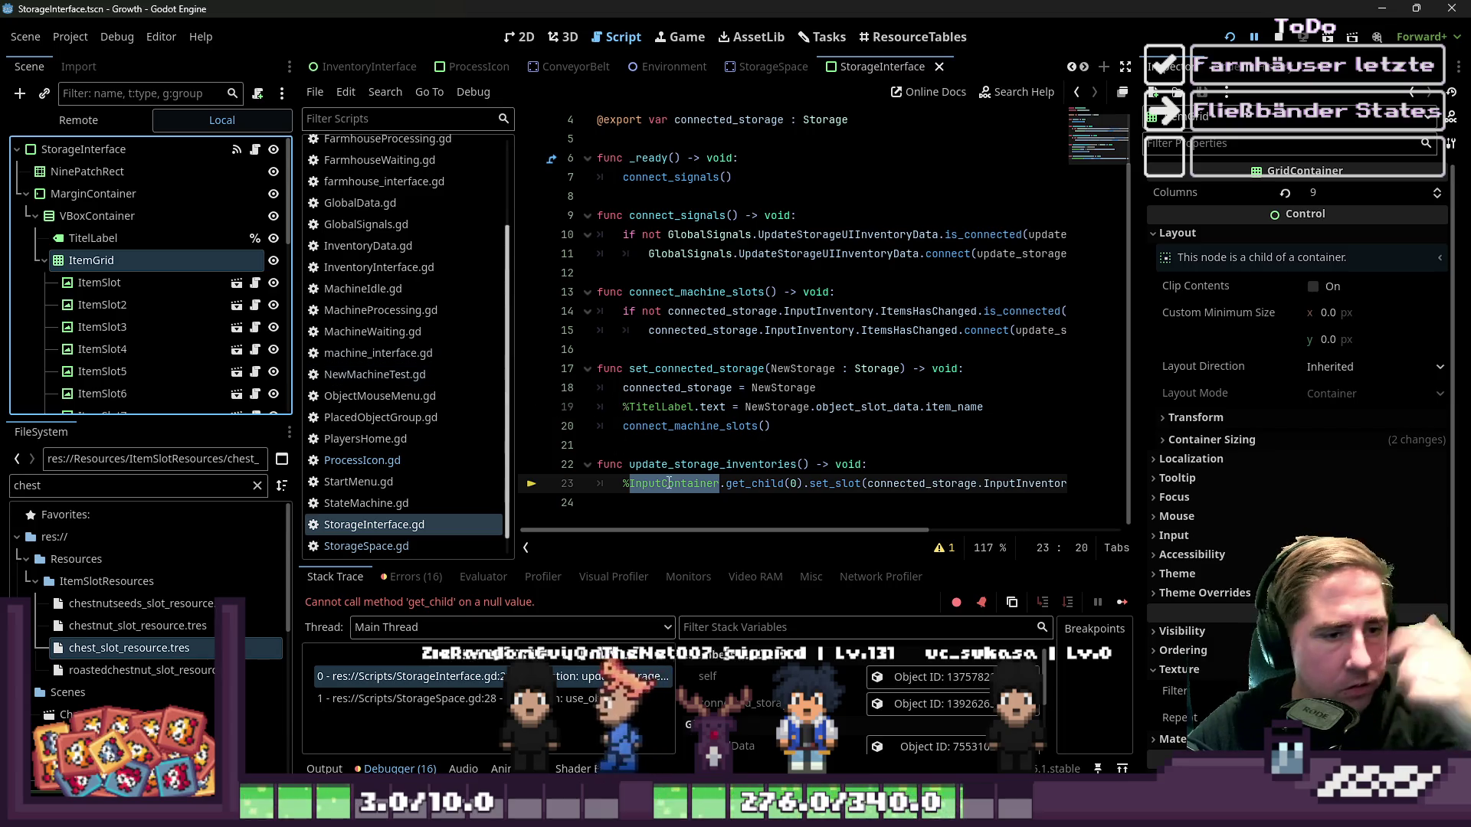
Try editing line 23 of update_storage_inventories, then revert it to the original code
double_click(712, 464)
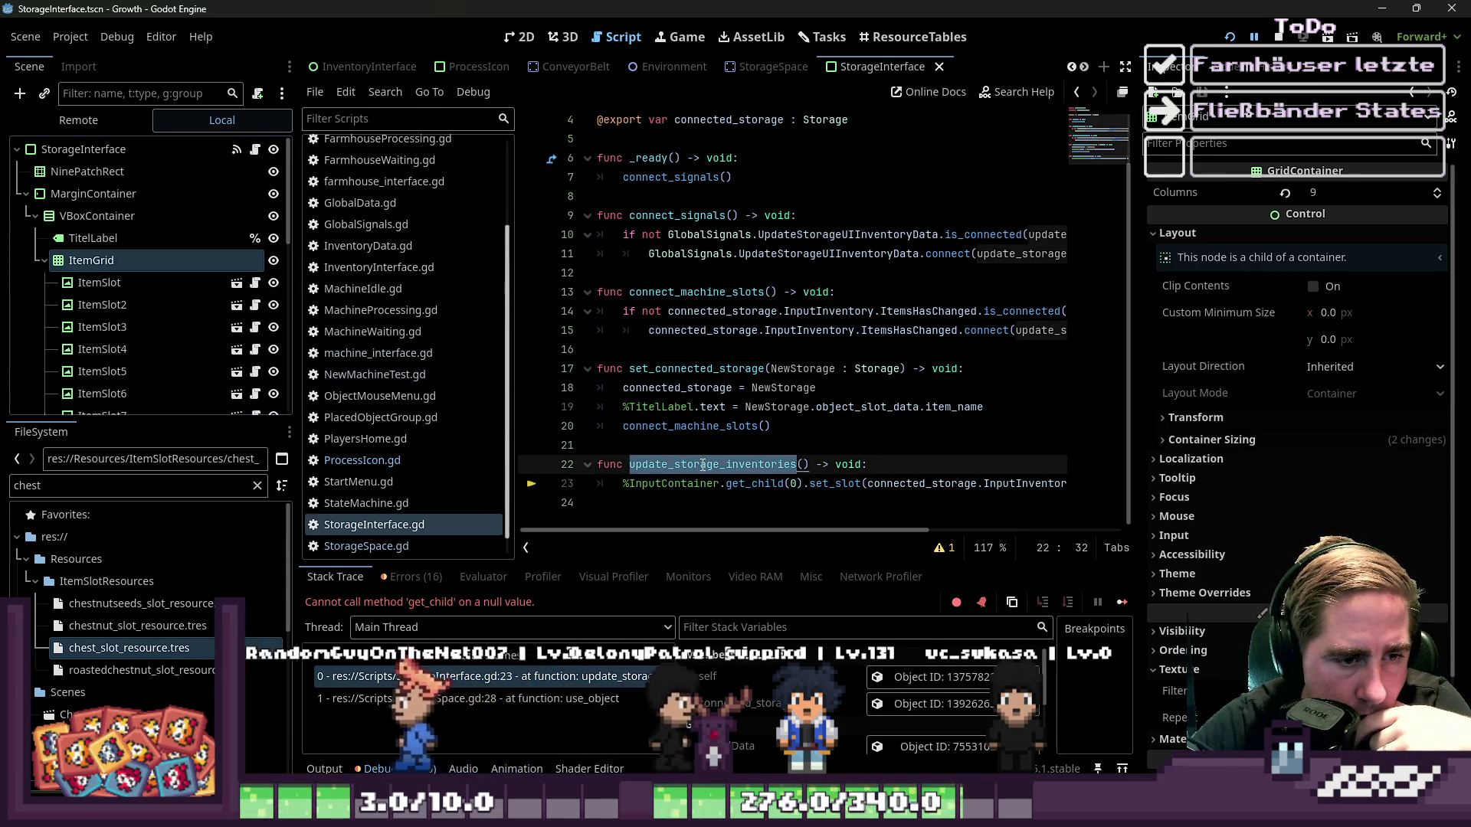
mouse_move(746, 529)
left_mouse_down()
mouse_move(904, 546)
mouse_move(772, 576)
mouse_move(935, 557)
mouse_move(982, 527)
mouse_move(714, 544)
left_mouse_up()
left_click(896, 469)
key("Return")
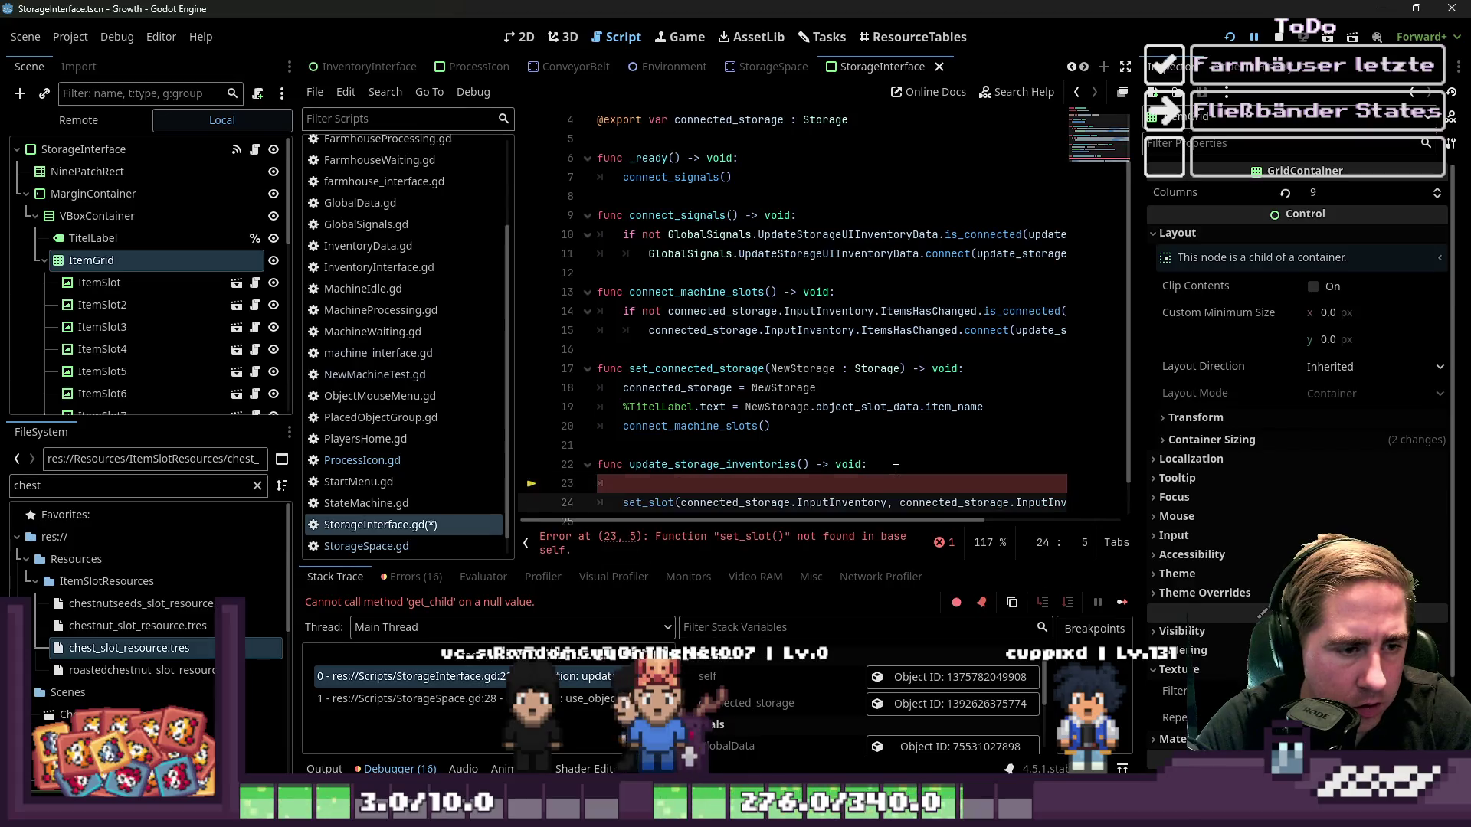
key("ctrl+z")
key("ctrl+z")
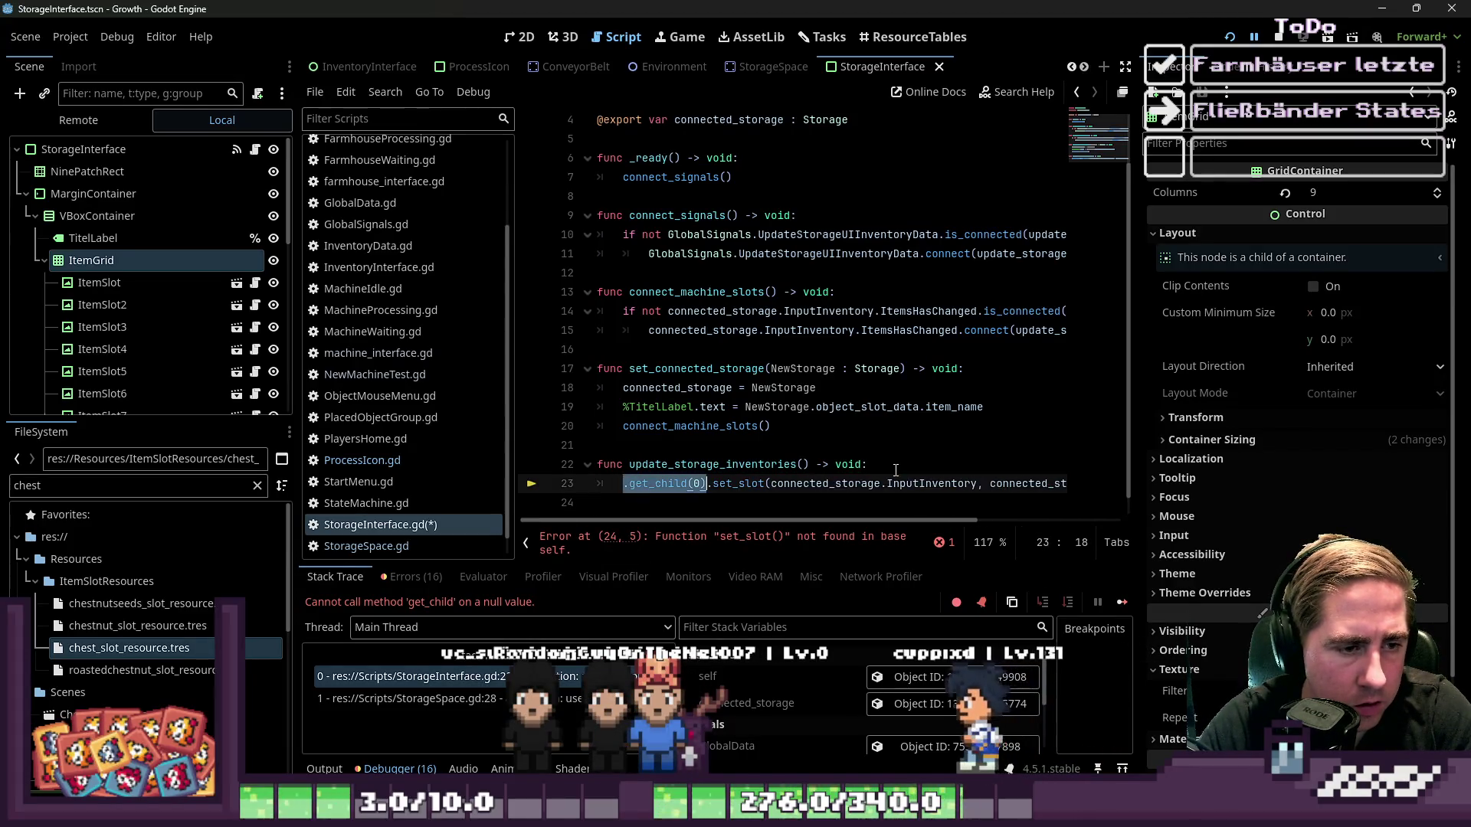
key("shift+Left")
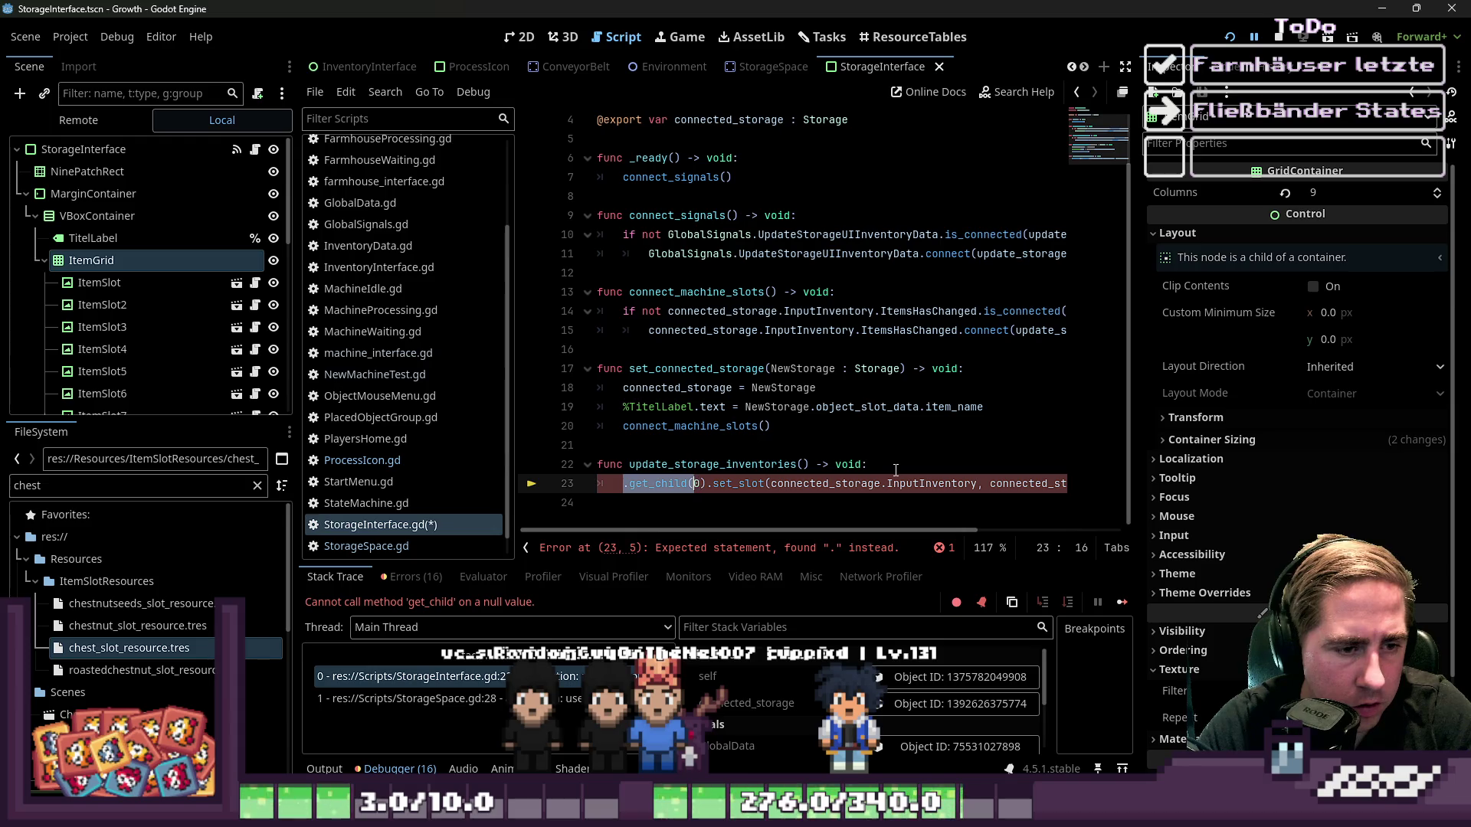
key("ctrl+z")
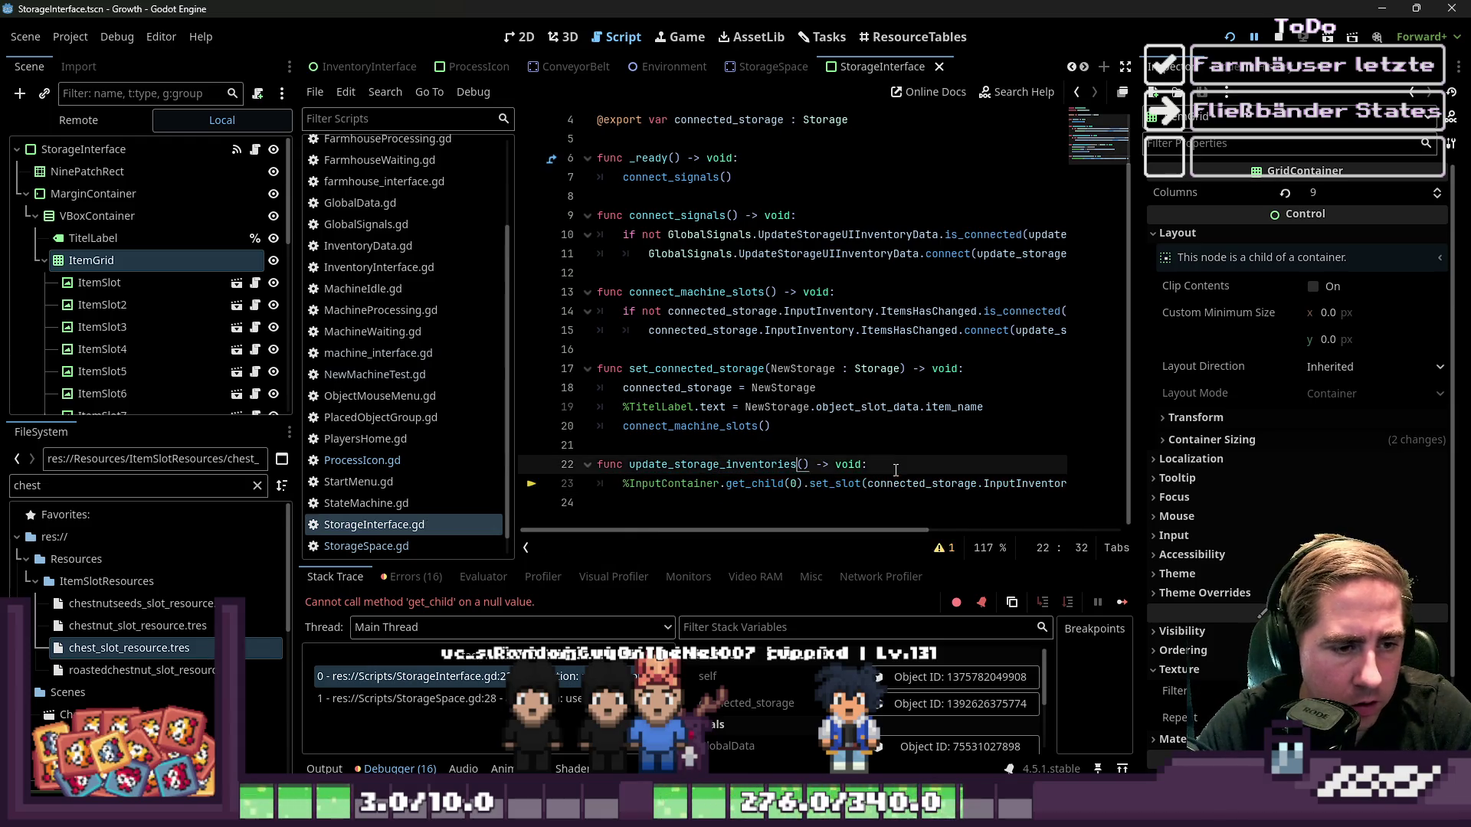
Add a loop header 'for slot in %ItemGrid' under the function header
key("Return")
type("fo")
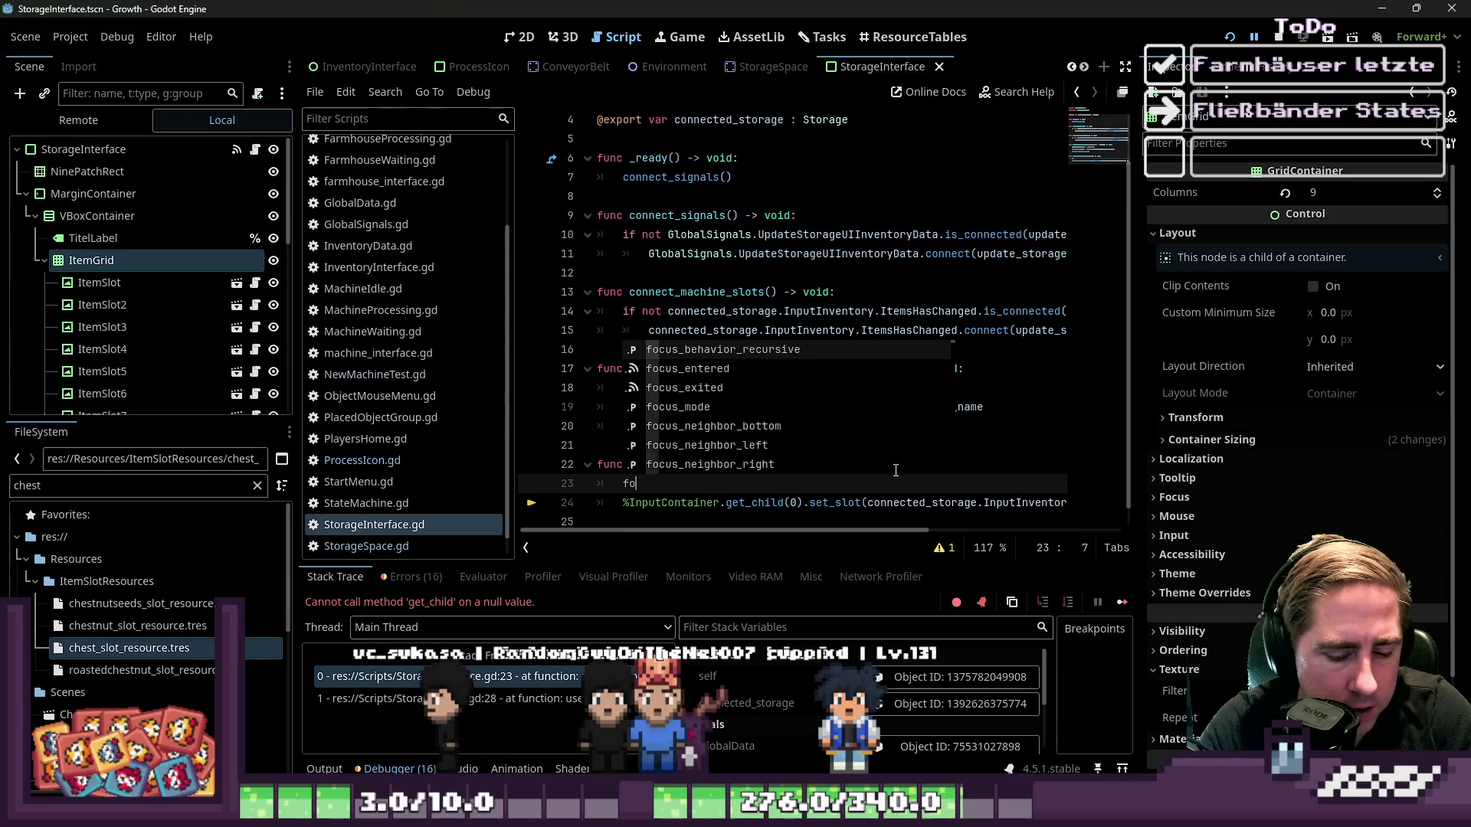
type("r child in")
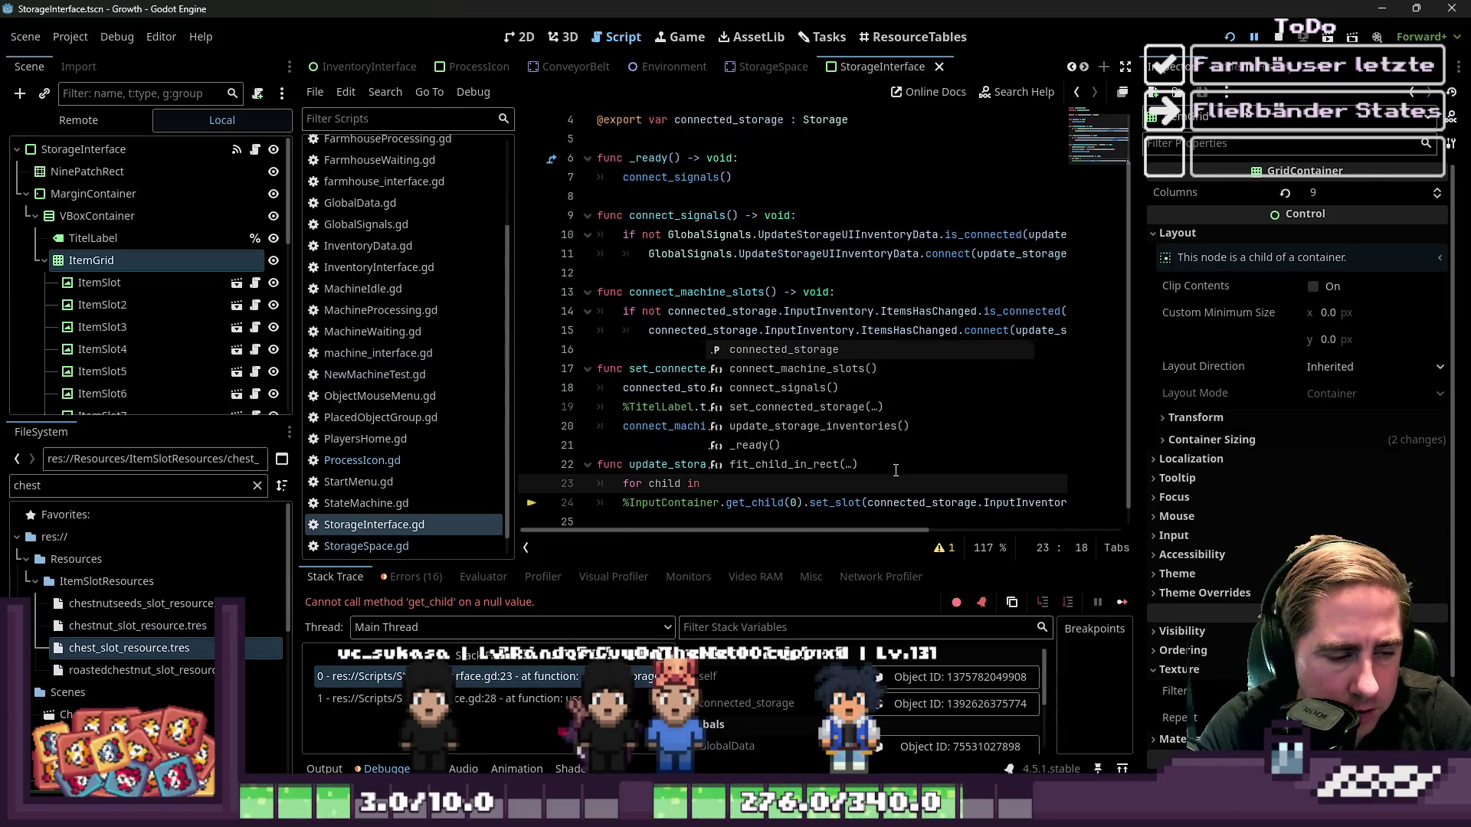
key("shift+Home")
key("ctrl+shift+Right")
type("slot in ")
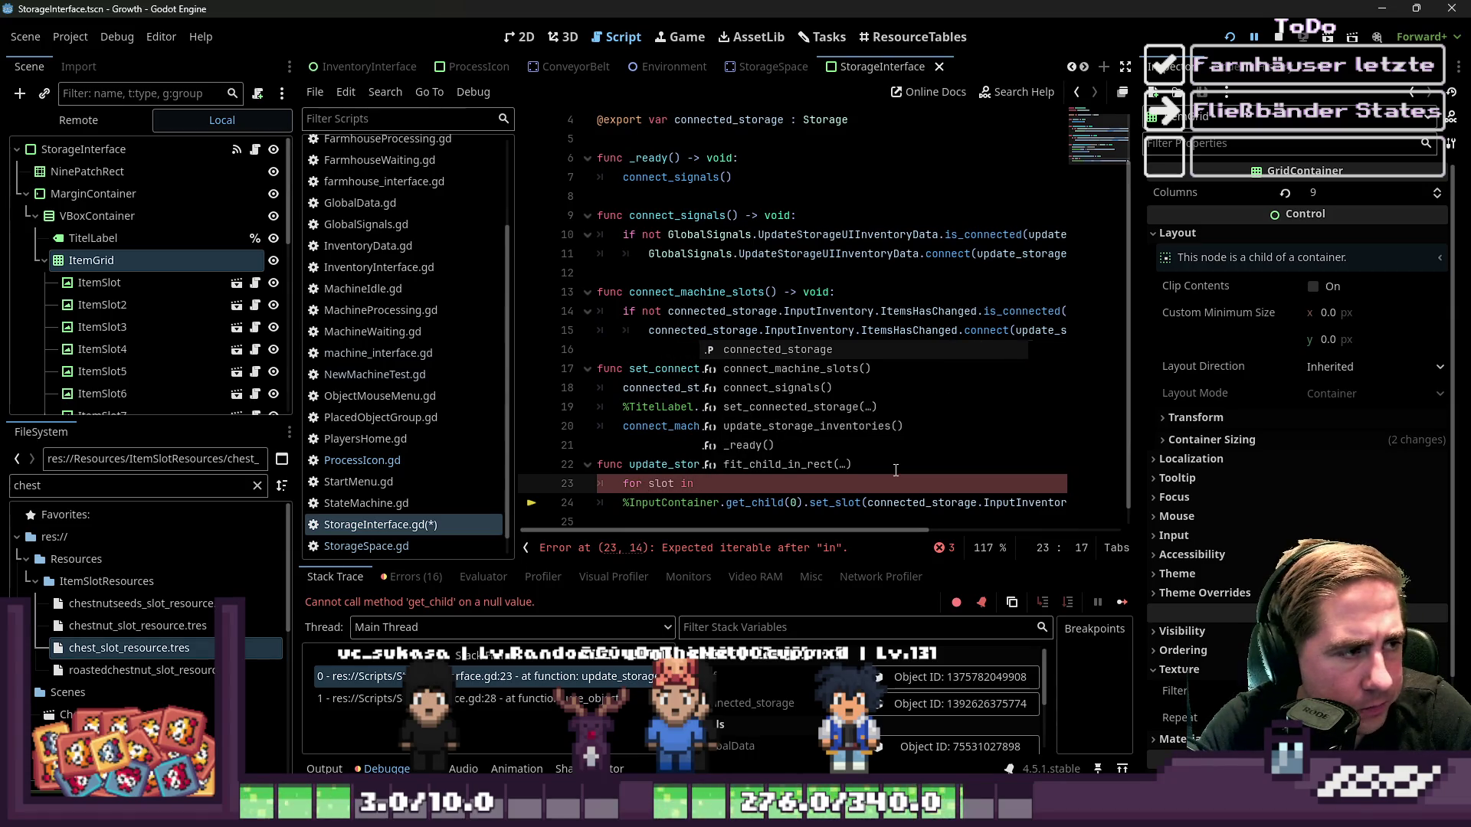
type("%ItemGrid")
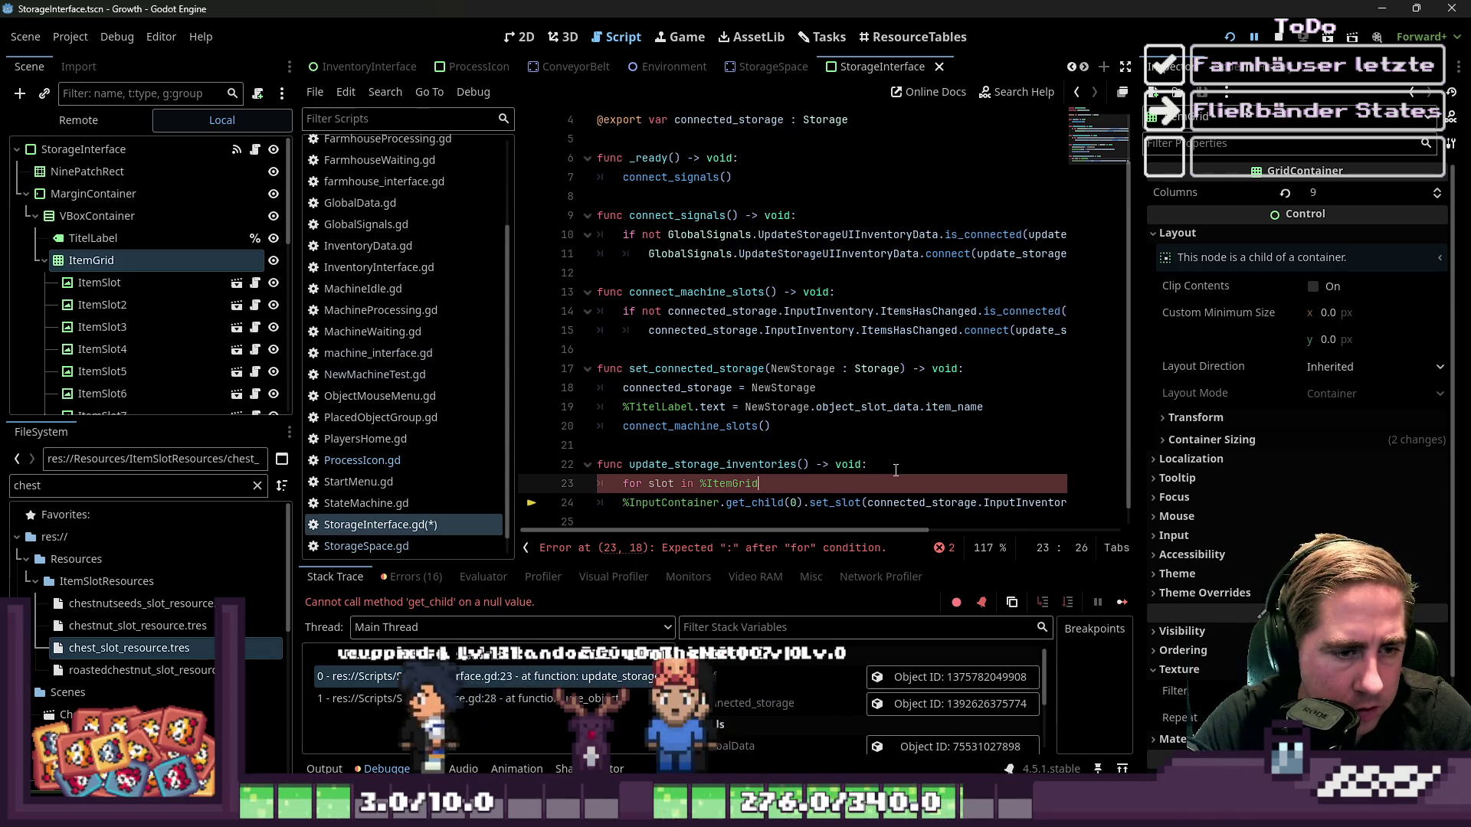
Replace the old container lookup at the start of line 24 with child
key("Down")
key("Home")
key("shift+ctrl+Right")
key("shift+ctrl+Right")
key("shift+ctrl+Right")
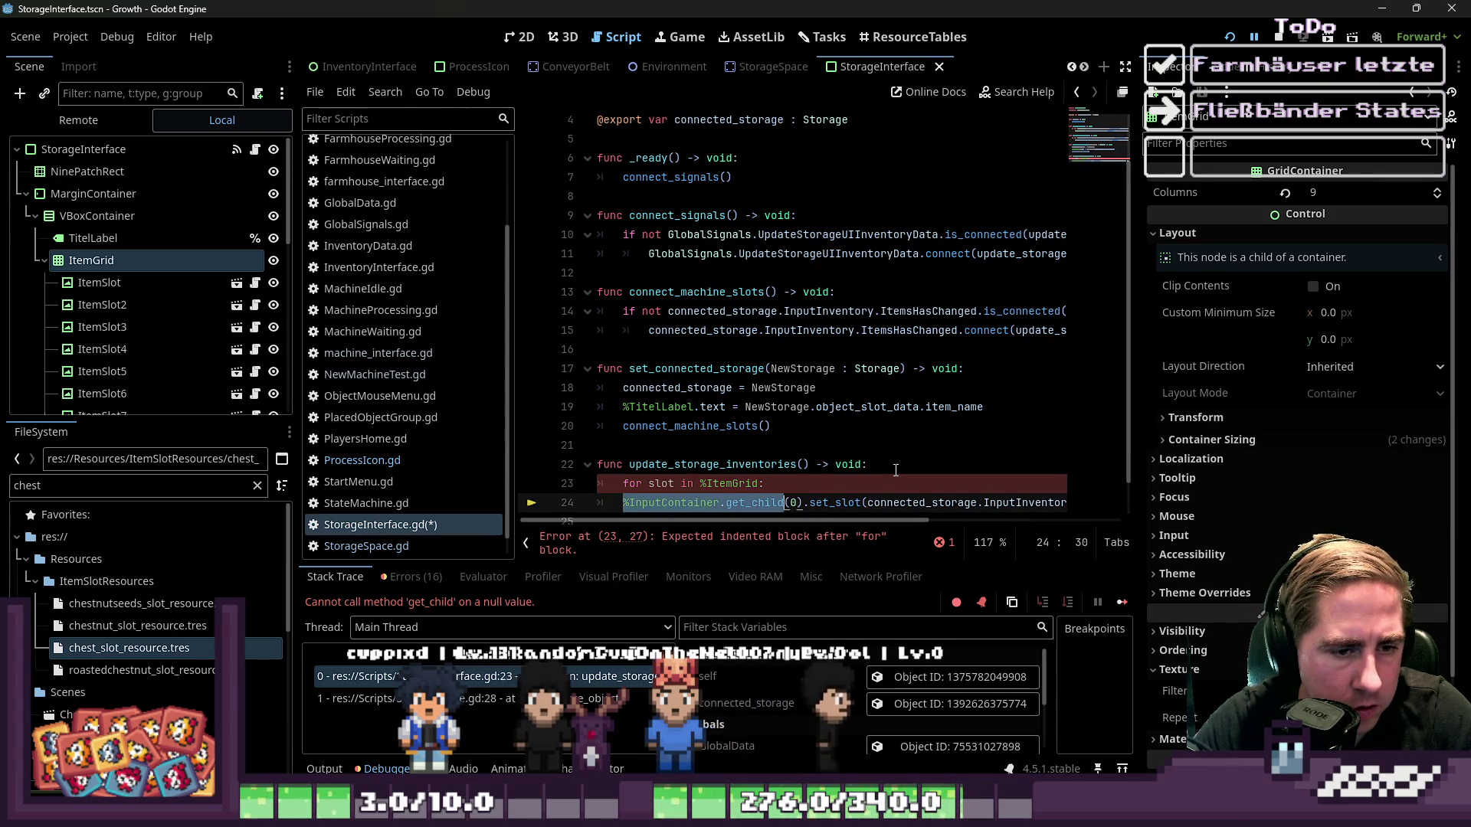
type("child")
key("Delete")
key("Delete")
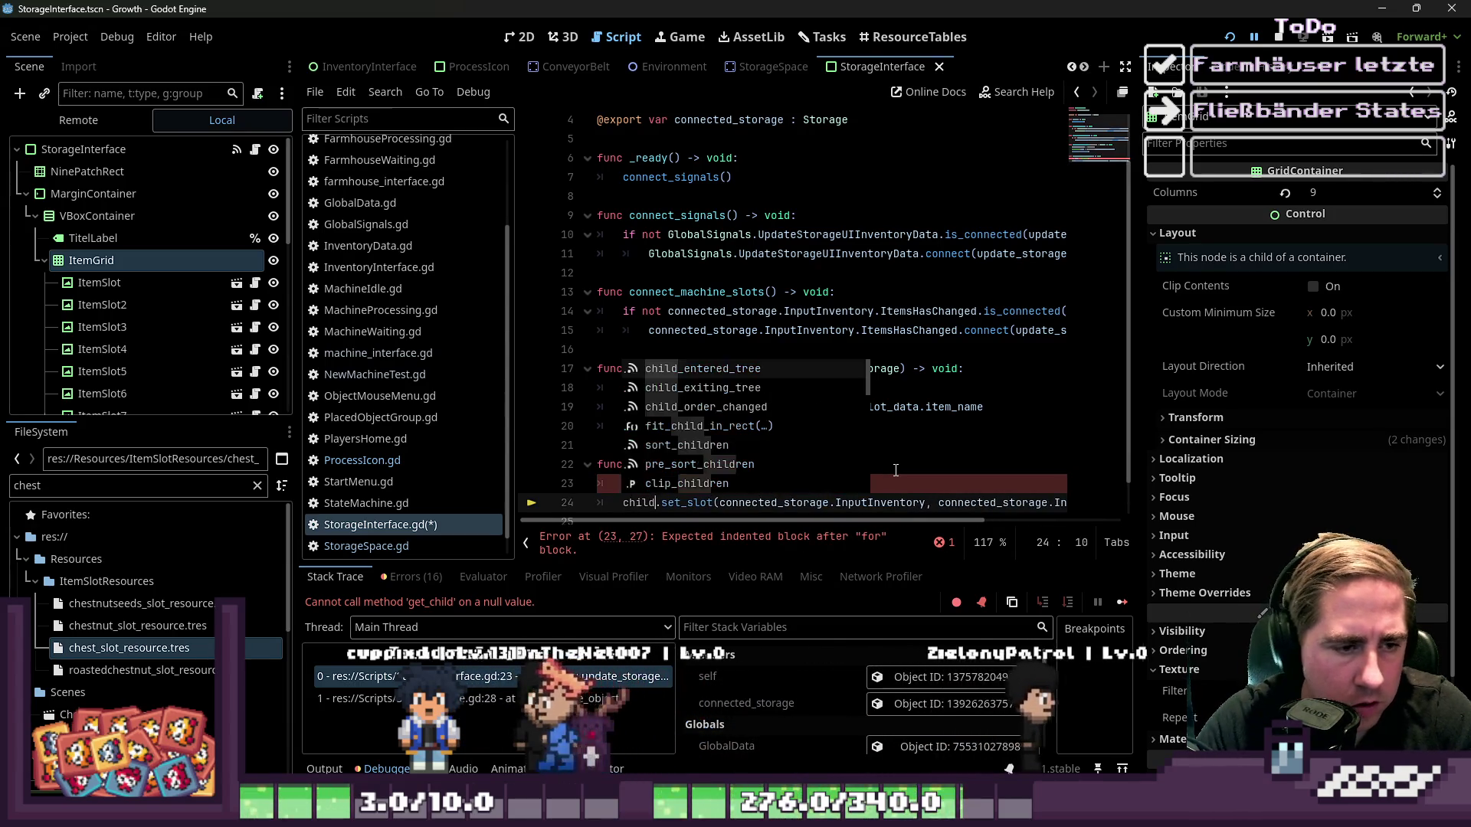
key("Escape")
key("Up")
key("Up")
key("Down")
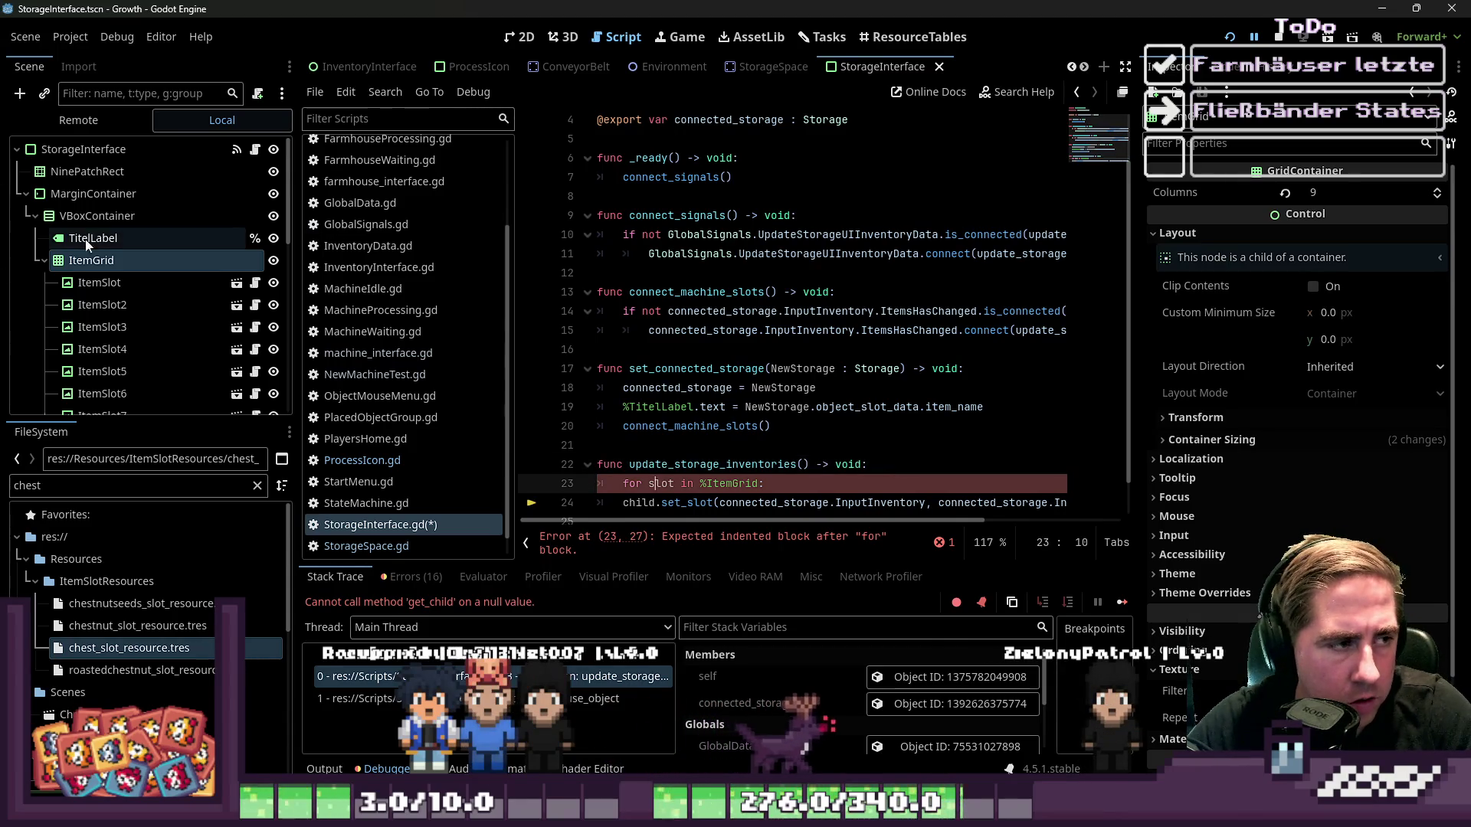
Make ItemGrid a scene-unique node and change child to slot in line 24's set_slot call
right_click(112, 253)
left_click(168, 605)
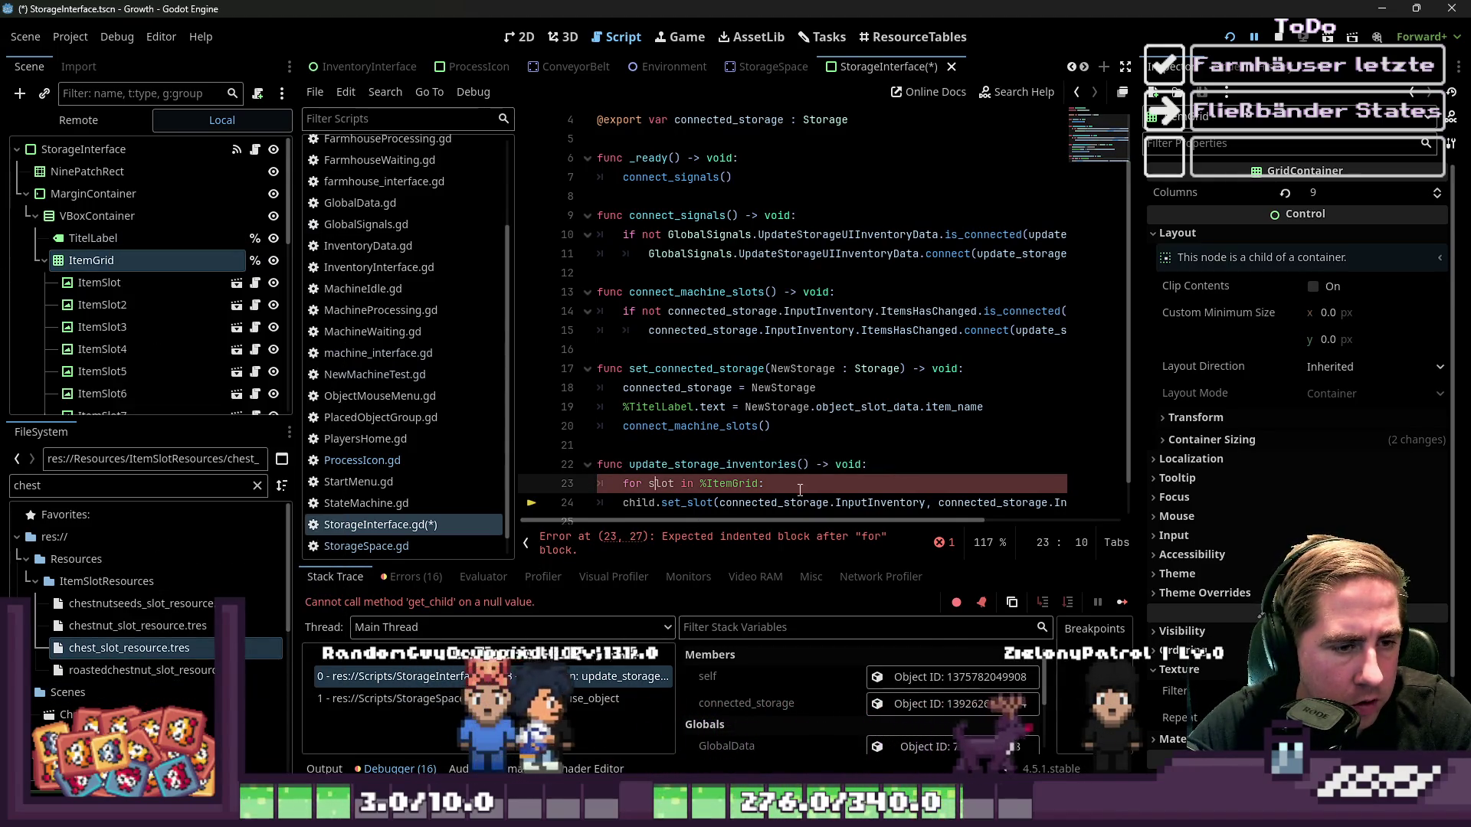
left_click(621, 503)
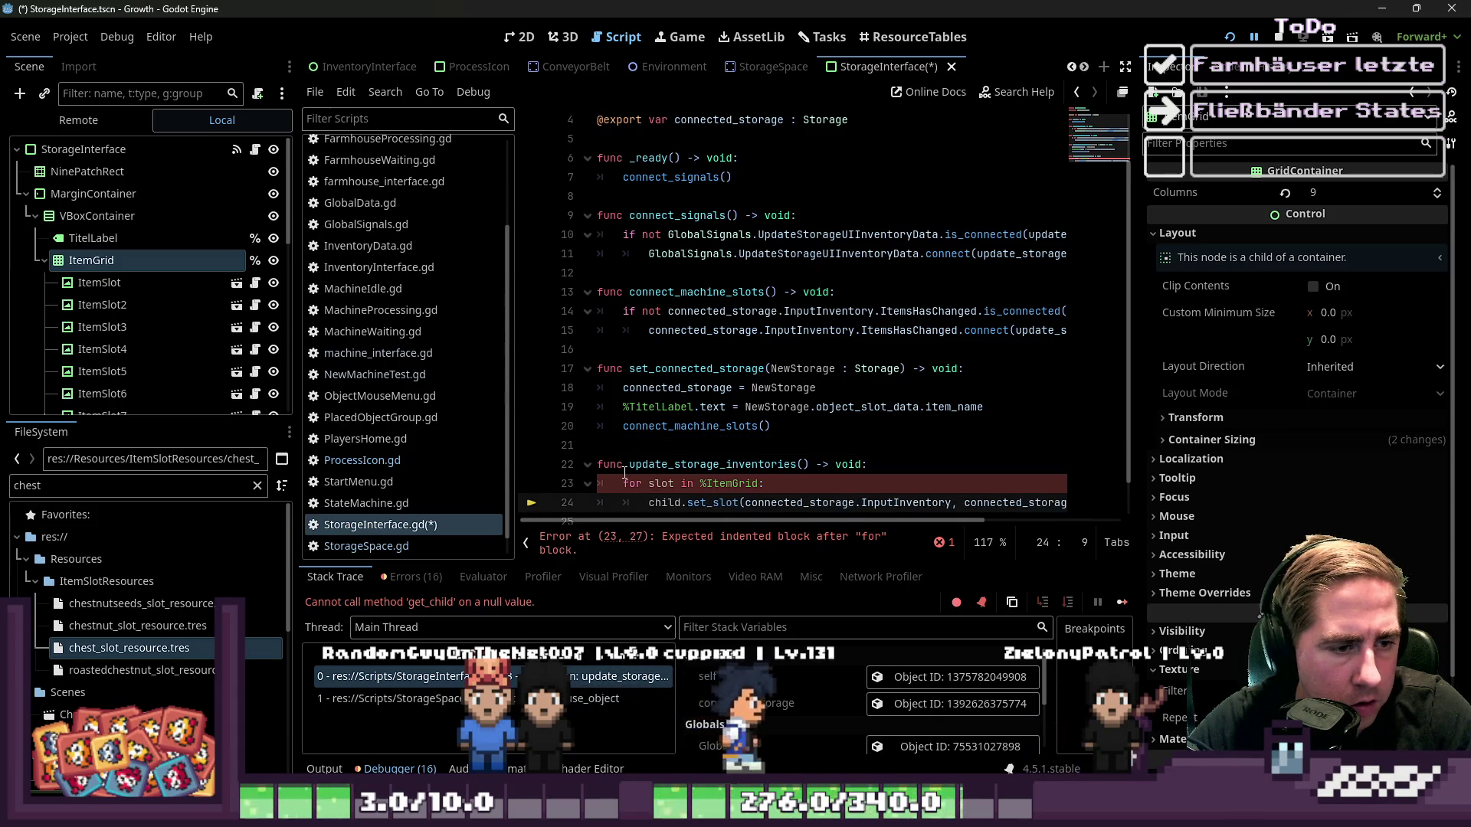
scroll(625, 472, "down", 1)
key("Right")
key("Right")
key("Right")
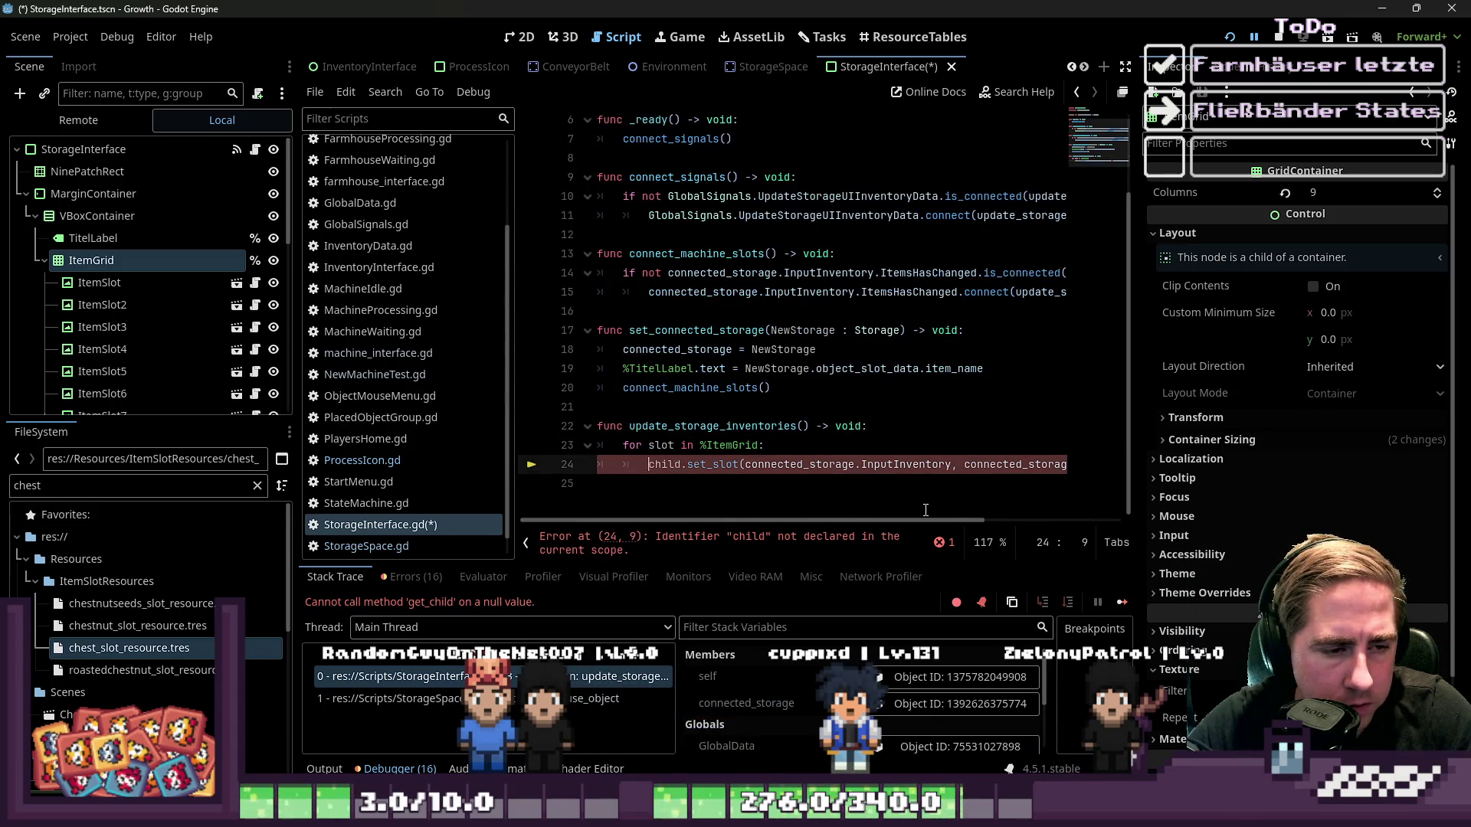
key("Up")
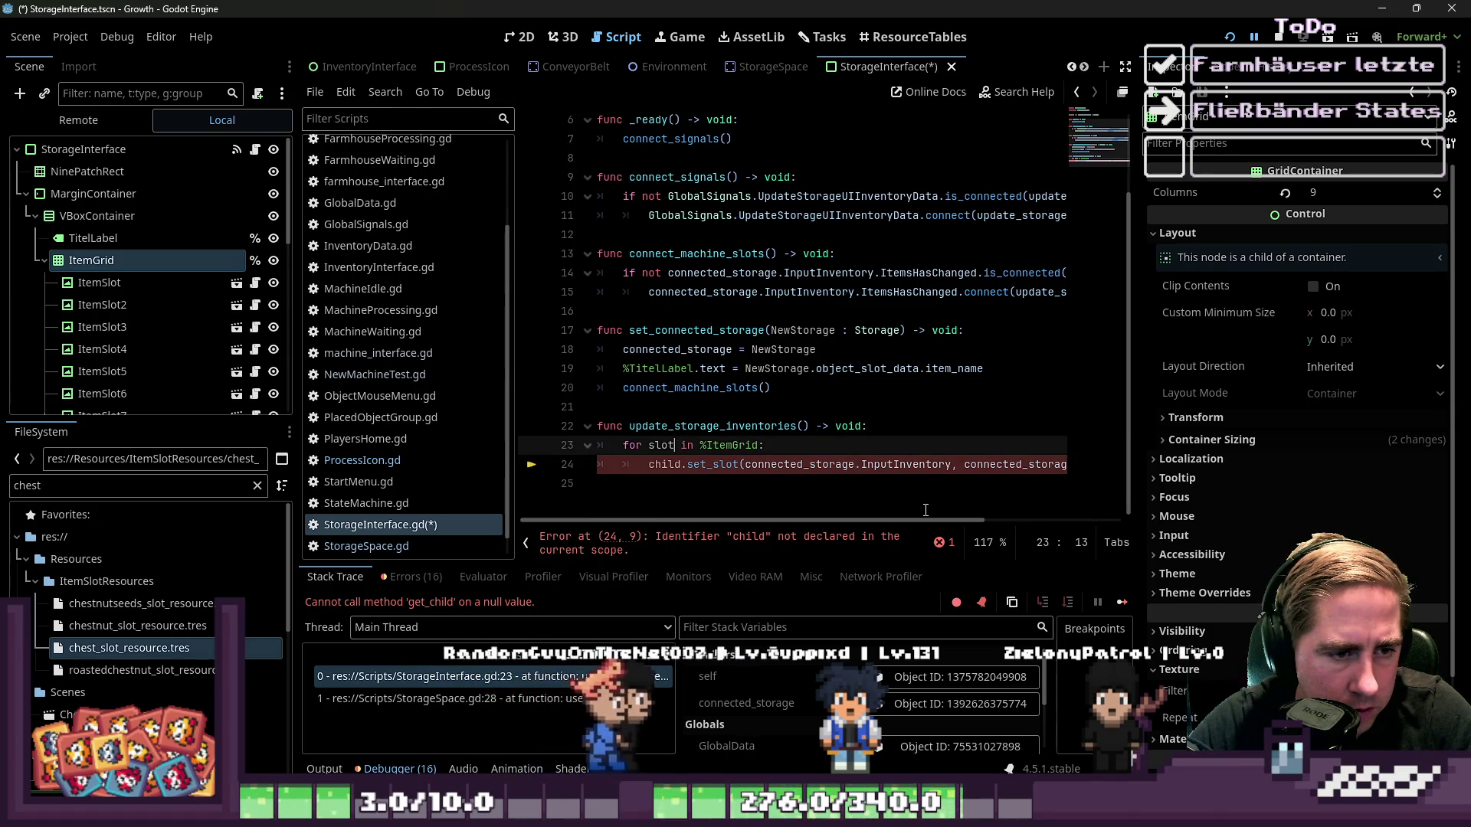
key("ctrl+c")
key("Down")
key("ctrl+shift+Right")
key("ctrl+v")
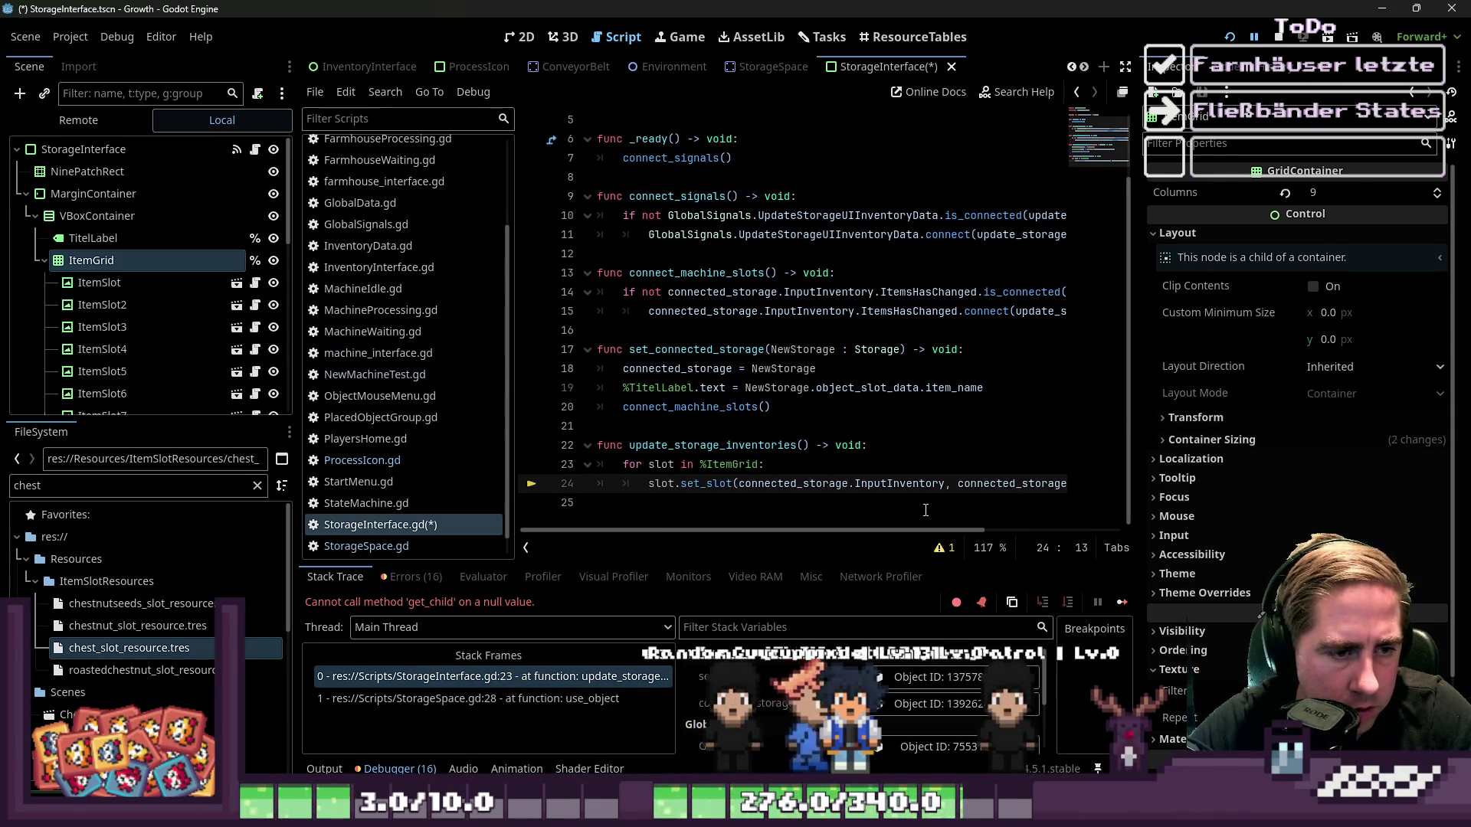
Save the script and relaunch the game with F5
scroll(943, 245, "up", 1)
key("ctrl+s")
key("F5")
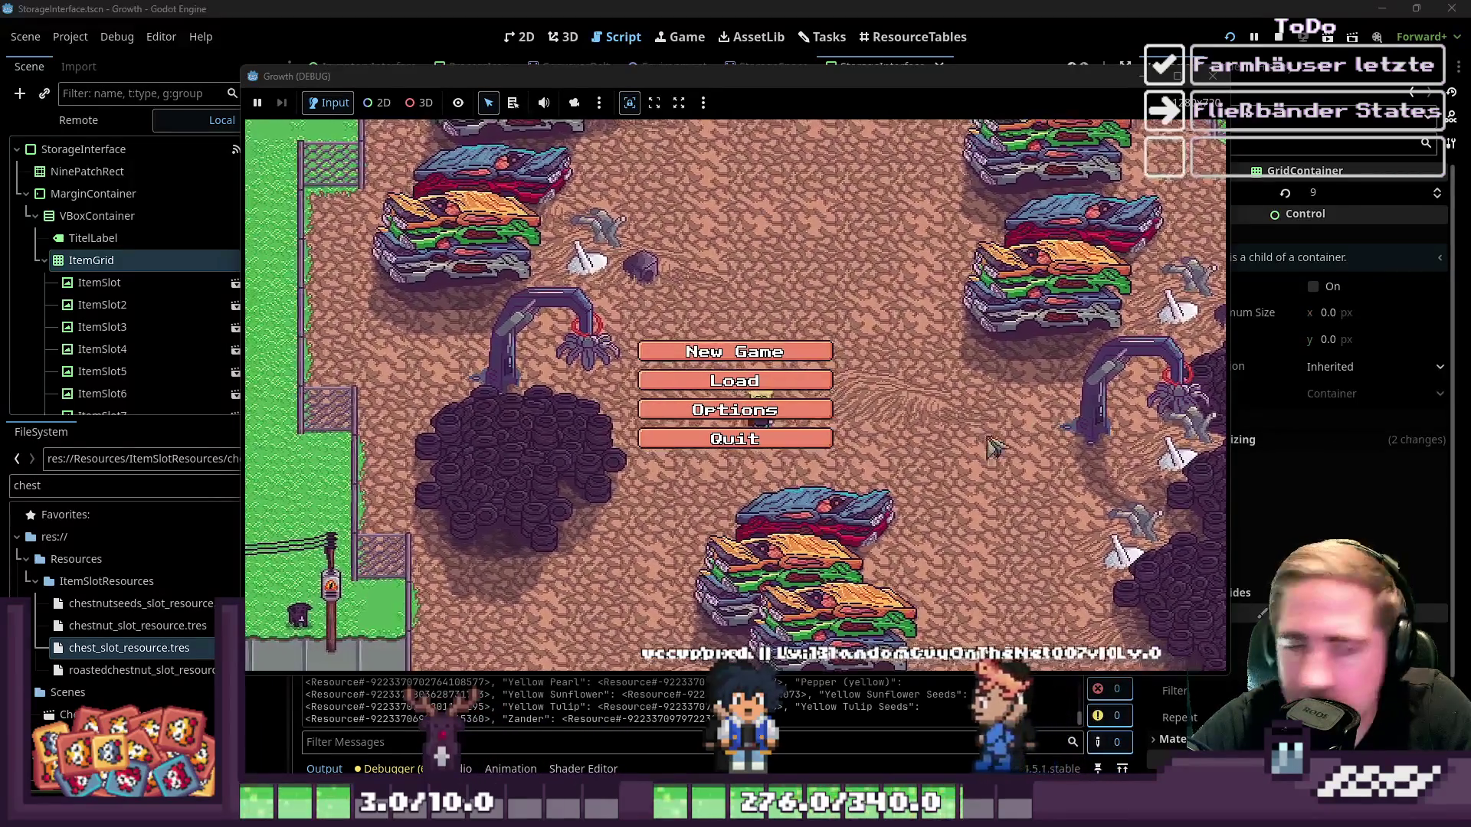
Start a new game as 'weadaw' and open the storage chest, triggering the line 23 error
left_click(735, 352)
type("weadaw")
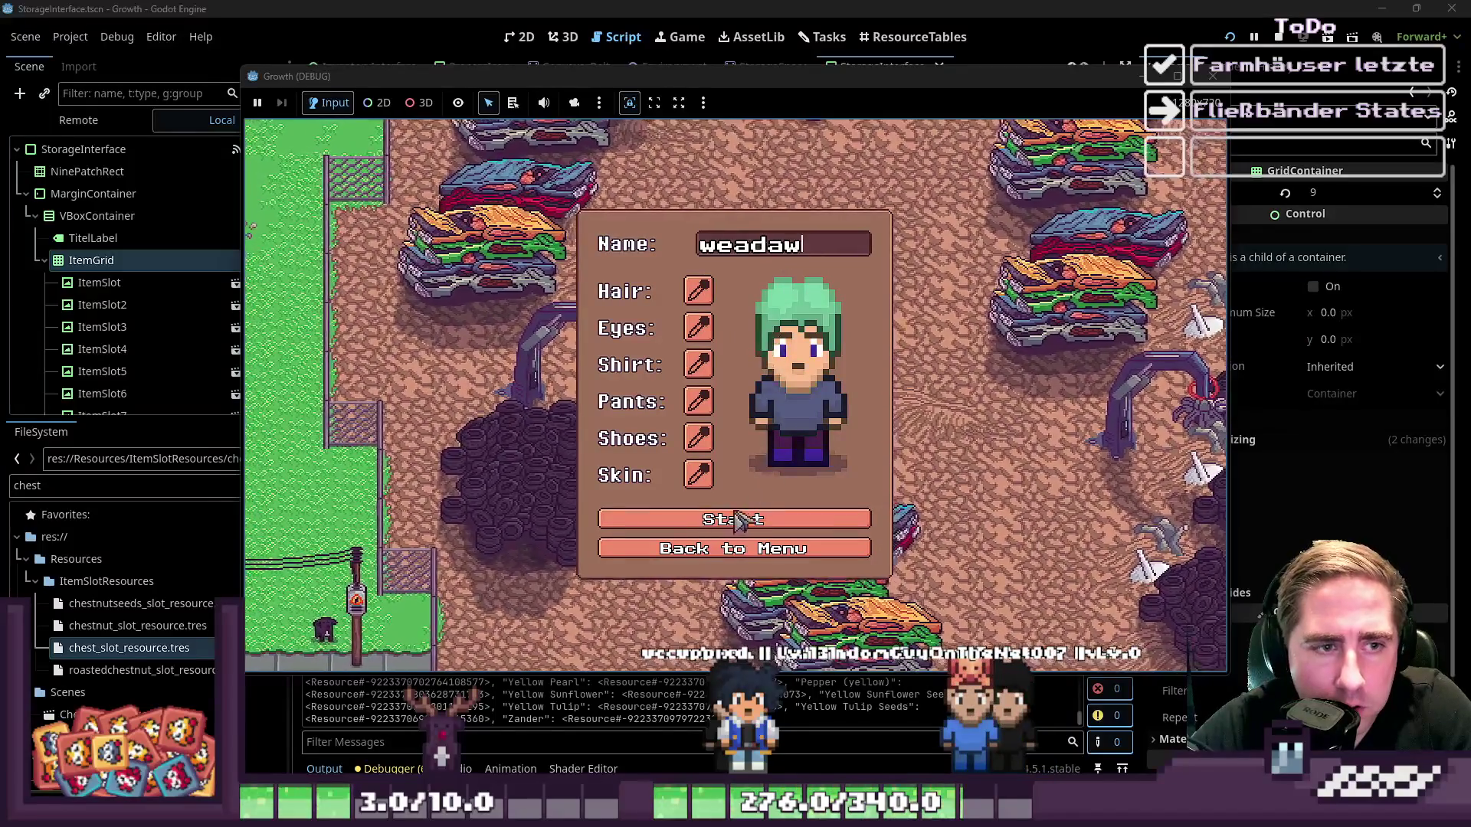
left_click(839, 532)
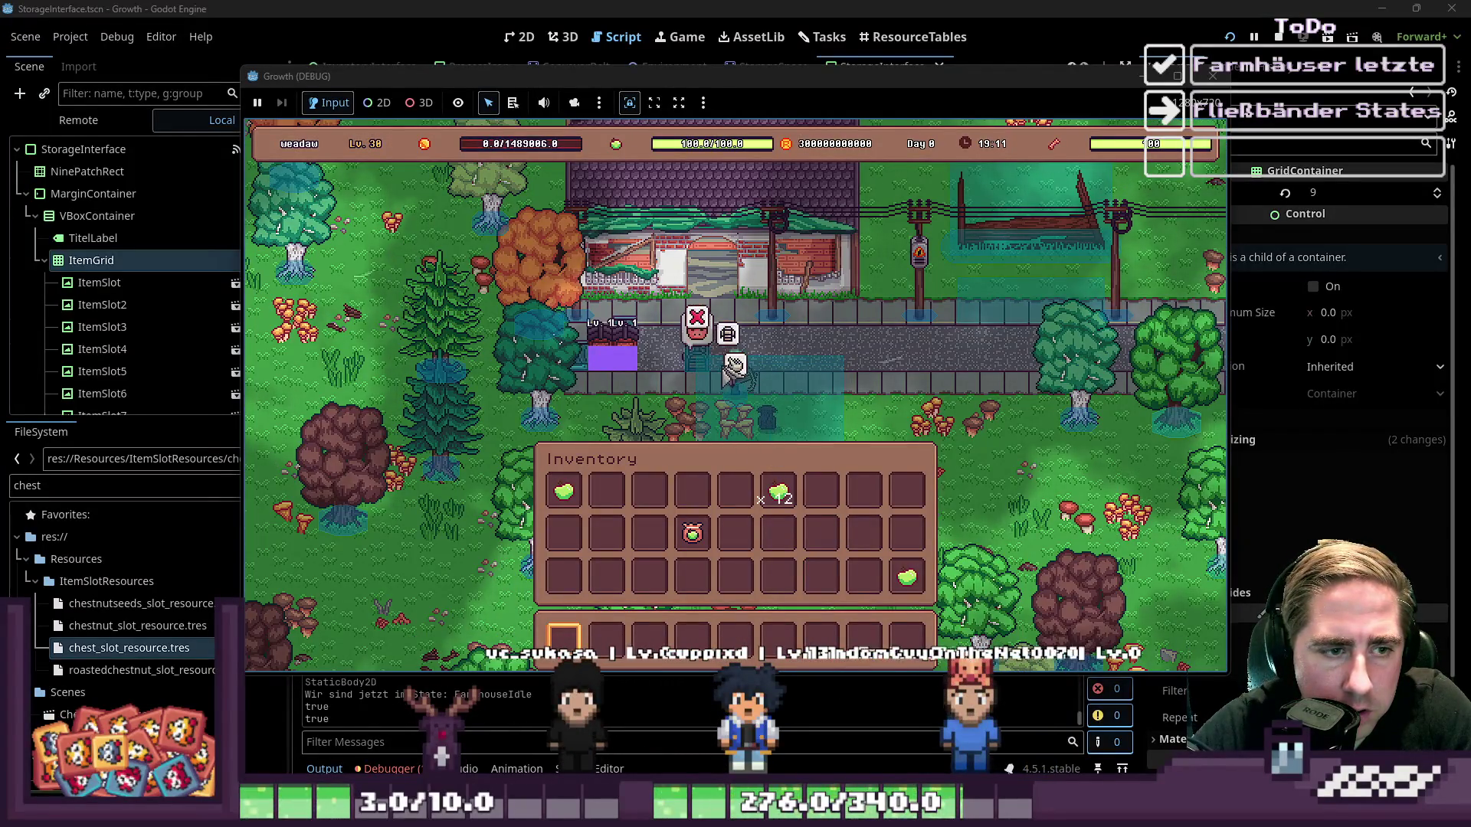
left_click(731, 365)
left_click(794, 429)
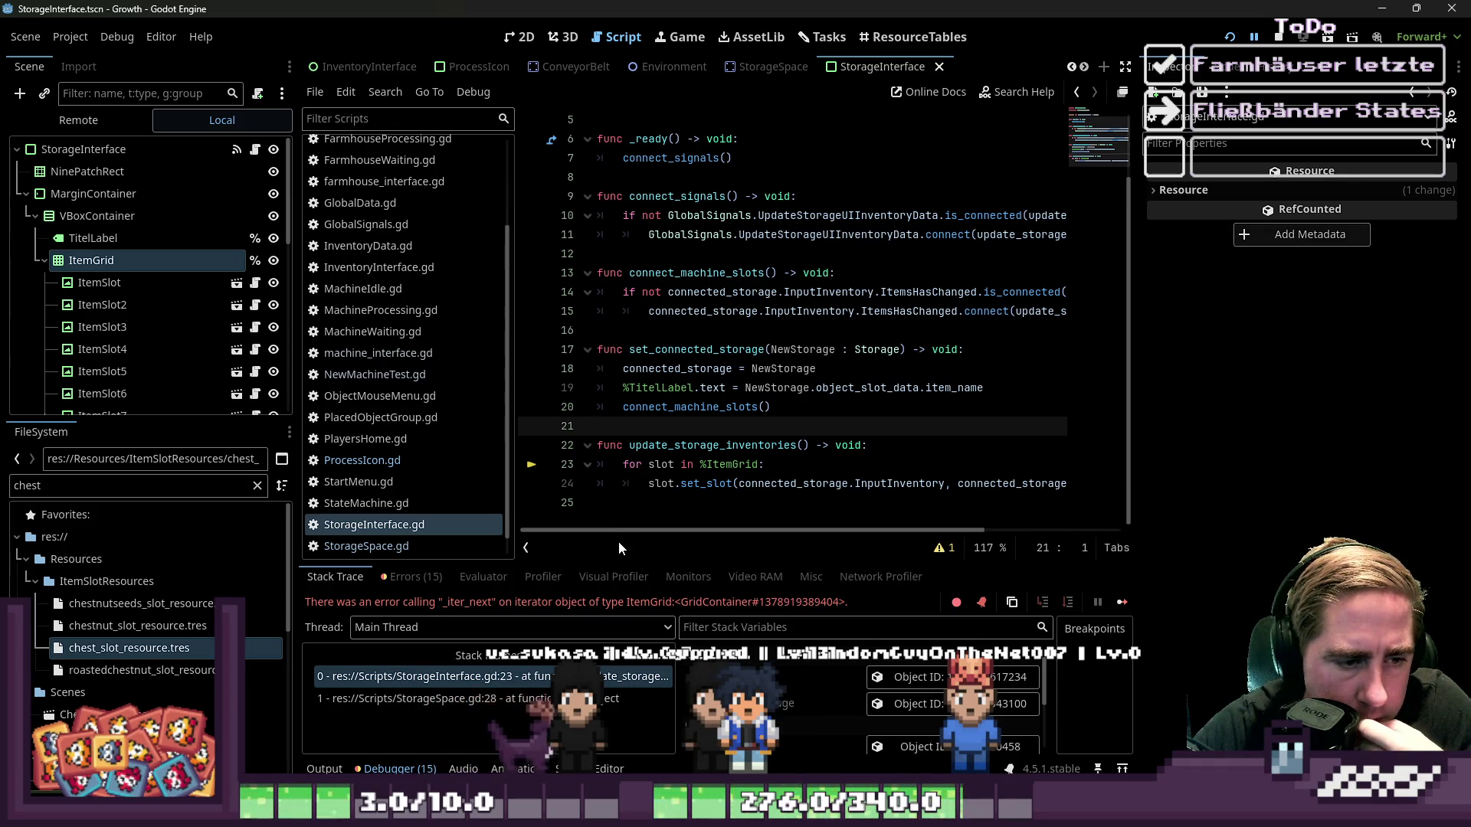
Inspect the StorageSpace and StorageInterface stack frames, then rerun the game
scroll(619, 536, "right", 2)
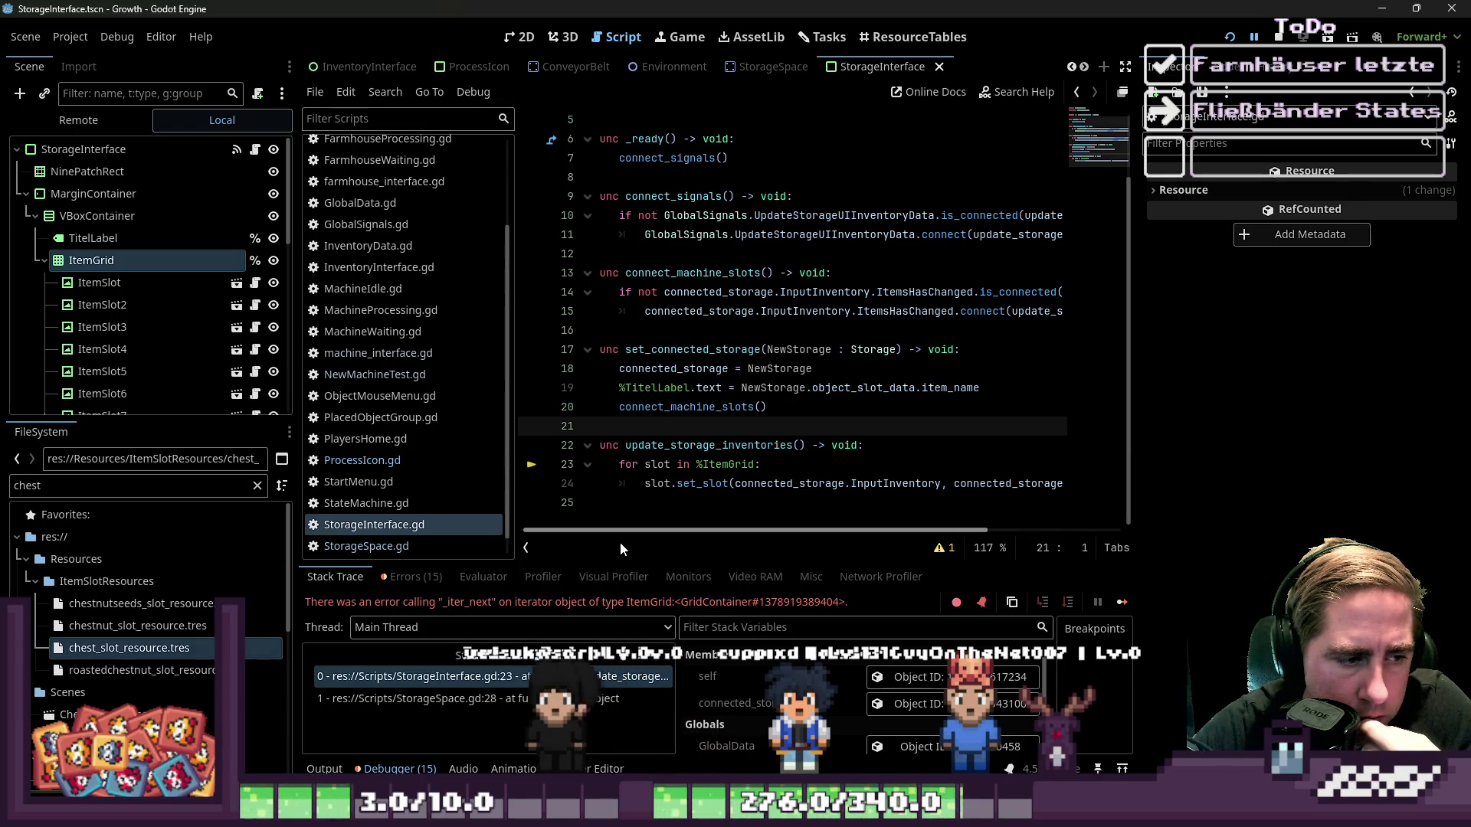
scroll(855, 743, "down", 2)
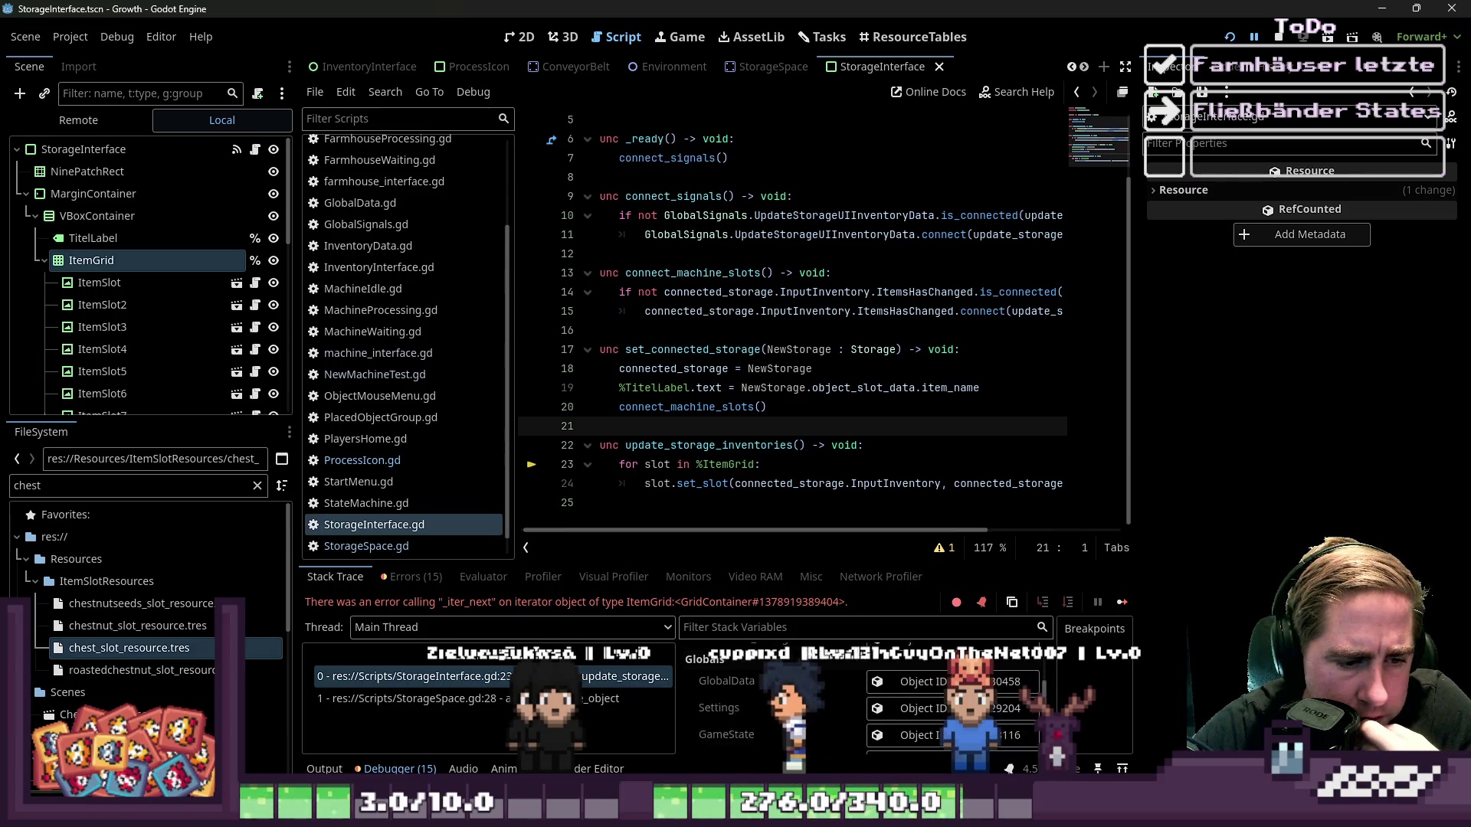
left_click(587, 699)
left_click(587, 676)
type(".get_children()")
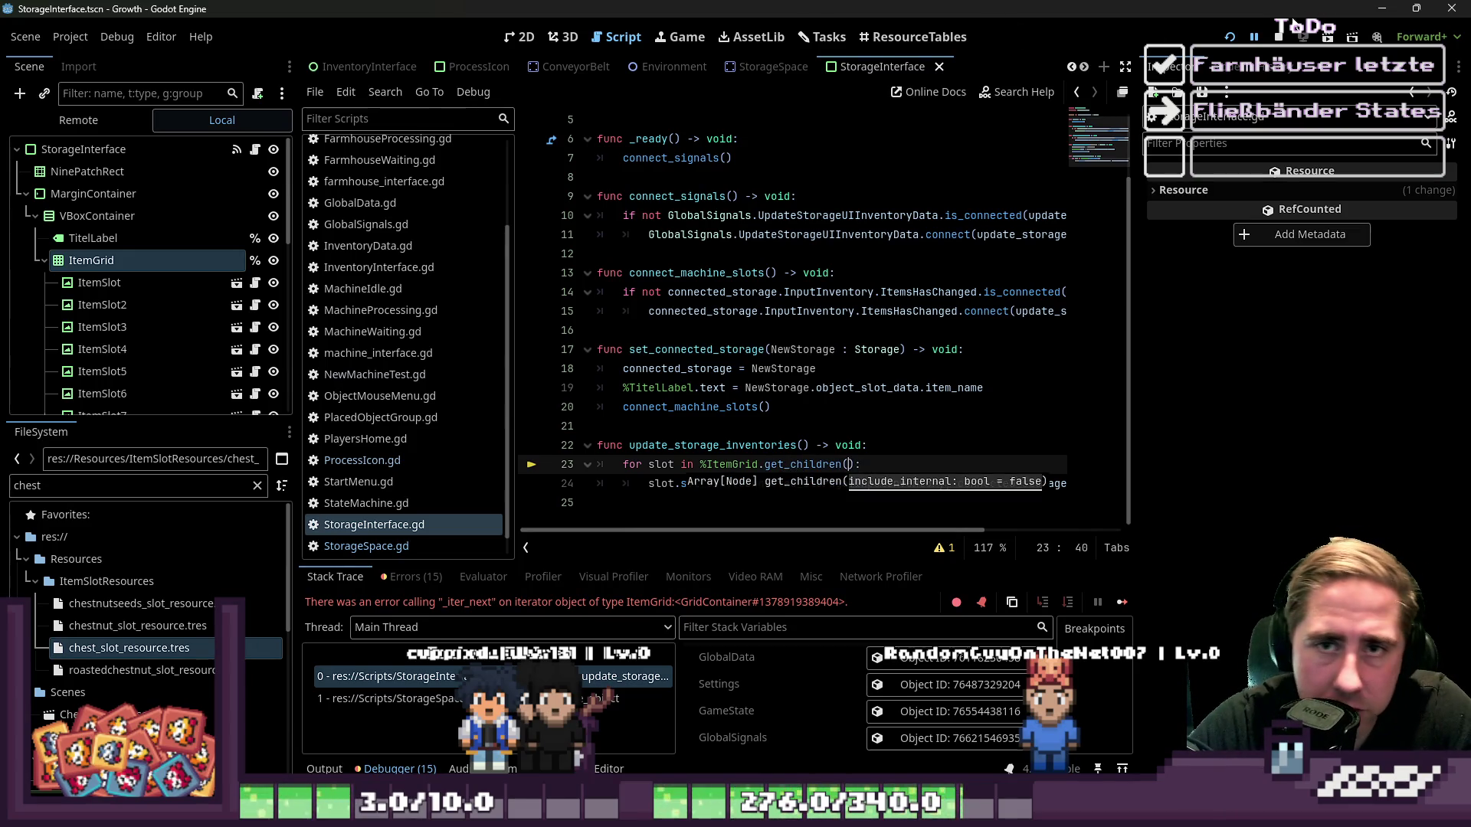
left_click(1277, 37)
key("F5")
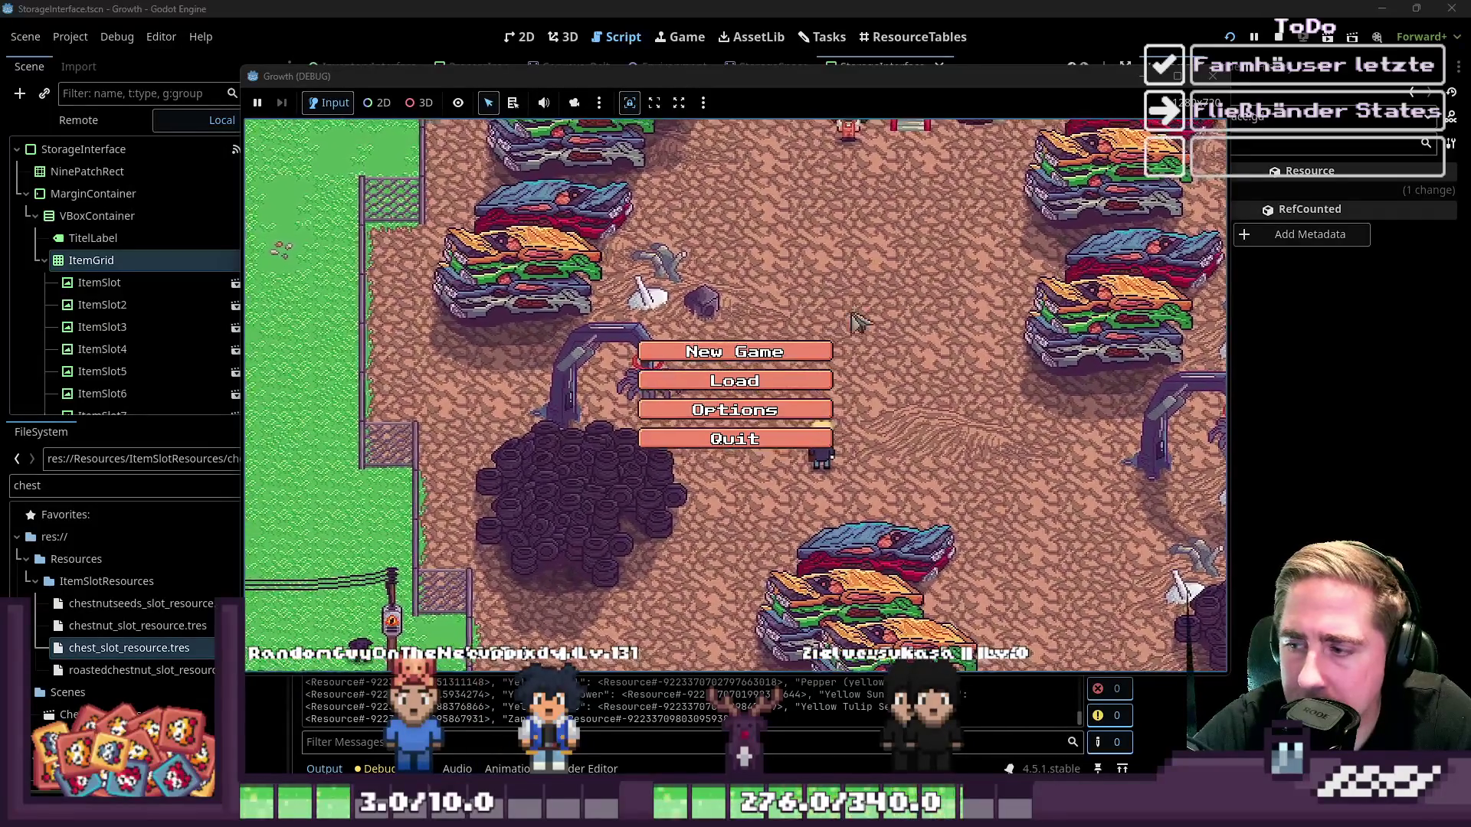
Start a new game as 'sad' and open the storage chest
left_click(759, 353)
type("sad")
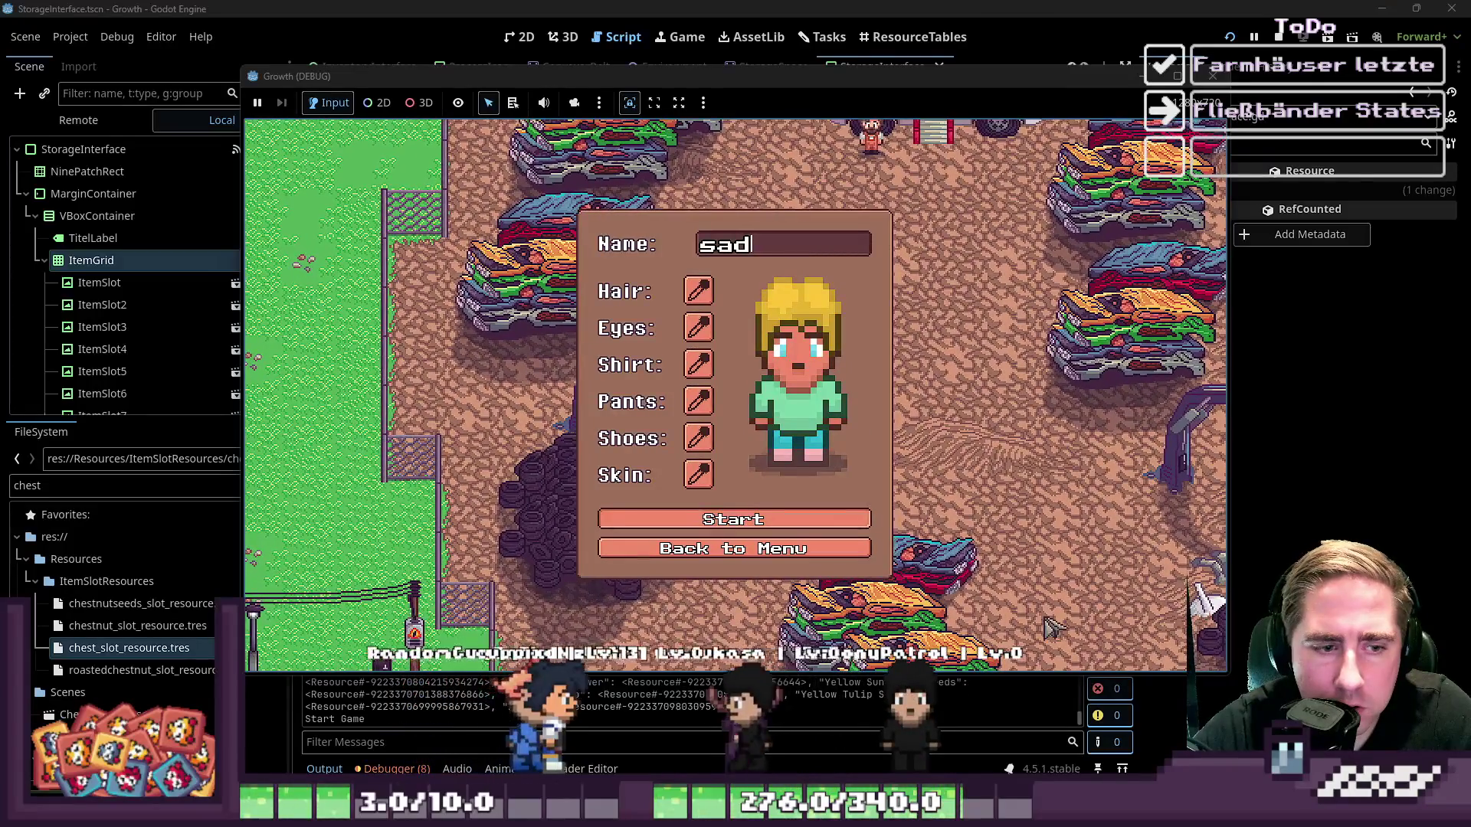
key("Return")
key("i")
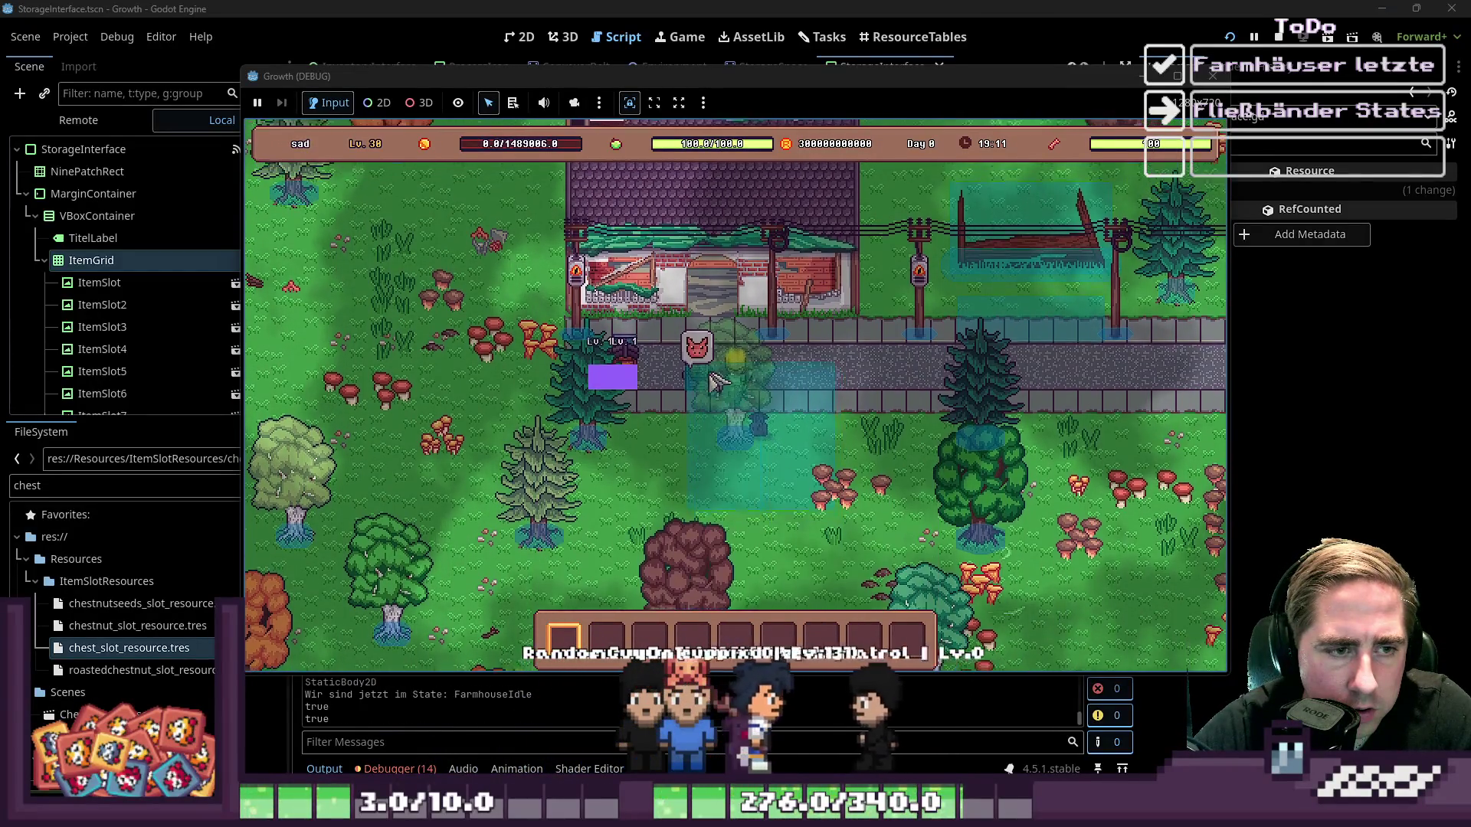
left_click(734, 410)
left_click(734, 389)
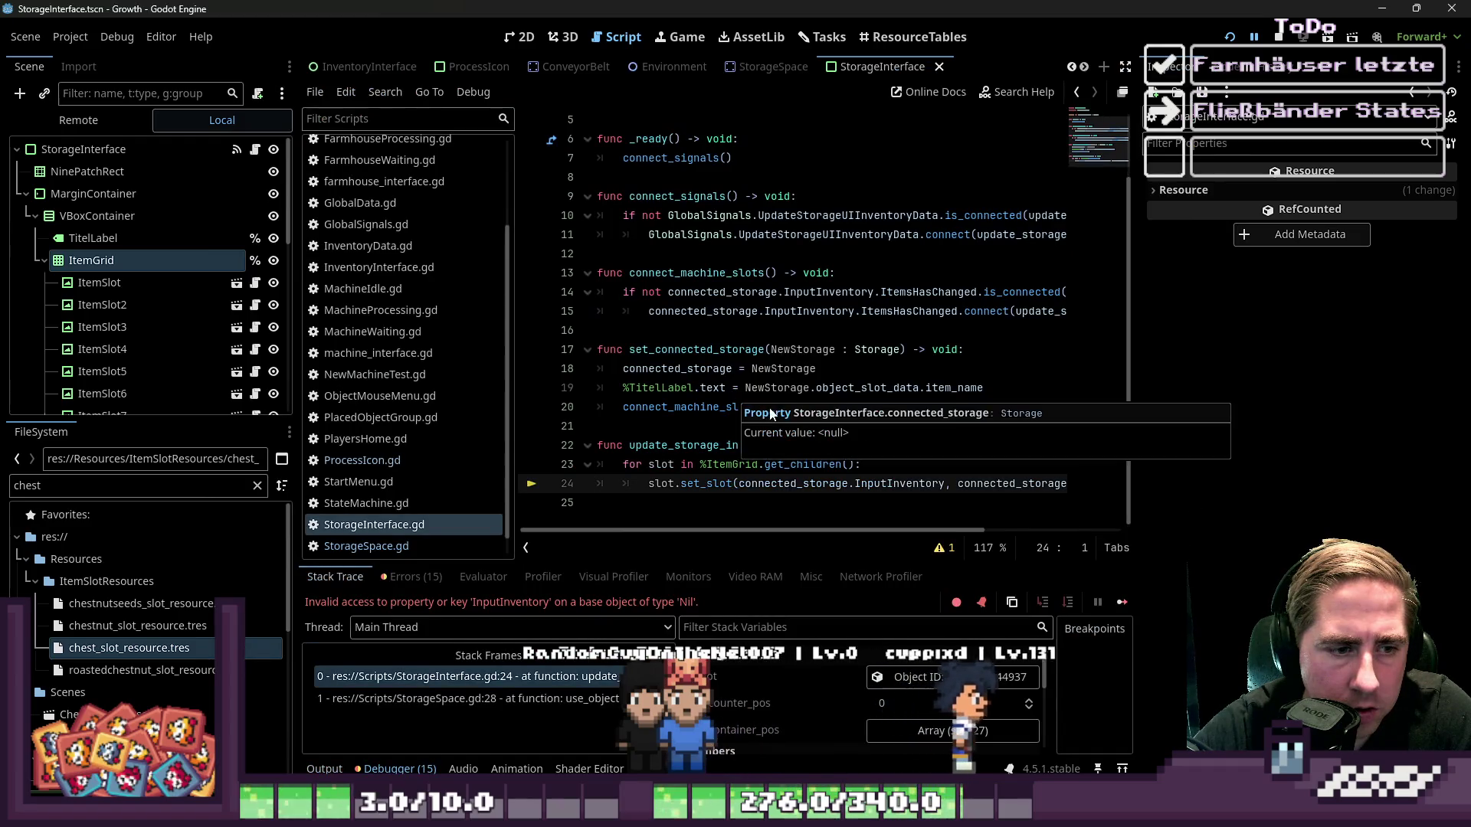
Change line 23 to loop 'for slot_index in %ItemGrid.get_children().size()'
left_click_drag(694, 534, 838, 546)
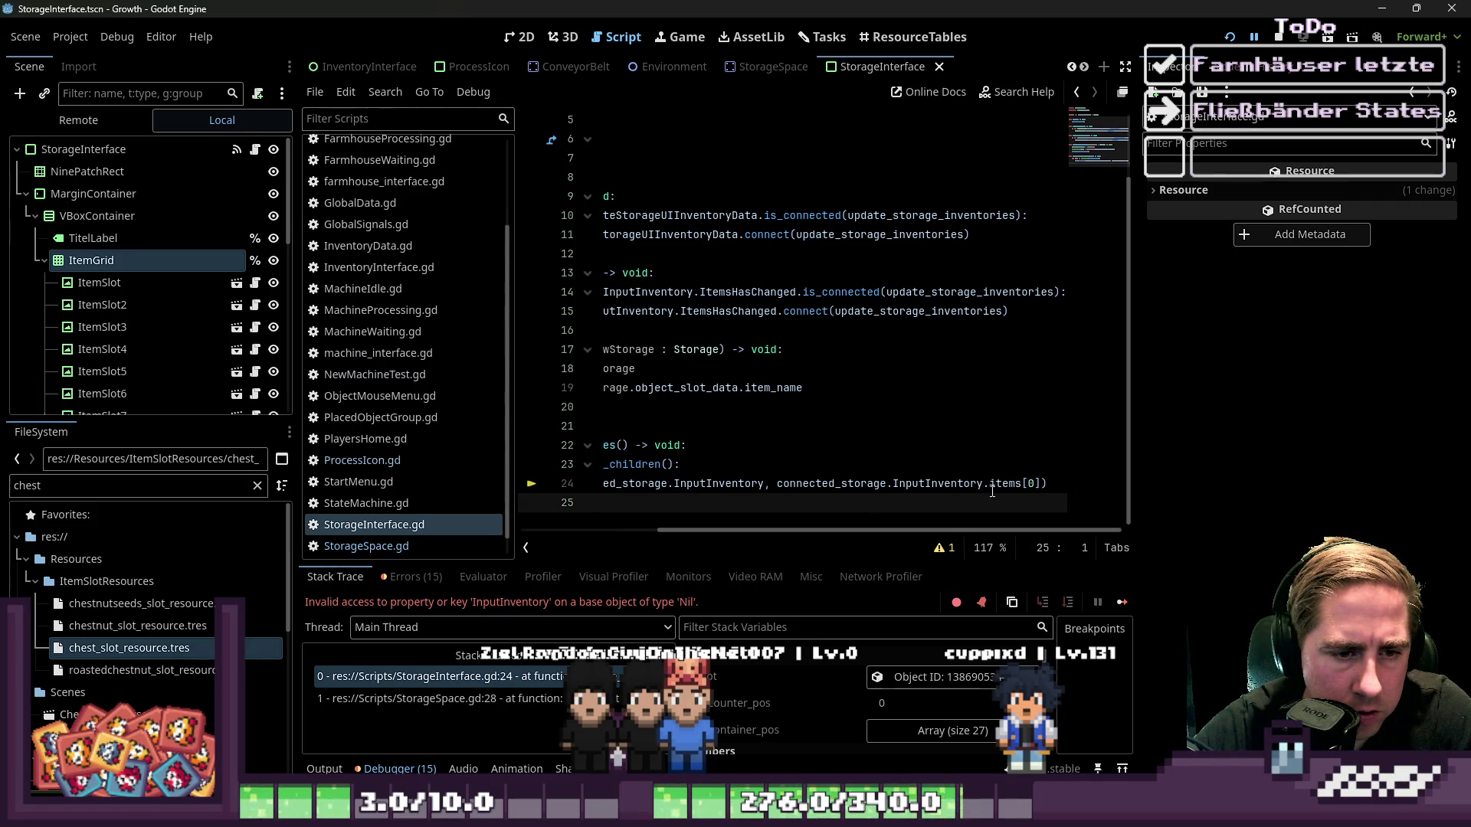
double_click(1031, 484)
left_click_drag(838, 537, 701, 536)
left_click(682, 464)
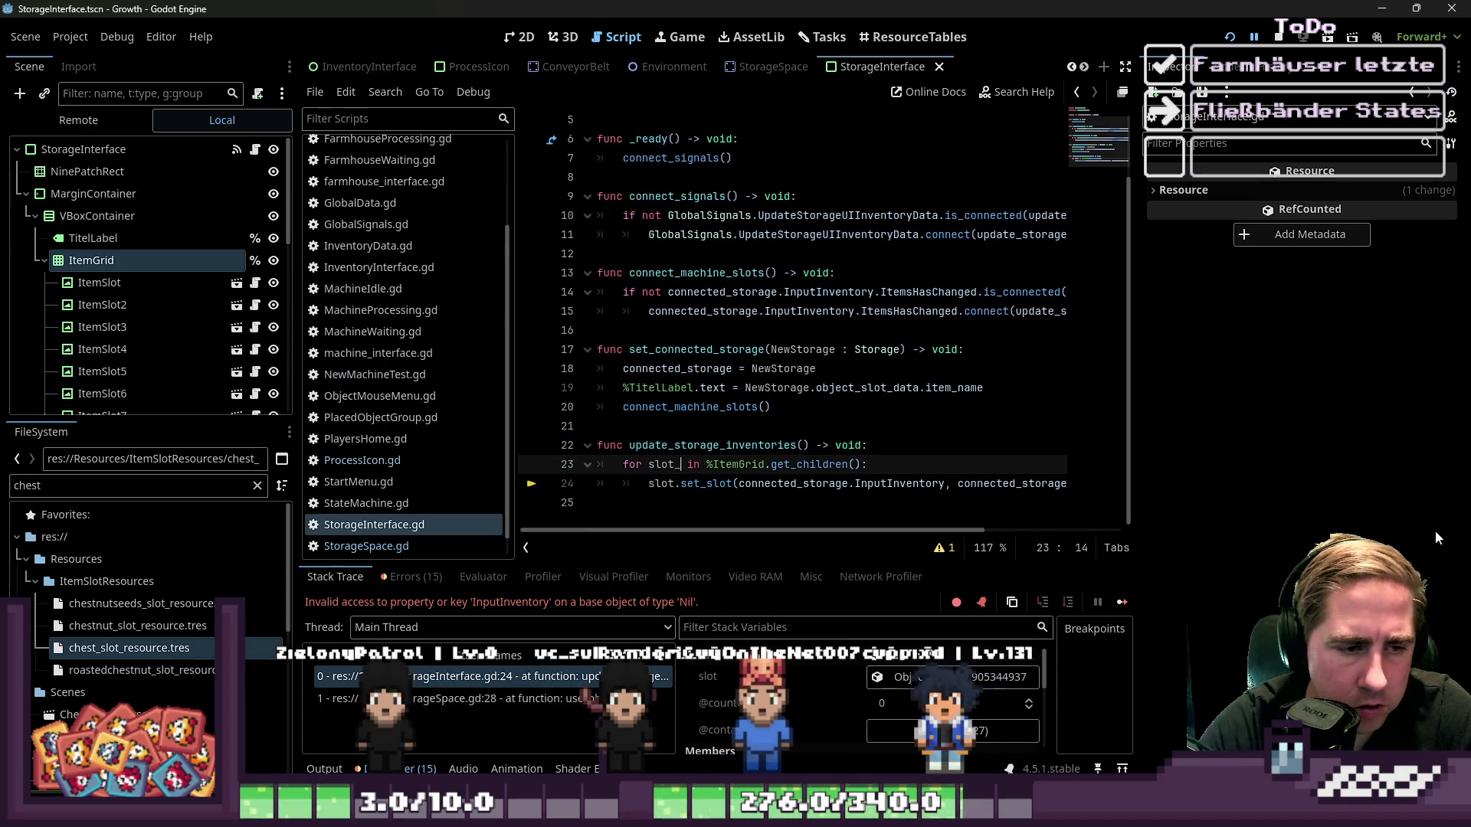
type("_index")
key("ctrl+Right")
key("ctrl+Right")
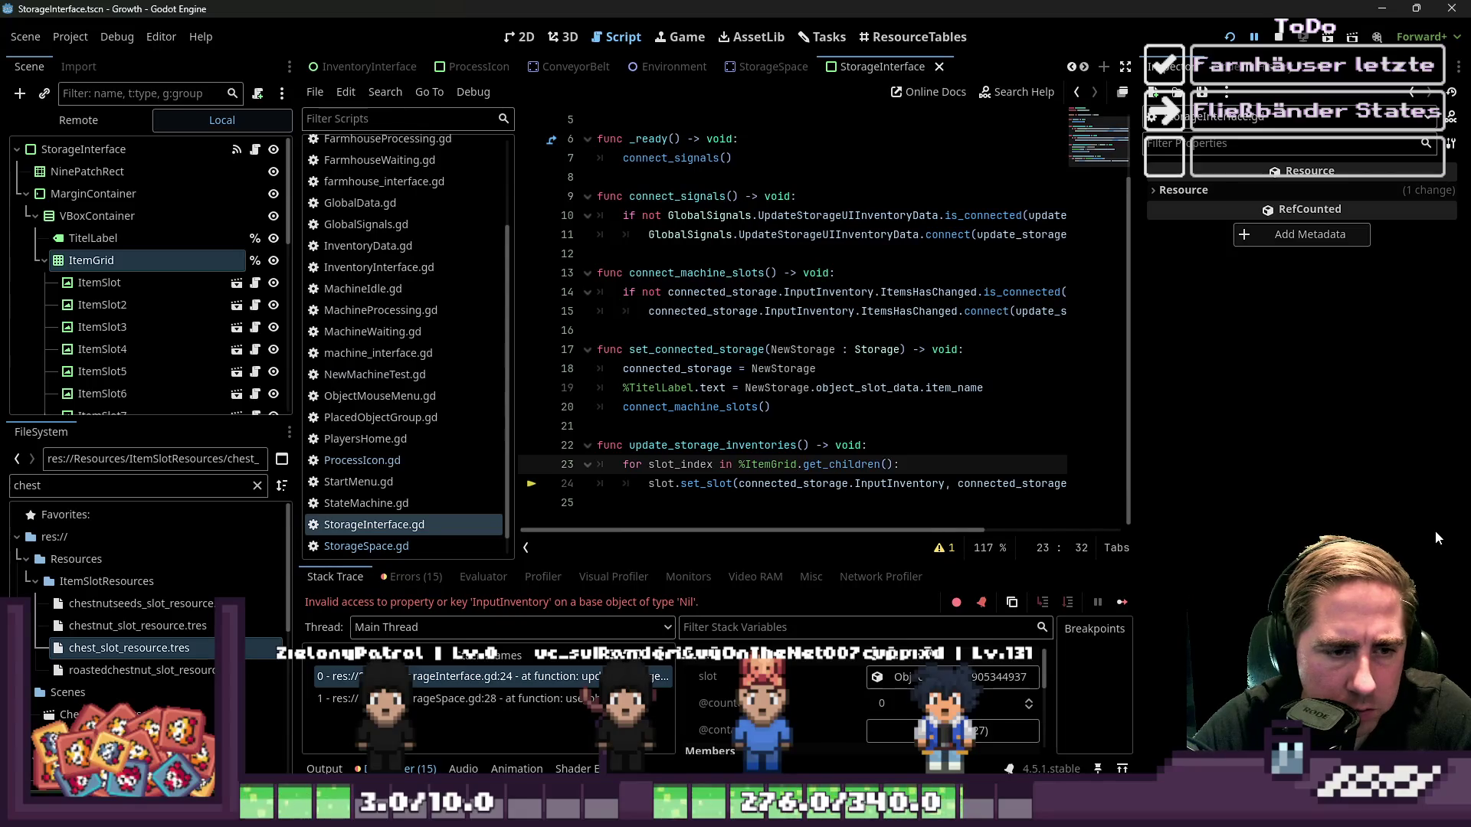
key("Right")
key("End")
key("Left")
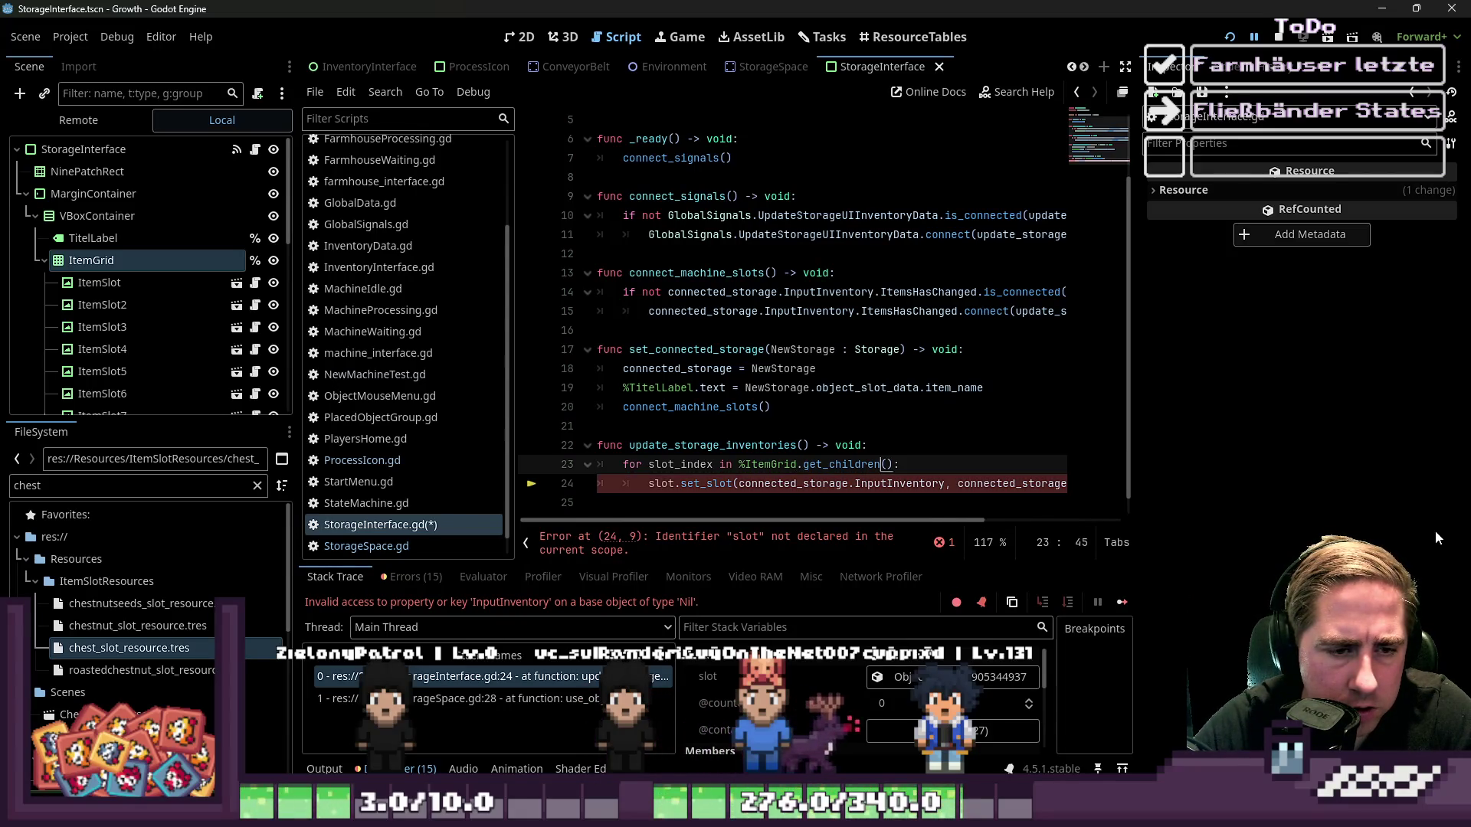
type(".size(")
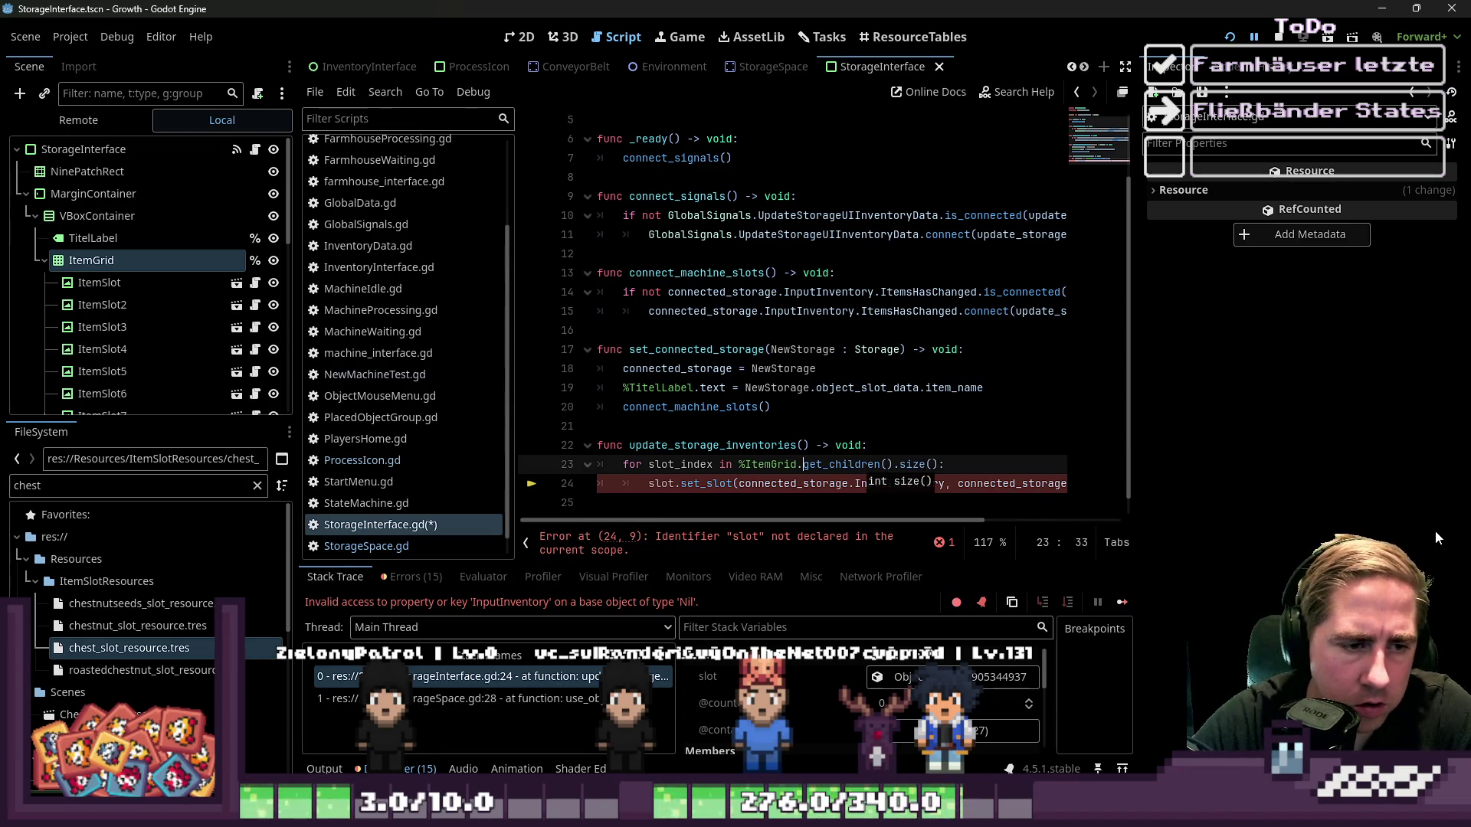
Rewrite line 24 as %ItemGrid.get_child(slot_index).set_slot using items[slot_index], and save
left_click(705, 483)
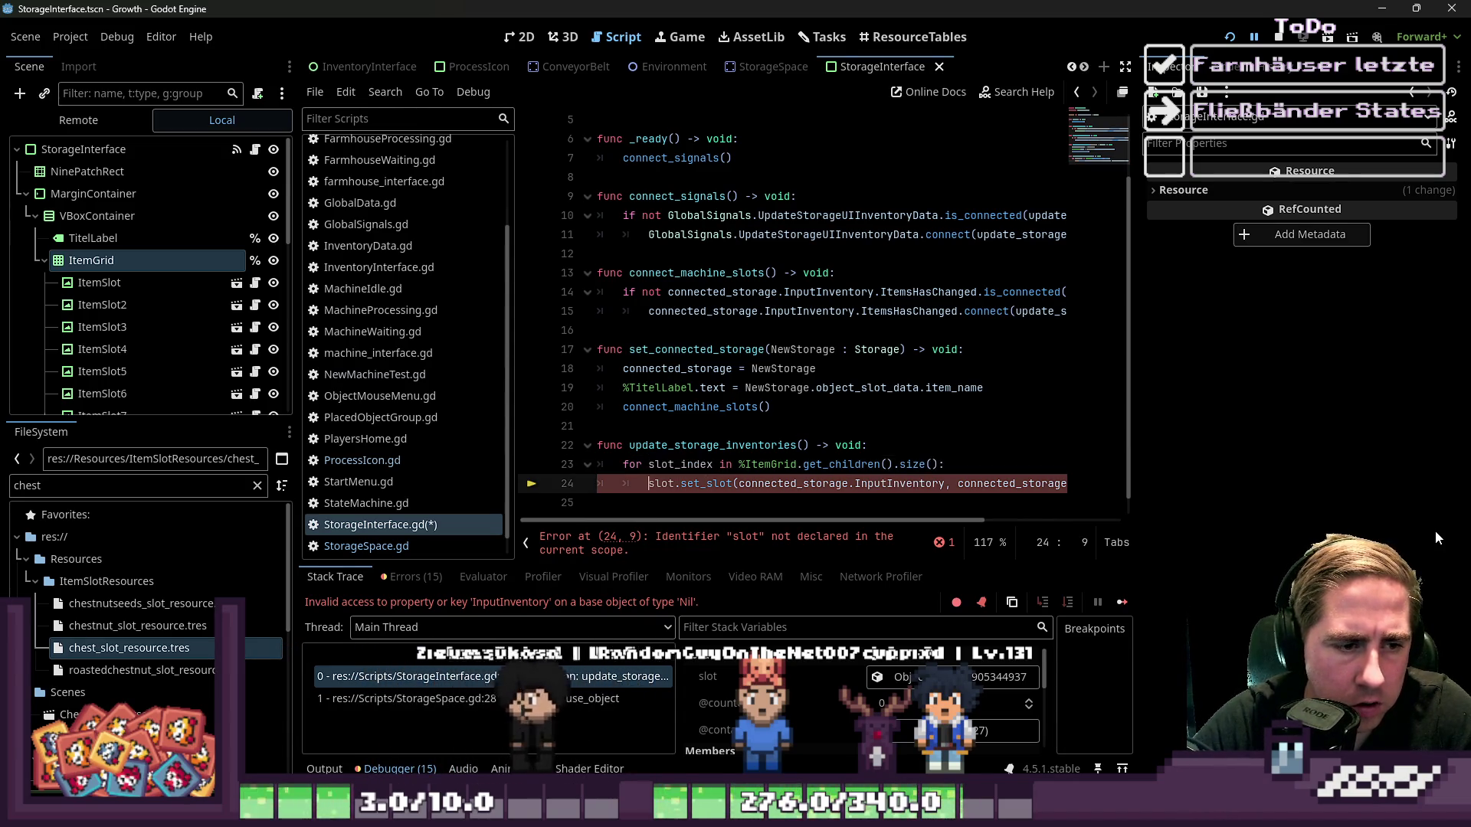
key("Home")
key("ctrl+shift+Right")
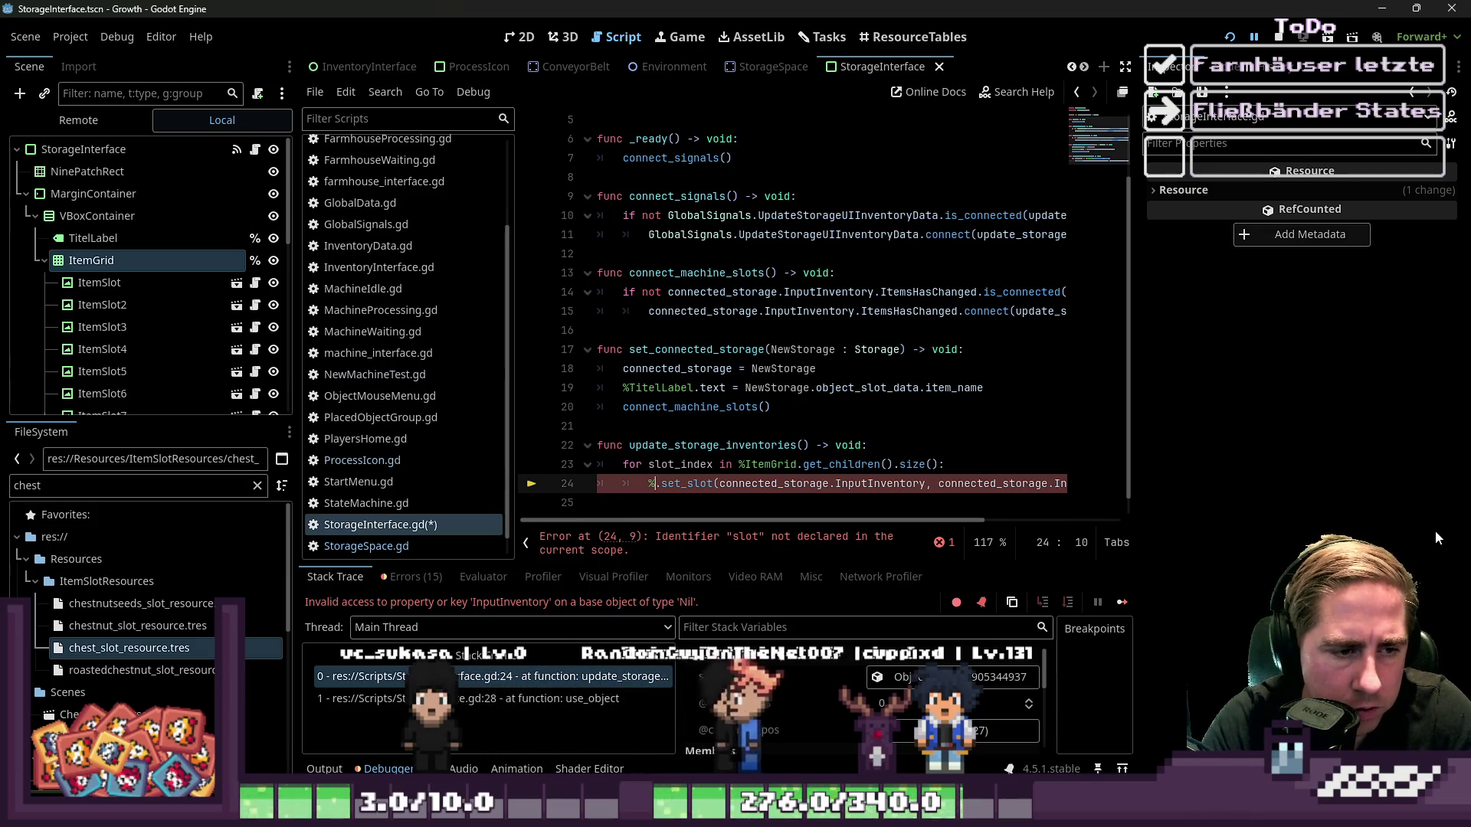
type("%ItemGrid.get_")
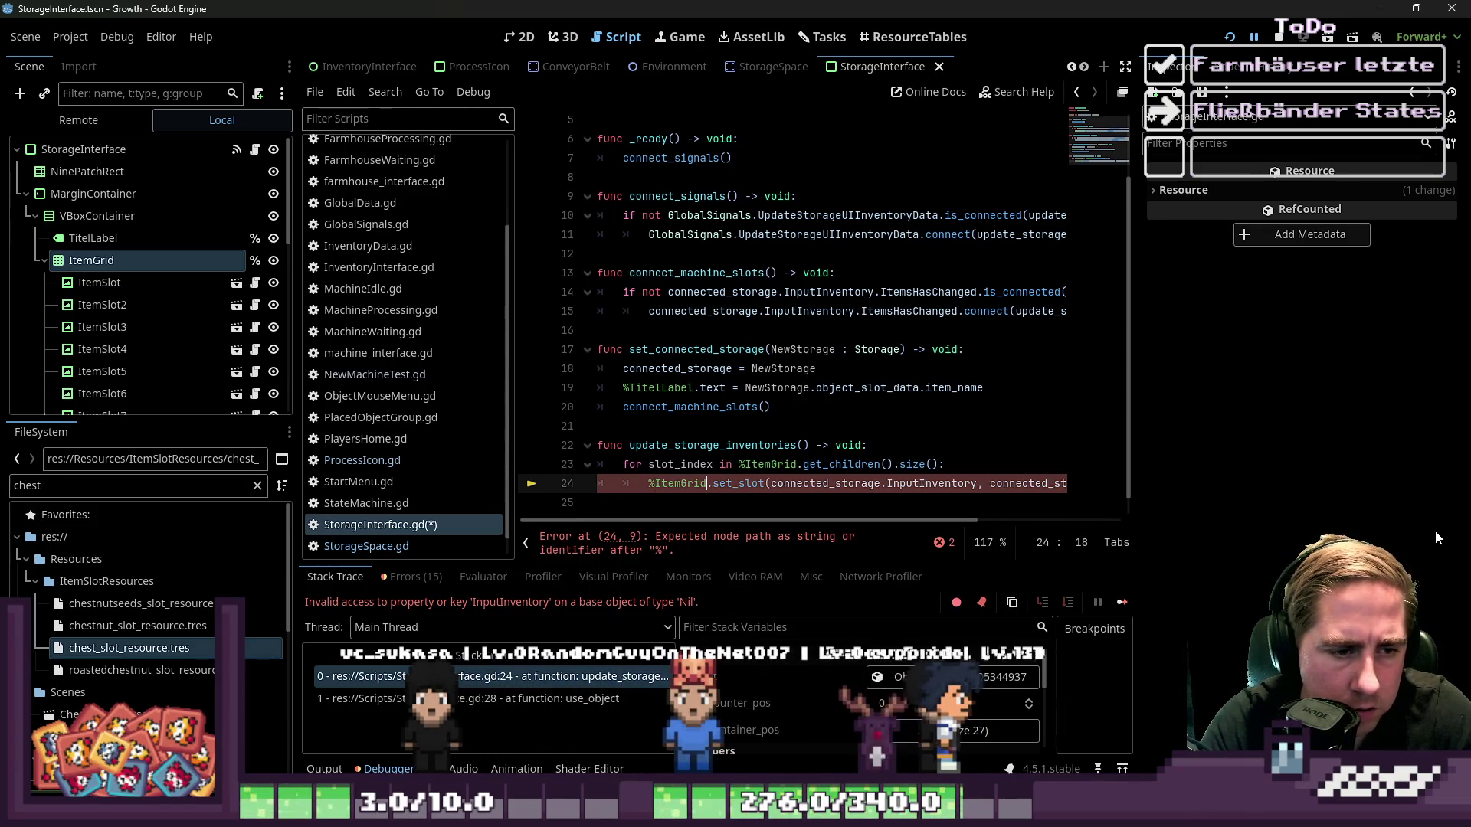
key("BackSpace")
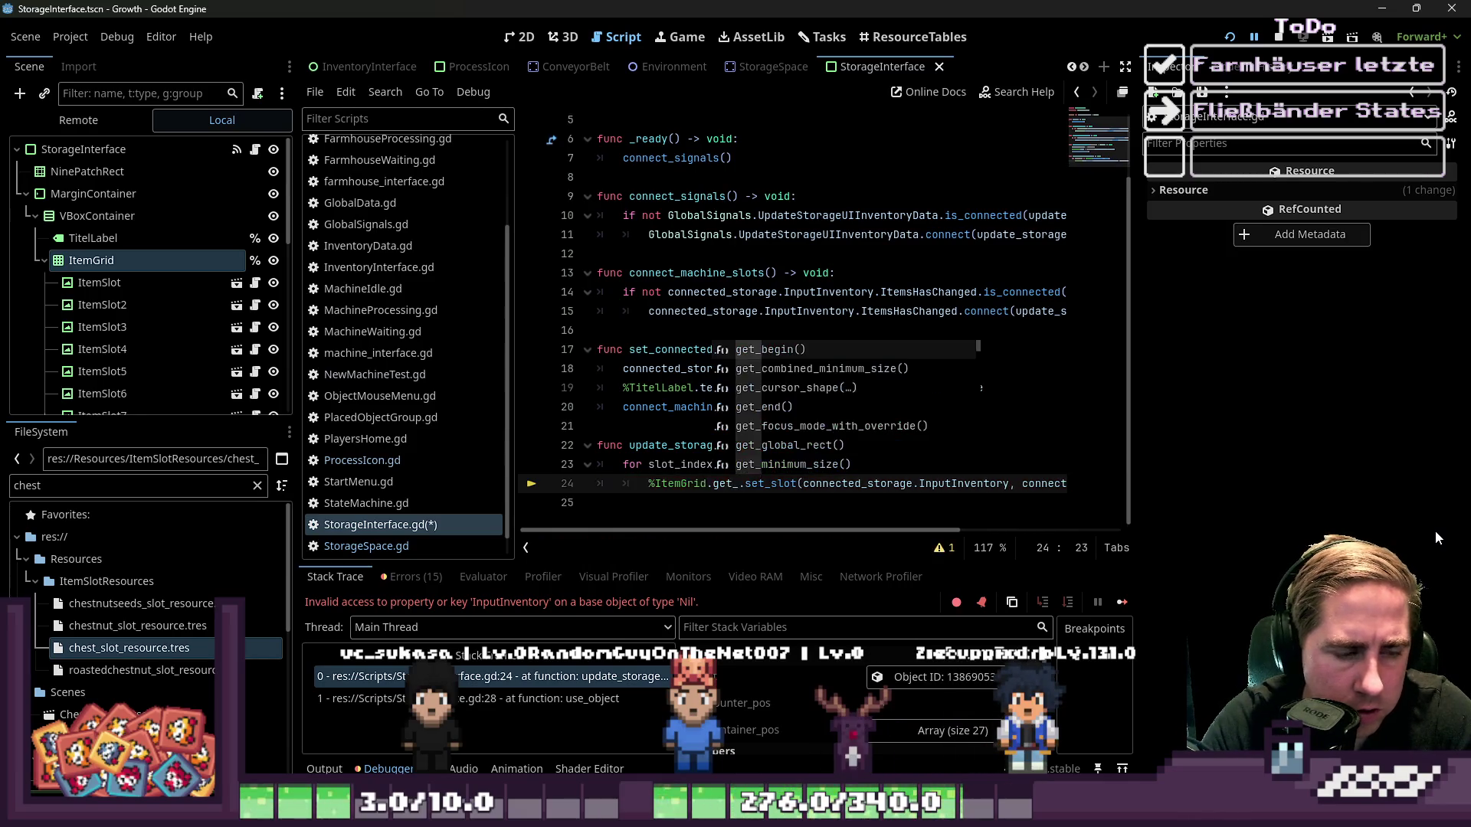
type("_child(slot_index")
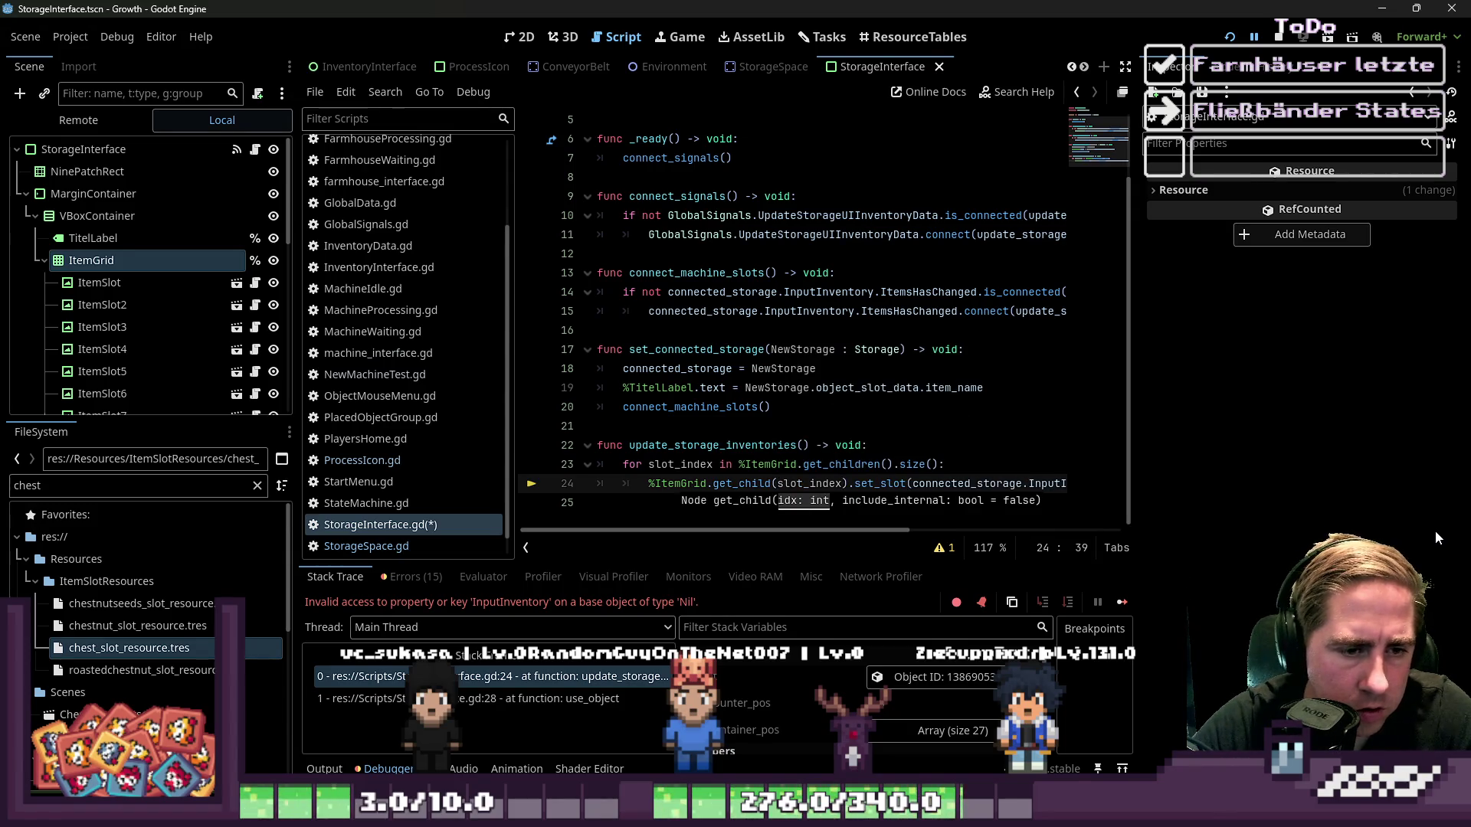
key("End")
key("Left")
key("Left")
key("Left")
key("Delete")
type("slot_index")
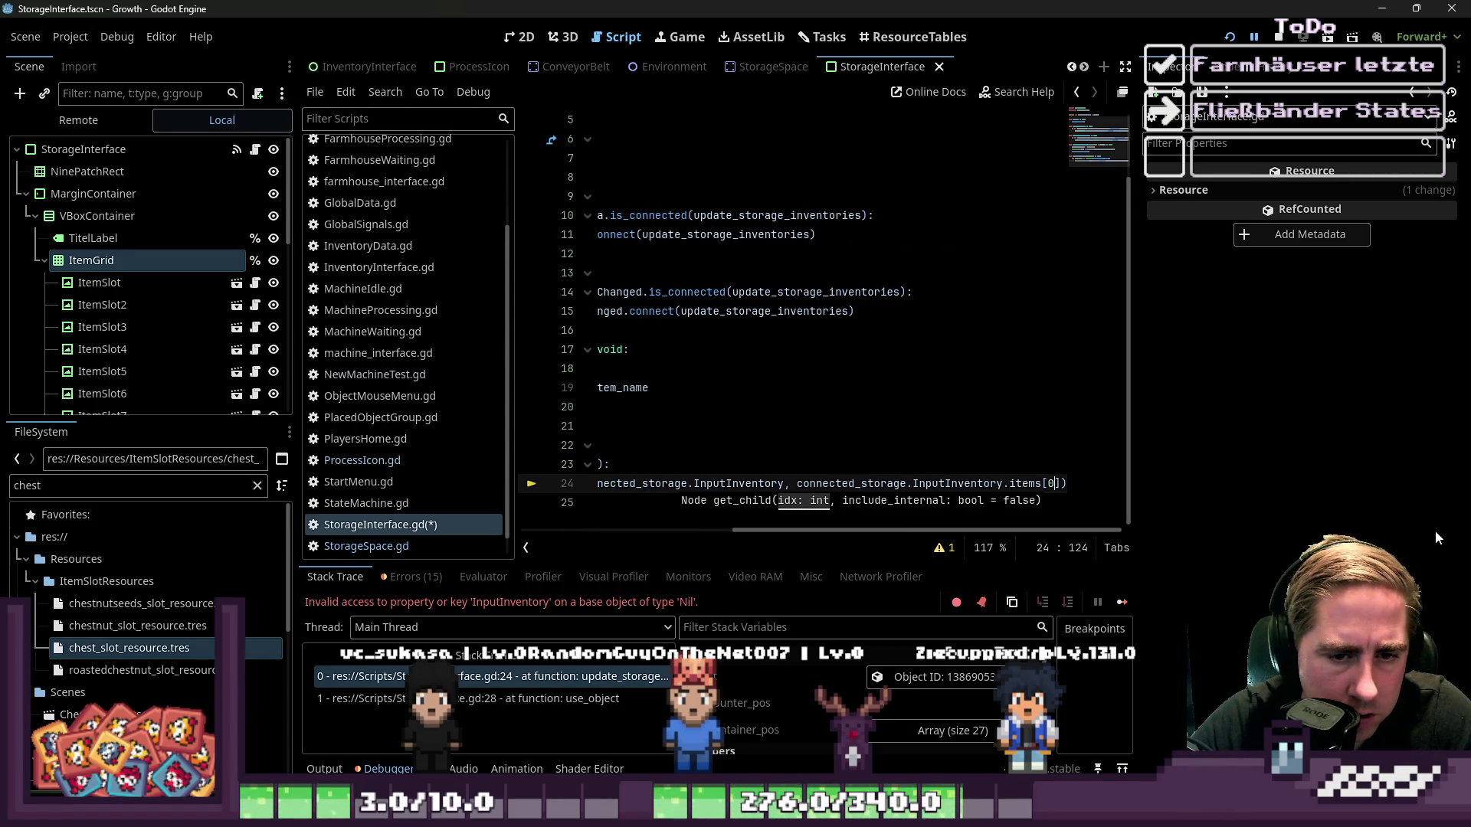
key("Up")
key("Down")
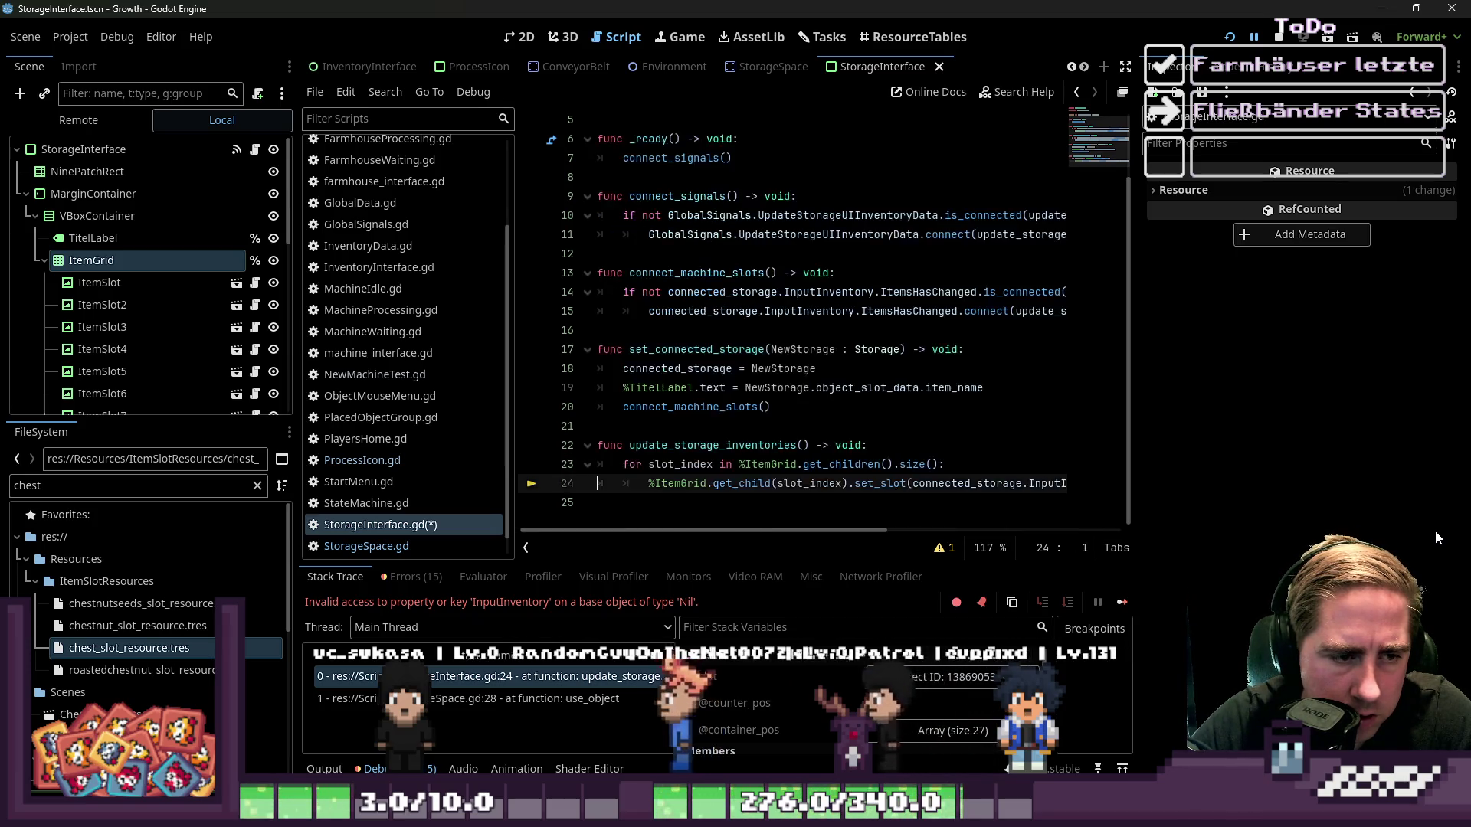
key("ctrl+Right")
key("ctrl+Right")
key("ctrl+s")
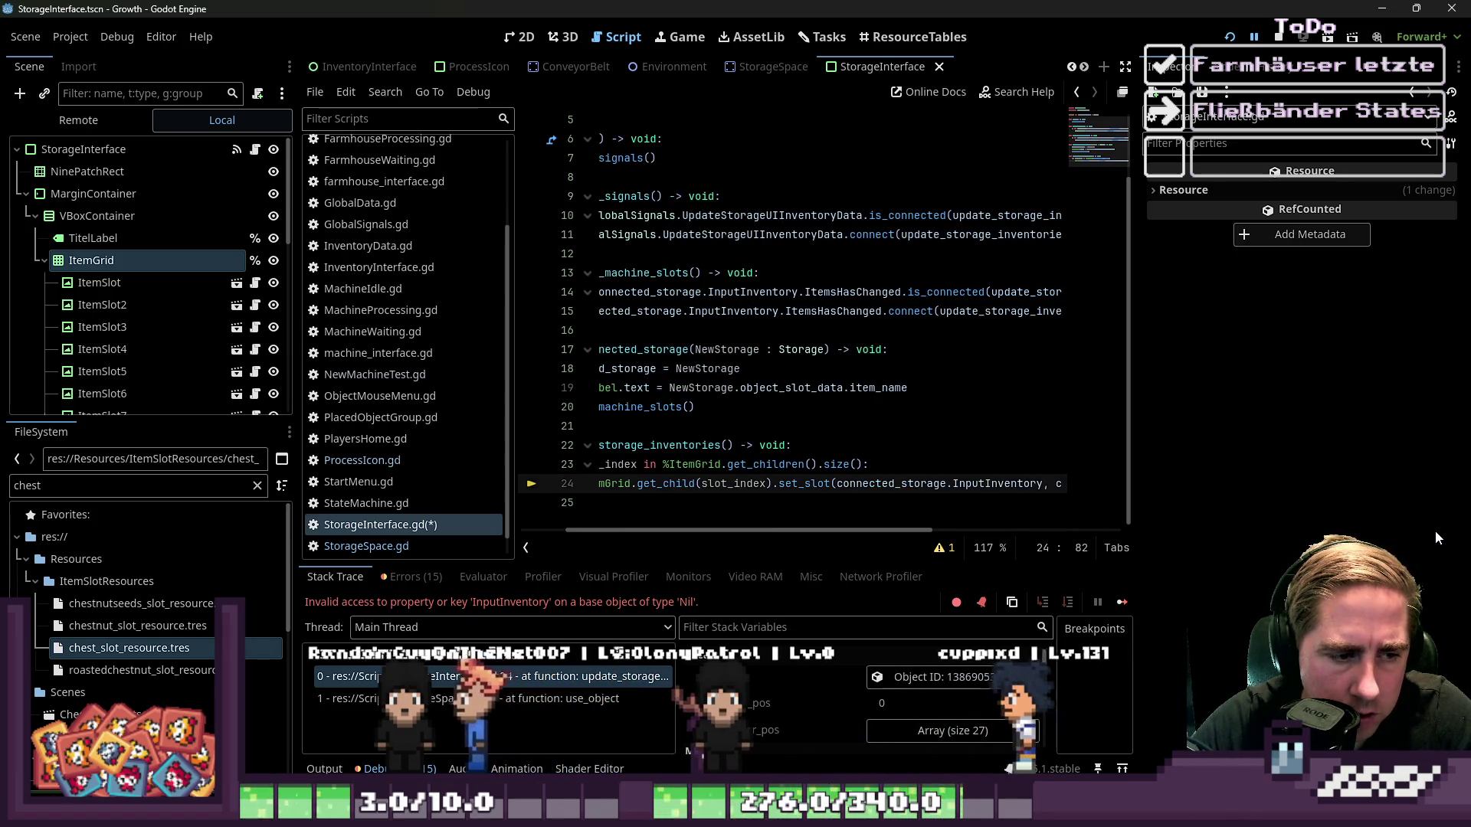
Review the set_slot arguments and connected_storage on line 24, then relaunch the game
left_click(906, 441)
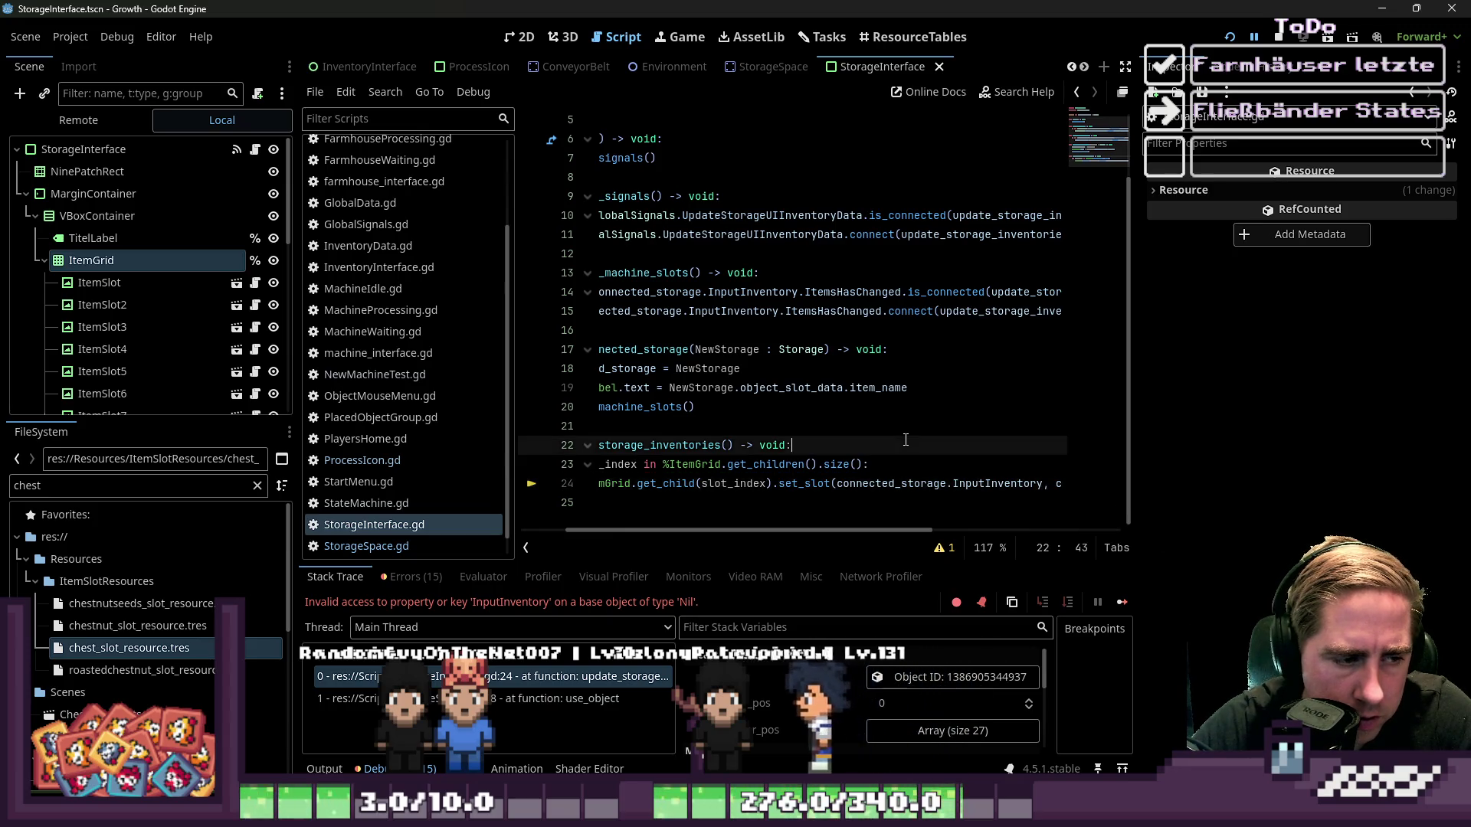
key("Down")
key("Down")
left_click_drag(705, 480, 598, 497)
left_click(788, 475)
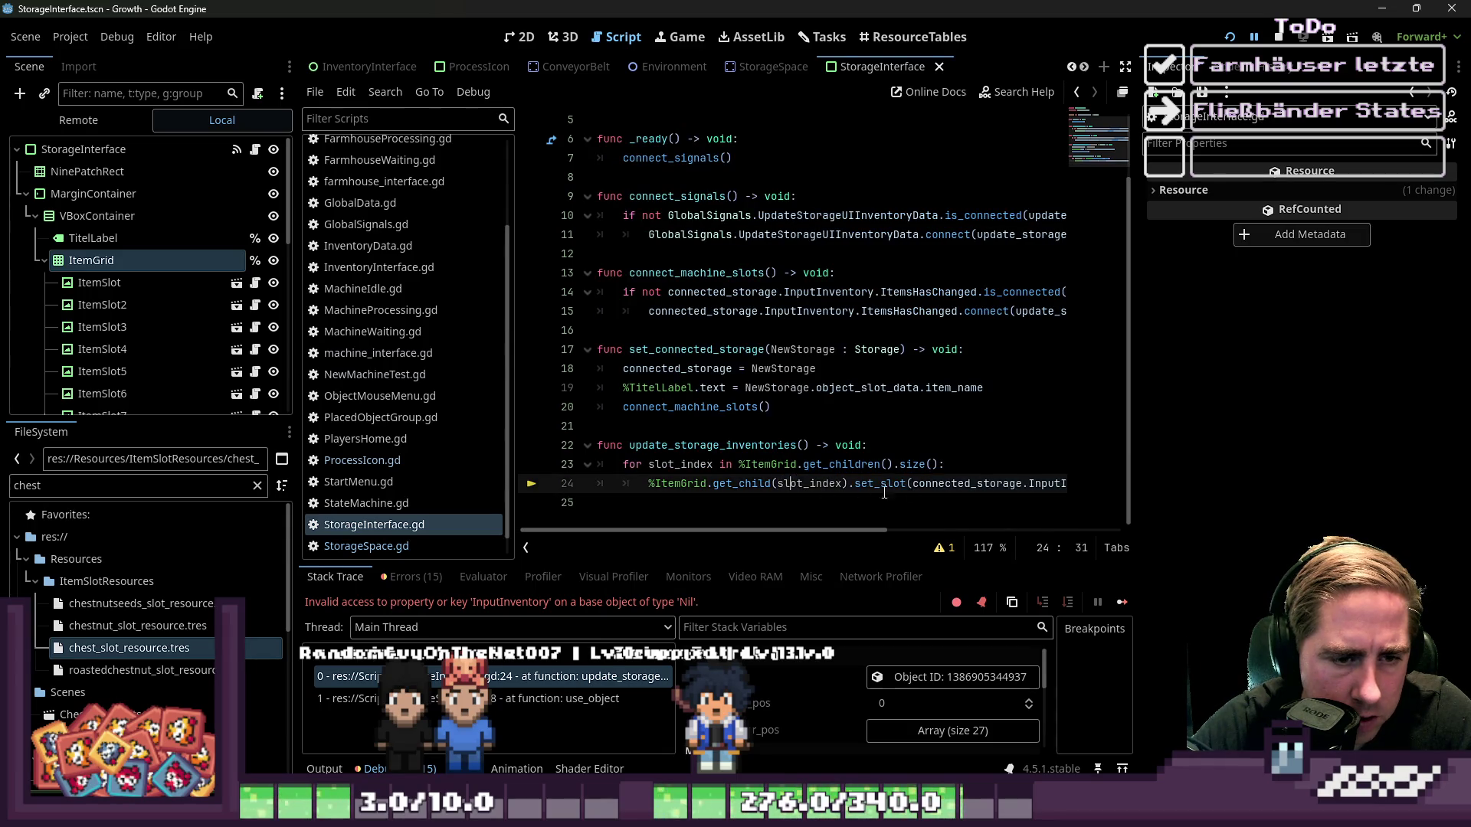
key("ctrl+shift+Right")
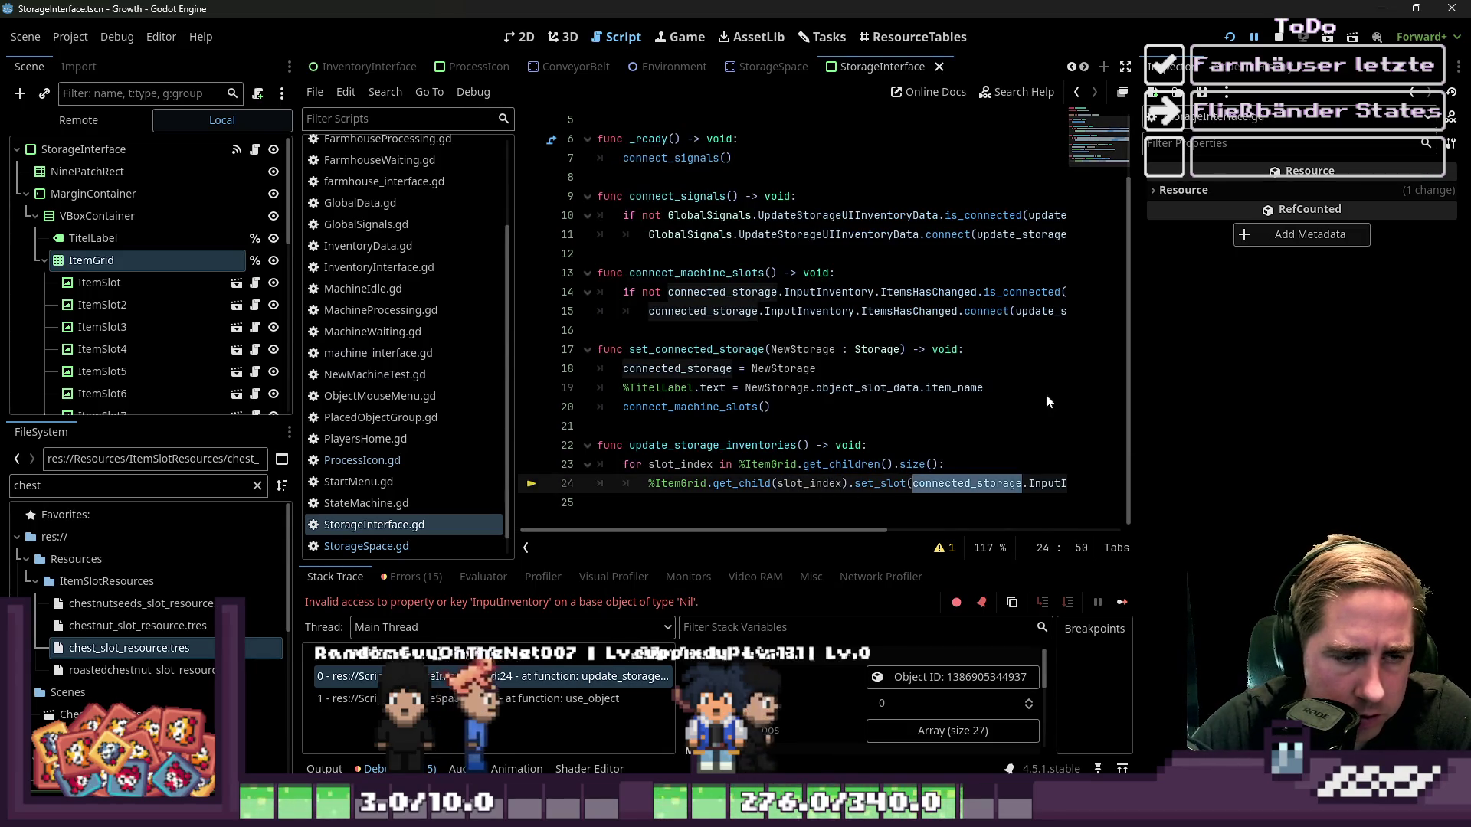
key("F5")
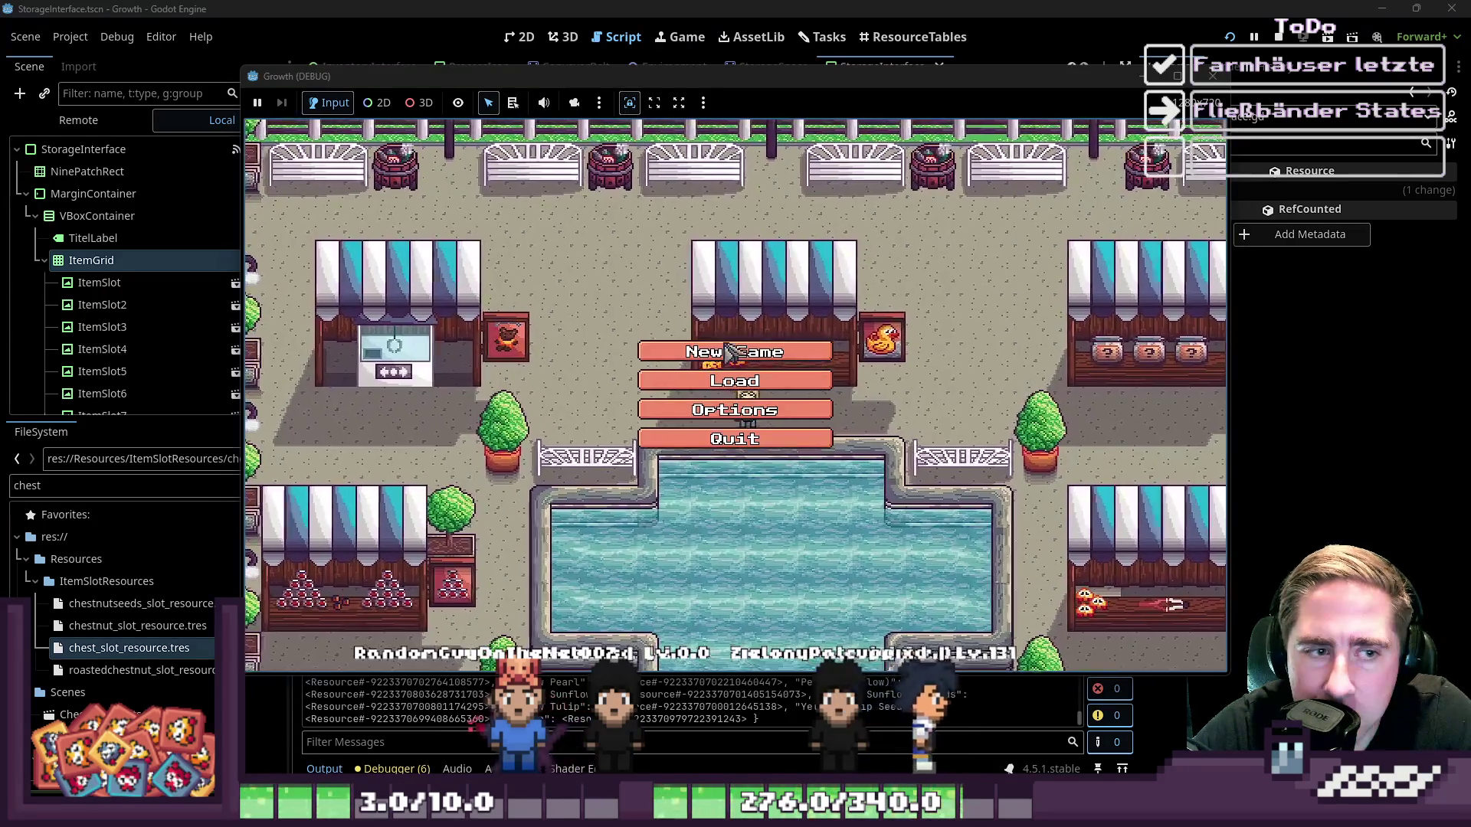
Start a new game as 'das', open a chest, and inspect the null connected_storage on line 24
left_click(732, 354)
type("das")
left_click(728, 515)
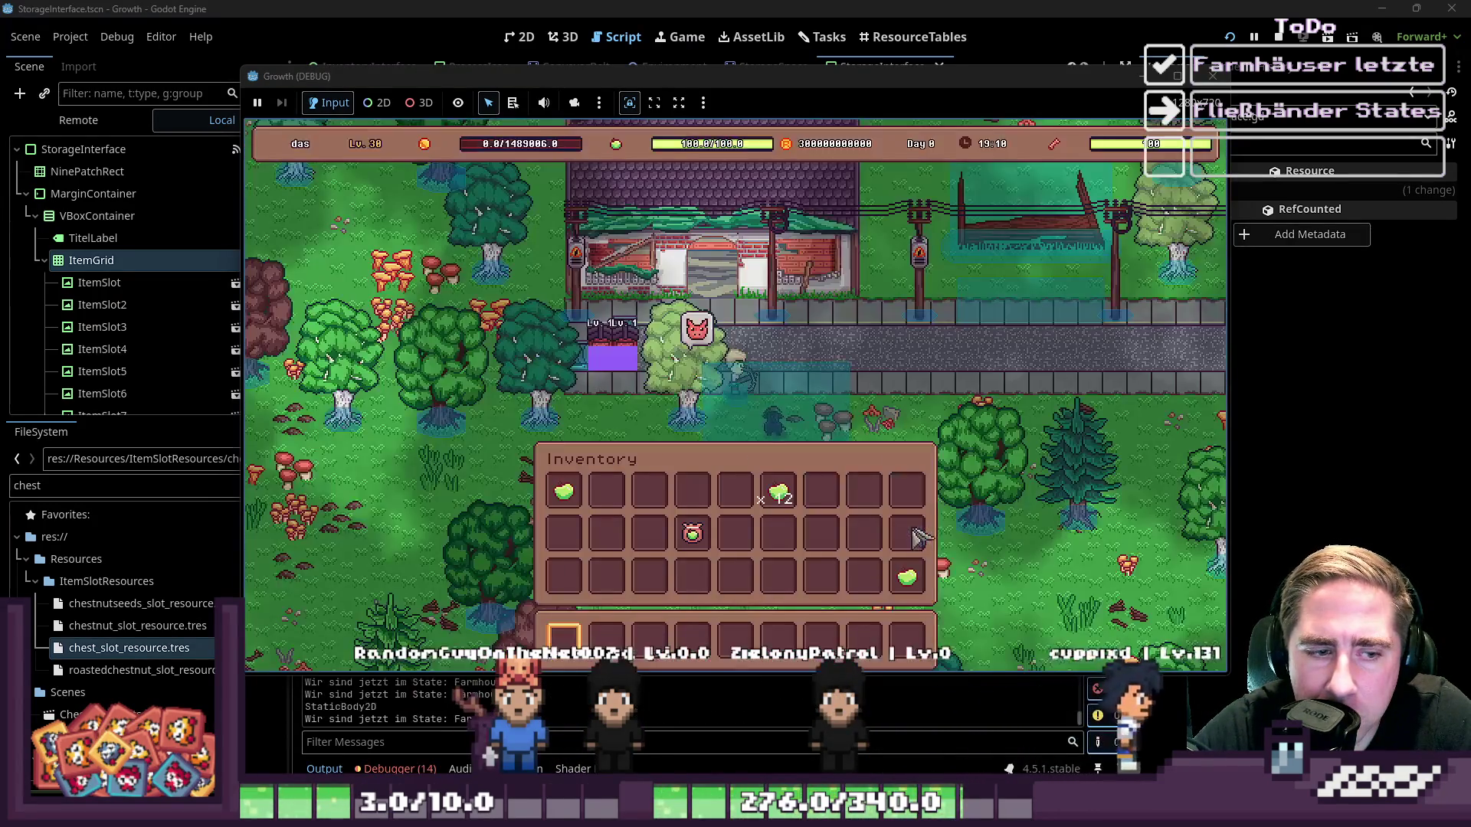
left_click(734, 365)
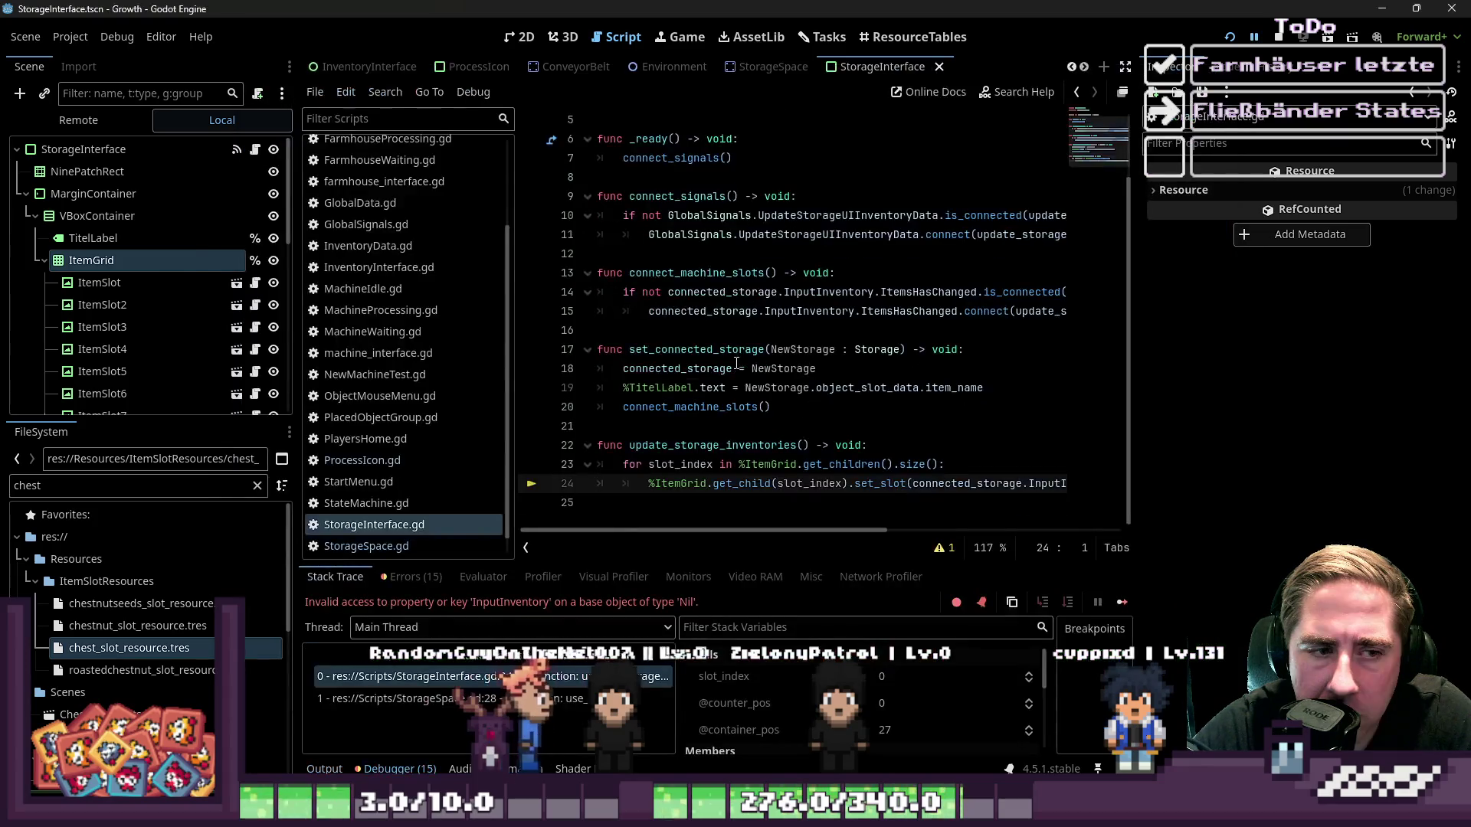
mouse_move(714, 534)
left_mouse_down()
mouse_move(1060, 544)
mouse_move(793, 540)
left_mouse_up()
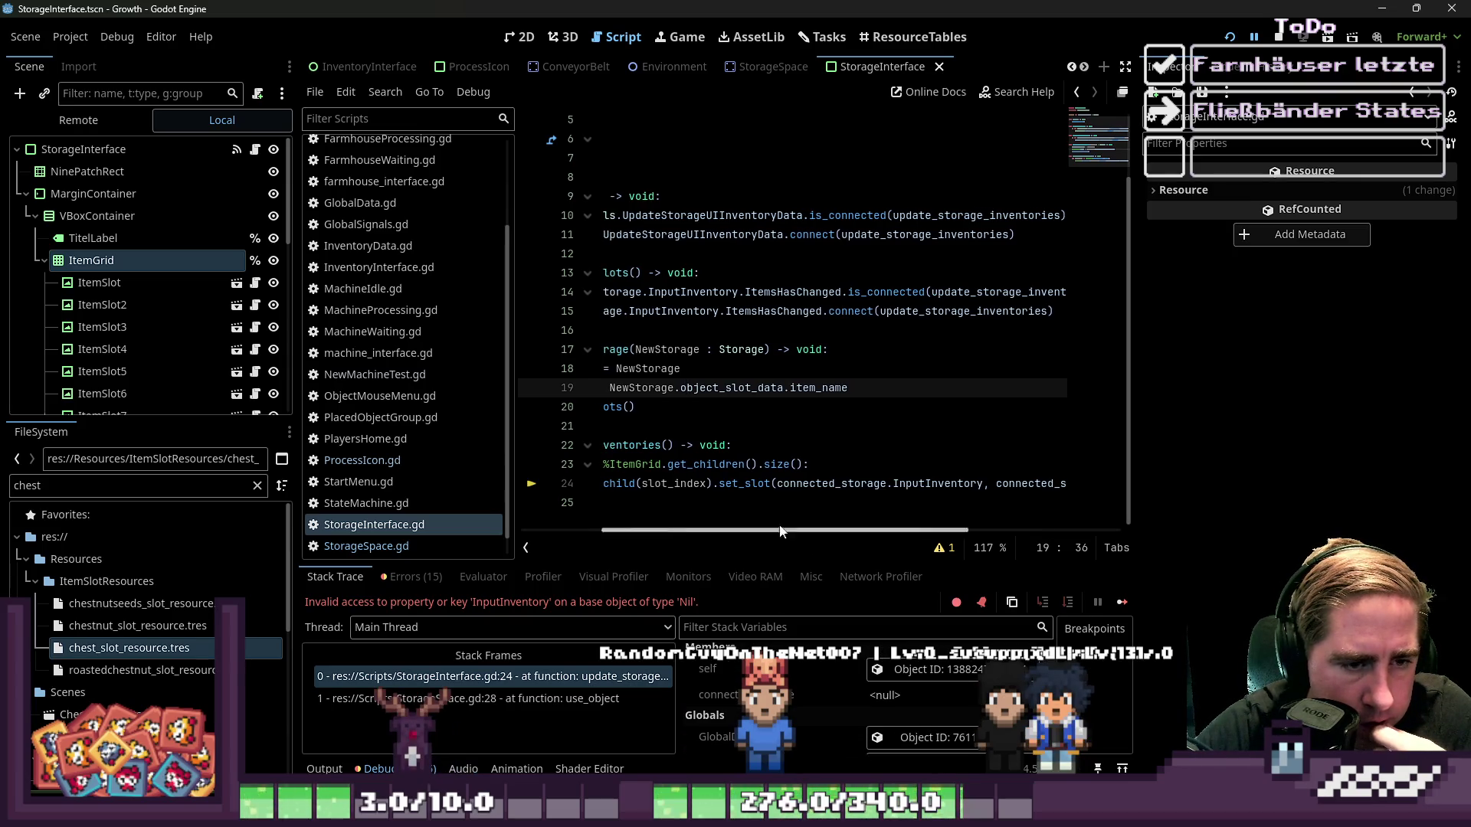
mouse_move(780, 538)
left_mouse_down()
mouse_move(720, 540)
mouse_move(608, 580)
left_mouse_up()
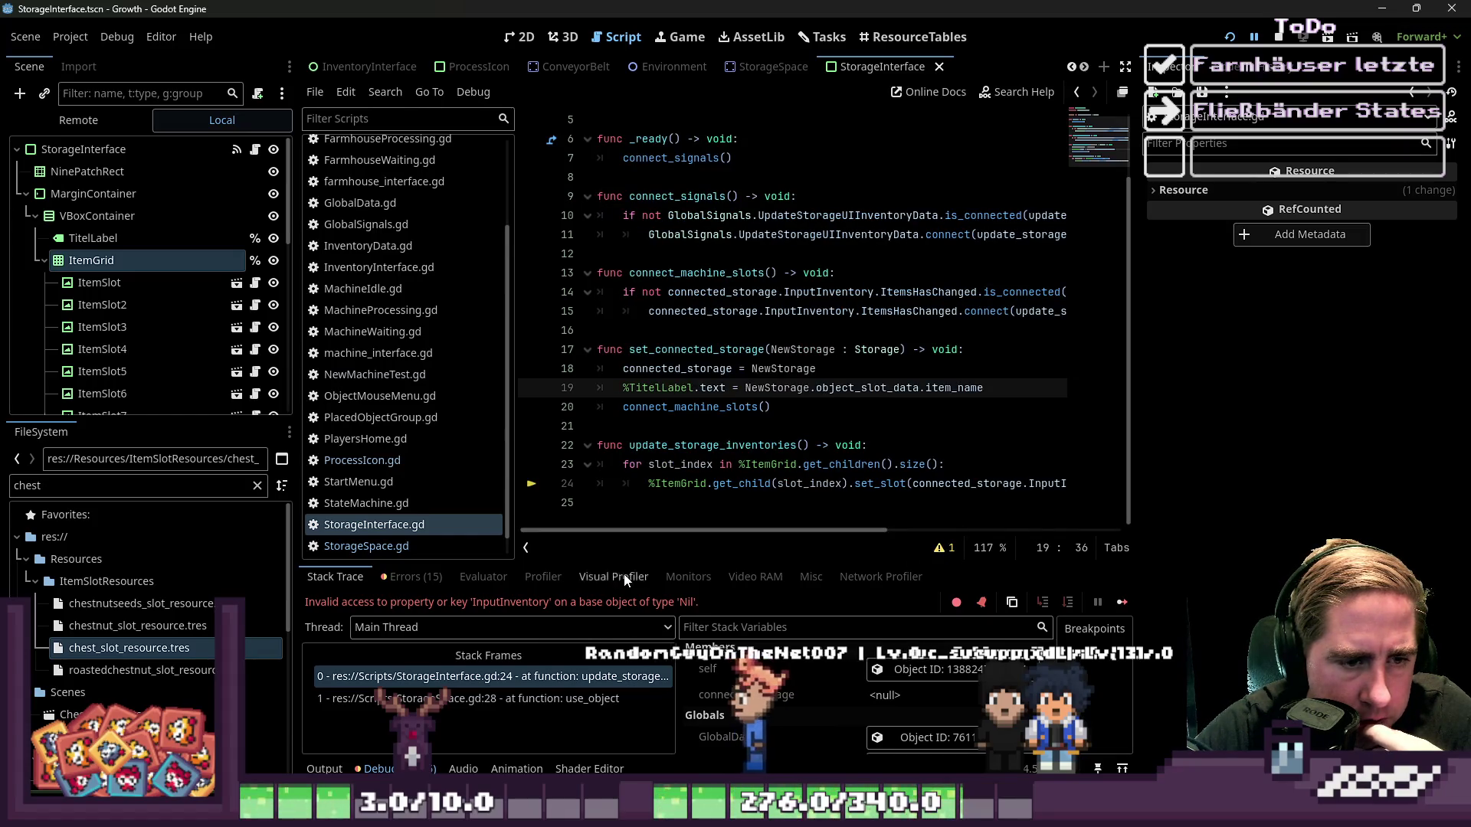
double_click(966, 483)
scroll(840, 515, "up", 2)
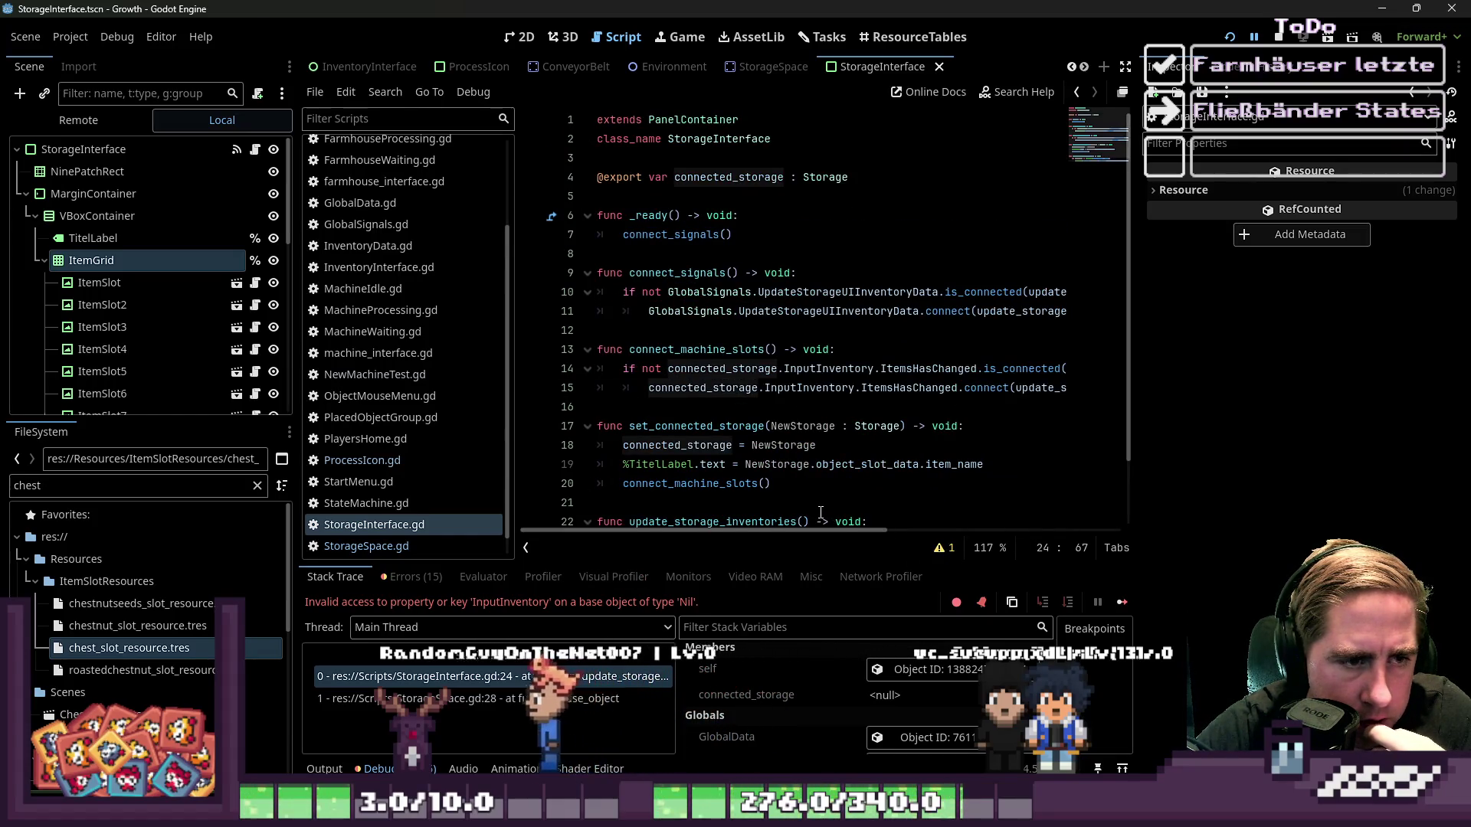
Compare with MachineProcessing.gd and NewMachineTest.gd, checking the connected_machine check on line 54
scroll(798, 497, "down", 1)
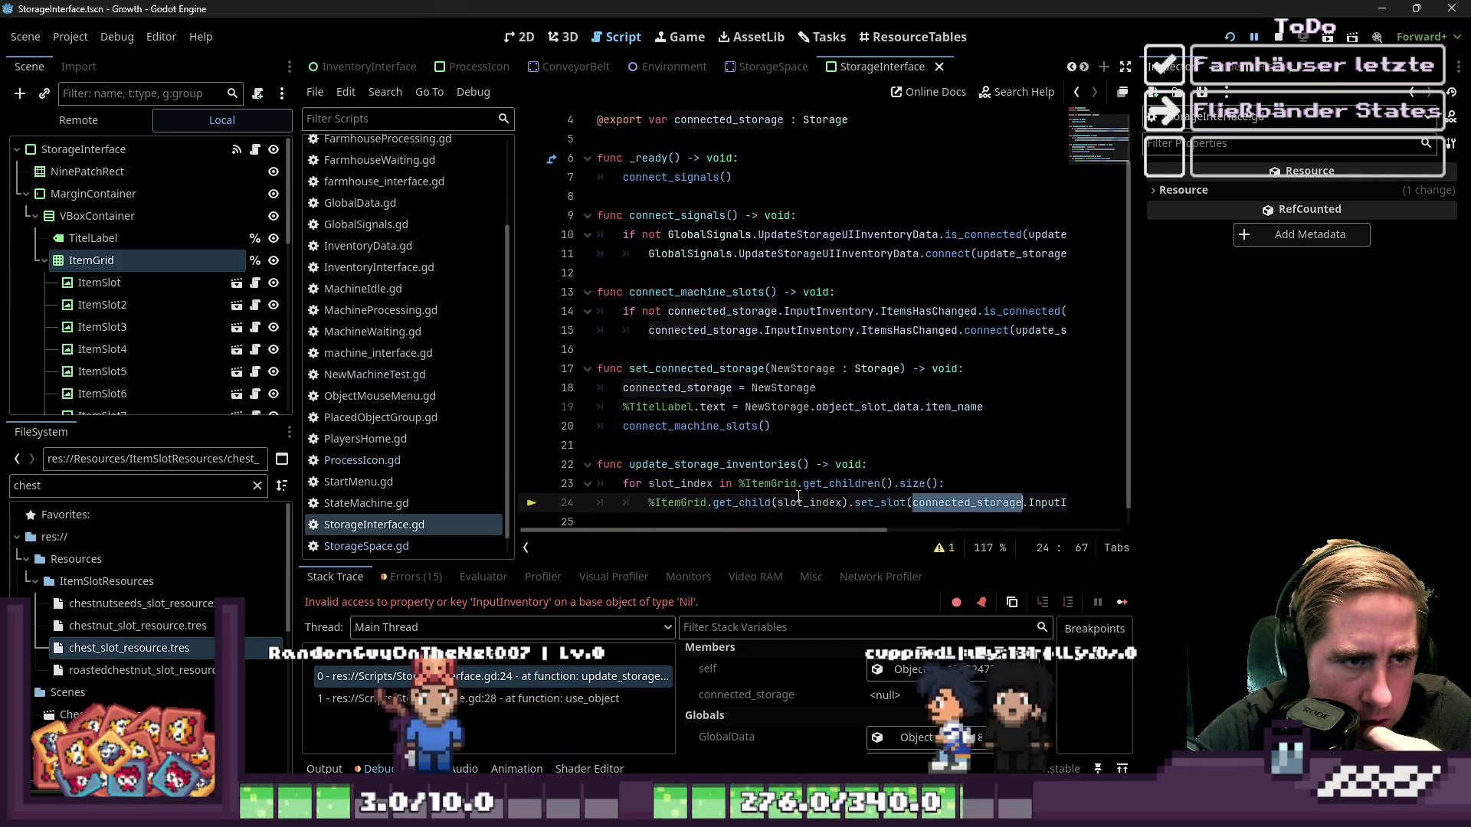
double_click(657, 465)
scroll(657, 465, "up", 1)
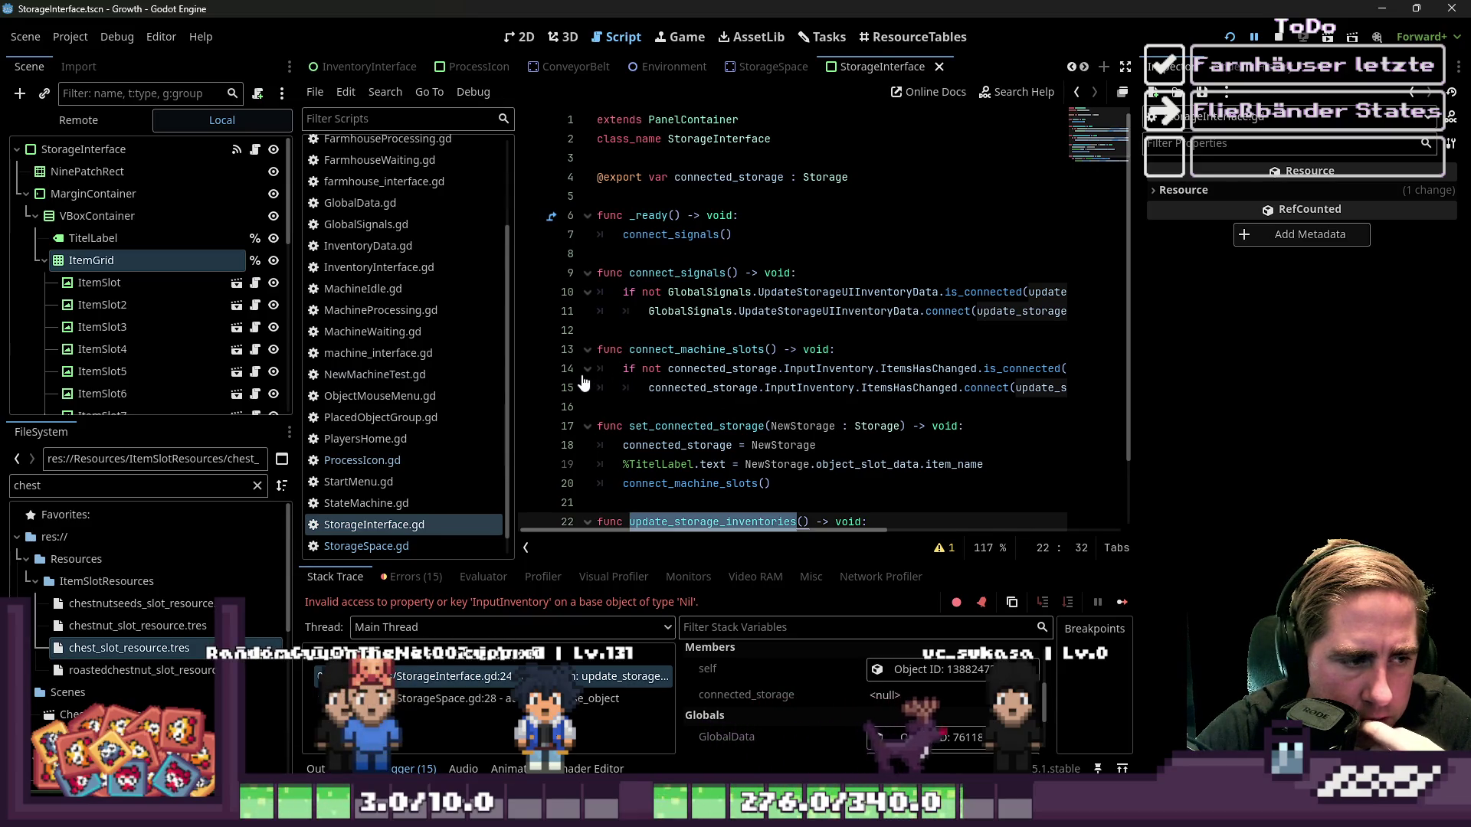
scroll(414, 508, "down", 1)
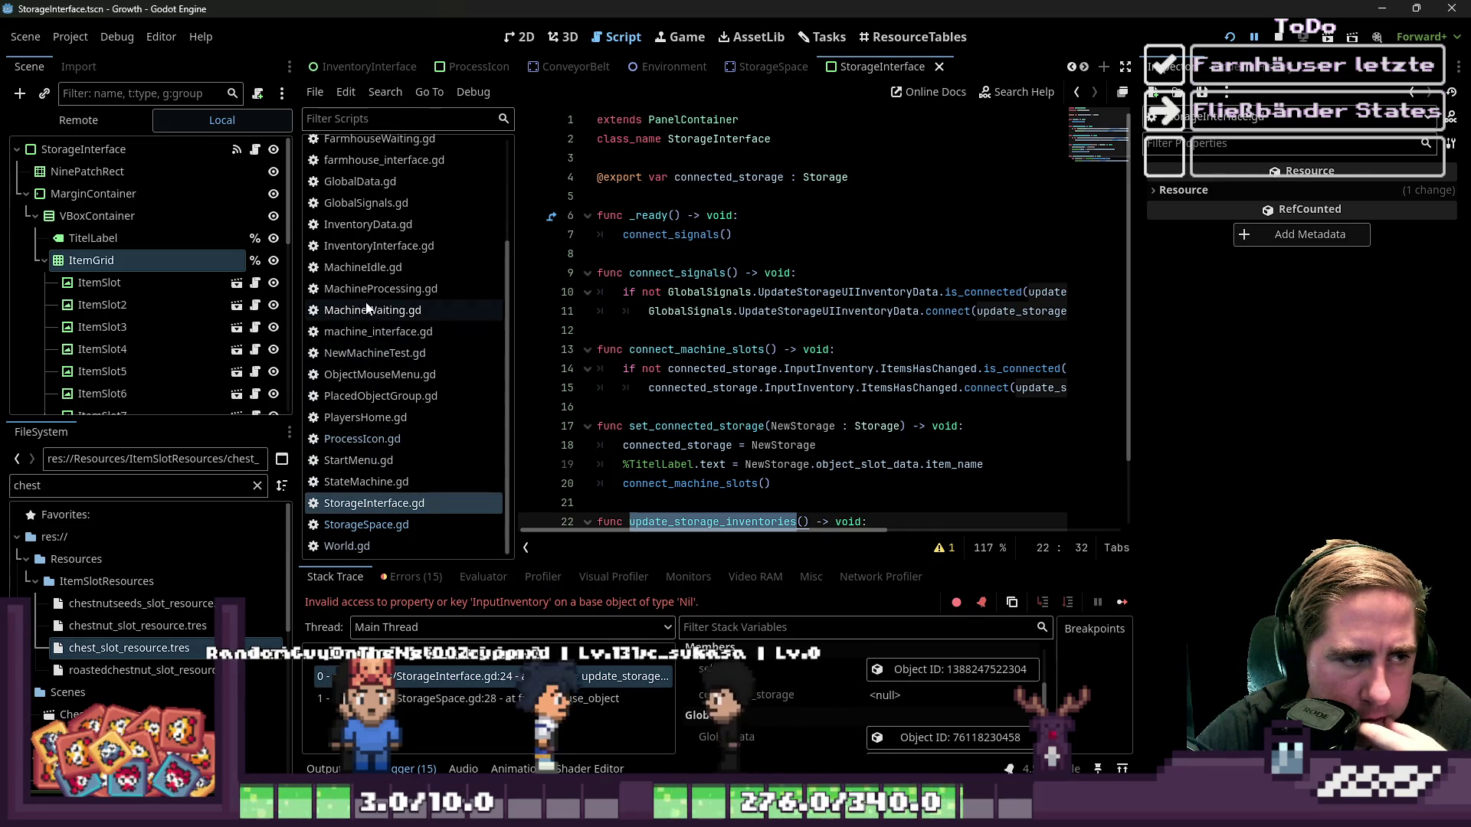
left_click(381, 288)
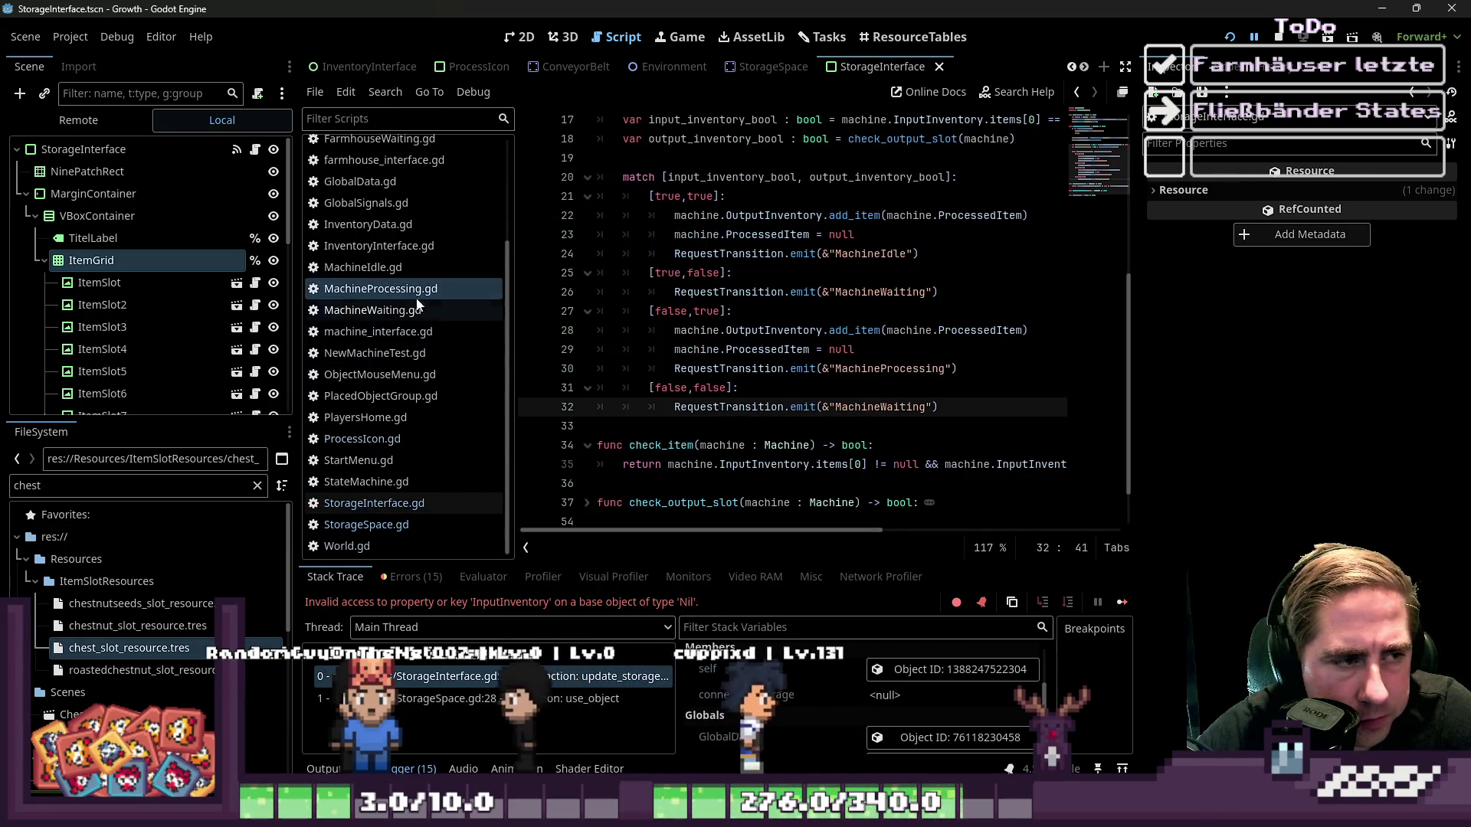
left_click(375, 352)
scroll(760, 401, "down", 10)
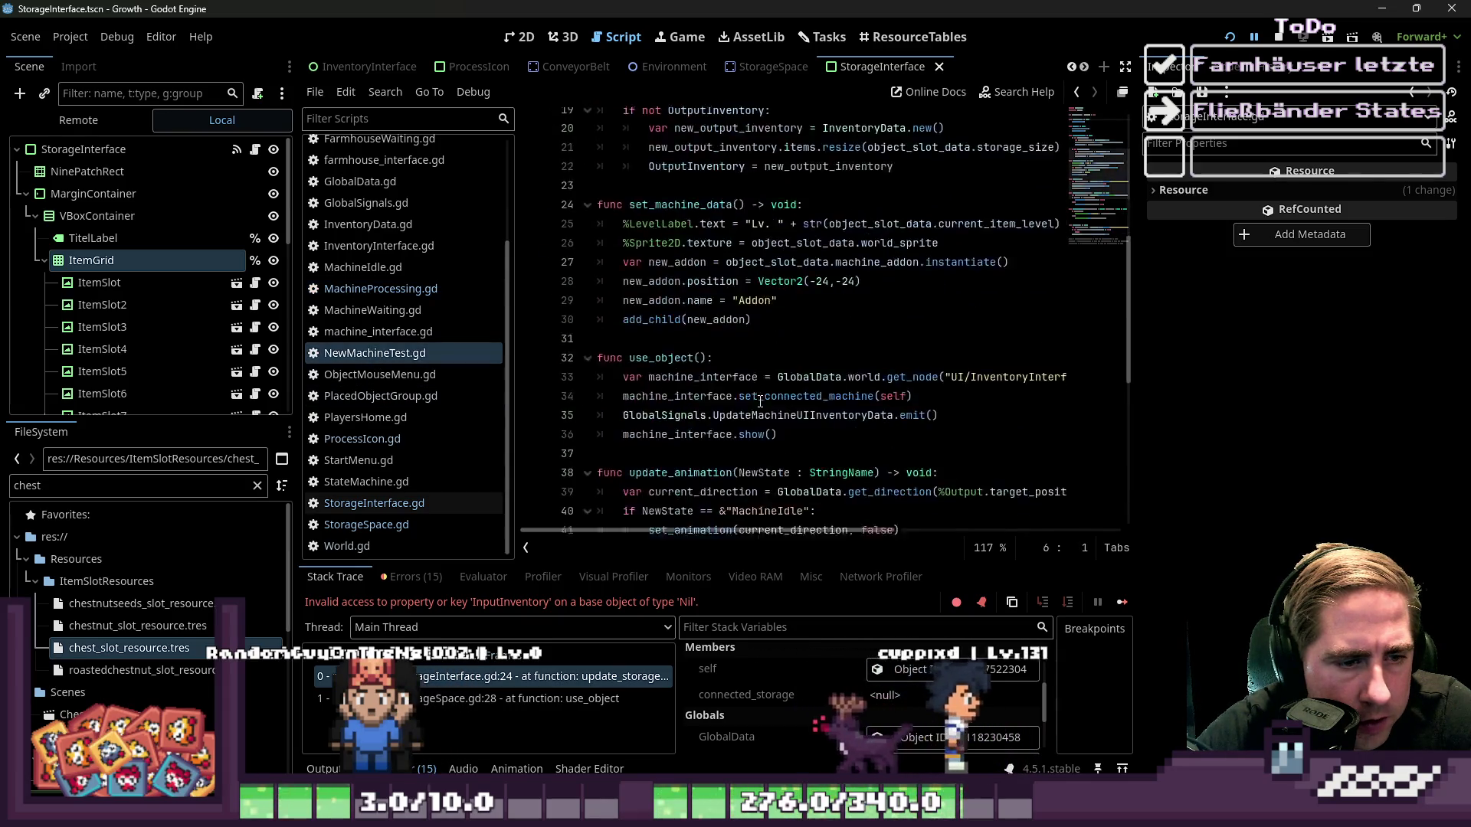
left_click(708, 368)
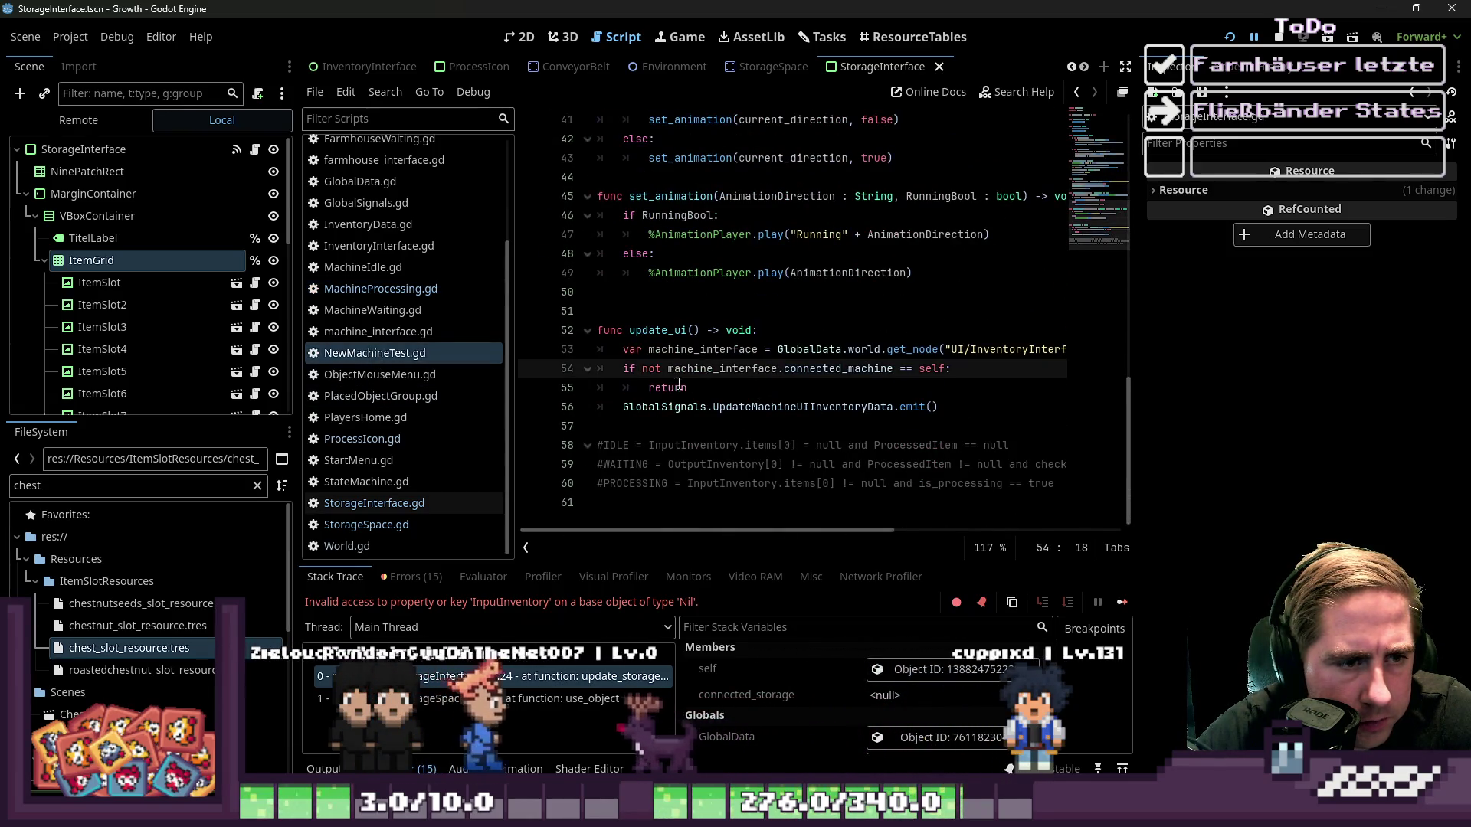
scroll(689, 392, "up", 1)
Inspect machine_interface.gd's connect_signals call in _ready, then switch to StorageSpace.gd
left_click(408, 332)
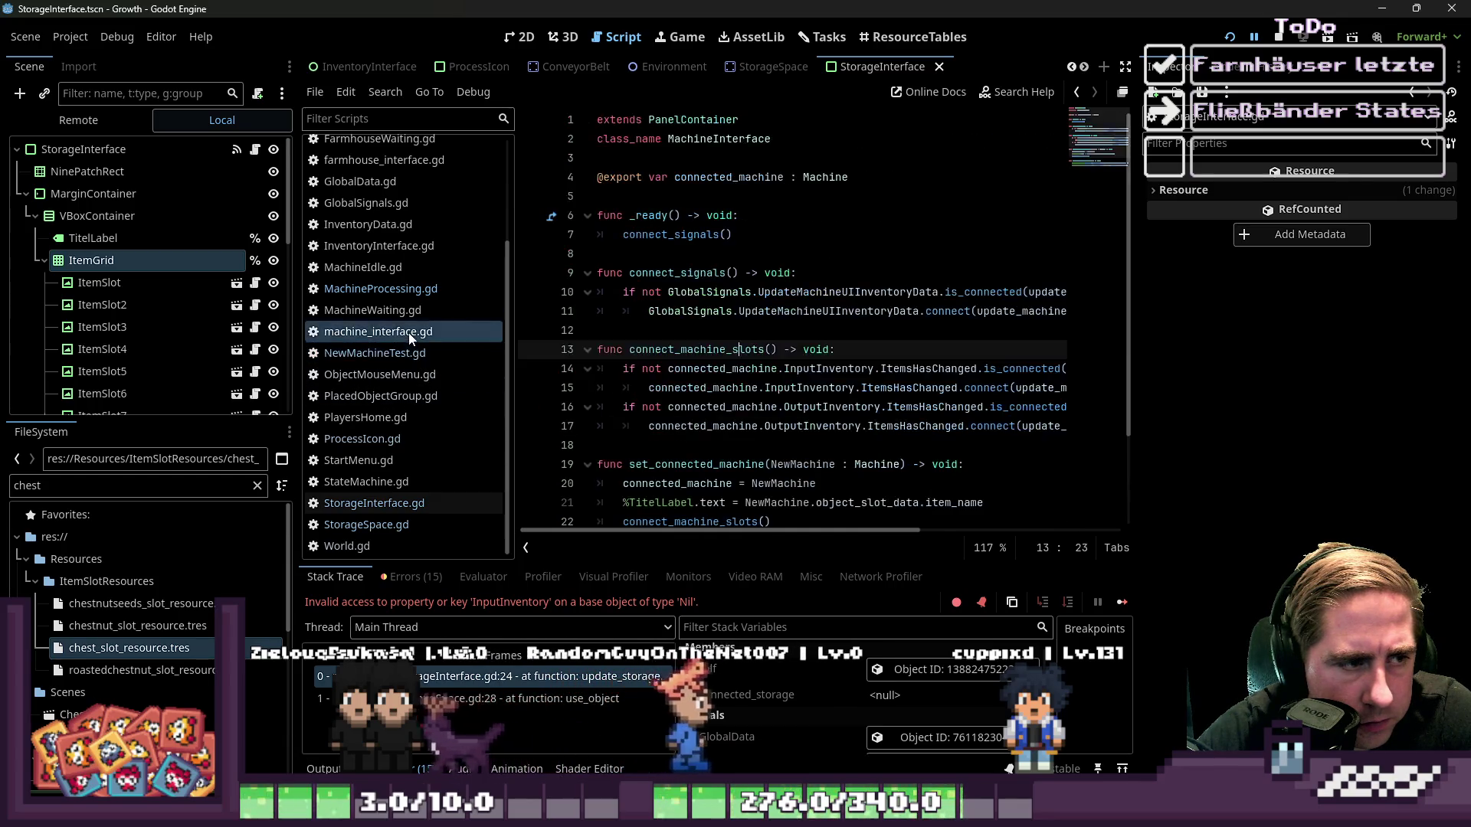
scroll(736, 414, "down", 2)
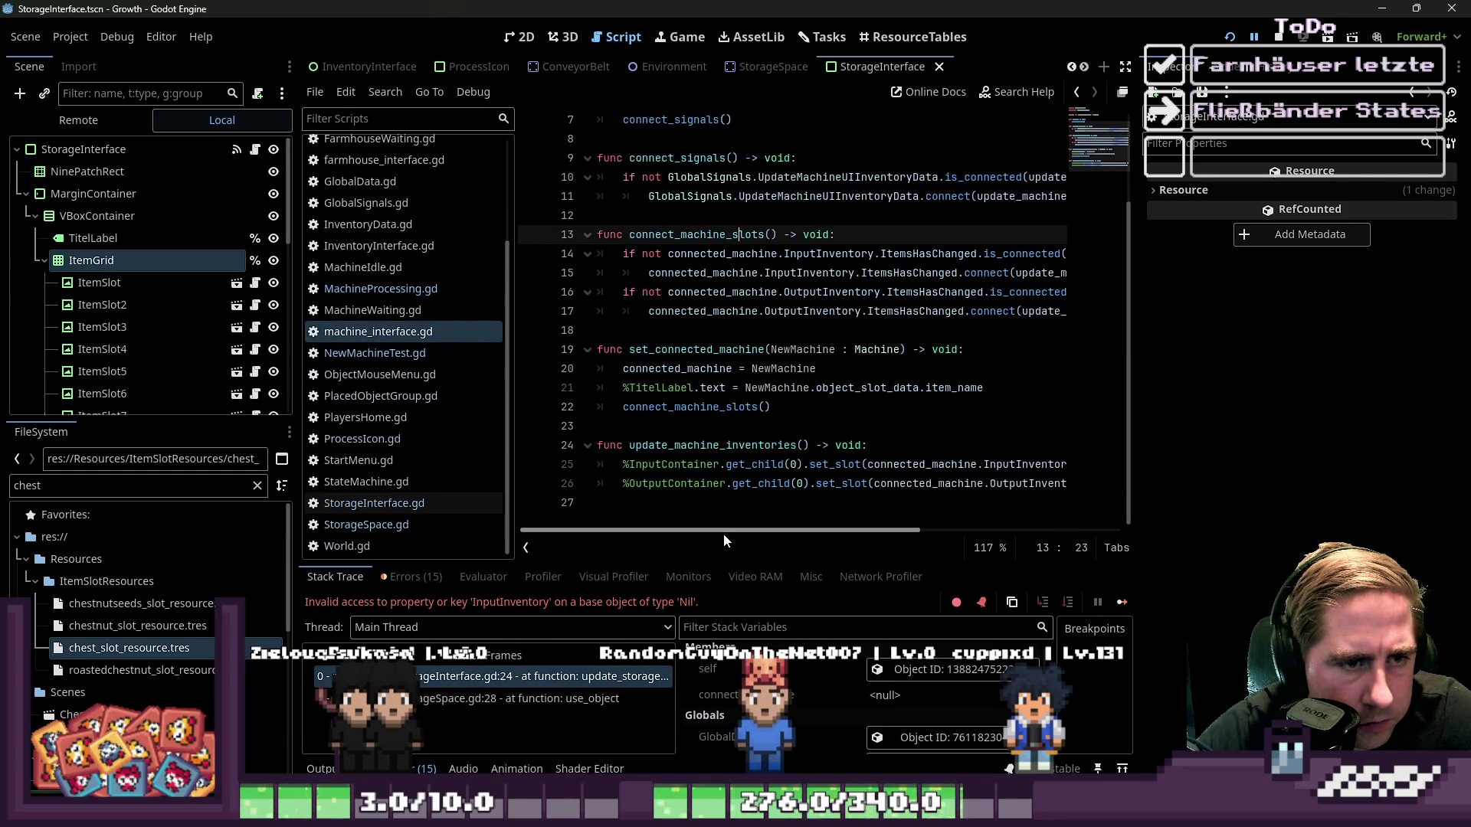
scroll(709, 452, "up", 2)
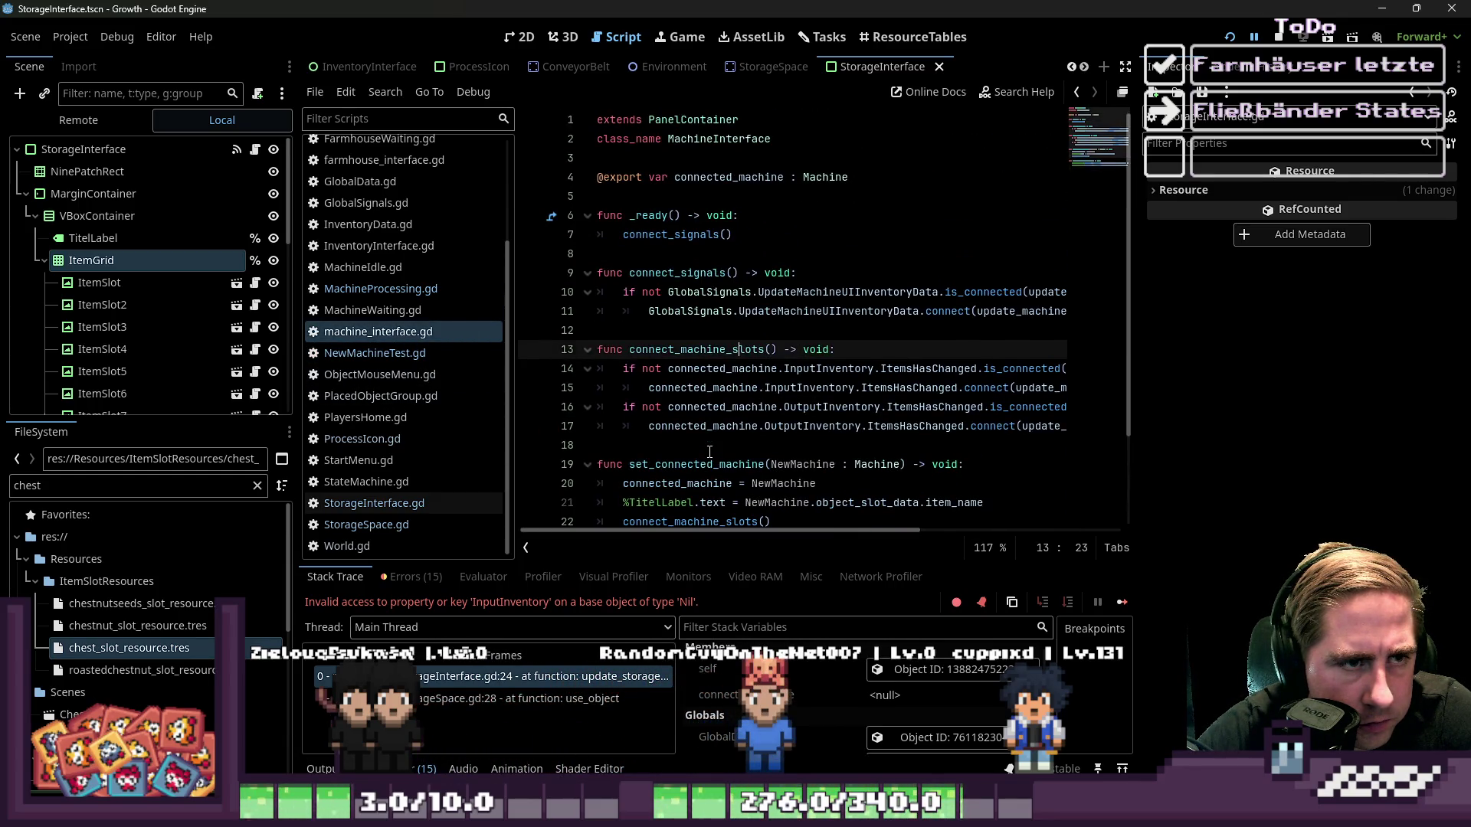
double_click(683, 236)
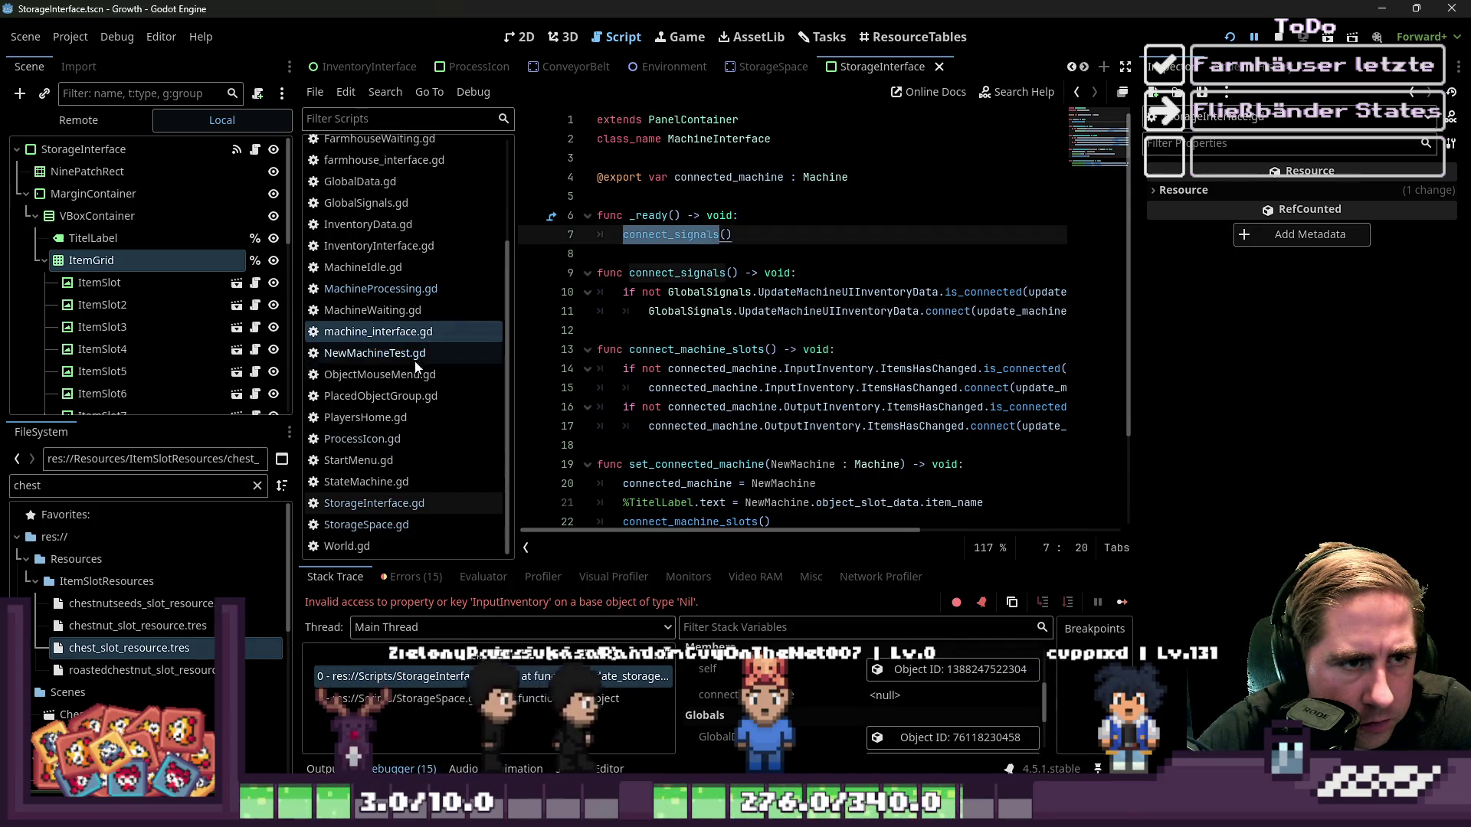
left_click(411, 519)
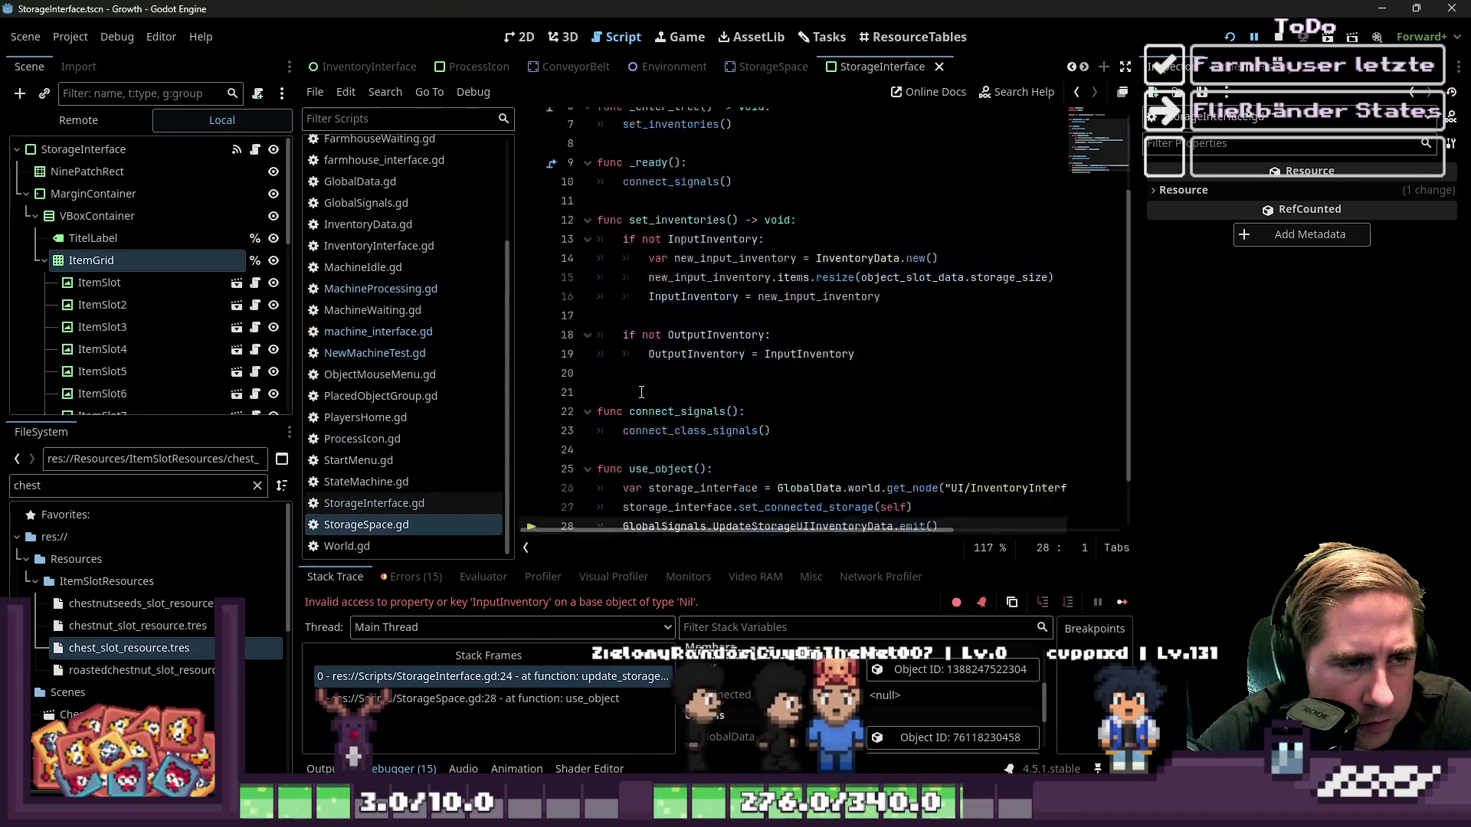
Remove the empty line 21 from StorageSpace.gd
scroll(642, 392, "up", 2)
scroll(641, 392, "down", 2)
left_click(641, 388)
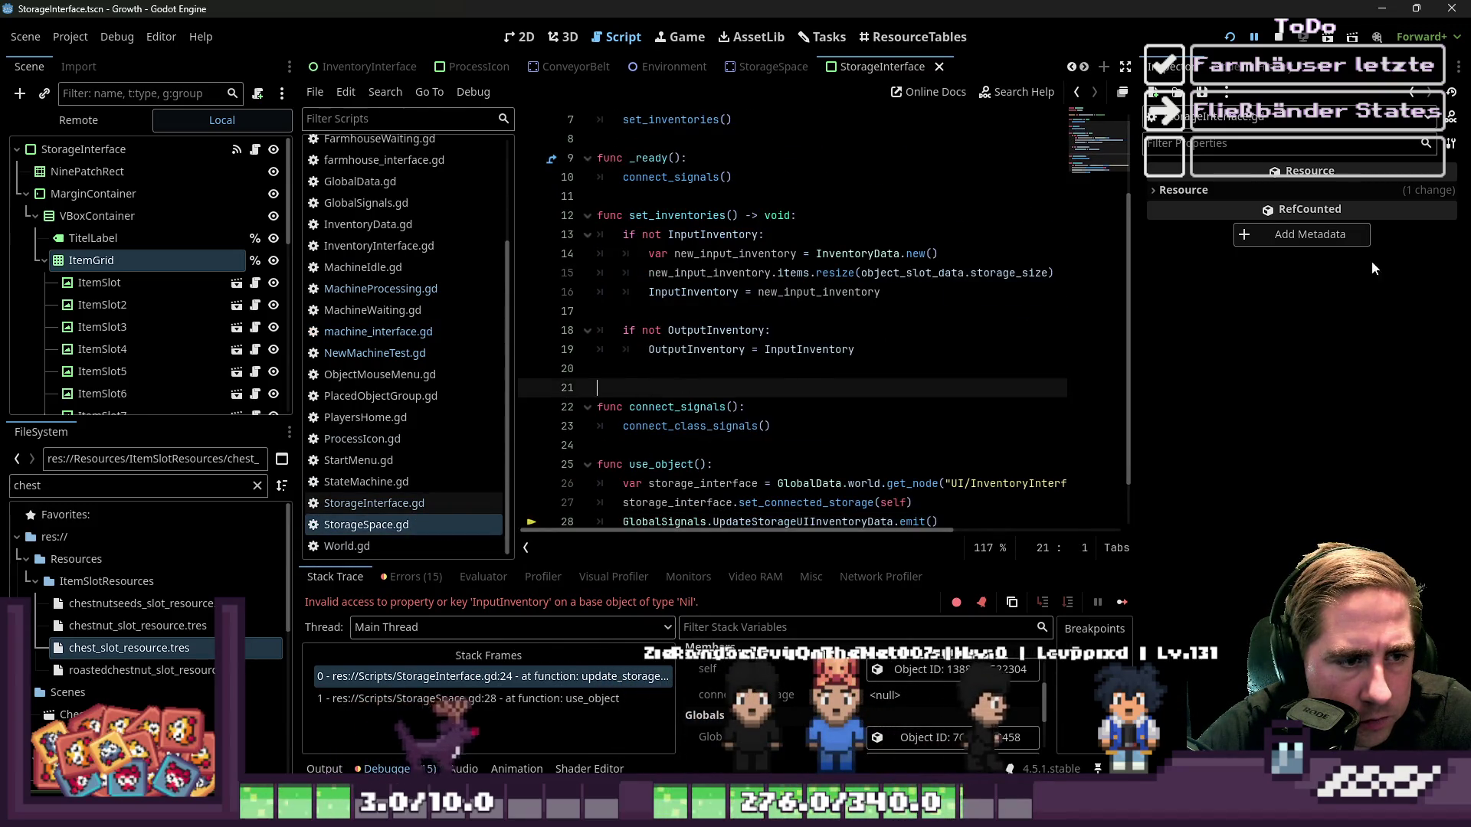
key("BackSpace")
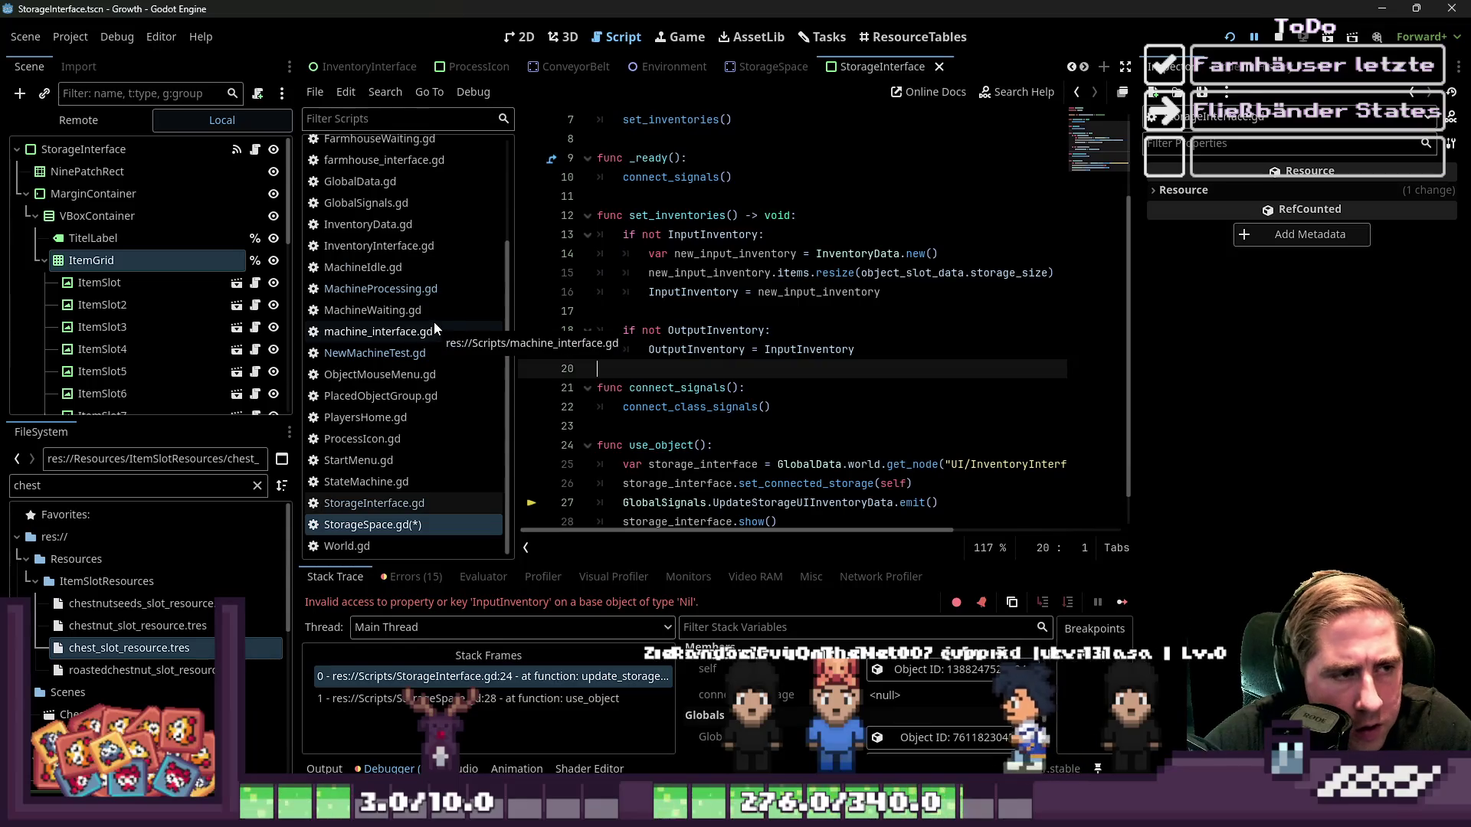
scroll(434, 322, "up", 3)
scroll(433, 322, "down", 3)
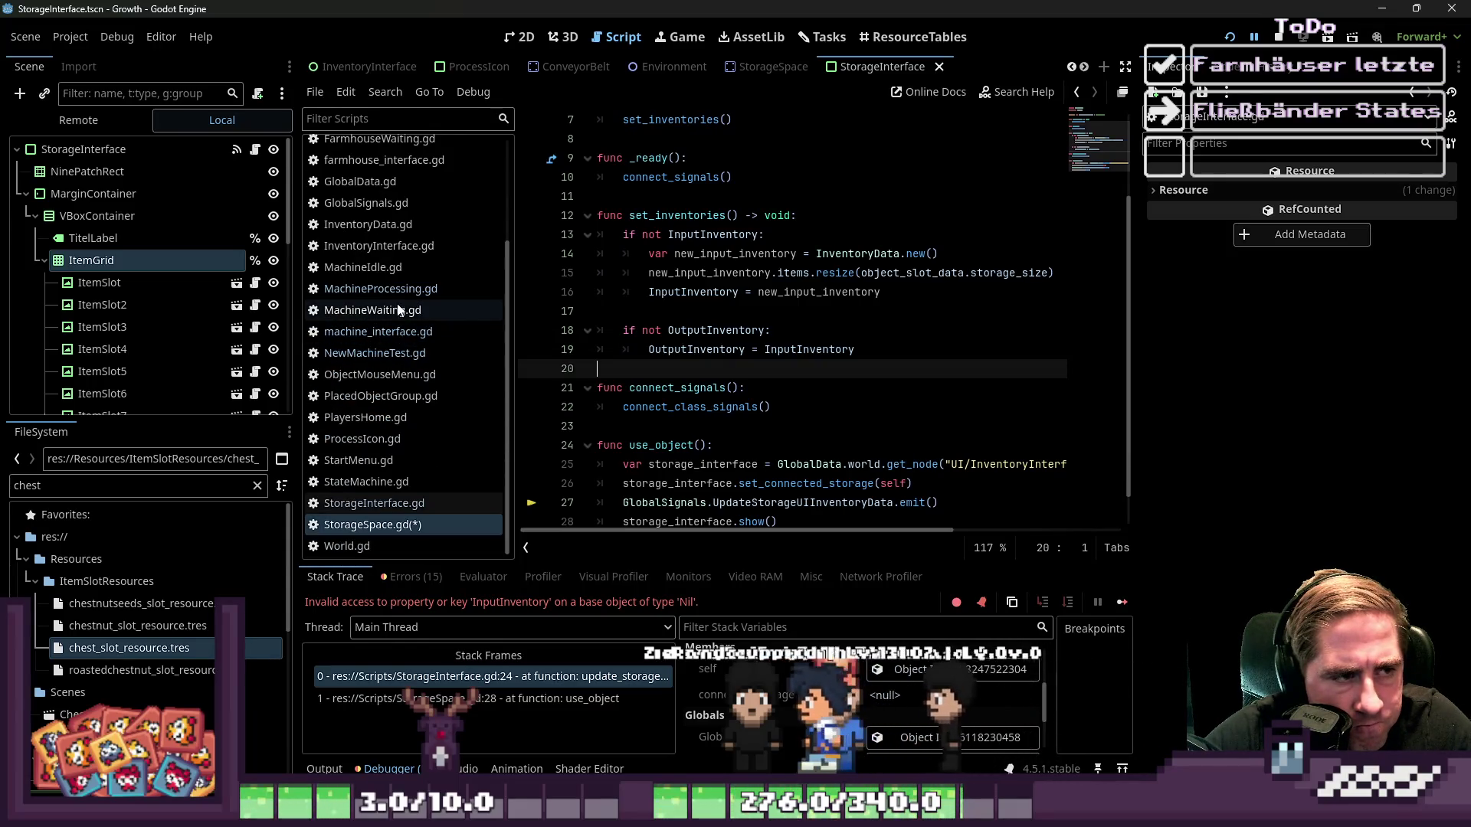
Select the machine use_object body (lines 51–54) in NewMachineTest.gd
left_click(375, 351)
left_click(693, 426)
left_click(693, 369)
scroll(863, 332, "up", 8)
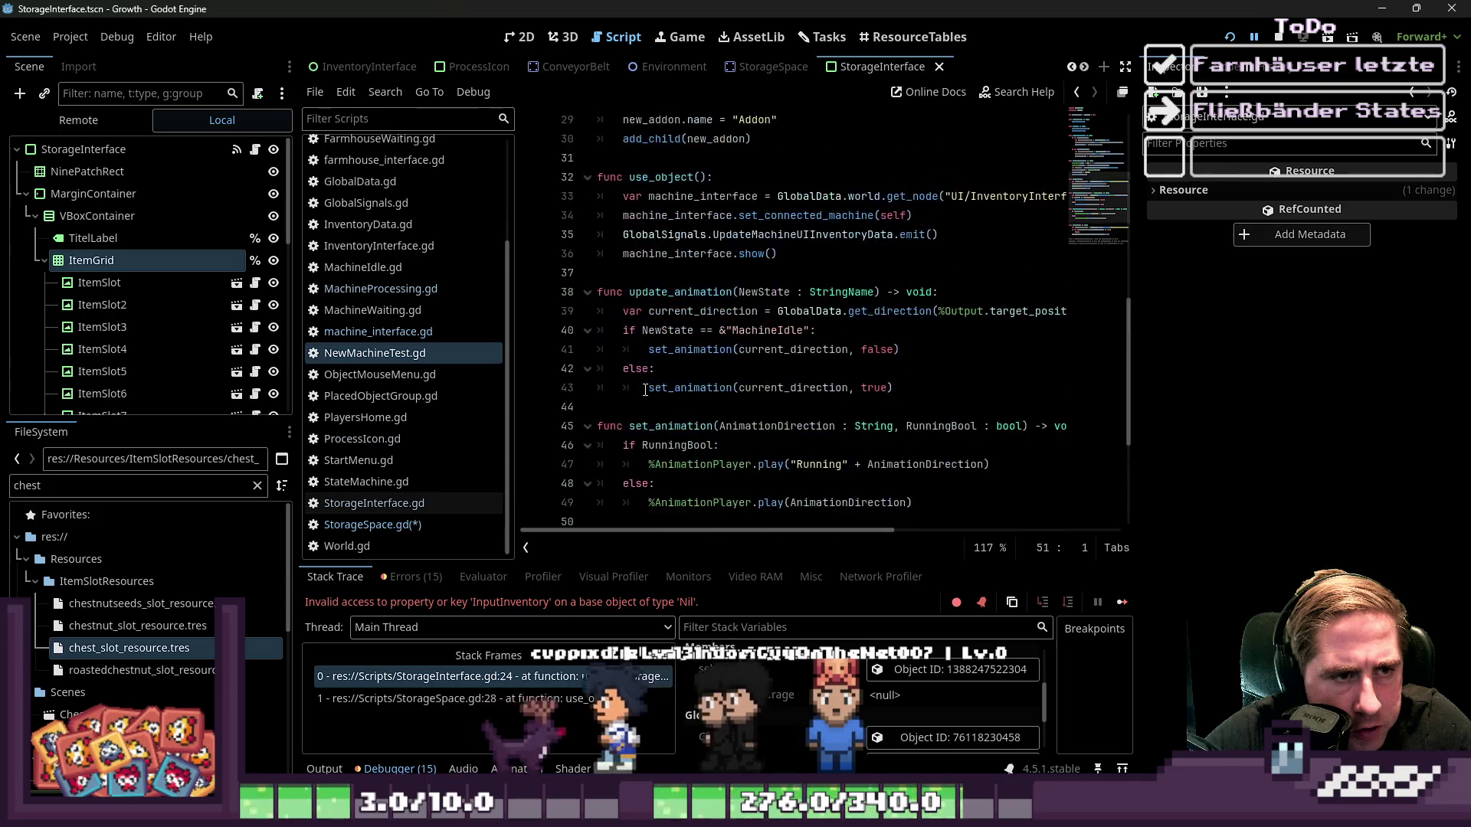
scroll(863, 332, "up", 4)
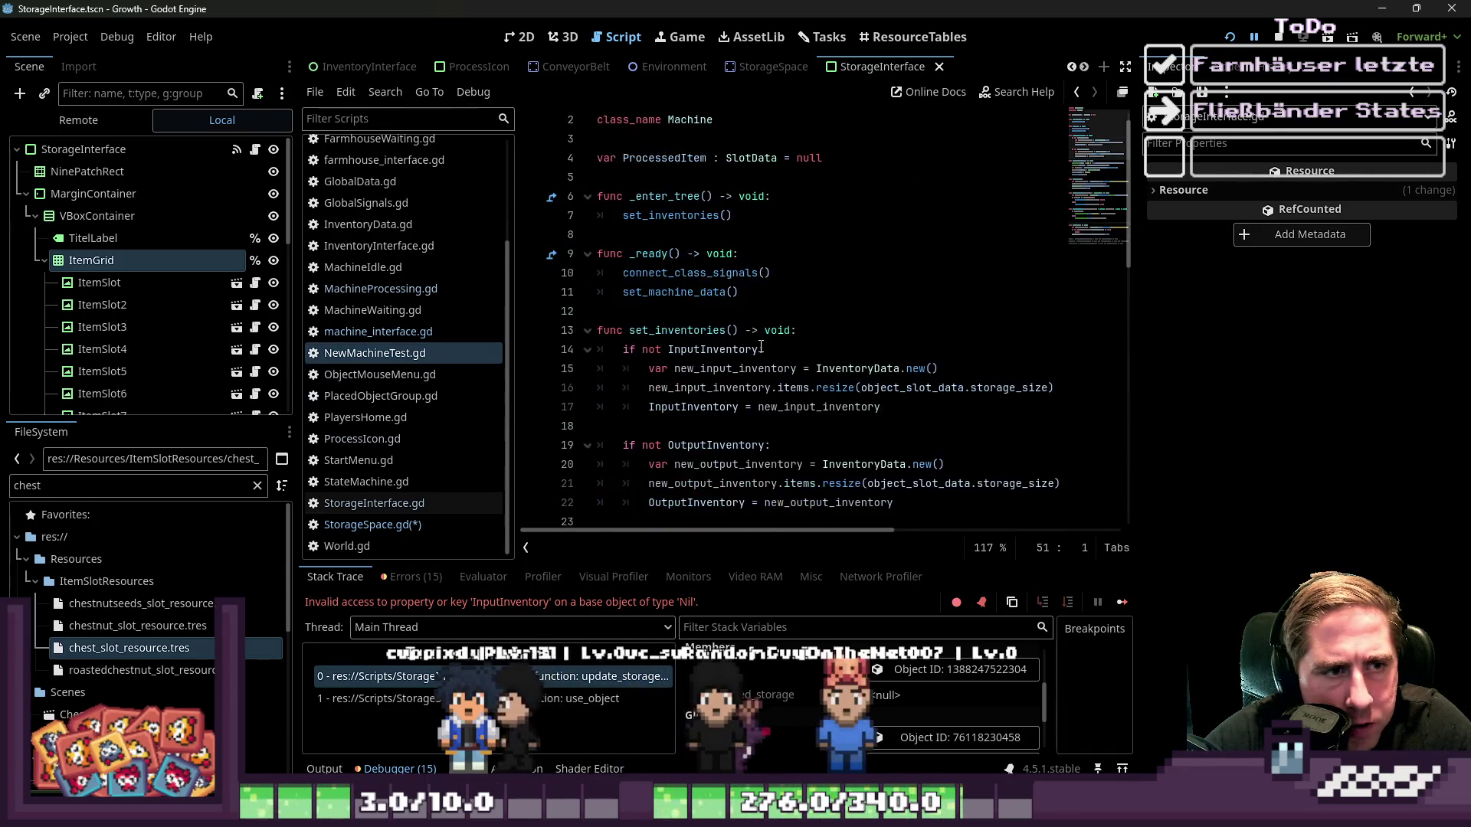
scroll(736, 347, "down", 7)
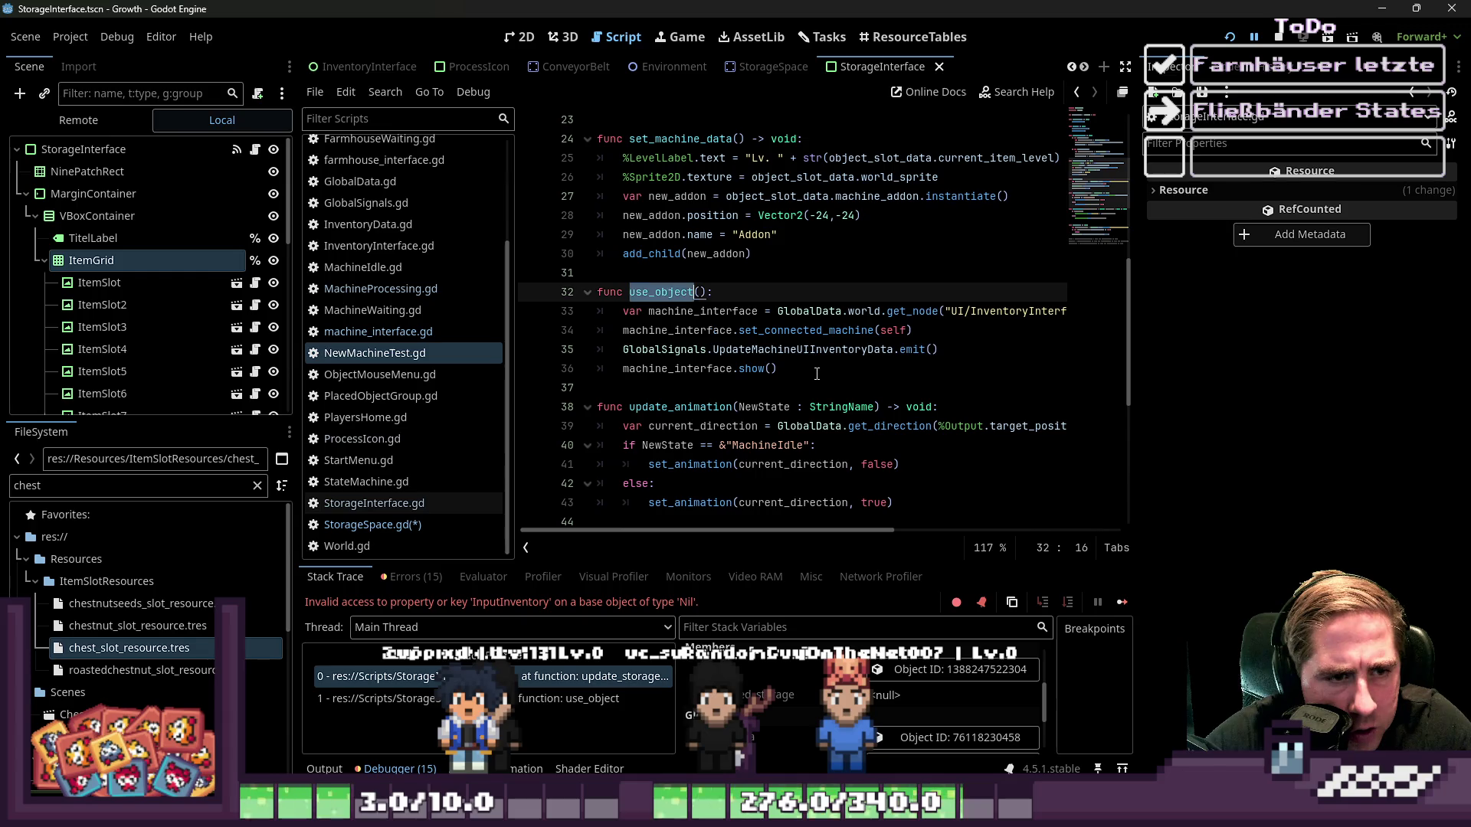
mouse_move(816, 374)
left_mouse_down()
mouse_move(605, 330)
mouse_move(580, 311)
left_mouse_up()
key("ctrl+c")
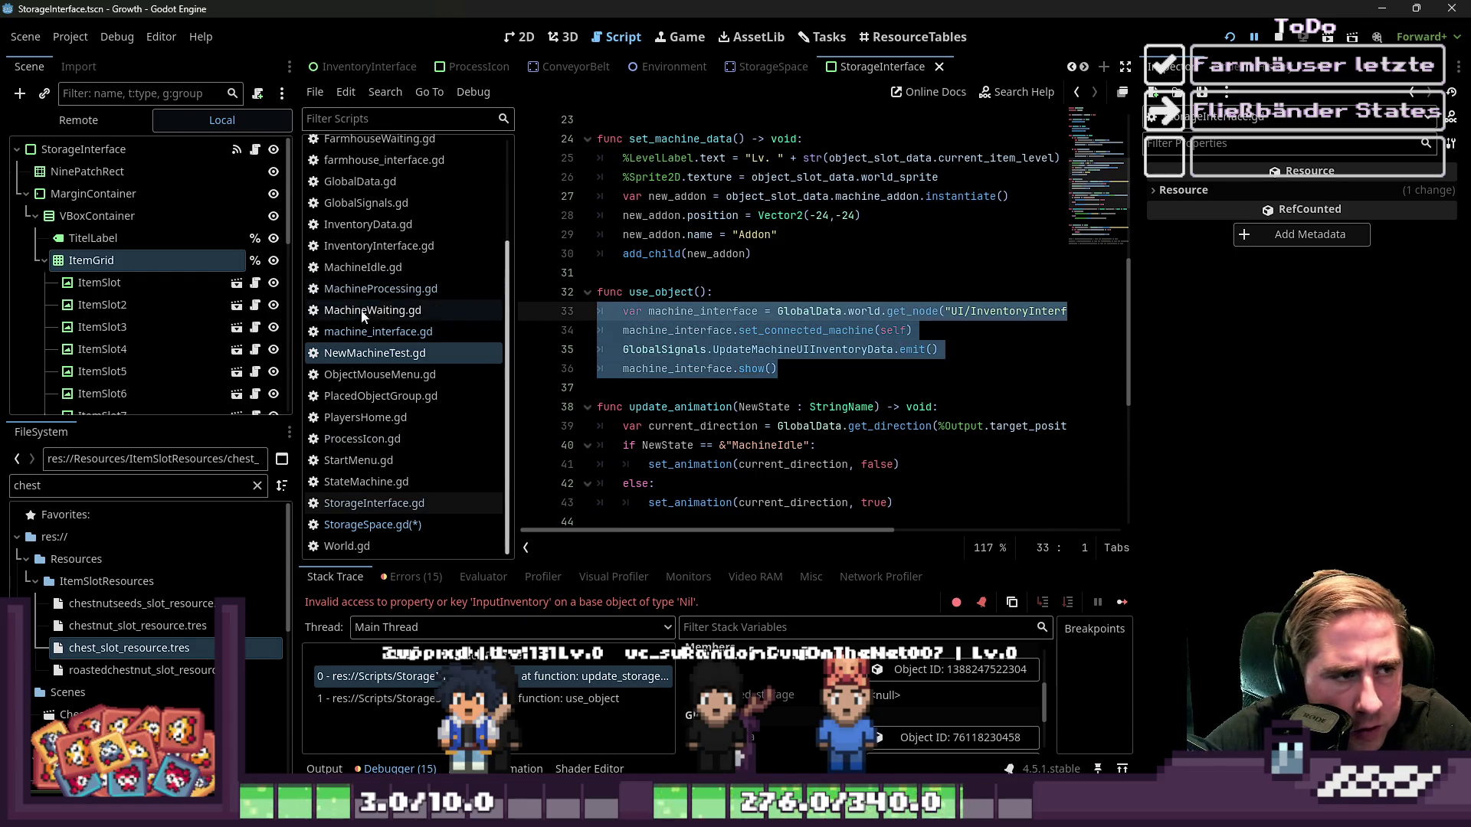
scroll(363, 316, "up", 3)
scroll(357, 366, "down", 3)
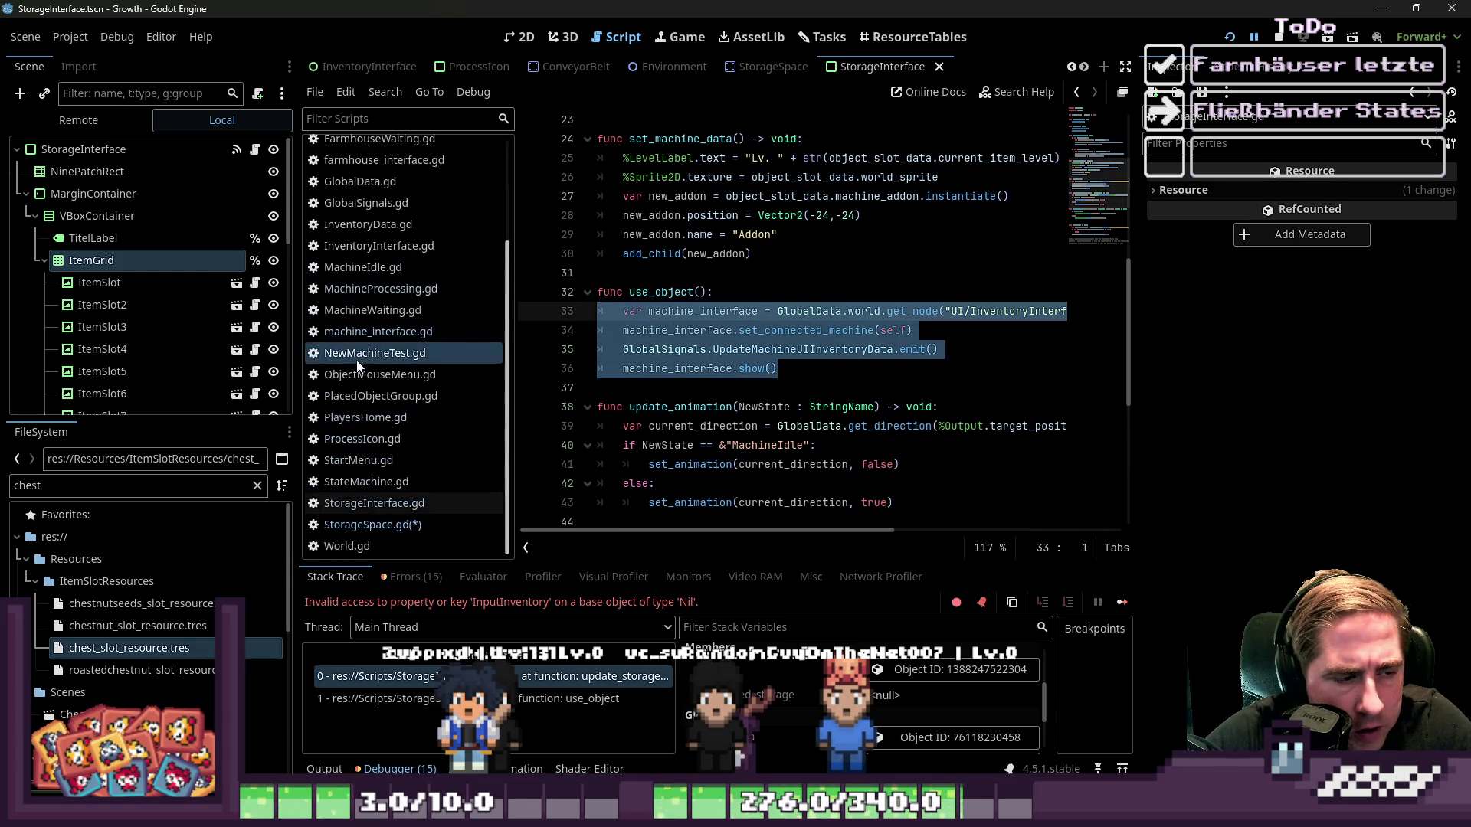
Paste the copied use_object lines at the end of StorageSpace.gd, below its use_object
left_click(381, 526)
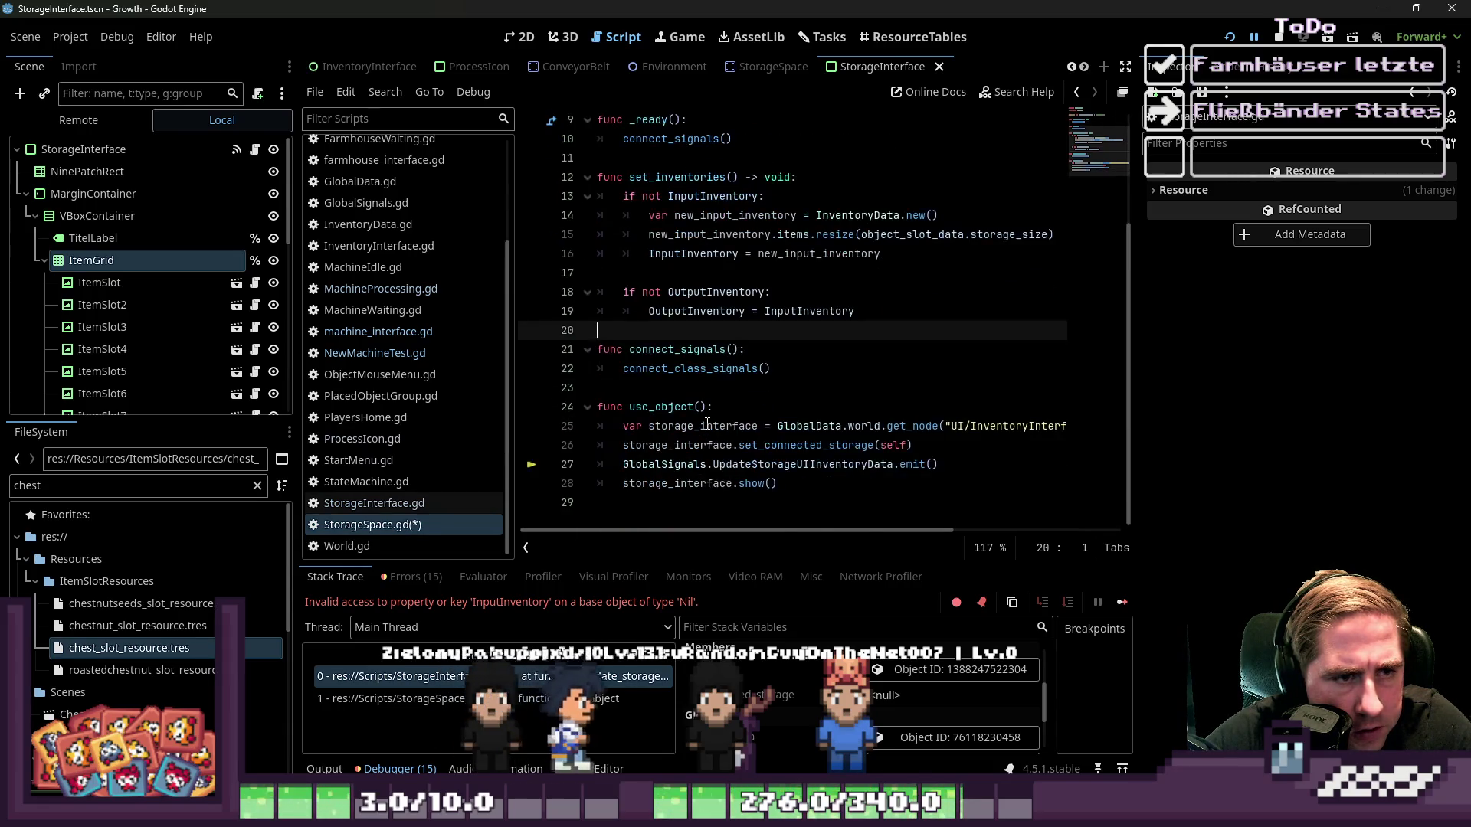
left_click(809, 518)
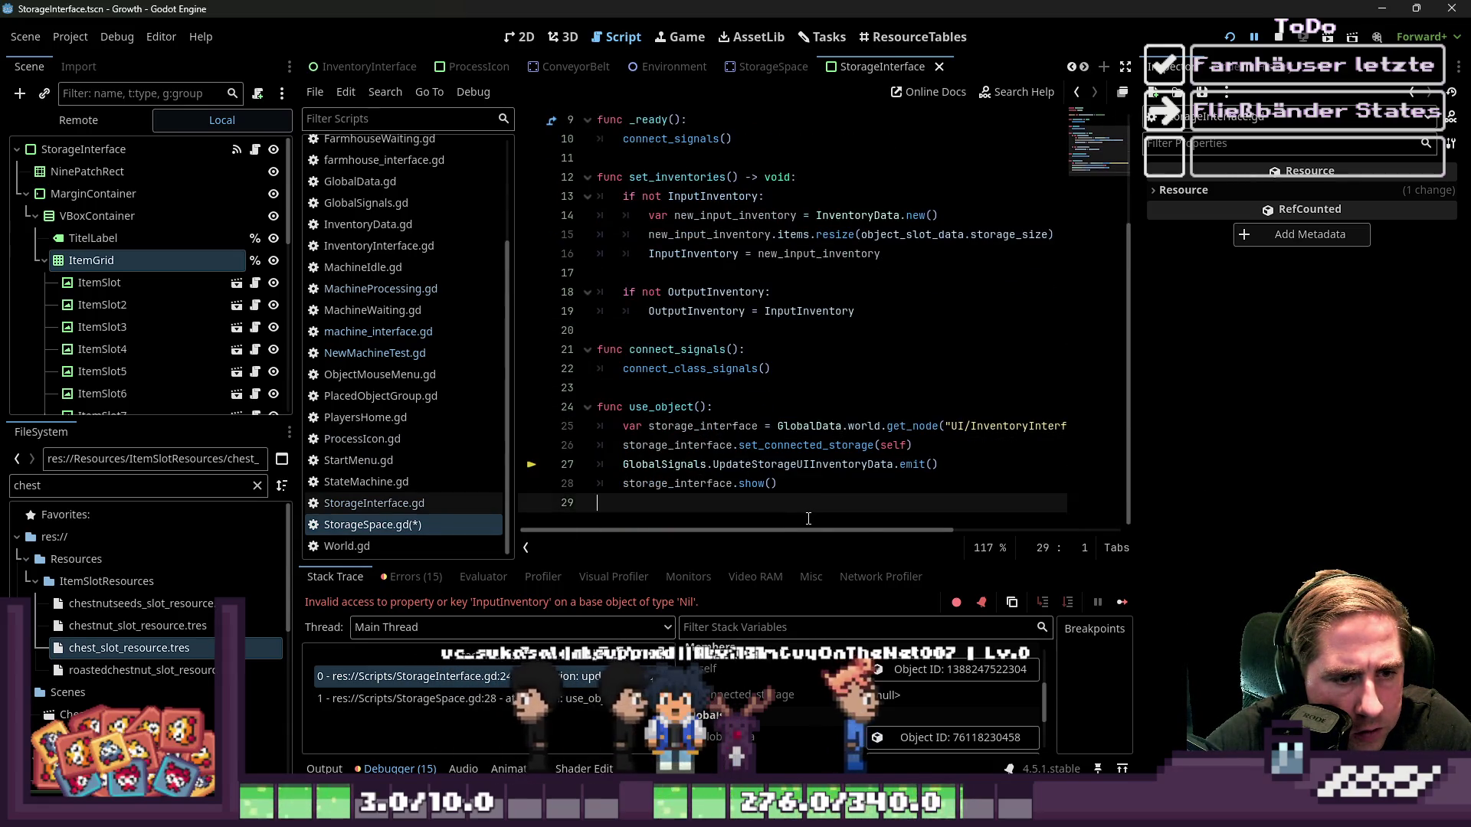
key("Return")
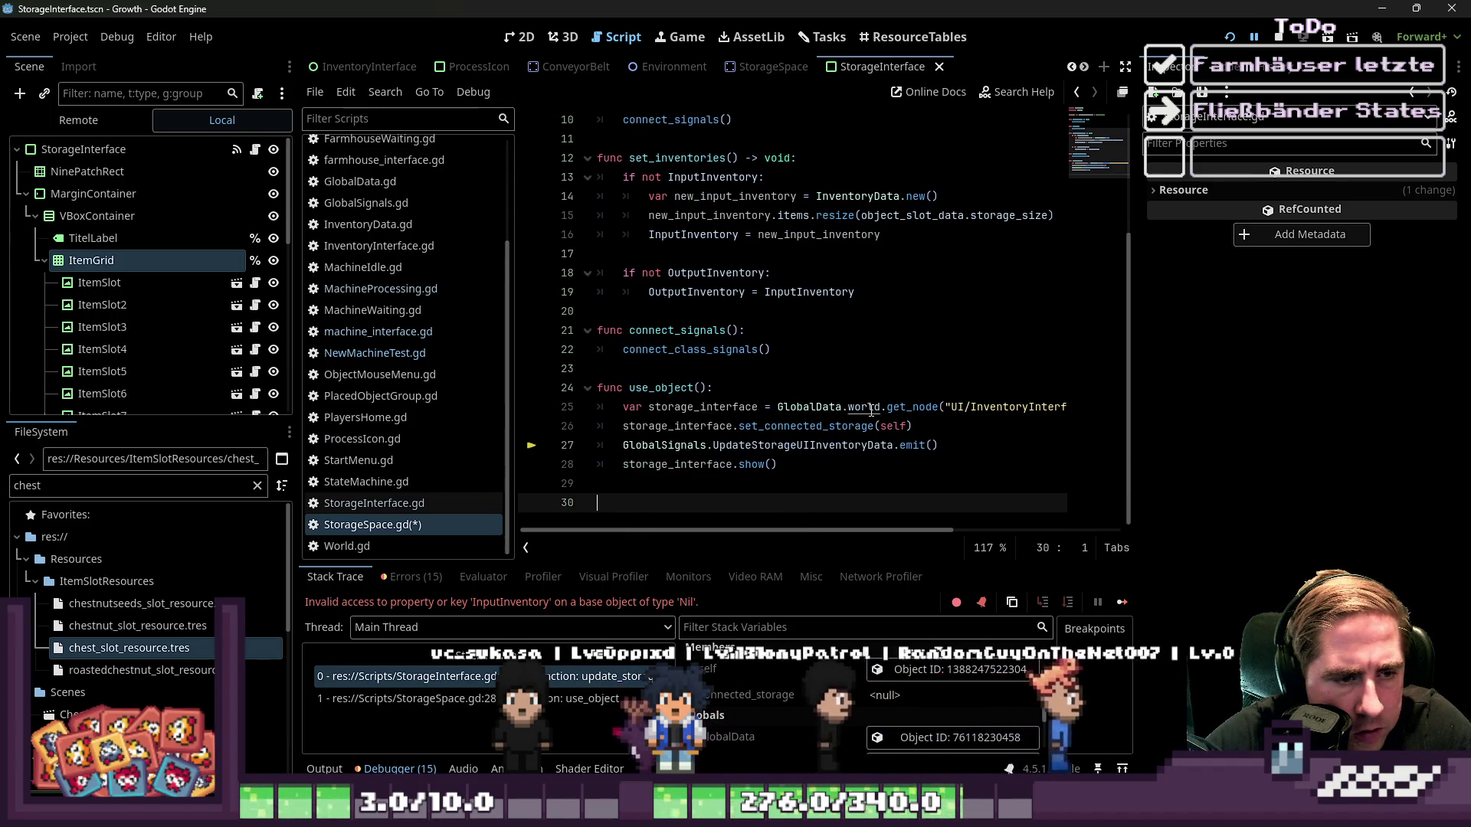
key("ctrl+v")
double_click(786, 484)
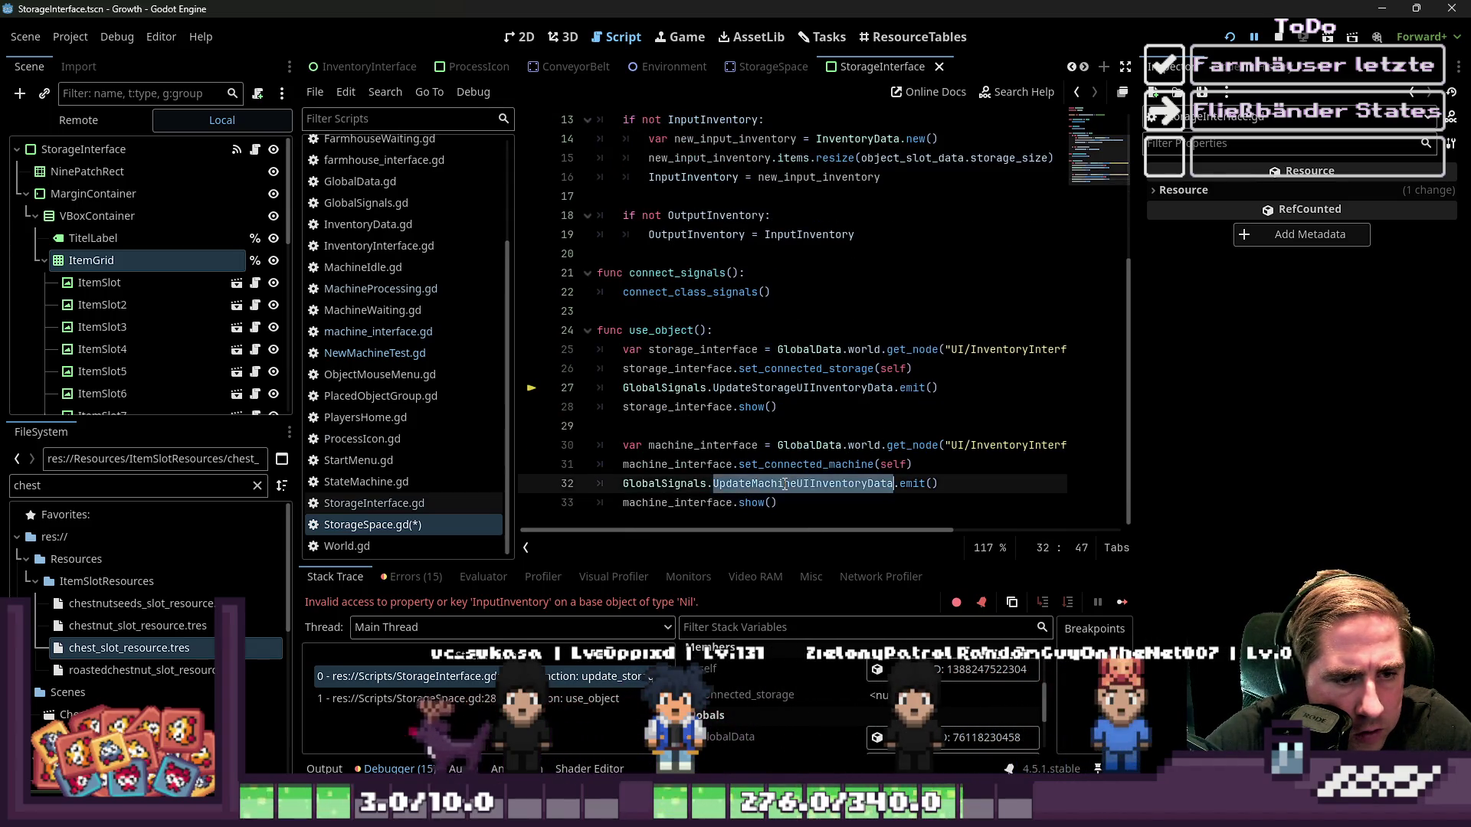
double_click(763, 464)
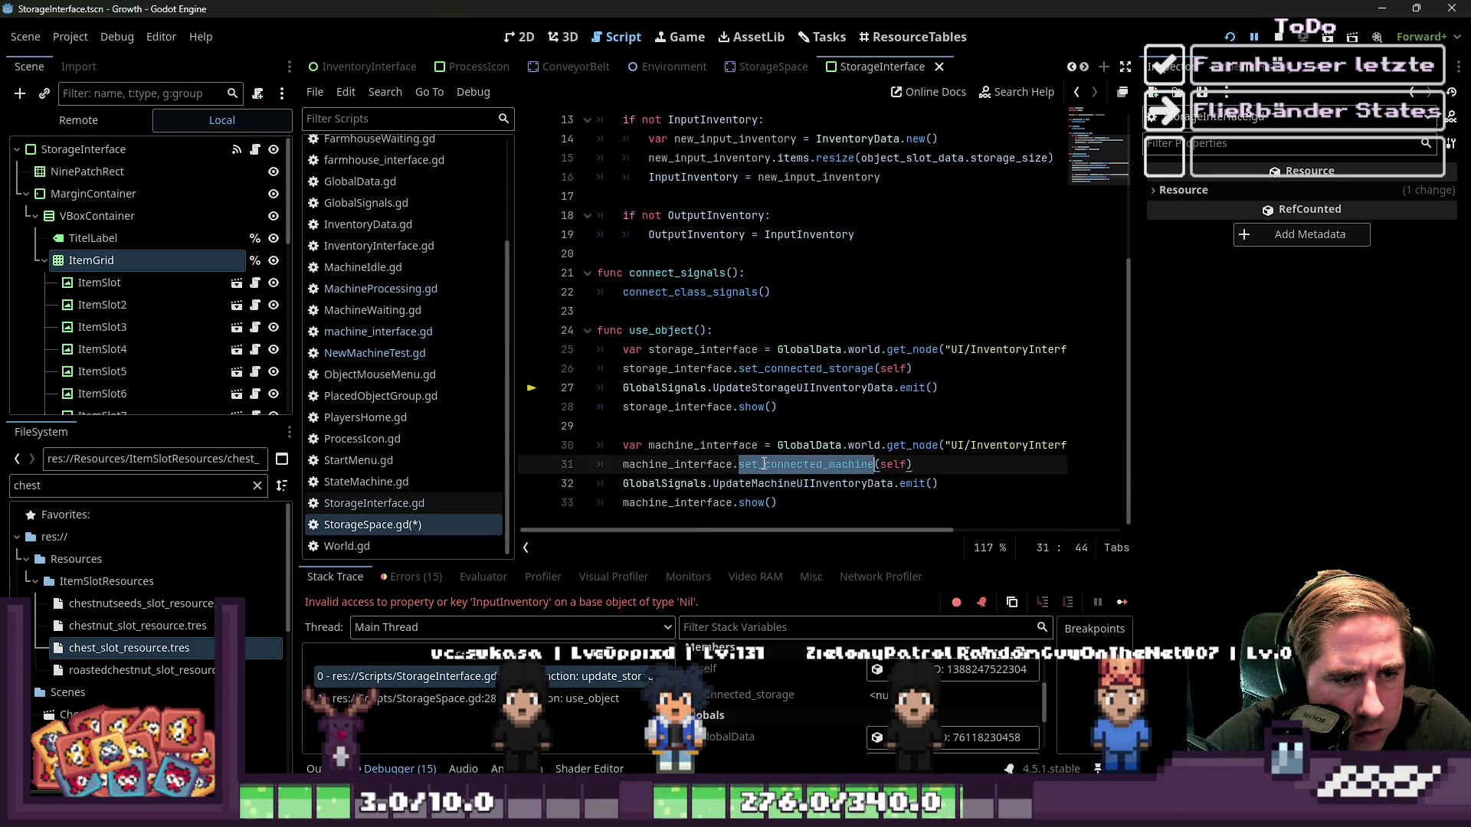
mouse_move(729, 530)
left_mouse_down()
mouse_move(958, 546)
mouse_move(774, 545)
left_mouse_up()
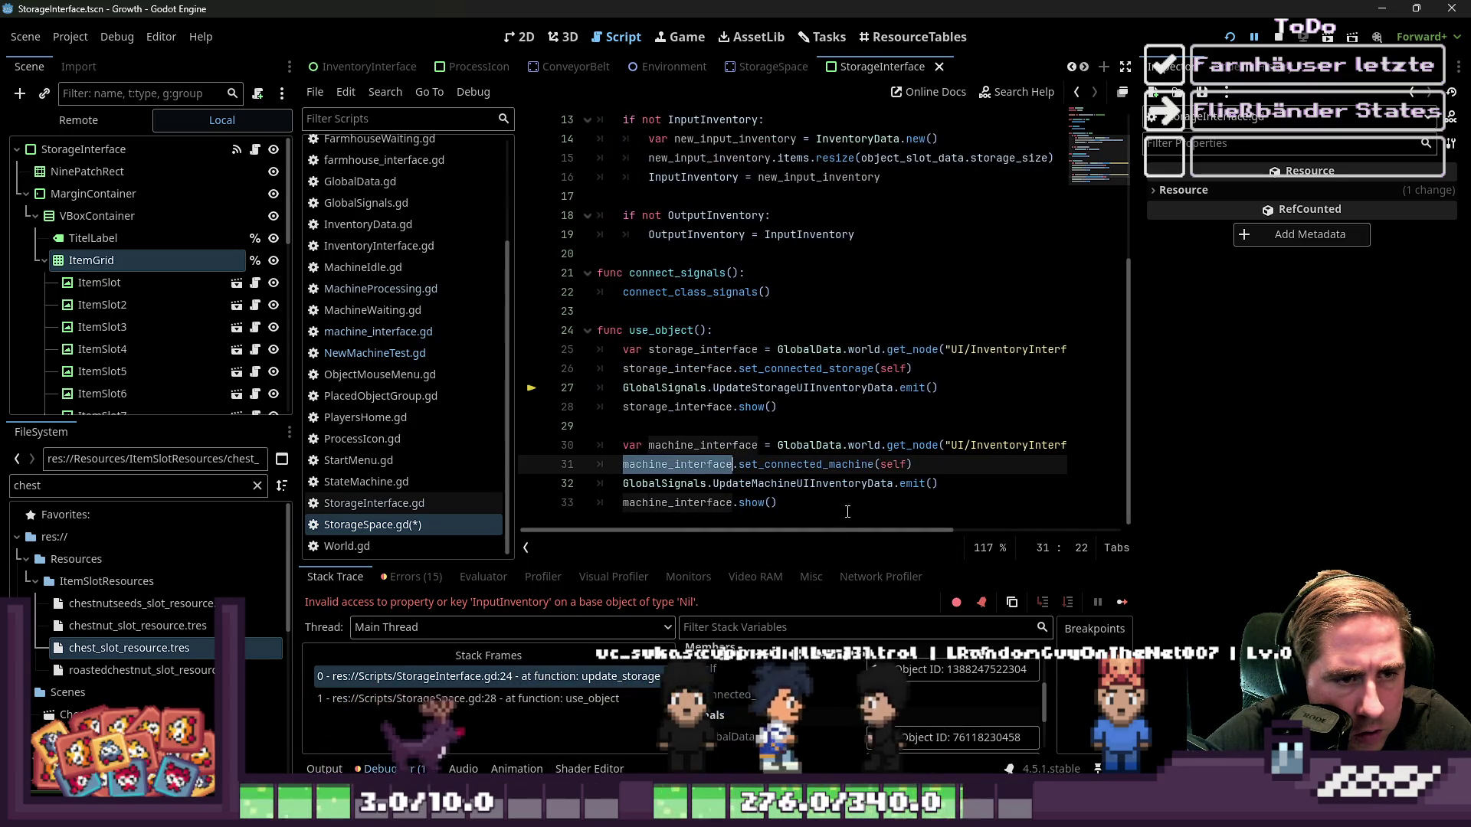
Autocomplete the emitted signal as UpdateStorageUIInventoryData and delete the pasted machine_interface block
mouse_move(847, 512)
left_mouse_down()
mouse_move(766, 475)
mouse_move(612, 445)
left_mouse_up()
key("BackSpace")
key("BackSpace")
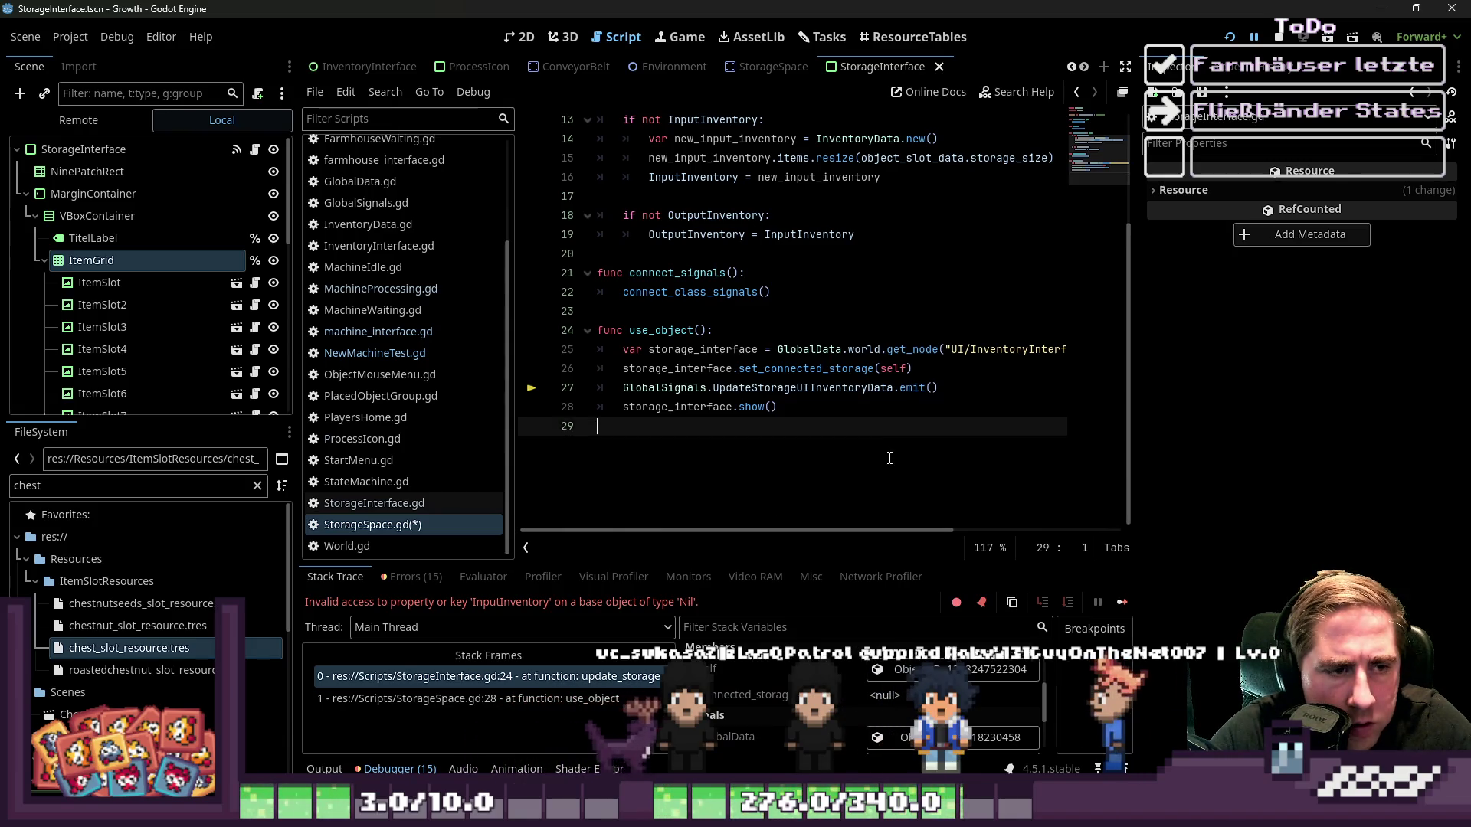
key("ctrl+z")
key("ctrl+z")
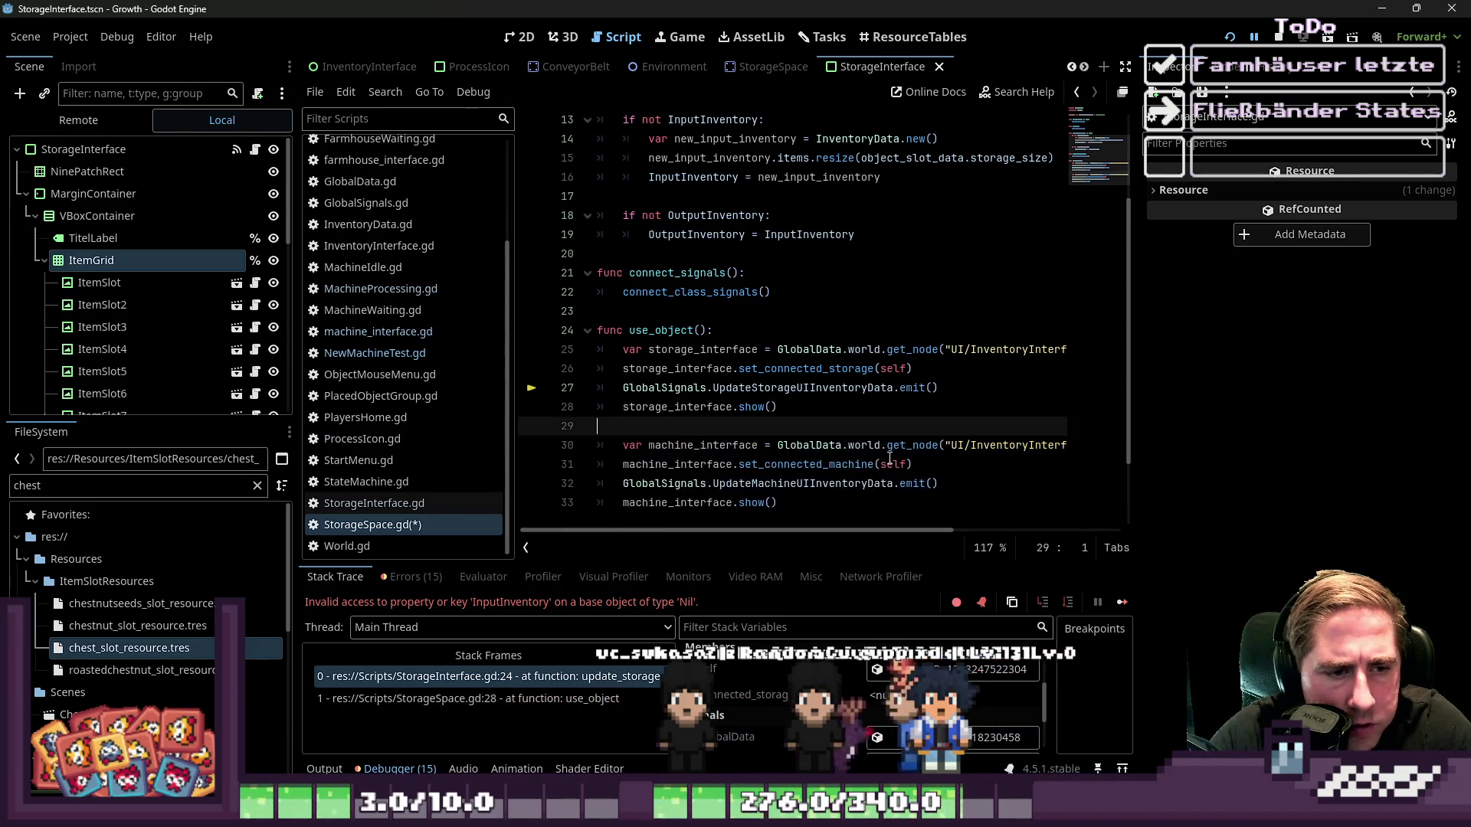
key("ctrl+z")
key("ctrl+y")
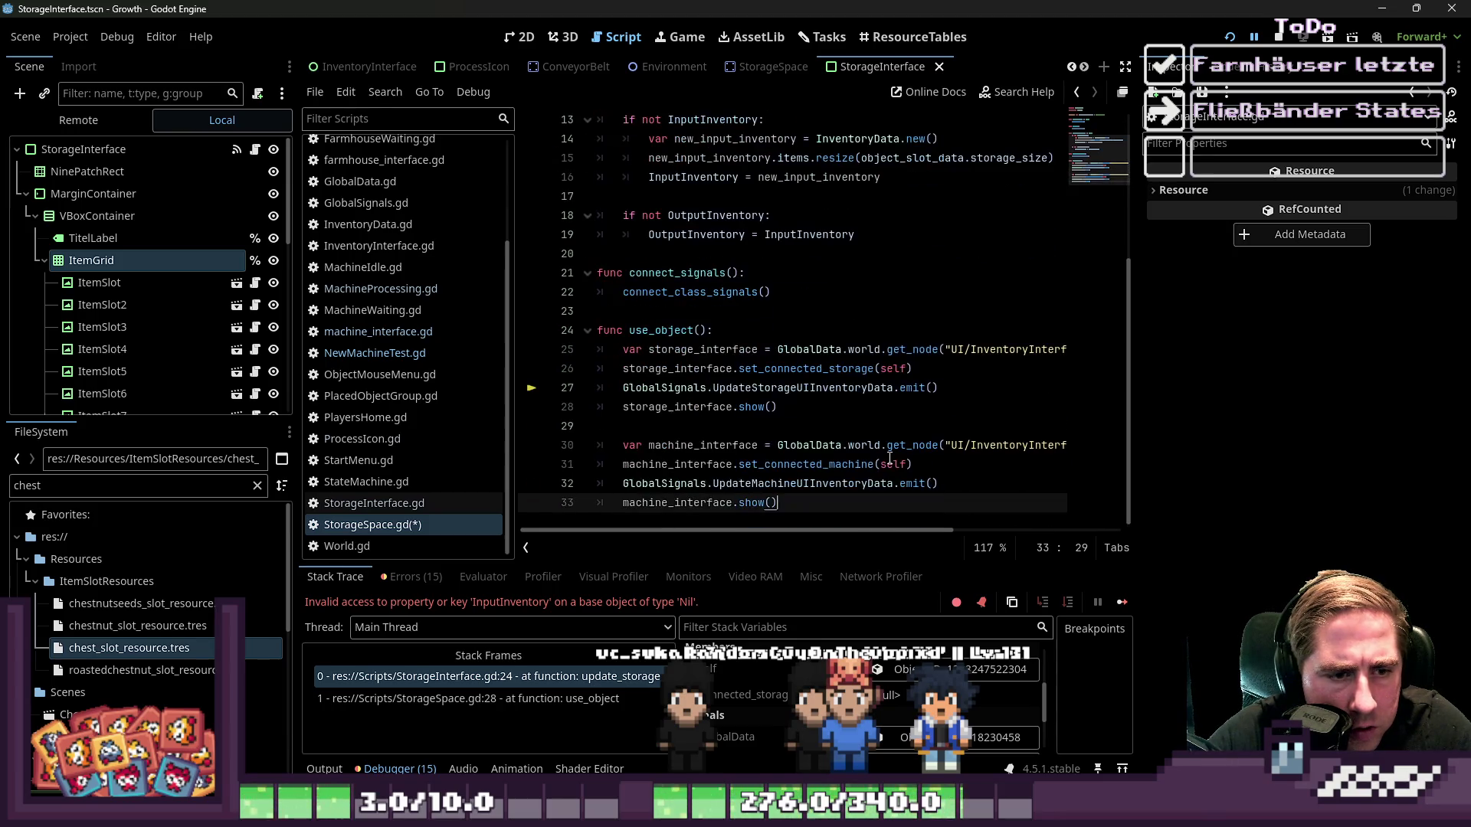
key("Up")
key("Up")
key("Up")
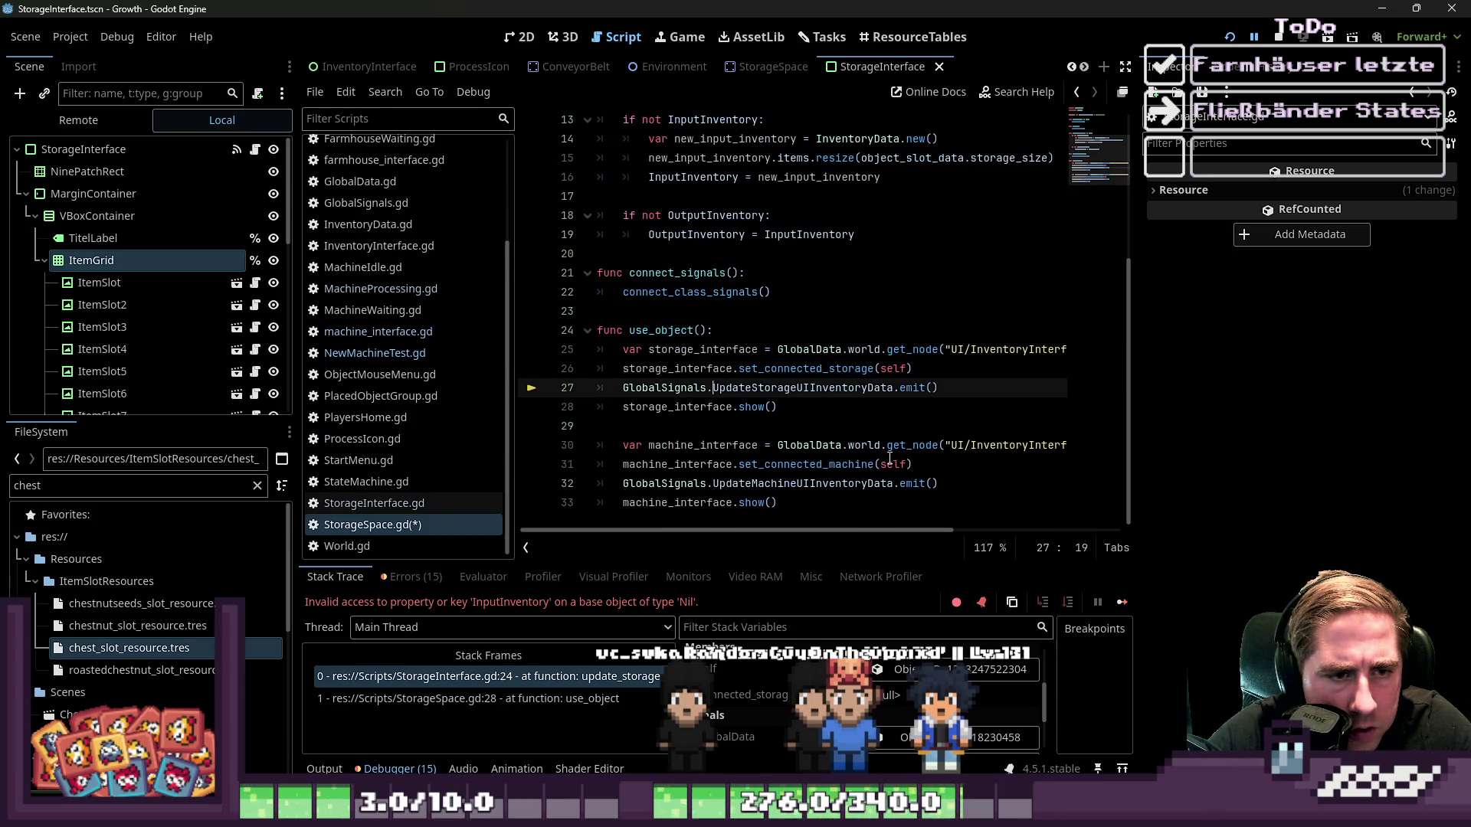
type("pdateStor")
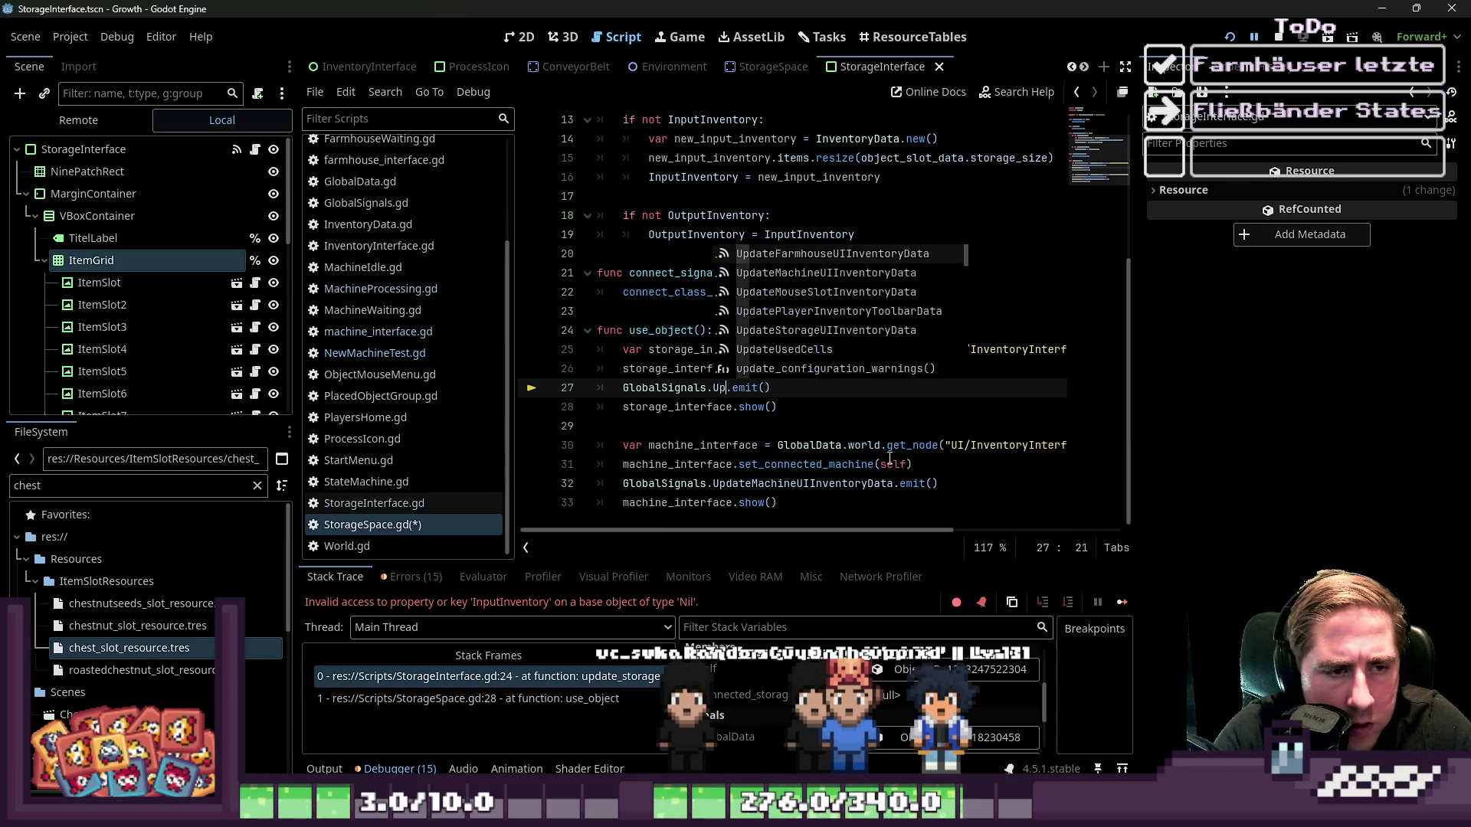
key("Return")
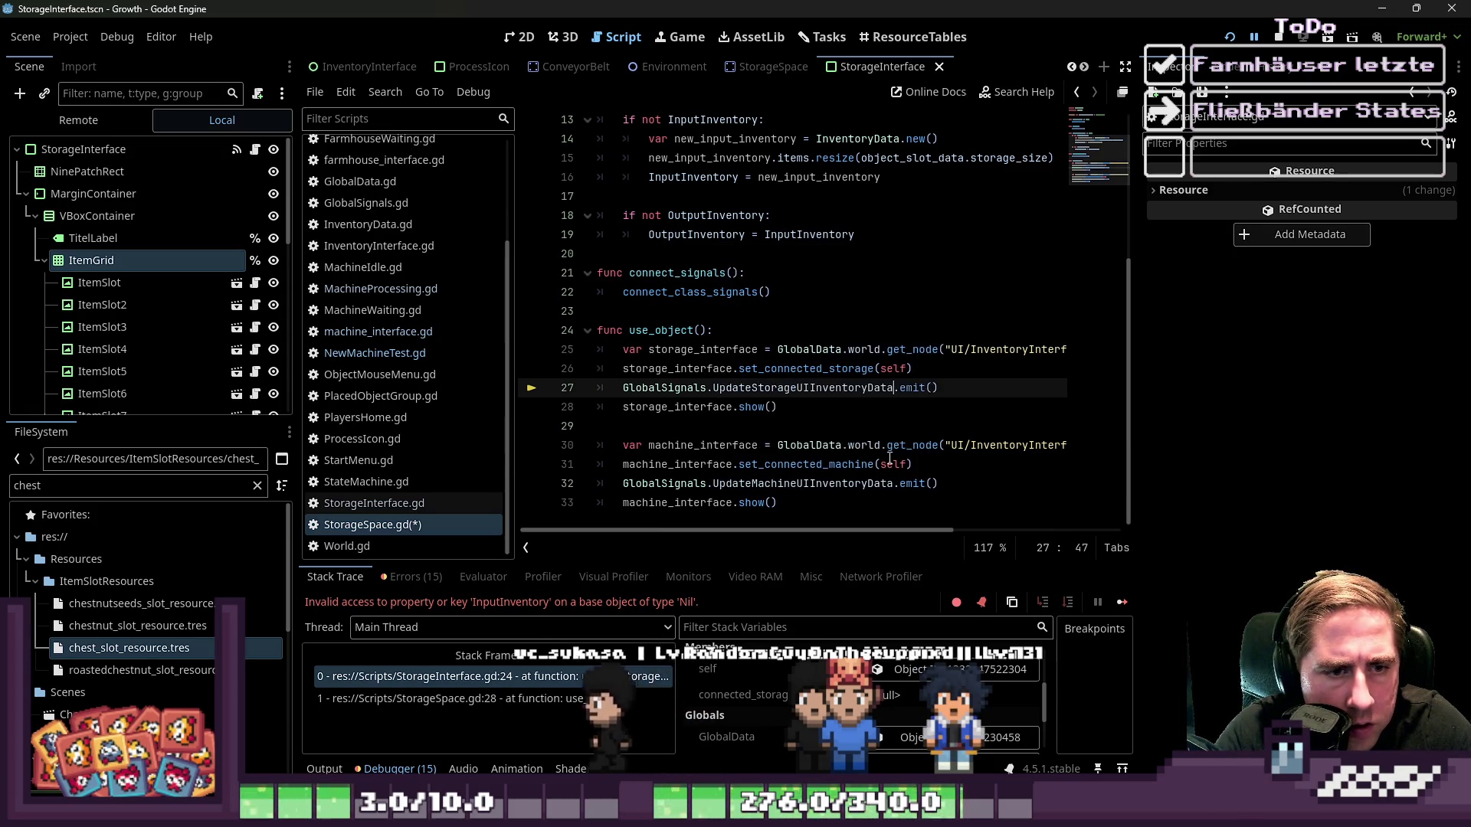
mouse_move(804, 426)
left_mouse_down()
mouse_move(815, 541)
mouse_move(836, 536)
left_mouse_up()
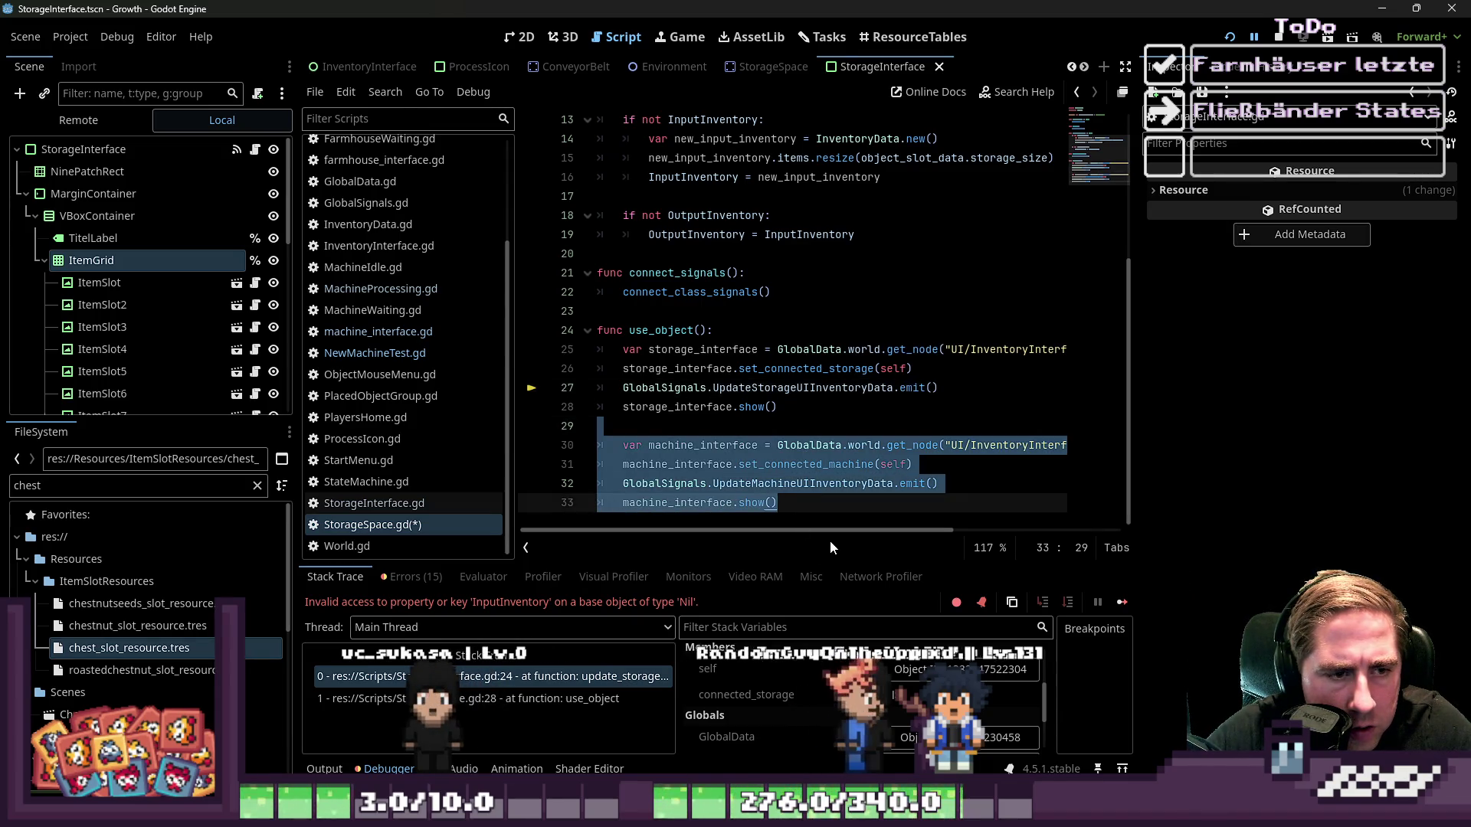
key("BackSpace")
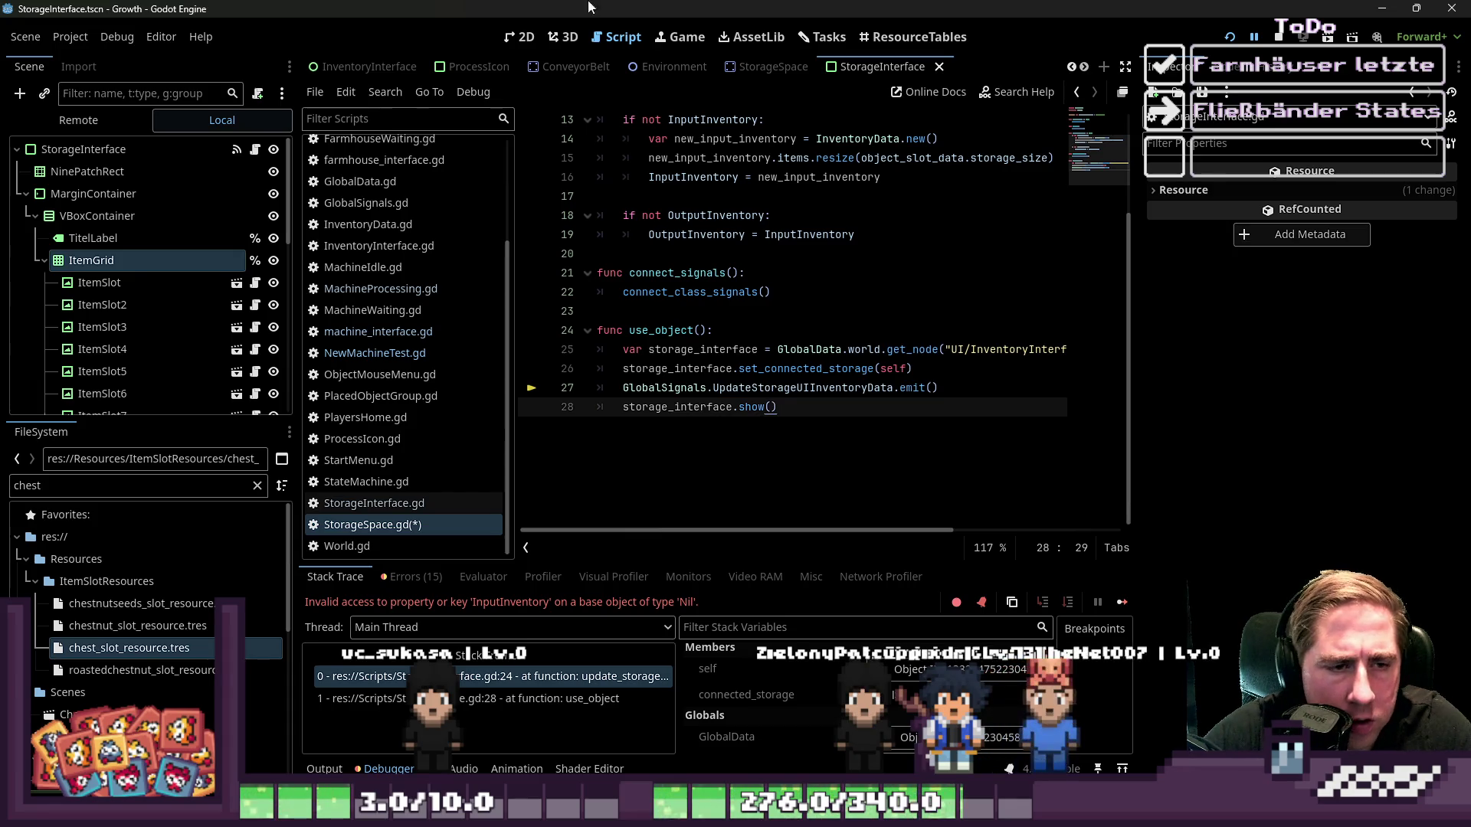
Review use_object in StorageSpace.gd and the set_machine_data call in NewMachineTest.gd
double_click(666, 330)
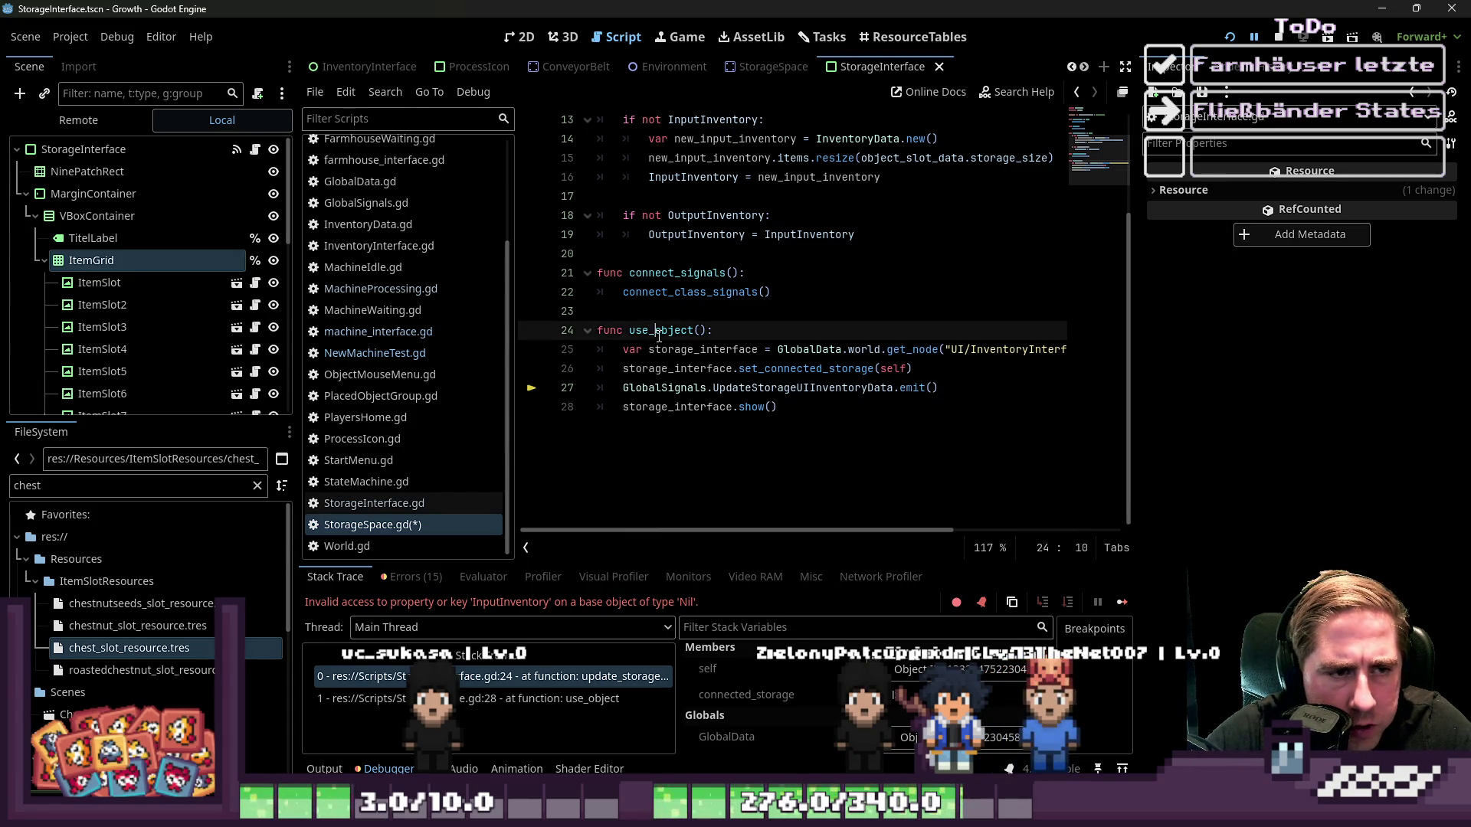
scroll(819, 446, "up", 4)
scroll(819, 446, "down", 2)
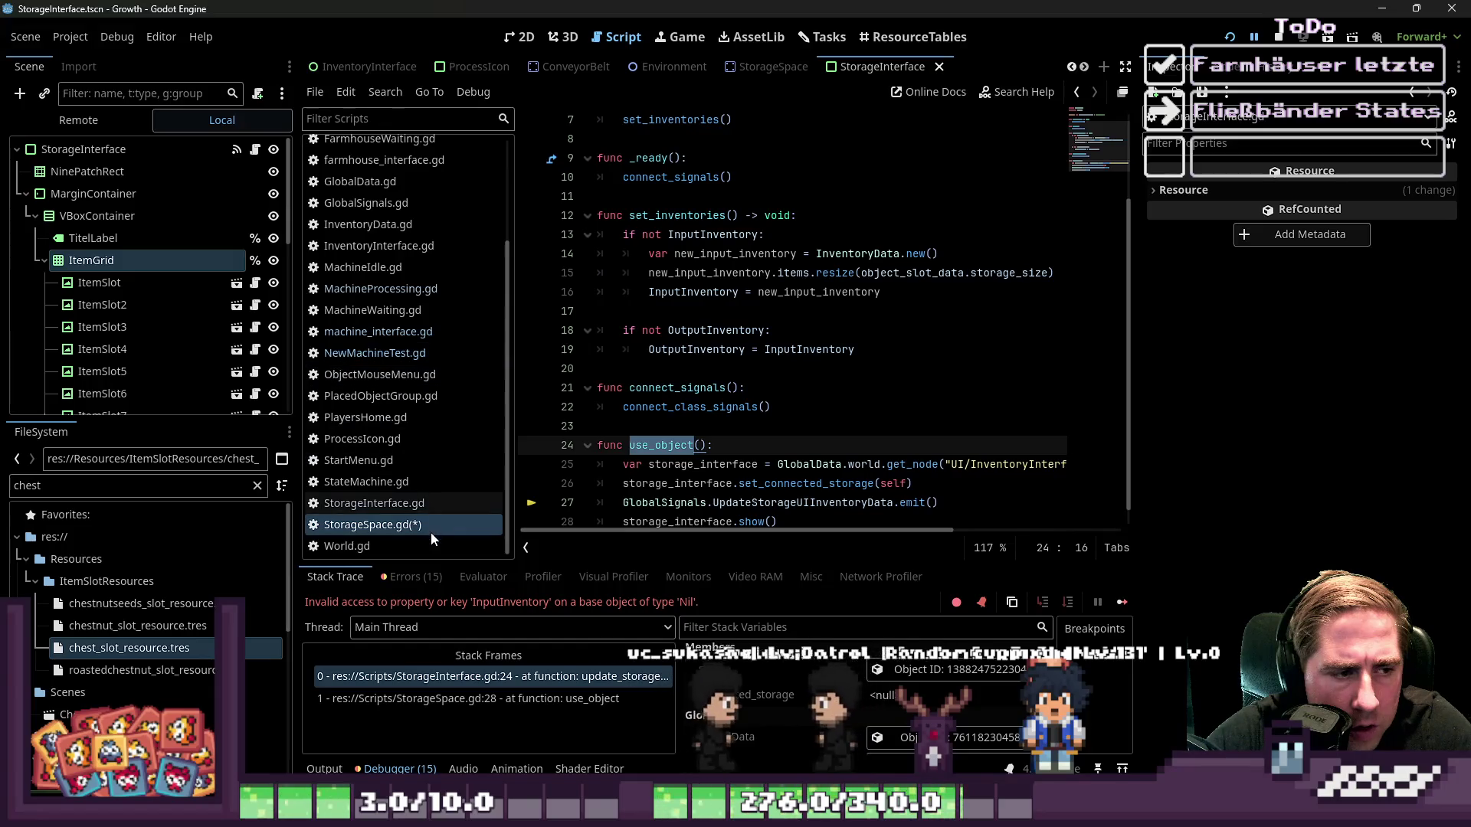
left_click(383, 353)
scroll(808, 412, "up", 3)
scroll(808, 412, "up", 5)
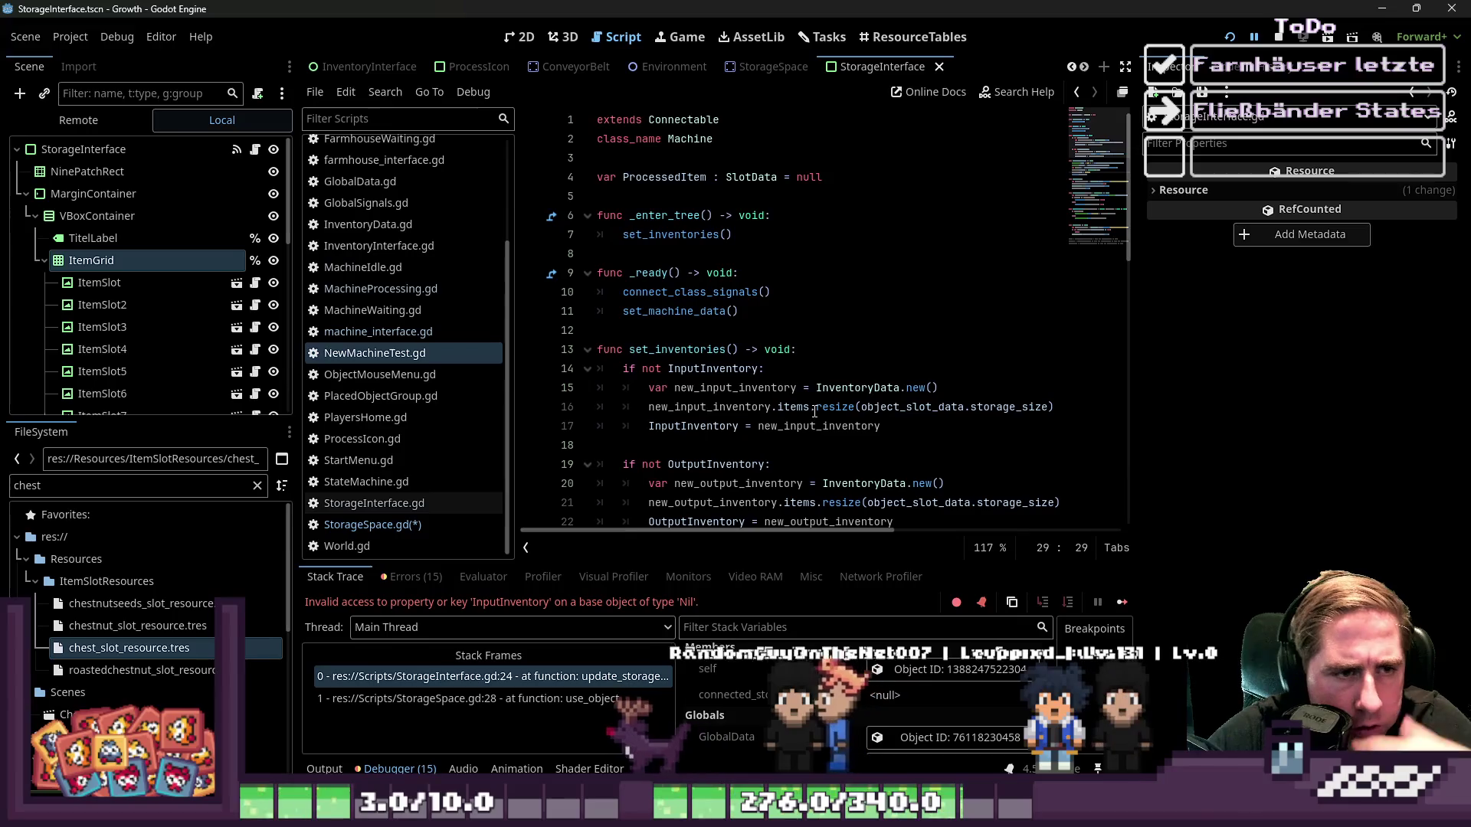
double_click(659, 311)
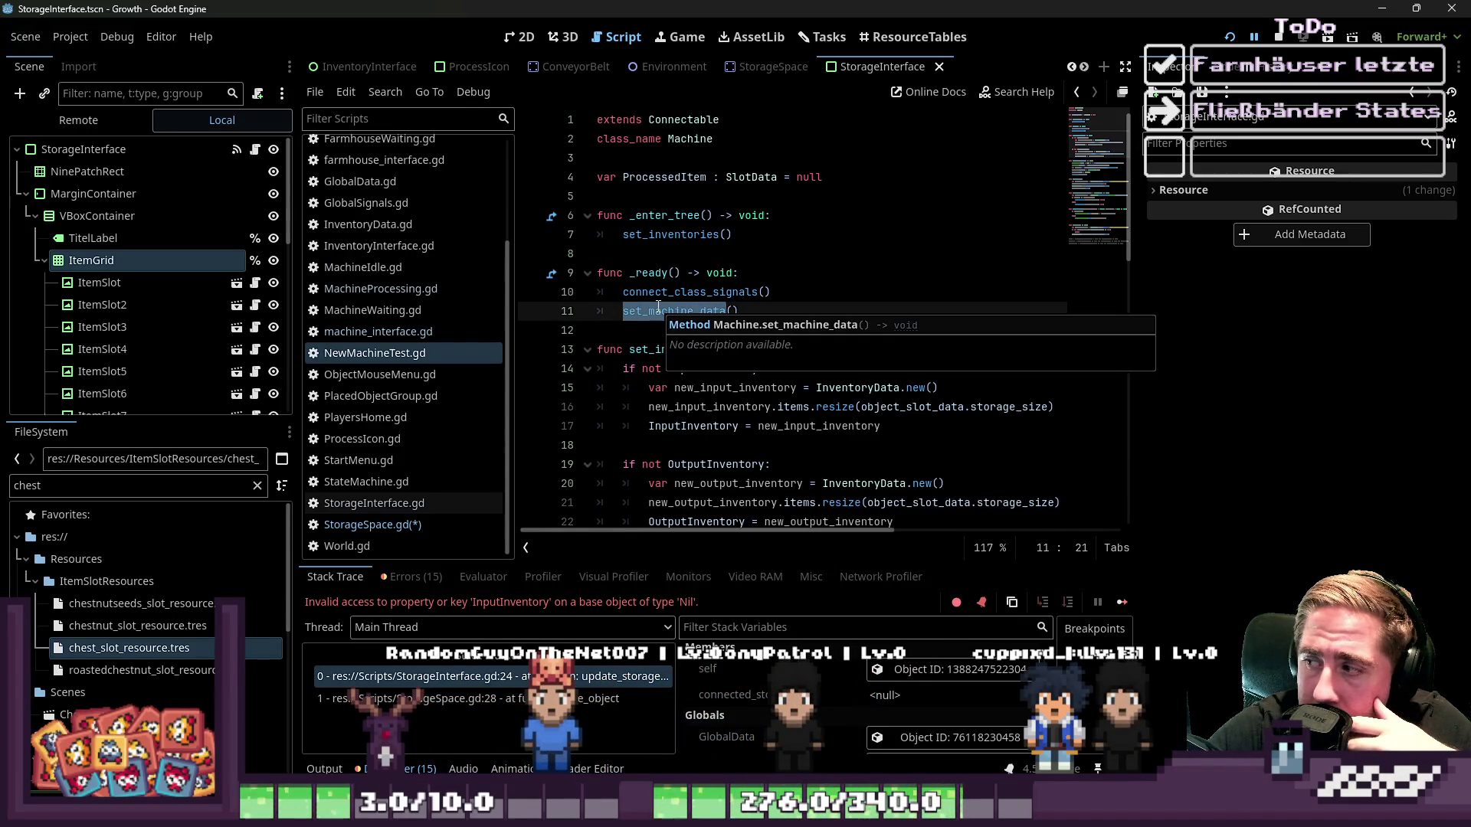
left_click(663, 324)
scroll(665, 325, "down", 5)
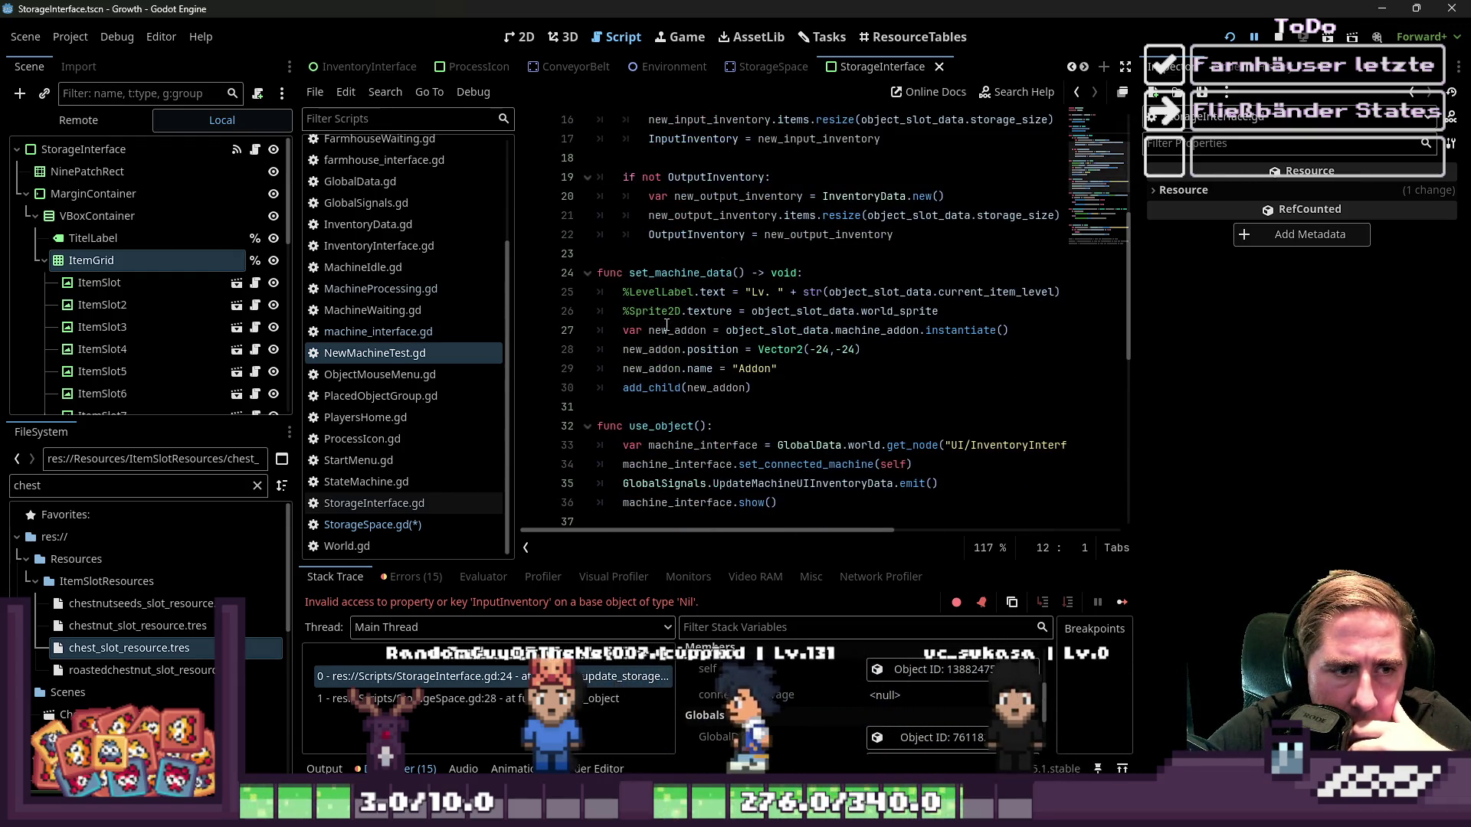
scroll(667, 325, "down", 2)
Search NewMachineTest.gd for uses of use_object and UpdateMachineUIInventoryData
double_click(661, 311)
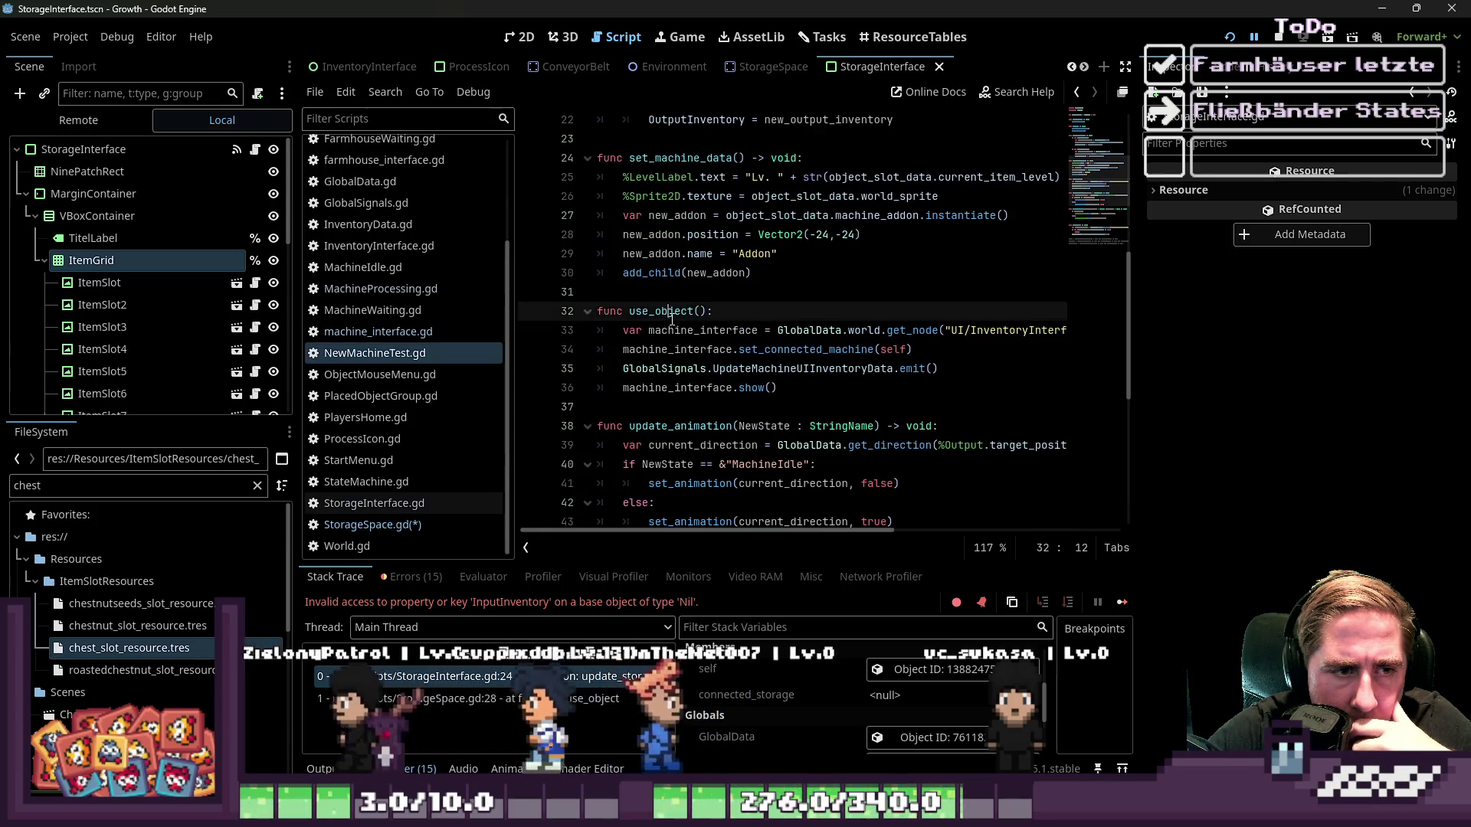
key("ctrl+f")
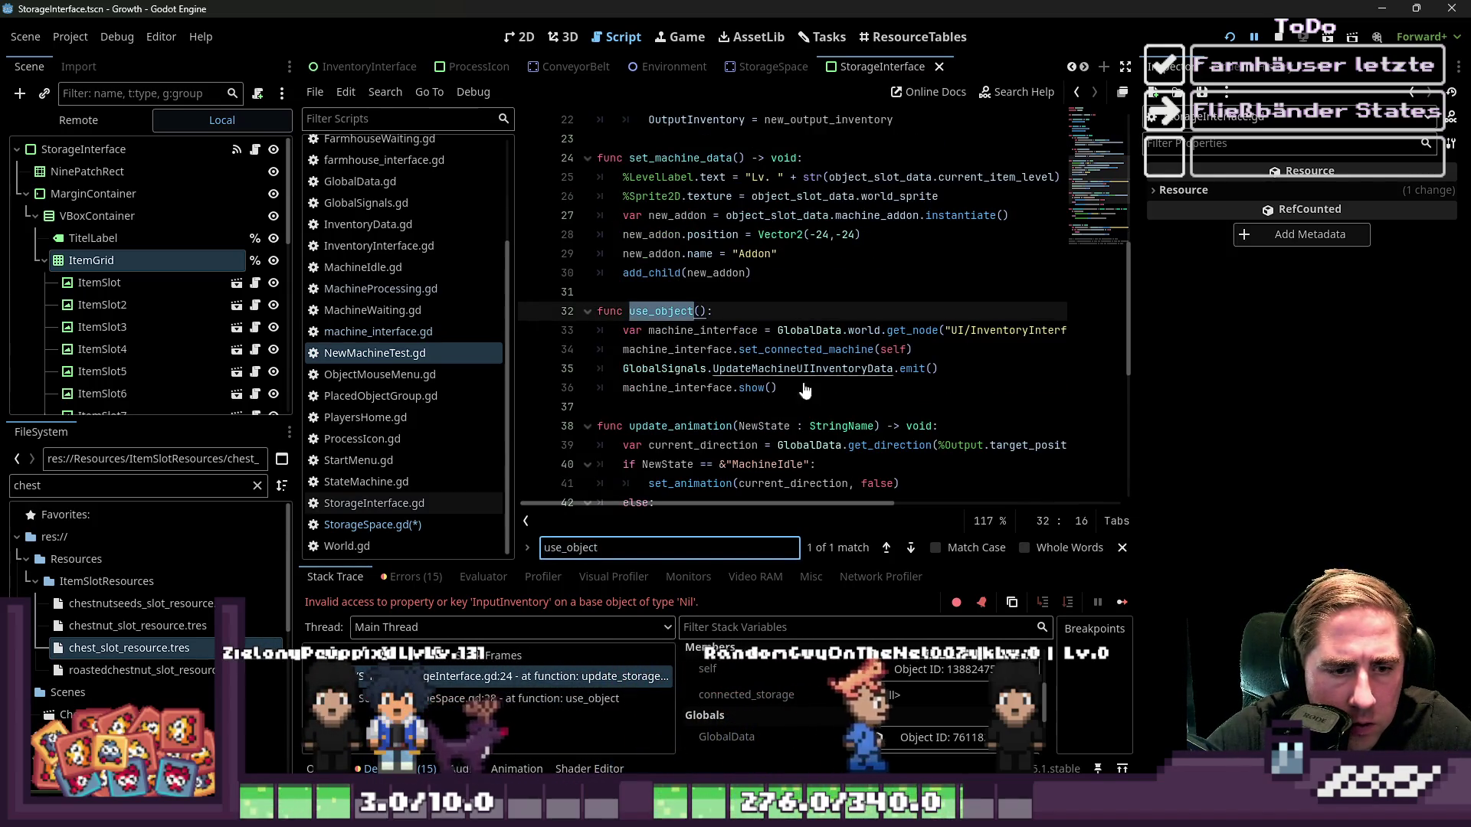
left_click(764, 368)
key("Escape")
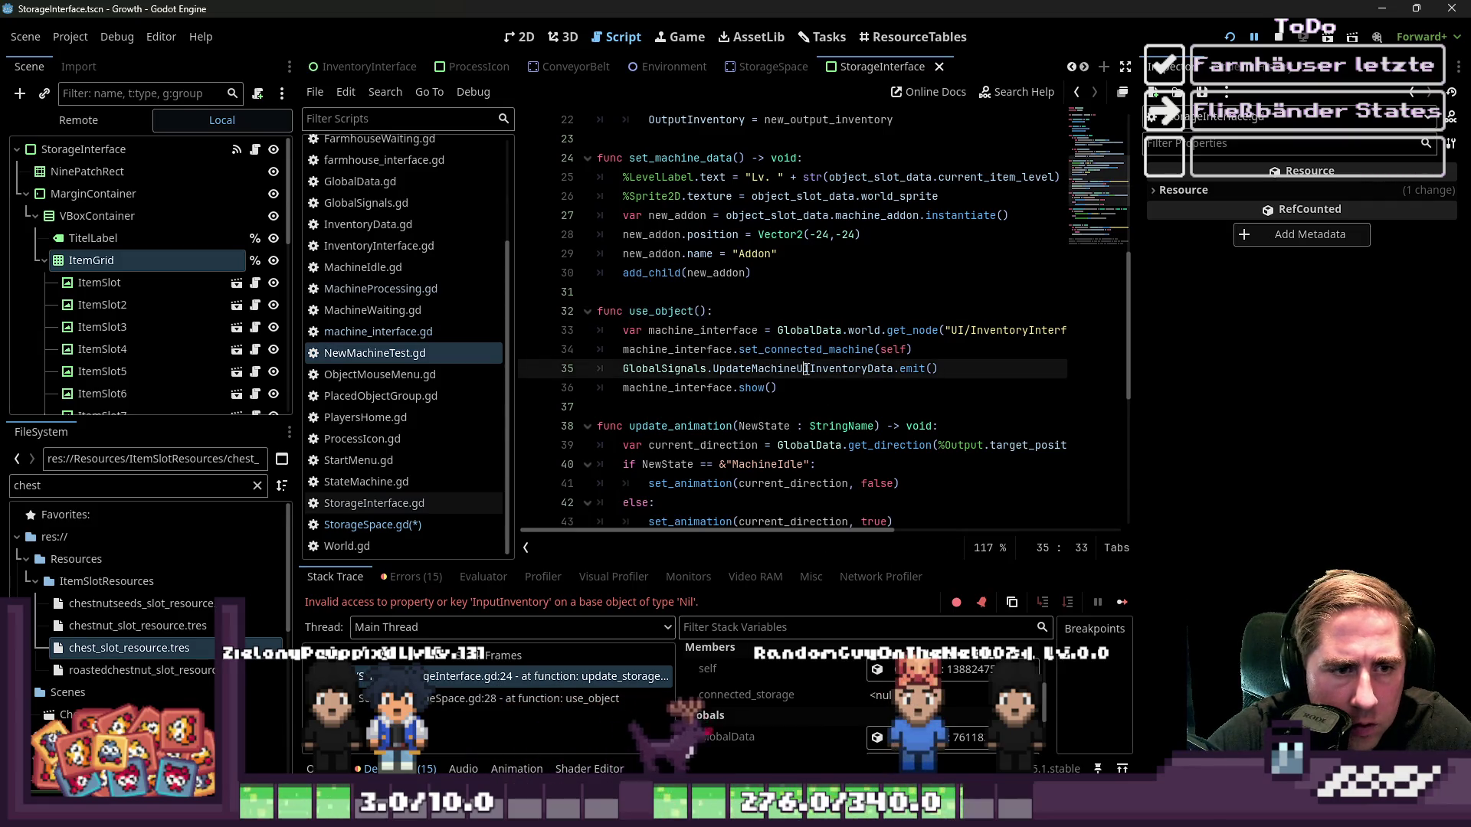
double_click(806, 368)
key("ctrl+f")
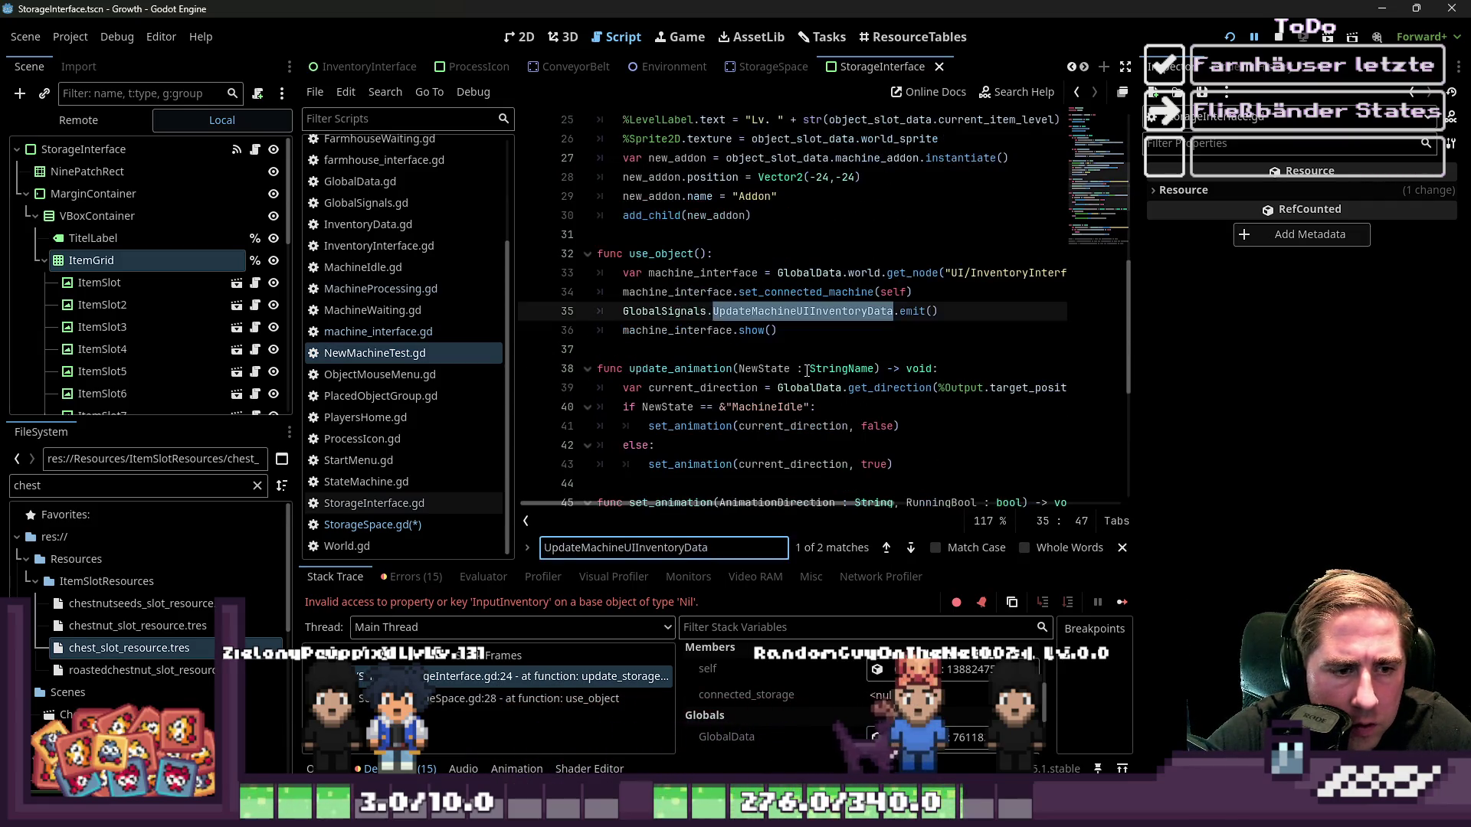
key("Return")
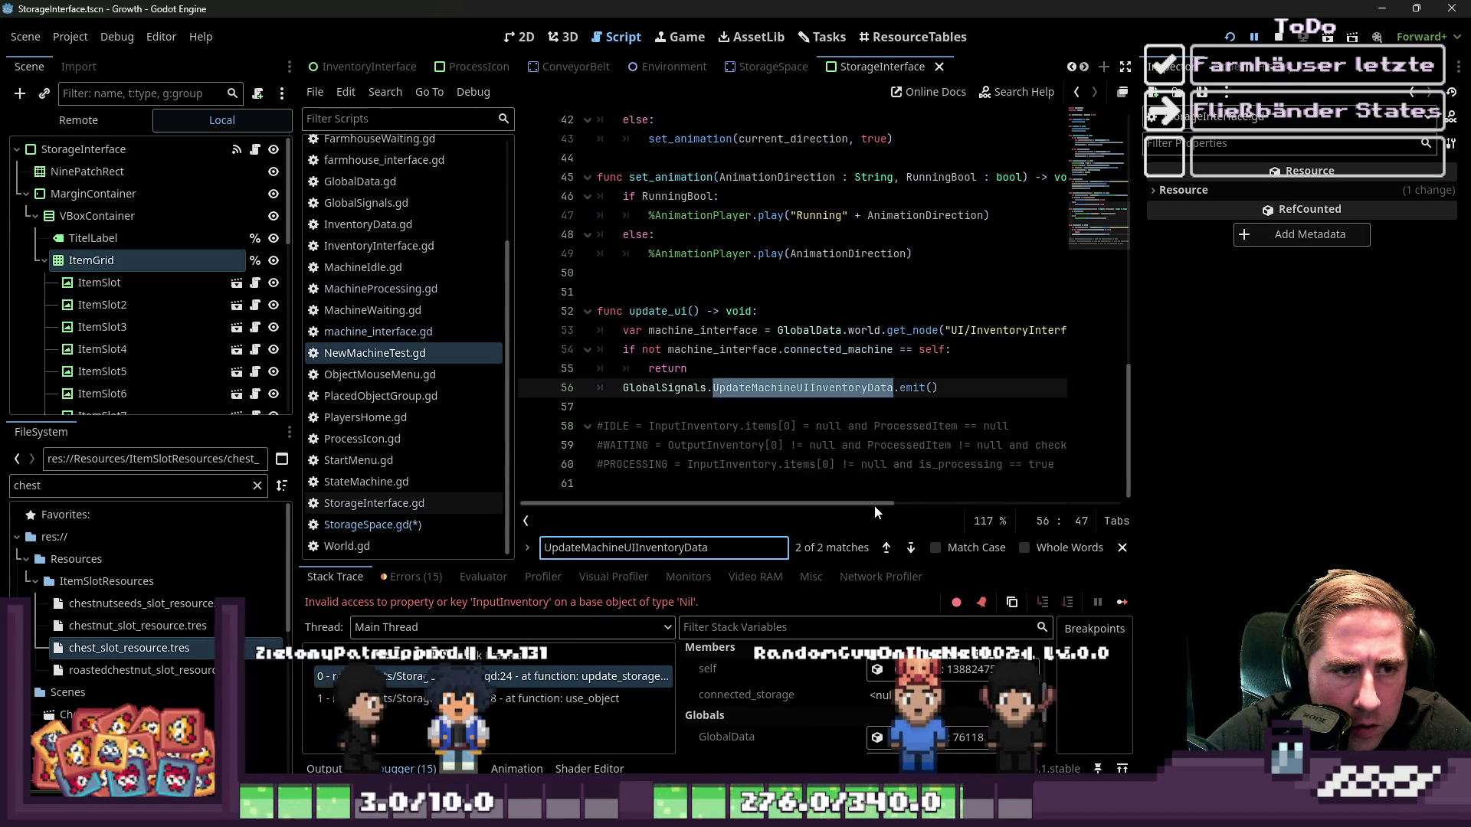
left_click(779, 368)
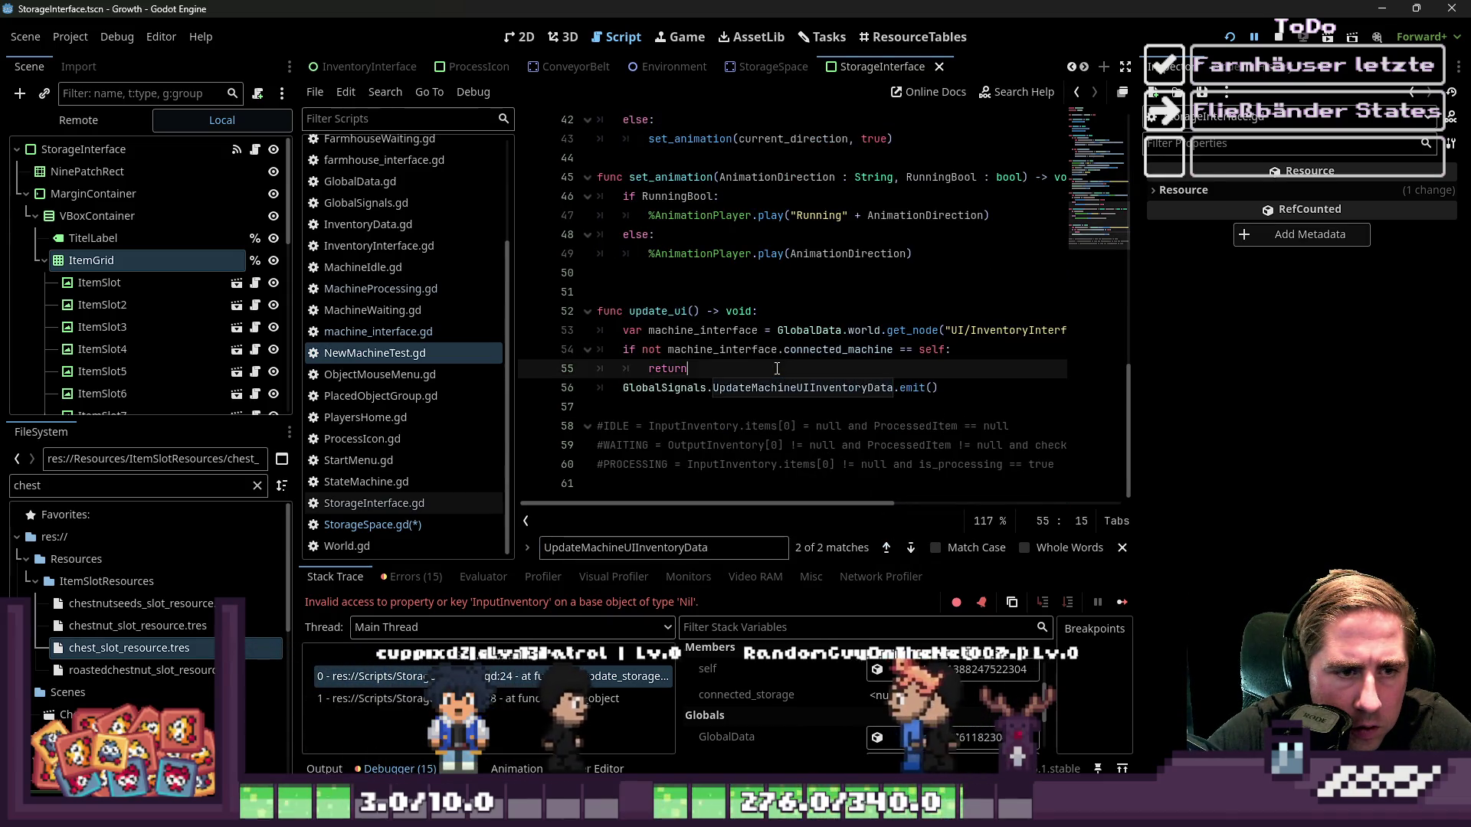
scroll(775, 505, "right", 2)
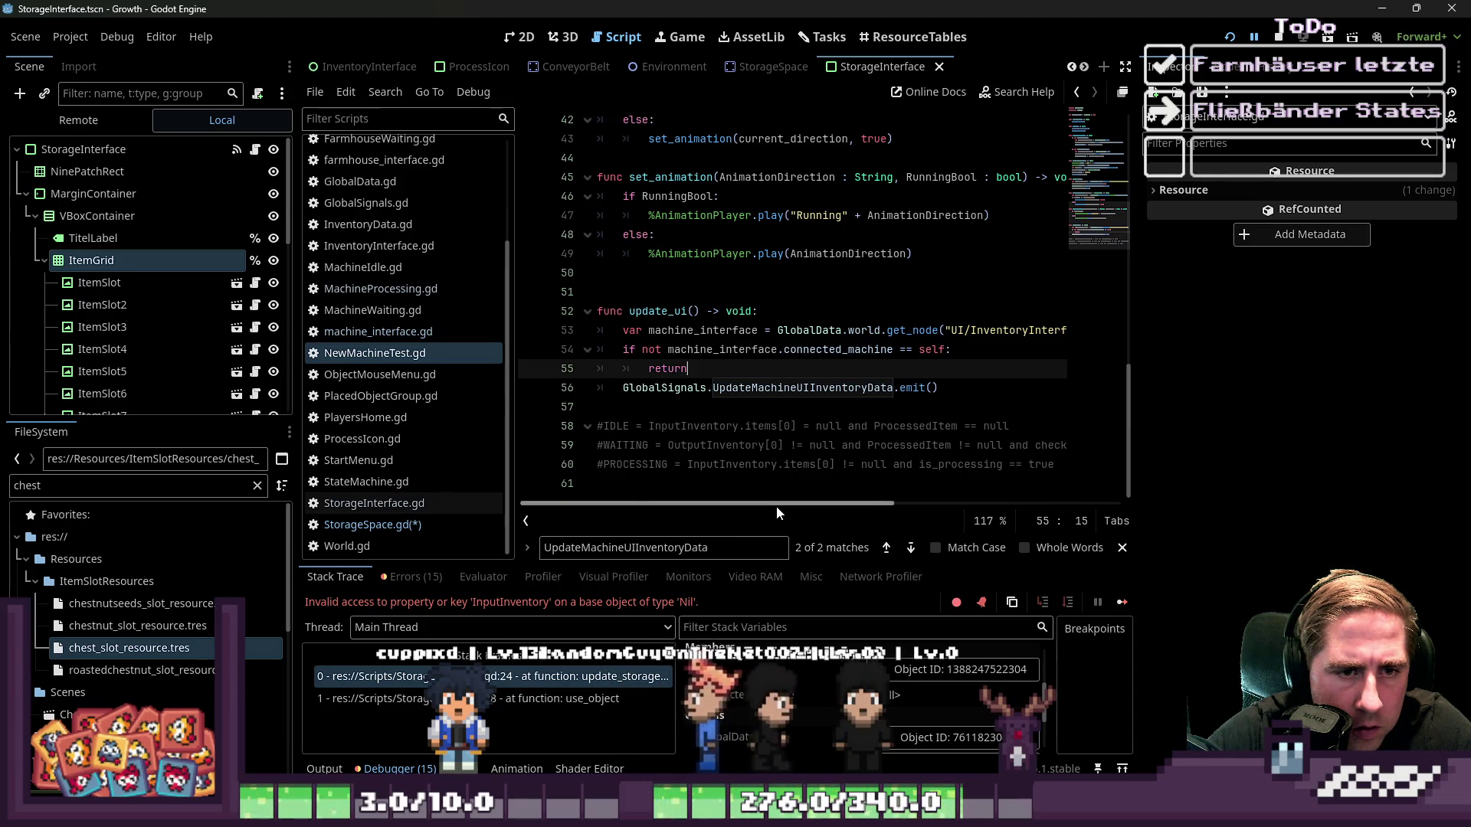
left_click(448, 354)
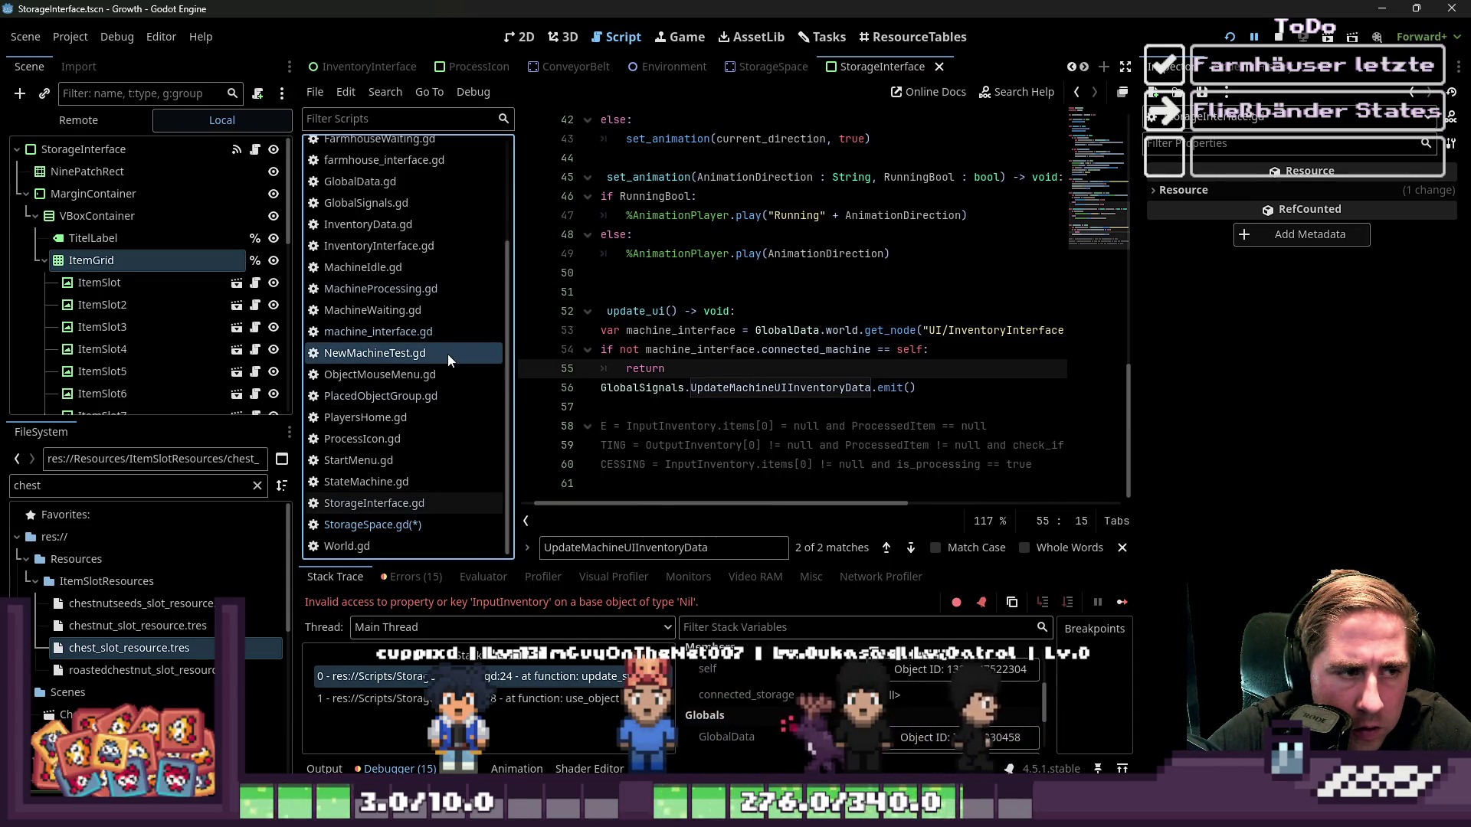
scroll(748, 506, "left", 2)
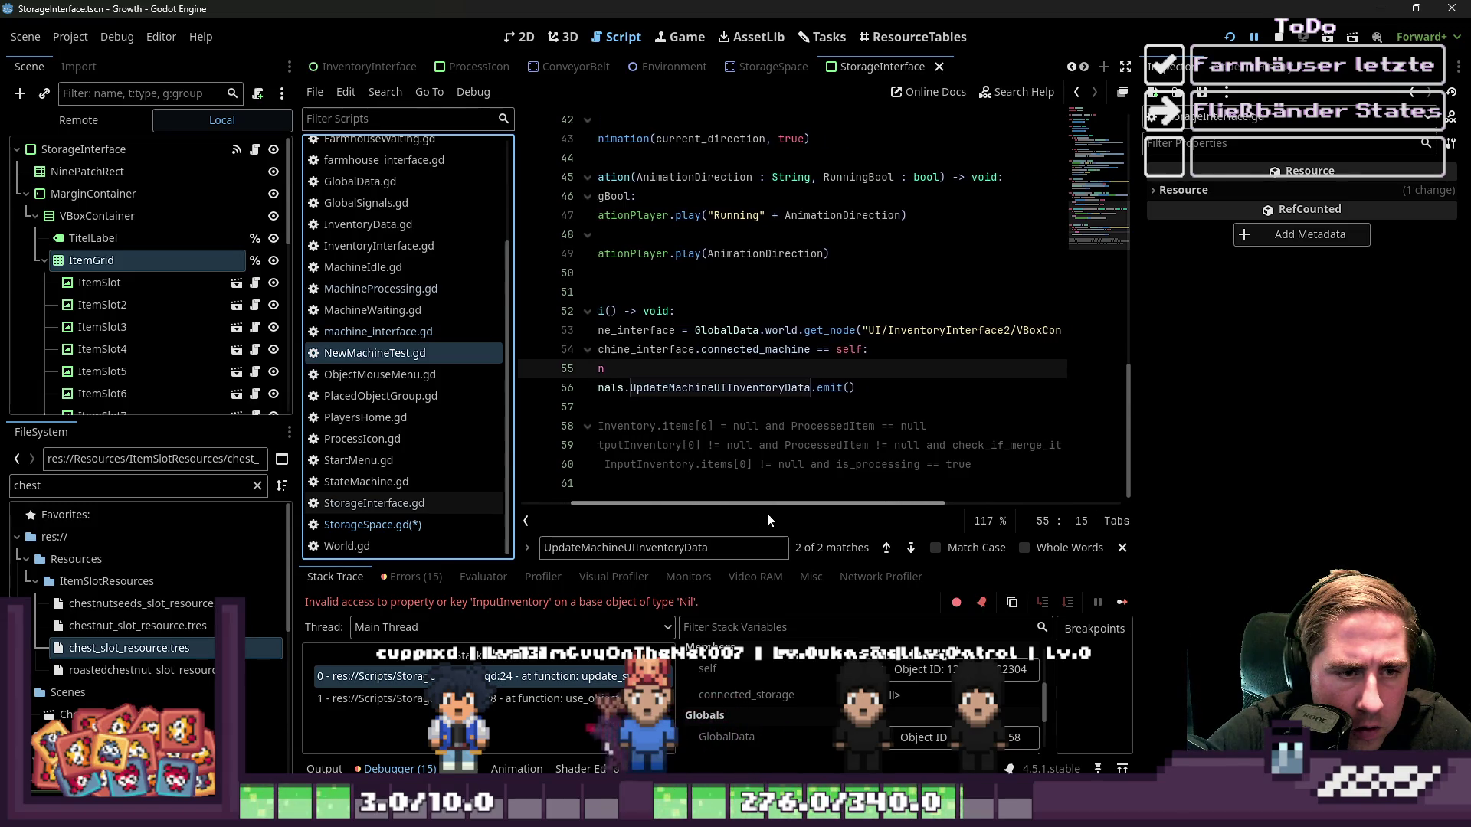
Search all project files for update_ui, finding only its definition at line 52, and select that function
double_click(651, 310)
type("update_ui")
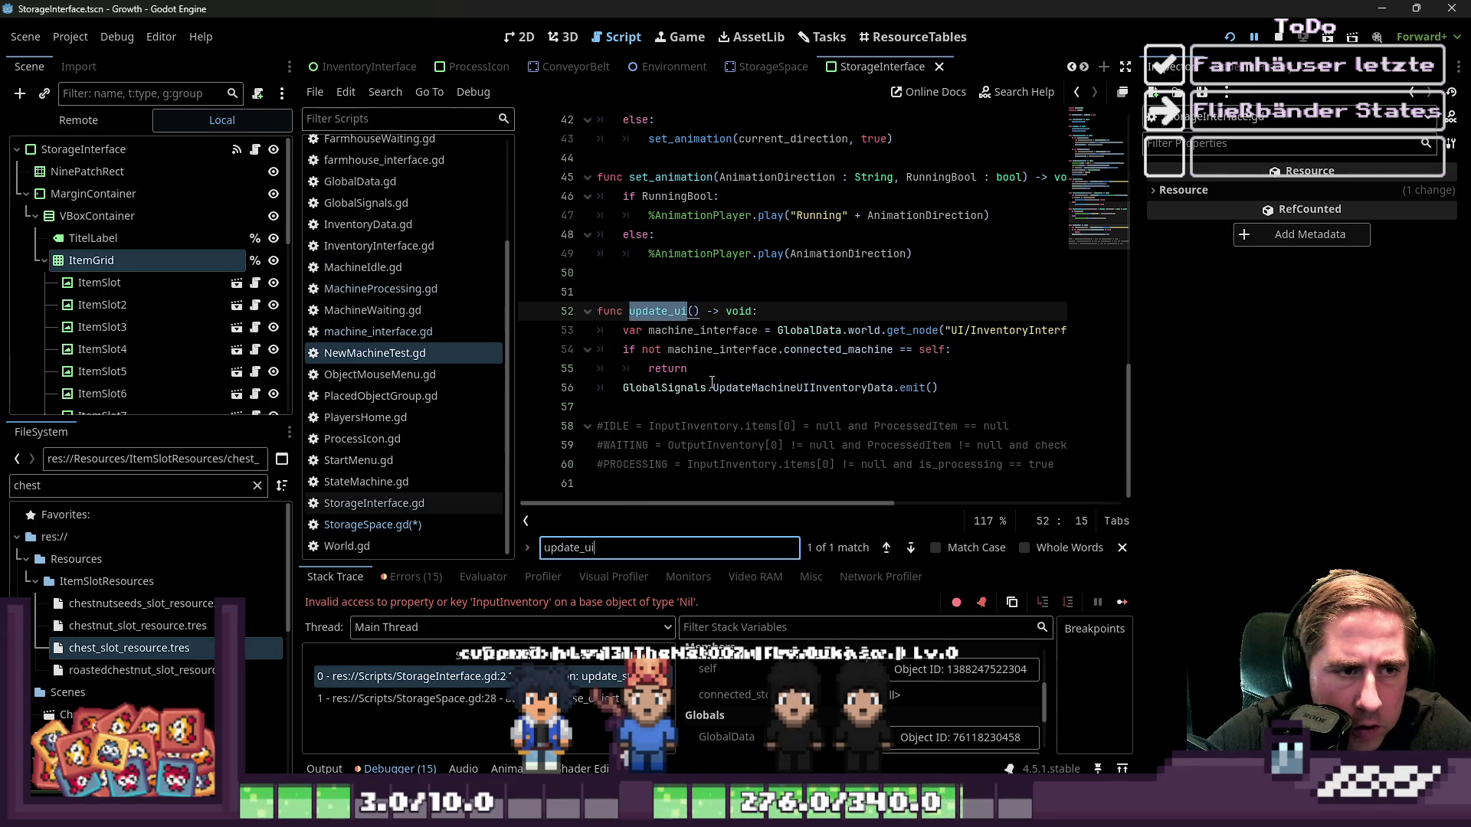
left_click(701, 404)
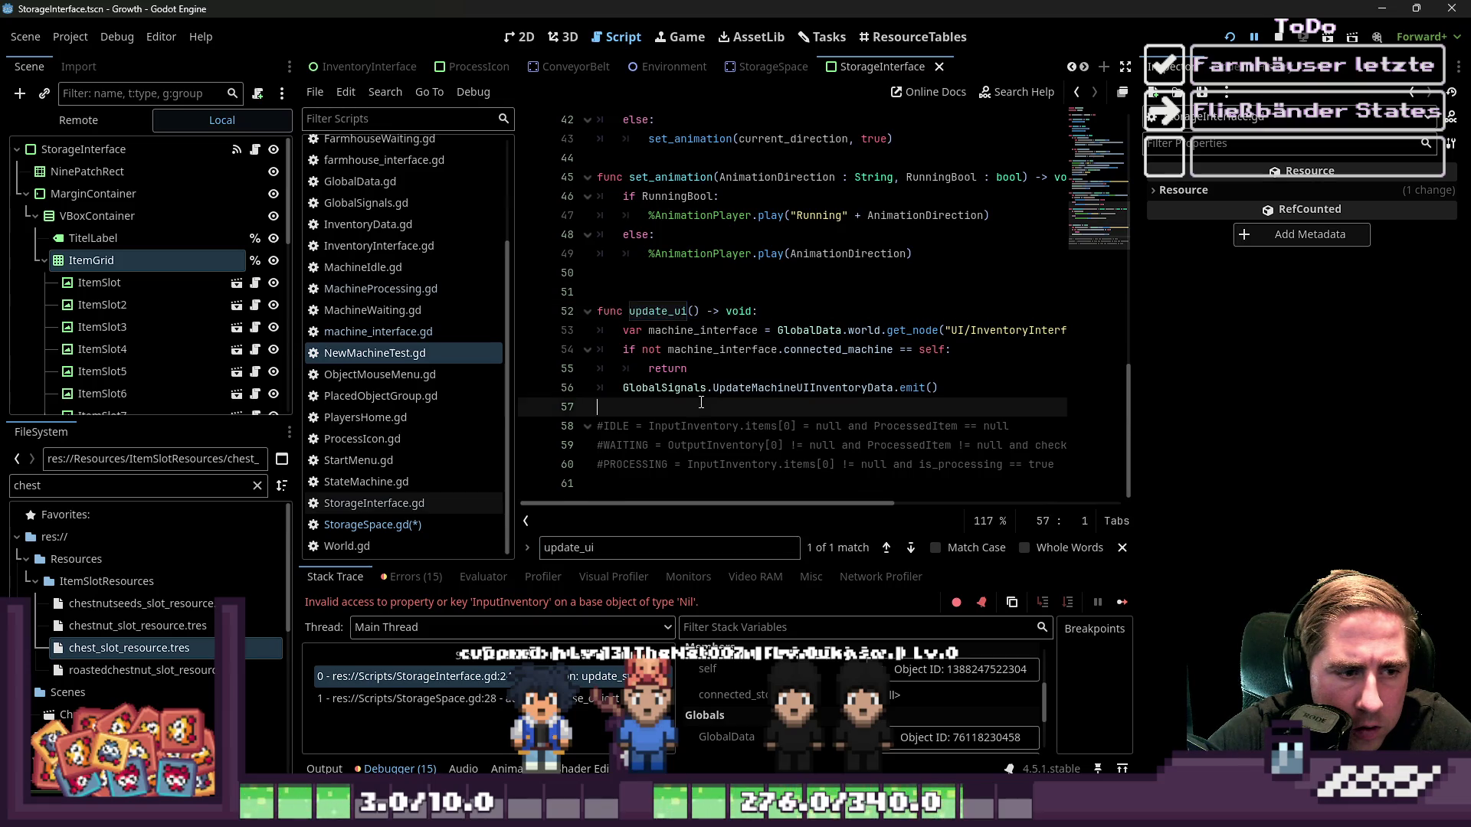
double_click(701, 541)
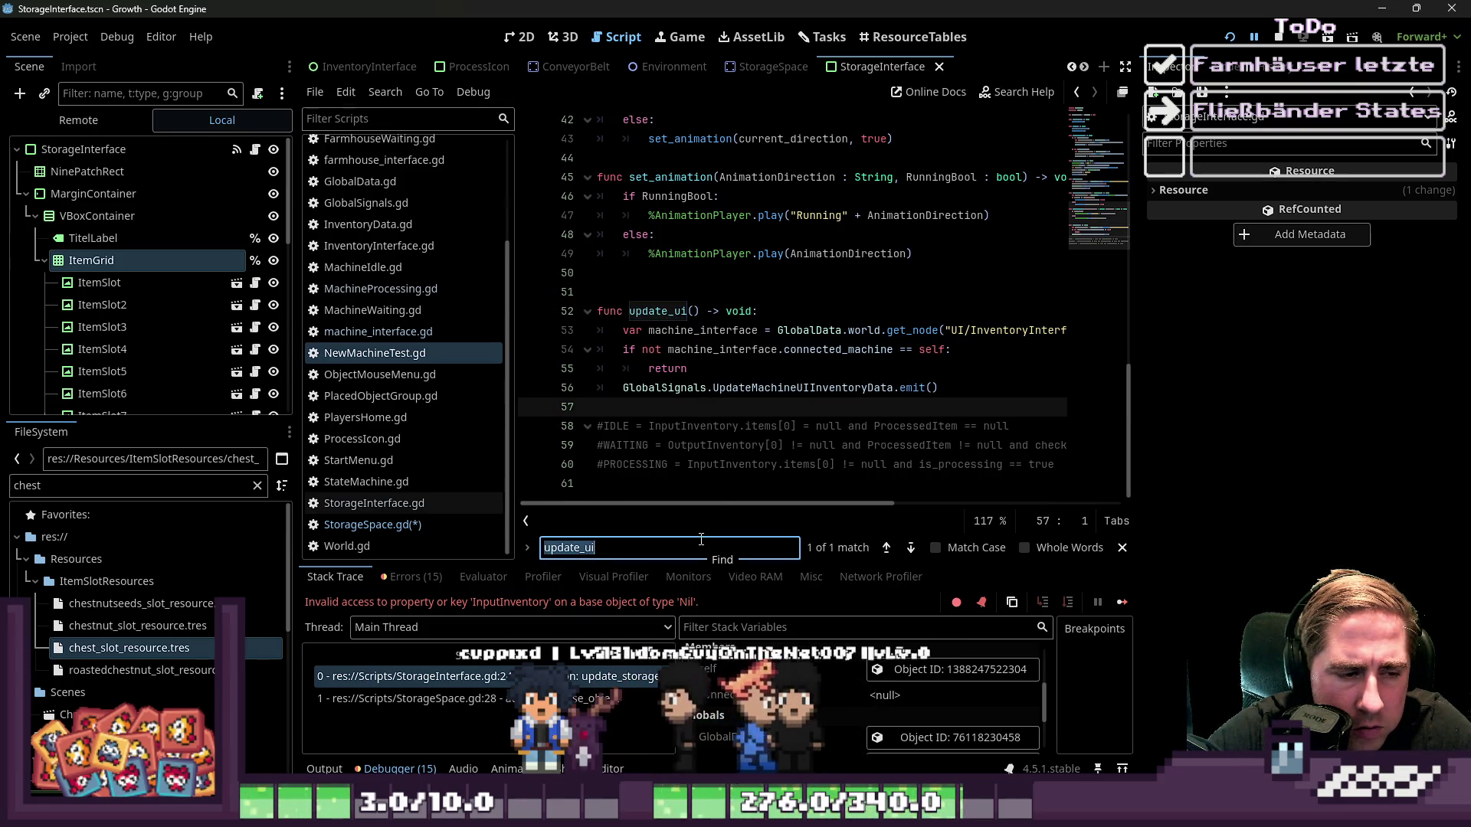
key("ctrl+shift+f")
left_click(724, 491)
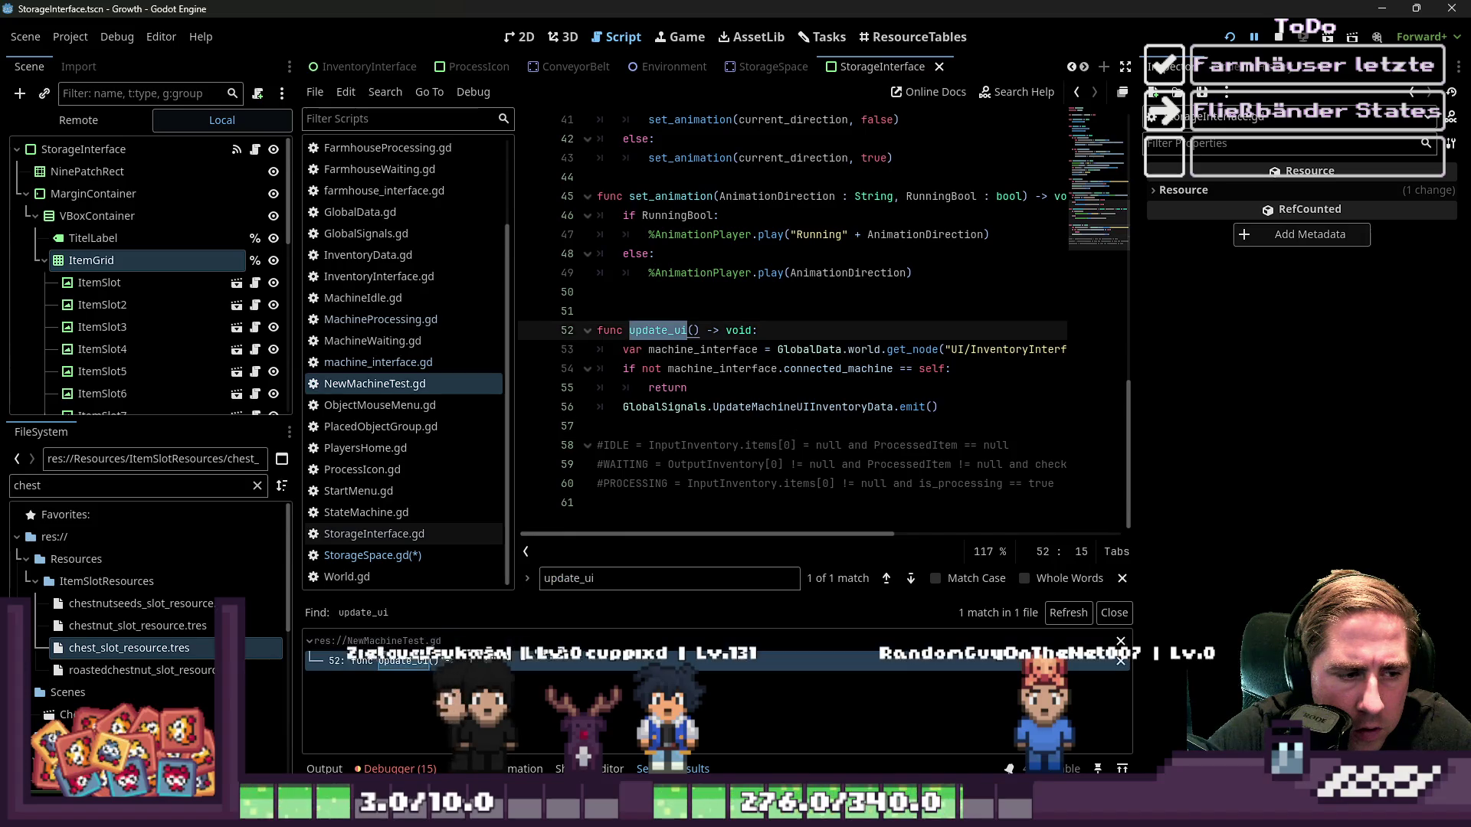
left_click_drag(941, 406, 549, 338)
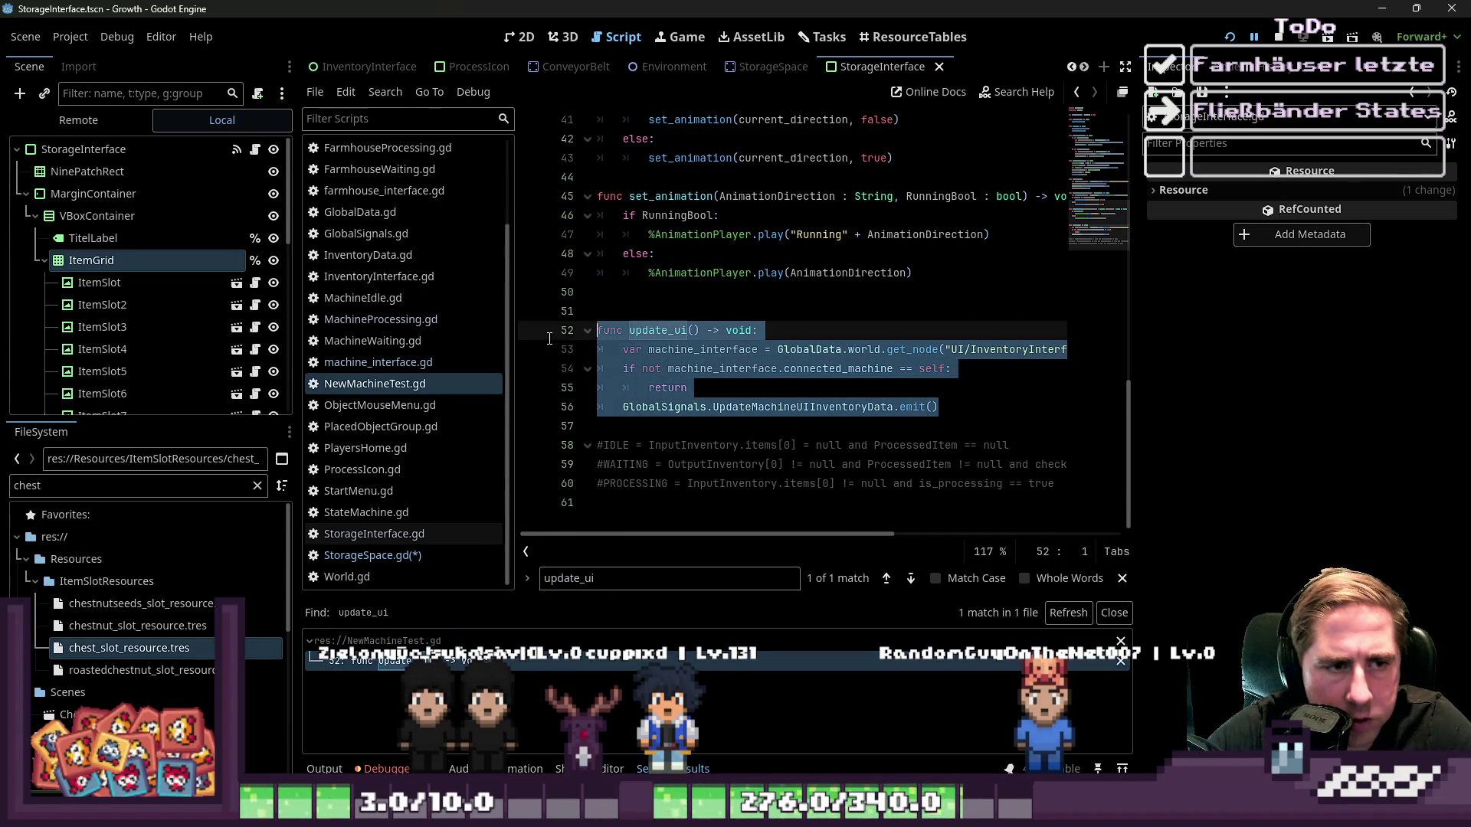
Delete update_ui (lines 52–56) from NewMachineTest.gd, then bring up StorageSpace.gd
key("BackSpace")
key("BackSpace")
key("BackSpace")
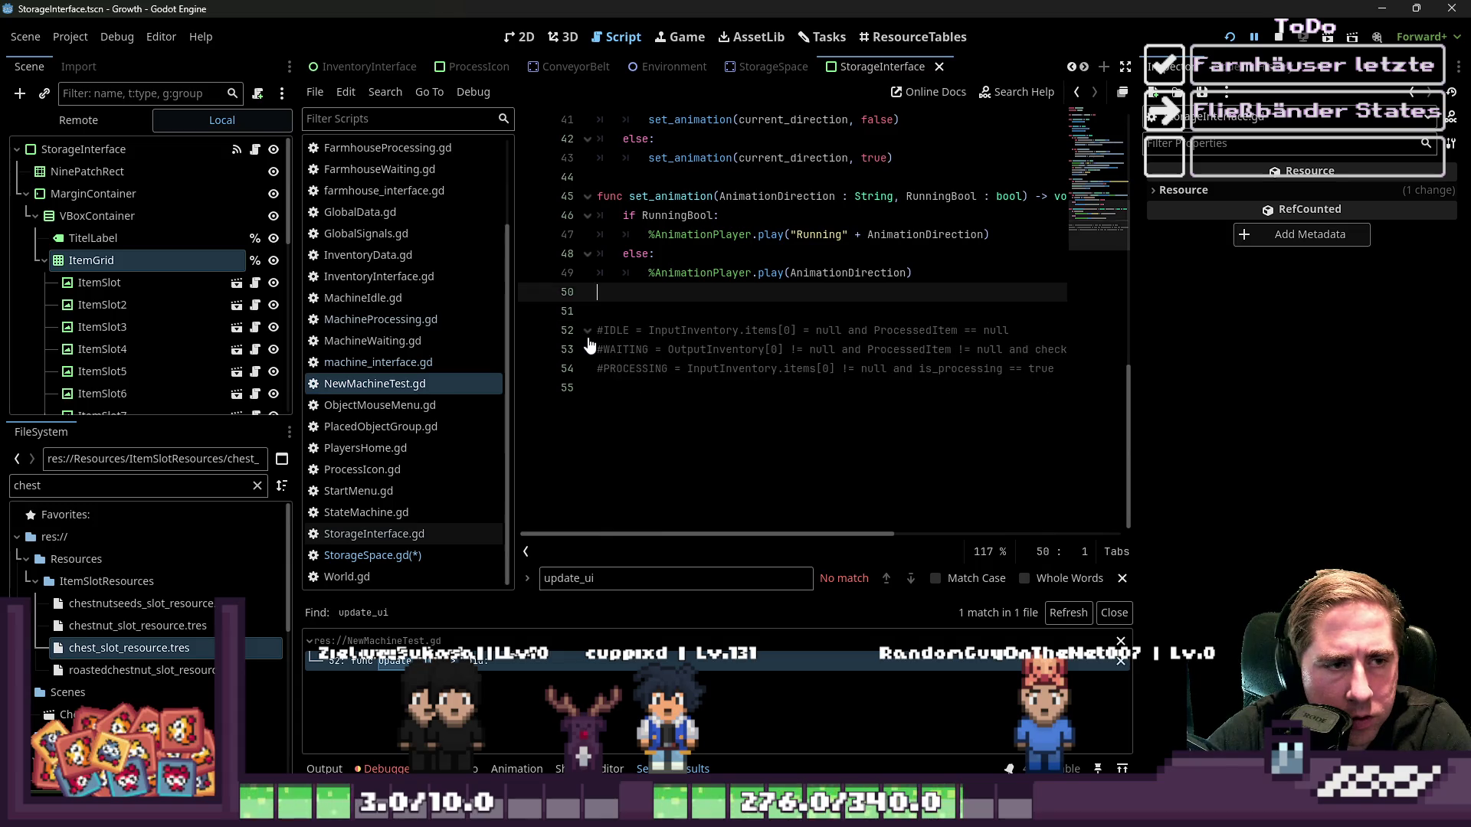
scroll(644, 311, "up", 5)
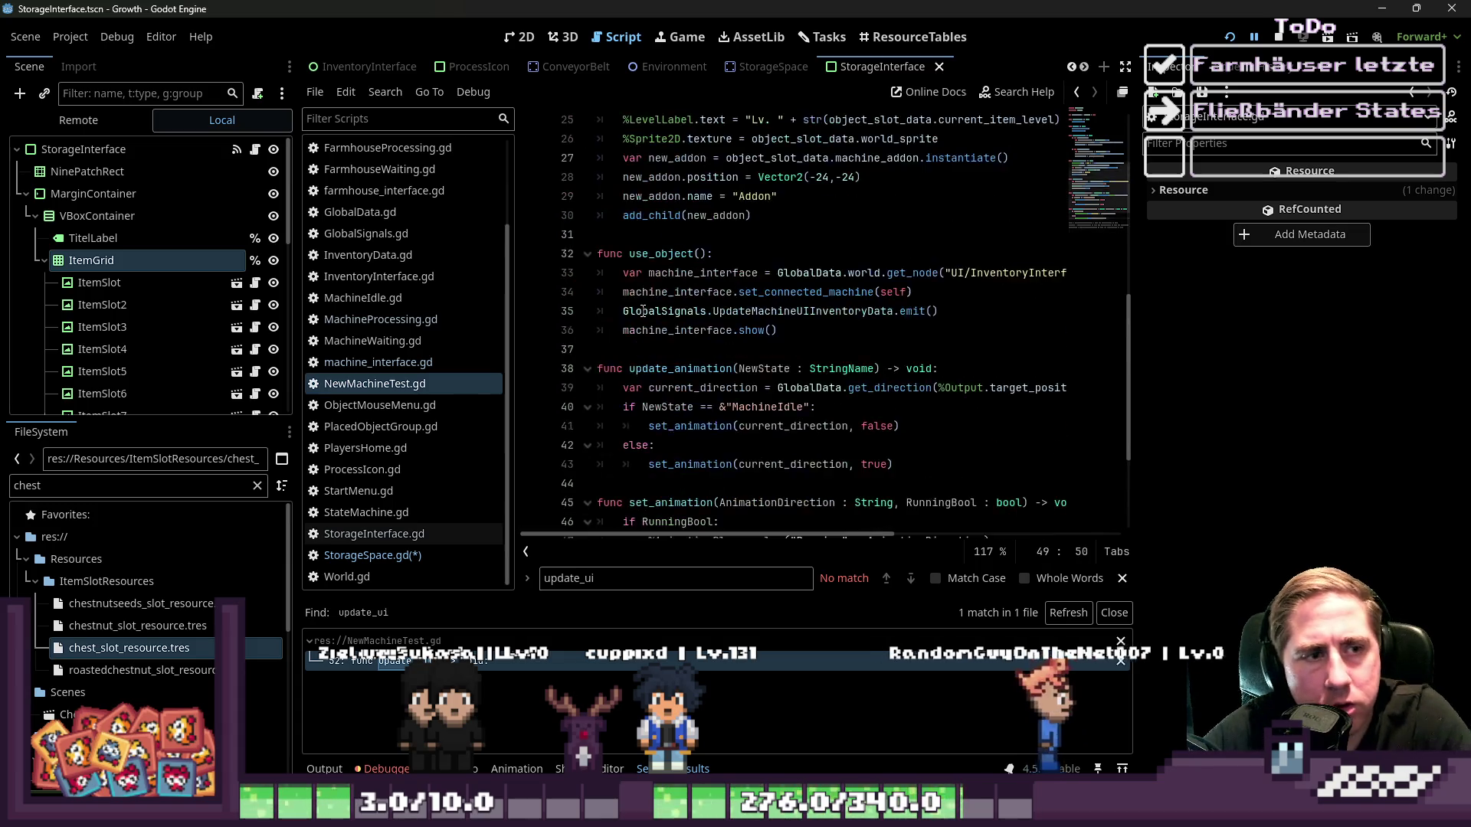
scroll(629, 368, "up", 2)
double_click(650, 368)
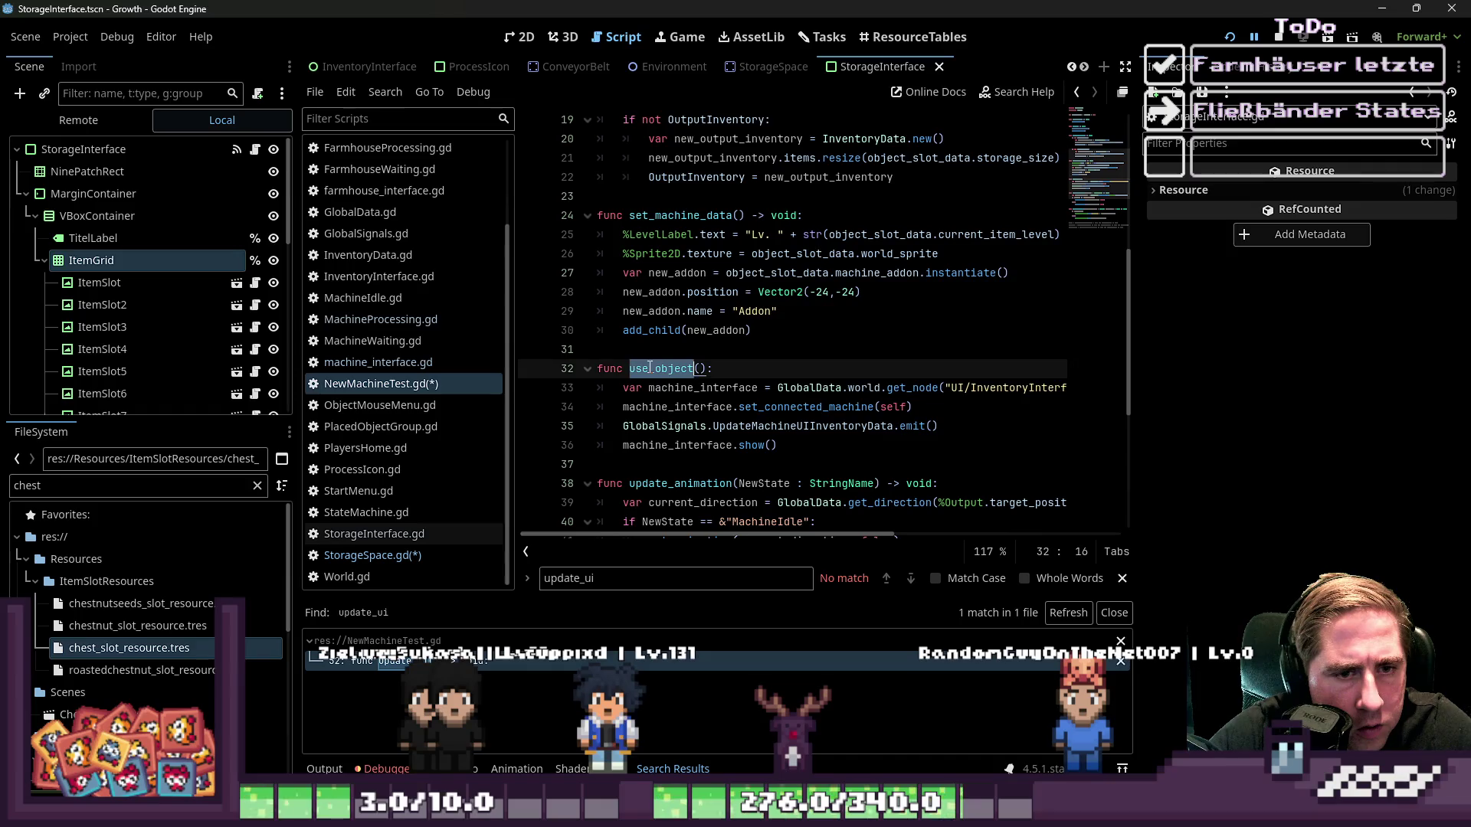
left_click(816, 406)
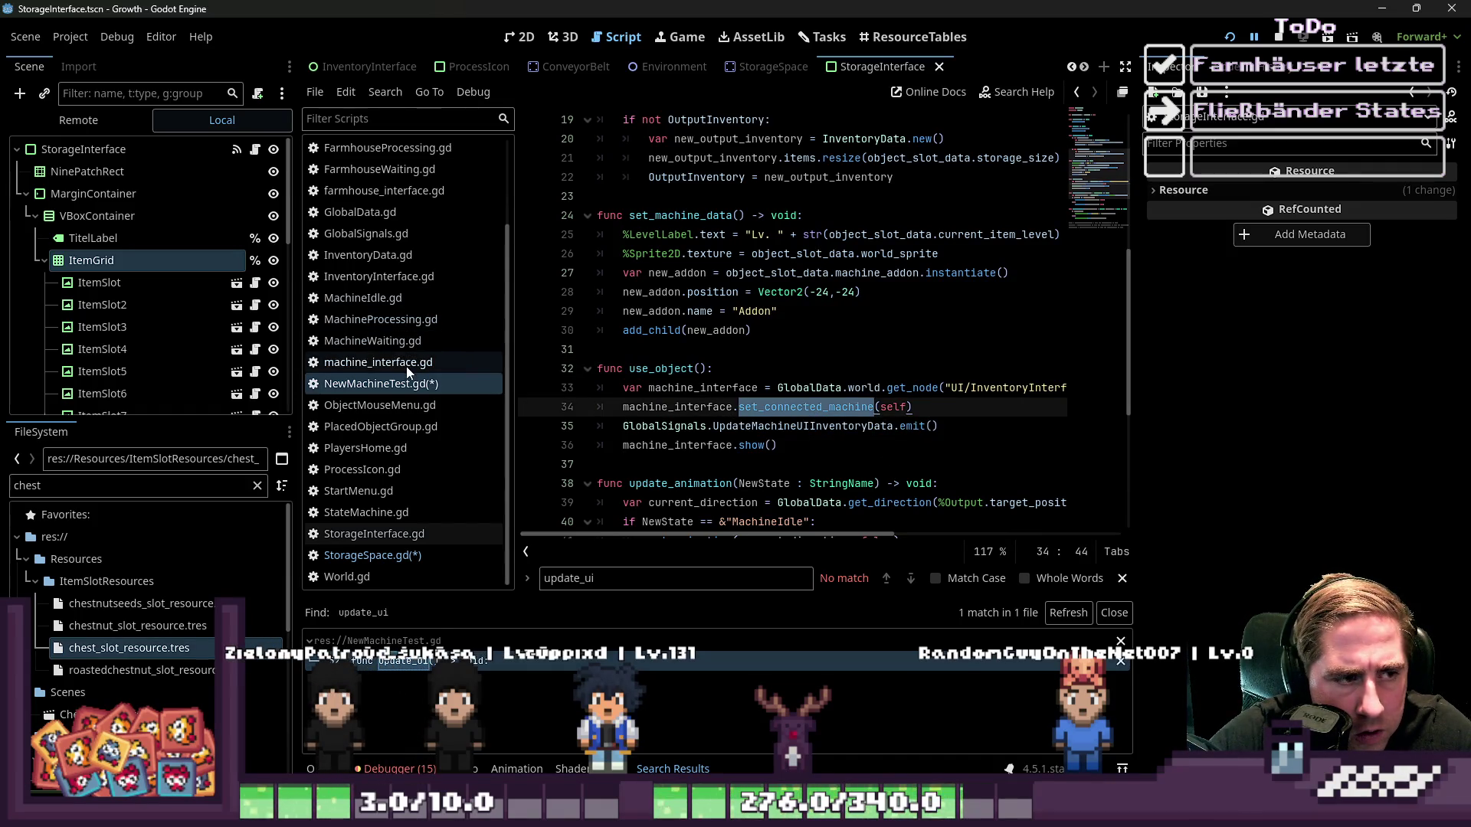
left_click(372, 555)
scroll(765, 444, "up", 2)
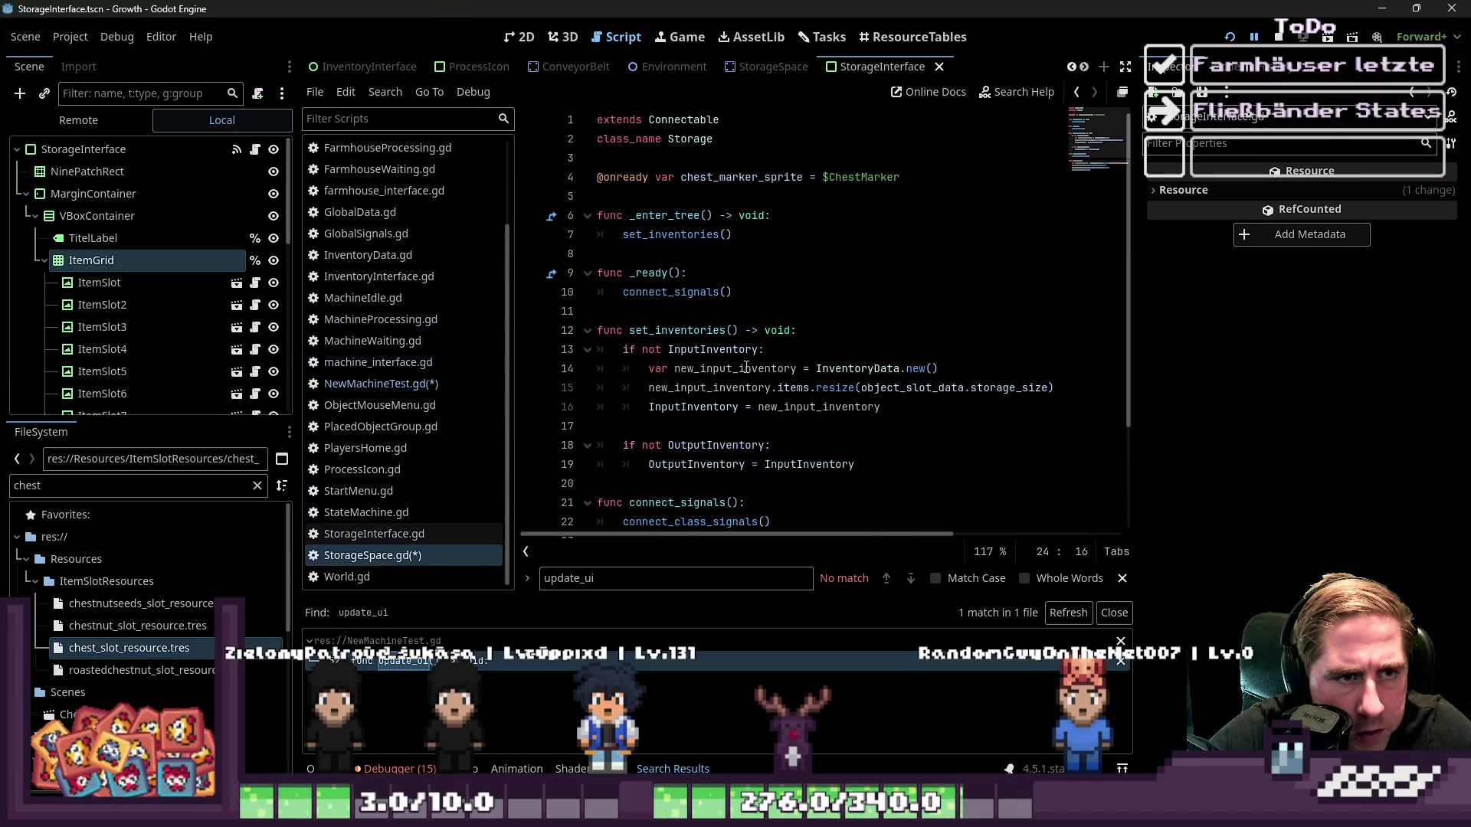
scroll(746, 368, "down", 1)
left_click(408, 535)
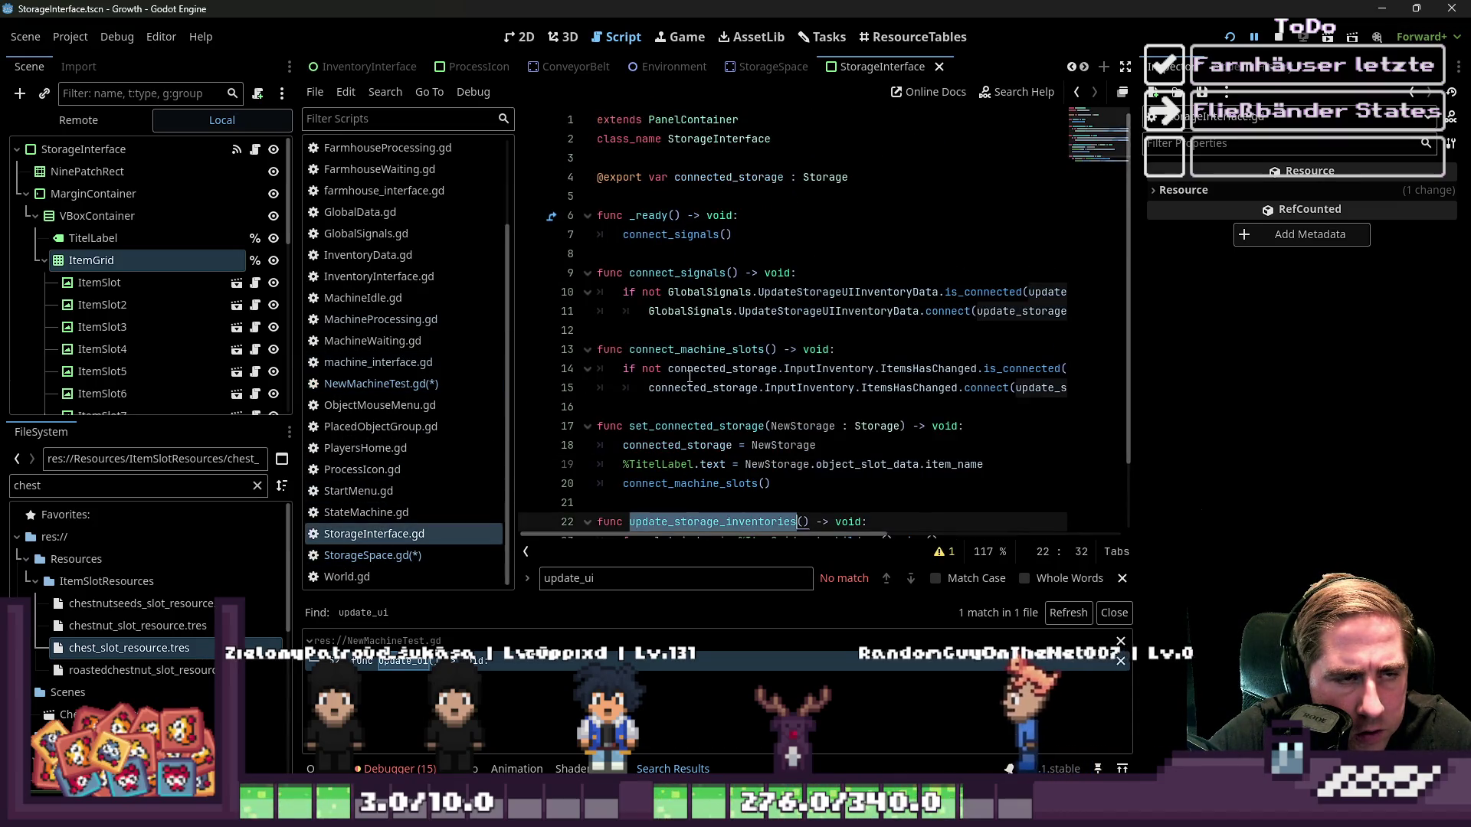
left_click(709, 177)
key("End")
scroll(725, 288, "down", 1)
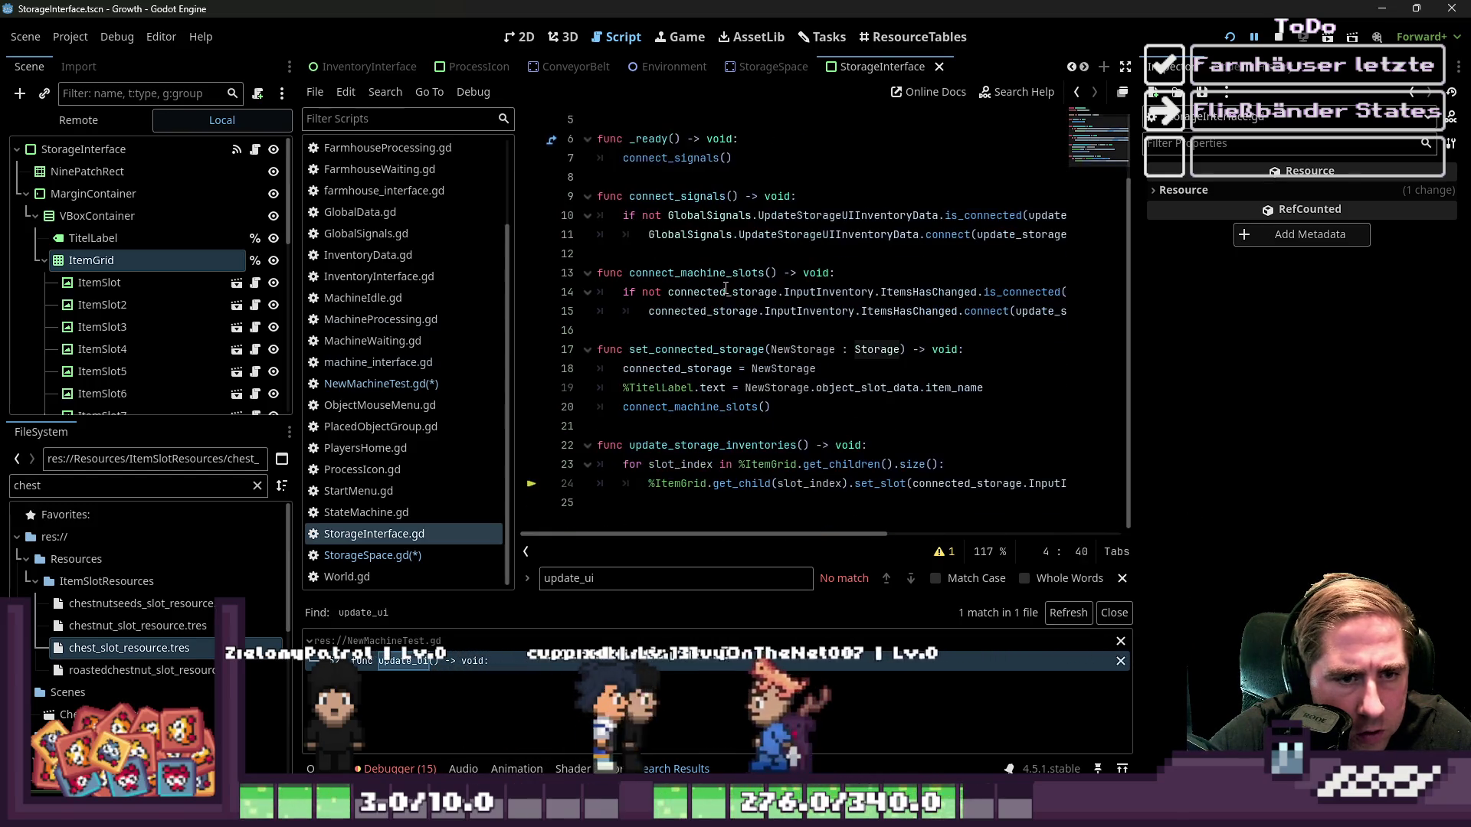
double_click(876, 349)
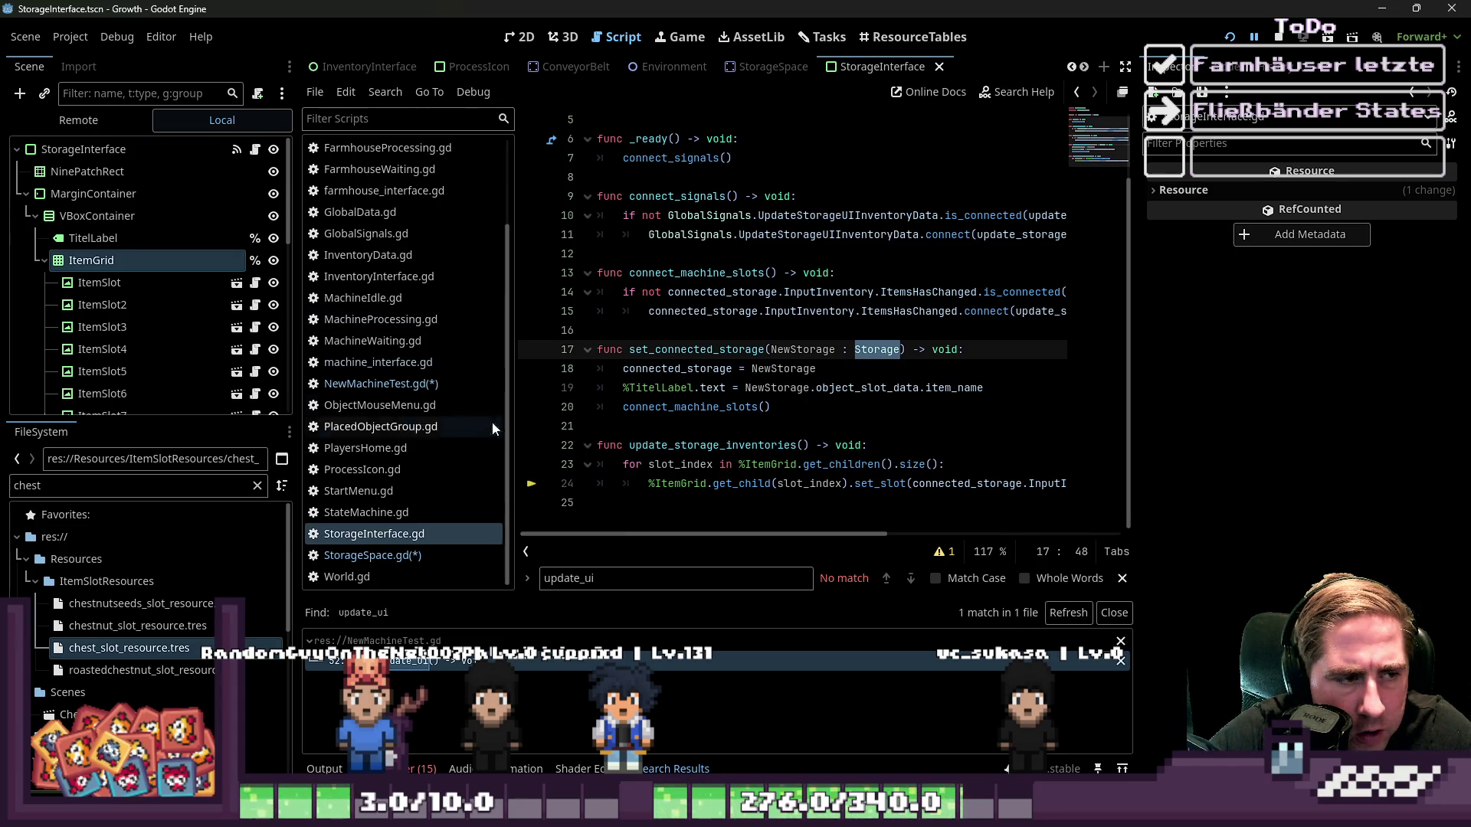
left_click(354, 555)
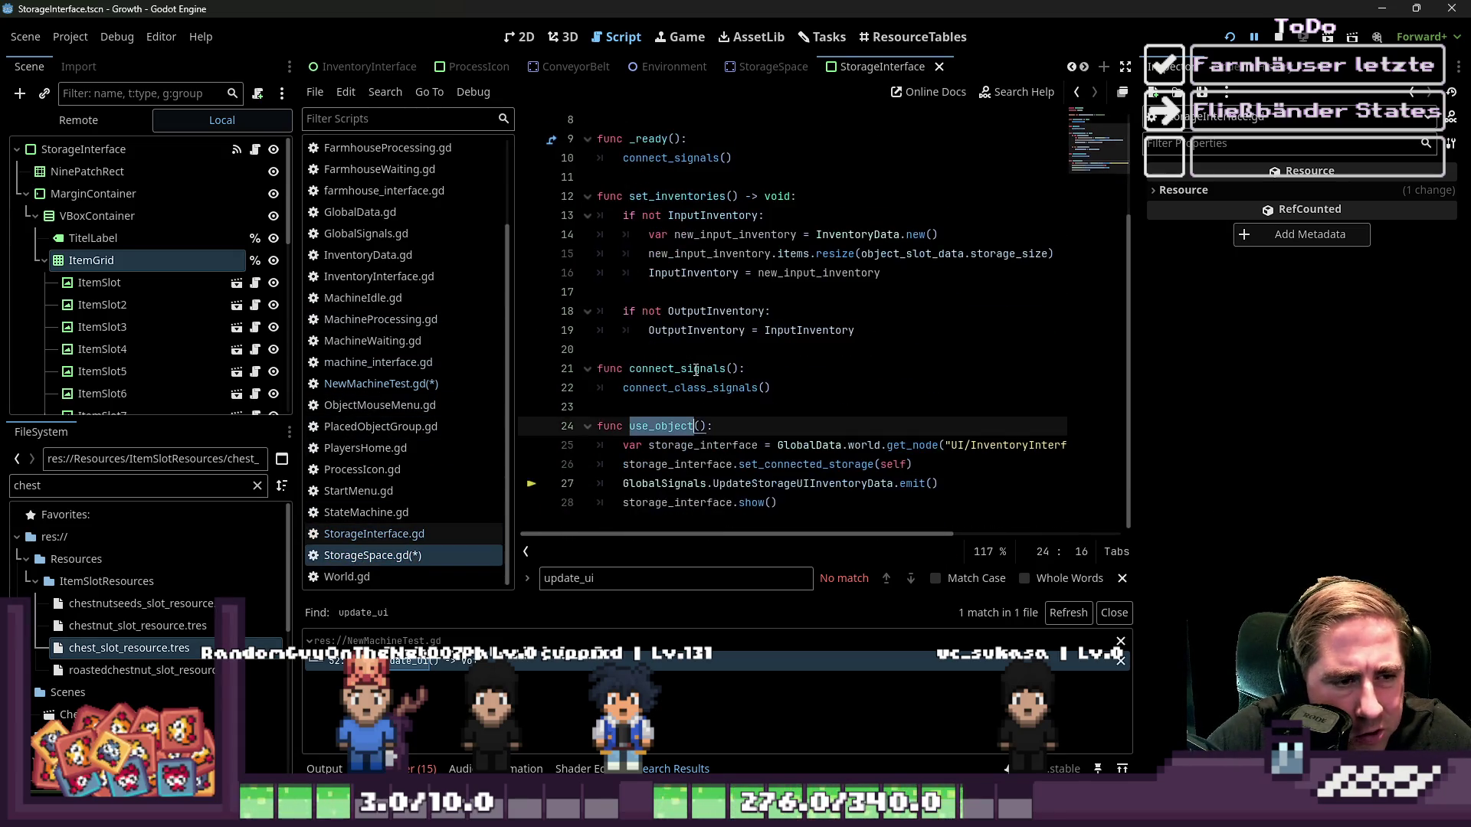
double_click(761, 484)
key("Home")
key("ctrl+shift+Right")
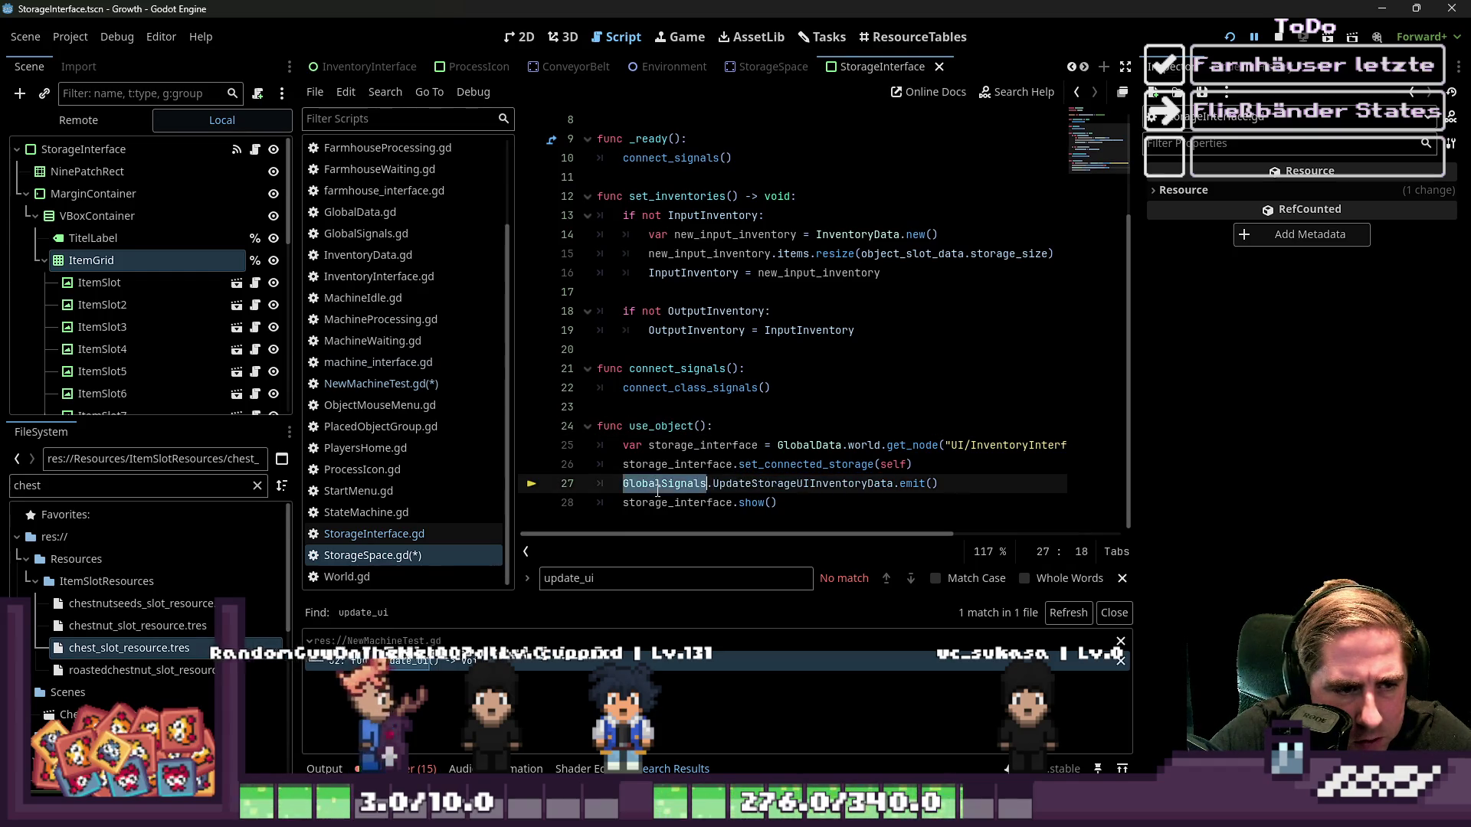
mouse_move(761, 535)
left_mouse_down()
mouse_move(948, 518)
mouse_move(690, 513)
left_mouse_up()
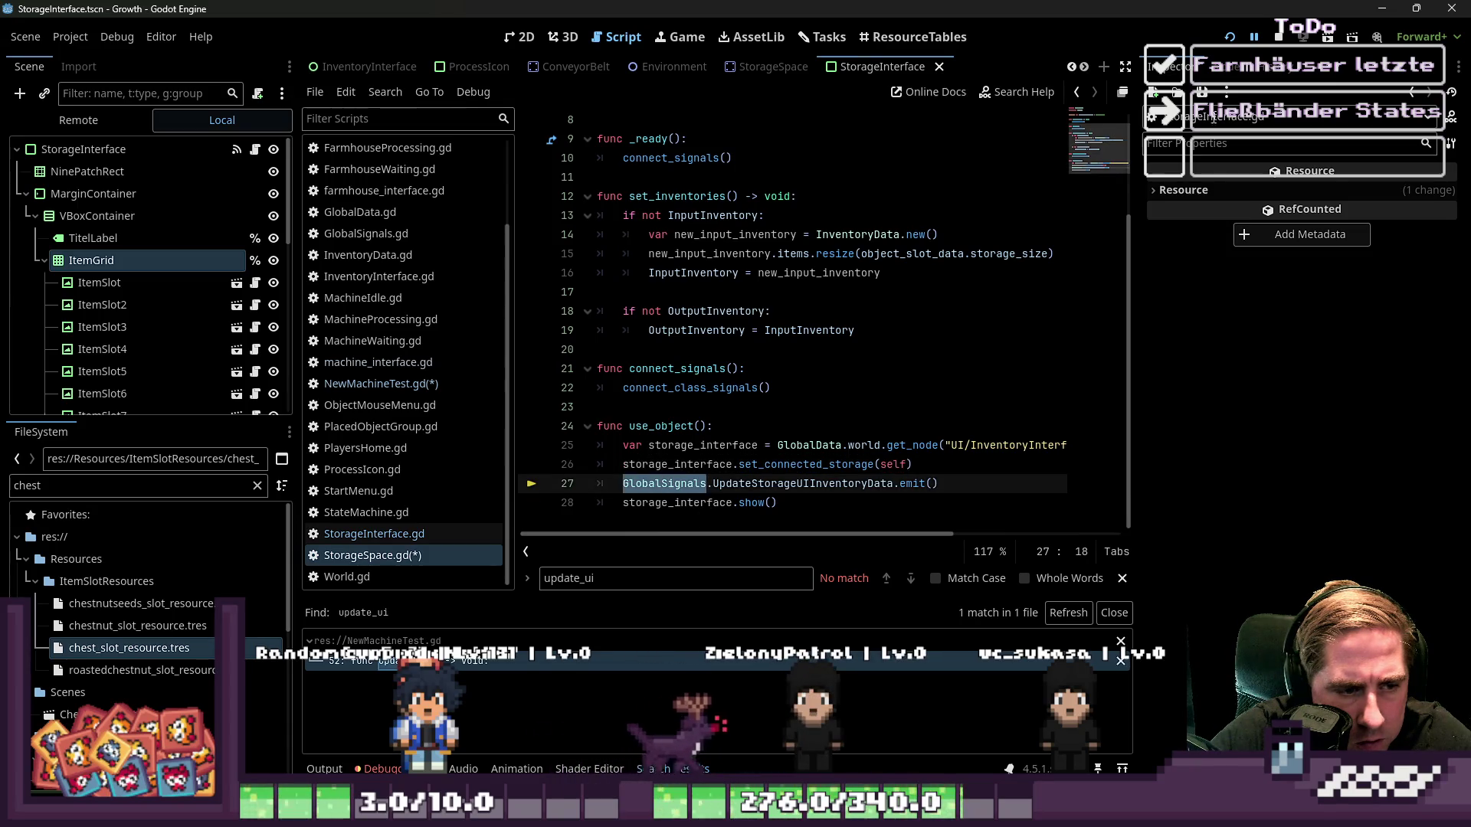
left_click(1279, 36)
Run the game, start a new game as 'sadd', and open a storage chest to hit the error
left_click(1231, 38)
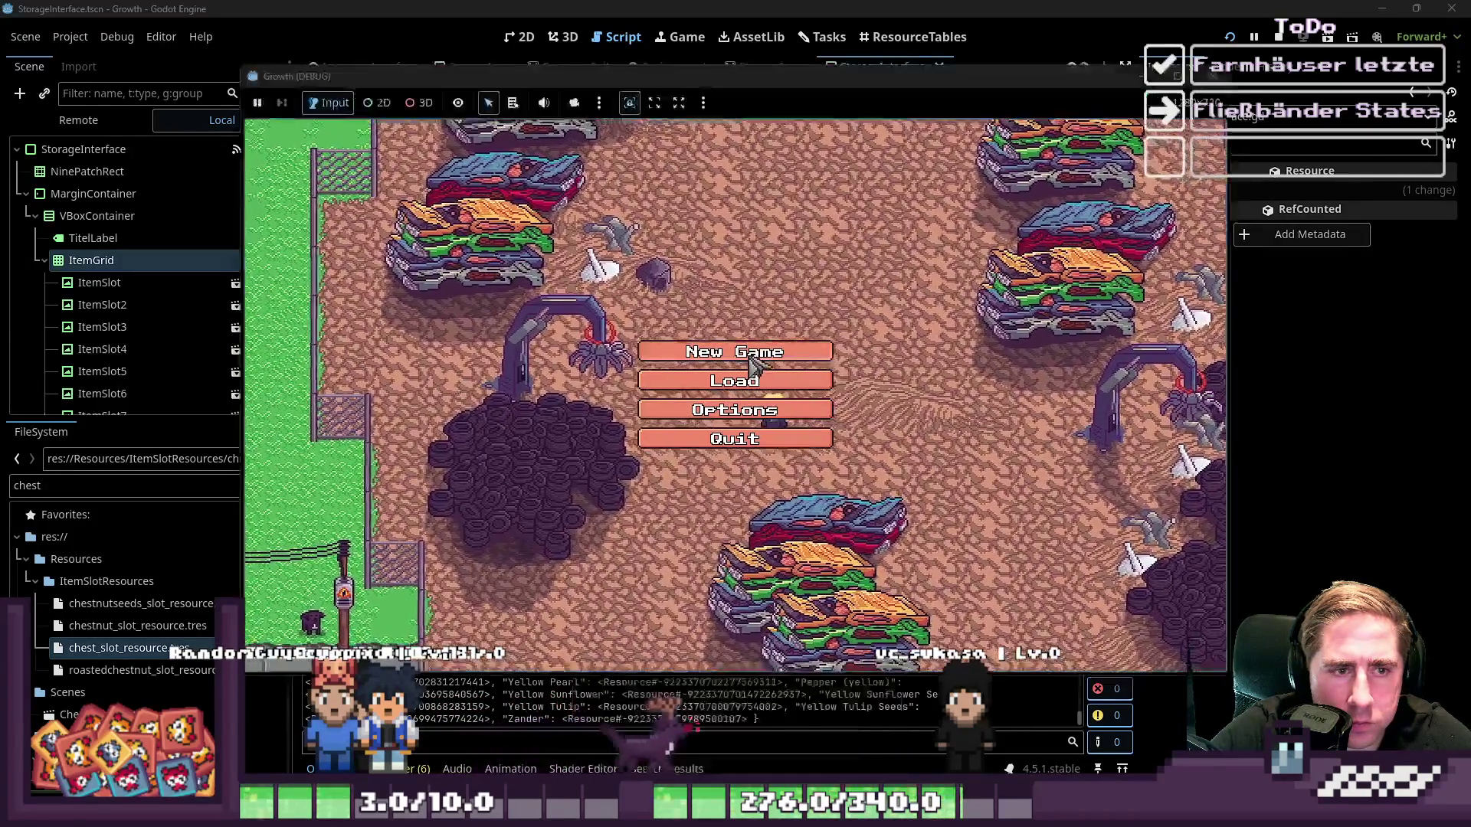
left_click(751, 354)
type("sadd")
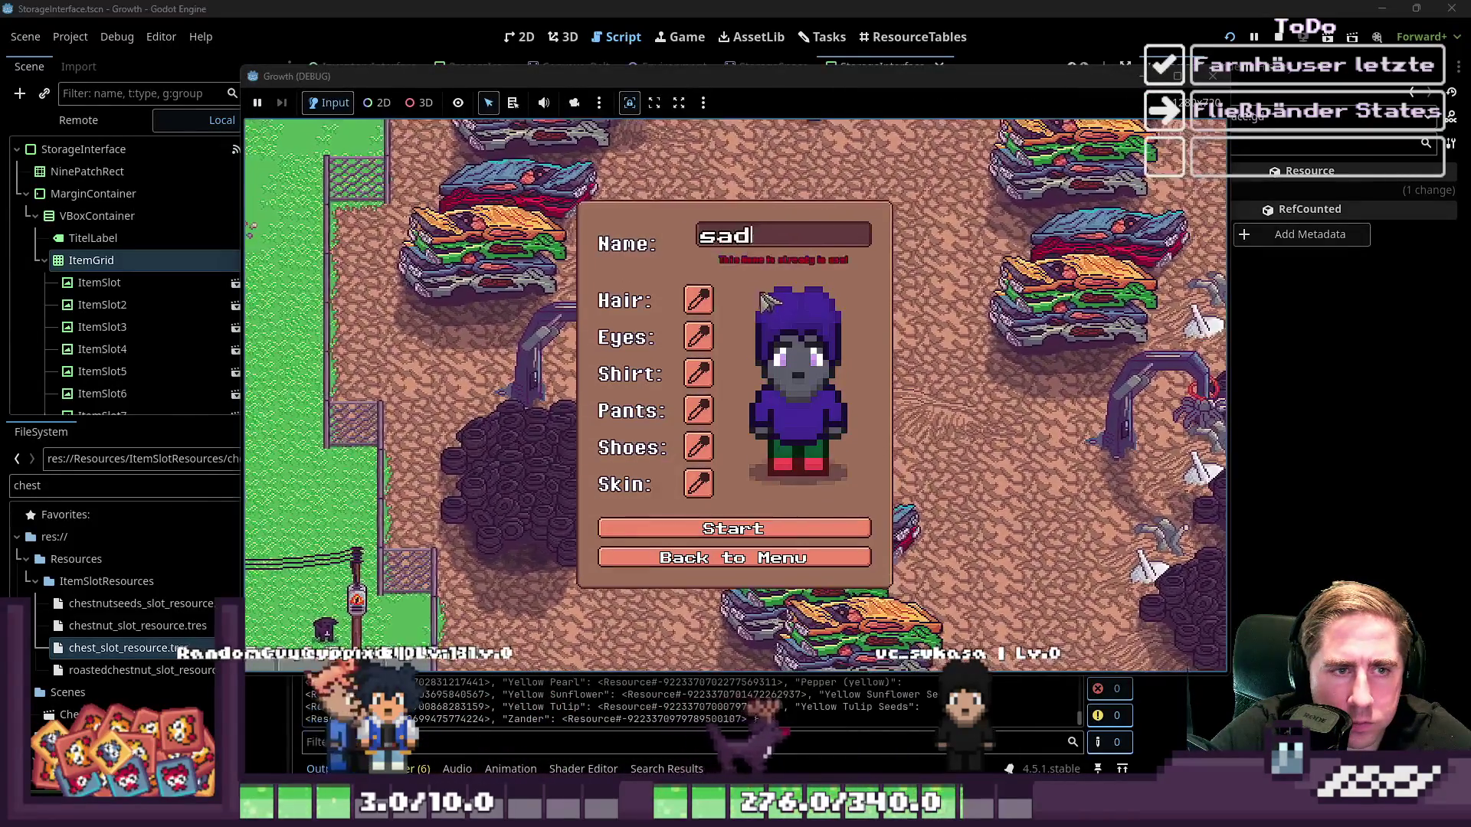
left_click(732, 519)
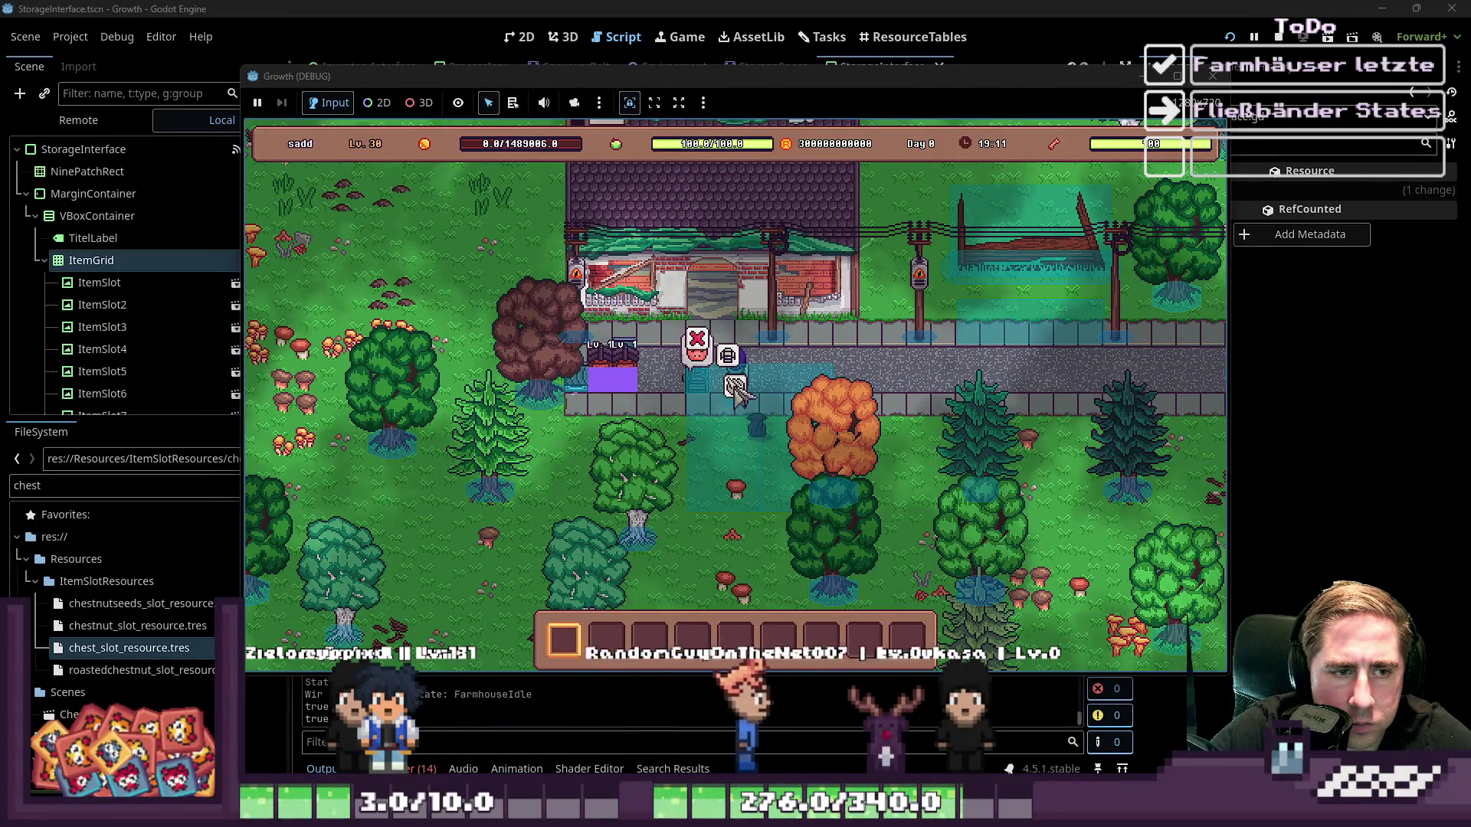
left_click(735, 394)
scroll(747, 398, "down", 1)
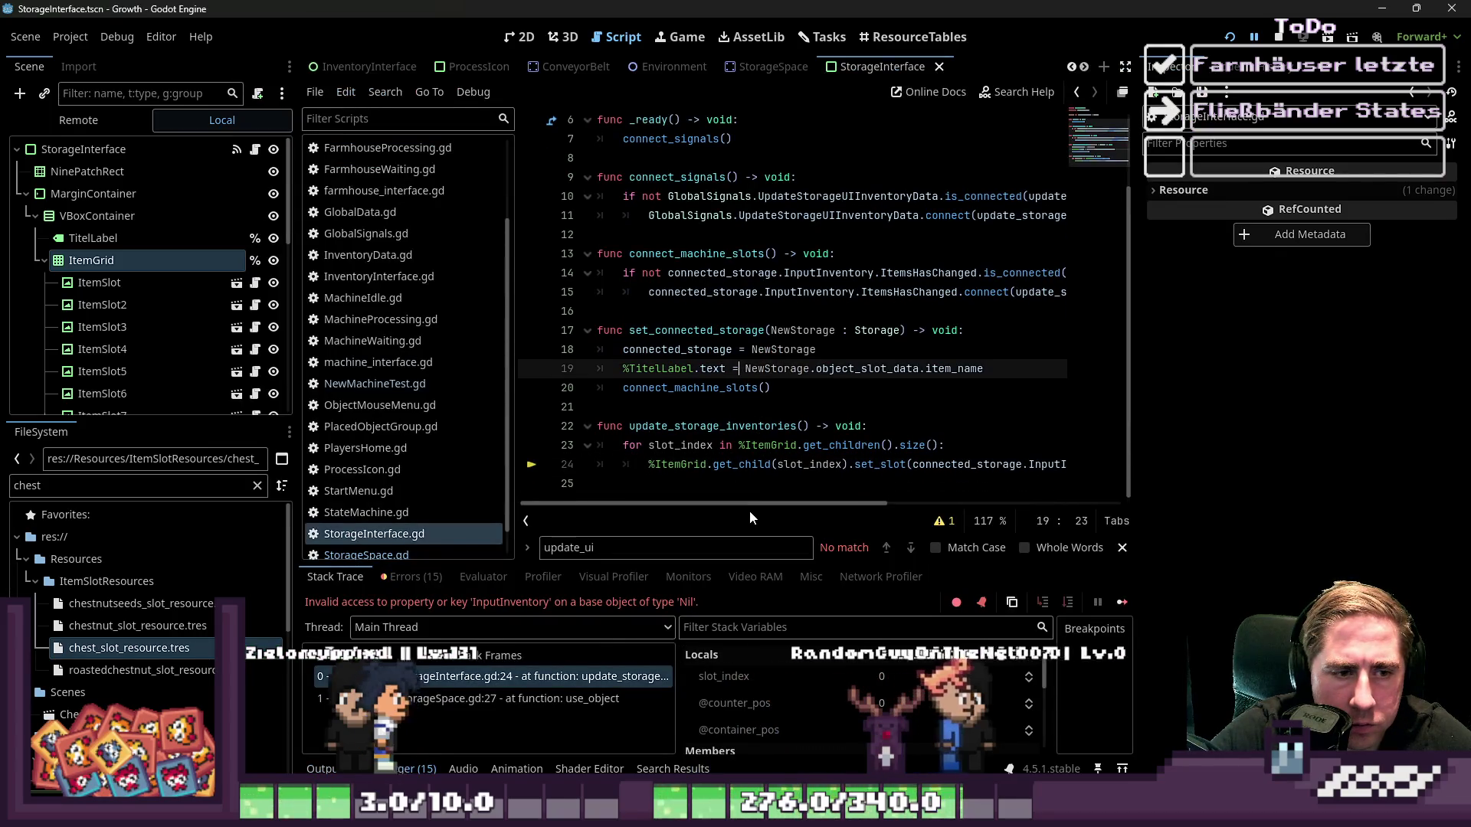
Trace the debugger stack between StorageSpace.gd's use_object and StorageInterface.gd's failing line 24
mouse_move(751, 504)
left_mouse_down()
mouse_move(958, 490)
mouse_move(881, 491)
left_mouse_up()
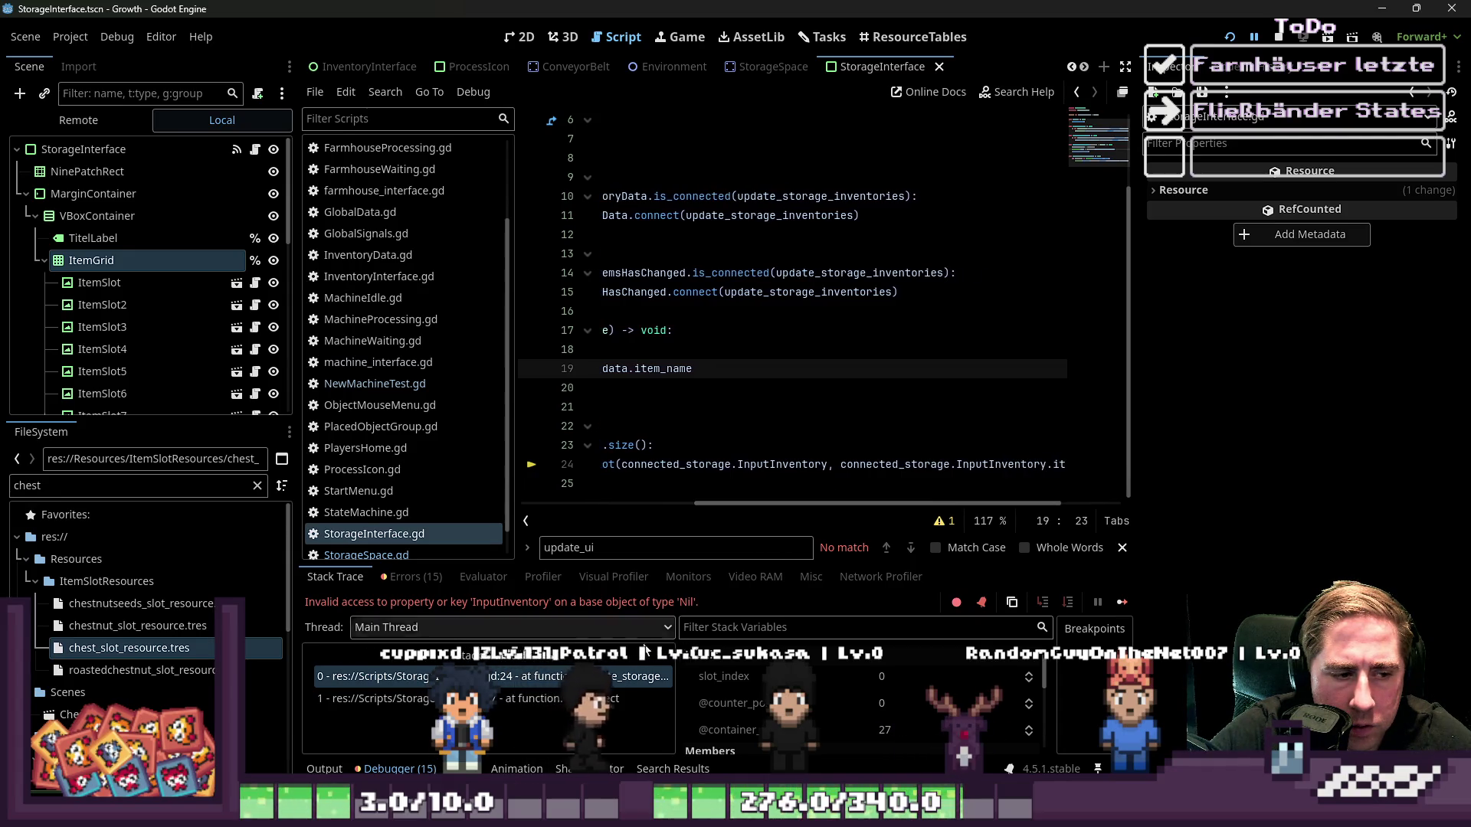
left_click(578, 698)
left_click(568, 680)
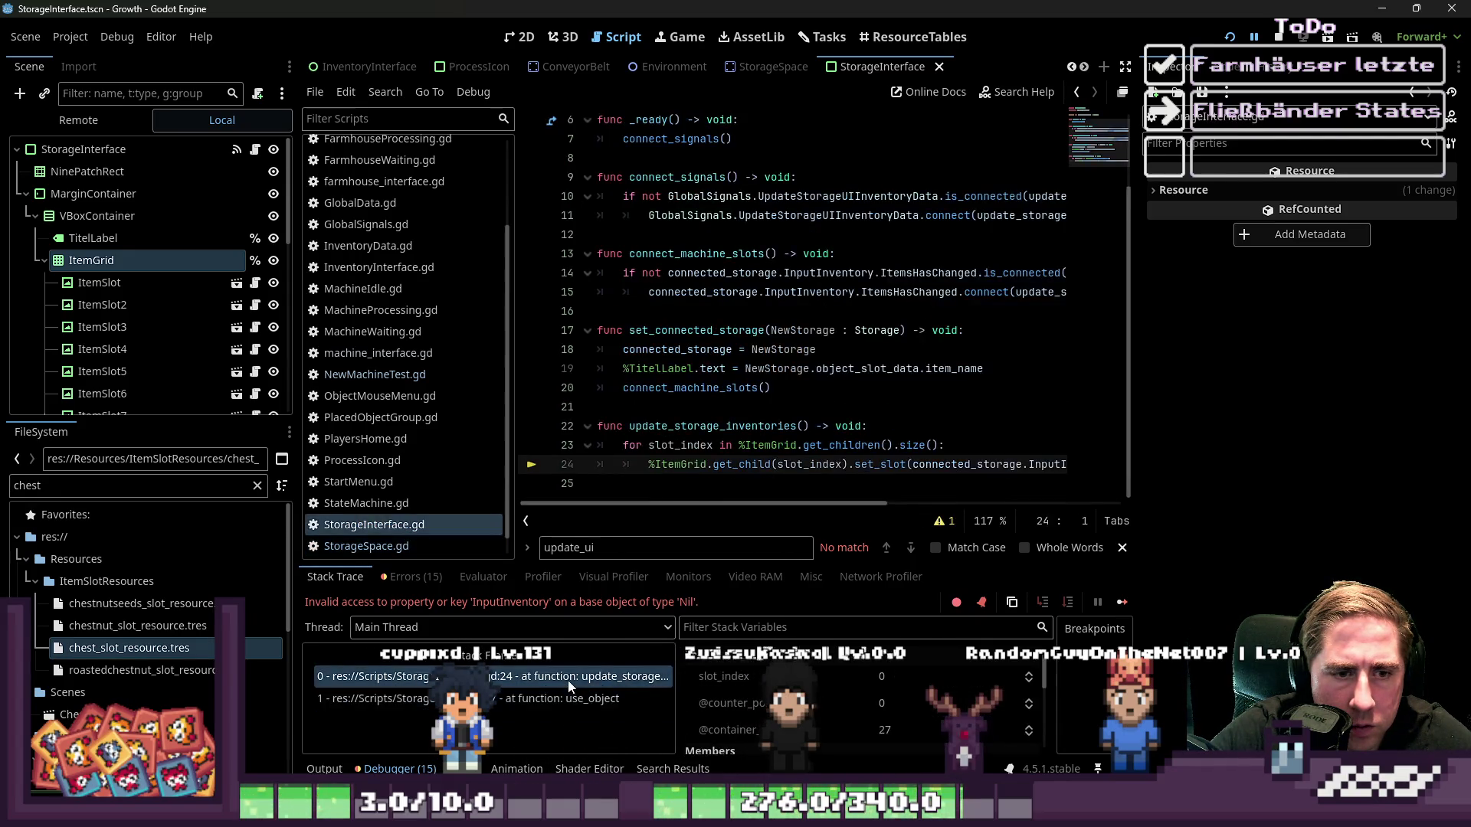
mouse_move(650, 505)
left_mouse_down()
mouse_move(798, 540)
mouse_move(666, 552)
left_mouse_up()
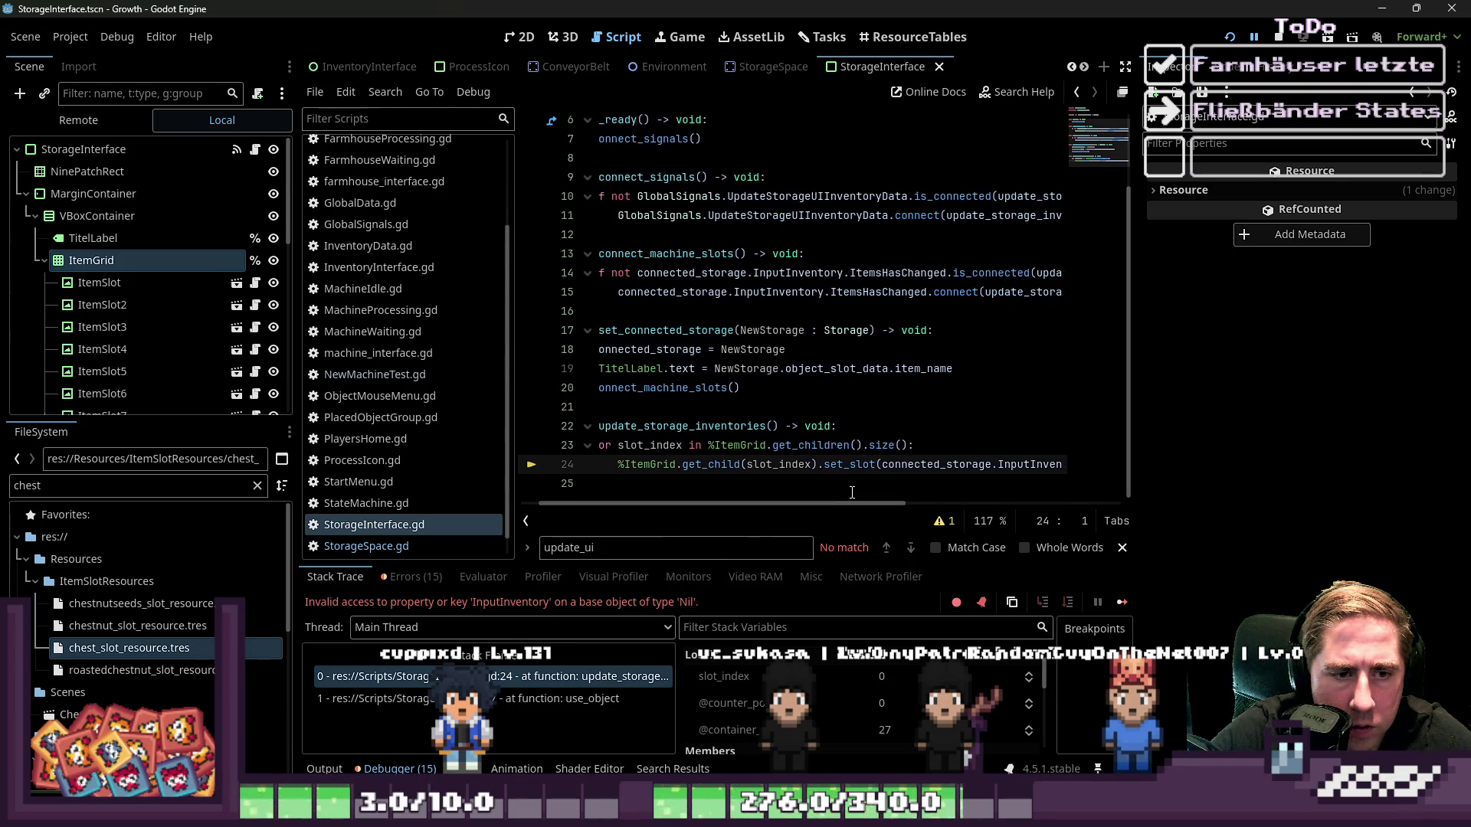
left_click(919, 445)
left_click_drag(783, 502, 844, 505)
scroll(849, 701, "down", 1)
scroll(849, 696, "down", 2)
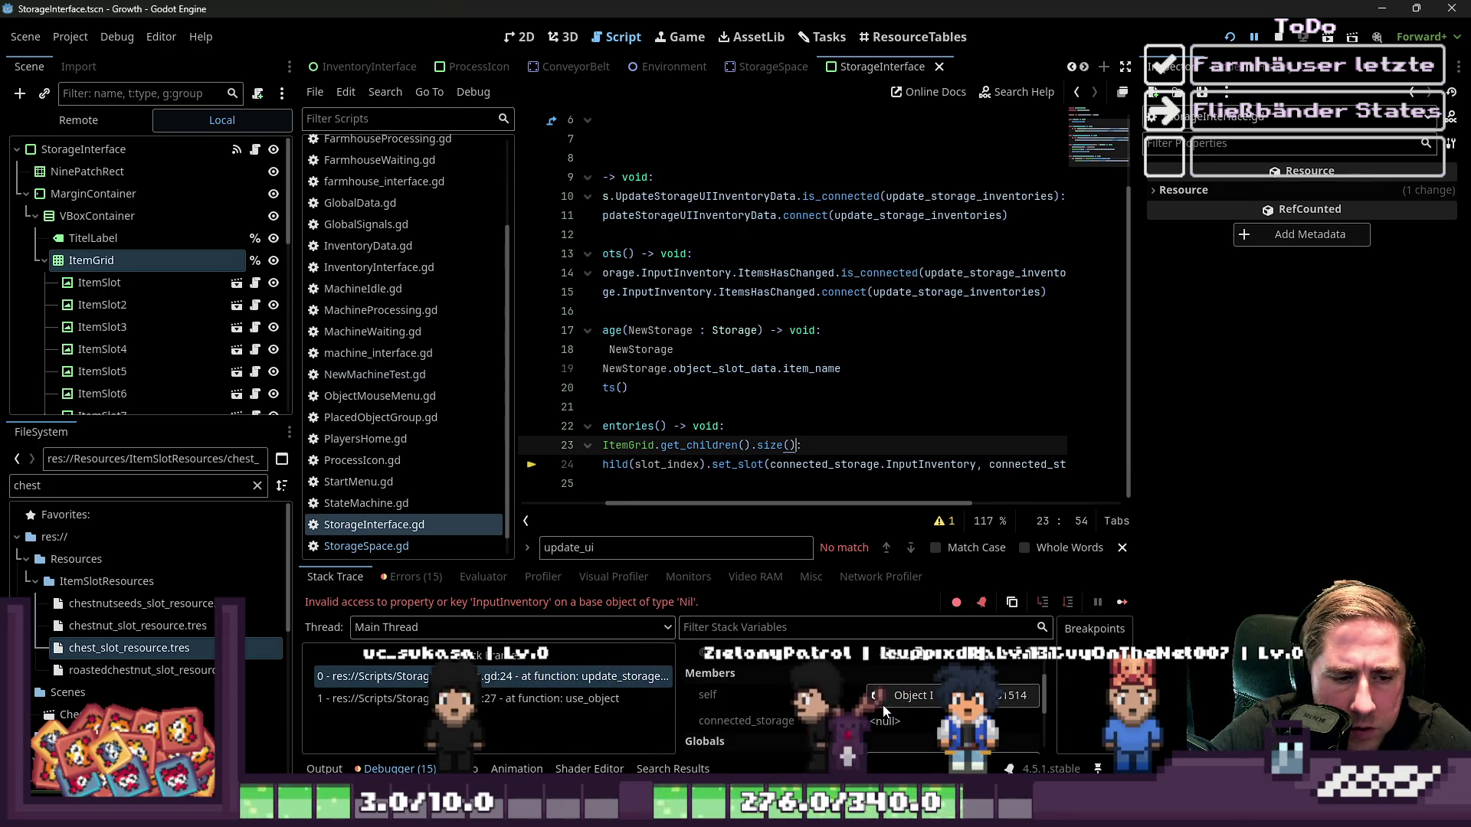
scroll(883, 709, "up", 3)
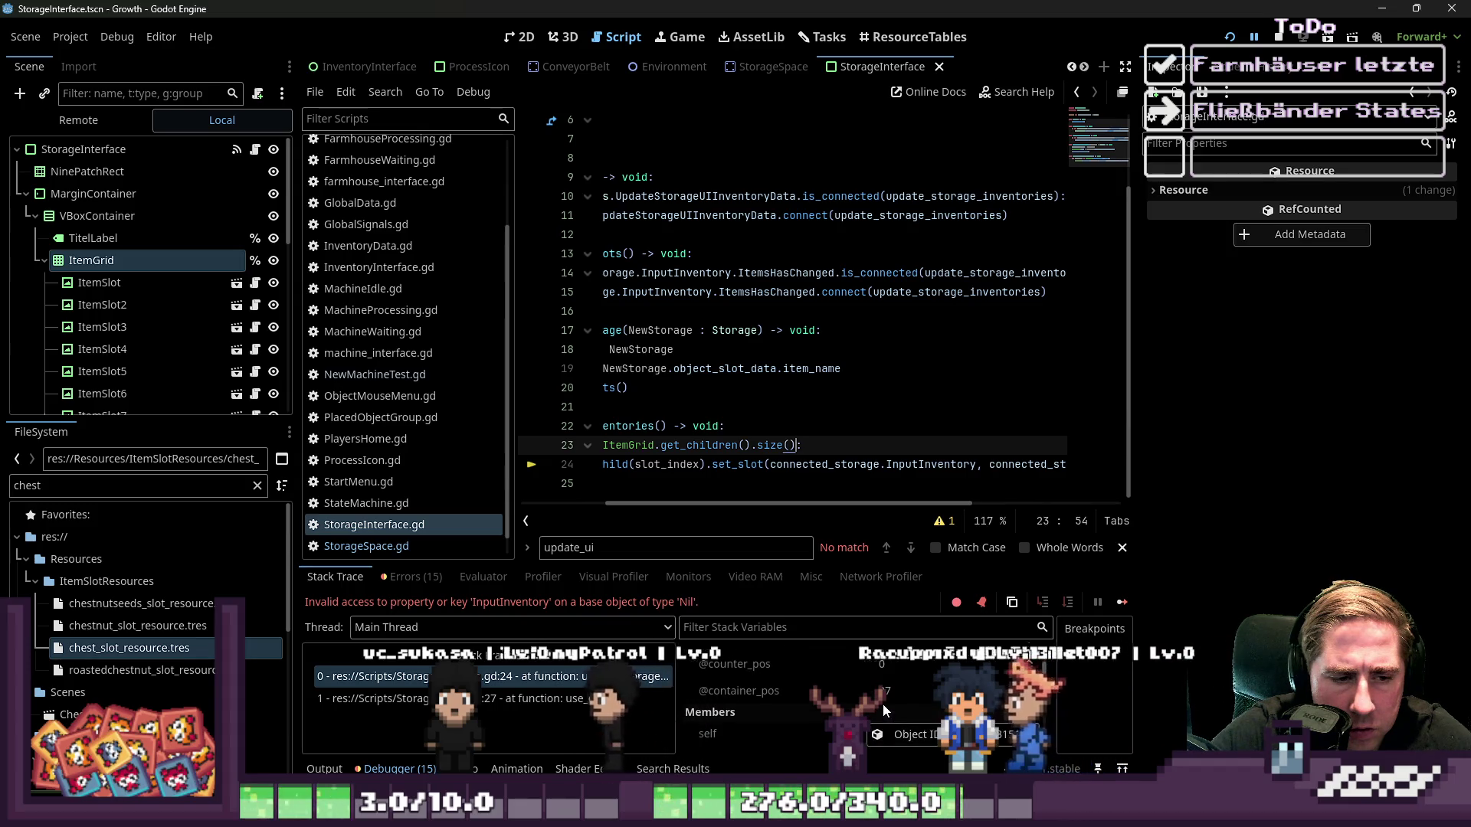
scroll(883, 705, "up", 1)
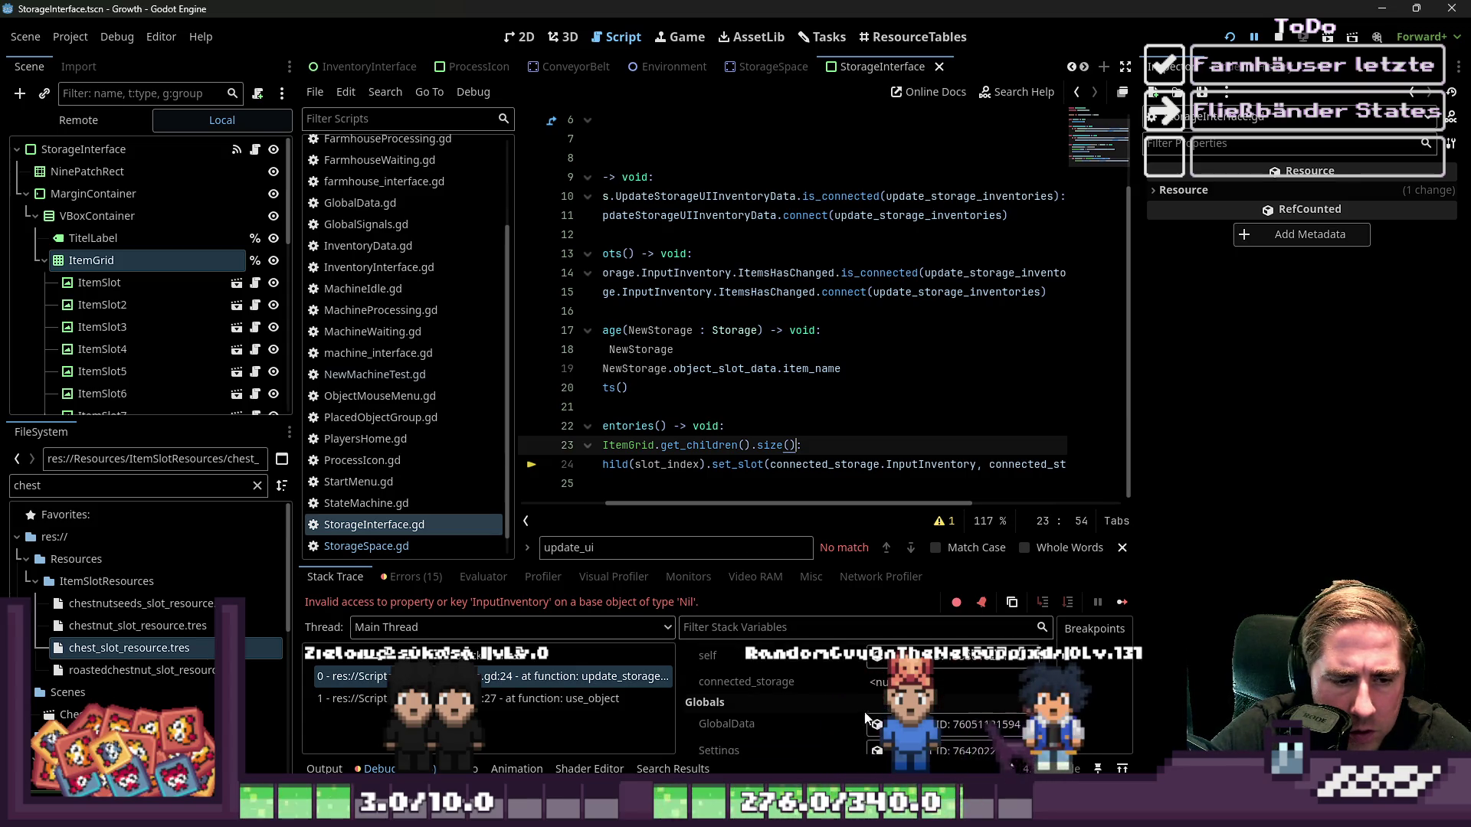
scroll(701, 481, "up", 2)
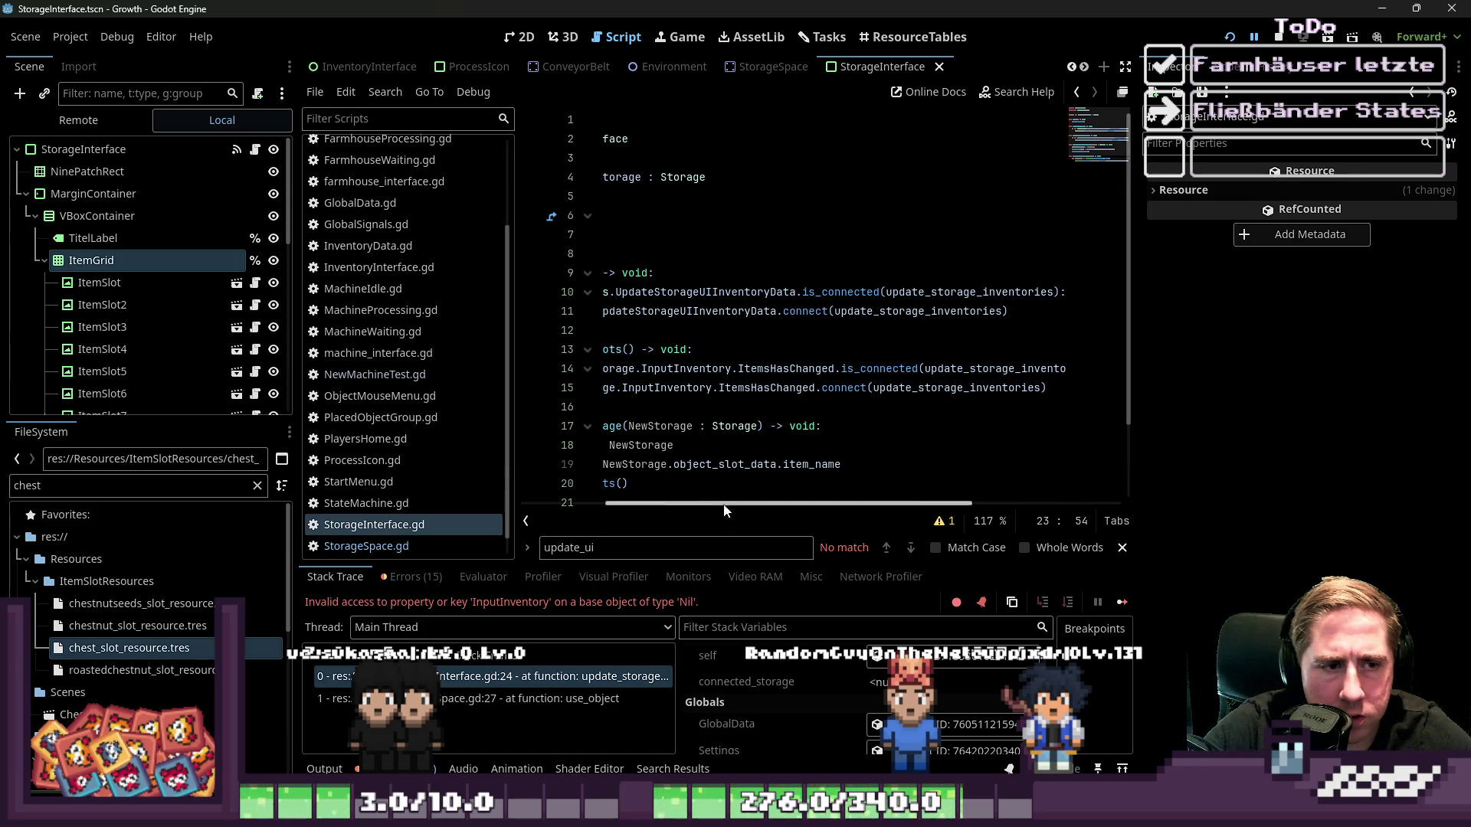
scroll(737, 490, "left", 3)
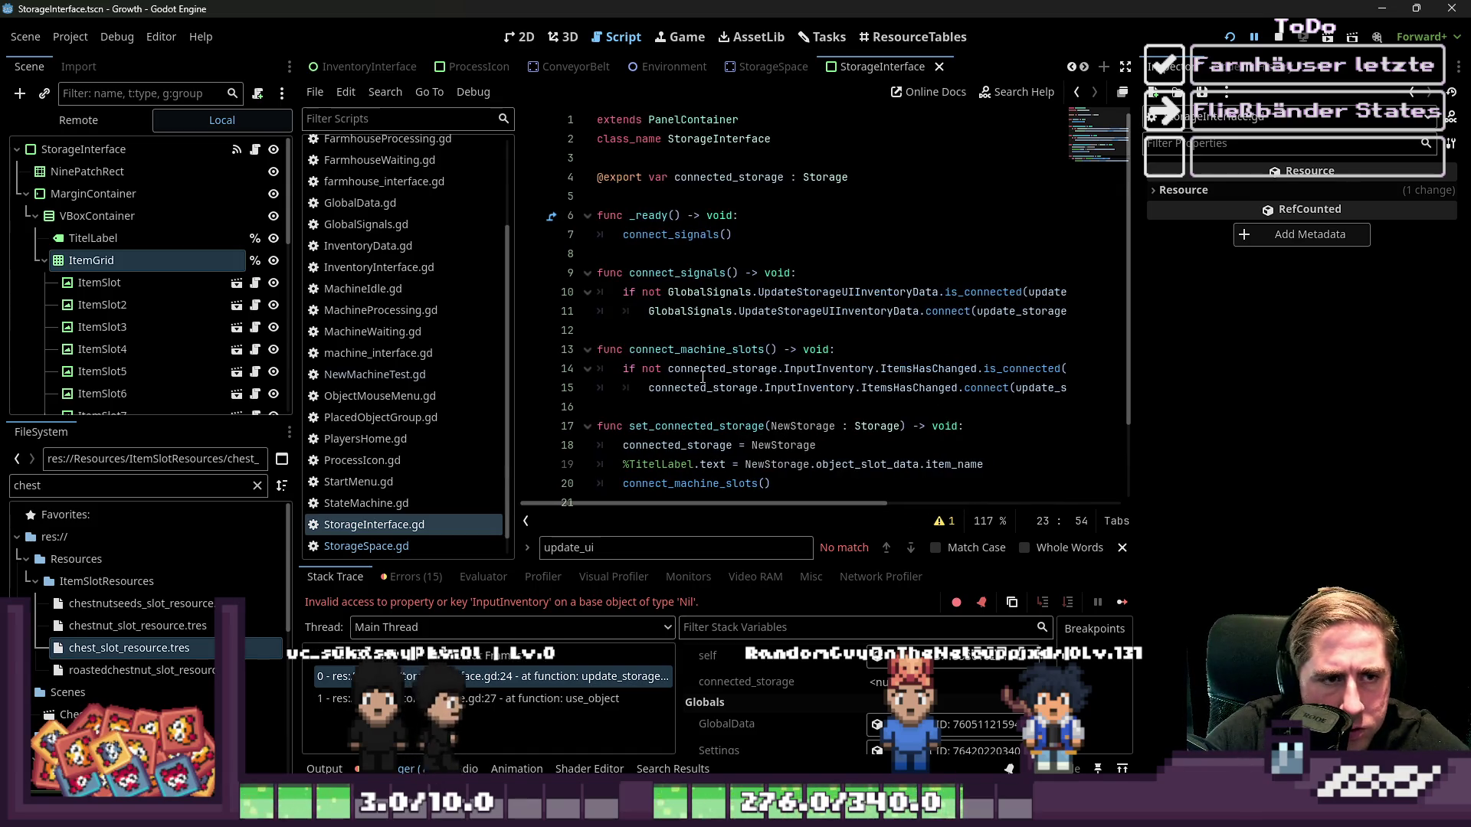
Check connected_storage on line 4 and StorageSpace's set_connected_storage call on line 26
double_click(740, 178)
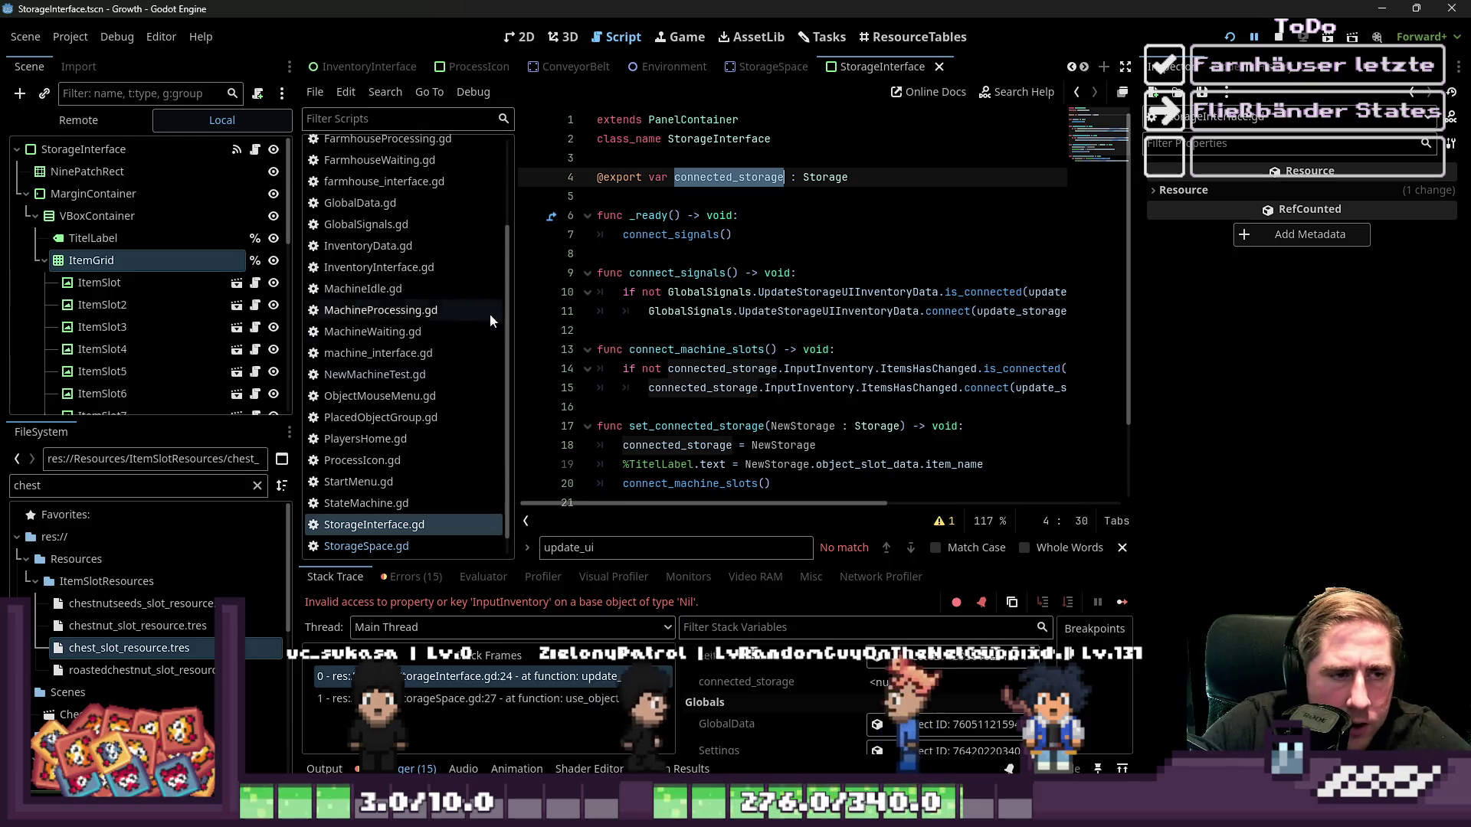
scroll(398, 521, "down", 1)
left_click(400, 524)
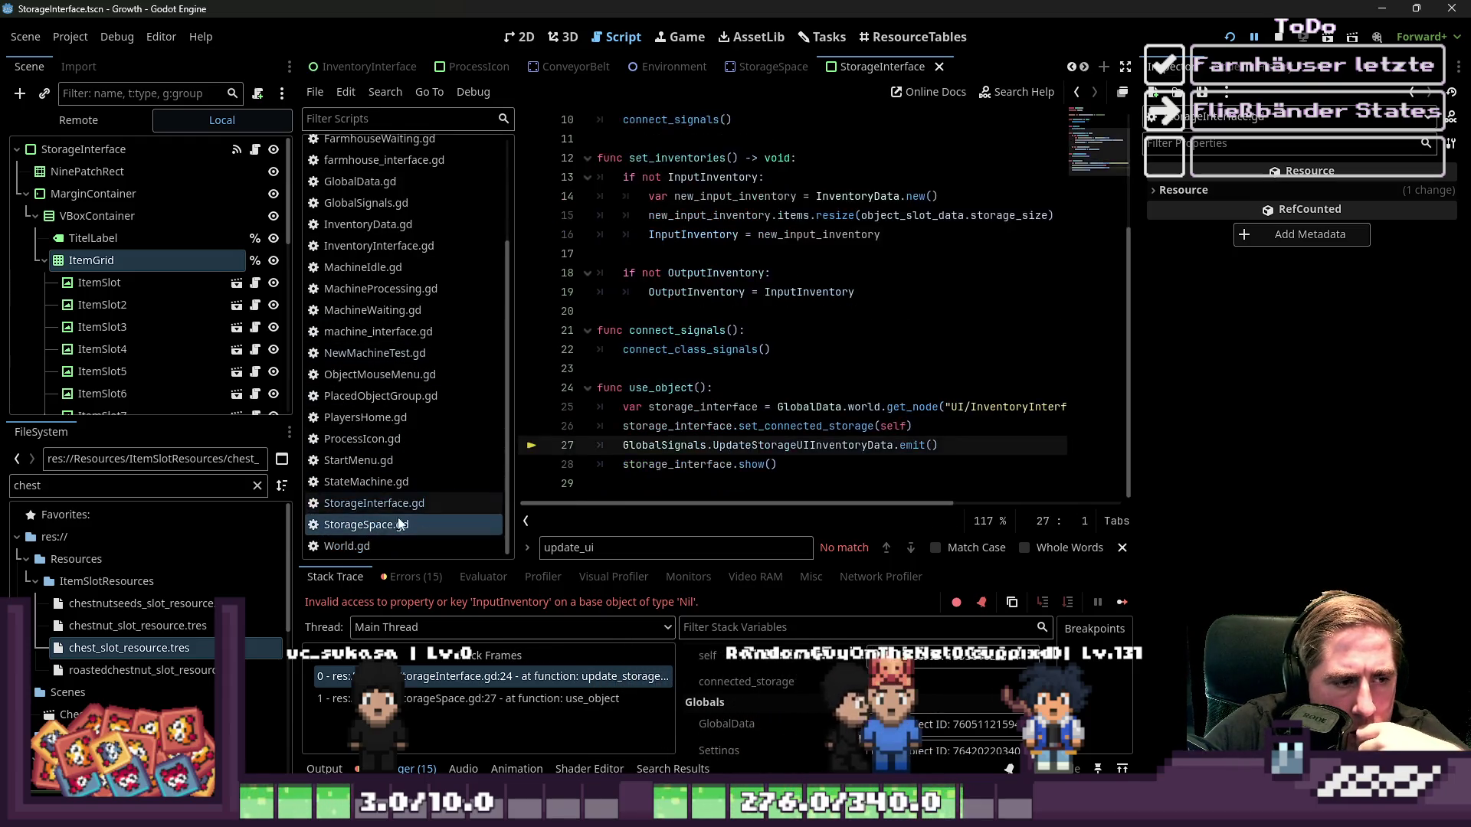
left_click(666, 392)
double_click(692, 425)
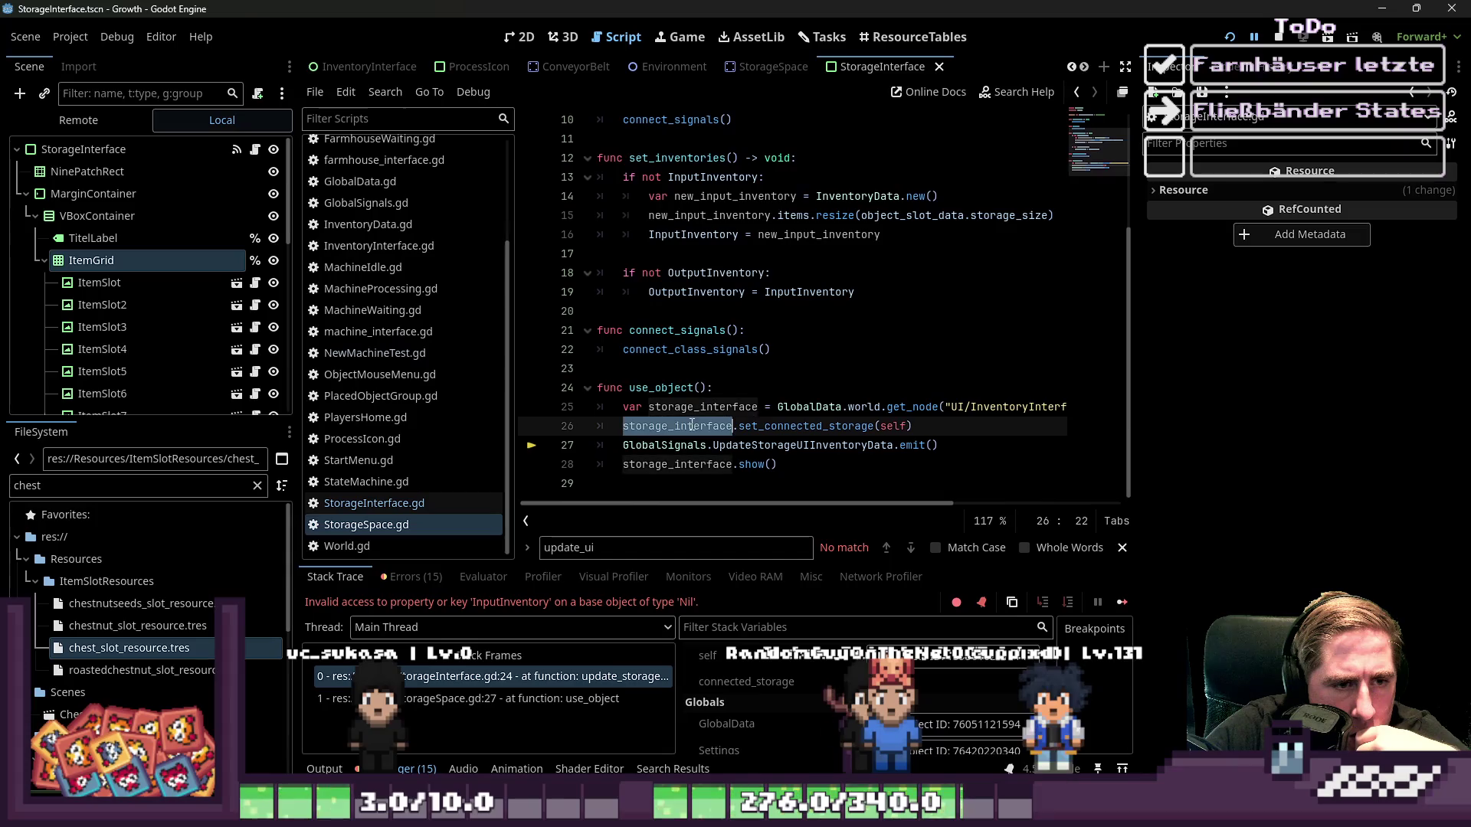
double_click(781, 429)
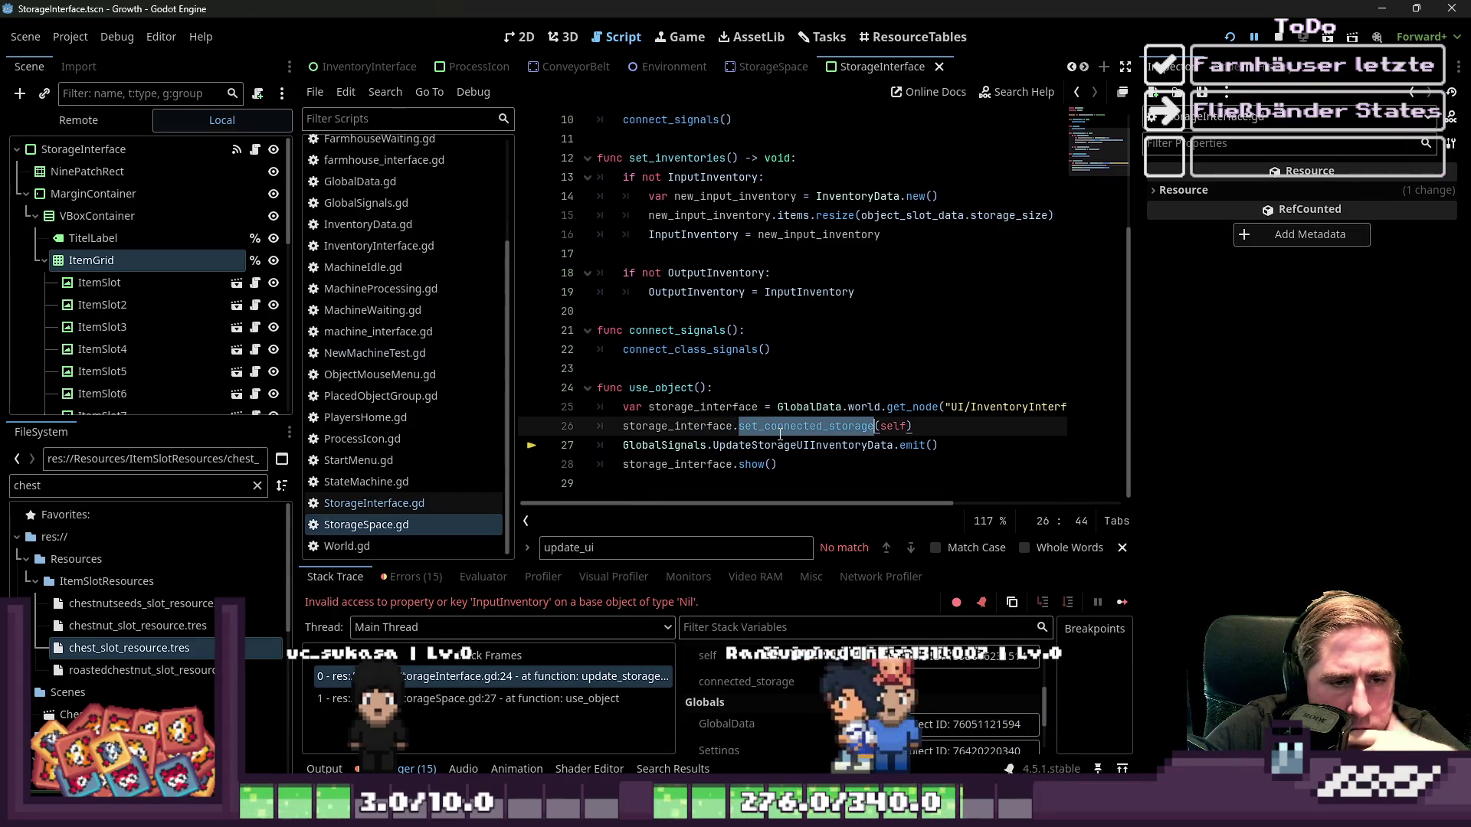
Inspect set_connected_storage (lines 17–22) in StorageInterface.gd, then run the project again
left_click(365, 504)
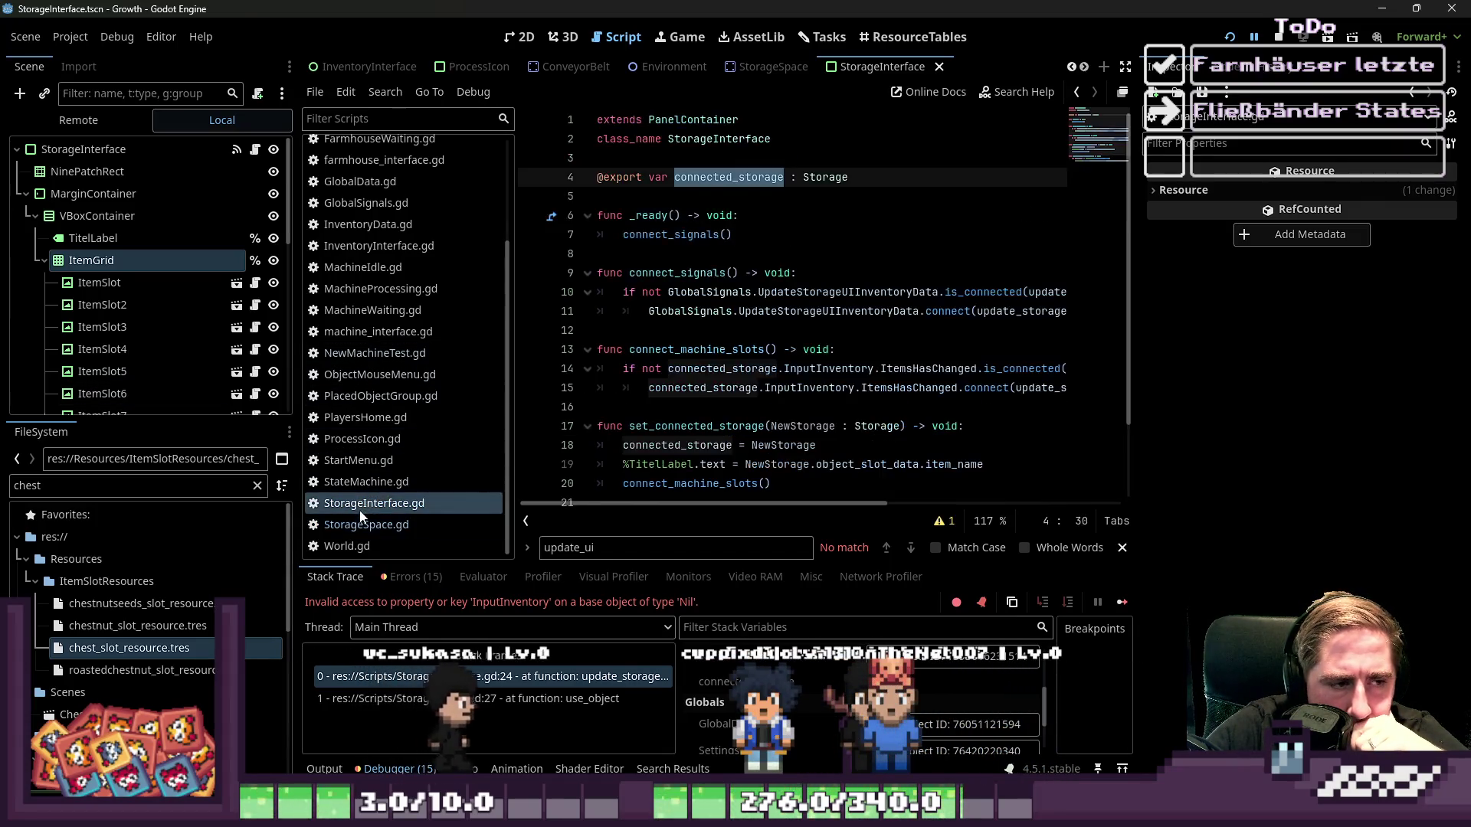
left_click(675, 395)
double_click(675, 427)
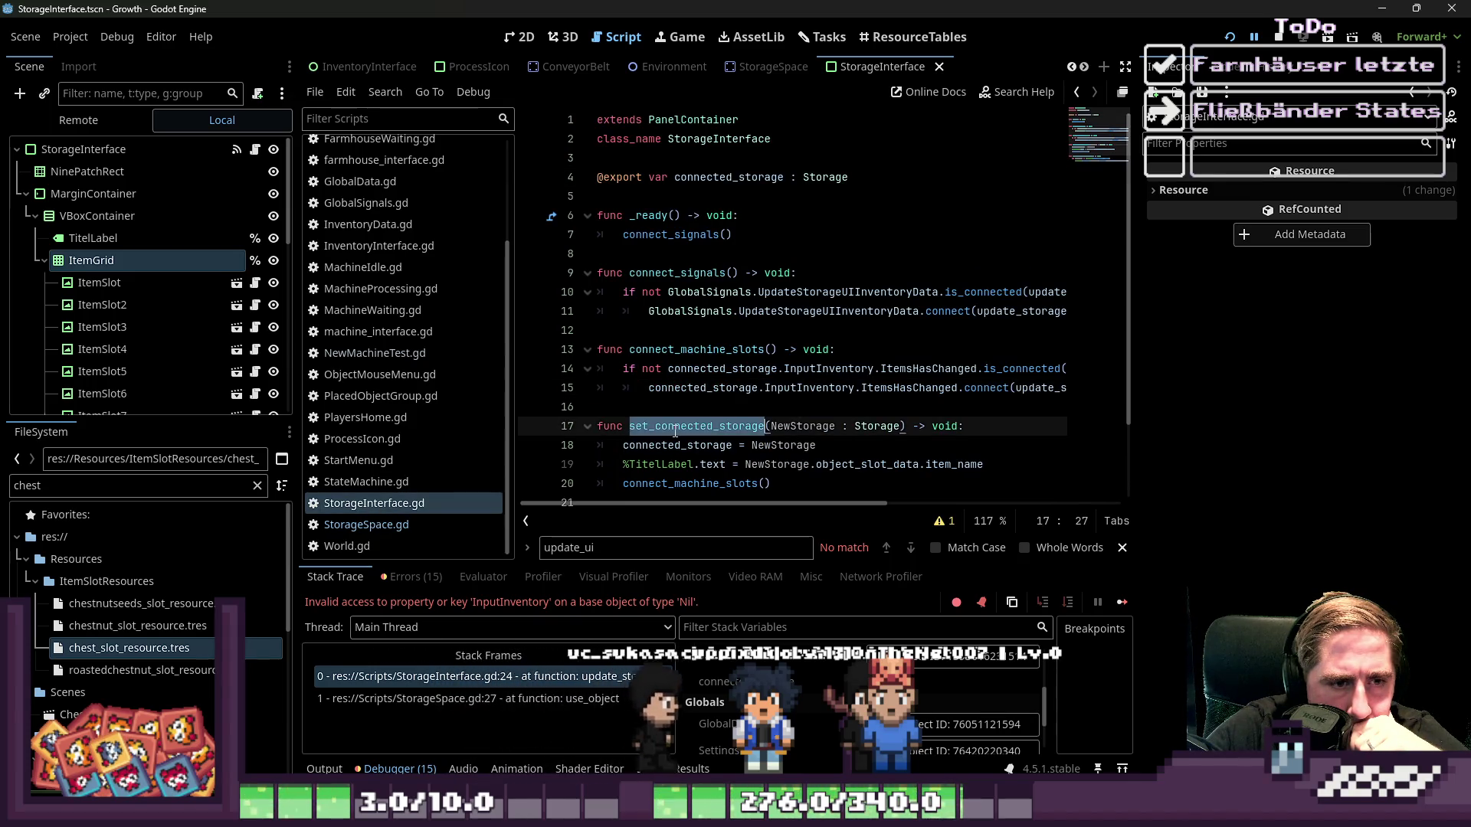
scroll(675, 431, "down", 2)
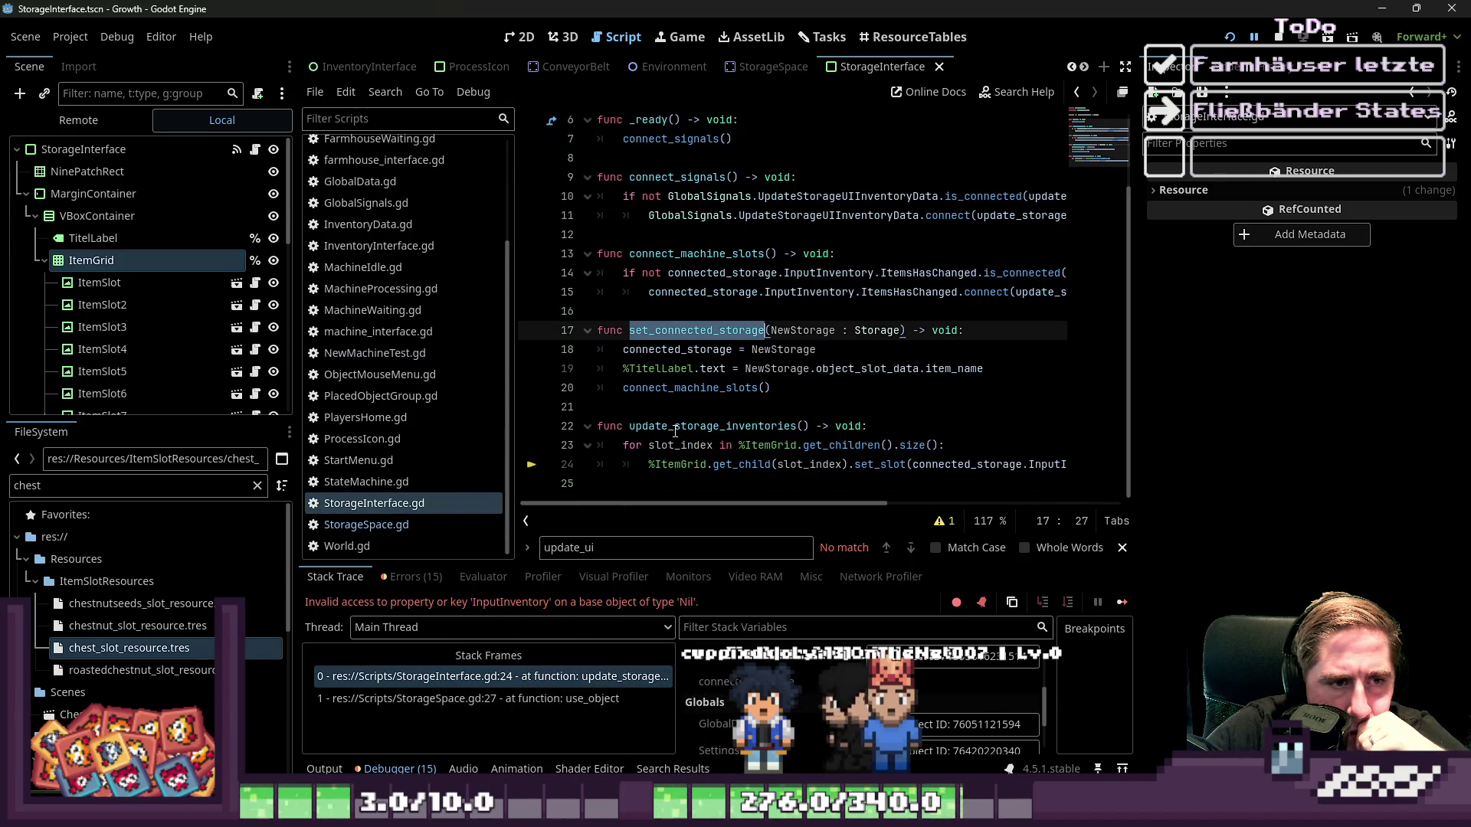
double_click(674, 429)
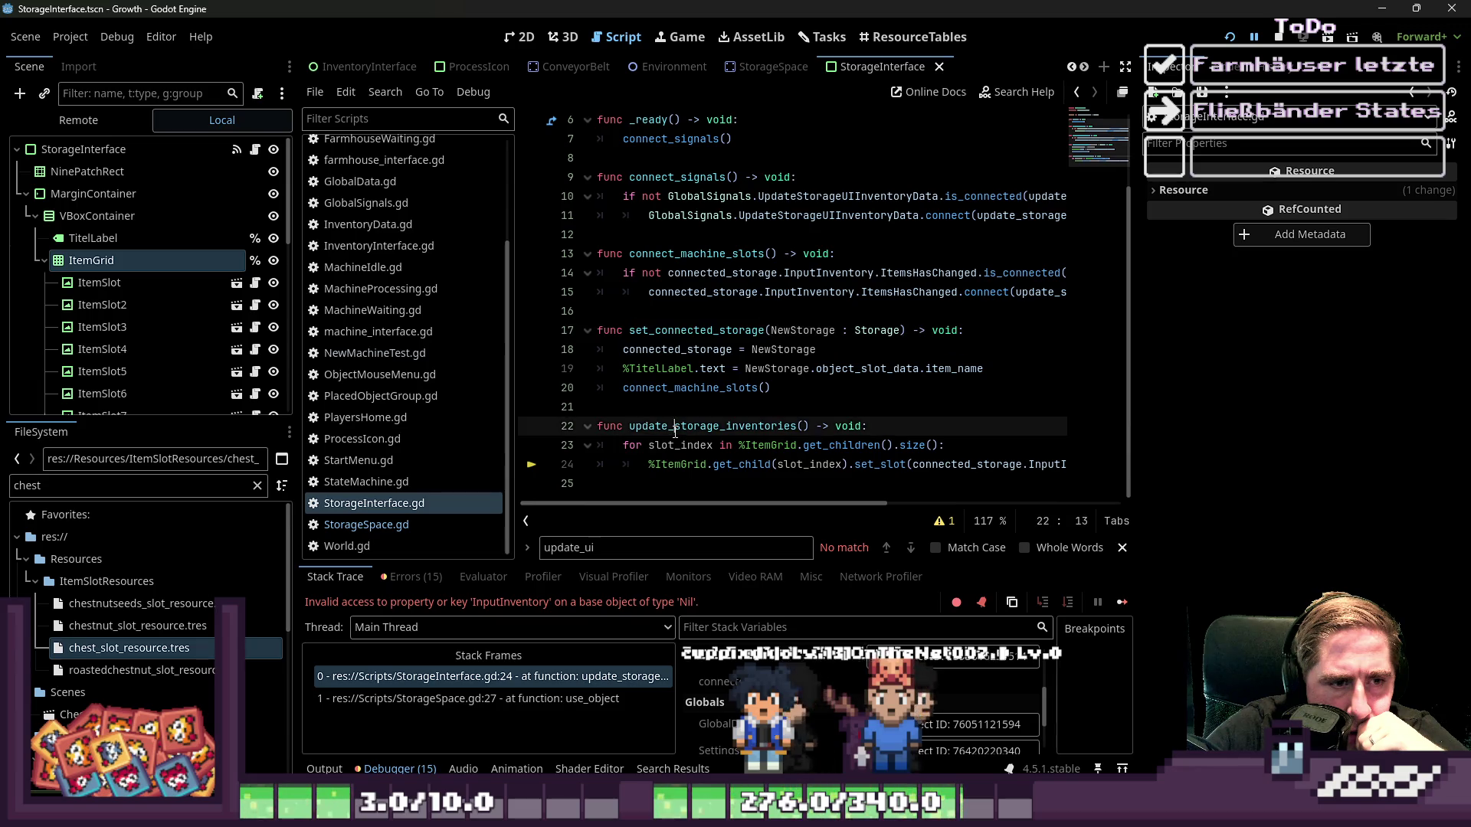
left_click(686, 350)
double_click(762, 332)
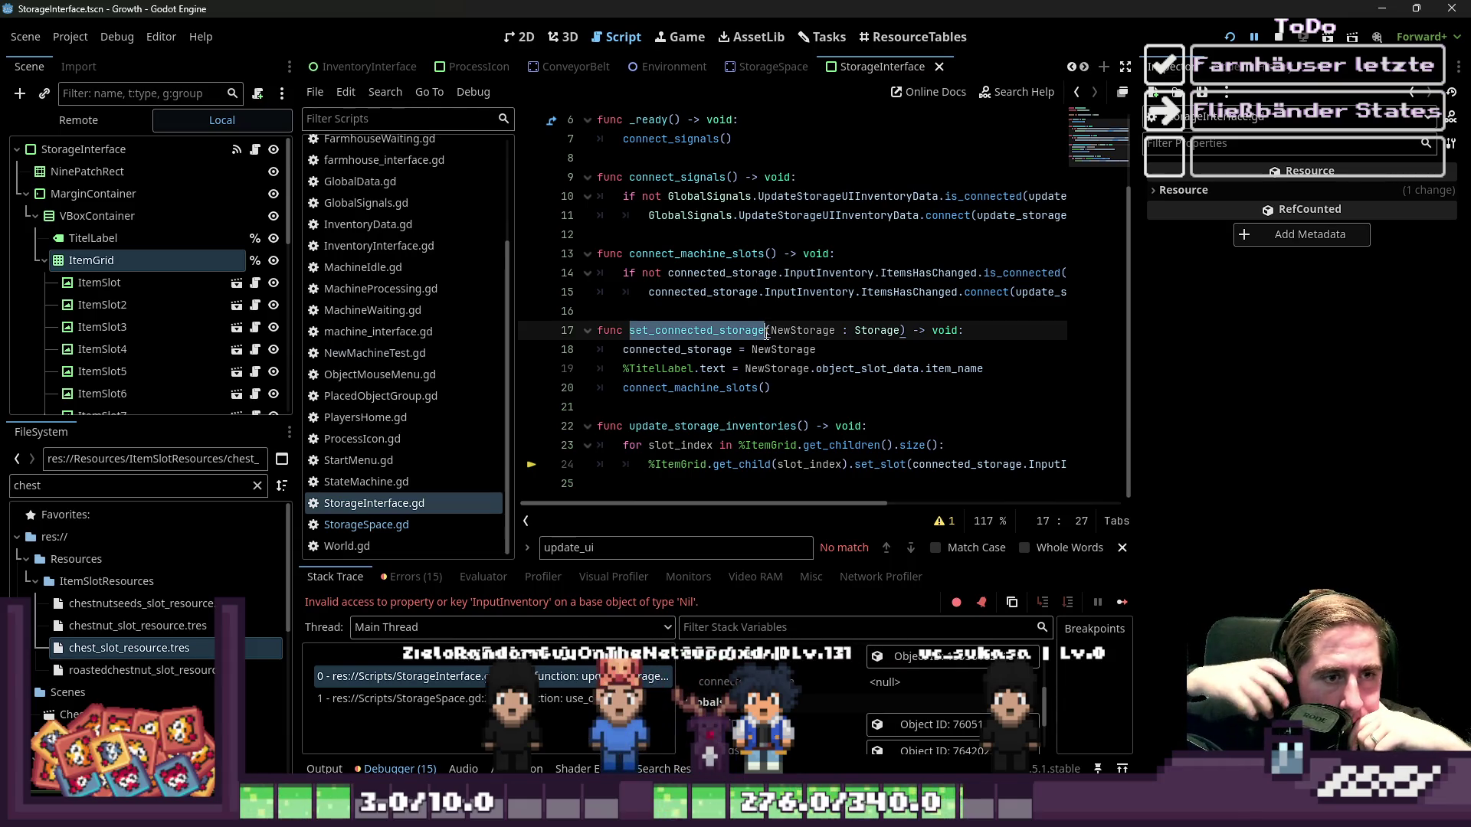
left_click(780, 349)
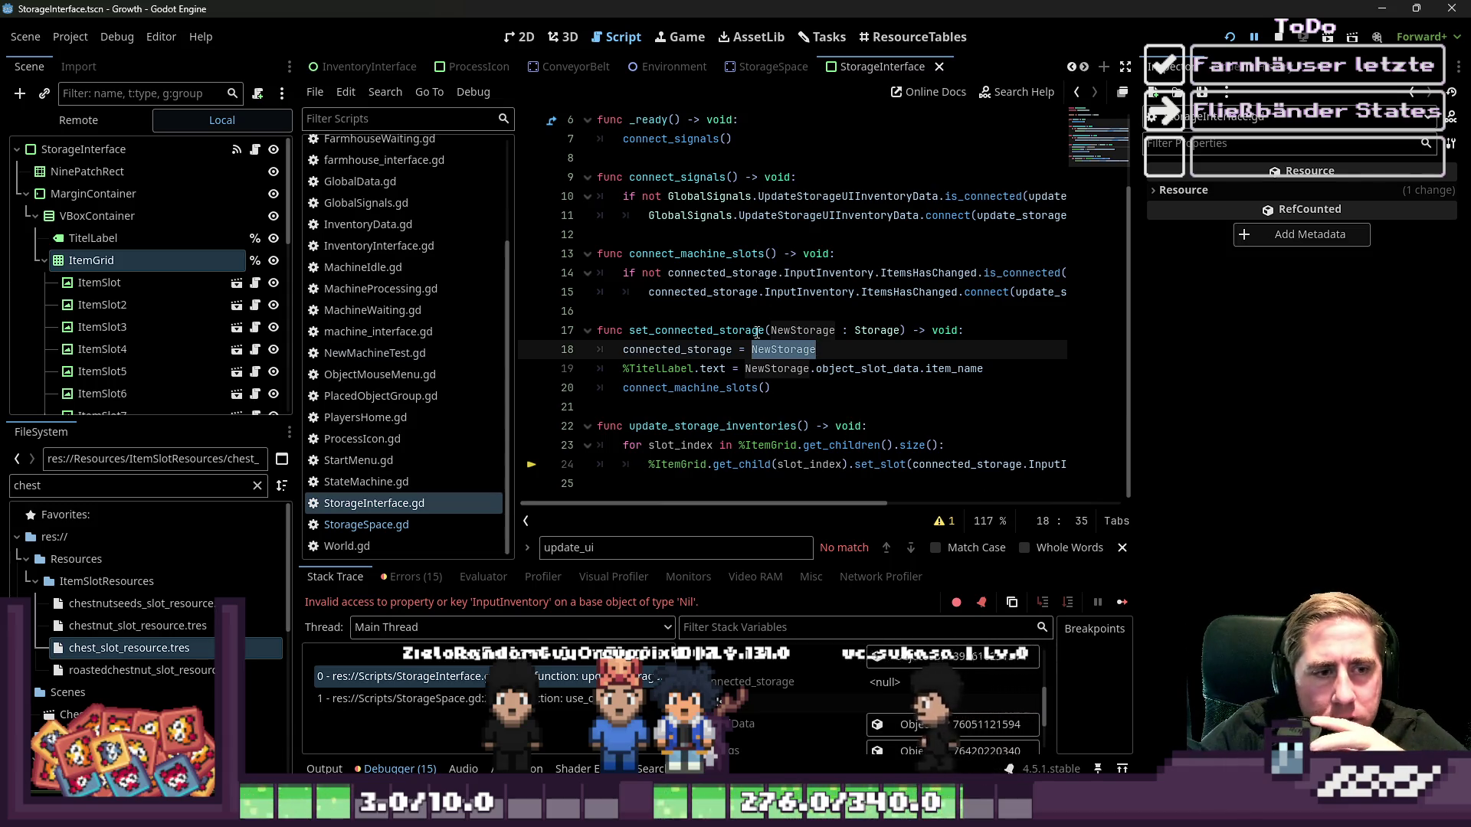
left_click(733, 388)
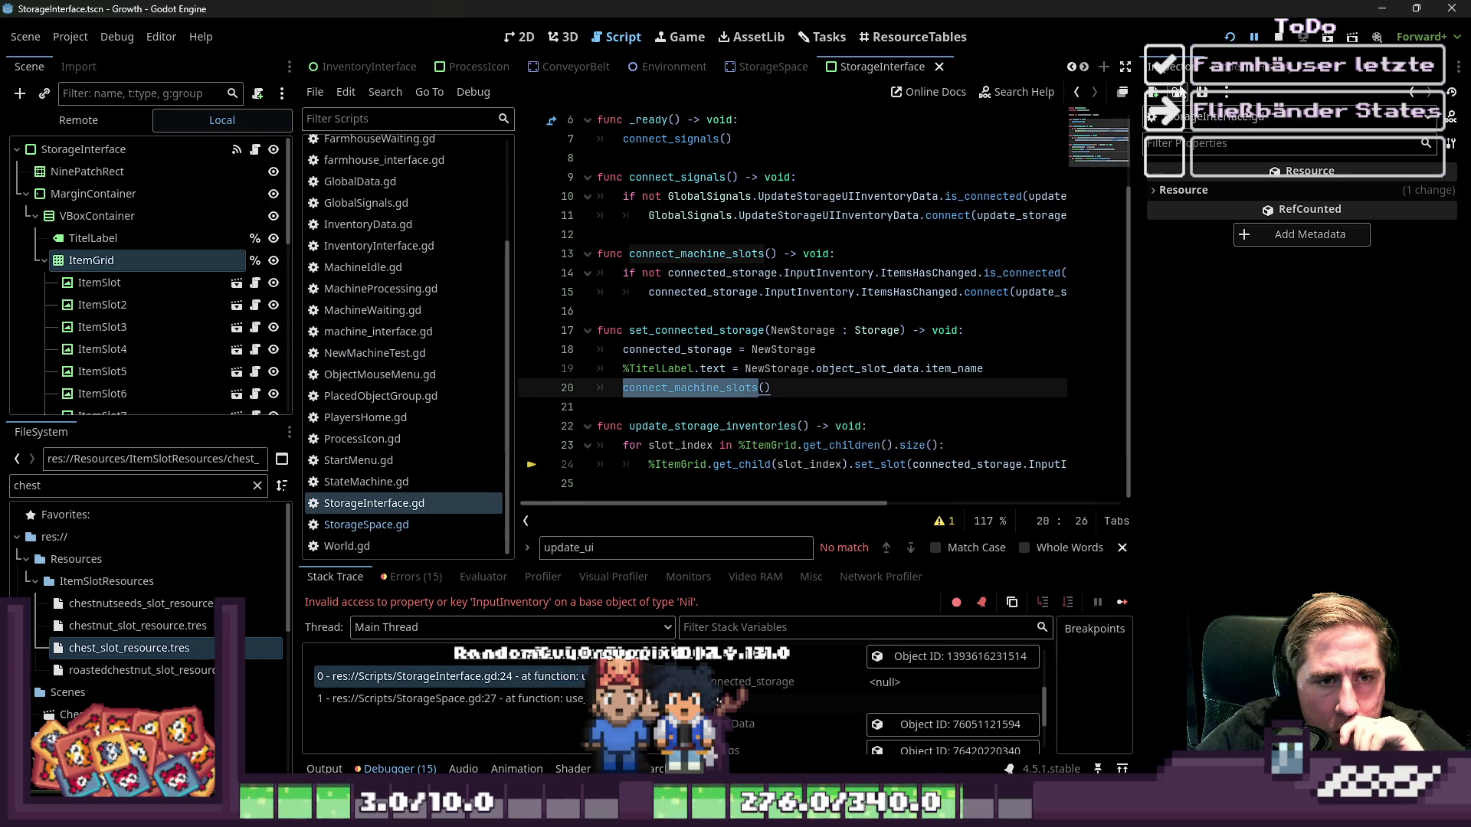
left_click(1229, 38)
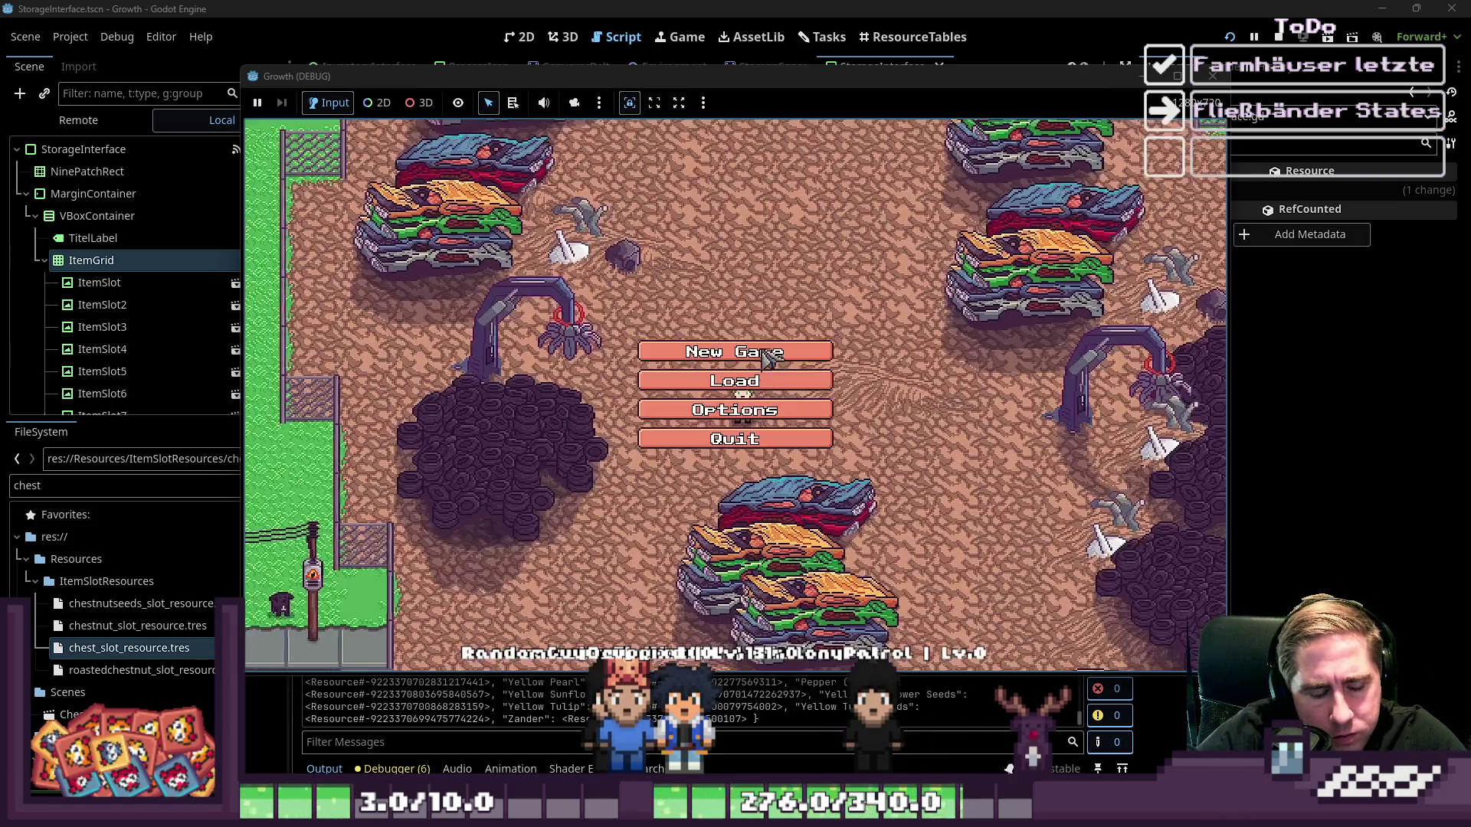
Start a new game as 'sadgf' and open the chest's storage interface, hitting line 24 again
left_click(766, 383)
type("sad")
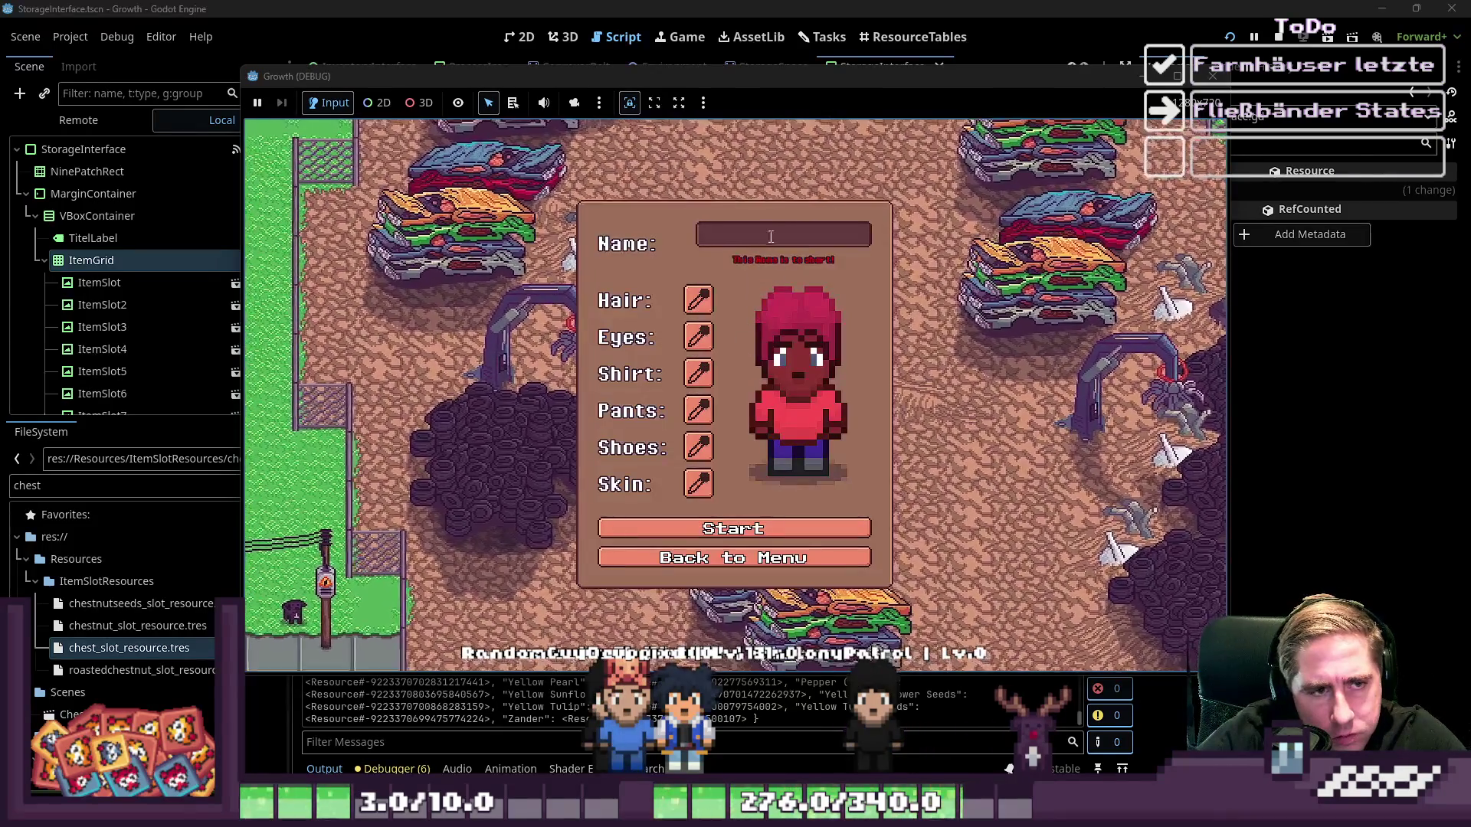
type("gf")
left_click(703, 529)
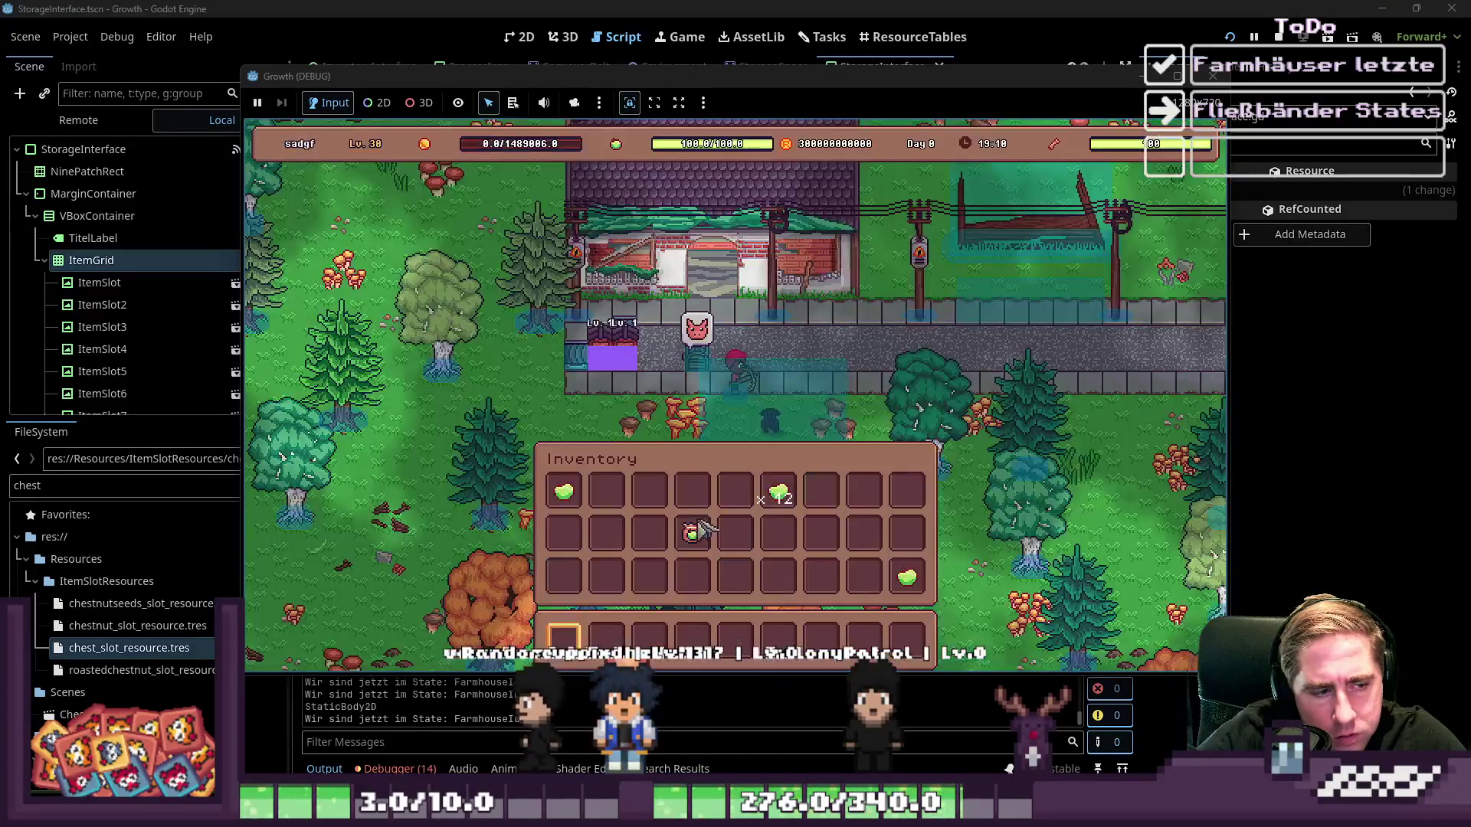
left_click(703, 371)
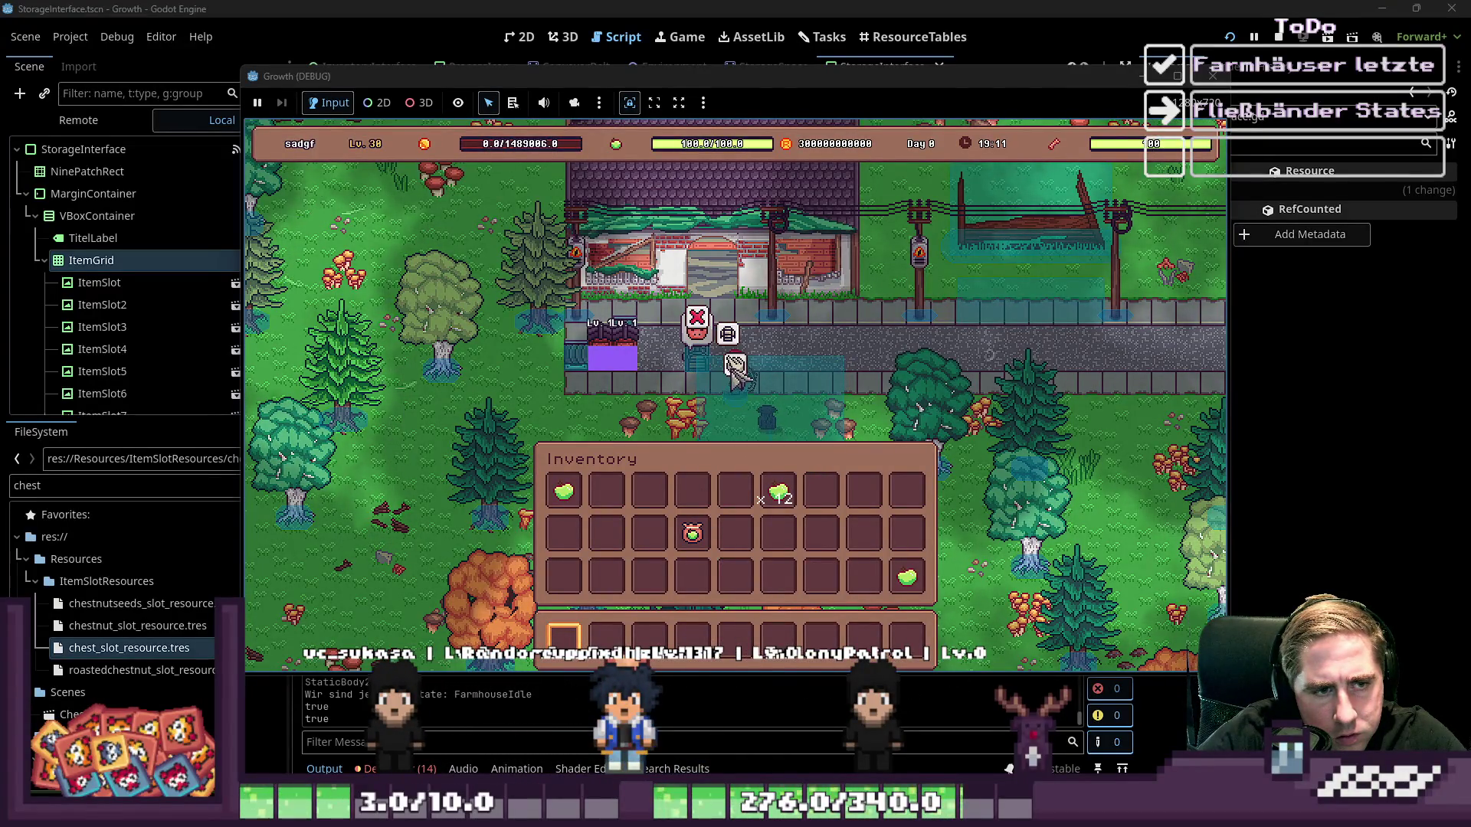
left_click(734, 366)
scroll(731, 369, "down", 1)
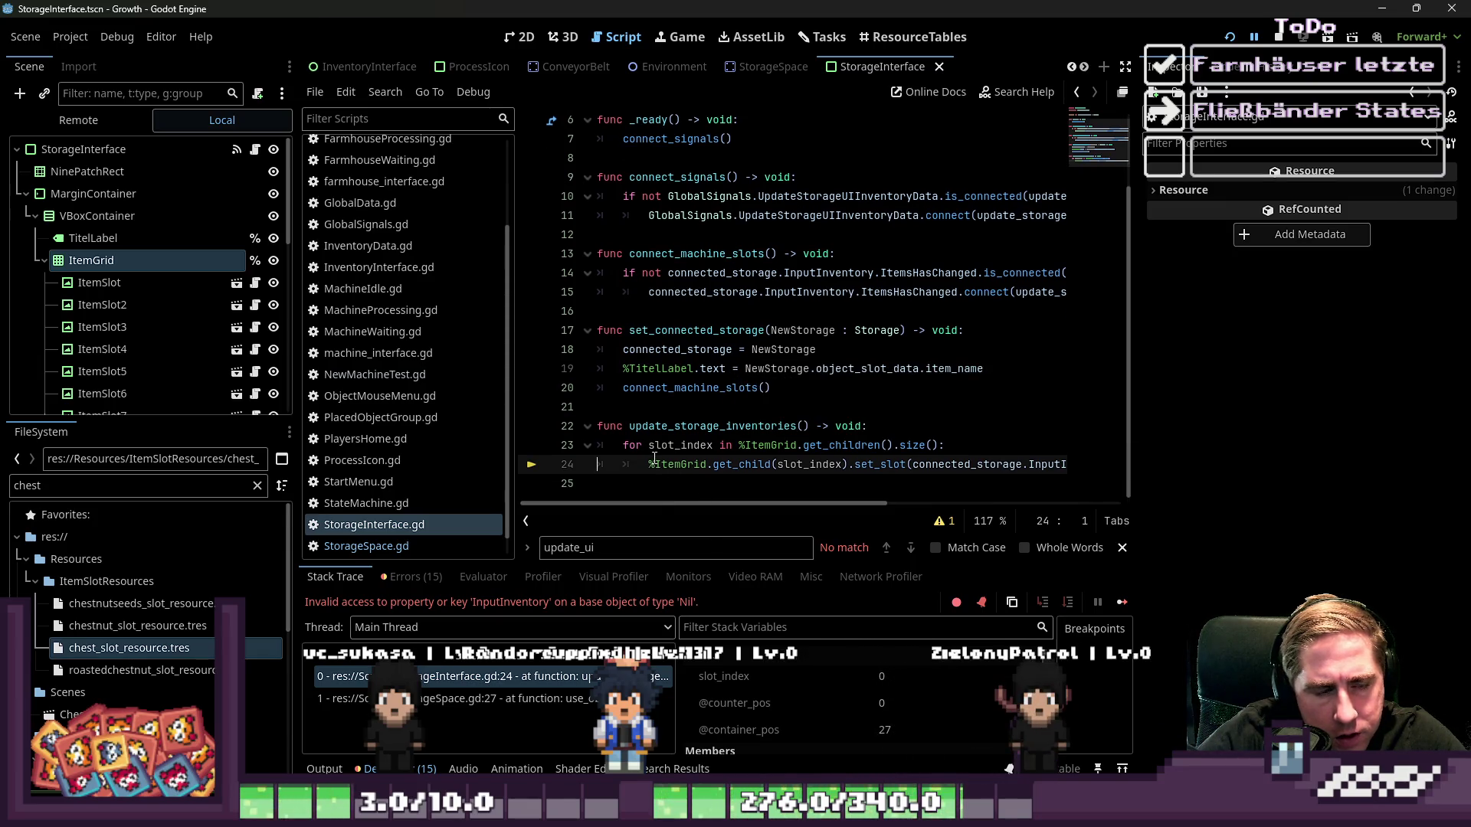
Jump to the calling frame, the UpdateStorageUIInventoryData emit on StorageSpace.gd line 27
left_click_drag(750, 508, 869, 509)
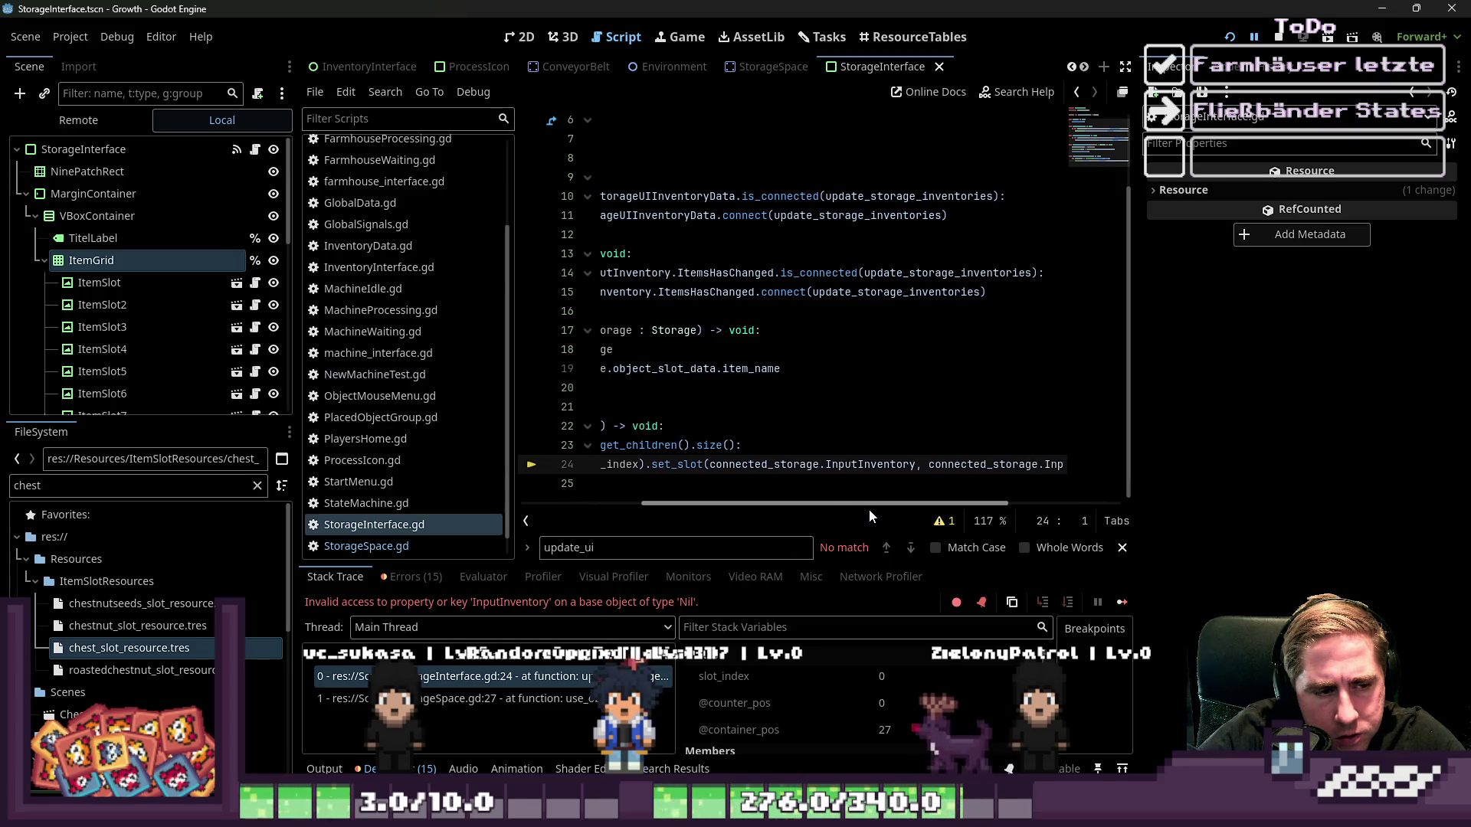
left_click(368, 698)
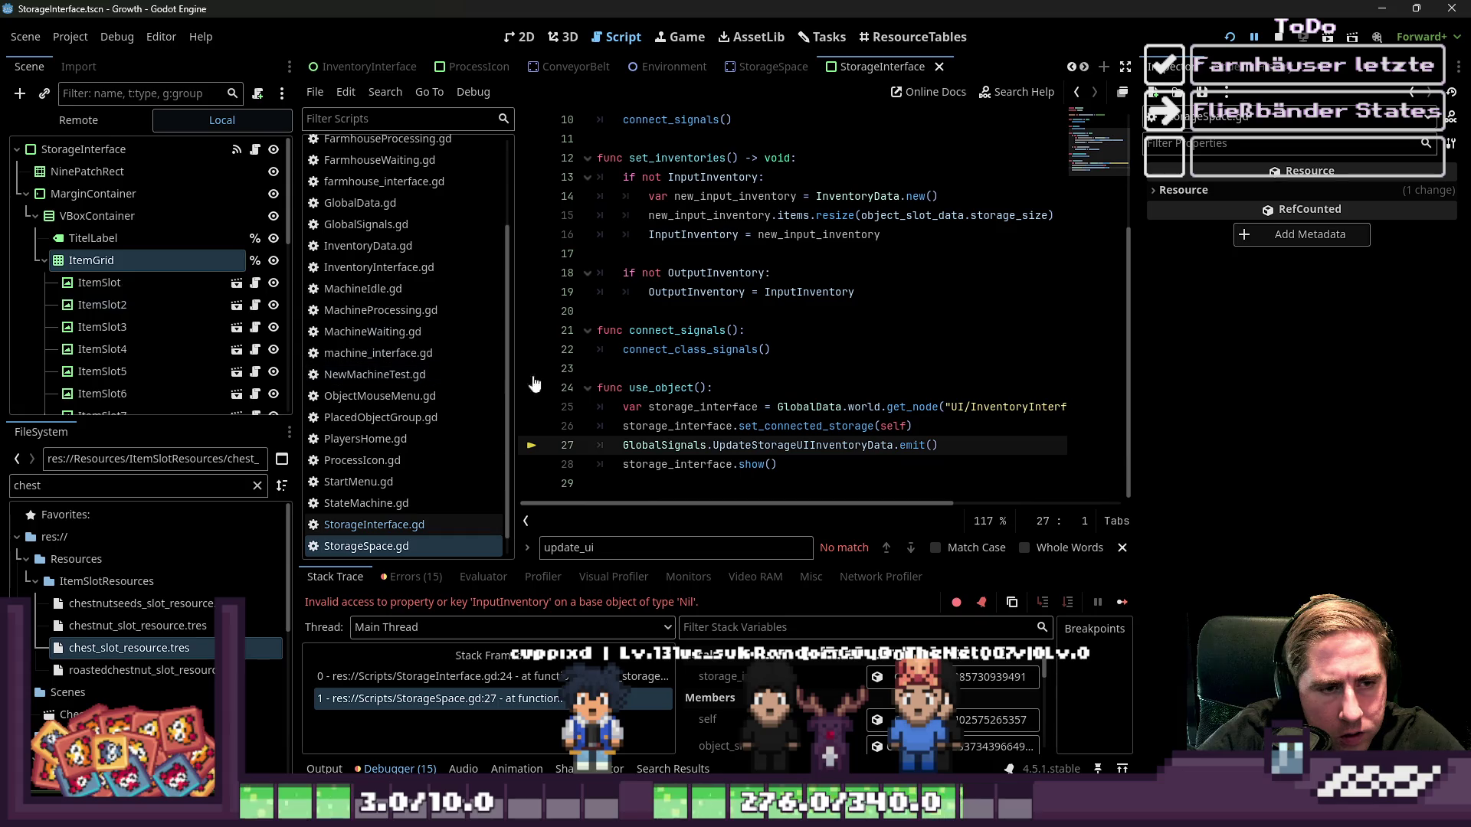
double_click(769, 446)
scroll(768, 449, "up", 3)
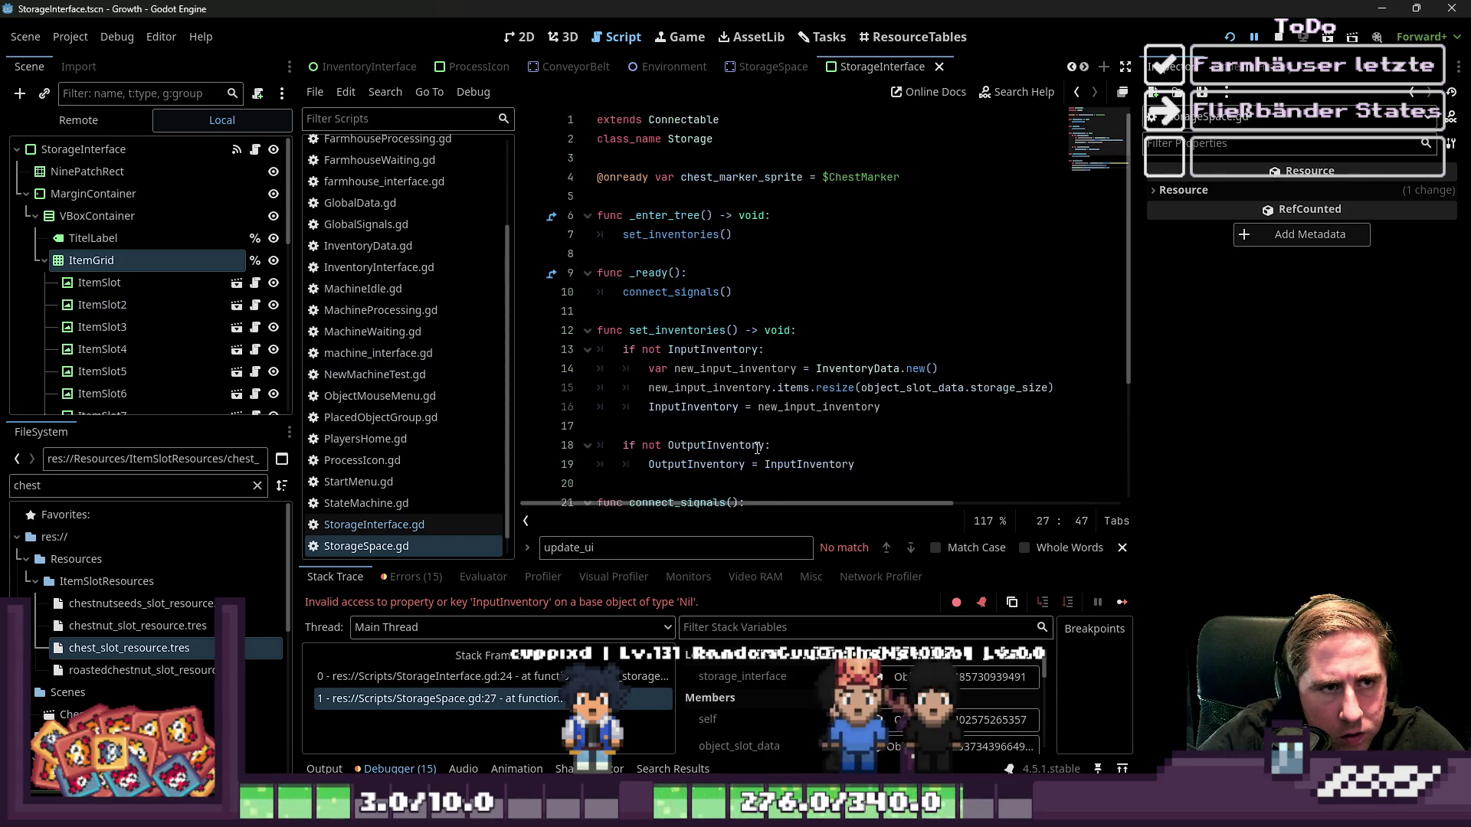
scroll(399, 459, "down", 1)
Review the update_storage_inventories loop in StorageInterface.gd, then return to StorageSpace.gd
left_click(374, 502)
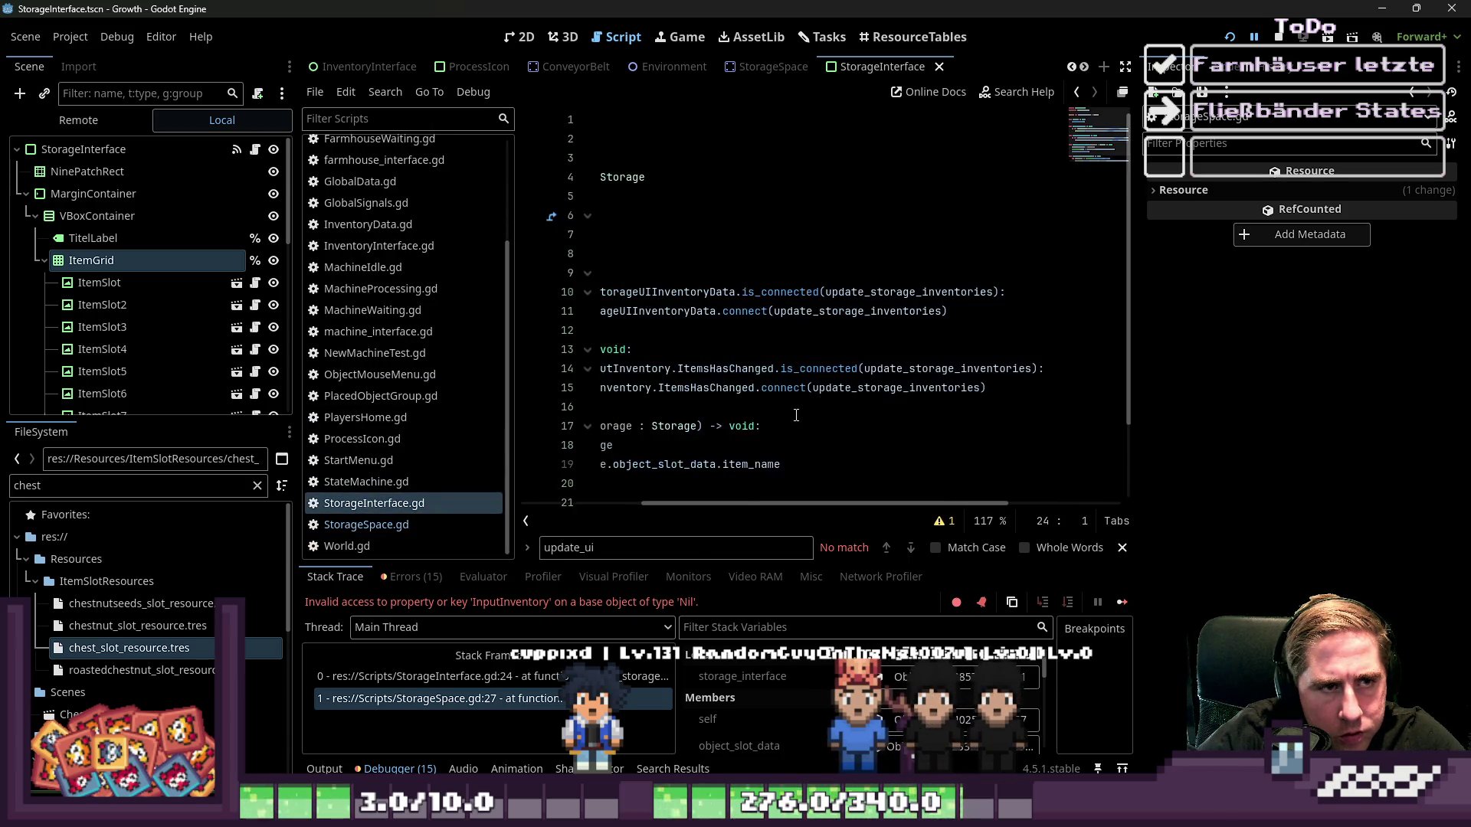
scroll(758, 482, "down", 2)
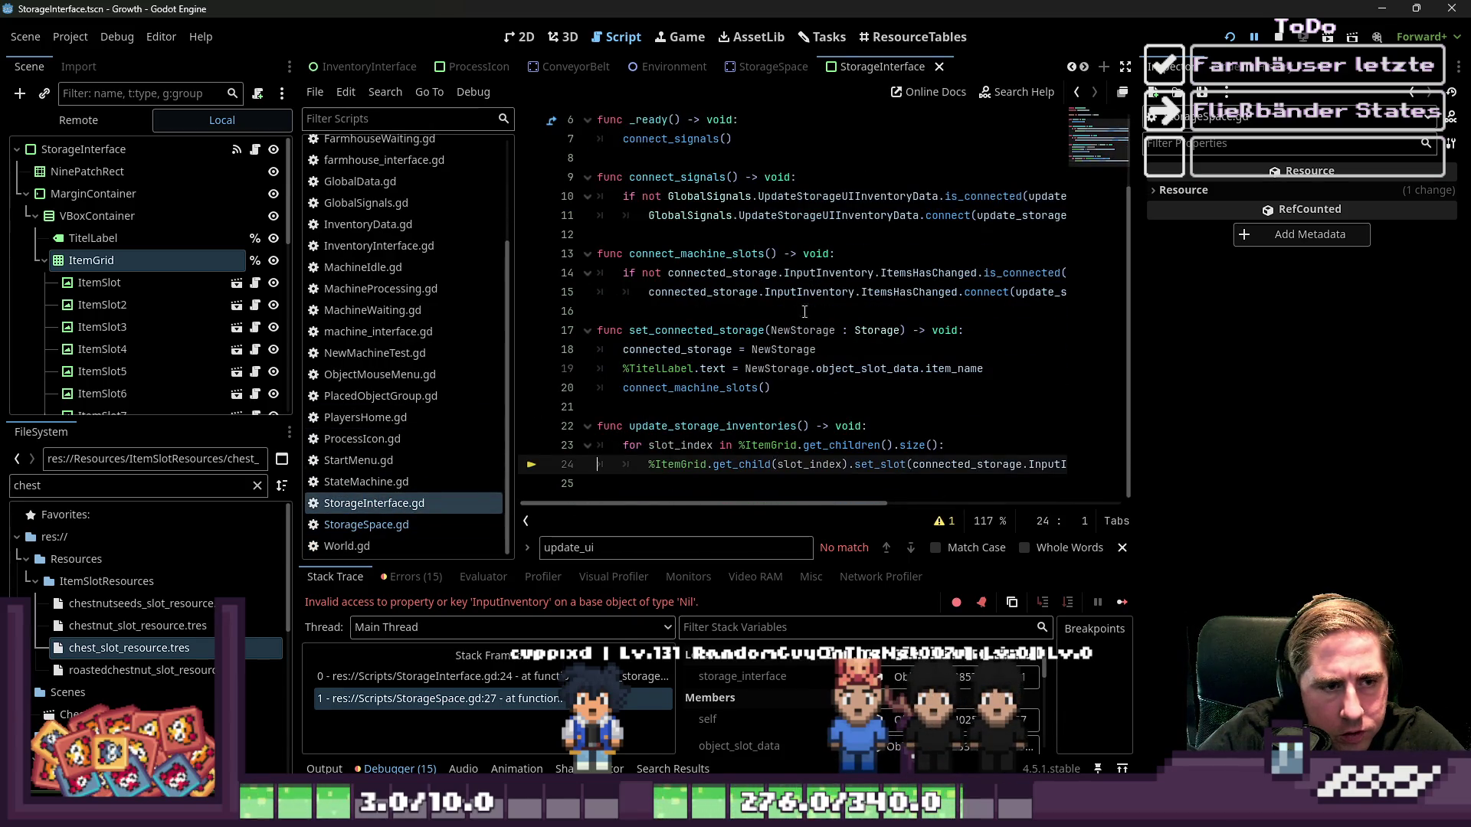
left_click_drag(879, 445, 877, 426)
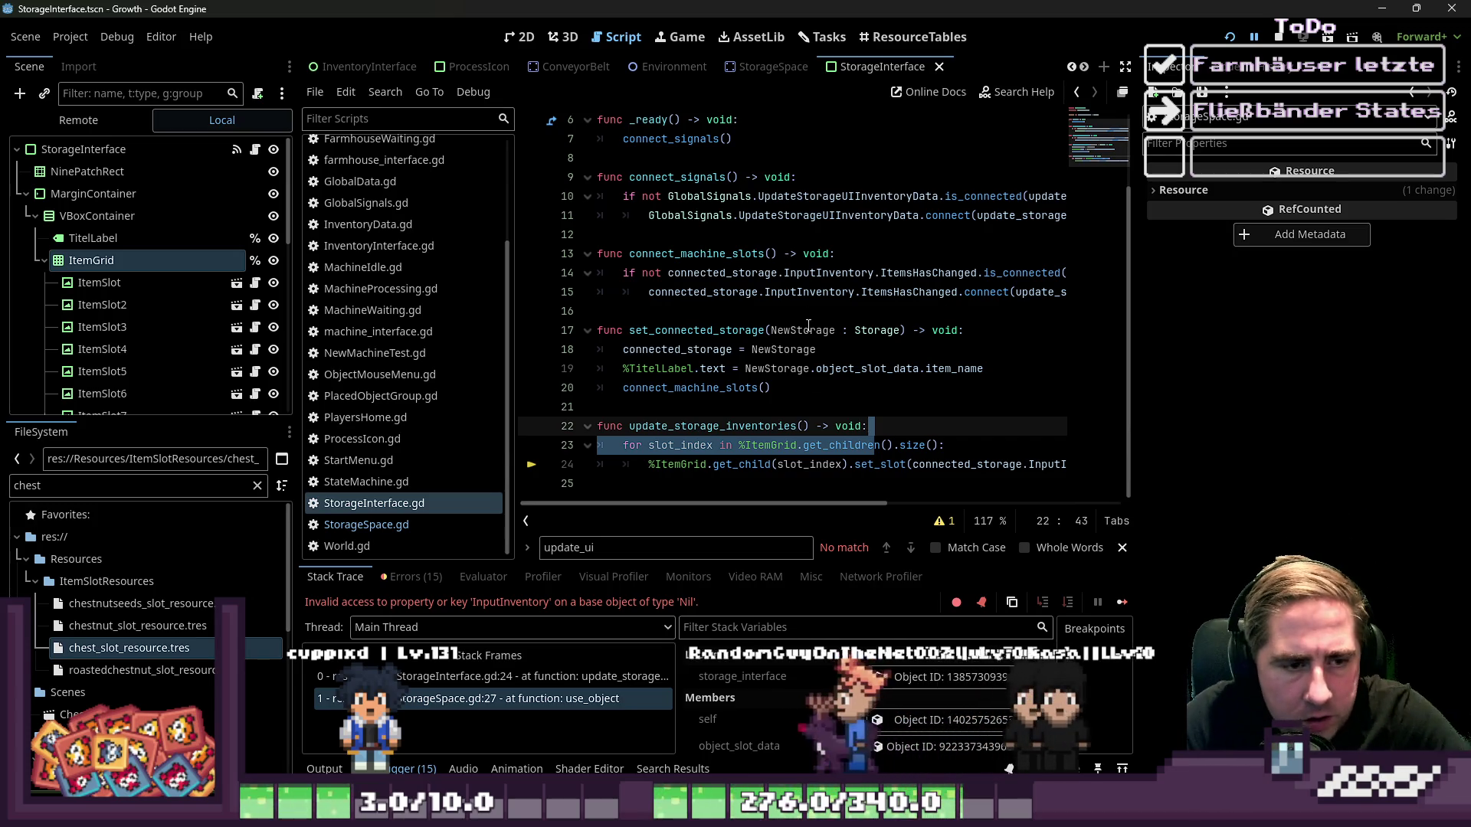
left_click(401, 526)
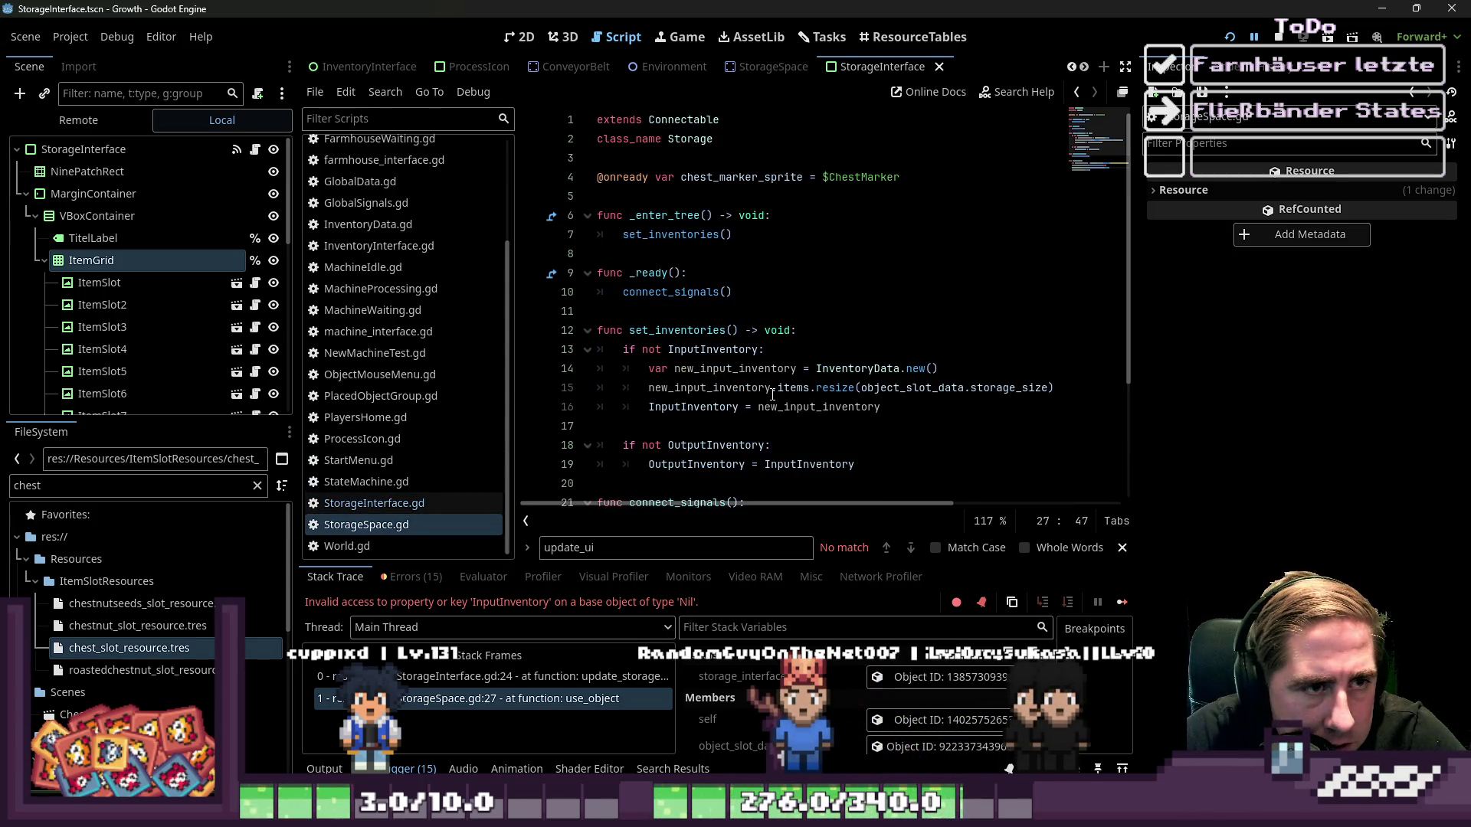
Compare NewMachineTest's _ready calls (set_inventories, set_machine_data) with StorageSpace's connect_signals
left_click(370, 353)
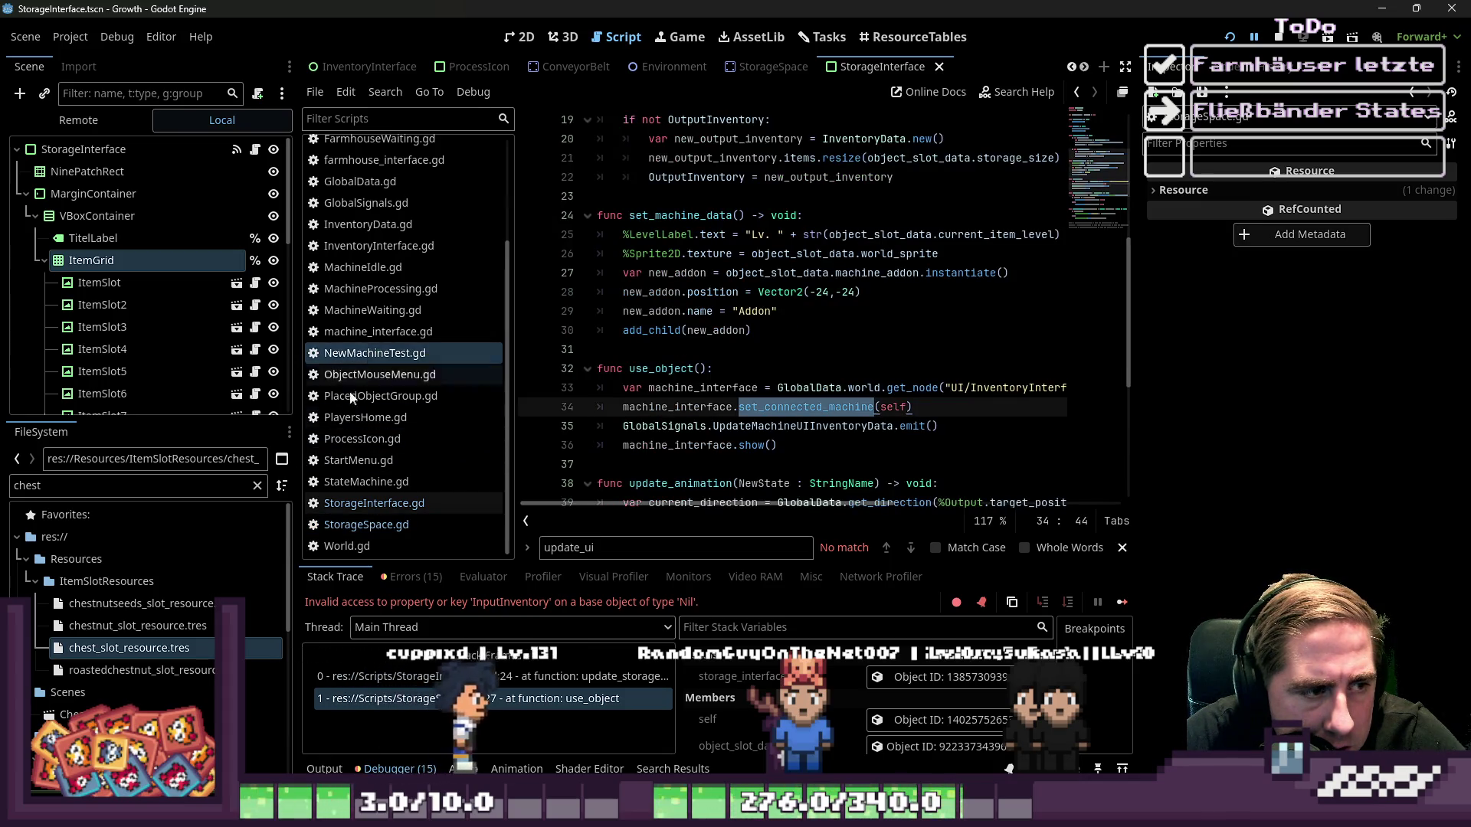
scroll(718, 428, "up", 6)
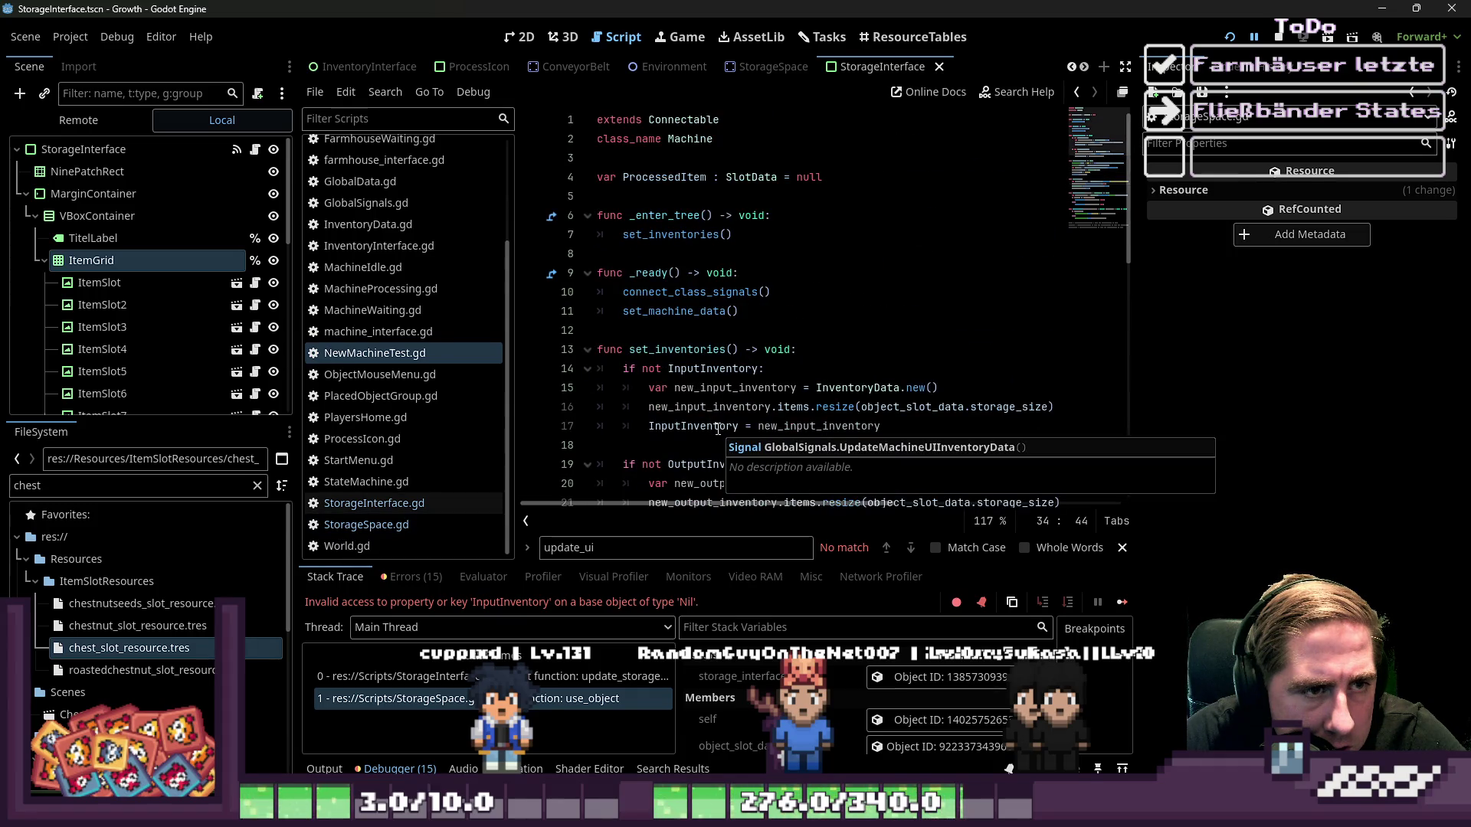
double_click(677, 235)
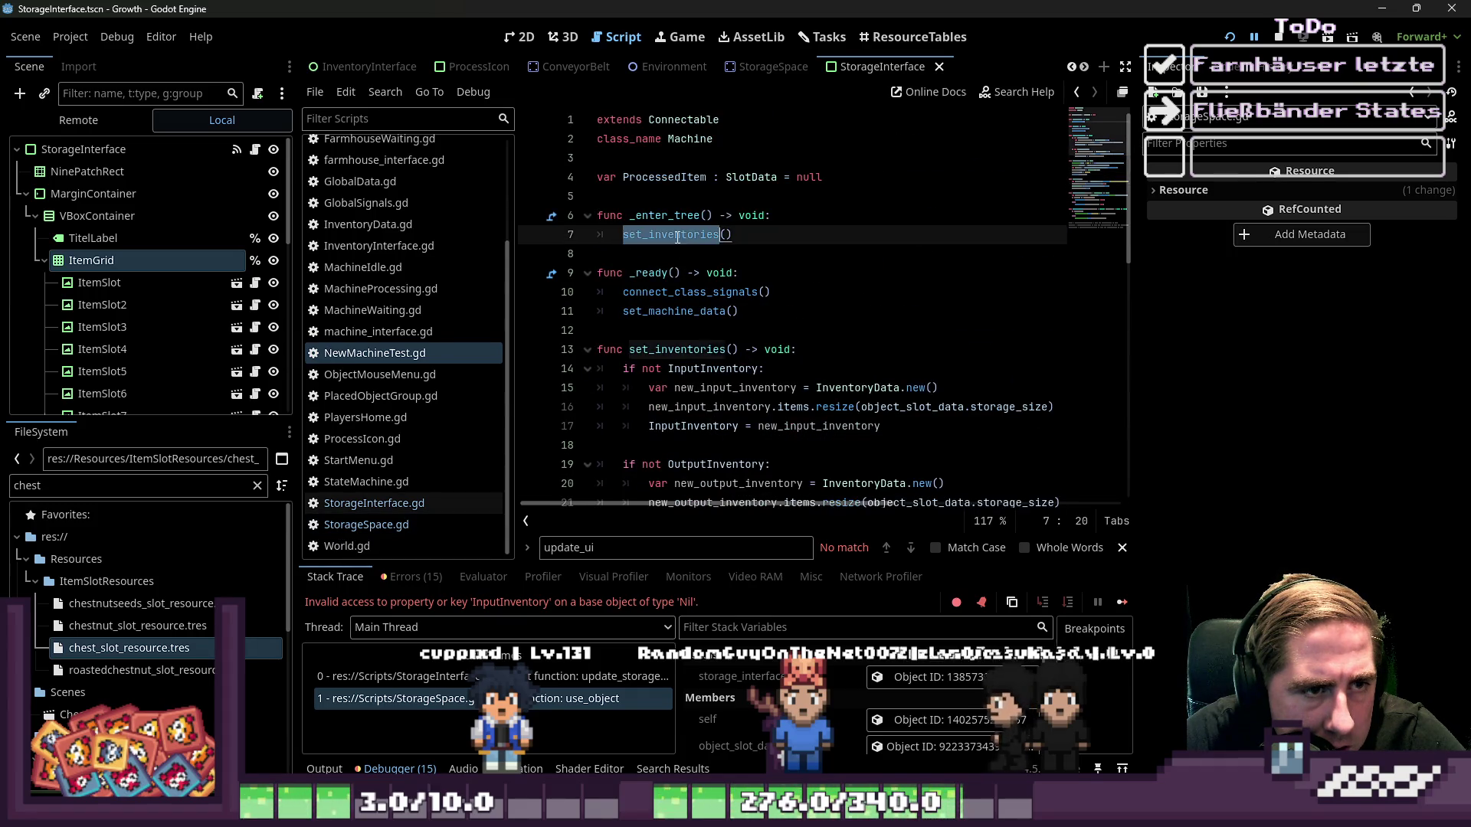
left_click(660, 297)
double_click(674, 311)
scroll(703, 337, "down", 1)
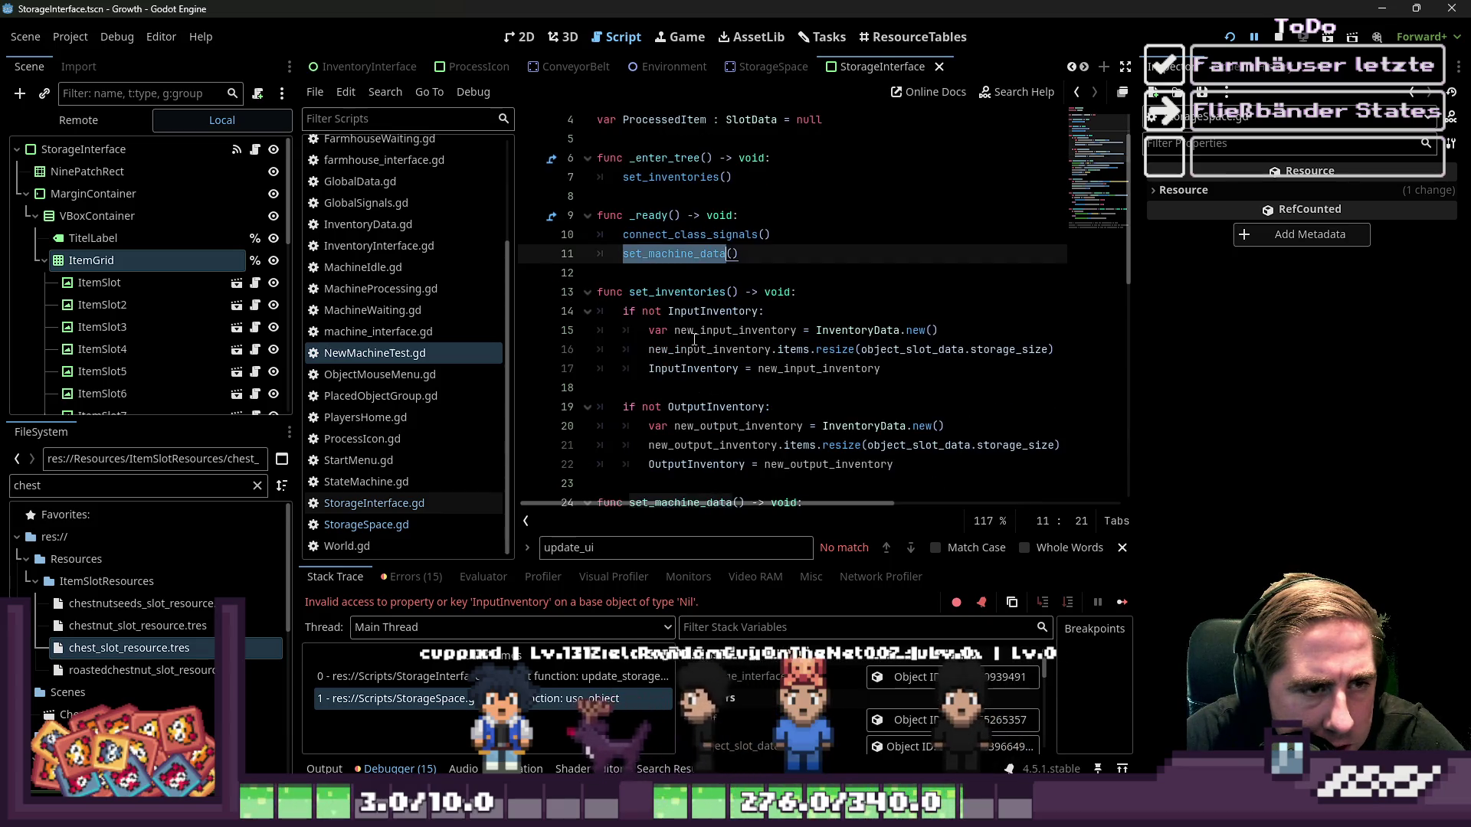
left_click(421, 526)
left_click(651, 292)
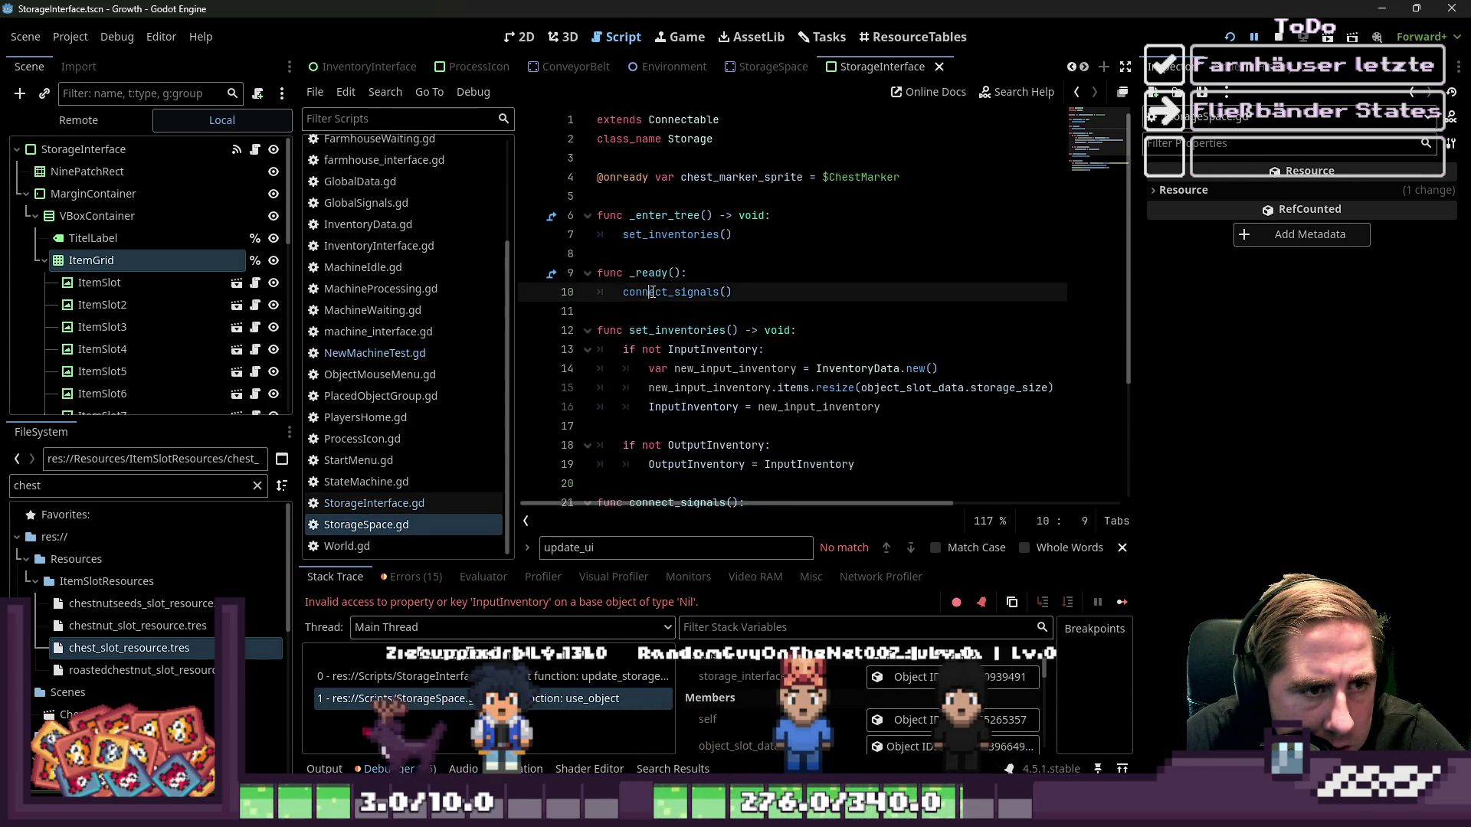
left_click(429, 353)
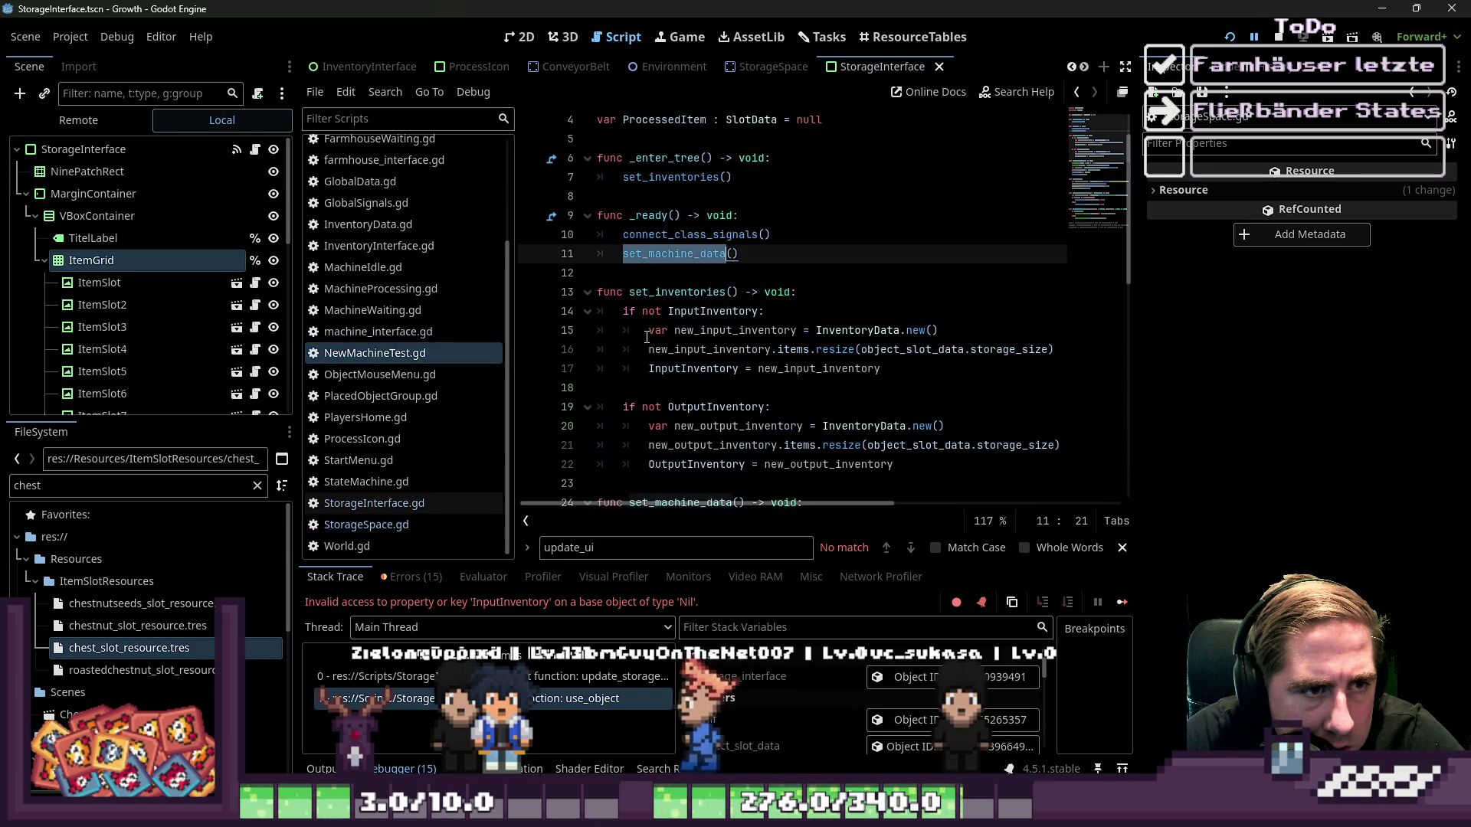
scroll(668, 259, "down", 4)
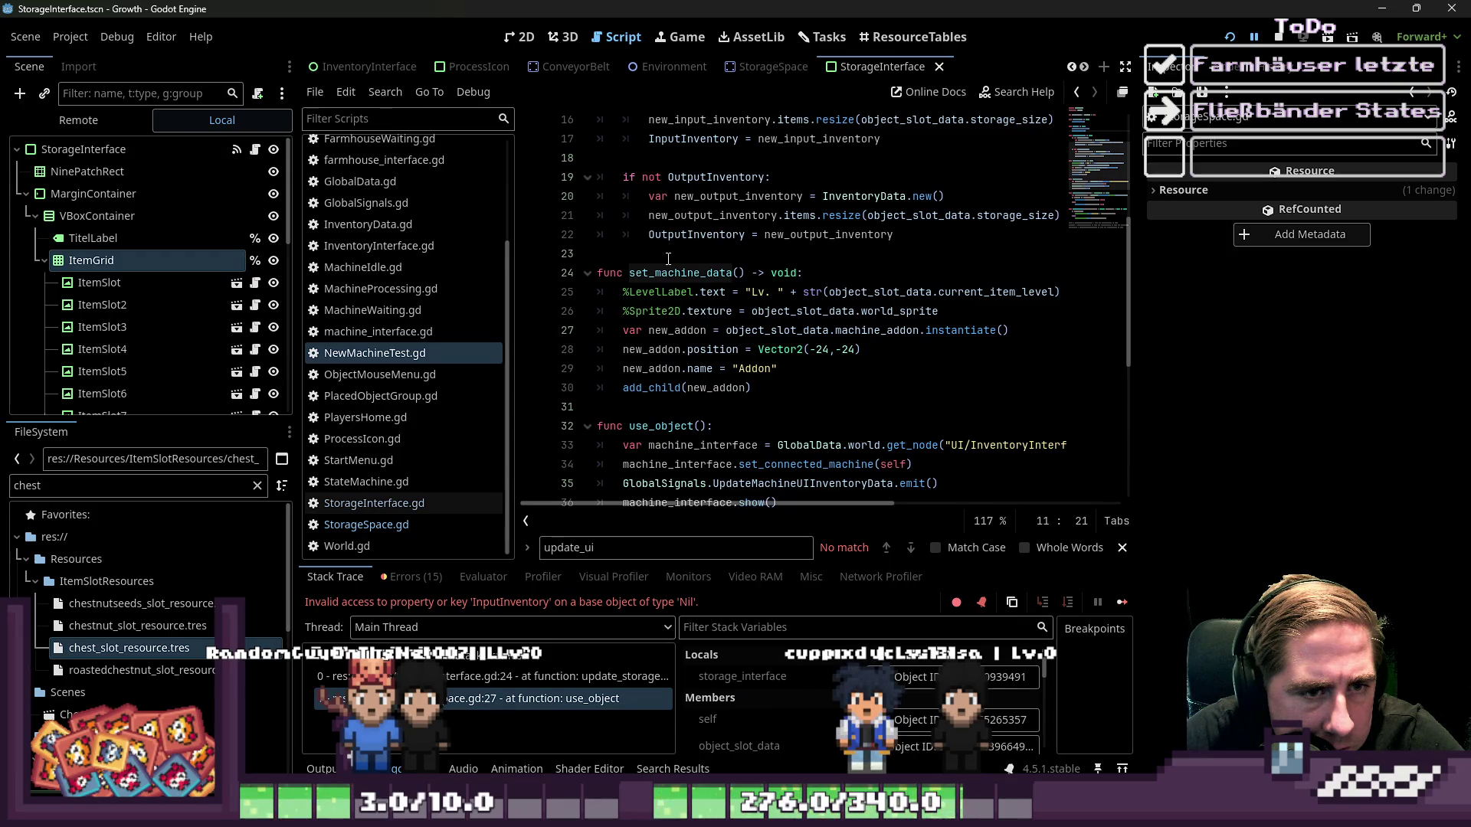
scroll(540, 366, "up", 1)
Go to StorageSpace's use_object and select the UpdateStorageUIInventoryData emit on line 27
left_click(359, 525)
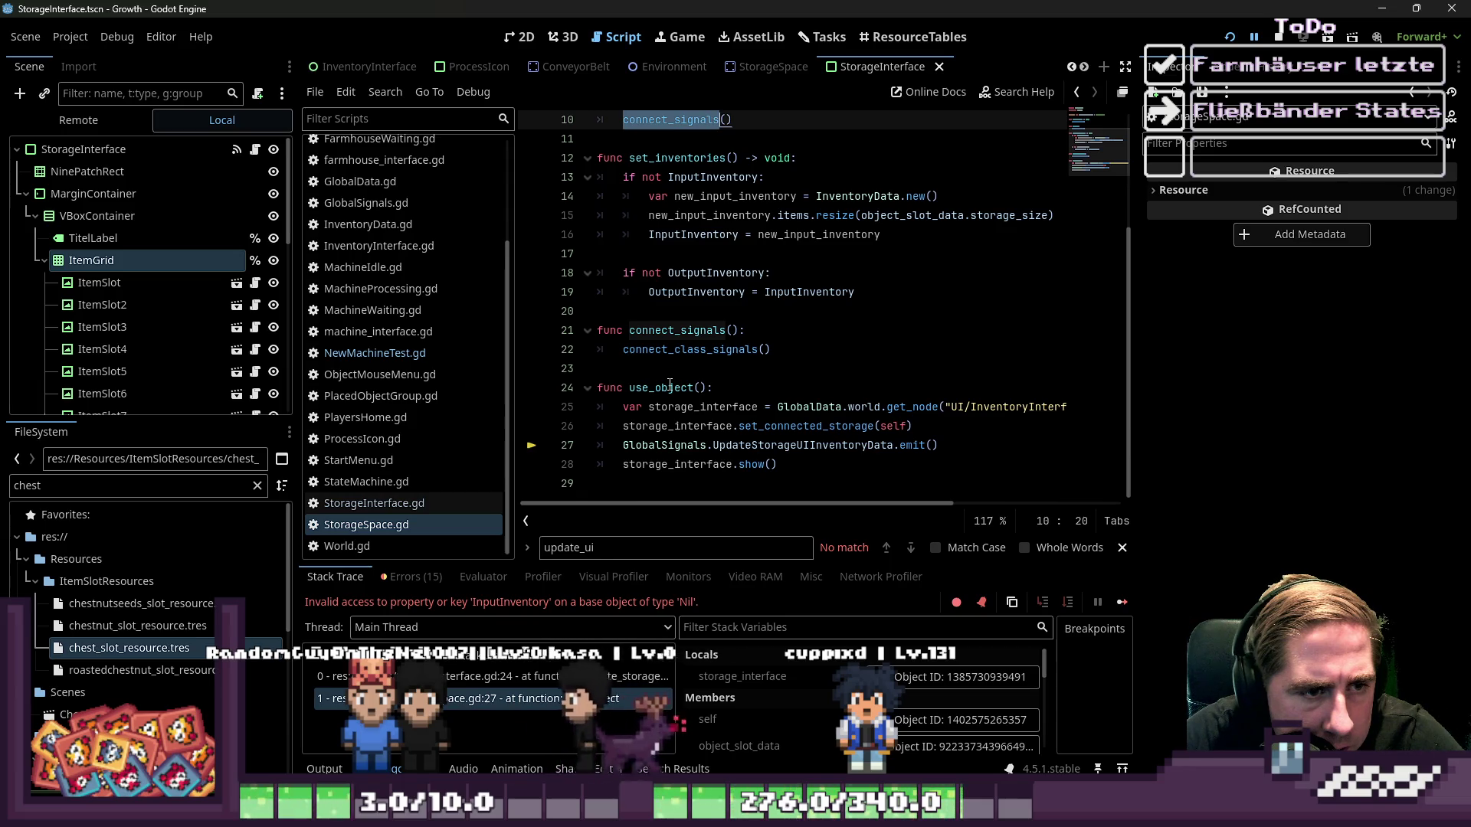
left_click(443, 352)
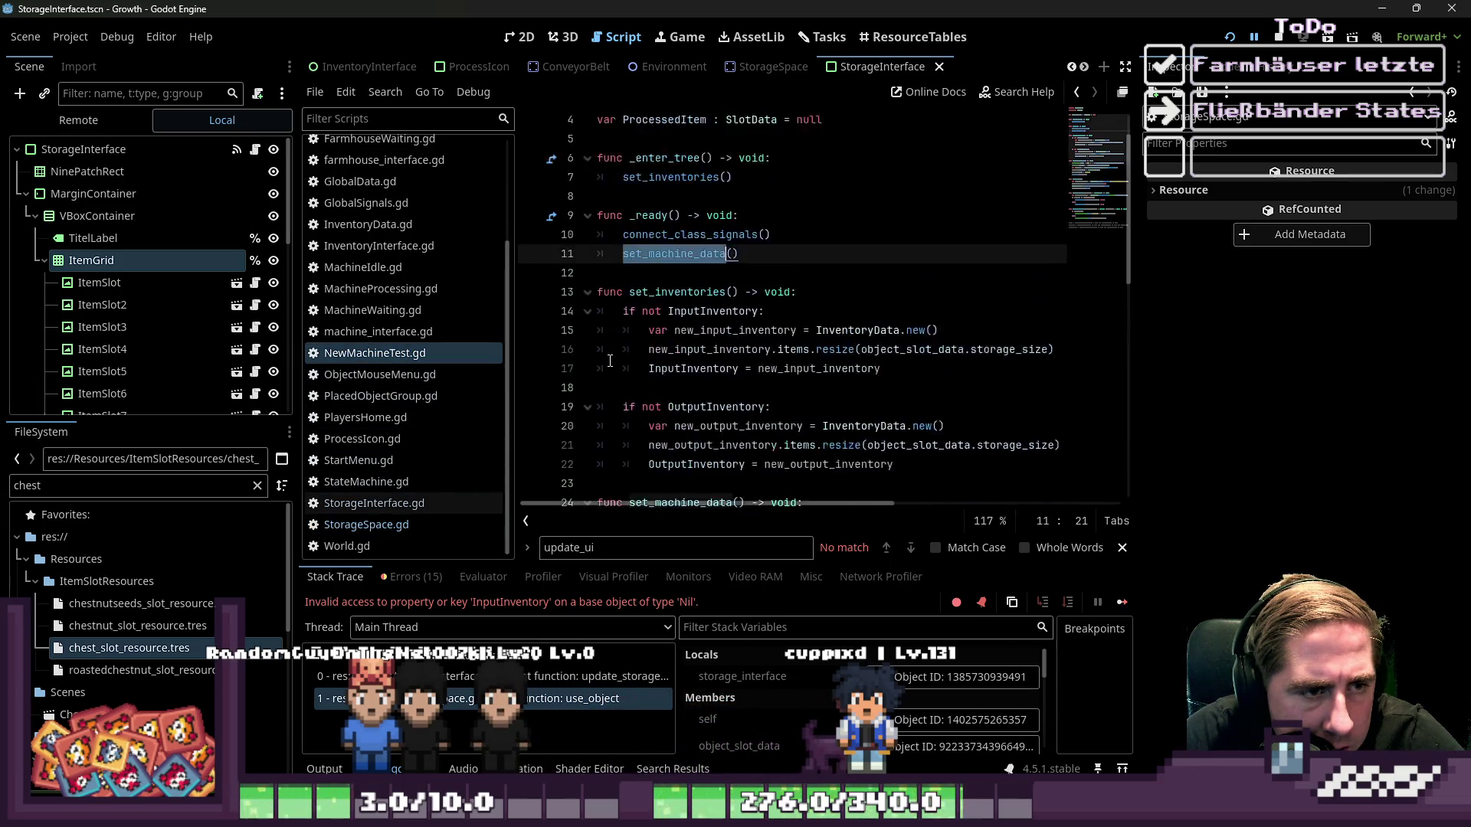
left_click(366, 525)
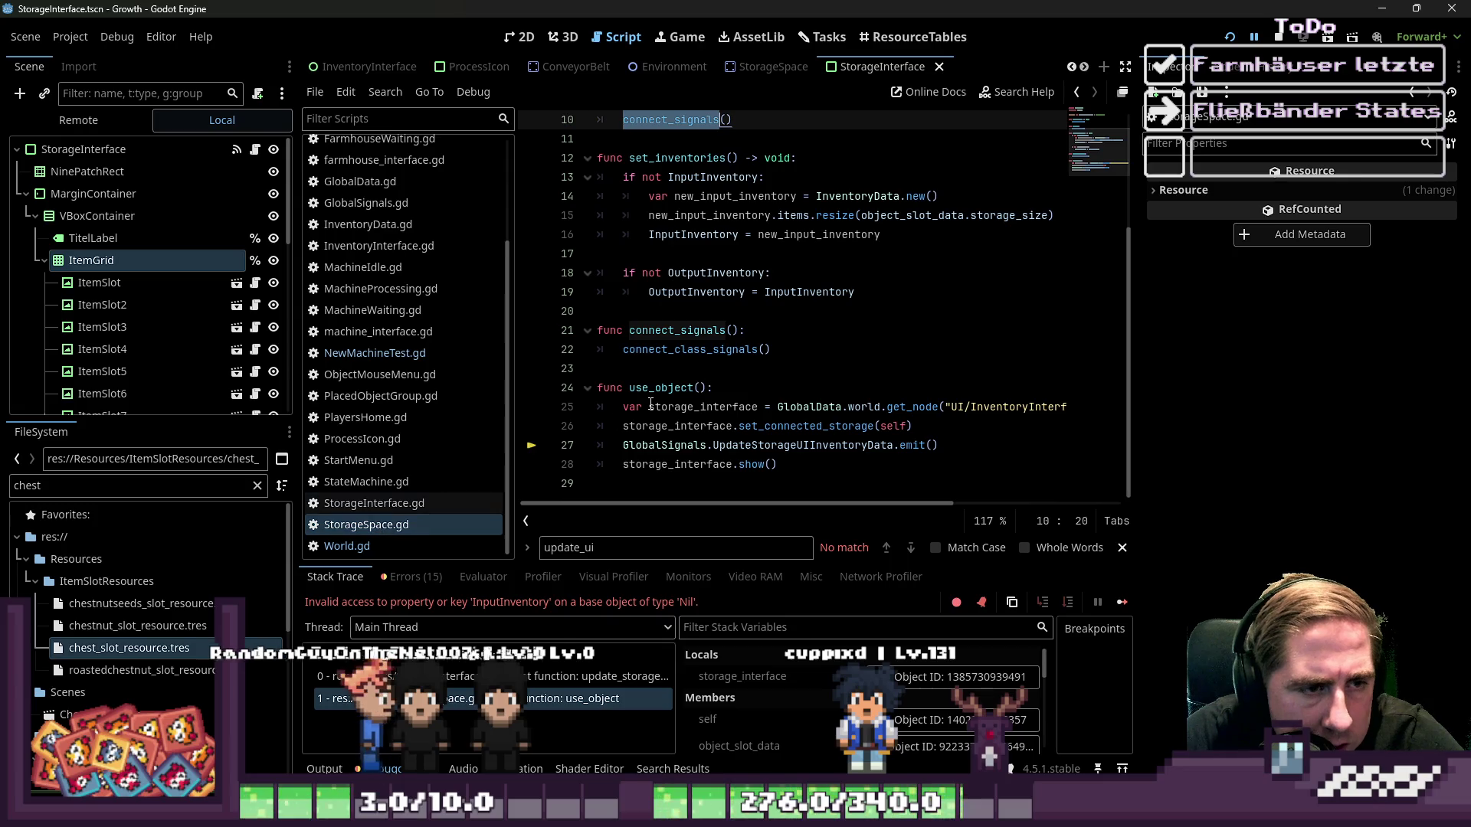
scroll(649, 399, "up", 3)
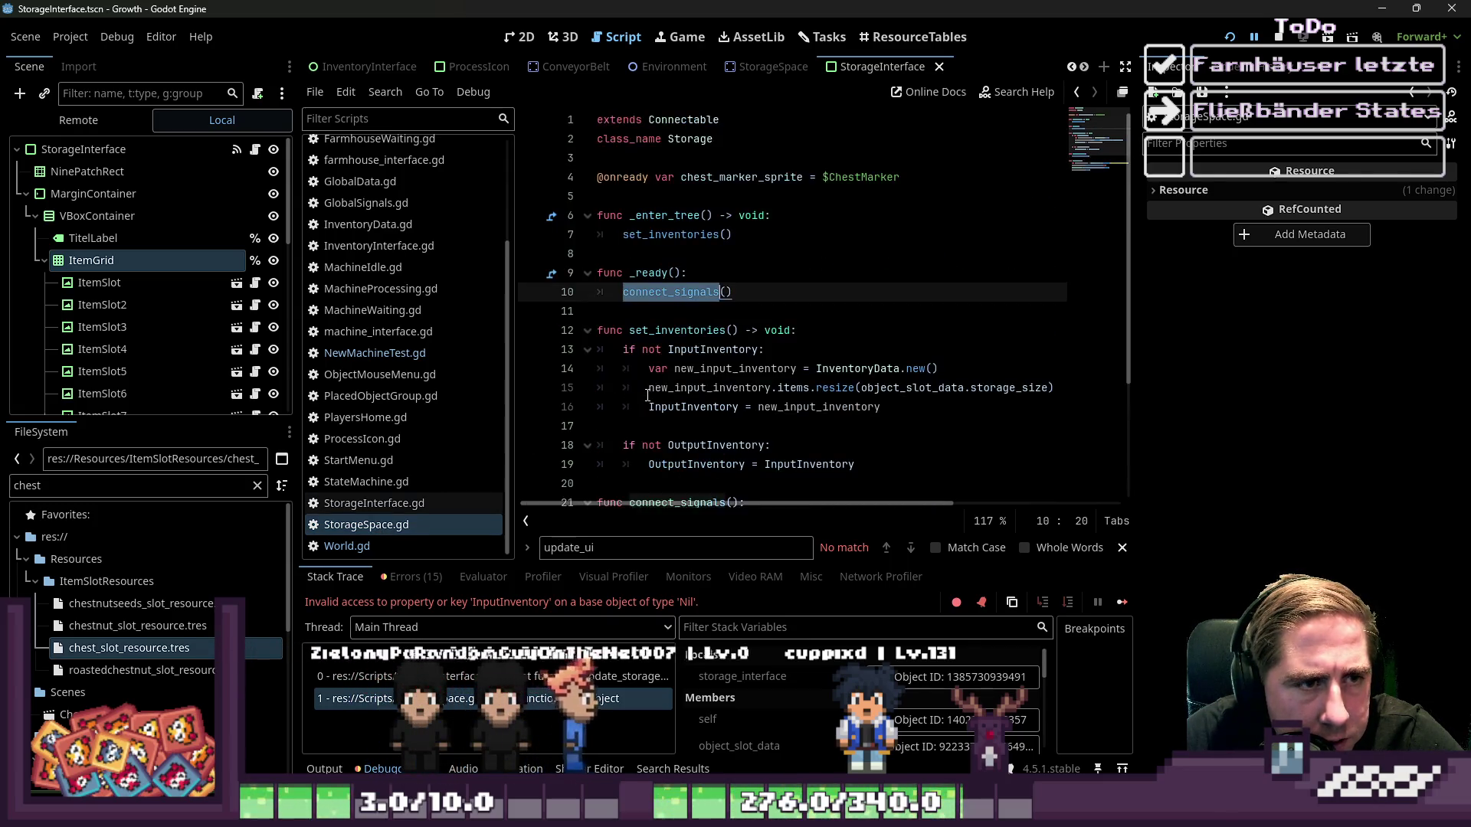
scroll(649, 396, "down", 3)
left_click(656, 387)
mouse_move(653, 505)
left_mouse_down()
mouse_move(674, 505)
mouse_move(652, 506)
left_mouse_up()
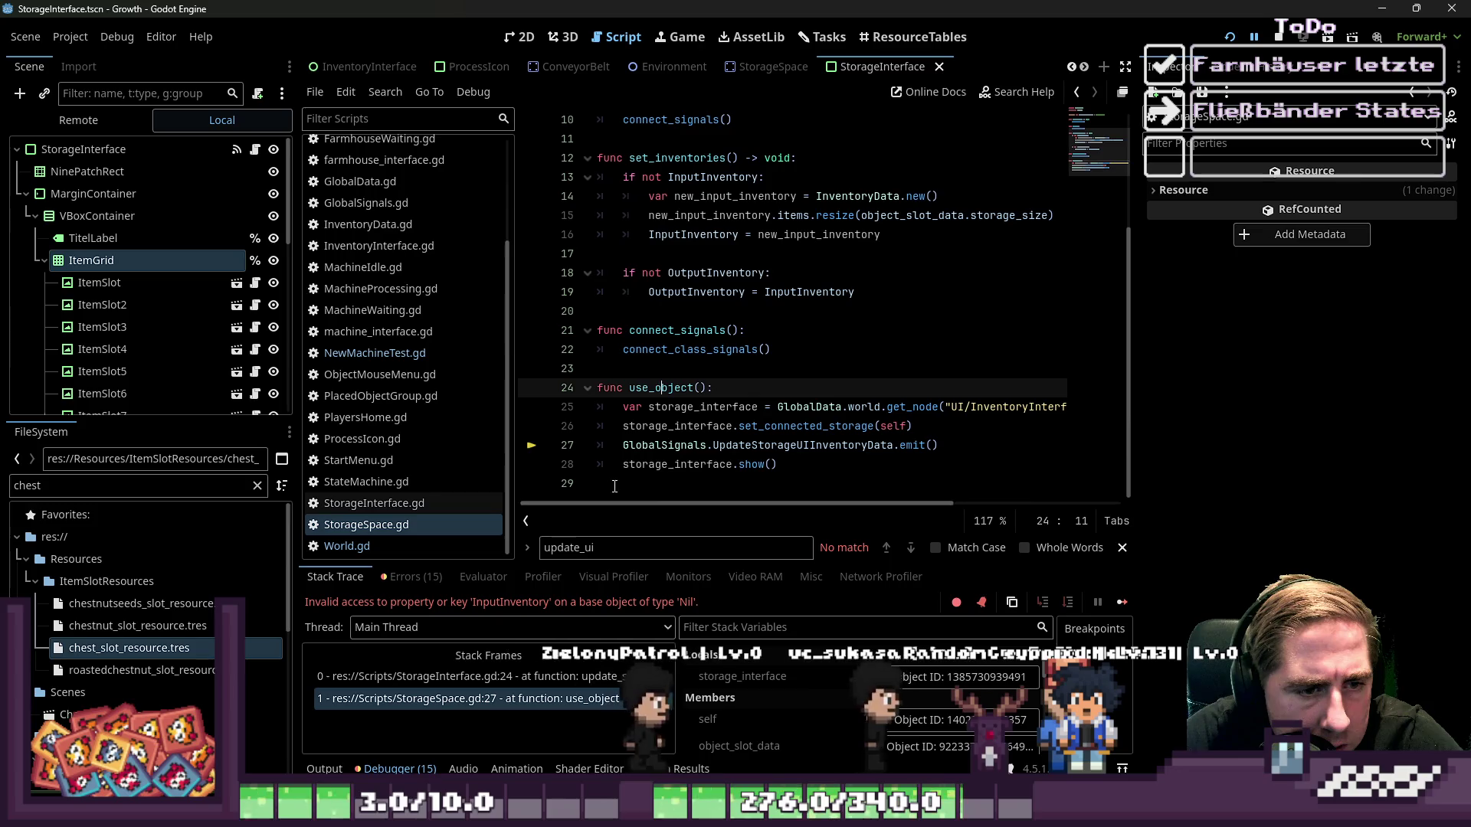
double_click(762, 445)
Search all project files for UpdateStorageUIInventoryData
key("ctrl+f")
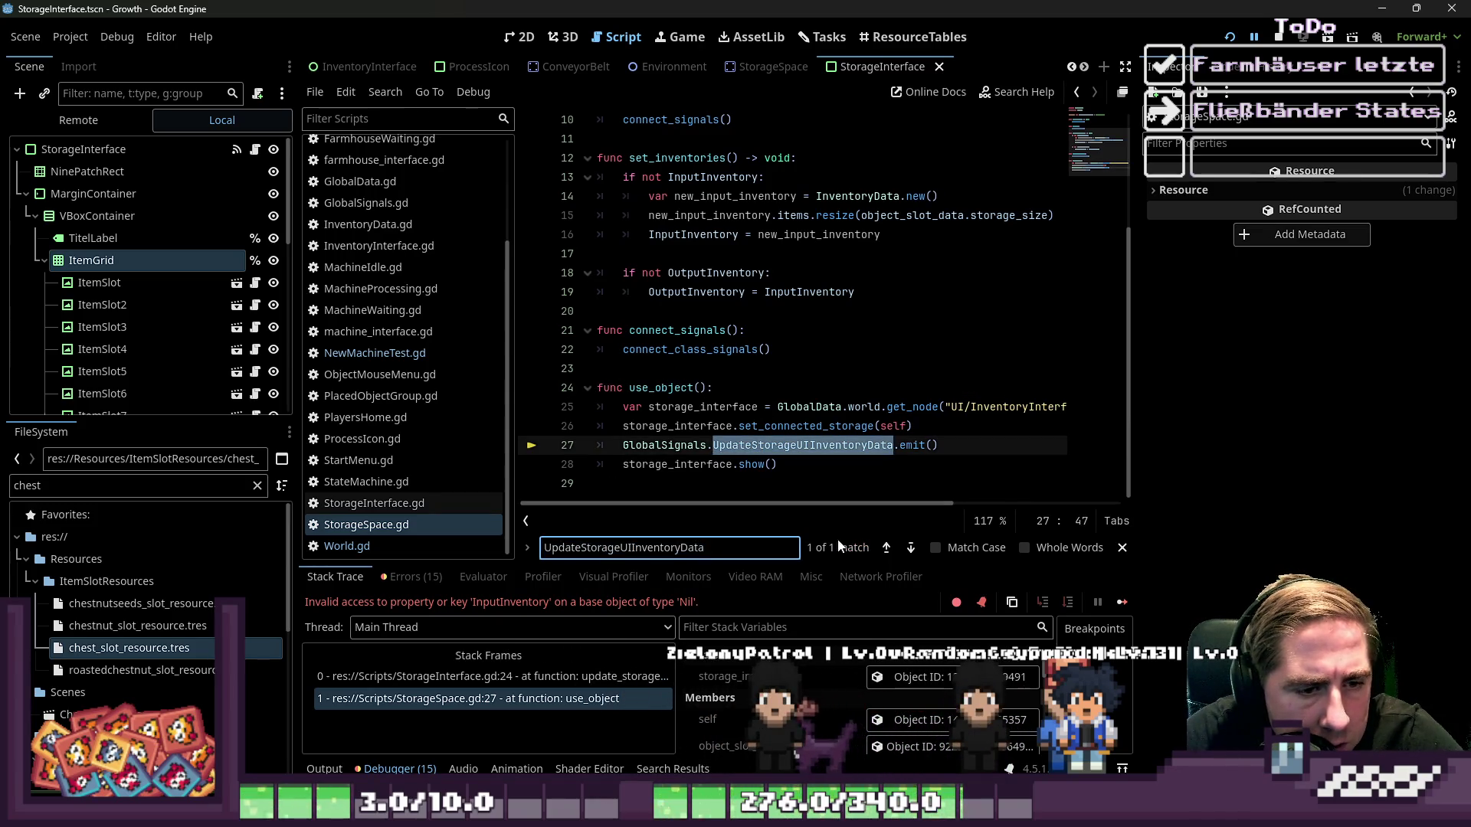
key("ctrl+shift+f")
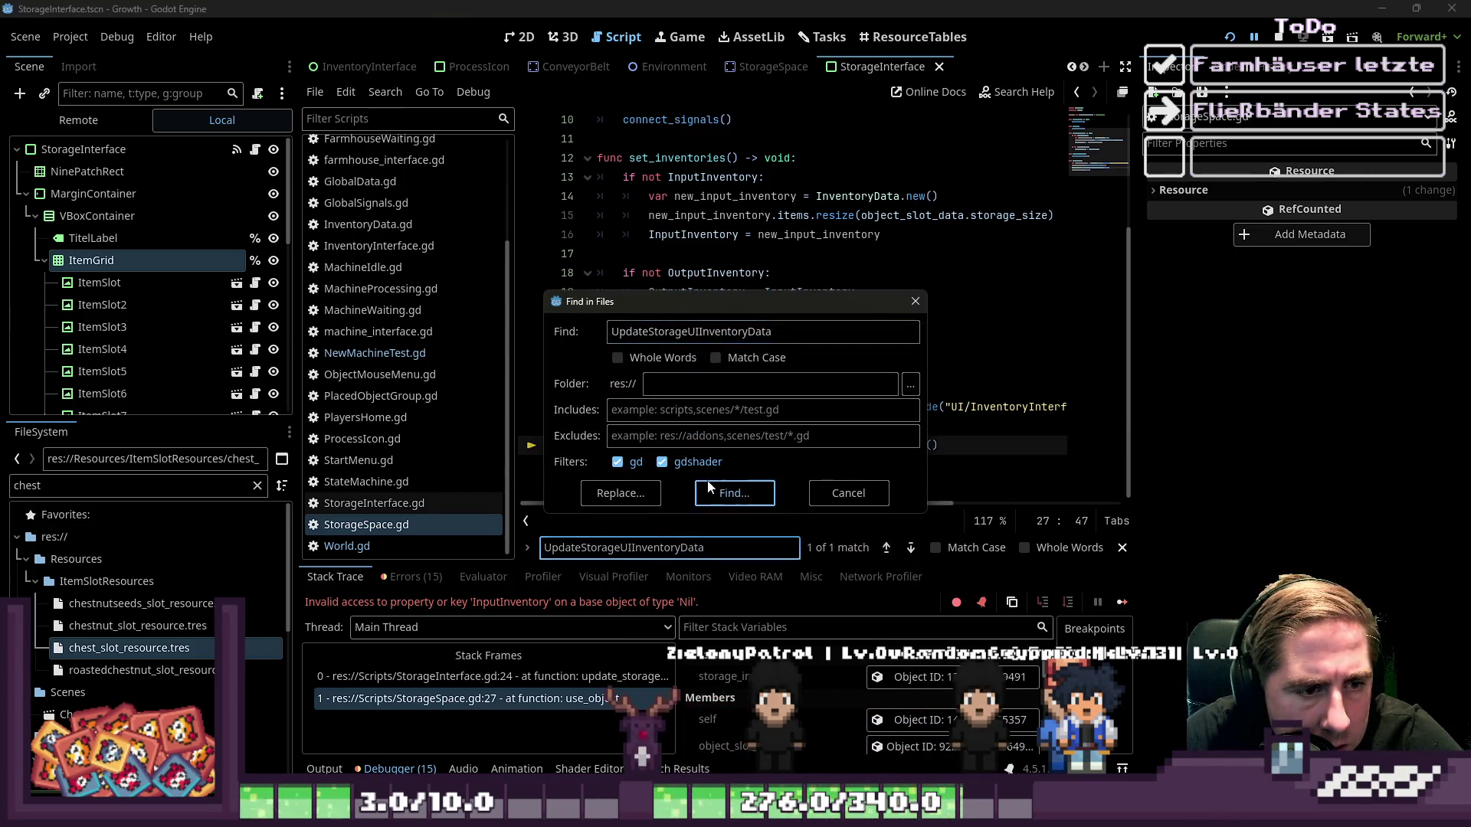
left_click(732, 492)
Review the emit call in StorageSpace and the is_connected and connect calls in StorageInterface
left_click(582, 659)
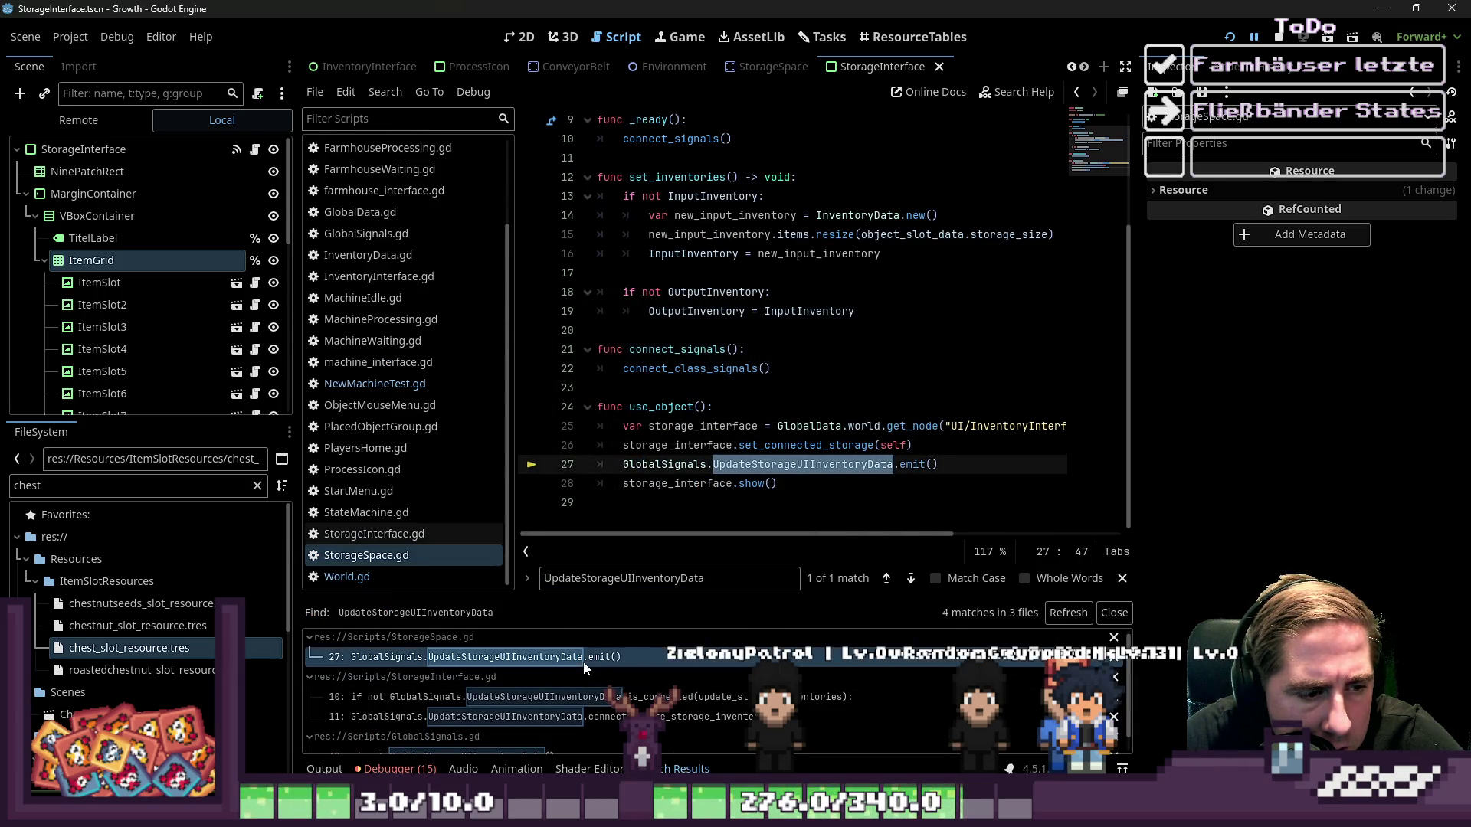
left_click(566, 695)
left_click(571, 717)
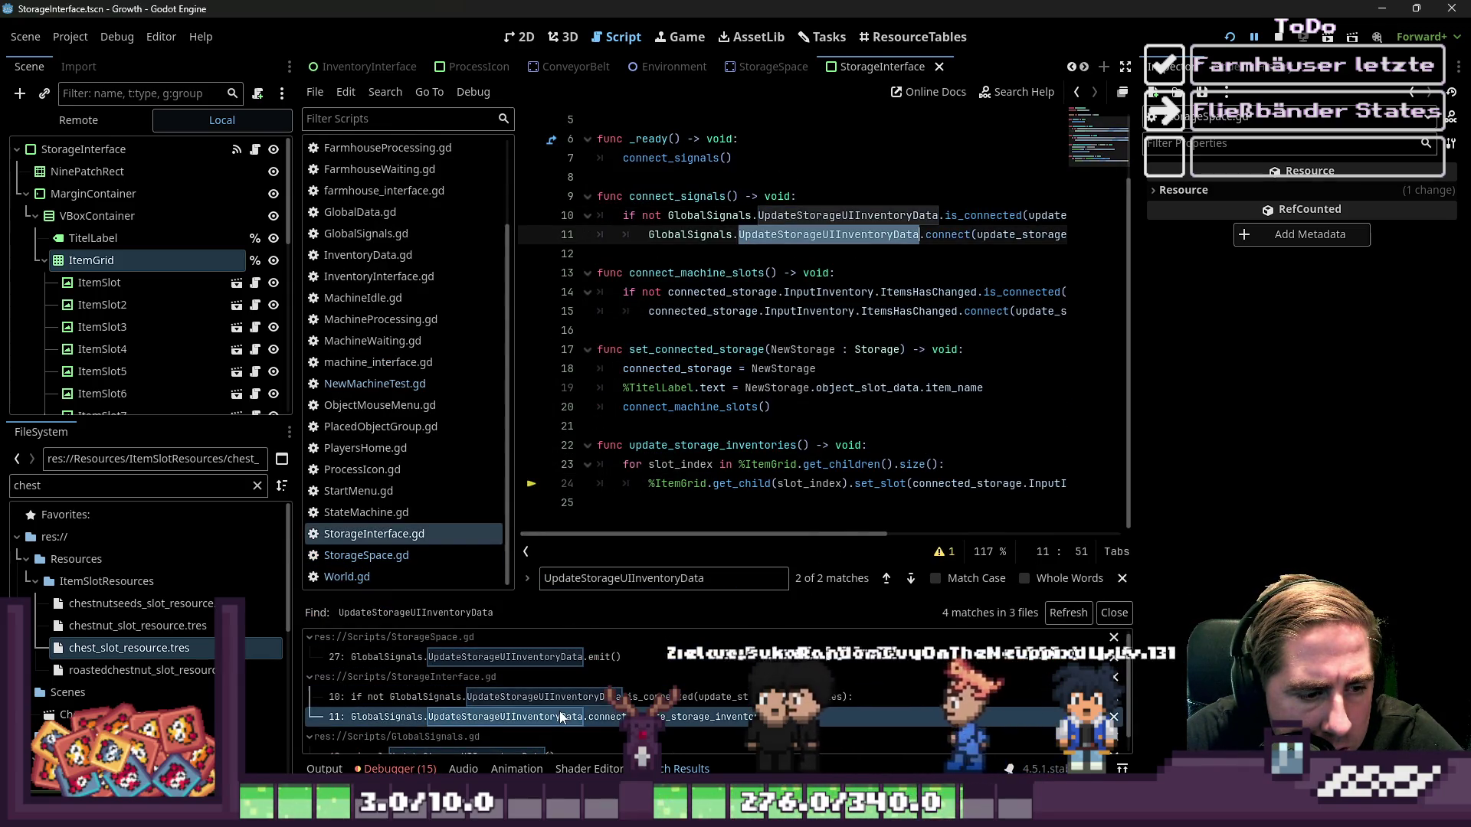
scroll(573, 680, "down", 1)
scroll(572, 674, "up", 1)
left_click(526, 656)
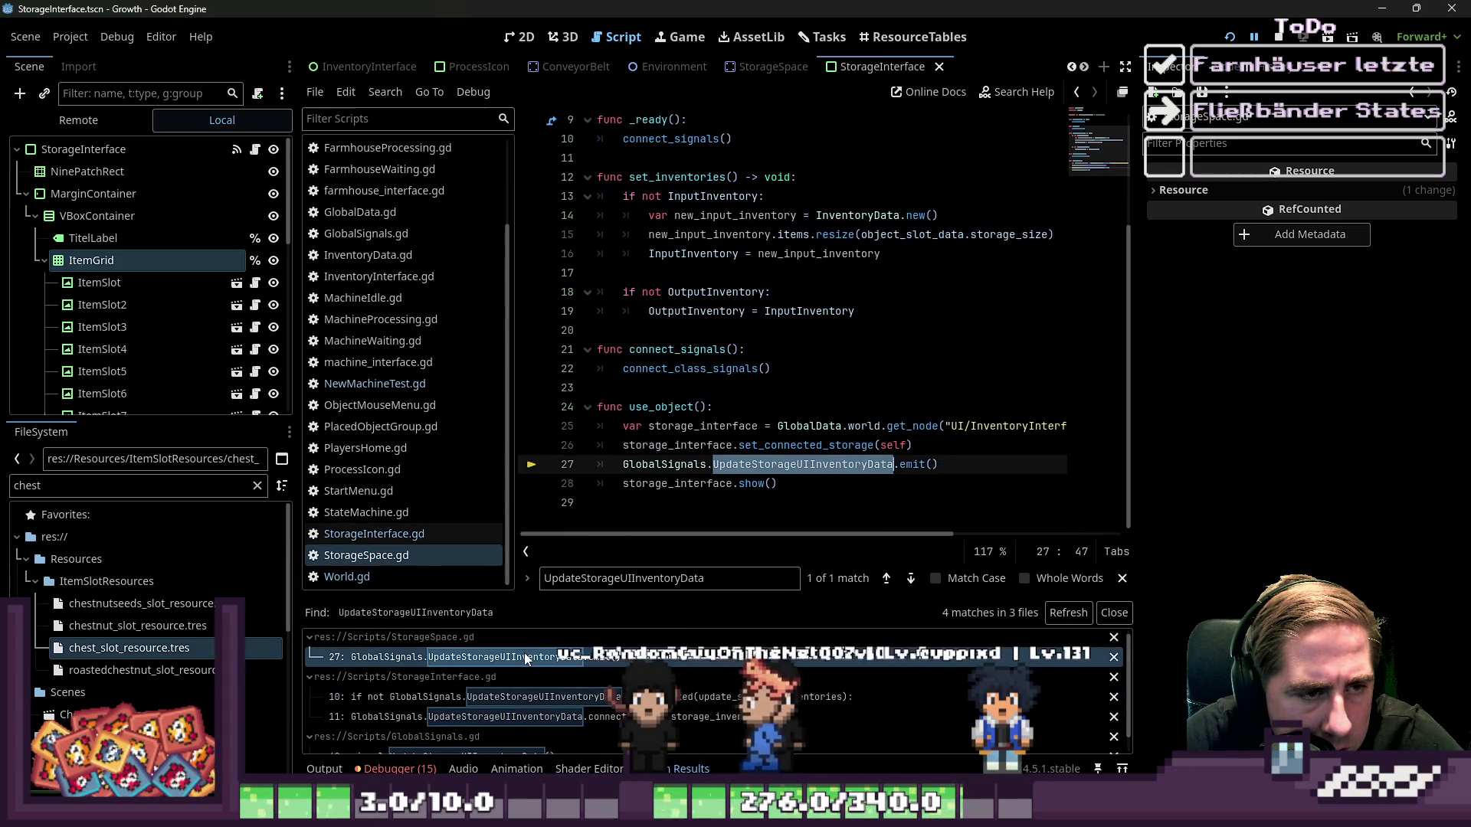
left_click(537, 697)
left_click(536, 716)
scroll(536, 705, "down", 1)
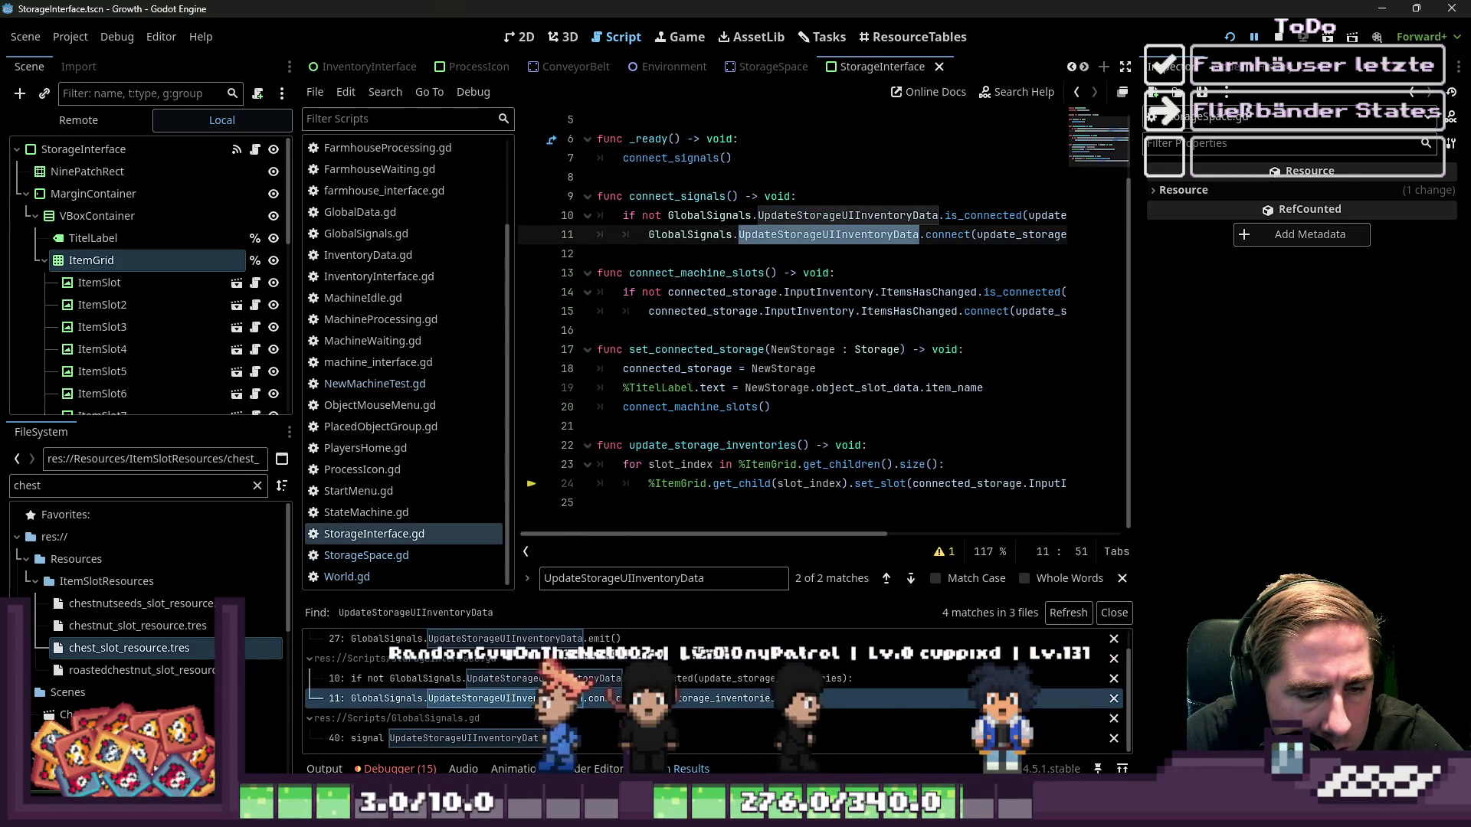
Check the GlobalSignals declaration and the line 10 connection check, then list the debugger errors
left_click(521, 736)
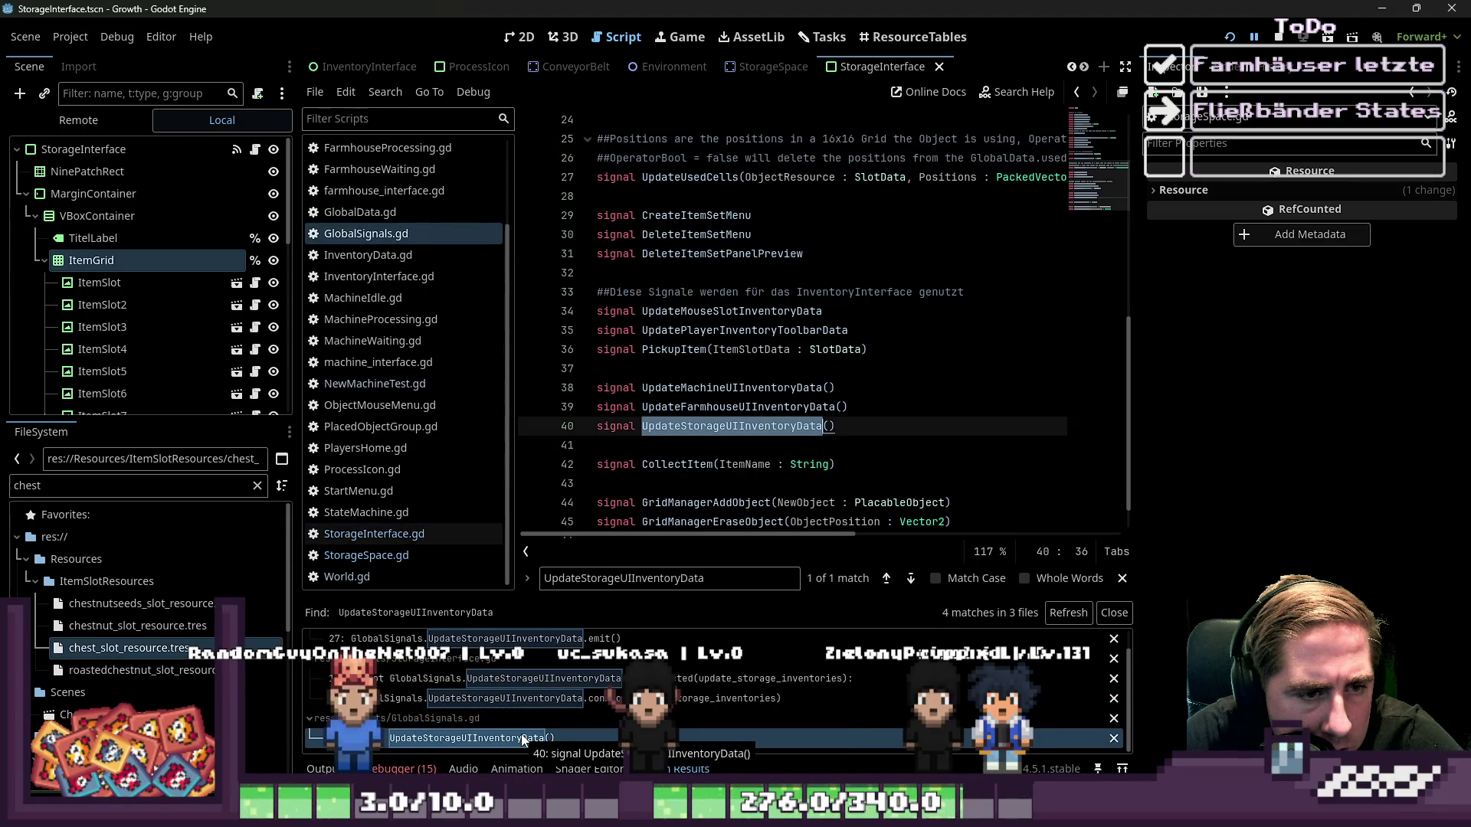
left_click(520, 698)
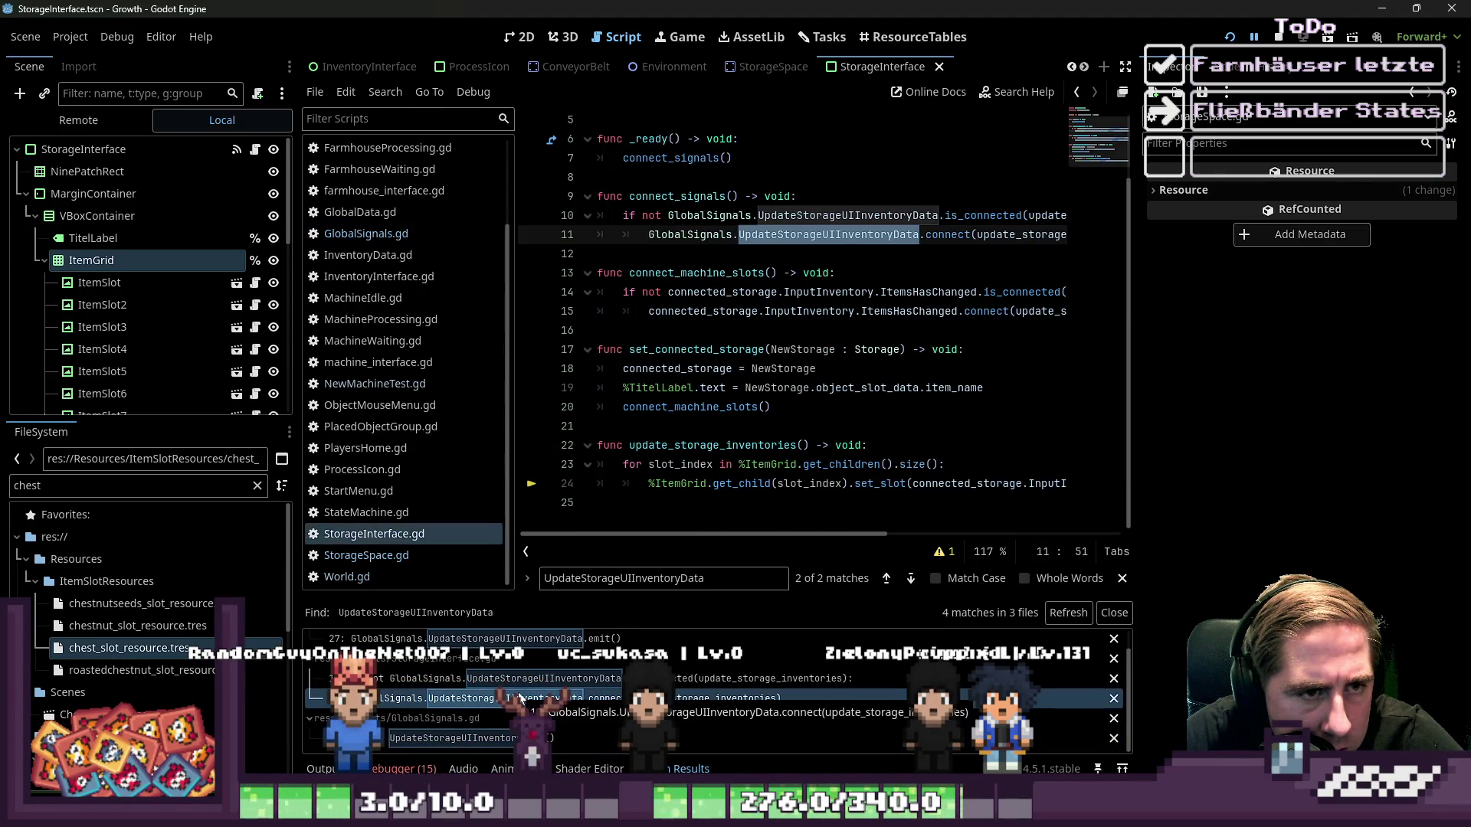
mouse_move(621, 538)
left_mouse_down()
mouse_move(720, 526)
mouse_move(678, 545)
left_mouse_up()
left_click(536, 679)
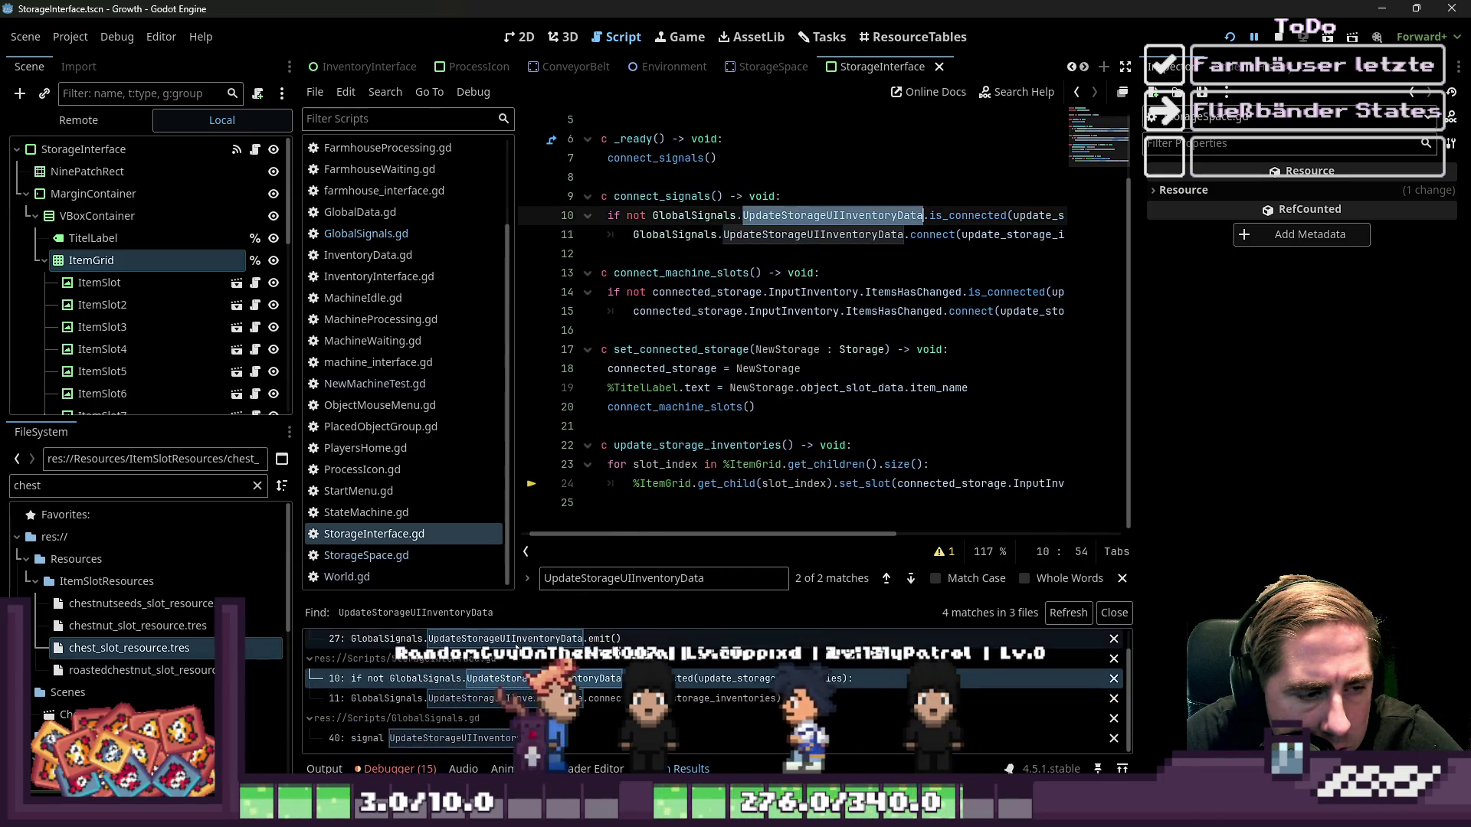
left_click(517, 640)
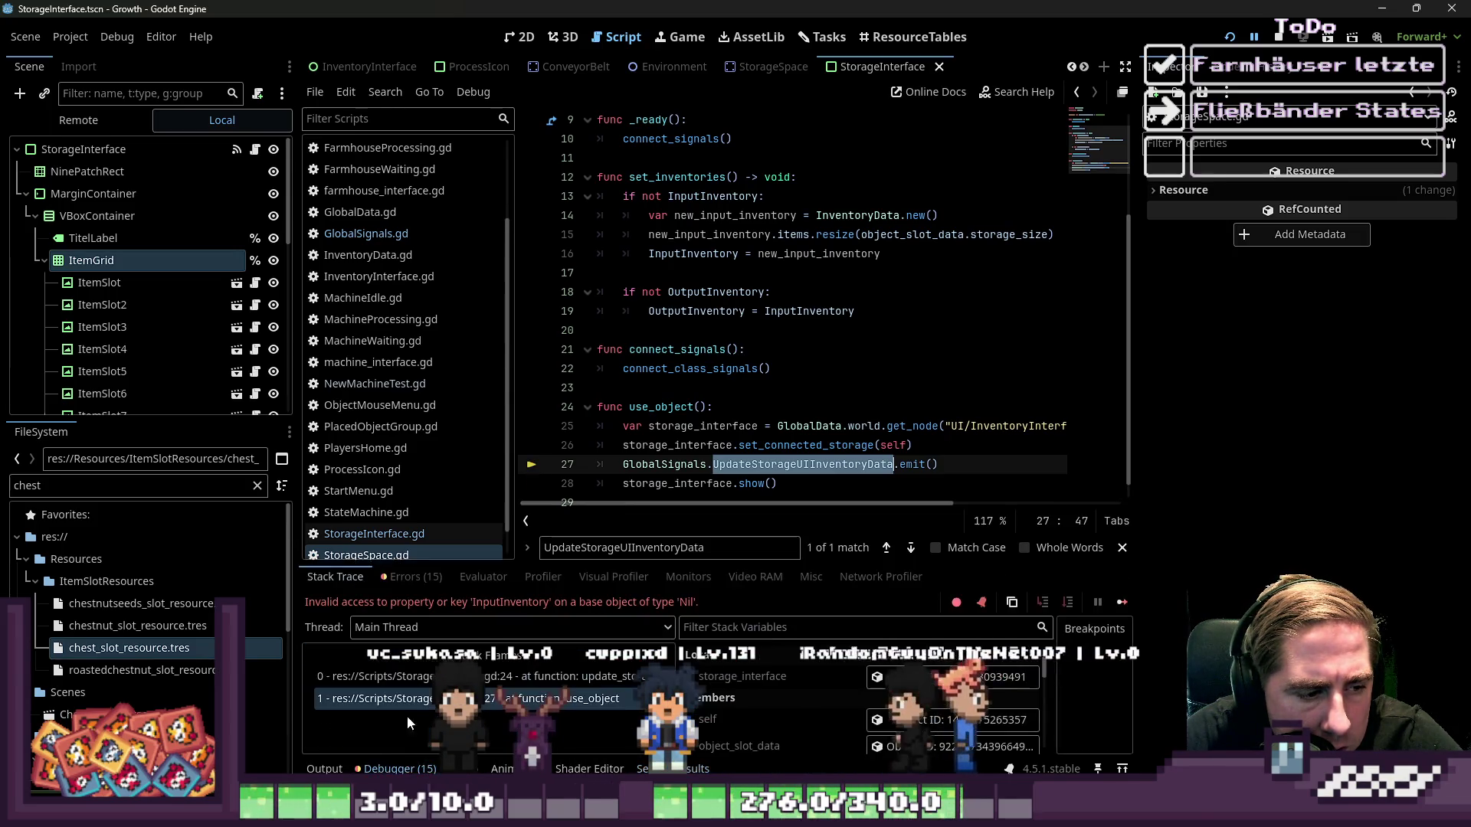
left_click(414, 576)
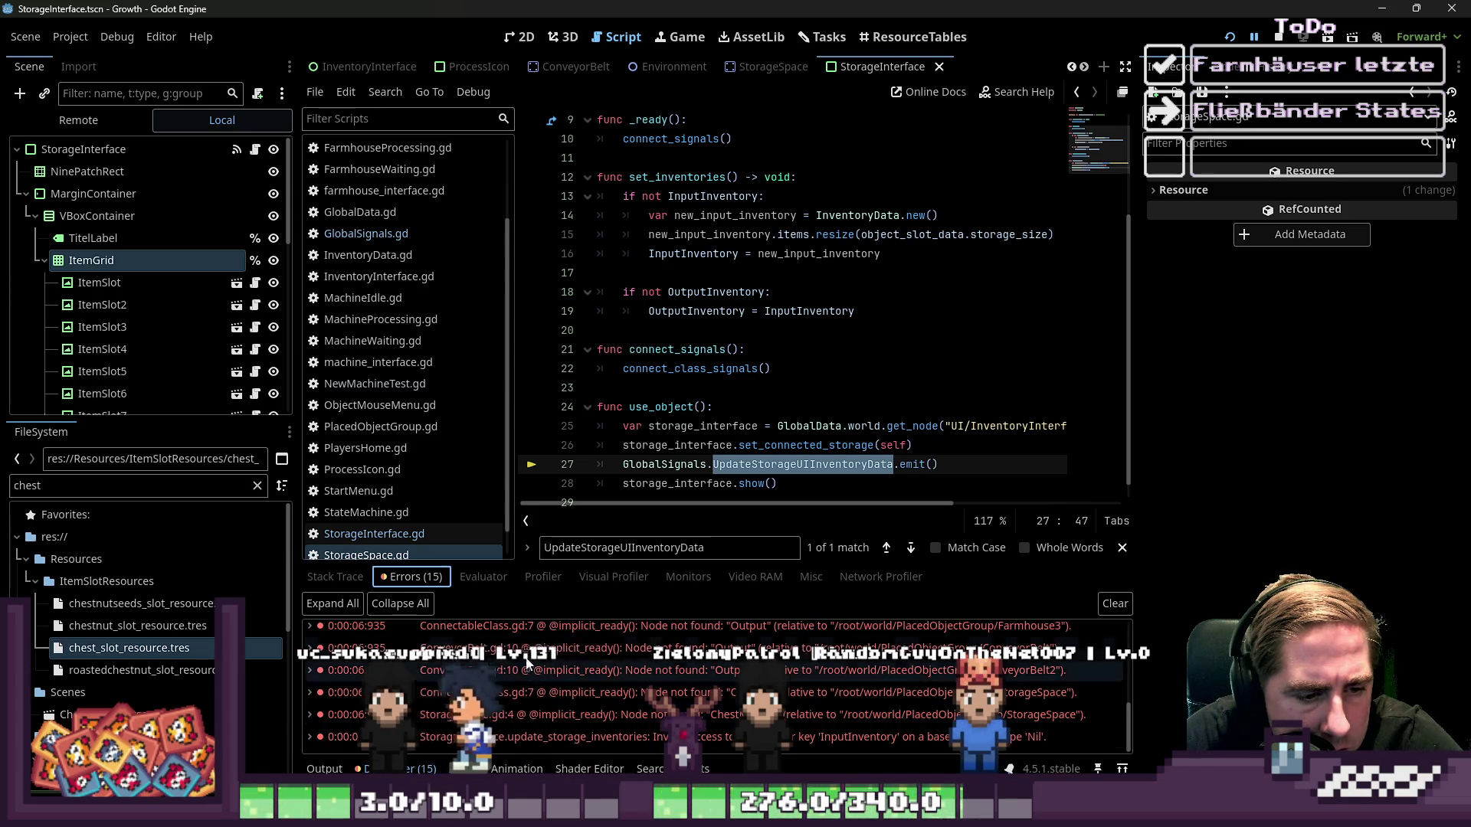
Delete the chest_marker_sprite declaration from the StorageSpace script and save it
scroll(635, 402, "up", 3)
triple_click(860, 184)
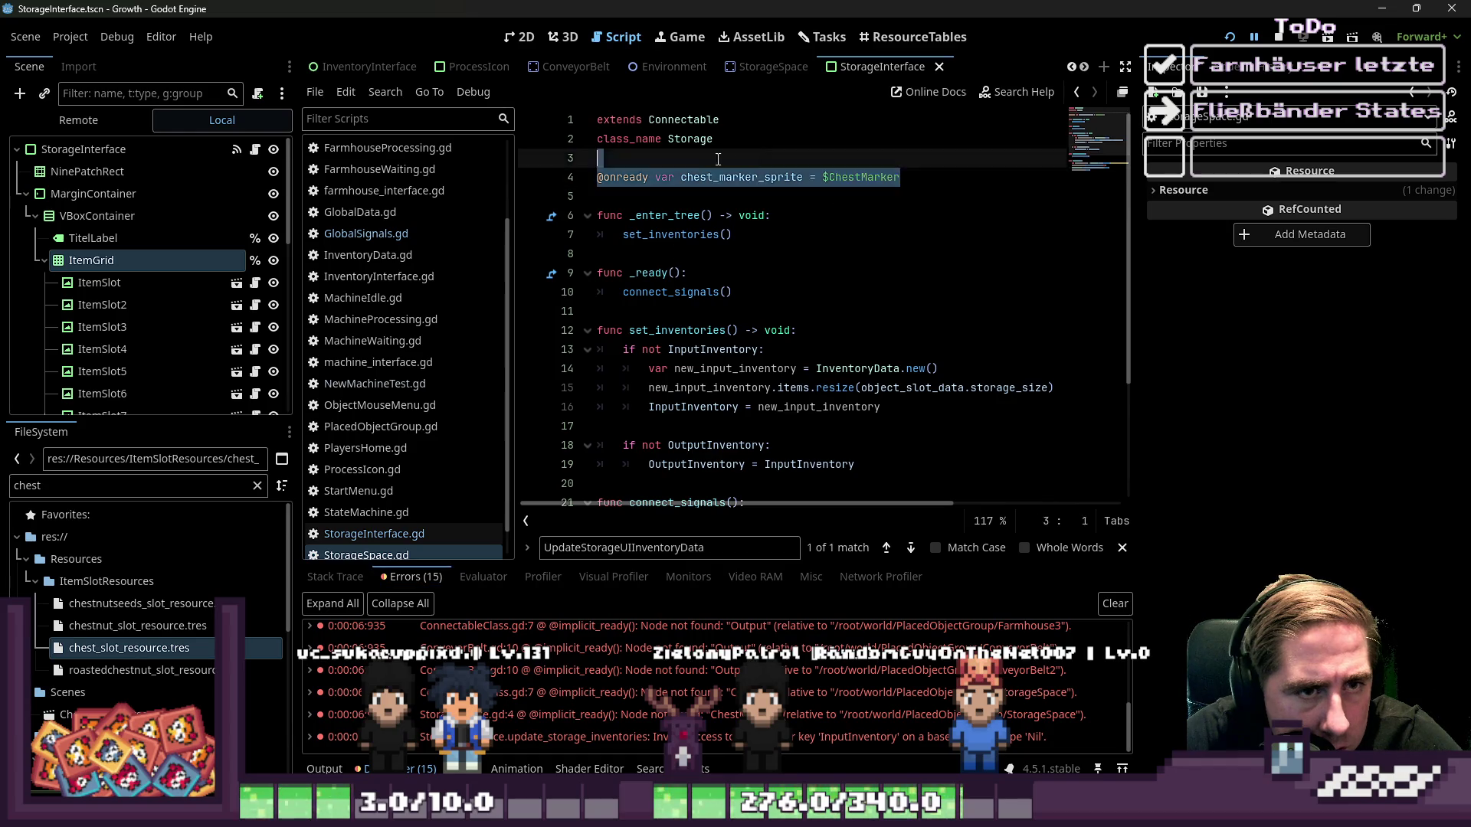
key("BackSpace")
key("BackSpace")
key("BackSpace")
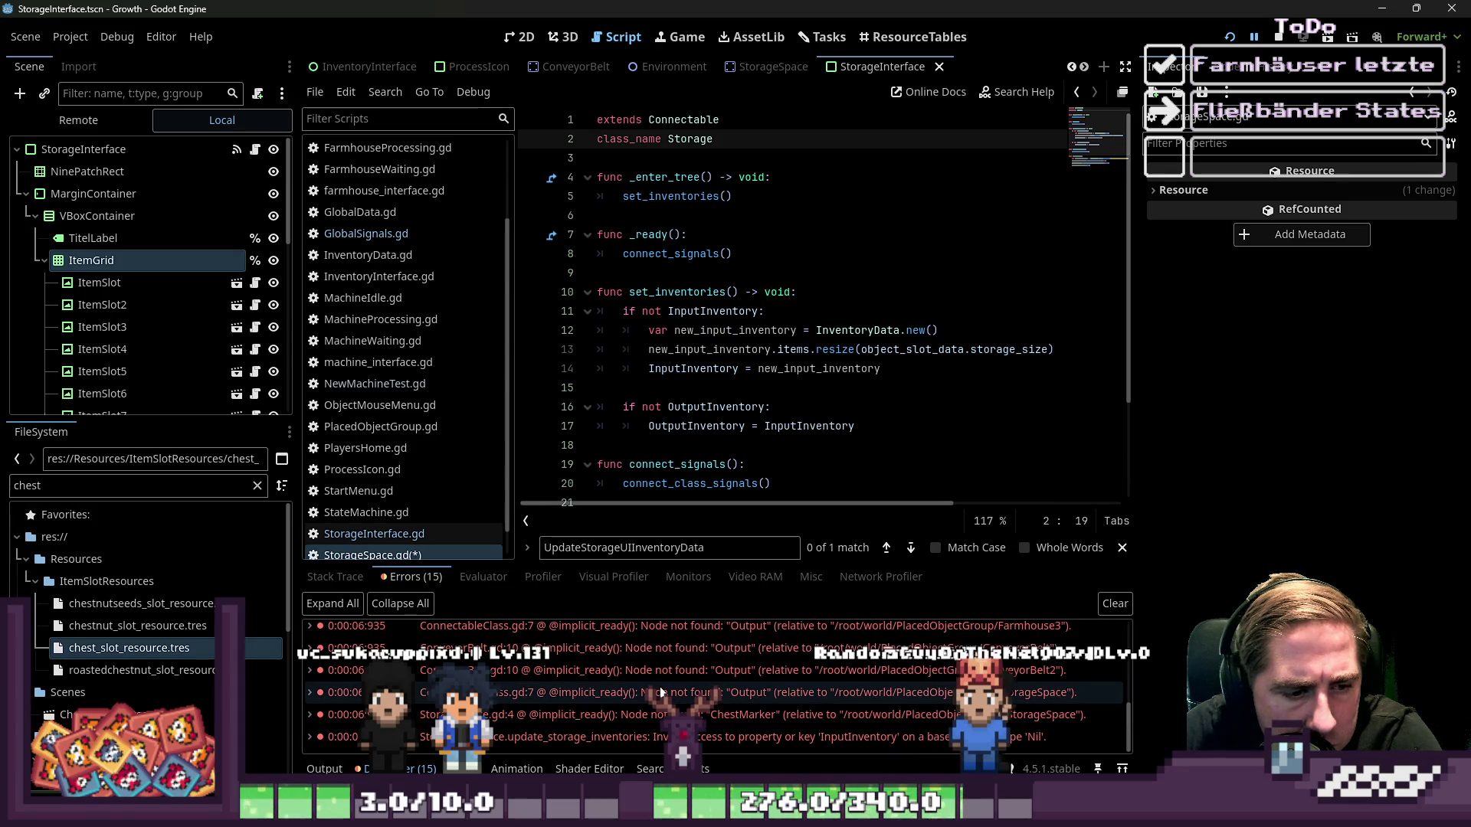
mouse_move(659, 687)
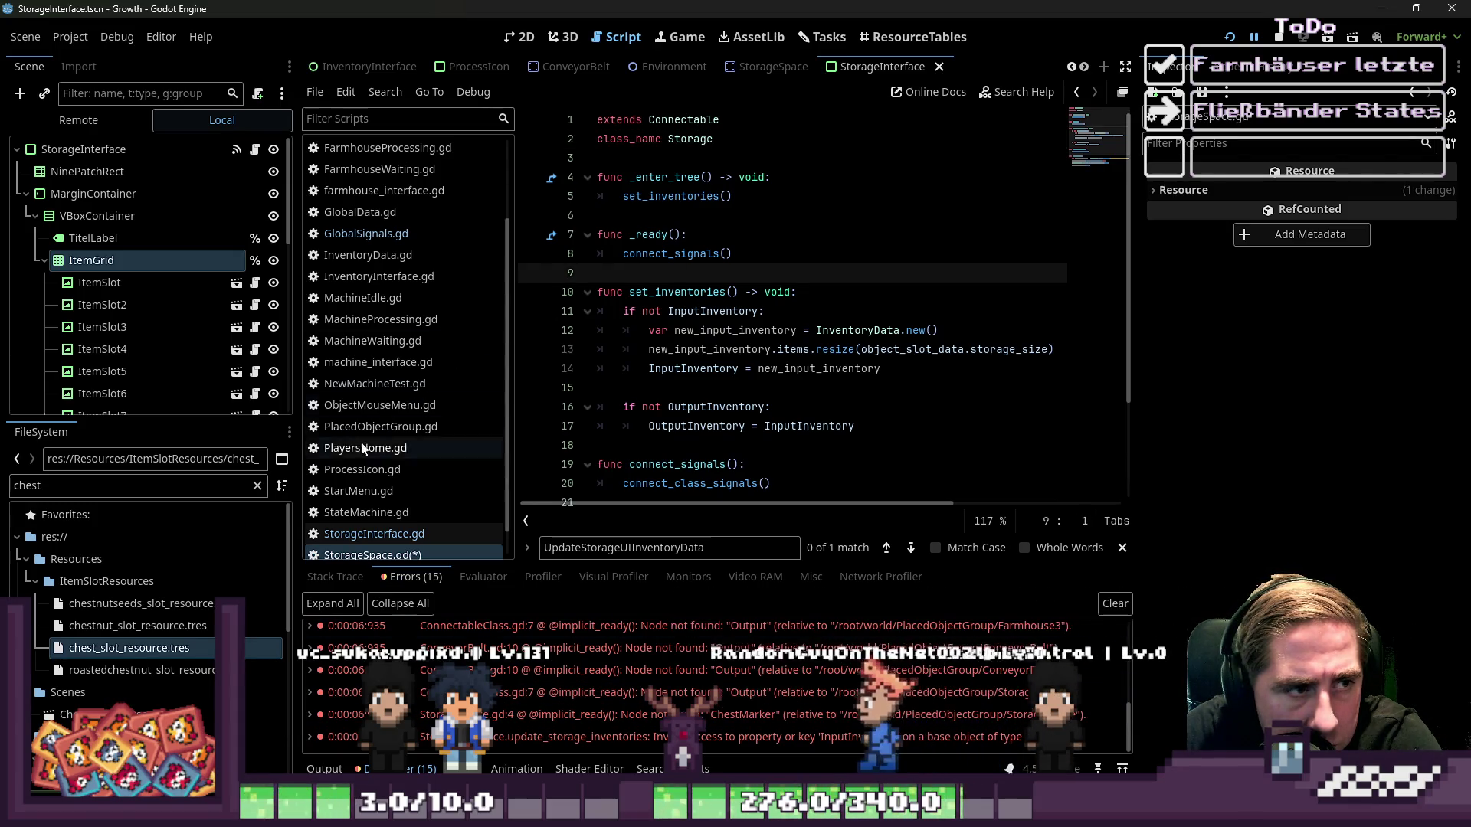
scroll(472, 510, "down", 1)
left_click(733, 368)
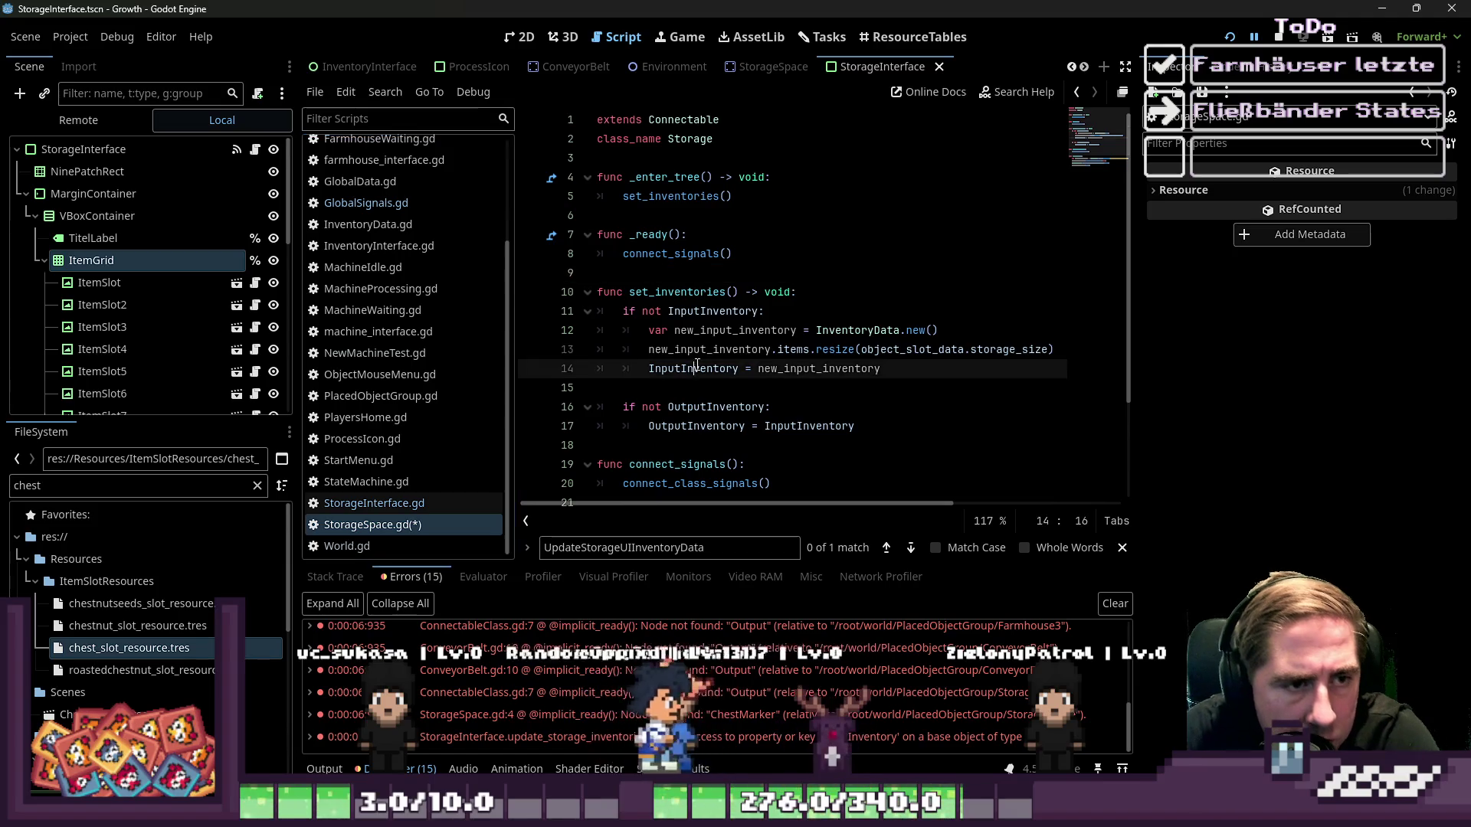
key("ctrl+s")
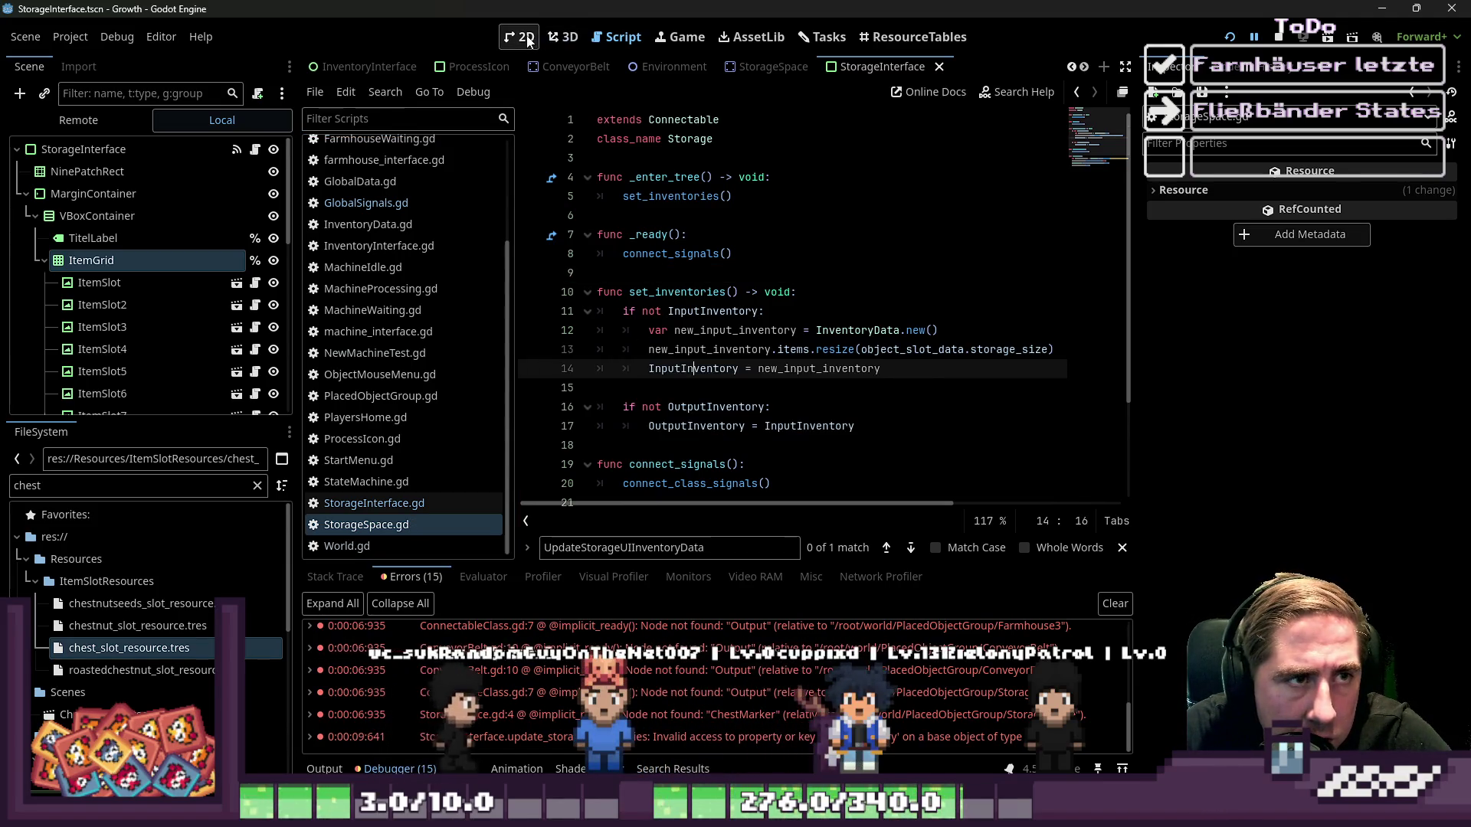
Open the StorageSpace scene and review its set_inventories and connect_signals code
left_click(521, 37)
scroll(149, 327, "down", 5)
scroll(149, 327, "up", 5)
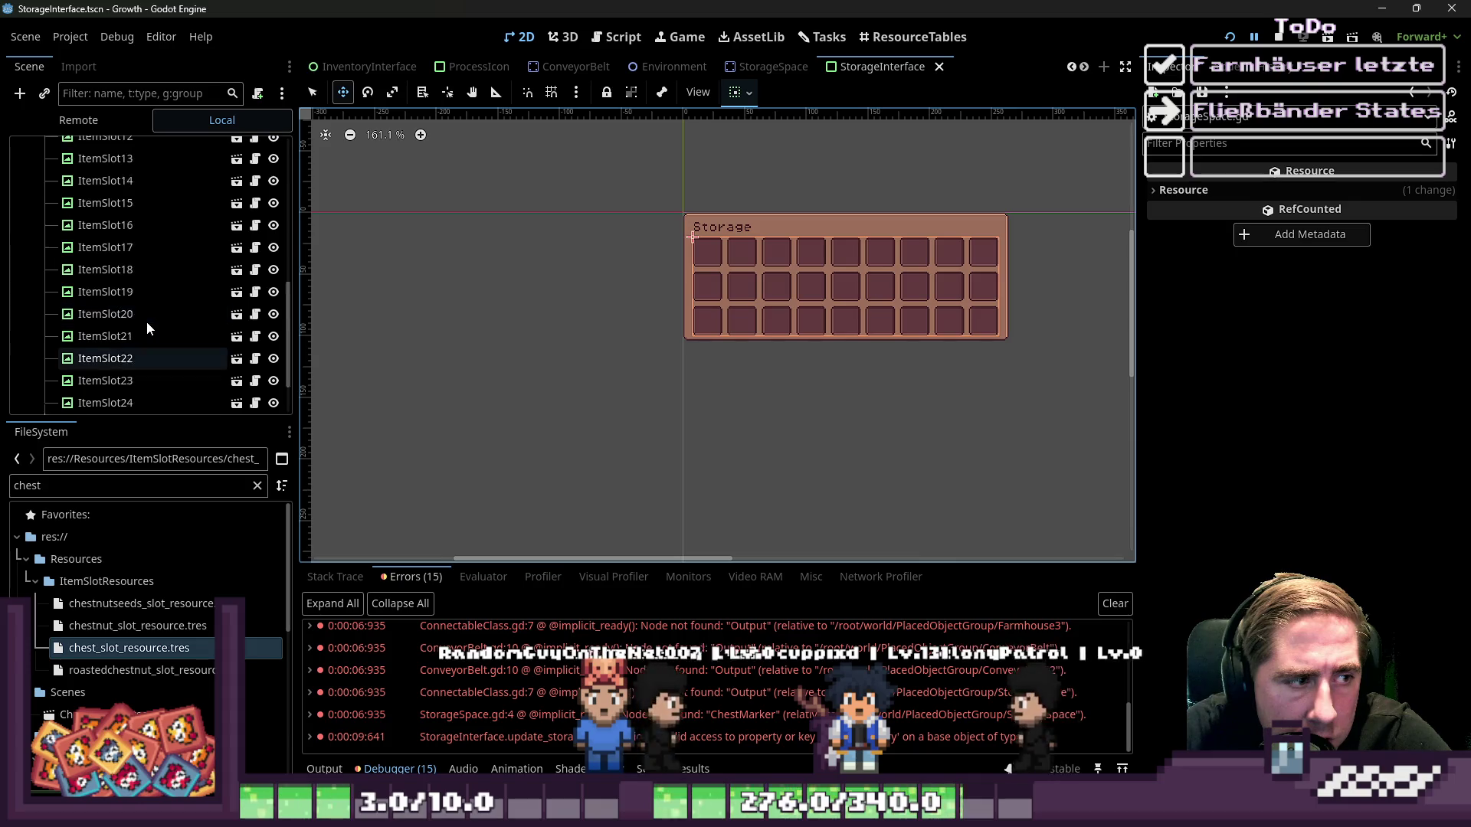
left_click(764, 77)
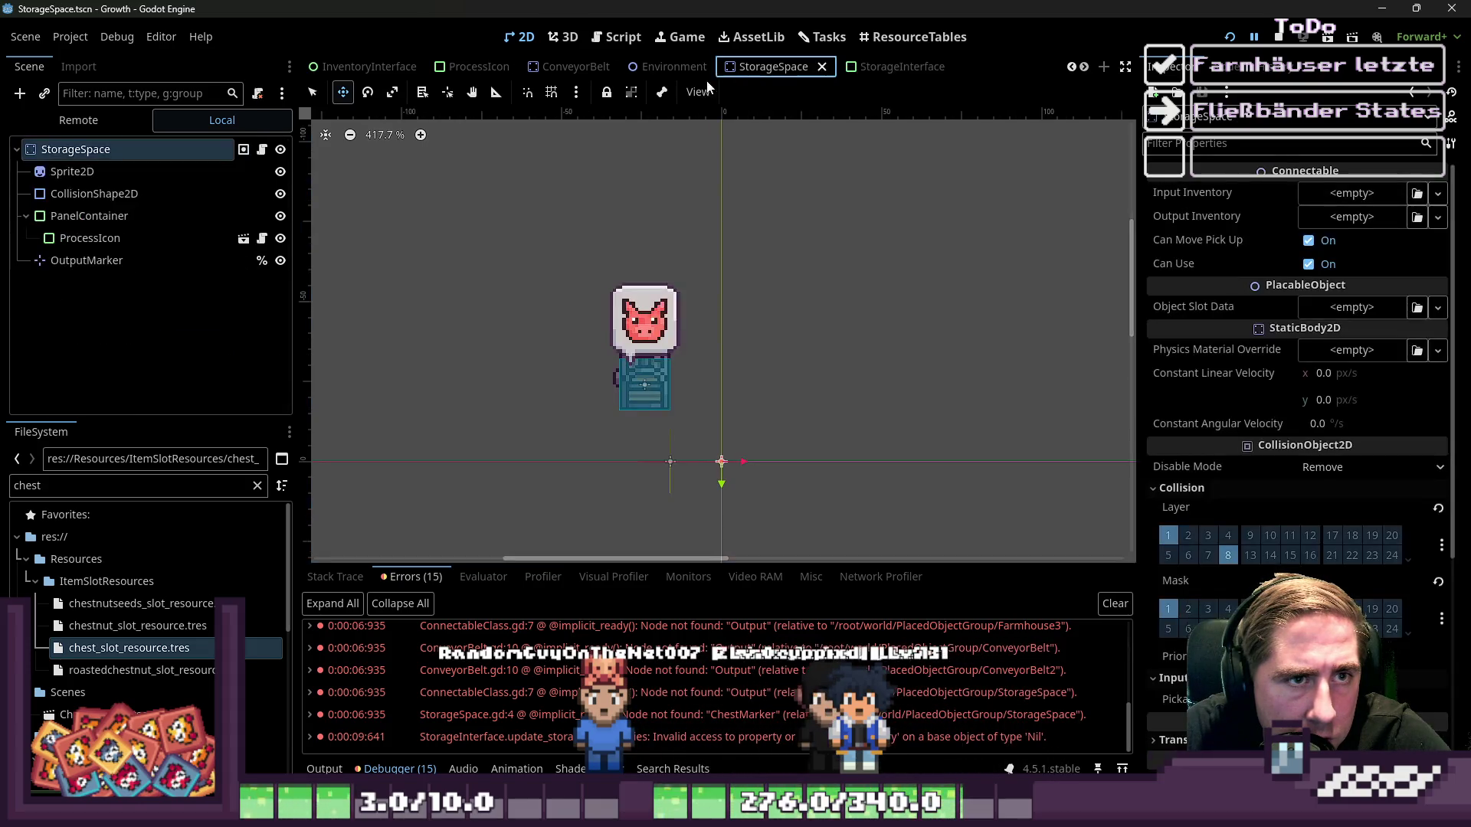
left_click(264, 150)
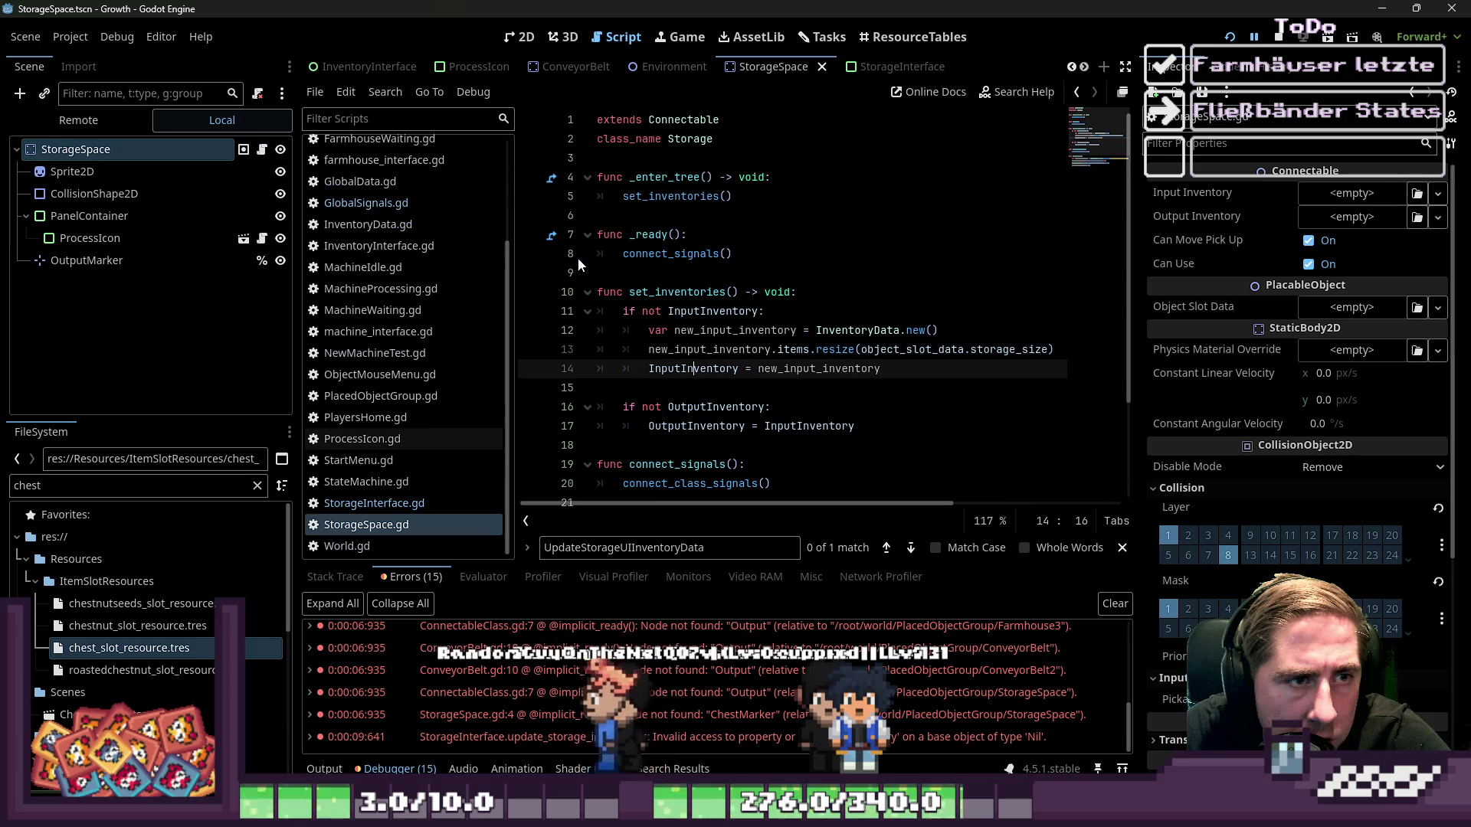
scroll(581, 260, "down", 2)
scroll(581, 261, "up", 2)
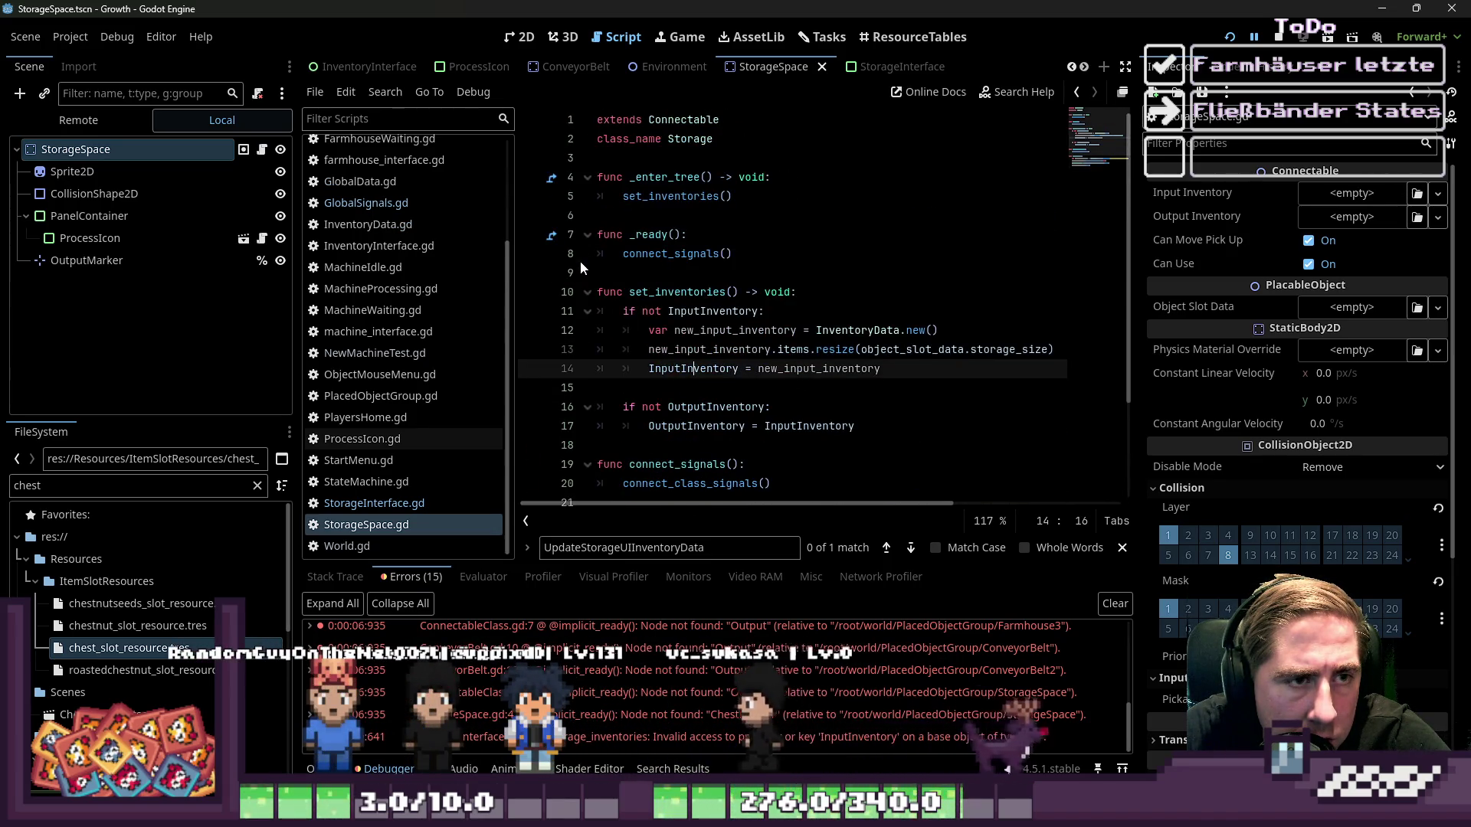
scroll(580, 262, "down", 2)
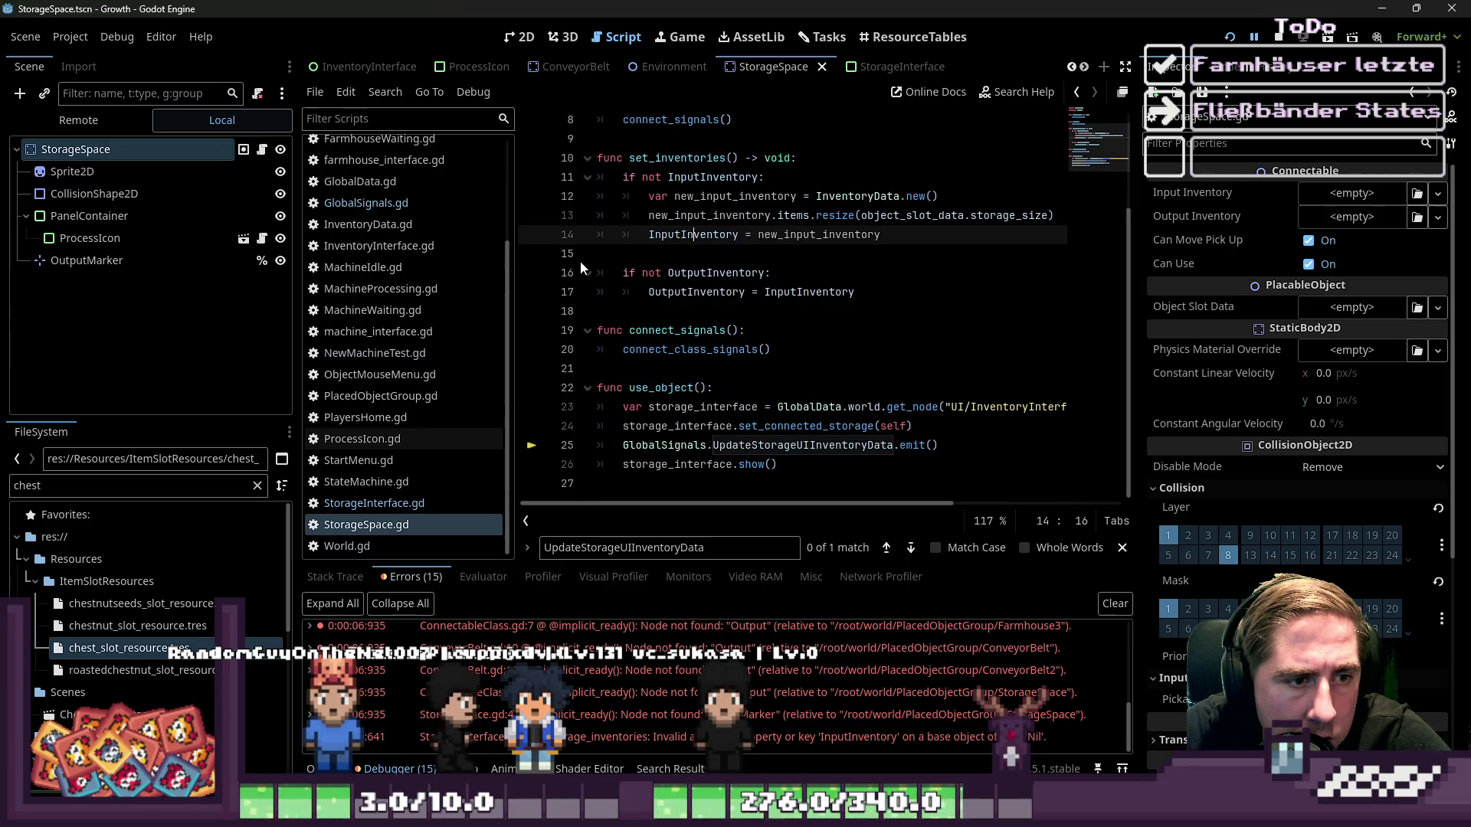
scroll(581, 266, "up", 2)
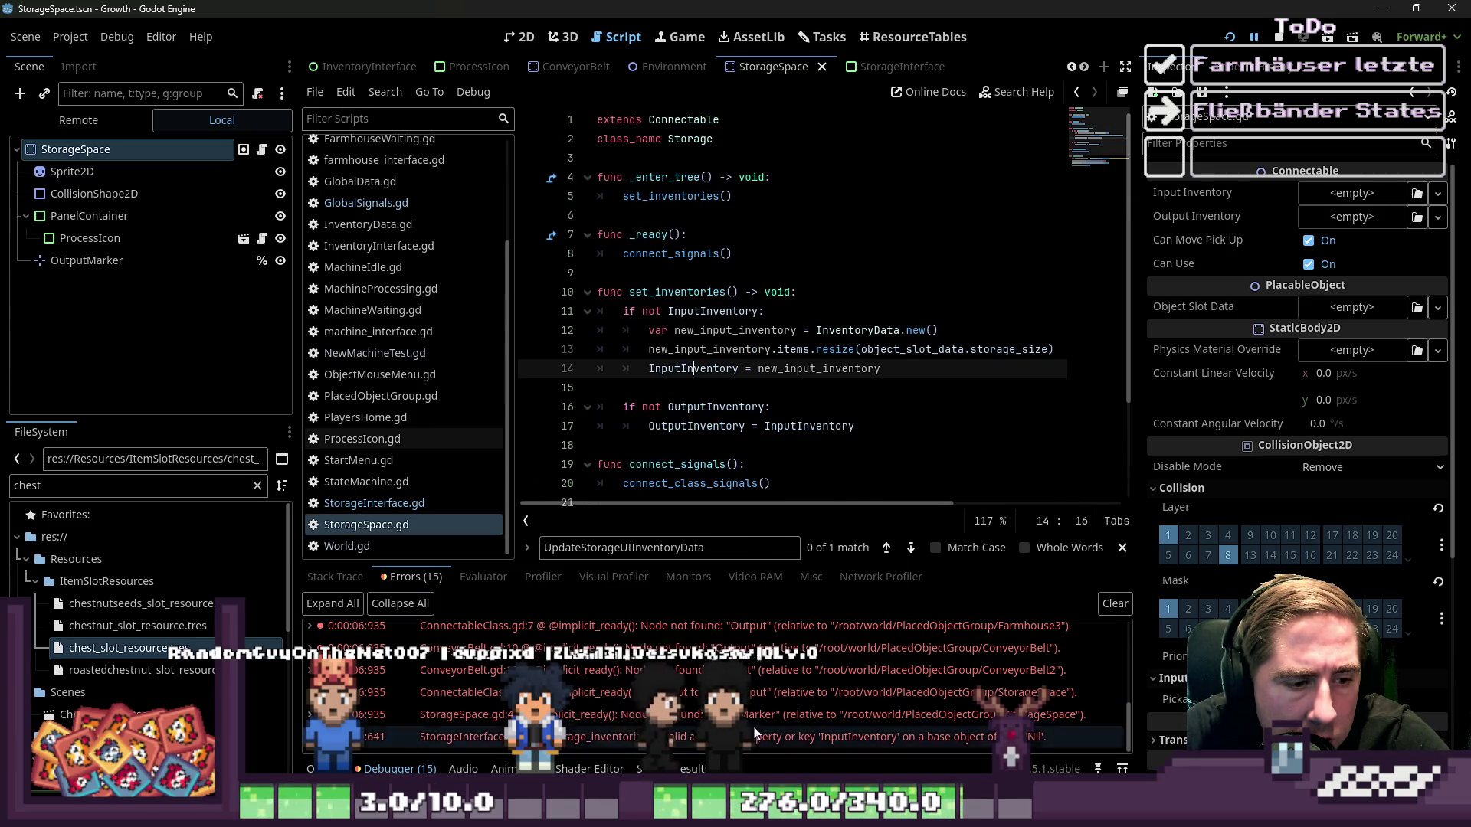
mouse_move(781, 659)
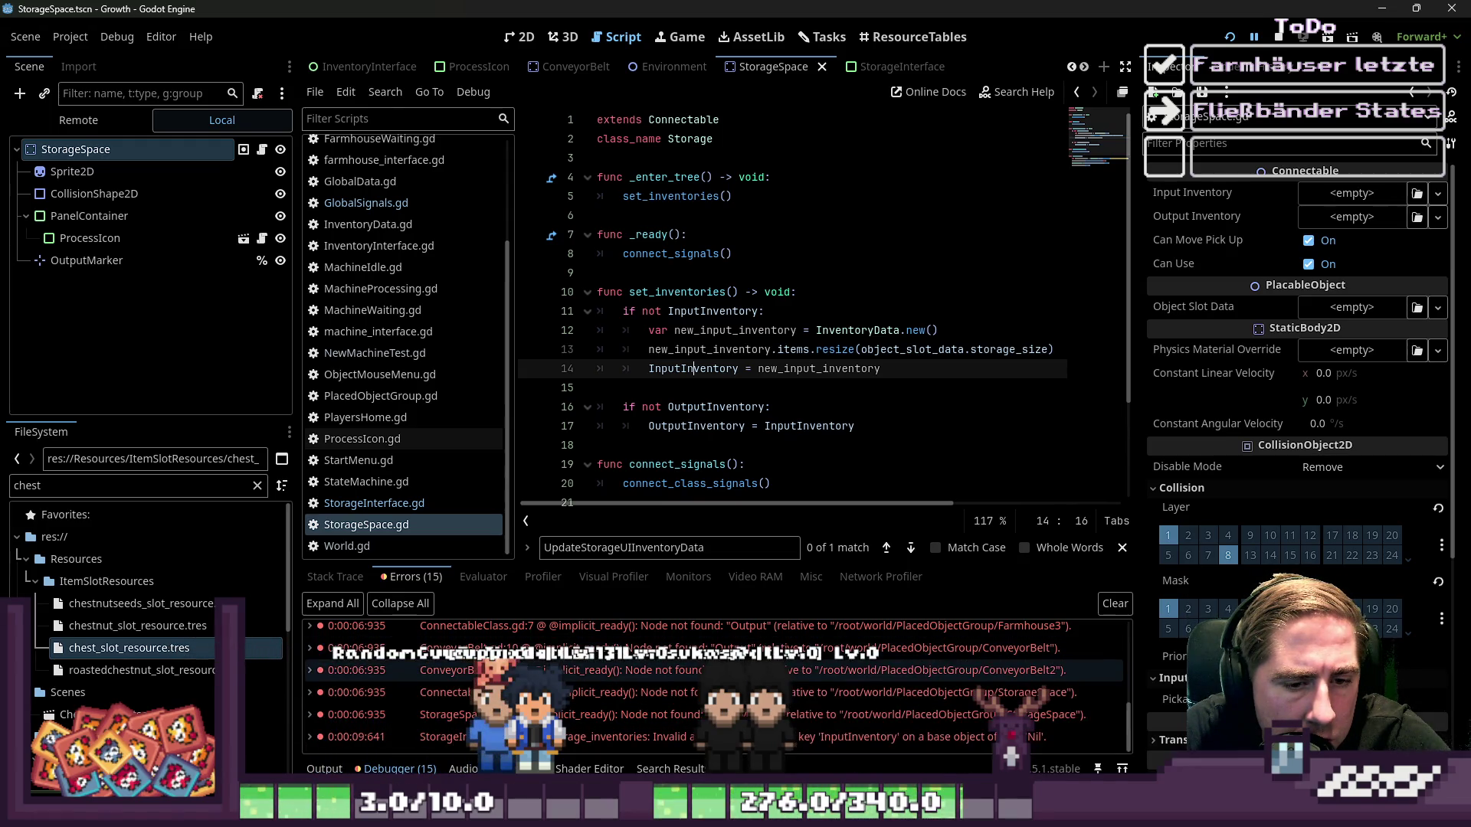
scroll(781, 659, "up", 2)
scroll(781, 659, "up", 1)
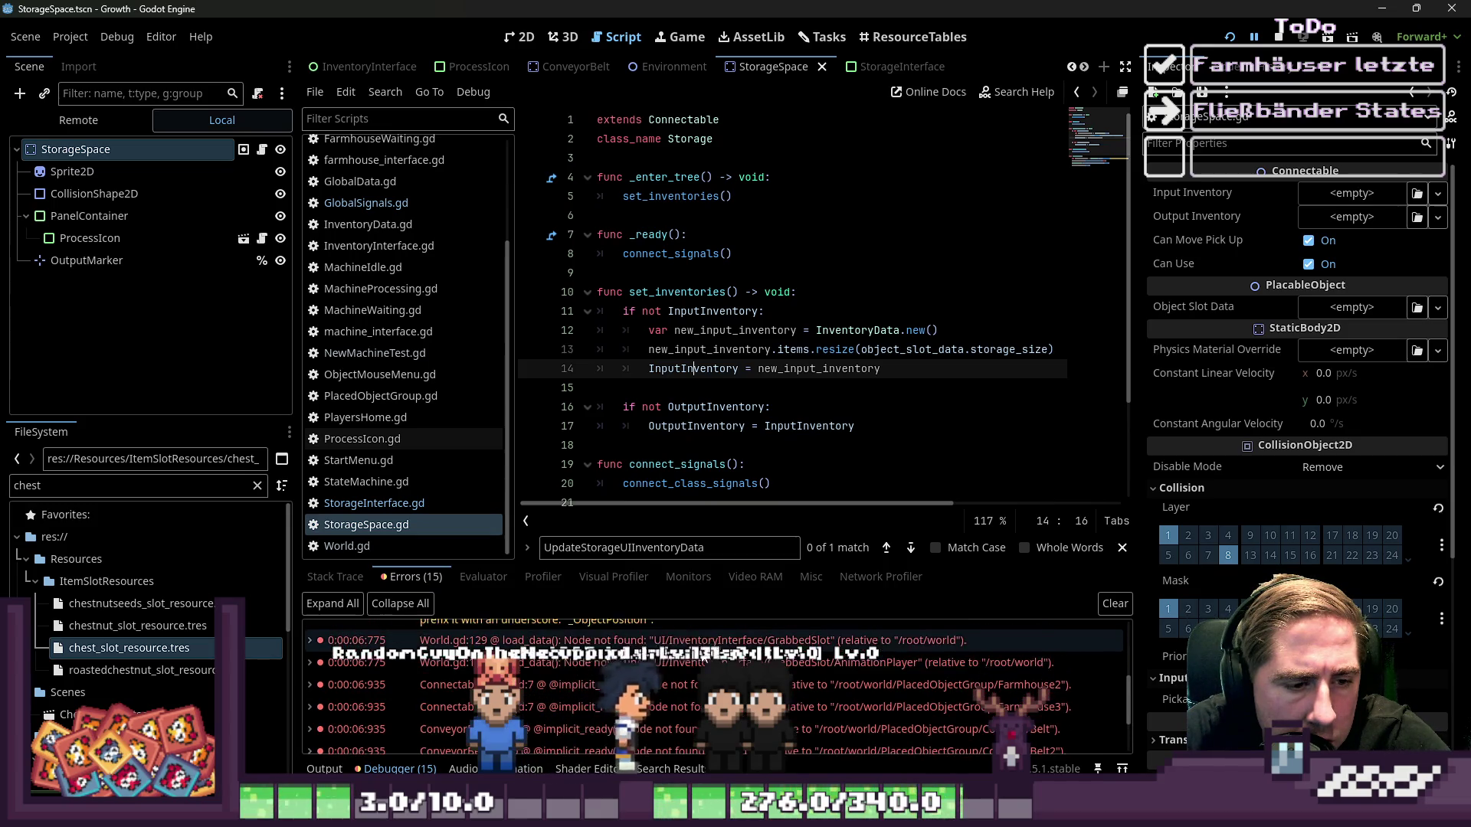
Inspect the OutputMarker and StorageSpace root nodes, then open the GlobalSignals script
left_click(86, 266)
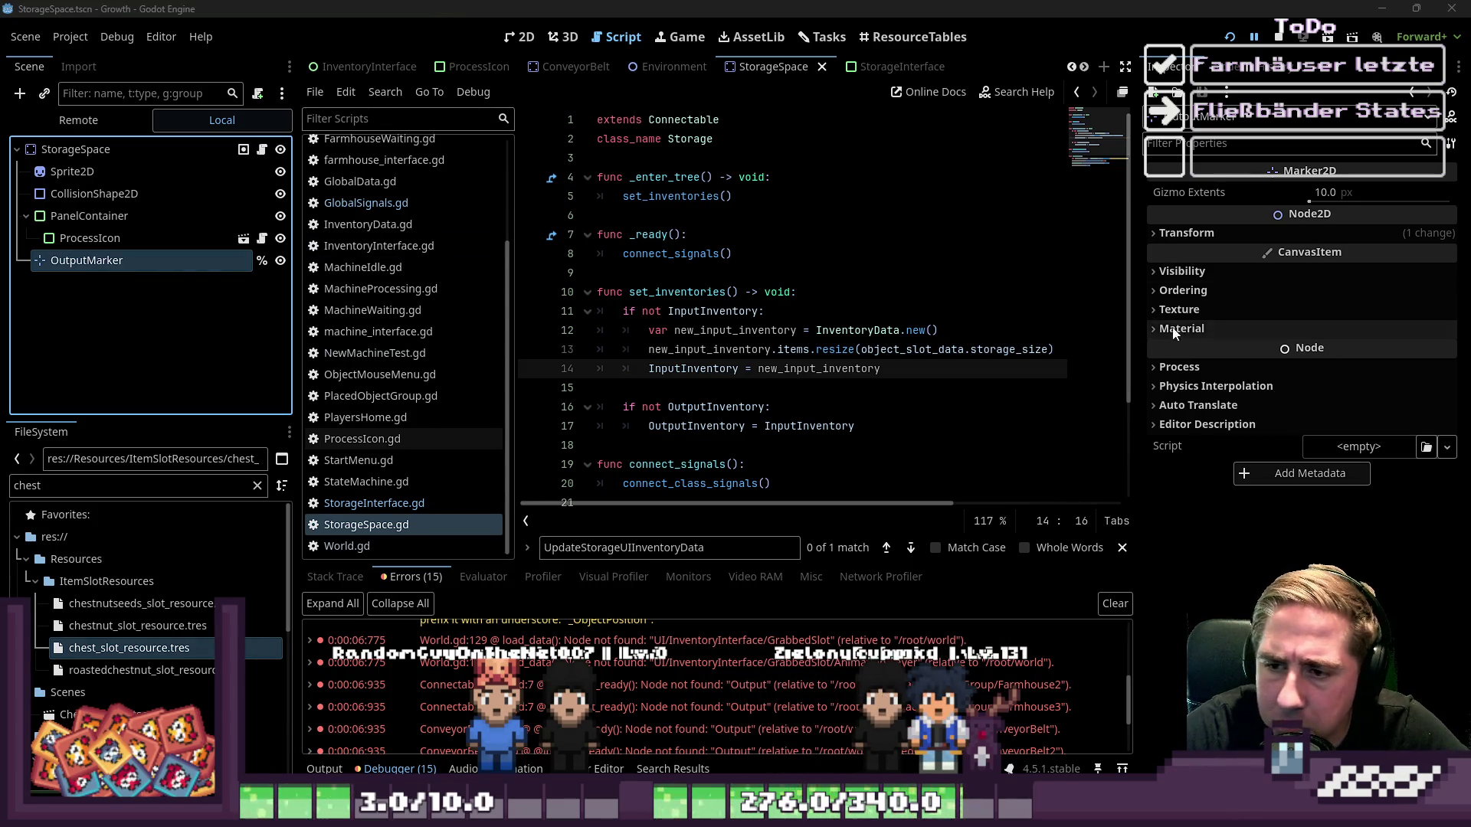
key("Up")
left_click(75, 150)
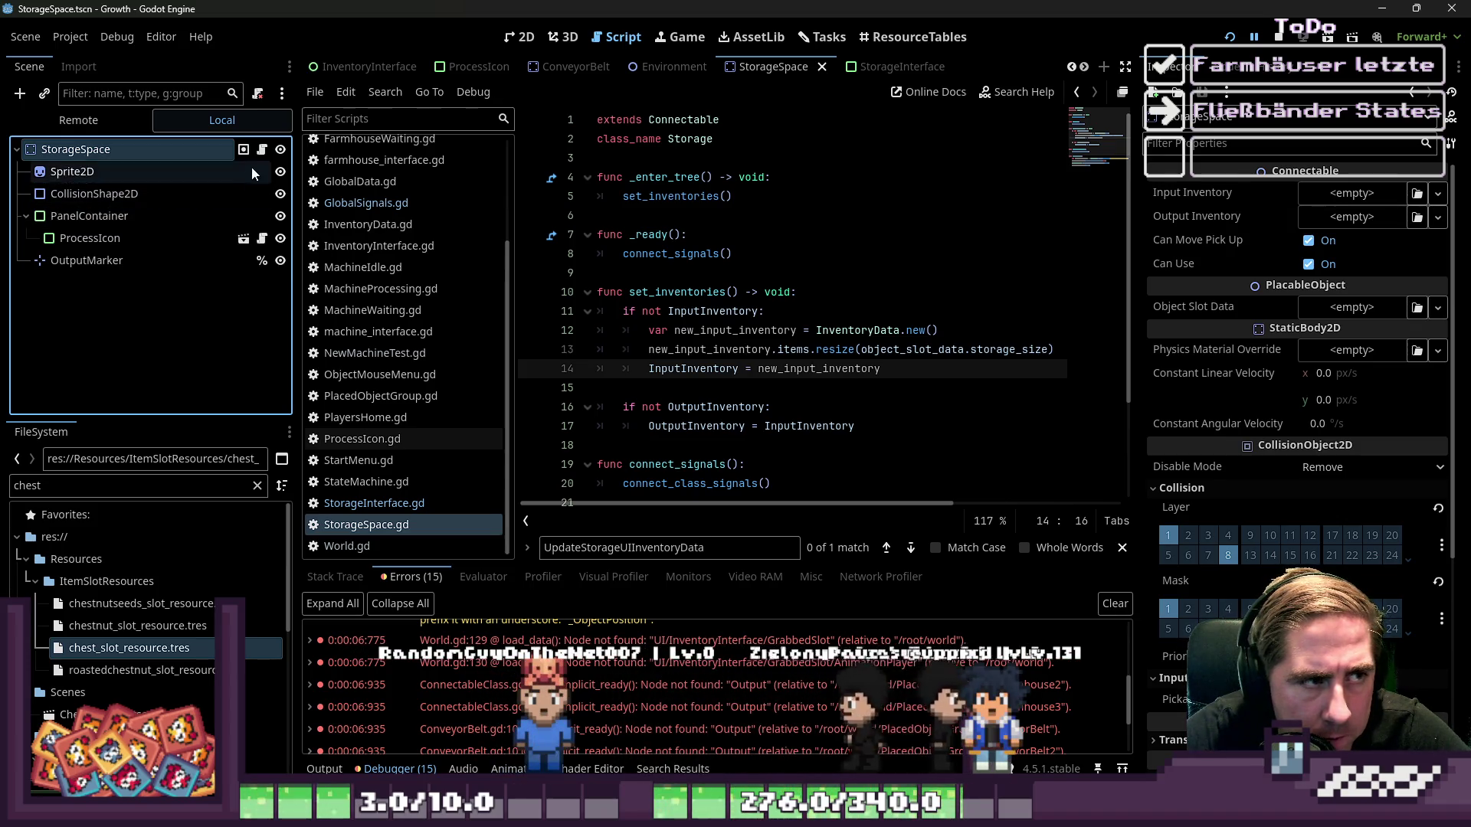
left_click(411, 206)
Compare StorageInterface's set_connected_storage with the StorageSpace script's Storage class name
left_click(396, 506)
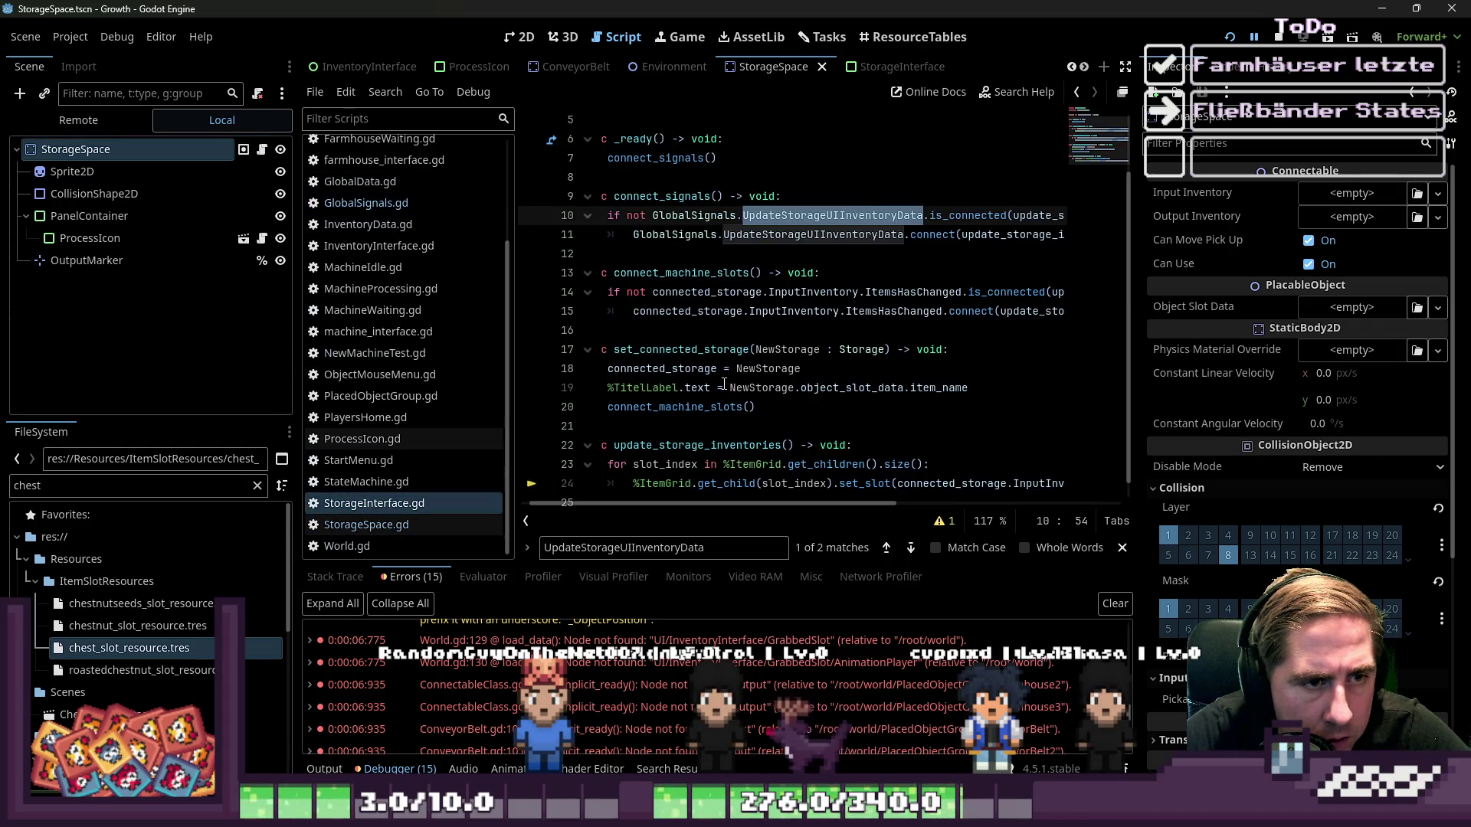
scroll(723, 385, "down", 1)
left_click(728, 330)
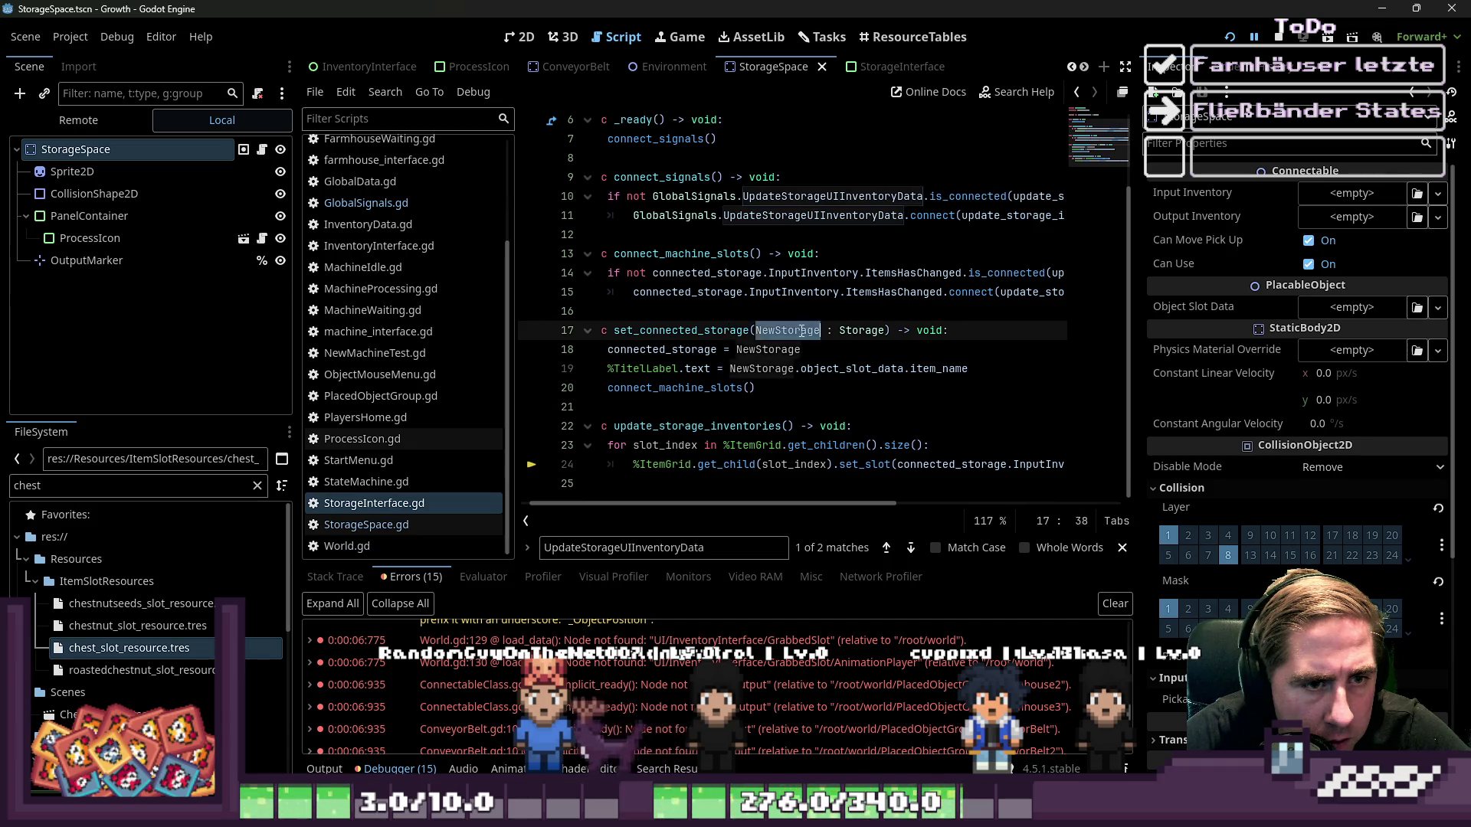
left_click(144, 156)
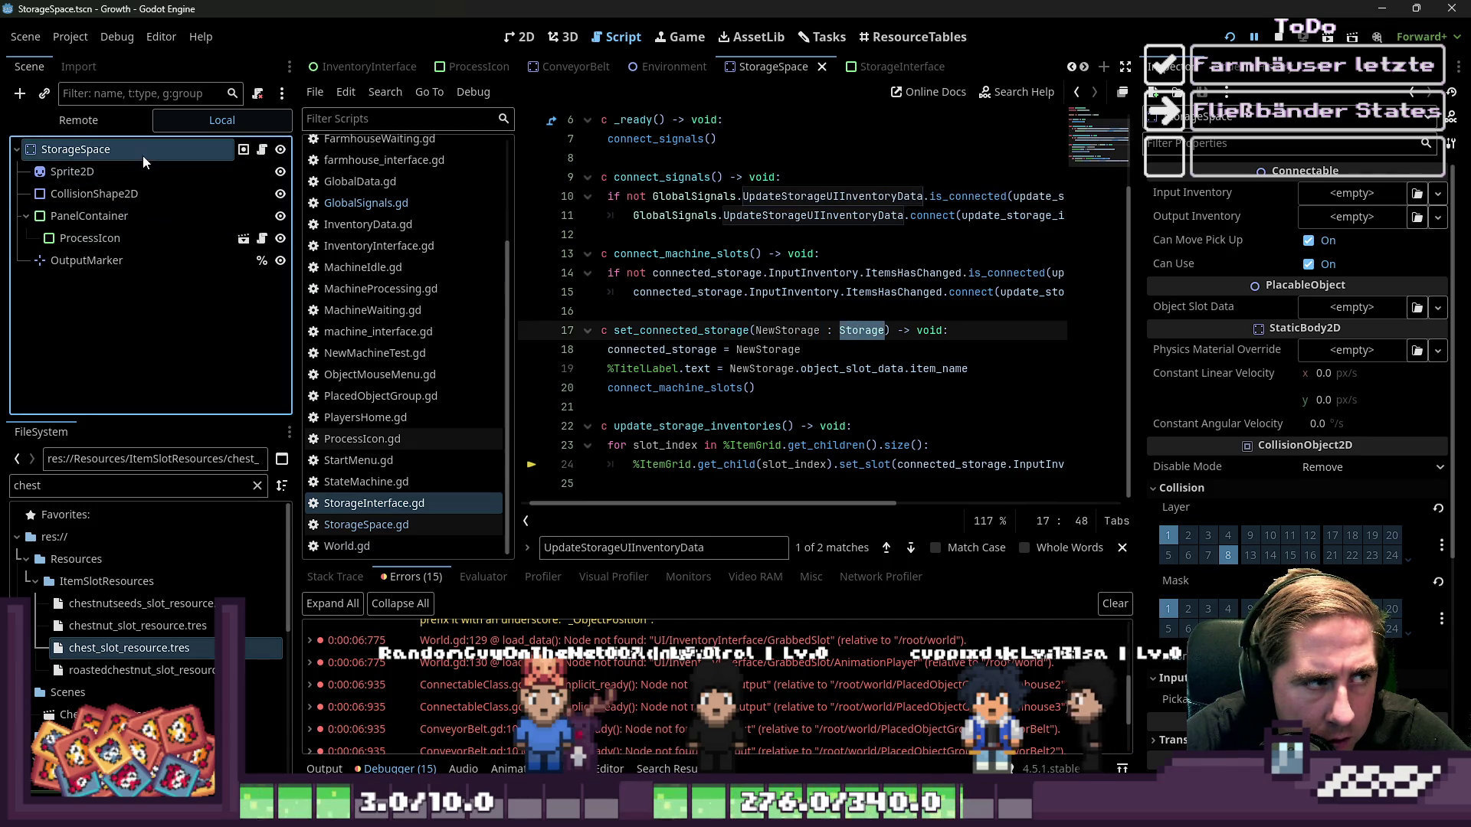
left_click(243, 149)
left_click(262, 149)
left_click(703, 158)
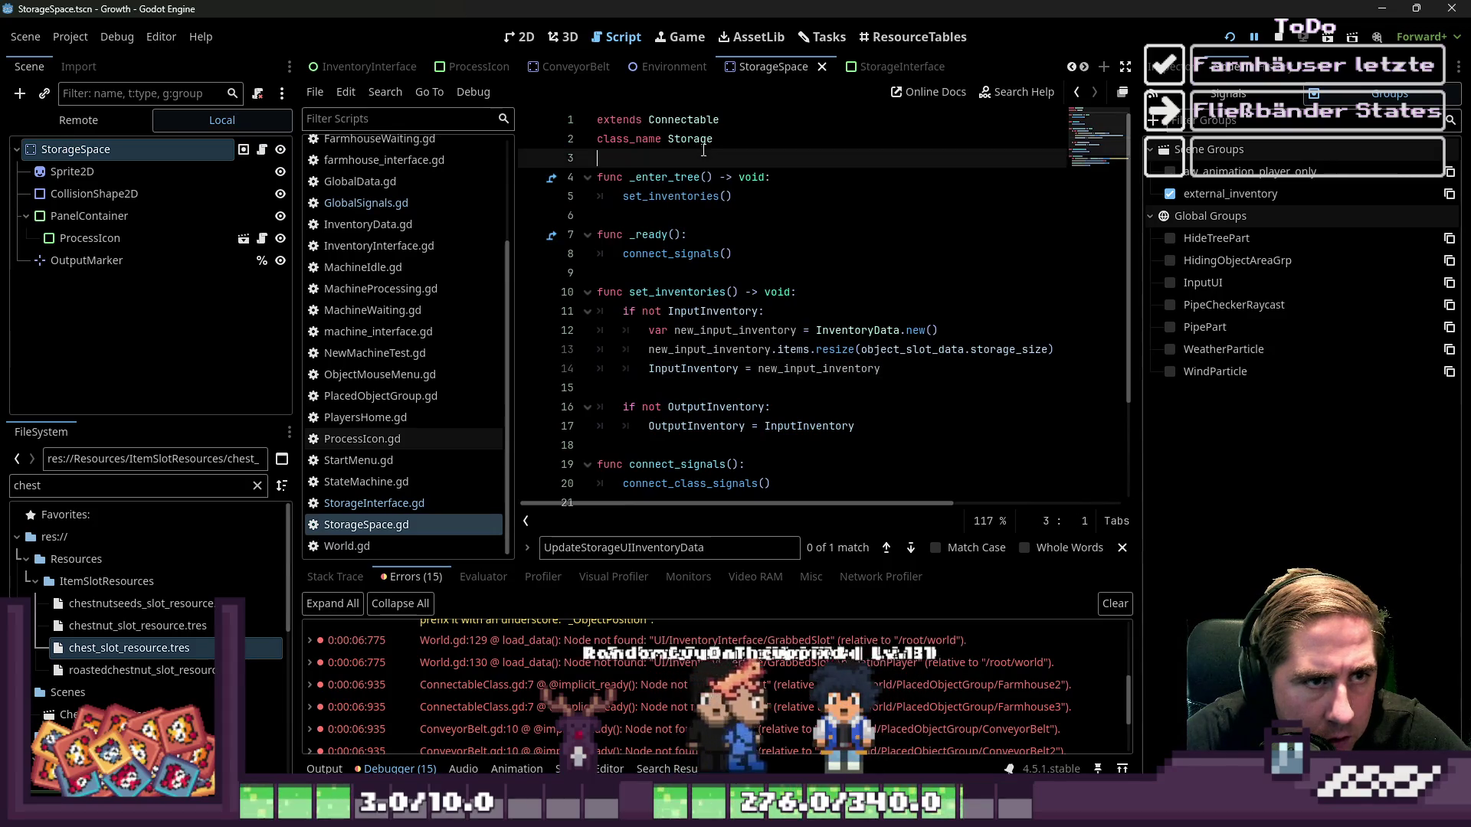
double_click(702, 140)
left_click(403, 503)
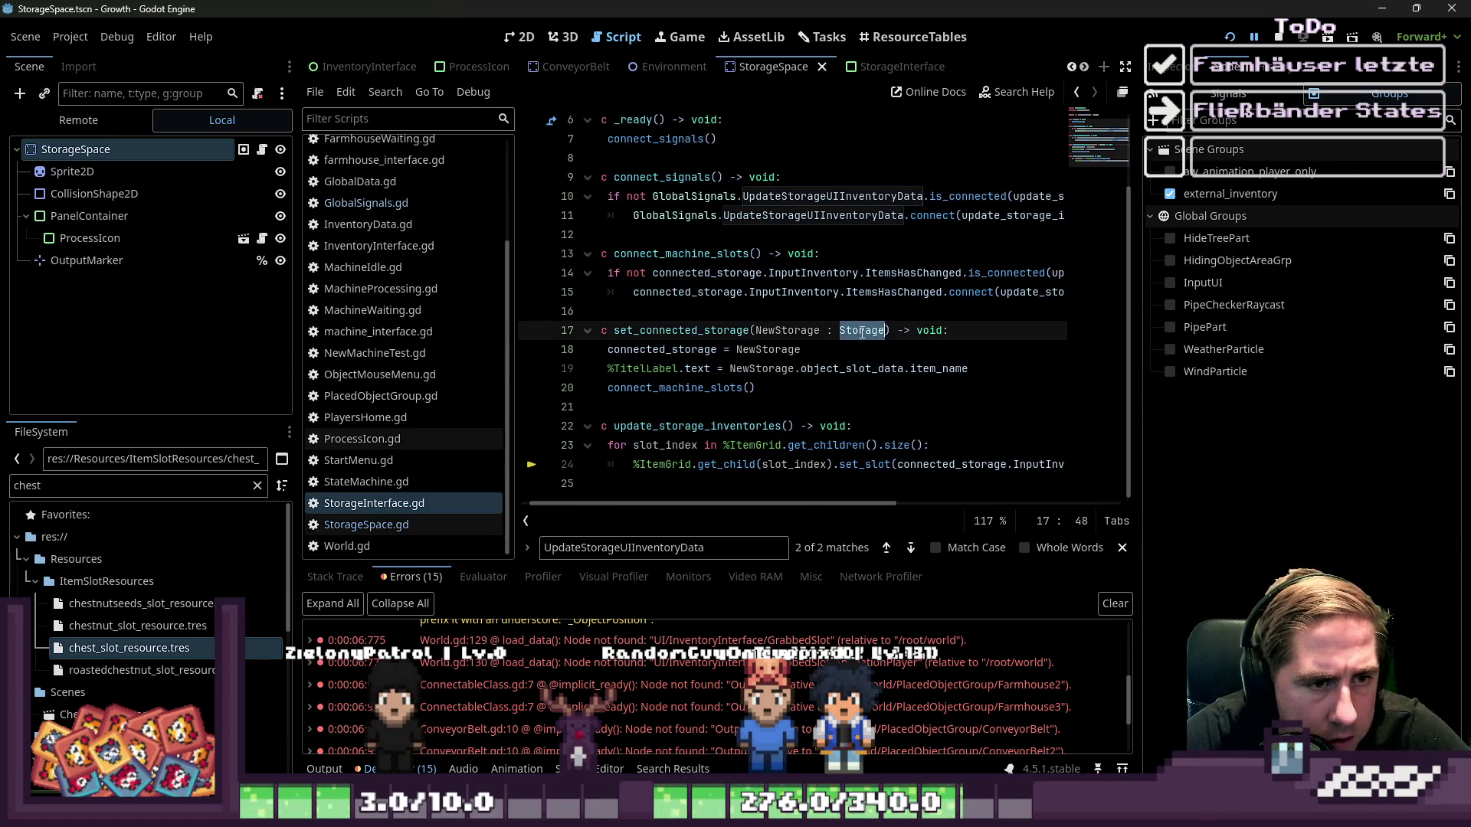
Add print("Ich war hier!") in set_connected_storage and print("und jetzt hier!") above line 24's loop, then run
key("Return")
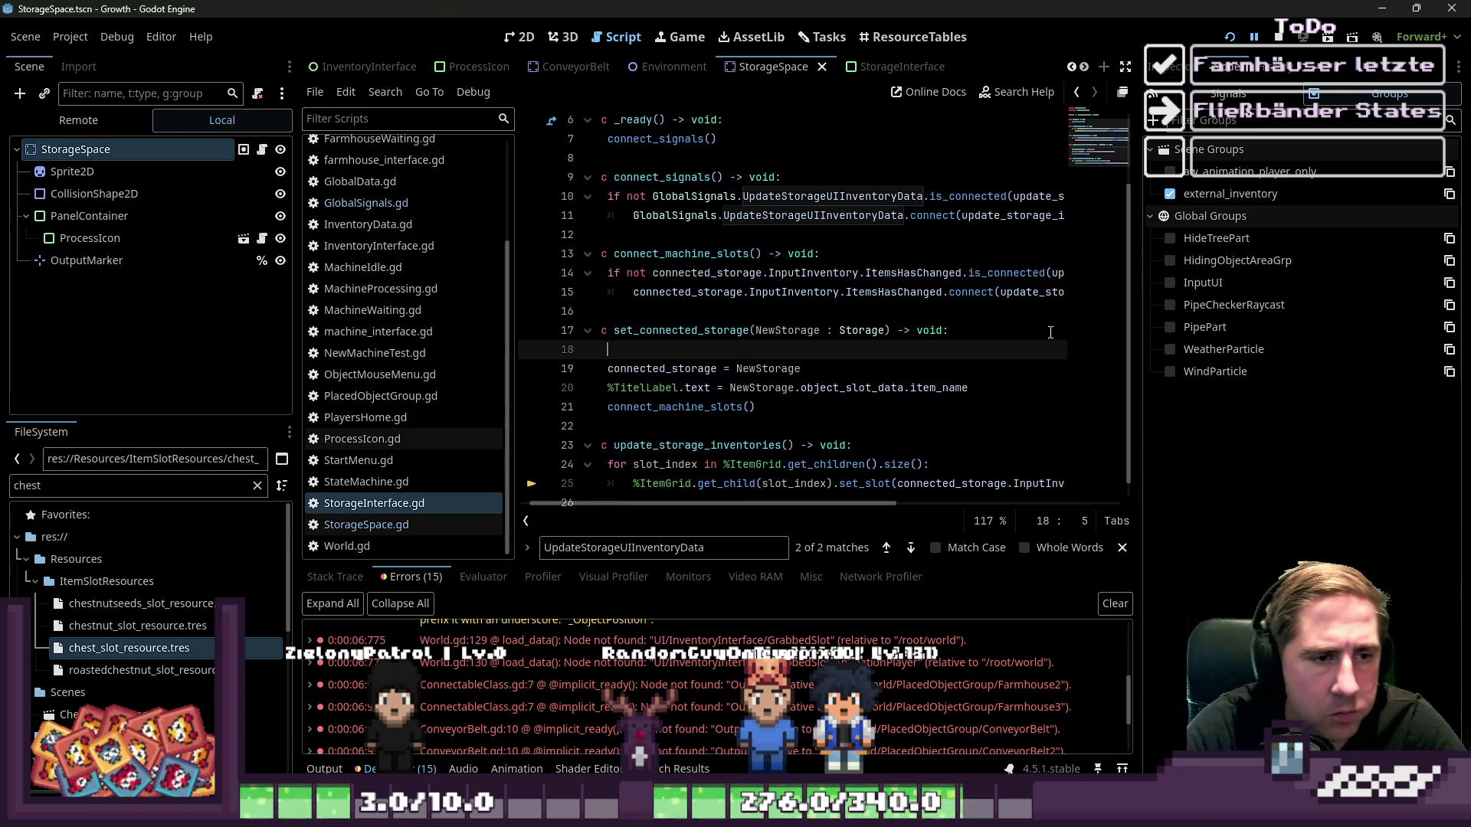
type("print(\"I")
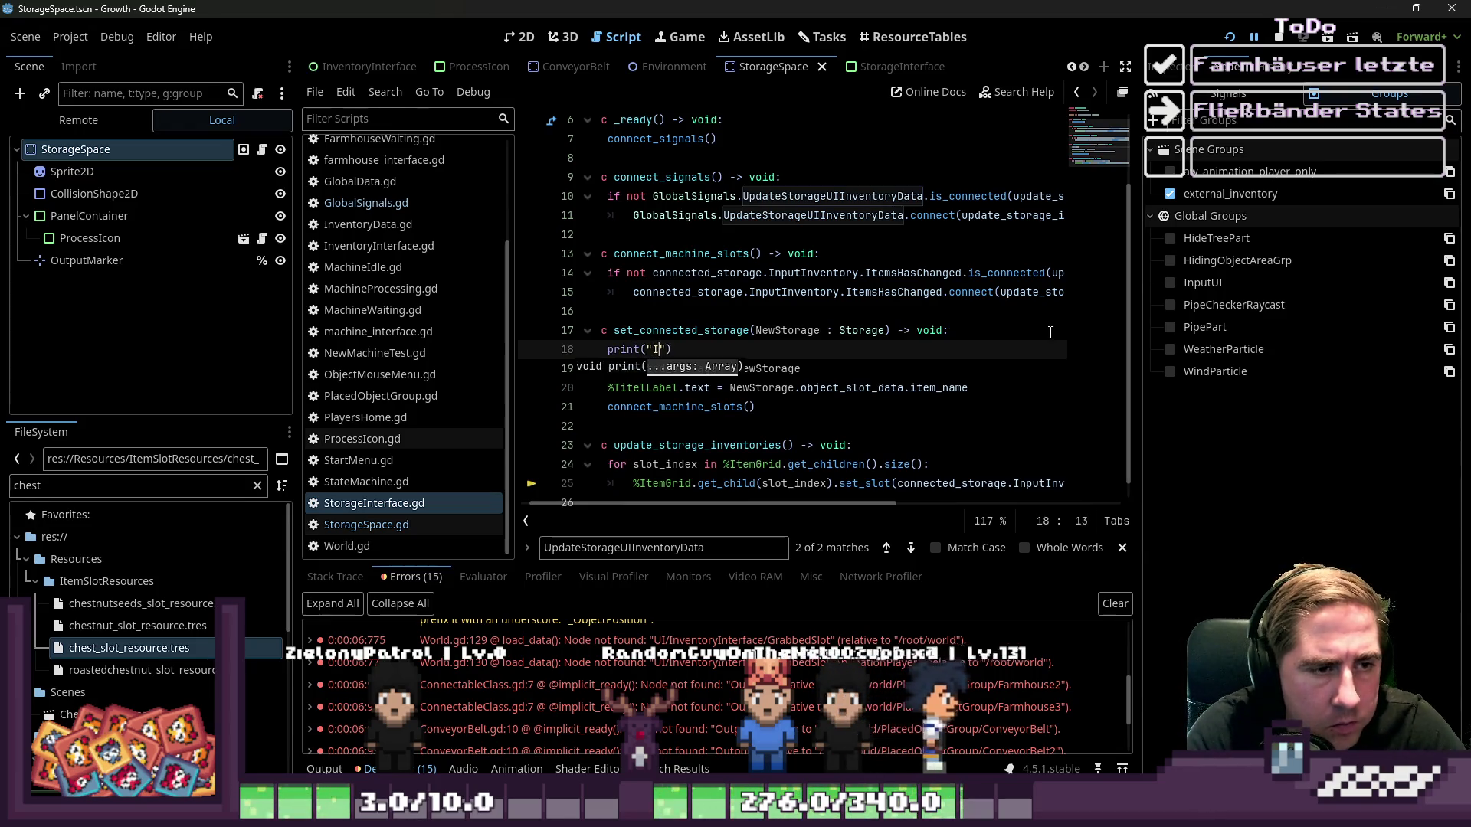
type("ier!")
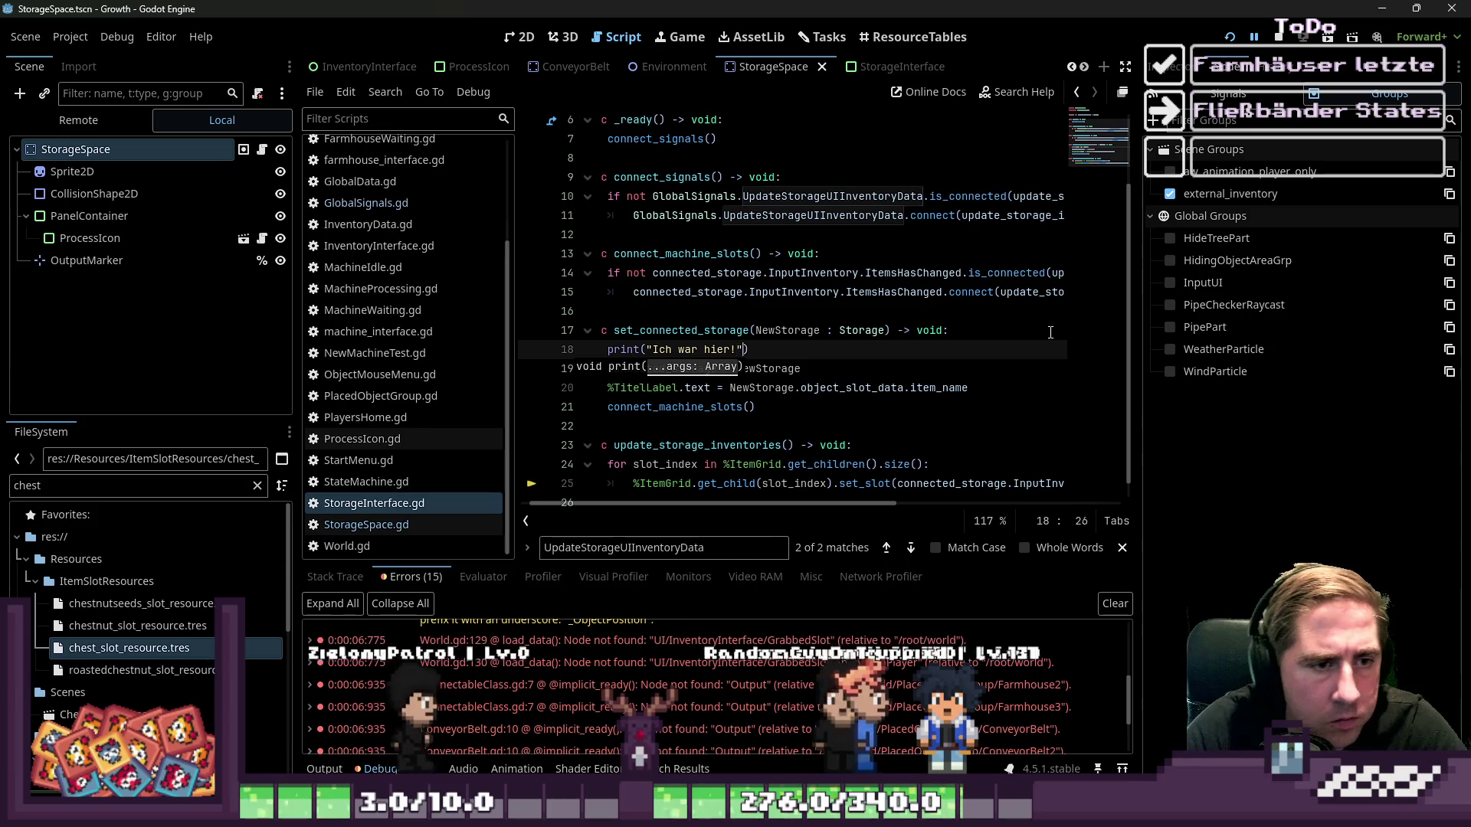
key("End")
key("shift+Home")
key("Down")
key("Down")
key("Down")
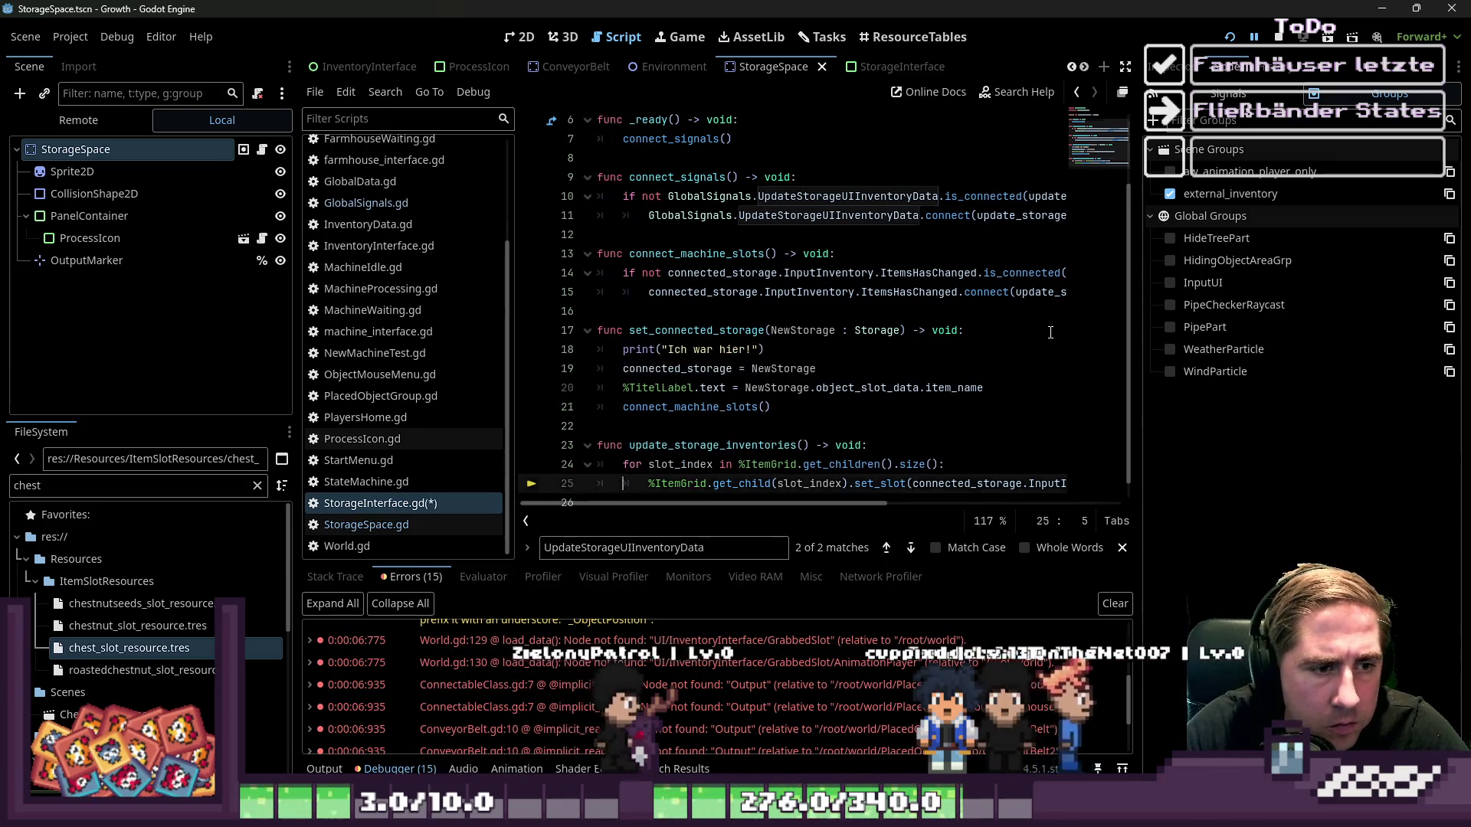
key("Home")
key("ctrl+shift+Return")
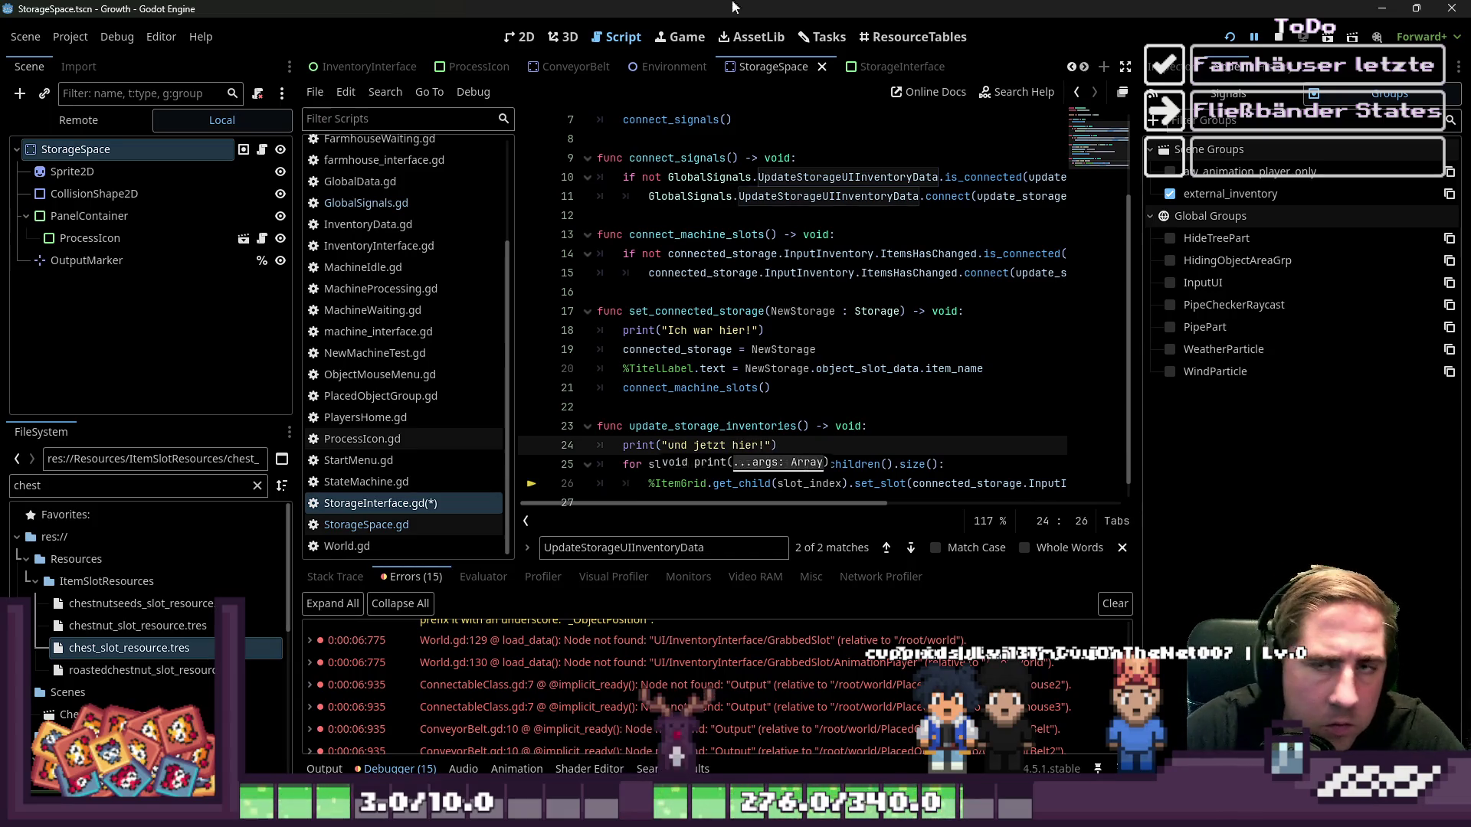
left_click(1325, 36)
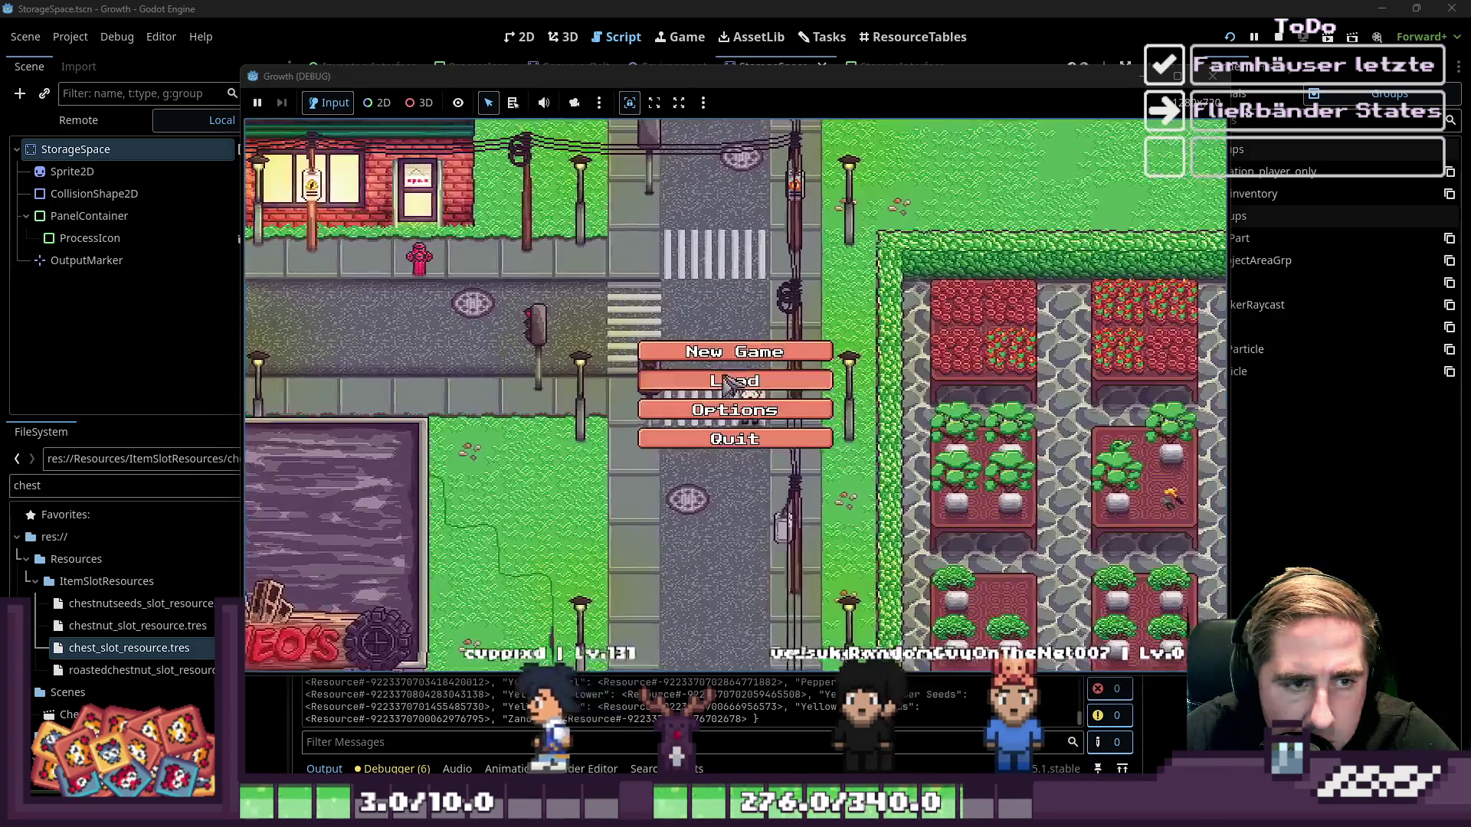
In the running game, visit Load, return to the menu, and start a New Game with a character name
left_click(729, 381)
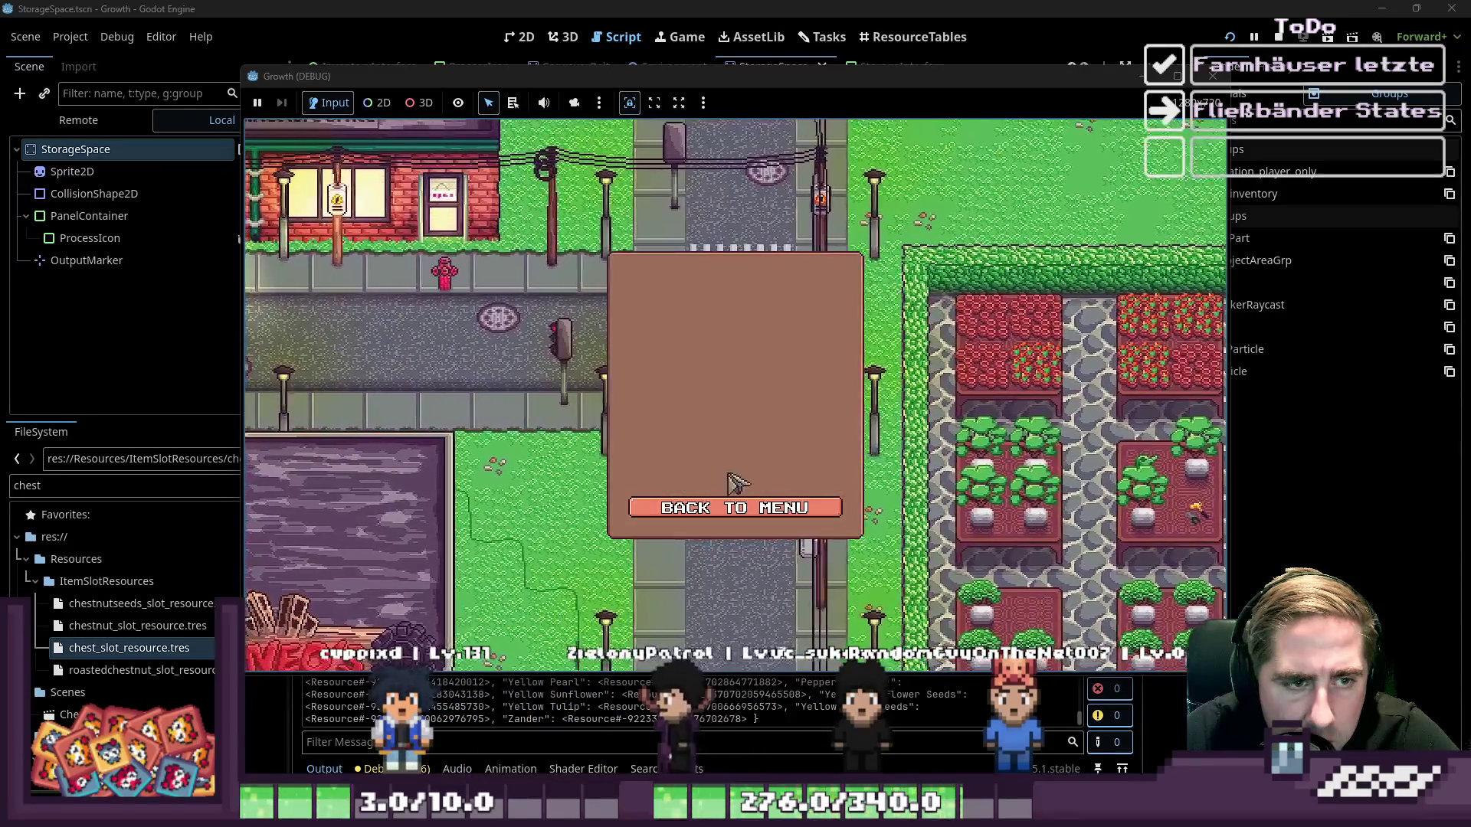
left_click(734, 508)
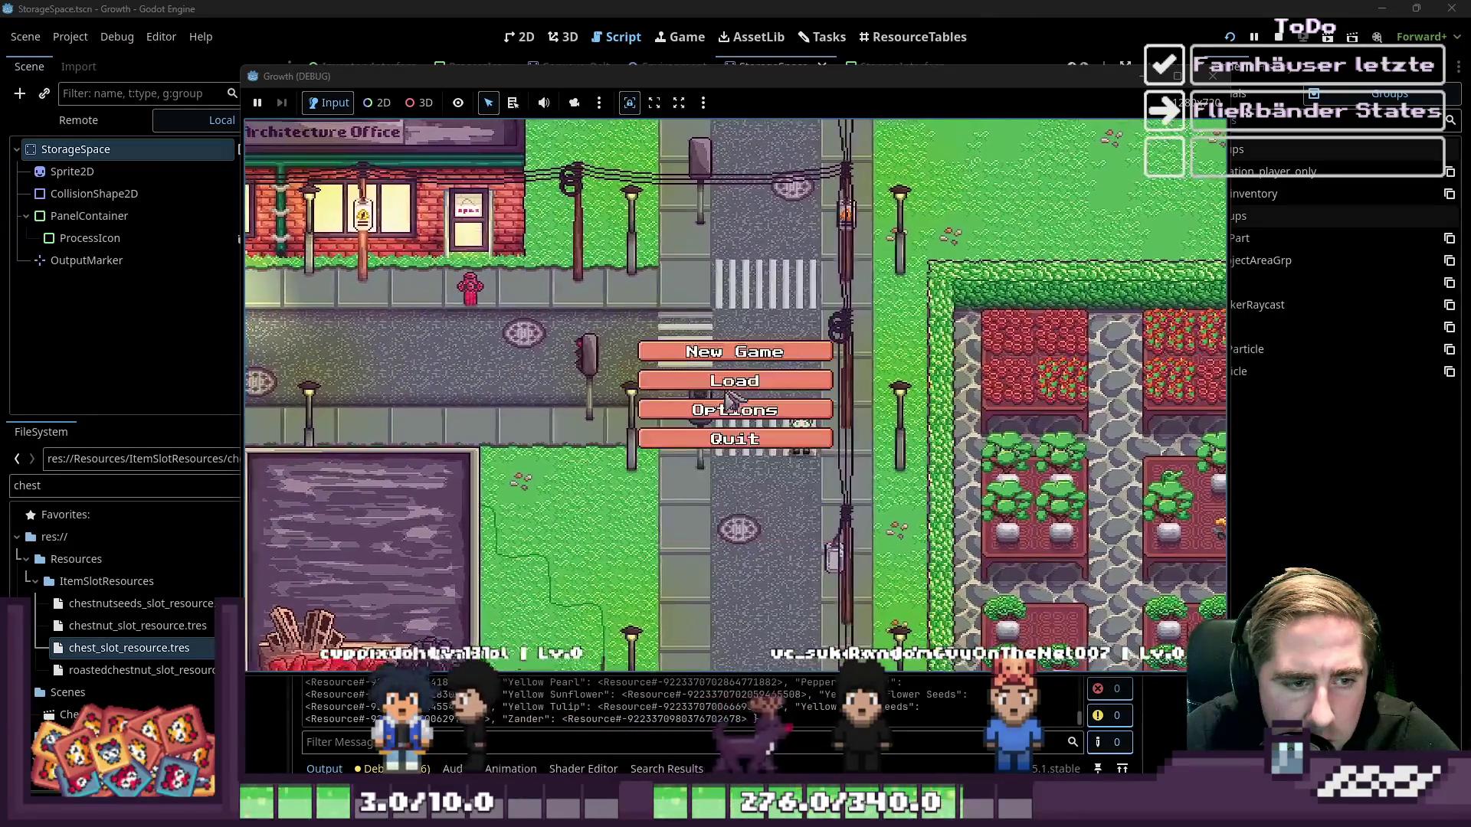
left_click(734, 352)
type("d")
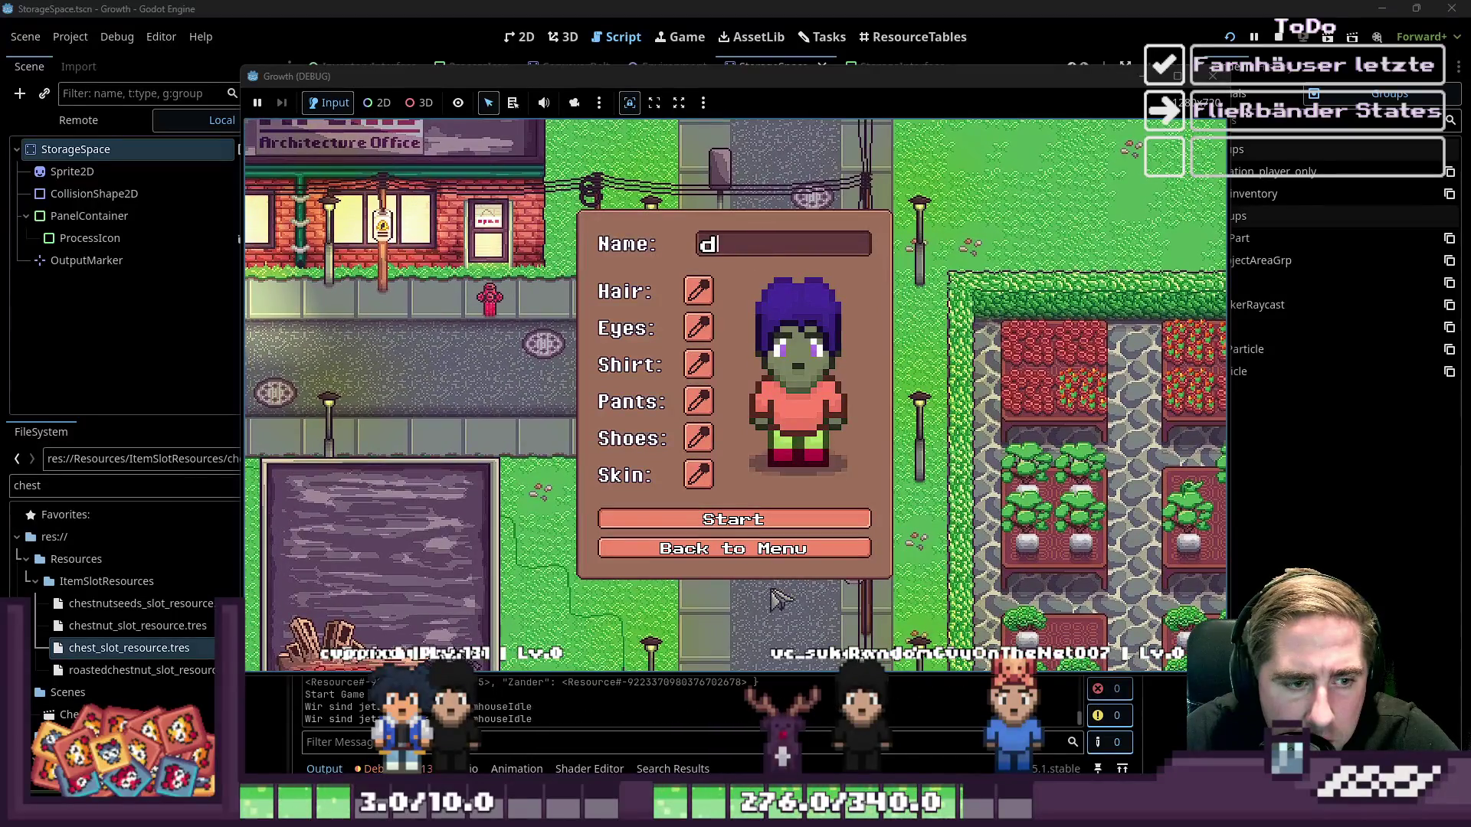
left_click(780, 520)
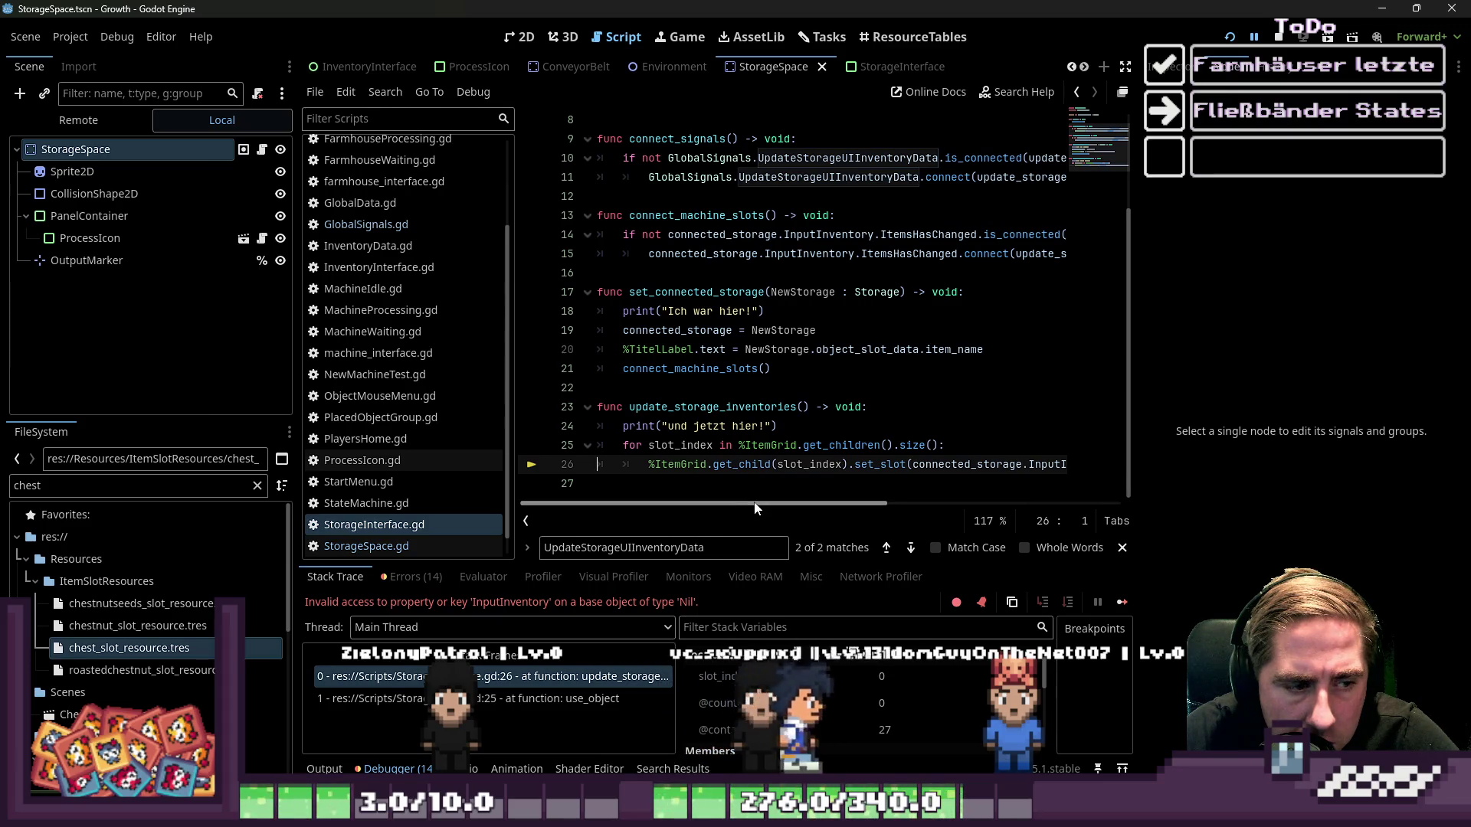
Check the Output log for the debug prints and select the und jetzt hier! line
mouse_move(754, 505)
left_mouse_down()
mouse_move(793, 503)
mouse_move(751, 505)
left_mouse_up()
left_click(337, 770)
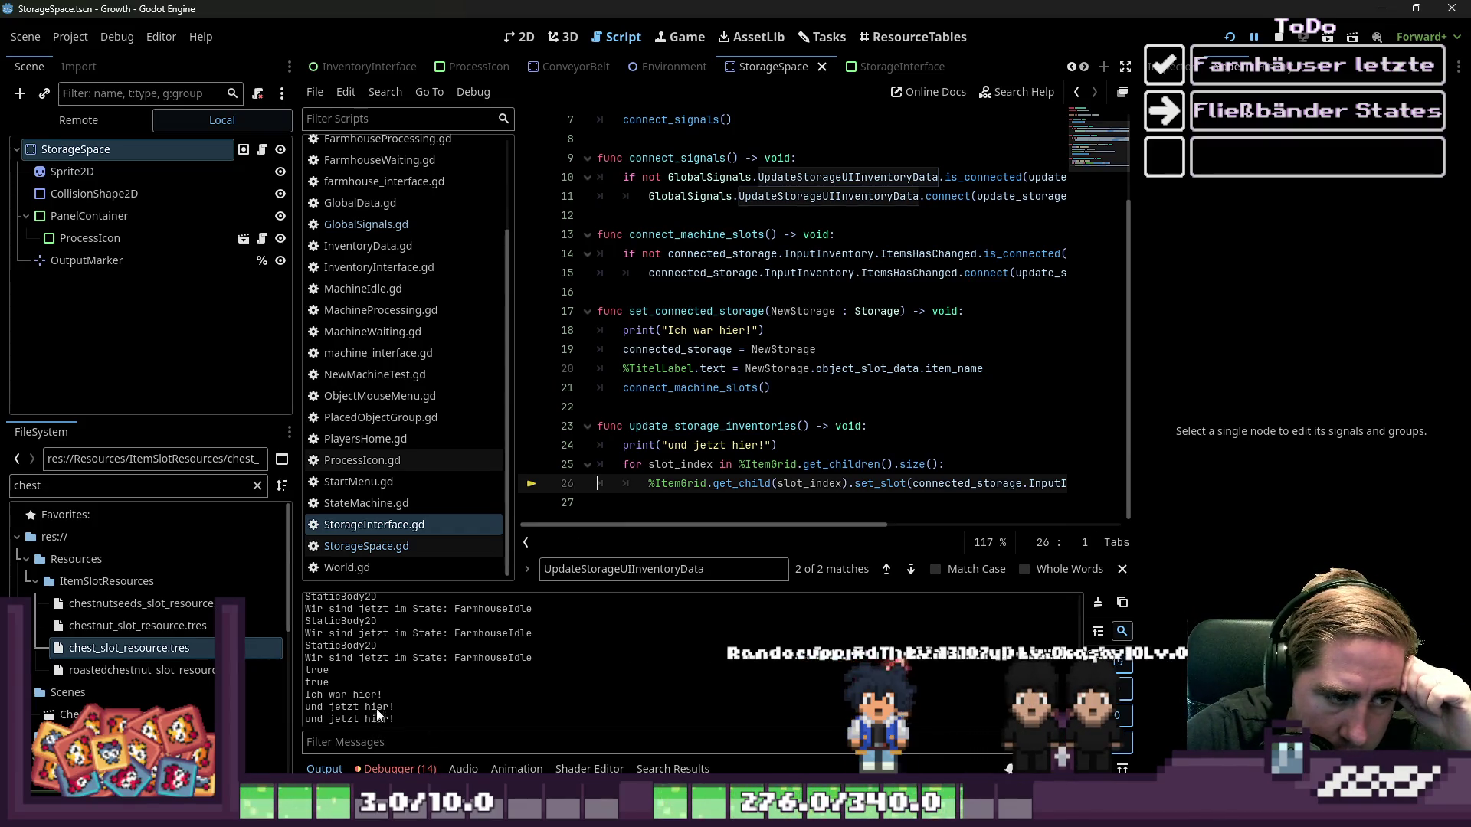
left_click(712, 447)
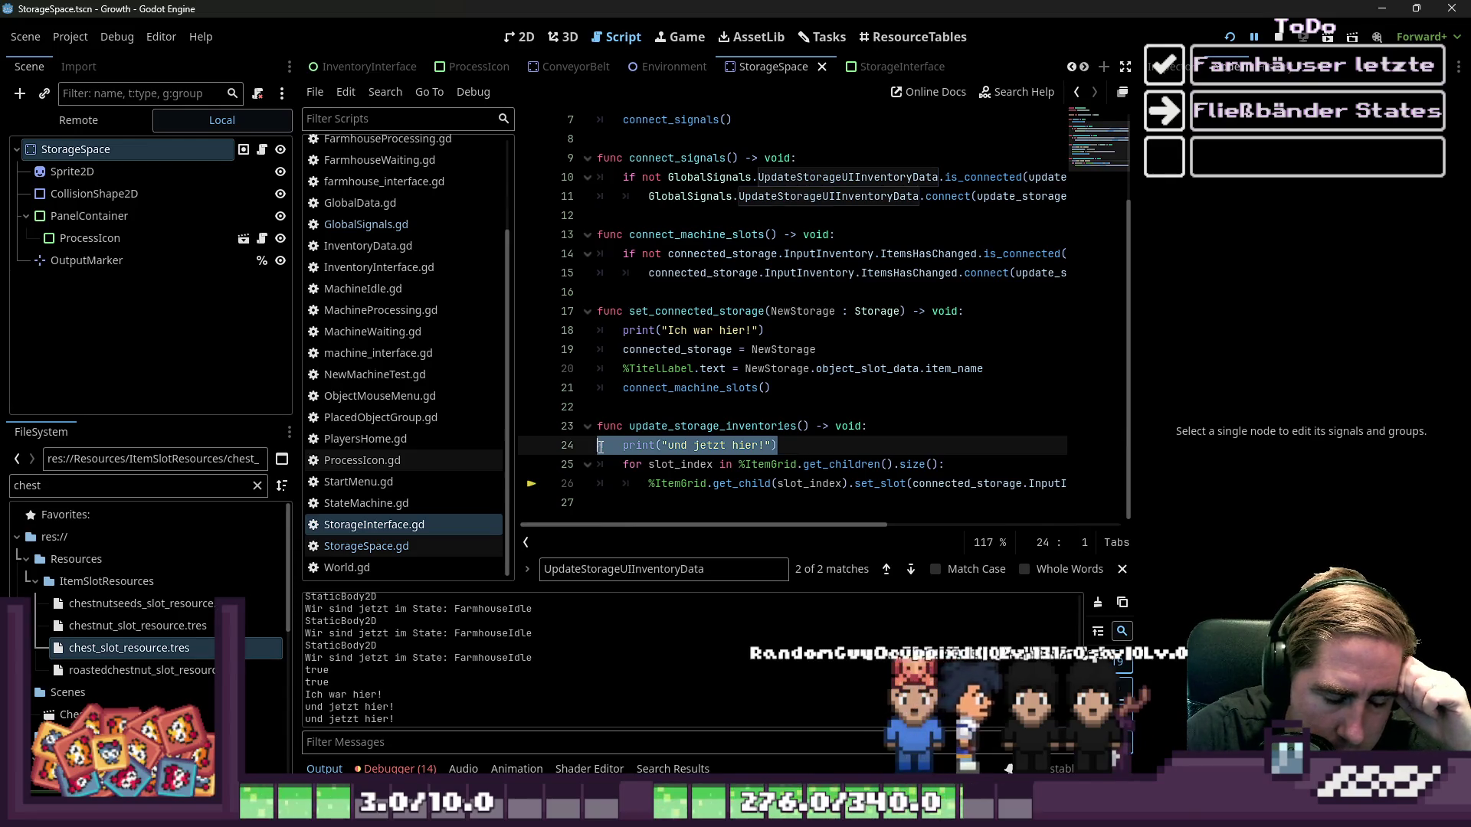
Delete the und jetzt hier! print and its empty line, then switch to the World scene
key("BackSpace")
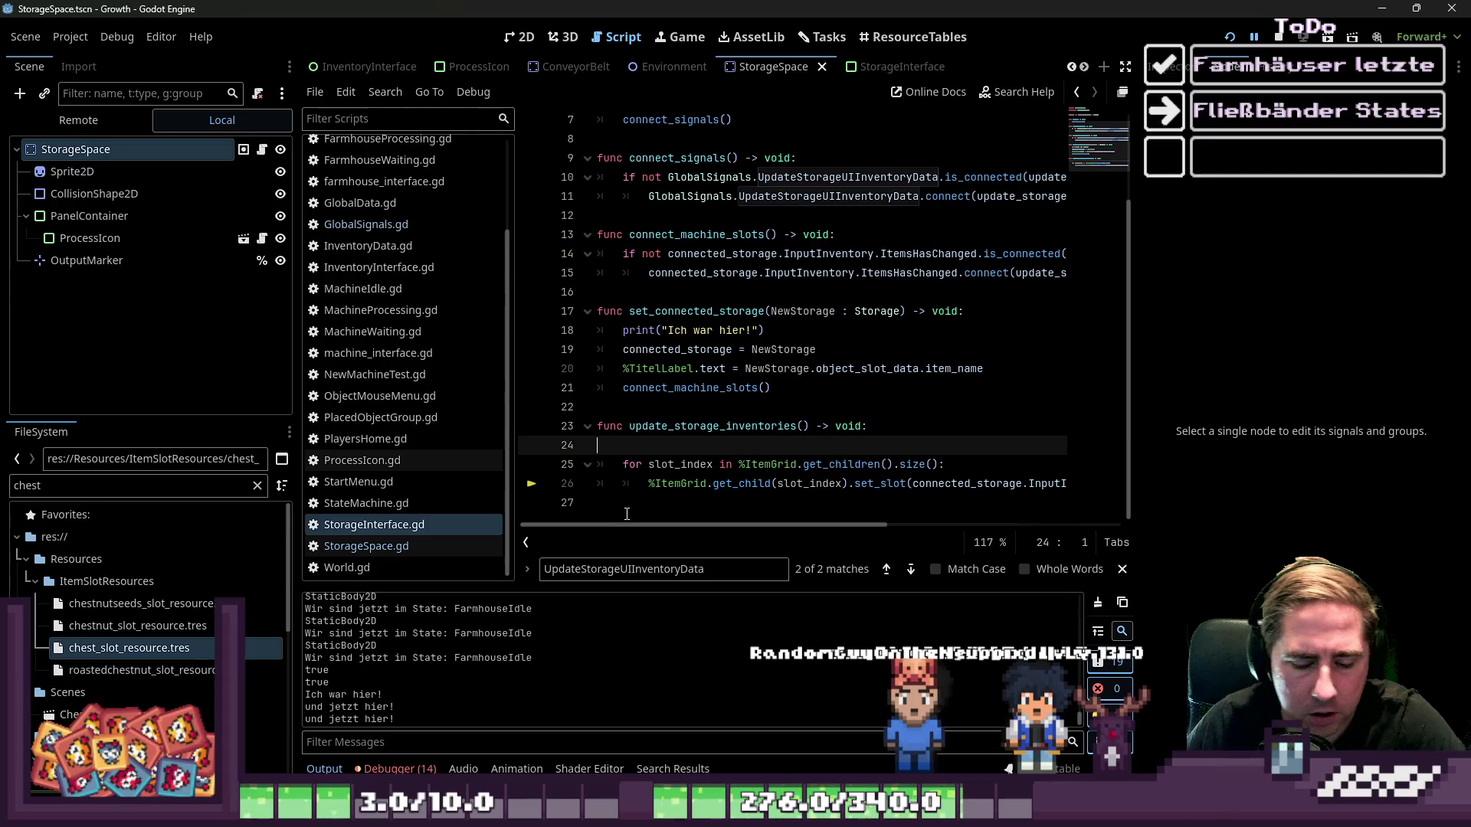
key("BackSpace")
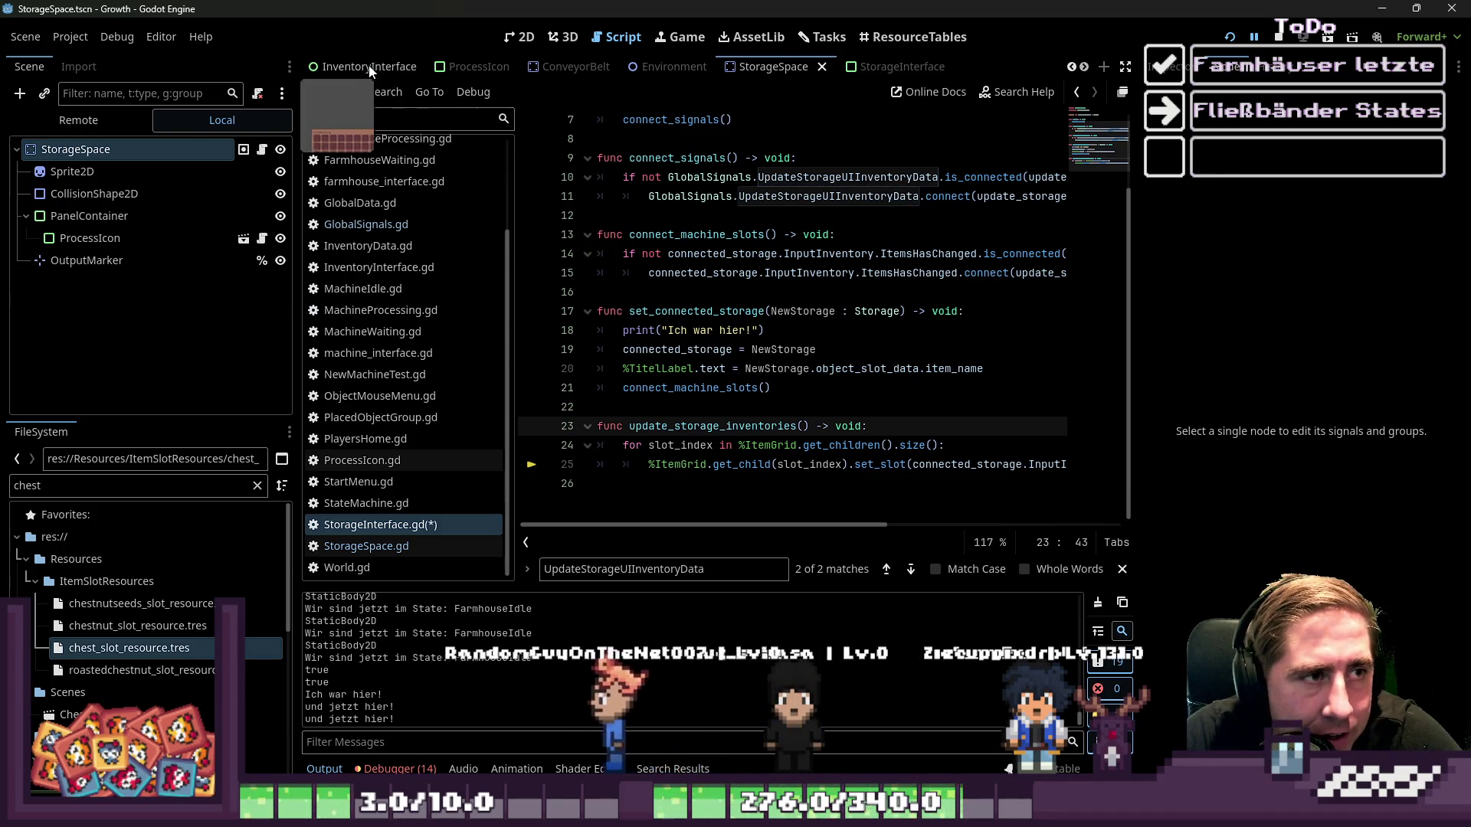
left_click(521, 37)
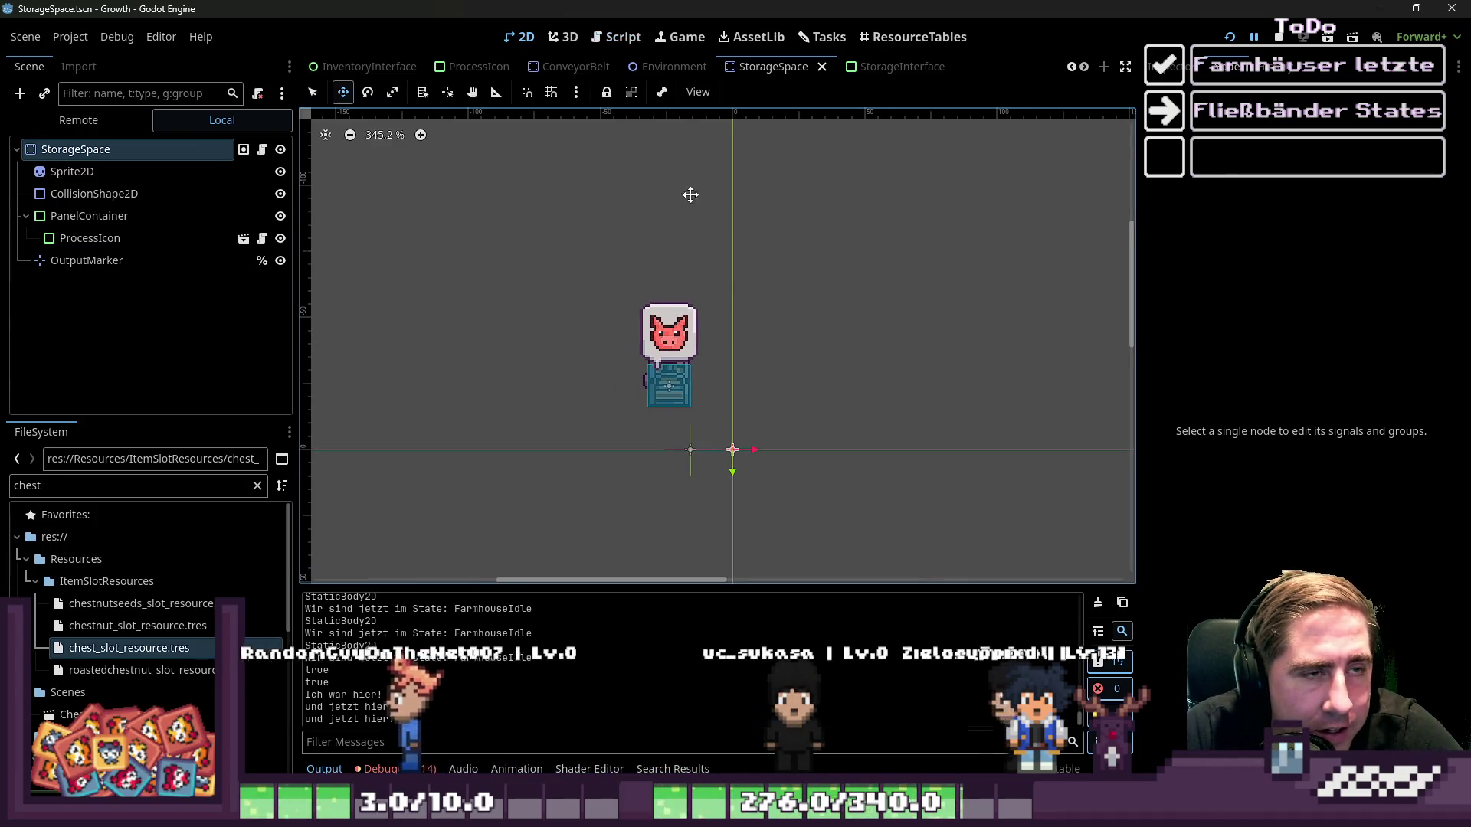
left_click(616, 37)
scroll(398, 239, "up", 2)
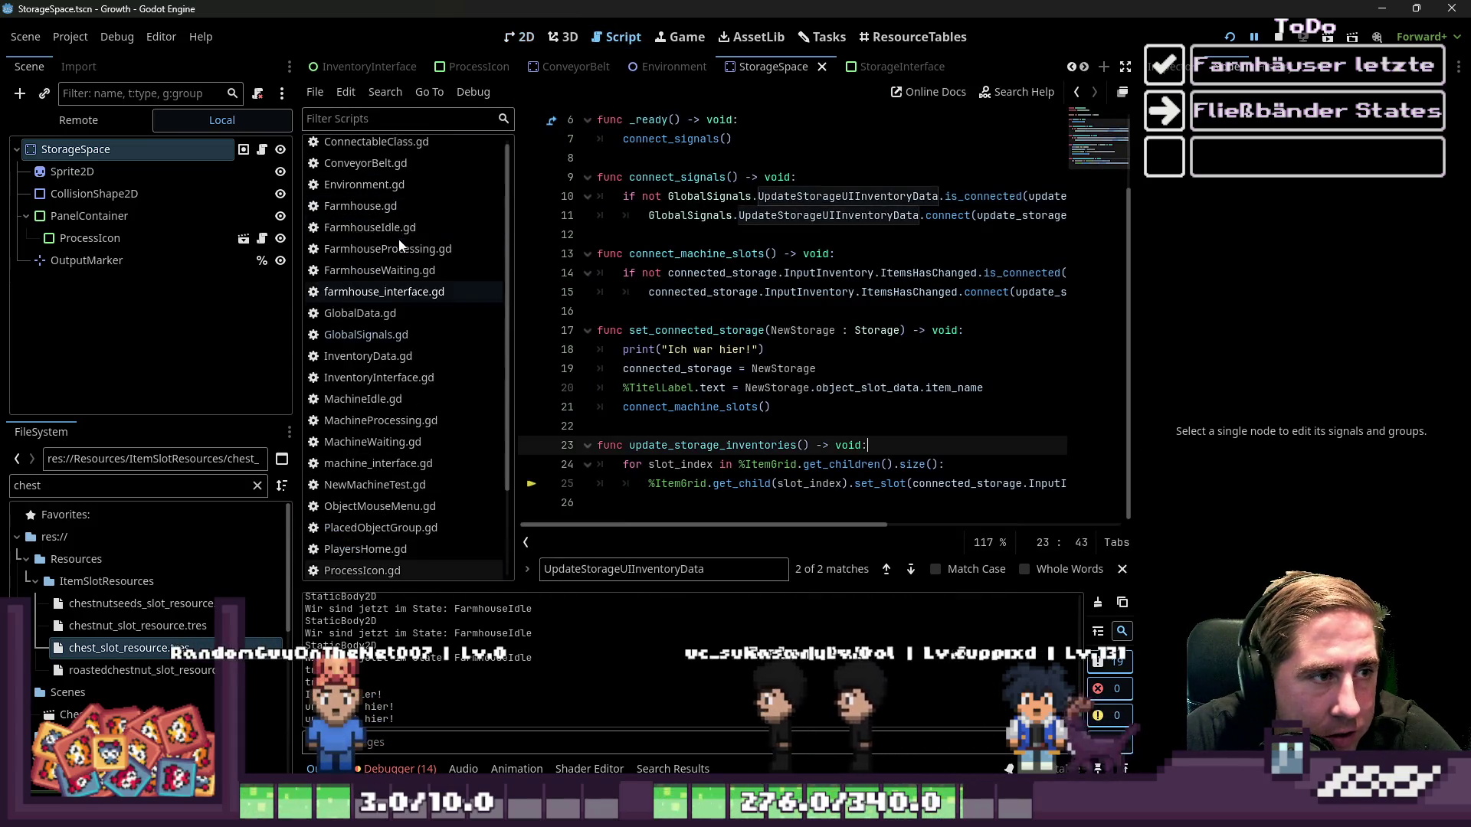
scroll(397, 71, "up", 5)
left_click(502, 66)
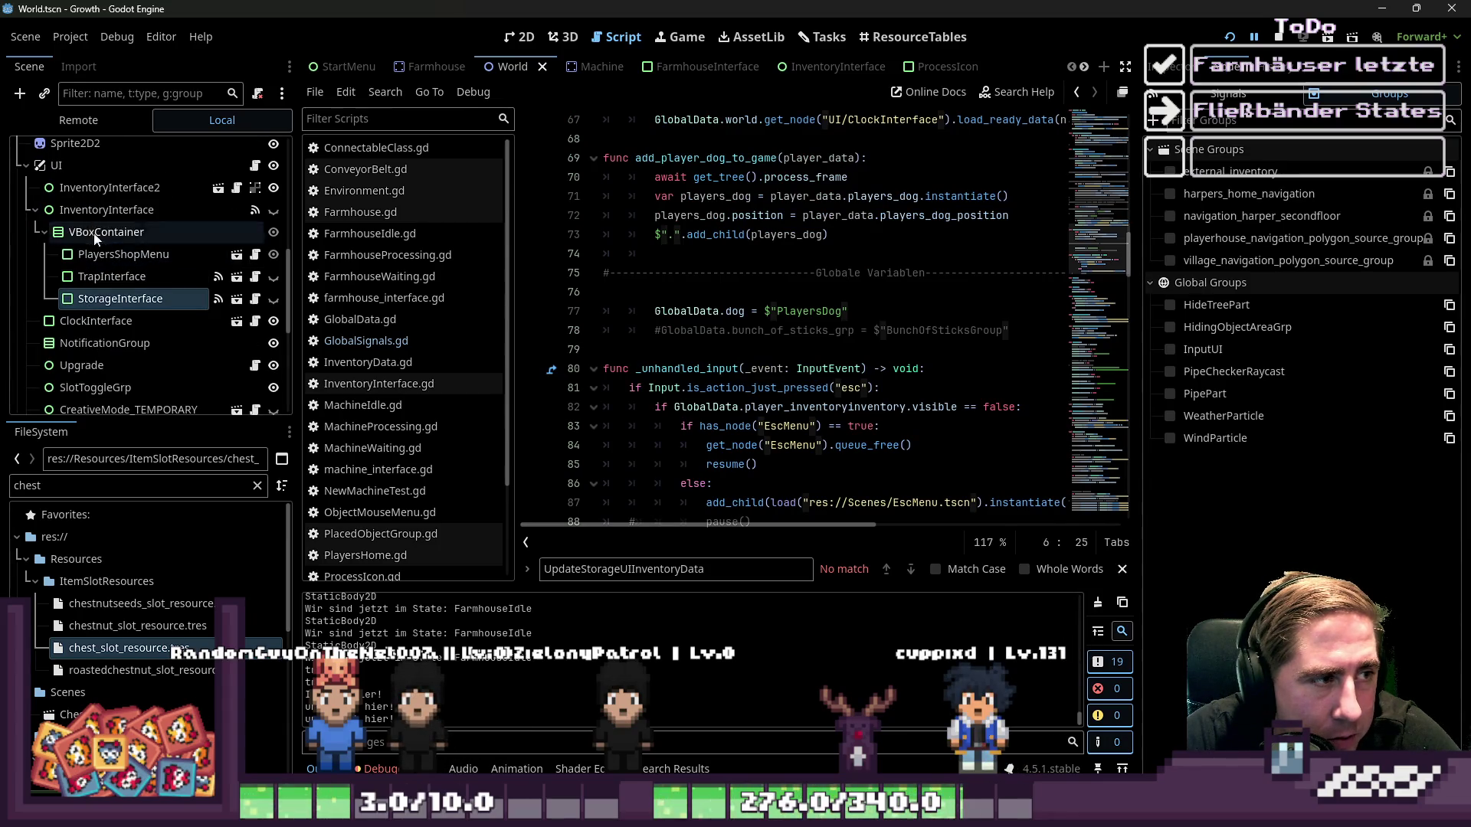
Delete the StorageInterface node under UI in the World scene
left_click(162, 301)
key("Delete")
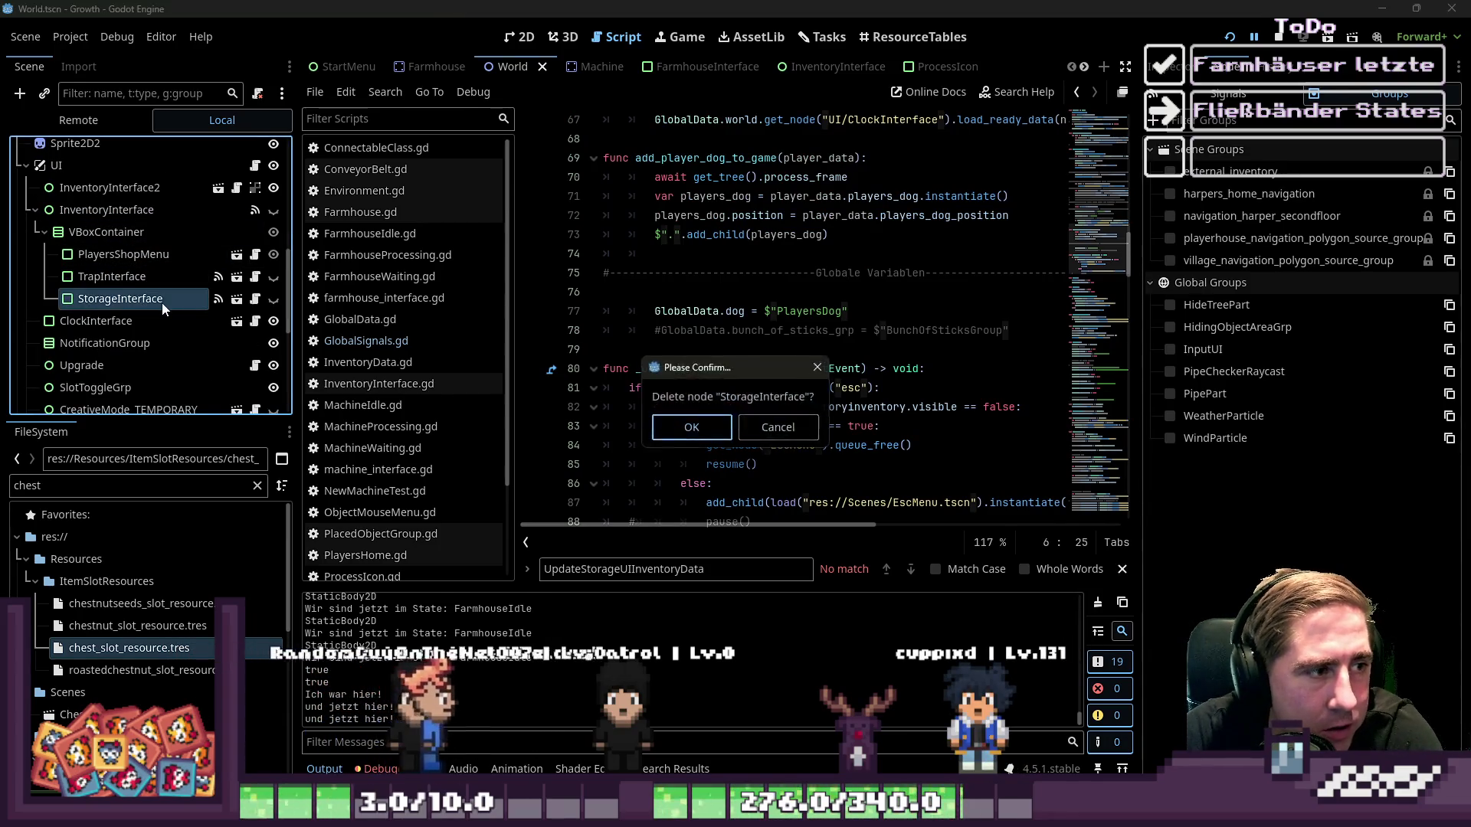
key("Return")
left_click(117, 192)
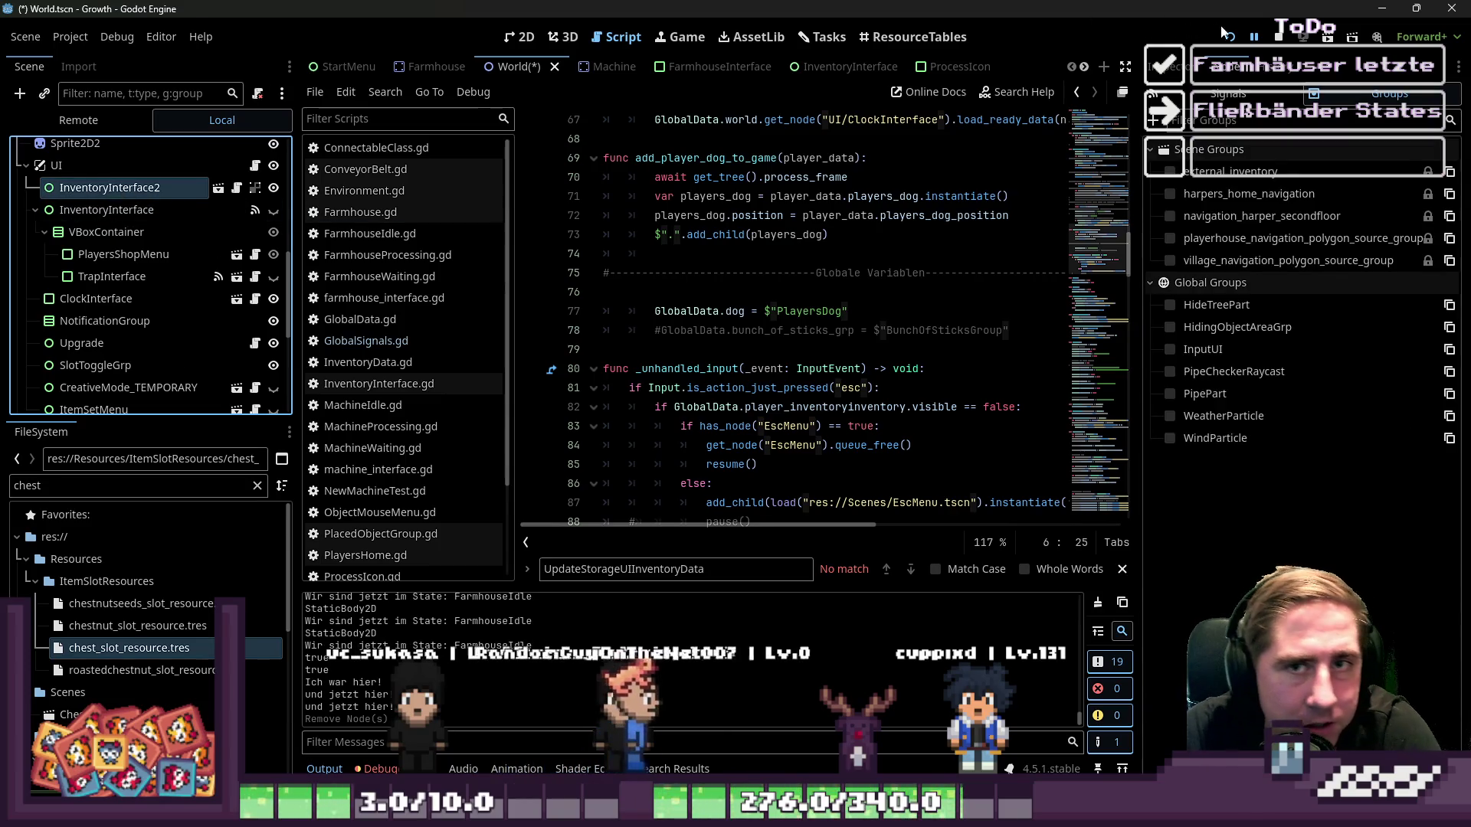
Relaunch the game and start a New Game with a fresh character name
left_click(1223, 32)
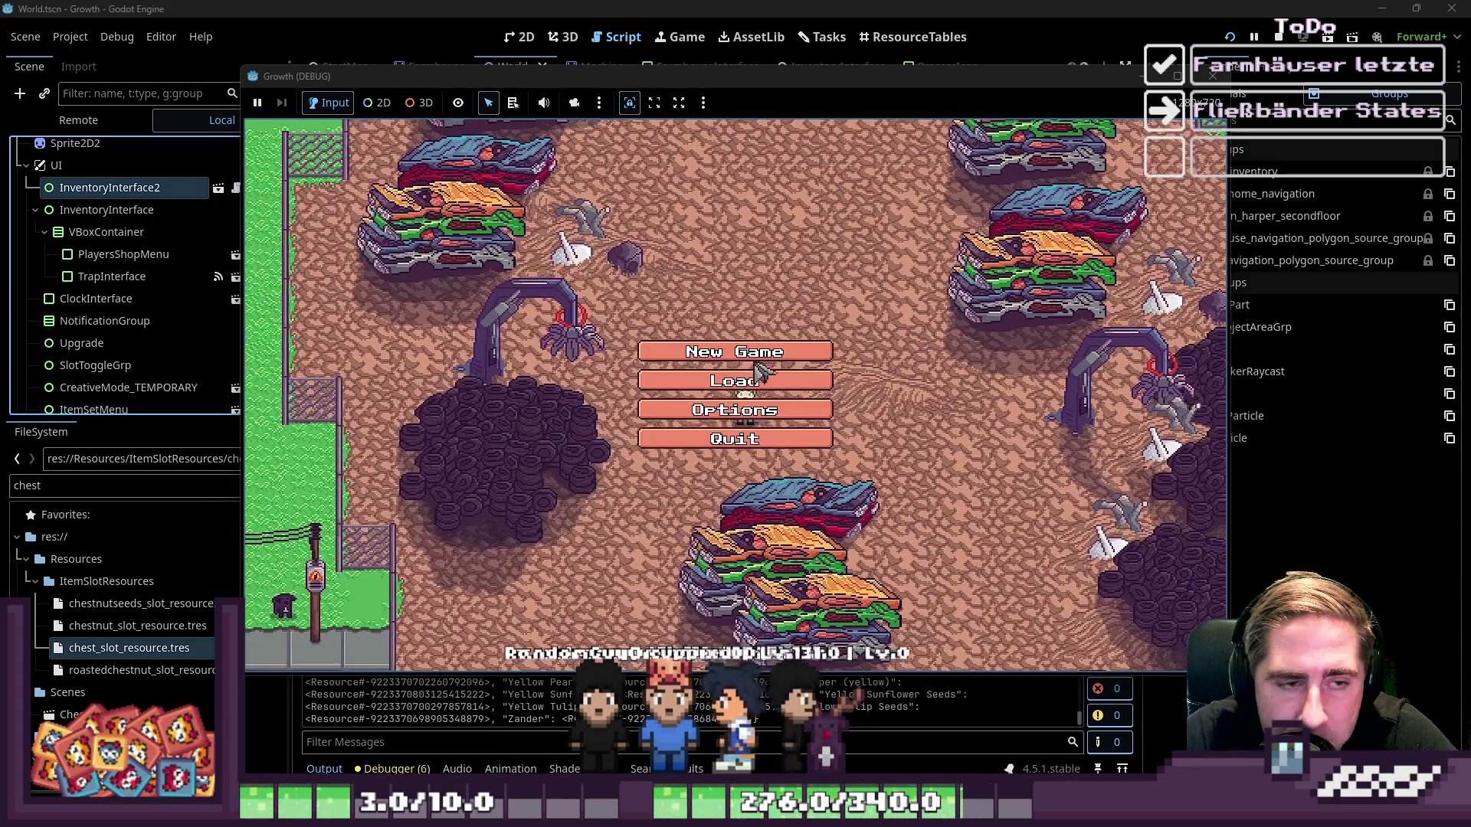
left_click(754, 373)
type("sdal")
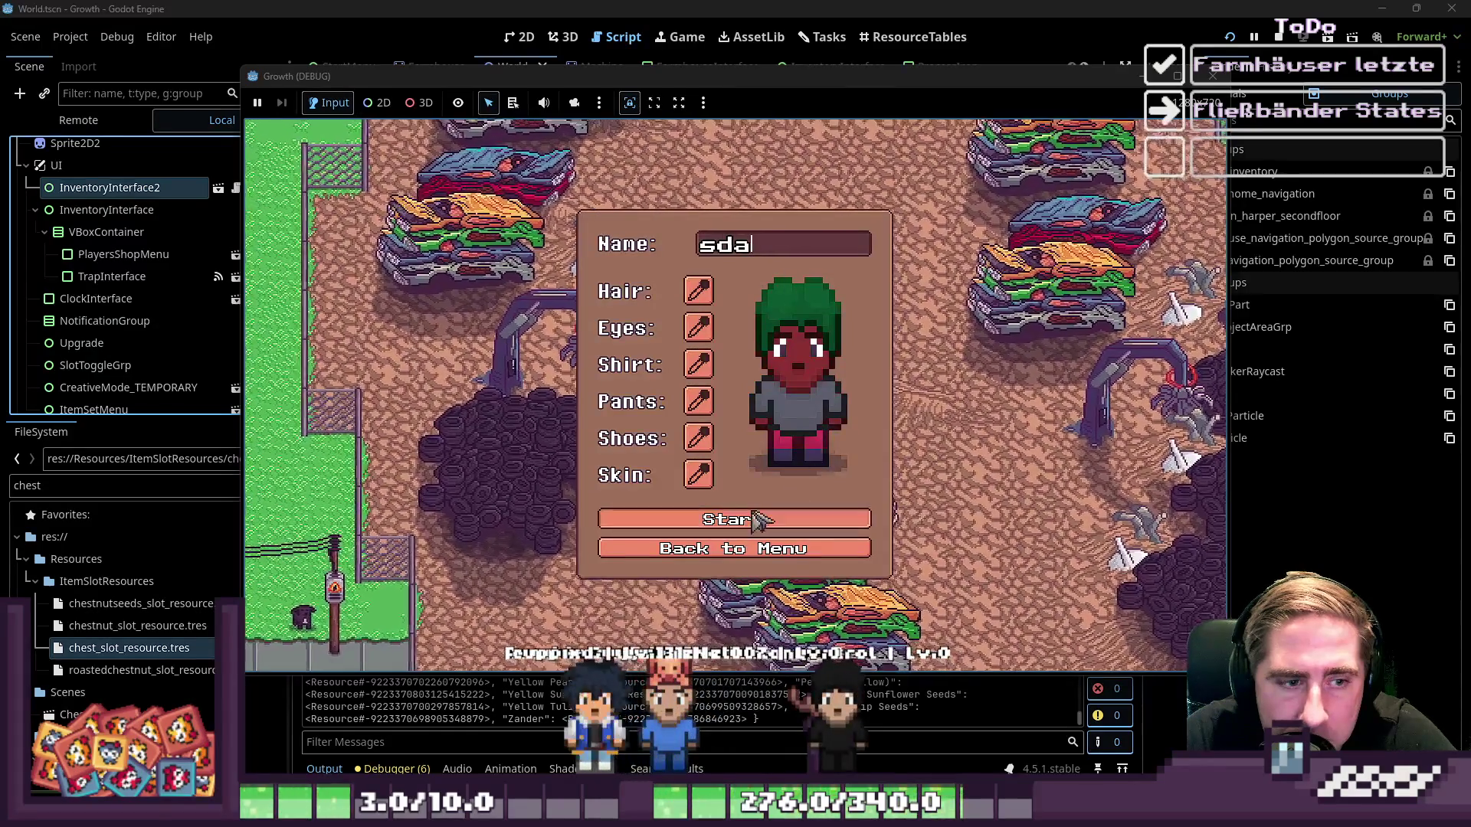
key("BackSpace")
left_click(757, 519)
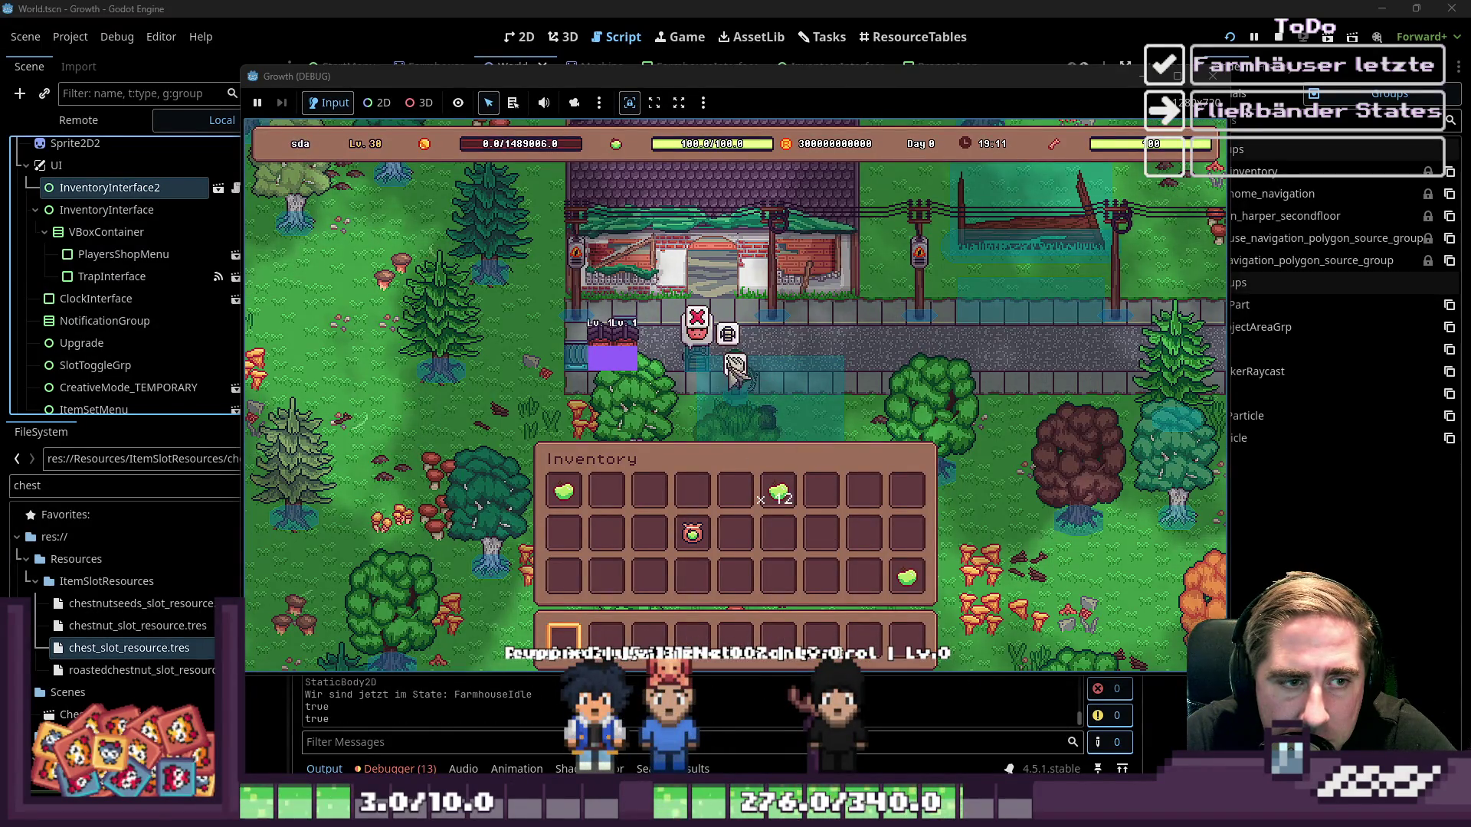